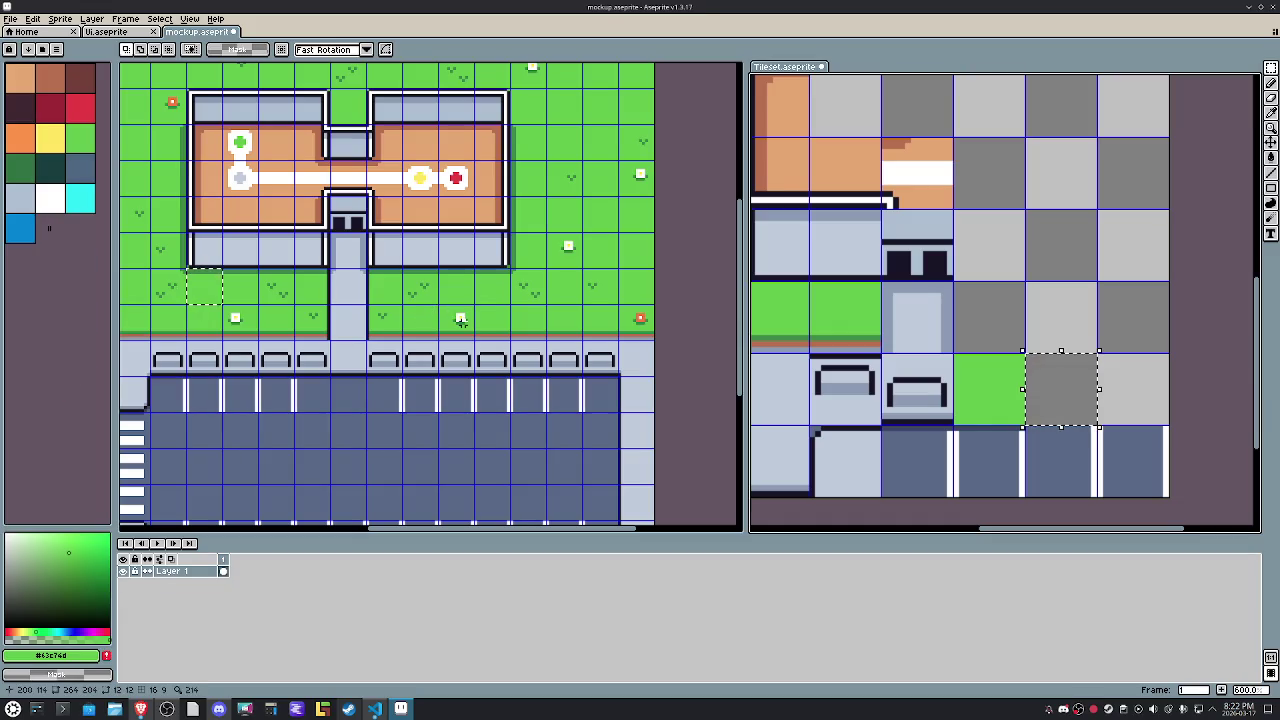
Commit the pasted tile in the mockup and cancel a misplaced grass-tile paste in Tileset.
{"action": "key", "text": "ctrl+v"}
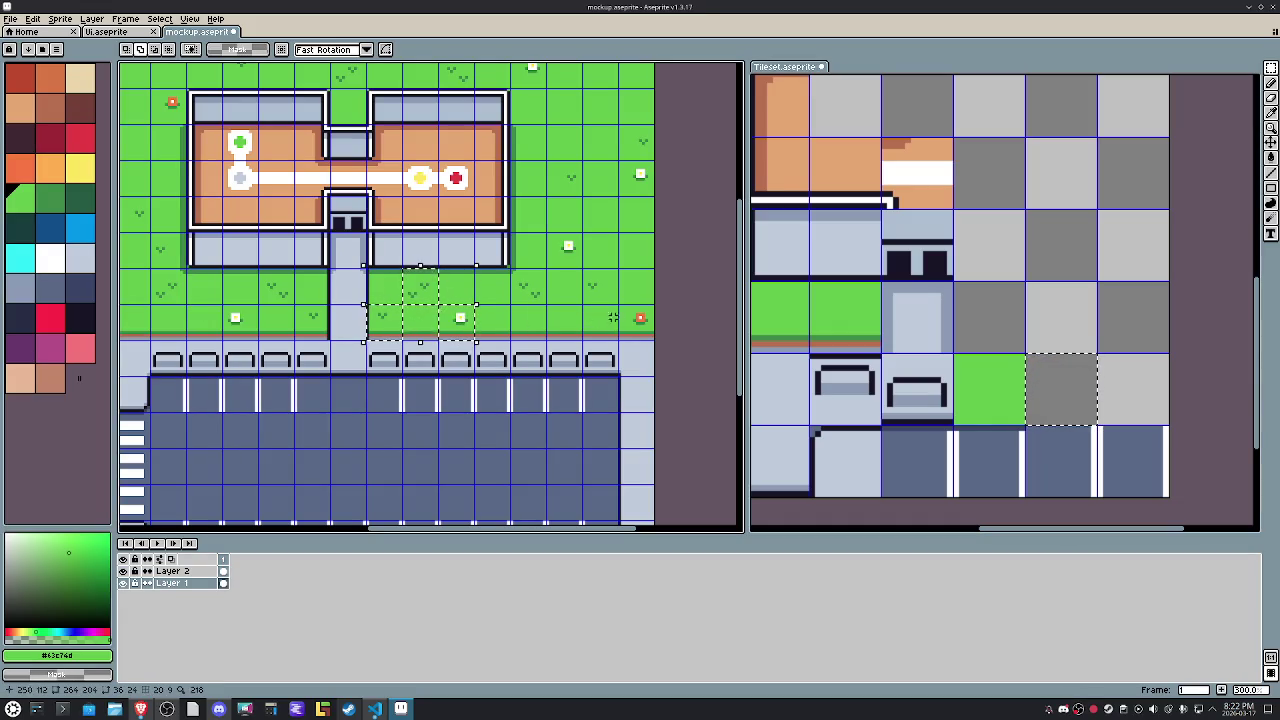
{"action": "key", "text": "Return"}
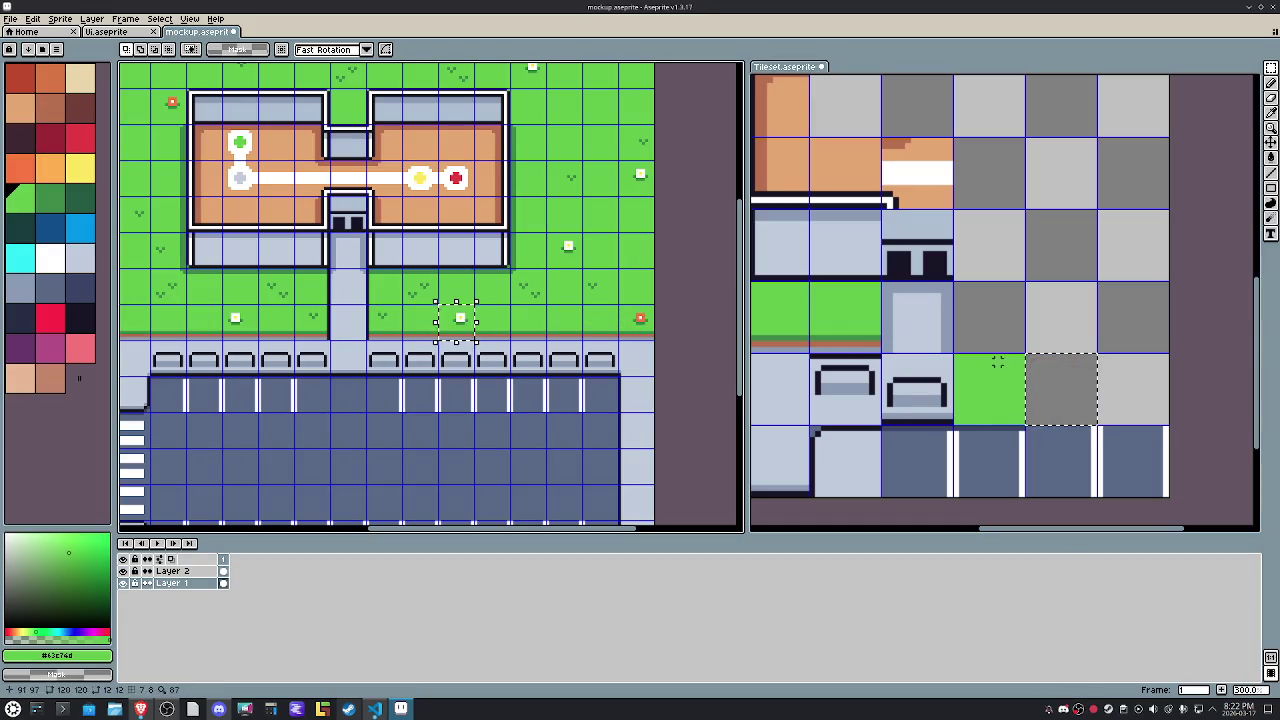
{"action": "left_click", "coordinate": [1029, 320]}
{"action": "left_click", "coordinate": [457, 320]}
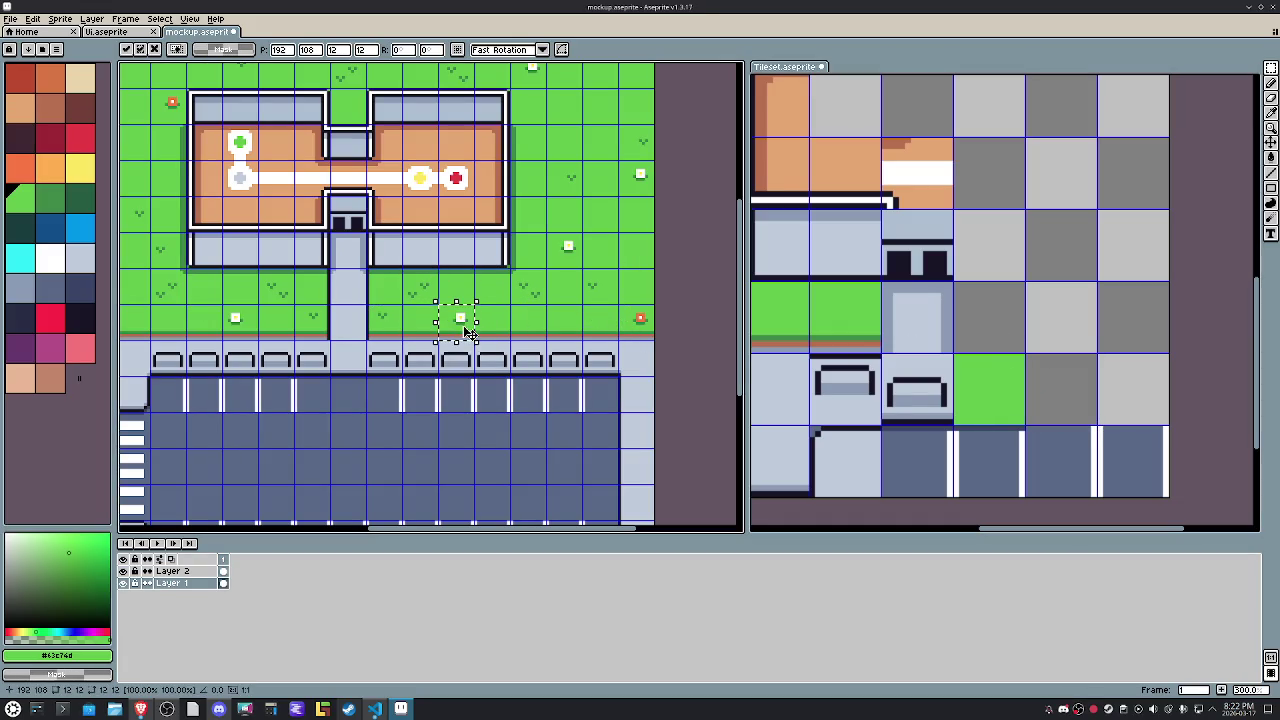
{"action": "left_click", "coordinate": [1063, 331]}
{"action": "key", "text": "ctrl+v"}
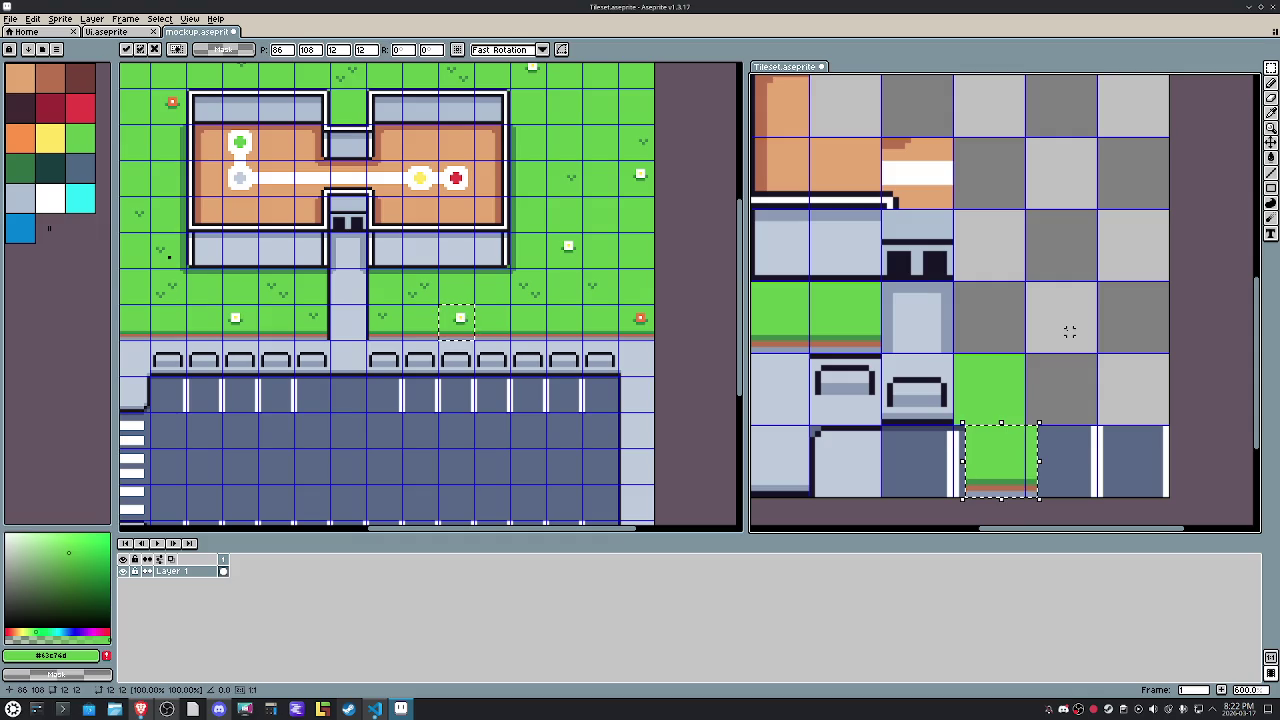
{"action": "key", "text": "Escape"}
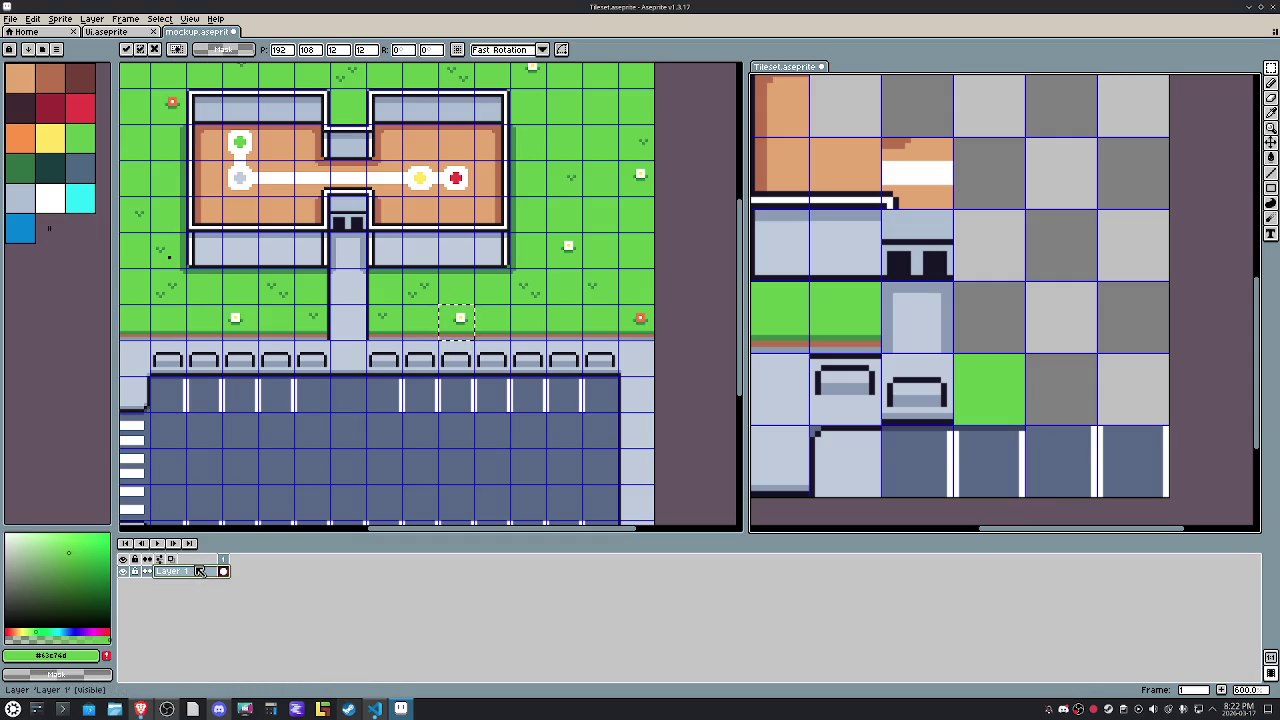
Copy the white flower tile from the mockup's Layer 2 into Tileset, aligned to the grid.
{"action": "key", "text": "ctrl+Tab"}
{"action": "left_click", "coordinate": [207, 572]}
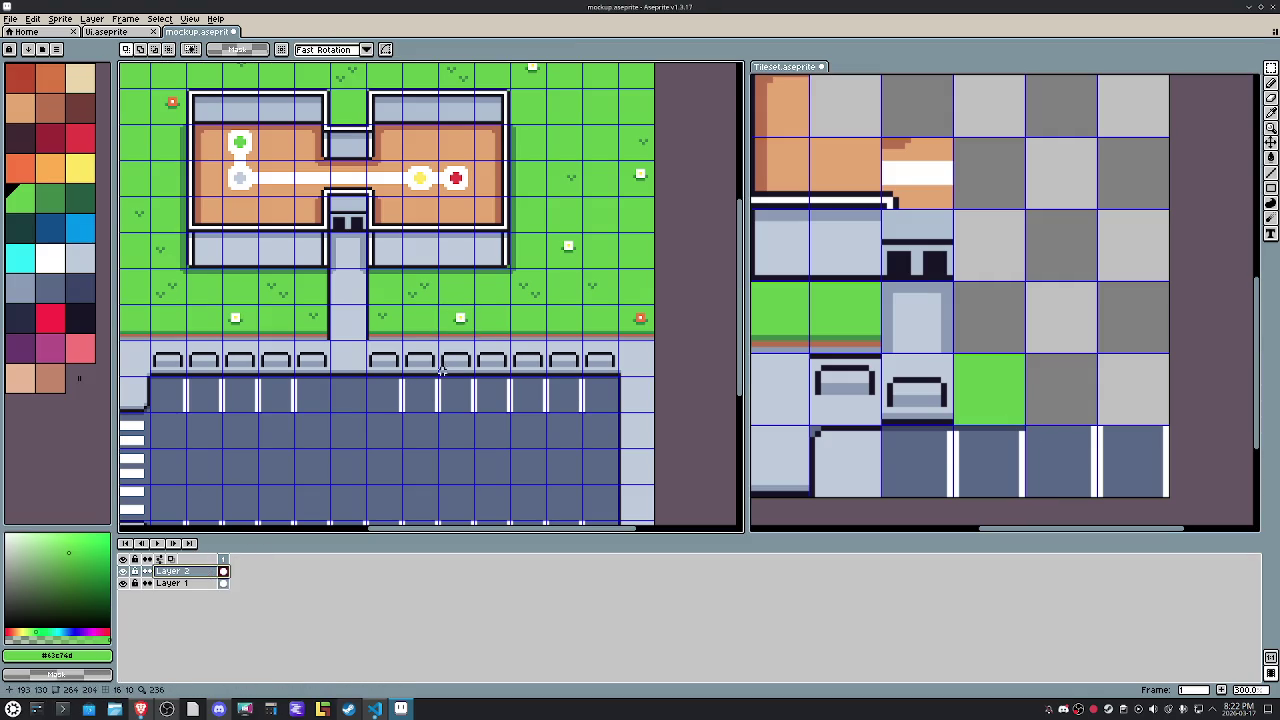
{"action": "left_click", "coordinate": [457, 320]}
{"action": "key", "text": "ctrl+c"}
{"action": "key", "text": "ctrl+Tab"}
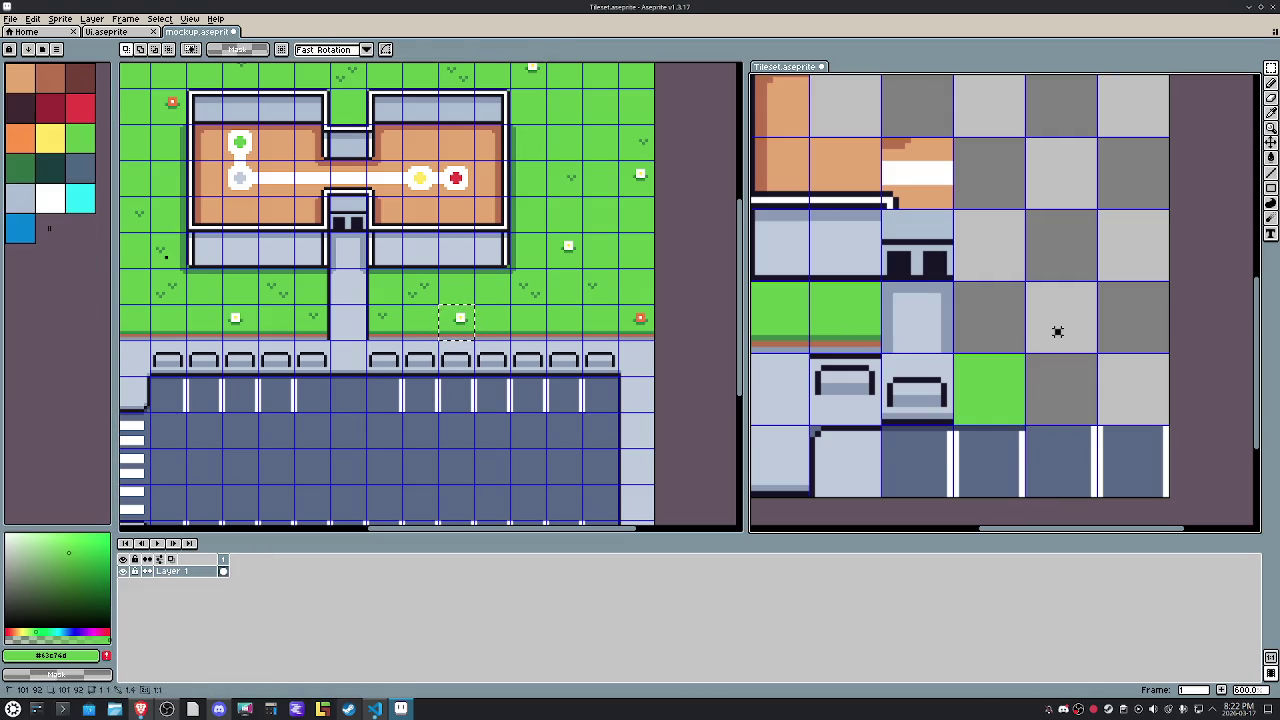
{"action": "key", "text": "ctrl+v"}
{"action": "key", "text": "Right"}
{"action": "key", "text": "Up"}
{"action": "key", "text": "Left"}
{"action": "key", "text": "Left"}
{"action": "left_click", "coordinate": [1063, 326]}
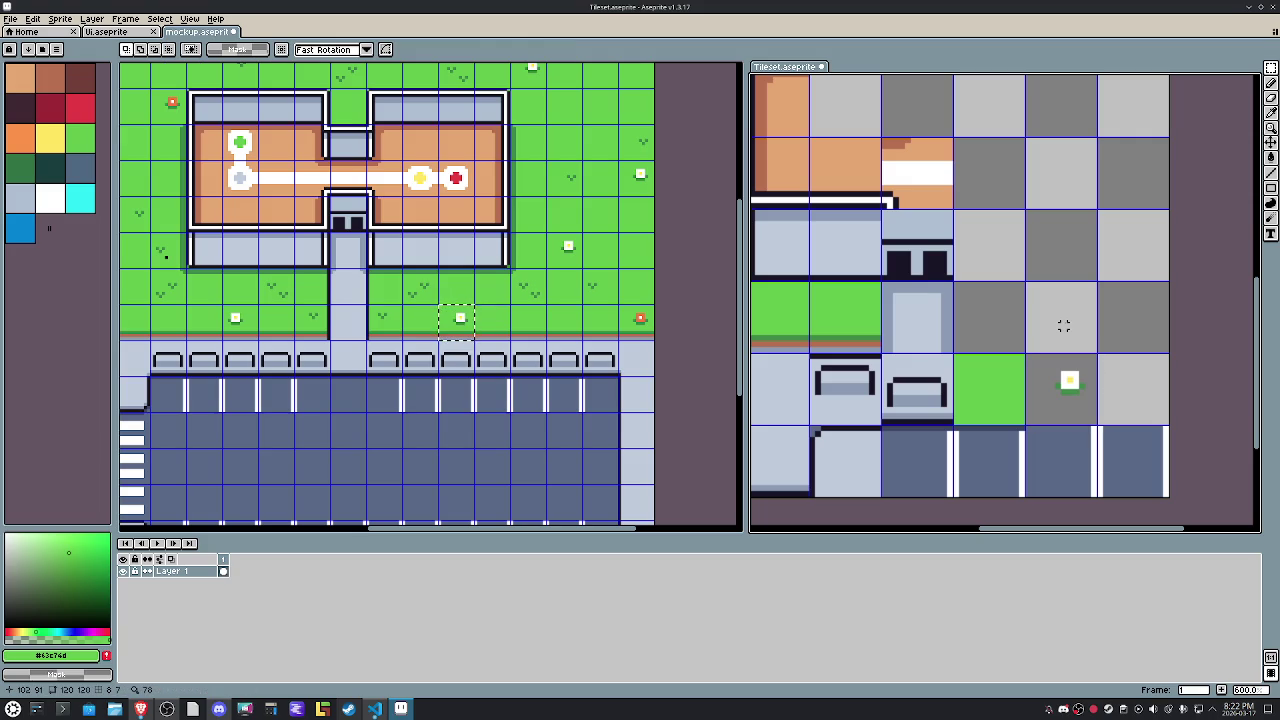
Move the two grass-edge tiles right and up one row.
{"action": "left_click_drag", "start_coordinate": [860, 320], "coordinate": [800, 326]}
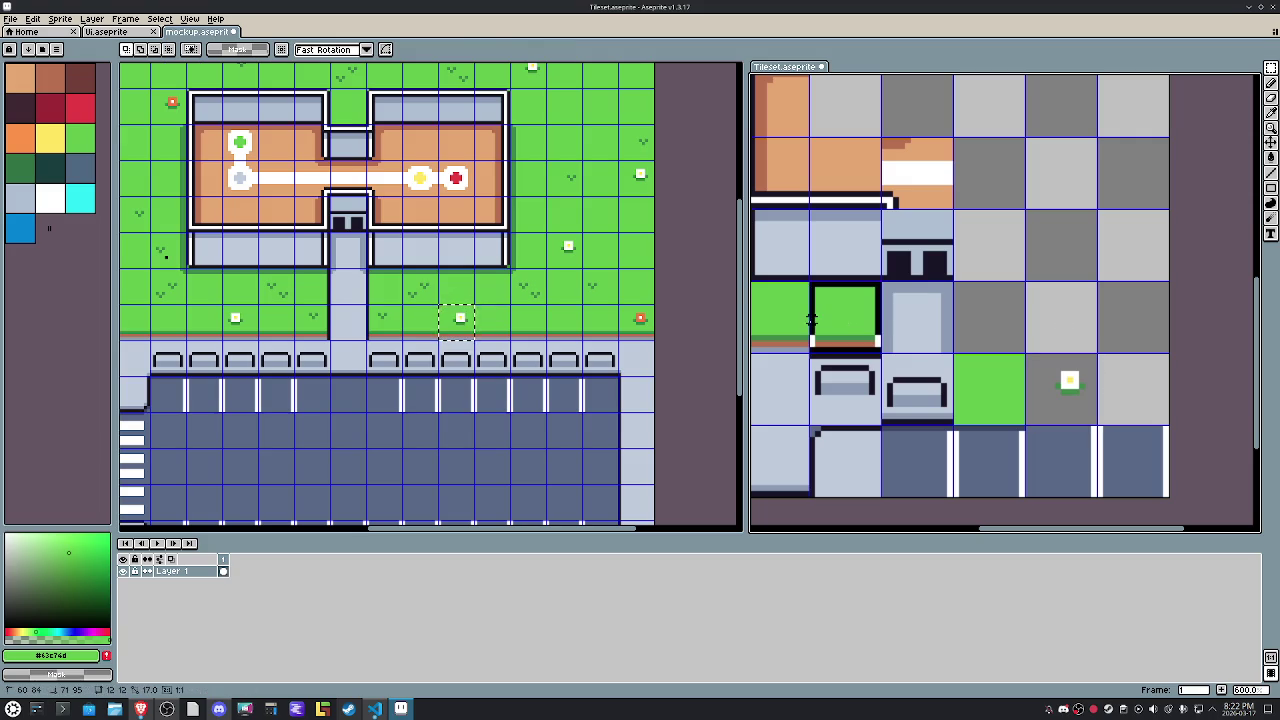
{"action": "key", "text": "shift+Right"}
{"action": "key", "text": "shift+Right"}
{"action": "key", "text": "shift+Right"}
{"action": "key", "text": "shift+Left"}
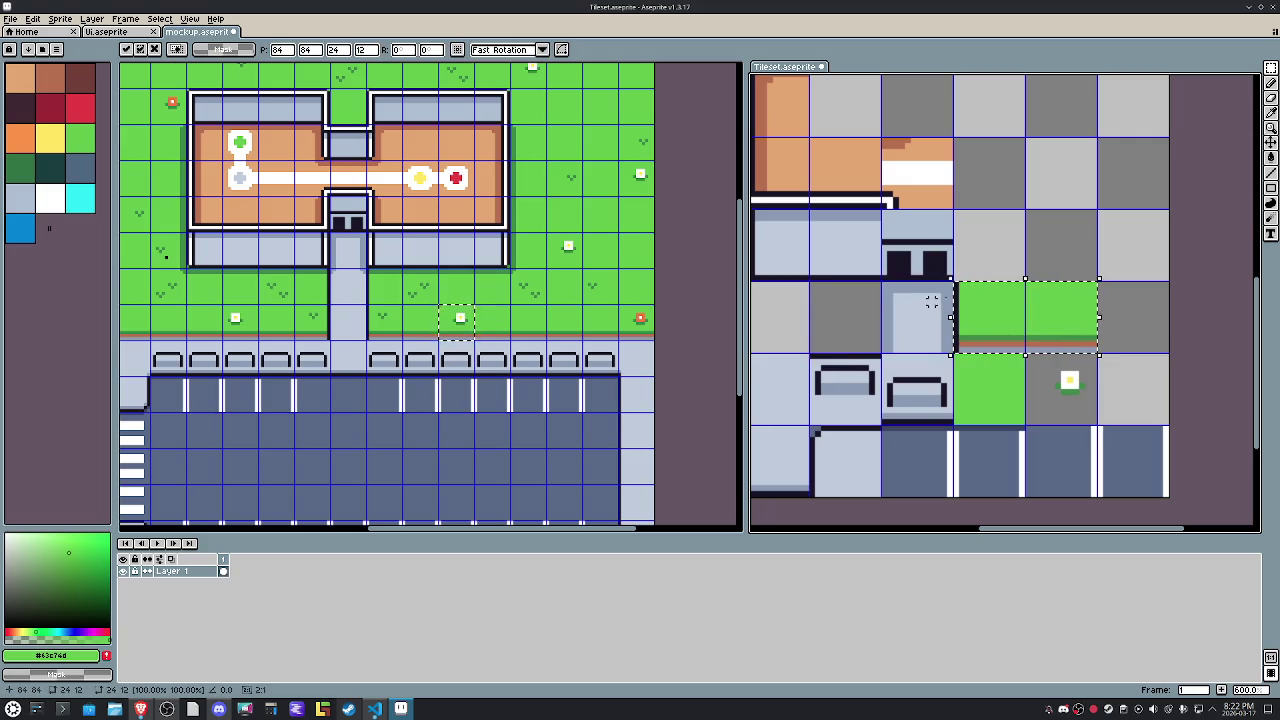
{"action": "key", "text": "shift+Up"}
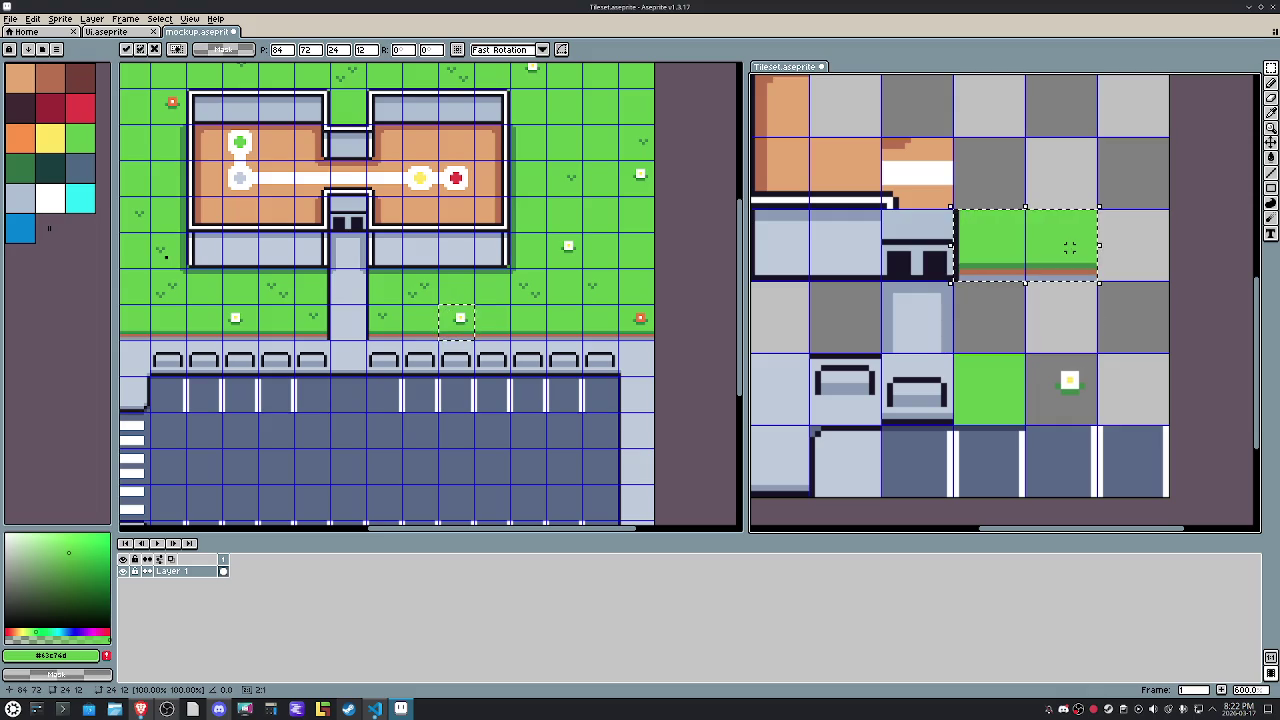
Copy a grass-tuft tile from the mockup into Tileset, aligned to its grid cell.
{"action": "left_click", "coordinate": [423, 285]}
{"action": "left_click_drag", "start_coordinate": [402, 268], "coordinate": [438, 304]}
{"action": "key", "text": "ctrl+c"}
{"action": "left_click", "coordinate": [1093, 320]}
{"action": "key", "text": "ctrl+v"}
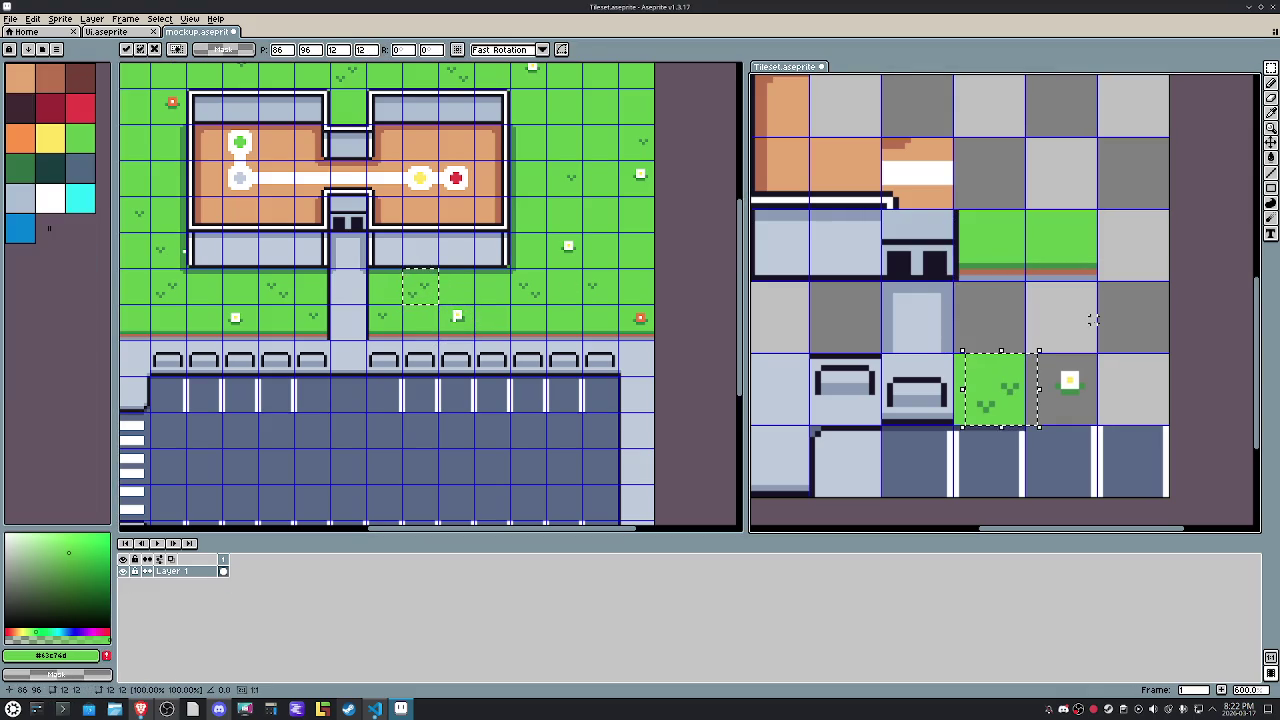
{"action": "key", "text": "shift+Right"}
{"action": "key", "text": "Right"}
{"action": "key", "text": "Right"}
{"action": "key", "text": "Right"}
{"action": "key", "text": "Right"}
{"action": "key", "text": "Right"}
{"action": "key", "text": "Right"}
{"action": "key", "text": "Right"}
{"action": "key", "text": "Right"}
{"action": "key", "text": "Right"}
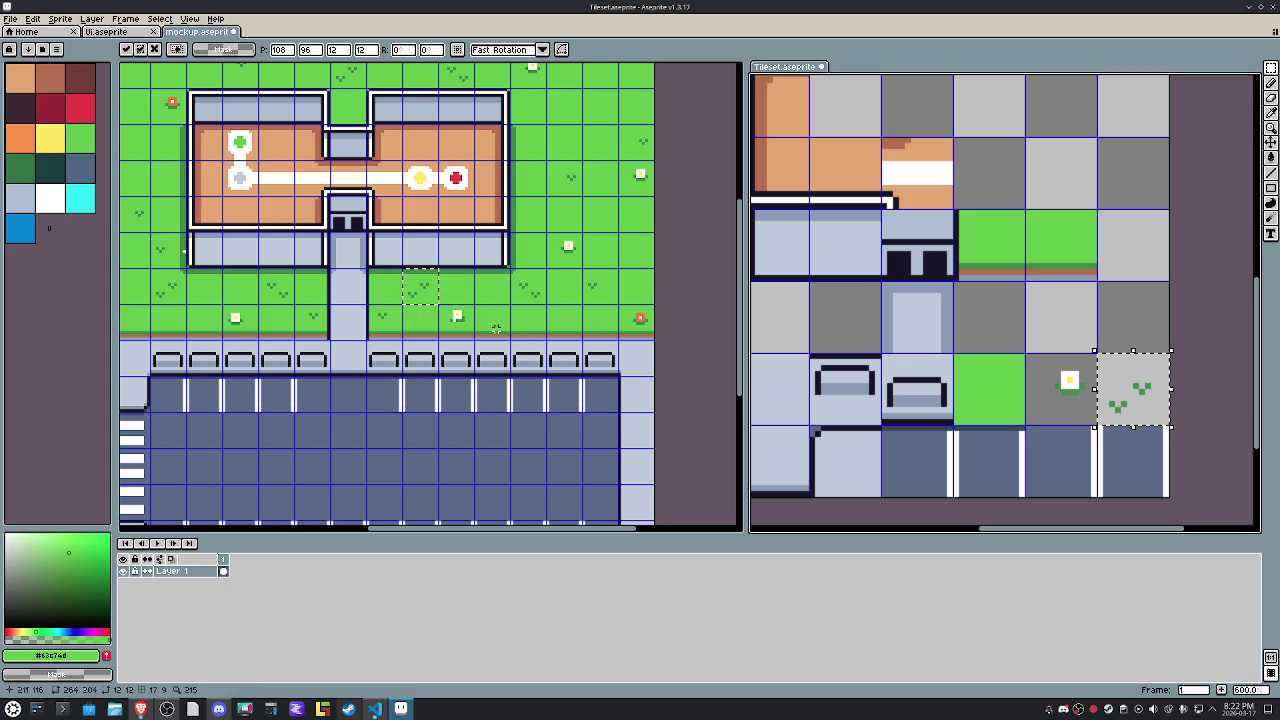
Copy the orange flower tile into the grey cell on Tileset's right side.
{"action": "left_click", "coordinate": [483, 328]}
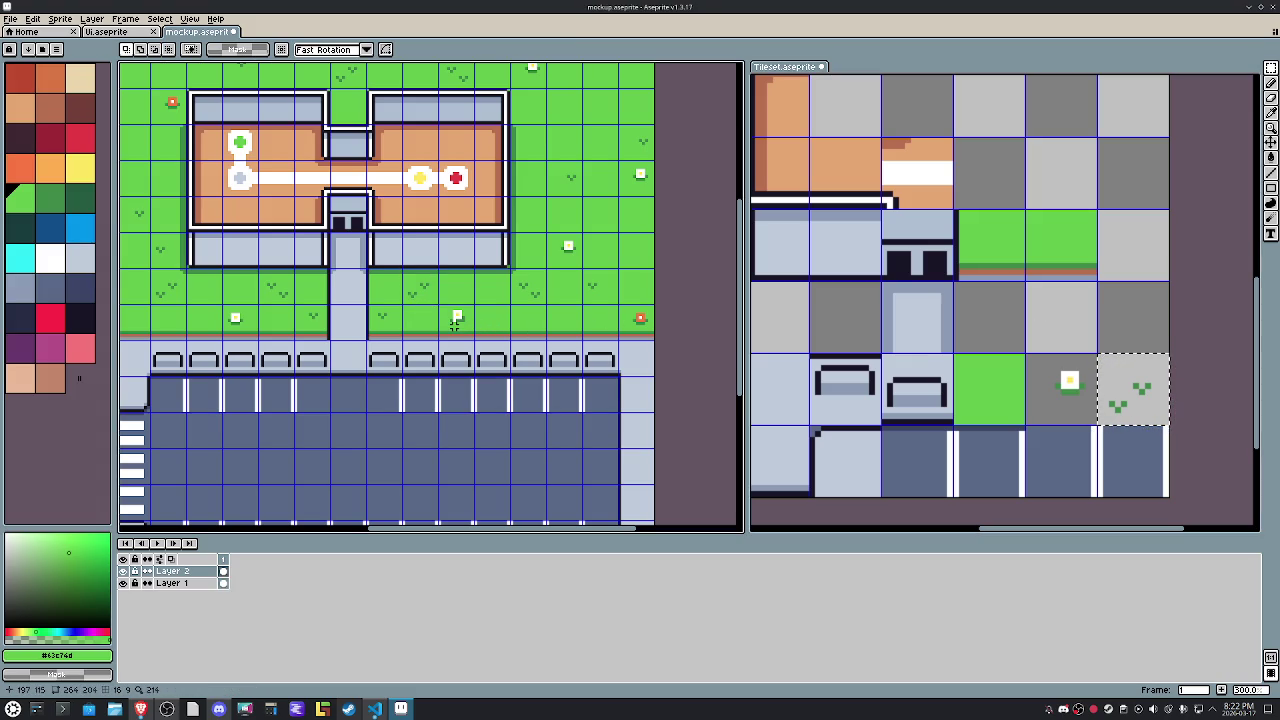
{"action": "left_click_drag", "start_coordinate": [619, 322], "coordinate": [652, 338]}
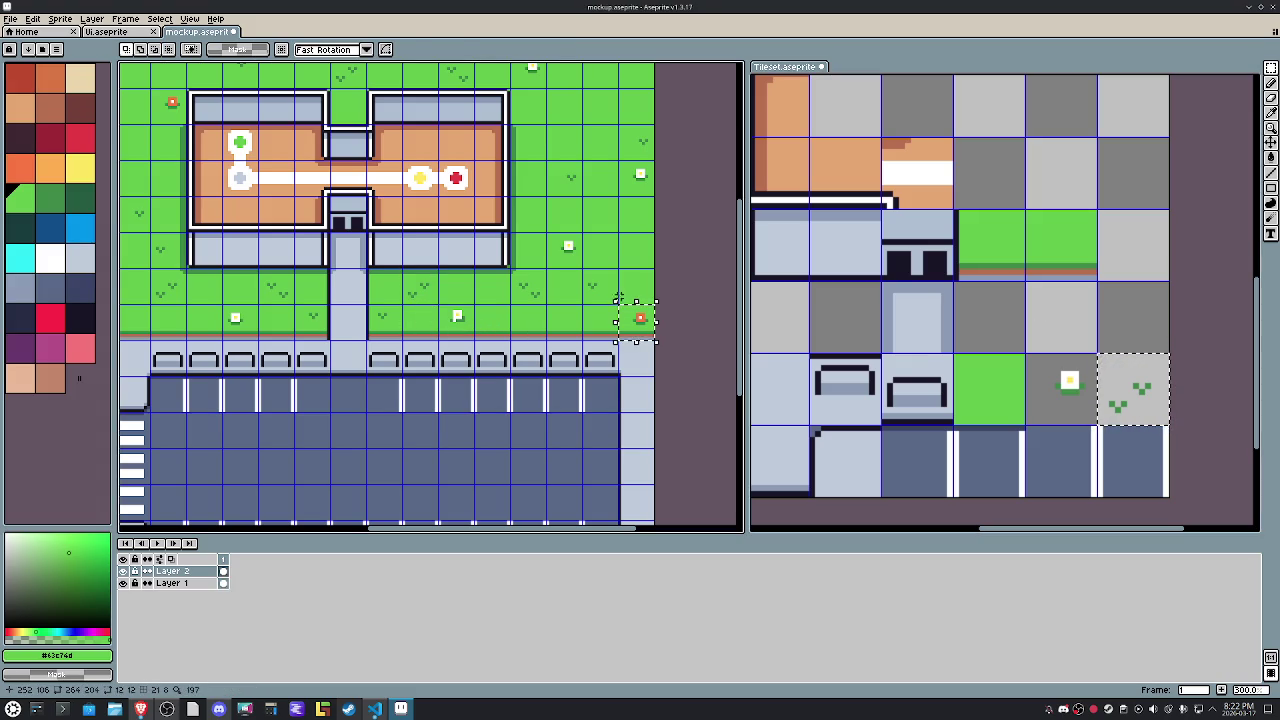
{"action": "key", "text": "ctrl+c"}
{"action": "left_click", "coordinate": [1136, 326]}
{"action": "key", "text": "ctrl+v"}
{"action": "left_click_drag", "start_coordinate": [995, 480], "coordinate": [1128, 338]}
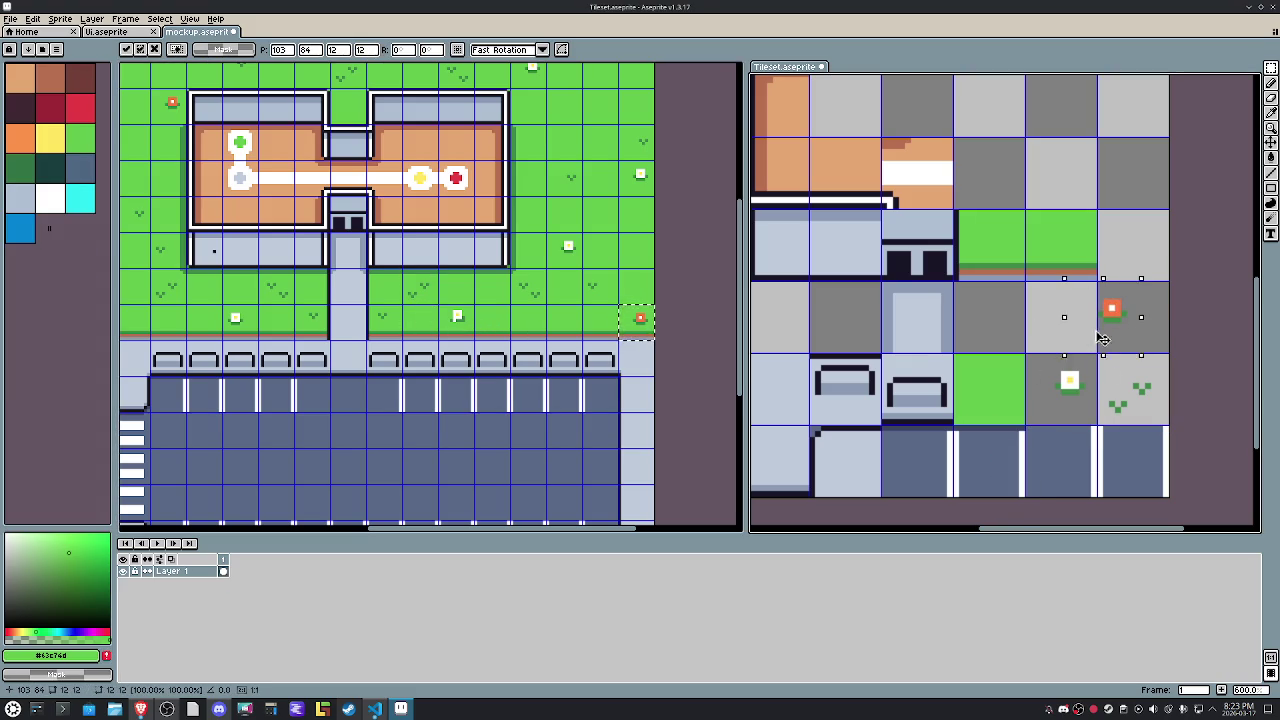
{"action": "type", "text": "108"}
{"action": "key", "text": "Return"}
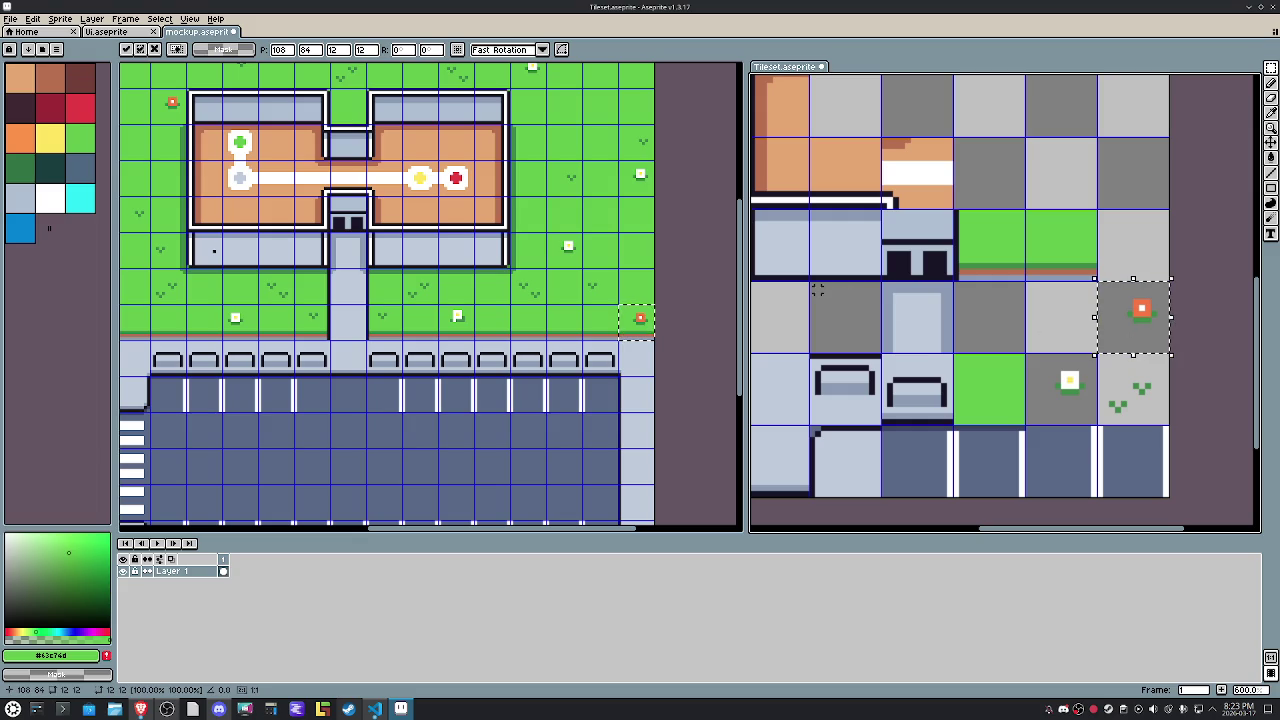
Copy another grass-tuft tile from the mockup and place it beside the orange flower.
{"action": "left_click", "coordinate": [589, 270]}
{"action": "left_click_drag", "start_coordinate": [589, 270], "coordinate": [612, 298]}
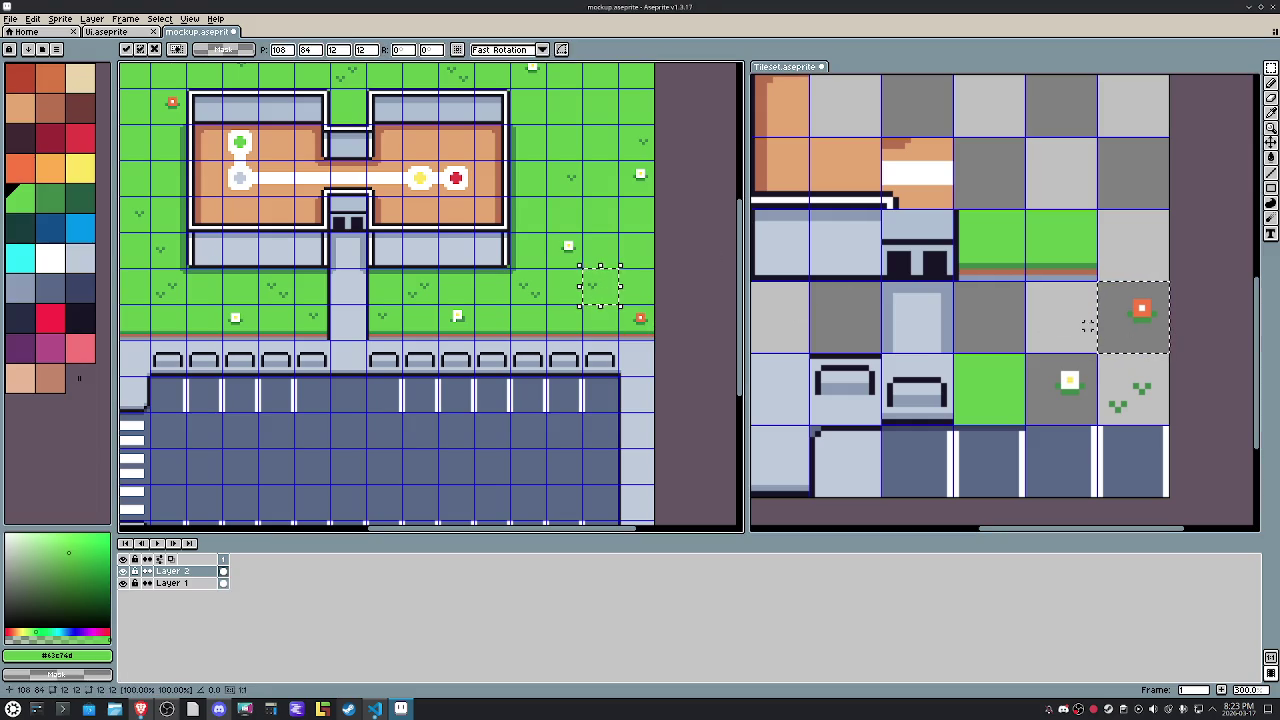
{"action": "key", "text": "ctrl+c"}
{"action": "left_click", "coordinate": [1050, 310]}
{"action": "key", "text": "ctrl+v"}
{"action": "left_click_drag", "start_coordinate": [986, 390], "coordinate": [1050, 318]}
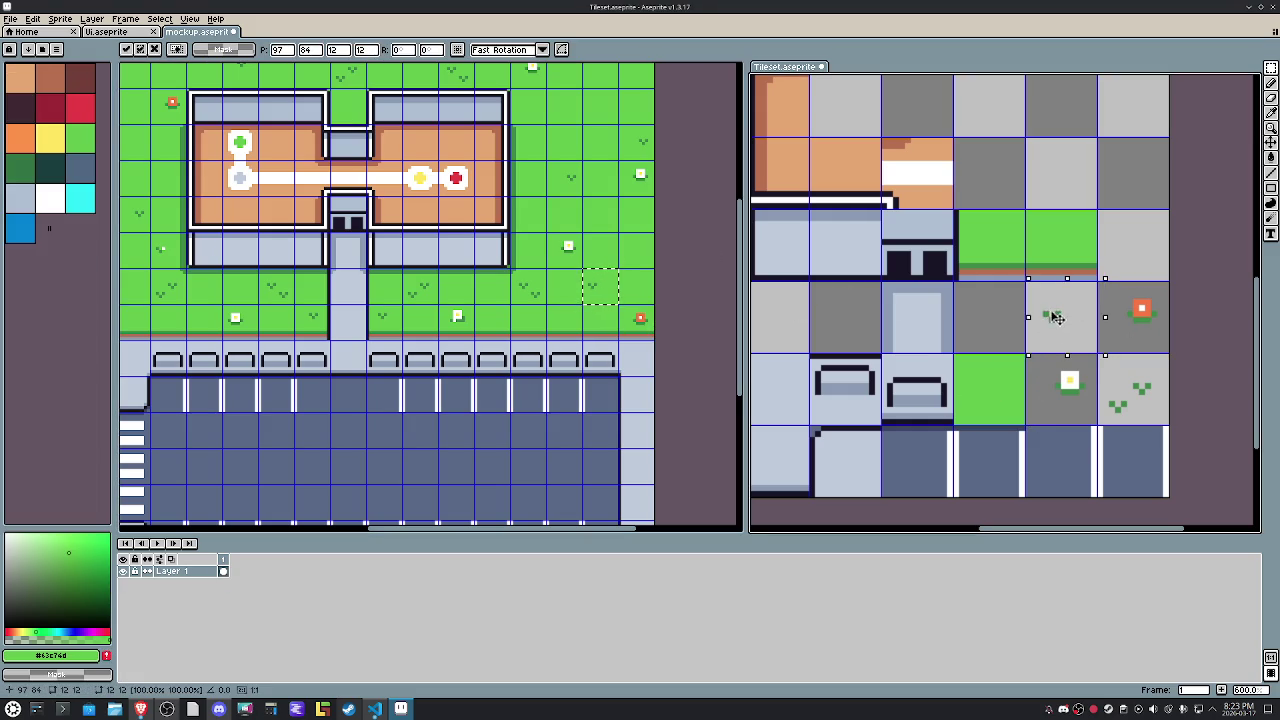
{"action": "scroll", "coordinate": [1050, 318], "scroll_direction": "down", "scroll_amount": 1}
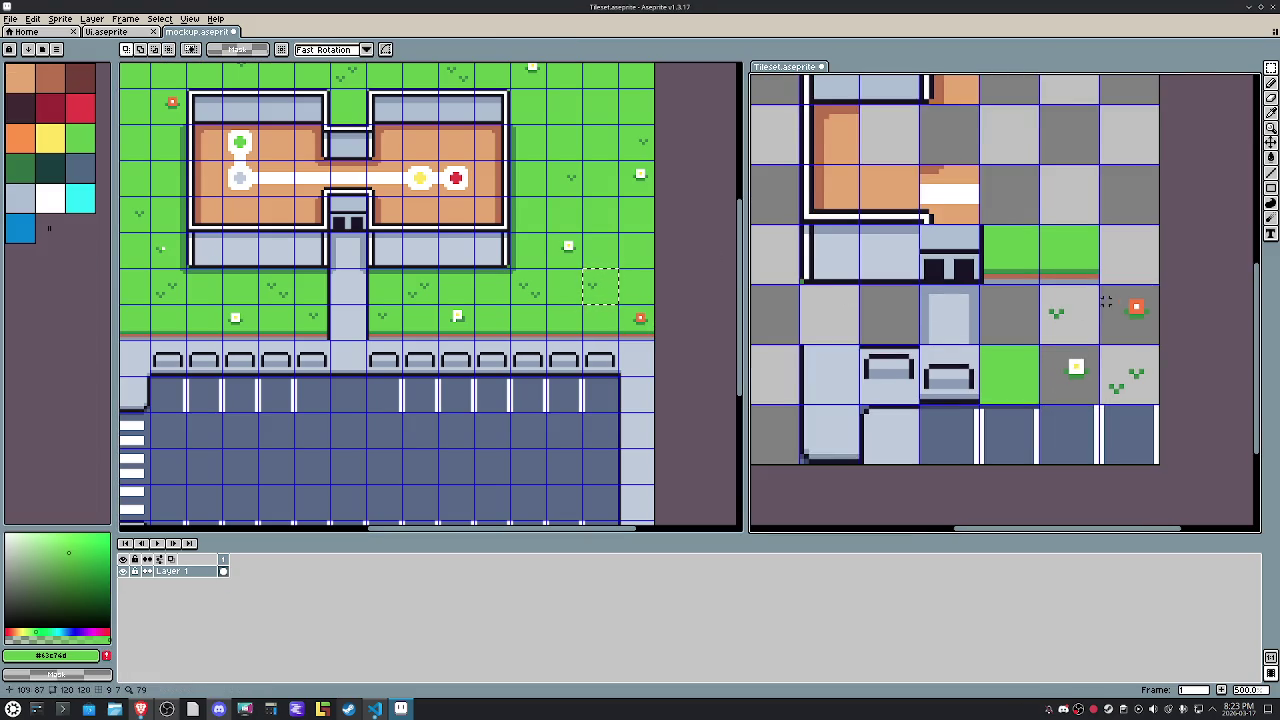
Drop the grass-tuft tile into its cell and pan around to view every tile.
{"action": "mouse_move", "coordinate": [1070, 340]}
{"action": "left_mouse_down"}
{"action": "mouse_move", "coordinate": [1077, 372]}
{"action": "mouse_move", "coordinate": [1015, 390]}
{"action": "left_mouse_up"}
{"action": "left_click", "coordinate": [1081, 326]}
{"action": "scroll", "coordinate": [1000, 350], "scroll_direction": "left", "scroll_amount": 3}
{"action": "scroll", "coordinate": [928, 370], "scroll_direction": "down", "scroll_amount": 2}
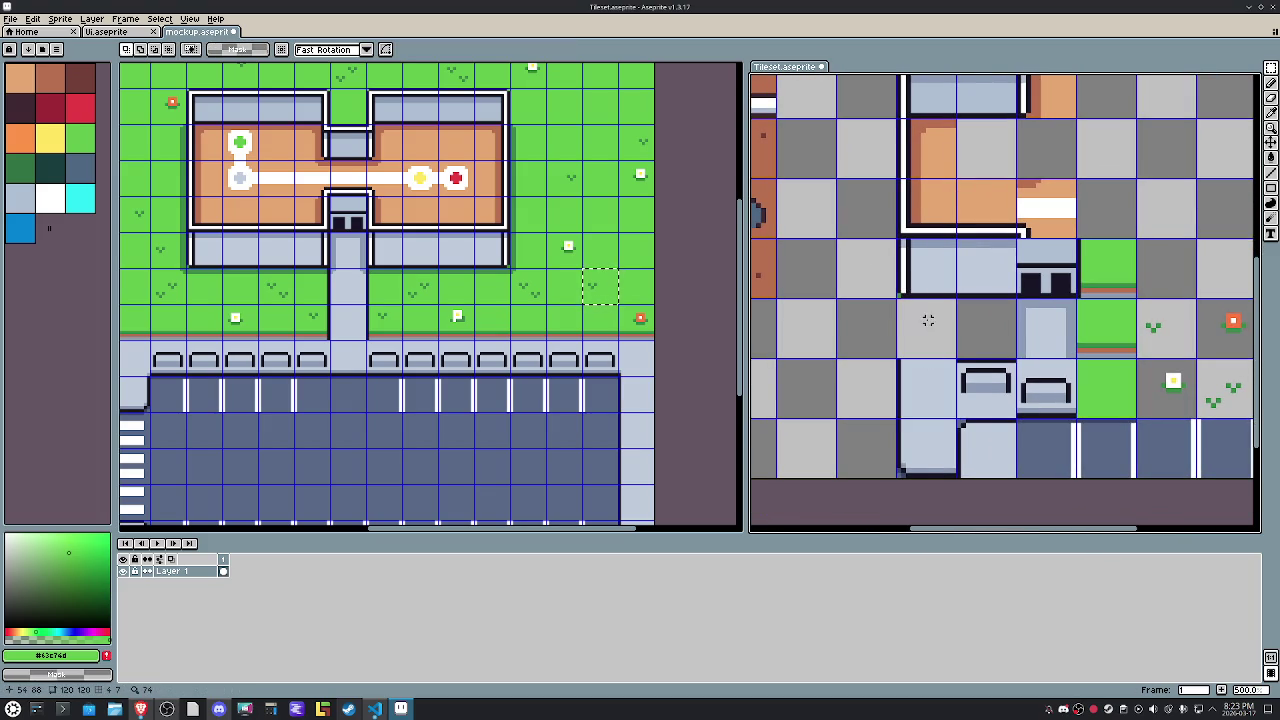
{"action": "scroll", "coordinate": [932, 325], "scroll_direction": "down", "scroll_amount": 2}
{"action": "scroll", "coordinate": [932, 315], "scroll_direction": "up", "scroll_amount": 1}
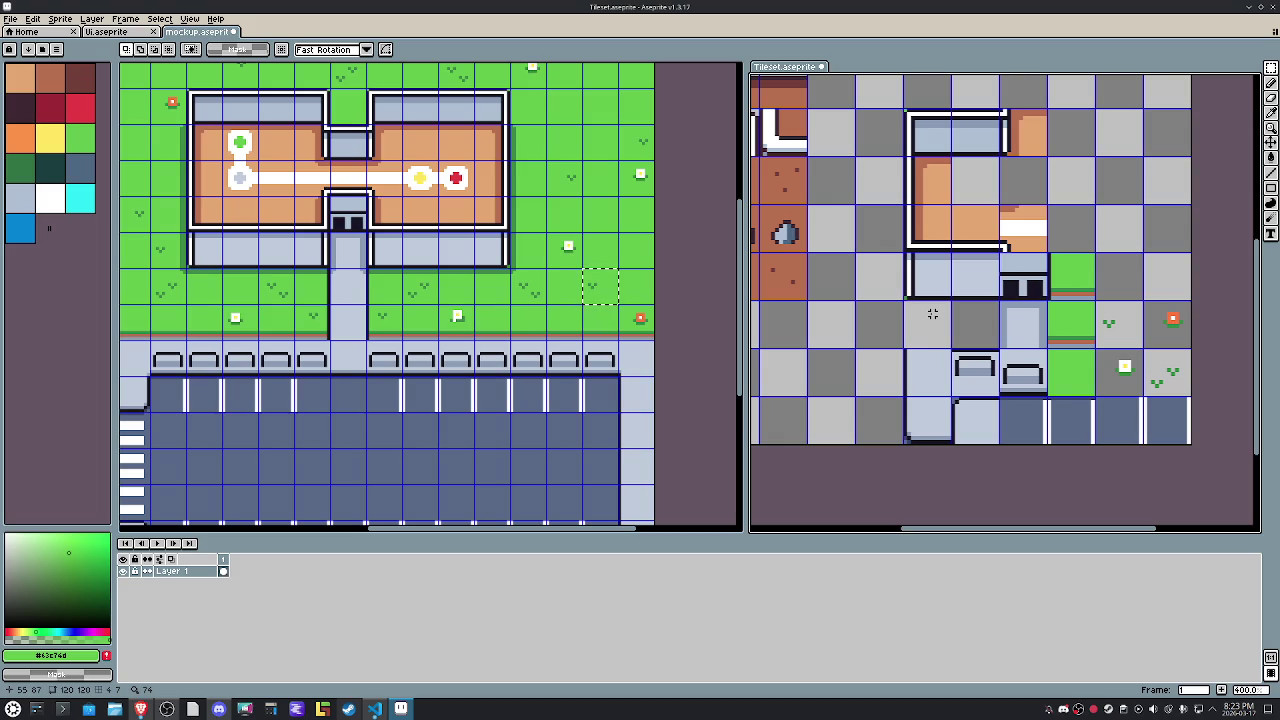
{"action": "scroll", "coordinate": [932, 314], "scroll_direction": "up", "scroll_amount": 1}
Move the loose wall tile and the tile below up one tile, and a floor tile left.
{"action": "left_click", "coordinate": [930, 352]}
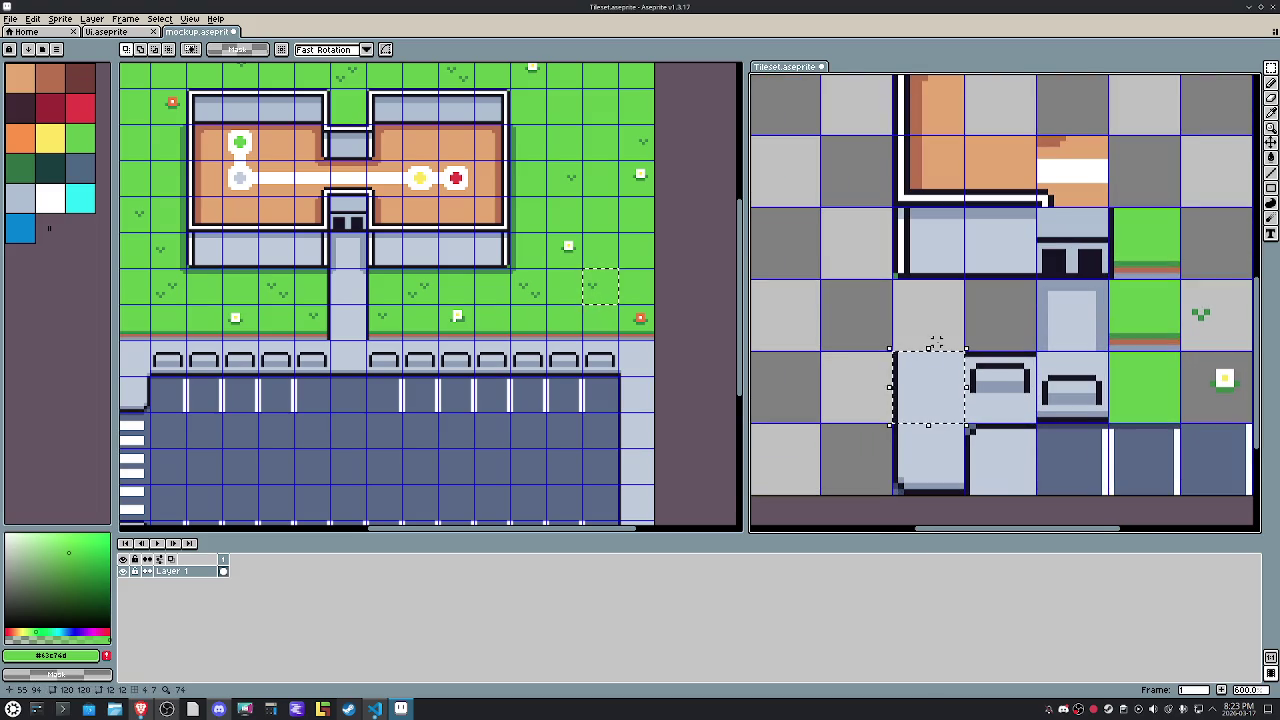
{"action": "key", "text": "Up"}
{"action": "left_click", "coordinate": [918, 443]}
{"action": "key", "text": "Up"}
{"action": "left_click", "coordinate": [997, 461]}
{"action": "key", "text": "Left"}
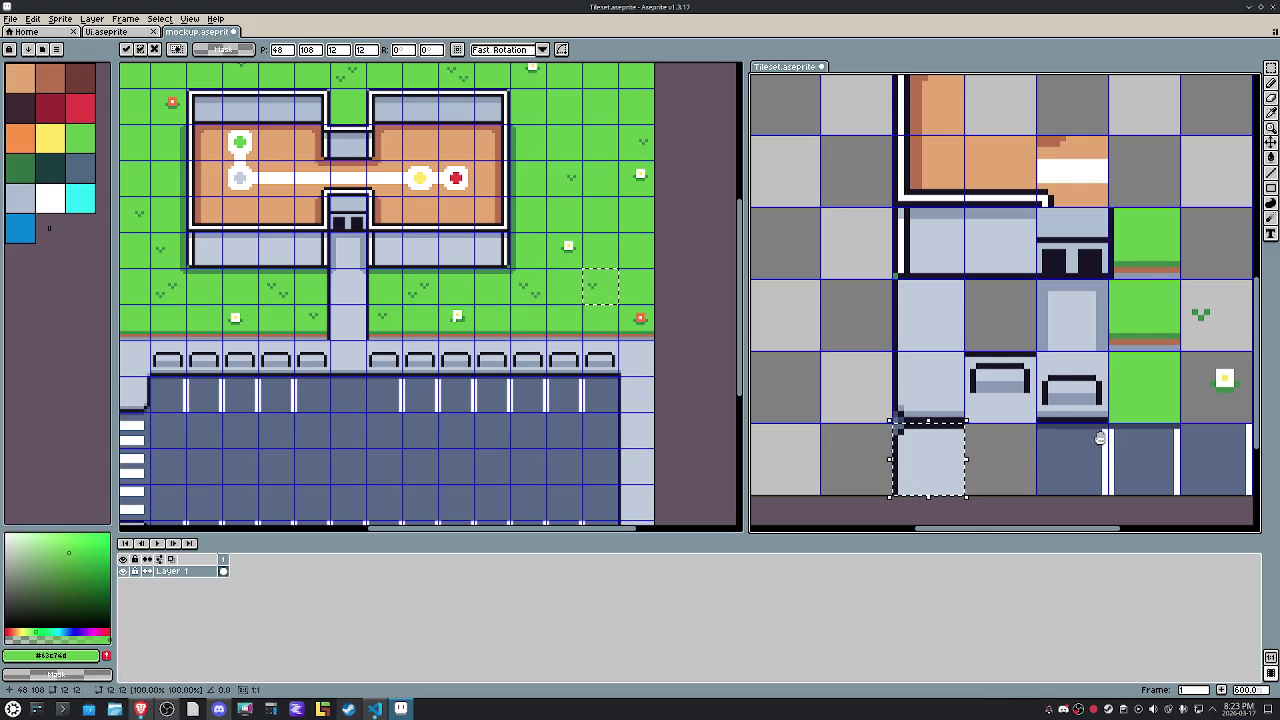
Shift the four bottom-row road tiles one tile left.
{"action": "left_click_drag", "start_coordinate": [1117, 440], "coordinate": [1001, 428]}
{"action": "left_click", "coordinate": [1155, 437]}
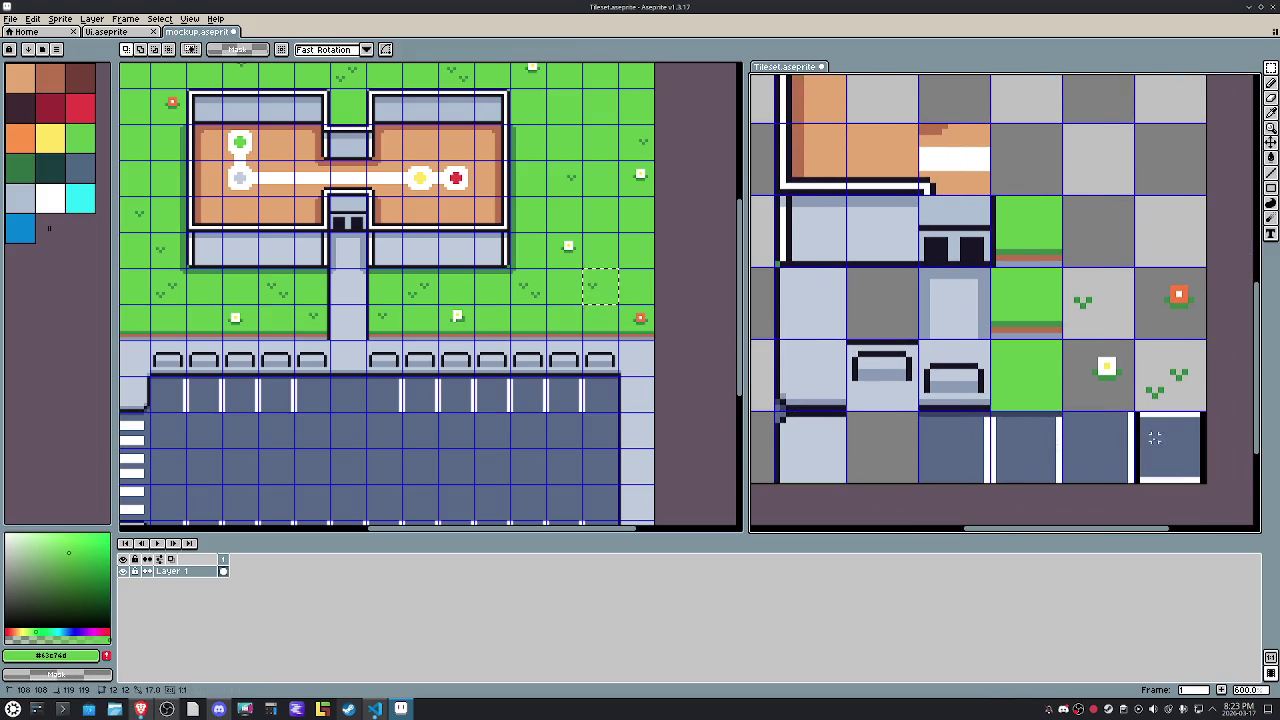
{"action": "left_click_drag", "start_coordinate": [1155, 437], "coordinate": [980, 453]}
{"action": "key", "text": "Left"}
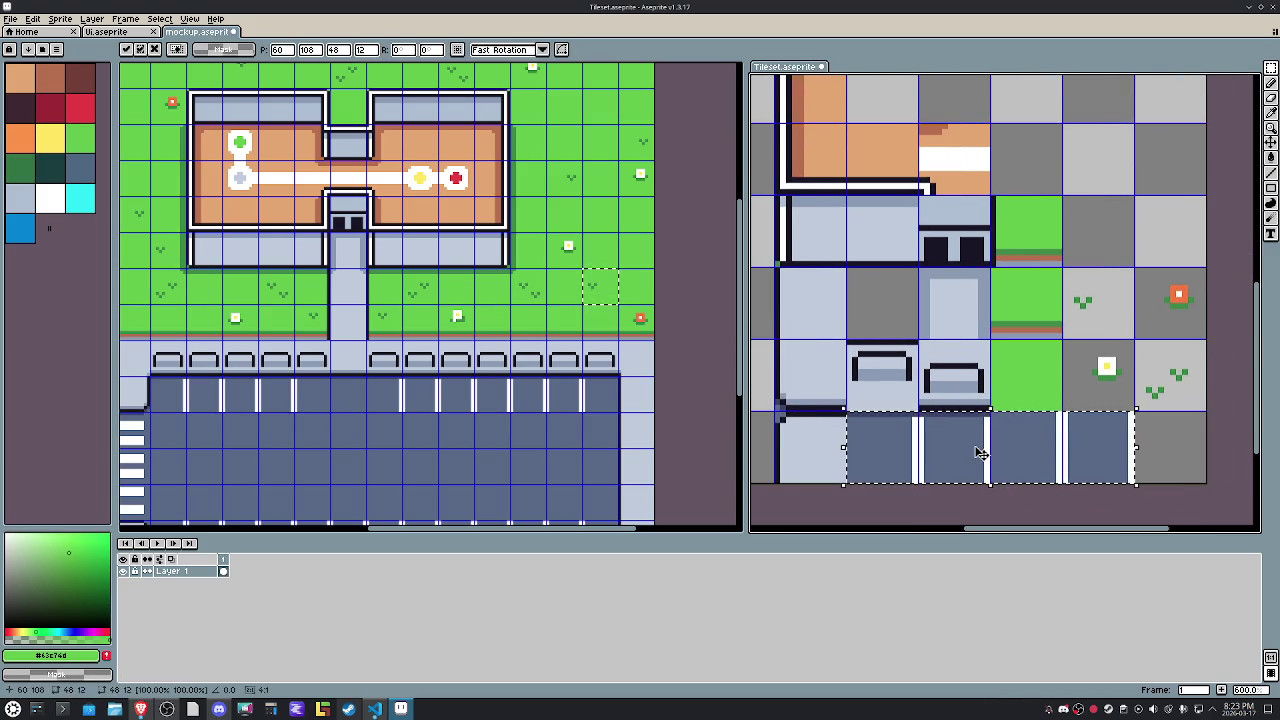
{"action": "left_click", "coordinate": [1160, 423]}
Move the tile below the bench up, and the right bench tile left into the empty cell.
{"action": "left_click_drag", "start_coordinate": [908, 379], "coordinate": [972, 407]}
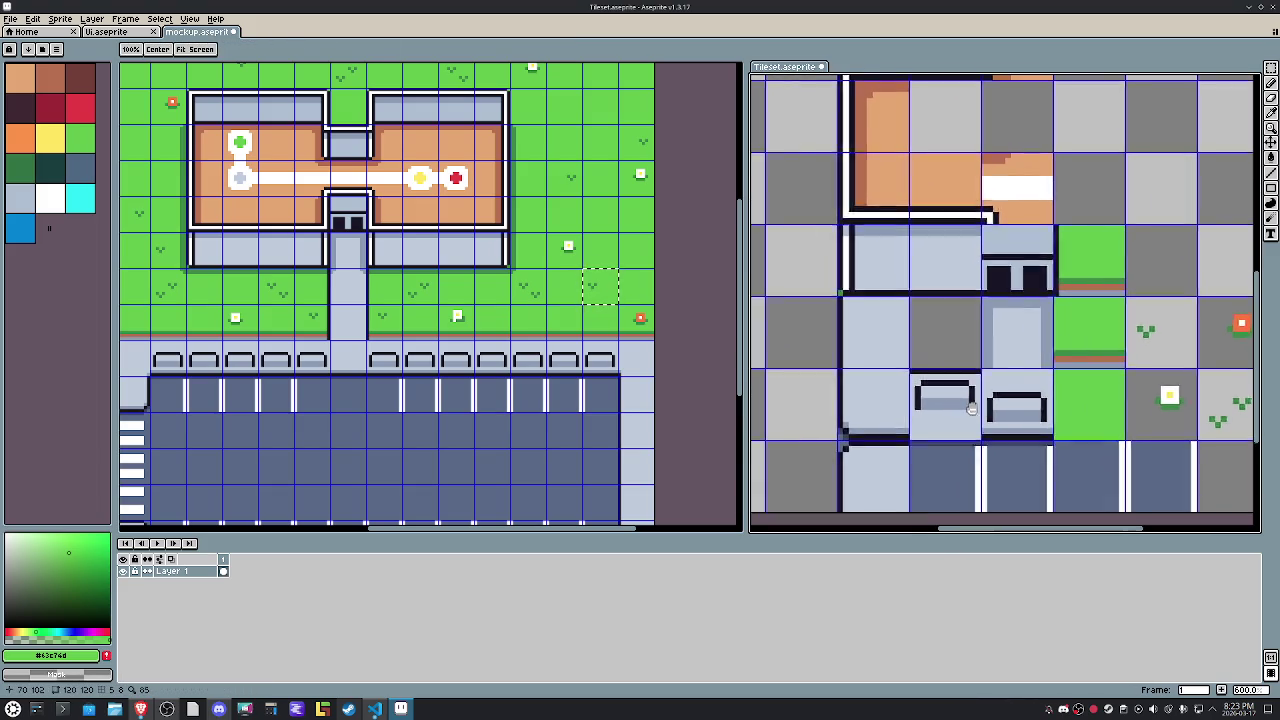
{"action": "left_click_drag", "start_coordinate": [910, 370], "coordinate": [980, 440]}
{"action": "key", "text": "Up"}
{"action": "left_click", "coordinate": [952, 383]}
{"action": "left_click_drag", "start_coordinate": [990, 376], "coordinate": [1006, 392]}
{"action": "key", "text": "Left"}
{"action": "left_click", "coordinate": [1006, 390]}
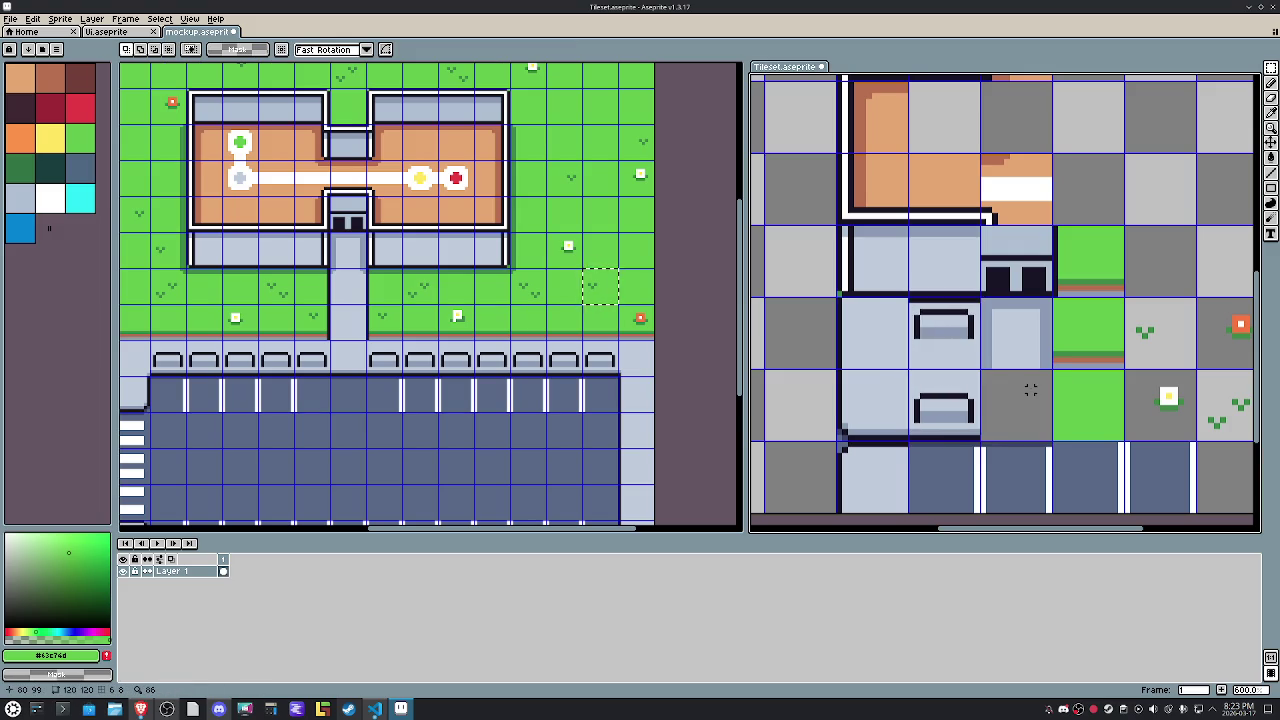
Return to the mockup and copy its selected path tile.
{"action": "scroll", "coordinate": [1030, 390], "scroll_direction": "down", "scroll_amount": 1}
{"action": "scroll", "coordinate": [1030, 390], "scroll_direction": "up", "scroll_amount": 1}
{"action": "left_click", "coordinate": [343, 292]}
{"action": "key", "text": "ctrl+c"}
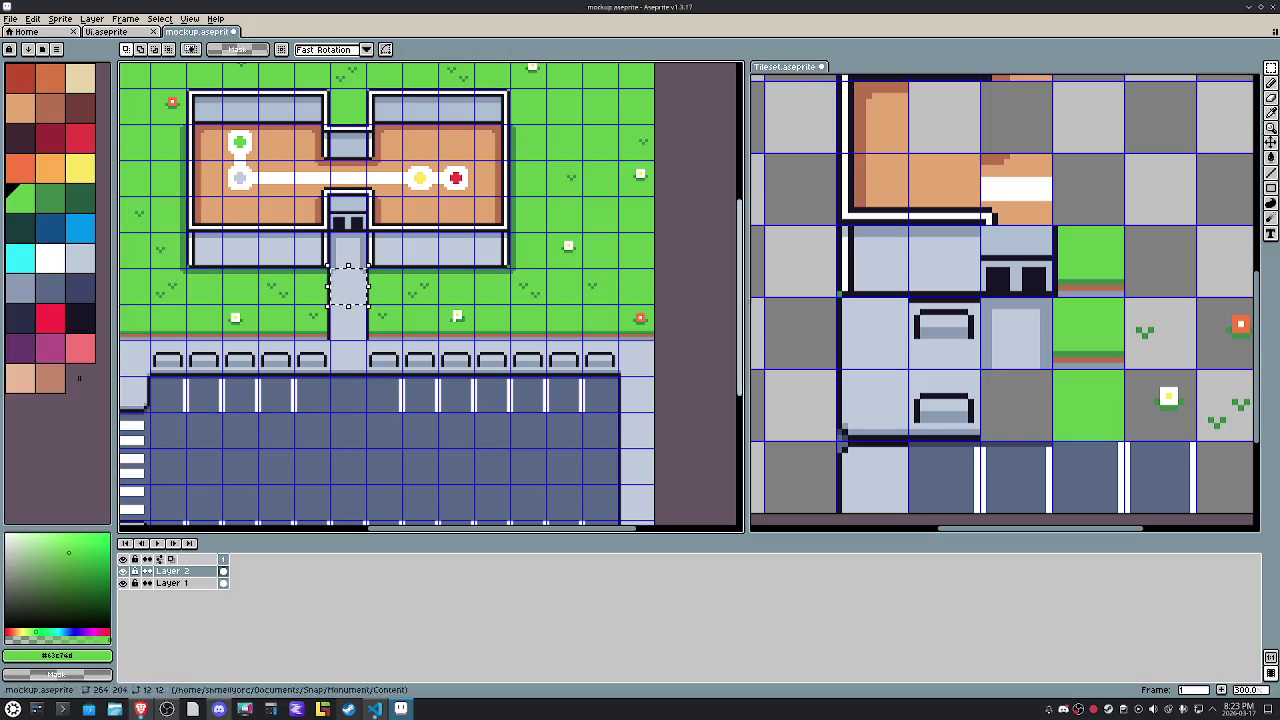
Fill the mockup's path gap with the light-blue path tile.
{"action": "left_click", "coordinate": [1057, 414]}
{"action": "key", "text": "ctrl+v"}
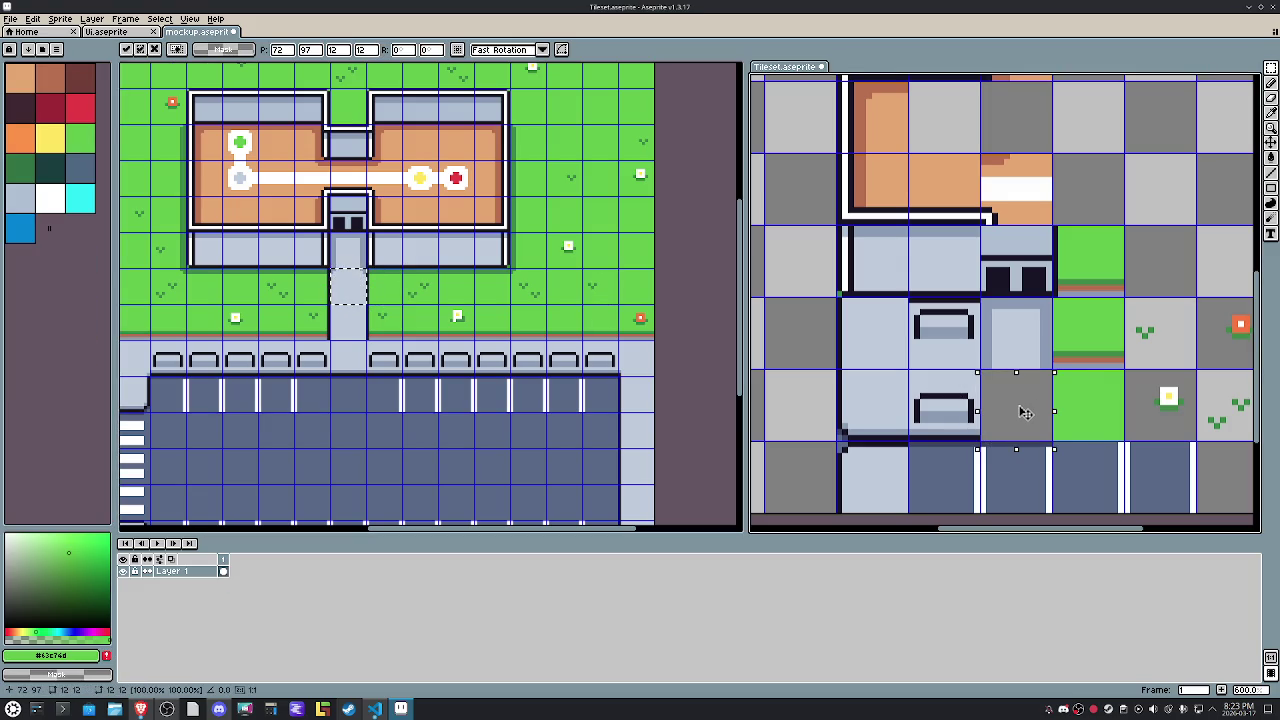
{"action": "key", "text": "ctrl+c"}
{"action": "left_click", "coordinate": [371, 263]}
{"action": "key", "text": "ctrl+v"}
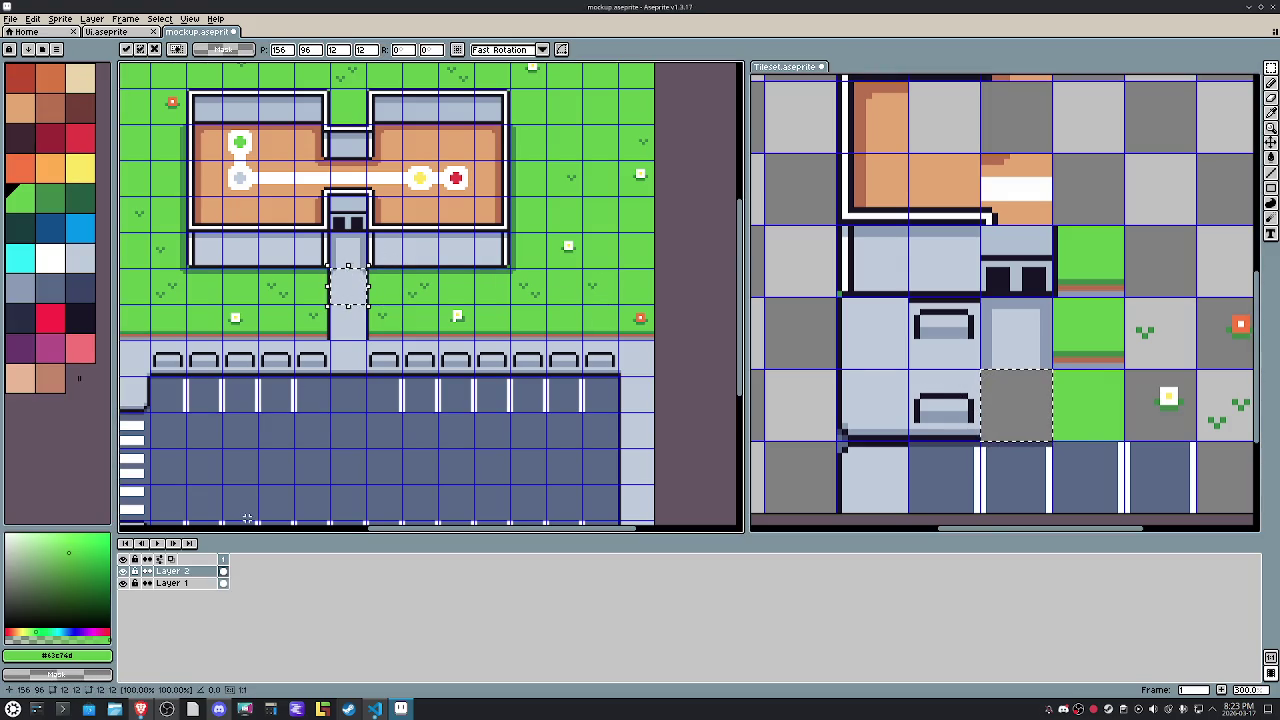
{"action": "left_click", "coordinate": [171, 583]}
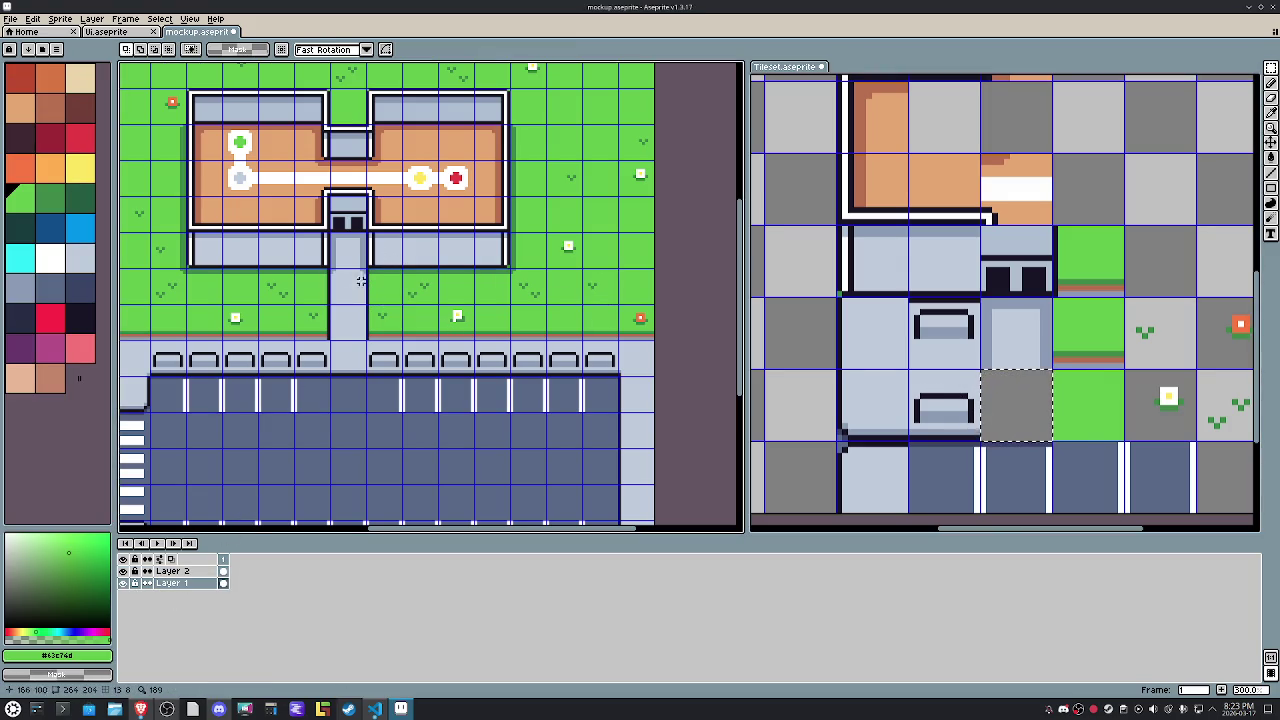
Paste the path tile into Tileset's empty grey slot below the door tile.
{"action": "key", "text": "ctrl+c"}
{"action": "left_click", "coordinate": [993, 385]}
{"action": "key", "text": "ctrl+v"}
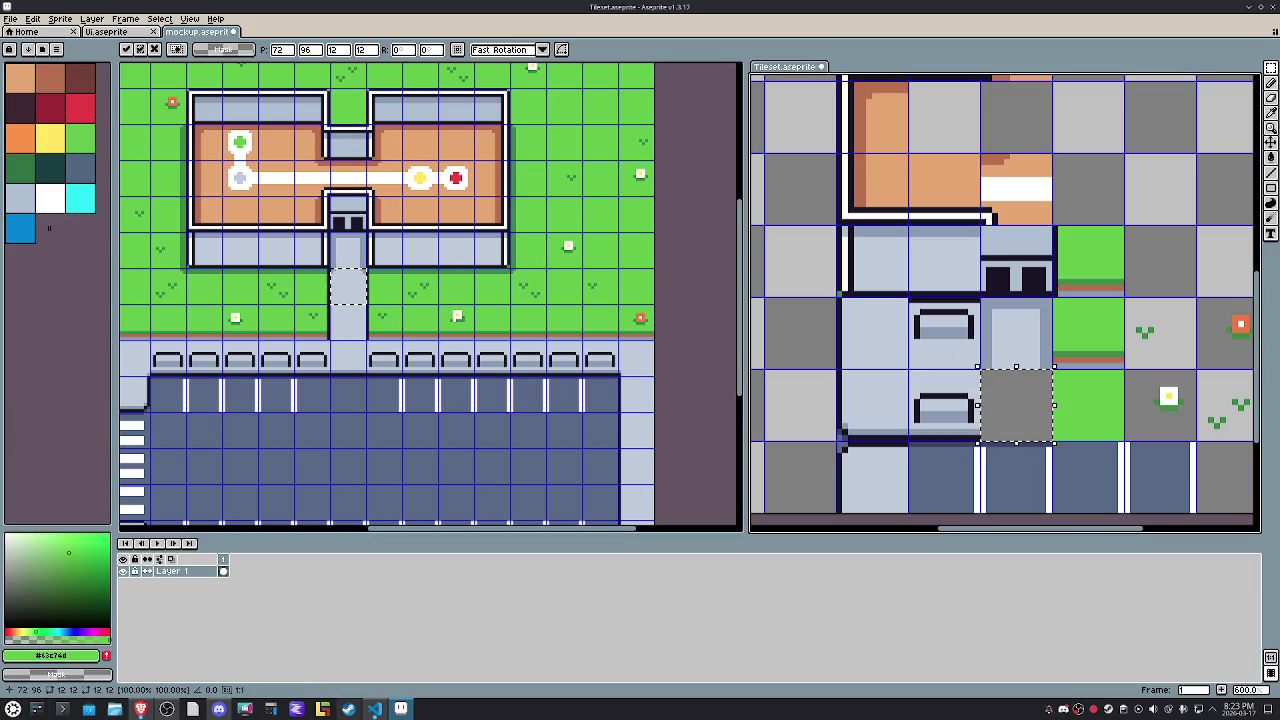
{"action": "left_click_drag", "start_coordinate": [993, 385], "coordinate": [1027, 407]}
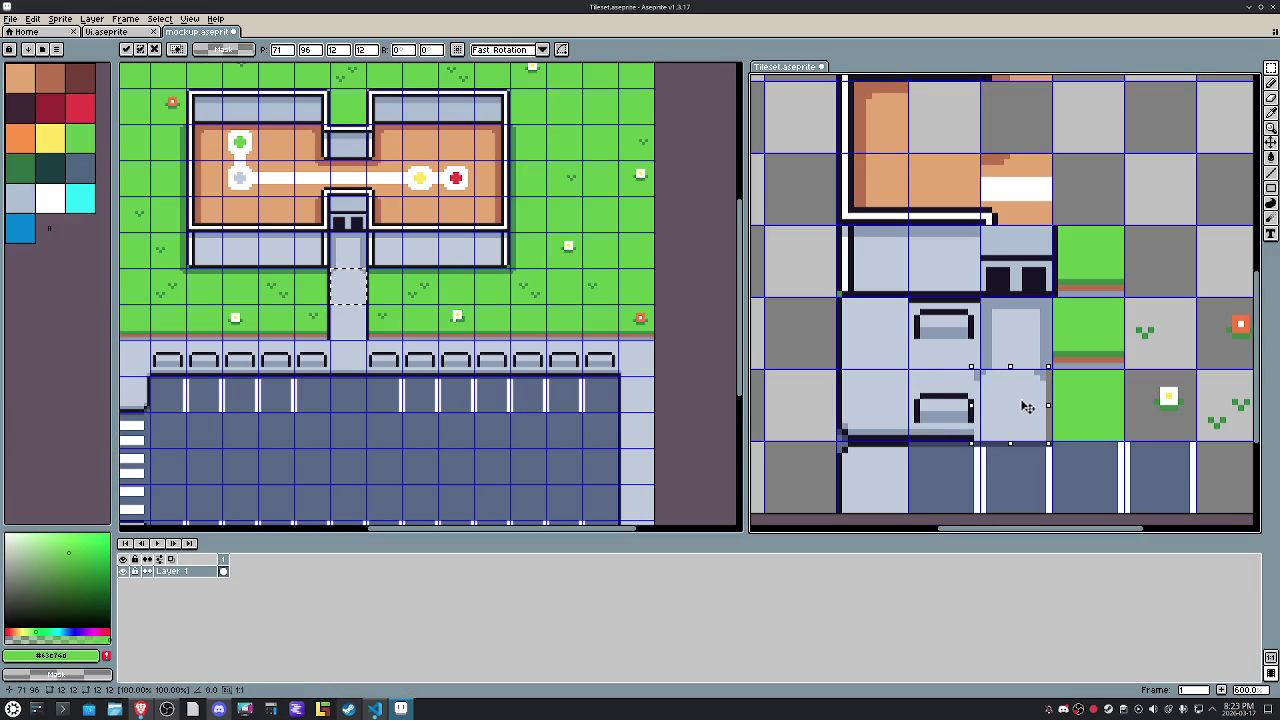
{"action": "scroll", "coordinate": [1025, 395], "scroll_direction": "down", "scroll_amount": 2}
{"action": "mouse_move", "coordinate": [1025, 376]}
{"action": "left_mouse_down"}
{"action": "mouse_move", "coordinate": [975, 382]}
{"action": "mouse_move", "coordinate": [990, 381]}
{"action": "left_mouse_up"}
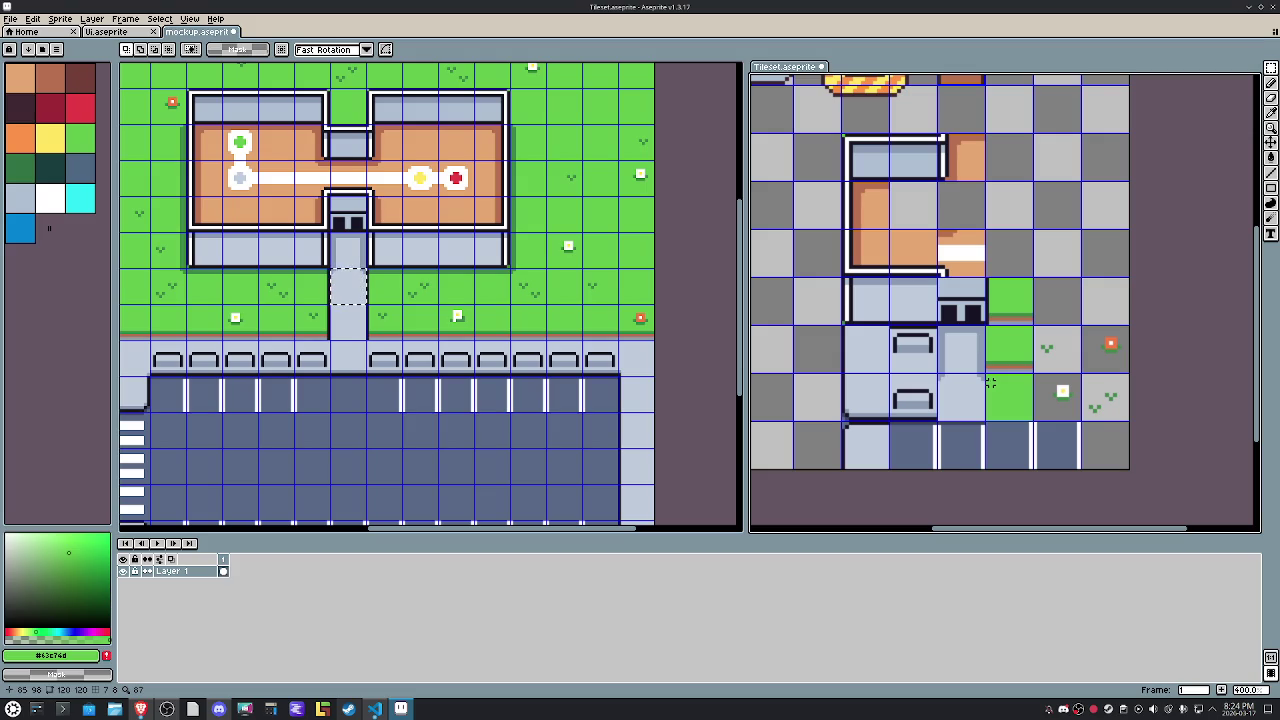
{"action": "scroll", "coordinate": [990, 350], "scroll_direction": "up", "scroll_amount": 2}
{"action": "scroll", "coordinate": [975, 290], "scroll_direction": "up", "scroll_amount": 1}
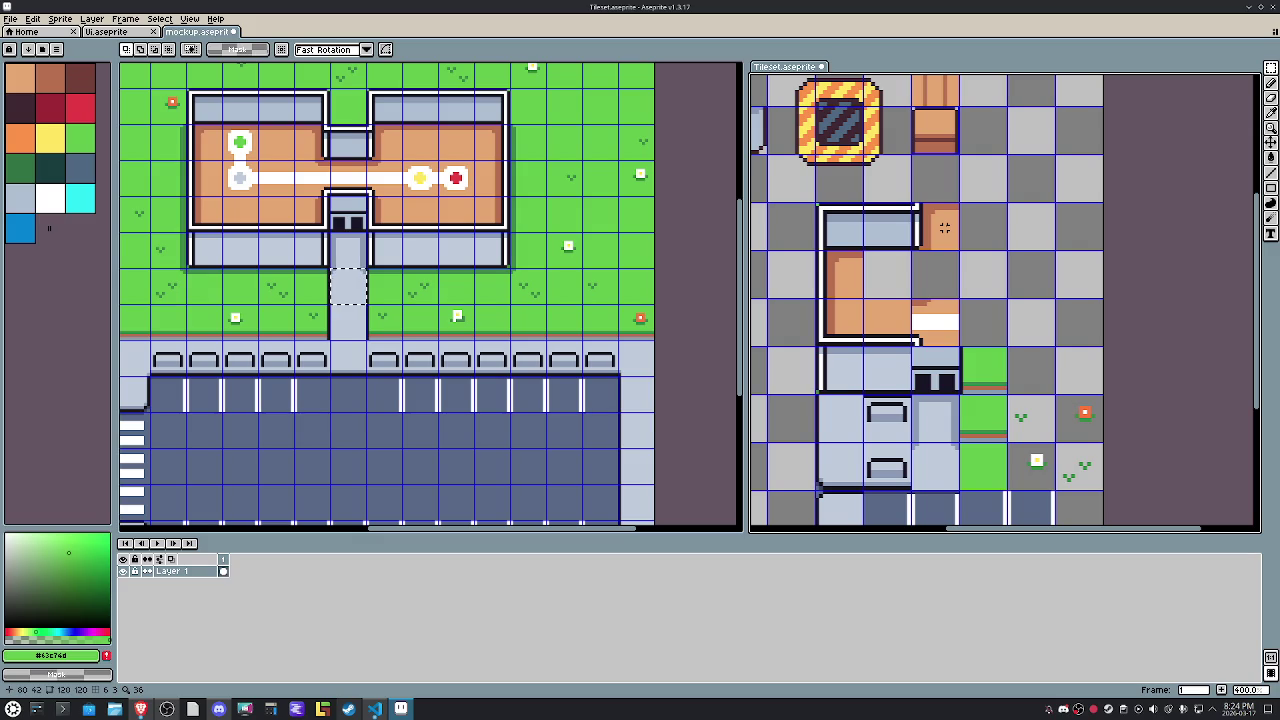
Reposition two of the room's left wall tiles.
{"action": "scroll", "coordinate": [944, 228], "scroll_direction": "up", "scroll_amount": 1}
{"action": "scroll", "coordinate": [831, 288], "scroll_direction": "up", "scroll_amount": 2}
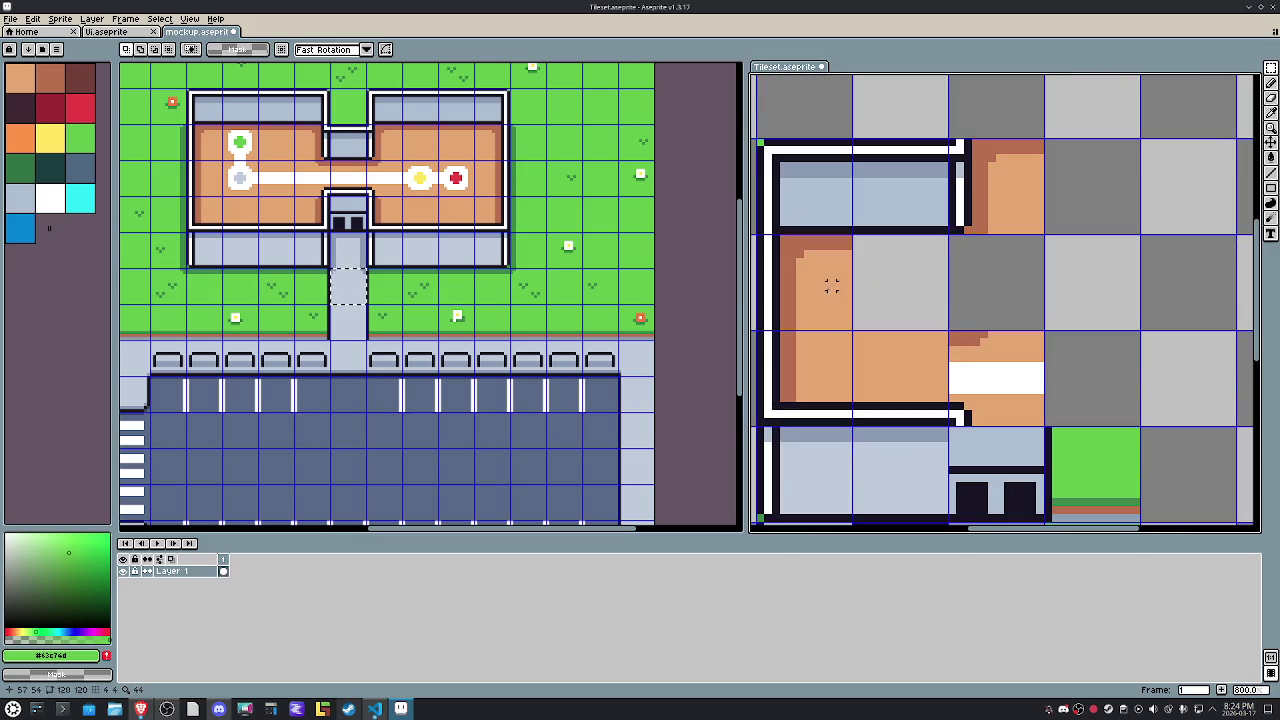
{"action": "left_click", "coordinate": [831, 270]}
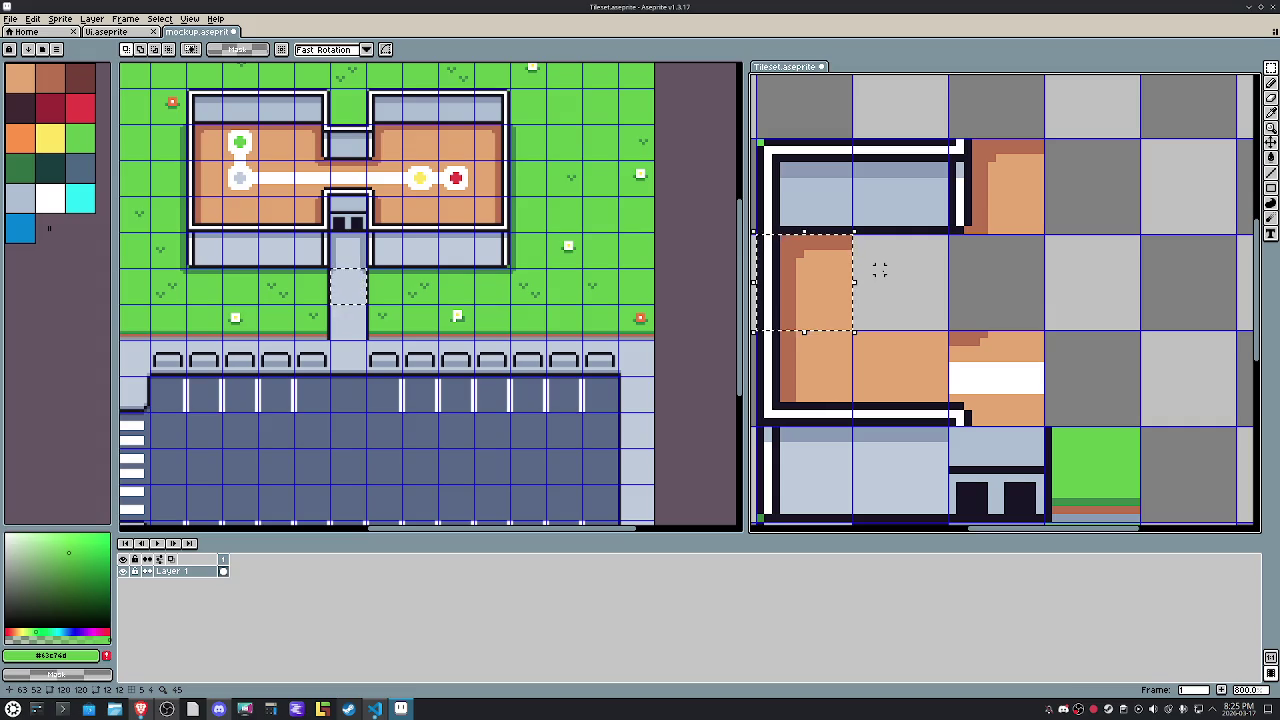
{"action": "key", "text": "ctrl+d"}
{"action": "mouse_move", "coordinate": [879, 270]}
{"action": "left_mouse_down"}
{"action": "mouse_move", "coordinate": [994, 283]}
{"action": "mouse_move", "coordinate": [977, 290]}
{"action": "left_mouse_up"}
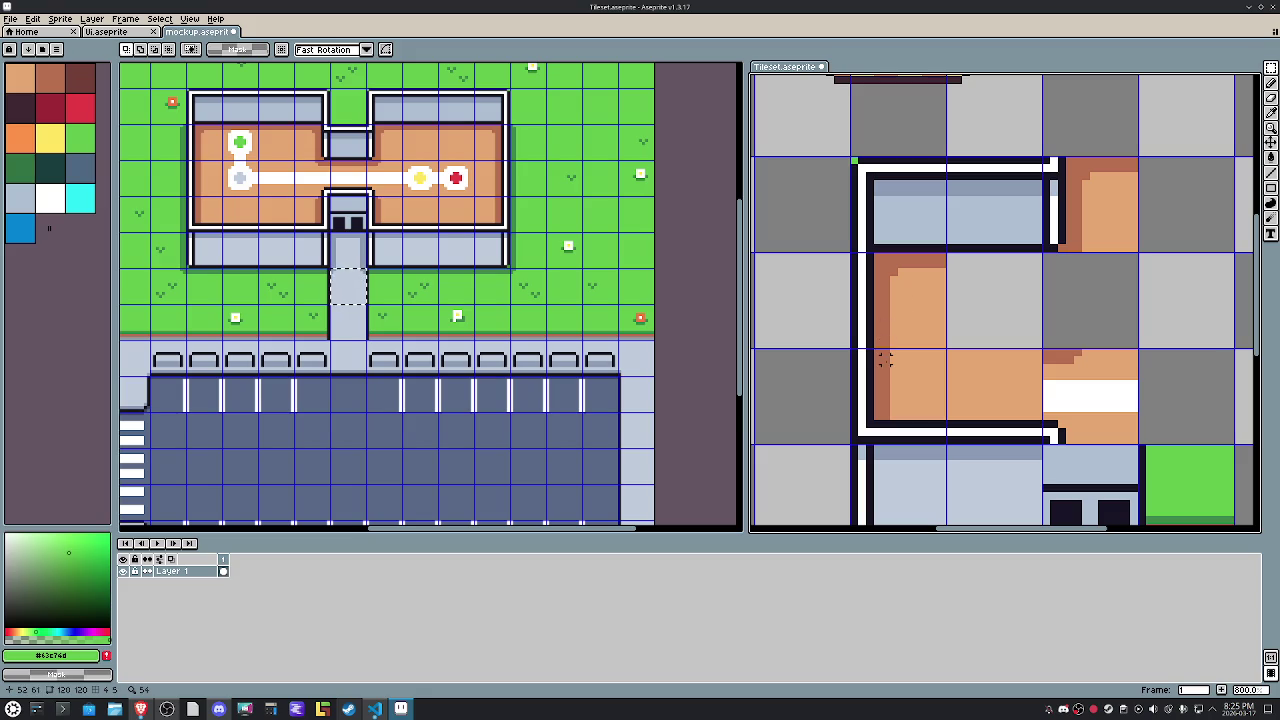
{"action": "scroll", "coordinate": [900, 400], "scroll_direction": "down", "scroll_amount": 2}
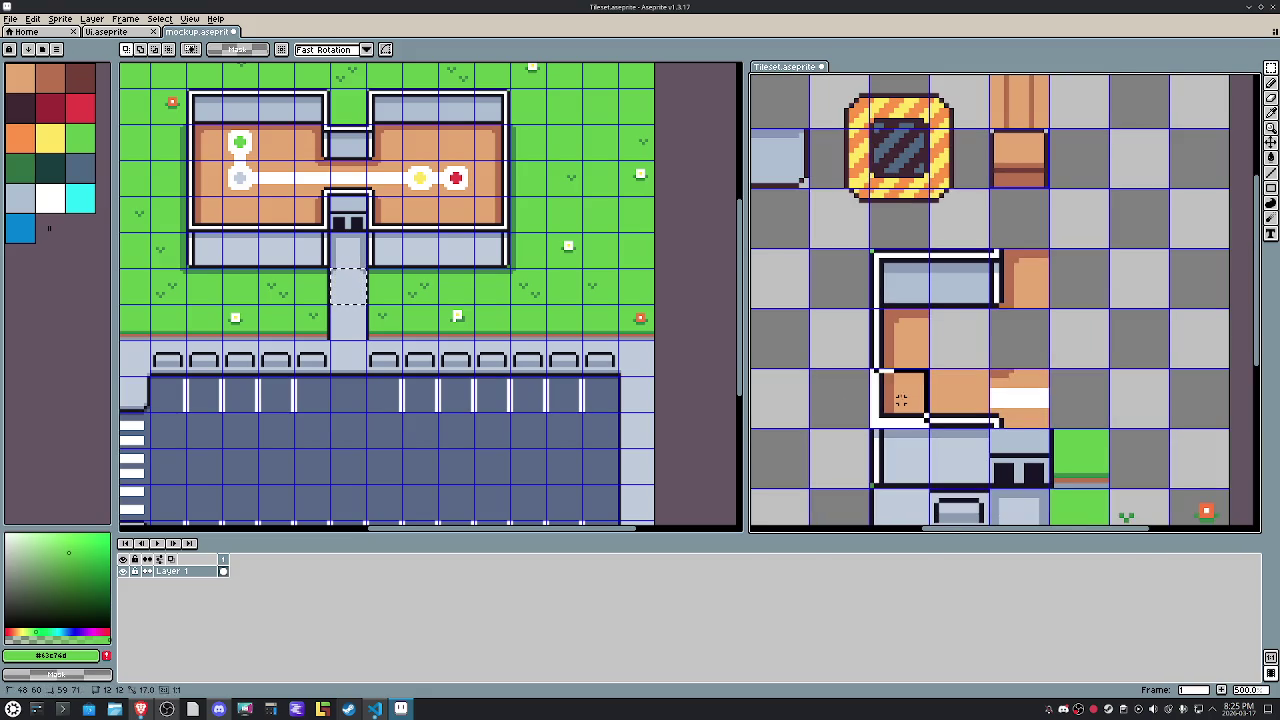
{"action": "left_click_drag", "start_coordinate": [900, 400], "coordinate": [910, 340]}
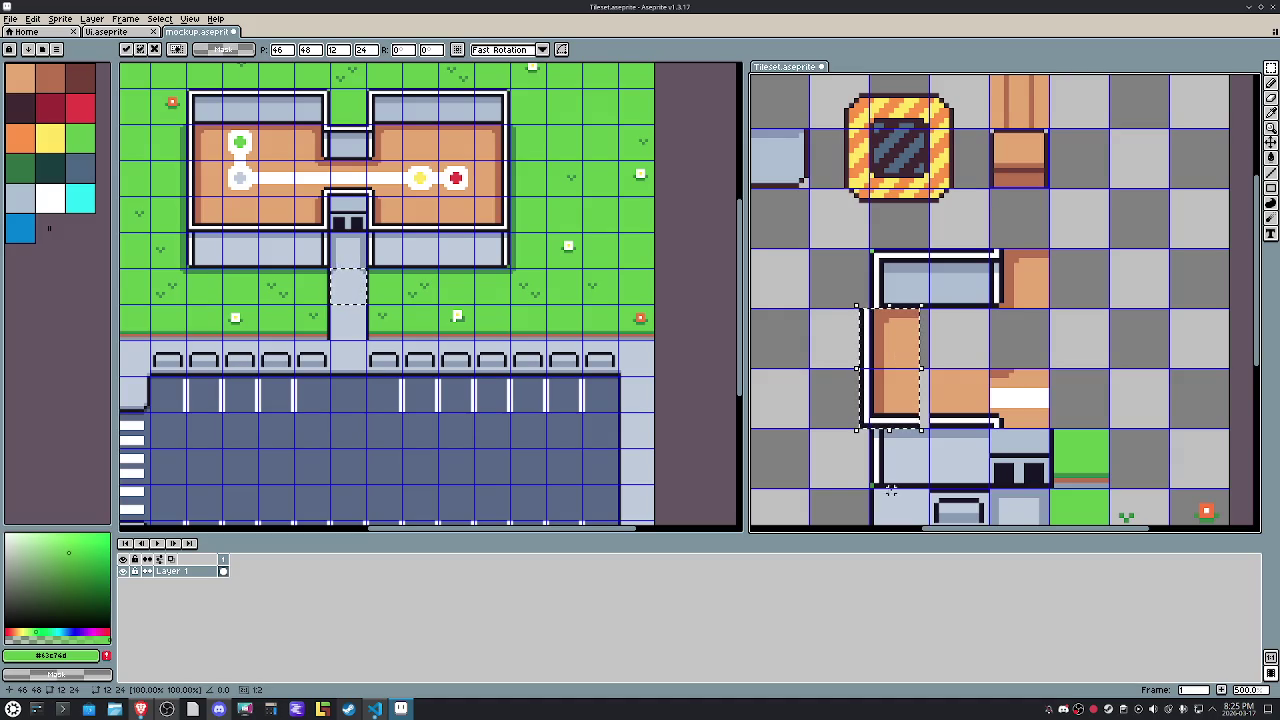
{"action": "mouse_move", "coordinate": [875, 435]}
{"action": "left_mouse_down"}
{"action": "mouse_move", "coordinate": [905, 475]}
{"action": "mouse_move", "coordinate": [876, 458]}
{"action": "left_mouse_up"}
{"action": "scroll", "coordinate": [905, 475], "scroll_direction": "up", "scroll_amount": 4}
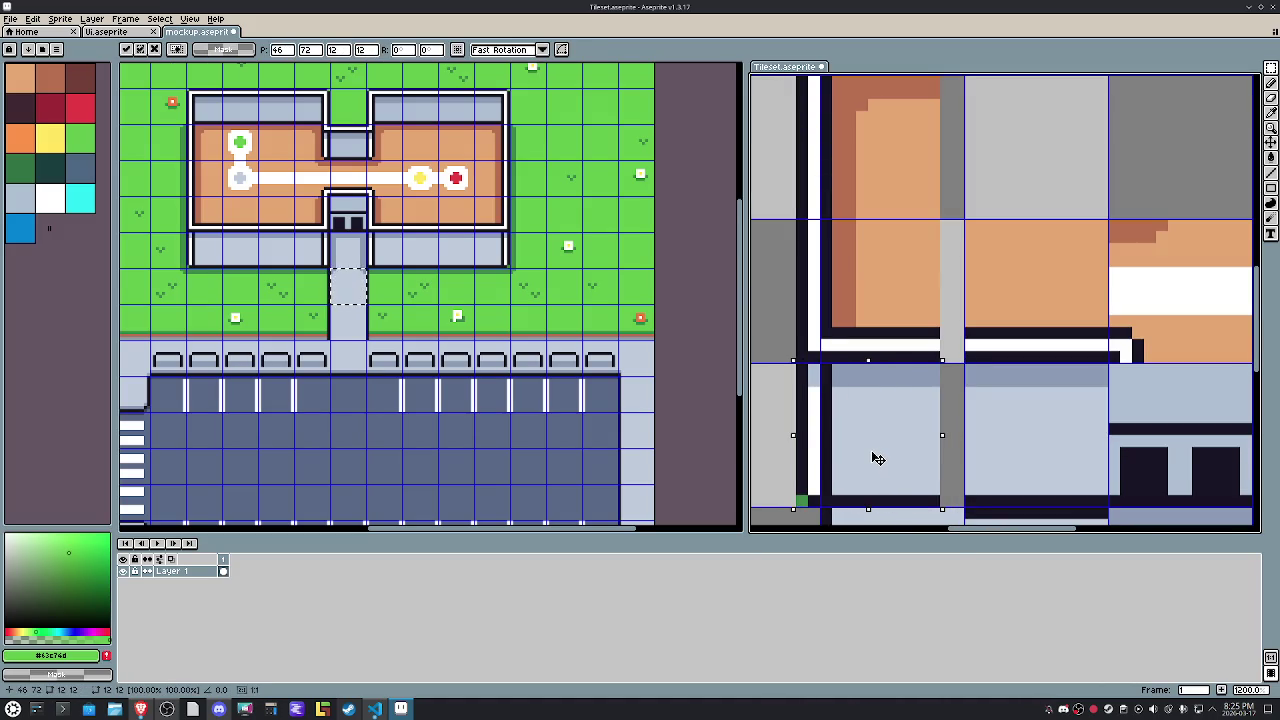
{"action": "left_click", "coordinate": [908, 358]}
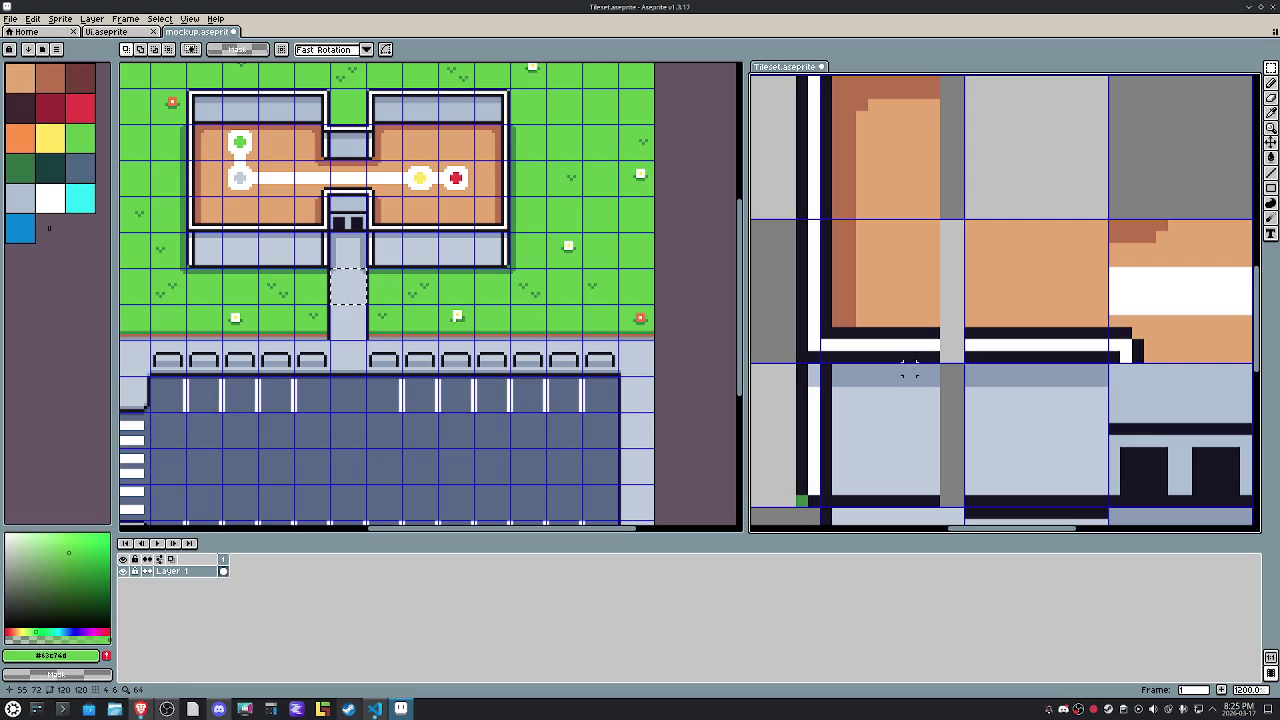
Stretch a one-pixel floor column over the grey gap and move the next floor tile left.
{"action": "left_click_drag", "start_coordinate": [910, 371], "coordinate": [909, 438]}
{"action": "key", "text": "Delete"}
{"action": "mouse_move", "coordinate": [908, 500]}
{"action": "left_mouse_down"}
{"action": "mouse_move", "coordinate": [914, 360]}
{"action": "mouse_move", "coordinate": [898, 490]}
{"action": "left_mouse_up"}
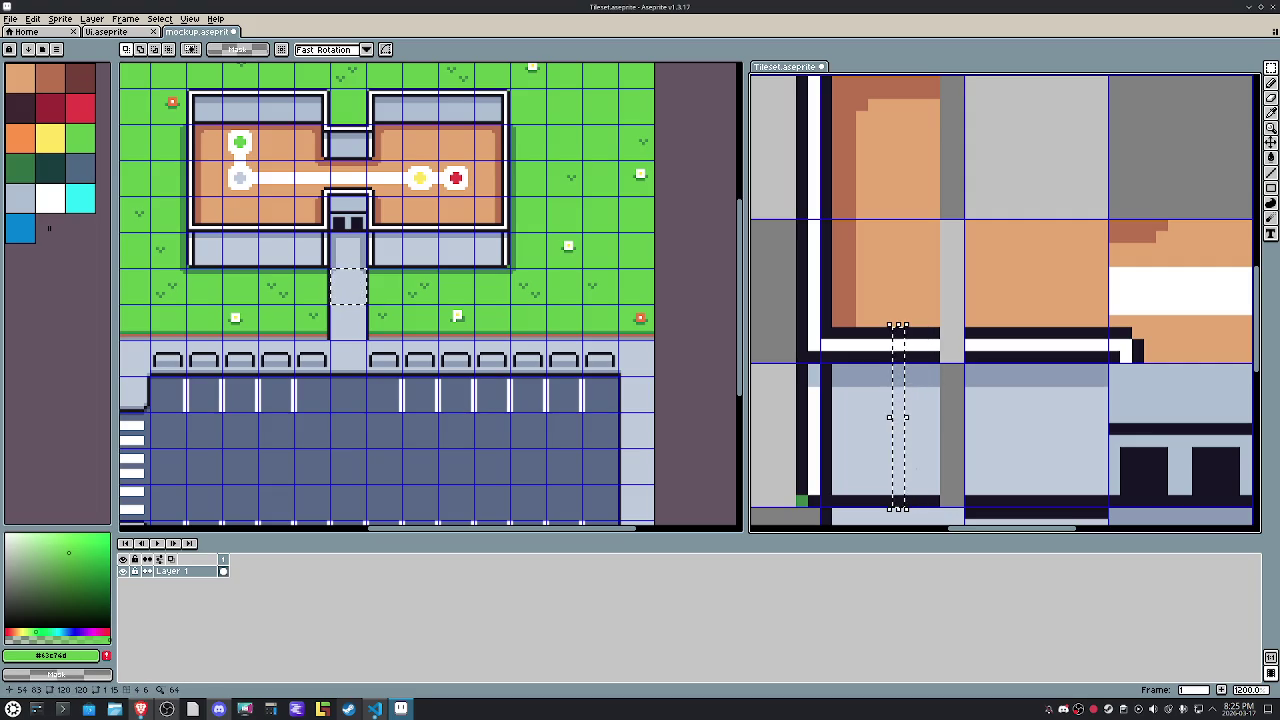
{"action": "left_click_drag", "start_coordinate": [910, 418], "coordinate": [975, 421]}
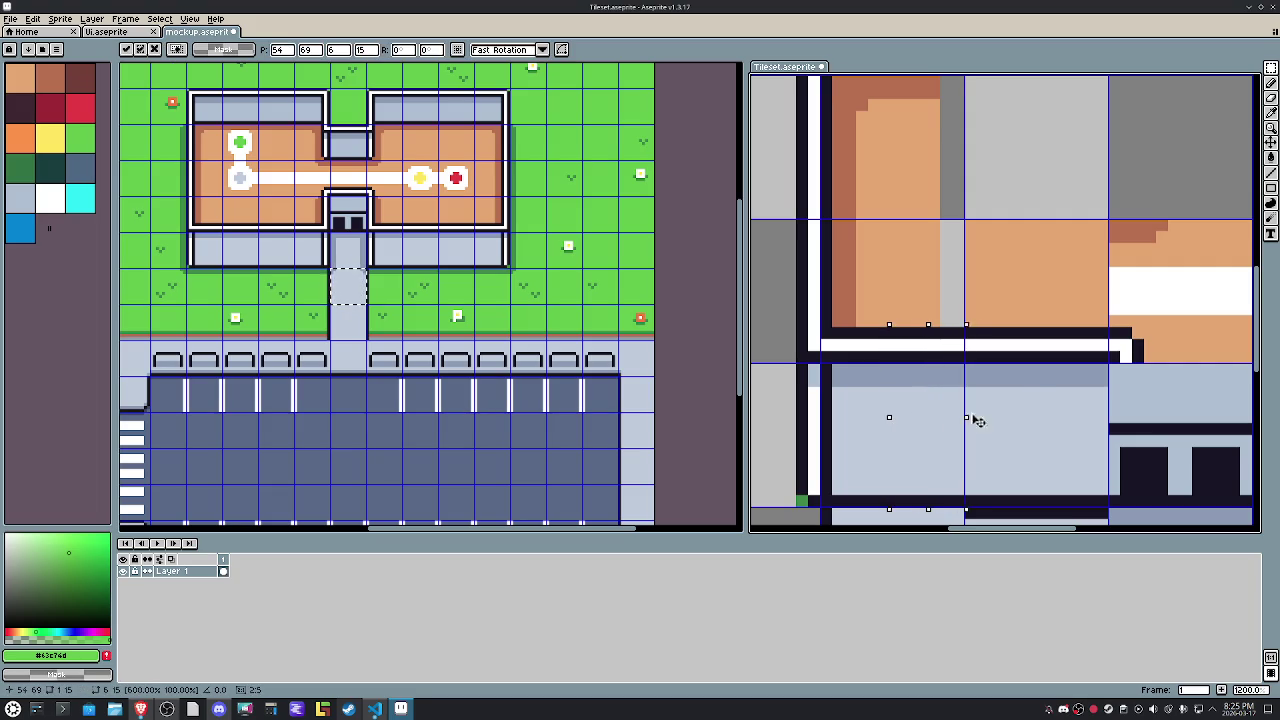
{"action": "key", "text": "Return"}
{"action": "left_click_drag", "start_coordinate": [966, 366], "coordinate": [1108, 506]}
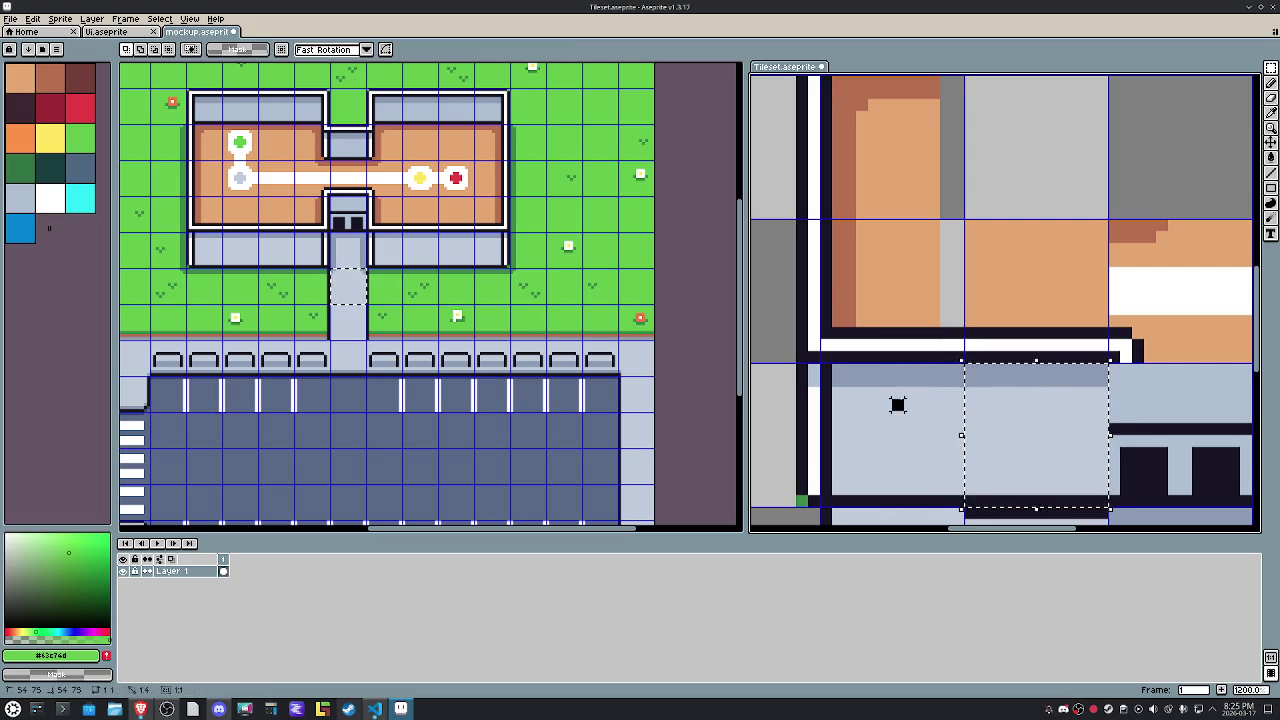
{"action": "left_click_drag", "start_coordinate": [1024, 420], "coordinate": [900, 416]}
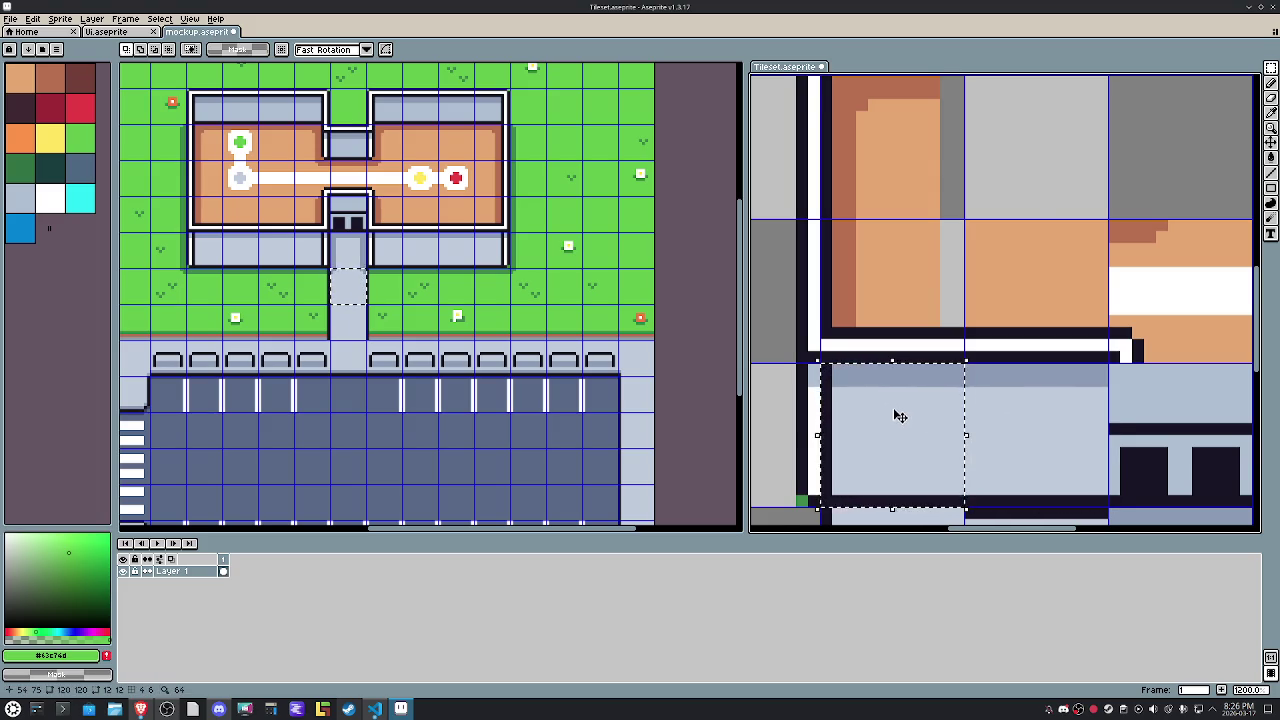
Draw a black outline down the room's left side and resize the wall line.
{"action": "scroll", "coordinate": [900, 416], "scroll_direction": "down", "scroll_amount": 3}
{"action": "scroll", "coordinate": [900, 414], "scroll_direction": "up", "scroll_amount": 1}
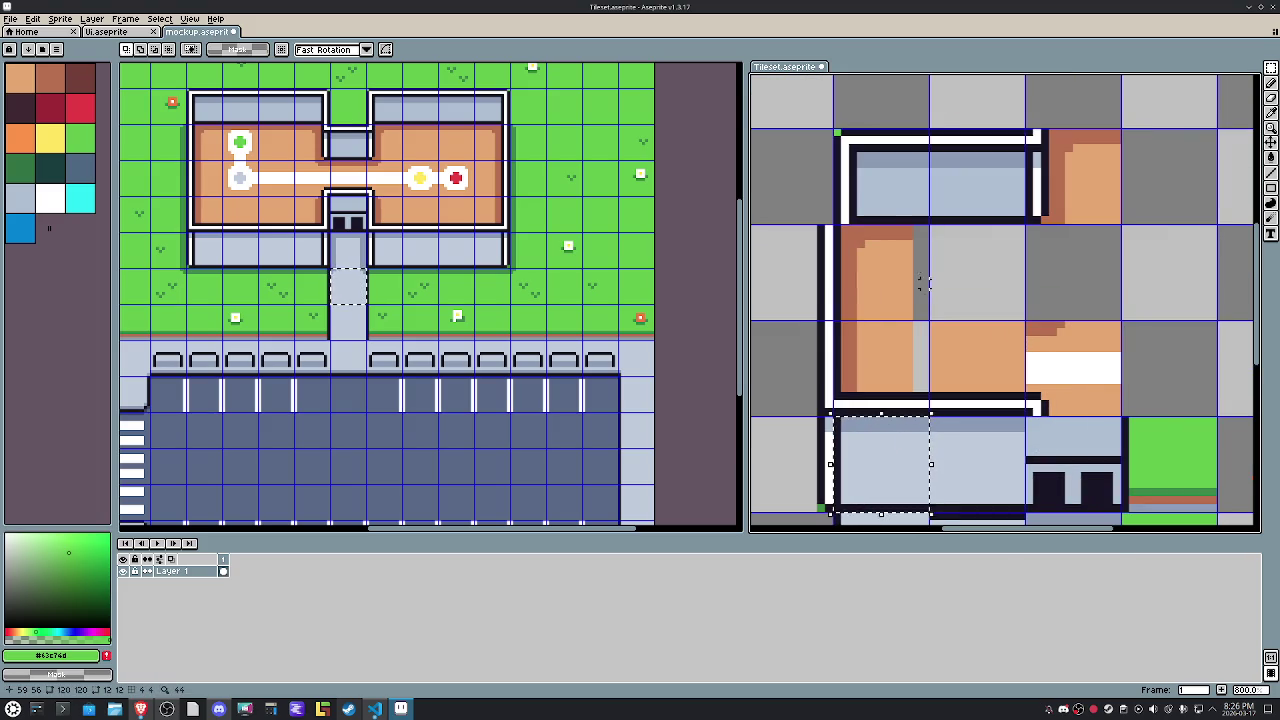
{"action": "left_click_drag", "start_coordinate": [900, 230], "coordinate": [900, 392]}
{"action": "left_click_drag", "start_coordinate": [905, 300], "coordinate": [928, 306]}
{"action": "key", "text": "Return"}
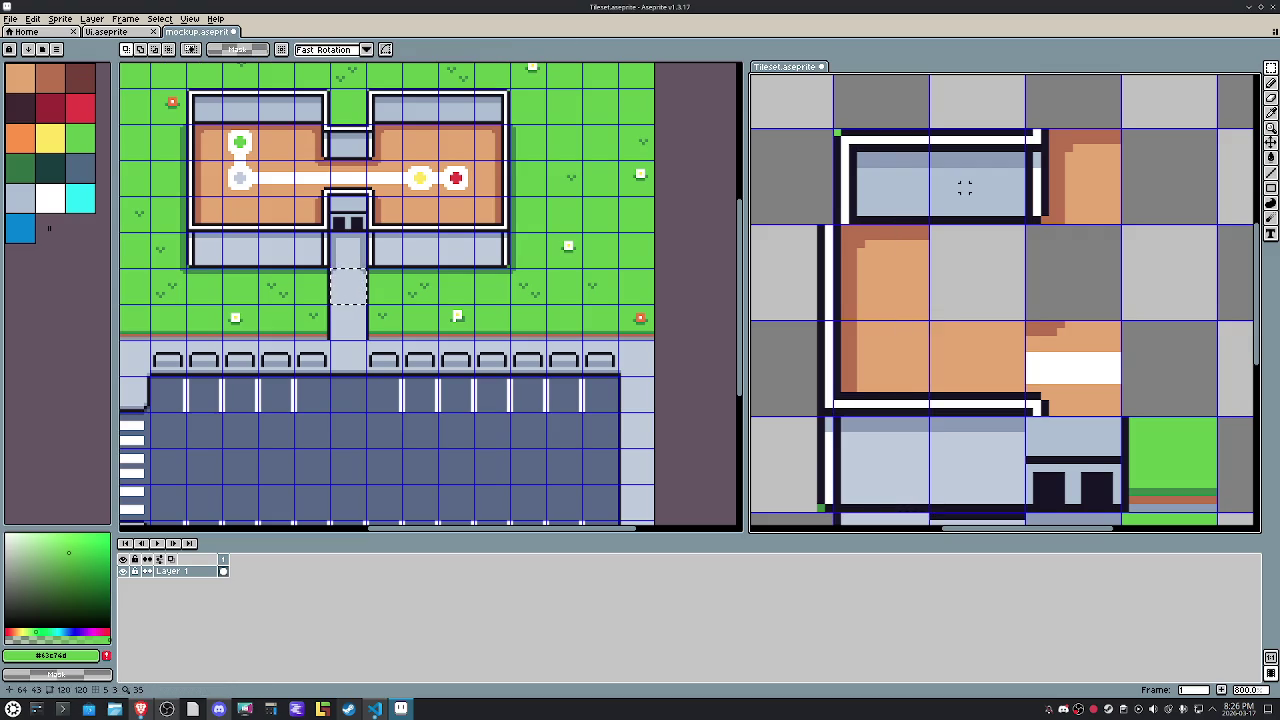
Shift the top-left wall tile left and cover the wall seam with a narrow strip.
{"action": "mouse_move", "coordinate": [876, 163]}
{"action": "left_mouse_down"}
{"action": "mouse_move", "coordinate": [855, 168]}
{"action": "mouse_move", "coordinate": [868, 167]}
{"action": "left_mouse_up"}
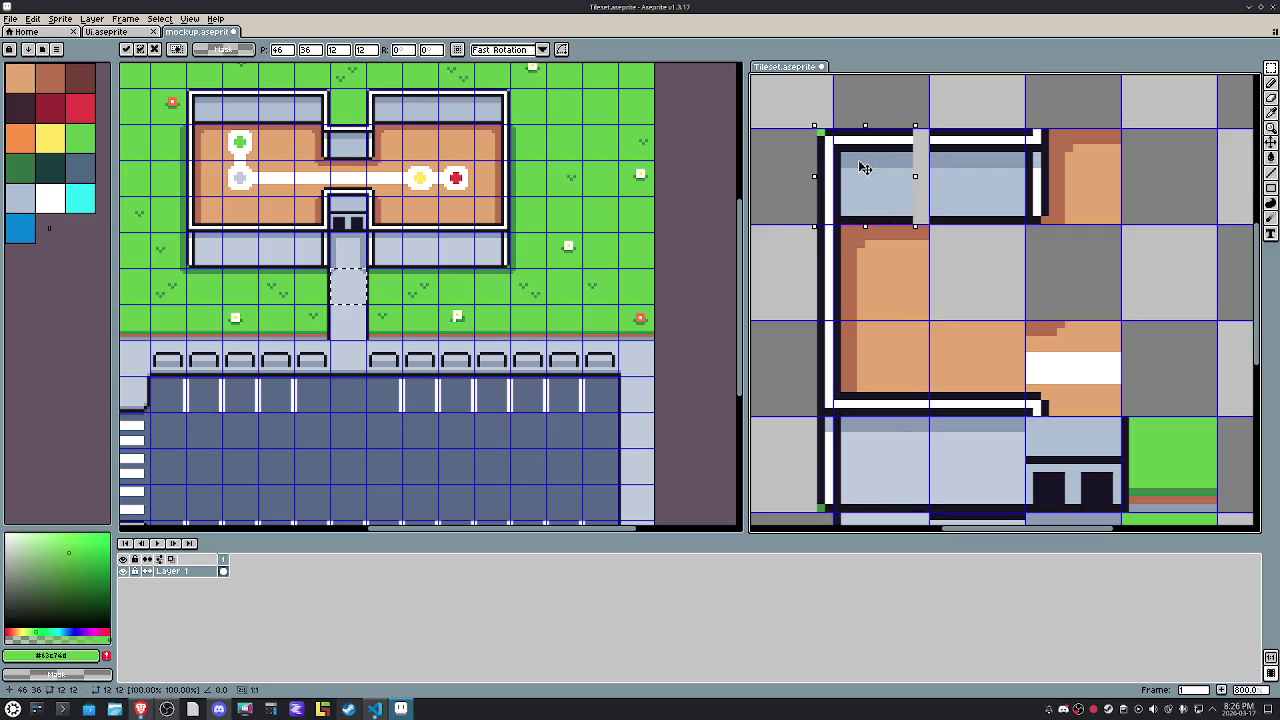
{"action": "left_click", "coordinate": [948, 205]}
{"action": "left_click_drag", "start_coordinate": [946, 128], "coordinate": [950, 224]}
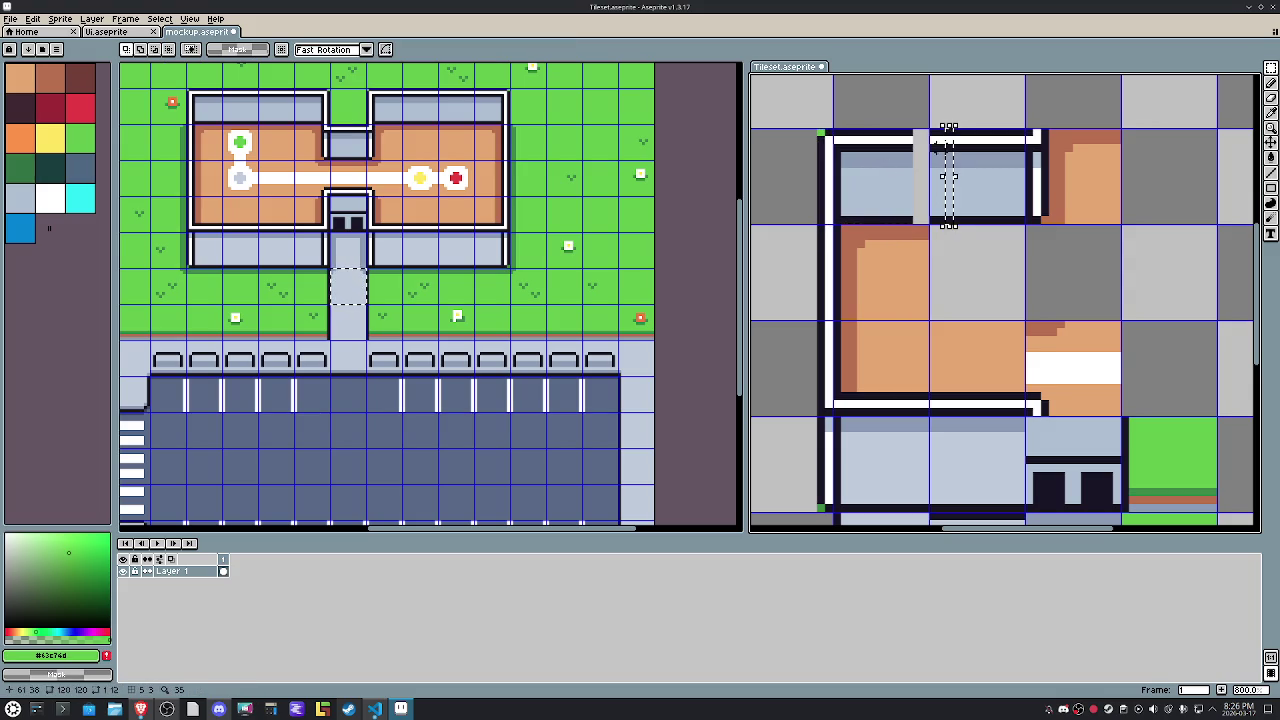
{"action": "left_click_drag", "start_coordinate": [936, 173], "coordinate": [906, 179]}
{"action": "left_click", "coordinate": [978, 257]}
Select the room's bottom-left floor tile.
{"action": "left_click_drag", "start_coordinate": [892, 333], "coordinate": [894, 337]}
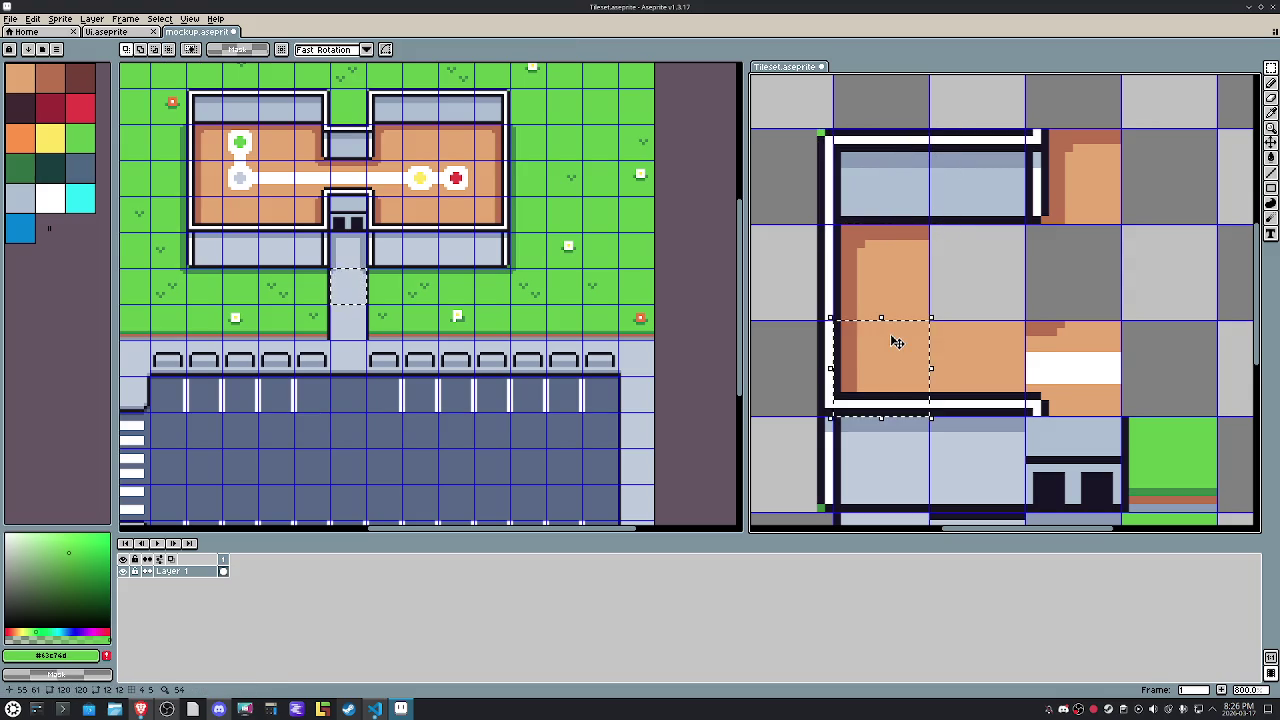
{"action": "scroll", "coordinate": [903, 380], "scroll_direction": "down", "scroll_amount": 2}
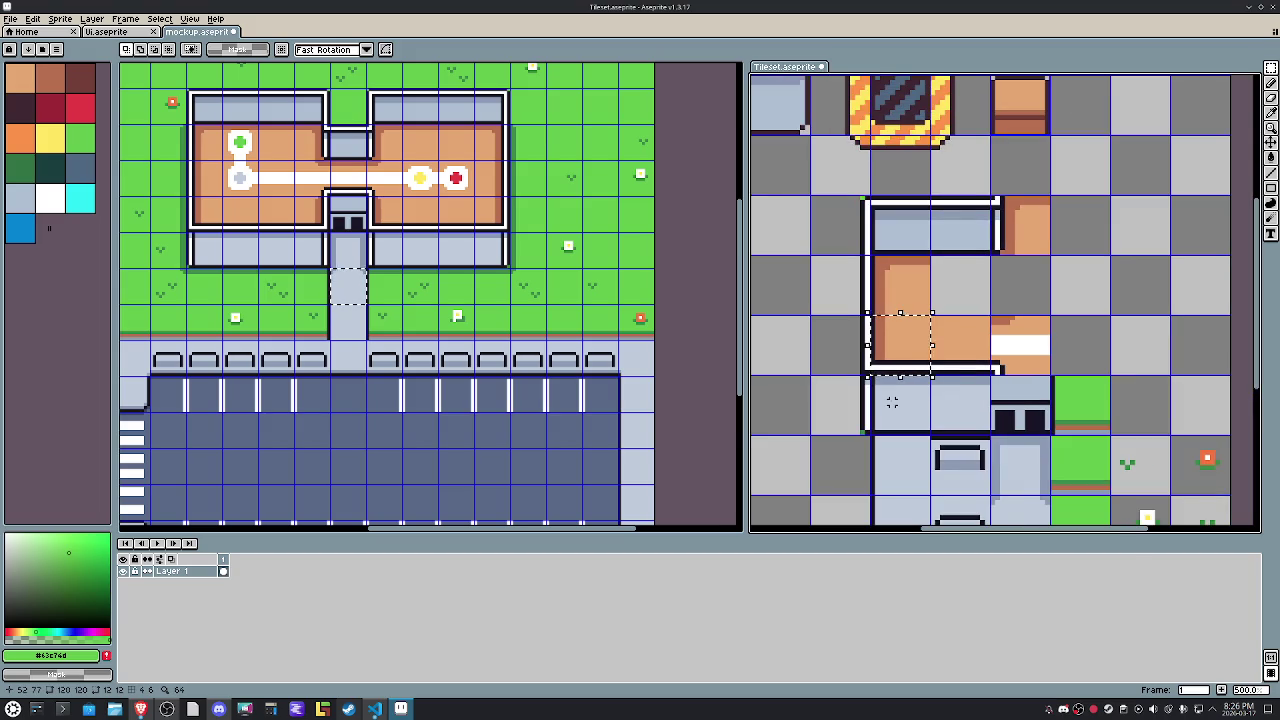
{"action": "scroll", "coordinate": [923, 197], "scroll_direction": "up", "scroll_amount": 4}
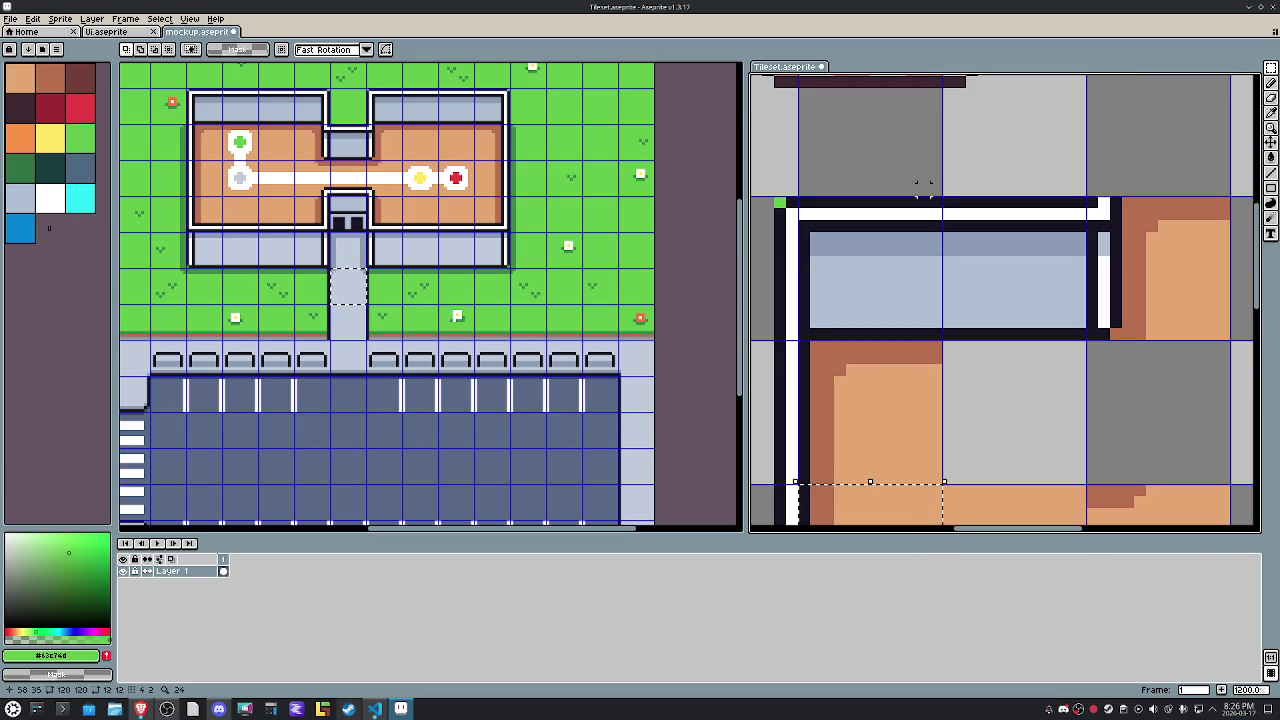
{"action": "scroll", "coordinate": [923, 185], "scroll_direction": "down", "scroll_amount": 2}
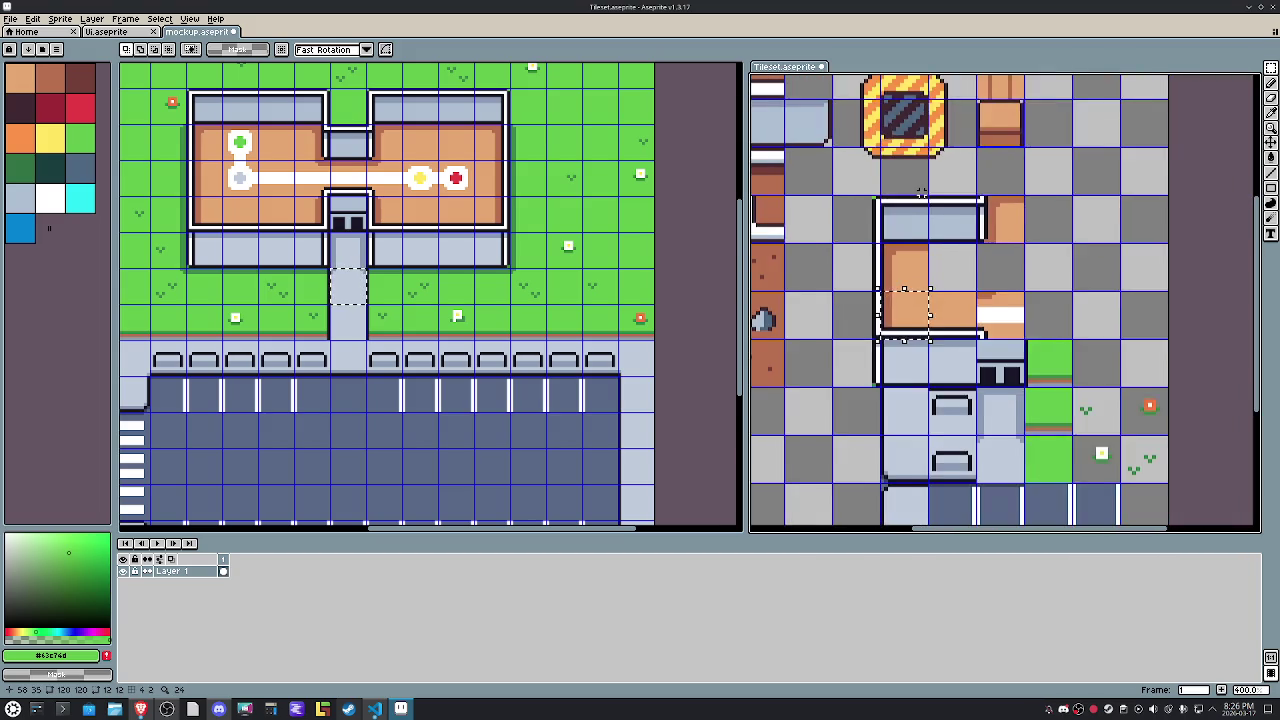
{"action": "scroll", "coordinate": [923, 185], "scroll_direction": "down", "scroll_amount": 2}
{"action": "left_click", "coordinate": [60, 18]}
{"action": "mouse_move", "coordinate": [33, 18]}
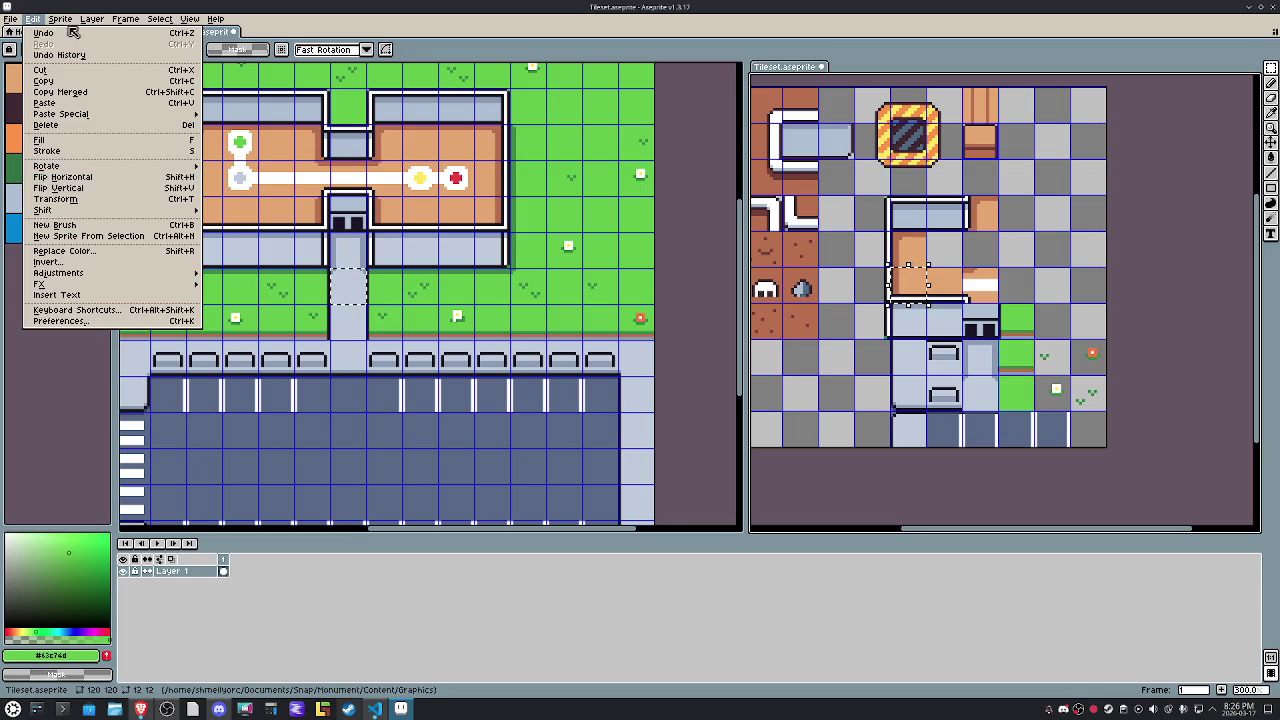
After undoing an accidental crop, set canvas width and height to 144 with top-left anchor.
{"action": "left_click", "coordinate": [85, 112]}
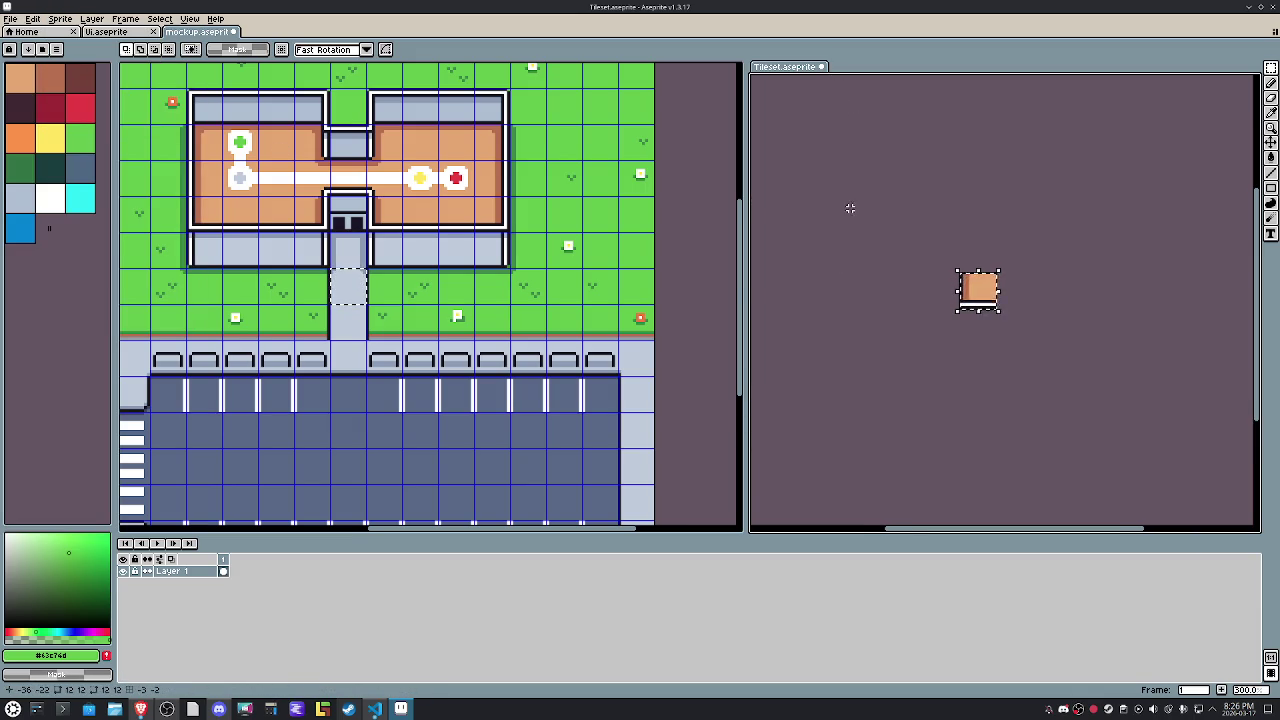
{"action": "key", "text": "ctrl+z"}
{"action": "left_click", "coordinate": [58, 18]}
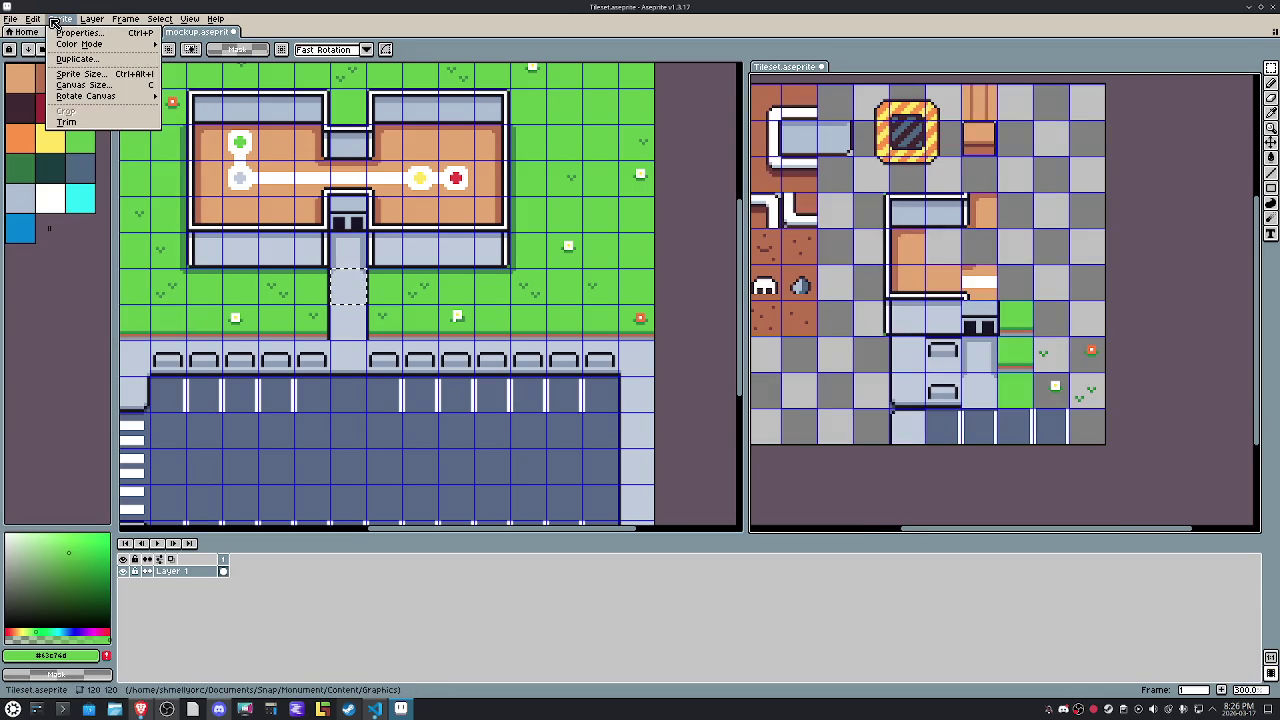
{"action": "left_click", "coordinate": [83, 85]}
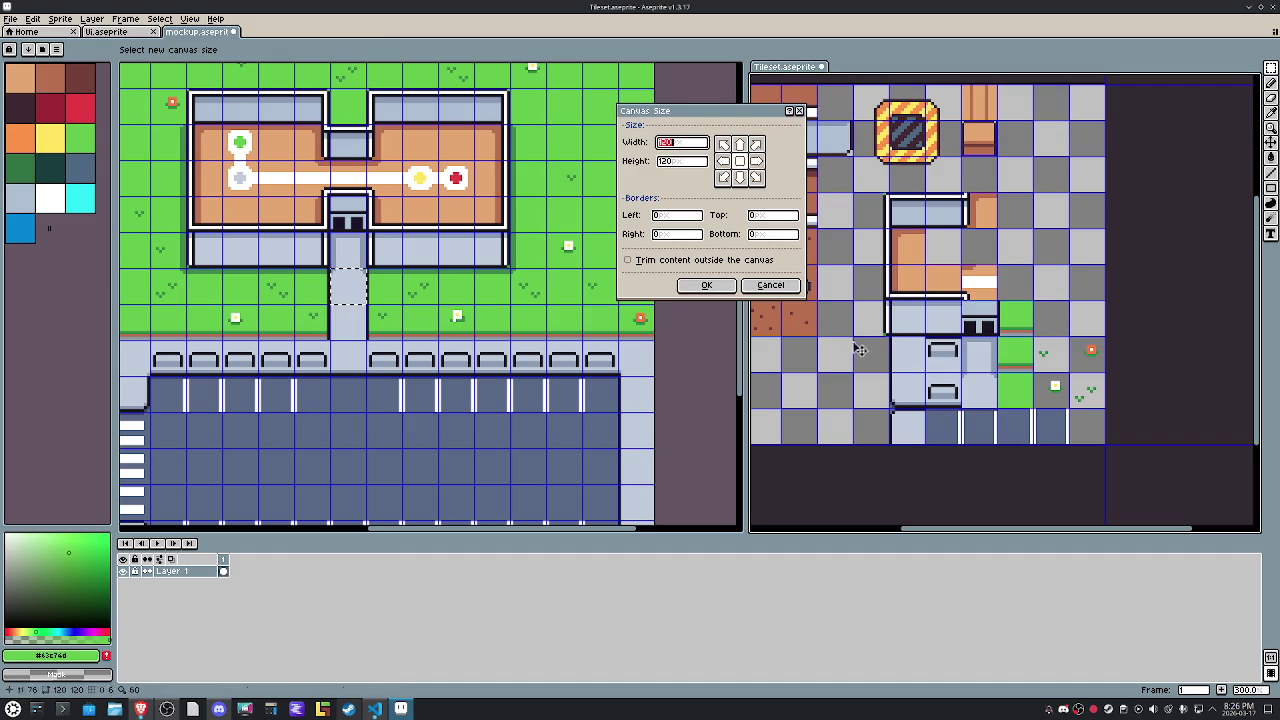
{"action": "left_click_drag", "start_coordinate": [710, 145], "coordinate": [408, 127]}
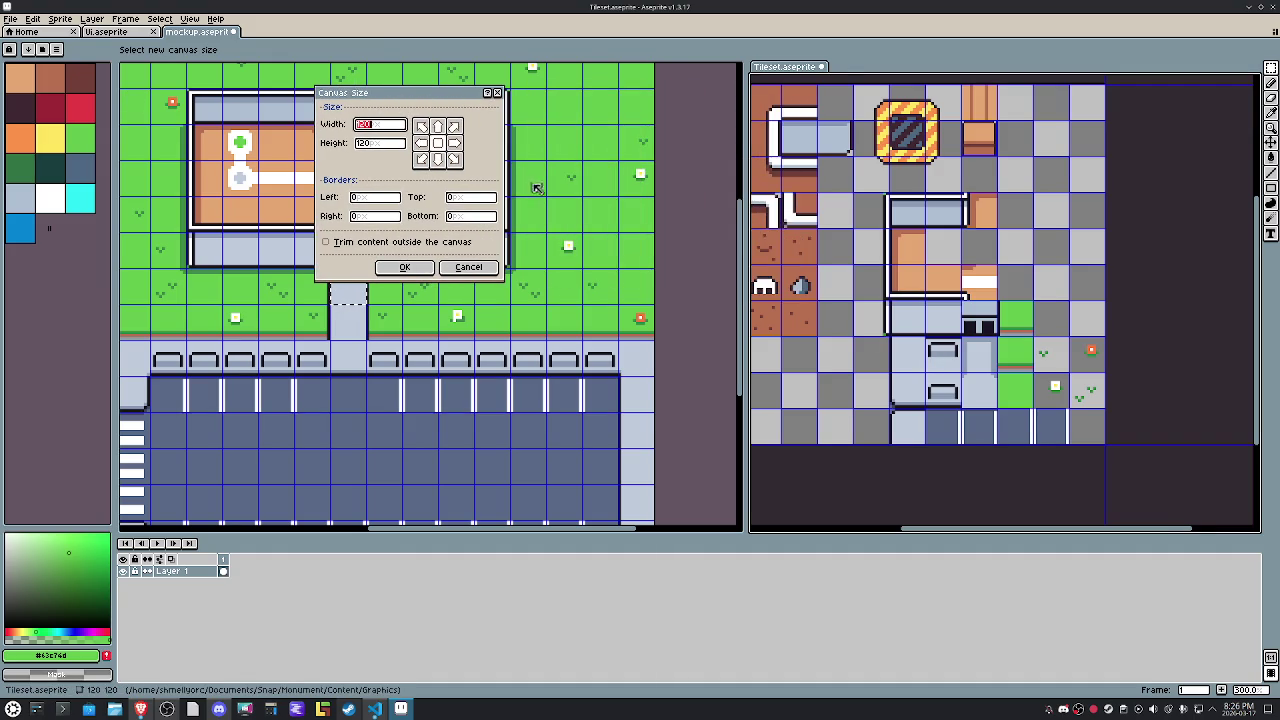
{"action": "scroll", "coordinate": [1040, 378], "scroll_direction": "down", "scroll_amount": 2}
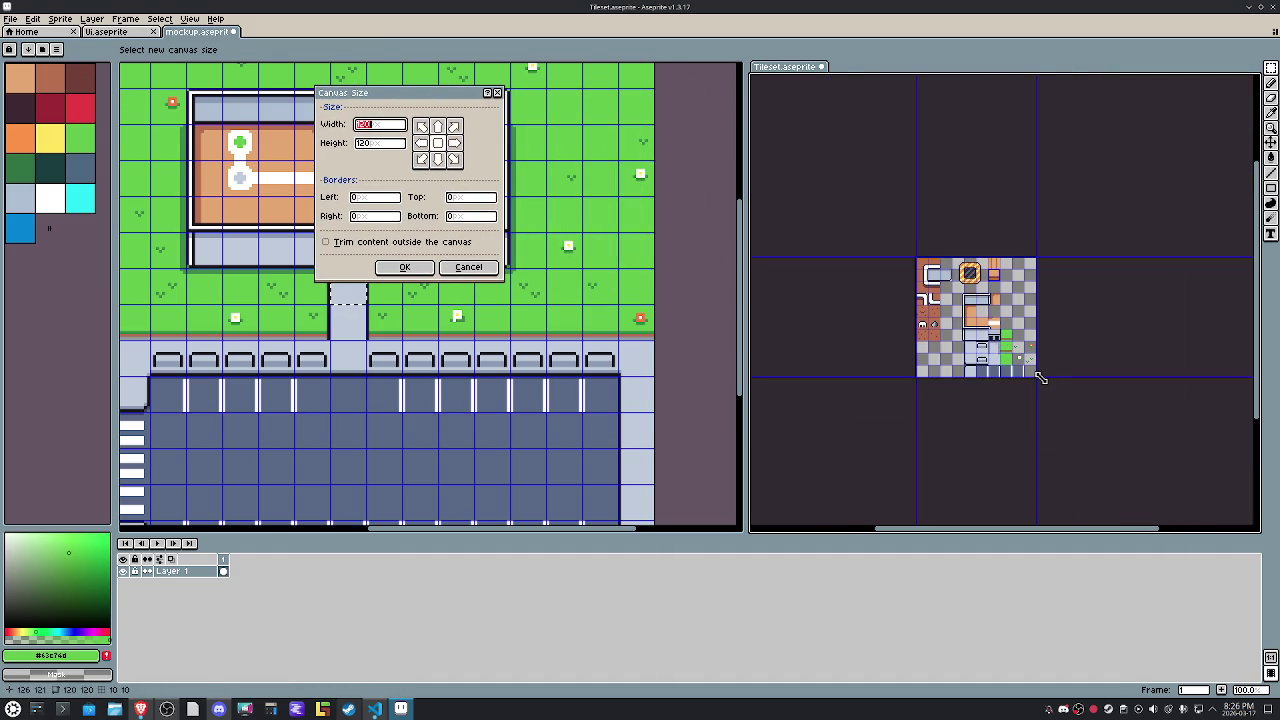
{"action": "type", "text": "14"}
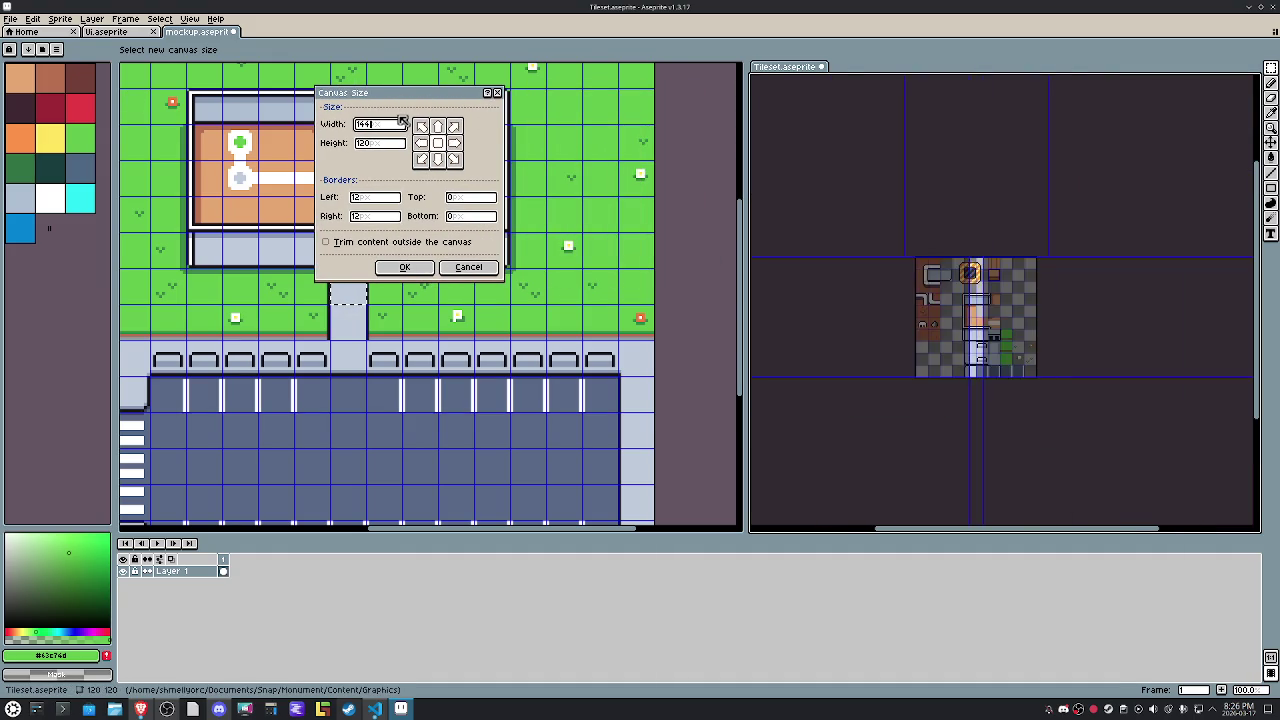
{"action": "type", "text": "4"}
{"action": "left_click", "coordinate": [380, 142]}
{"action": "type", "text": "144"}
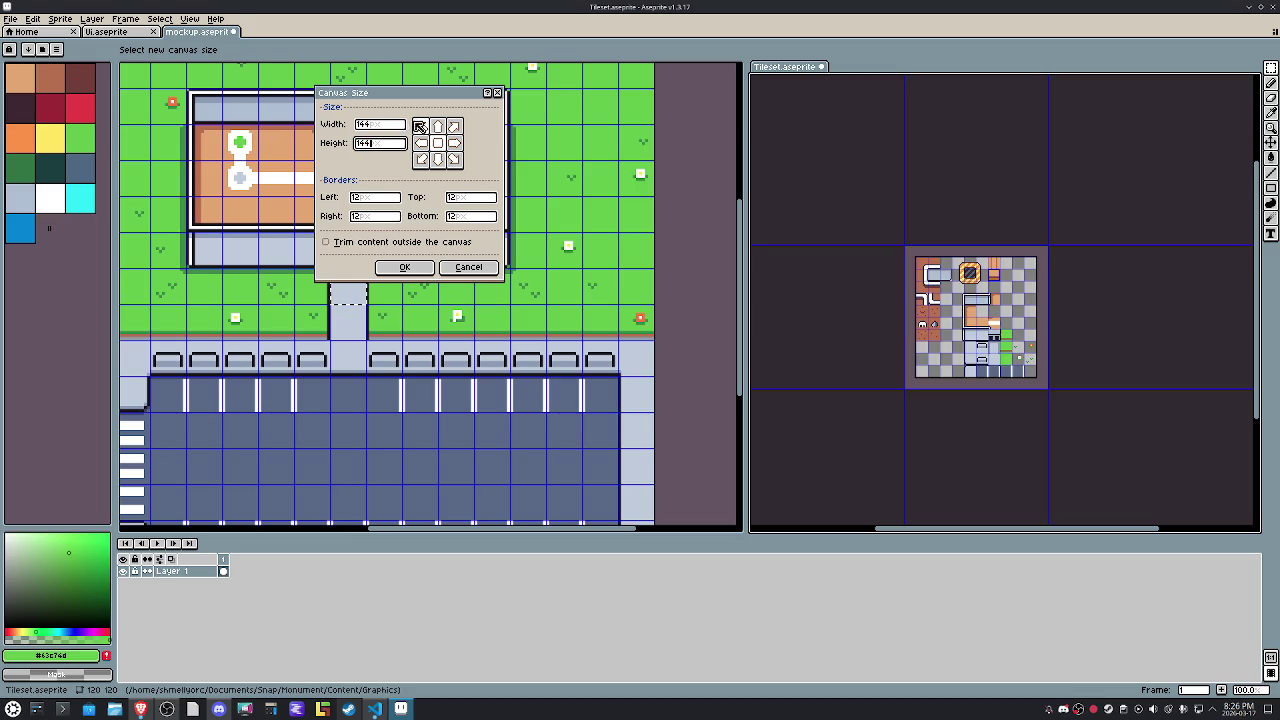
{"action": "left_click", "coordinate": [420, 126]}
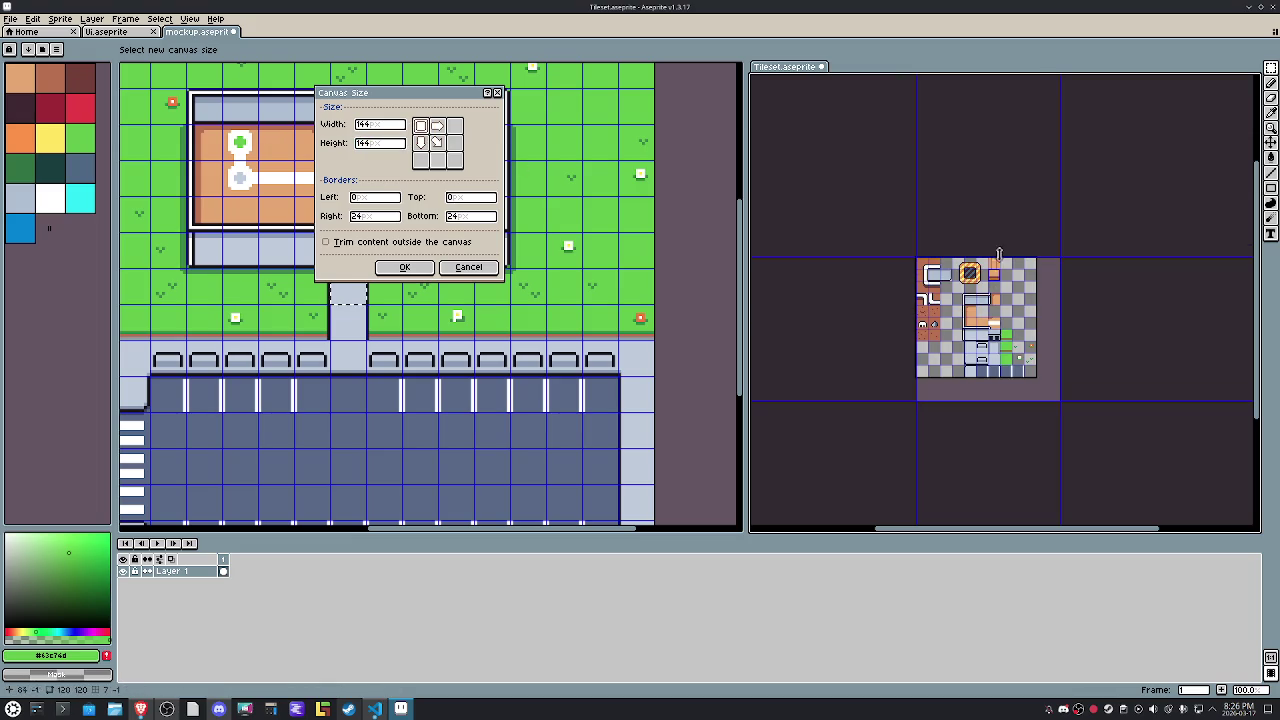
{"action": "left_click", "coordinate": [404, 267]}
Select the room and grass tile block and trial-move it one tile down and right.
{"action": "scroll", "coordinate": [953, 234], "scroll_direction": "up", "scroll_amount": 1}
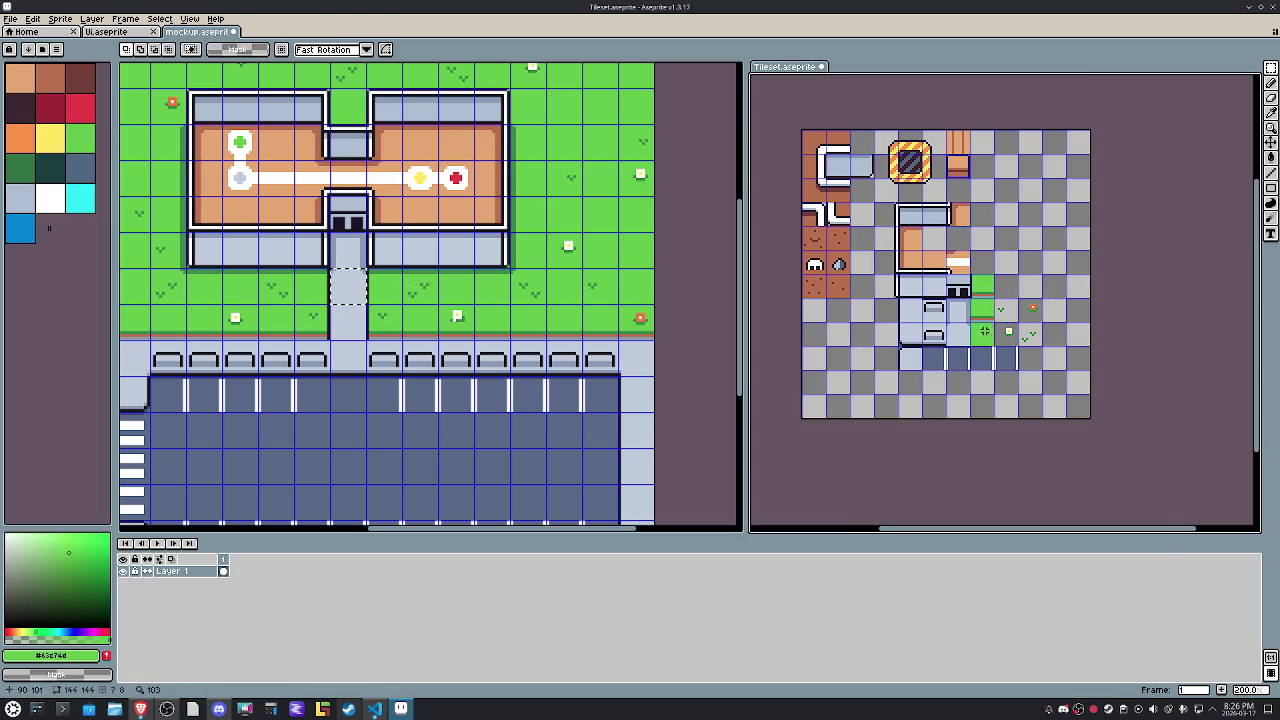
{"action": "left_click_drag", "start_coordinate": [899, 203], "coordinate": [1062, 388]}
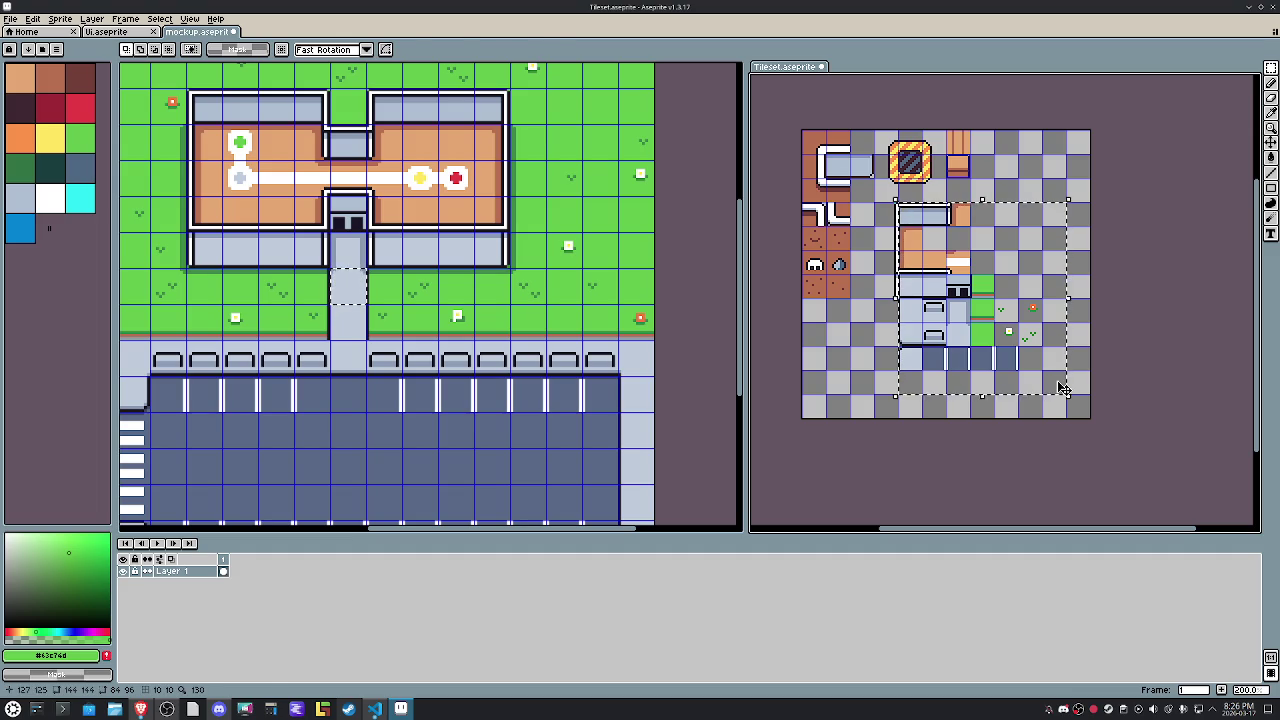
{"action": "key", "text": "ctrl+t"}
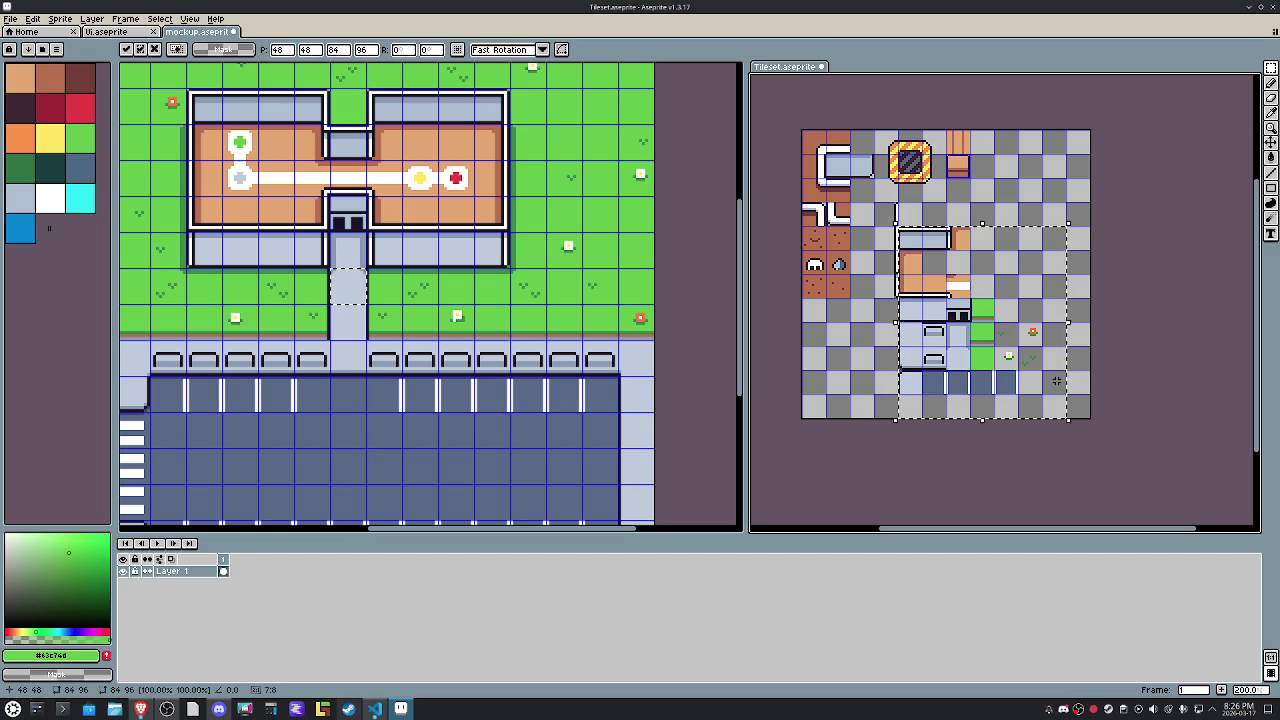
{"action": "key", "text": "shift+Down"}
{"action": "key", "text": "shift+Right"}
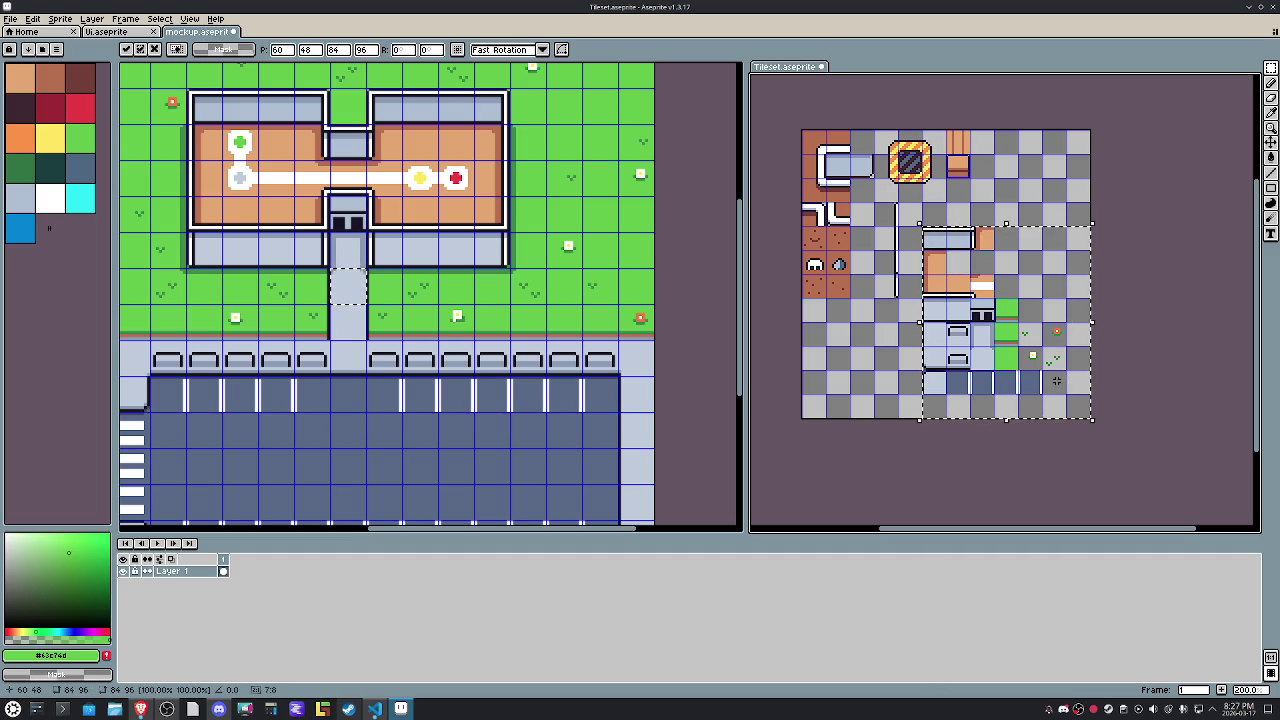
{"action": "key", "text": "Return"}
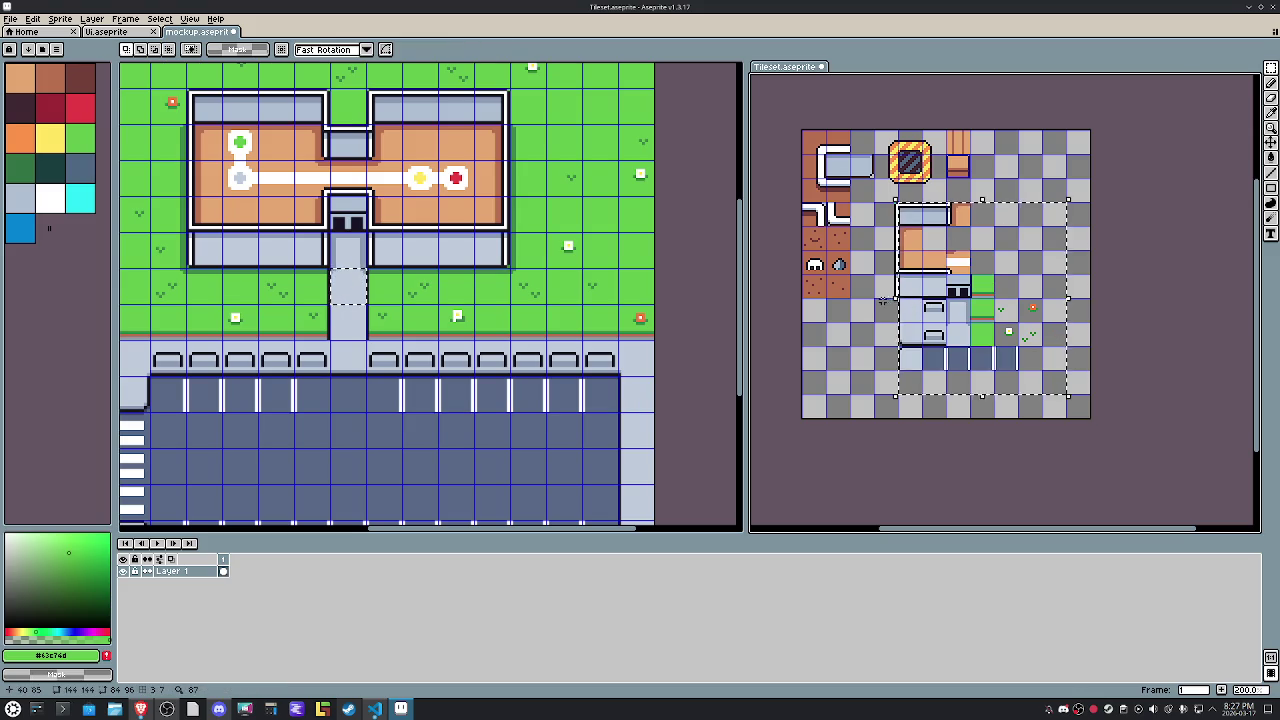
Reselect the room block with its surrounding rows and shift it one tile down and right.
{"action": "scroll", "coordinate": [921, 218], "scroll_direction": "up", "scroll_amount": 2}
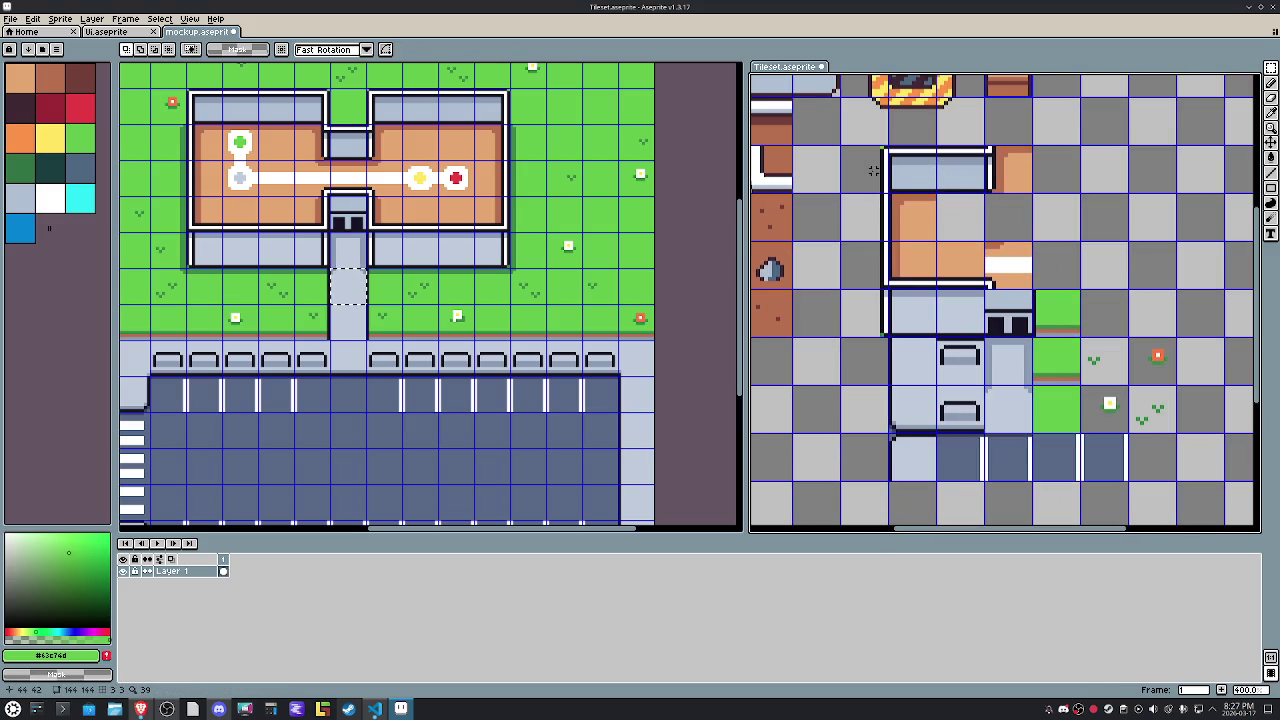
{"action": "left_click_drag", "start_coordinate": [873, 171], "coordinate": [1170, 470]}
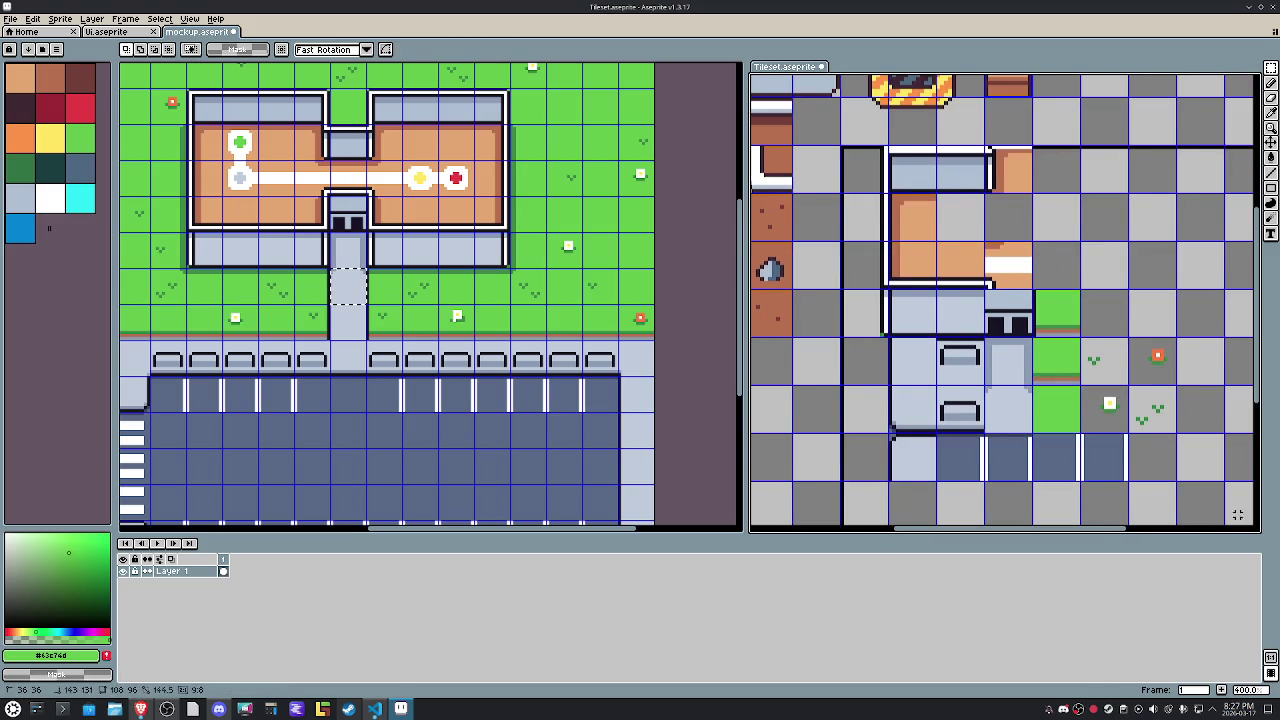
{"action": "scroll", "coordinate": [1108, 424], "scroll_direction": "down", "scroll_amount": 1}
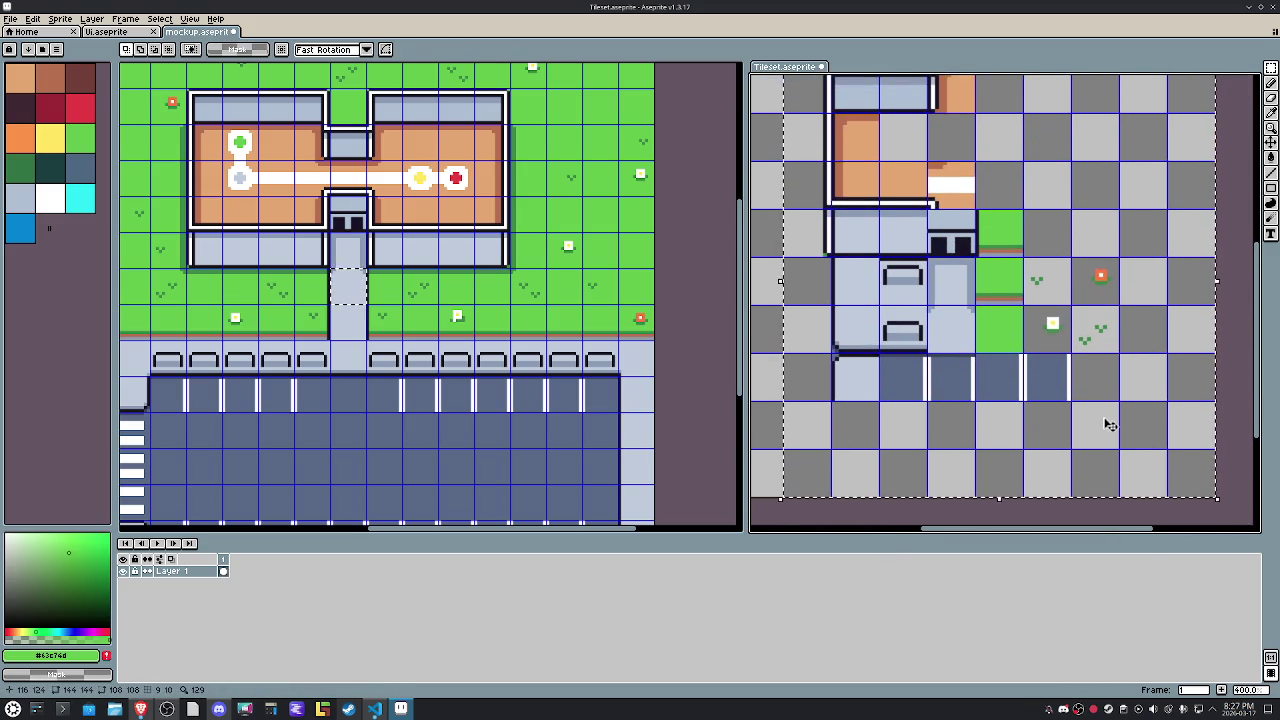
{"action": "key", "text": "ctrl+t"}
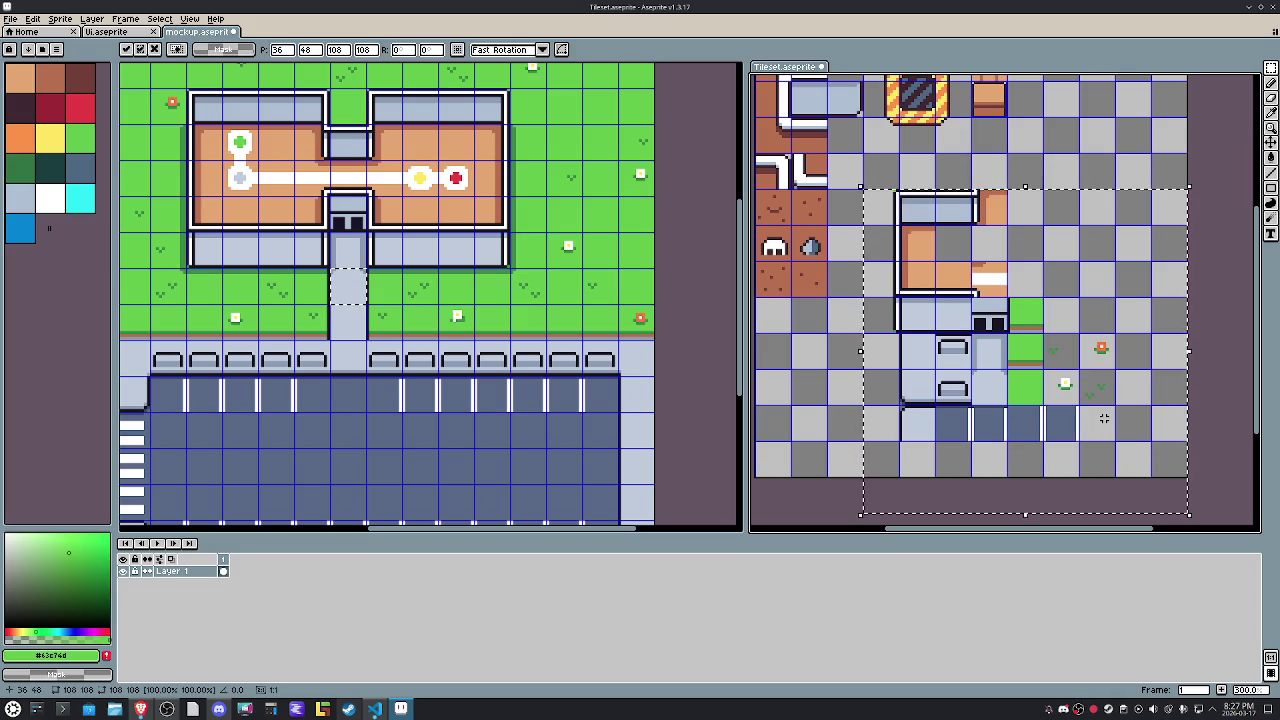
{"action": "key", "text": "shift+Down"}
{"action": "key", "text": "shift+Right"}
{"action": "left_click", "coordinate": [890, 265]}
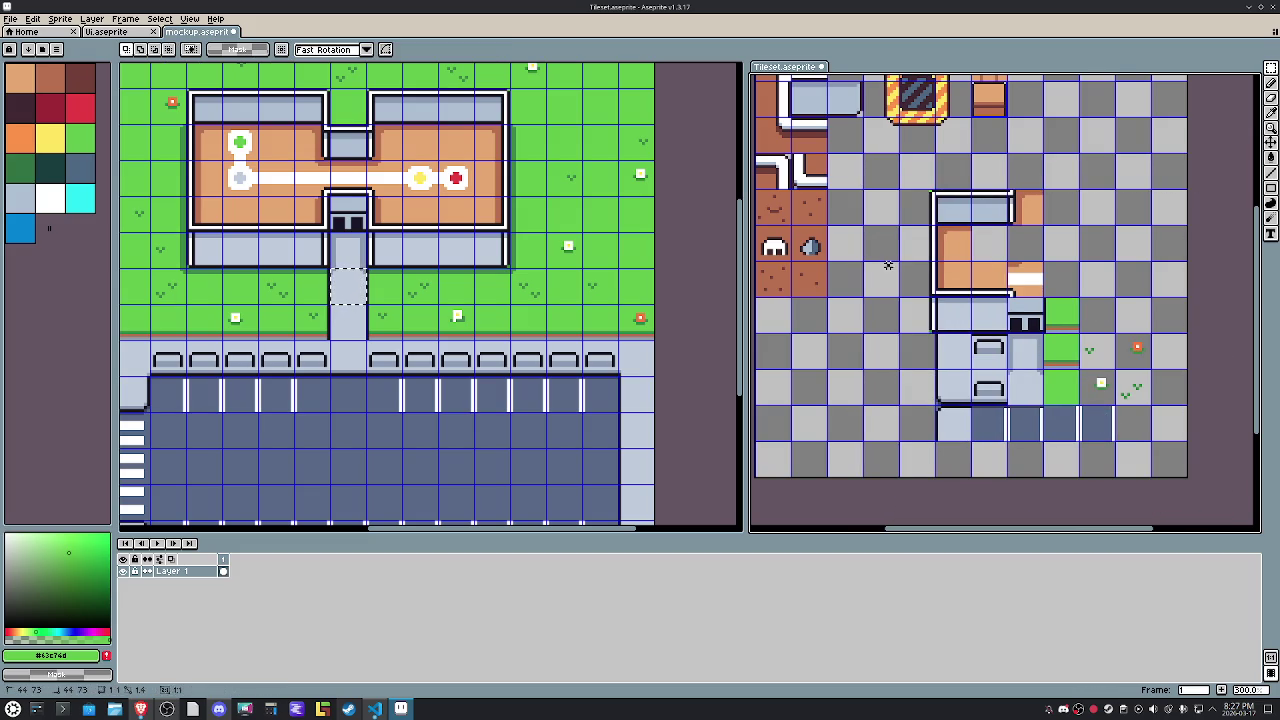
{"action": "left_click_drag", "start_coordinate": [977, 256], "coordinate": [885, 341]}
Select and reposition the room's top wall strip.
{"action": "scroll", "coordinate": [886, 341], "scroll_direction": "up", "scroll_amount": 2}
{"action": "scroll", "coordinate": [808, 202], "scroll_direction": "up", "scroll_amount": 2}
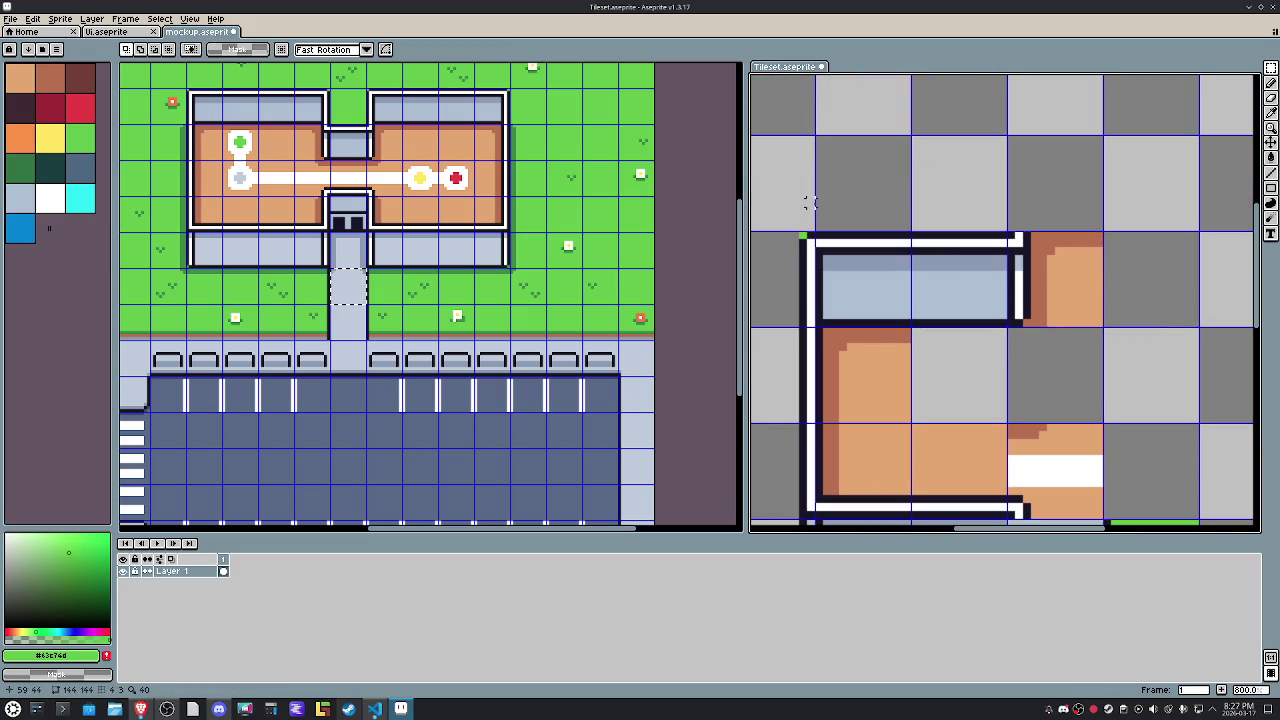
{"action": "mouse_move", "coordinate": [794, 195]}
{"action": "left_mouse_down"}
{"action": "mouse_move", "coordinate": [1027, 272]}
{"action": "mouse_move", "coordinate": [1005, 236]}
{"action": "left_mouse_up"}
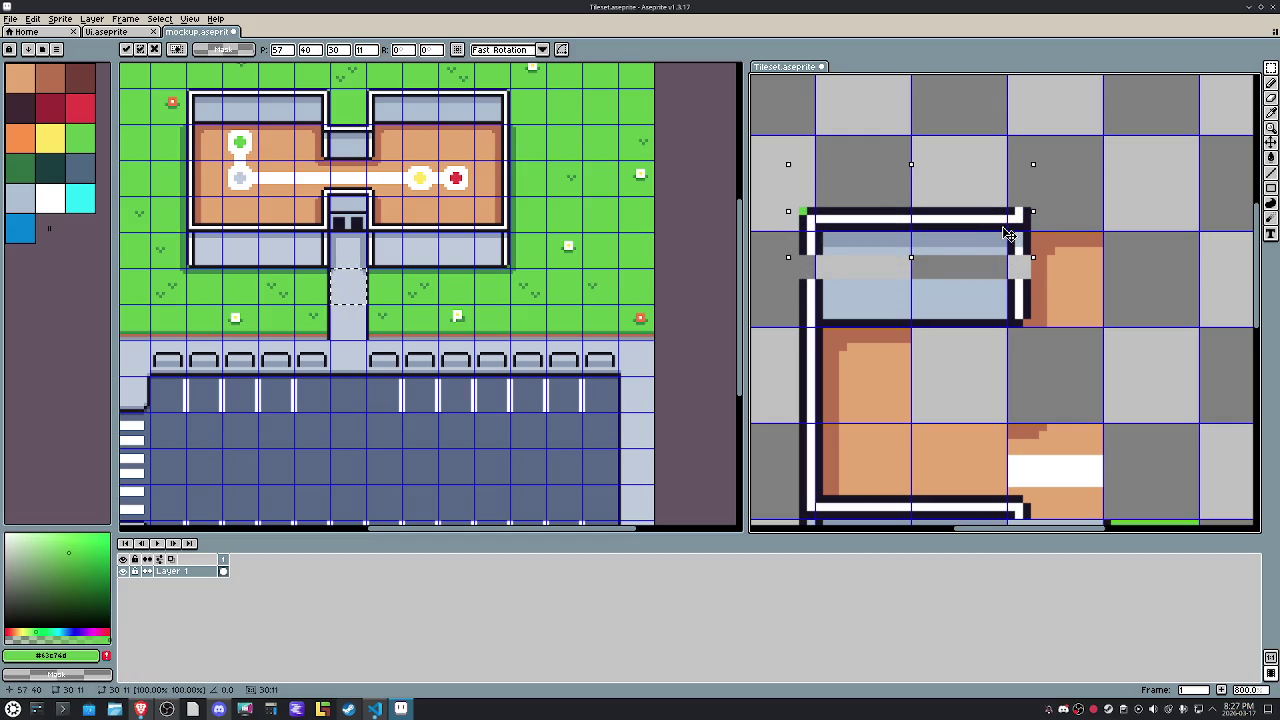
{"action": "left_click", "coordinate": [770, 283]}
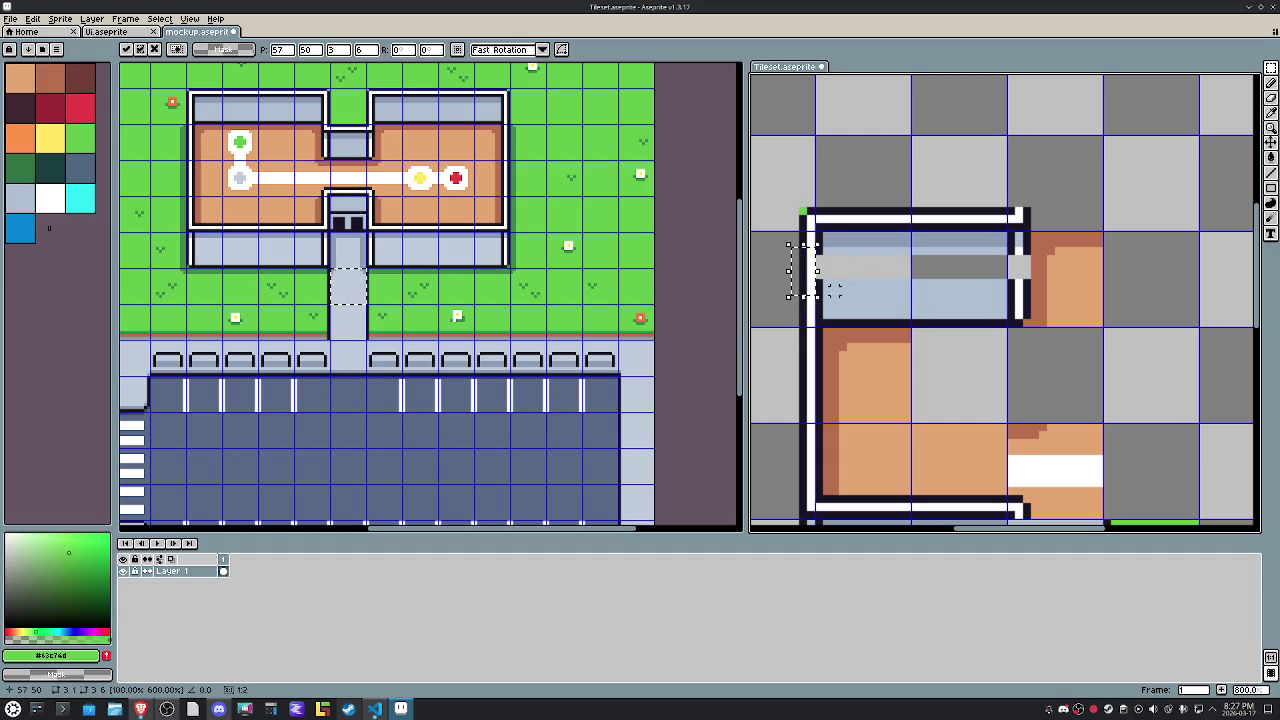
Move a thin strip of the blue floor down within the floor.
{"action": "left_click_drag", "start_coordinate": [786, 250], "coordinate": [1032, 256]}
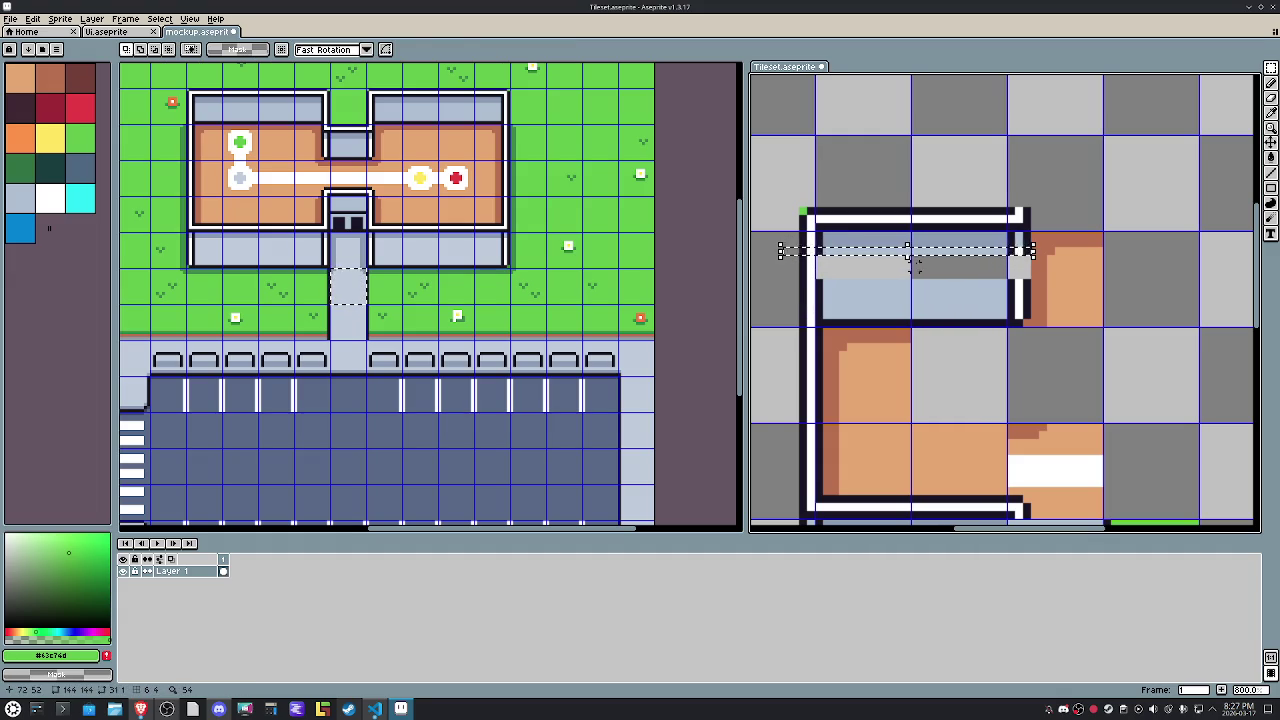
{"action": "left_click_drag", "start_coordinate": [912, 262], "coordinate": [914, 290]}
{"action": "left_click", "coordinate": [818, 193]}
{"action": "key", "text": "b"}
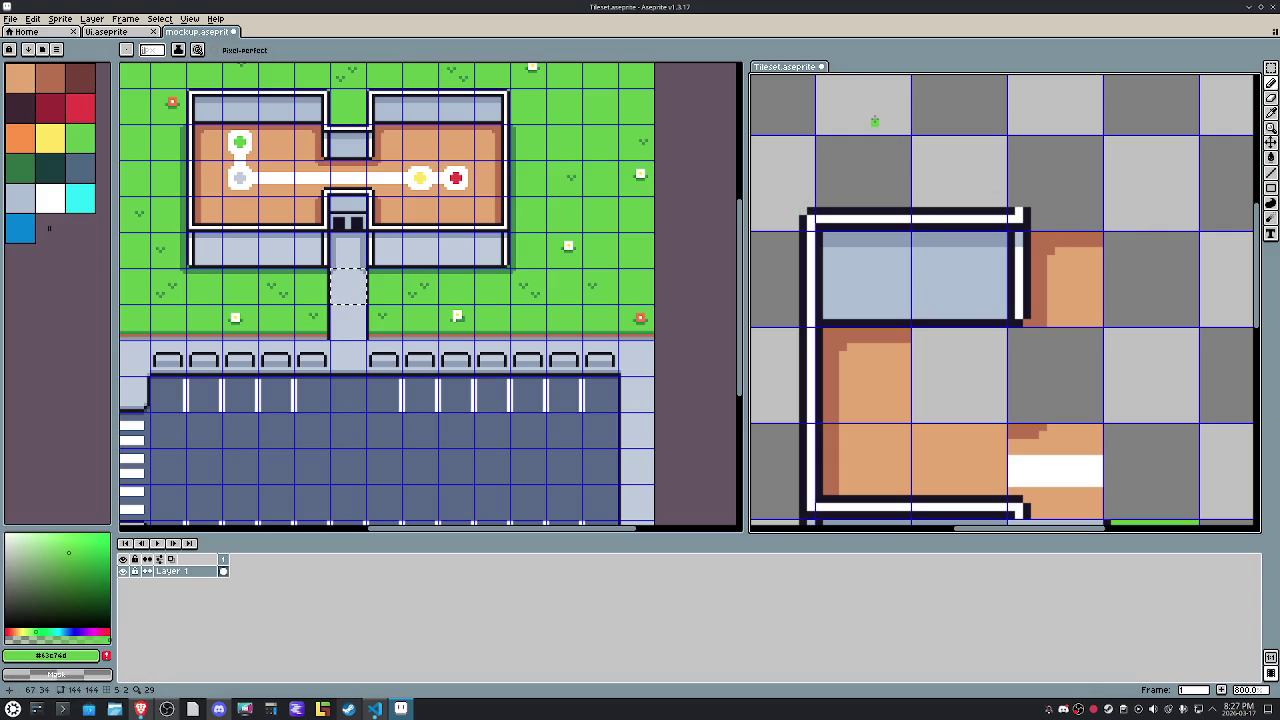
{"action": "key", "text": "m"}
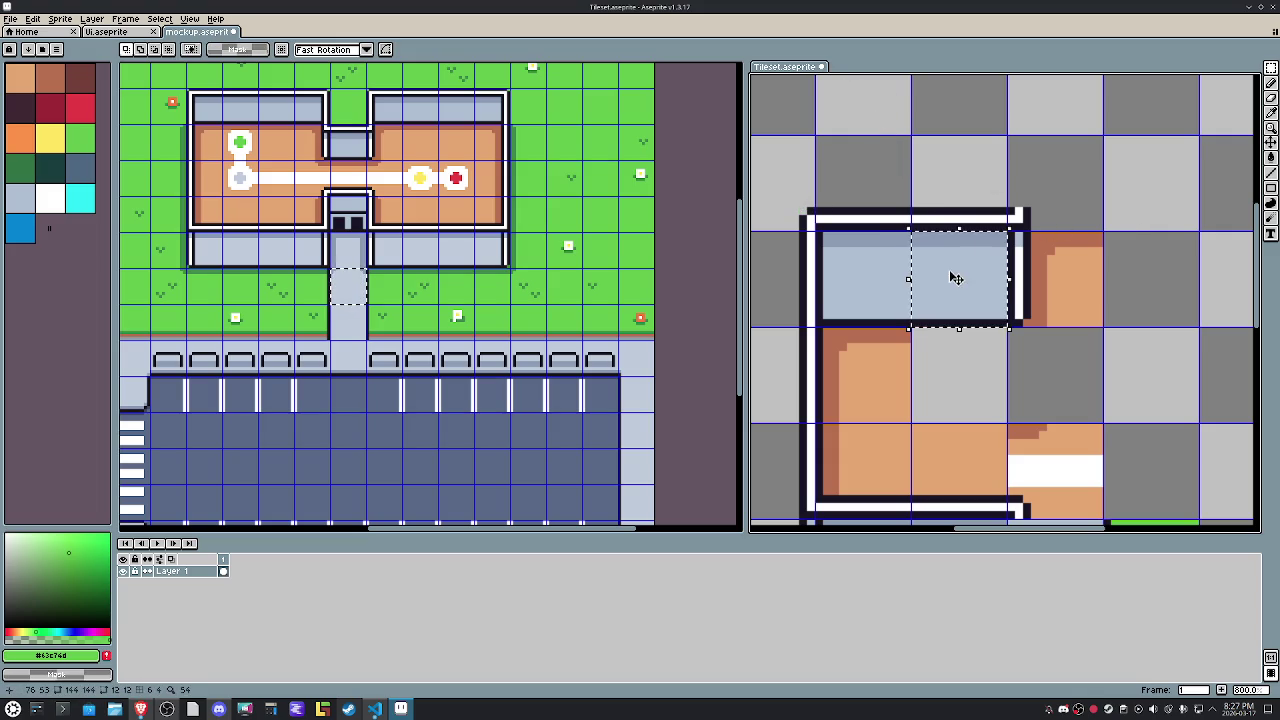
Move a blue floor tile out of the room's top row.
{"action": "left_click_drag", "start_coordinate": [955, 280], "coordinate": [843, 266]}
{"action": "left_click_drag", "start_coordinate": [986, 290], "coordinate": [1016, 283]}
{"action": "key", "text": "Delete"}
{"action": "left_click", "coordinate": [1122, 308]}
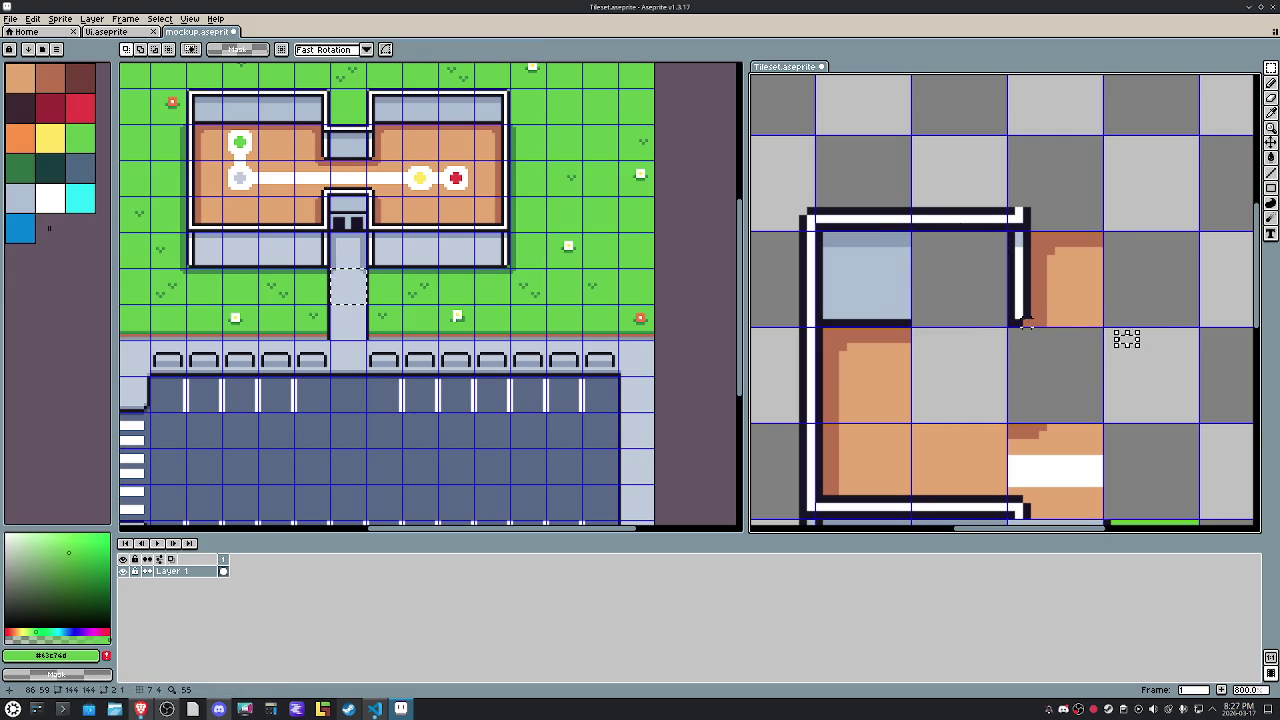
Shift the white wall strip left one pixel and adjust the top wall's corner end.
{"action": "left_click_drag", "start_coordinate": [1006, 228], "coordinate": [1030, 328]}
{"action": "key", "text": "Left"}
{"action": "key", "text": "Left"}
{"action": "left_click_drag", "start_coordinate": [1013, 281], "coordinate": [1006, 281]}
{"action": "left_click", "coordinate": [1066, 178]}
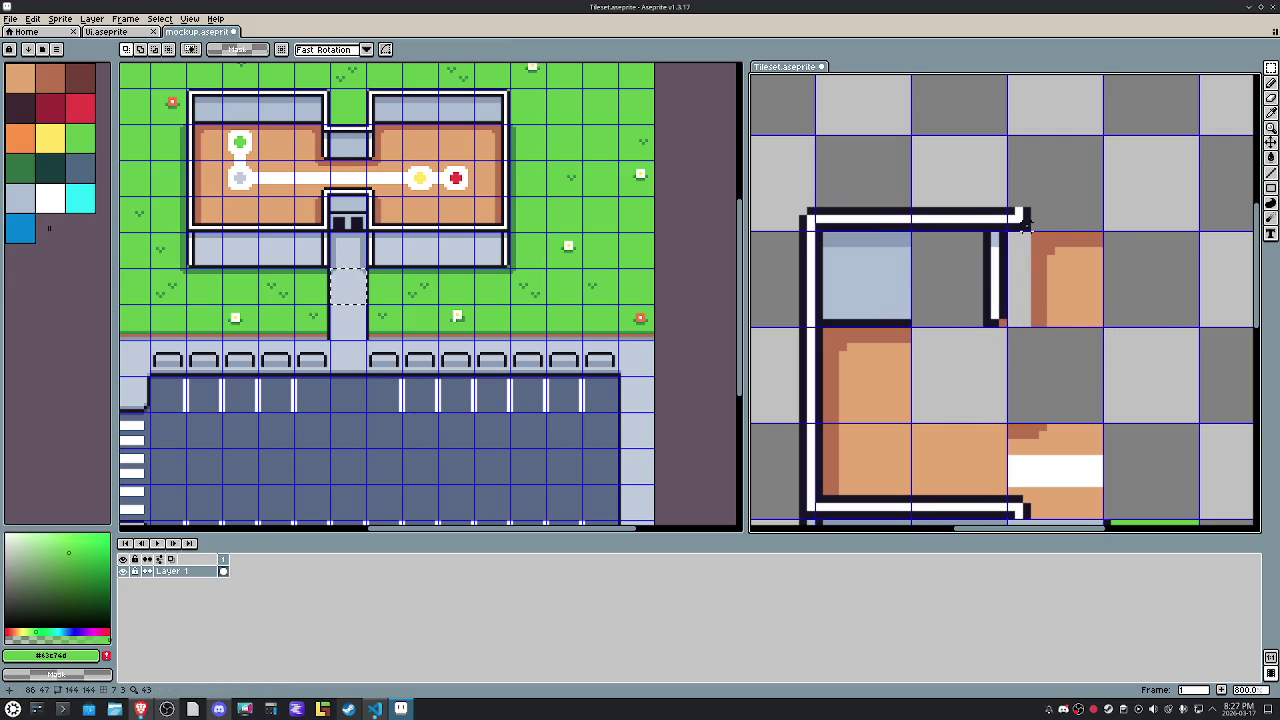
{"action": "left_click_drag", "start_coordinate": [1006, 206], "coordinate": [988, 212]}
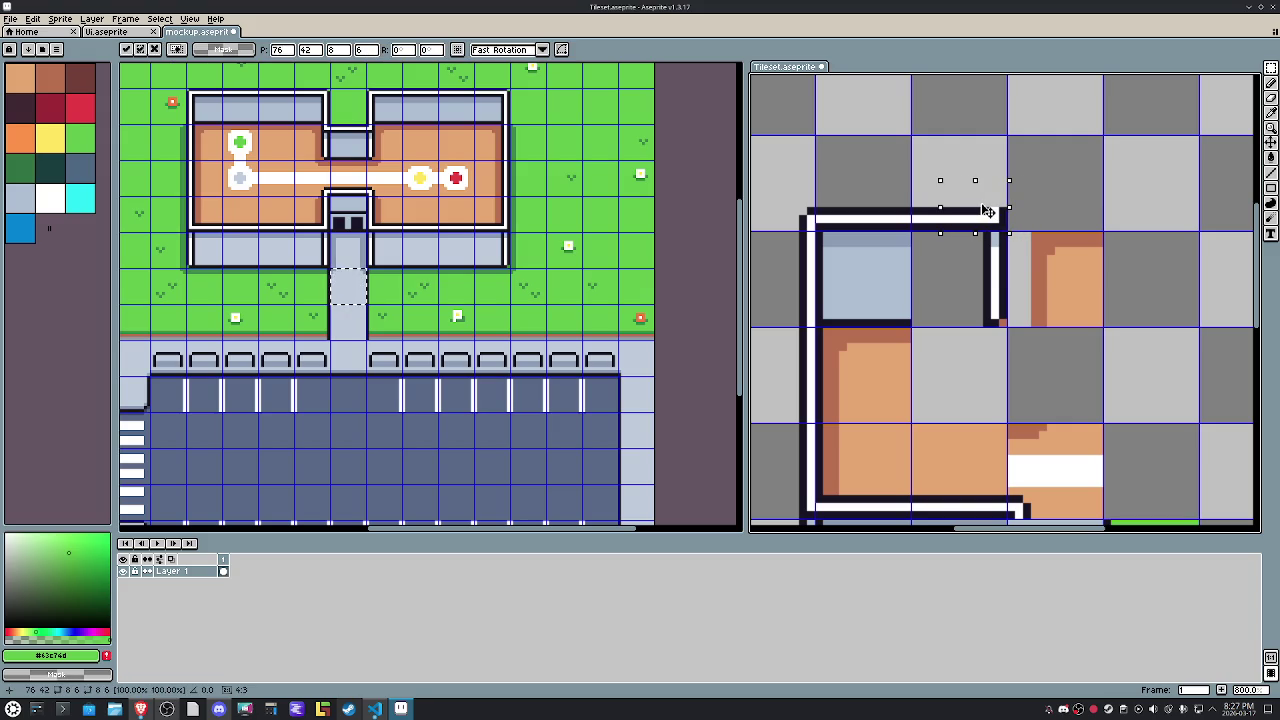
{"action": "left_click", "coordinate": [1090, 210]}
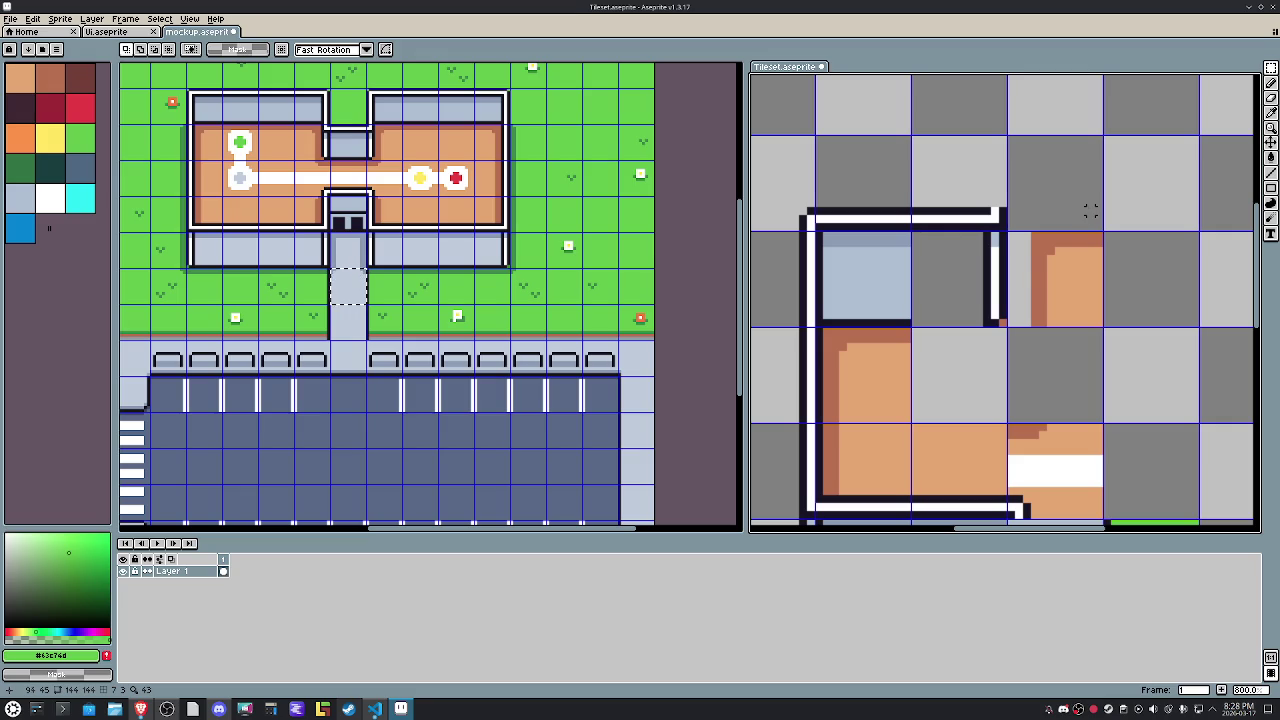
Move the orange tile block left.
{"action": "left_click_drag", "start_coordinate": [1006, 230], "coordinate": [1104, 328]}
{"action": "left_click_drag", "start_coordinate": [1071, 288], "coordinate": [1054, 288]}
{"action": "left_click", "coordinate": [1107, 226]}
{"action": "left_click_drag", "start_coordinate": [1055, 205], "coordinate": [1071, 278]}
{"action": "left_click", "coordinate": [1099, 283]}
Stretch the thin orange strip right to the tile edge.
{"action": "left_click_drag", "start_coordinate": [1052, 196], "coordinate": [1074, 346]}
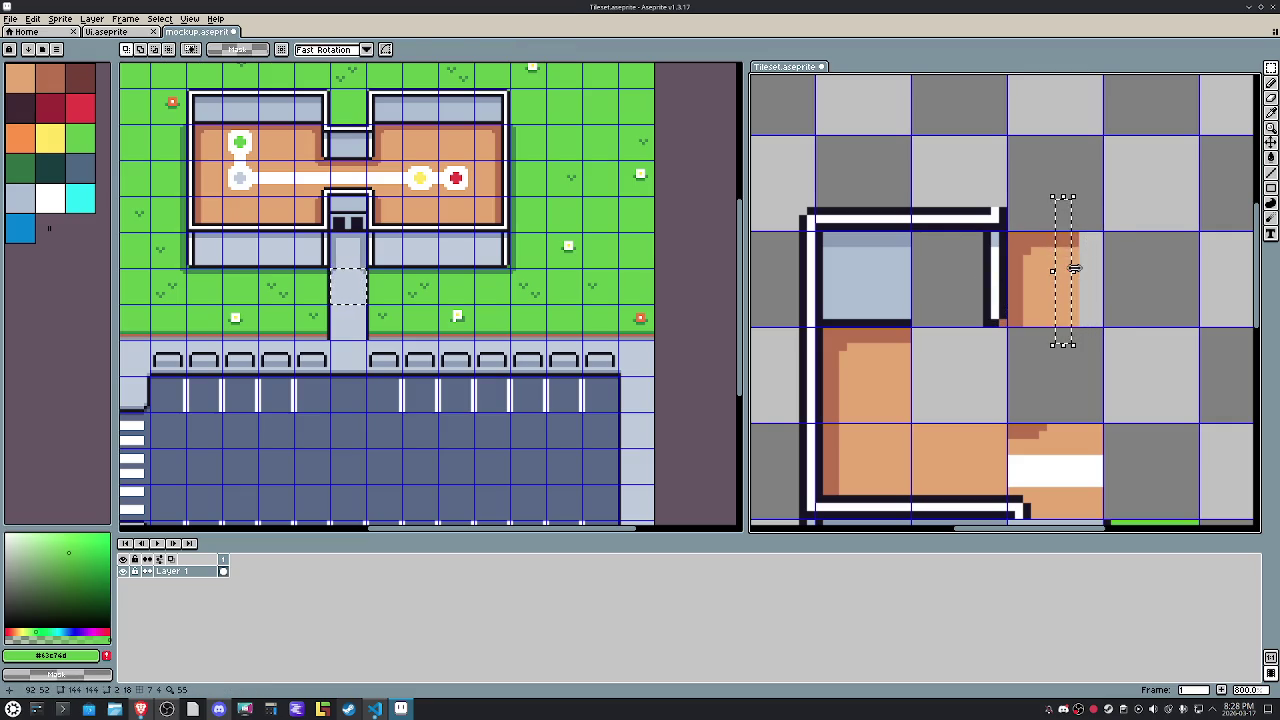
{"action": "left_click", "coordinate": [1084, 276]}
{"action": "left_click_drag", "start_coordinate": [1087, 278], "coordinate": [1114, 278]}
{"action": "left_click", "coordinate": [1177, 187]}
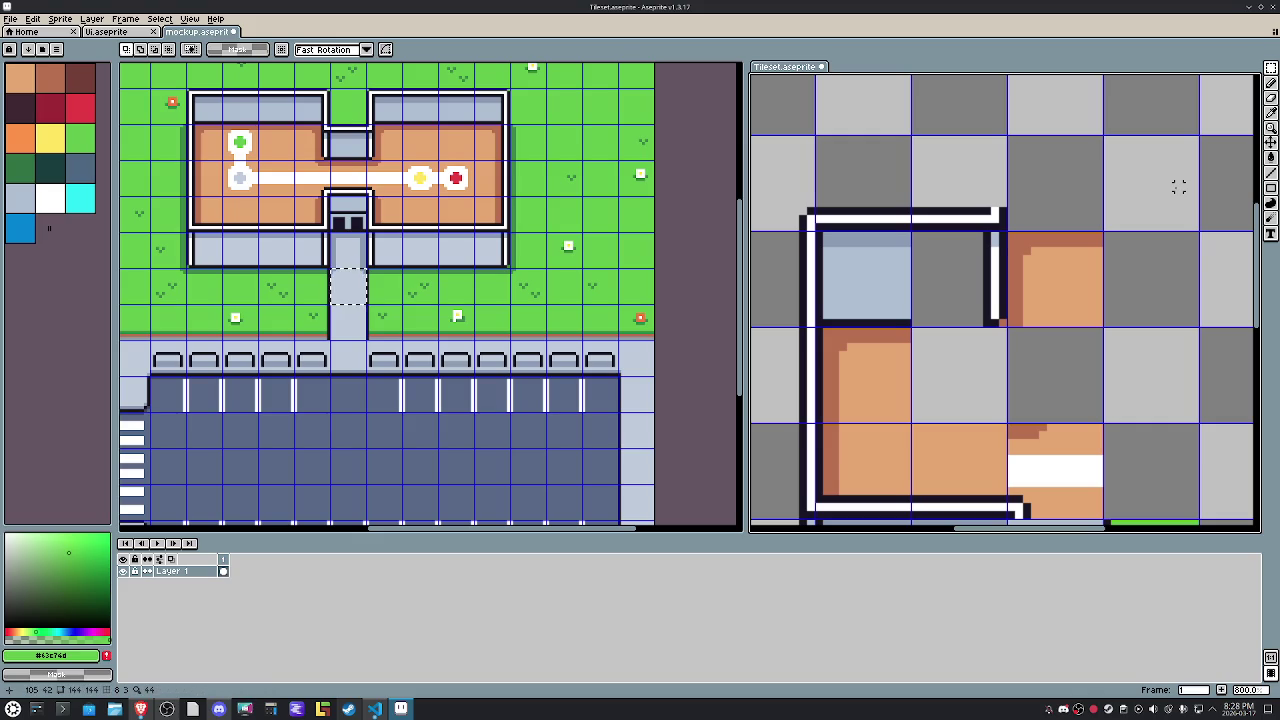
Select the blue and grey tiles and draw a dark bottom line and light blue-grey top line.
{"action": "left_click", "coordinate": [874, 290]}
{"action": "left_click", "coordinate": [970, 300]}
{"action": "scroll", "coordinate": [975, 300], "scroll_direction": "up", "scroll_amount": 2}
{"action": "key", "text": "b"}
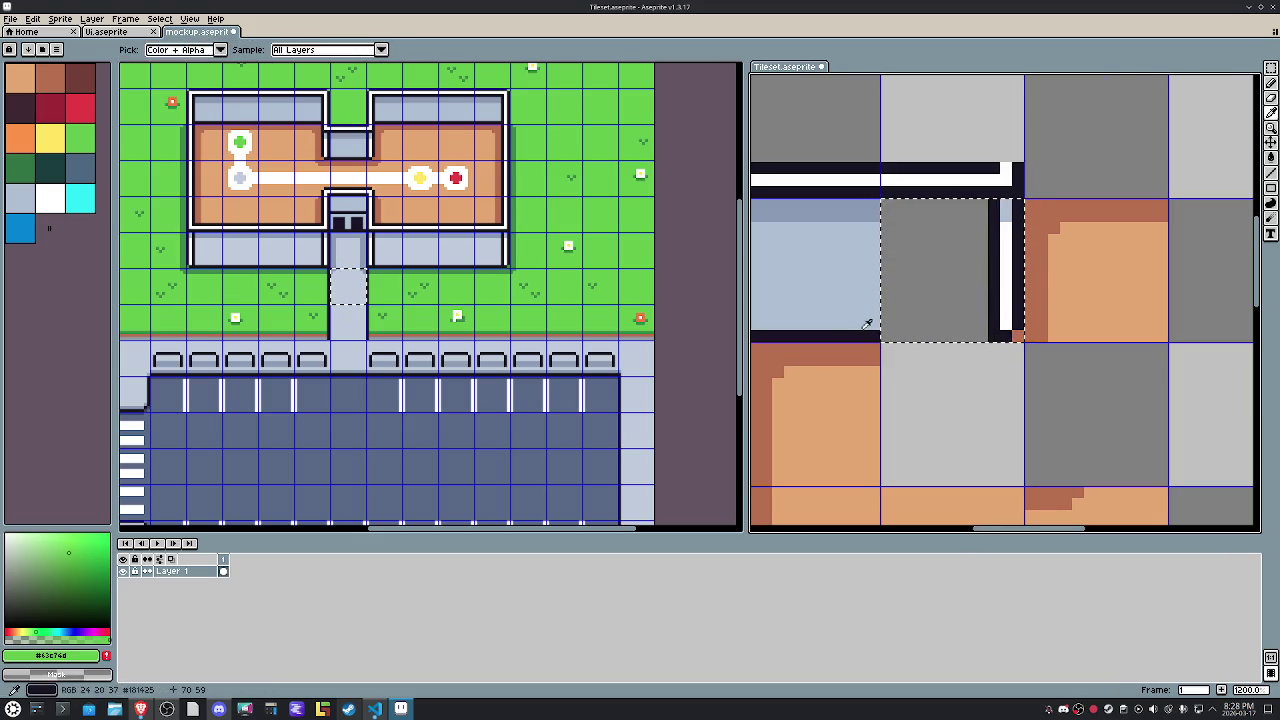
{"action": "left_click", "coordinate": [860, 337], "text": "alt"}
{"action": "left_click_drag", "start_coordinate": [883, 337], "coordinate": [988, 337]}
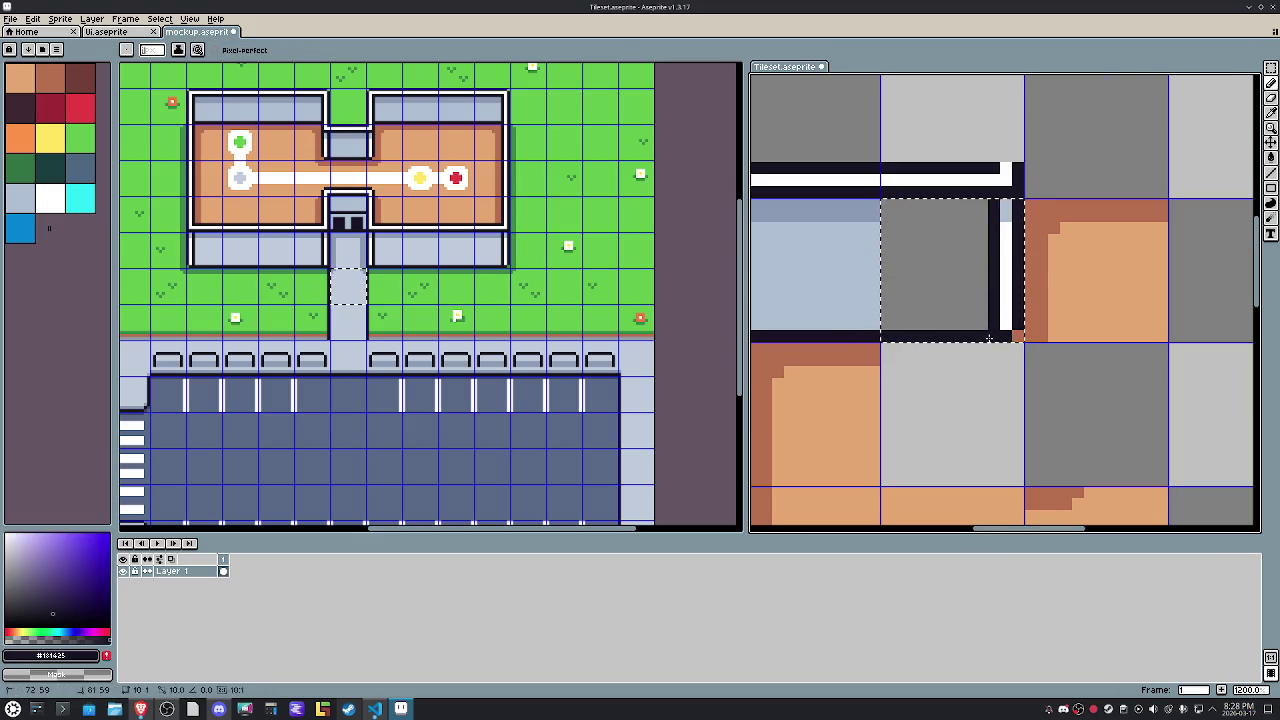
{"action": "left_click", "coordinate": [850, 213], "text": "alt"}
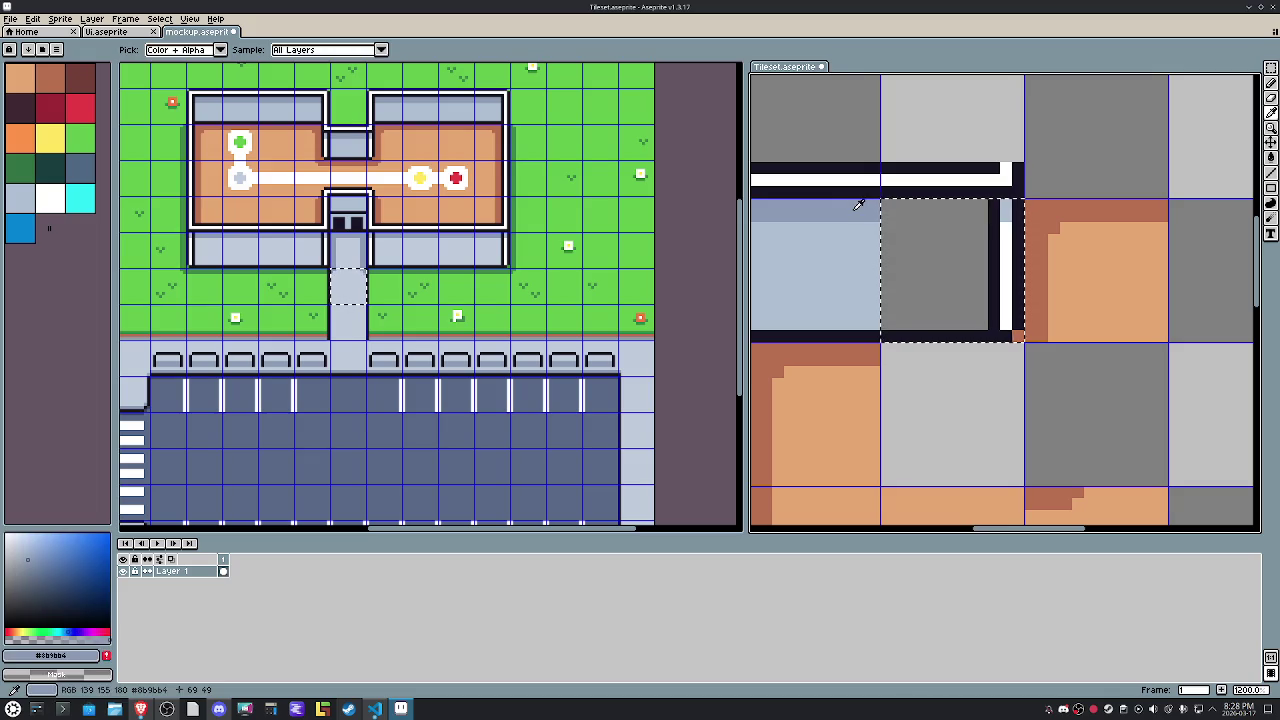
{"action": "left_click_drag", "start_coordinate": [885, 213], "coordinate": [980, 210]}
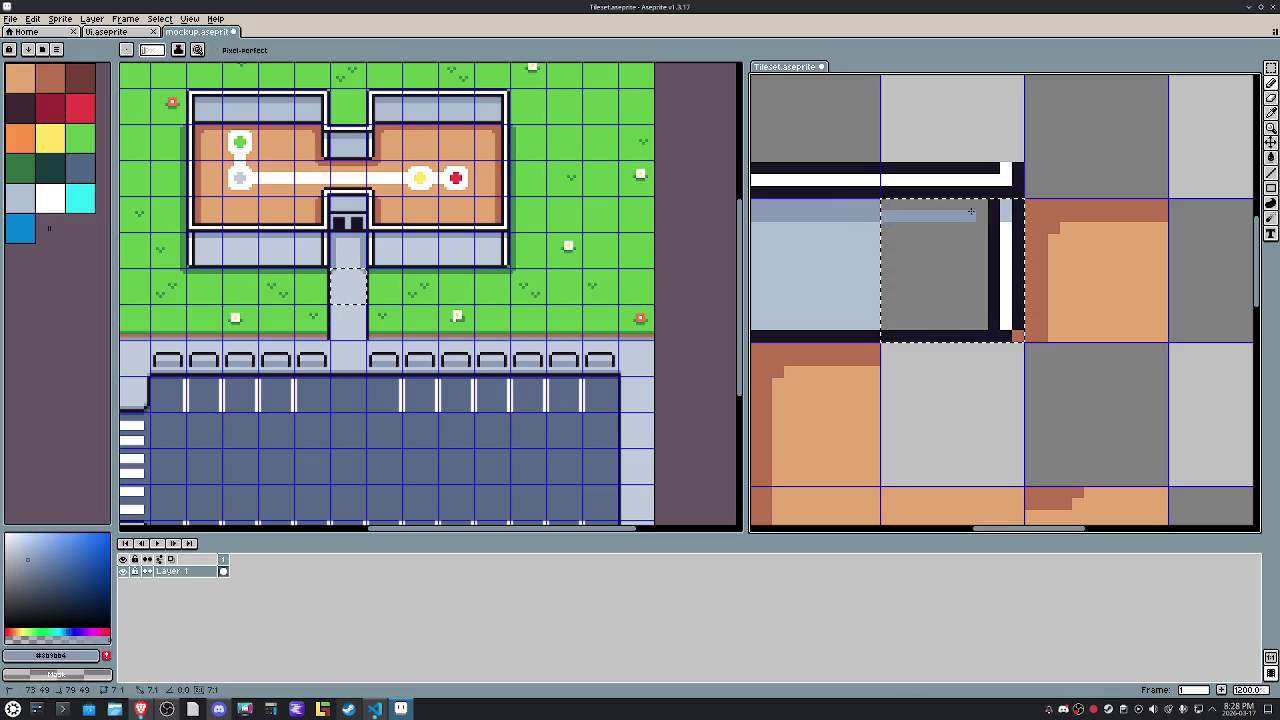
Fill the grey area inside the selection with the light blue wall colour, then deselect.
{"action": "left_click", "coordinate": [866, 229], "text": "alt"}
{"action": "key", "text": "alt+space"}
{"action": "type", "text": "H"}
{"action": "key", "text": "Escape"}
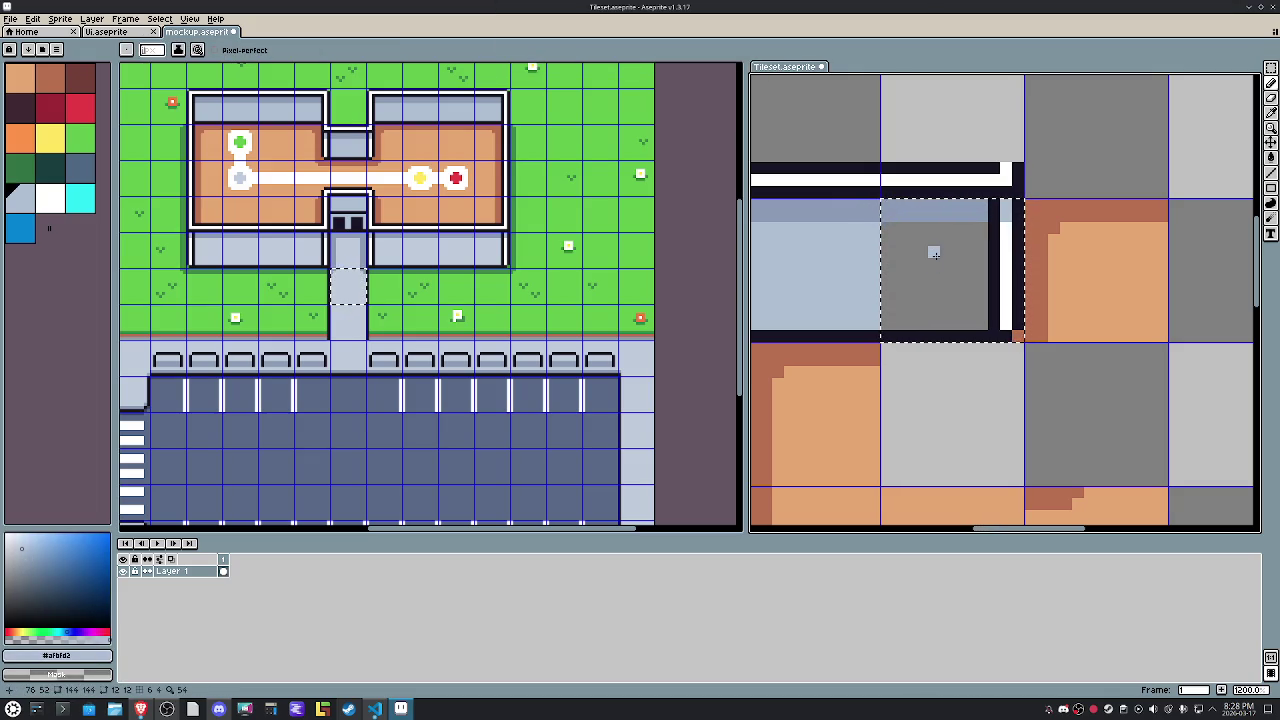
{"action": "key", "text": "g"}
{"action": "left_click", "coordinate": [918, 264]}
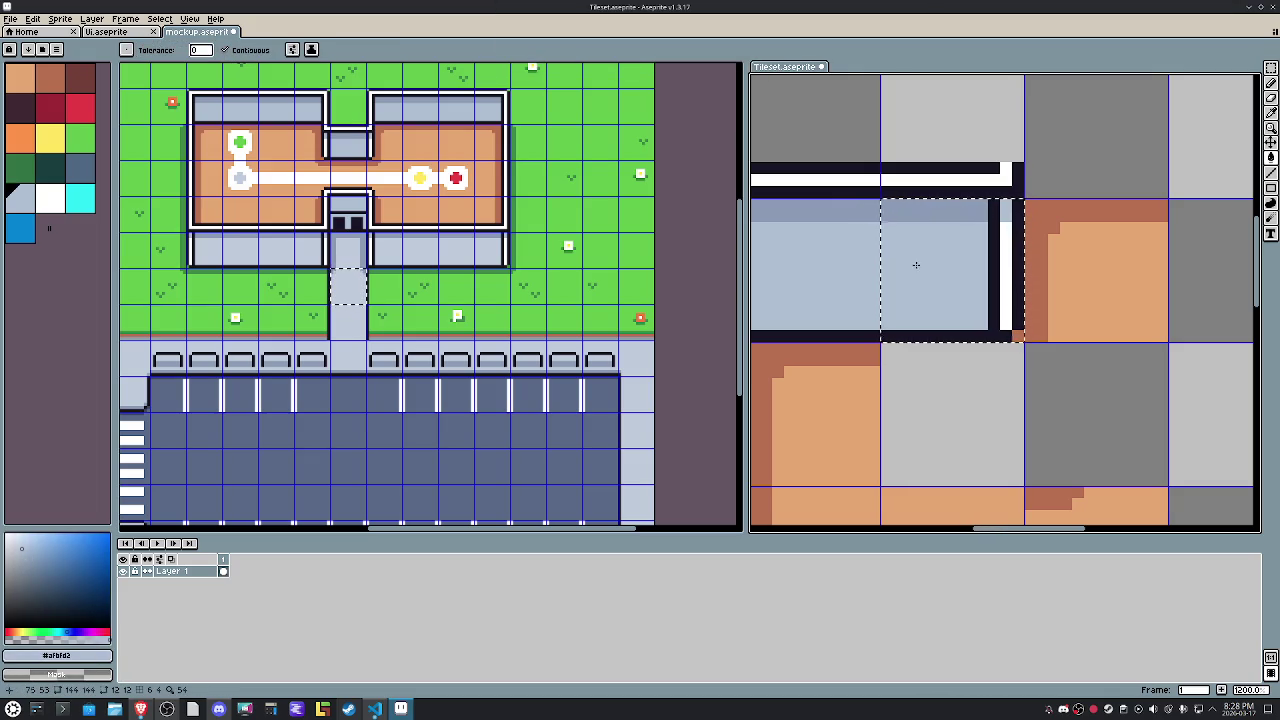
{"action": "key", "text": "m"}
{"action": "scroll", "coordinate": [921, 269], "scroll_direction": "down", "scroll_amount": 4}
{"action": "key", "text": "ctrl+d"}
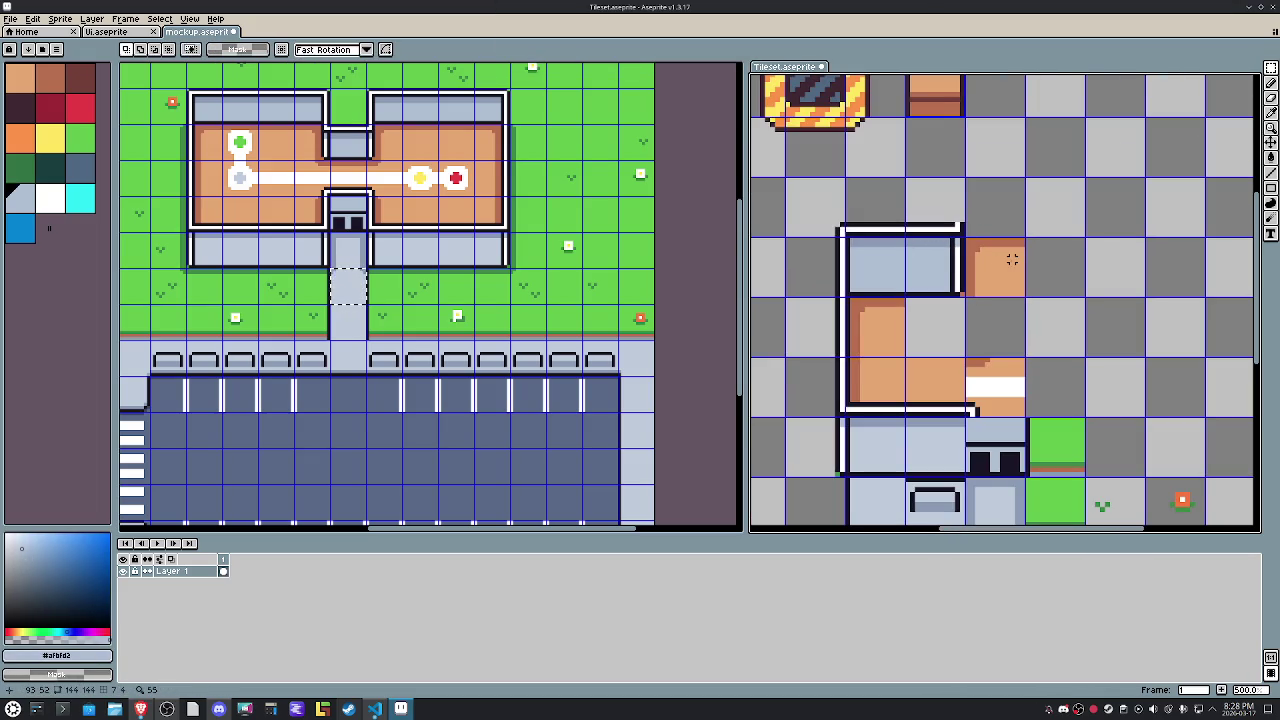
Draw a dark wall line and a white highlight line up the tile above the corner.
{"action": "left_click_drag", "start_coordinate": [941, 214], "coordinate": [950, 224]}
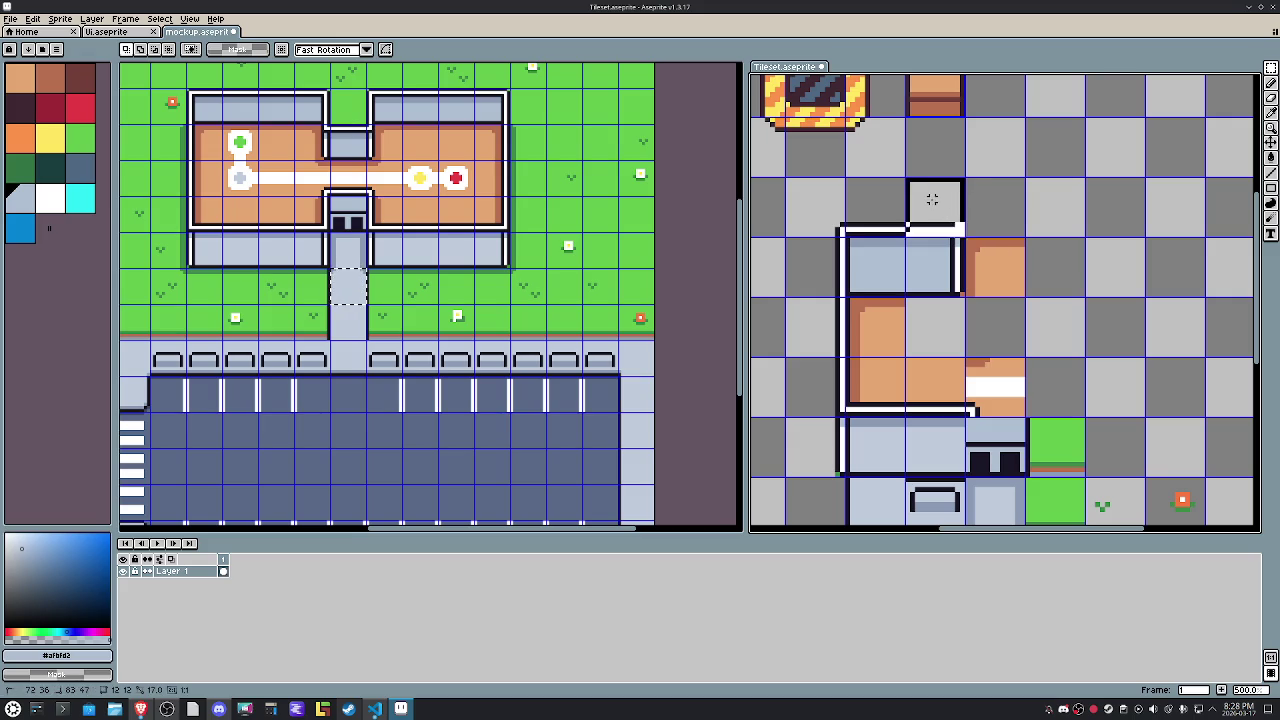
{"action": "scroll", "coordinate": [945, 220], "scroll_direction": "up", "scroll_amount": 2}
{"action": "key", "text": "i"}
{"action": "left_click", "coordinate": [966, 238]}
{"action": "key", "text": "m"}
{"action": "left_click", "coordinate": [968, 240]}
{"action": "key", "text": "b"}
{"action": "left_click_drag", "start_coordinate": [965, 240], "coordinate": [964, 168]}
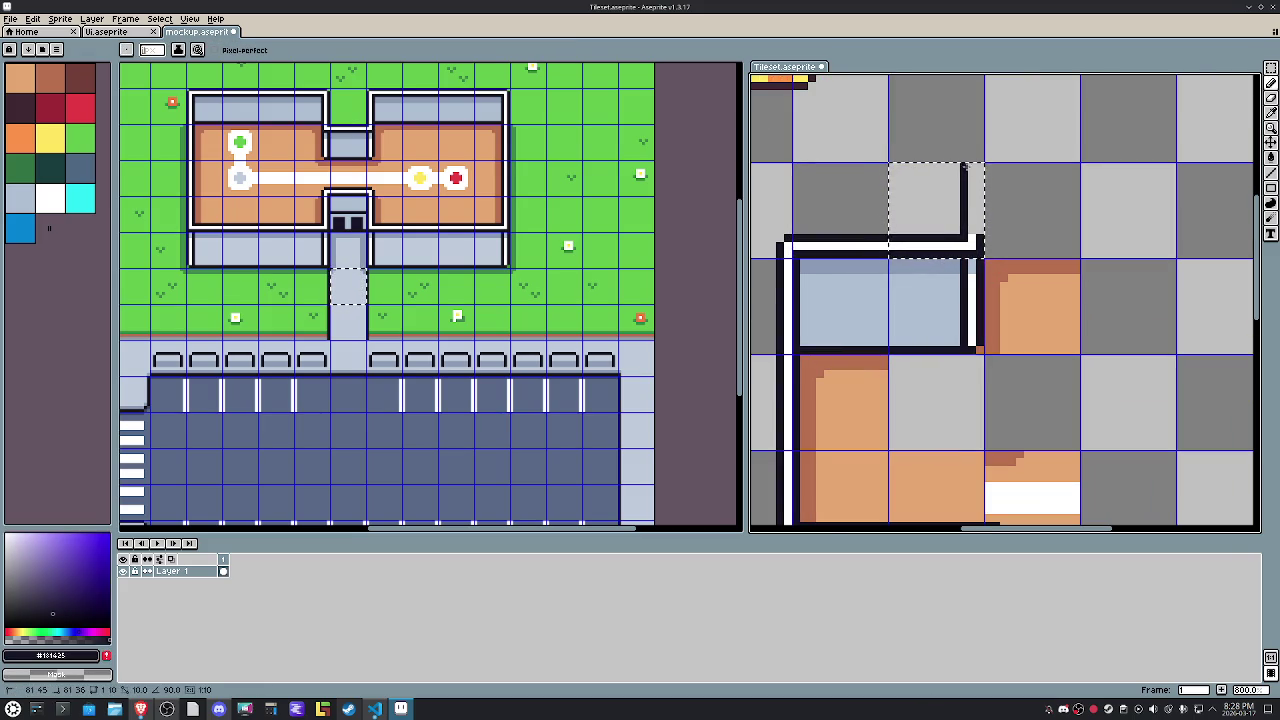
{"action": "left_click", "coordinate": [969, 241], "text": "alt"}
{"action": "left_click_drag", "start_coordinate": [969, 240], "coordinate": [970, 163]}
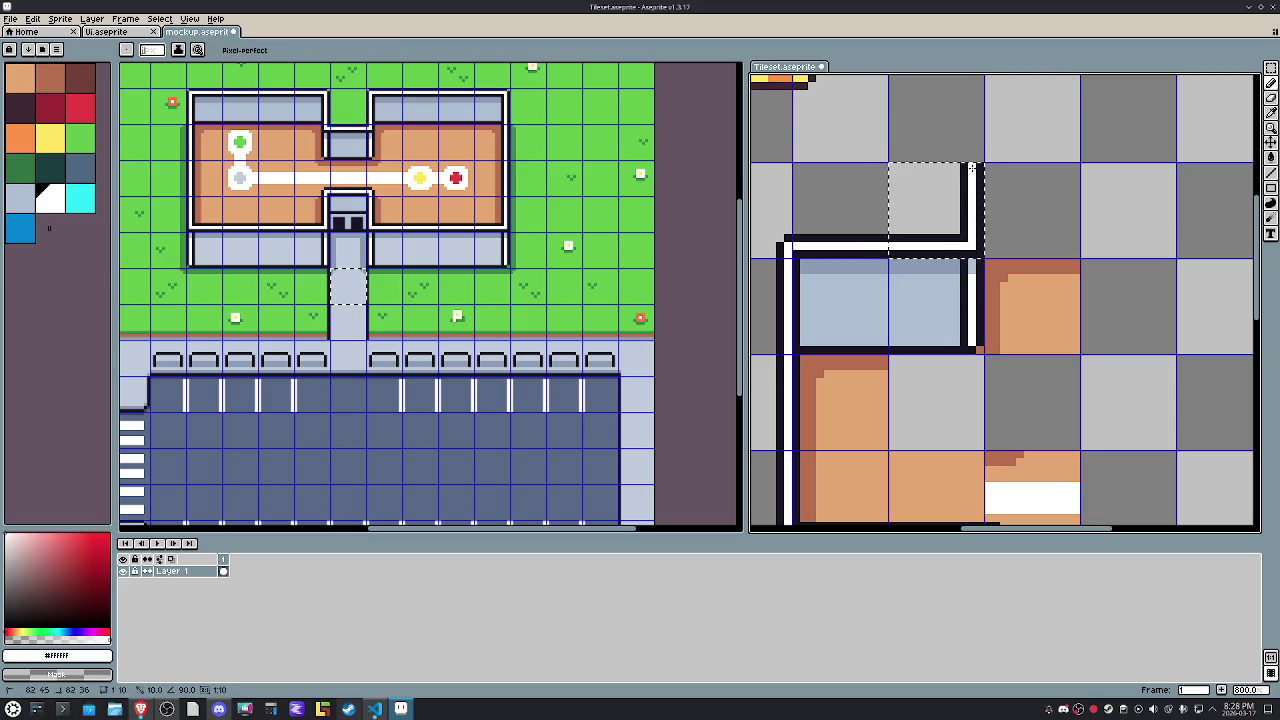
{"action": "scroll", "coordinate": [997, 177], "scroll_direction": "down", "scroll_amount": 2}
Select the area left of the wall, undoing an accidentally drawn rectangle.
{"action": "key", "text": "m"}
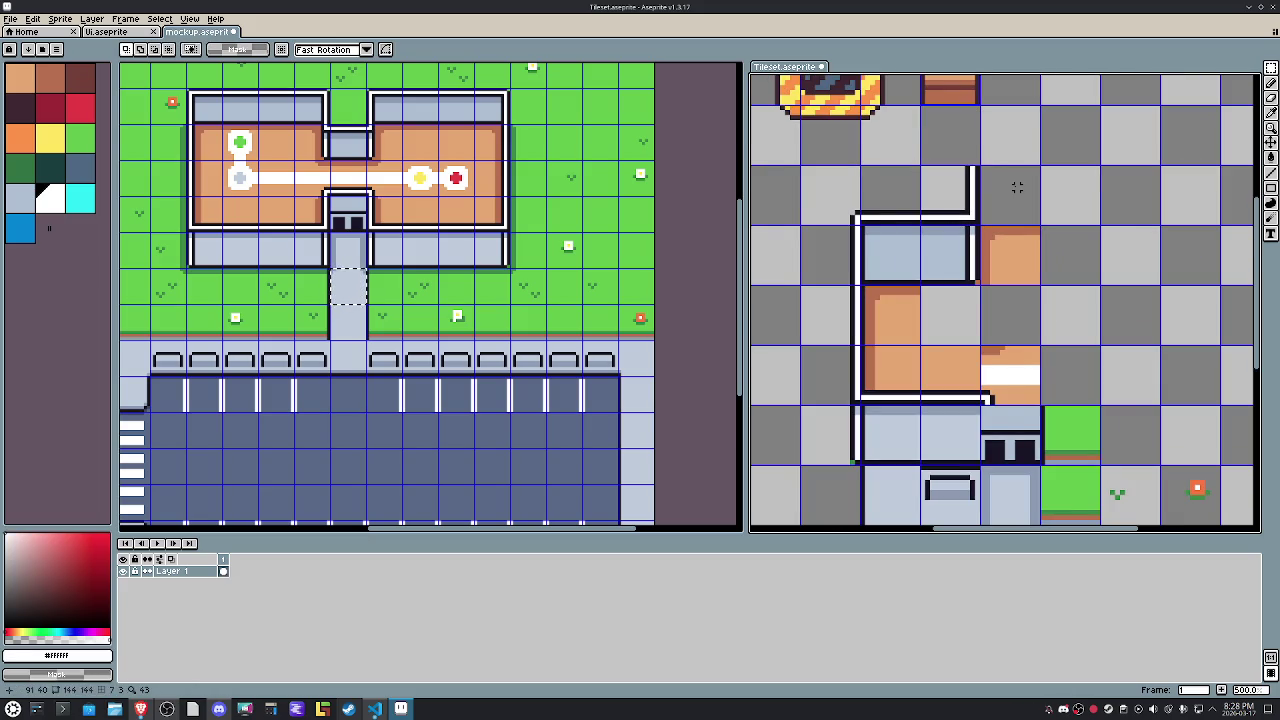
{"action": "scroll", "coordinate": [846, 237], "scroll_direction": "up", "scroll_amount": 4}
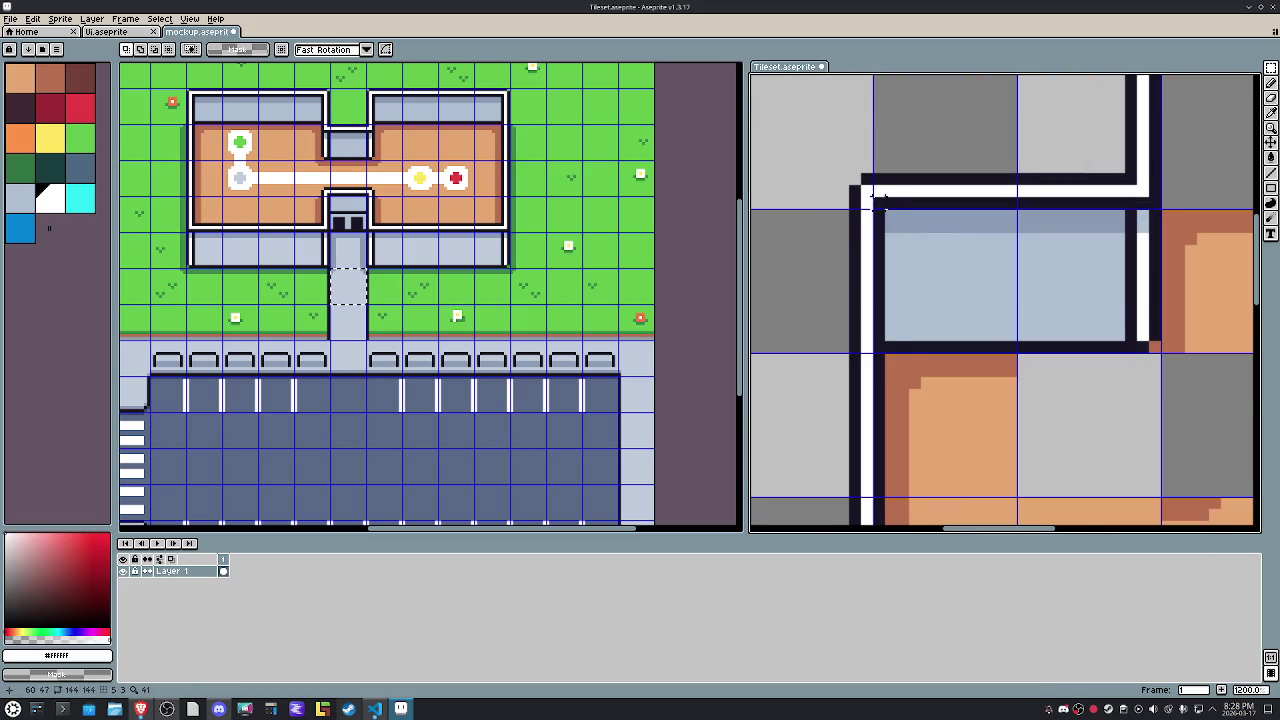
{"action": "scroll", "coordinate": [877, 200], "scroll_direction": "down", "scroll_amount": 2}
{"action": "left_click_drag", "start_coordinate": [876, 204], "coordinate": [777, 303]}
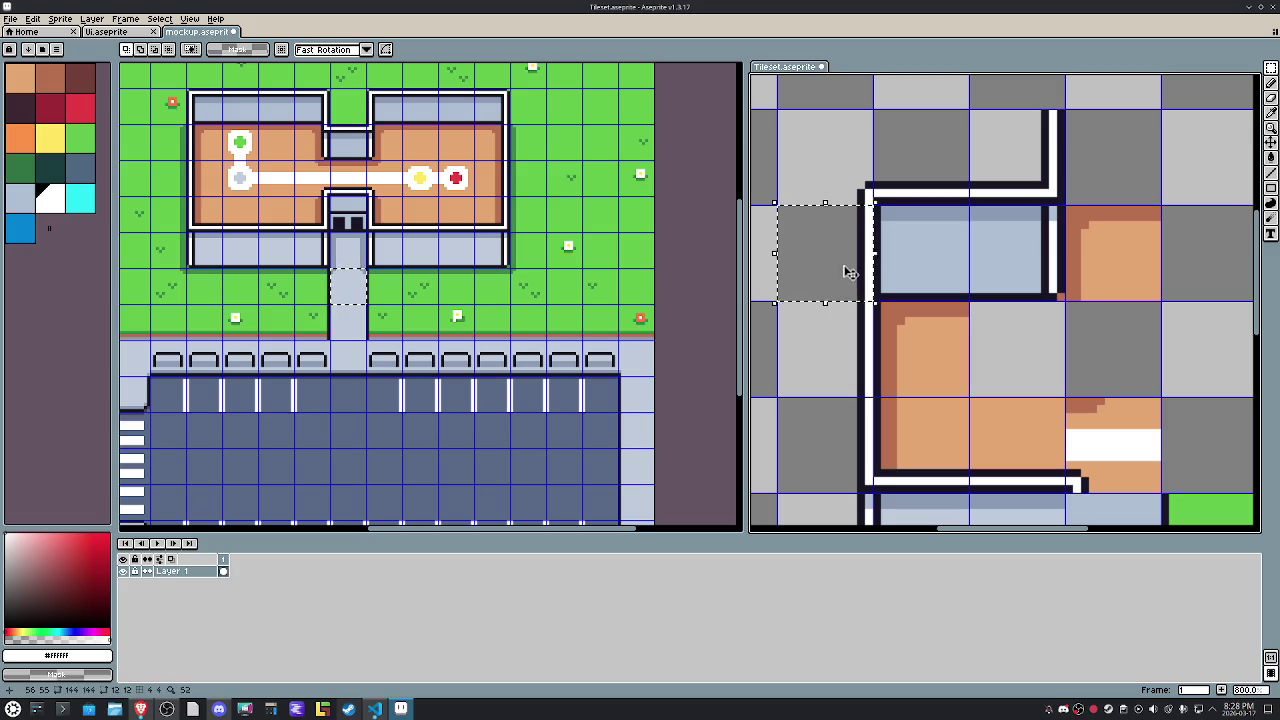
{"action": "key", "text": "ctrl+d"}
{"action": "key", "text": "u"}
{"action": "left_click_drag", "start_coordinate": [803, 159], "coordinate": [836, 440]}
{"action": "key", "text": "ctrl+z"}
{"action": "key", "text": "m"}
{"action": "left_click_drag", "start_coordinate": [776, 204], "coordinate": [843, 334]}
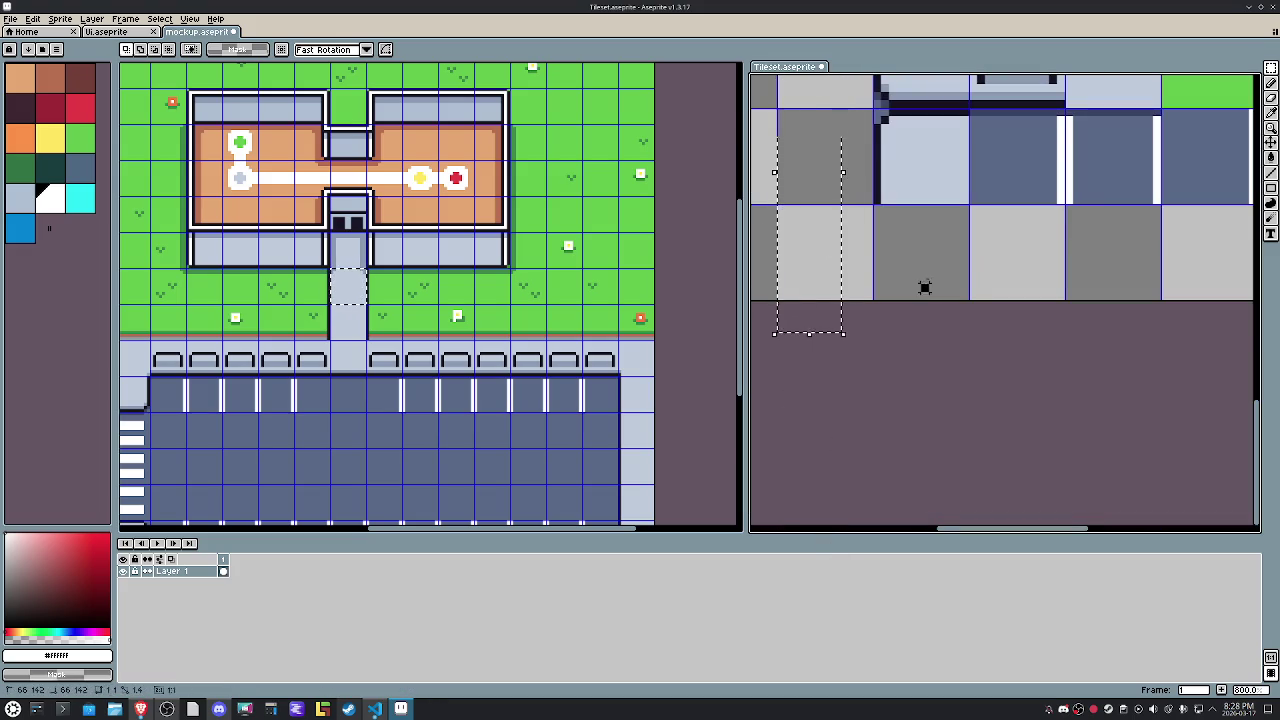
{"action": "scroll", "coordinate": [925, 288], "scroll_direction": "down", "scroll_amount": 1}
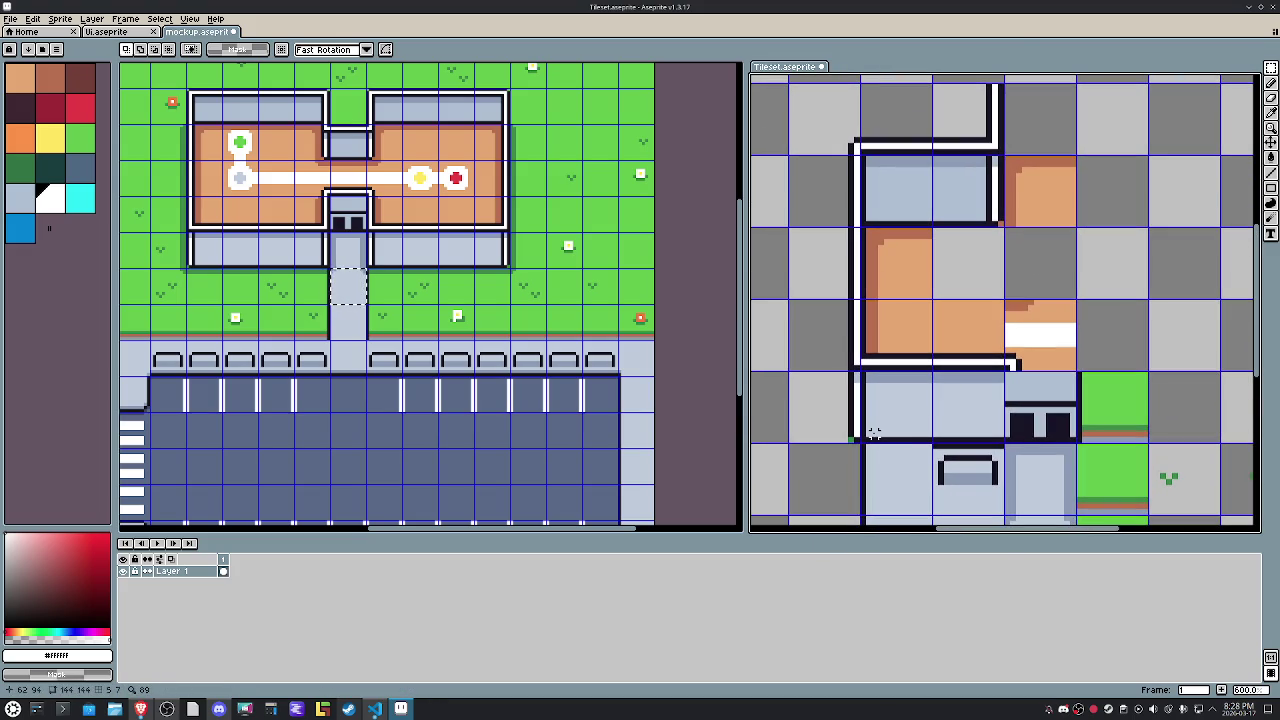
Realign the left wall line, shifting its pixel column left to sit flush.
{"action": "left_click_drag", "start_coordinate": [866, 444], "coordinate": [809, 122]}
{"action": "left_click_drag", "start_coordinate": [853, 221], "coordinate": [847, 221]}
{"action": "left_click", "coordinate": [910, 205]}
{"action": "left_click_drag", "start_coordinate": [868, 444], "coordinate": [809, 122]}
{"action": "left_click_drag", "start_coordinate": [856, 330], "coordinate": [856, 330]}
{"action": "left_click", "coordinate": [917, 323]}
{"action": "left_click_drag", "start_coordinate": [880, 440], "coordinate": [891, 118]}
{"action": "left_click_drag", "start_coordinate": [880, 282], "coordinate": [870, 287]}
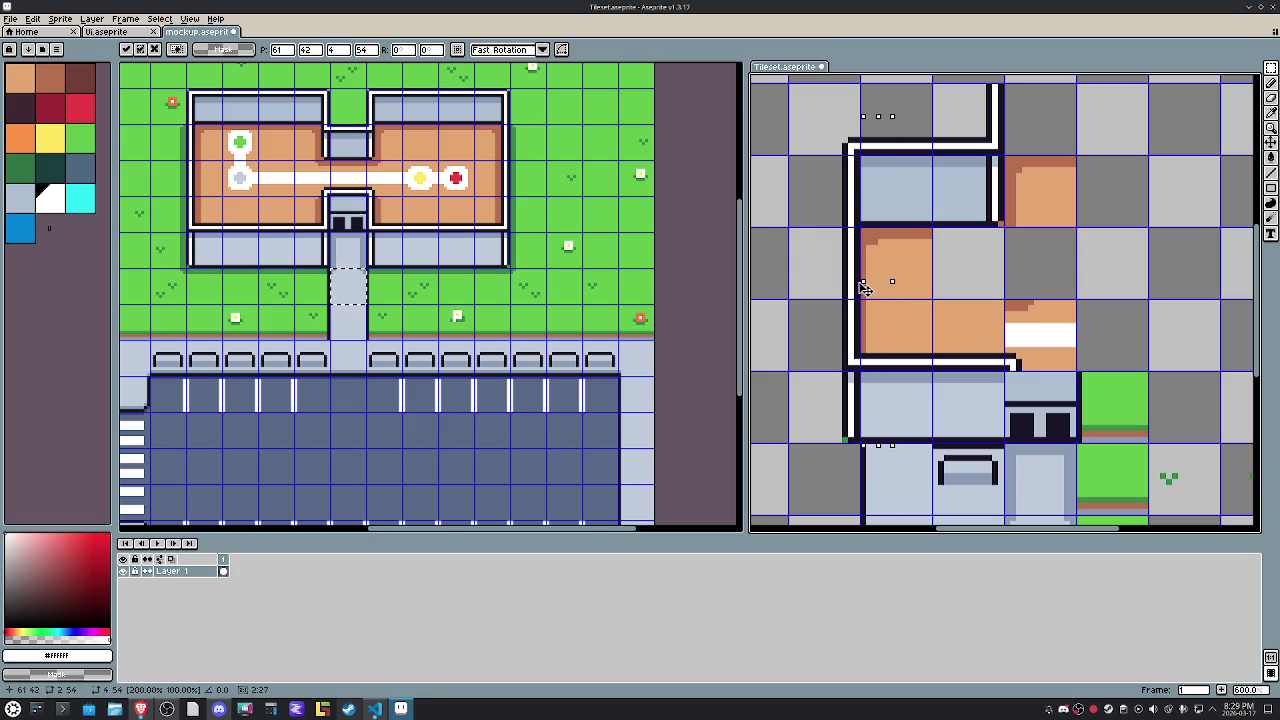
{"action": "key", "text": "Return"}
Draw brown shadow lines down the floor's left edge and along its top row.
{"action": "scroll", "coordinate": [860, 290], "scroll_direction": "up", "scroll_amount": 2}
{"action": "key", "text": "i"}
{"action": "left_click", "coordinate": [810, 237], "text": "alt"}
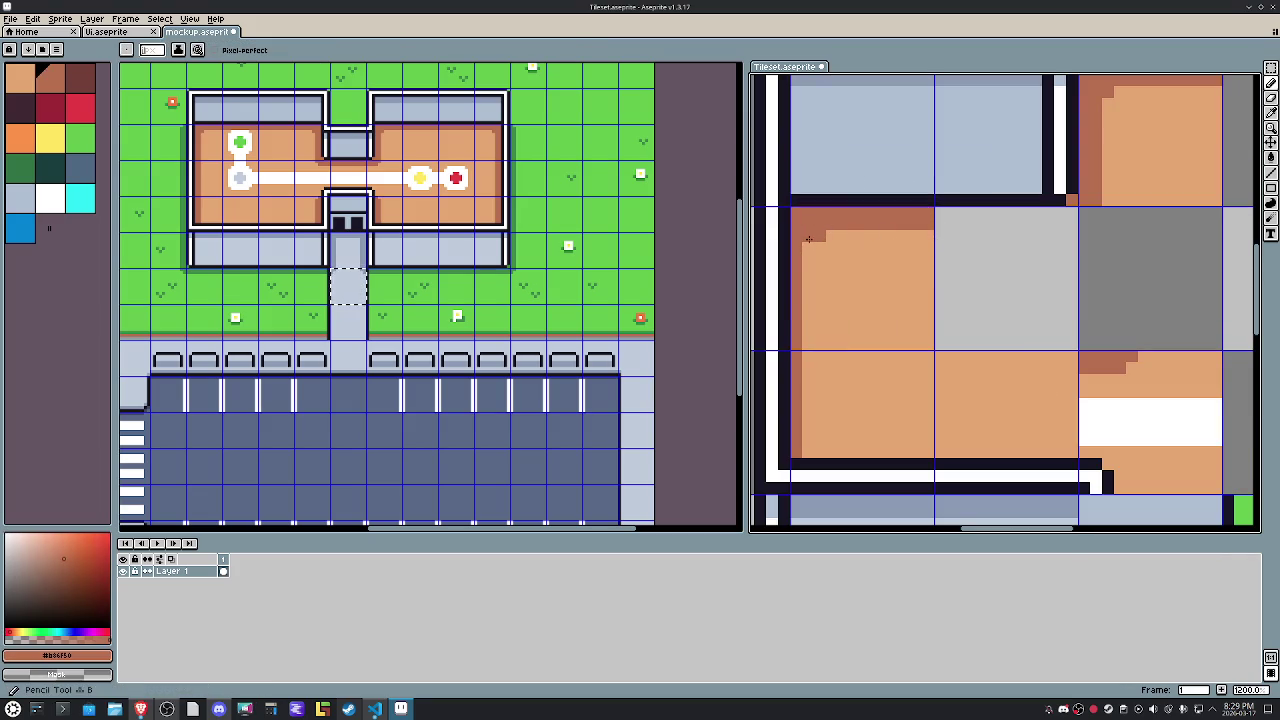
{"action": "left_click_drag", "start_coordinate": [808, 246], "coordinate": [808, 451]}
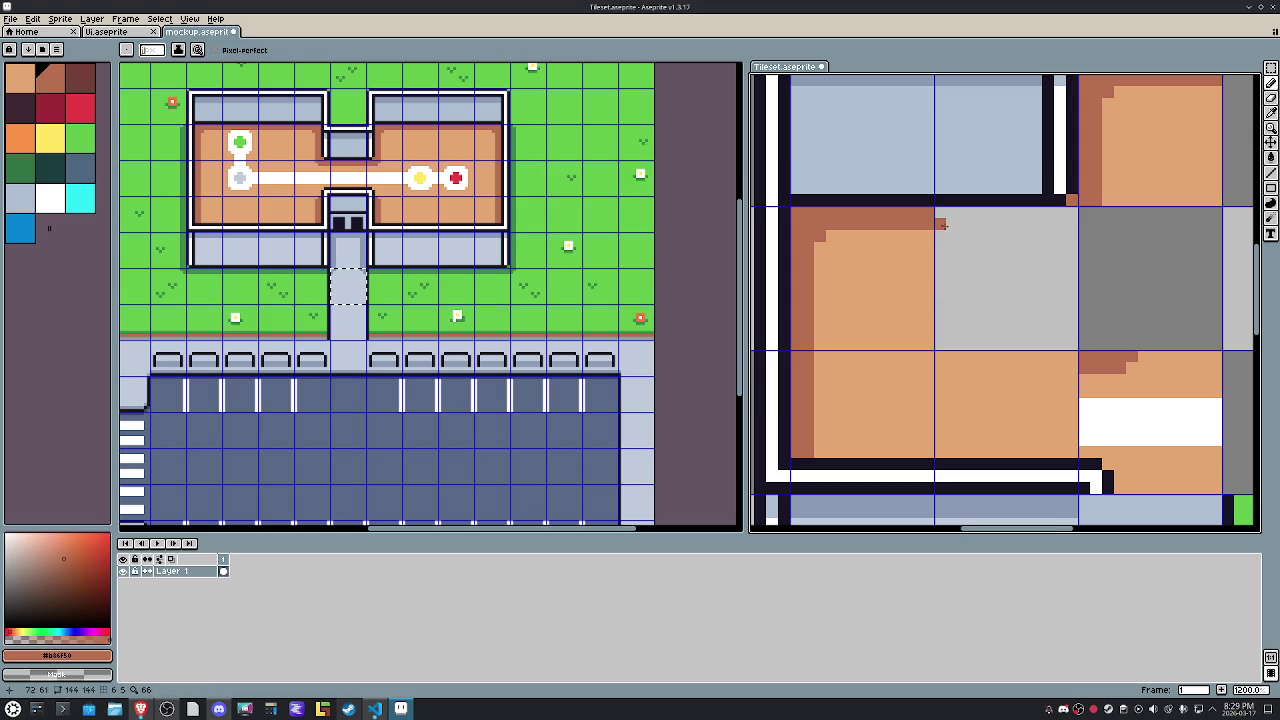
{"action": "left_click_drag", "start_coordinate": [943, 226], "coordinate": [1080, 224]}
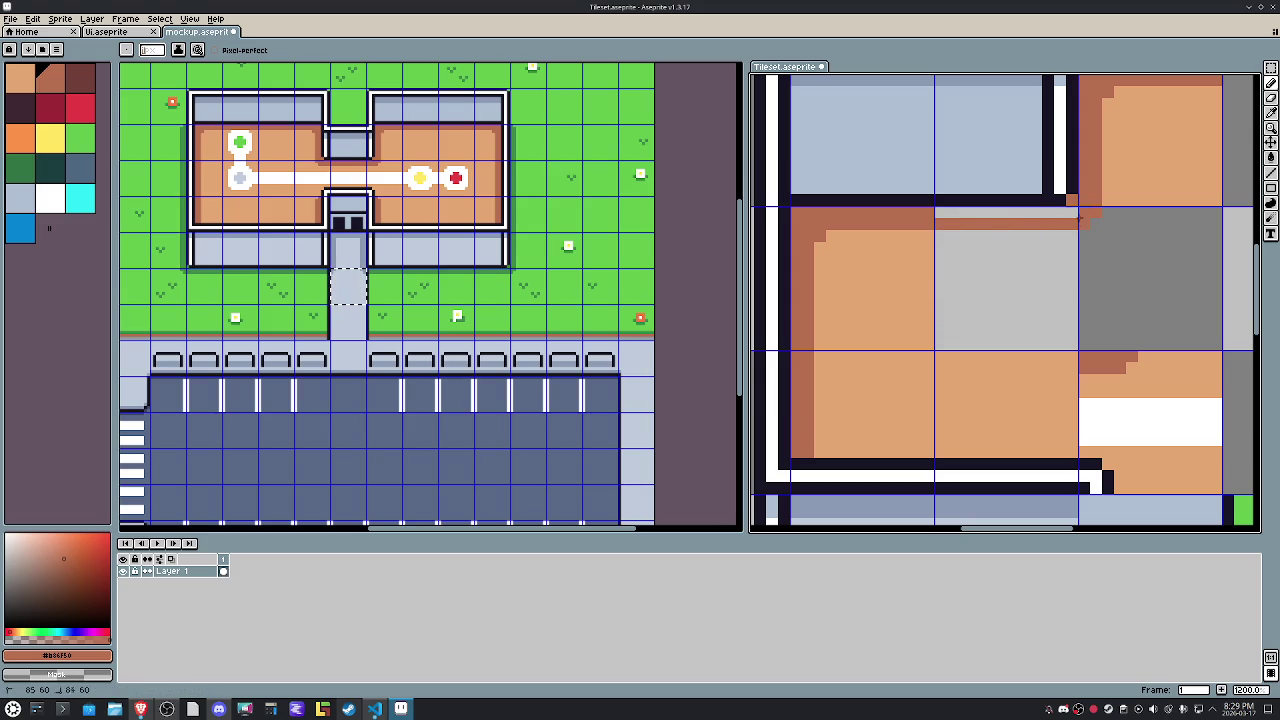
{"action": "left_click_drag", "start_coordinate": [997, 219], "coordinate": [931, 211]}
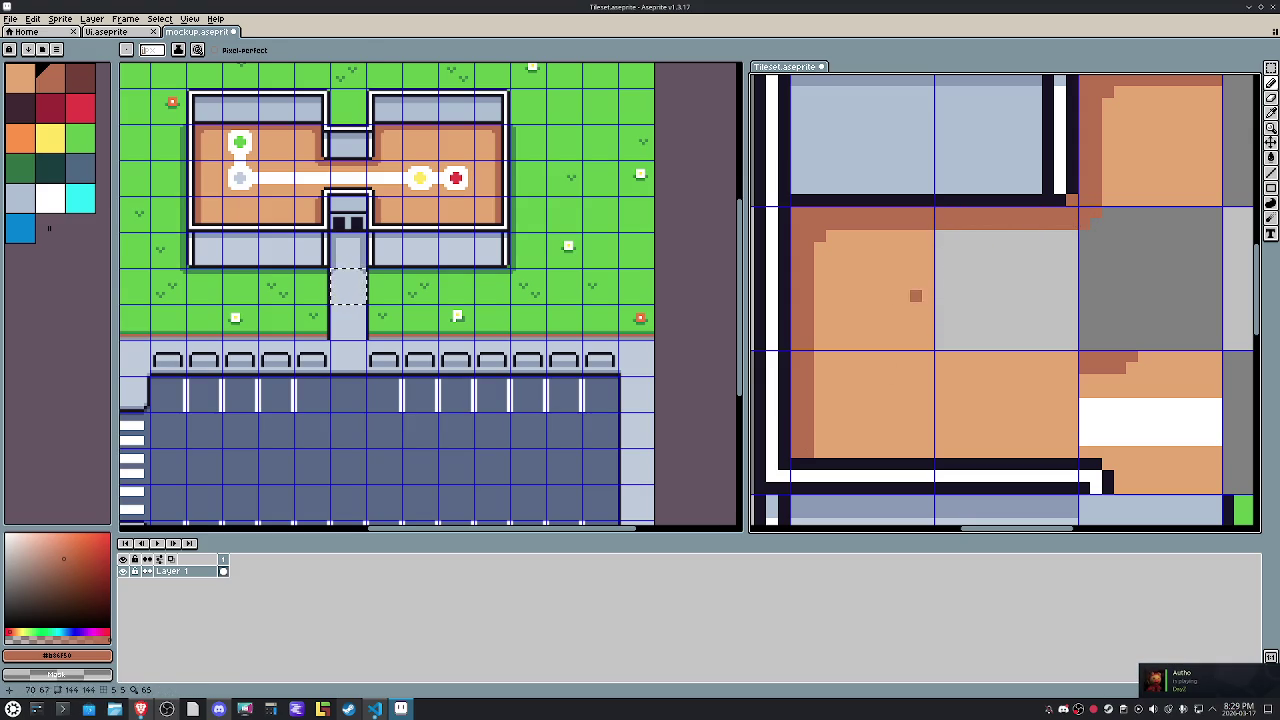
Fill the two grey cells beside the floor with light orange.
{"action": "left_click", "coordinate": [922, 296], "text": "alt"}
{"action": "key", "text": "m"}
{"action": "left_click_drag", "start_coordinate": [1119, 284], "coordinate": [1006, 271]}
{"action": "key", "text": "g"}
{"action": "left_click", "coordinate": [1025, 287]}
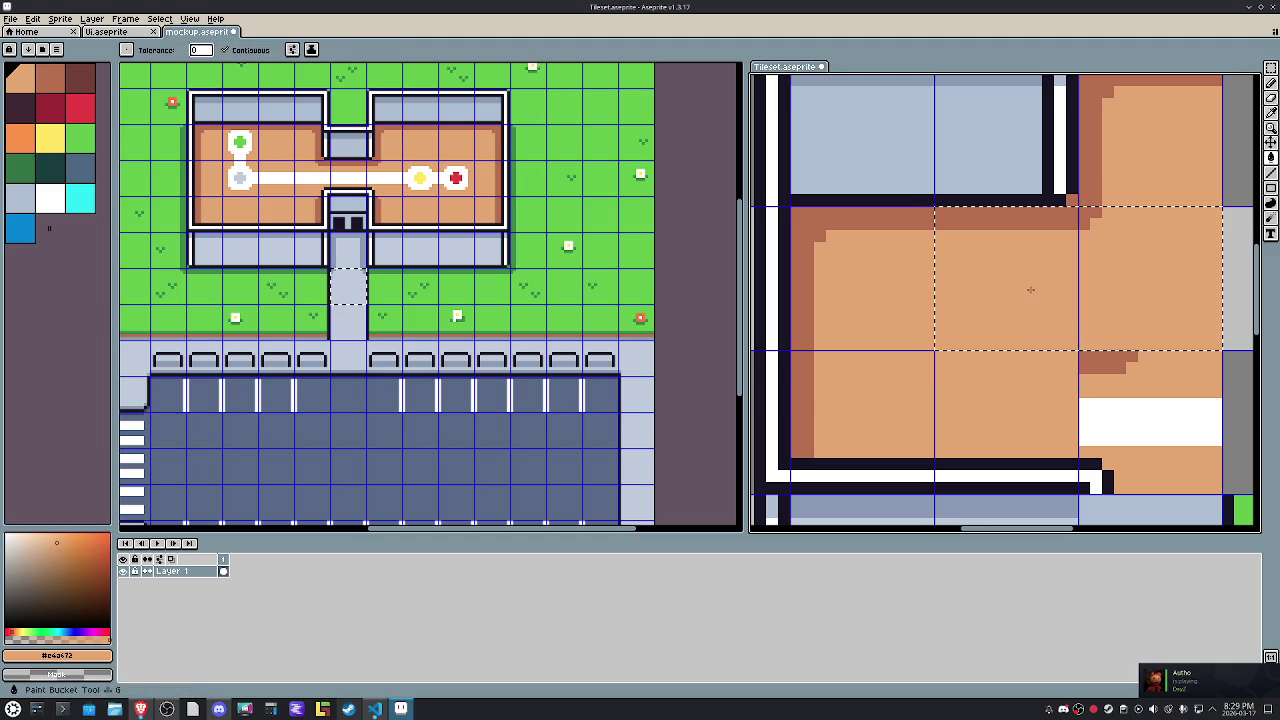
{"action": "key", "text": "ctrl+d"}
{"action": "scroll", "coordinate": [1029, 292], "scroll_direction": "down", "scroll_amount": 1}
{"action": "left_click_drag", "start_coordinate": [1029, 294], "coordinate": [1041, 359]}
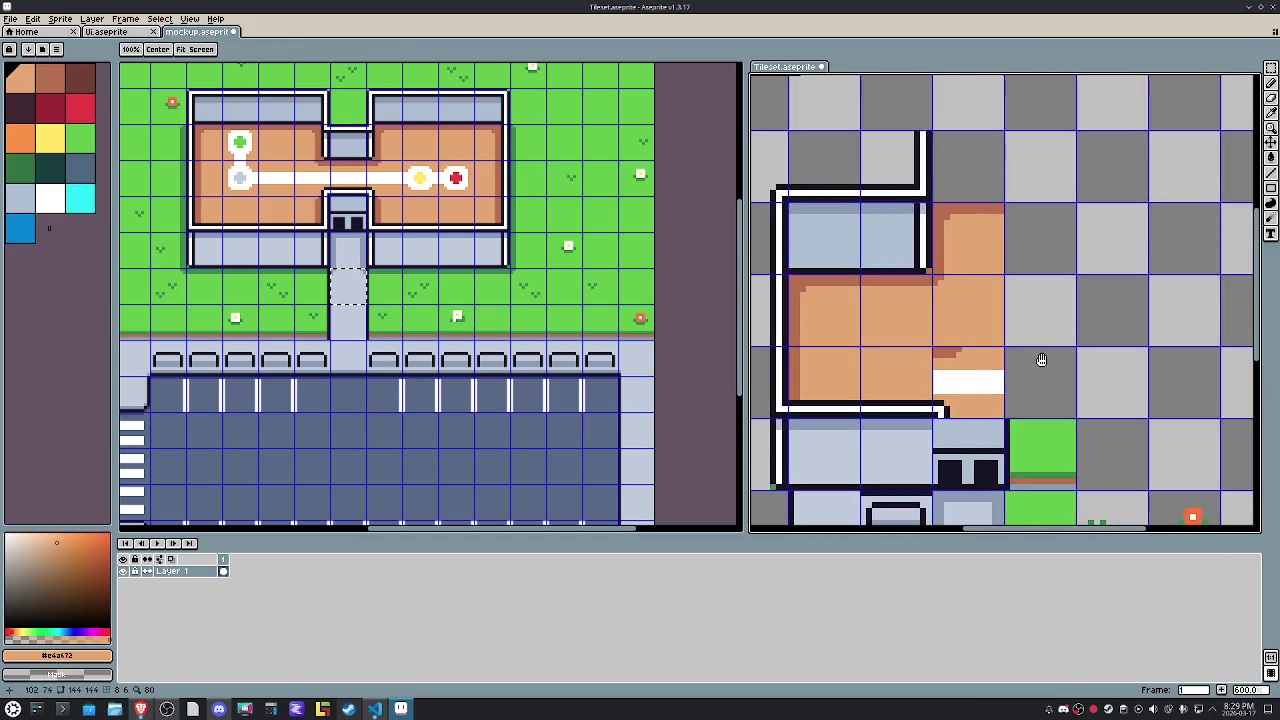
Fill the brown patch and white bar on the floor with orange.
{"action": "scroll", "coordinate": [1003, 370], "scroll_direction": "up", "scroll_amount": 1}
{"action": "key", "text": "g"}
{"action": "left_click", "coordinate": [908, 332]}
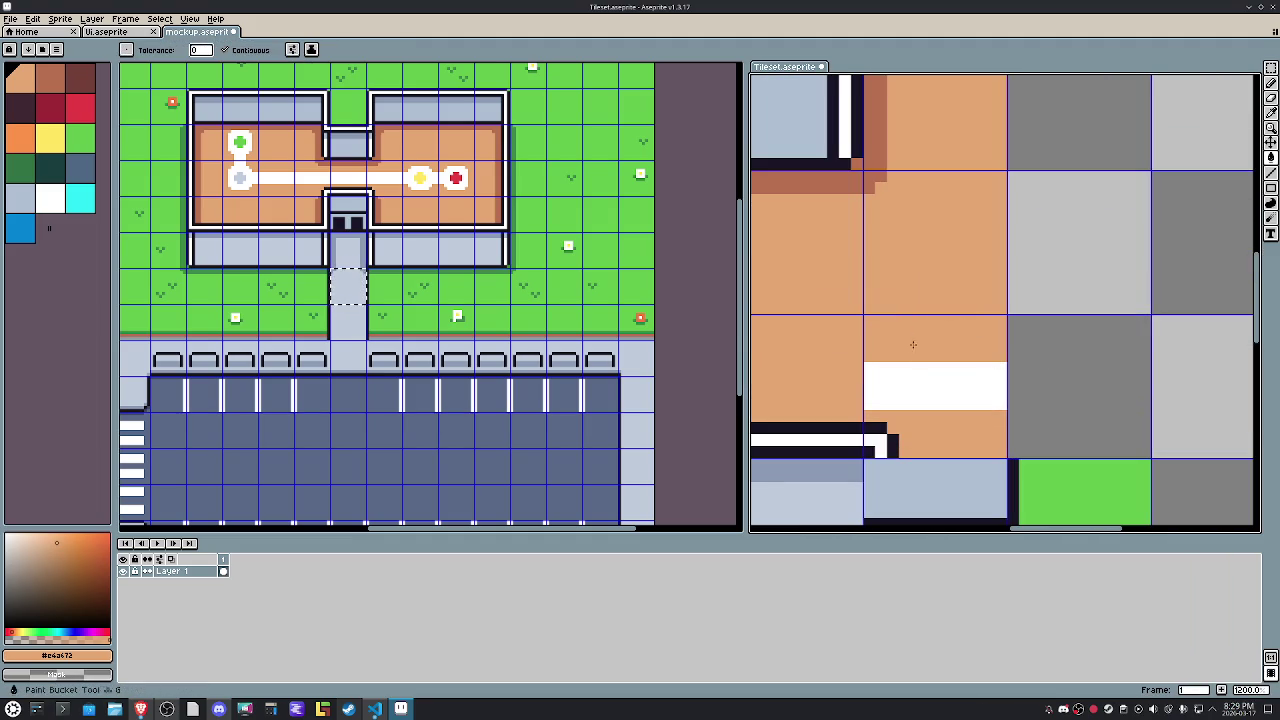
{"action": "left_click", "coordinate": [992, 386]}
Erase the contents of the floor's lower-right tile.
{"action": "key", "text": "m"}
{"action": "scroll", "coordinate": [1005, 388], "scroll_direction": "down", "scroll_amount": 3}
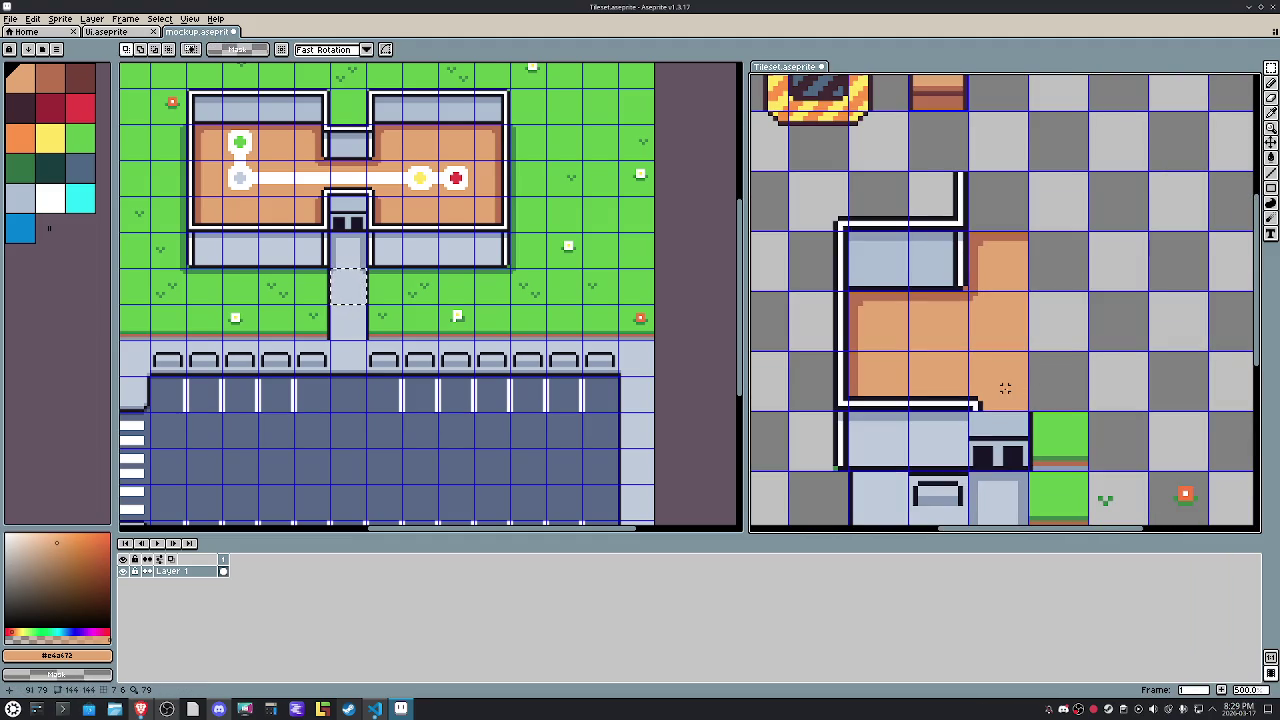
{"action": "left_click_drag", "start_coordinate": [1005, 388], "coordinate": [1010, 395]}
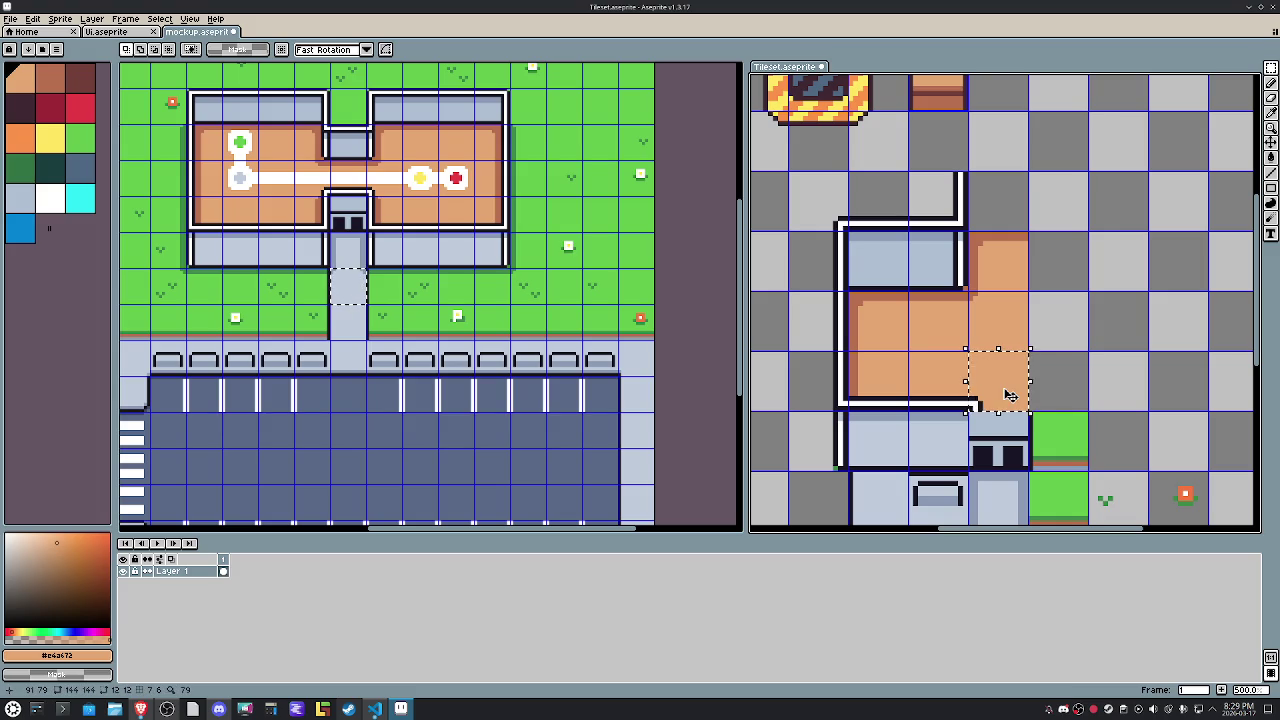
{"action": "key", "text": "Delete"}
{"action": "key", "text": "g"}
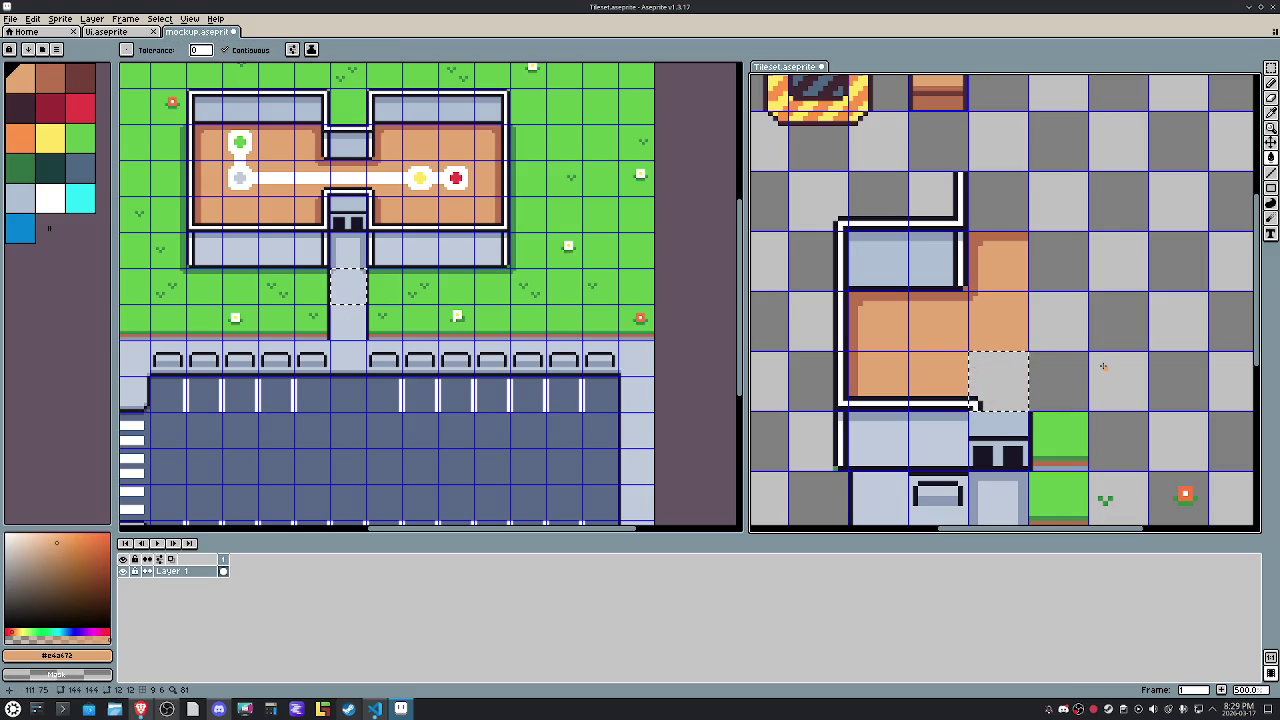
{"action": "key", "text": "m"}
{"action": "left_click", "coordinate": [1103, 366]}
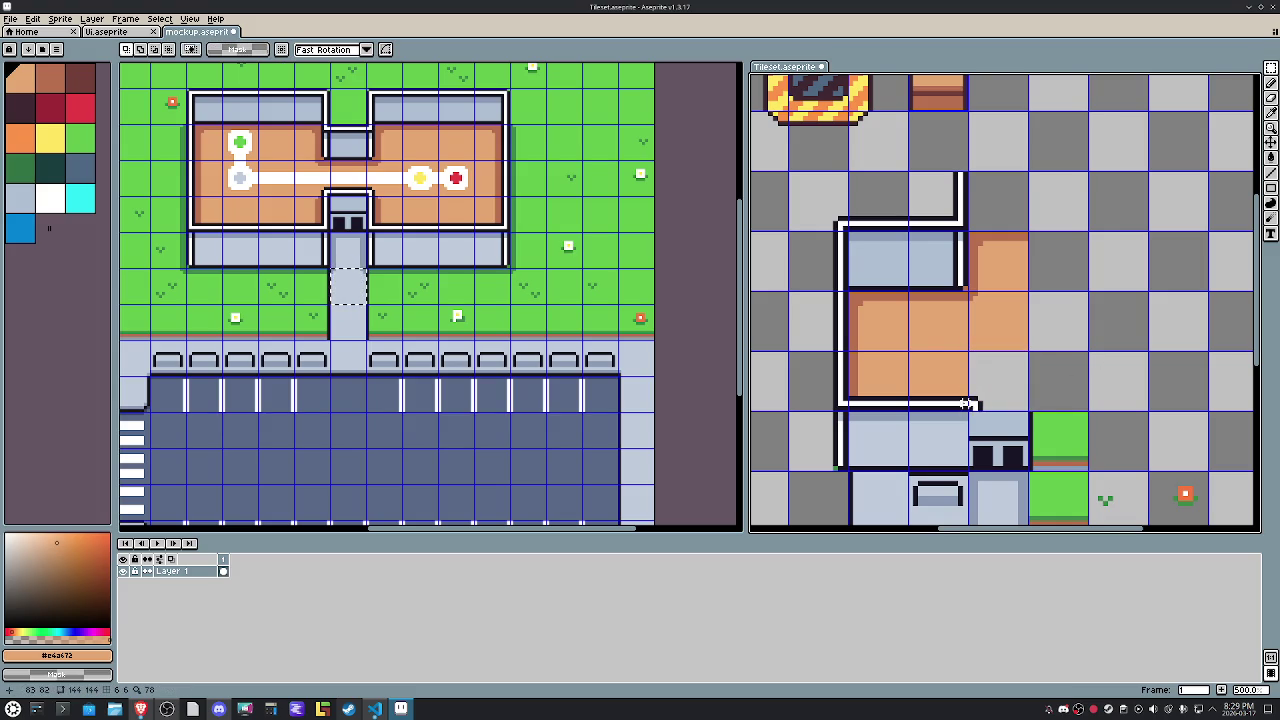
Select the entrance and outdoor tile block and move it down one tile.
{"action": "scroll", "coordinate": [950, 388], "scroll_direction": "up", "scroll_amount": 1}
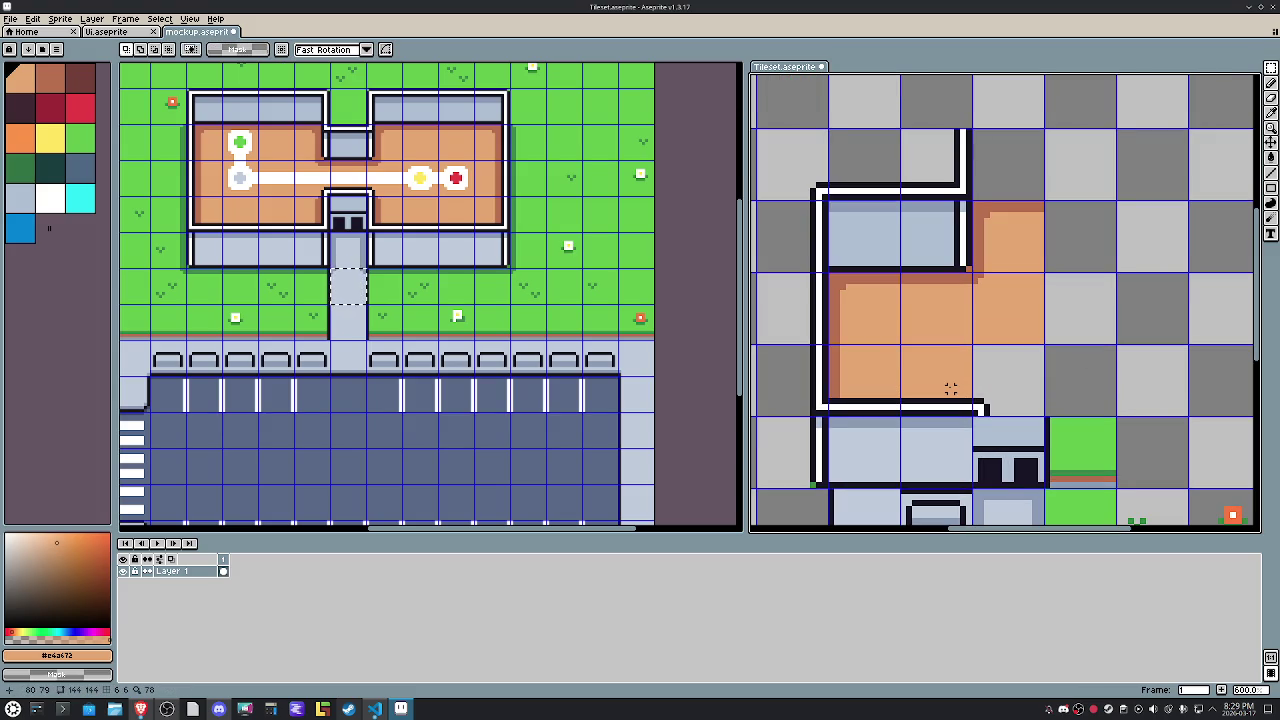
{"action": "mouse_move", "coordinate": [880, 363]}
{"action": "left_mouse_down"}
{"action": "mouse_move", "coordinate": [943, 371]}
{"action": "mouse_move", "coordinate": [975, 414]}
{"action": "mouse_move", "coordinate": [960, 200]}
{"action": "left_mouse_up"}
{"action": "scroll", "coordinate": [1005, 403], "scroll_direction": "down", "scroll_amount": 1}
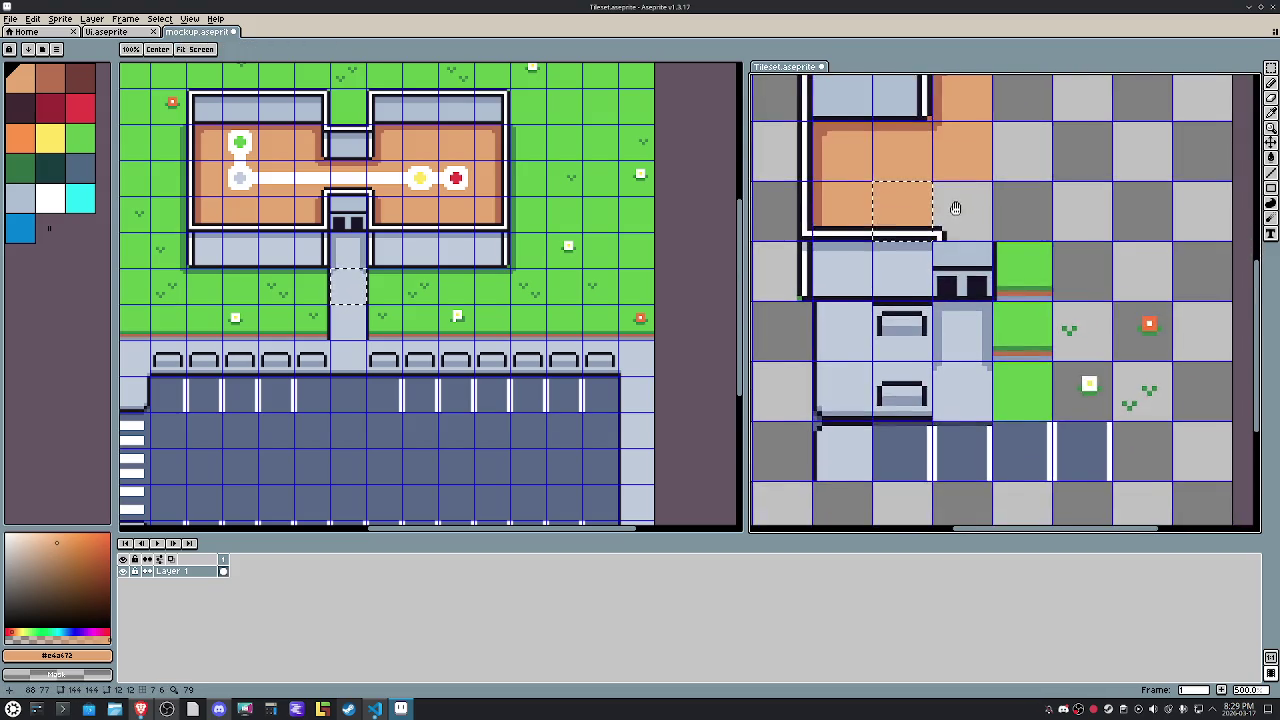
{"action": "scroll", "coordinate": [942, 249], "scroll_direction": "down", "scroll_amount": 1}
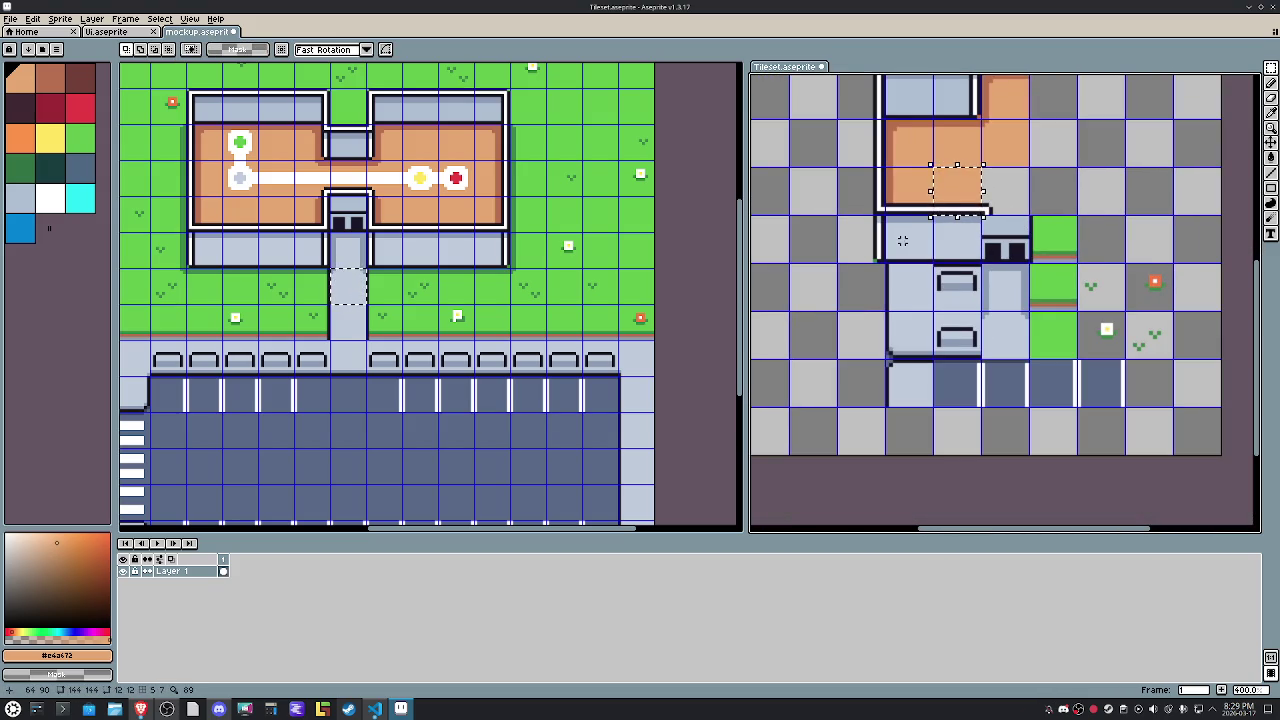
{"action": "left_click_drag", "start_coordinate": [902, 241], "coordinate": [1150, 382]}
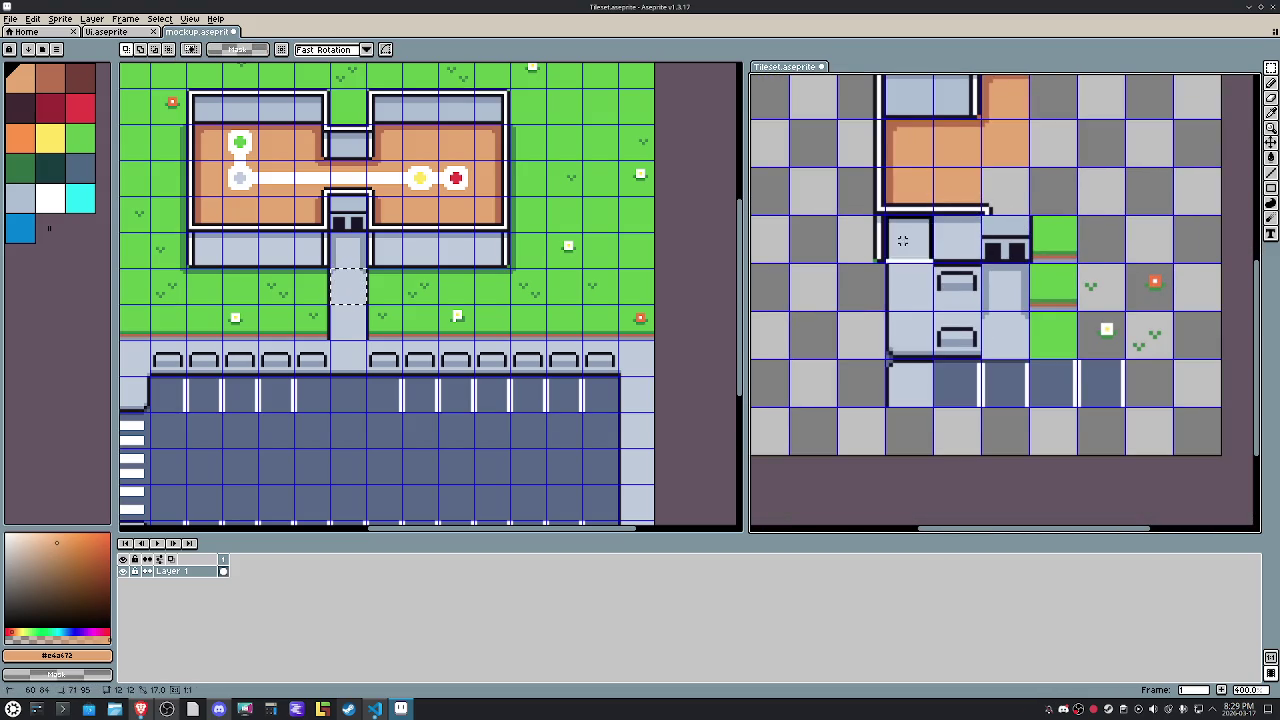
{"action": "key", "text": "Down"}
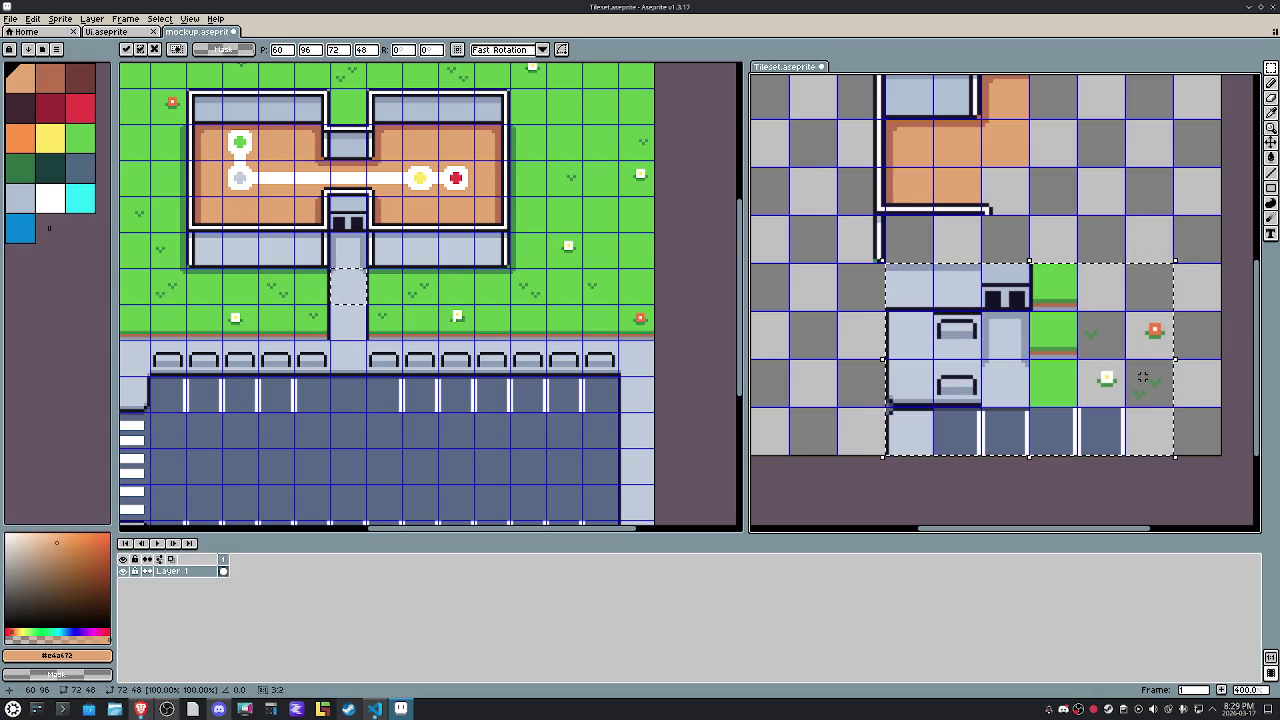
Commit the block move, then shift a wall tile beside the vertical wall into place.
{"action": "left_click", "coordinate": [983, 228]}
{"action": "scroll", "coordinate": [912, 214], "scroll_direction": "up", "scroll_amount": 3}
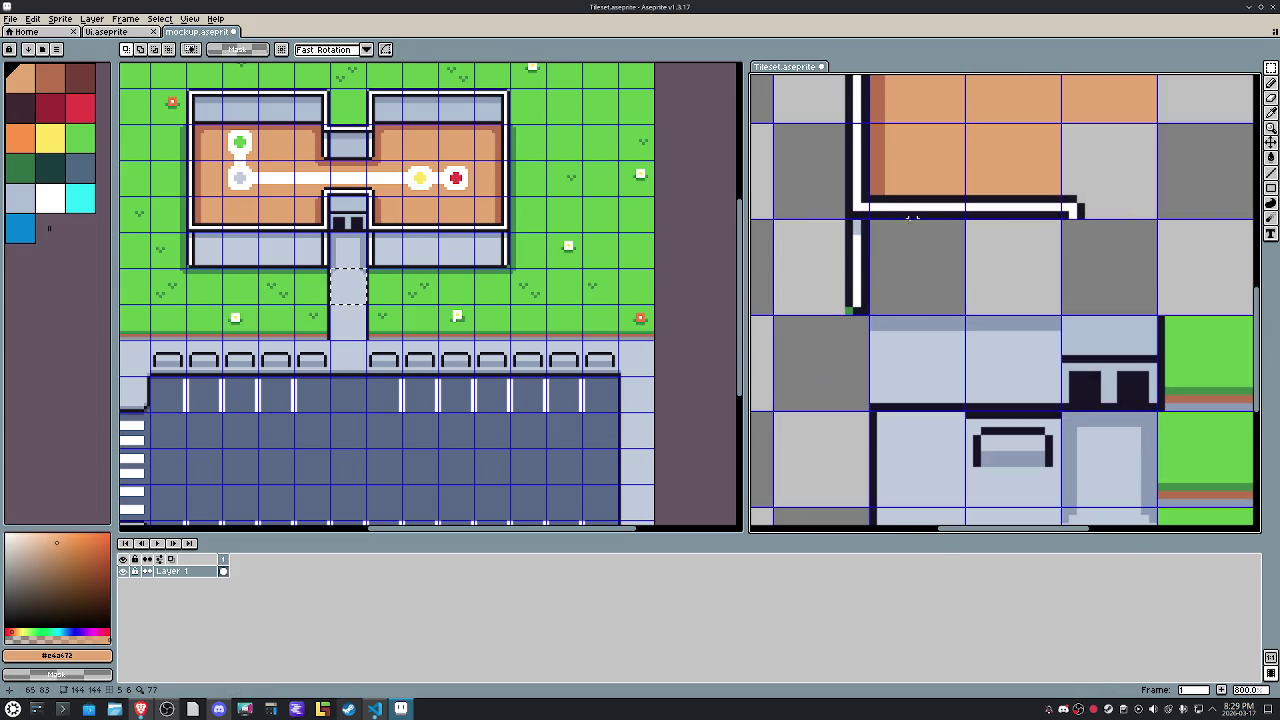
{"action": "left_click_drag", "start_coordinate": [862, 246], "coordinate": [943, 368]}
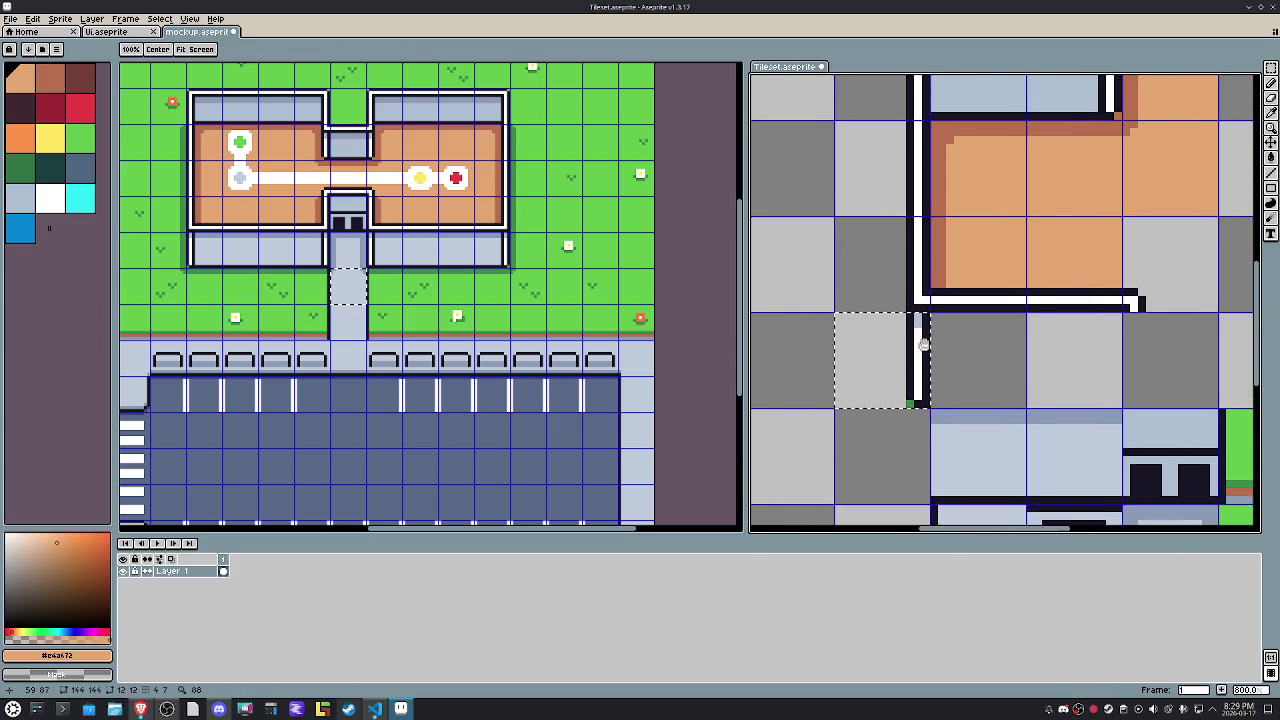
{"action": "left_click", "coordinate": [897, 290]}
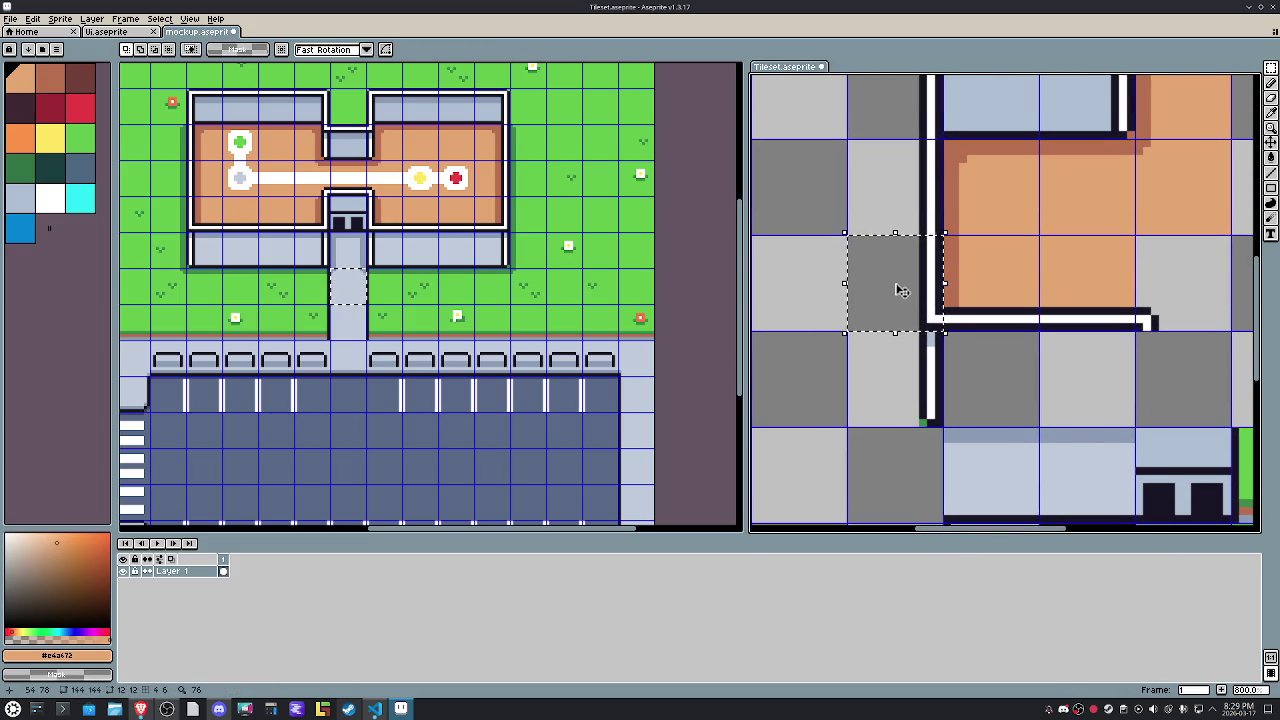
{"action": "left_click", "coordinate": [892, 345]}
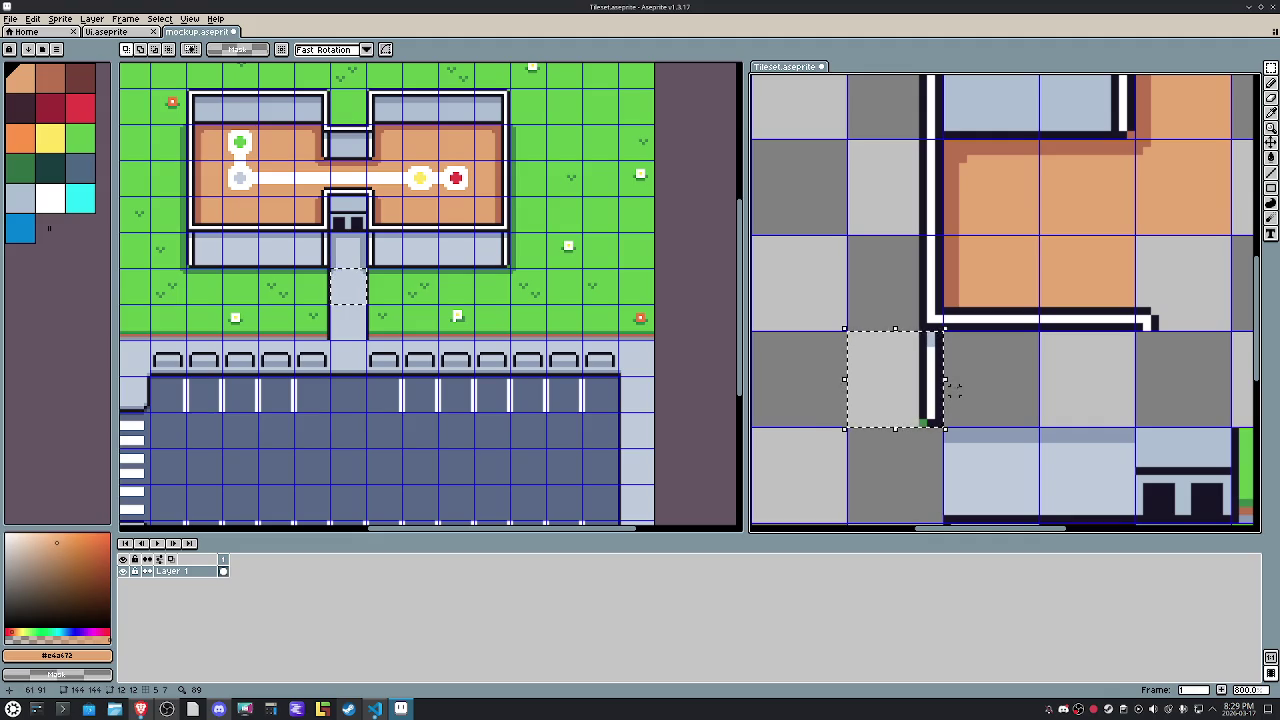
{"action": "mouse_move", "coordinate": [946, 395]}
{"action": "left_mouse_down"}
{"action": "mouse_move", "coordinate": [958, 397]}
{"action": "mouse_move", "coordinate": [932, 397]}
{"action": "left_mouse_up"}
{"action": "key", "text": "Return"}
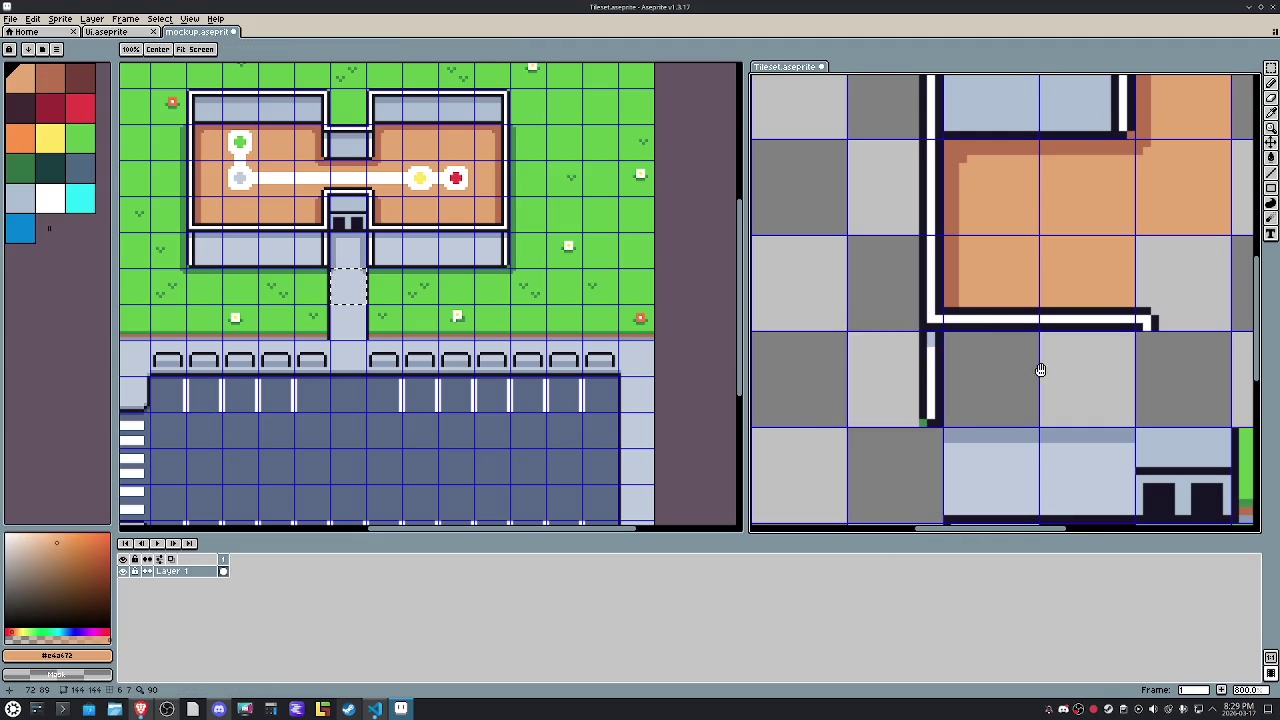
Move the vertical wall segment below the orange floor down one tile.
{"action": "left_click_drag", "start_coordinate": [1043, 369], "coordinate": [928, 286]}
{"action": "key", "text": "m"}
{"action": "left_click_drag", "start_coordinate": [900, 346], "coordinate": [835, 437]}
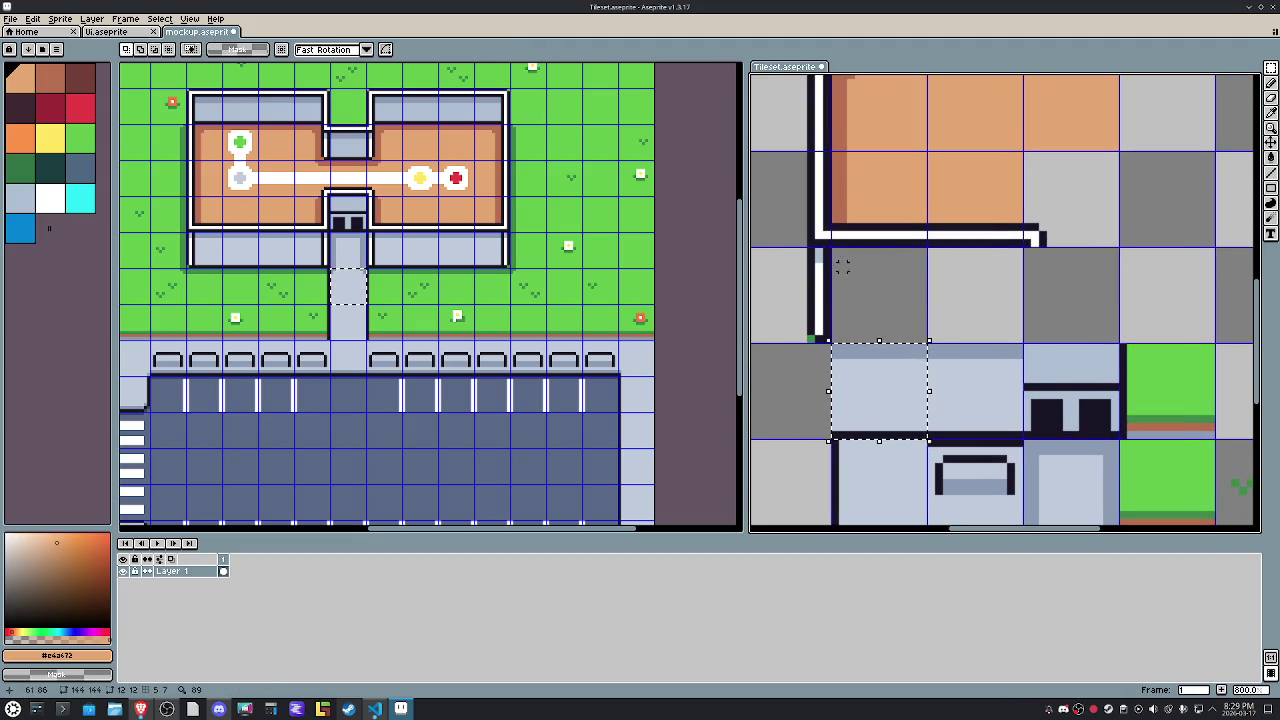
{"action": "left_click_drag", "start_coordinate": [802, 250], "coordinate": [808, 290]}
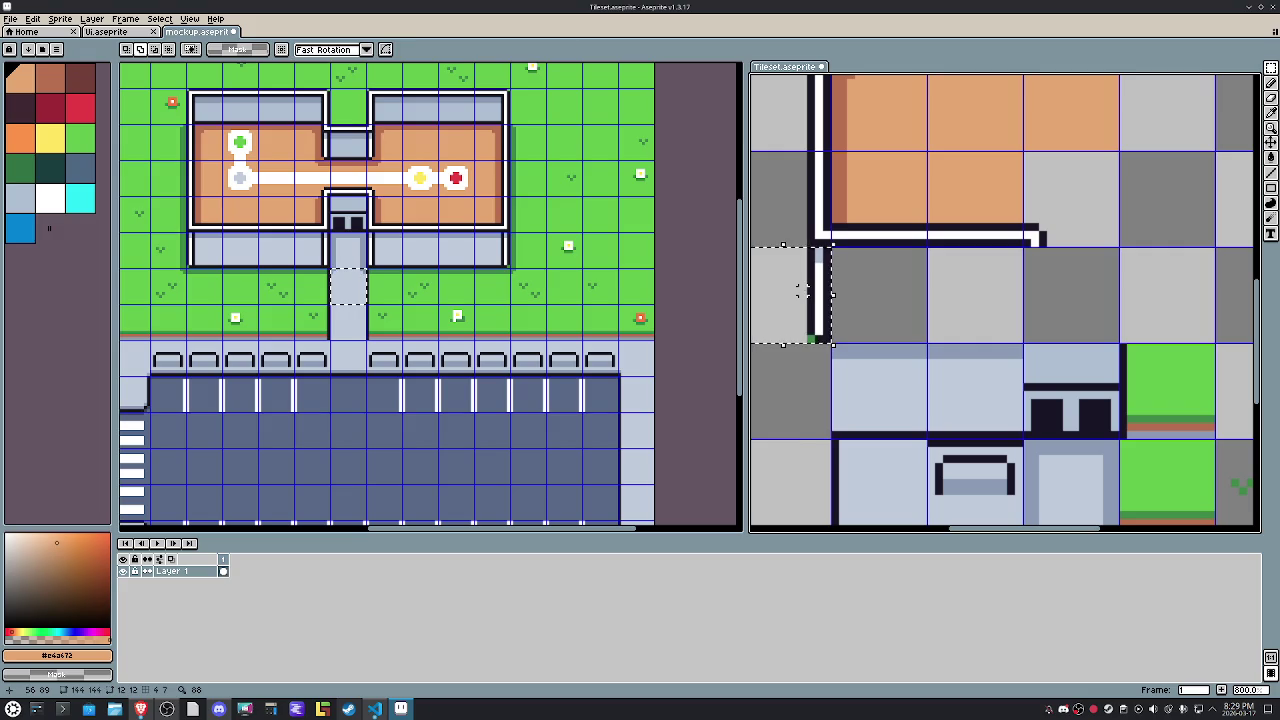
{"action": "key", "text": "shift+Down"}
Lower the horizontal wall line by two pixels.
{"action": "key", "text": "ctrl+d"}
{"action": "key", "text": "u"}
{"action": "mouse_move", "coordinate": [1054, 278]}
{"action": "left_mouse_down"}
{"action": "mouse_move", "coordinate": [770, 226]}
{"action": "mouse_move", "coordinate": [765, 236]}
{"action": "left_mouse_up"}
{"action": "left_click_drag", "start_coordinate": [883, 257], "coordinate": [883, 280]}
{"action": "key", "text": "Return"}
Drop the small wall end piece to close the corner, leaving the orange floor tile unchanged.
{"action": "mouse_move", "coordinate": [796, 213]}
{"action": "left_mouse_down"}
{"action": "mouse_move", "coordinate": [850, 226]}
{"action": "mouse_move", "coordinate": [823, 250]}
{"action": "left_mouse_up"}
{"action": "left_click_drag", "start_coordinate": [836, 156], "coordinate": [910, 213]}
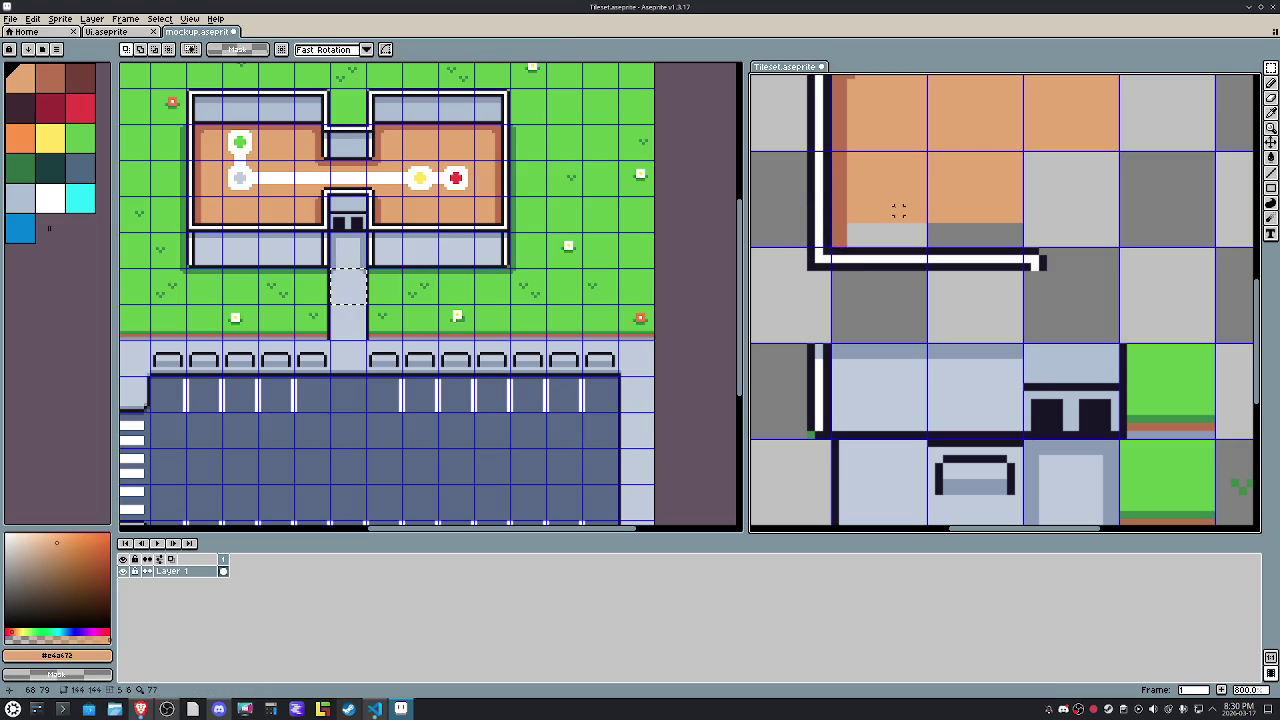
{"action": "left_click_drag", "start_coordinate": [928, 152], "coordinate": [1022, 246]}
{"action": "key", "text": "Delete"}
{"action": "key", "text": "ctrl+z"}
{"action": "key", "text": "Delete"}
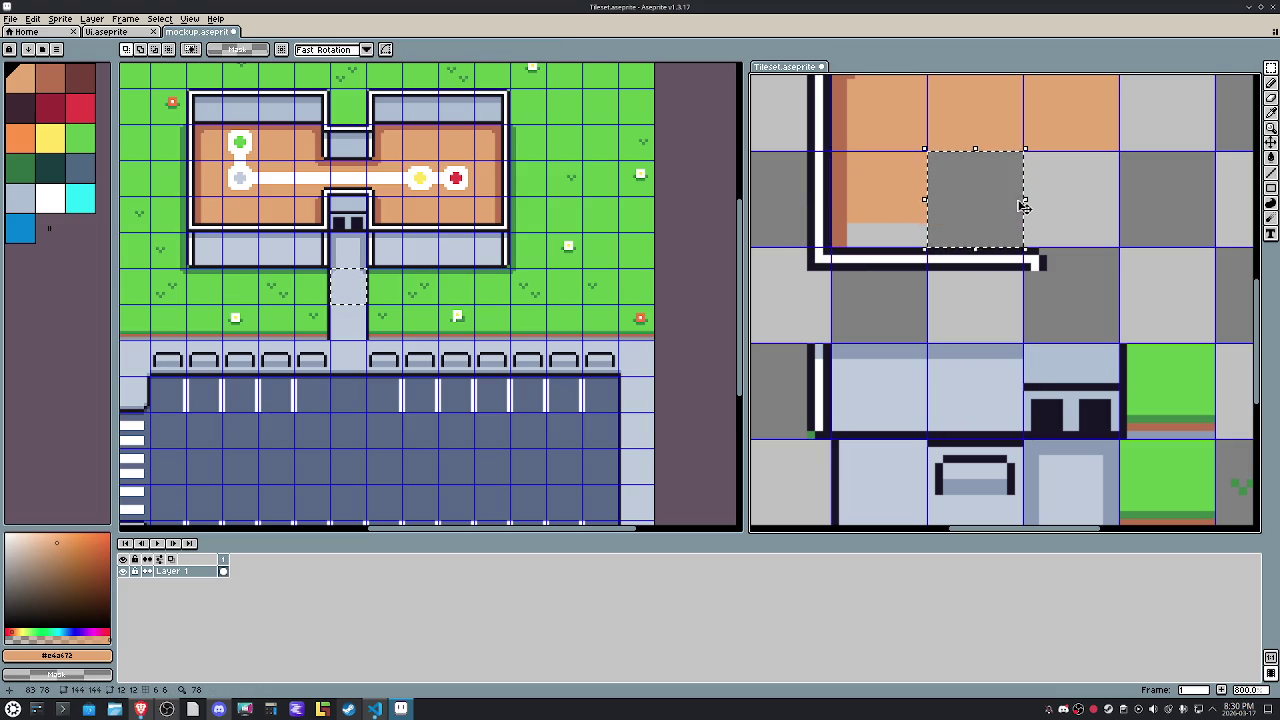
{"action": "left_click_drag", "start_coordinate": [890, 195], "coordinate": [894, 197]}
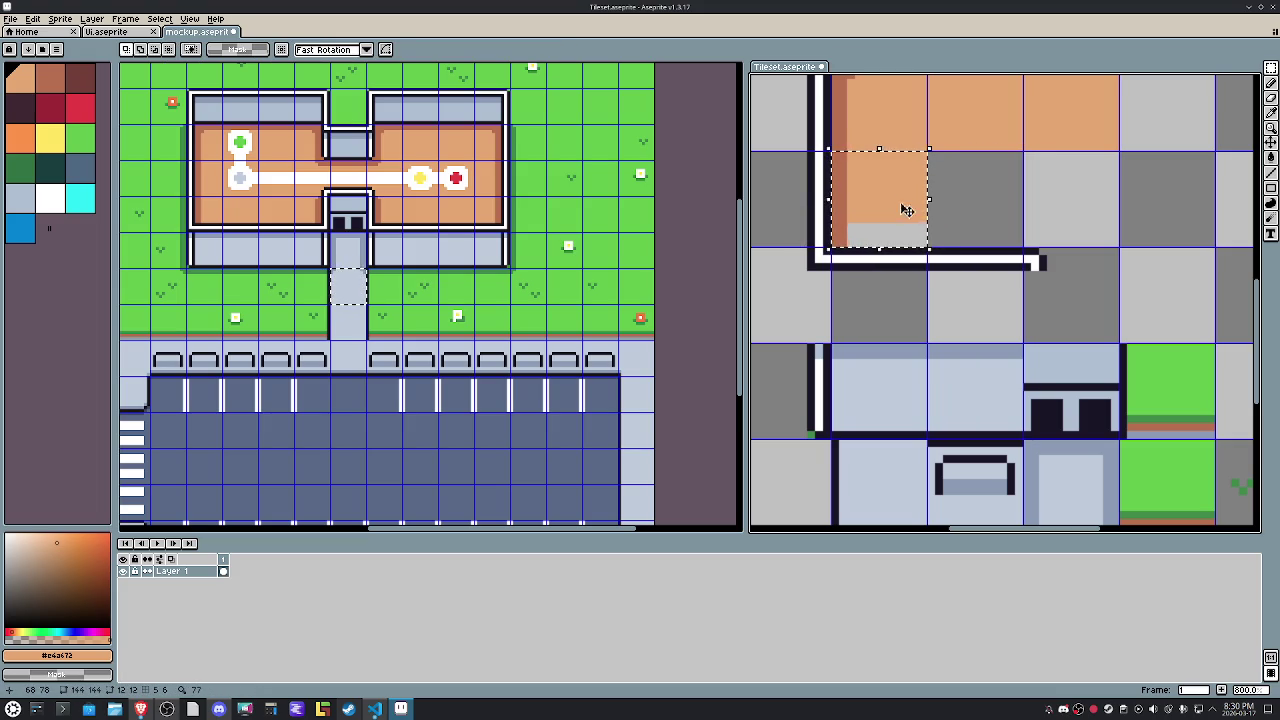
{"action": "key", "text": "Down"}
{"action": "key", "text": "Down"}
{"action": "left_click_drag", "start_coordinate": [883, 234], "coordinate": [915, 264]}
{"action": "key", "text": "ctrl+z"}
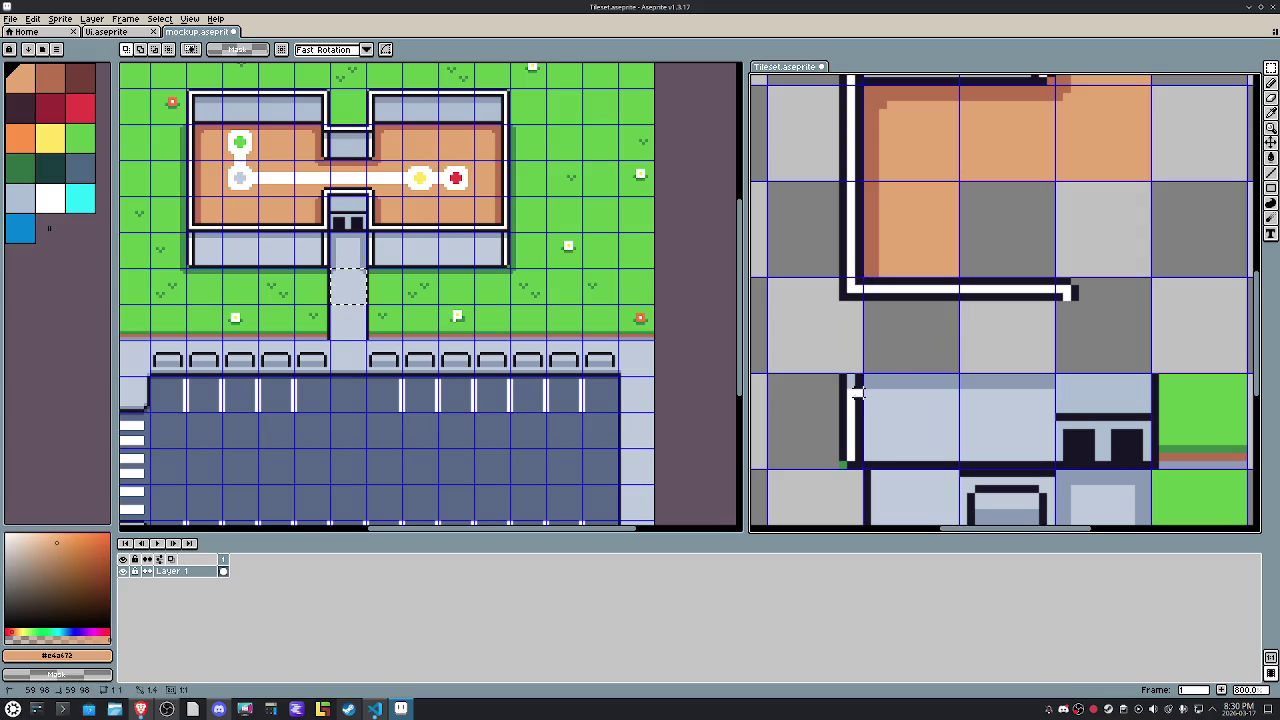
Extend the white vertical wall line up to join the horizontal wall.
{"action": "left_click_drag", "start_coordinate": [848, 365], "coordinate": [850, 428]}
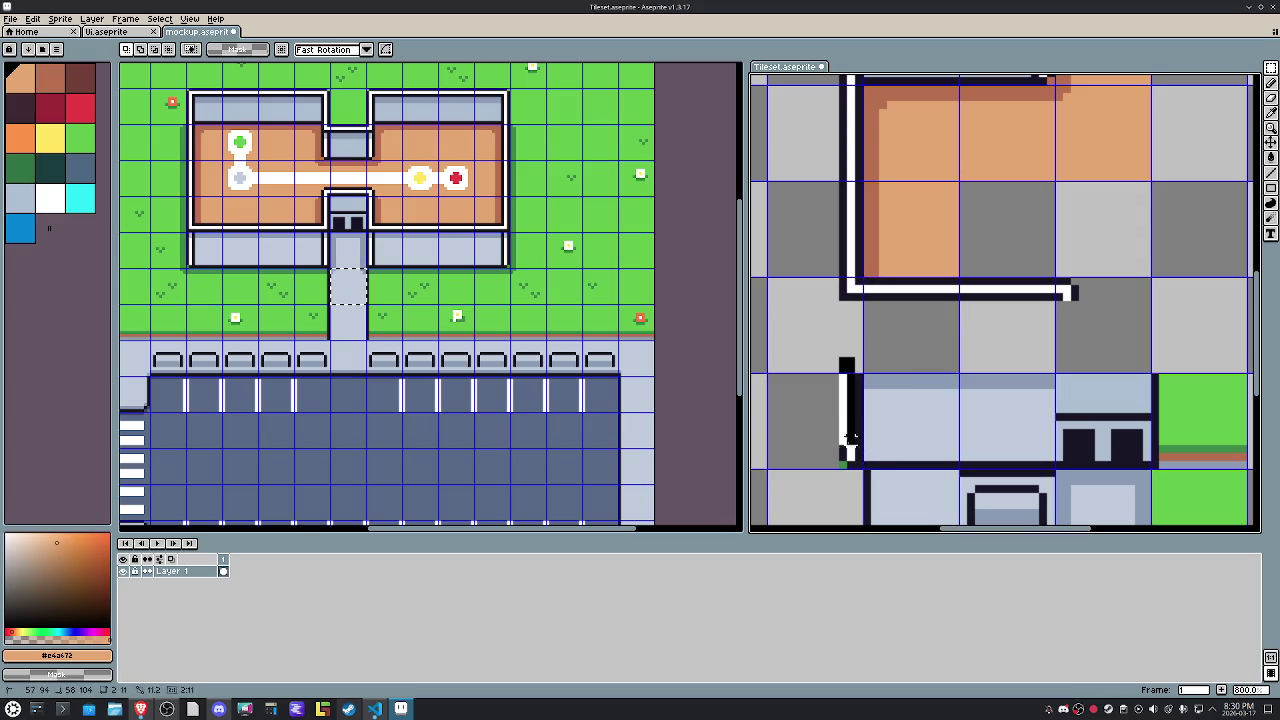
{"action": "mouse_move", "coordinate": [836, 356]}
{"action": "left_mouse_down"}
{"action": "mouse_move", "coordinate": [866, 480]}
{"action": "mouse_move", "coordinate": [855, 367]}
{"action": "left_mouse_up"}
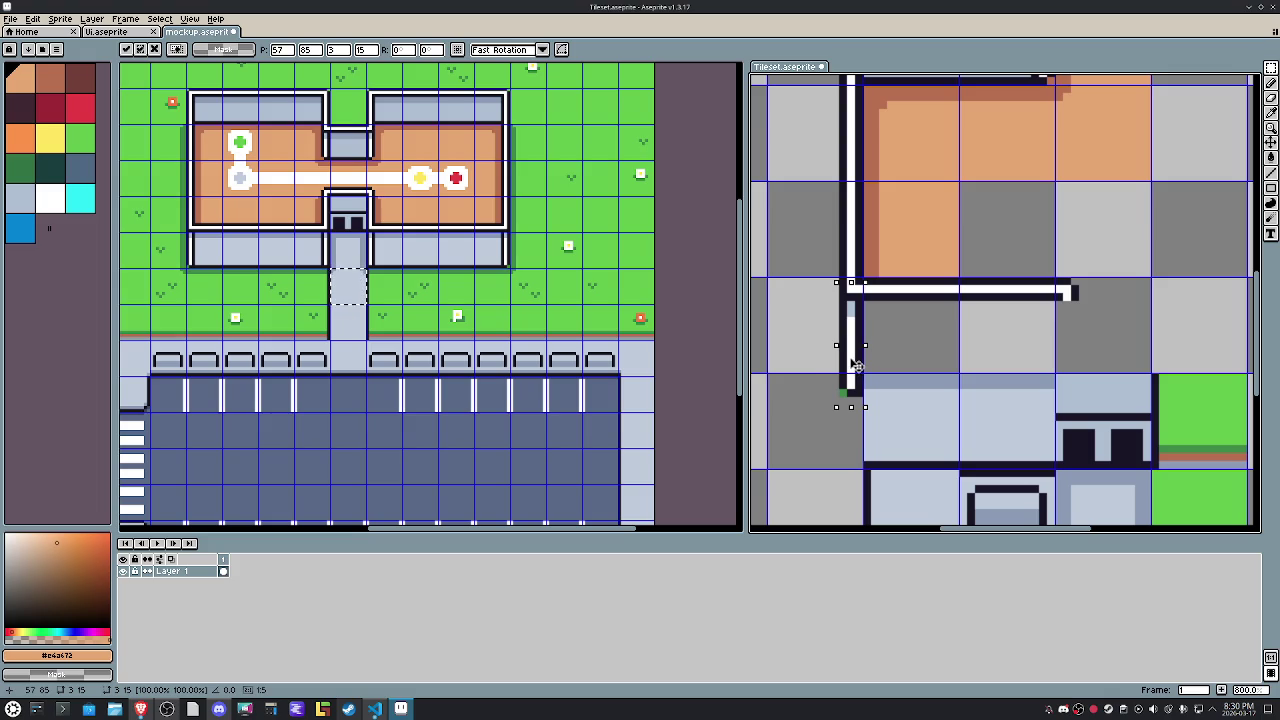
{"action": "left_click_drag", "start_coordinate": [857, 366], "coordinate": [858, 362]}
{"action": "left_click", "coordinate": [922, 425]}
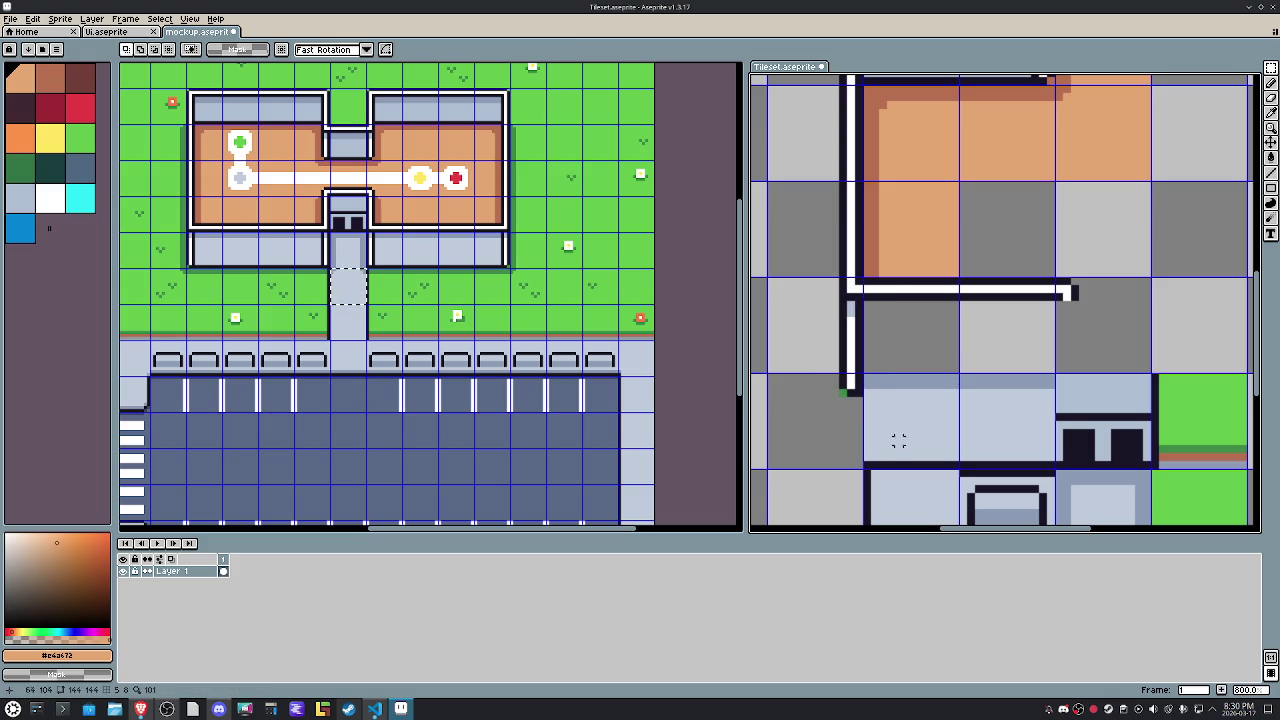
Raise the vertical line's bottom end and draw the box's dark bottom and right edges.
{"action": "mouse_move", "coordinate": [864, 414]}
{"action": "left_mouse_down"}
{"action": "mouse_move", "coordinate": [820, 354]}
{"action": "mouse_move", "coordinate": [862, 354]}
{"action": "left_mouse_up"}
{"action": "left_click", "coordinate": [953, 344]}
{"action": "key", "text": "b"}
{"action": "left_click", "coordinate": [866, 368], "text": "alt"}
{"action": "left_click_drag", "start_coordinate": [868, 368], "coordinate": [1052, 368]}
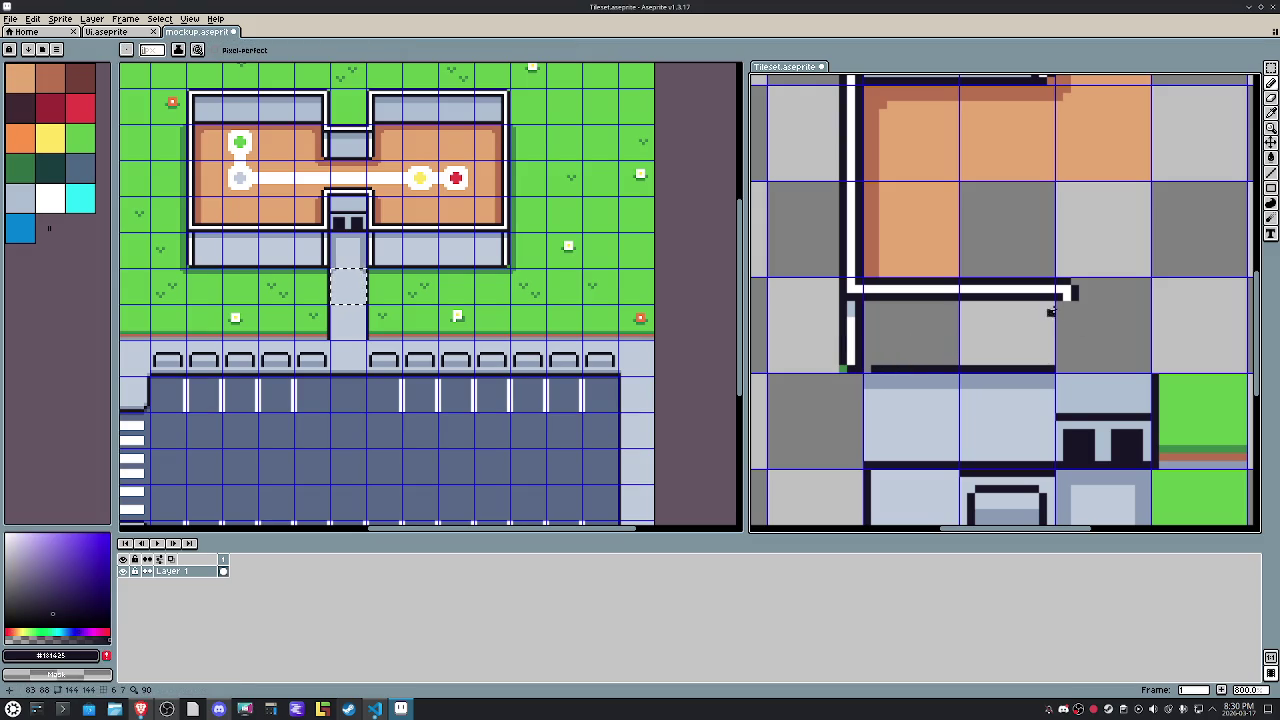
{"action": "mouse_move", "coordinate": [1058, 307]}
{"action": "left_mouse_down"}
{"action": "mouse_move", "coordinate": [1058, 368]}
{"action": "mouse_move", "coordinate": [1075, 318]}
{"action": "mouse_move", "coordinate": [1074, 363]}
{"action": "left_mouse_up"}
Sample the light blue from the canvas and fill the box interior with it.
{"action": "left_click", "coordinate": [1072, 294], "text": "alt"}
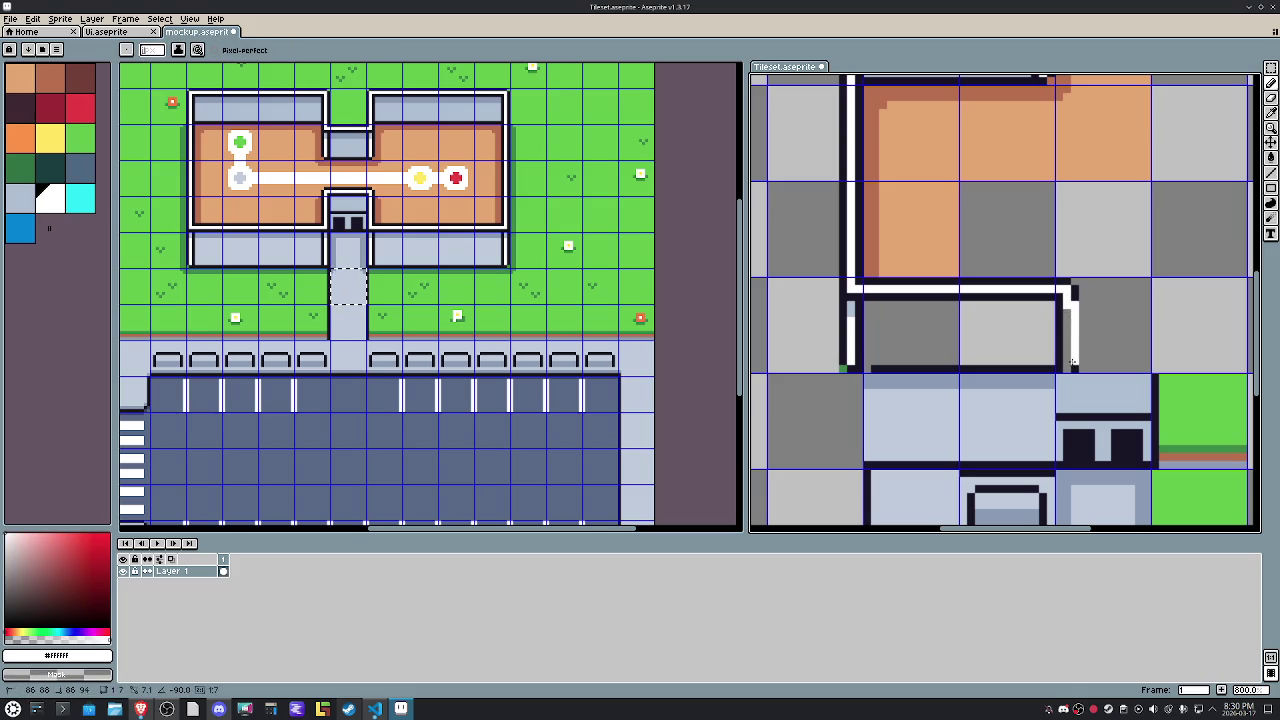
{"action": "left_click", "coordinate": [1075, 292], "text": "alt"}
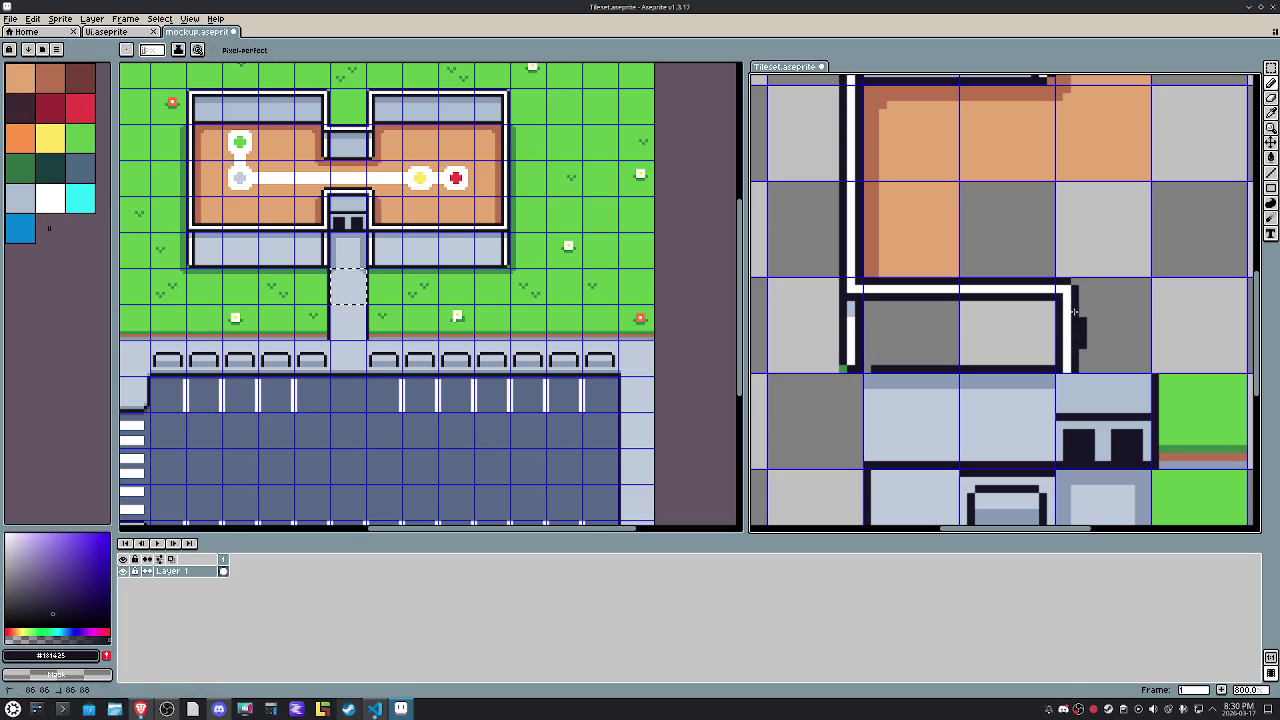
{"action": "key", "text": "alt"}
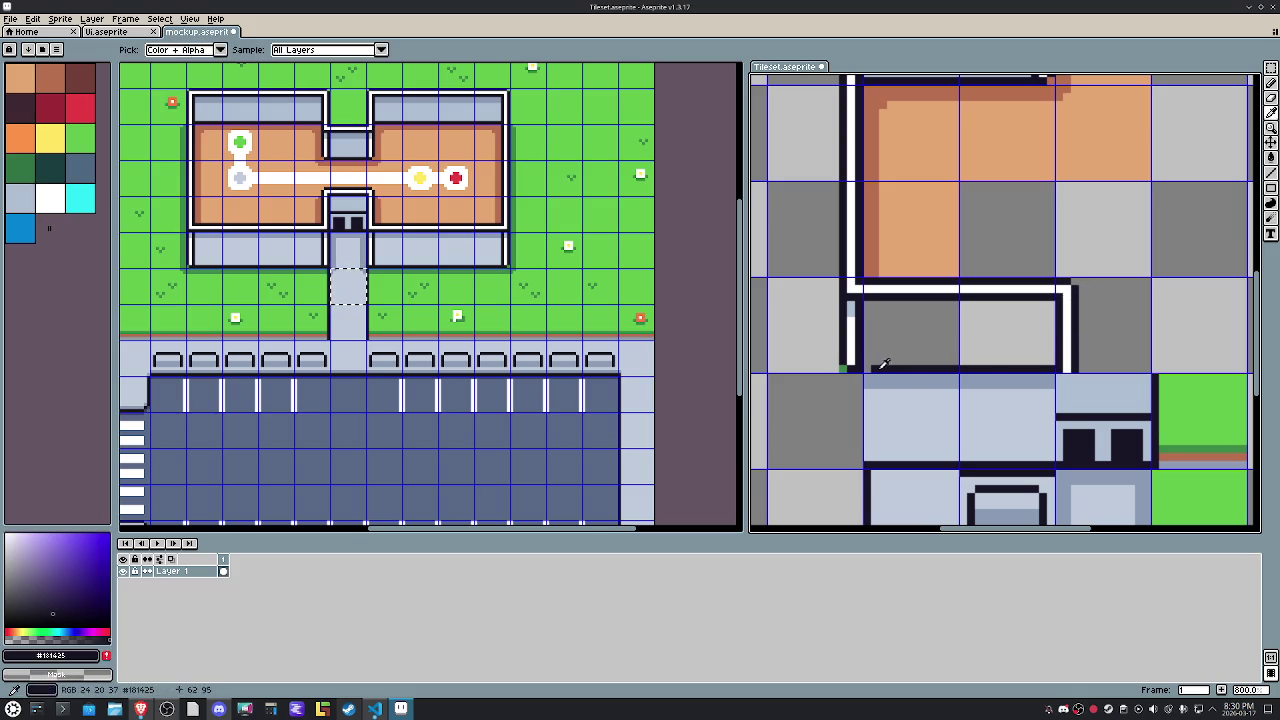
{"action": "left_click", "coordinate": [917, 389], "text": "alt"}
{"action": "key", "text": "g"}
{"action": "left_click", "coordinate": [926, 341]}
Draw a darker blue-grey row along the box's top edge.
{"action": "left_click", "coordinate": [915, 377], "text": "alt"}
{"action": "left_click", "coordinate": [869, 304]}
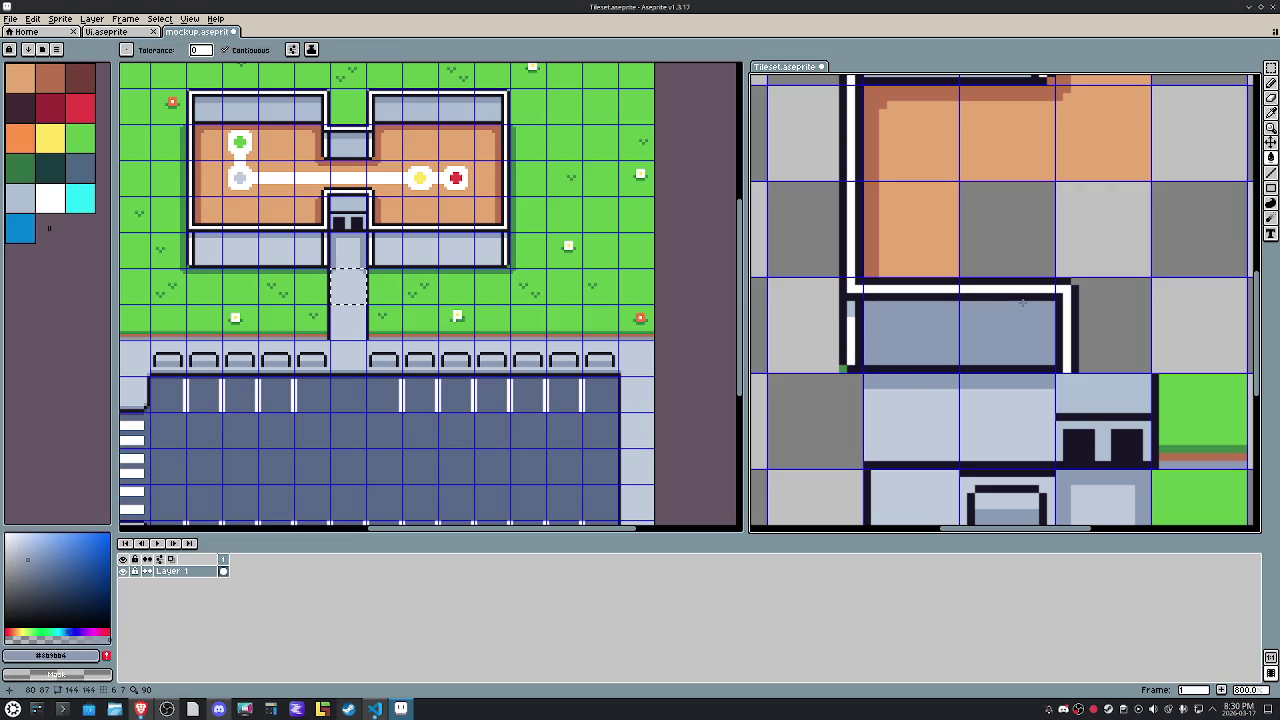
{"action": "key", "text": "ctrl+z"}
{"action": "key", "text": "b"}
{"action": "mouse_move", "coordinate": [869, 305]}
{"action": "left_mouse_down"}
{"action": "mouse_move", "coordinate": [1049, 302]}
{"action": "mouse_move", "coordinate": [864, 312]}
{"action": "left_mouse_up"}
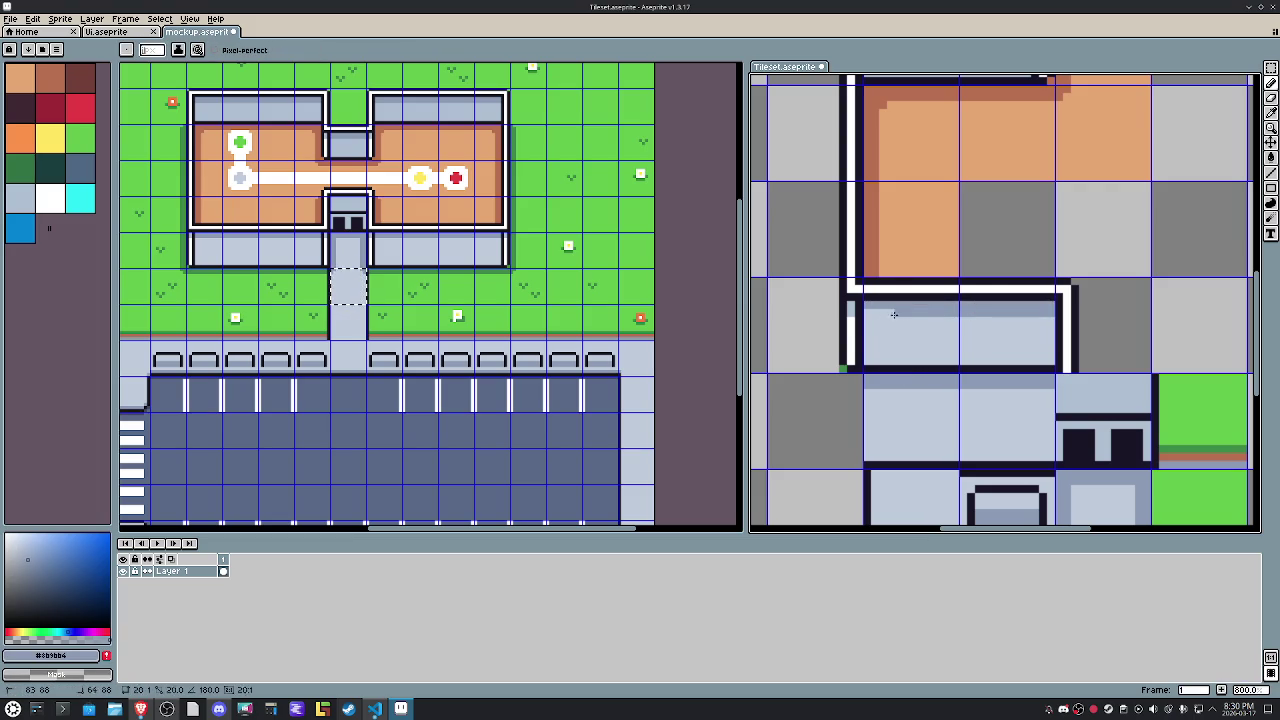
{"action": "left_click_drag", "start_coordinate": [997, 170], "coordinate": [971, 310]}
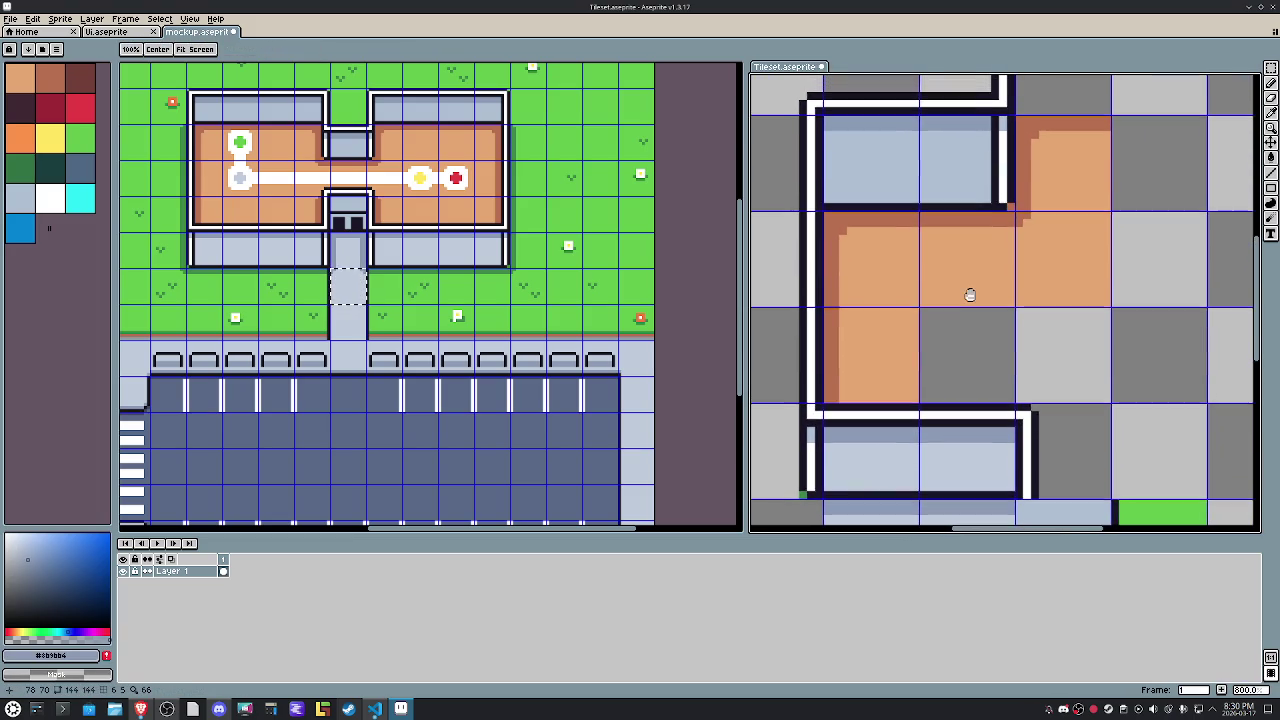
Move a one-tile wall piece up to the top row of the room.
{"action": "key", "text": "m"}
{"action": "left_click_drag", "start_coordinate": [954, 163], "coordinate": [958, 174]}
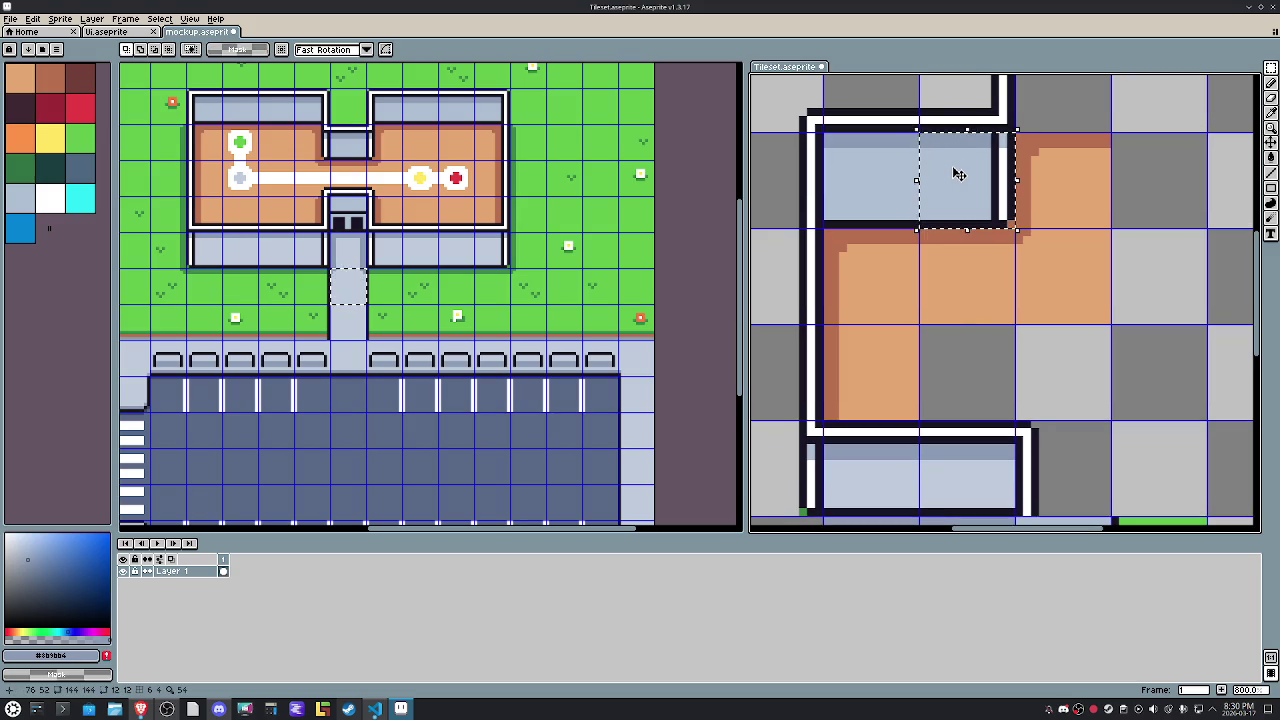
{"action": "scroll", "coordinate": [958, 174], "scroll_direction": "down", "scroll_amount": 2}
{"action": "left_click_drag", "start_coordinate": [936, 330], "coordinate": [982, 348]}
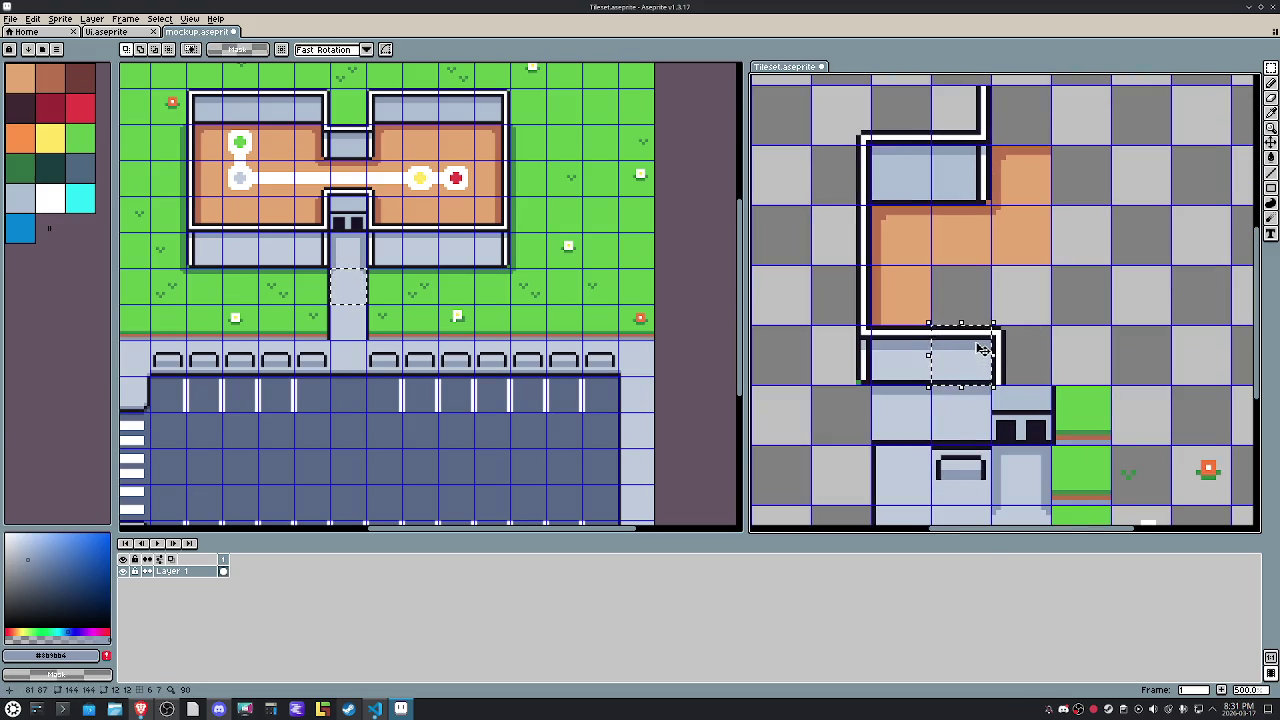
{"action": "left_click_drag", "start_coordinate": [990, 95], "coordinate": [963, 120]}
Zoom the tileset view out to 200% so the whole layout shows.
{"action": "key", "text": "ctrl+t"}
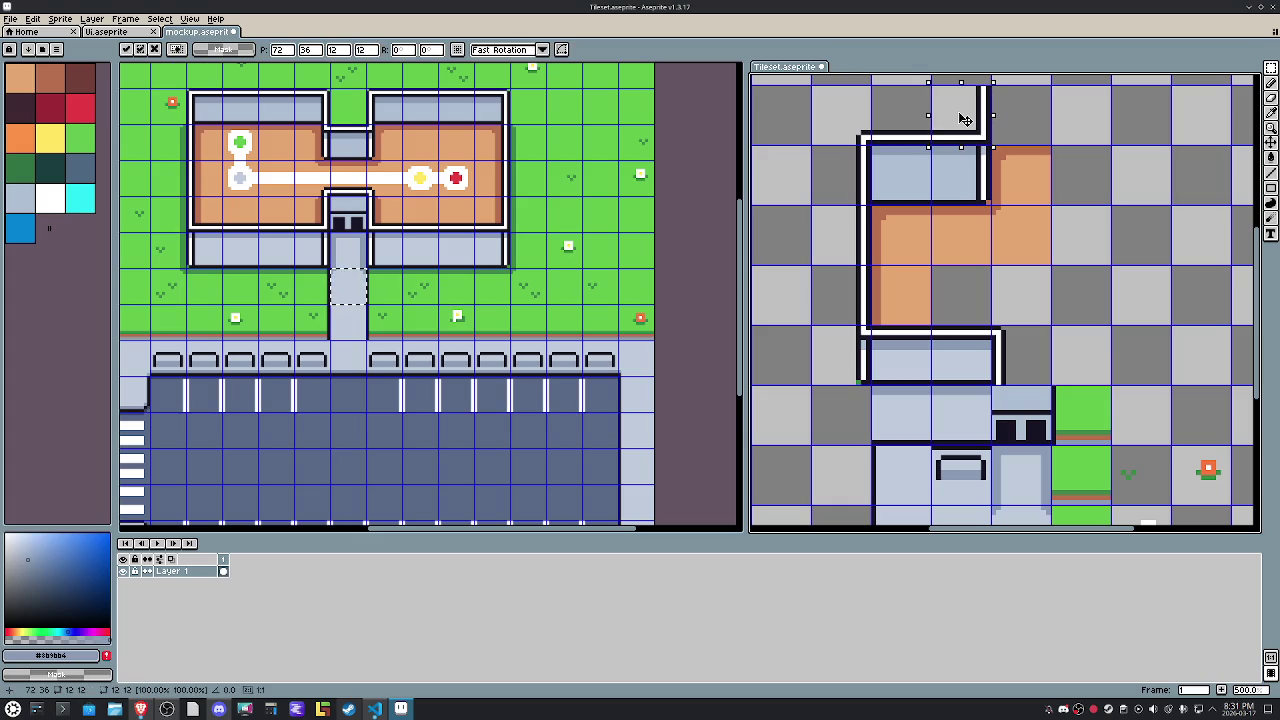
{"action": "scroll", "coordinate": [1042, 312], "scroll_direction": "down", "scroll_amount": 1}
{"action": "scroll", "coordinate": [1046, 331], "scroll_direction": "down", "scroll_amount": 2}
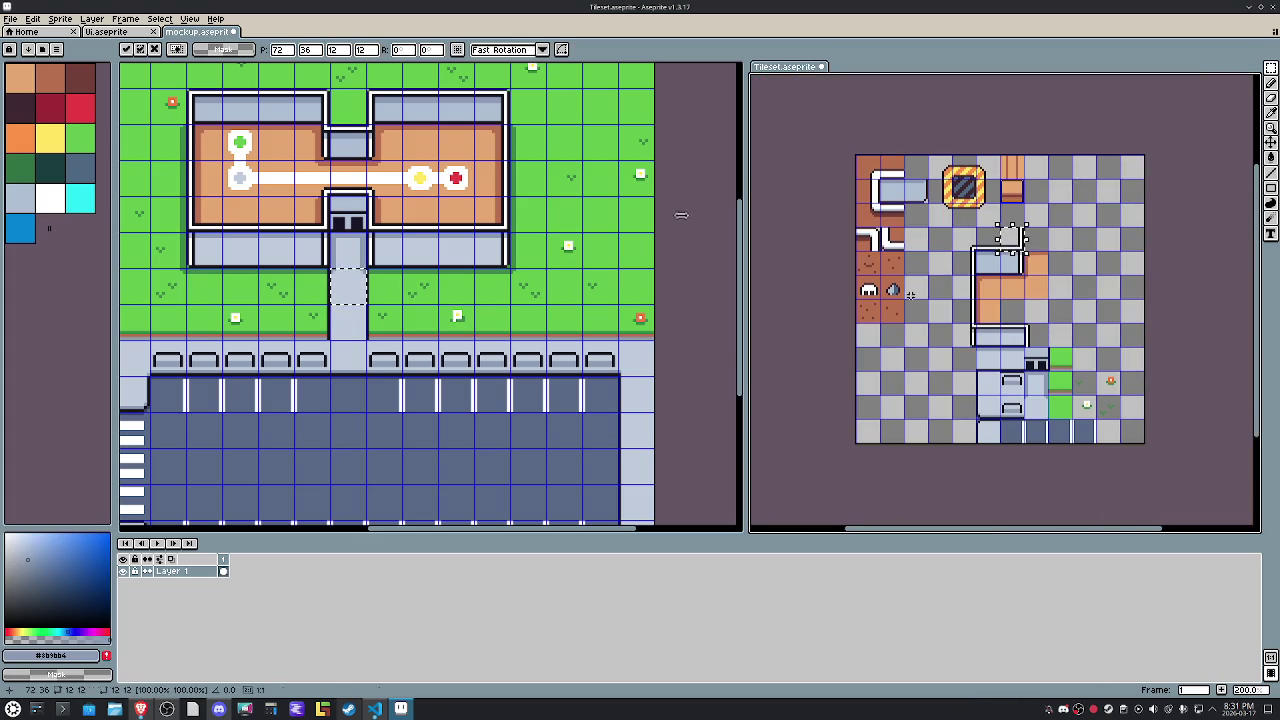
{"action": "left_click", "coordinate": [60, 18]}
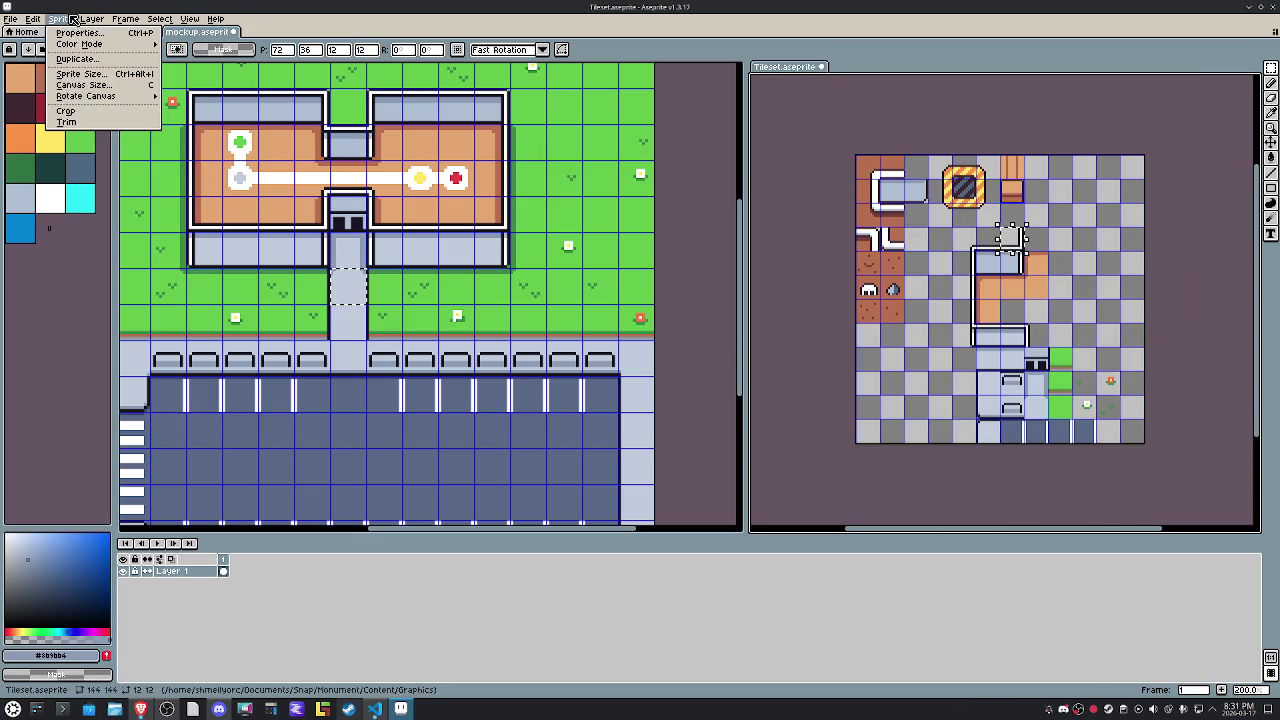
Enlarge the canvas toward the bottom-right to 178×175.
{"action": "left_click", "coordinate": [62, 82]}
{"action": "left_click_drag", "start_coordinate": [1160, 449], "coordinate": [1217, 509]}
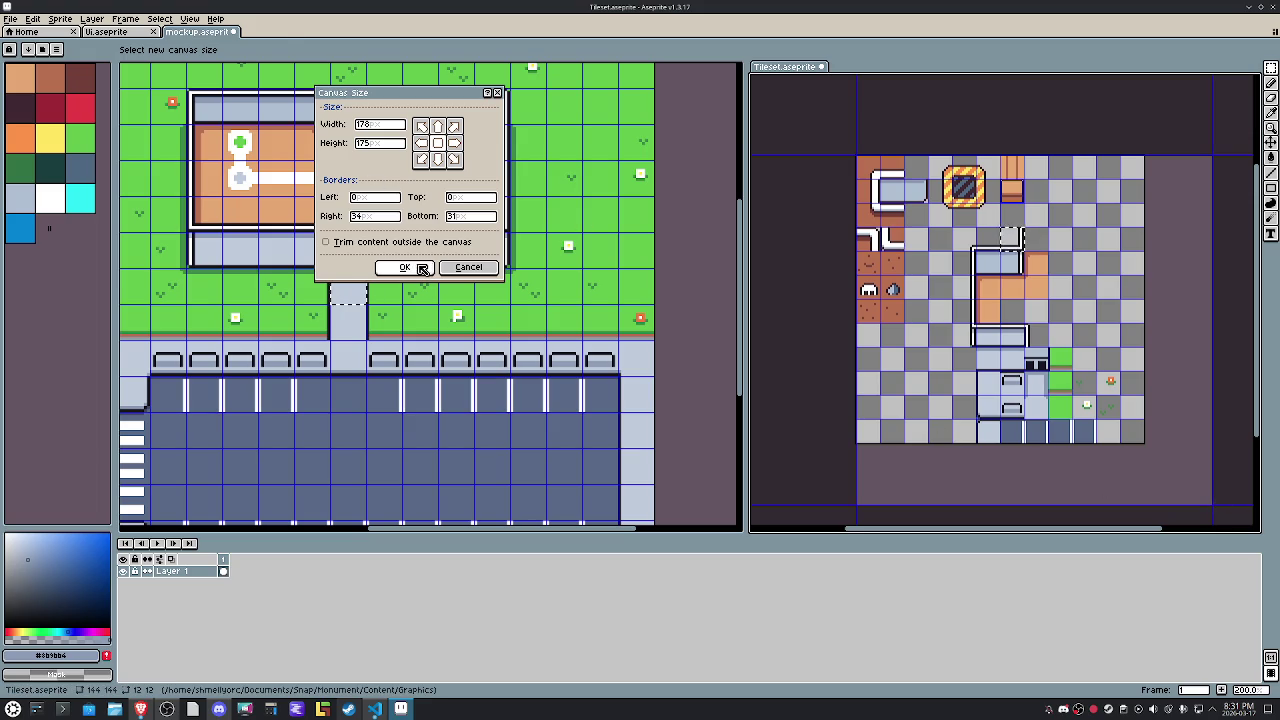
{"action": "left_click", "coordinate": [405, 267]}
Move the bench, grass, flower and road tile block down one 12px row.
{"action": "scroll", "coordinate": [1017, 403], "scroll_direction": "up", "scroll_amount": 1}
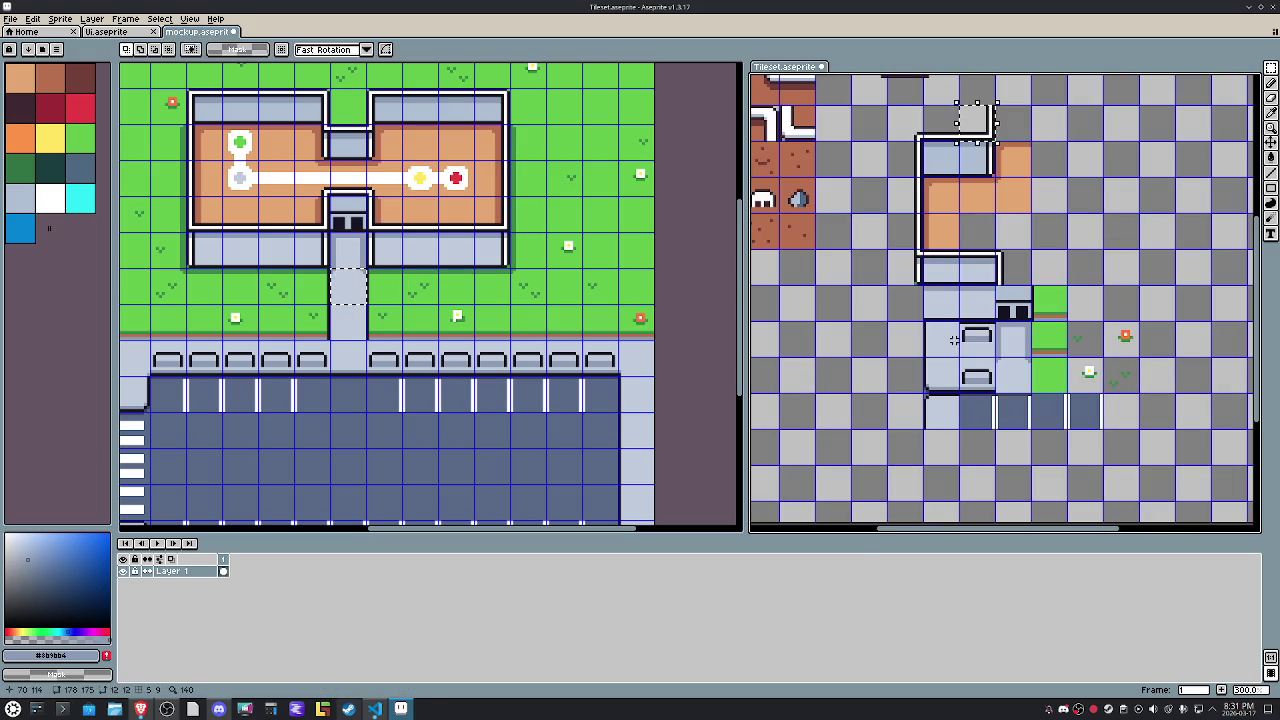
{"action": "left_click_drag", "start_coordinate": [923, 322], "coordinate": [1104, 430]}
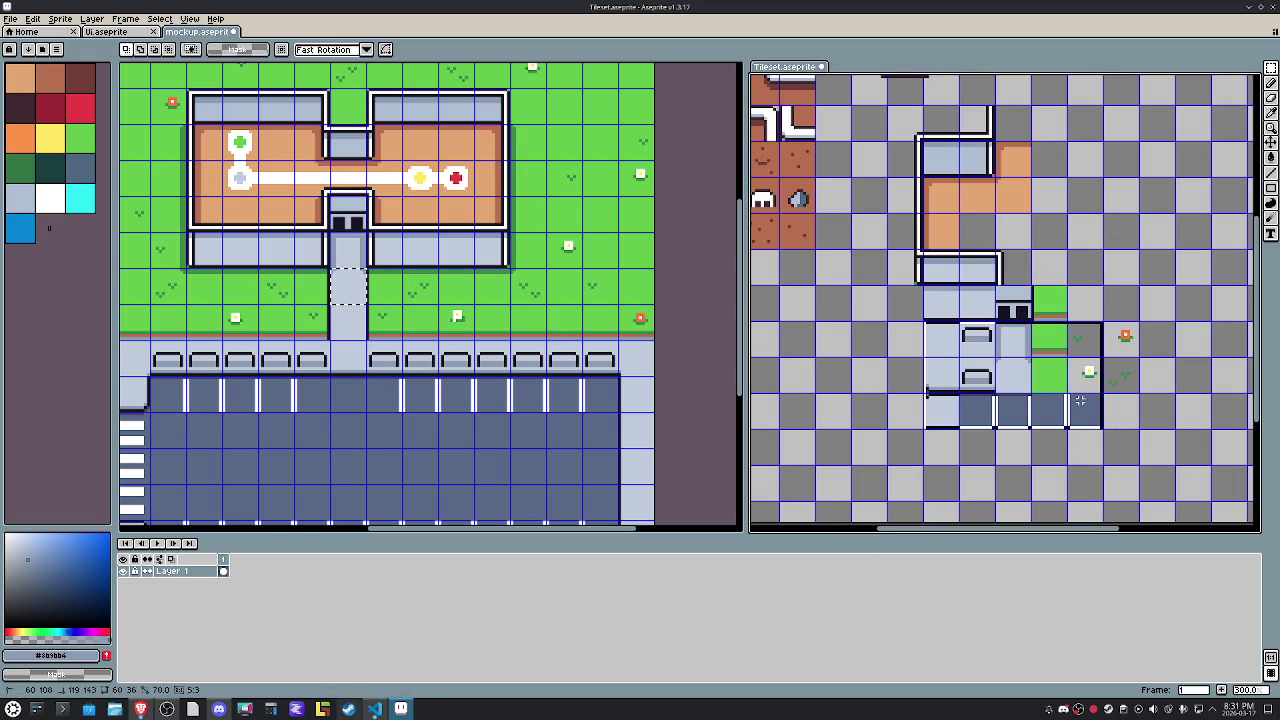
{"action": "left_click_drag", "start_coordinate": [1050, 303], "coordinate": [1167, 449]}
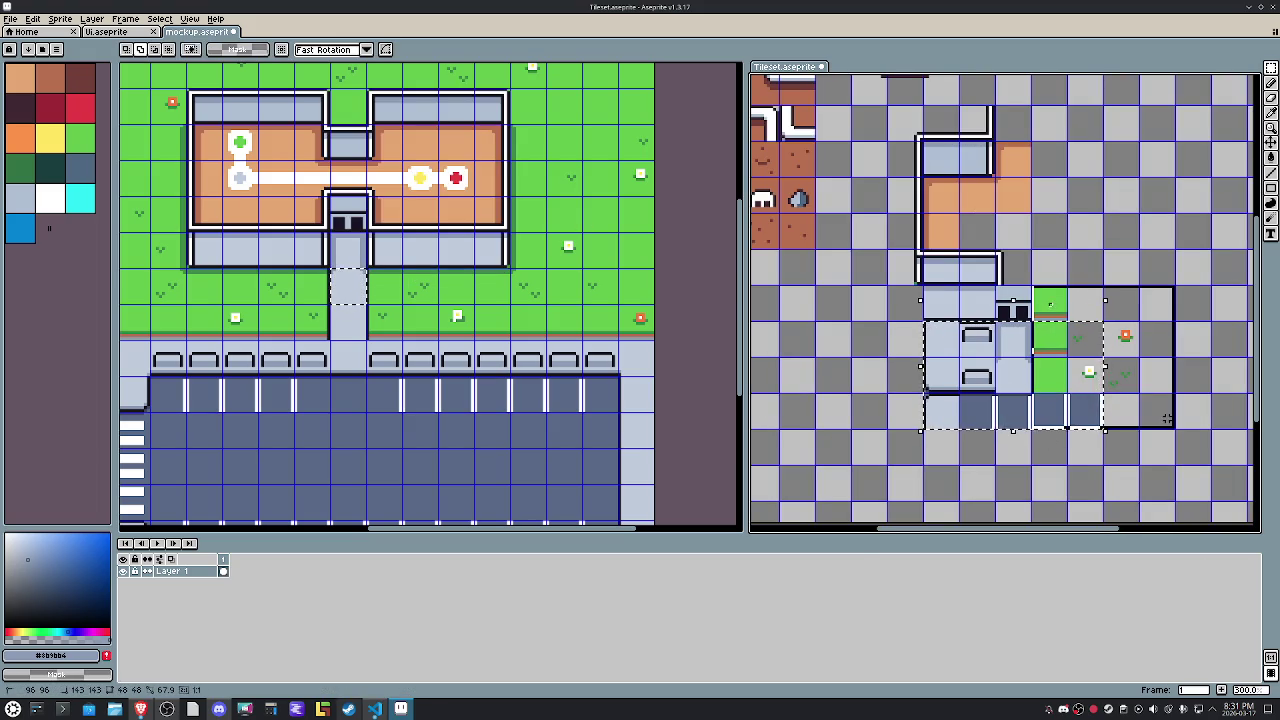
{"action": "key", "text": "shift+Down"}
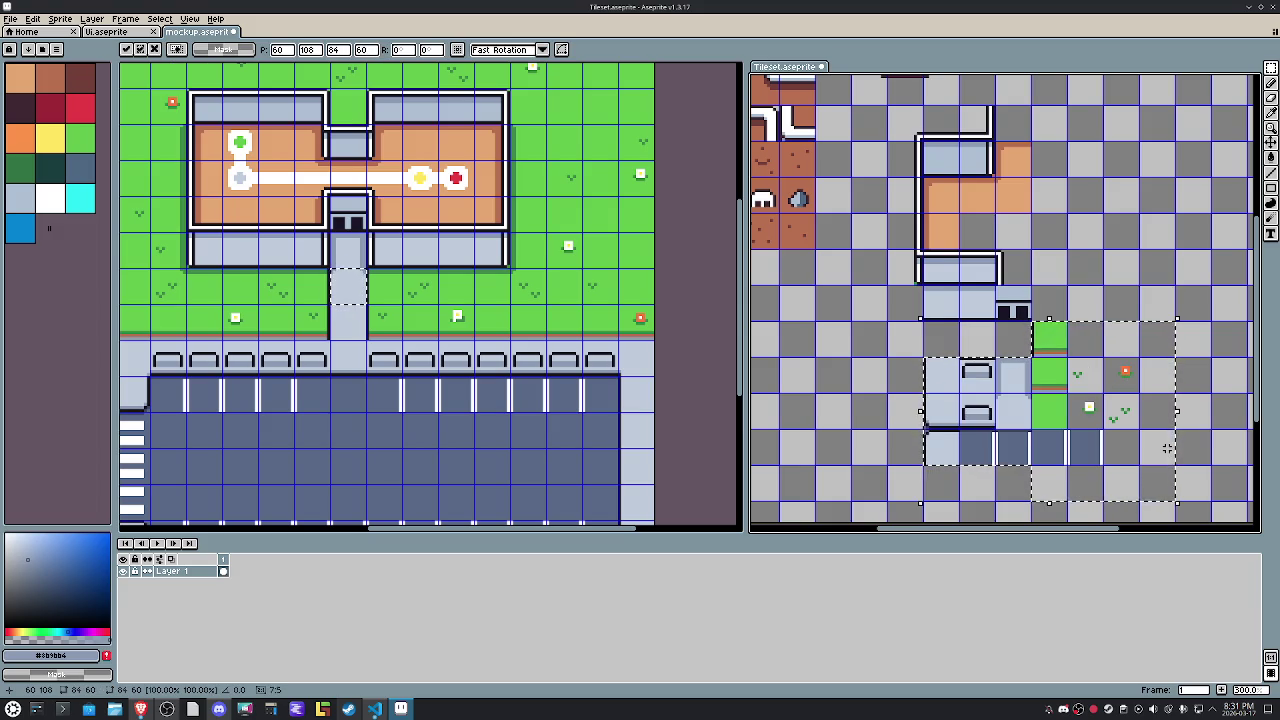
{"action": "key", "text": "shift+Down"}
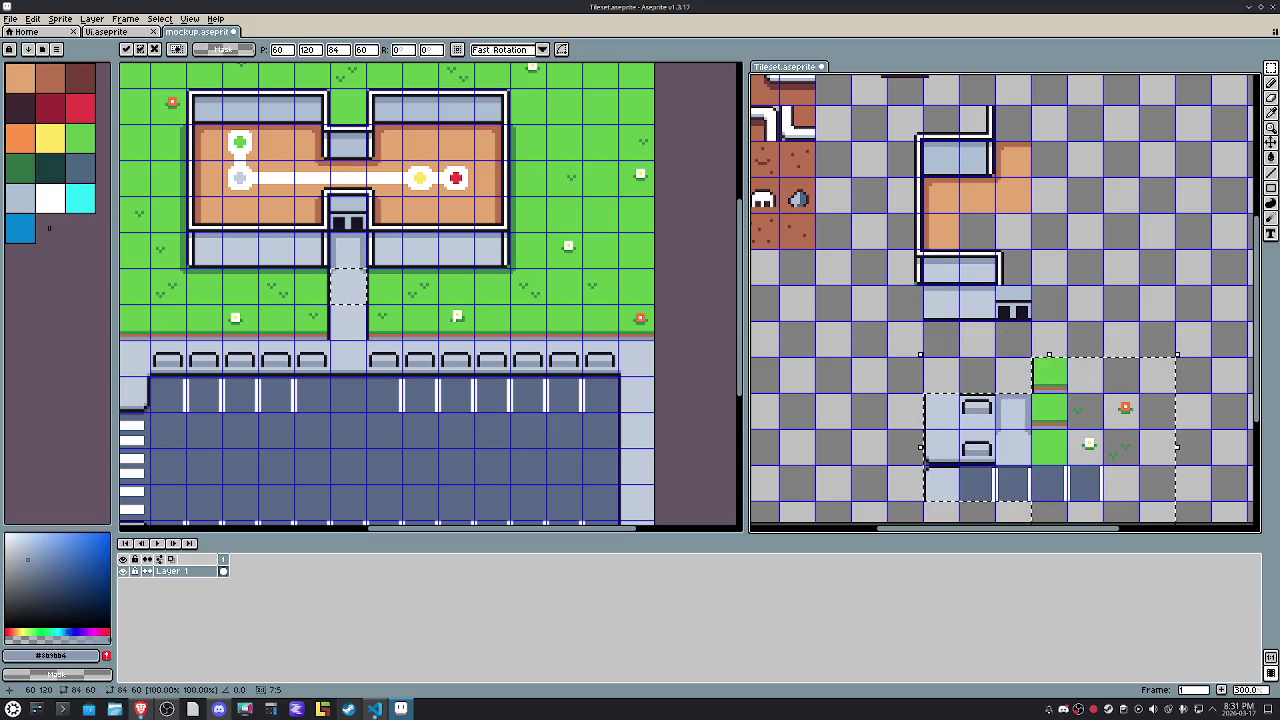
{"action": "left_click", "coordinate": [1015, 311]}
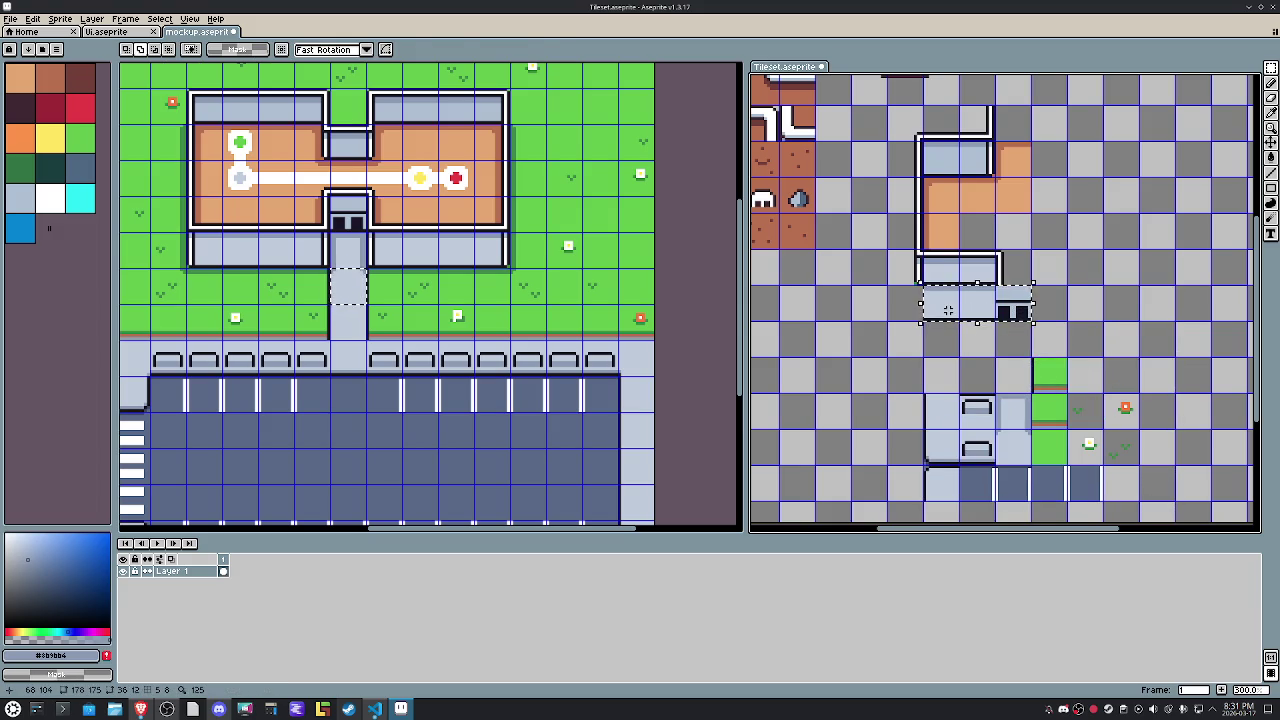
Move the door strip down one tile.
{"action": "left_click_drag", "start_coordinate": [948, 311], "coordinate": [948, 347]}
{"action": "left_click", "coordinate": [1004, 264]}
{"action": "scroll", "coordinate": [1004, 264], "scroll_direction": "up", "scroll_amount": 1}
{"action": "scroll", "coordinate": [1008, 272], "scroll_direction": "down", "scroll_amount": 1}
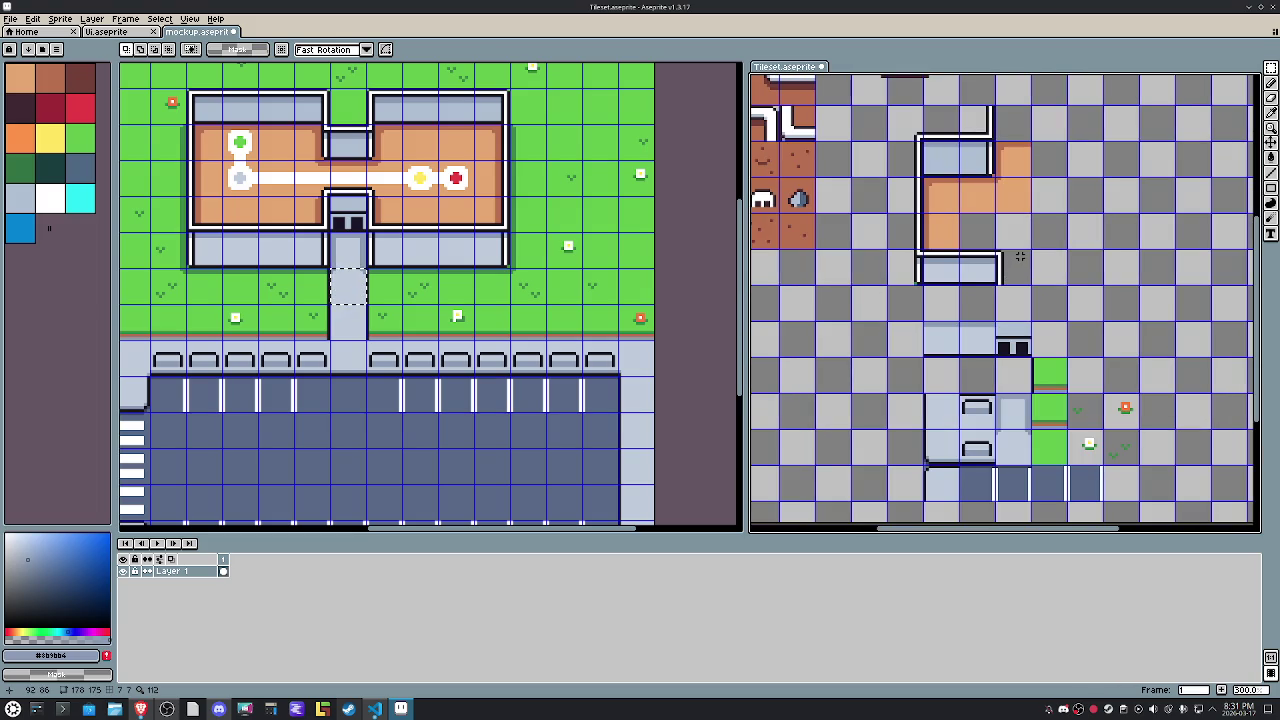
{"action": "scroll", "coordinate": [1020, 254], "scroll_direction": "up", "scroll_amount": 3}
Zoom in and repaint the lower wall's bottom-left corner pixels.
{"action": "left_click_drag", "start_coordinate": [968, 178], "coordinate": [975, 182]}
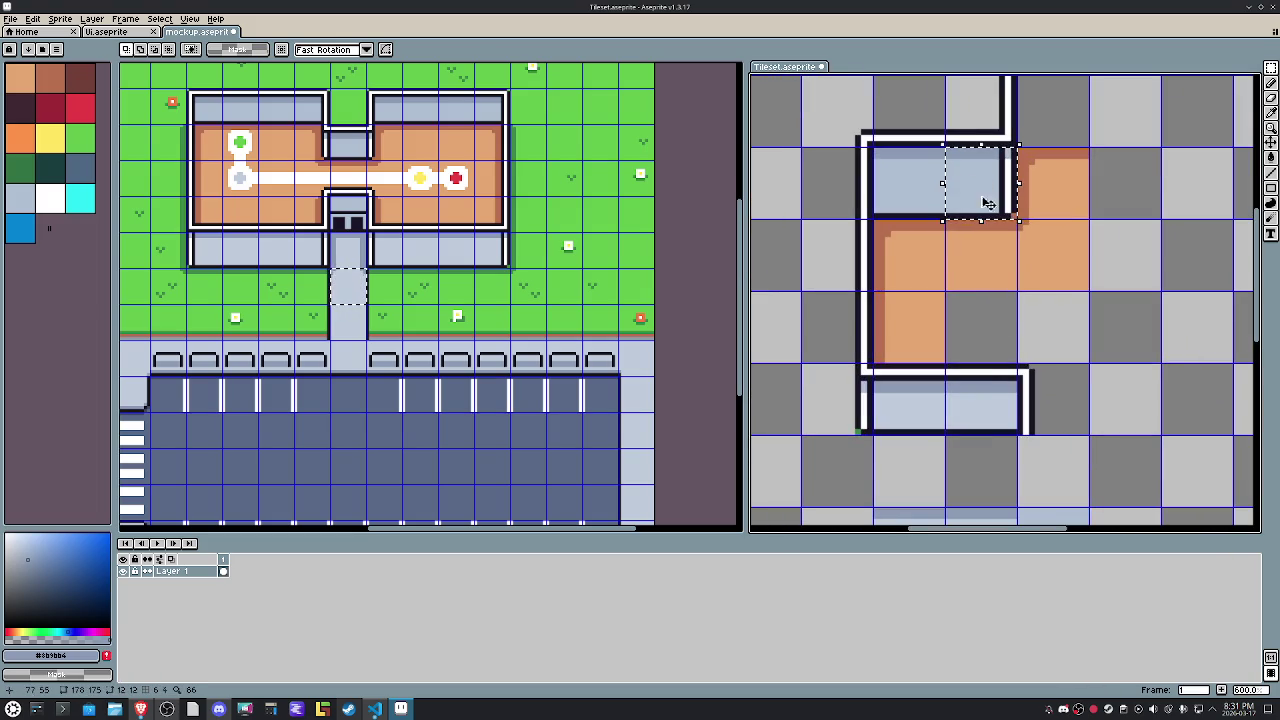
{"action": "left_click_drag", "start_coordinate": [983, 413], "coordinate": [991, 423]}
{"action": "key", "text": "Escape"}
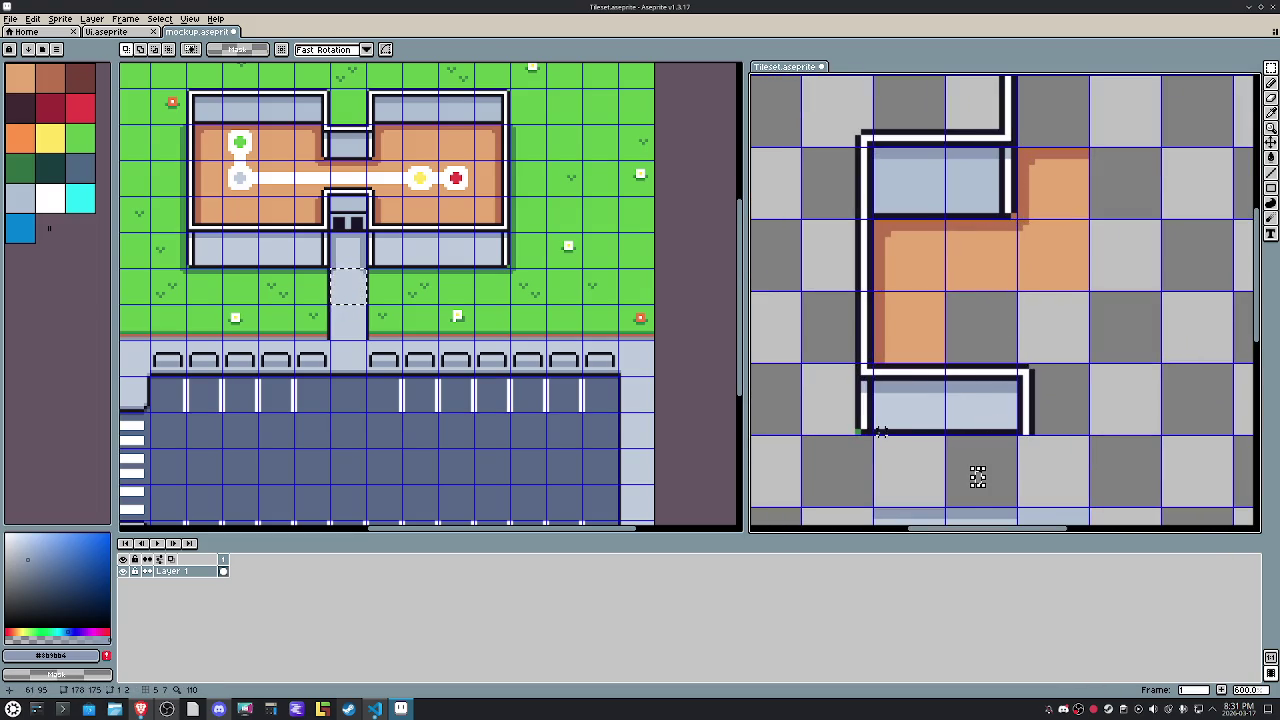
{"action": "mouse_move", "coordinate": [806, 368]}
{"action": "left_mouse_down"}
{"action": "mouse_move", "coordinate": [868, 430]}
{"action": "mouse_move", "coordinate": [858, 384]}
{"action": "left_mouse_up"}
{"action": "key", "text": "Escape"}
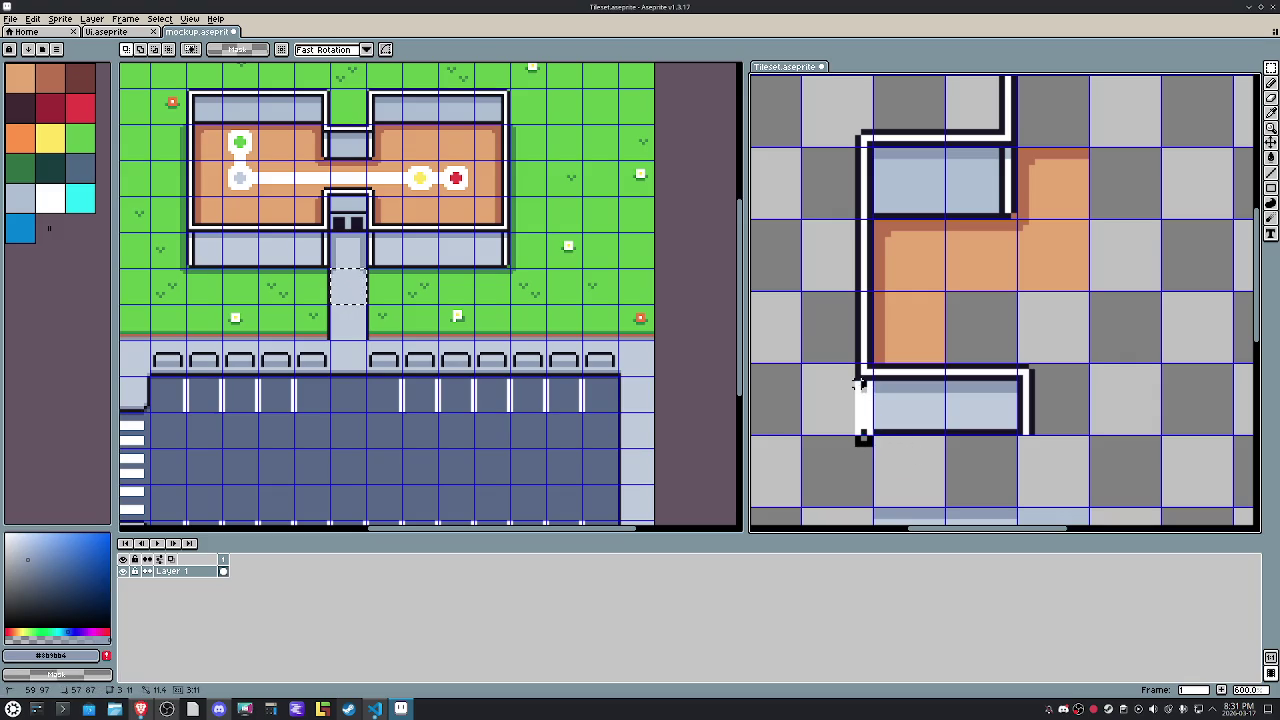
{"action": "scroll", "coordinate": [858, 384], "scroll_direction": "up", "scroll_amount": 2}
{"action": "scroll", "coordinate": [855, 388], "scroll_direction": "up", "scroll_amount": 1}
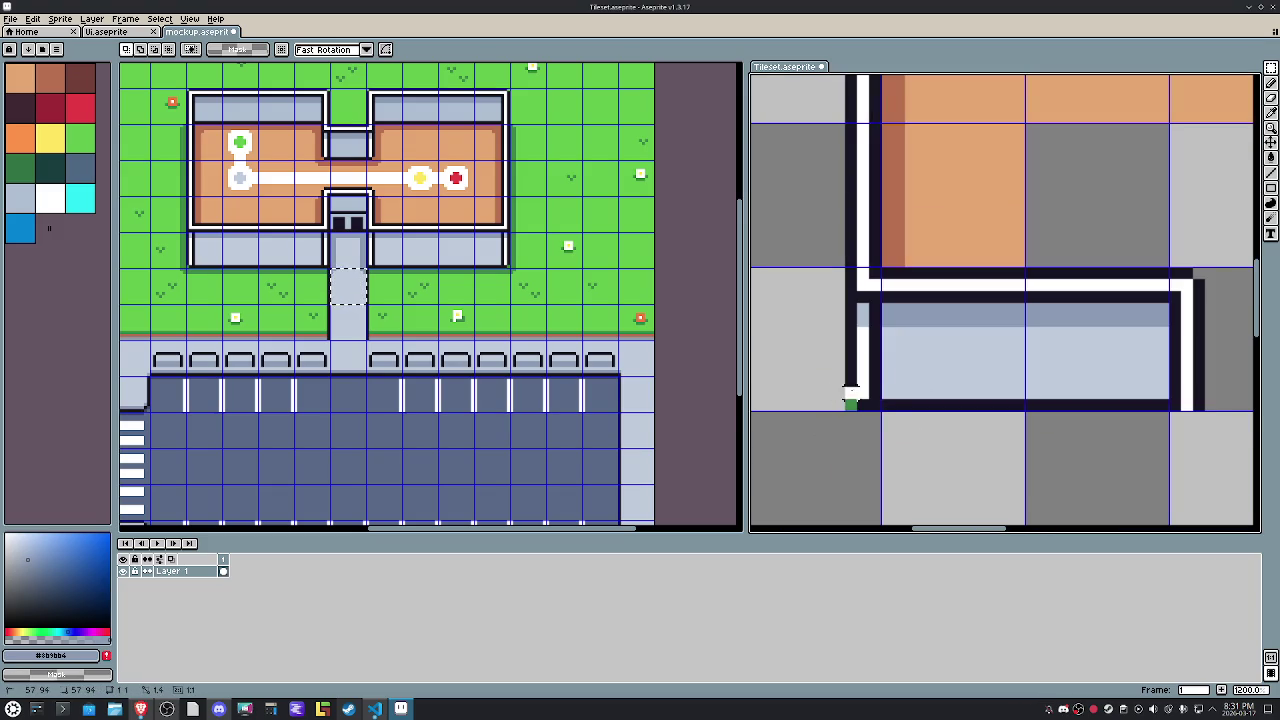
{"action": "left_click_drag", "start_coordinate": [858, 392], "coordinate": [857, 405]}
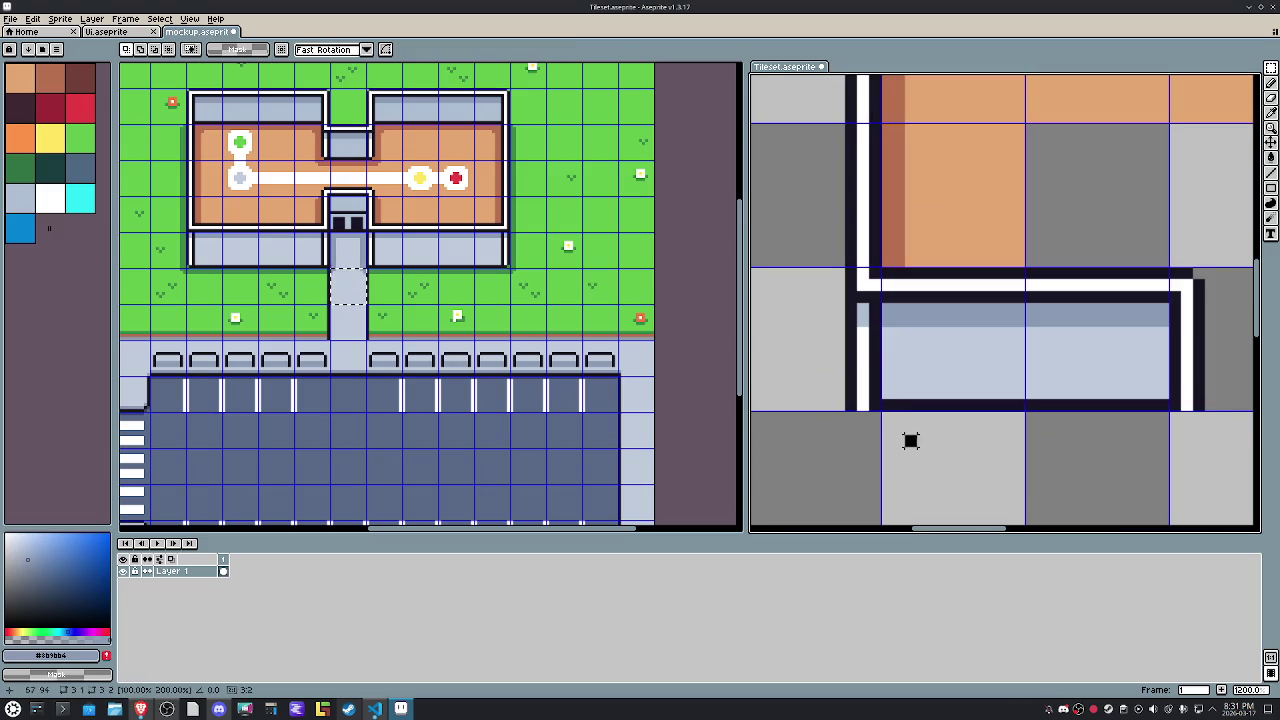
Draw a black line along the lower wall's bottom edge and stretch it to two pixels tall.
{"action": "mouse_move", "coordinate": [884, 392]}
{"action": "left_mouse_down"}
{"action": "mouse_move", "coordinate": [1186, 395]}
{"action": "mouse_move", "coordinate": [1172, 400]}
{"action": "left_mouse_up"}
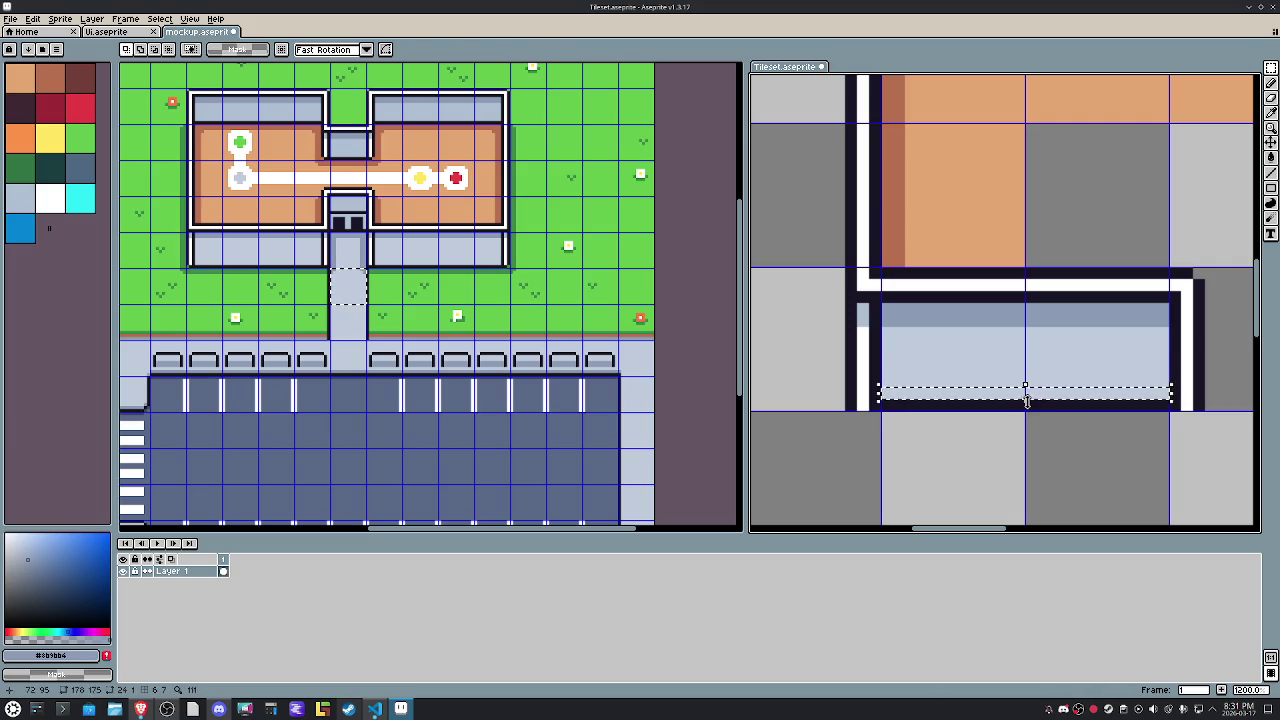
{"action": "left_click_drag", "start_coordinate": [1025, 400], "coordinate": [1035, 420]}
{"action": "key", "text": "Escape"}
{"action": "scroll", "coordinate": [1063, 343], "scroll_direction": "down", "scroll_amount": 3}
{"action": "mouse_move", "coordinate": [1063, 346]}
{"action": "left_mouse_down"}
{"action": "mouse_move", "coordinate": [873, 420]}
{"action": "mouse_move", "coordinate": [911, 423]}
{"action": "left_mouse_up"}
{"action": "left_click_drag", "start_coordinate": [914, 134], "coordinate": [925, 150]}
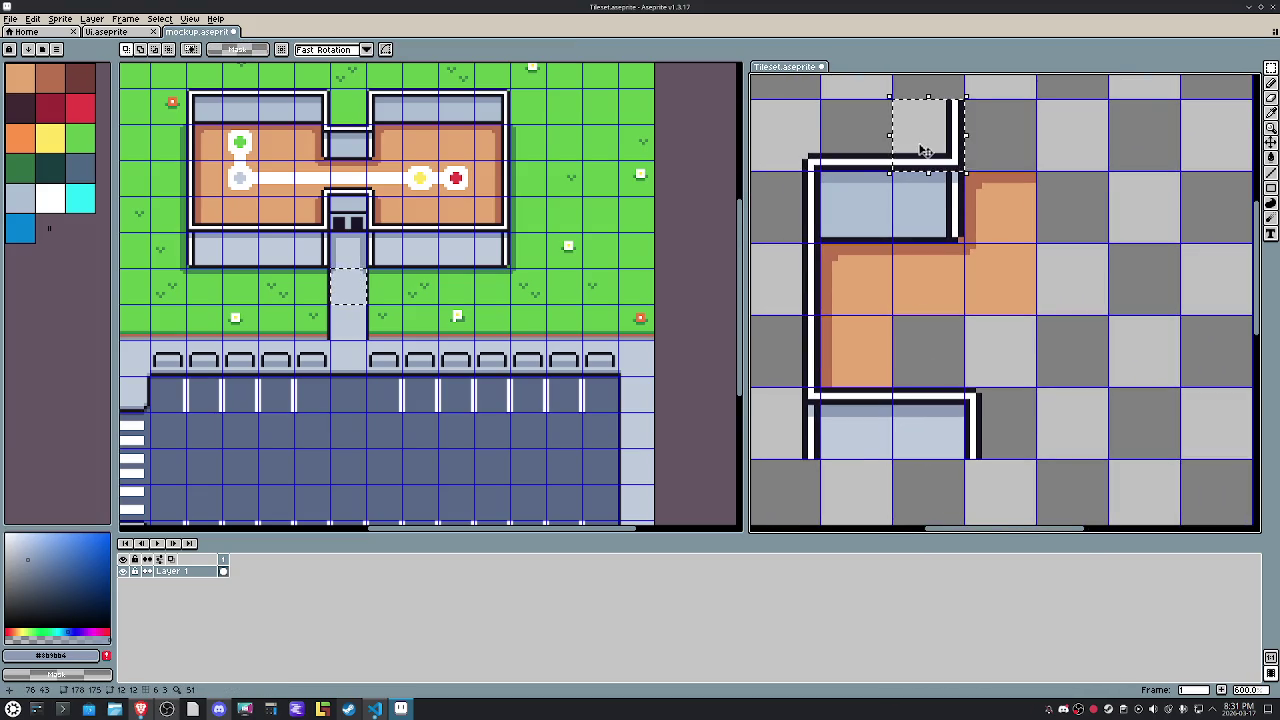
Move the top wall's corner pixels left and select the neighbouring upper wall tiles.
{"action": "left_click", "coordinate": [944, 446]}
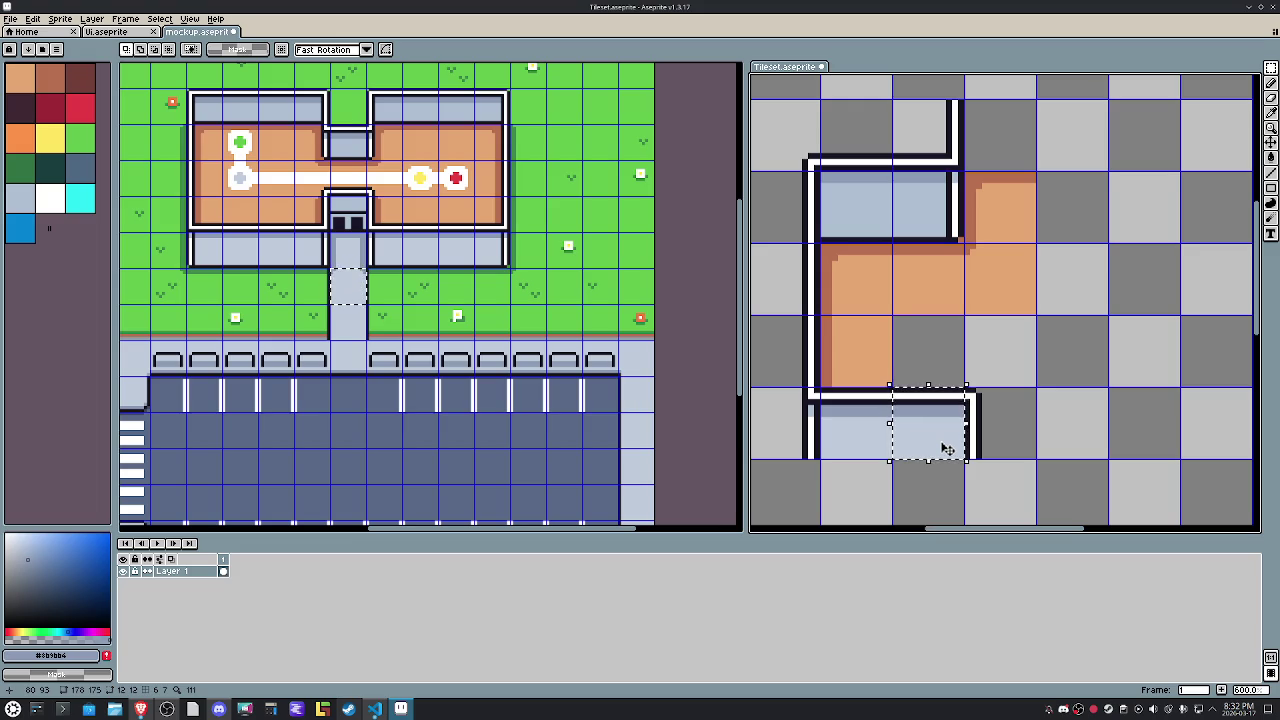
{"action": "key", "text": "ctrl+d"}
{"action": "mouse_move", "coordinate": [918, 161]}
{"action": "left_mouse_down"}
{"action": "mouse_move", "coordinate": [780, 222]}
{"action": "mouse_move", "coordinate": [780, 357]}
{"action": "left_mouse_up"}
{"action": "mouse_move", "coordinate": [798, 425]}
{"action": "left_mouse_down"}
{"action": "mouse_move", "coordinate": [805, 435]}
{"action": "mouse_move", "coordinate": [858, 193]}
{"action": "left_mouse_up"}
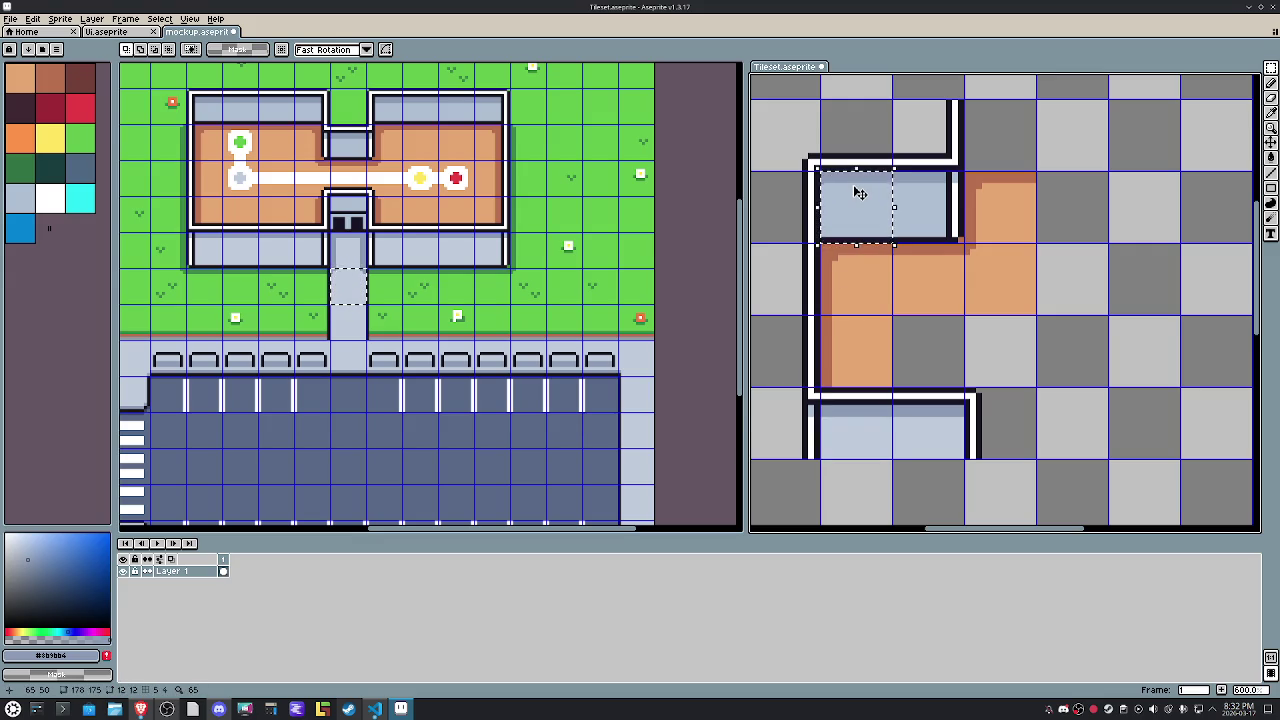
{"action": "left_click_drag", "start_coordinate": [866, 193], "coordinate": [938, 193]}
{"action": "scroll", "coordinate": [958, 431], "scroll_direction": "down", "scroll_amount": 2}
{"action": "scroll", "coordinate": [958, 431], "scroll_direction": "left", "scroll_amount": 2}
{"action": "mouse_move", "coordinate": [945, 345]}
{"action": "left_mouse_down"}
{"action": "mouse_move", "coordinate": [983, 397]}
{"action": "mouse_move", "coordinate": [938, 457]}
{"action": "left_mouse_up"}
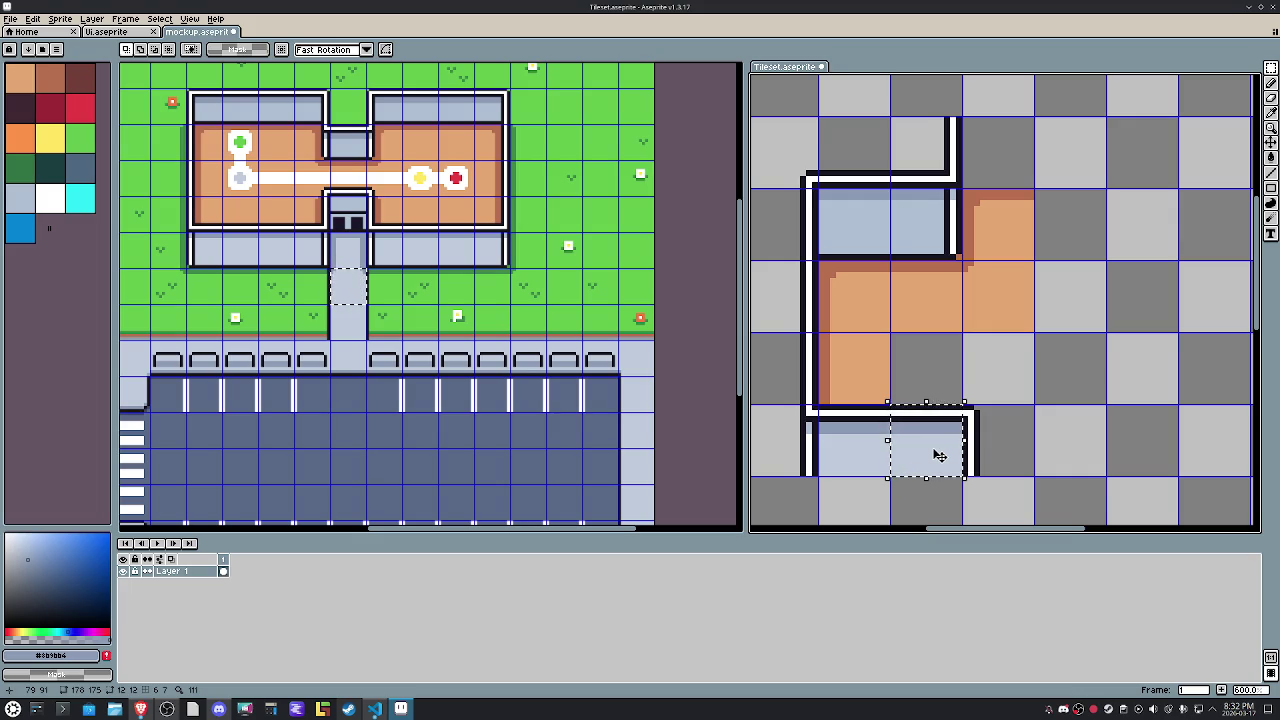
Lower the upper wall block, then nudge its left-edge tile left.
{"action": "mouse_move", "coordinate": [957, 104]}
{"action": "left_mouse_down"}
{"action": "mouse_move", "coordinate": [779, 202]}
{"action": "mouse_move", "coordinate": [856, 212]}
{"action": "left_mouse_up"}
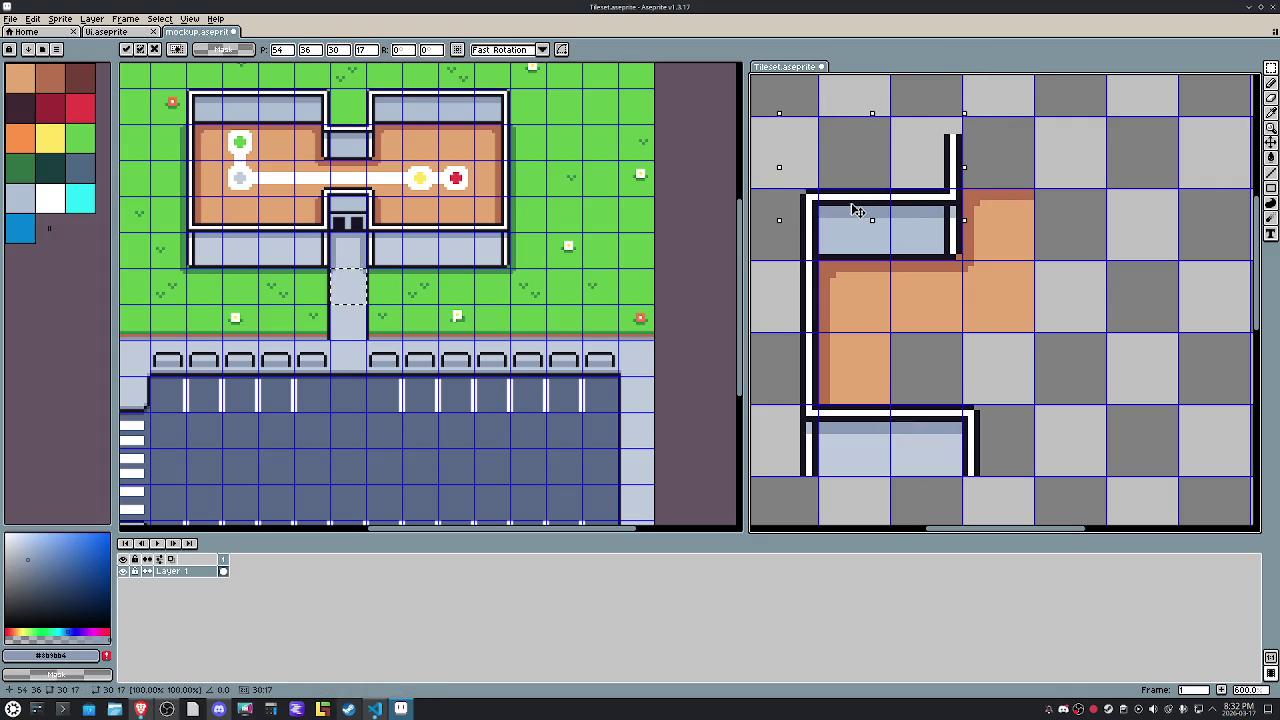
{"action": "key", "text": "Return"}
{"action": "left_click_drag", "start_coordinate": [936, 216], "coordinate": [948, 226]}
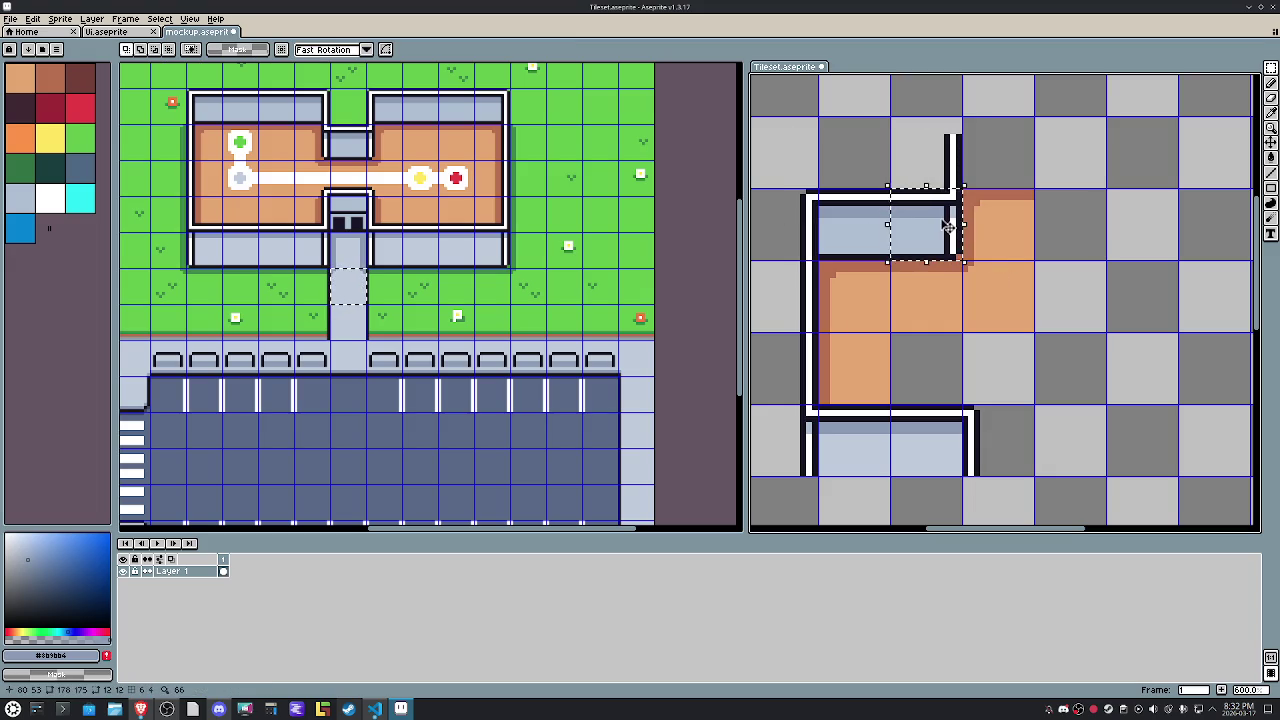
{"action": "left_click_drag", "start_coordinate": [815, 214], "coordinate": [770, 250]}
{"action": "left_click_drag", "start_coordinate": [850, 214], "coordinate": [785, 208]}
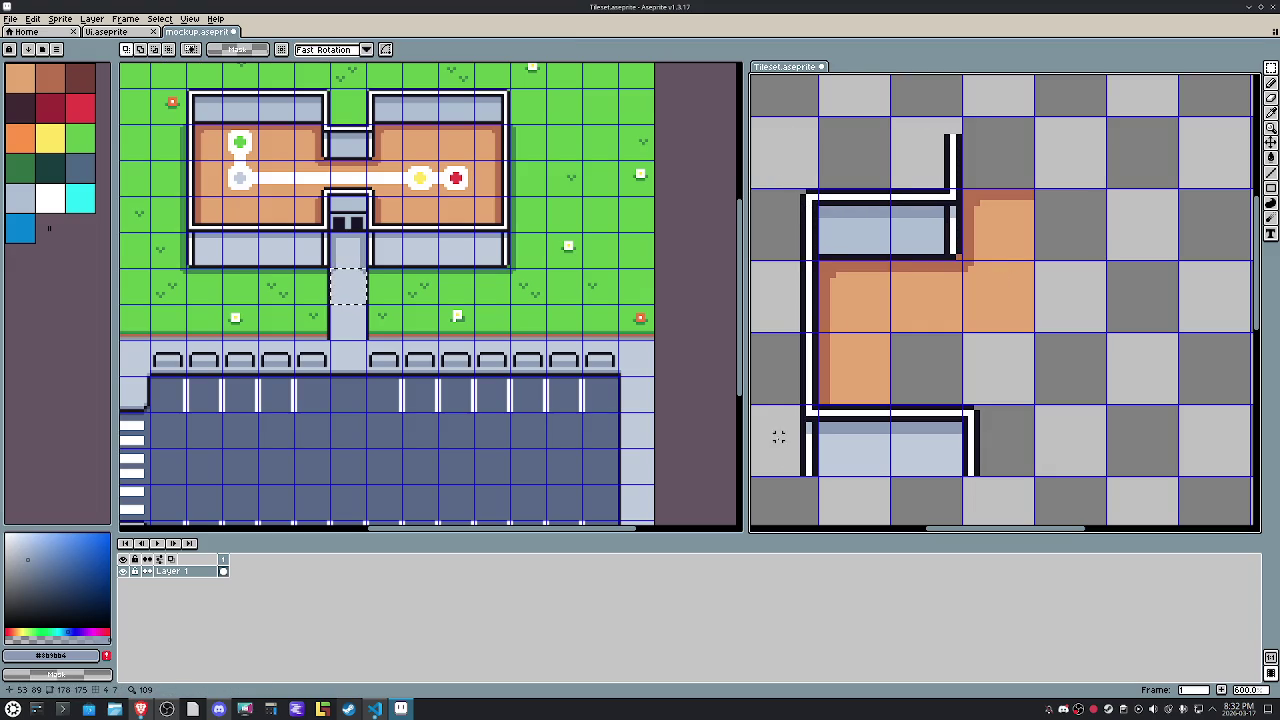
Shift the room's left wall column one pixel right.
{"action": "left_click_drag", "start_coordinate": [820, 478], "coordinate": [767, 167]}
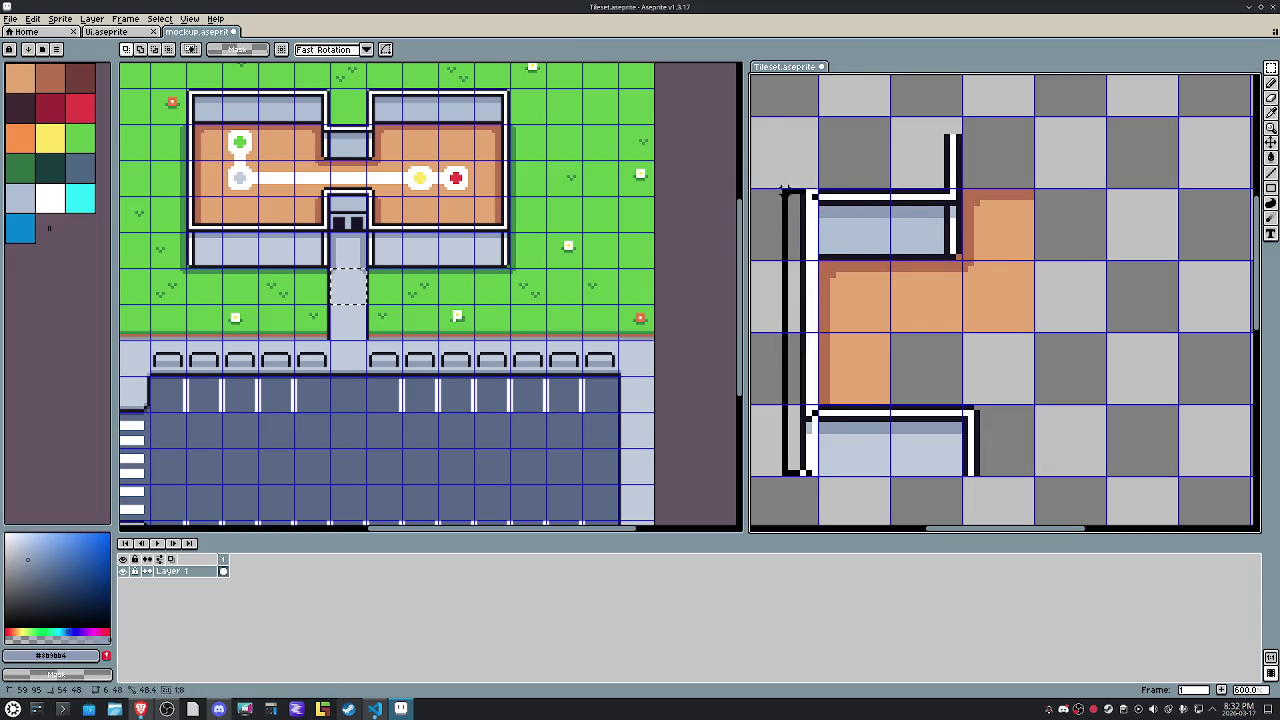
{"action": "left_click", "coordinate": [790, 282]}
{"action": "left_click_drag", "start_coordinate": [790, 282], "coordinate": [810, 282]}
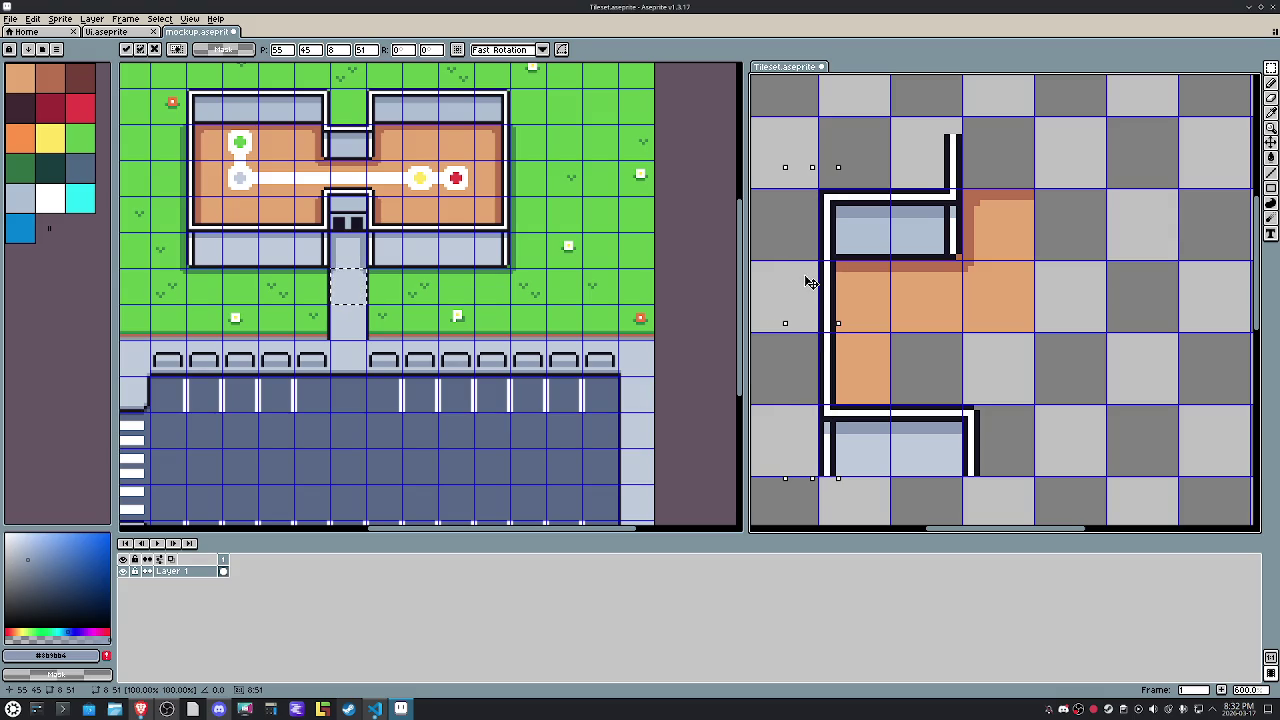
{"action": "left_click", "coordinate": [1024, 450]}
Draw a dark #181425 outline along the bottom of the lower wall.
{"action": "left_click_drag", "start_coordinate": [923, 197], "coordinate": [930, 230]}
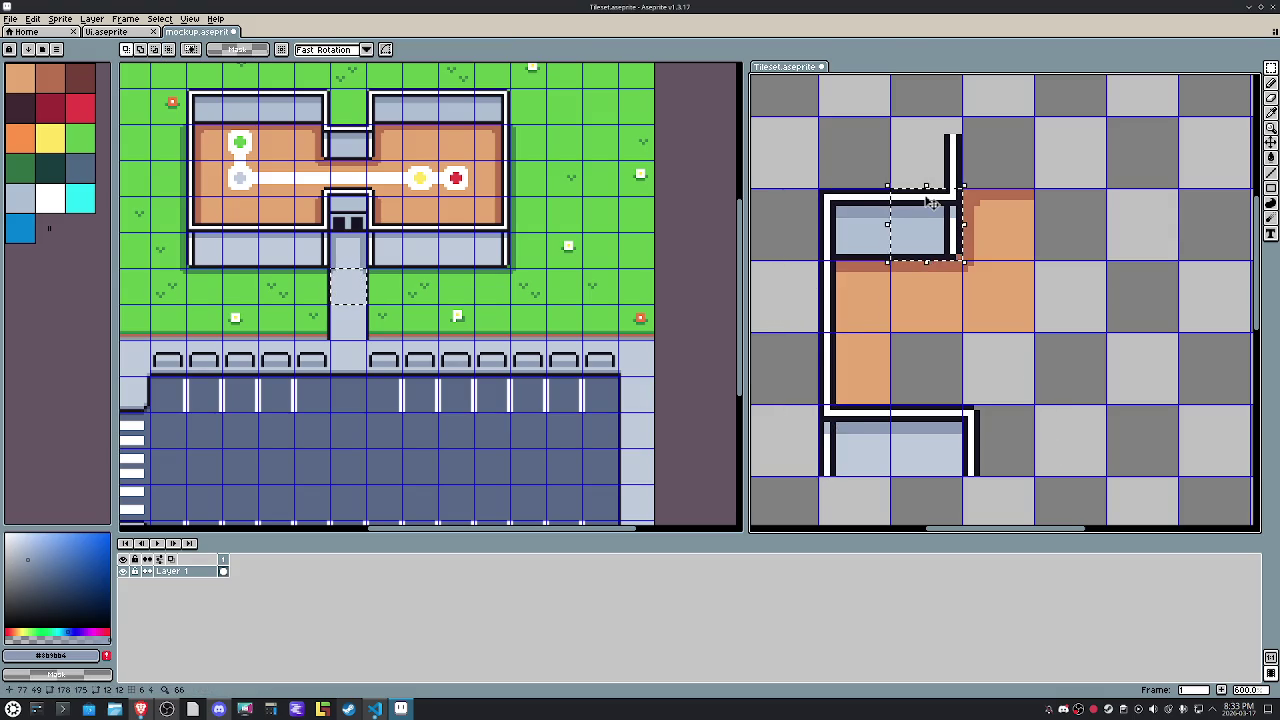
{"action": "left_click_drag", "start_coordinate": [930, 437], "coordinate": [928, 460]}
{"action": "left_click", "coordinate": [928, 460]}
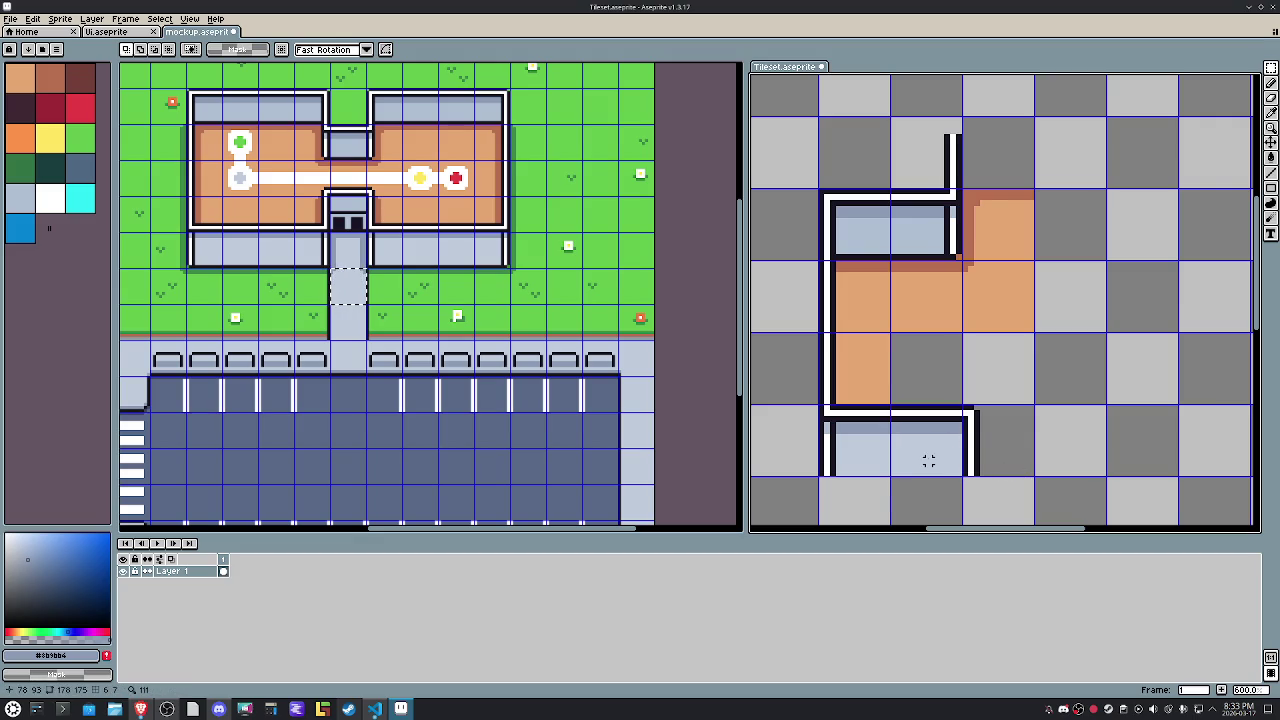
{"action": "key", "text": "b"}
{"action": "left_click", "coordinate": [971, 464], "text": "alt"}
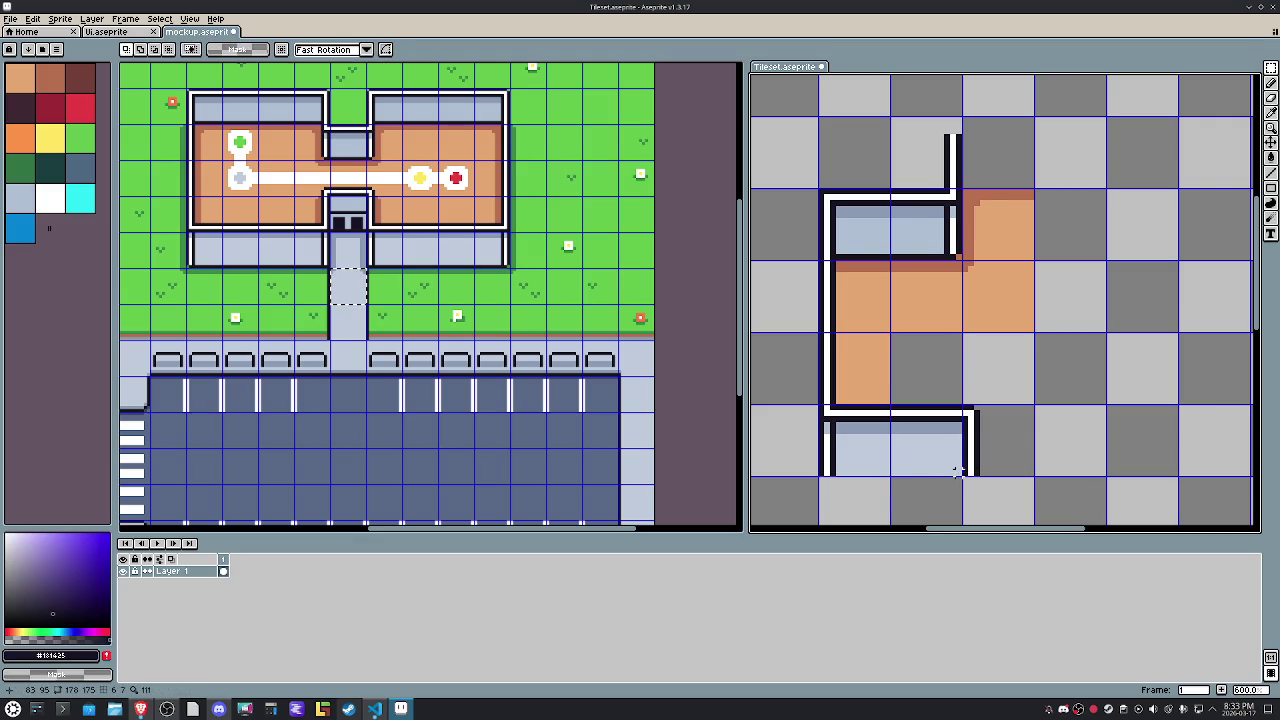
{"action": "left_click_drag", "start_coordinate": [958, 473], "coordinate": [834, 473]}
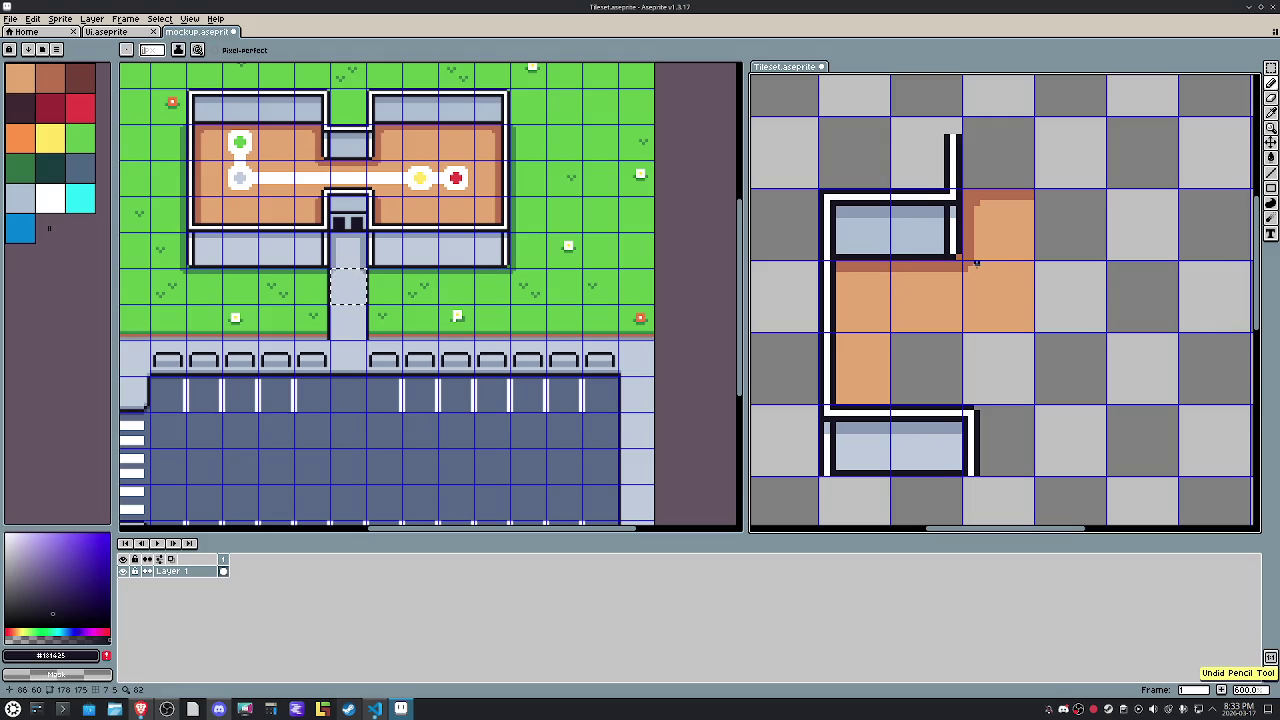
Undo the stray pixel, shift a 2x2 tile block one tile right, and close the top wall.
{"action": "key", "text": "ctrl+z"}
{"action": "key", "text": "m"}
{"action": "left_click_drag", "start_coordinate": [964, 262], "coordinate": [888, 188]}
{"action": "left_click_drag", "start_coordinate": [1025, 227], "coordinate": [944, 156]}
{"action": "key", "text": "shift+Right"}
{"action": "key", "text": "ctrl+d"}
{"action": "left_click_drag", "start_coordinate": [969, 260], "coordinate": [965, 161]}
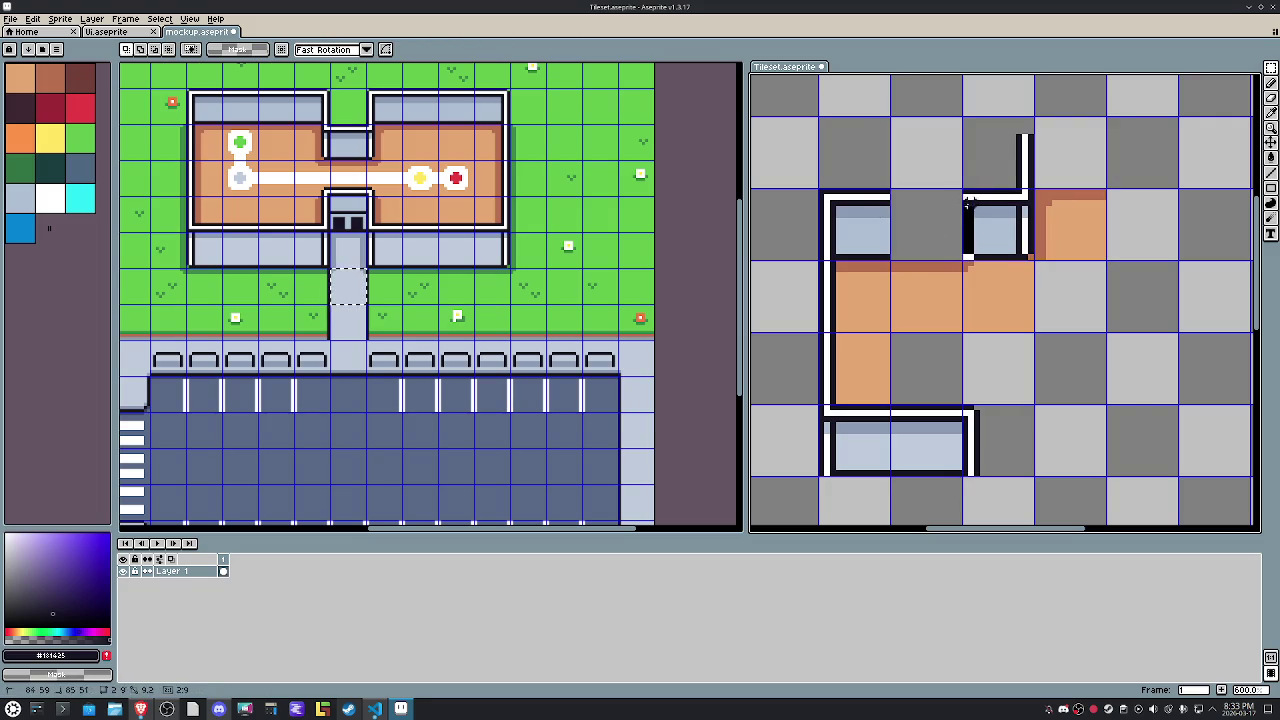
{"action": "left_click_drag", "start_coordinate": [960, 210], "coordinate": [880, 213]}
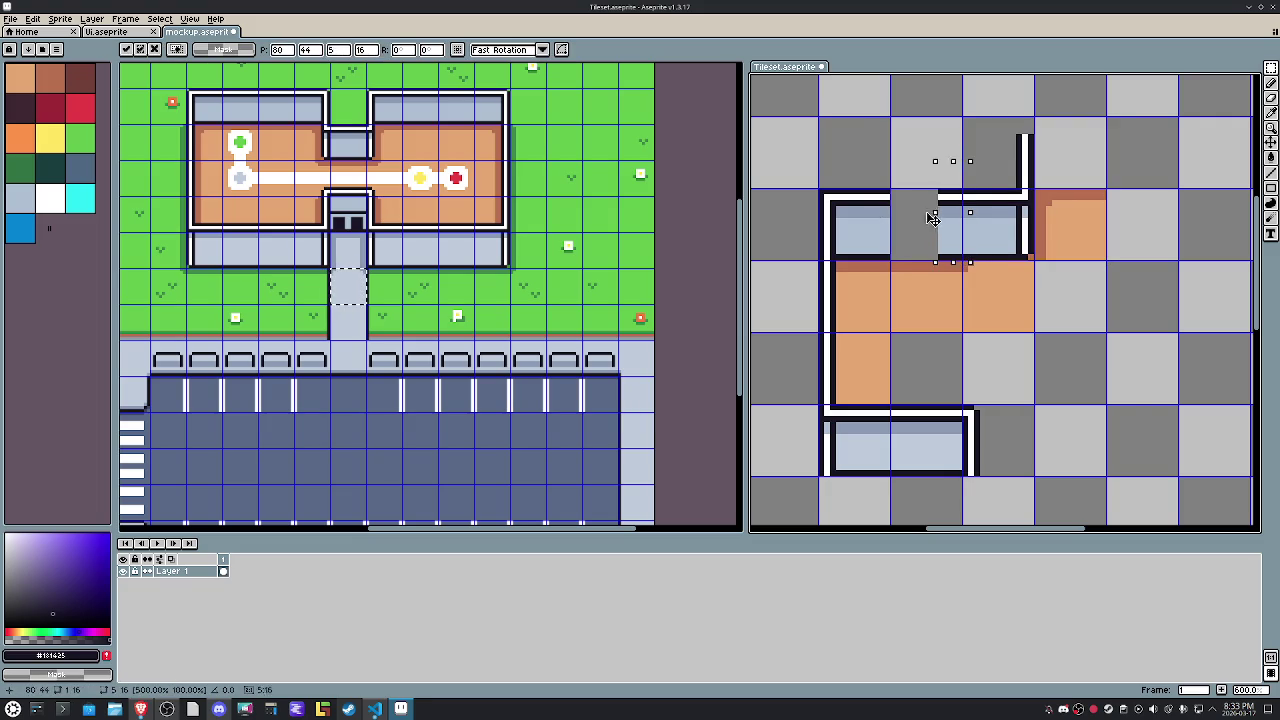
{"action": "left_click_drag", "start_coordinate": [1065, 287], "coordinate": [1033, 239]}
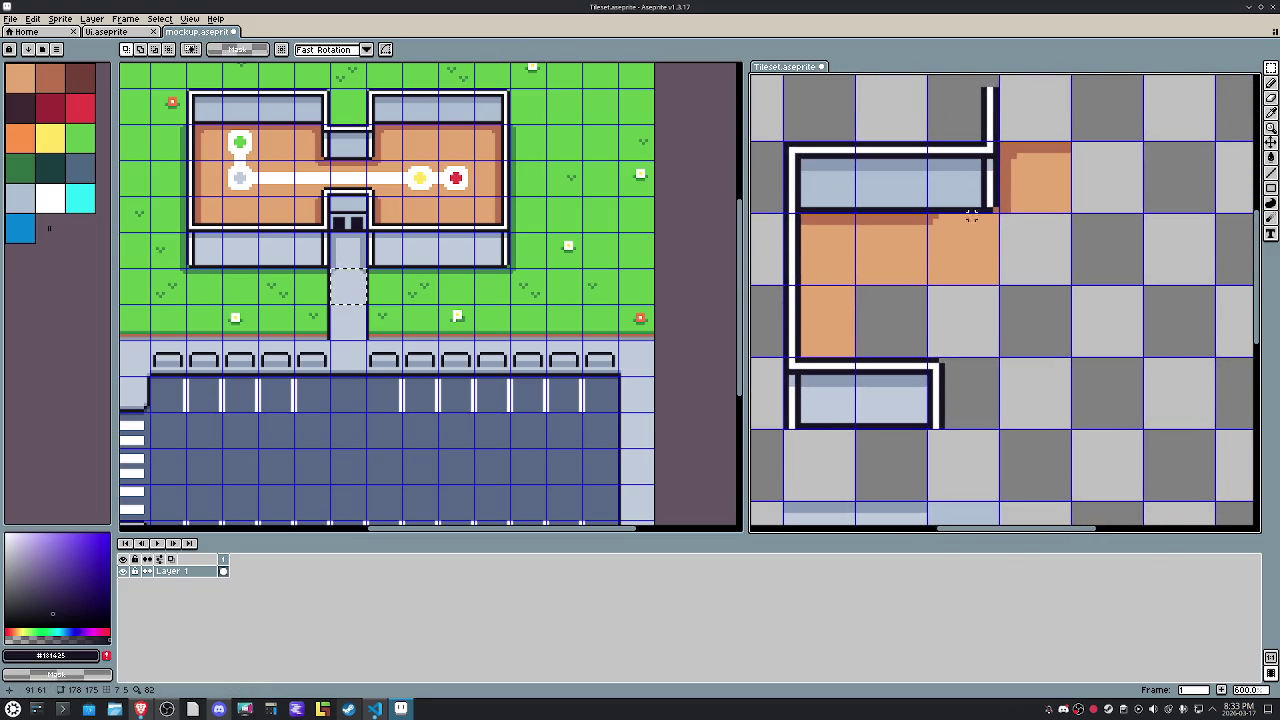
Move the orange floor tile one tile right and copy the left floor tile into the empty middle cell.
{"action": "scroll", "coordinate": [962, 214], "scroll_direction": "up", "scroll_amount": 3}
{"action": "mouse_move", "coordinate": [938, 226]}
{"action": "left_mouse_down"}
{"action": "mouse_move", "coordinate": [1020, 345]}
{"action": "mouse_move", "coordinate": [1084, 230]}
{"action": "left_mouse_up"}
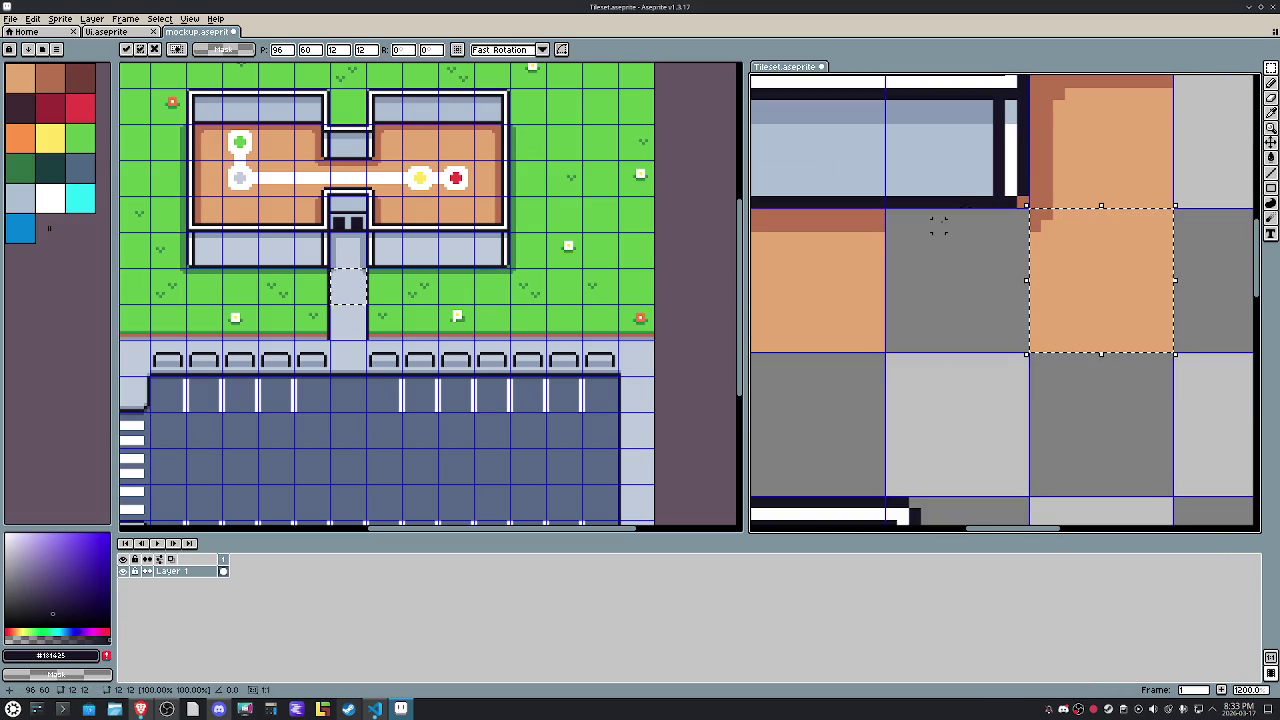
{"action": "left_click", "coordinate": [878, 262]}
{"action": "left_click_drag", "start_coordinate": [878, 262], "coordinate": [800, 340]}
{"action": "key", "text": "ctrl+c"}
{"action": "key", "text": "ctrl+v"}
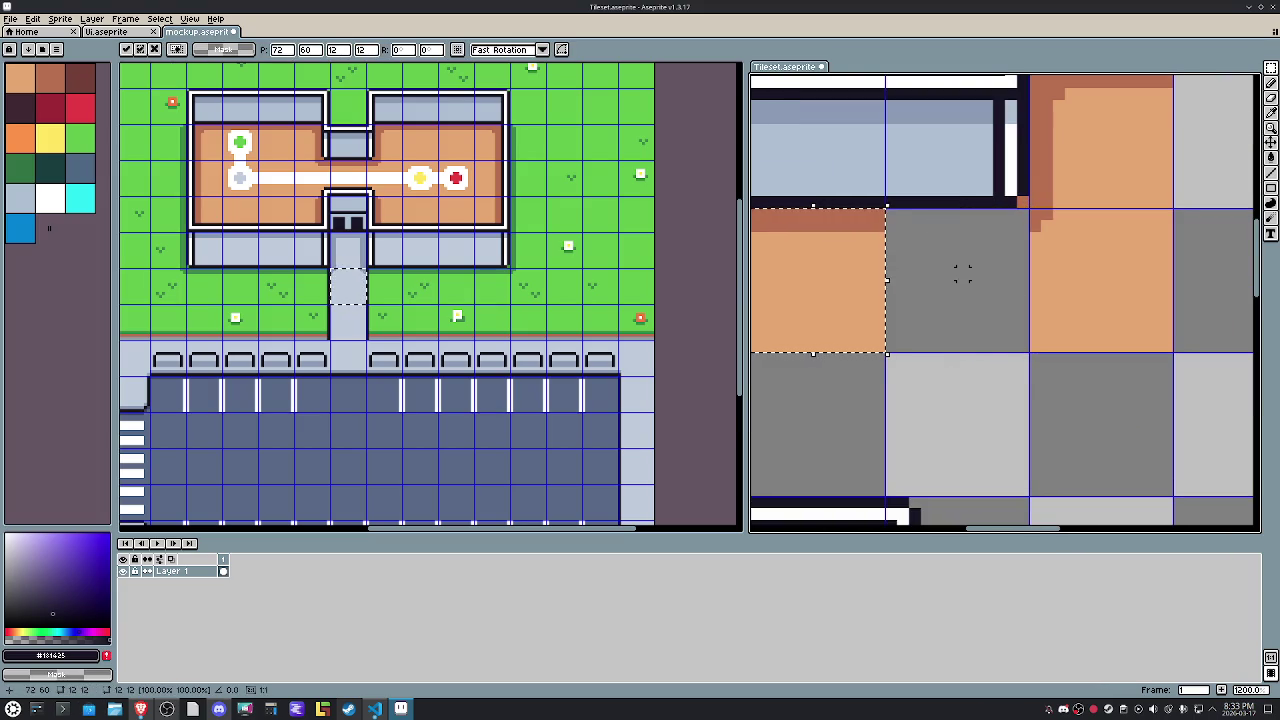
{"action": "left_click_drag", "start_coordinate": [830, 291], "coordinate": [980, 291]}
{"action": "key", "text": "ctrl+d"}
Copy a wall tile and nudge the pasted copy two tiles down and left.
{"action": "scroll", "coordinate": [1110, 300], "scroll_direction": "down", "scroll_amount": 2}
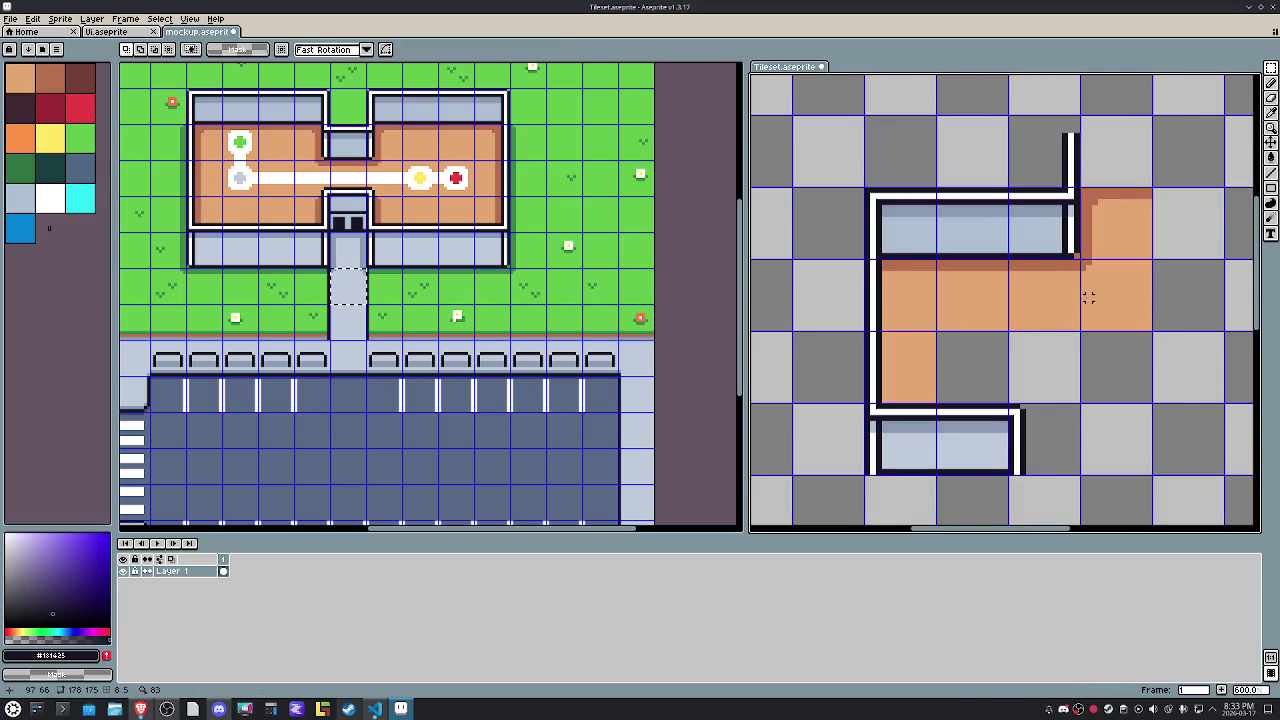
{"action": "scroll", "coordinate": [1086, 294], "scroll_direction": "down", "scroll_amount": 2}
{"action": "left_click", "coordinate": [1019, 245]}
{"action": "key", "text": "ctrl+c"}
{"action": "key", "text": "ctrl+v"}
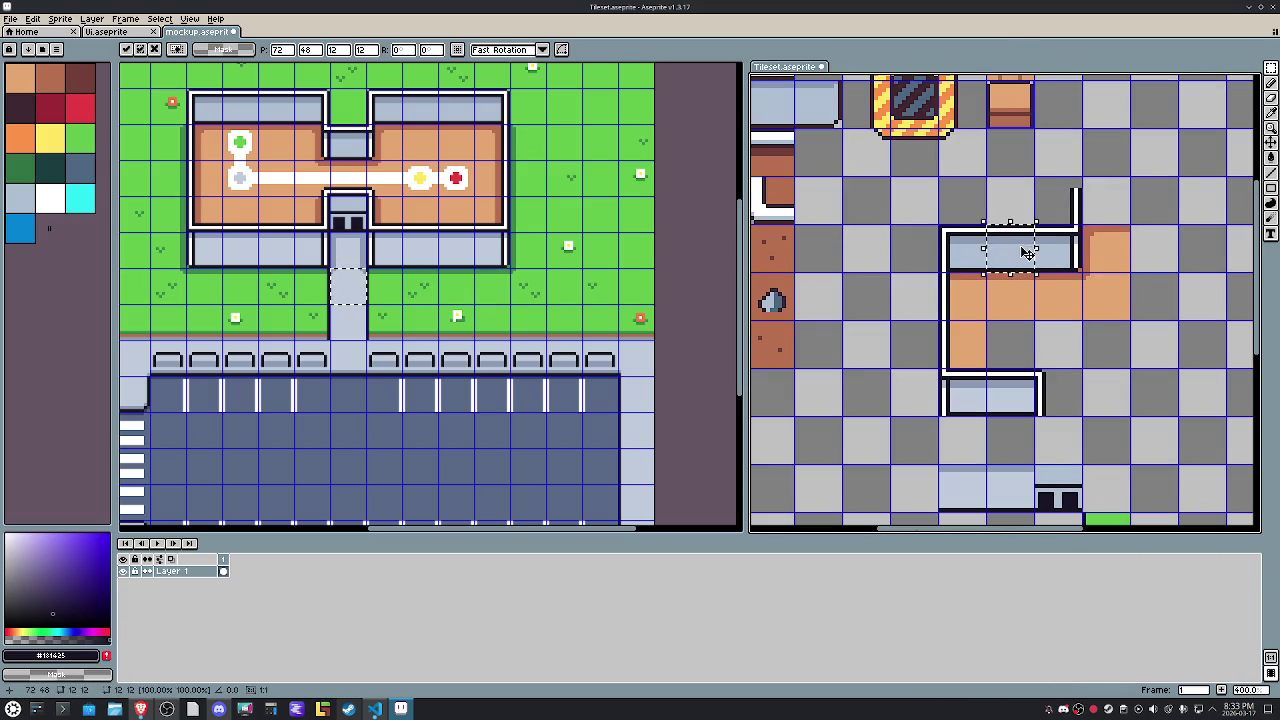
{"action": "key", "text": "Down"}
{"action": "key", "text": "Left"}
{"action": "key", "text": "Down"}
{"action": "key", "text": "Left"}
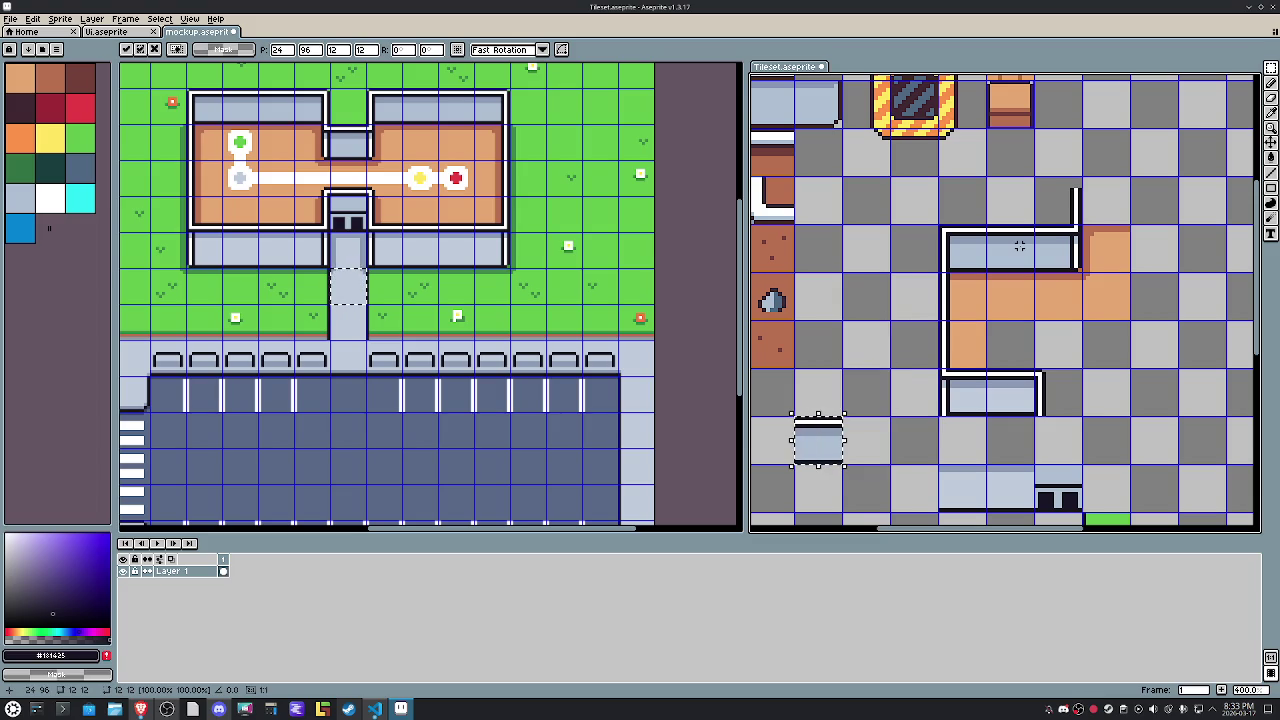
Place another wall tile copy down-left, then shift the lower wall's right end left.
{"action": "key", "text": "ctrl+v"}
{"action": "key", "text": "Down"}
{"action": "key", "text": "Left"}
{"action": "key", "text": "Left"}
{"action": "key", "text": "Left"}
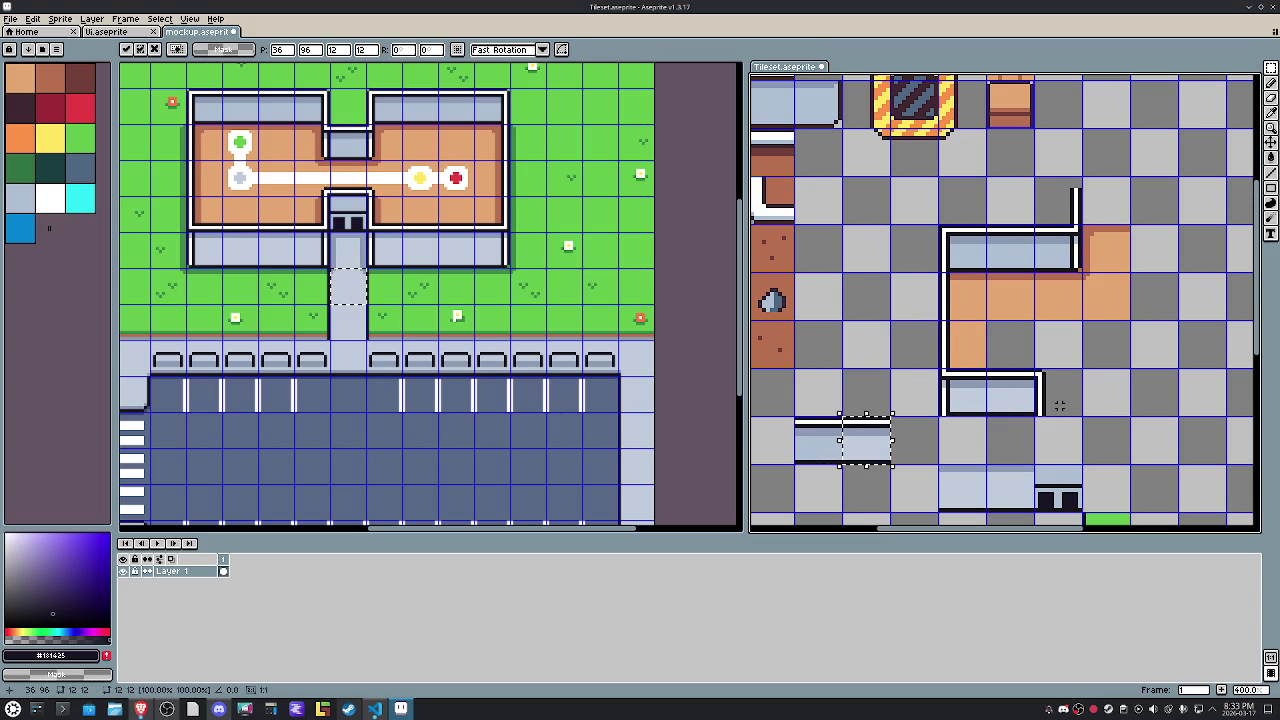
{"action": "scroll", "coordinate": [1059, 400], "scroll_direction": "up", "scroll_amount": 2}
{"action": "left_click", "coordinate": [1029, 431]}
{"action": "left_click_drag", "start_coordinate": [1110, 461], "coordinate": [1022, 320]}
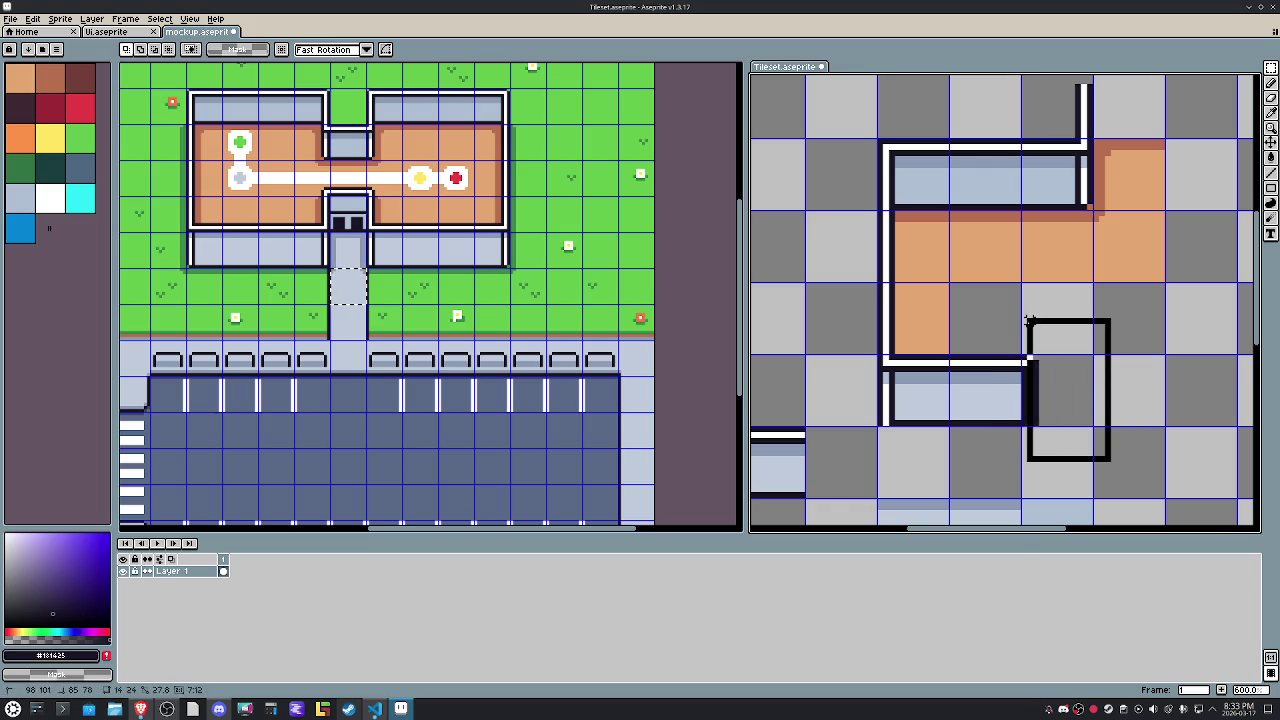
{"action": "key", "text": "Left"}
{"action": "key", "text": "Left"}
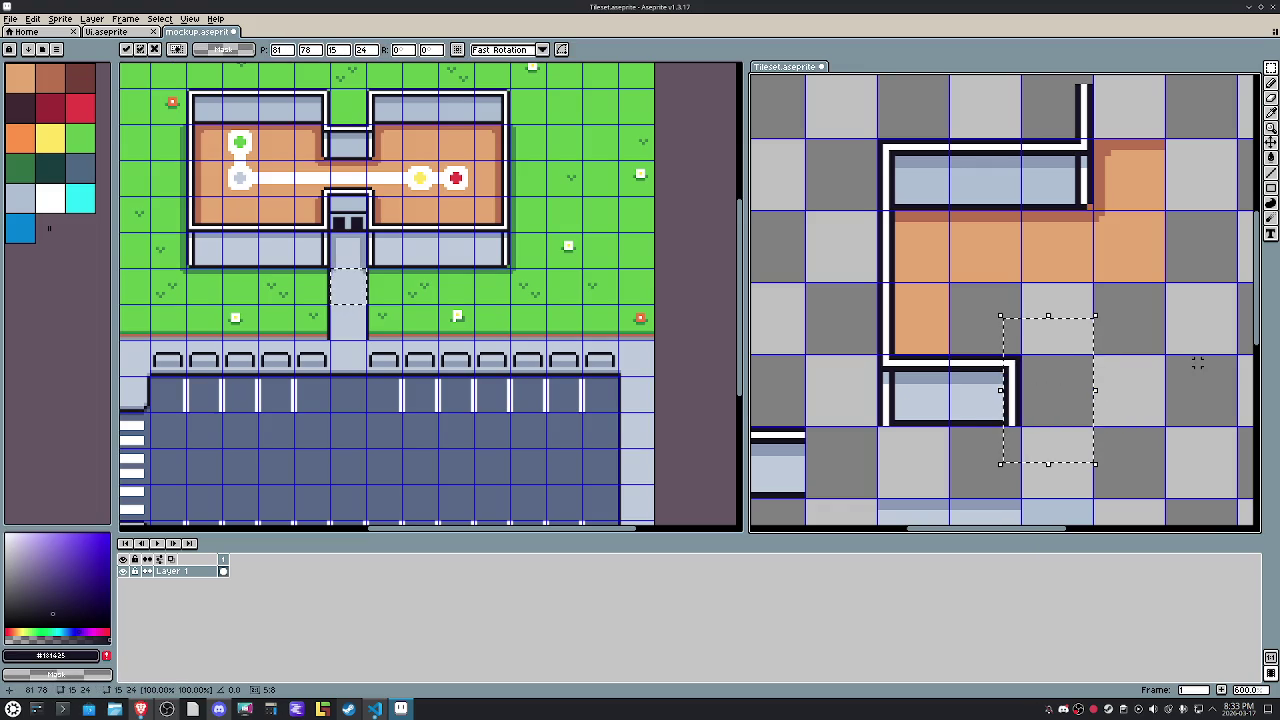
{"action": "left_click", "coordinate": [1143, 327]}
Zoom and pan to the room's top-right corner and try selecting the tile above it.
{"action": "scroll", "coordinate": [1143, 327], "scroll_direction": "up", "scroll_amount": 4}
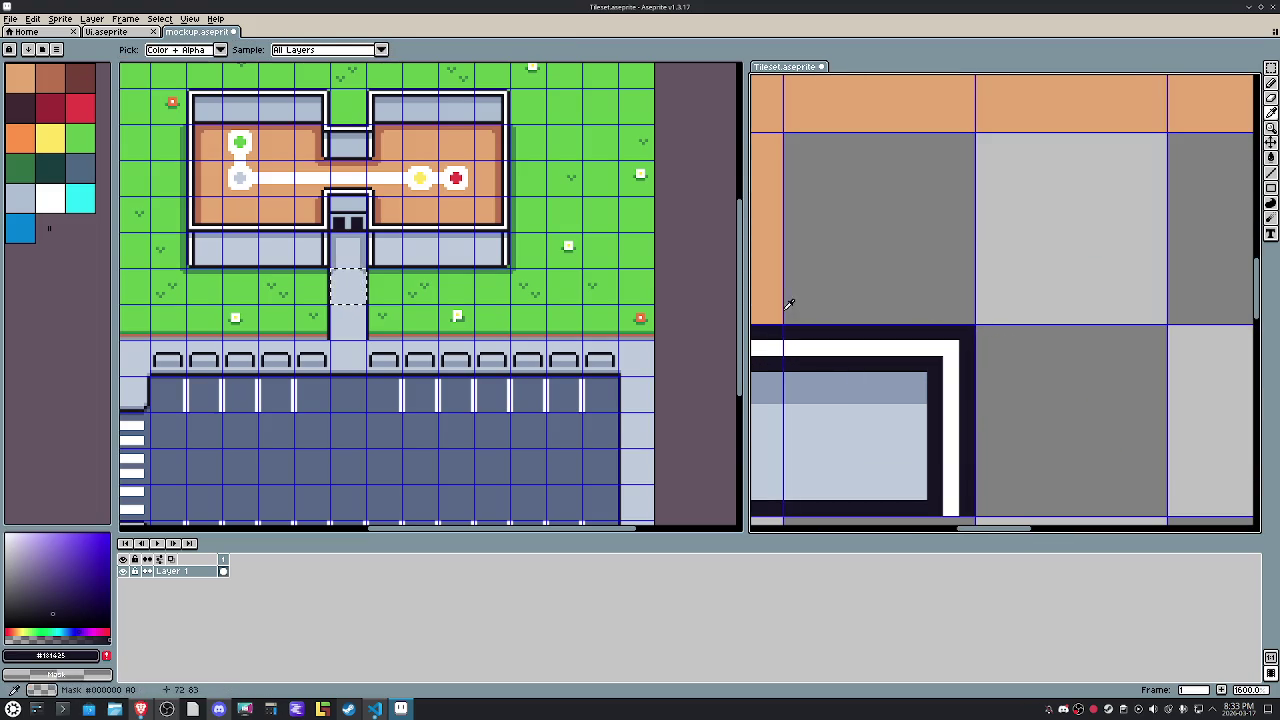
{"action": "key", "text": "b"}
{"action": "scroll", "coordinate": [959, 325], "scroll_direction": "down", "scroll_amount": 1}
{"action": "scroll", "coordinate": [990, 331], "scroll_direction": "down", "scroll_amount": 1}
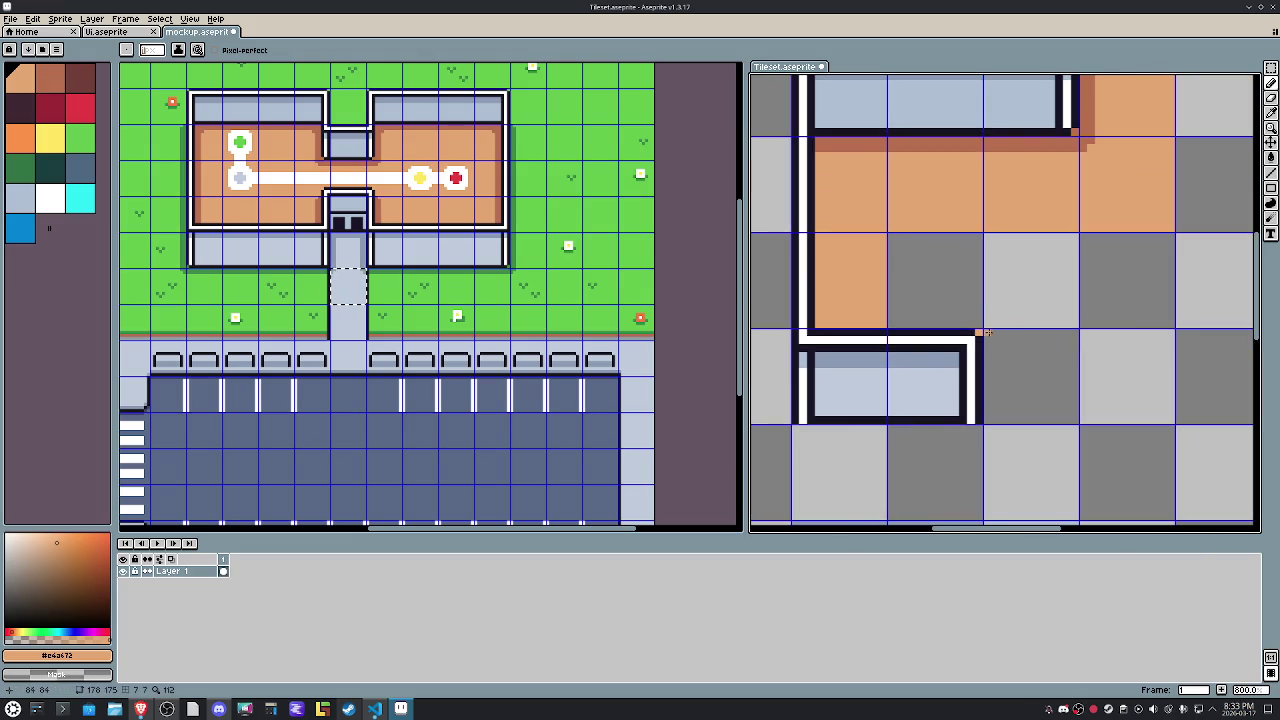
{"action": "scroll", "coordinate": [1079, 352], "scroll_direction": "down", "scroll_amount": 2}
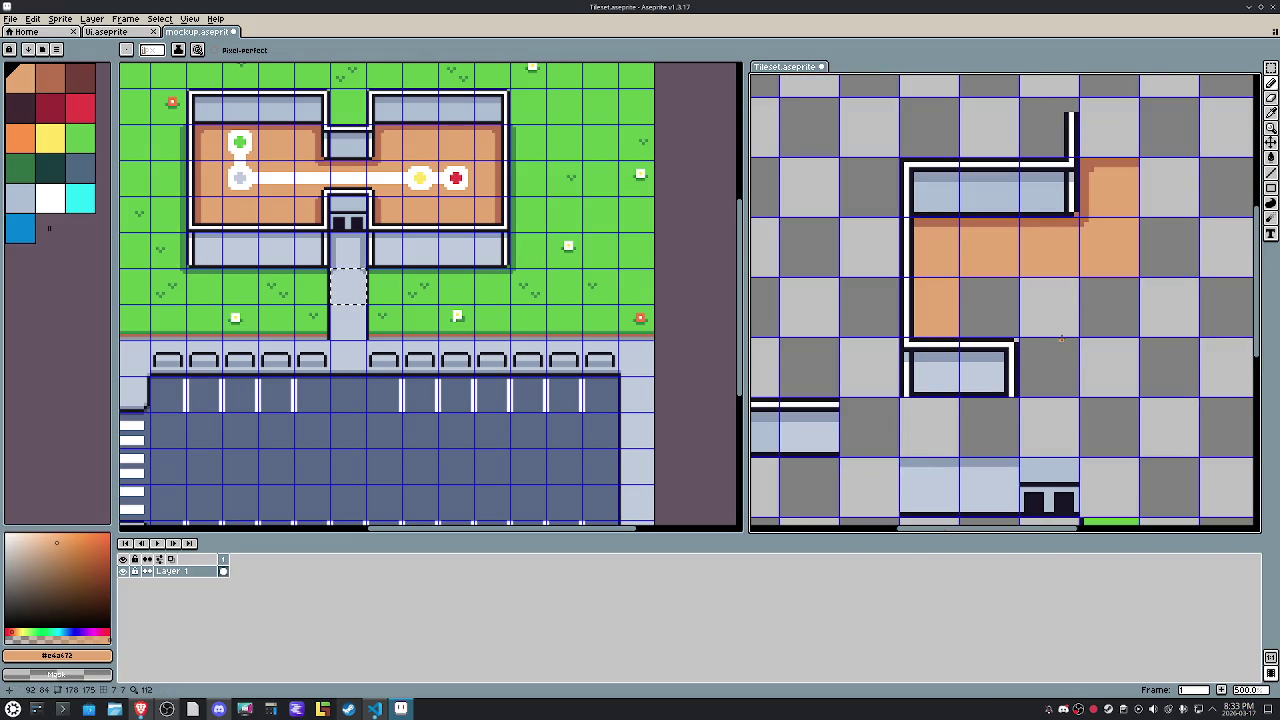
{"action": "key", "text": "space"}
{"action": "left_click_drag", "start_coordinate": [1061, 340], "coordinate": [1098, 337]}
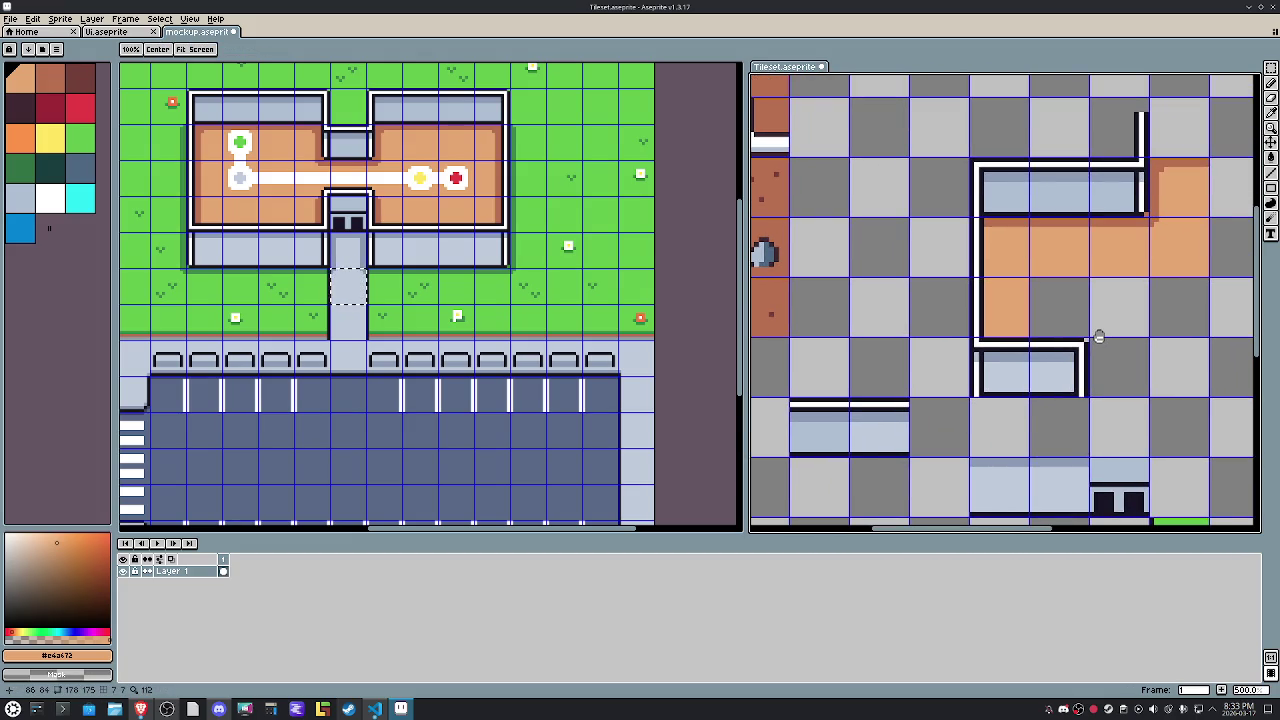
{"action": "key", "text": "m"}
{"action": "left_click_drag", "start_coordinate": [1090, 98], "coordinate": [1150, 158]}
{"action": "left_click_drag", "start_coordinate": [929, 254], "coordinate": [995, 270]}
{"action": "left_click", "coordinate": [956, 259]}
Move a selection box onto the tile above the corner, then clear it.
{"action": "left_click", "coordinate": [1000, 251]}
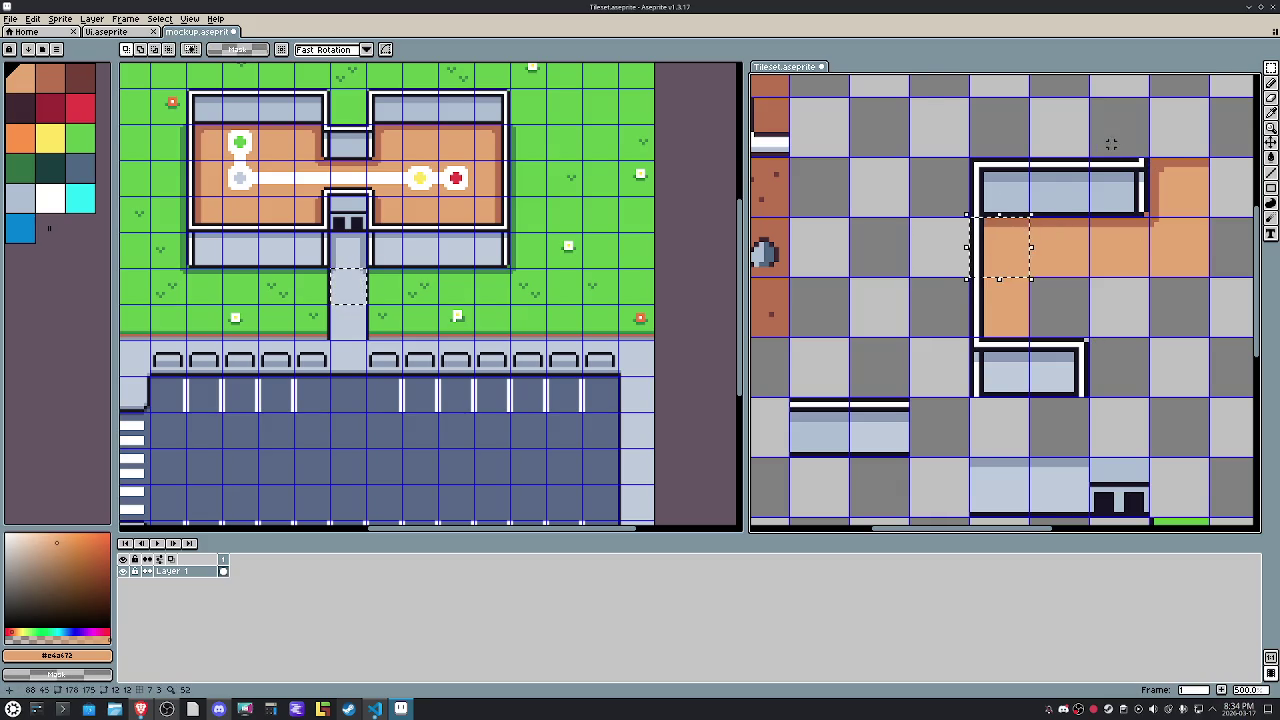
{"action": "left_click_drag", "start_coordinate": [1116, 140], "coordinate": [1122, 145]}
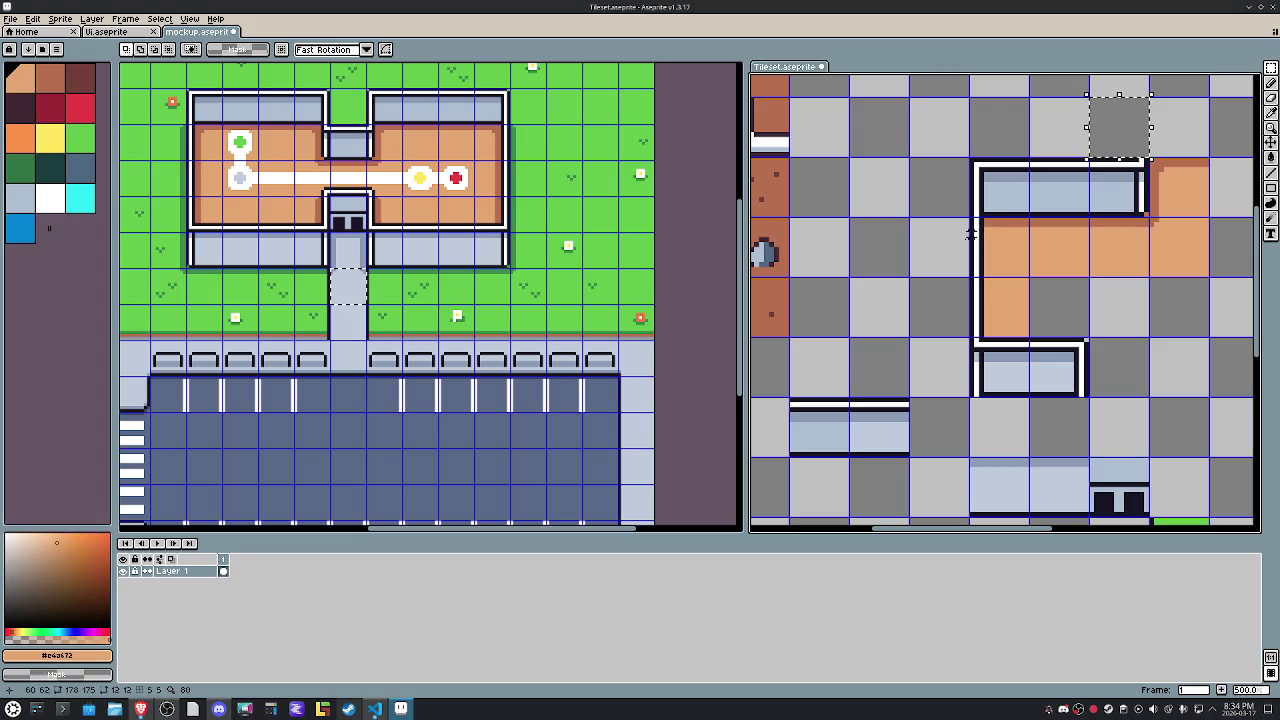
{"action": "left_click_drag", "start_coordinate": [935, 300], "coordinate": [945, 308]}
{"action": "left_click", "coordinate": [950, 305]}
{"action": "left_click_drag", "start_coordinate": [1126, 253], "coordinate": [1031, 315]}
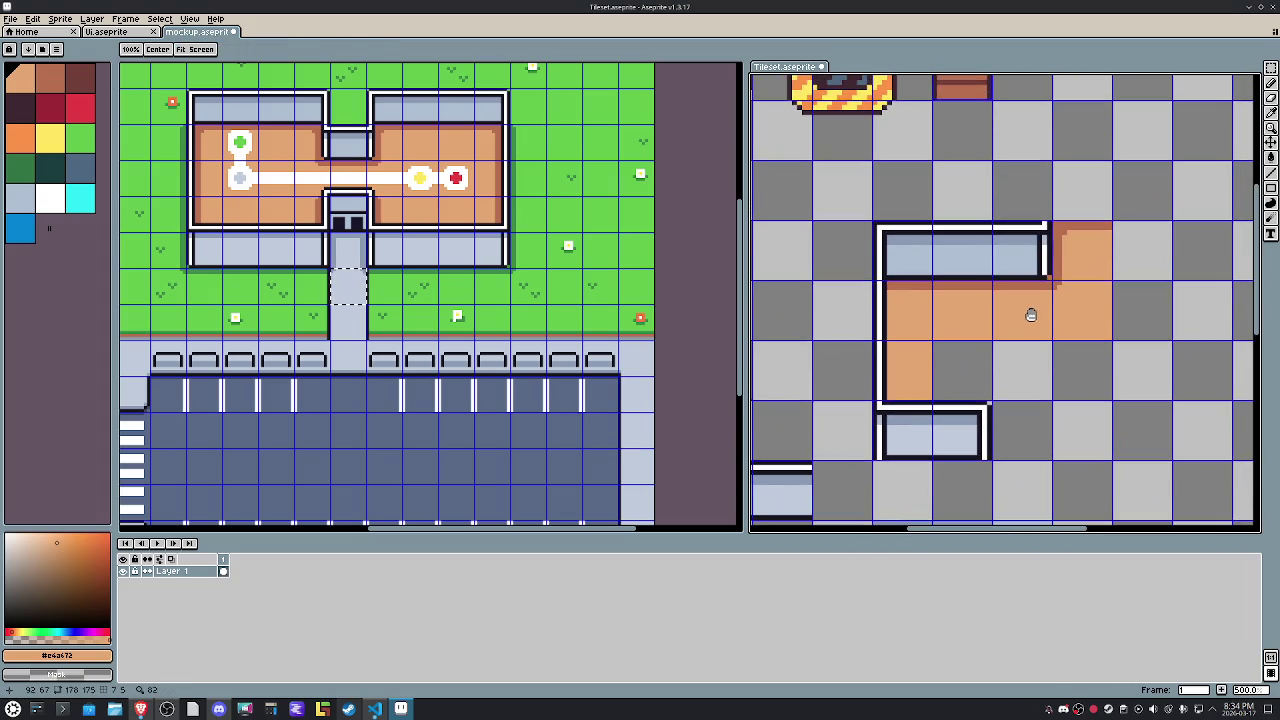
{"action": "scroll", "coordinate": [1031, 150], "scroll_direction": "up", "scroll_amount": 3}
Pick the dark outline colour and draw dark vertical wall lines above the corner.
{"action": "key", "text": "i"}
{"action": "left_click", "coordinate": [1053, 305]}
{"action": "key", "text": "m"}
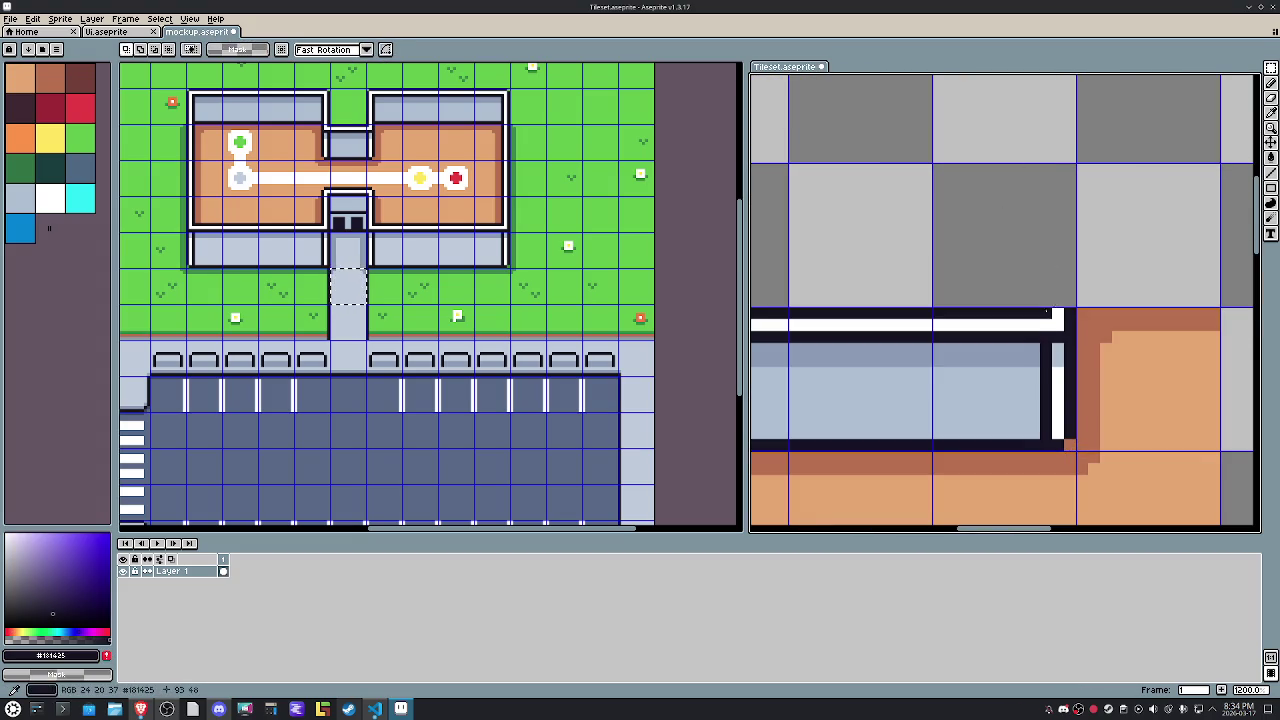
{"action": "key", "text": "b"}
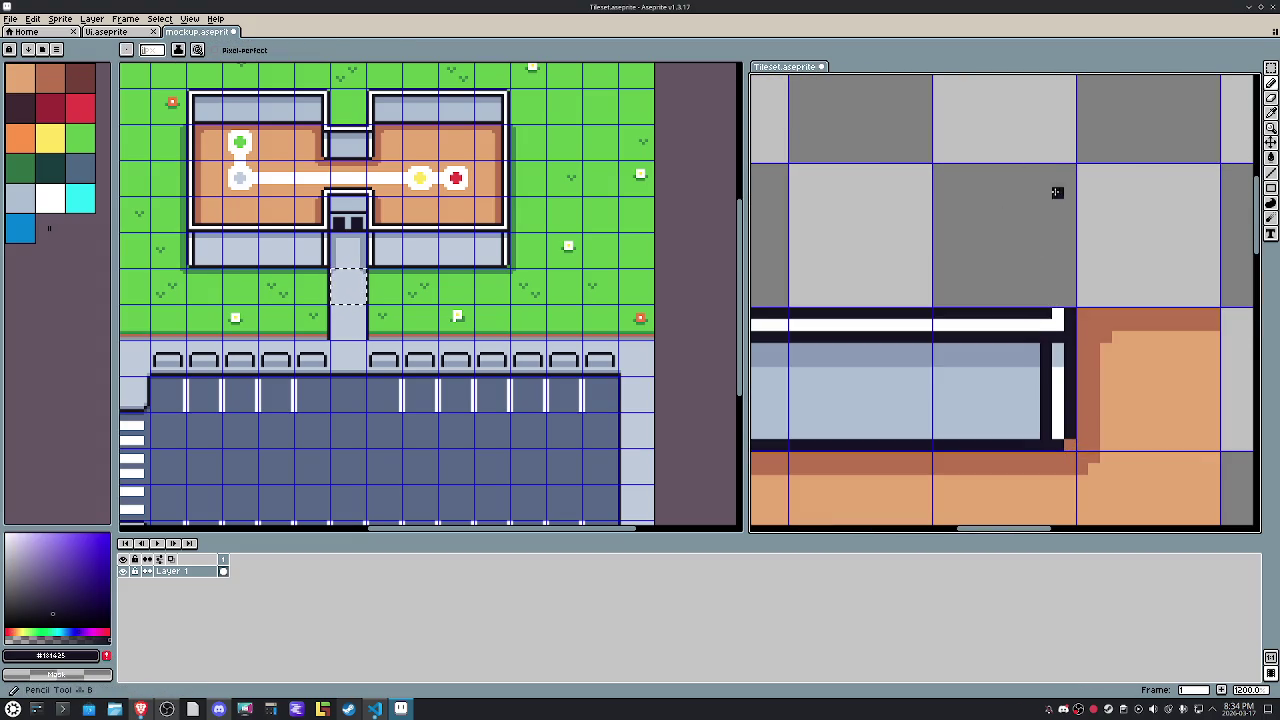
{"action": "mouse_move", "coordinate": [1046, 167]}
{"action": "left_mouse_down"}
{"action": "mouse_move", "coordinate": [1043, 298]}
{"action": "mouse_move", "coordinate": [1069, 166]}
{"action": "left_mouse_up"}
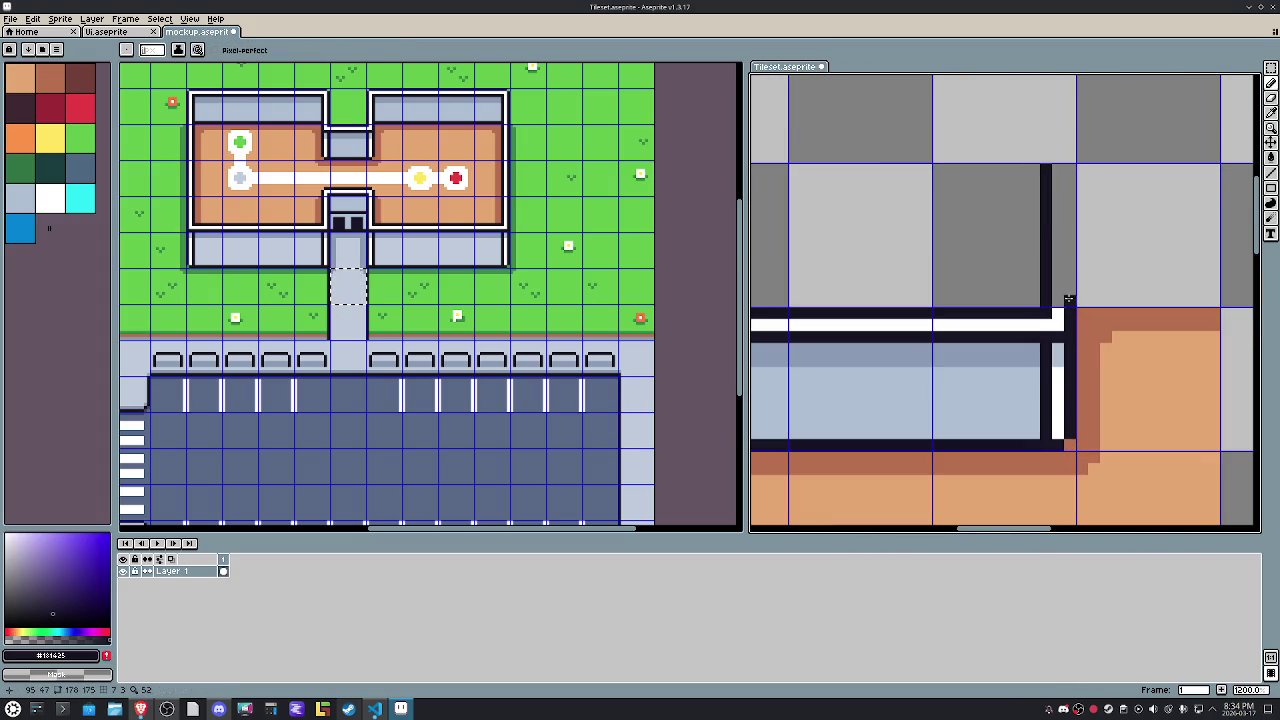
Draw a white highlight line between the dark outlines using the wall's white colour.
{"action": "key", "text": "i"}
{"action": "left_click", "coordinate": [1058, 322]}
{"action": "key", "text": "b"}
{"action": "left_click_drag", "start_coordinate": [1058, 307], "coordinate": [1058, 166]}
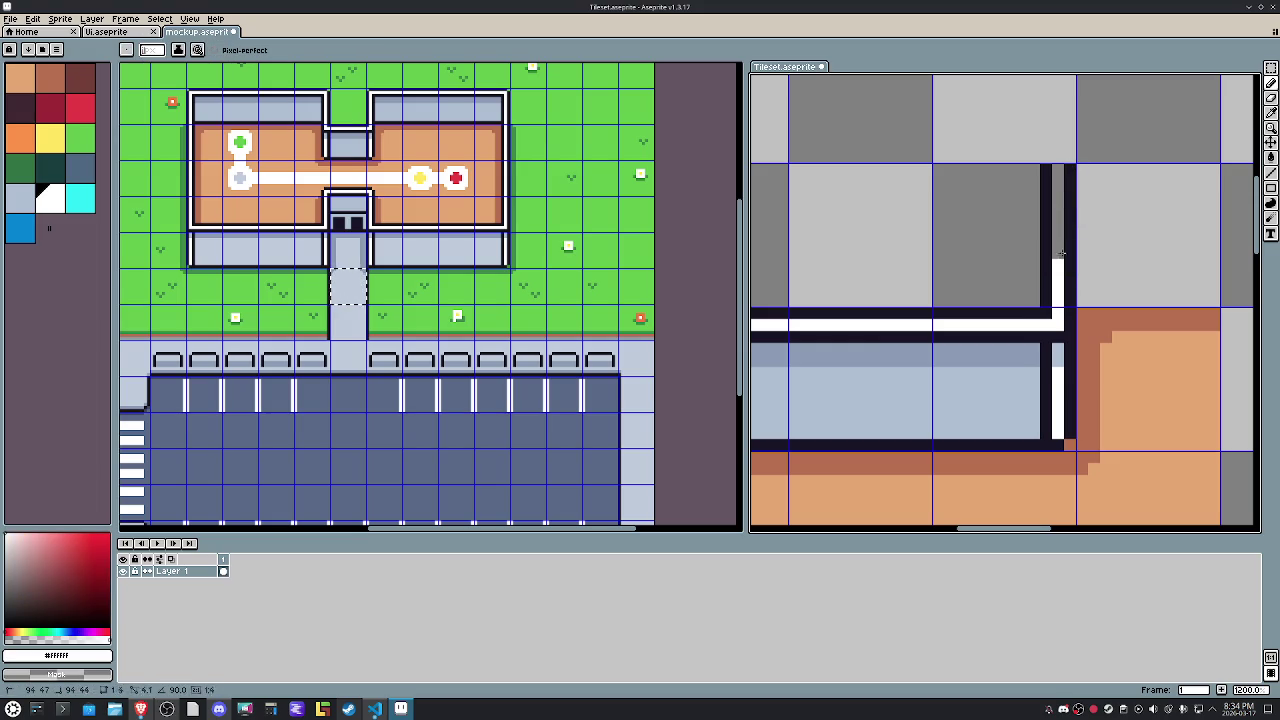
{"action": "scroll", "coordinate": [1054, 172], "scroll_direction": "down", "scroll_amount": 4}
{"action": "scroll", "coordinate": [1059, 172], "scroll_direction": "down", "scroll_amount": 1}
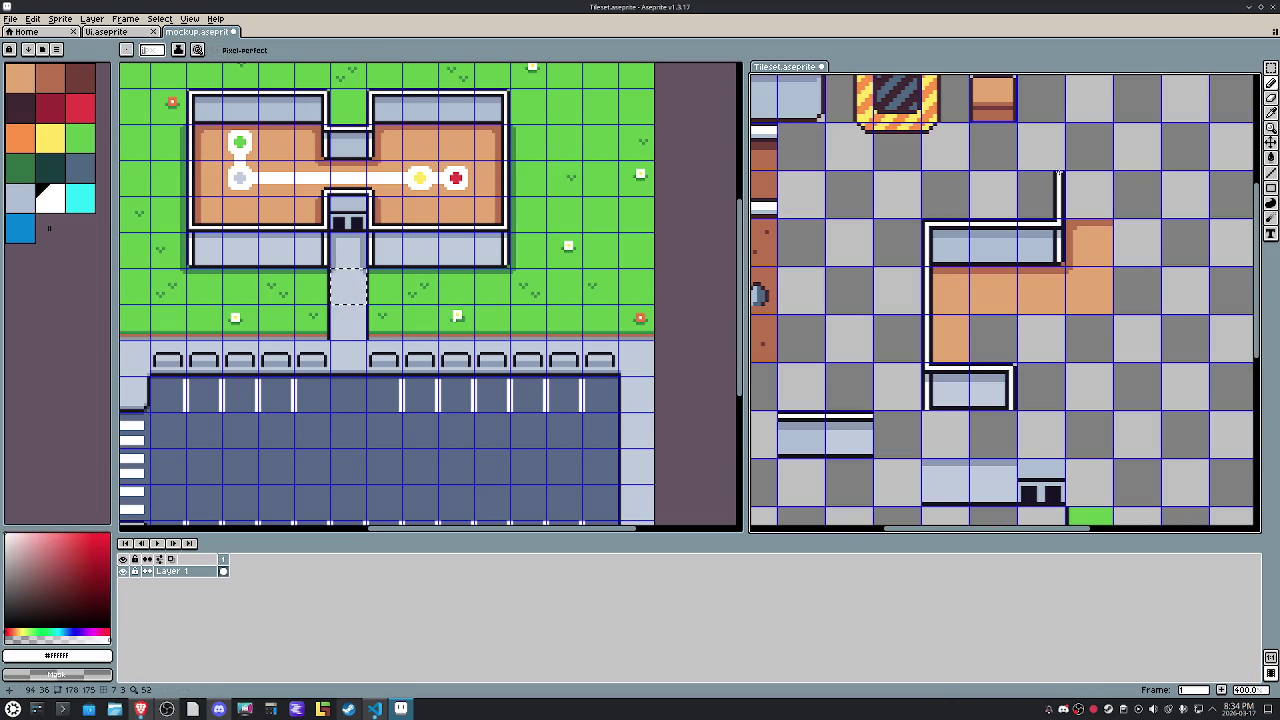
{"action": "key", "text": "m"}
{"action": "mouse_move", "coordinate": [920, 216]}
{"action": "left_mouse_down"}
{"action": "mouse_move", "coordinate": [972, 268]}
{"action": "mouse_move", "coordinate": [1114, 142]}
{"action": "left_mouse_up"}
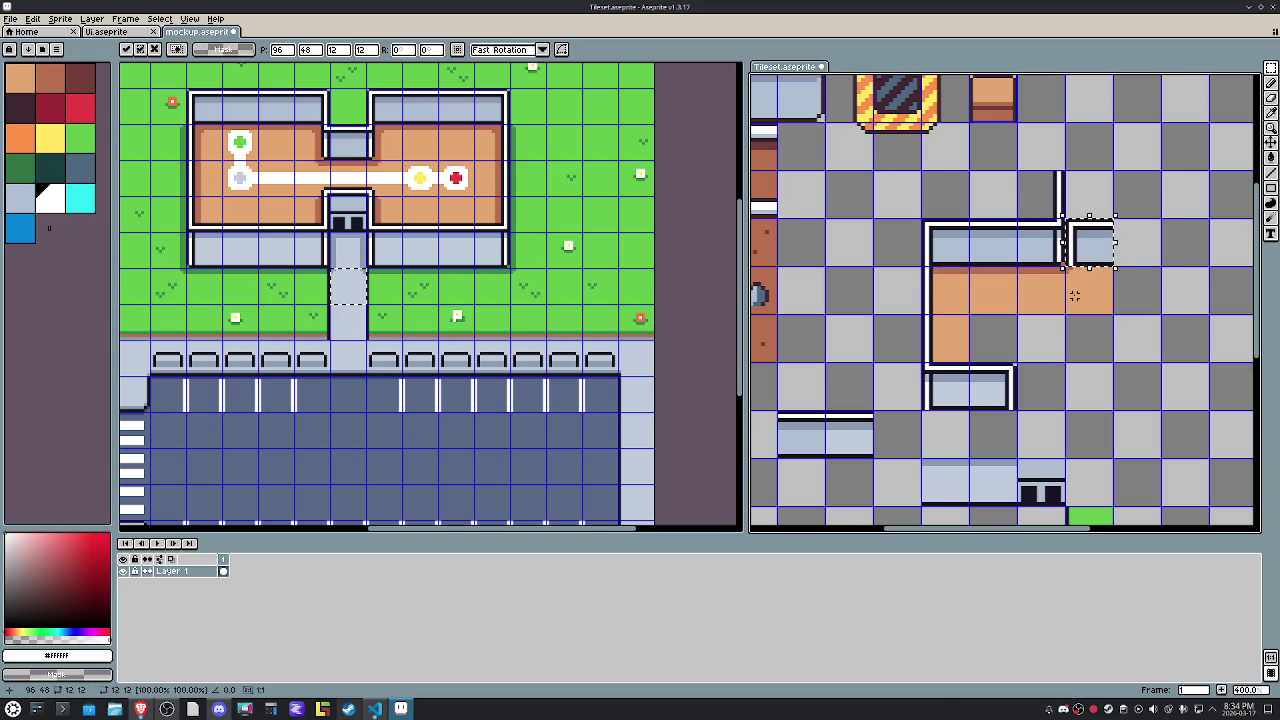
Move the small wall tile one tile left and nudge the left wall strip 2 pixels left.
{"action": "key", "text": "shift+Left"}
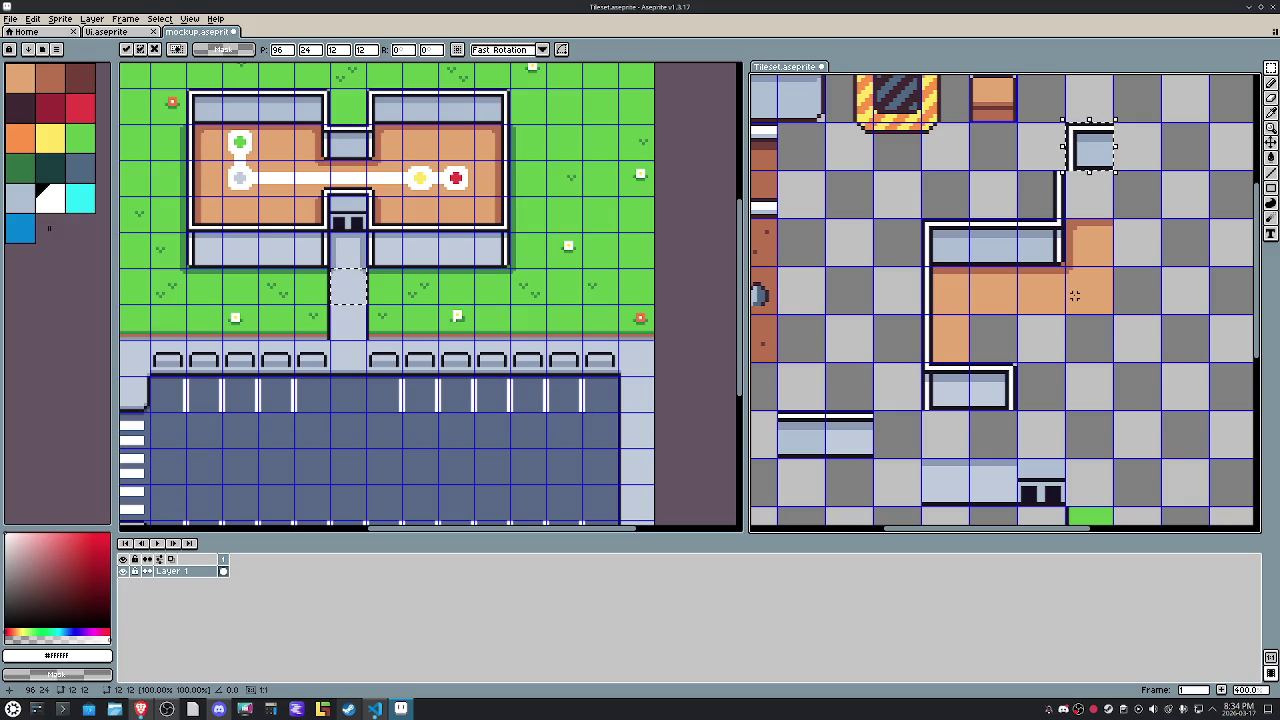
{"action": "left_click", "coordinate": [1094, 375]}
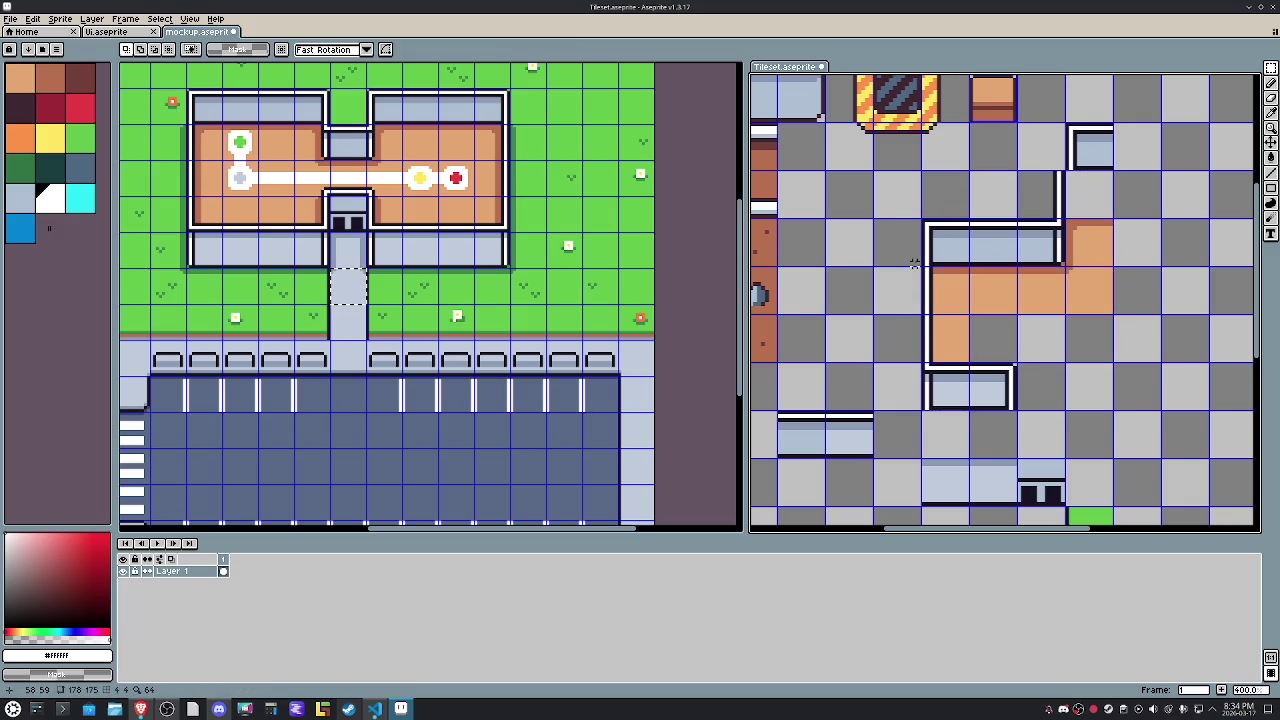
{"action": "mouse_move", "coordinate": [890, 219]}
{"action": "left_mouse_down"}
{"action": "mouse_move", "coordinate": [932, 444]}
{"action": "mouse_move", "coordinate": [890, 203]}
{"action": "left_mouse_up"}
{"action": "left_click", "coordinate": [1018, 436]}
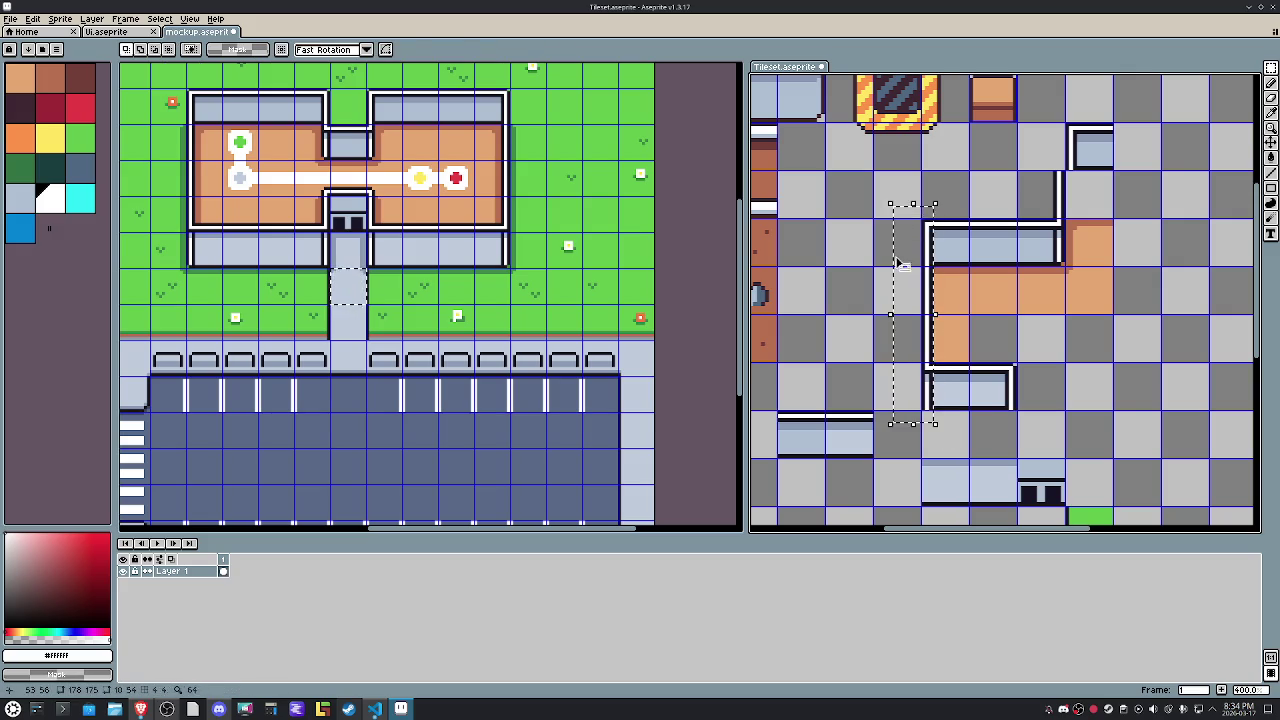
{"action": "left_click", "coordinate": [903, 290]}
{"action": "left_click_drag", "start_coordinate": [903, 290], "coordinate": [897, 290]}
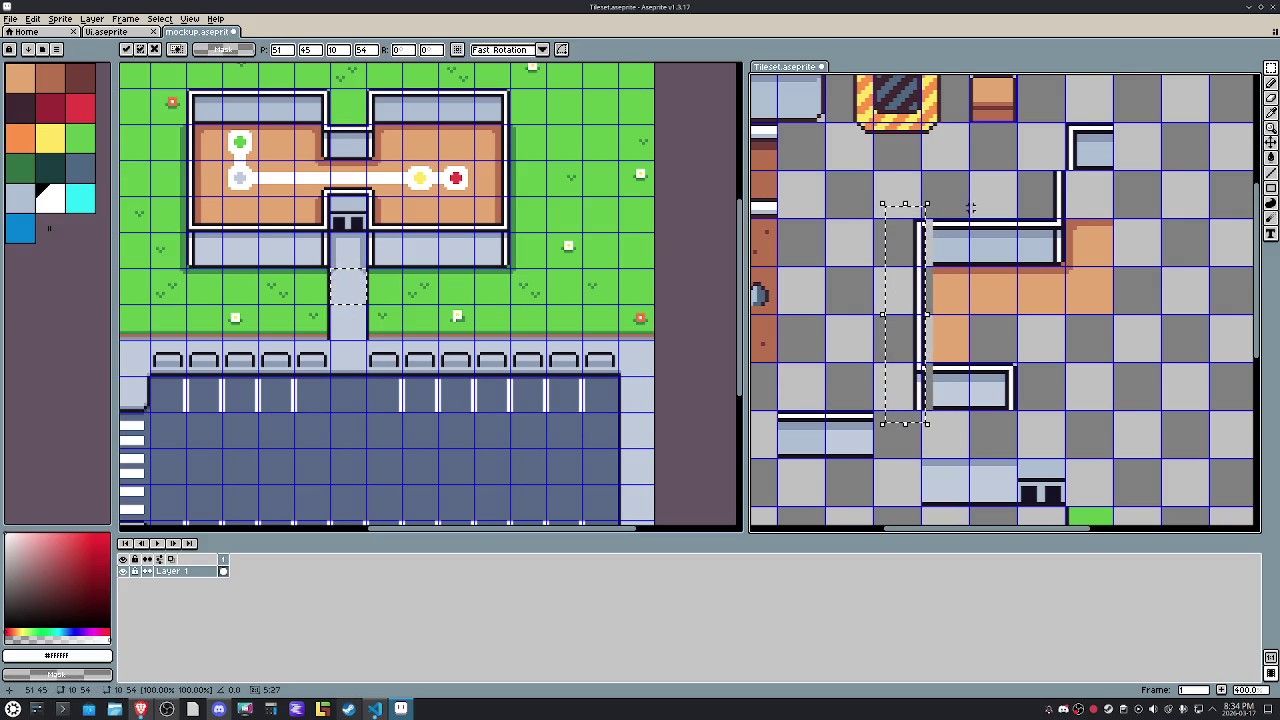
{"action": "scroll", "coordinate": [975, 208], "scroll_direction": "up", "scroll_amount": 2}
{"action": "scroll", "coordinate": [975, 208], "scroll_direction": "down", "scroll_amount": 1}
{"action": "left_click", "coordinate": [930, 208]}
Stretch the narrow strip beside the left wall wider to the left.
{"action": "left_click_drag", "start_coordinate": [930, 208], "coordinate": [950, 482]}
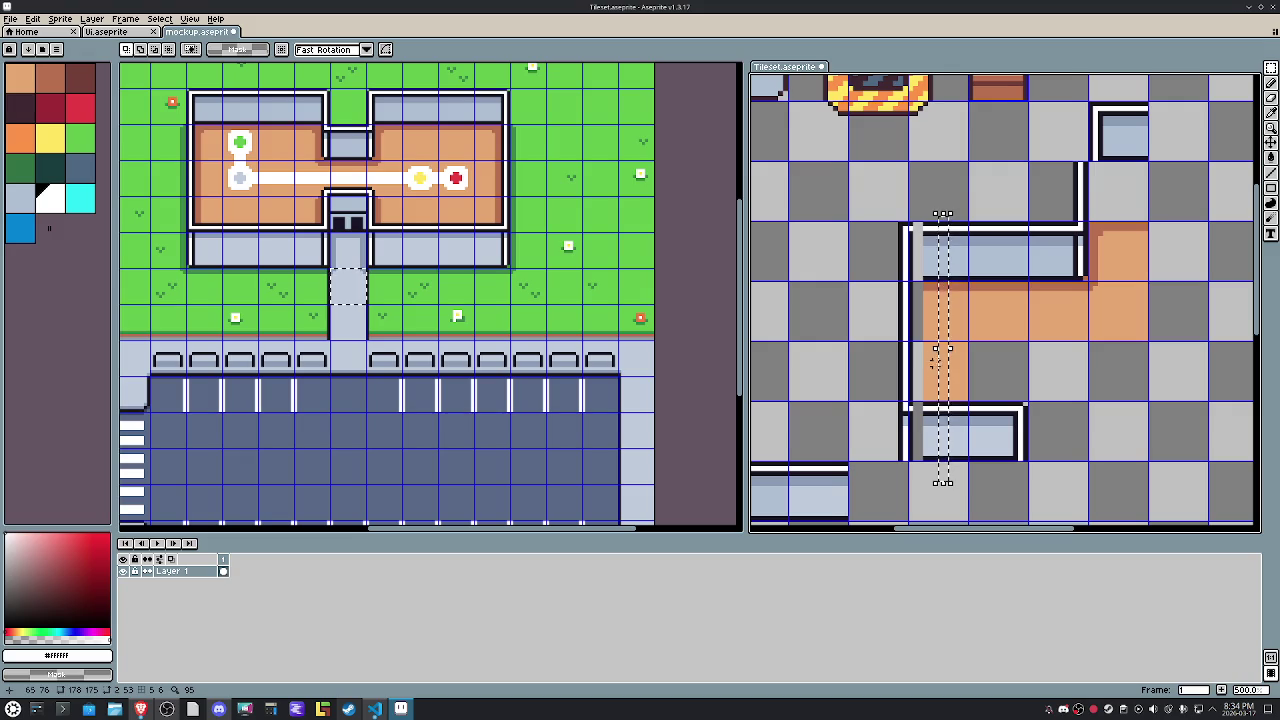
{"action": "left_click_drag", "start_coordinate": [930, 349], "coordinate": [905, 349]}
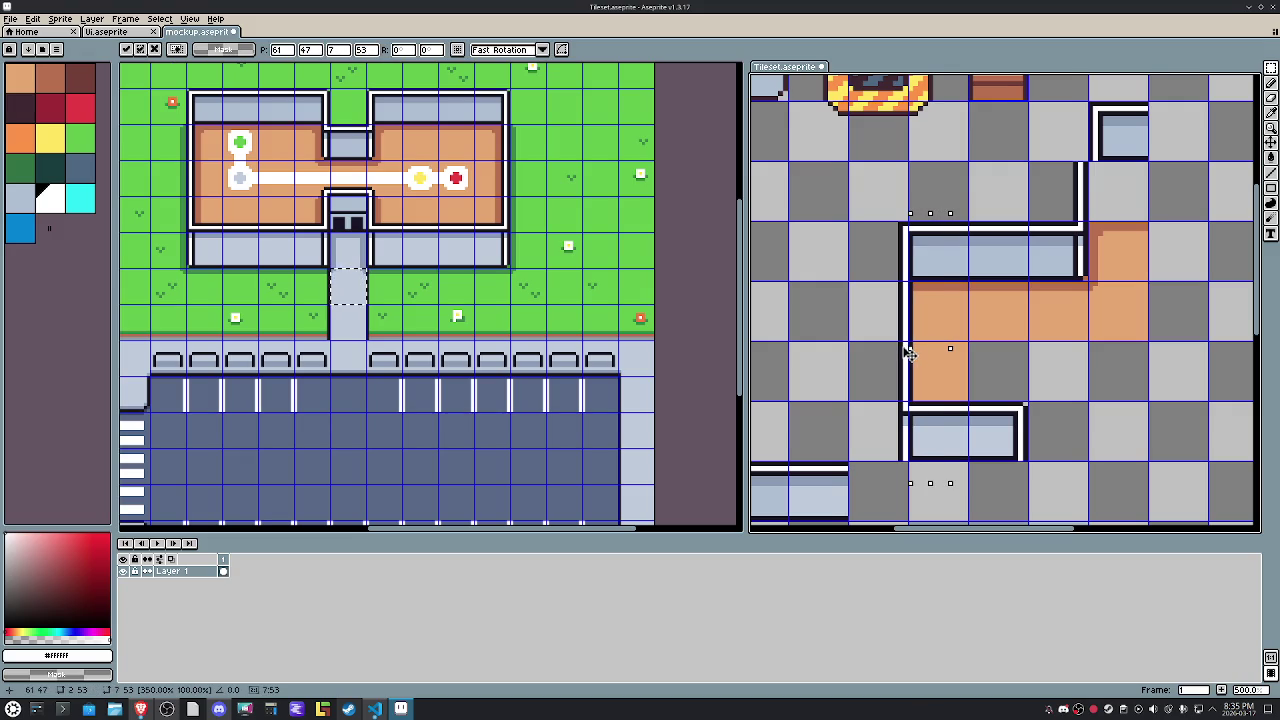
{"action": "left_click", "coordinate": [885, 333]}
{"action": "left_click_drag", "start_coordinate": [872, 242], "coordinate": [885, 258]}
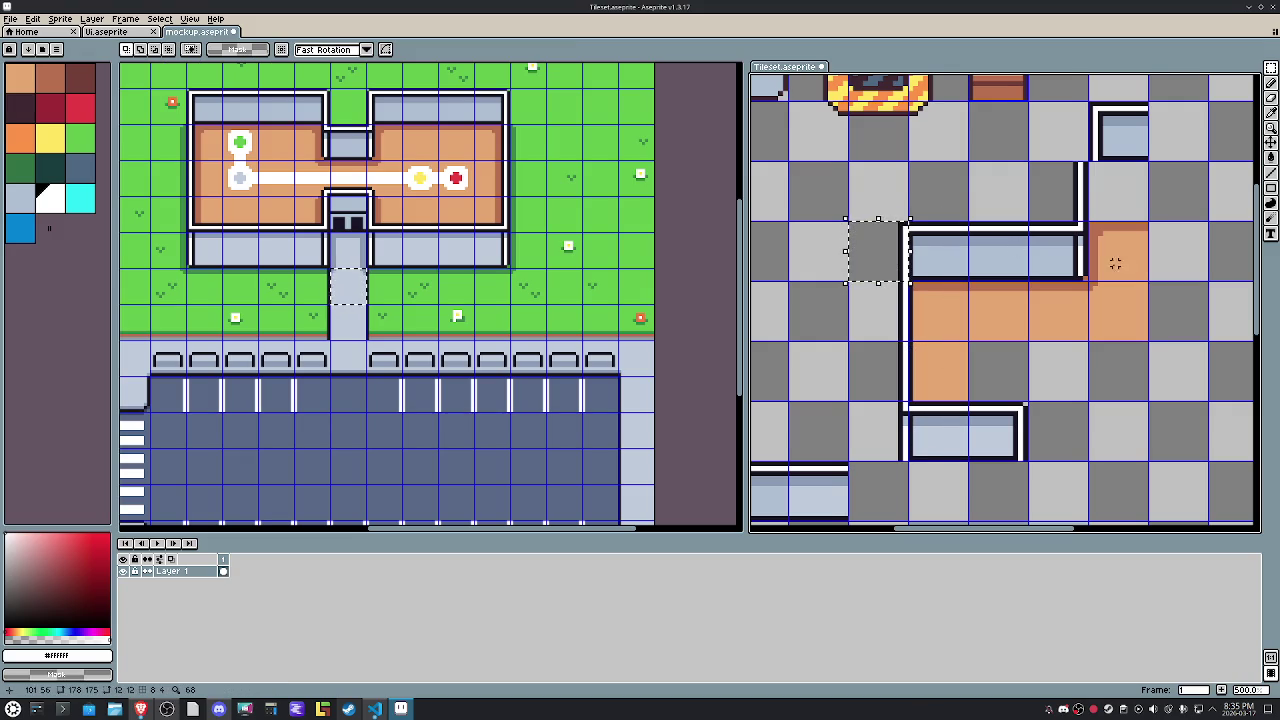
{"action": "mouse_move", "coordinate": [1110, 278]}
{"action": "left_mouse_down"}
{"action": "mouse_move", "coordinate": [1120, 328]}
{"action": "mouse_move", "coordinate": [1054, 364]}
{"action": "left_mouse_up"}
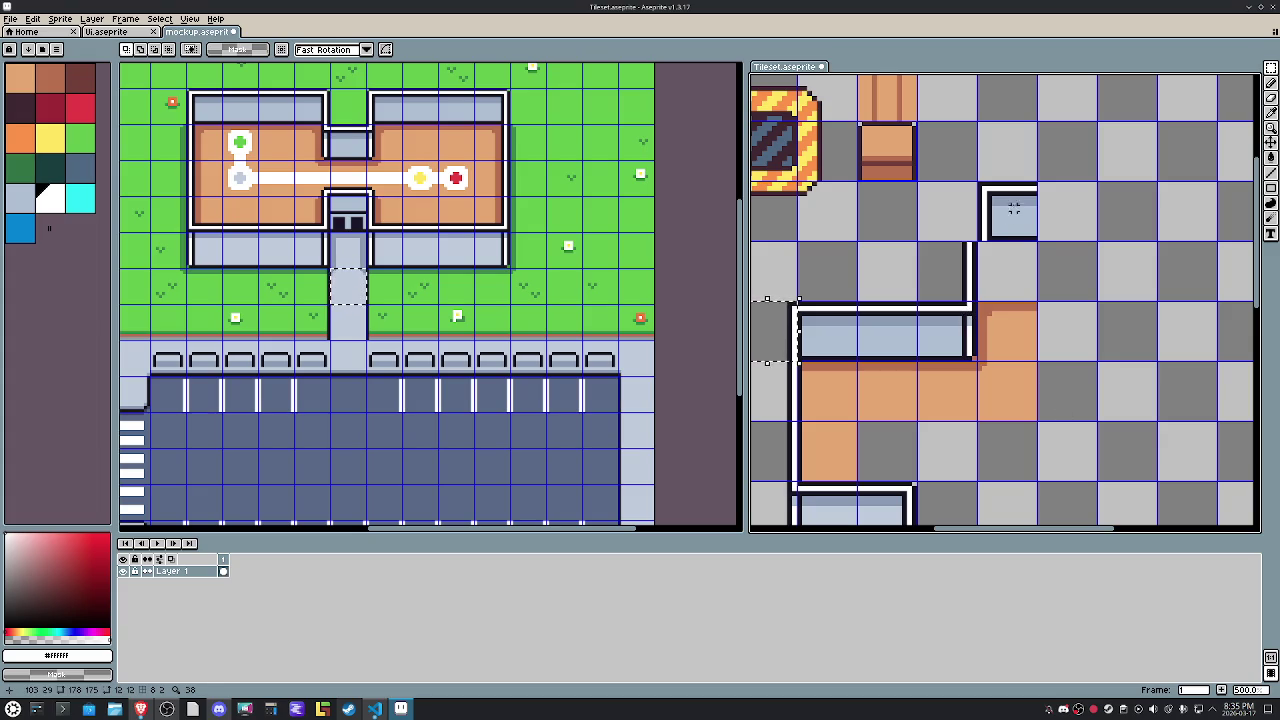
Re-paste the wall-corner tile and nudge the vertical wall line slightly left.
{"action": "key", "text": "ctrl+z"}
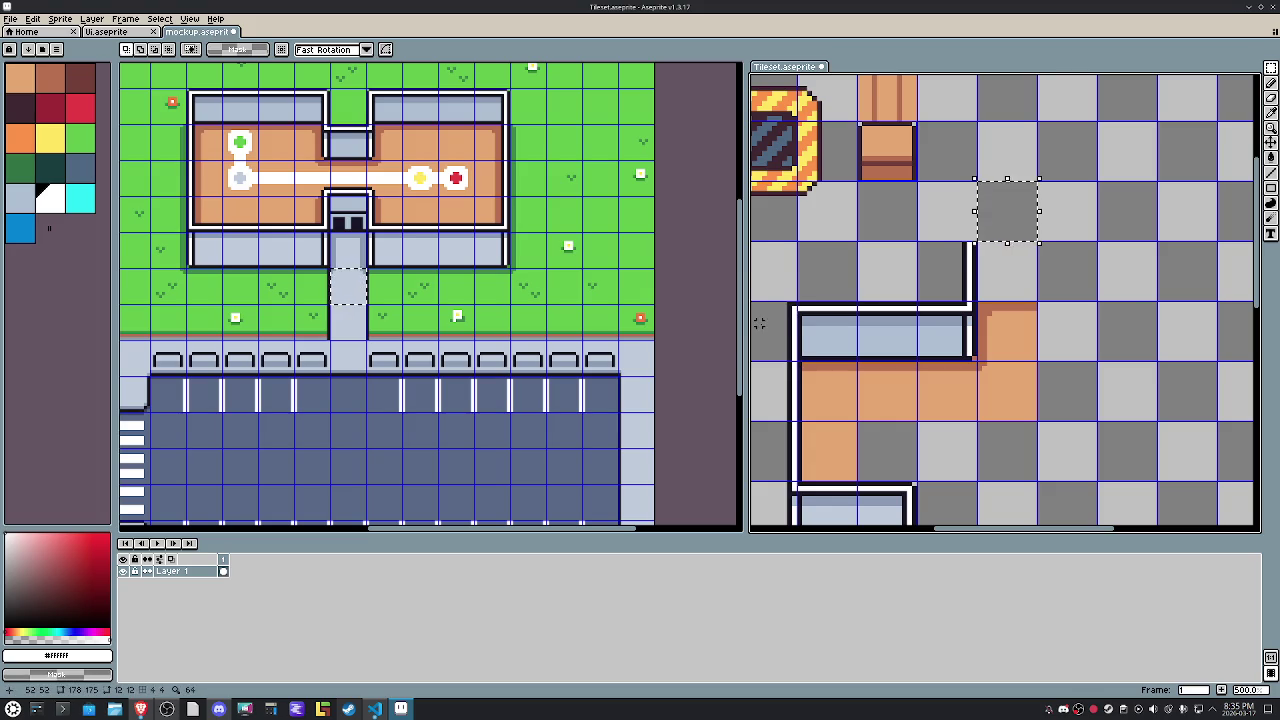
{"action": "key", "text": "ctrl+v"}
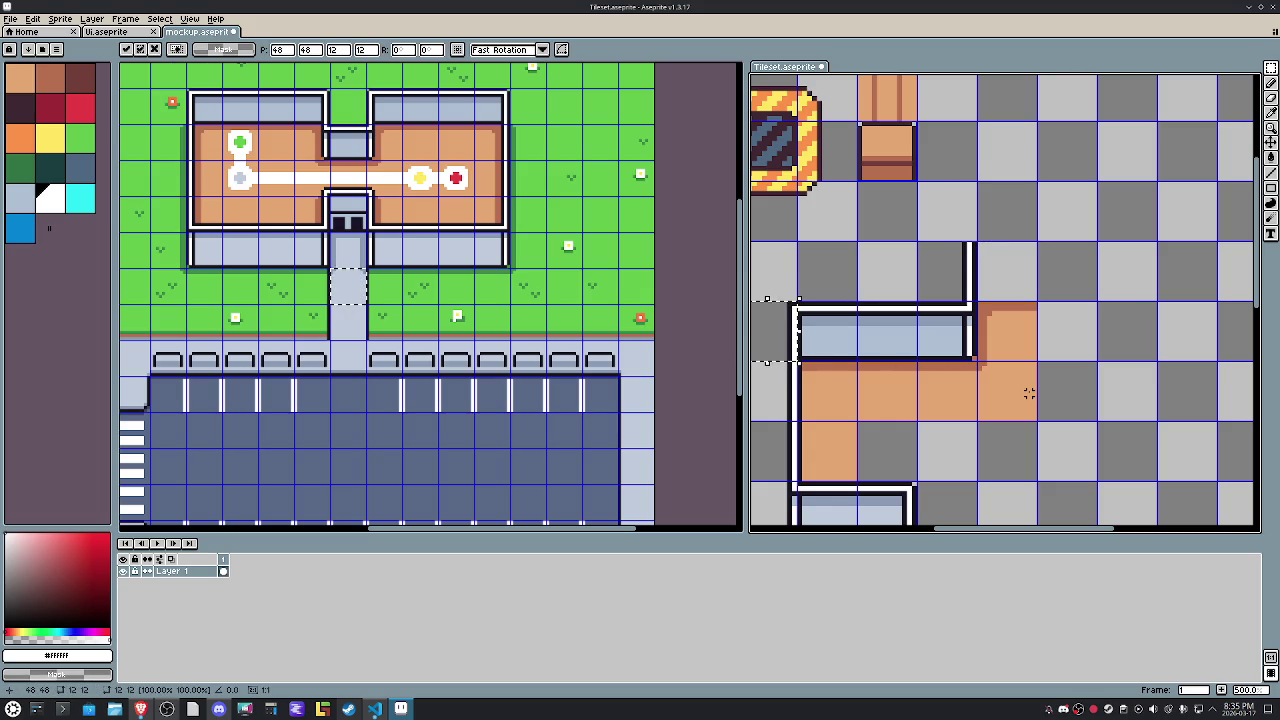
{"action": "key", "text": "Return"}
{"action": "scroll", "coordinate": [1029, 393], "scroll_direction": "down", "scroll_amount": 3}
{"action": "left_click_drag", "start_coordinate": [869, 116], "coordinate": [918, 400]}
{"action": "left_click_drag", "start_coordinate": [894, 340], "coordinate": [888, 340]}
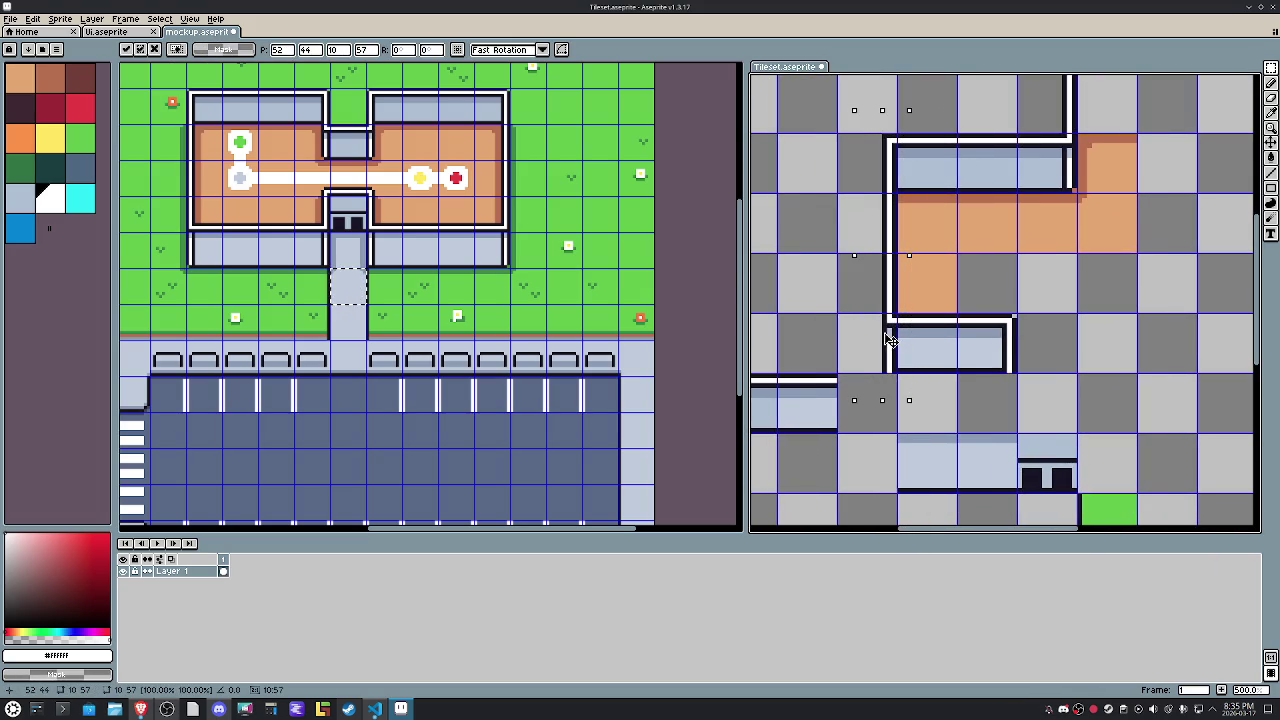
{"action": "key", "text": "Return"}
Raise the upper wall by one pixel and leave nothing selected.
{"action": "scroll", "coordinate": [950, 300], "scroll_direction": "up", "scroll_amount": 3}
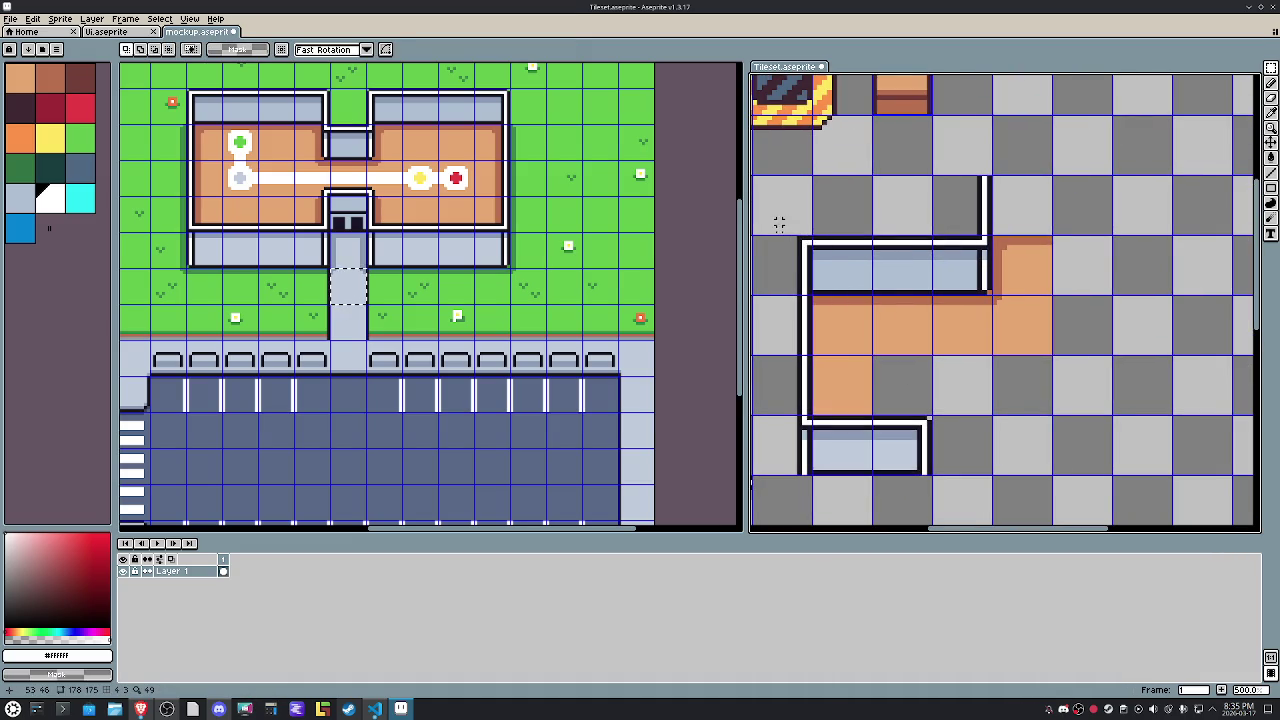
{"action": "left_click_drag", "start_coordinate": [778, 168], "coordinate": [992, 252]}
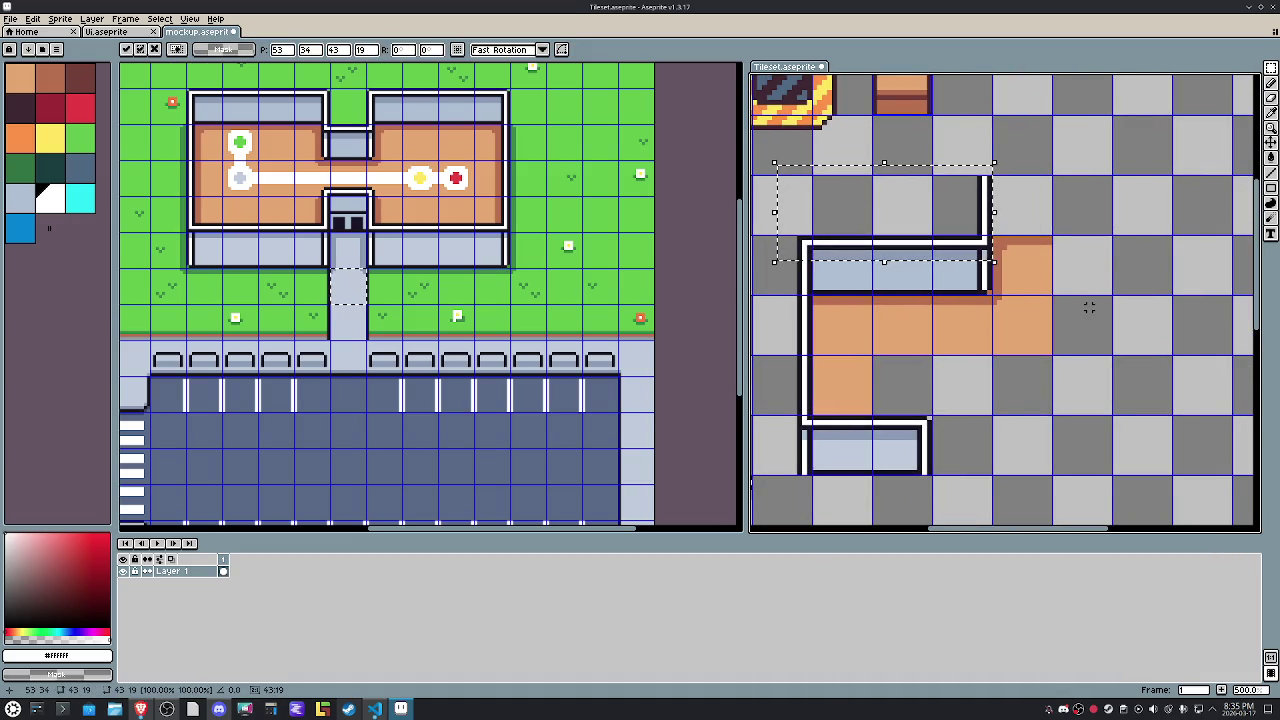
{"action": "key", "text": "Up"}
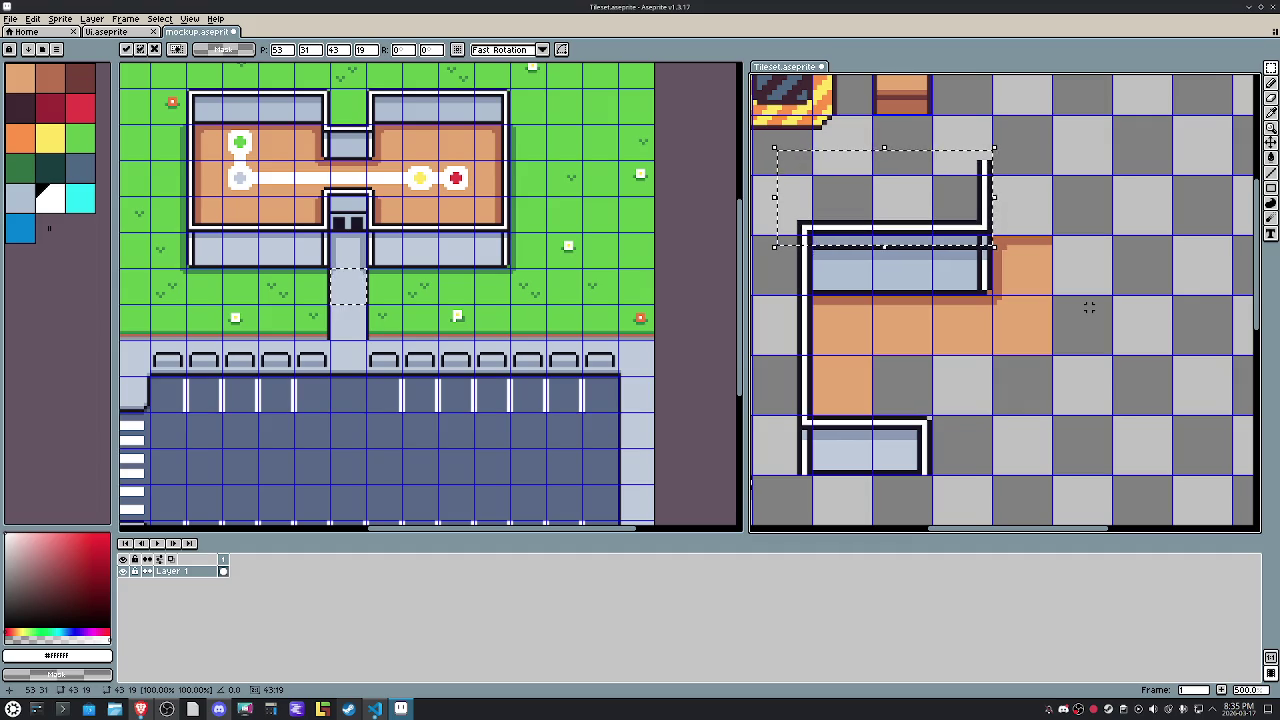
{"action": "key", "text": "ctrl+d"}
{"action": "left_click_drag", "start_coordinate": [814, 211], "coordinate": [837, 207]}
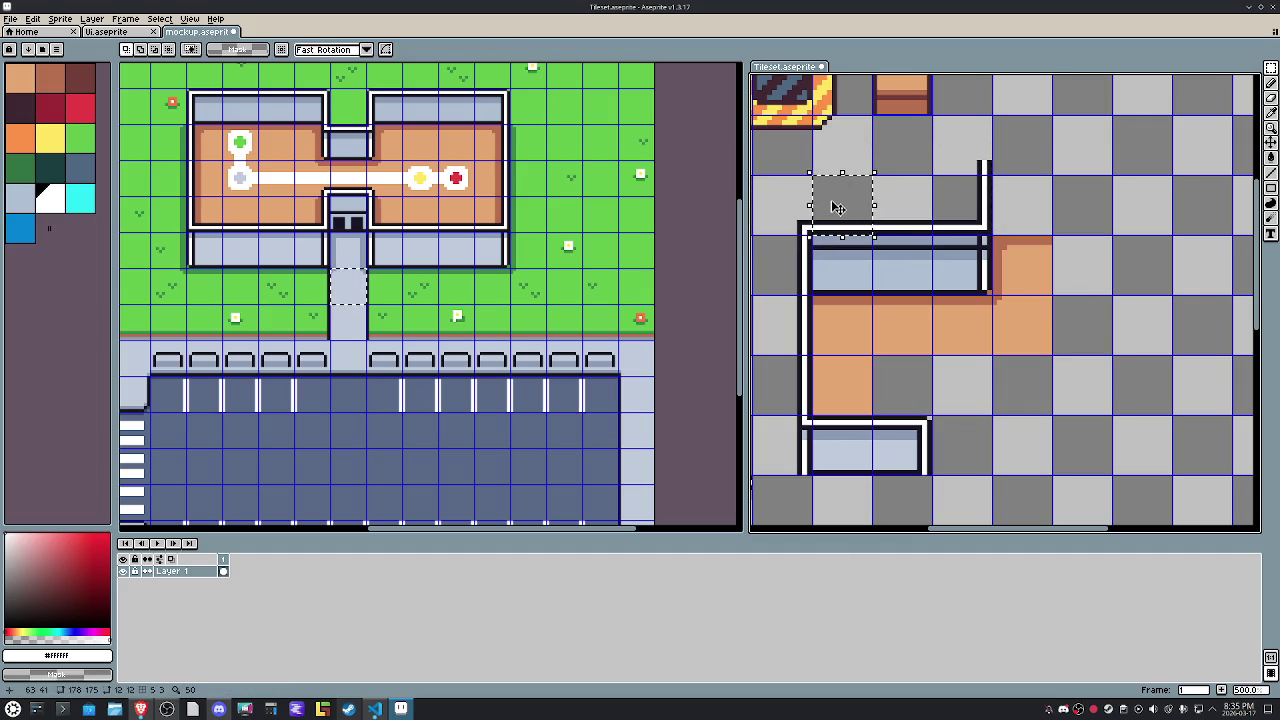
{"action": "key", "text": "ctrl+d"}
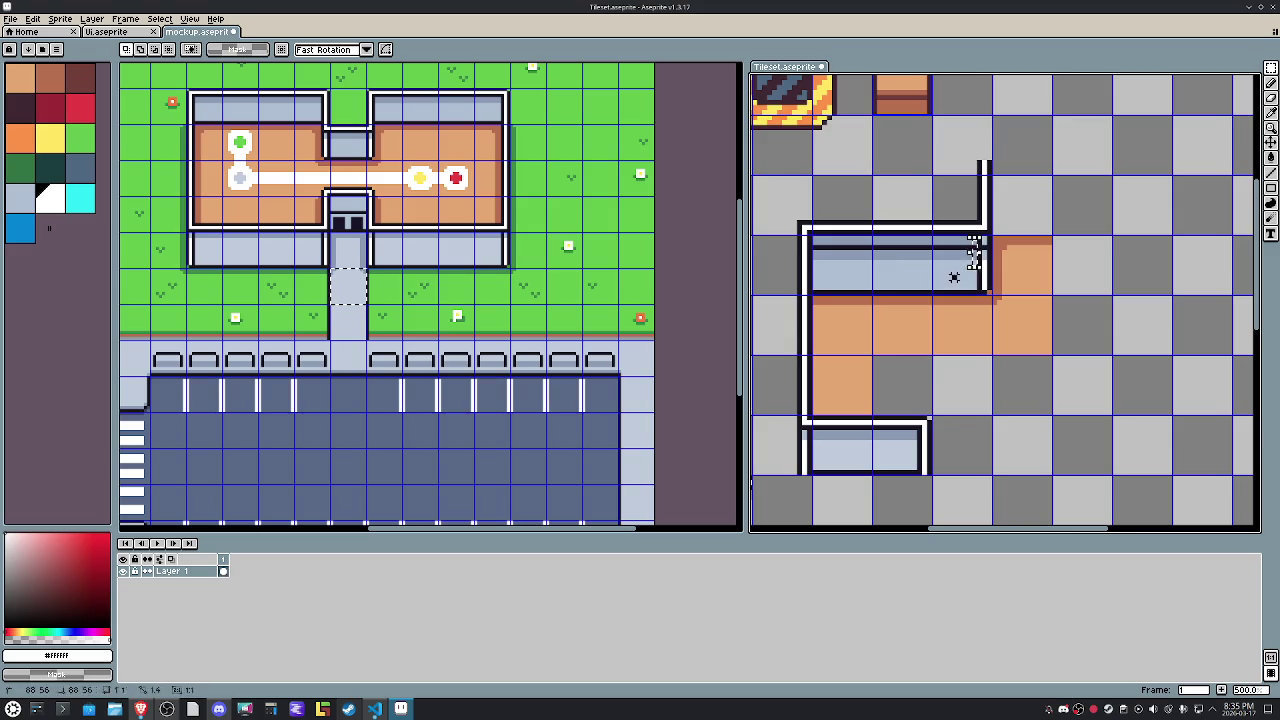
{"action": "scroll", "coordinate": [955, 277], "scroll_direction": "up", "scroll_amount": 2}
{"action": "key", "text": "i"}
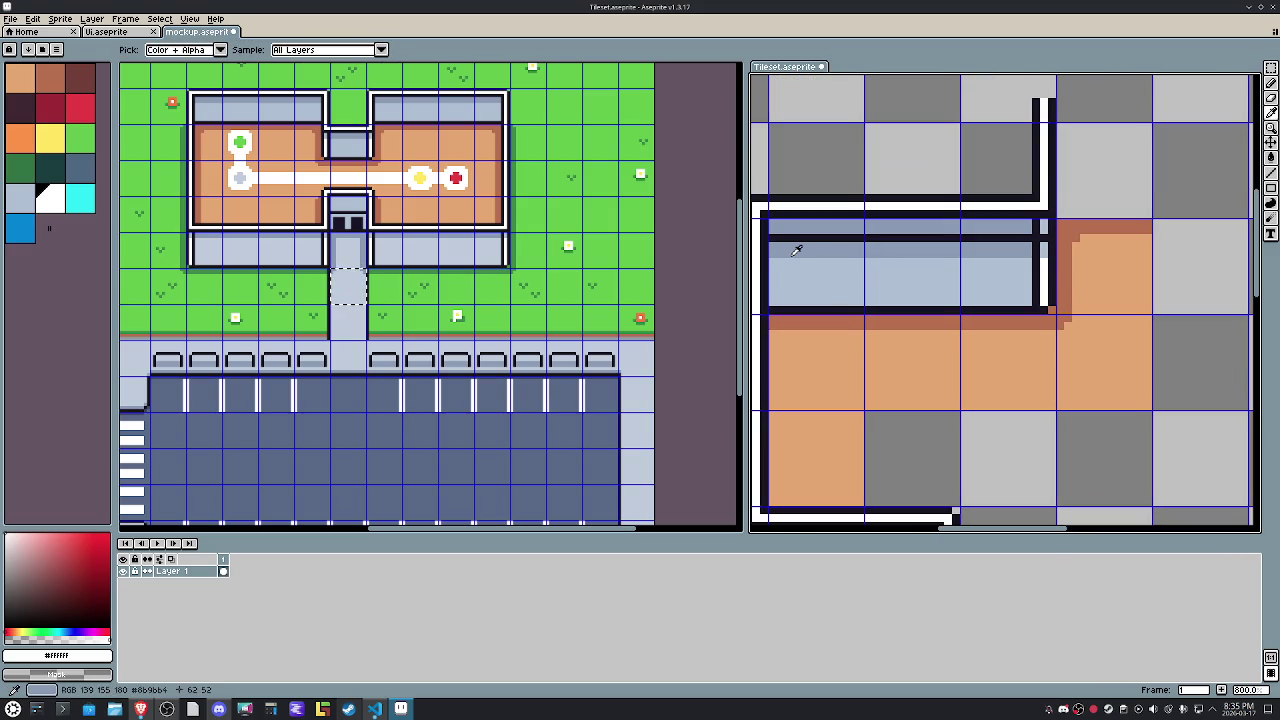
{"action": "left_click", "coordinate": [779, 237]}
{"action": "key", "text": "b"}
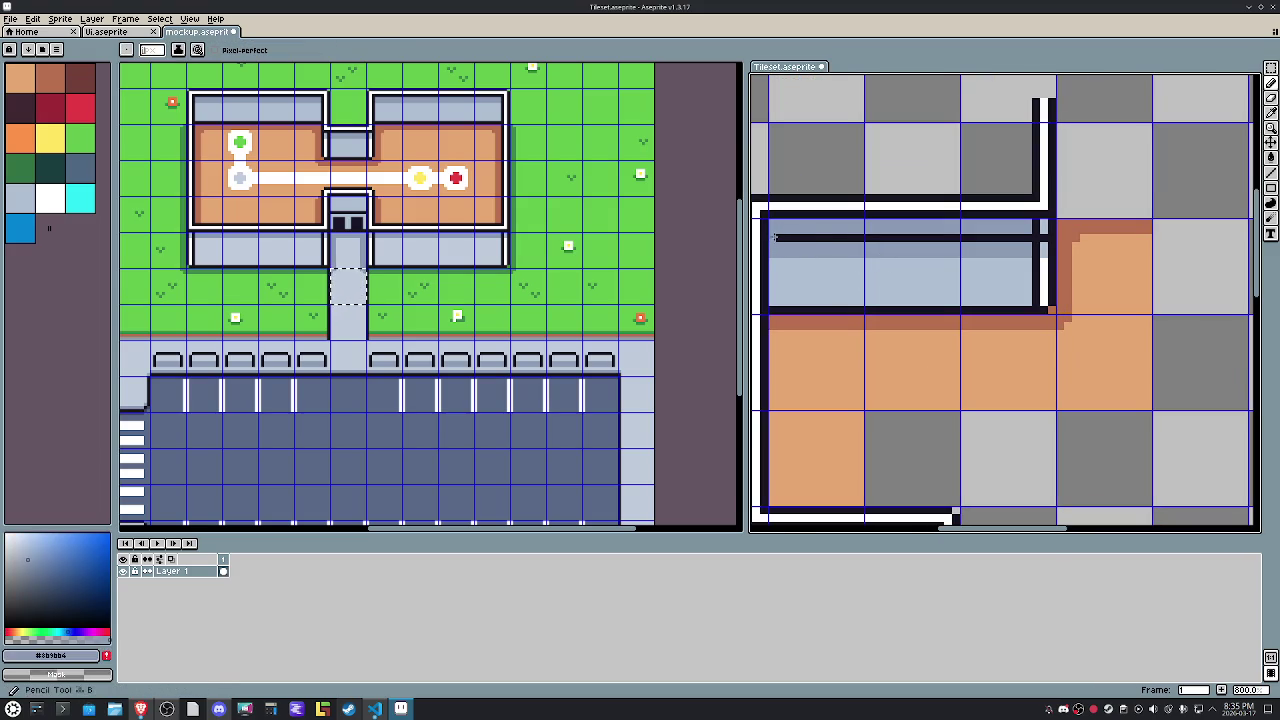
{"action": "left_click", "coordinate": [1045, 250], "text": "alt"}
{"action": "left_click", "coordinate": [1043, 250], "text": "alt"}
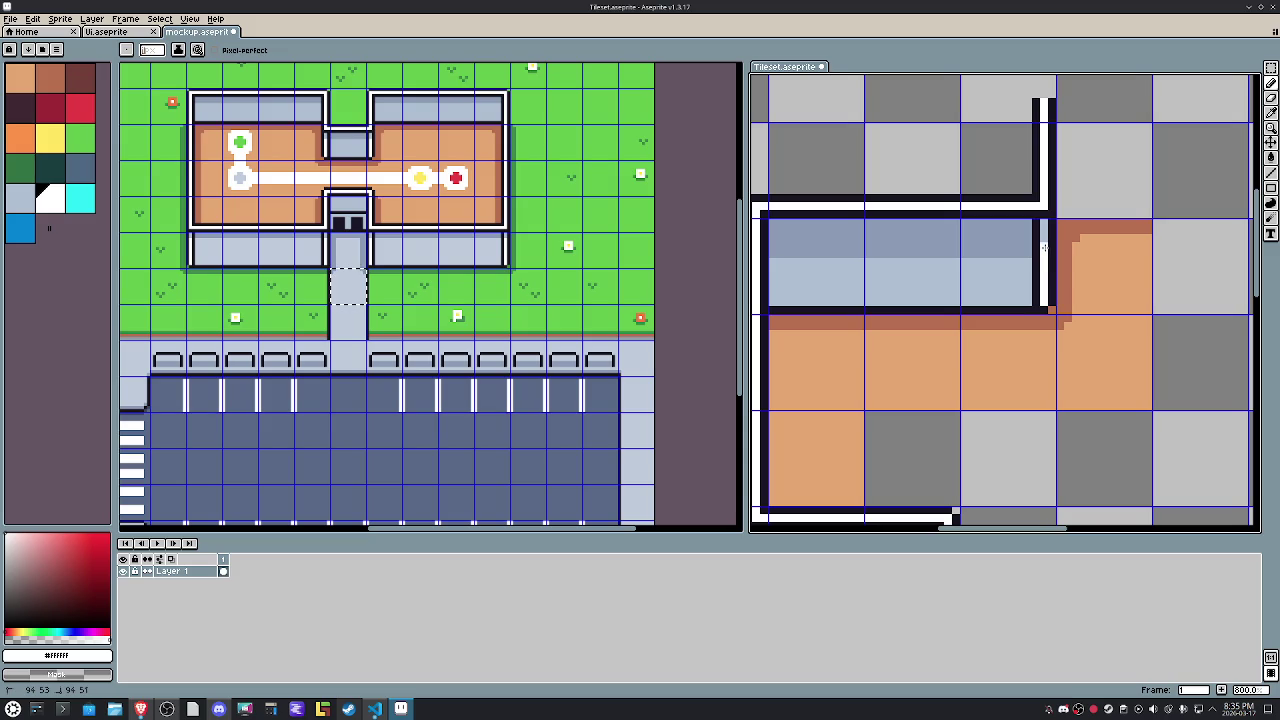
{"action": "left_click", "coordinate": [1030, 243], "text": "alt"}
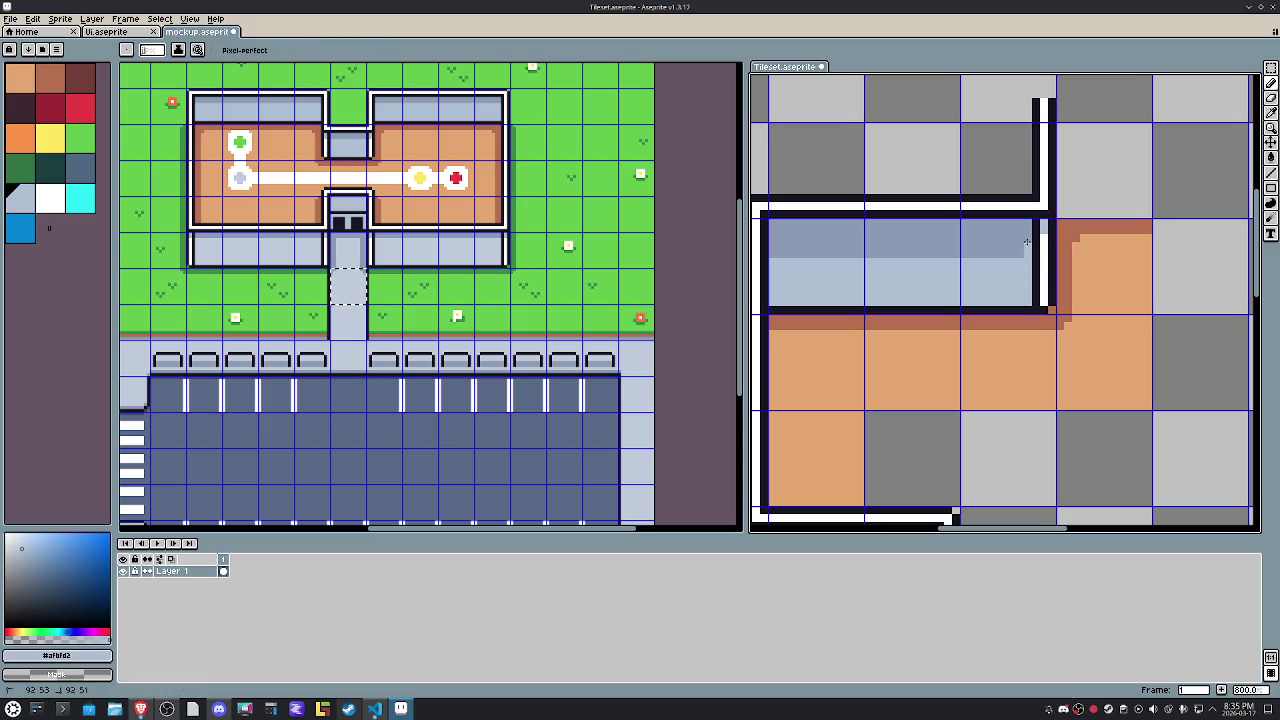
{"action": "left_click", "coordinate": [792, 240], "text": "shift"}
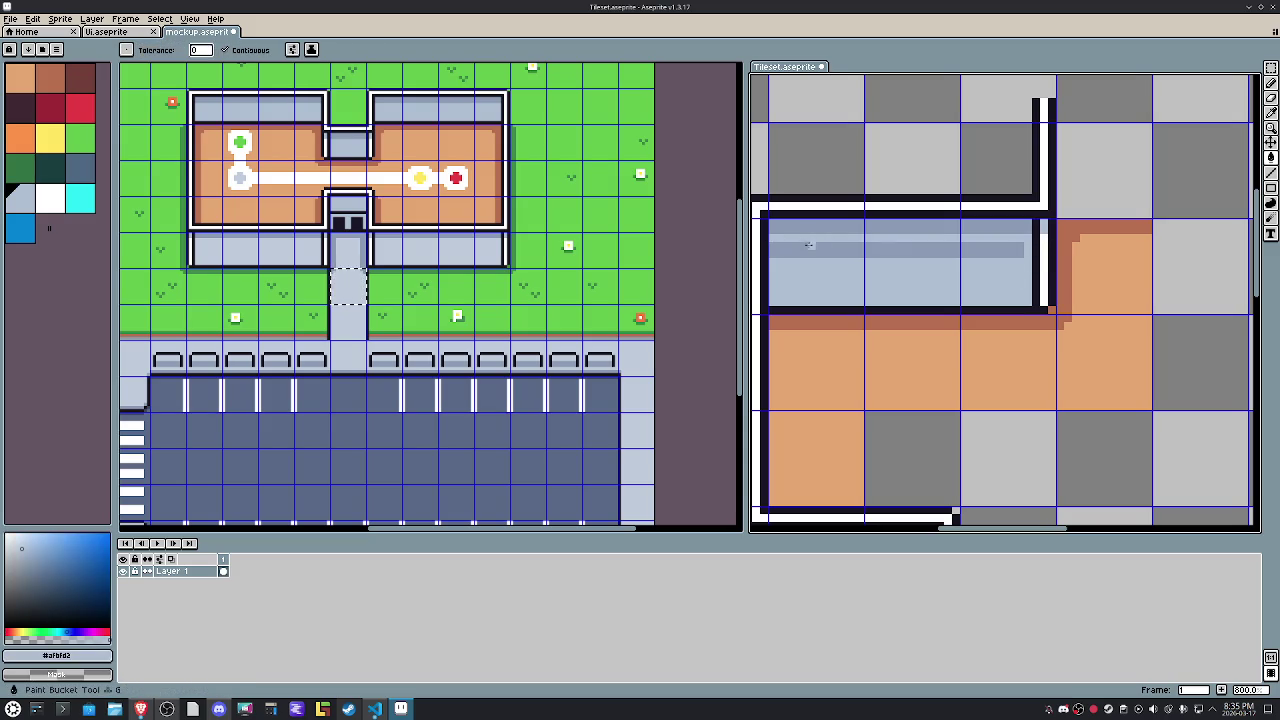
{"action": "key", "text": "ctrl+z"}
{"action": "key", "text": "m"}
{"action": "scroll", "coordinate": [820, 246], "scroll_direction": "down", "scroll_amount": 2}
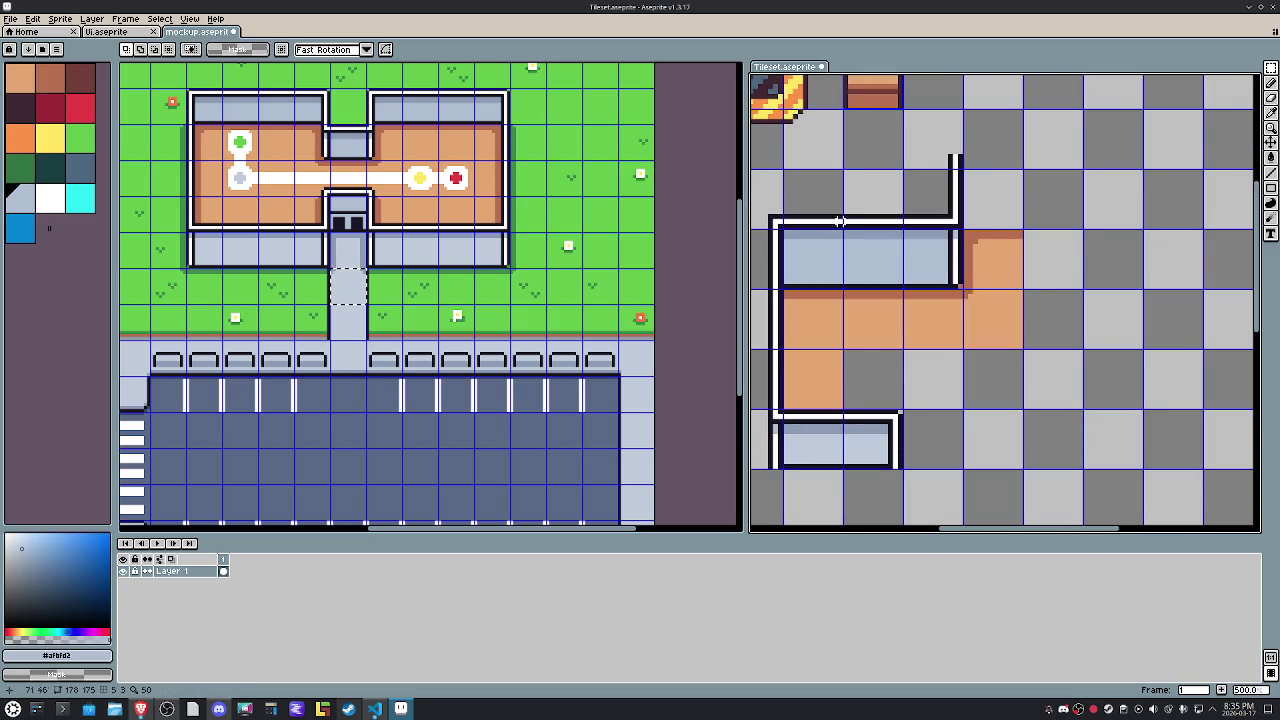
{"action": "mouse_move", "coordinate": [835, 212]}
{"action": "left_mouse_down"}
{"action": "mouse_move", "coordinate": [790, 172]}
{"action": "mouse_move", "coordinate": [935, 200]}
{"action": "left_mouse_up"}
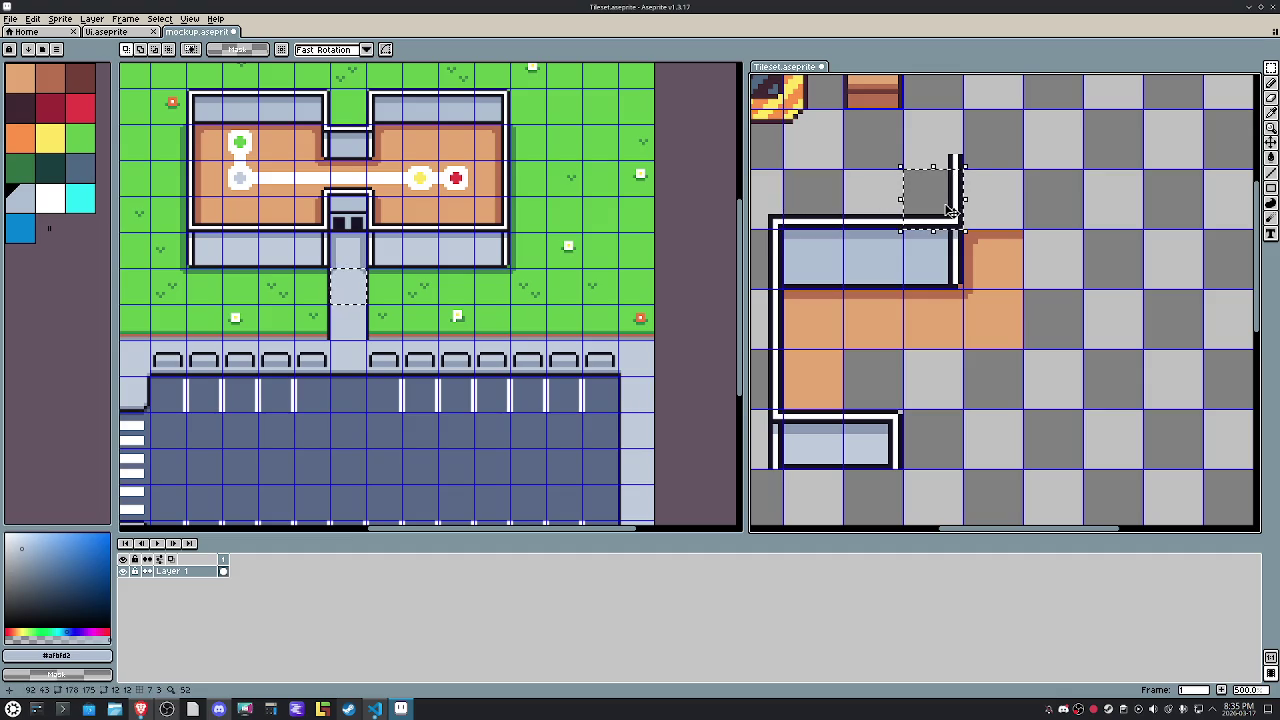
{"action": "mouse_move", "coordinate": [923, 268]}
{"action": "left_mouse_down"}
{"action": "mouse_move", "coordinate": [930, 280]}
{"action": "mouse_move", "coordinate": [1003, 285]}
{"action": "left_mouse_up"}
{"action": "key", "text": "h"}
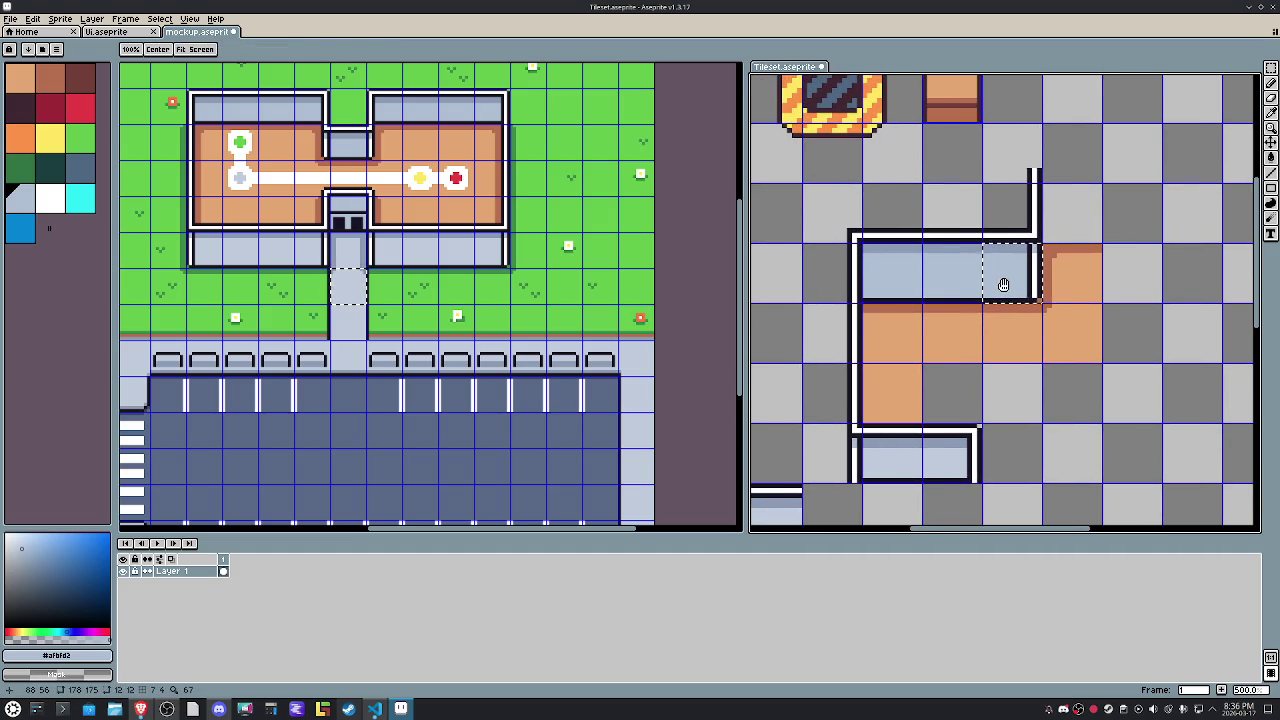
{"action": "key", "text": "m"}
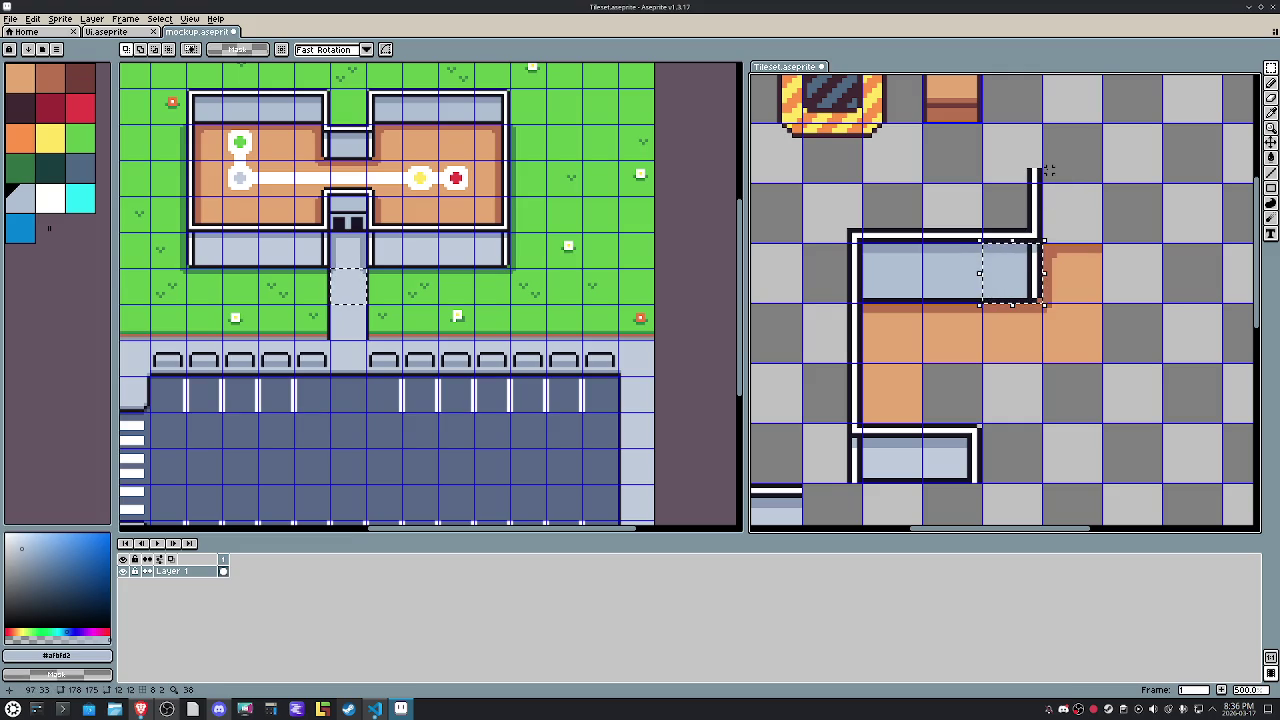
Reposition a blue wall tile with arrow-key nudges and drop it in its new spot.
{"action": "left_click_drag", "start_coordinate": [1005, 154], "coordinate": [1038, 178]}
{"action": "left_click_drag", "start_coordinate": [1134, 226], "coordinate": [1080, 263]}
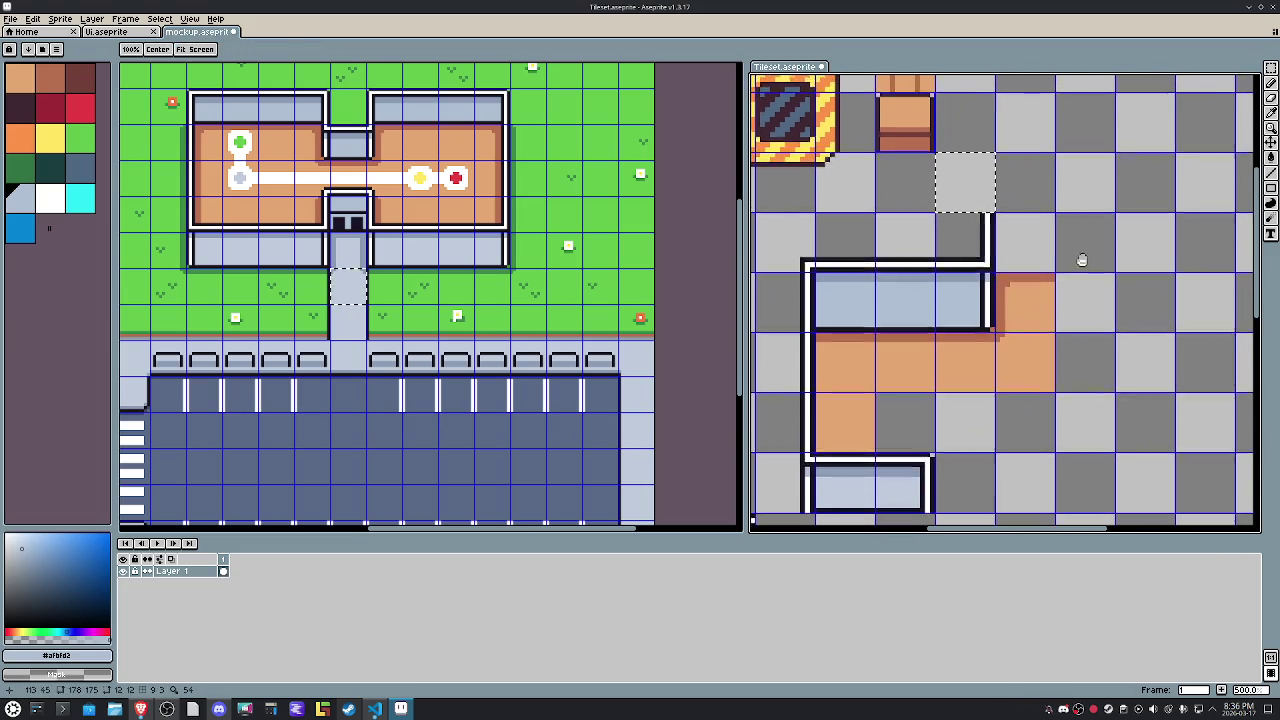
{"action": "left_click_drag", "start_coordinate": [802, 249], "coordinate": [808, 255]}
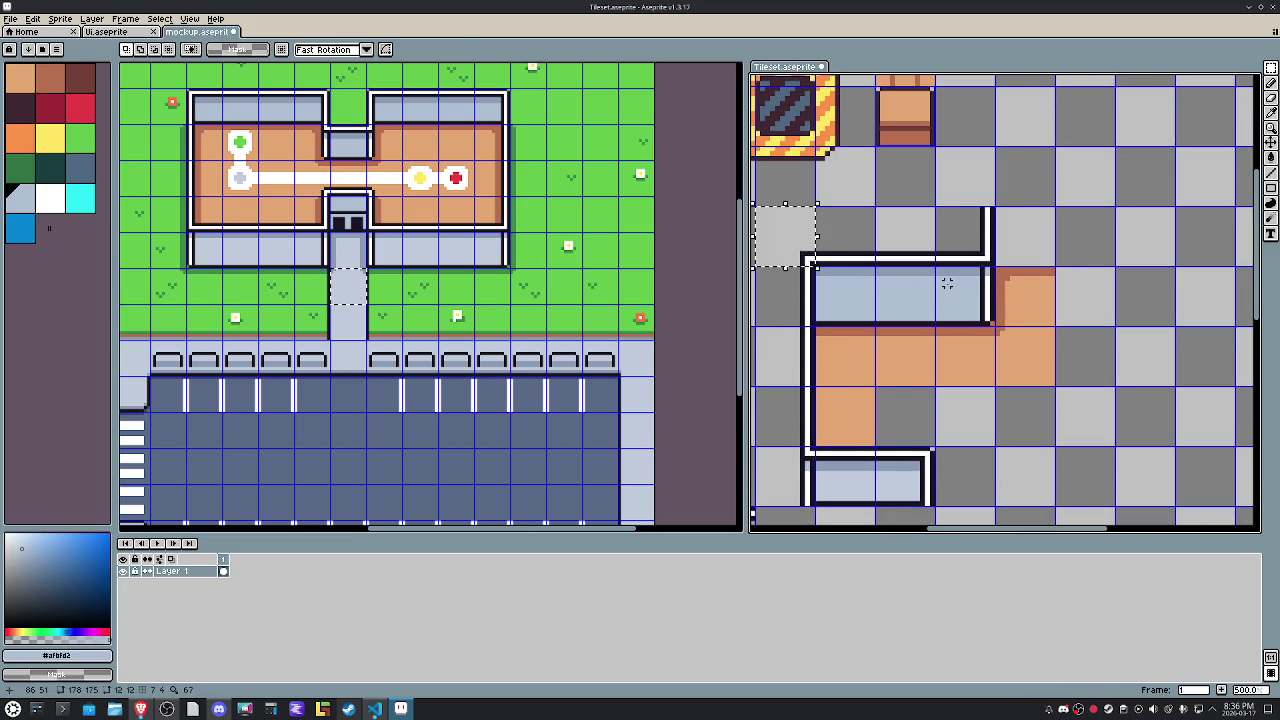
{"action": "key", "text": "Right"}
{"action": "key", "text": "Right"}
{"action": "key", "text": "Right"}
{"action": "key", "text": "Right"}
{"action": "key", "text": "Up"}
{"action": "key", "text": "Left"}
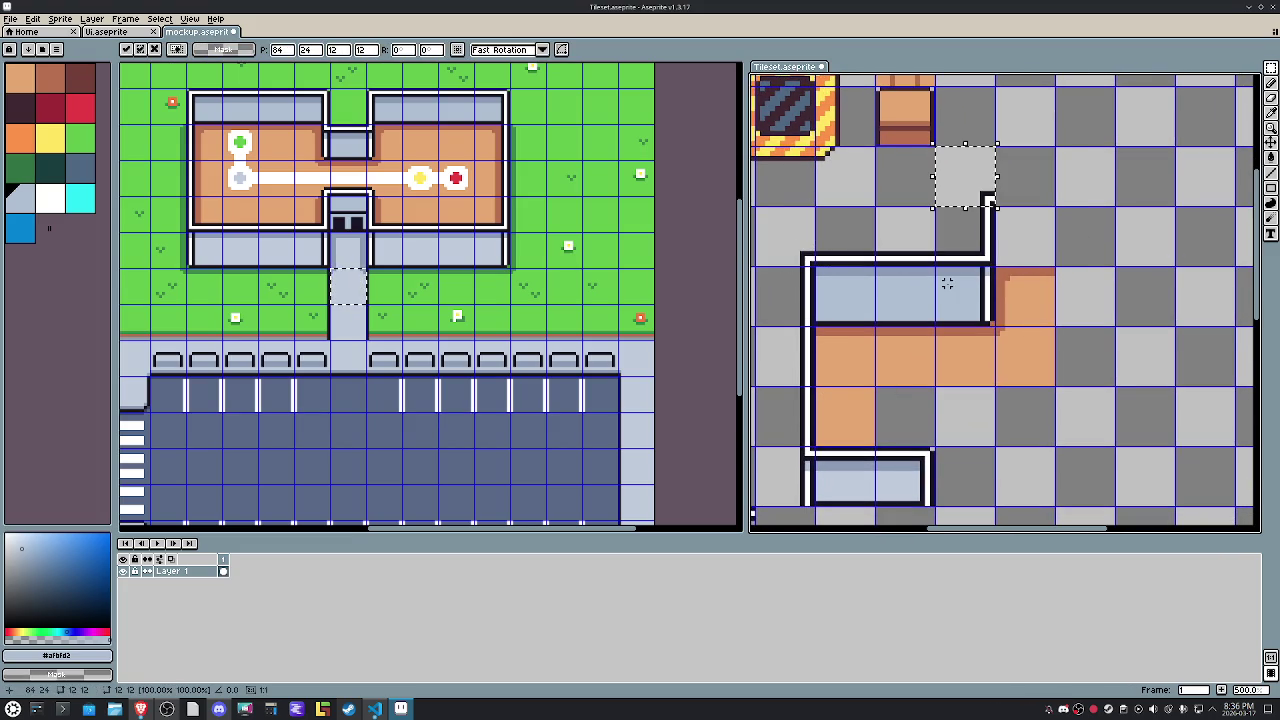
{"action": "key", "text": "Left"}
{"action": "key", "text": "Left"}
{"action": "key", "text": "Down"}
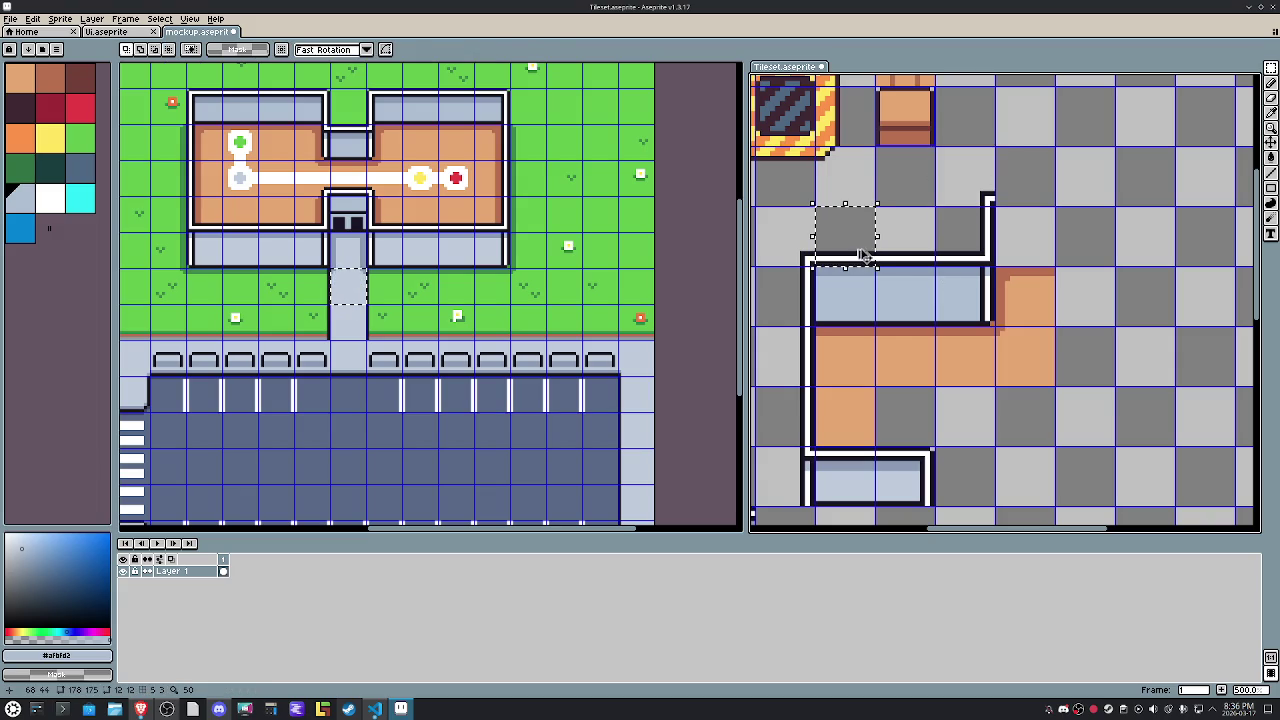
{"action": "key", "text": "Right"}
{"action": "key", "text": "Right"}
{"action": "key", "text": "Right"}
{"action": "key", "text": "Up"}
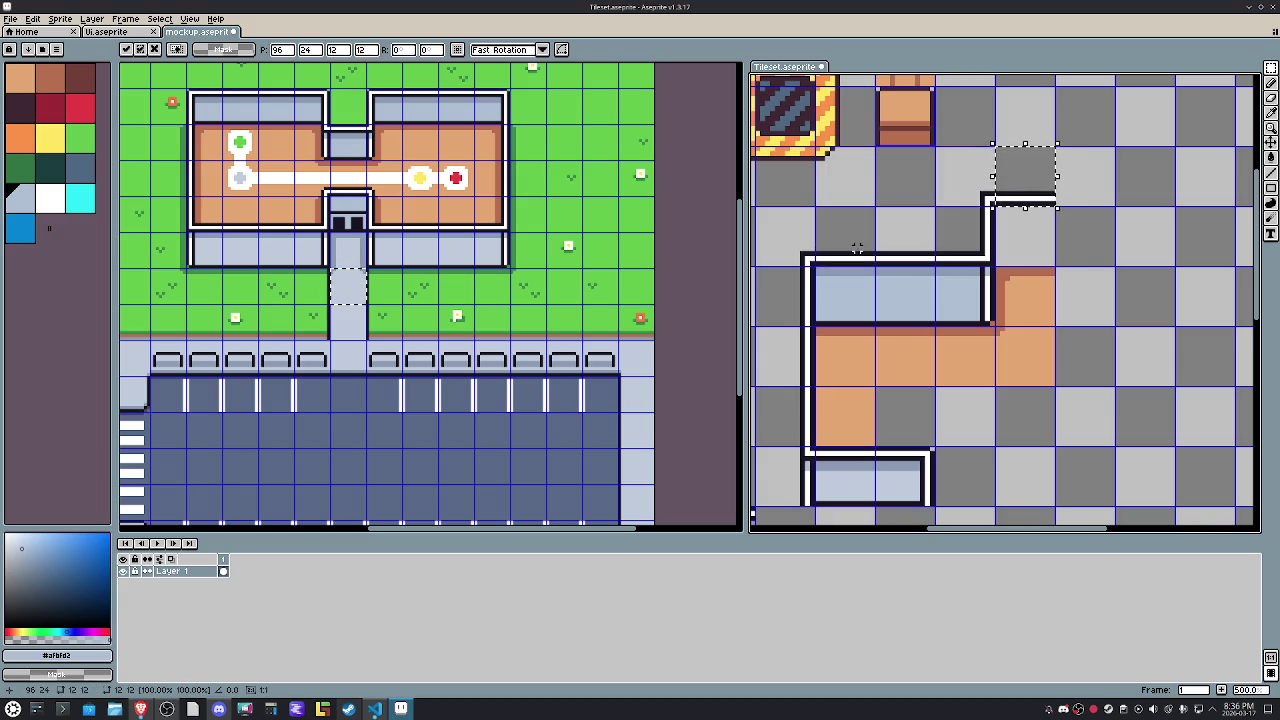
{"action": "key", "text": "Down"}
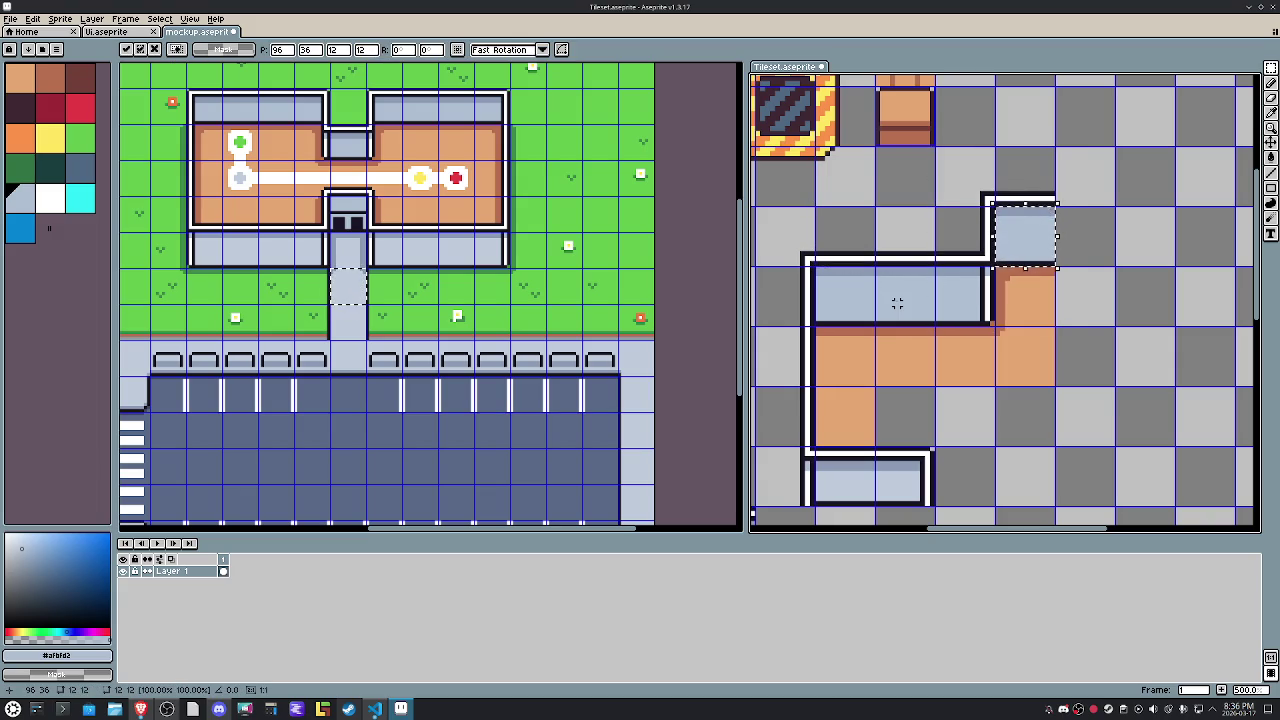
{"action": "key", "text": "ctrl+d"}
Settle the two-tile wall piece one tile left after trial clears and moves.
{"action": "left_click_drag", "start_coordinate": [857, 298], "coordinate": [862, 304]}
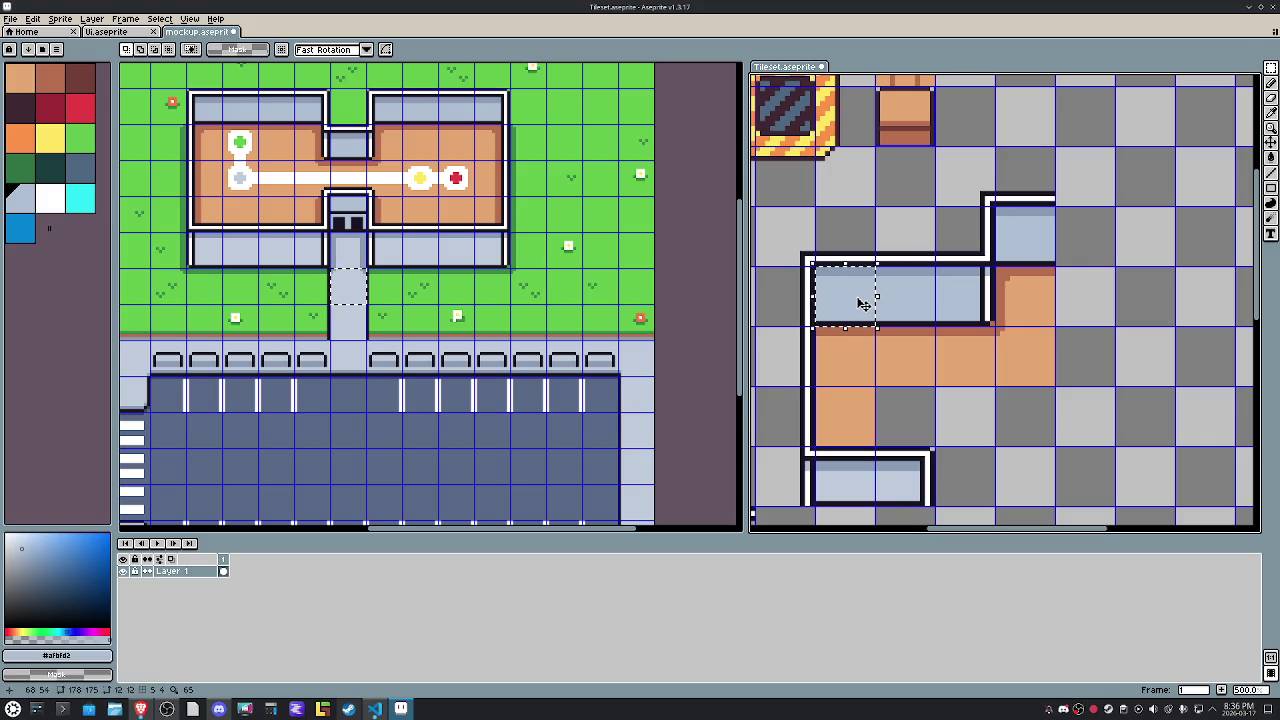
{"action": "key", "text": "Delete"}
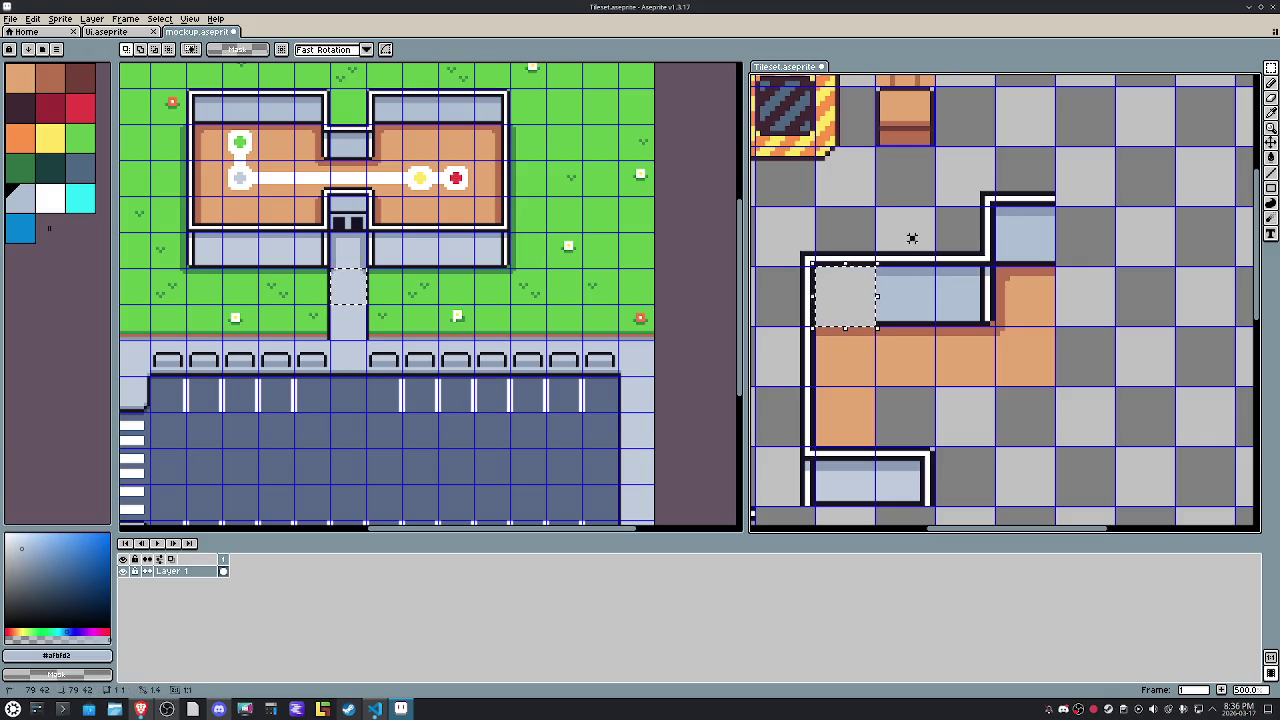
{"action": "key", "text": "ctrl+z"}
{"action": "mouse_move", "coordinate": [917, 298]}
{"action": "left_mouse_down"}
{"action": "mouse_move", "coordinate": [915, 232]}
{"action": "mouse_move", "coordinate": [978, 246]}
{"action": "left_mouse_up"}
{"action": "left_click", "coordinate": [970, 240]}
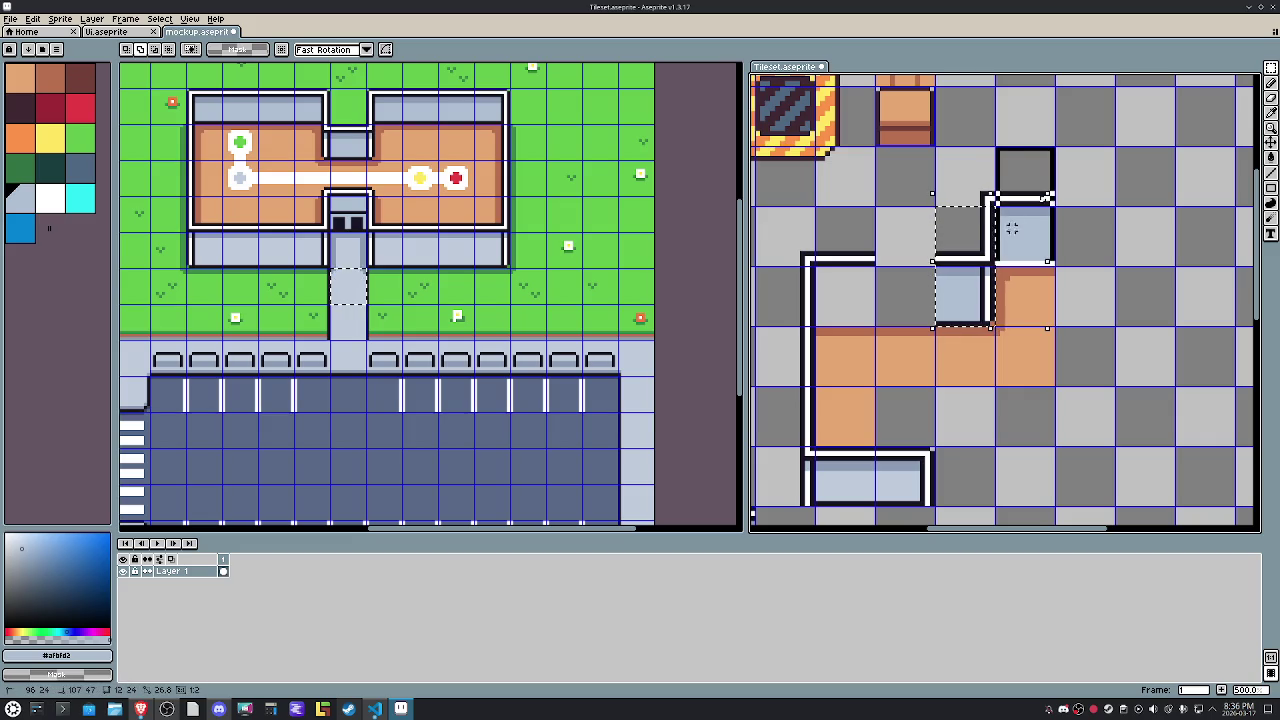
{"action": "key", "text": "ctrl+z"}
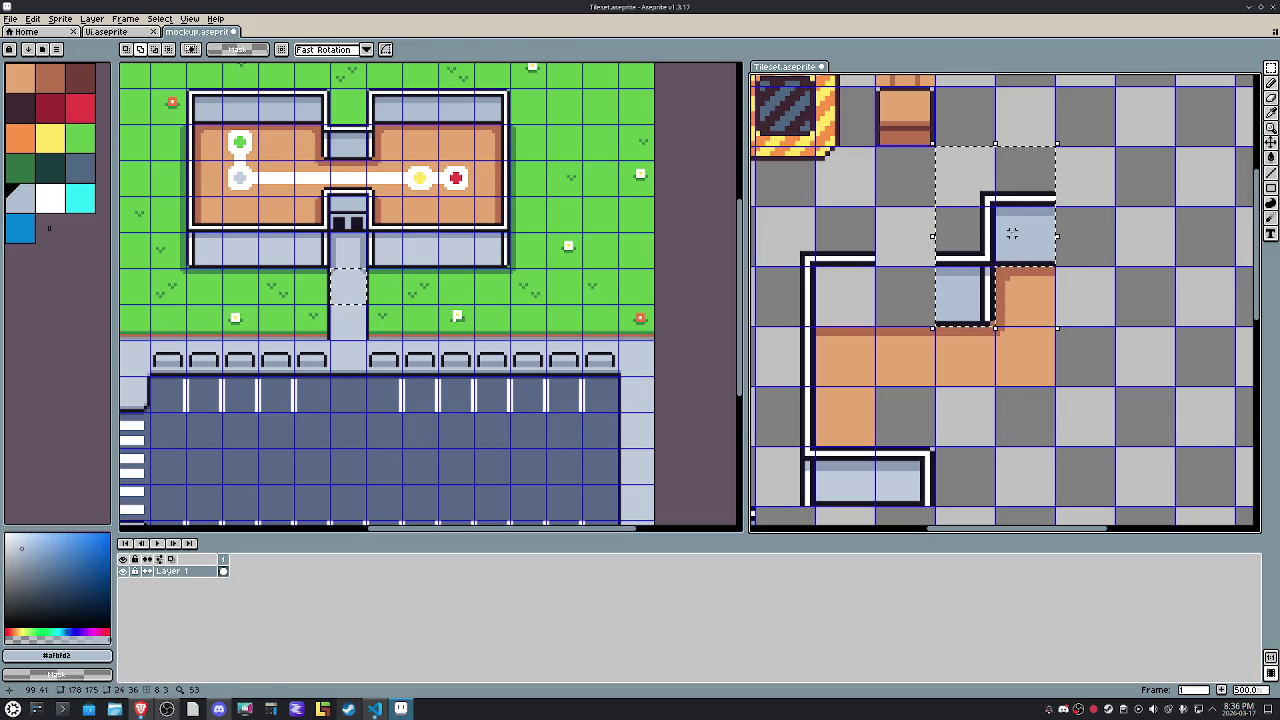
{"action": "key", "text": "ctrl+z"}
{"action": "key", "text": "ctrl+d"}
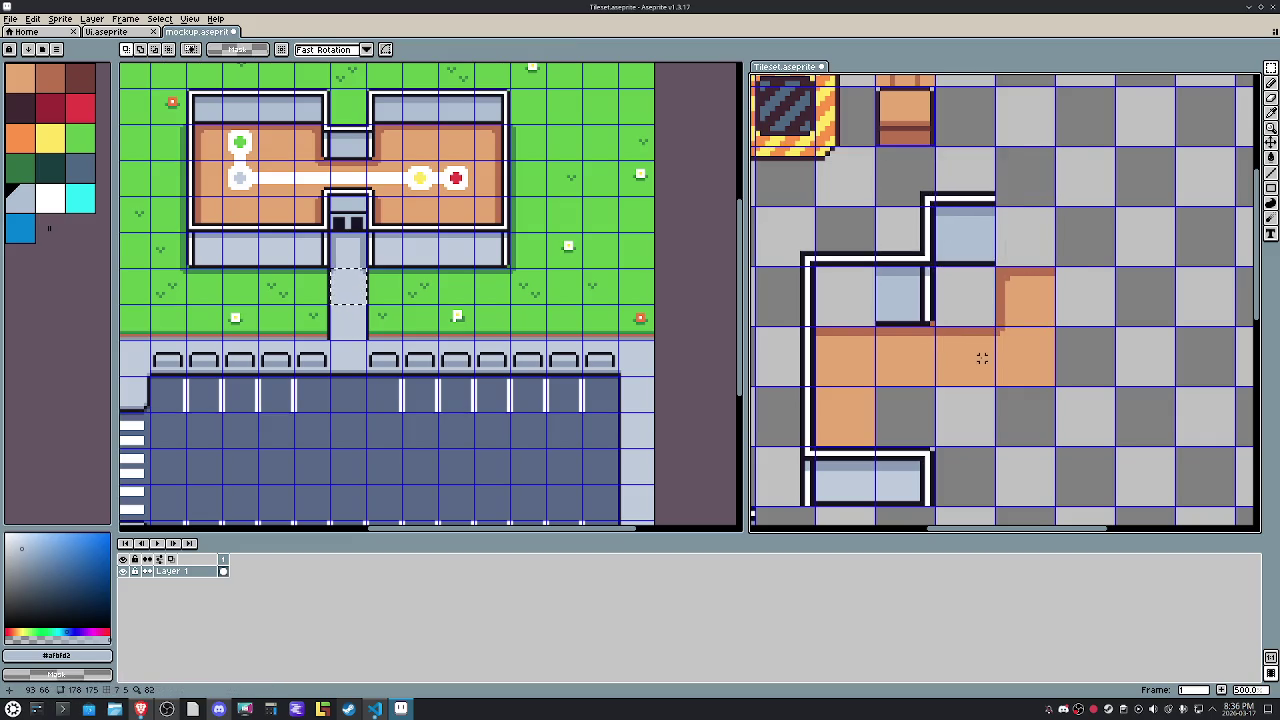
Move two orange floor tiles one tile left each.
{"action": "left_click", "coordinate": [1042, 313]}
{"action": "key", "text": "Left"}
{"action": "key", "text": "ctrl+d"}
{"action": "left_click", "coordinate": [1032, 368]}
{"action": "key", "text": "Left"}
{"action": "key", "text": "ctrl+z"}
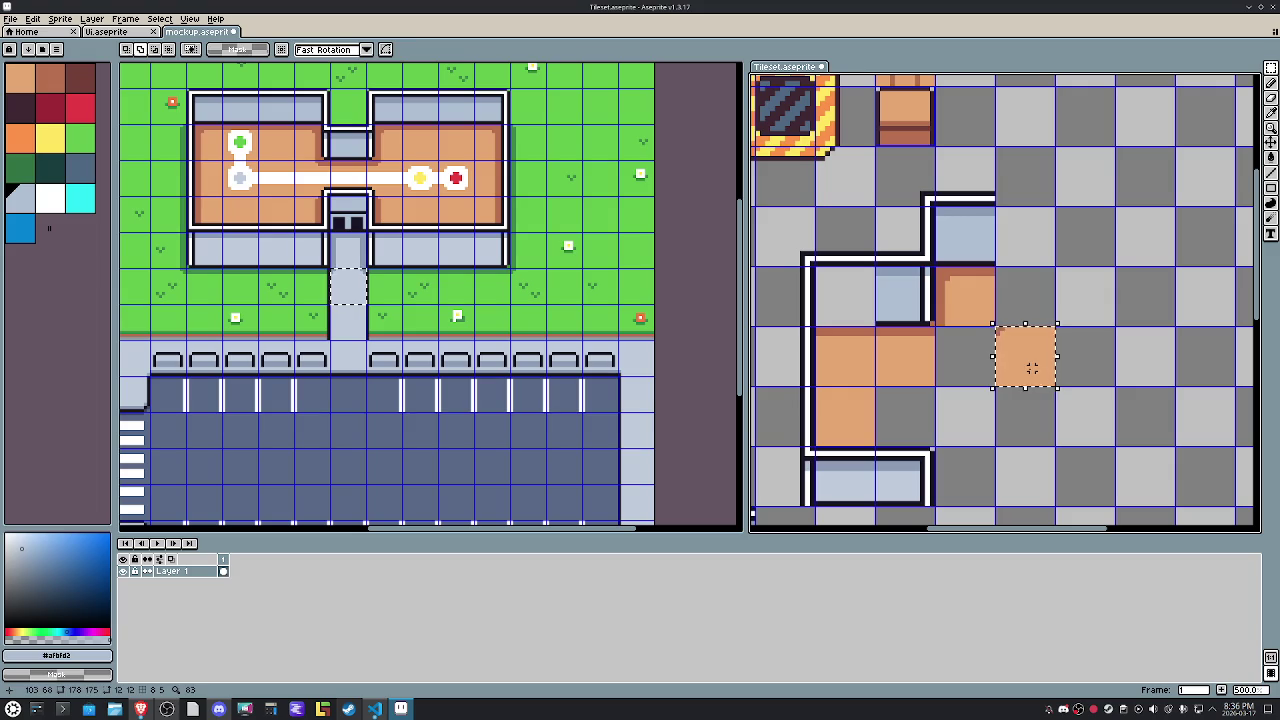
{"action": "key", "text": "Left"}
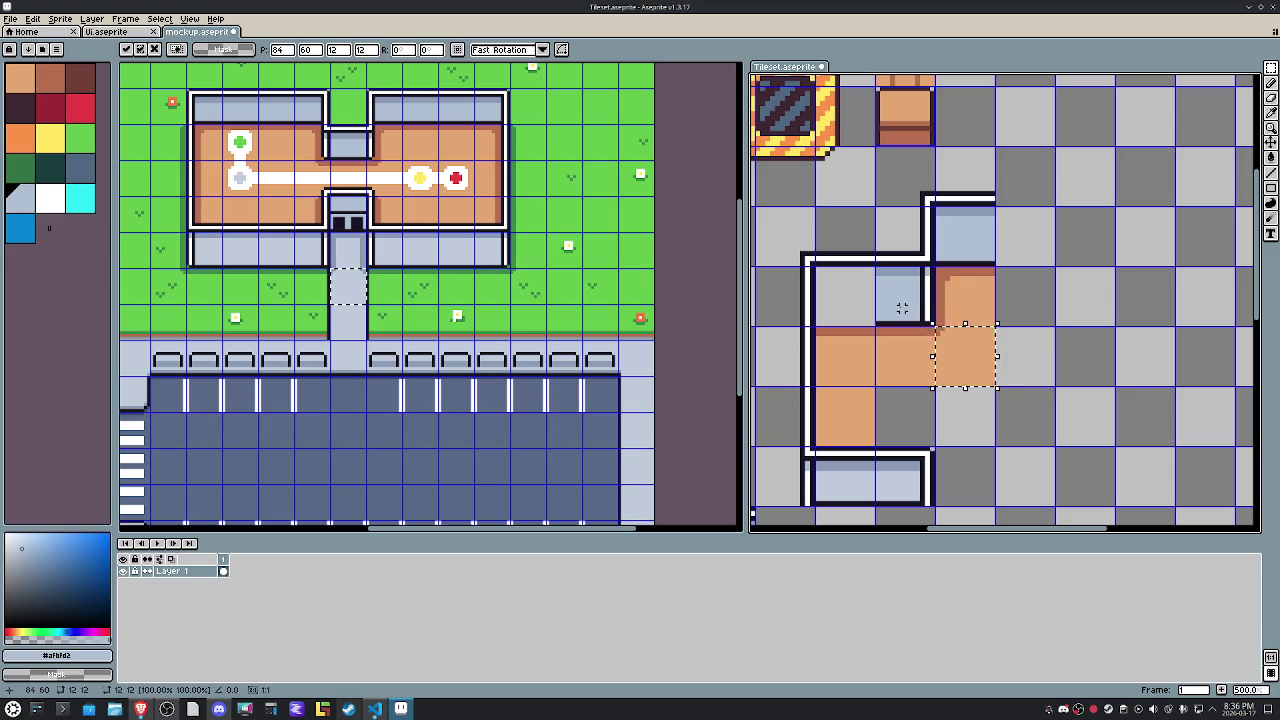
{"action": "key", "text": "ctrl+d"}
{"action": "scroll", "coordinate": [907, 308], "scroll_direction": "up", "scroll_amount": 4}
{"action": "mouse_move", "coordinate": [857, 345]}
{"action": "left_mouse_down"}
{"action": "mouse_move", "coordinate": [1082, 345]}
{"action": "mouse_move", "coordinate": [1093, 201]}
{"action": "left_mouse_up"}
Stretch the light-blue wall strip leftward across the tile and apply it.
{"action": "left_click_drag", "start_coordinate": [1076, 276], "coordinate": [918, 276]}
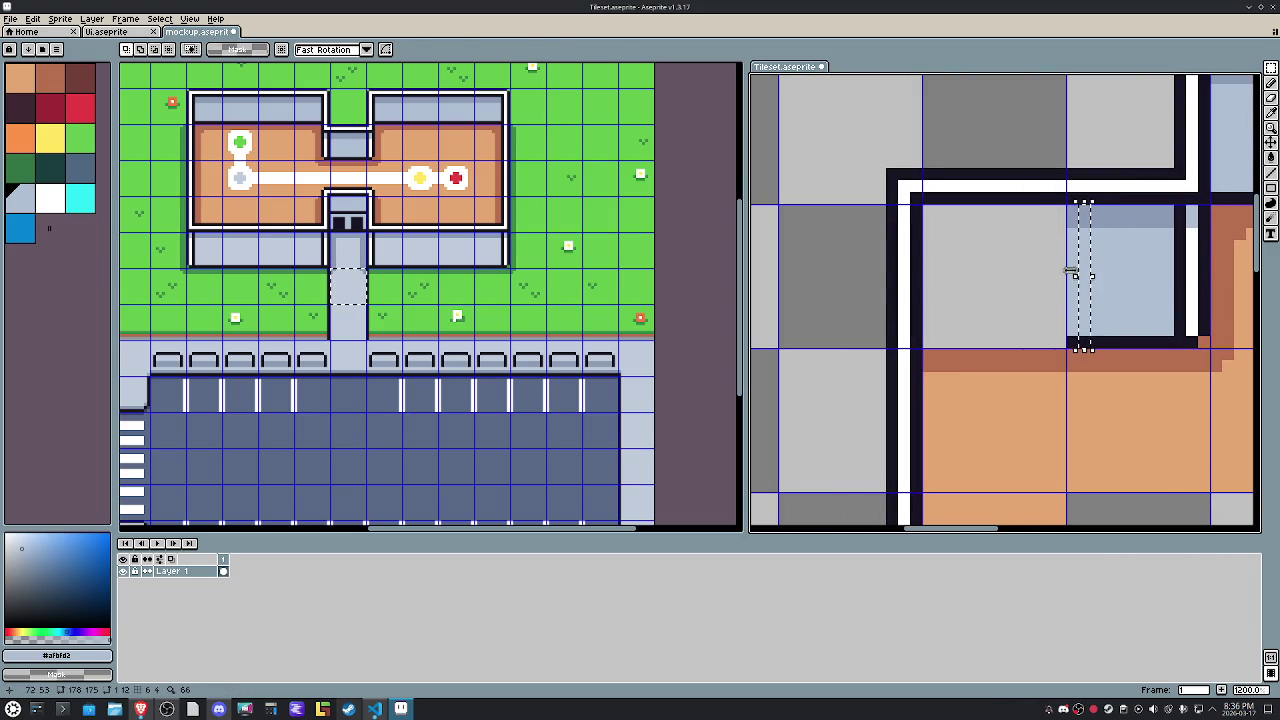
{"action": "key", "text": "ctrl+d"}
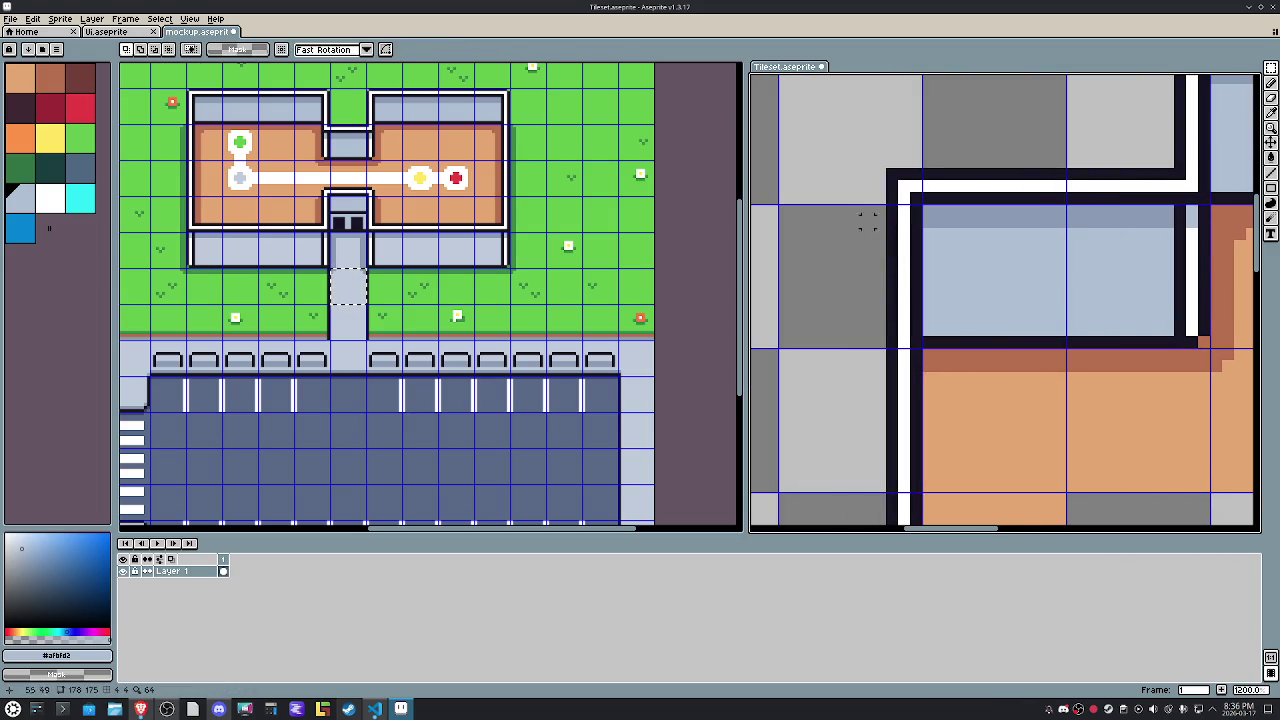
{"action": "scroll", "coordinate": [983, 243], "scroll_direction": "down", "scroll_amount": 5}
{"action": "scroll", "coordinate": [983, 243], "scroll_direction": "up", "scroll_amount": 2}
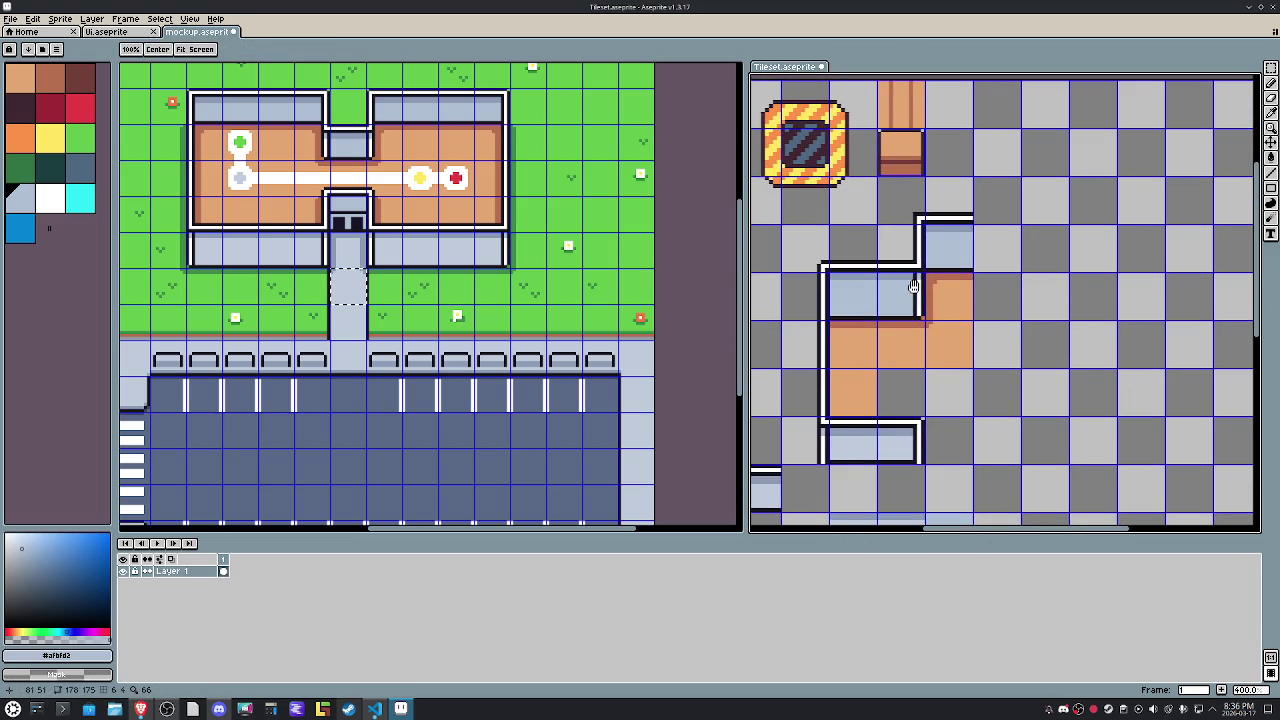
{"action": "key", "text": "b"}
Select the left wall section and nudge it slightly up-left, redoing a first overshooting move.
{"action": "left_click_drag", "start_coordinate": [916, 215], "coordinate": [944, 180]}
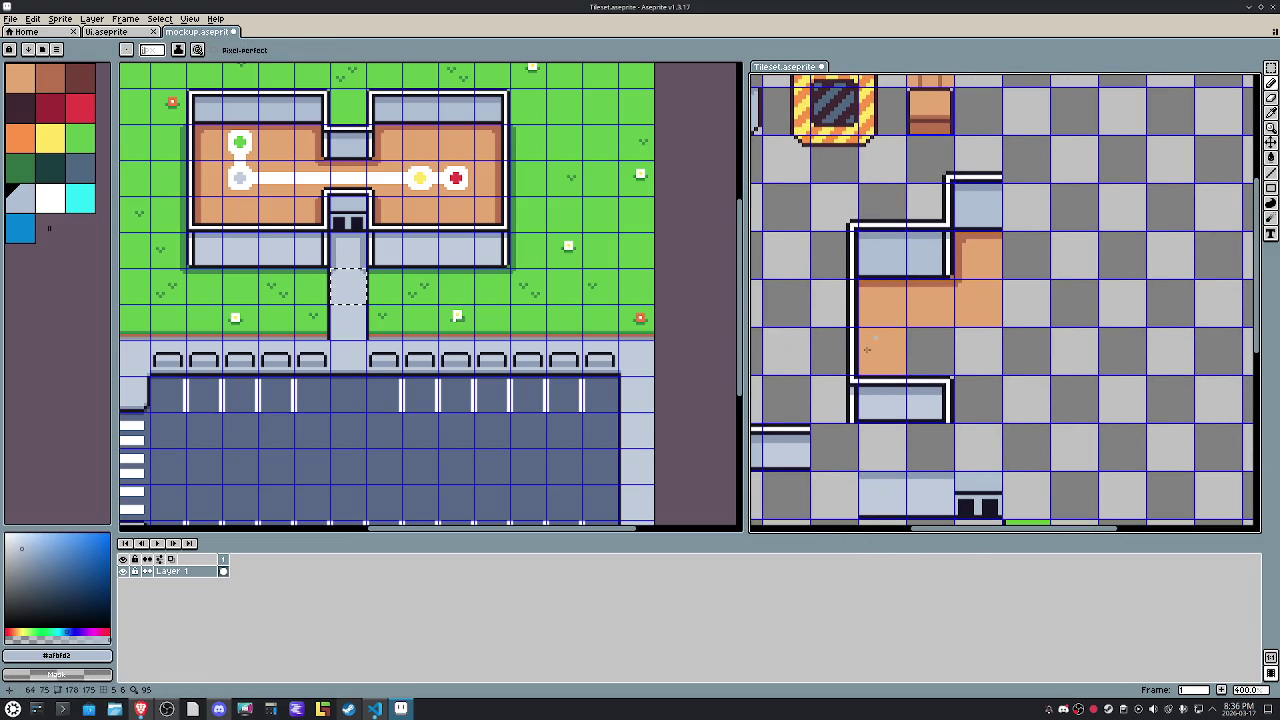
{"action": "key", "text": "m"}
{"action": "scroll", "coordinate": [856, 392], "scroll_direction": "up", "scroll_amount": 2}
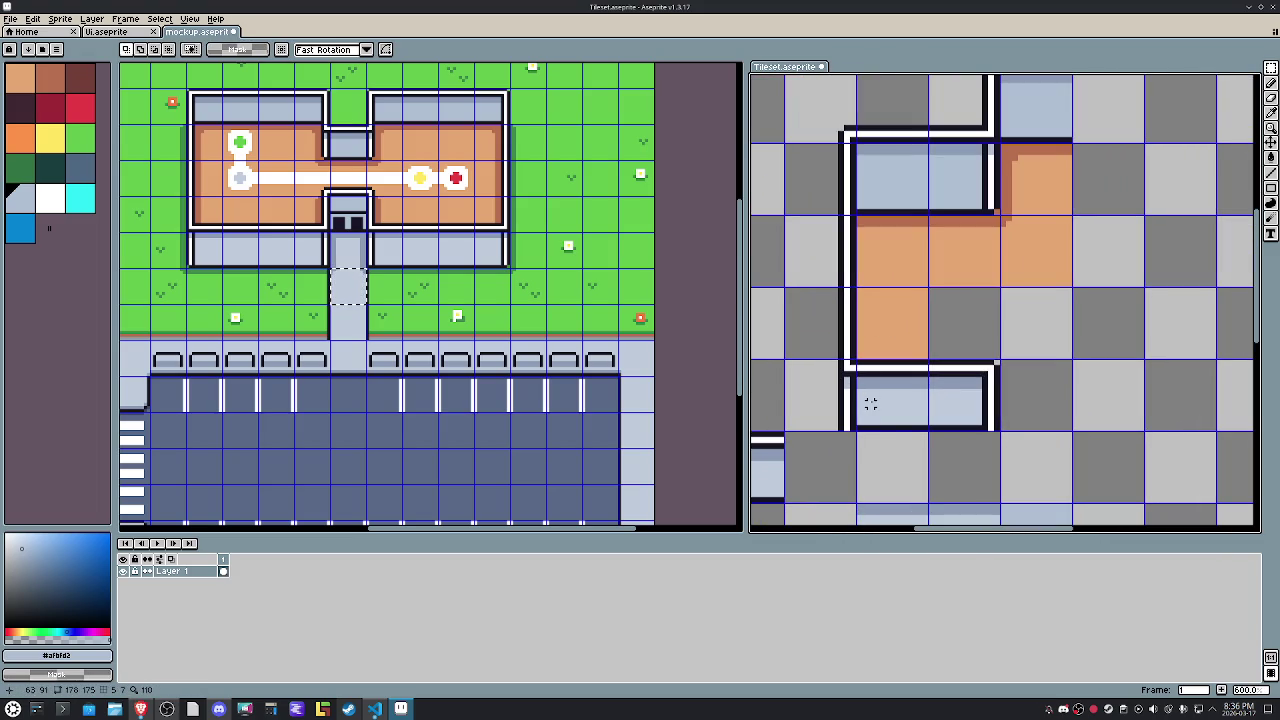
{"action": "left_click_drag", "start_coordinate": [906, 158], "coordinate": [910, 166]}
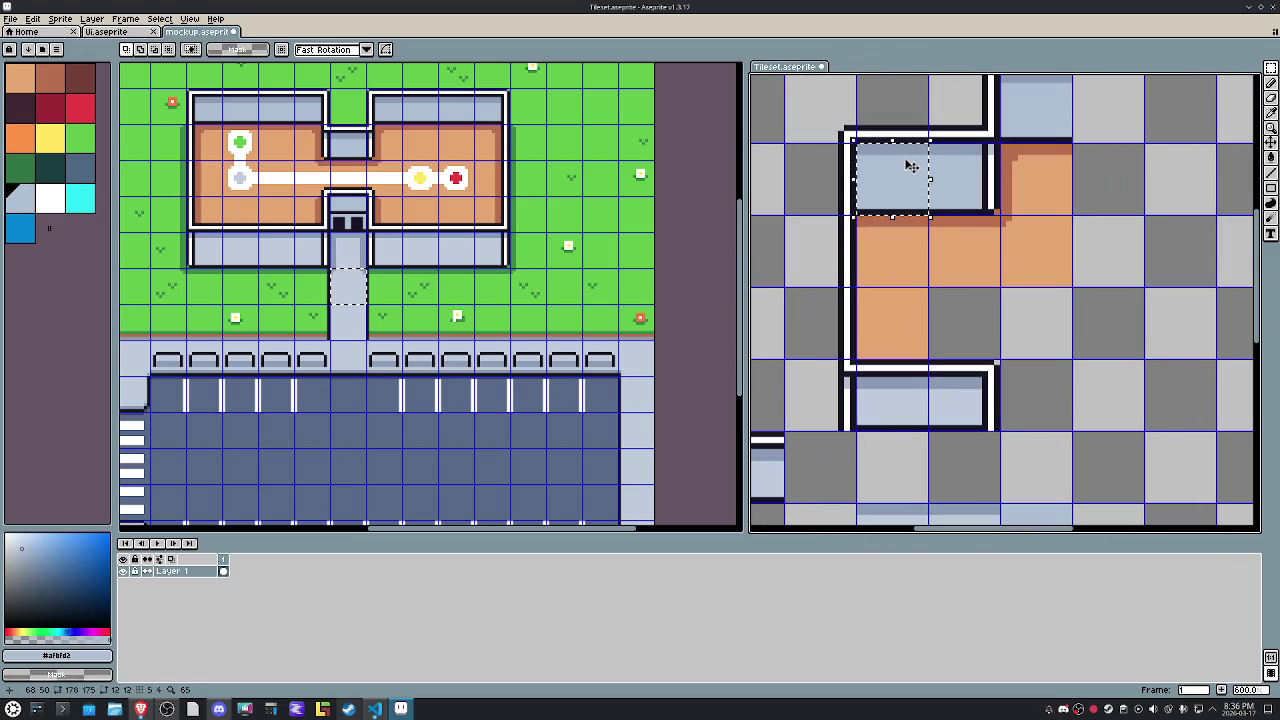
{"action": "mouse_move", "coordinate": [1020, 452]}
{"action": "left_mouse_down"}
{"action": "mouse_move", "coordinate": [828, 391]}
{"action": "mouse_move", "coordinate": [828, 337]}
{"action": "left_mouse_up"}
{"action": "scroll", "coordinate": [885, 425], "scroll_direction": "up", "scroll_amount": 3}
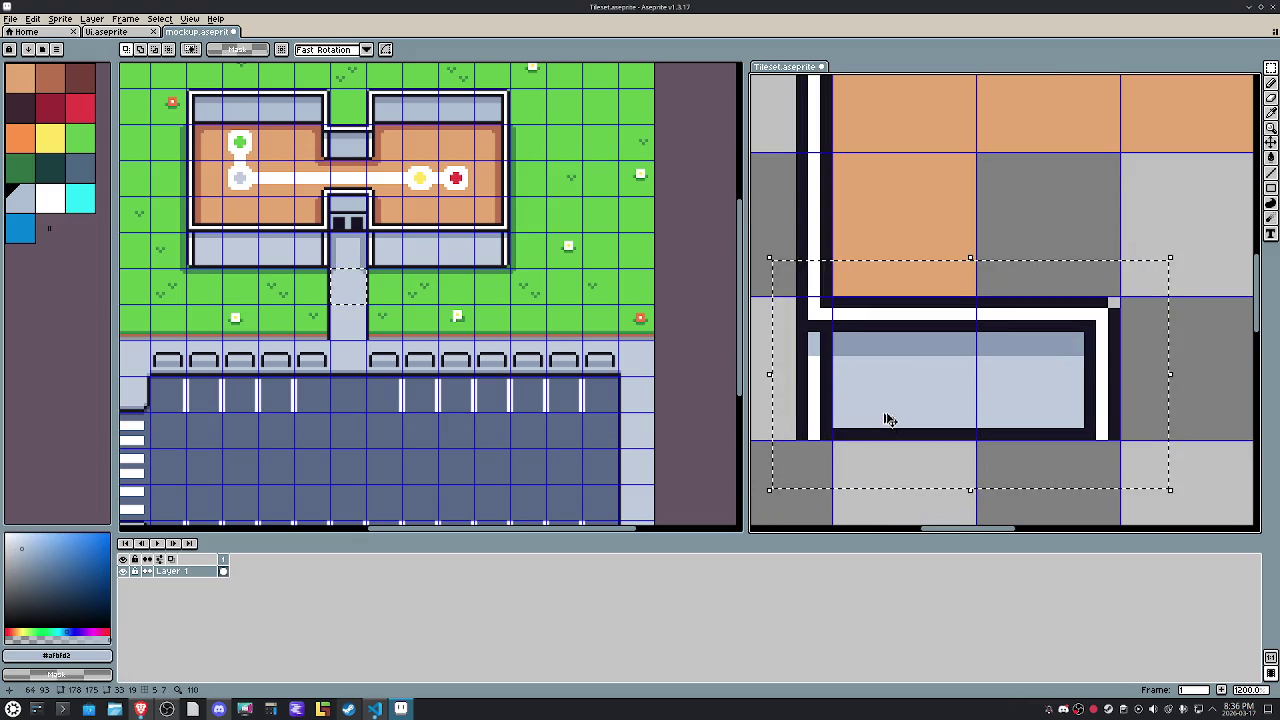
{"action": "left_click", "coordinate": [889, 401]}
{"action": "left_click_drag", "start_coordinate": [891, 397], "coordinate": [813, 365]}
{"action": "key", "text": "ctrl+z"}
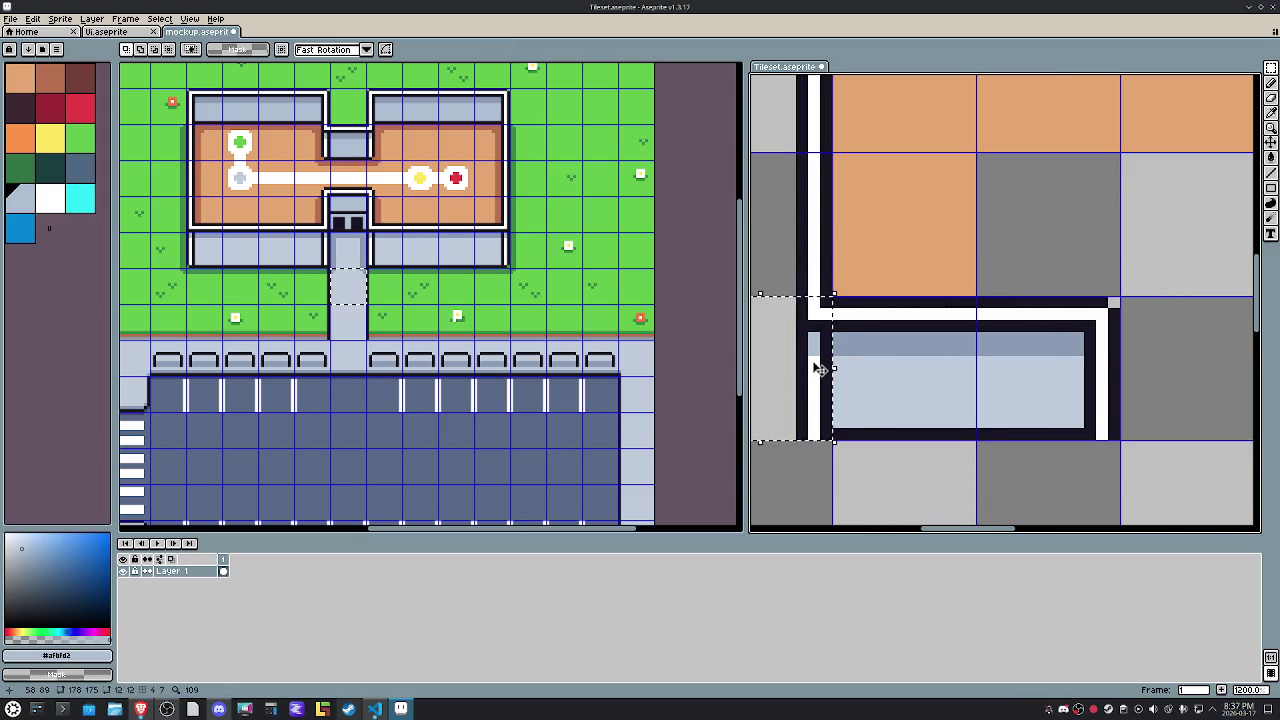
{"action": "left_click_drag", "start_coordinate": [830, 360], "coordinate": [813, 340]}
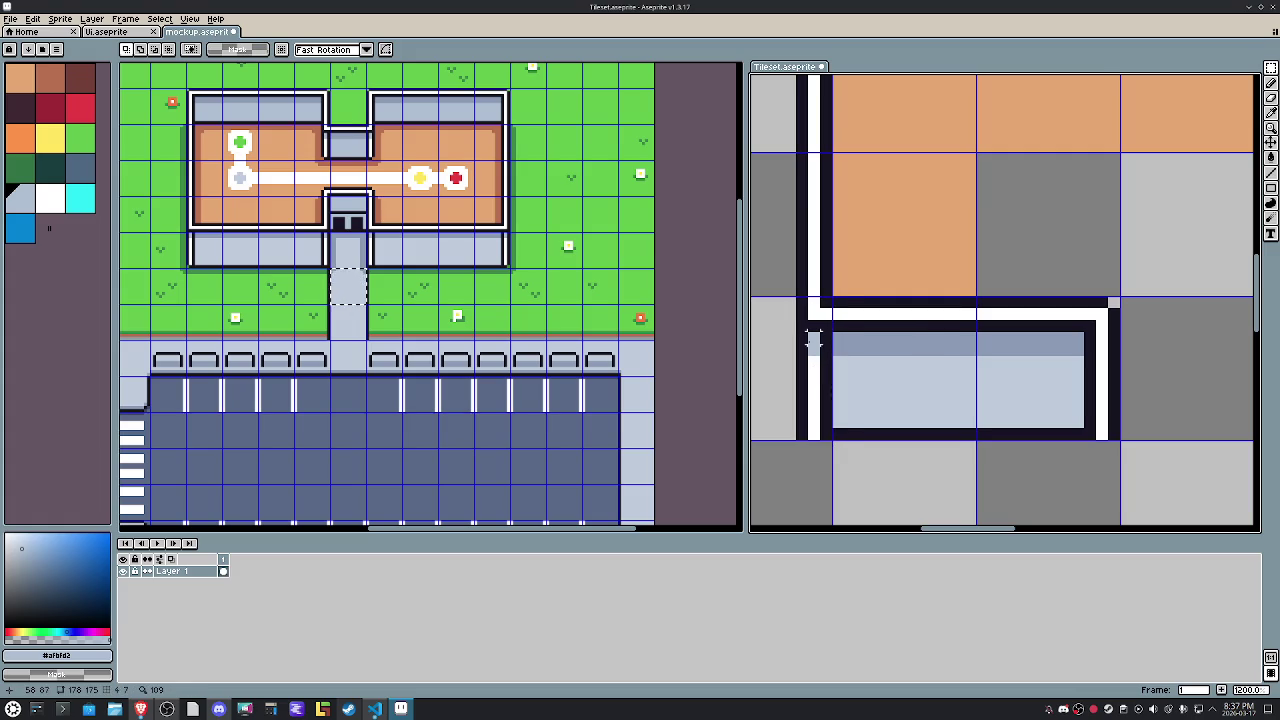
{"action": "scroll", "coordinate": [921, 374], "scroll_direction": "down", "scroll_amount": 3}
Try copy-pasting the top-left wall tile lower in the room, then discard the paste.
{"action": "left_click_drag", "start_coordinate": [878, 120], "coordinate": [948, 190]}
{"action": "key", "text": "ctrl+c"}
{"action": "key", "text": "ctrl+v"}
{"action": "key", "text": "shift+Down"}
{"action": "key", "text": "shift+Down"}
{"action": "key", "text": "shift+Down"}
{"action": "key", "text": "shift+Down"}
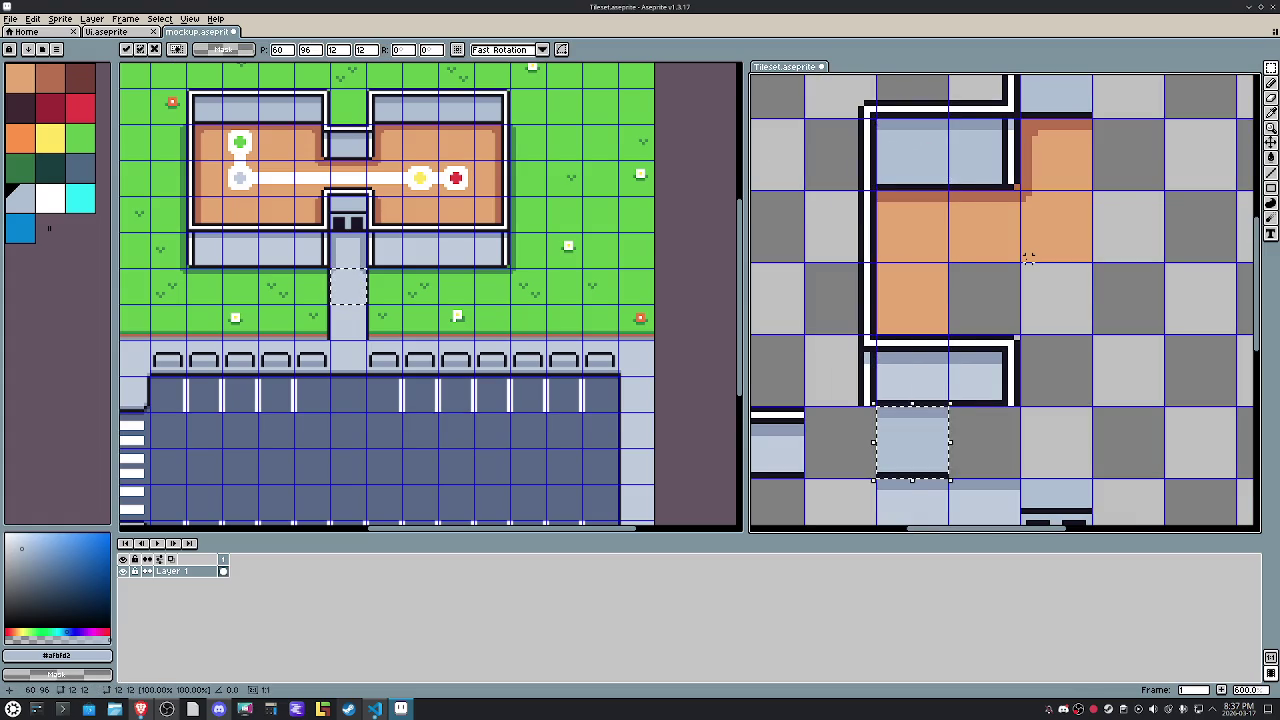
{"action": "key", "text": "shift+Up"}
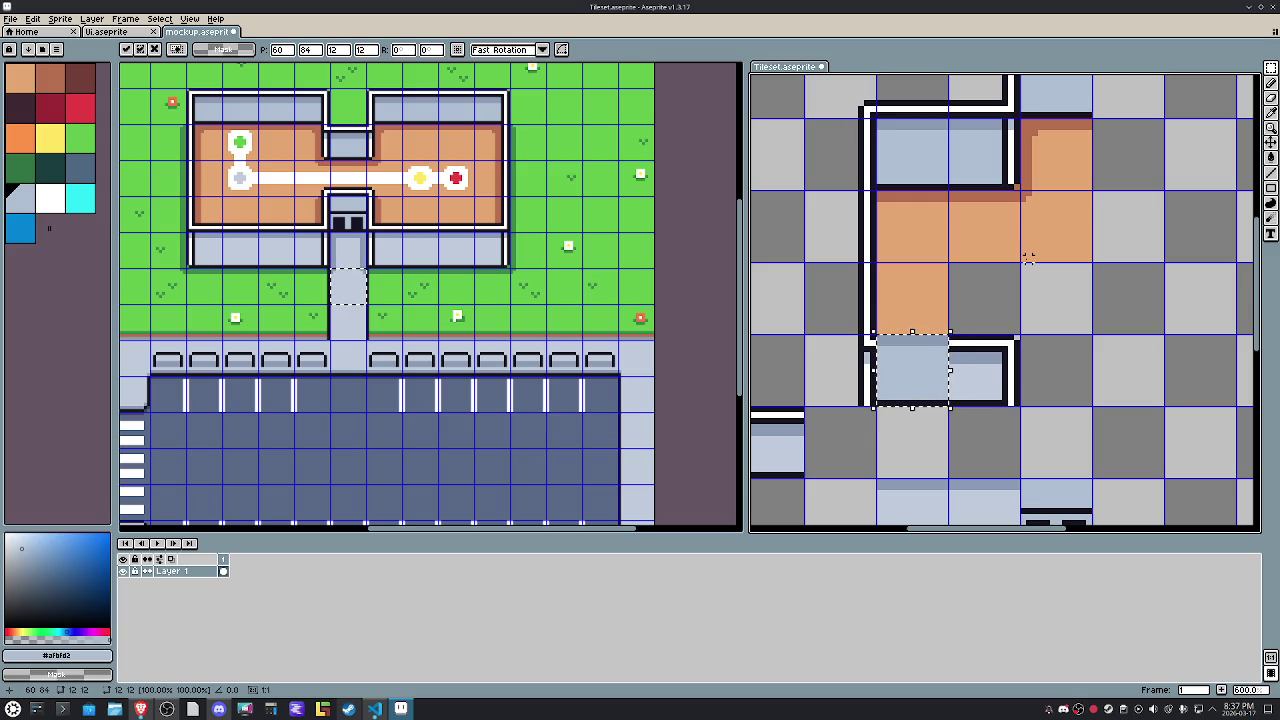
{"action": "key", "text": "Down"}
{"action": "key", "text": "Down"}
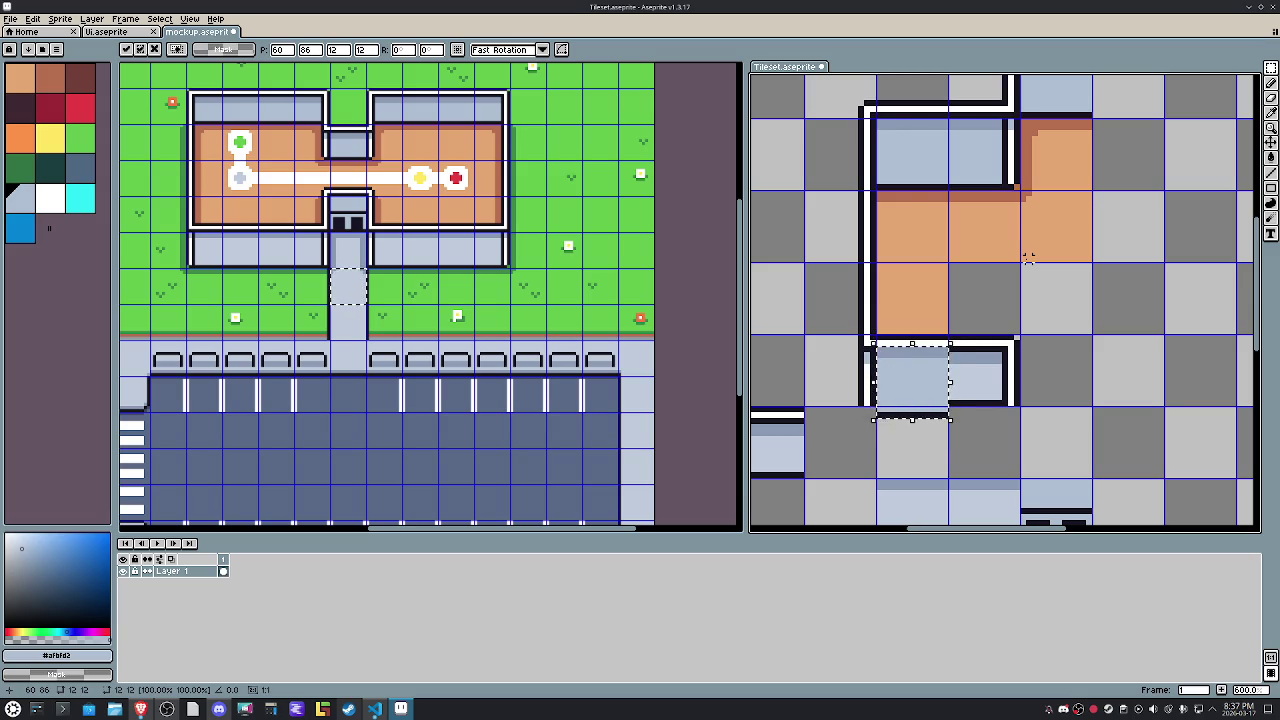
{"action": "key", "text": "Escape"}
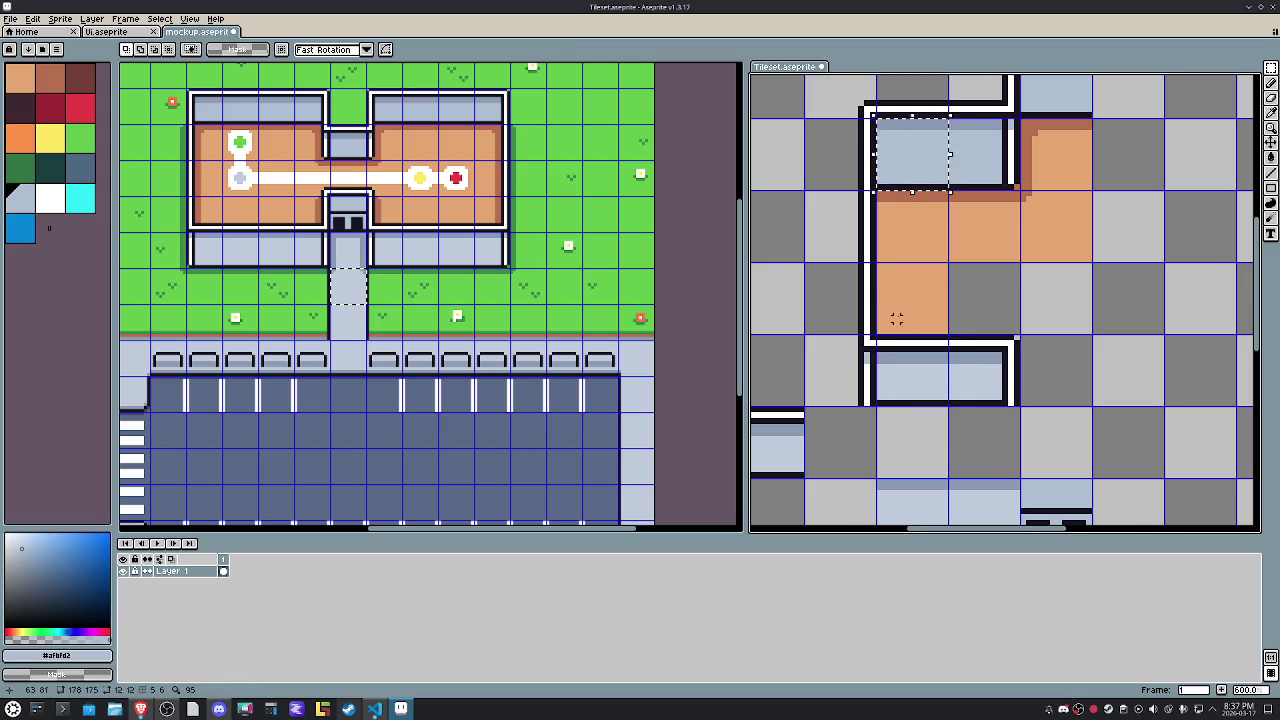
Move the whole lower wall block up against the orange floor.
{"action": "scroll", "coordinate": [897, 312], "scroll_direction": "up", "scroll_amount": 3}
{"action": "left_click_drag", "start_coordinate": [895, 317], "coordinate": [903, 328]}
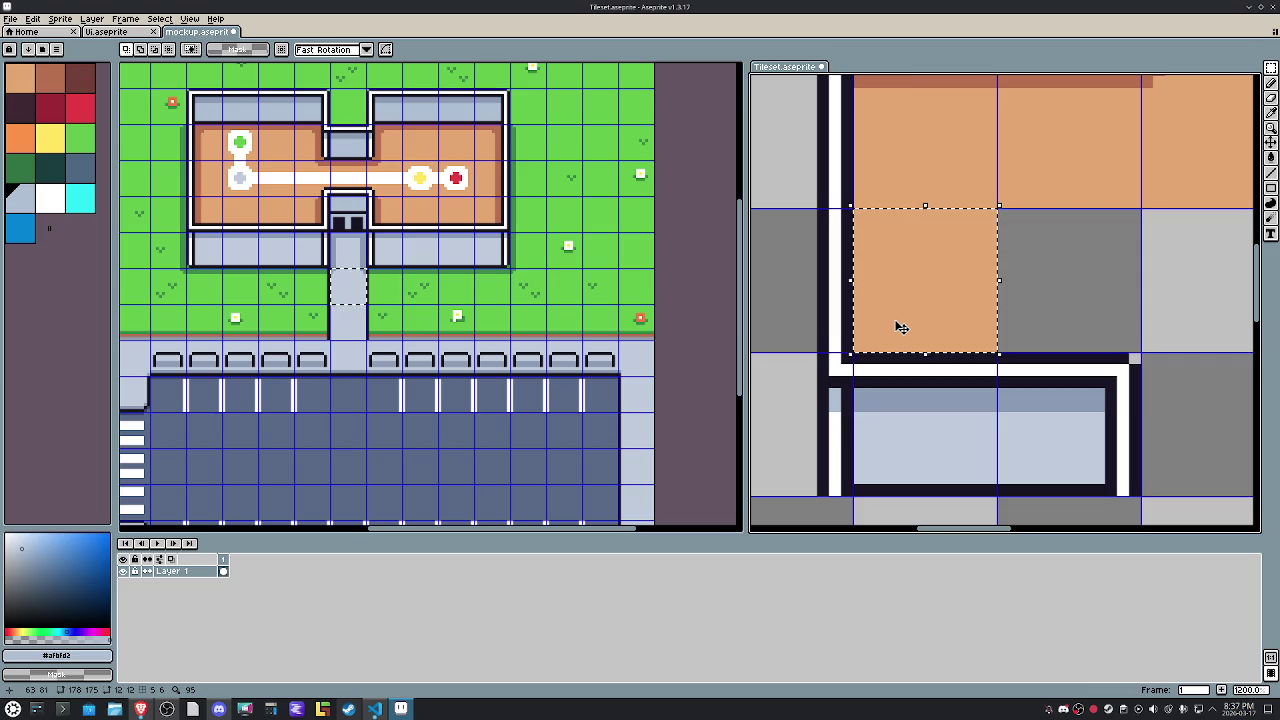
{"action": "left_click_drag", "start_coordinate": [791, 327], "coordinate": [1179, 522]}
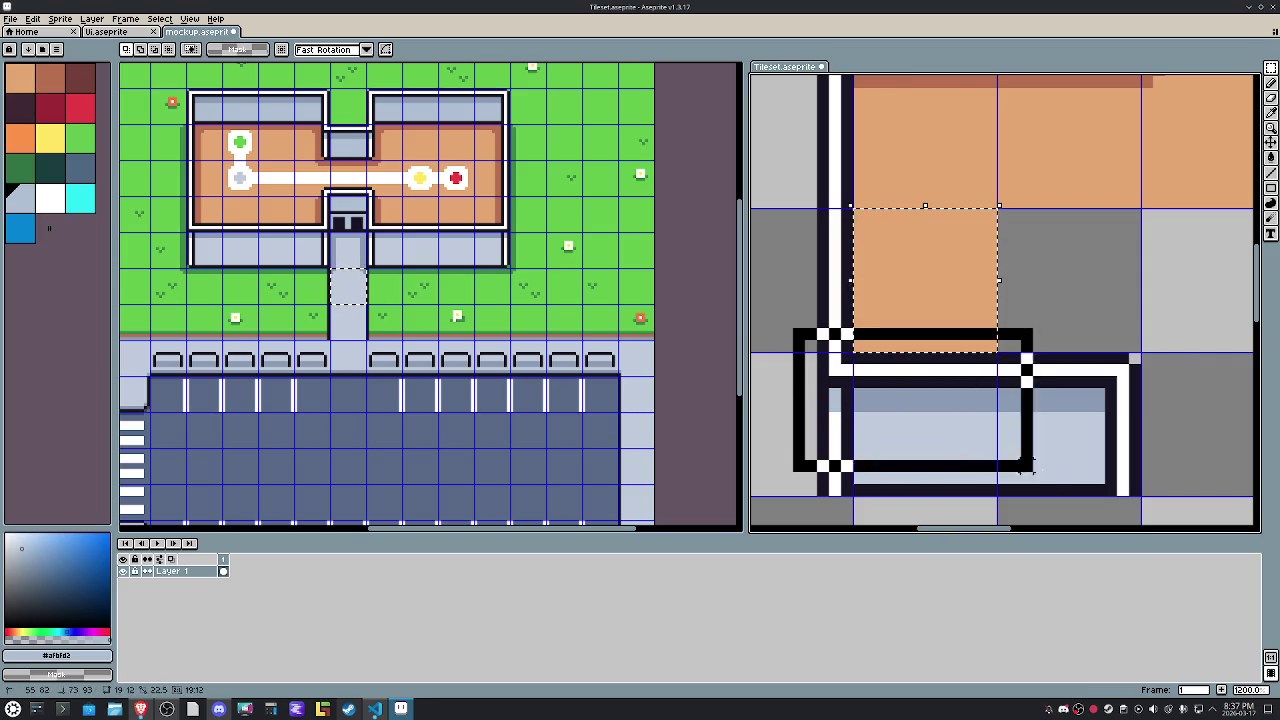
{"action": "left_click_drag", "start_coordinate": [973, 443], "coordinate": [931, 404]}
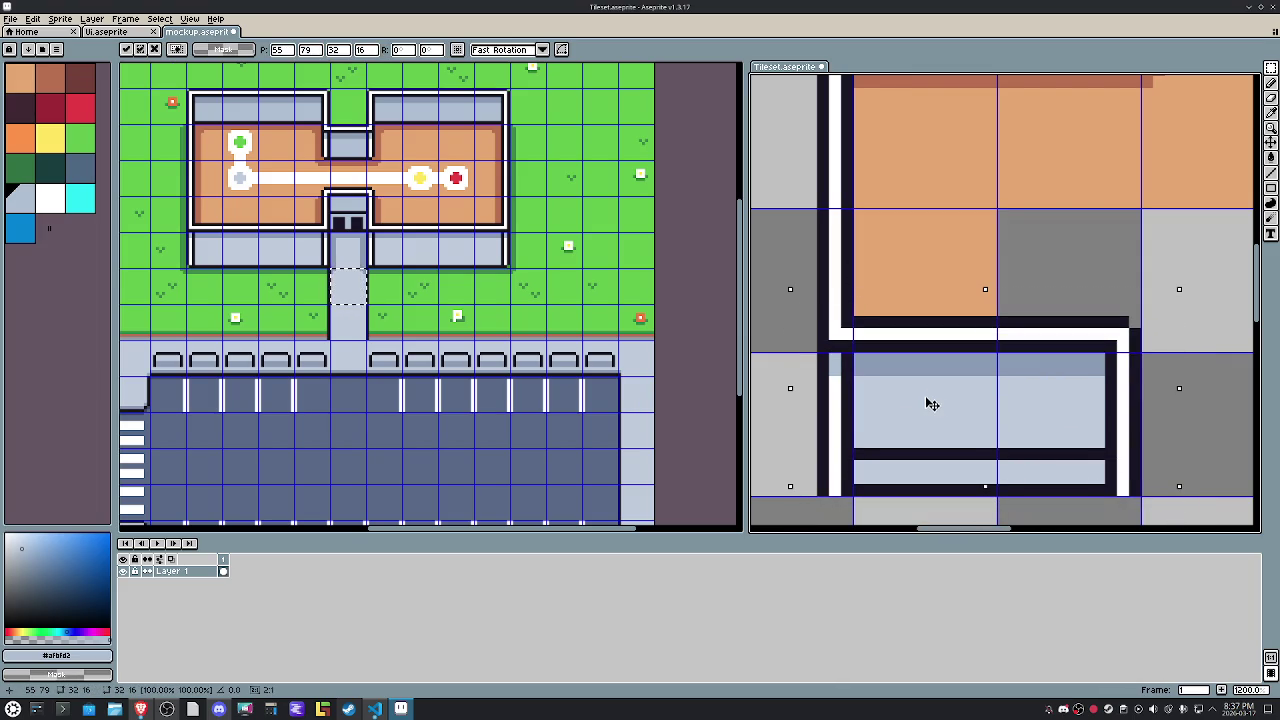
{"action": "key", "text": "Return"}
Move a single wall tile down into the lower wall.
{"action": "scroll", "coordinate": [1016, 251], "scroll_direction": "down", "scroll_amount": 5}
{"action": "left_click", "coordinate": [1016, 251]}
{"action": "key", "text": "Down"}
{"action": "key", "text": "Down"}
{"action": "key", "text": "Down"}
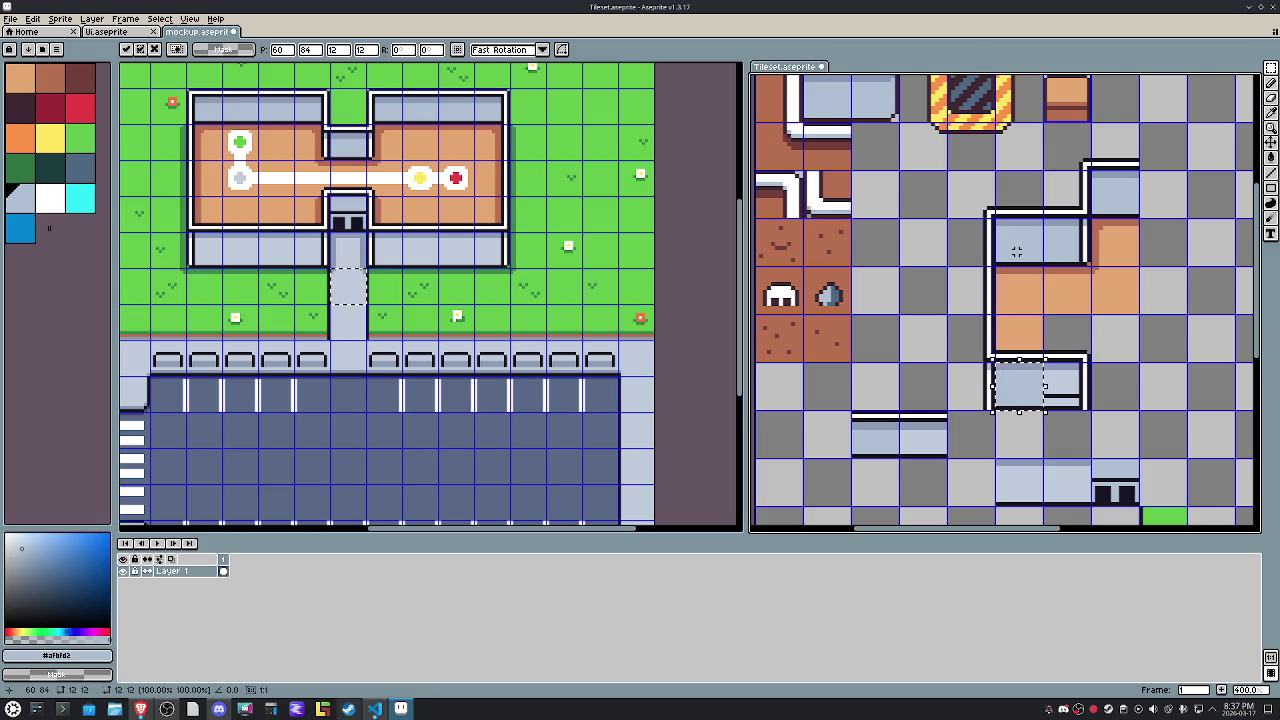
{"action": "key", "text": "Return"}
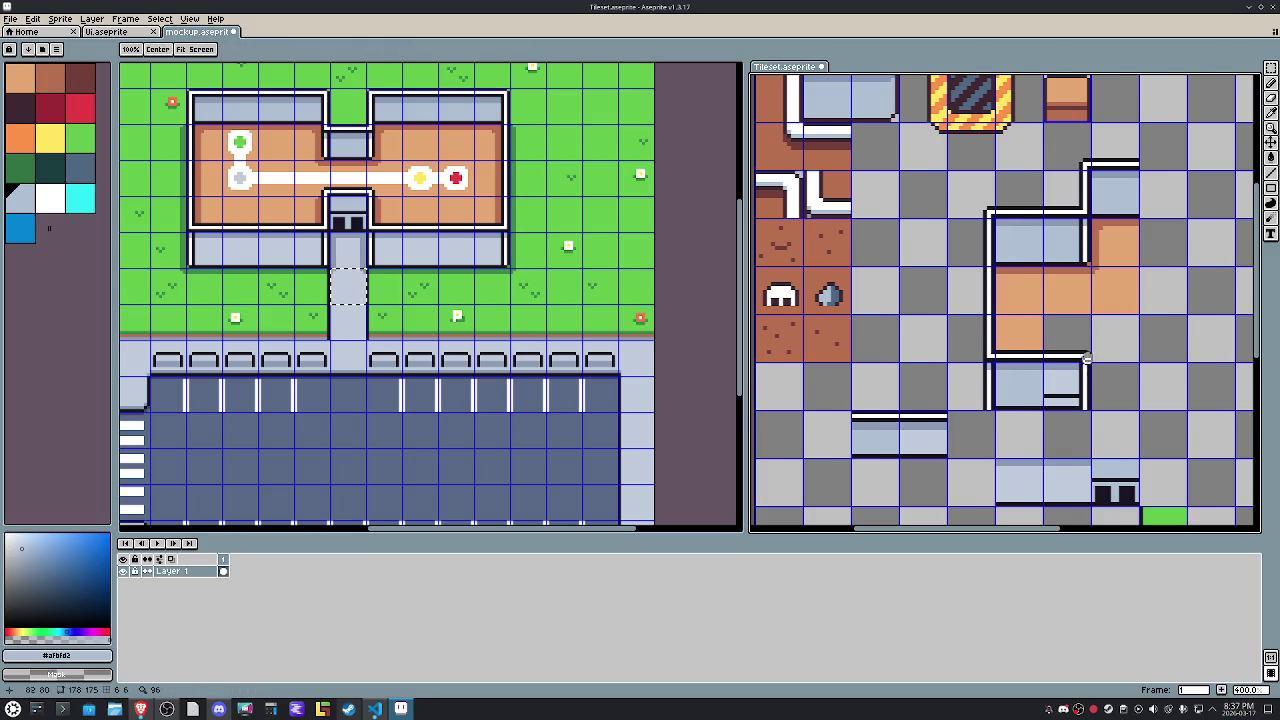
Shift the lower wall's right end to the right.
{"action": "scroll", "coordinate": [968, 403], "scroll_direction": "right", "scroll_amount": 3}
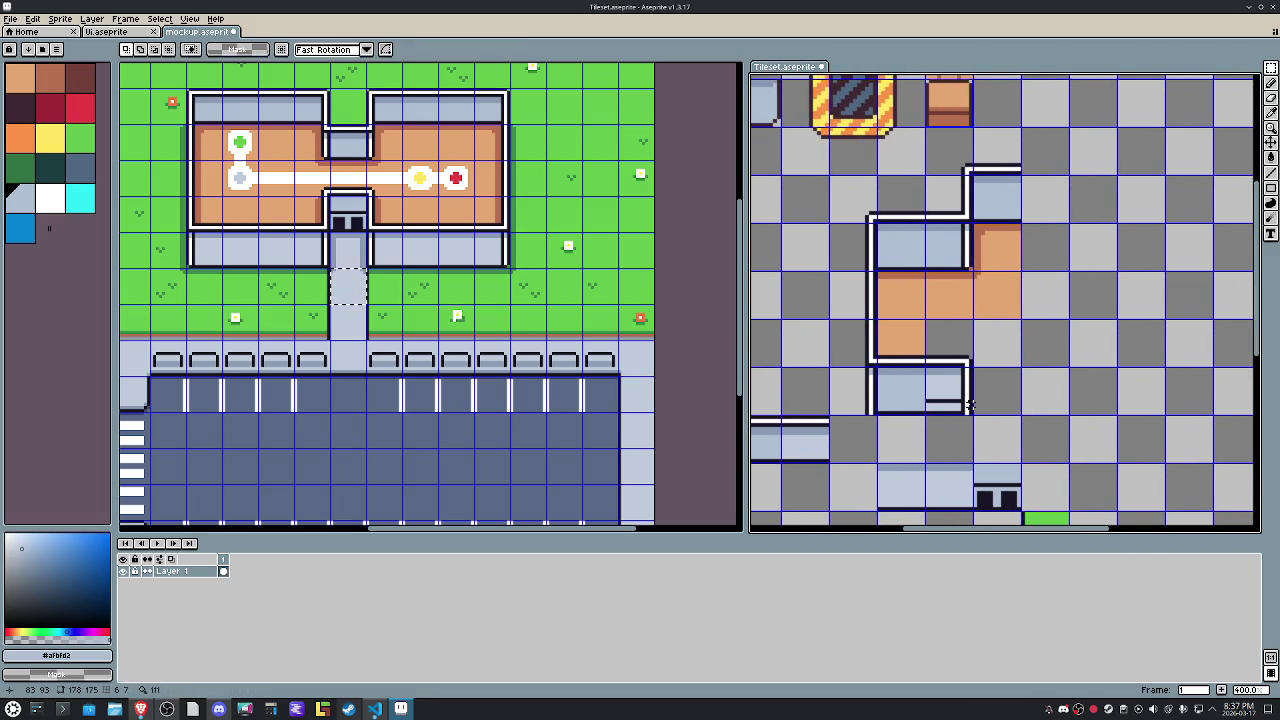
{"action": "scroll", "coordinate": [968, 403], "scroll_direction": "up", "scroll_amount": 3}
{"action": "left_click_drag", "start_coordinate": [1006, 460], "coordinate": [932, 272]}
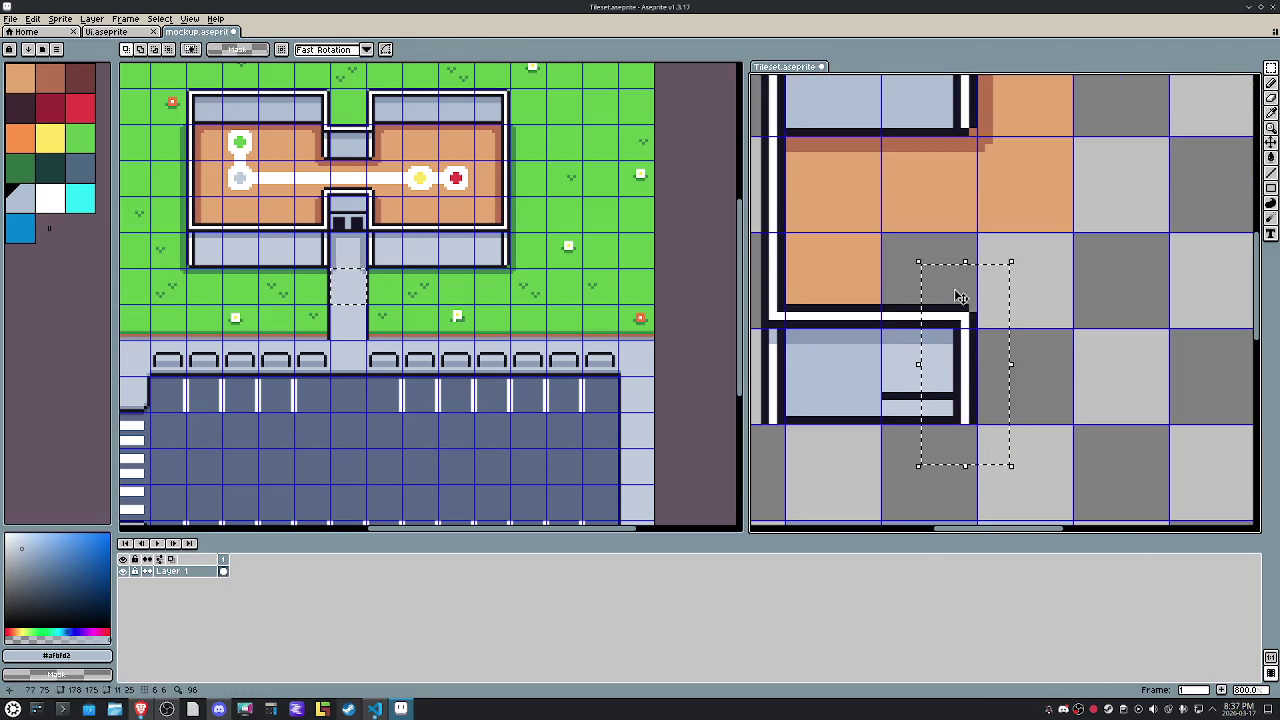
{"action": "left_click_drag", "start_coordinate": [1005, 364], "coordinate": [1026, 362]}
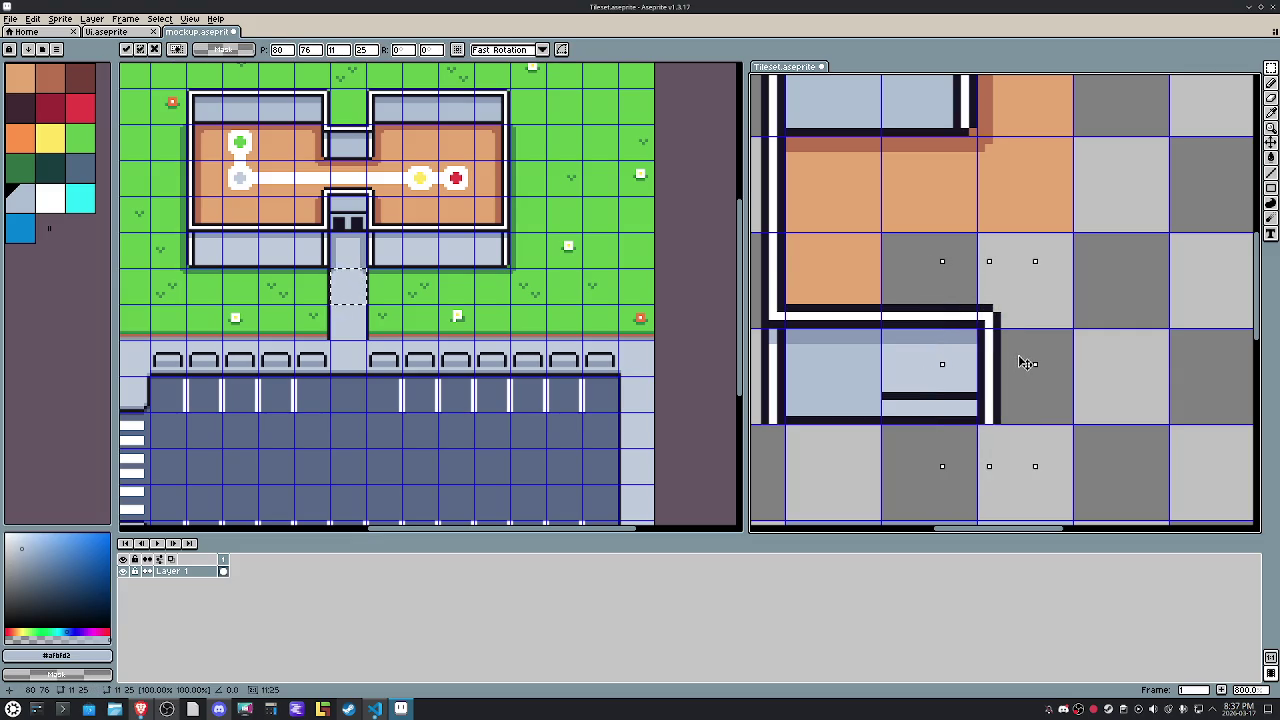
{"action": "key", "text": "Return"}
Duplicate the light-blue wall tile one tile right to make a two-tile strip.
{"action": "left_click_drag", "start_coordinate": [788, 332], "coordinate": [878, 421]}
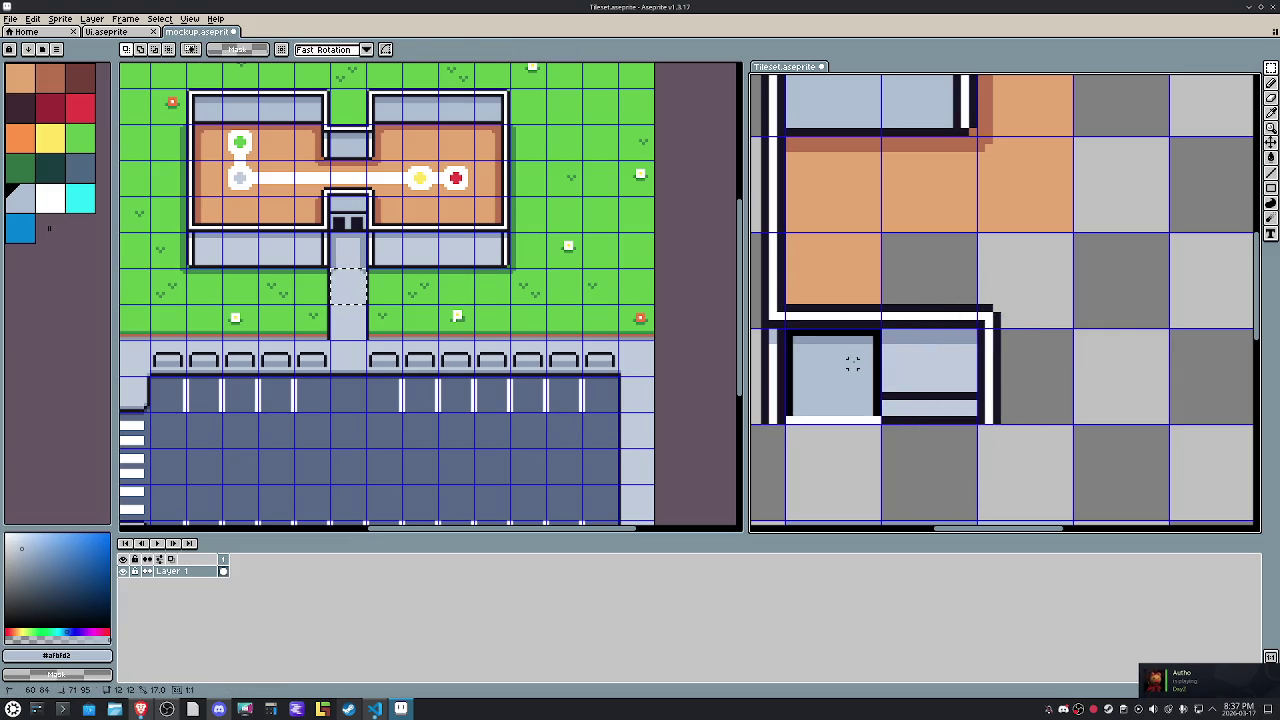
{"action": "key", "text": "ctrl+c"}
{"action": "key", "text": "ctrl+v"}
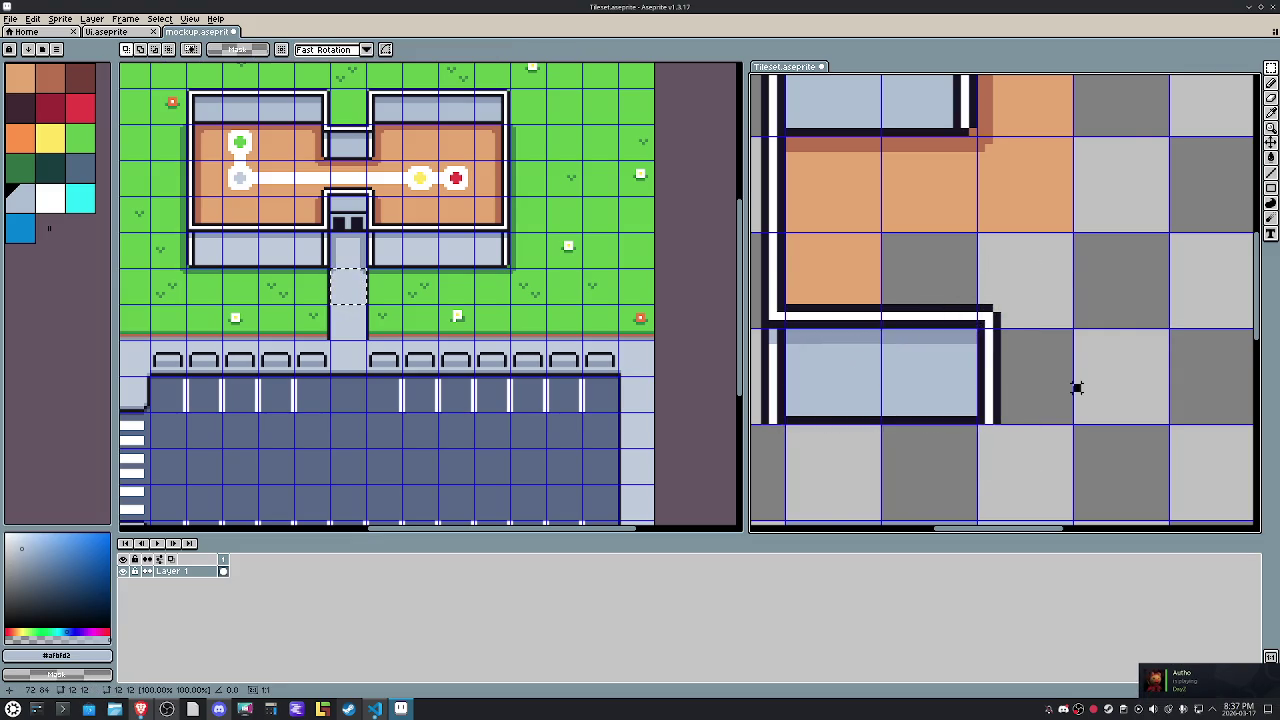
{"action": "key", "text": "h"}
{"action": "scroll", "coordinate": [914, 408], "scroll_direction": "down", "scroll_amount": 2}
Fill the empty grey tile beside the floor with the sampled floor orange, then deselect.
{"action": "key", "text": "m"}
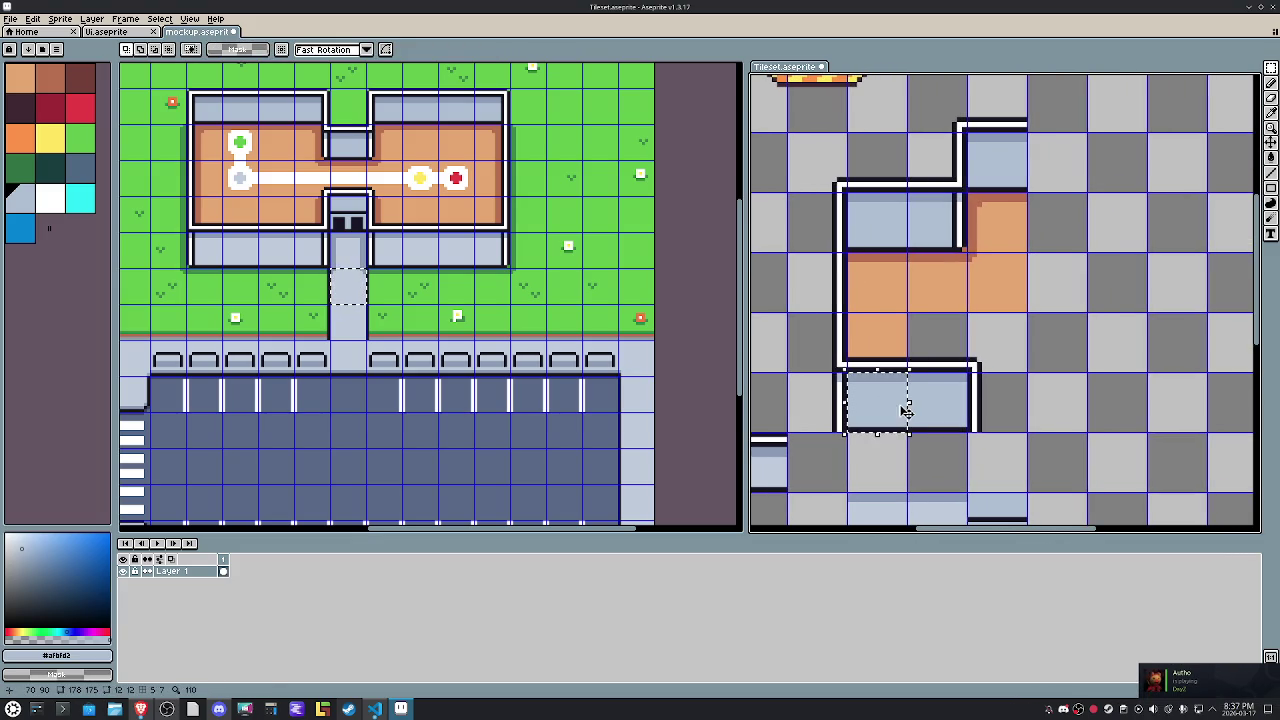
{"action": "mouse_move", "coordinate": [788, 372]}
{"action": "left_mouse_down"}
{"action": "mouse_move", "coordinate": [846, 432]}
{"action": "mouse_move", "coordinate": [816, 358]}
{"action": "left_mouse_up"}
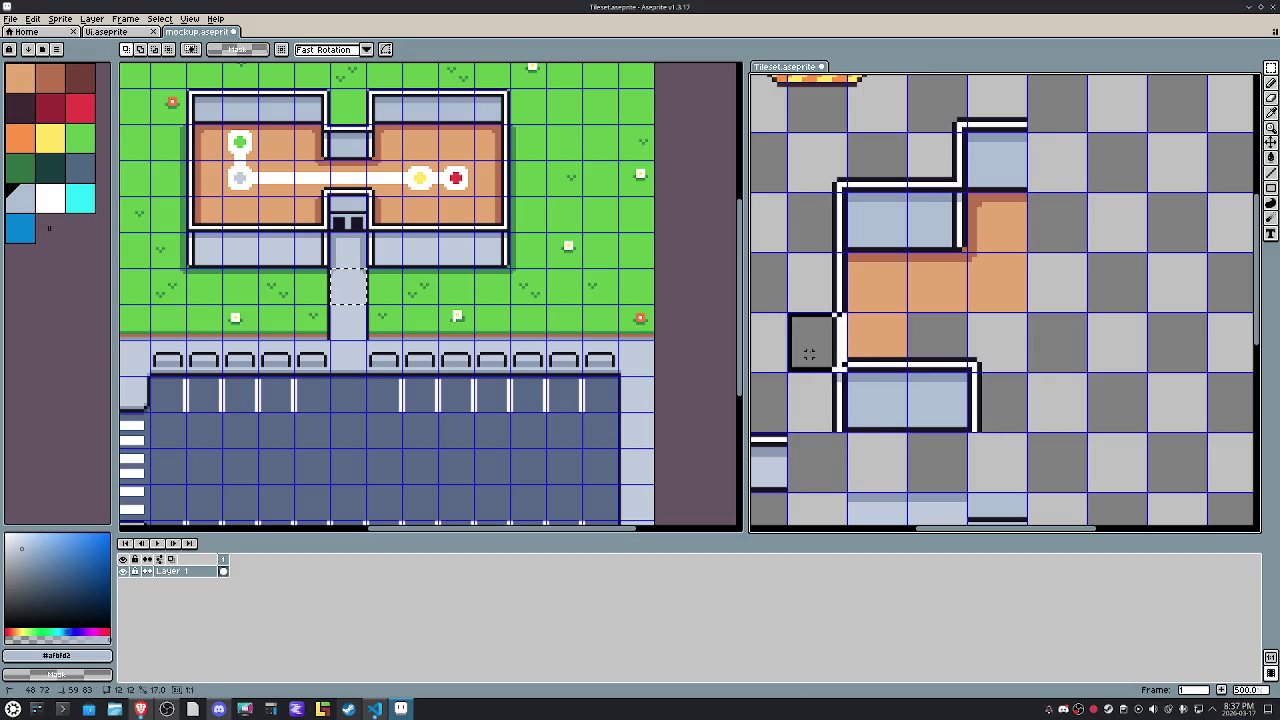
{"action": "left_click", "coordinate": [1004, 378]}
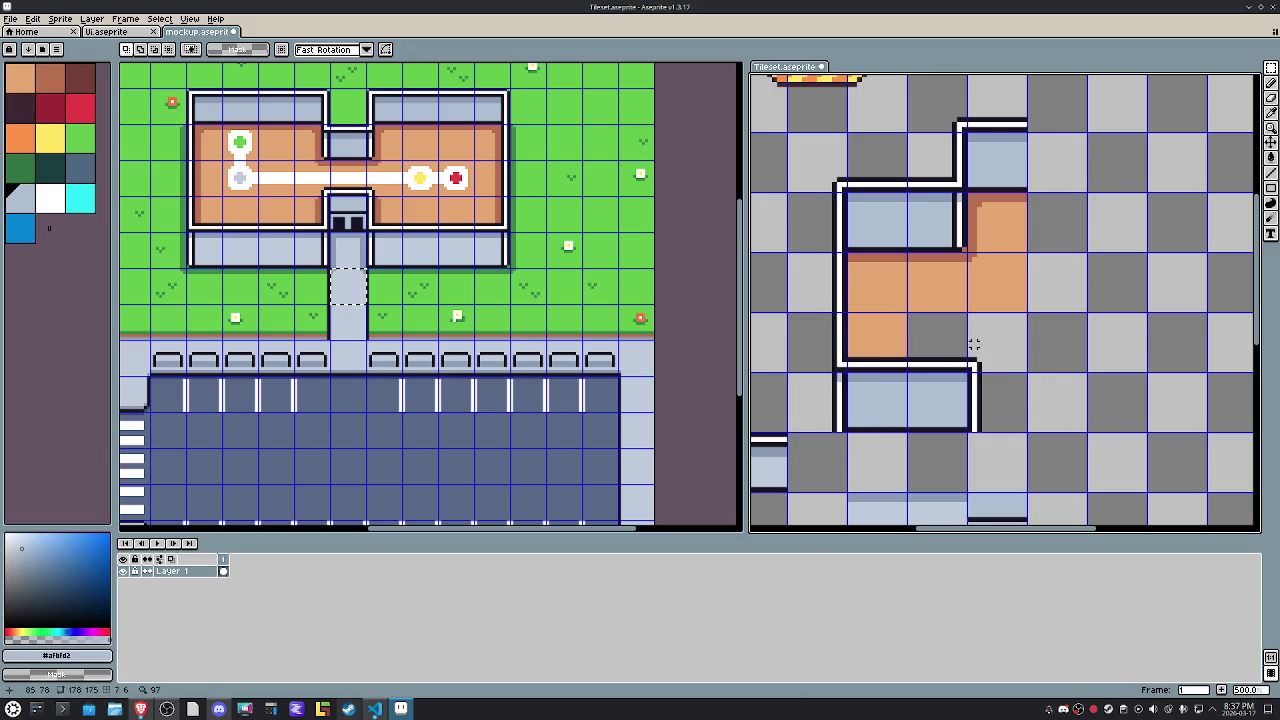
{"action": "mouse_move", "coordinate": [940, 320]}
{"action": "left_mouse_down"}
{"action": "mouse_move", "coordinate": [968, 342]}
{"action": "mouse_move", "coordinate": [880, 336]}
{"action": "left_mouse_up"}
{"action": "key", "text": "space"}
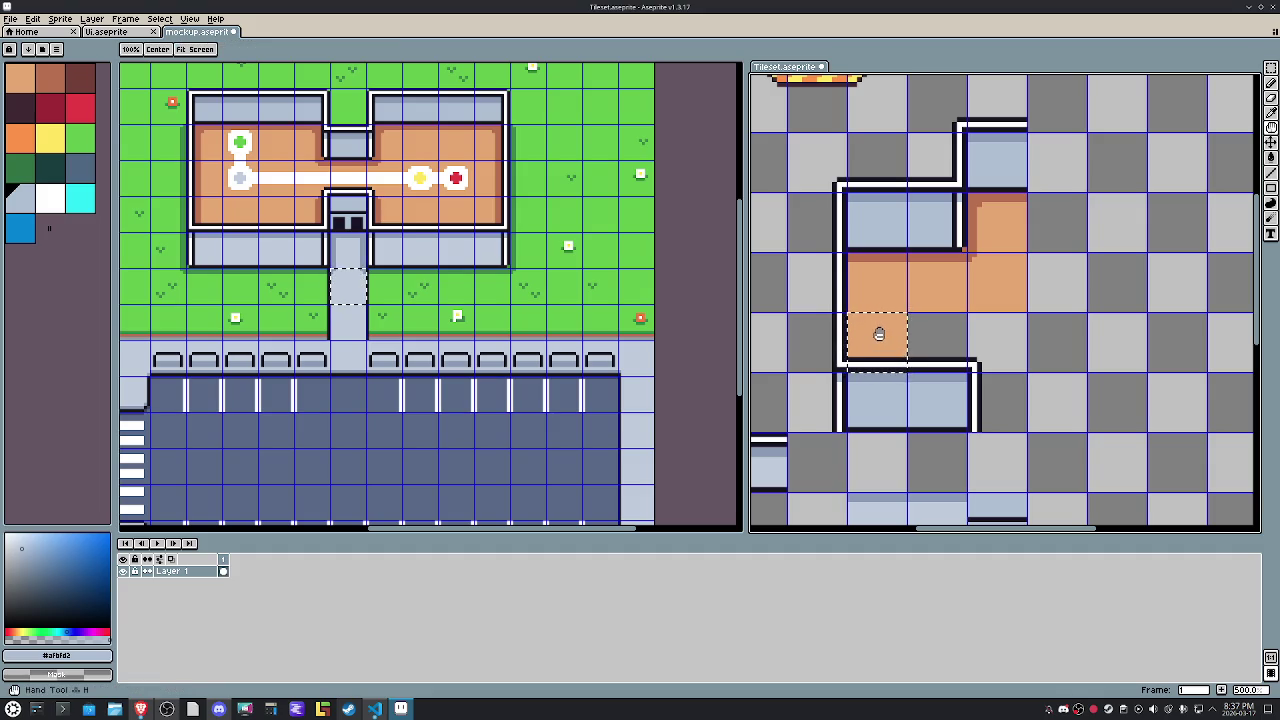
{"action": "key", "text": "g"}
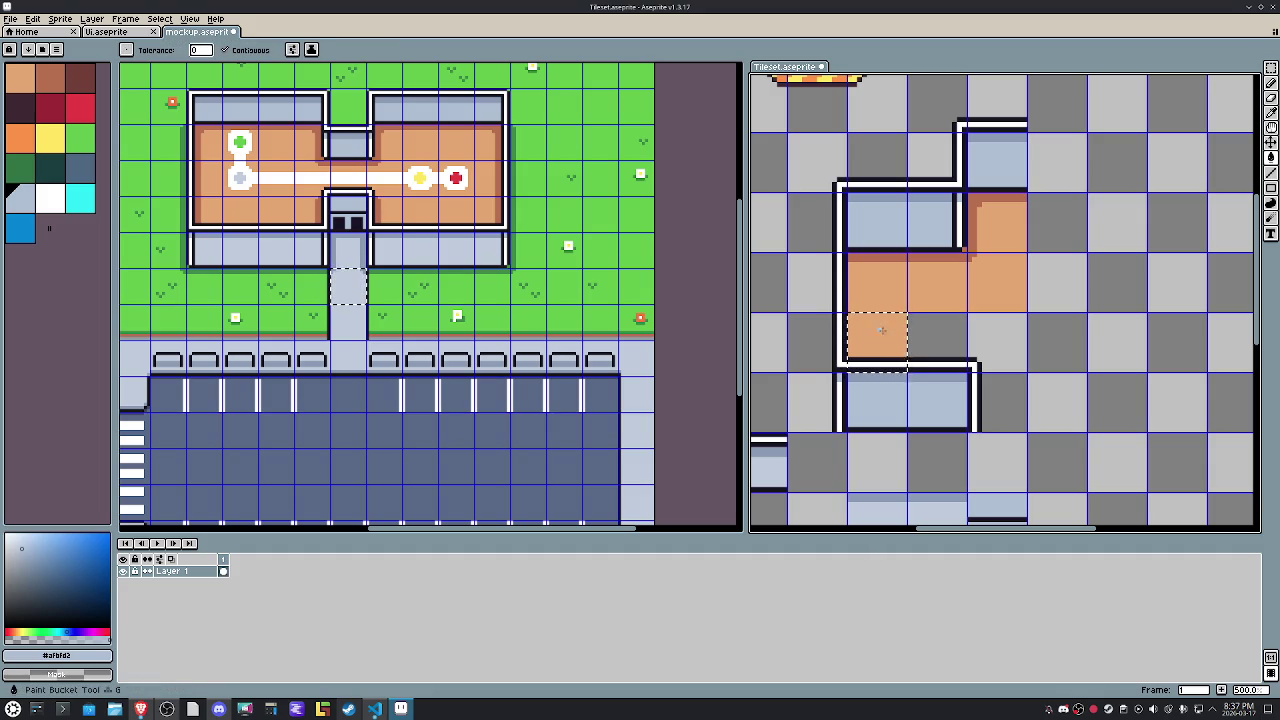
{"action": "key", "text": "m"}
{"action": "left_click", "coordinate": [929, 330]}
{"action": "left_click", "coordinate": [897, 330], "text": "alt"}
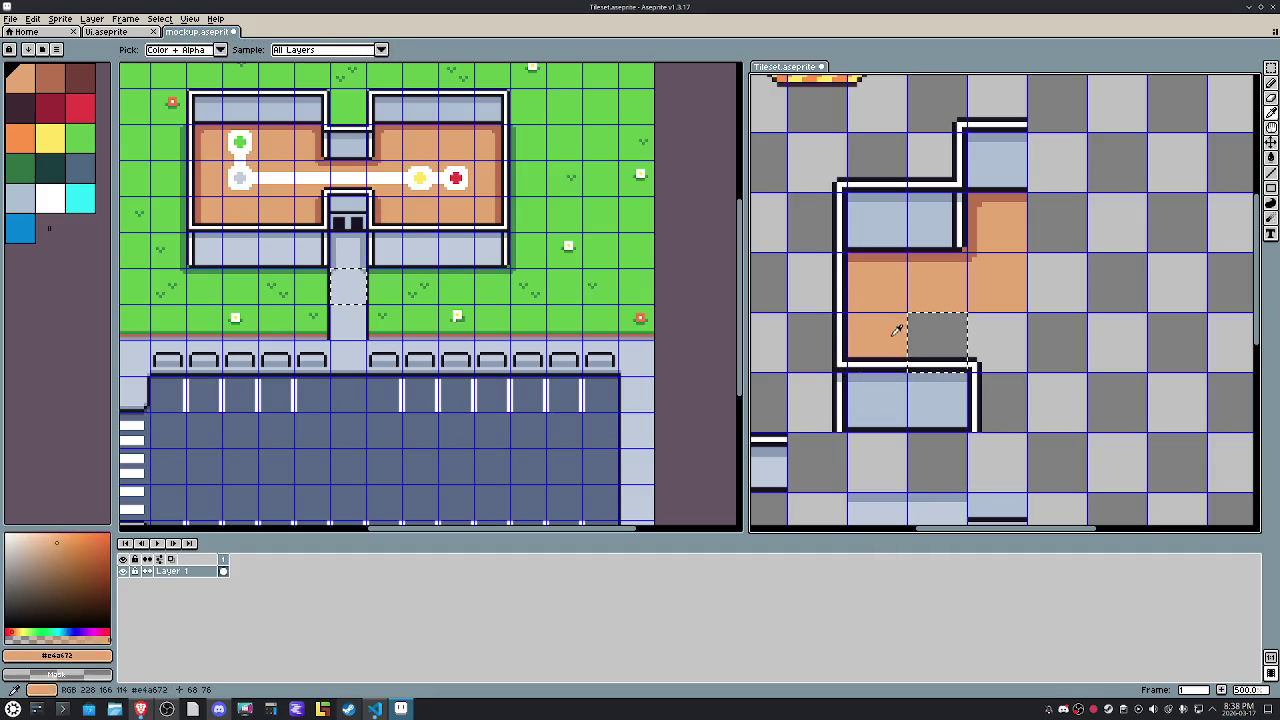
{"action": "left_click", "coordinate": [1029, 340]}
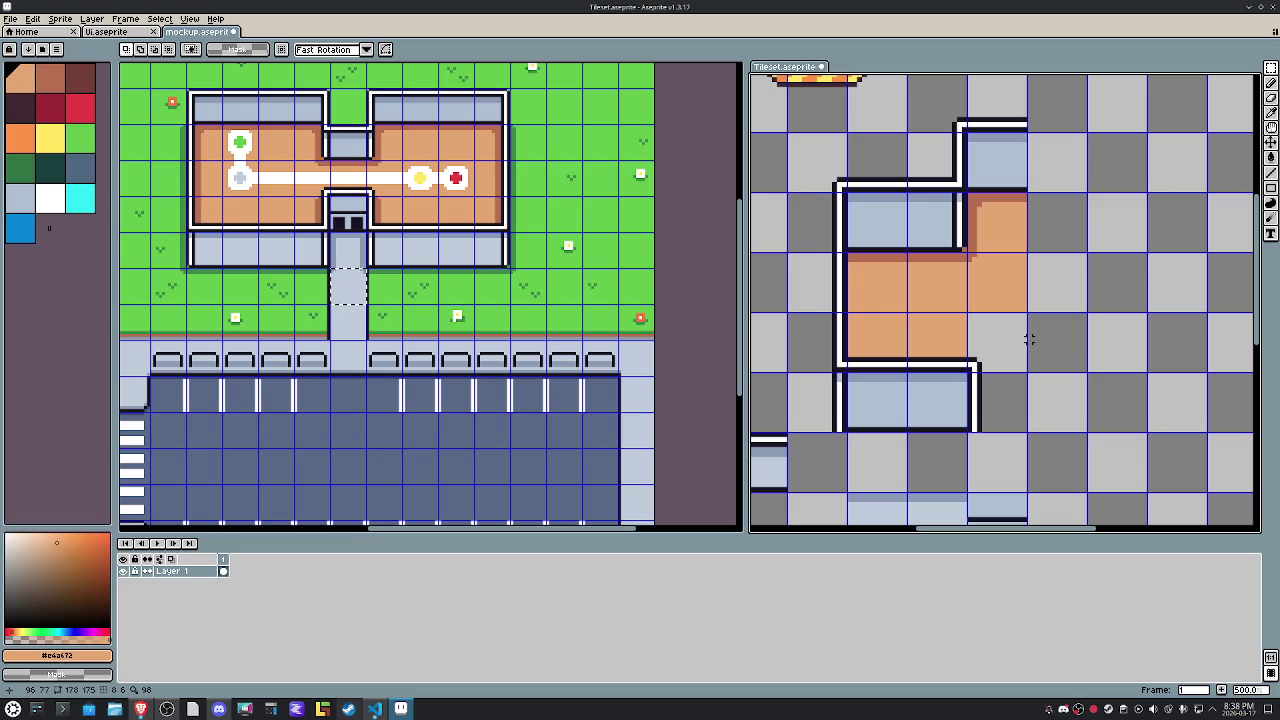
Try clearing strips of the orange floor, then restore the removed tiles.
{"action": "left_click_drag", "start_coordinate": [993, 410], "coordinate": [832, 297]}
{"action": "key", "text": "Delete"}
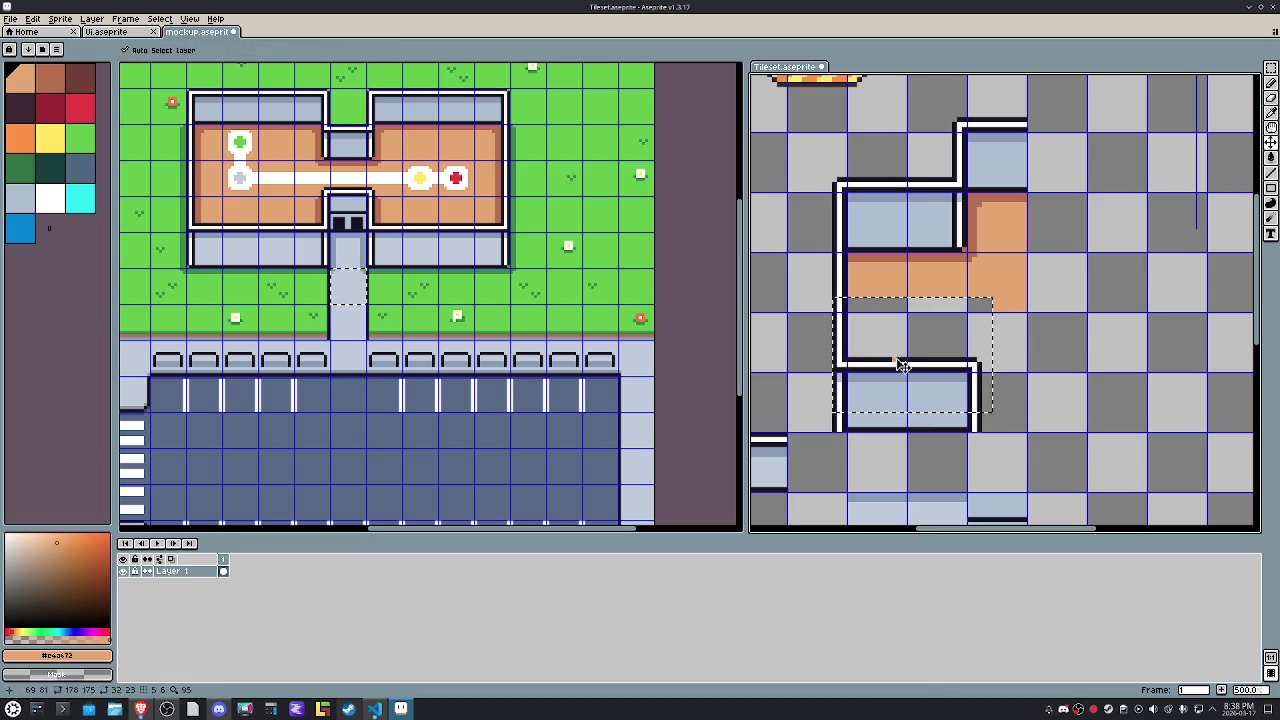
{"action": "key", "text": "ctrl+z"}
{"action": "key", "text": "m"}
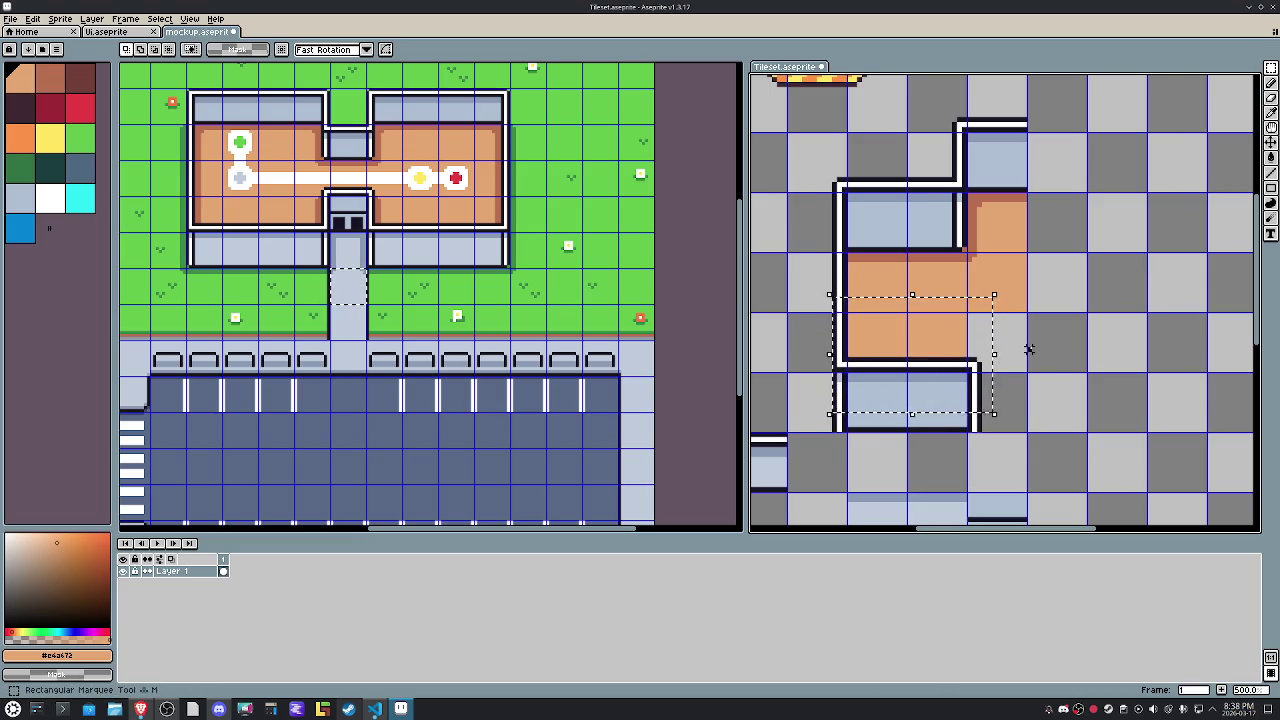
{"action": "left_click_drag", "start_coordinate": [1000, 340], "coordinate": [880, 349]}
{"action": "key", "text": "Delete"}
{"action": "key", "text": "g"}
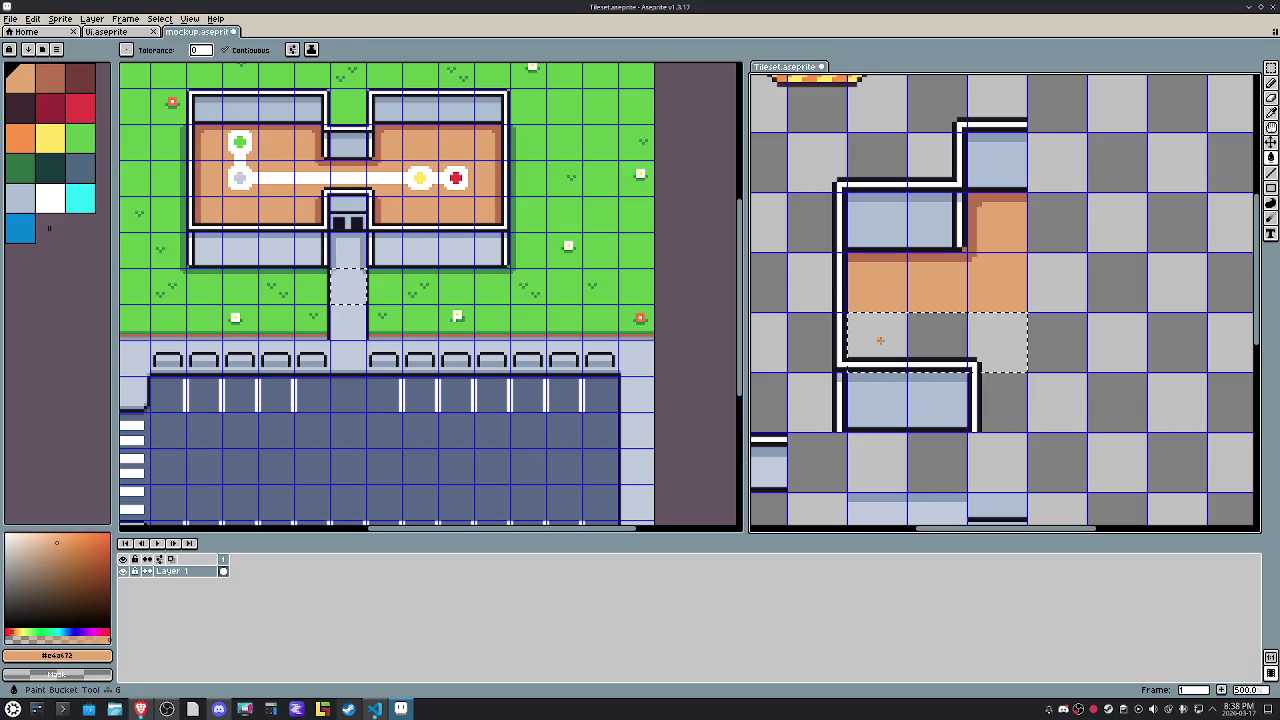
{"action": "key", "text": "ctrl+d"}
Move the whole L-shaped orange floor four tiles to the right.
{"action": "left_click_drag", "start_coordinate": [1108, 286], "coordinate": [1020, 343]}
{"action": "key", "text": "m"}
{"action": "mouse_move", "coordinate": [959, 277]}
{"action": "left_mouse_down"}
{"action": "mouse_move", "coordinate": [943, 323]}
{"action": "mouse_move", "coordinate": [827, 315]}
{"action": "left_mouse_up"}
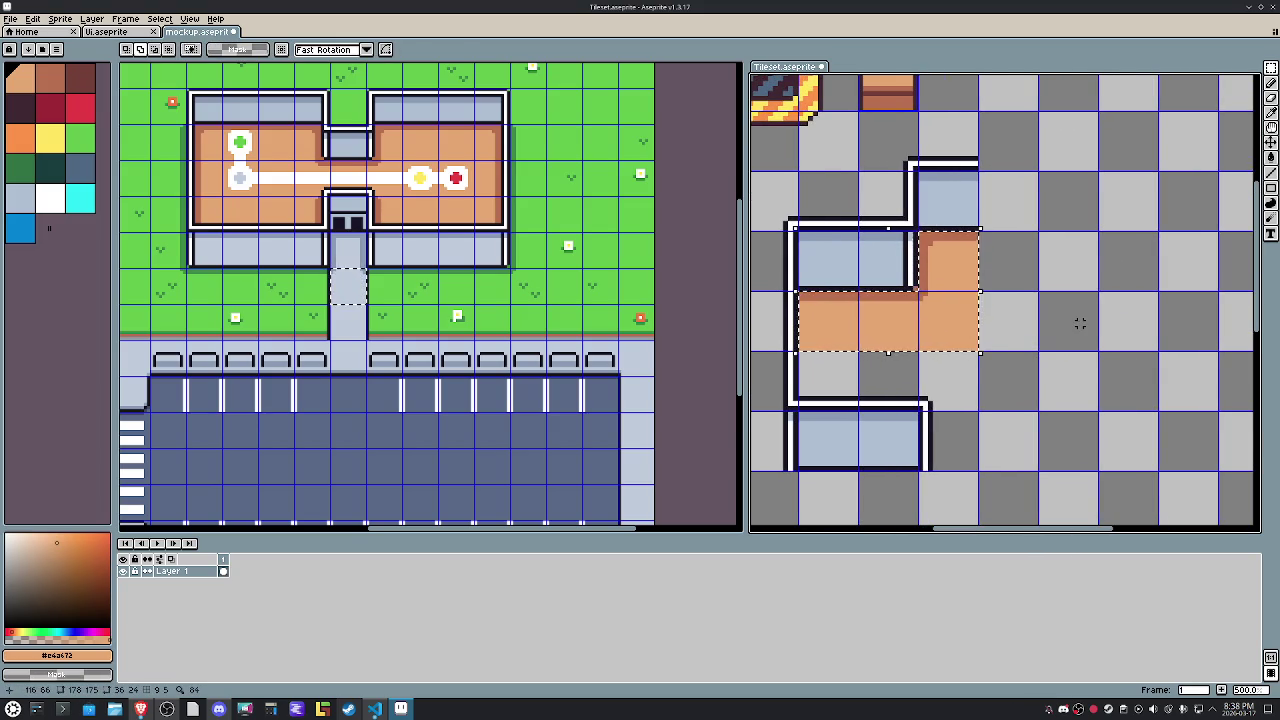
{"action": "key", "text": "shift+Right"}
{"action": "key", "text": "shift+Right"}
{"action": "key", "text": "shift+Right"}
{"action": "key", "text": "shift+Right"}
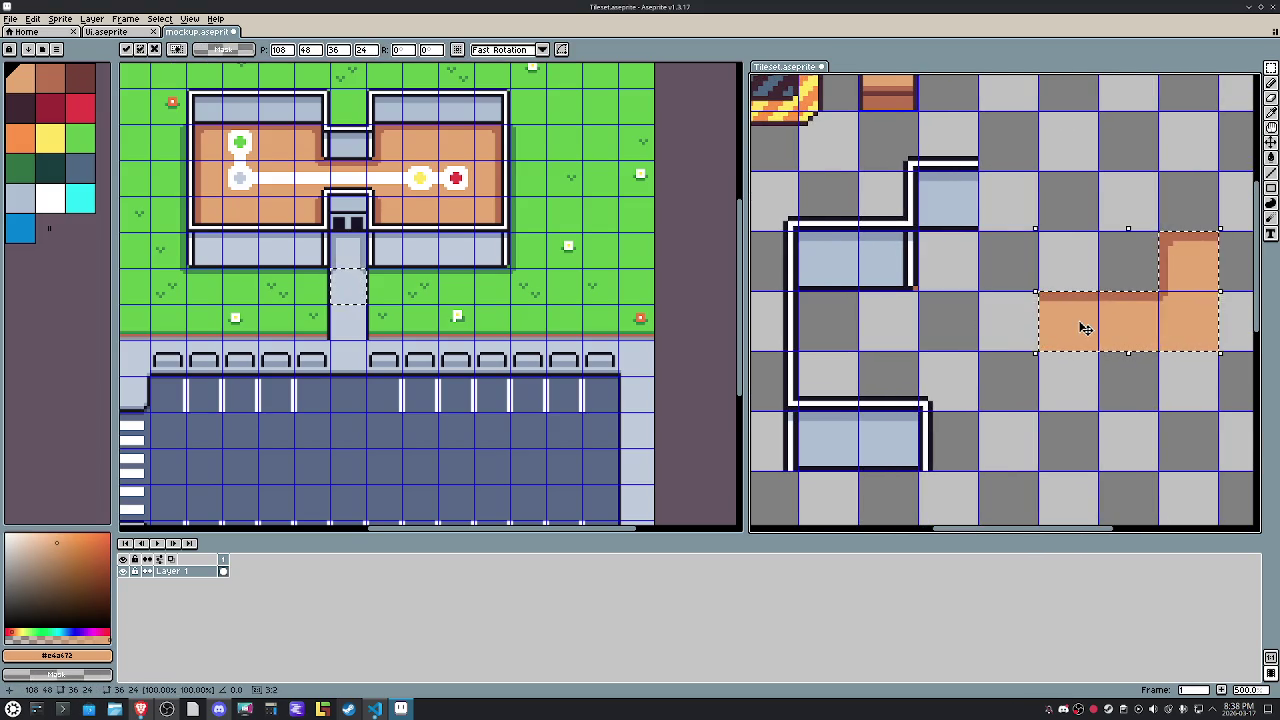
{"action": "key", "text": "Return"}
{"action": "left_click", "coordinate": [1128, 323]}
Shift a single orange tile one tile right to close the gap.
{"action": "left_click_drag", "start_coordinate": [1128, 323], "coordinate": [1085, 323]}
{"action": "key", "text": "Return"}
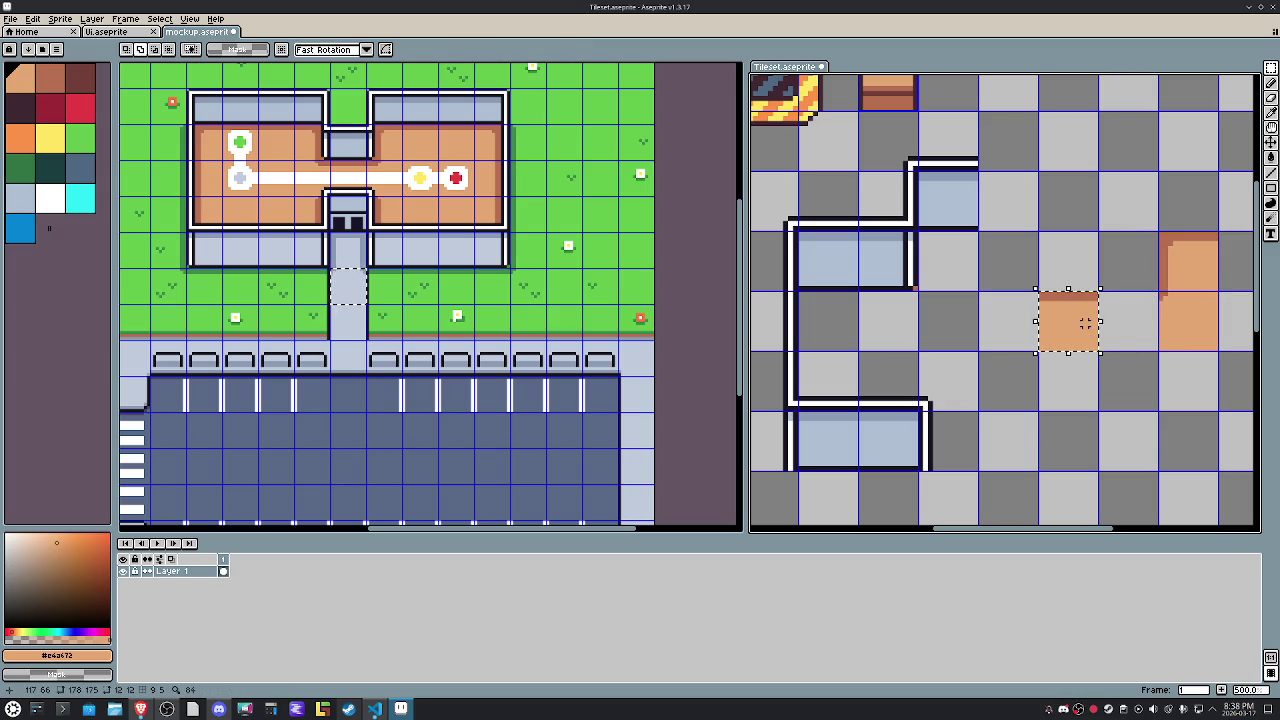
{"action": "key", "text": "shift+Right"}
{"action": "key", "text": "Return"}
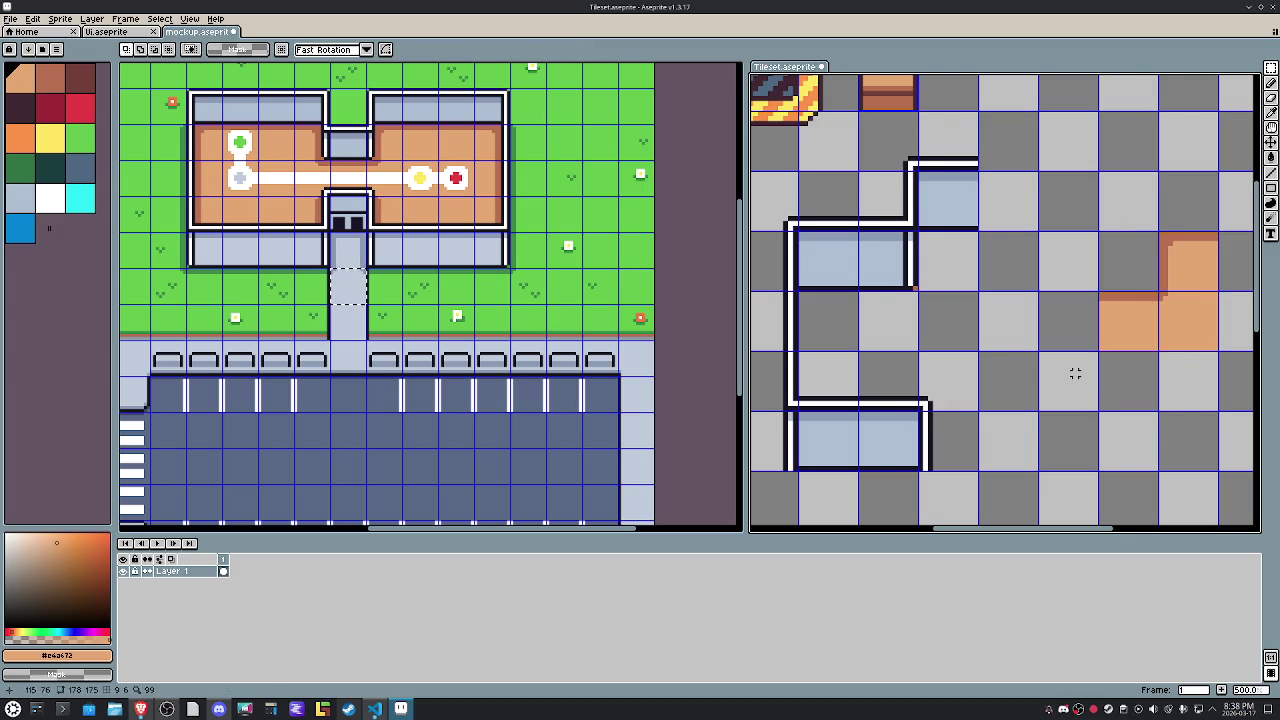
{"action": "left_click_drag", "start_coordinate": [1181, 402], "coordinate": [1134, 412]}
{"action": "key", "text": "m"}
{"action": "left_click_drag", "start_coordinate": [1130, 280], "coordinate": [1067, 331]}
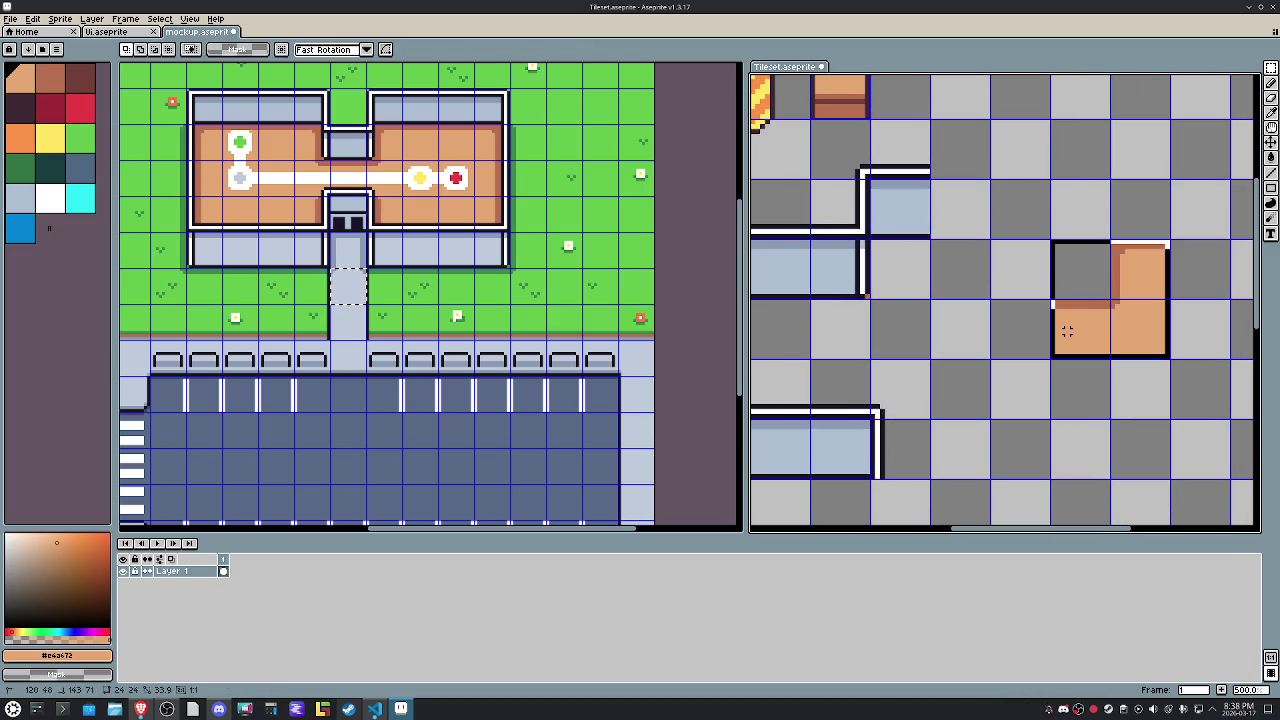
{"action": "left_click", "coordinate": [1122, 386]}
Rotate the top-left orange tile 90 degrees.
{"action": "scroll", "coordinate": [1135, 322], "scroll_direction": "up", "scroll_amount": 1}
{"action": "scroll", "coordinate": [1100, 329], "scroll_direction": "up", "scroll_amount": 1}
{"action": "left_click_drag", "start_coordinate": [1040, 344], "coordinate": [1045, 254]}
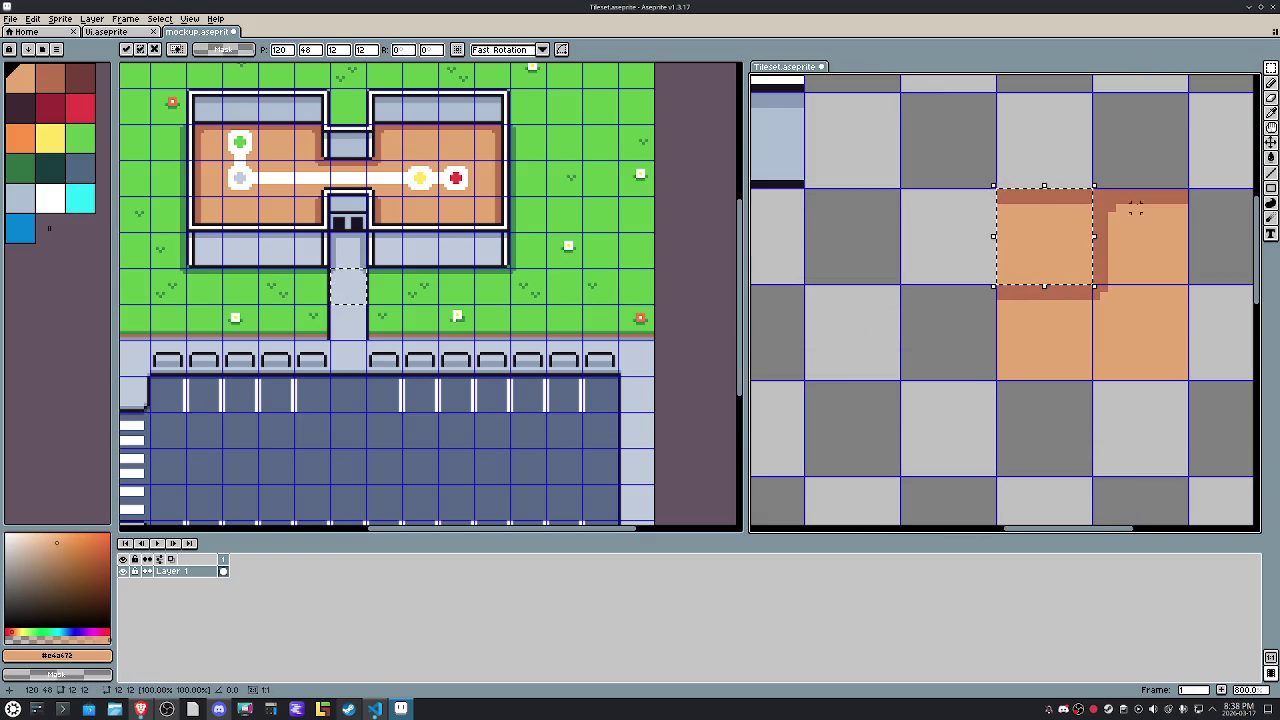
{"action": "left_click_drag", "start_coordinate": [1103, 167], "coordinate": [1003, 195]}
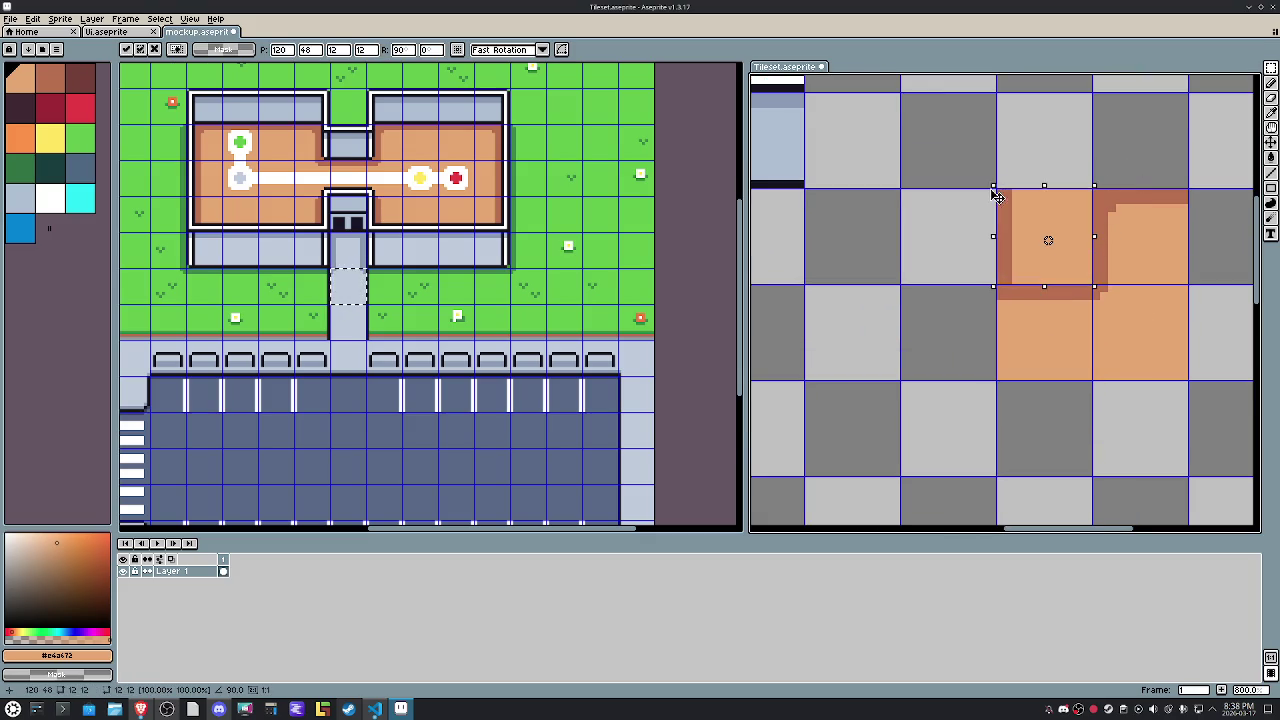
{"action": "key", "text": "Return"}
Move the two-cell vertical wall piece one cell left.
{"action": "scroll", "coordinate": [944, 224], "scroll_direction": "down", "scroll_amount": 3}
{"action": "mouse_move", "coordinate": [934, 234]}
{"action": "left_mouse_down"}
{"action": "mouse_move", "coordinate": [1034, 286]}
{"action": "mouse_move", "coordinate": [1029, 297]}
{"action": "left_mouse_up"}
{"action": "key", "text": "m"}
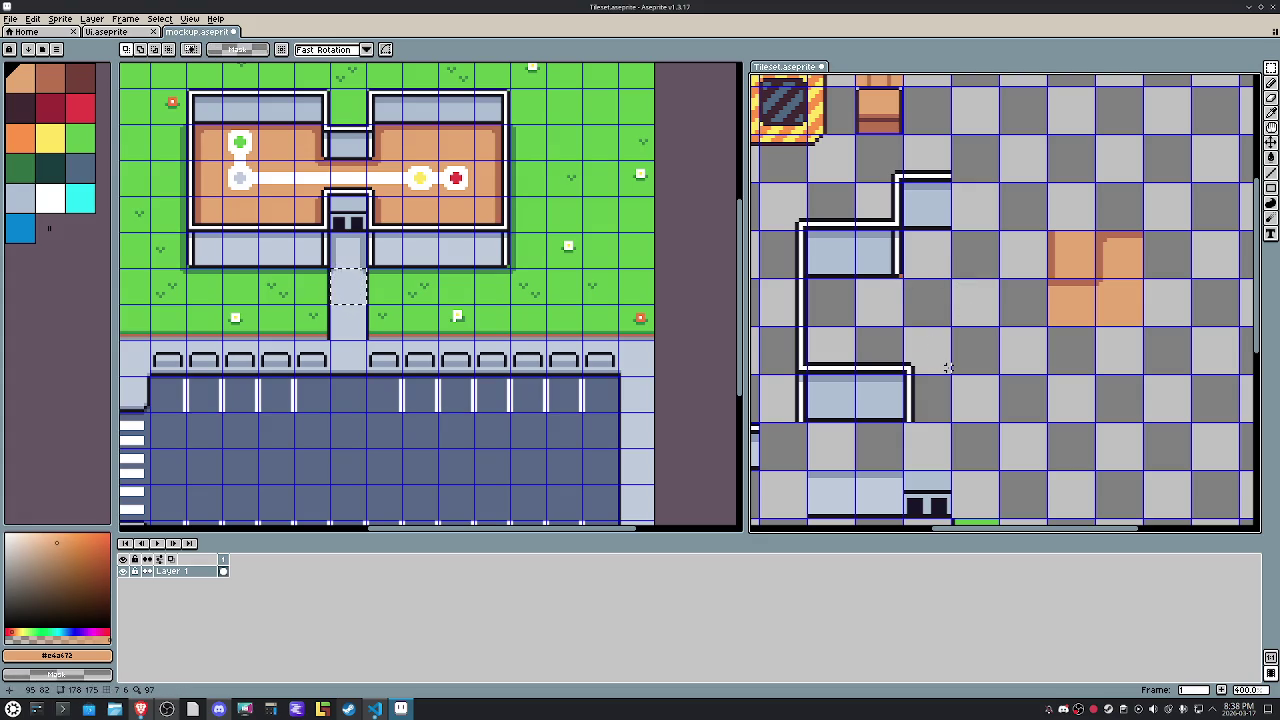
{"action": "mouse_move", "coordinate": [832, 379]}
{"action": "left_mouse_down"}
{"action": "mouse_move", "coordinate": [836, 392]}
{"action": "mouse_move", "coordinate": [890, 370]}
{"action": "left_mouse_up"}
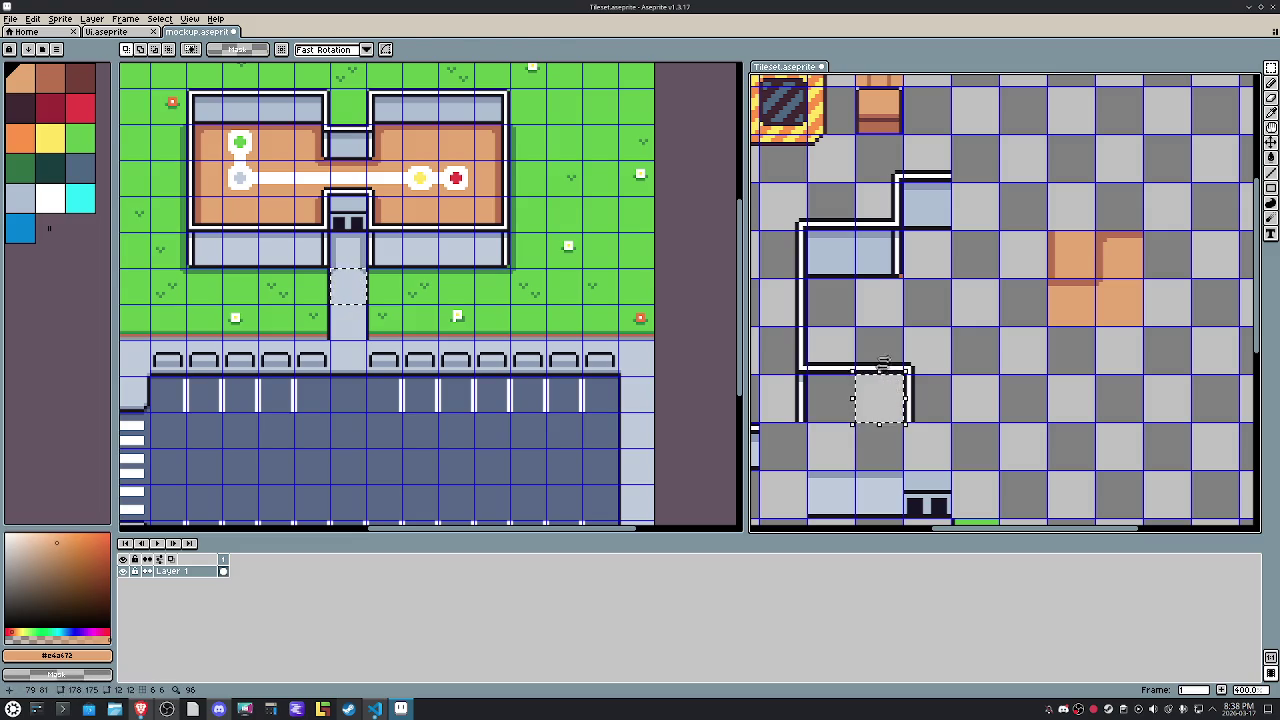
{"action": "left_click", "coordinate": [923, 360]}
{"action": "left_click_drag", "start_coordinate": [923, 360], "coordinate": [924, 383]}
{"action": "key", "text": "shift+Left"}
Move a light-blue wall tile up one cell into the wall cluster.
{"action": "left_click", "coordinate": [930, 350]}
{"action": "left_click_drag", "start_coordinate": [768, 411], "coordinate": [798, 395]}
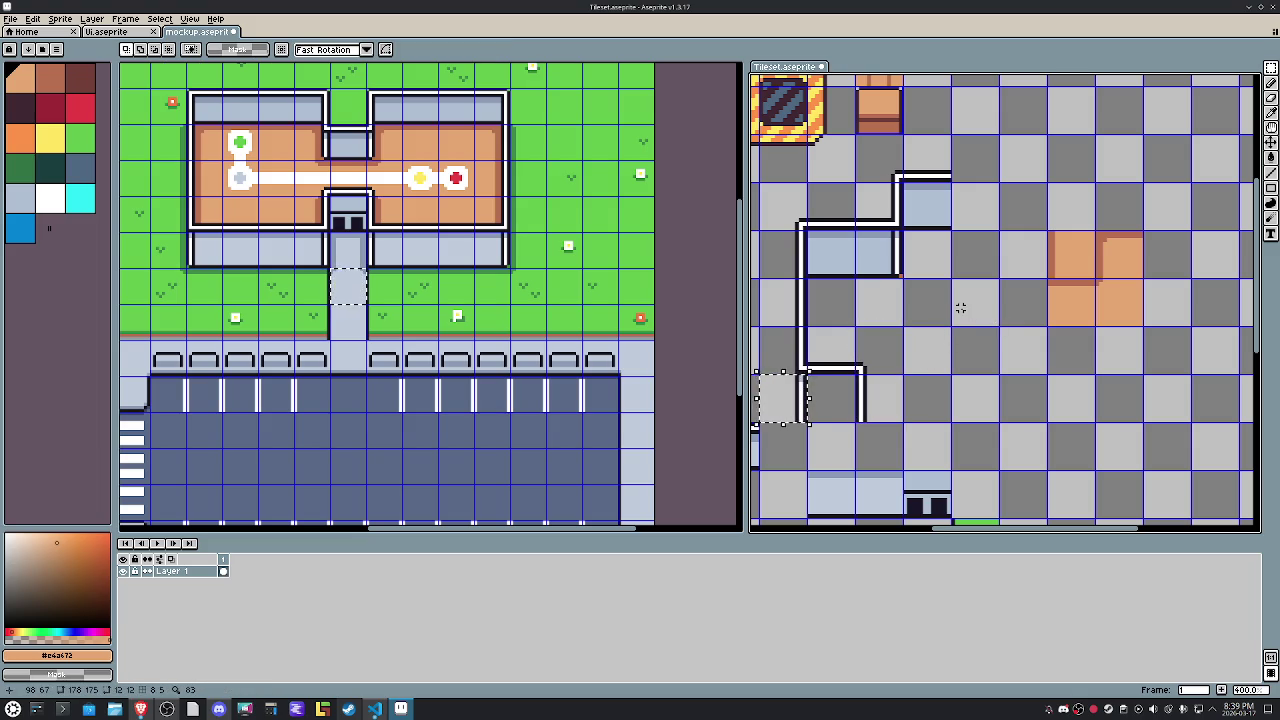
{"action": "mouse_move", "coordinate": [920, 250]}
{"action": "left_mouse_down"}
{"action": "mouse_move", "coordinate": [928, 263]}
{"action": "mouse_move", "coordinate": [897, 251]}
{"action": "mouse_move", "coordinate": [902, 210]}
{"action": "mouse_move", "coordinate": [925, 205]}
{"action": "left_mouse_up"}
{"action": "left_click", "coordinate": [829, 243]}
{"action": "left_click_drag", "start_coordinate": [840, 252], "coordinate": [940, 206]}
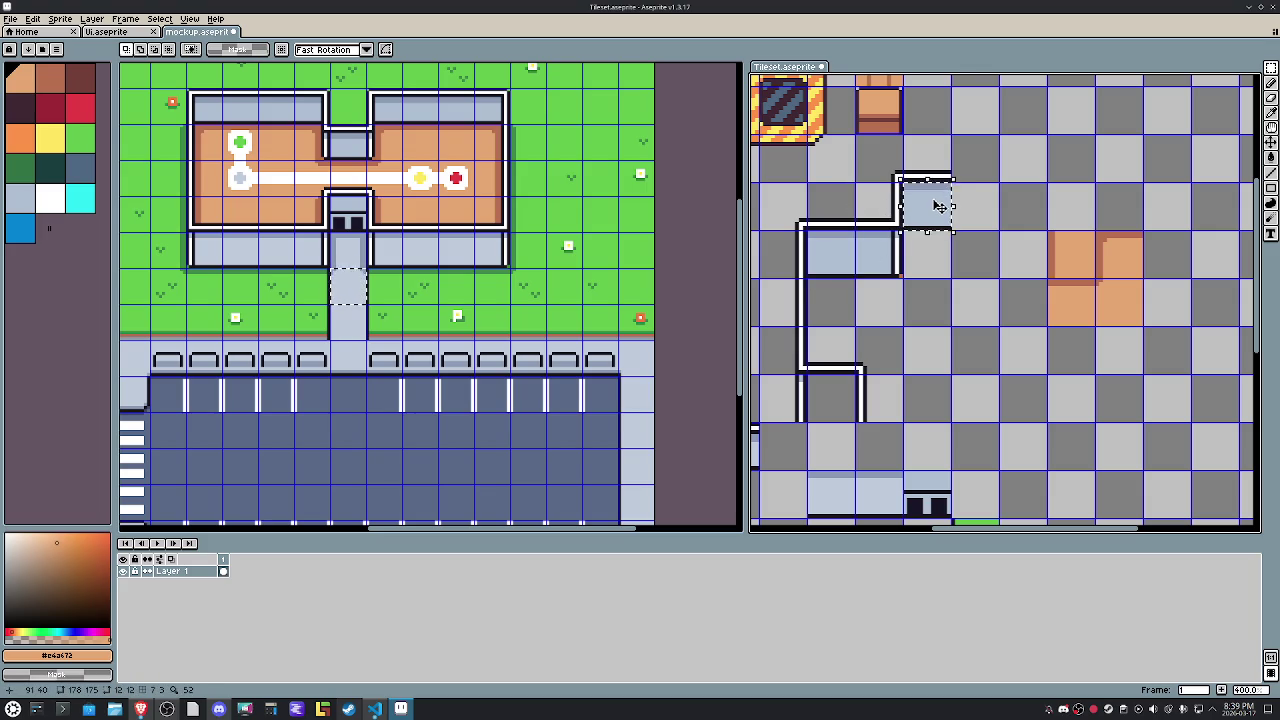
{"action": "left_click", "coordinate": [829, 256]}
{"action": "key", "text": "ctrl+z"}
{"action": "key", "text": "ctrl+z"}
{"action": "key", "text": "ctrl+z"}
Reposition the three-cell wall column, nudging it up one cell.
{"action": "left_click", "coordinate": [890, 170]}
{"action": "left_click_drag", "start_coordinate": [893, 177], "coordinate": [893, 270]}
{"action": "left_click_drag", "start_coordinate": [893, 217], "coordinate": [953, 313]}
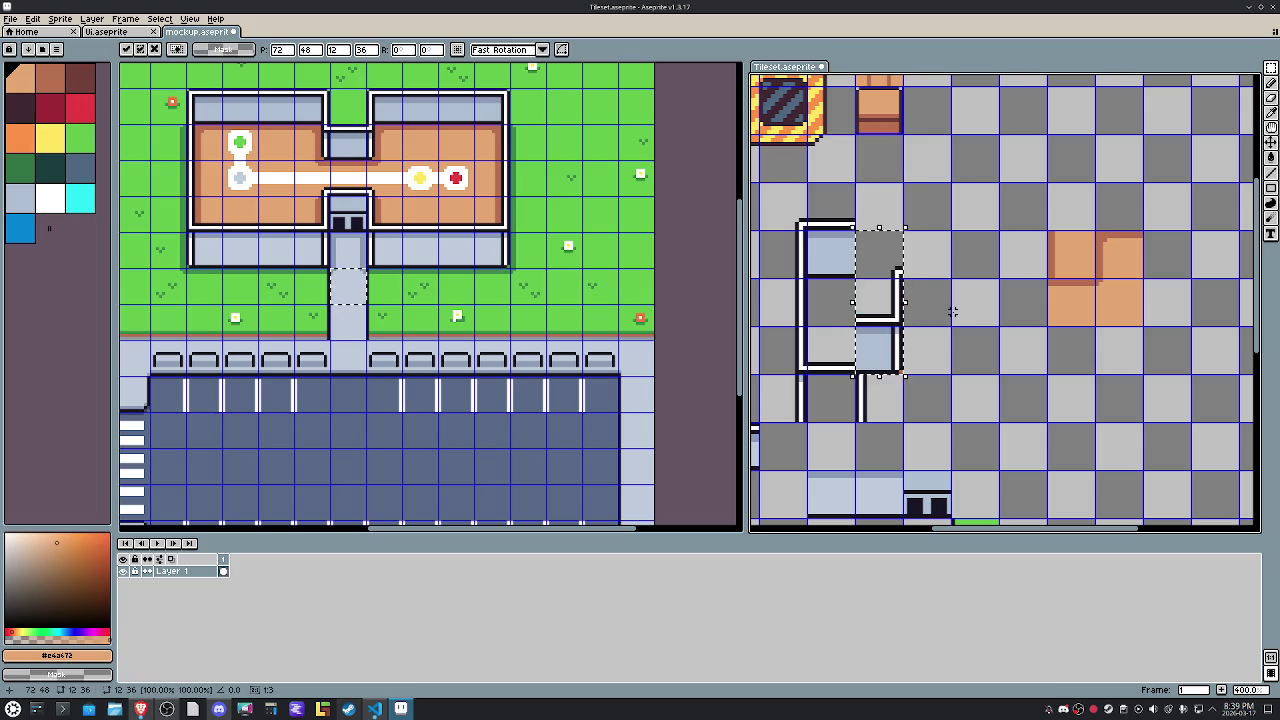
{"action": "key", "text": "Up"}
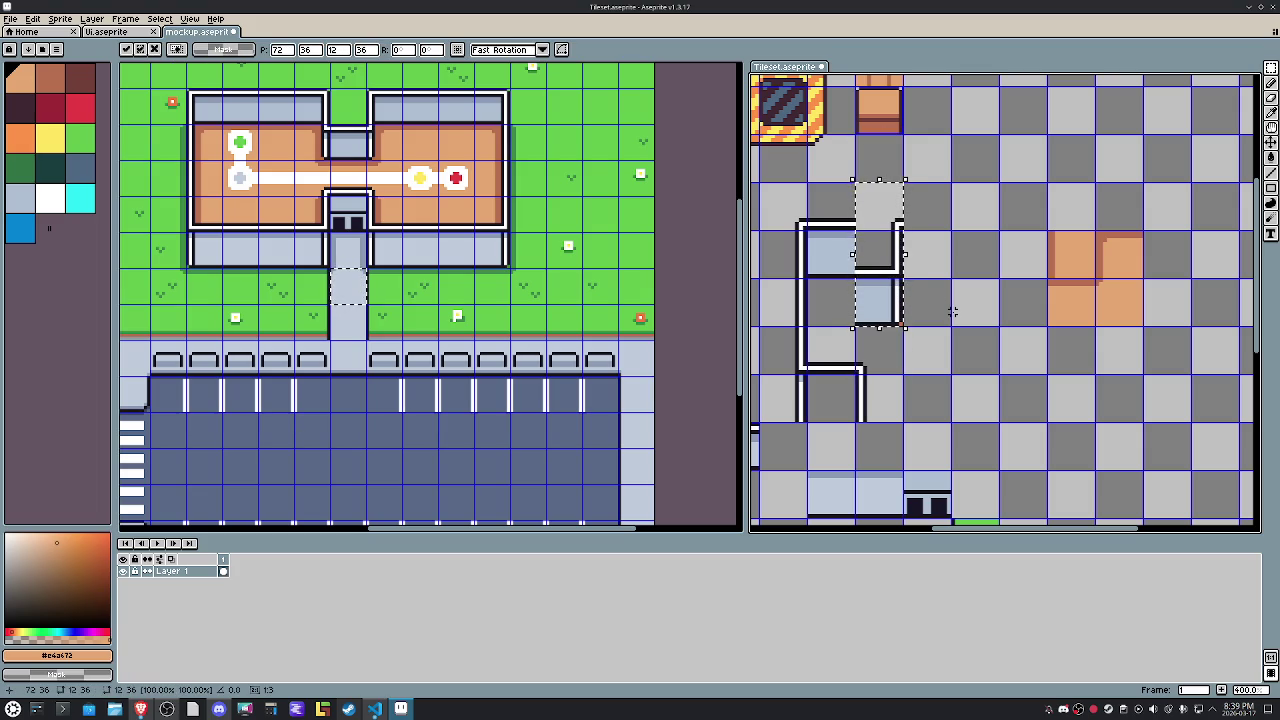
{"action": "left_click", "coordinate": [1024, 459]}
Move the door tile next to the wall tiles, one cell up.
{"action": "scroll", "coordinate": [1006, 257], "scroll_direction": "down", "scroll_amount": 3}
{"action": "scroll", "coordinate": [971, 366], "scroll_direction": "up", "scroll_amount": 2}
{"action": "mouse_move", "coordinate": [869, 432]}
{"action": "left_mouse_down"}
{"action": "mouse_move", "coordinate": [980, 456]}
{"action": "mouse_move", "coordinate": [860, 290]}
{"action": "left_mouse_up"}
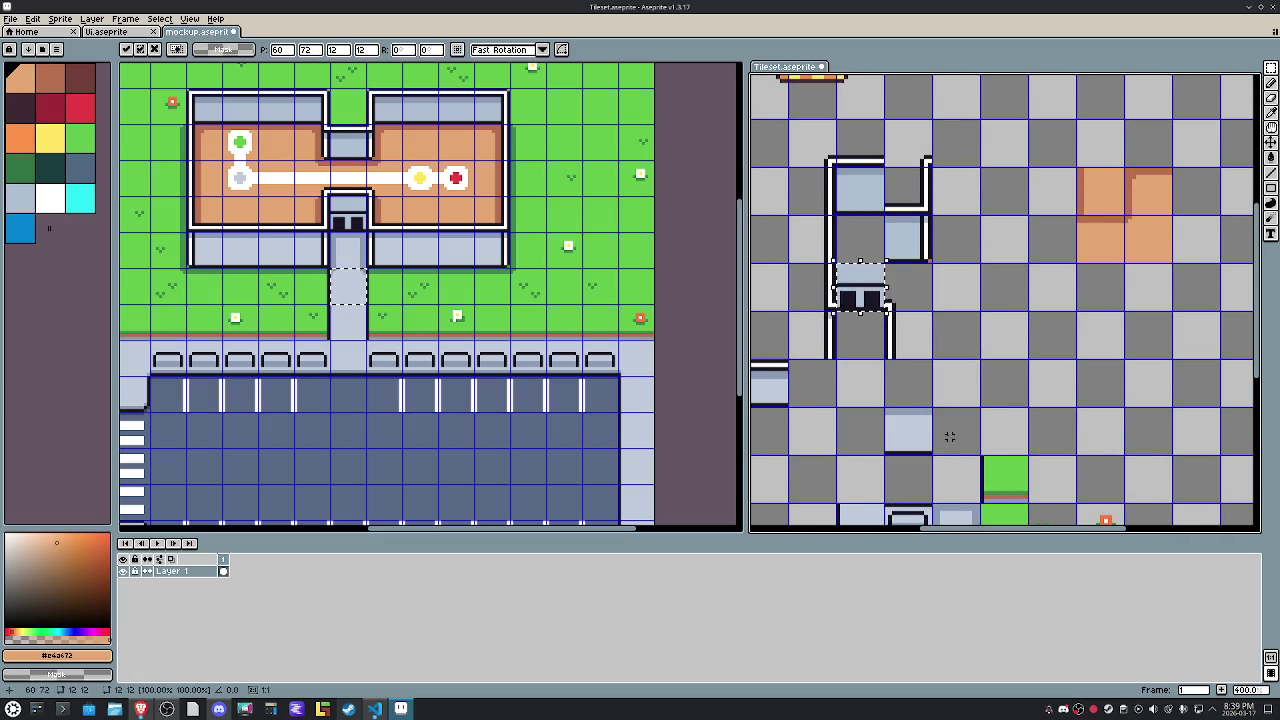
{"action": "key", "text": "Up"}
{"action": "left_click", "coordinate": [973, 397]}
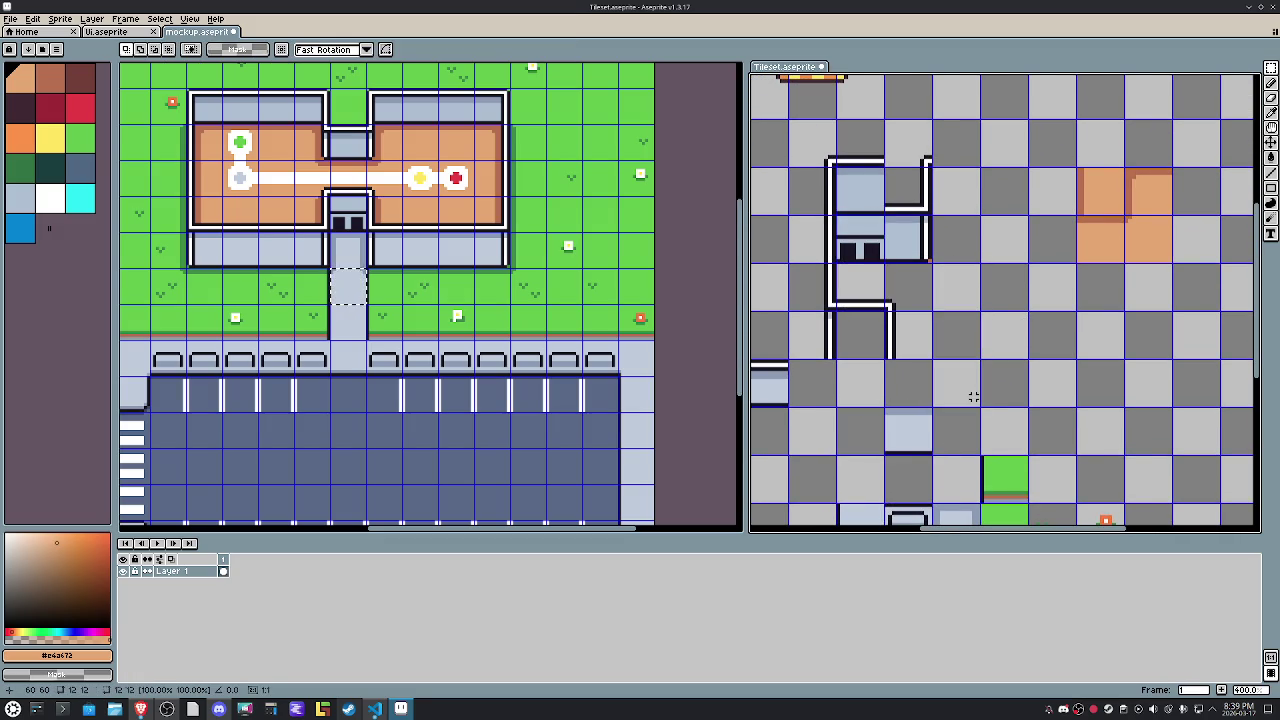
Delete the two stray light-blue wall tiles.
{"action": "left_click_drag", "start_coordinate": [886, 410], "coordinate": [930, 454]}
{"action": "key", "text": "Delete"}
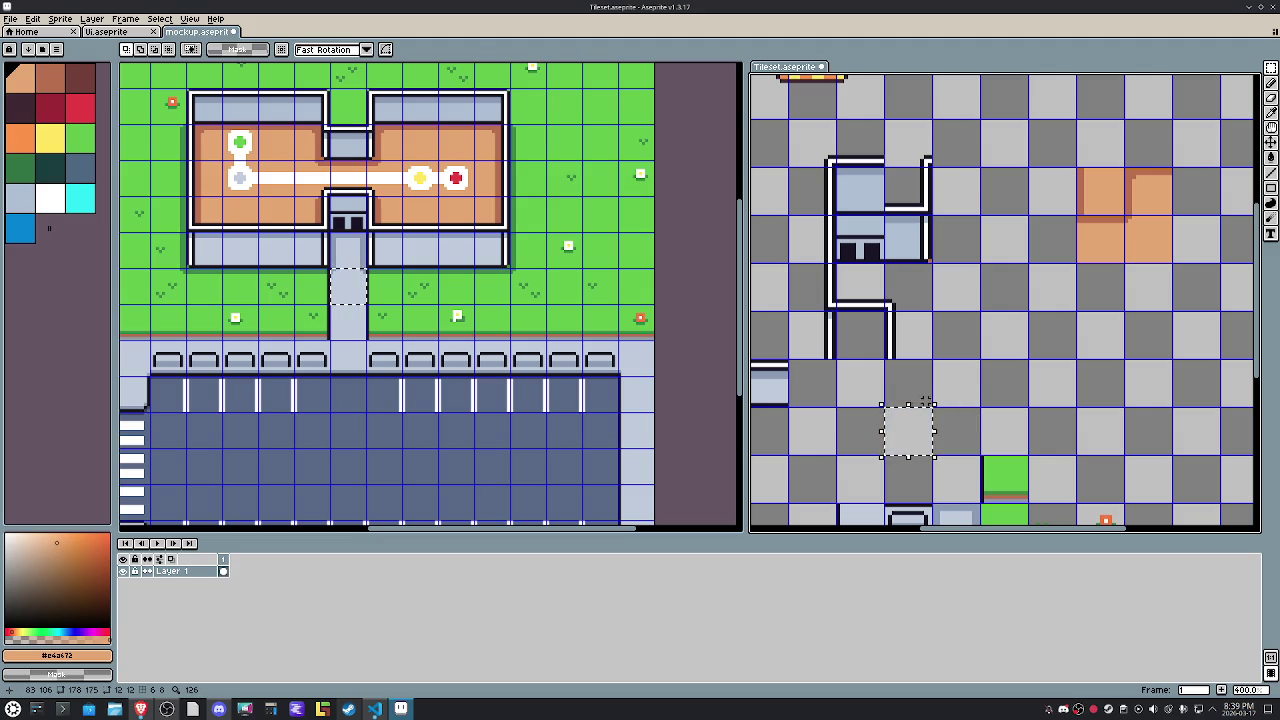
{"action": "left_click", "coordinate": [914, 395]}
{"action": "left_click_drag", "start_coordinate": [914, 394], "coordinate": [1085, 379]}
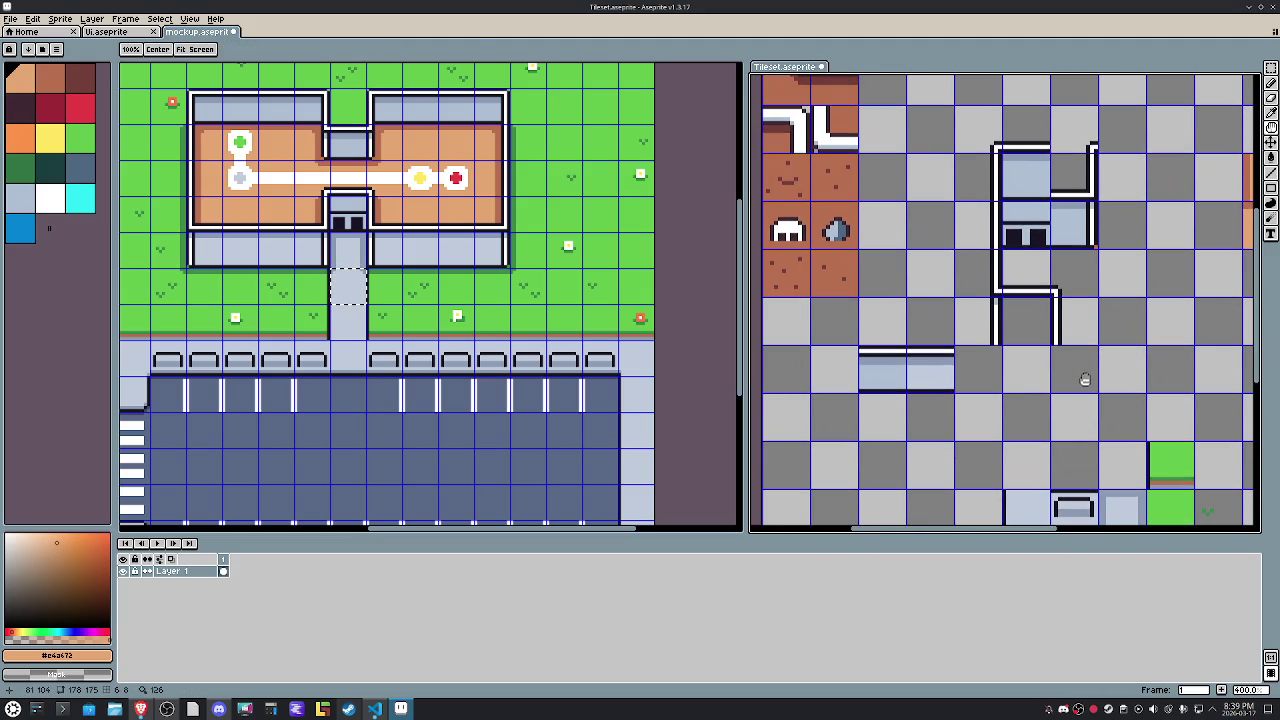
{"action": "key", "text": "m"}
{"action": "left_click_drag", "start_coordinate": [860, 346], "coordinate": [954, 392]}
{"action": "key", "text": "Delete"}
Shift the orange 2x2 block one tile left.
{"action": "left_click_drag", "start_coordinate": [1034, 382], "coordinate": [922, 363]}
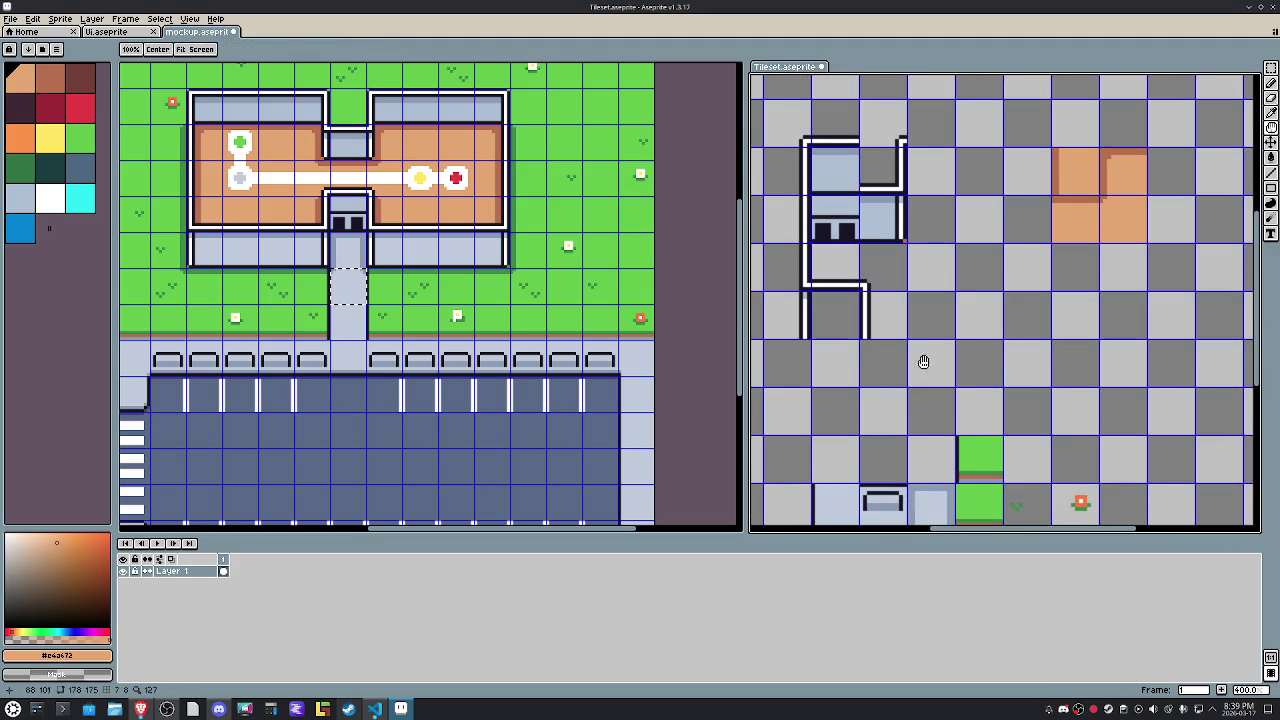
{"action": "key", "text": "m"}
{"action": "left_click_drag", "start_coordinate": [1052, 148], "coordinate": [1146, 242]}
{"action": "key", "text": "Left"}
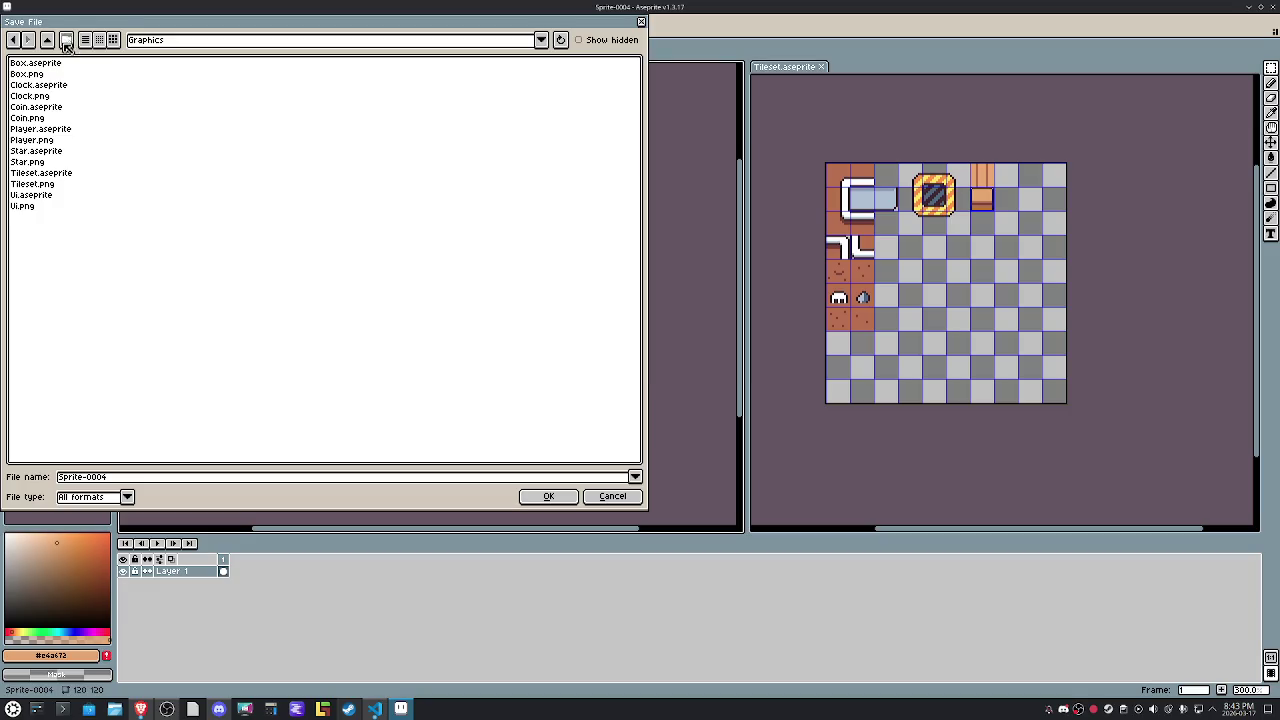
Create a Tilesets folder and save the new sprite as WorldSet.aseprite.
{"action": "left_click", "coordinate": [66, 41]}
{"action": "type", "text": "Tilesets"}
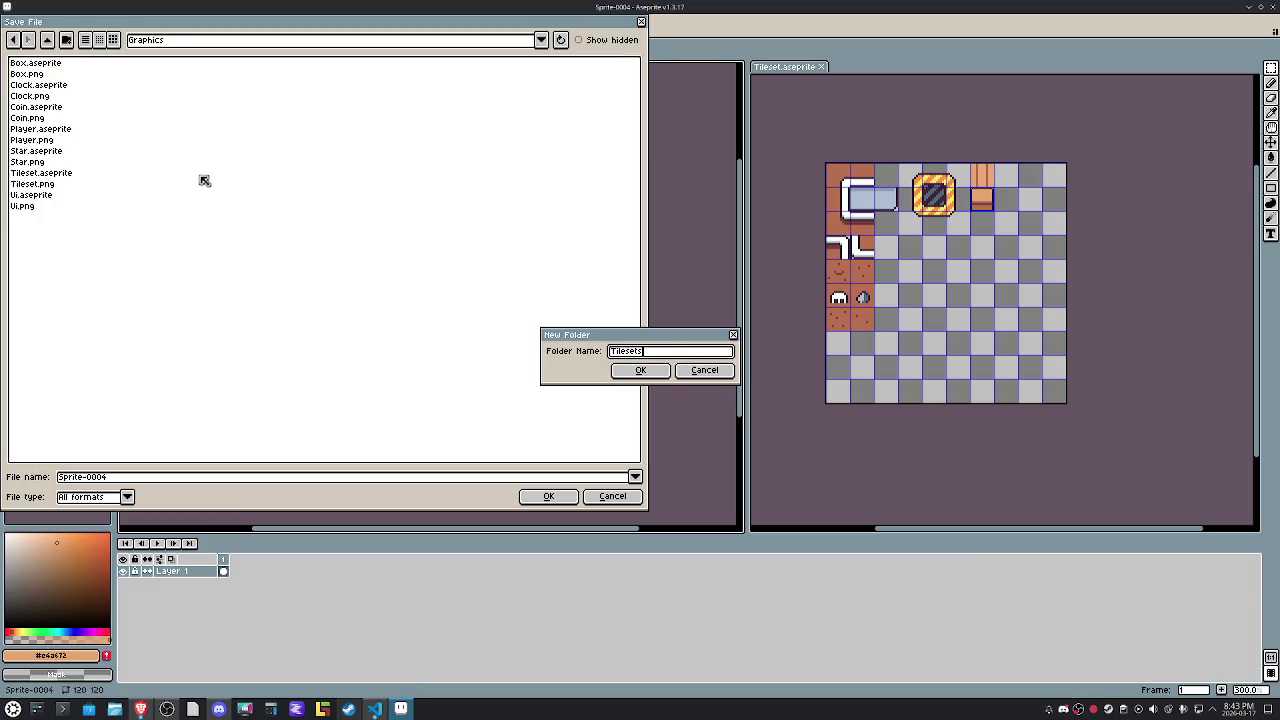
{"action": "key", "text": "Return"}
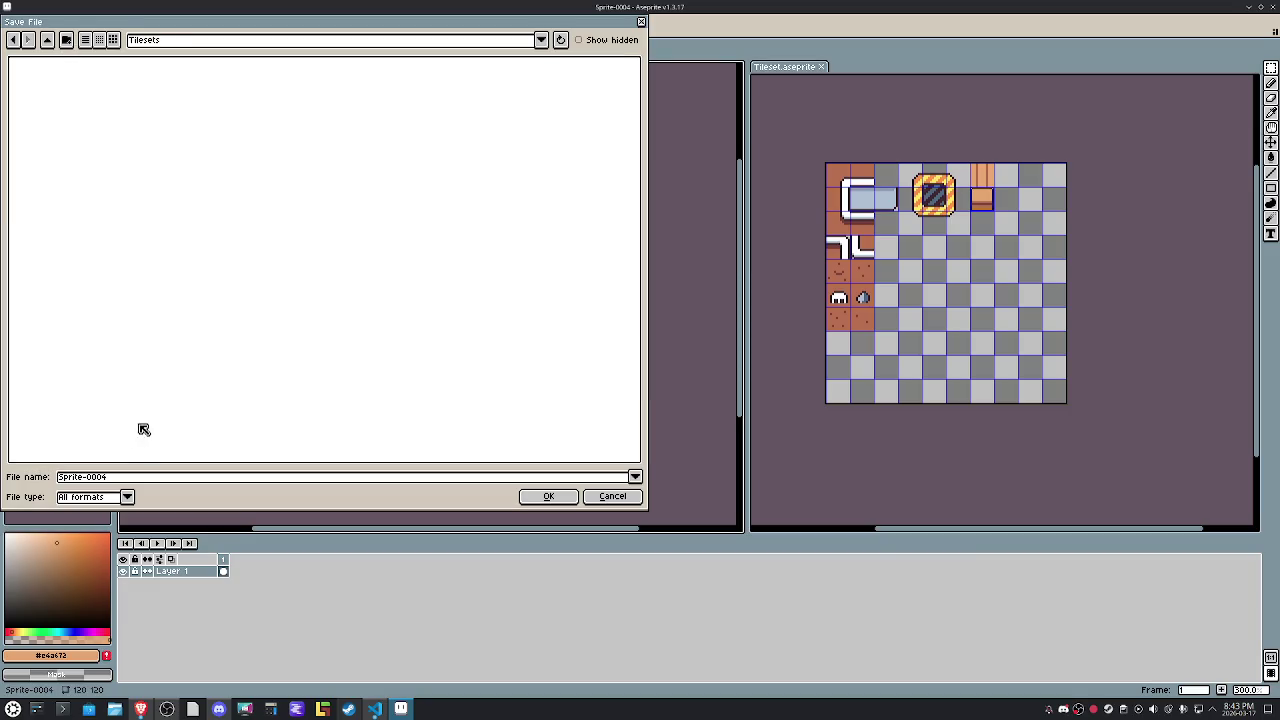
{"action": "left_click", "coordinate": [111, 478]}
{"action": "left_click_drag", "start_coordinate": [118, 480], "coordinate": [23, 474]}
{"action": "type", "text": "WorldSet"}
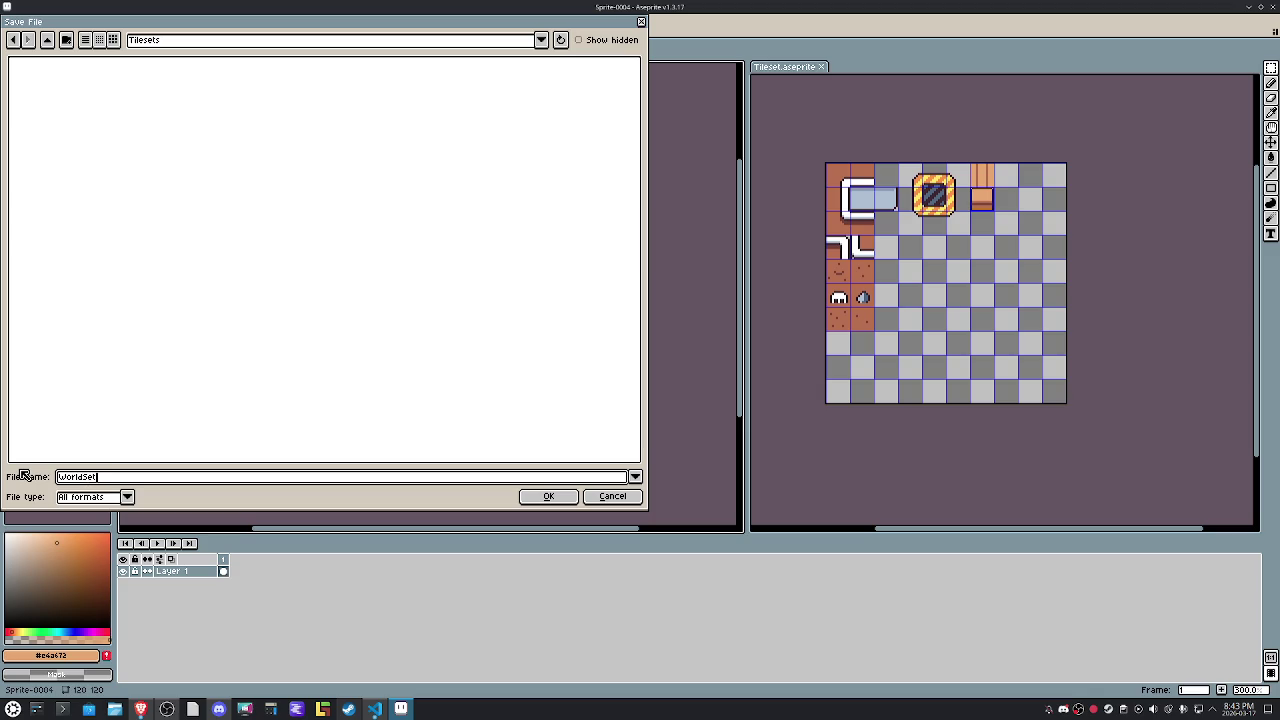
{"action": "key", "text": "Return"}
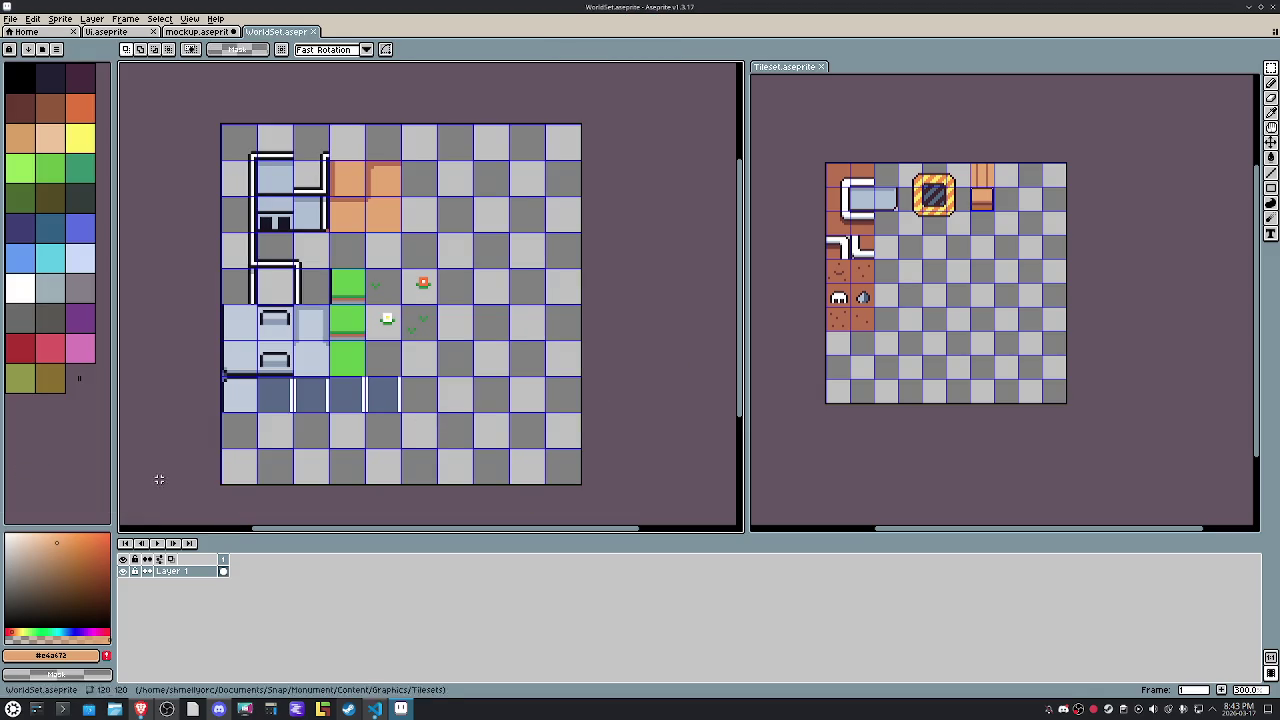
Save the Tileset sprite as LevelSet.aseprite in the Tilesets folder.
{"action": "left_click", "coordinate": [781, 68]}
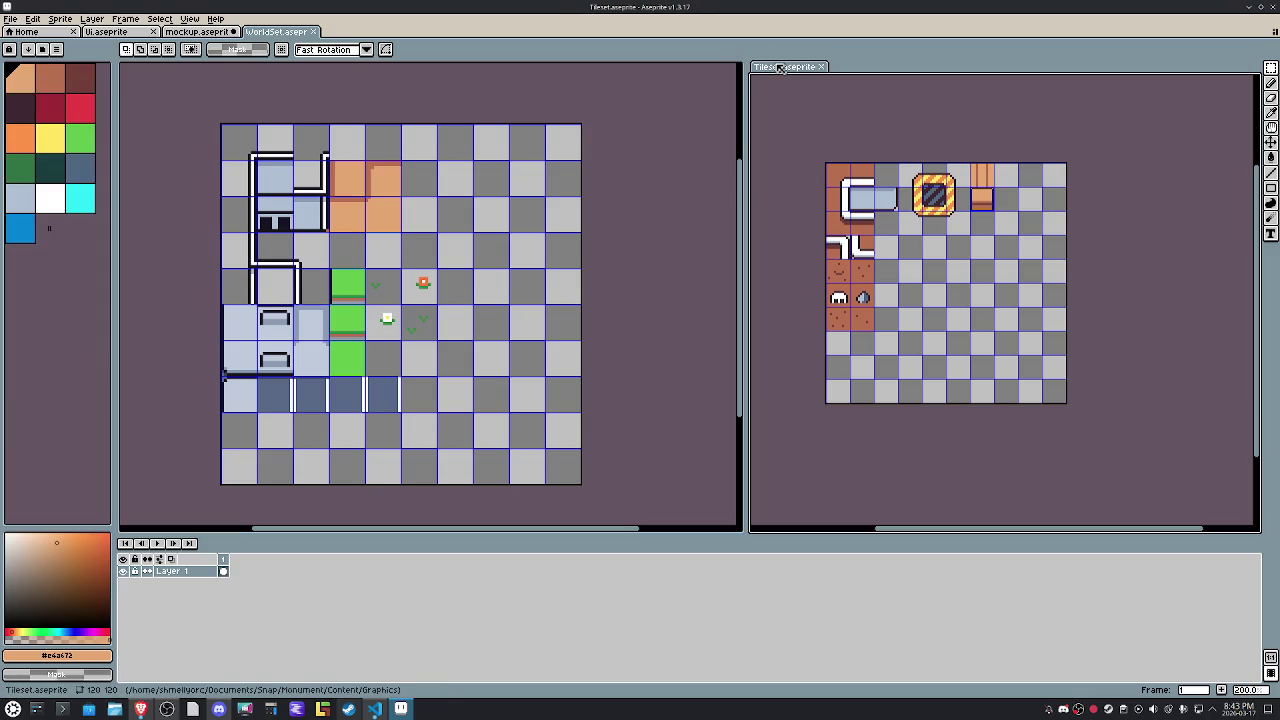
{"action": "left_click", "coordinate": [9, 18]}
{"action": "left_click", "coordinate": [30, 73]}
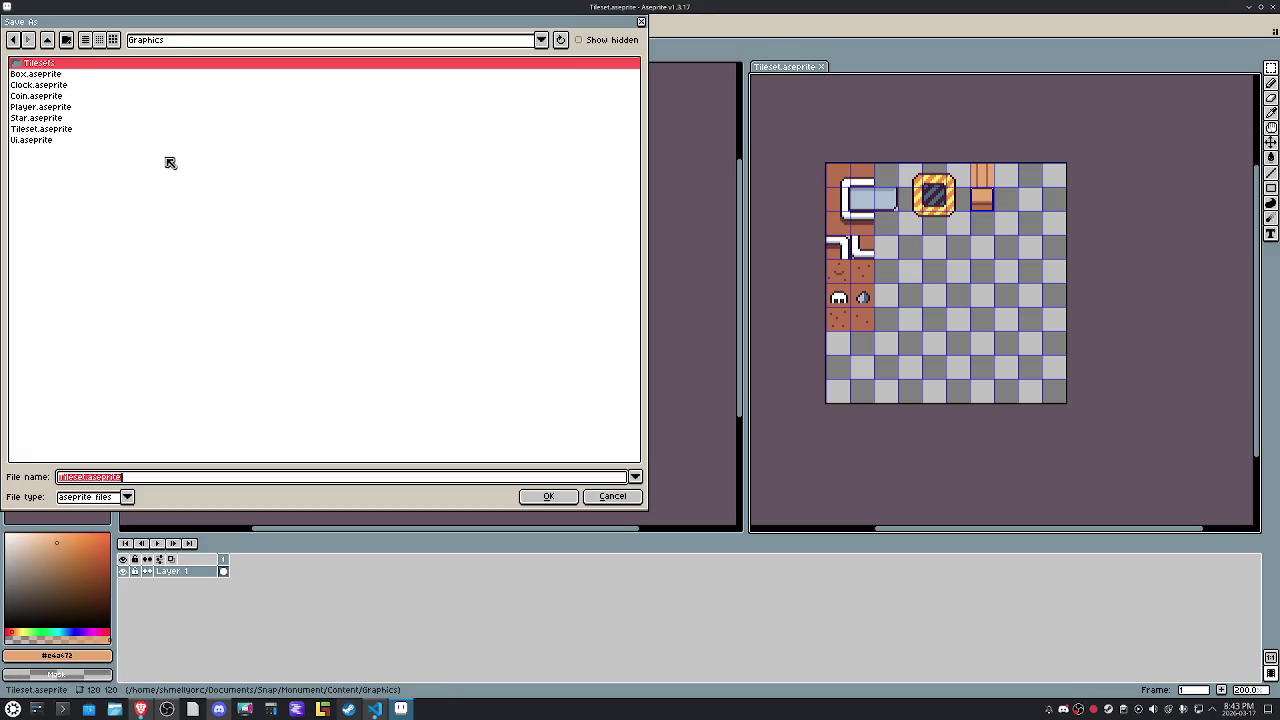
{"action": "double_click", "coordinate": [38, 63]}
{"action": "type", "text": "LevelSet"}
{"action": "key", "text": "Return"}
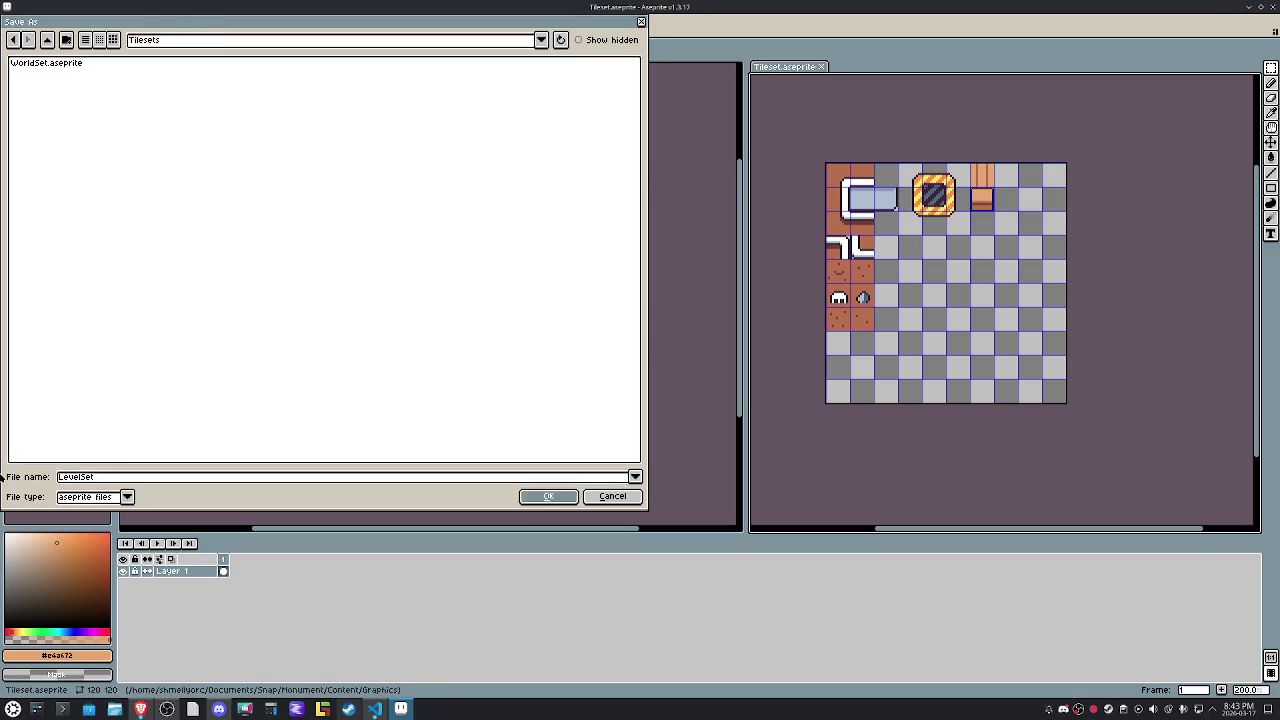
{"action": "left_click", "coordinate": [12, 19]}
{"action": "mouse_move", "coordinate": [27, 118]}
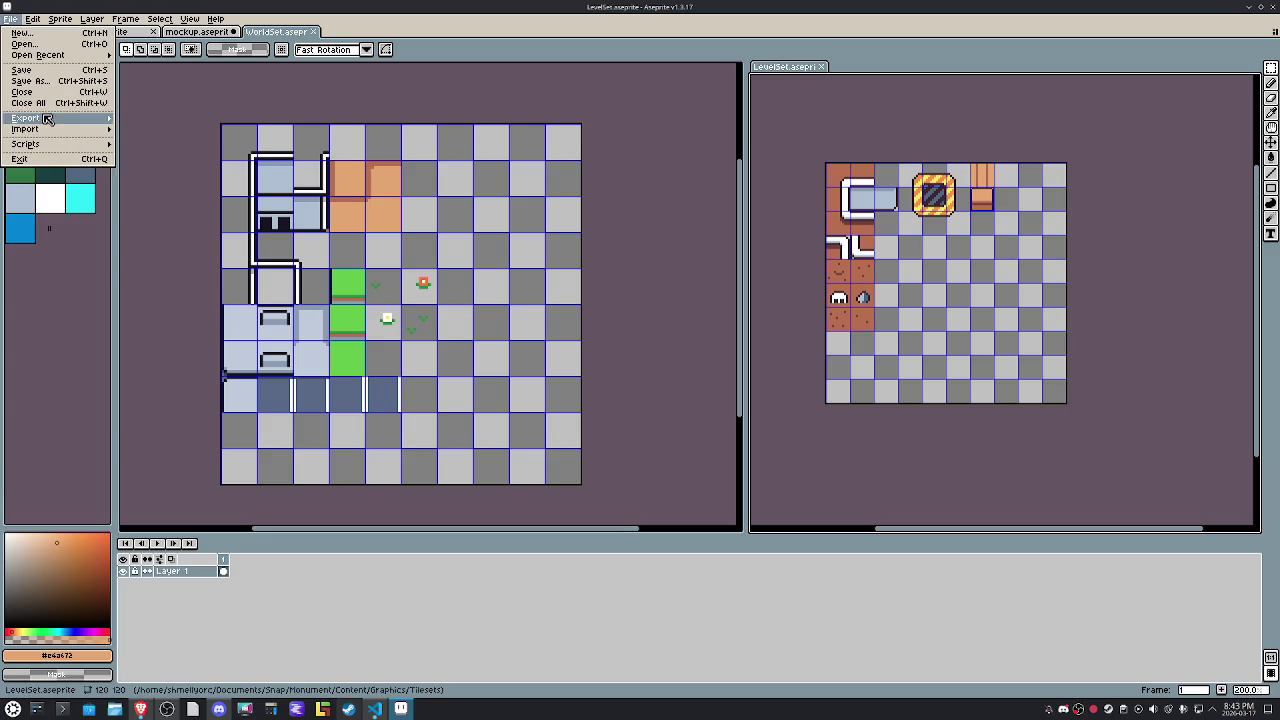
Export the LevelSet sprite sheet with its JSON data path renamed to Level.
{"action": "left_click", "coordinate": [160, 136]}
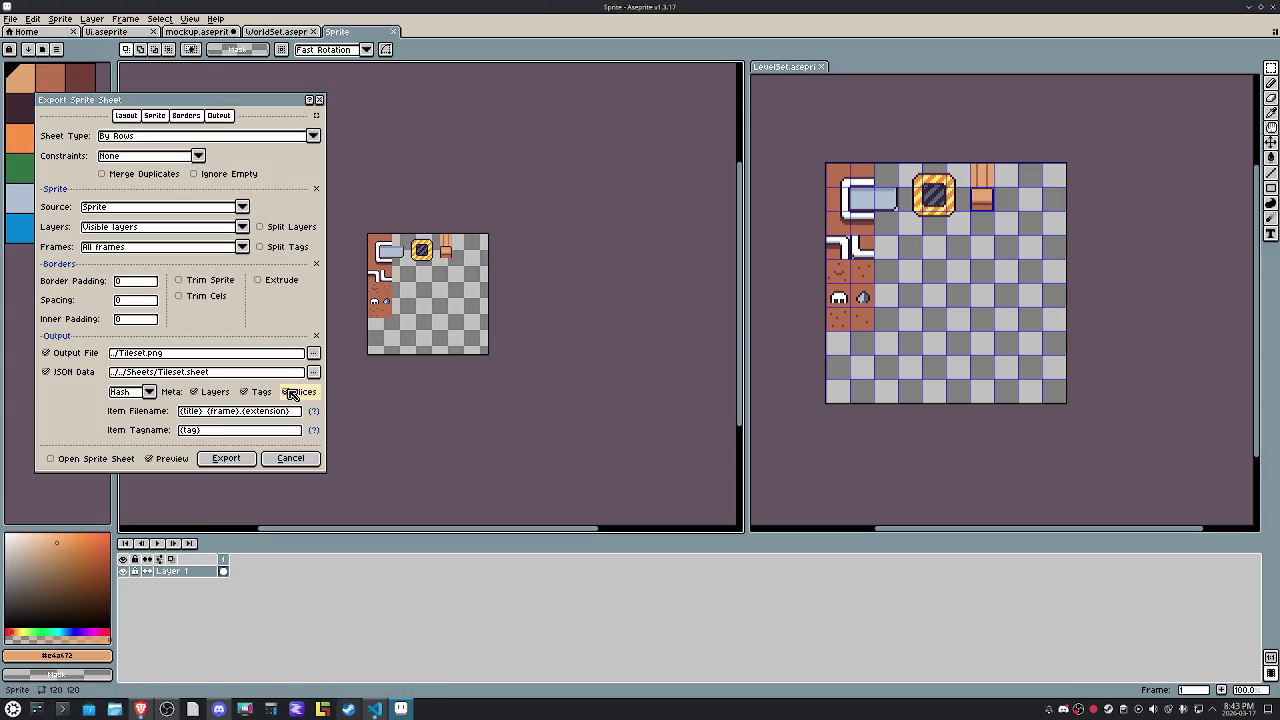
{"action": "left_click", "coordinate": [168, 374]}
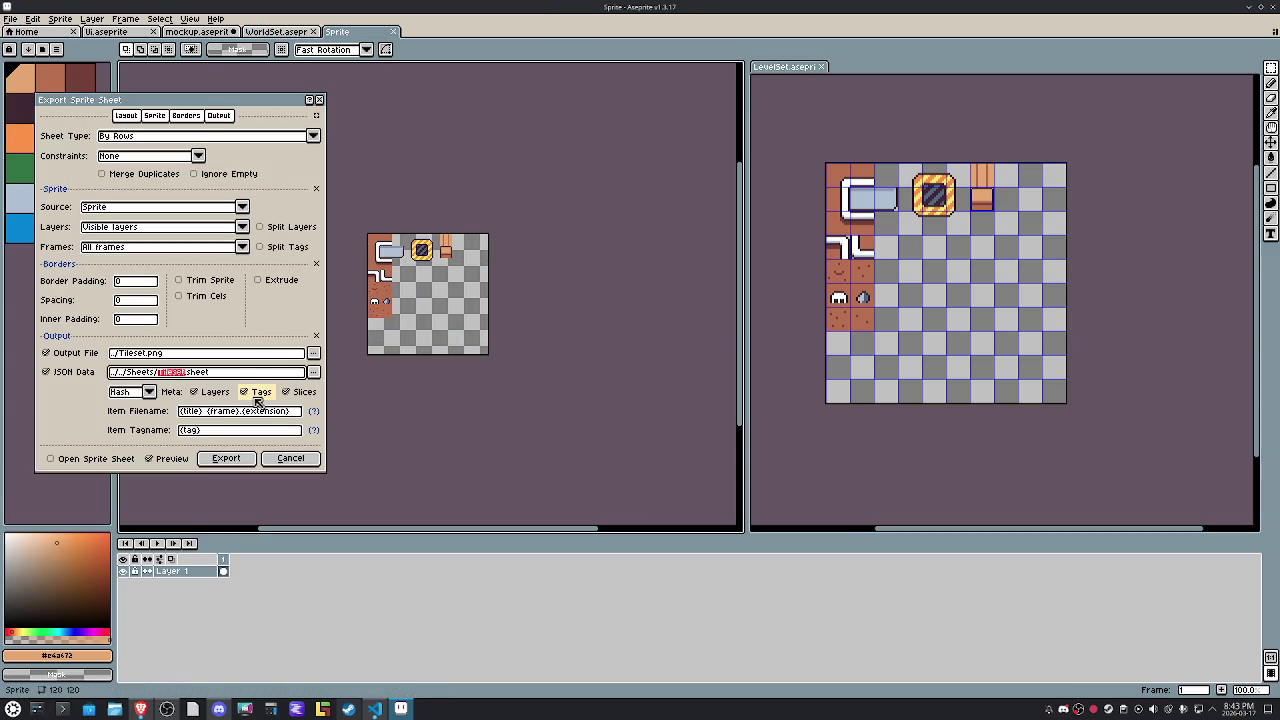
{"action": "type", "text": "LevelS"}
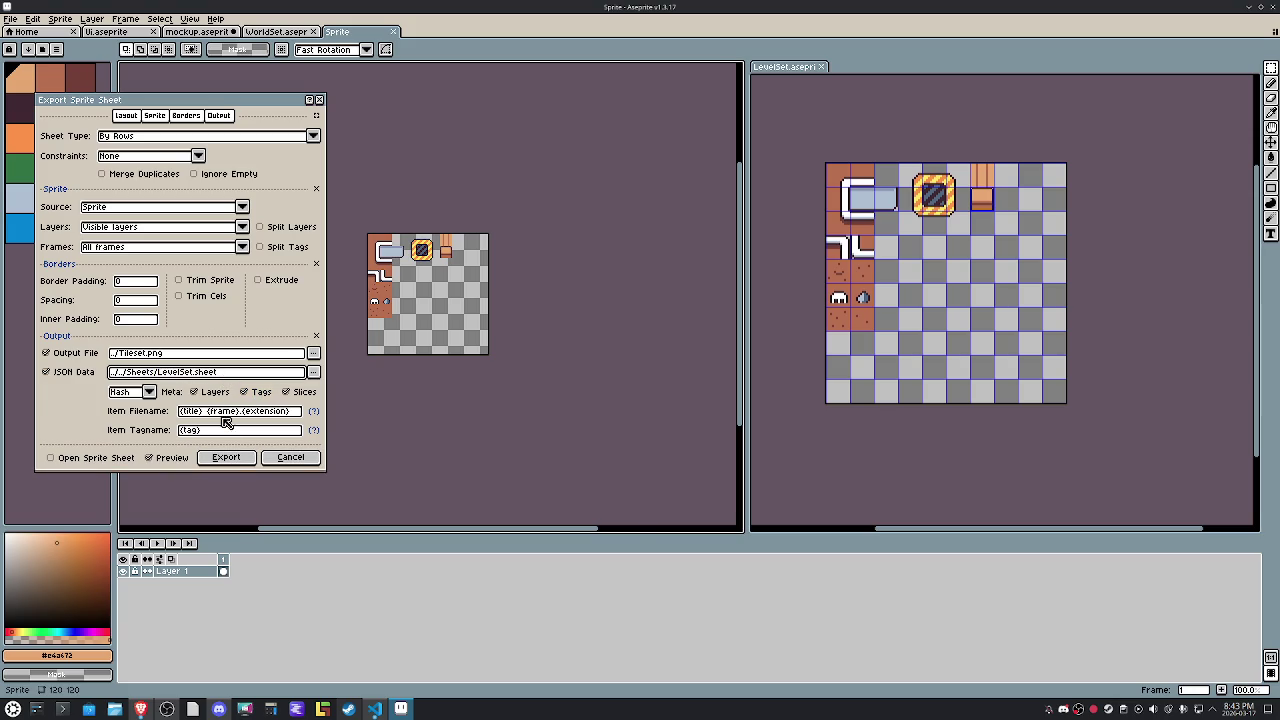
{"action": "left_click", "coordinate": [226, 457]}
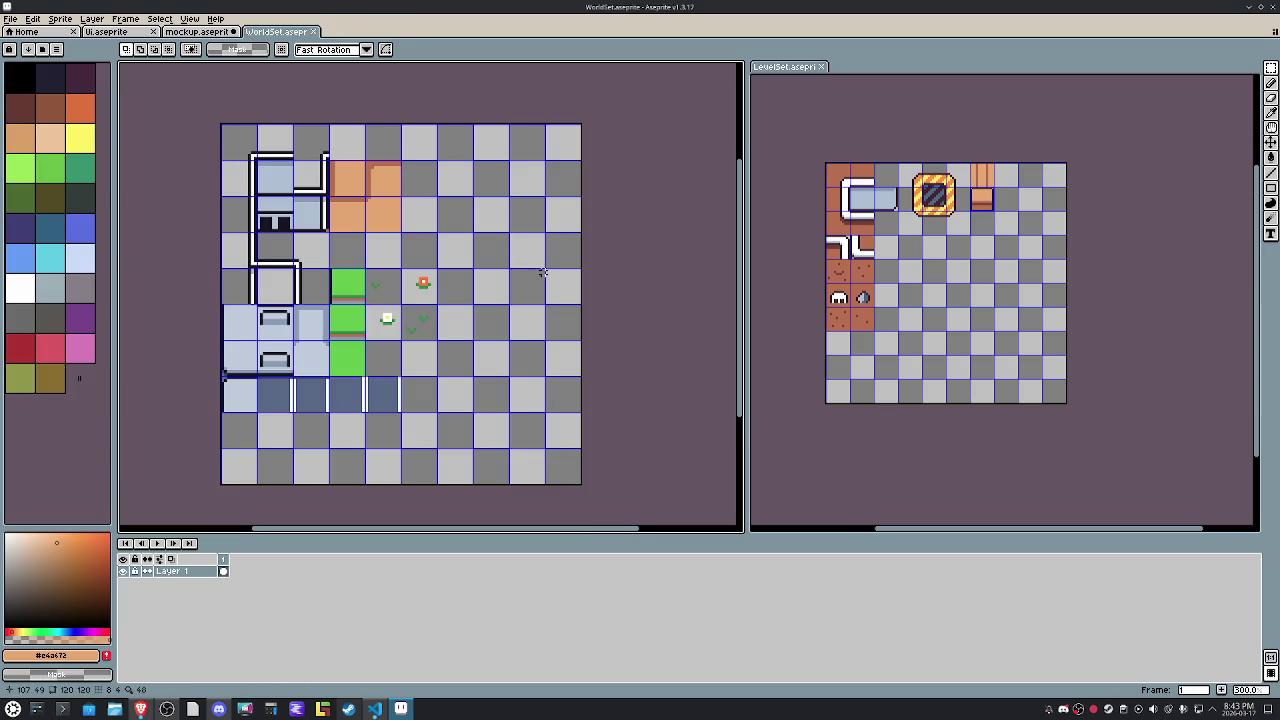
Export the WorldSet sprite sheet as WorldSet.png with JSON data in the Sheets folder.
{"action": "left_click", "coordinate": [10, 18]}
{"action": "mouse_move", "coordinate": [26, 118]}
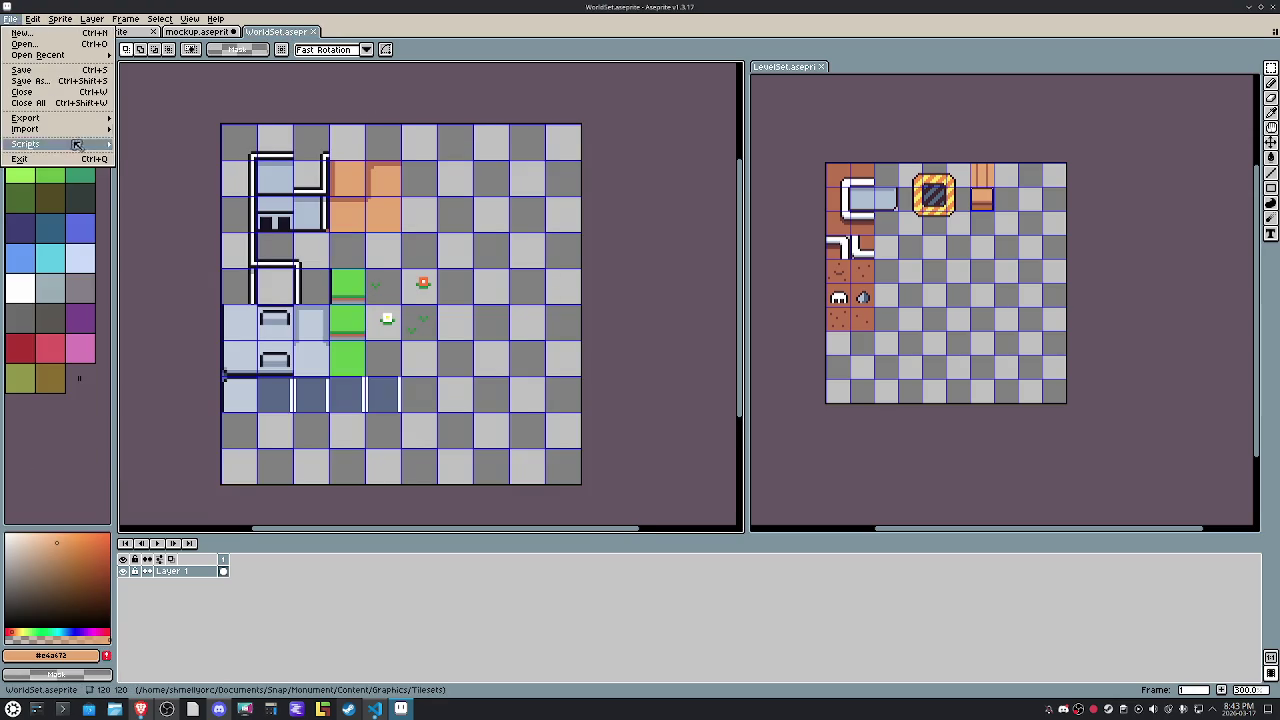
{"action": "left_click", "coordinate": [168, 129]}
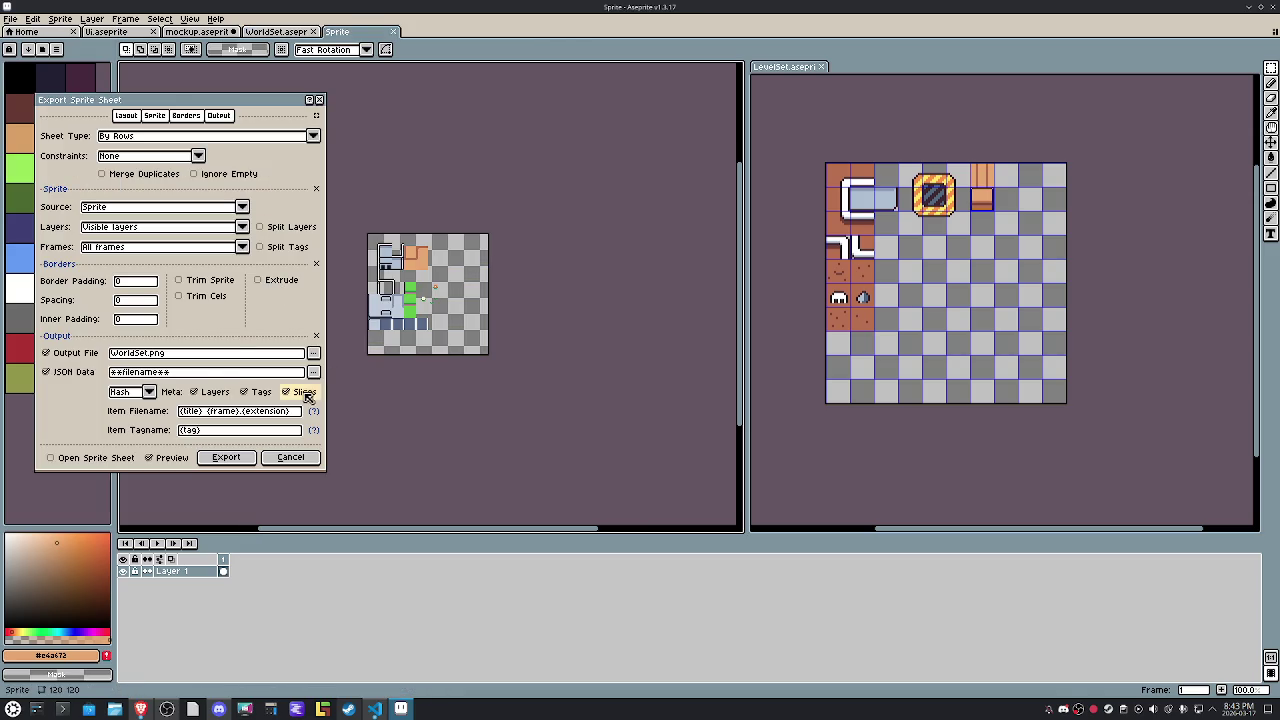
{"action": "left_click_drag", "start_coordinate": [185, 353], "coordinate": [90, 353]}
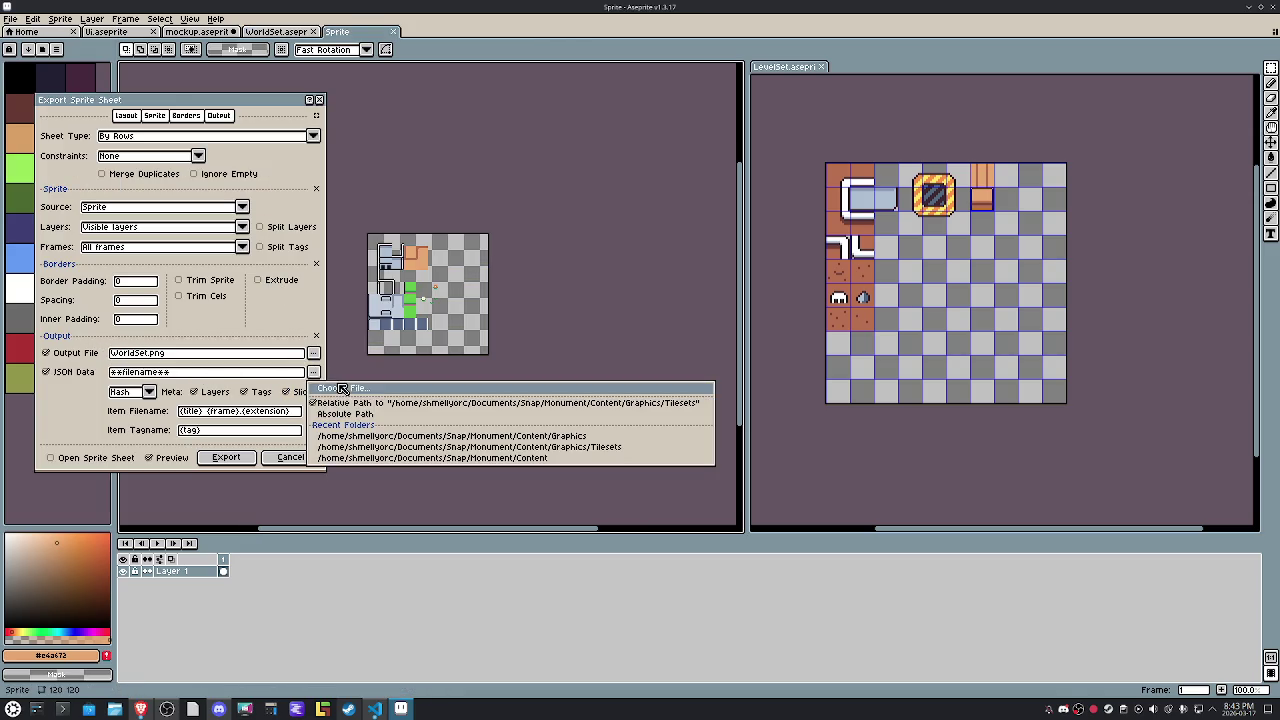
{"action": "left_click", "coordinate": [313, 372]}
{"action": "left_click", "coordinate": [47, 40]}
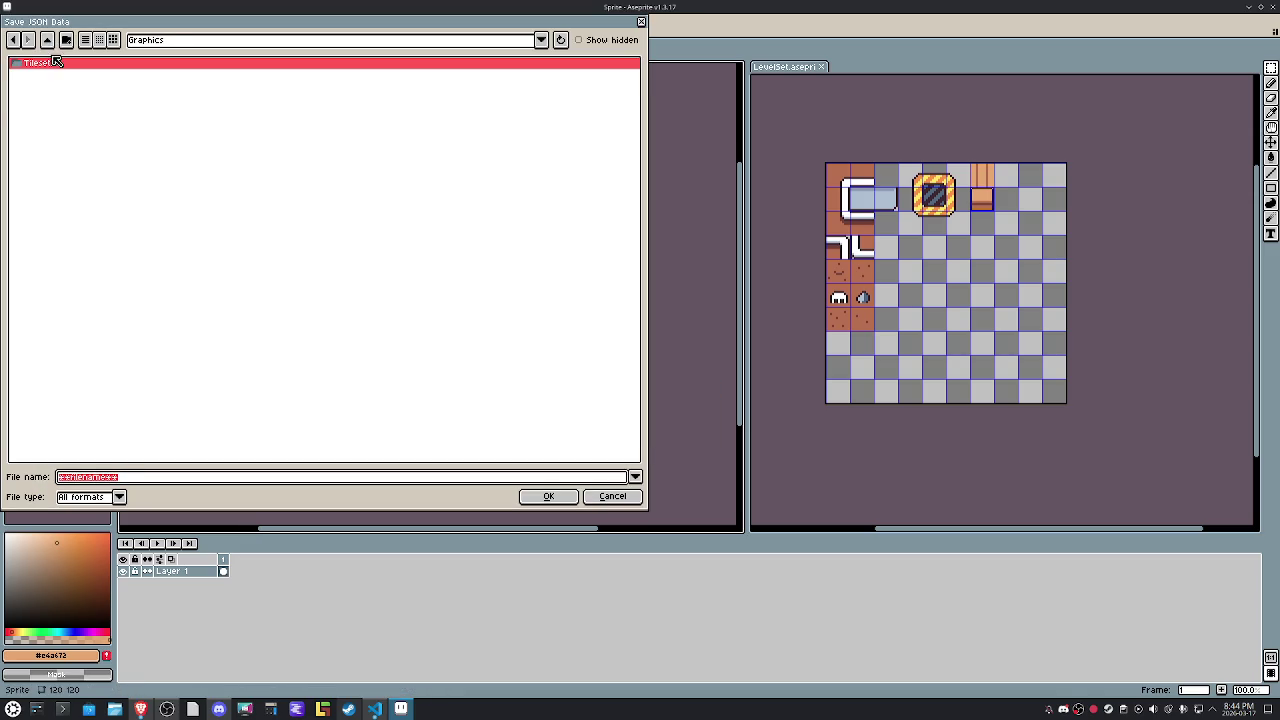
{"action": "left_click", "coordinate": [47, 40]}
{"action": "double_click", "coordinate": [40, 106]}
{"action": "left_click", "coordinate": [133, 477]}
{"action": "type", "text": "WorldSet.png"}
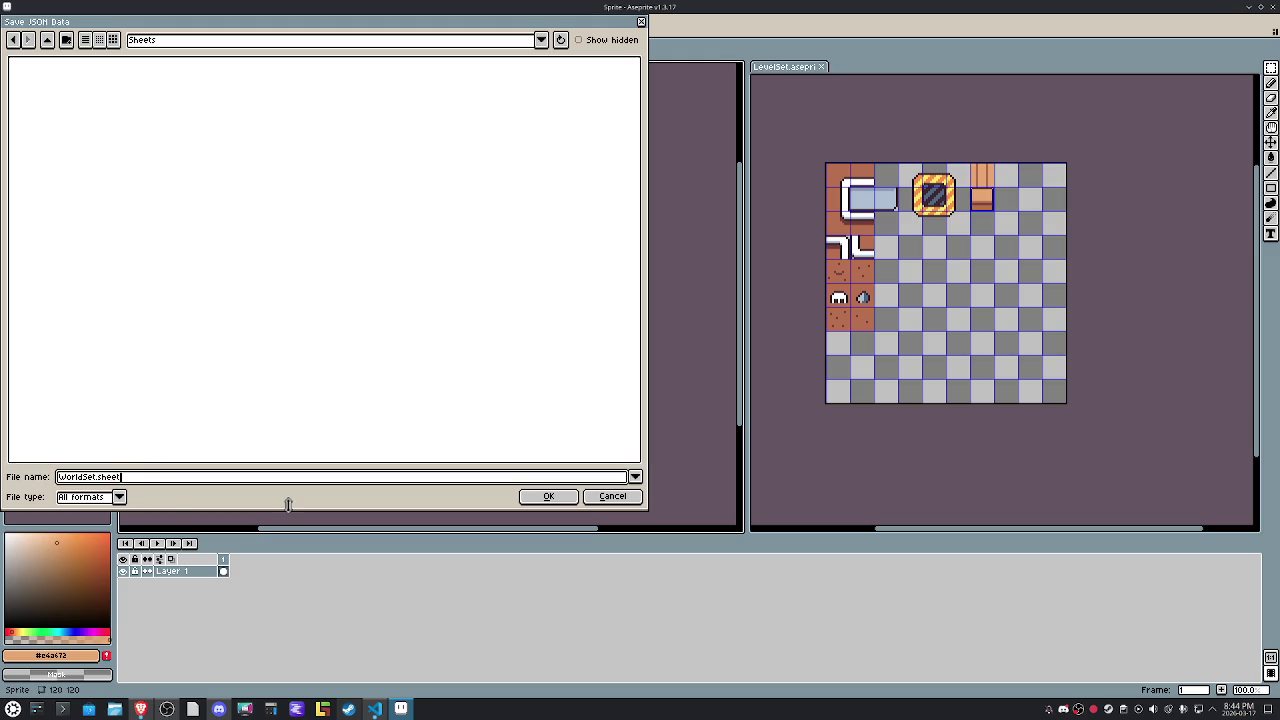
{"action": "left_click", "coordinate": [545, 497]}
{"action": "left_click", "coordinate": [291, 462]}
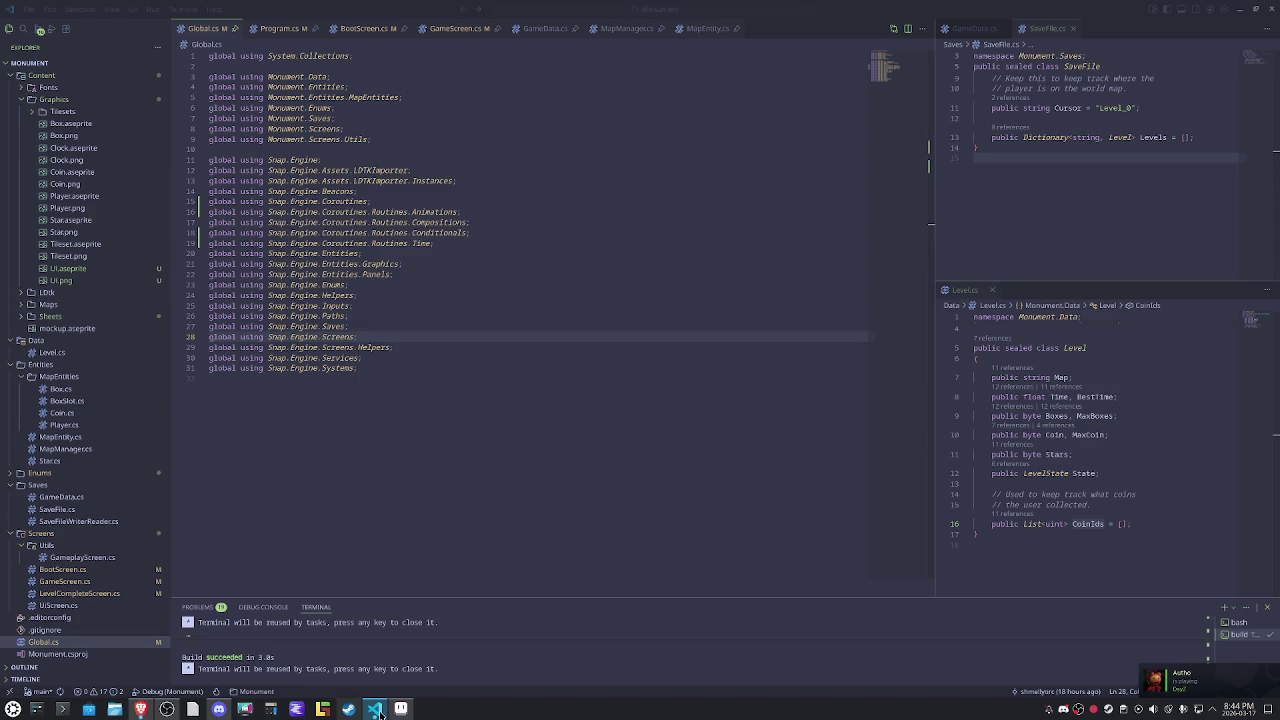
{"action": "left_click", "coordinate": [376, 710]}
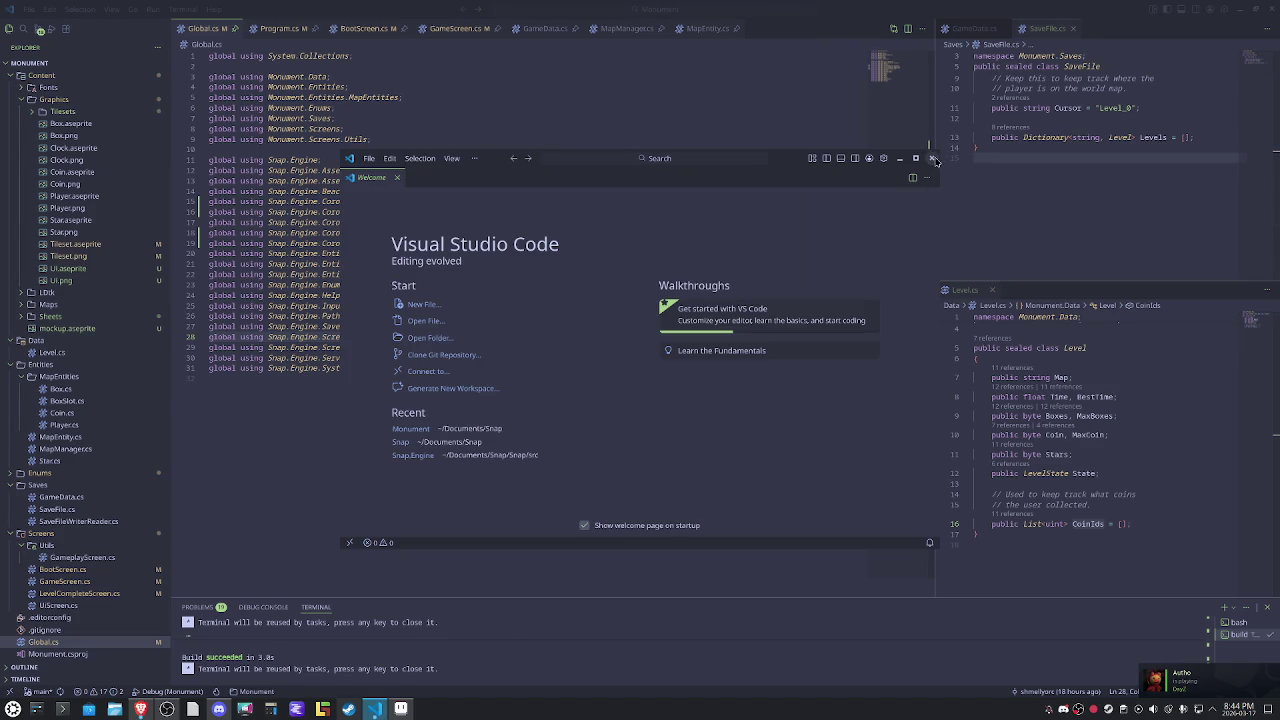
Close VS Code's Welcome window, review Program.cs and Global.cs, then go back to Aseprite.
{"action": "left_click", "coordinate": [932, 158]}
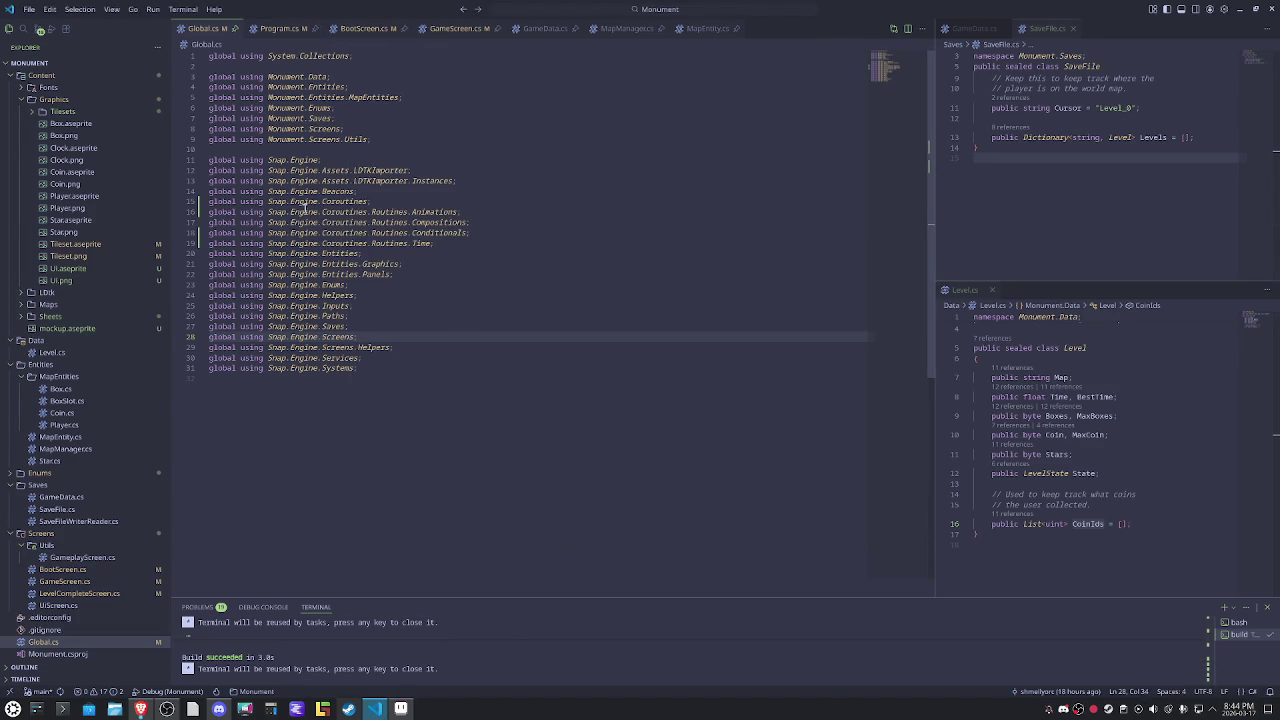
{"action": "left_click", "coordinate": [270, 31]}
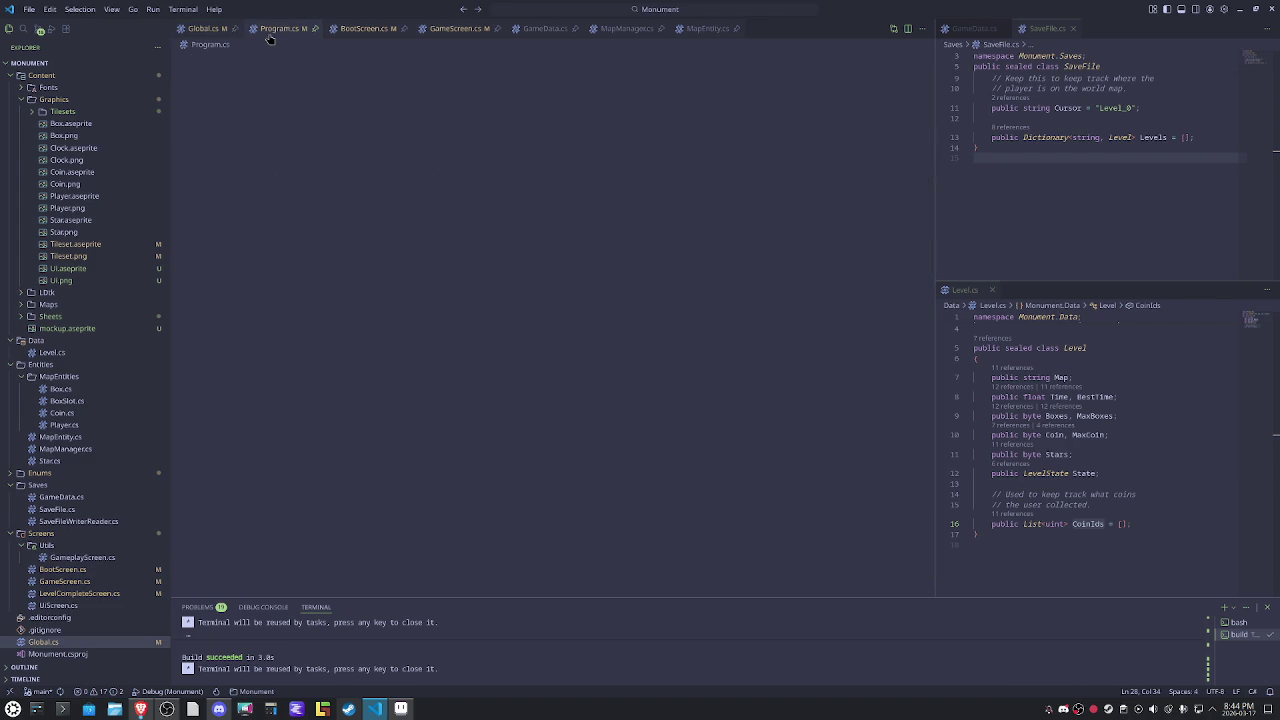
{"action": "left_click", "coordinate": [200, 29]}
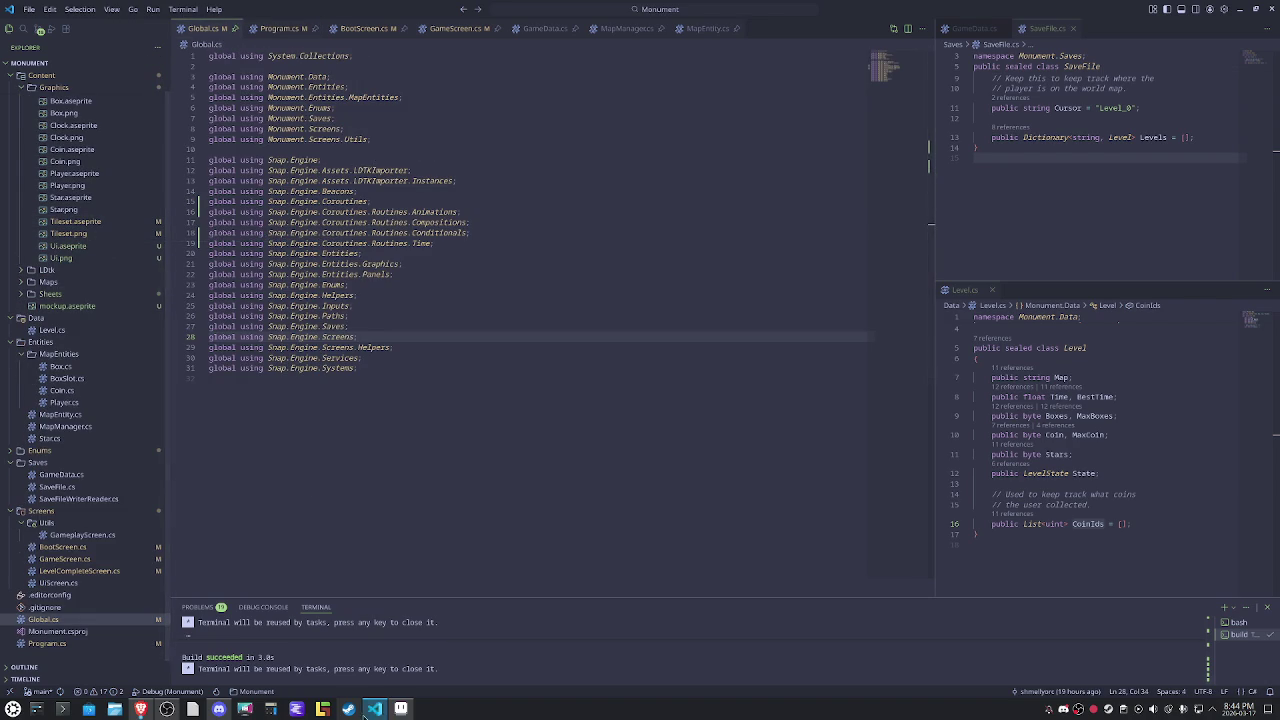
{"action": "left_click", "coordinate": [400, 708]}
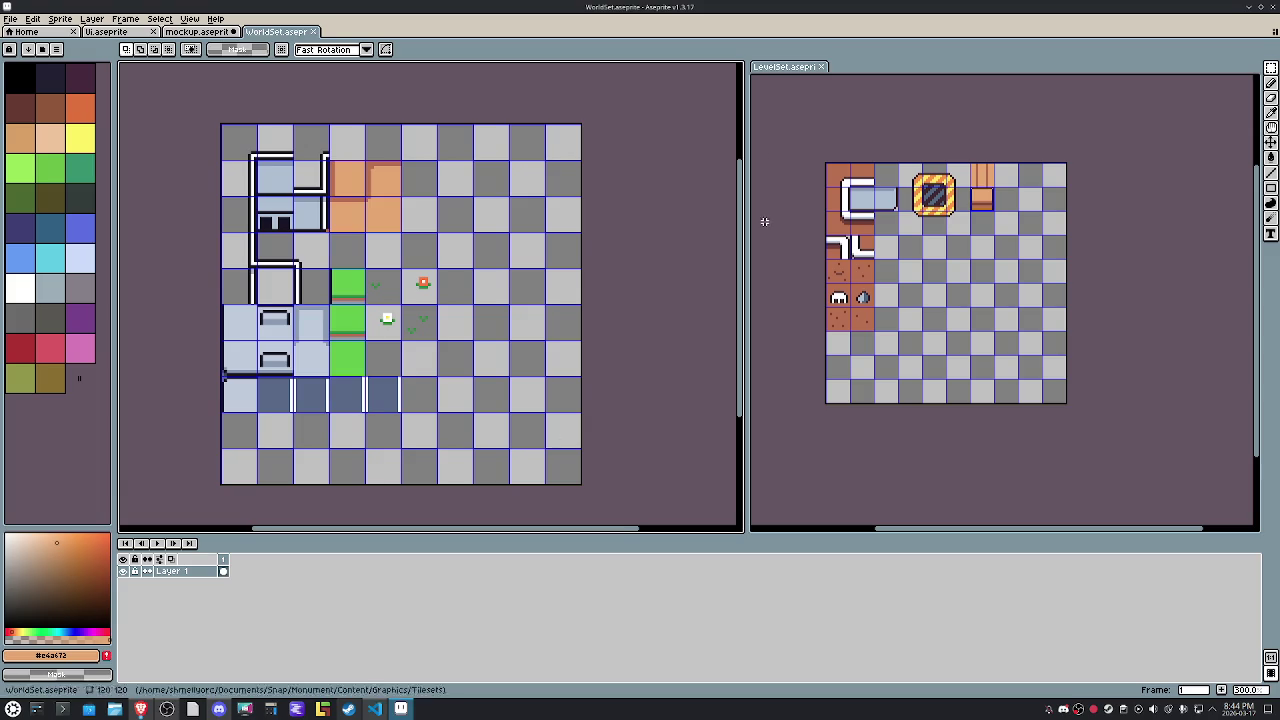
Repeat the last sprite sheet export for WorldSet and widen the palette panel.
{"action": "left_click", "coordinate": [790, 67]}
{"action": "left_click", "coordinate": [10, 19]}
{"action": "mouse_move", "coordinate": [26, 118]}
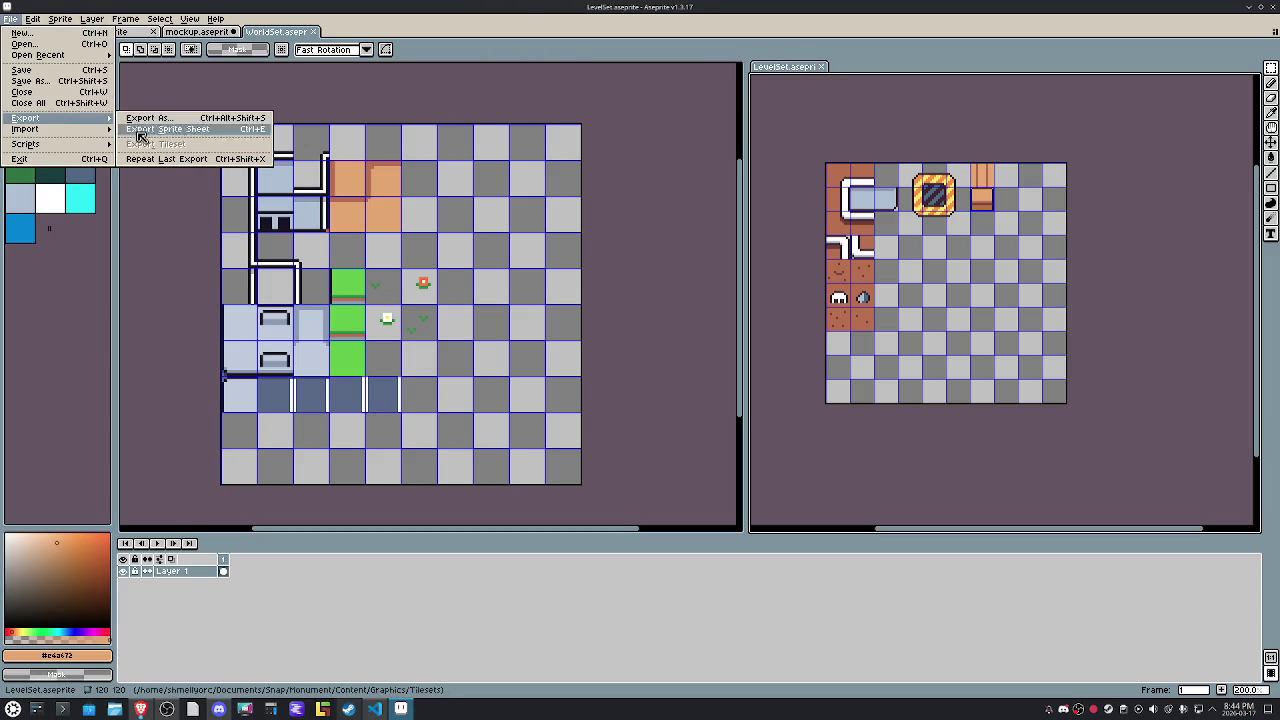
{"action": "left_click", "coordinate": [280, 33]}
{"action": "left_click", "coordinate": [280, 33]}
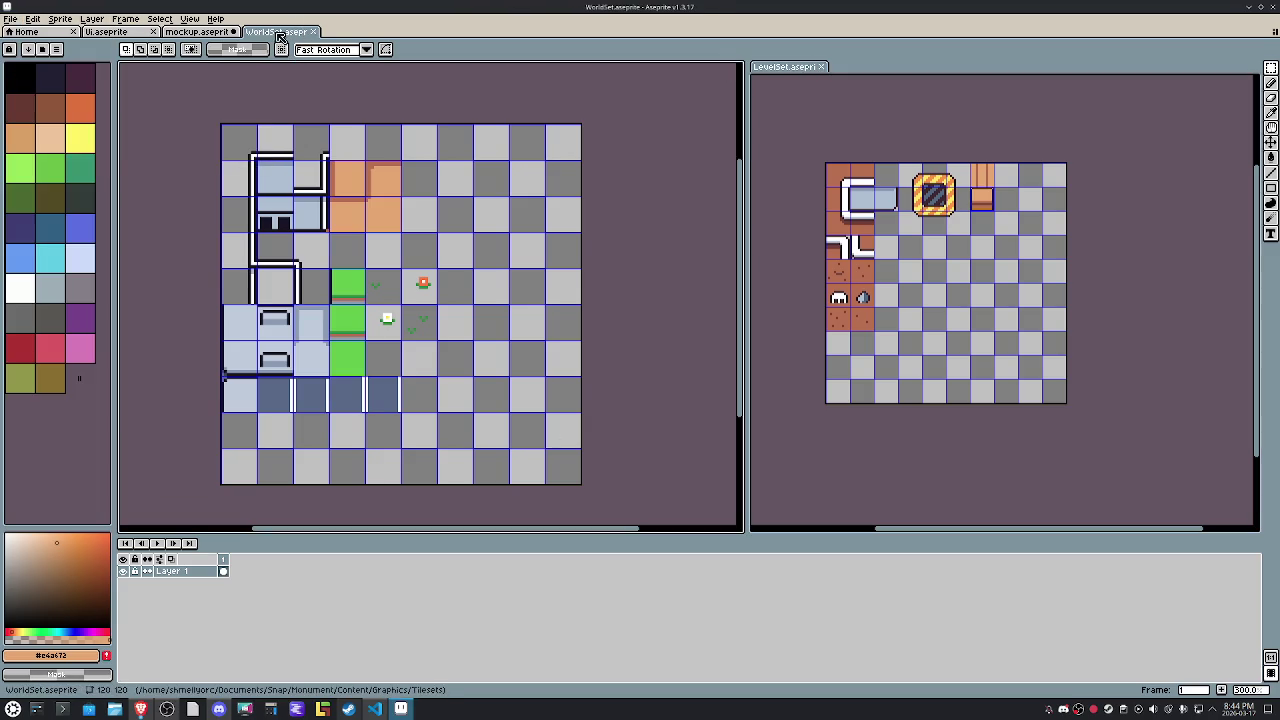
{"action": "left_click", "coordinate": [10, 19]}
{"action": "left_click", "coordinate": [156, 160]}
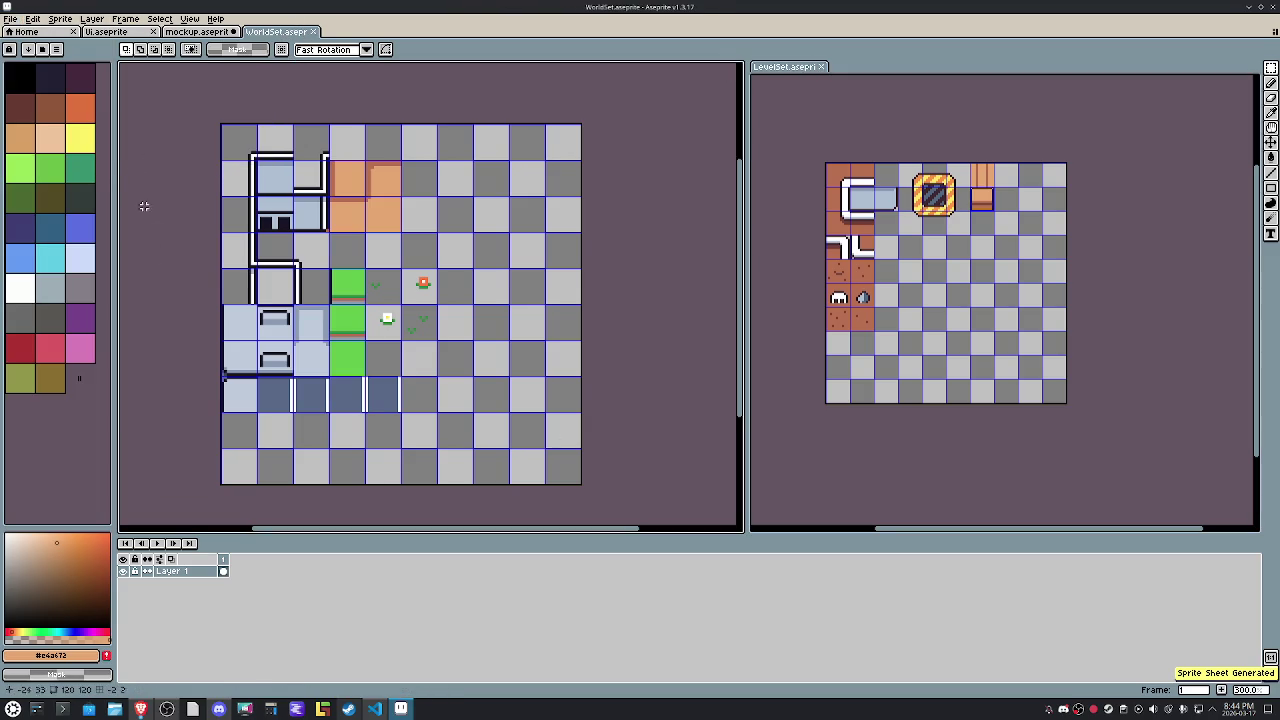
{"action": "left_click_drag", "start_coordinate": [114, 168], "coordinate": [197, 170]}
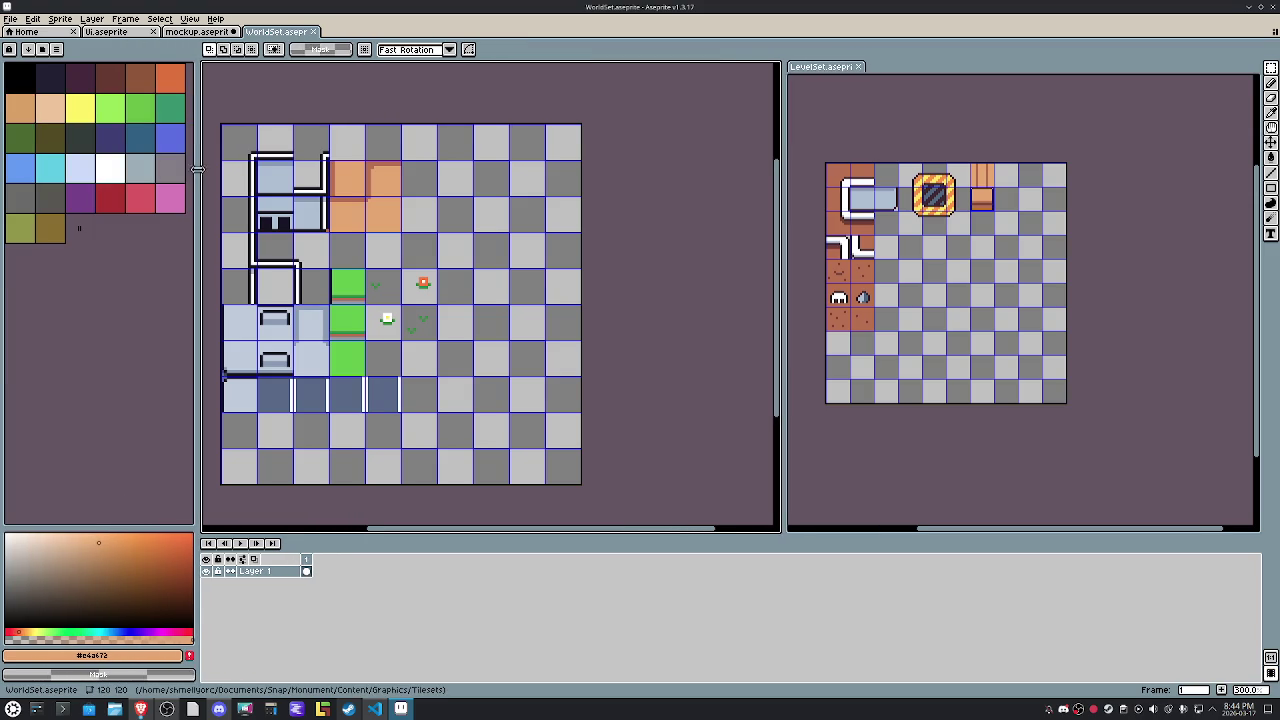
Load the EDG32 palette into LevelSet, dock it beside WorldSet, and save.
{"action": "left_click", "coordinate": [886, 97]}
{"action": "left_click", "coordinate": [42, 49]}
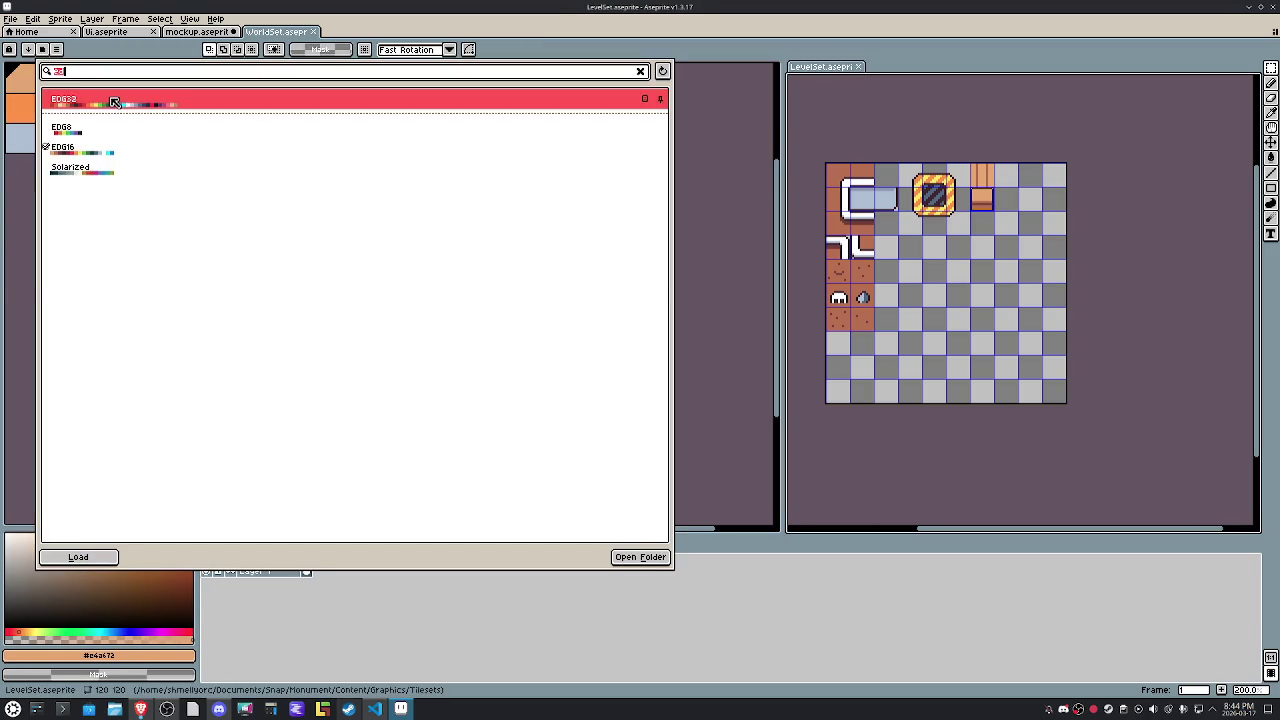
{"action": "left_click", "coordinate": [114, 102]}
{"action": "left_click", "coordinate": [25, 239]}
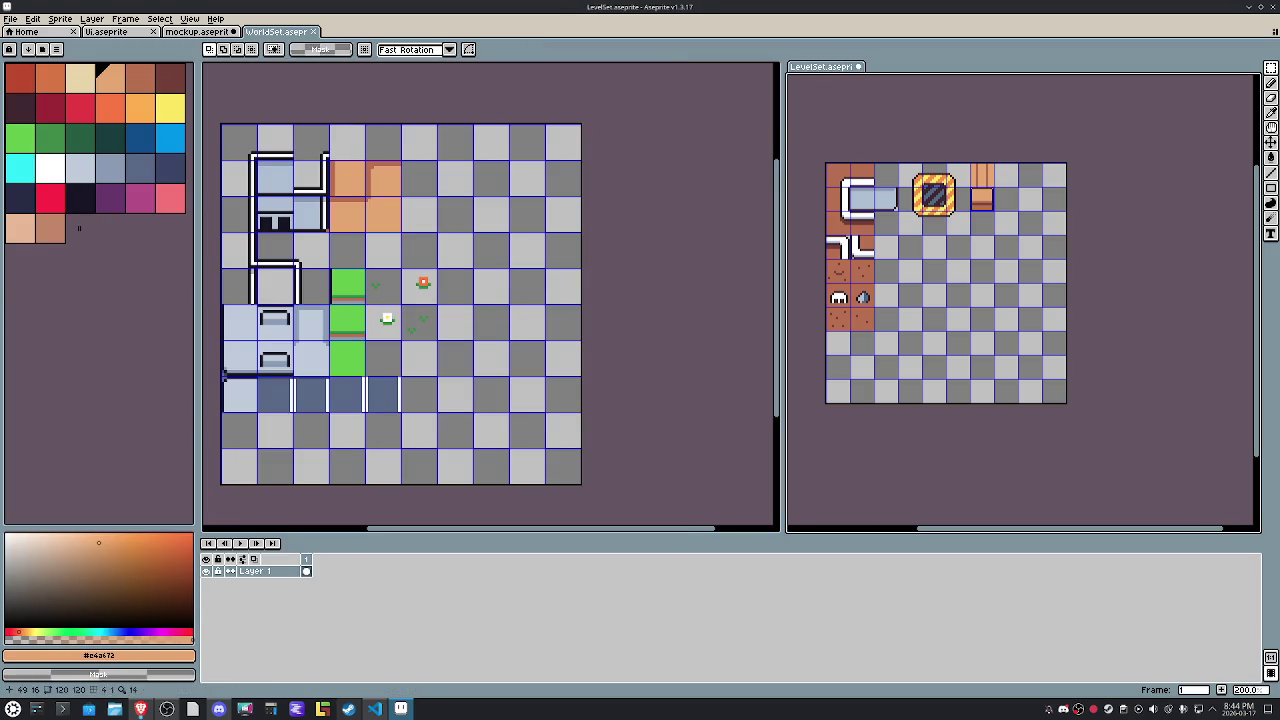
{"action": "scroll", "coordinate": [905, 140], "scroll_direction": "up", "scroll_amount": 2}
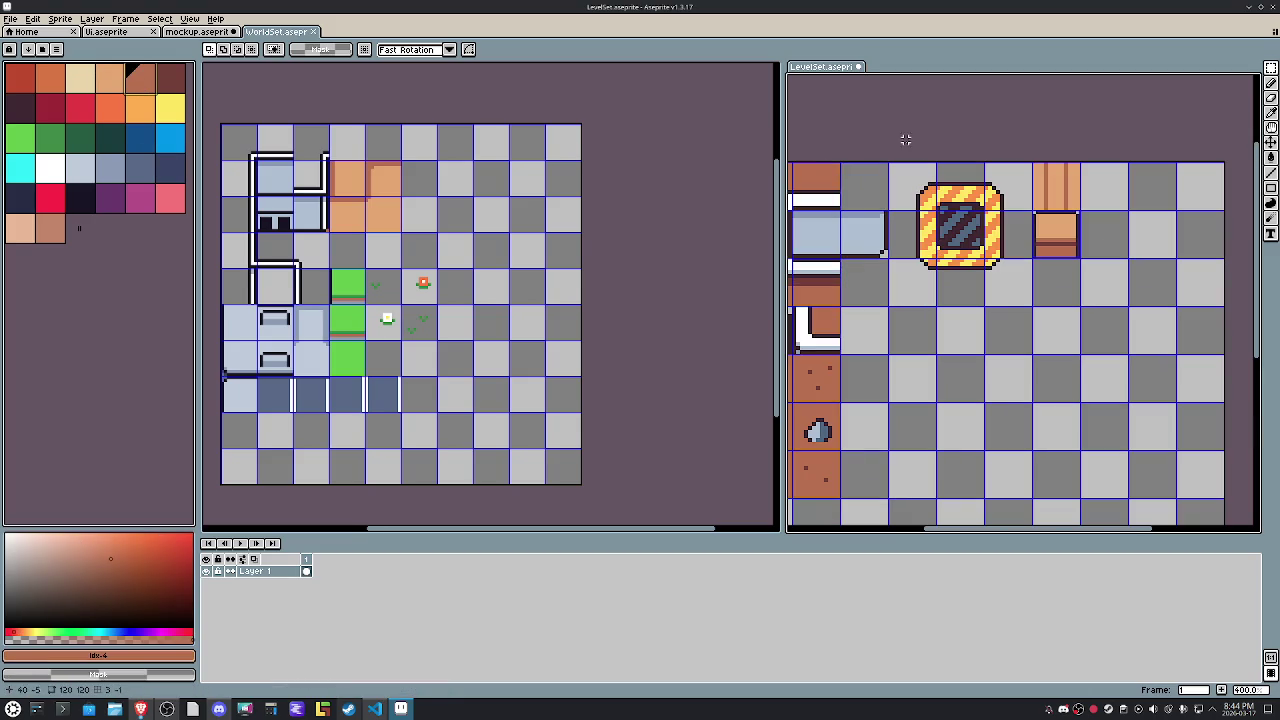
{"action": "scroll", "coordinate": [825, 187], "scroll_direction": "left", "scroll_amount": 3}
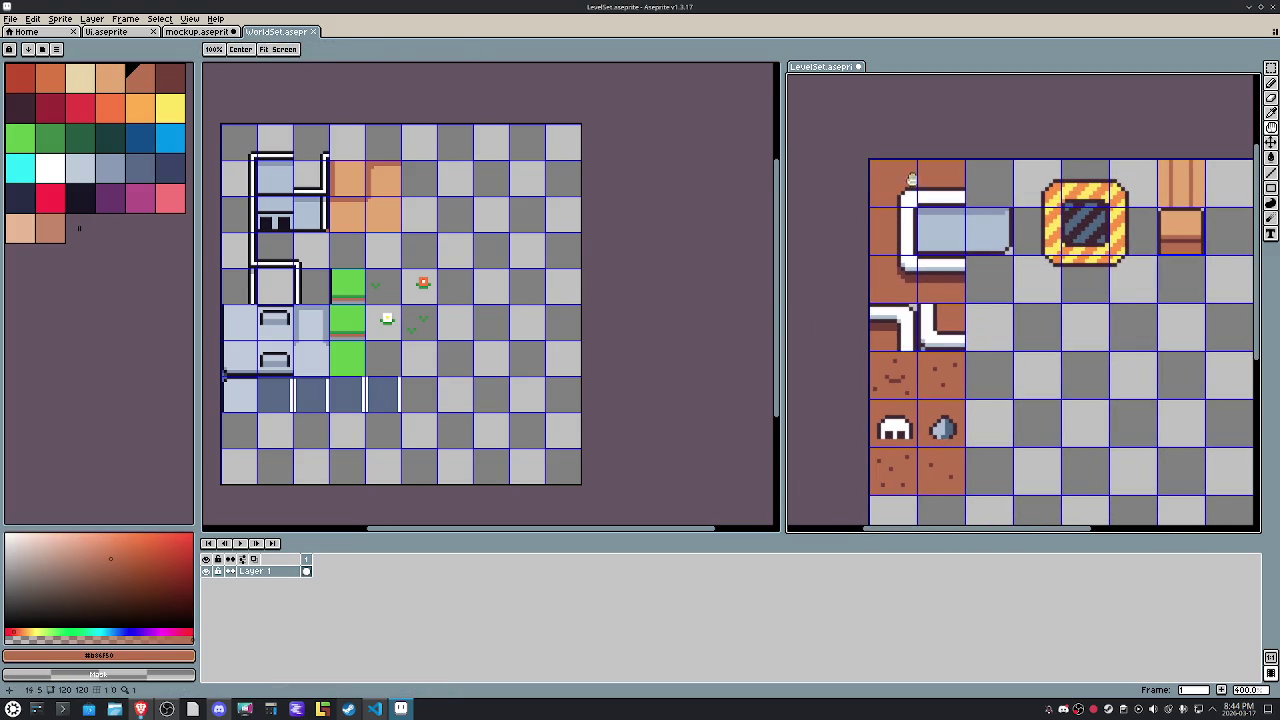
{"action": "mouse_move", "coordinate": [822, 66]}
{"action": "left_mouse_down"}
{"action": "mouse_move", "coordinate": [485, 47]}
{"action": "mouse_move", "coordinate": [396, 105]}
{"action": "left_mouse_up"}
{"action": "key", "text": "ctrl+s"}
Bucket-fill the tile's top strip with dark #181425 and show the preset palettes list.
{"action": "scroll", "coordinate": [644, 190], "scroll_direction": "up", "scroll_amount": 1}
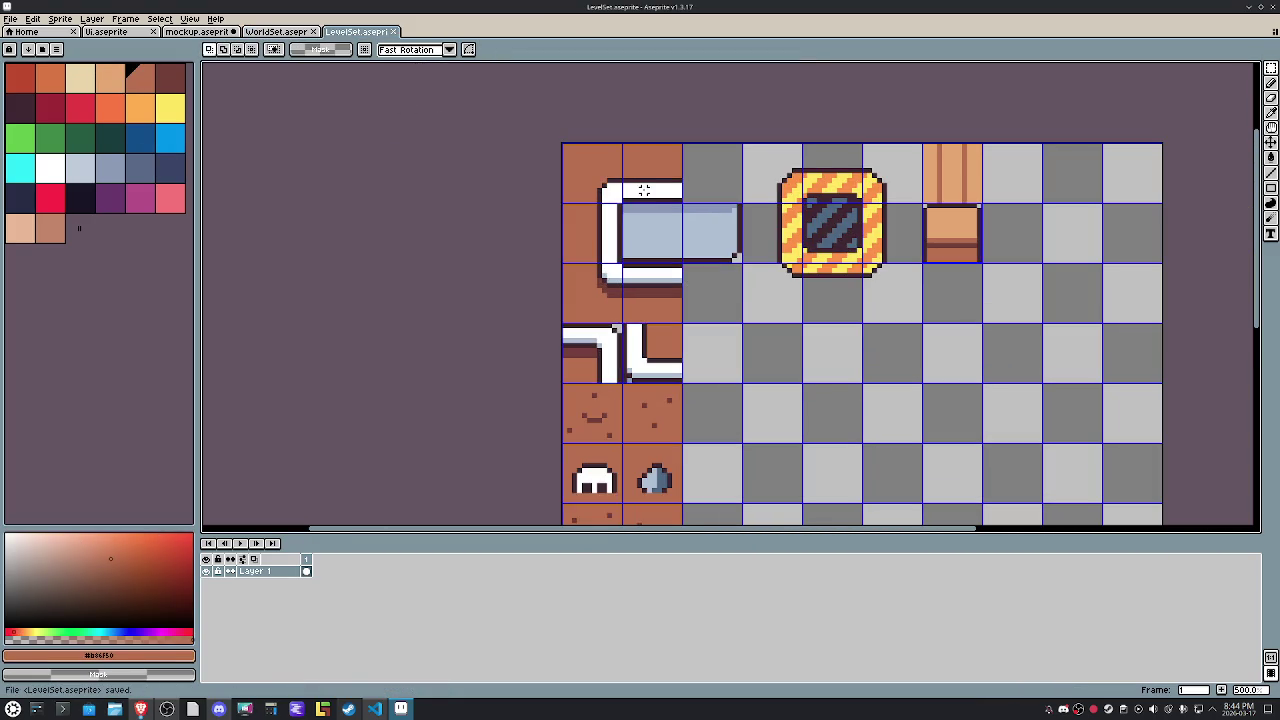
{"action": "left_click", "coordinate": [82, 199]}
{"action": "left_click", "coordinate": [268, 32]}
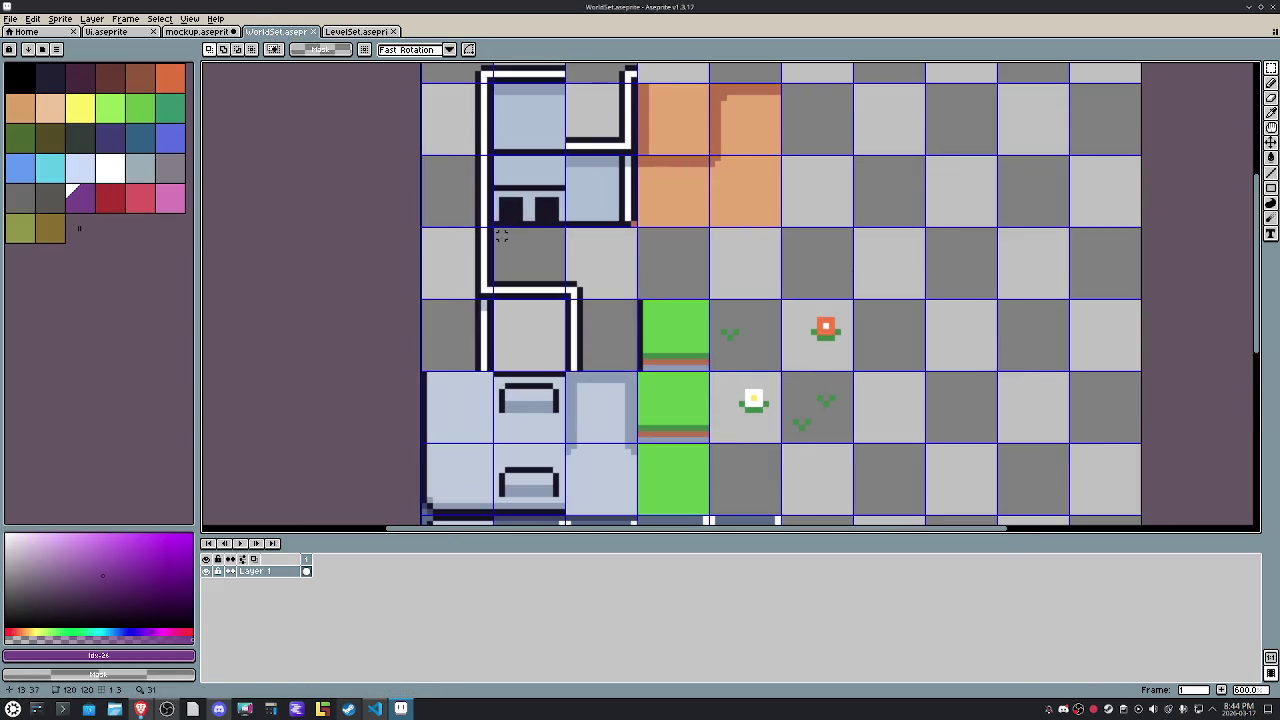
{"action": "left_click", "coordinate": [512, 207], "text": "alt"}
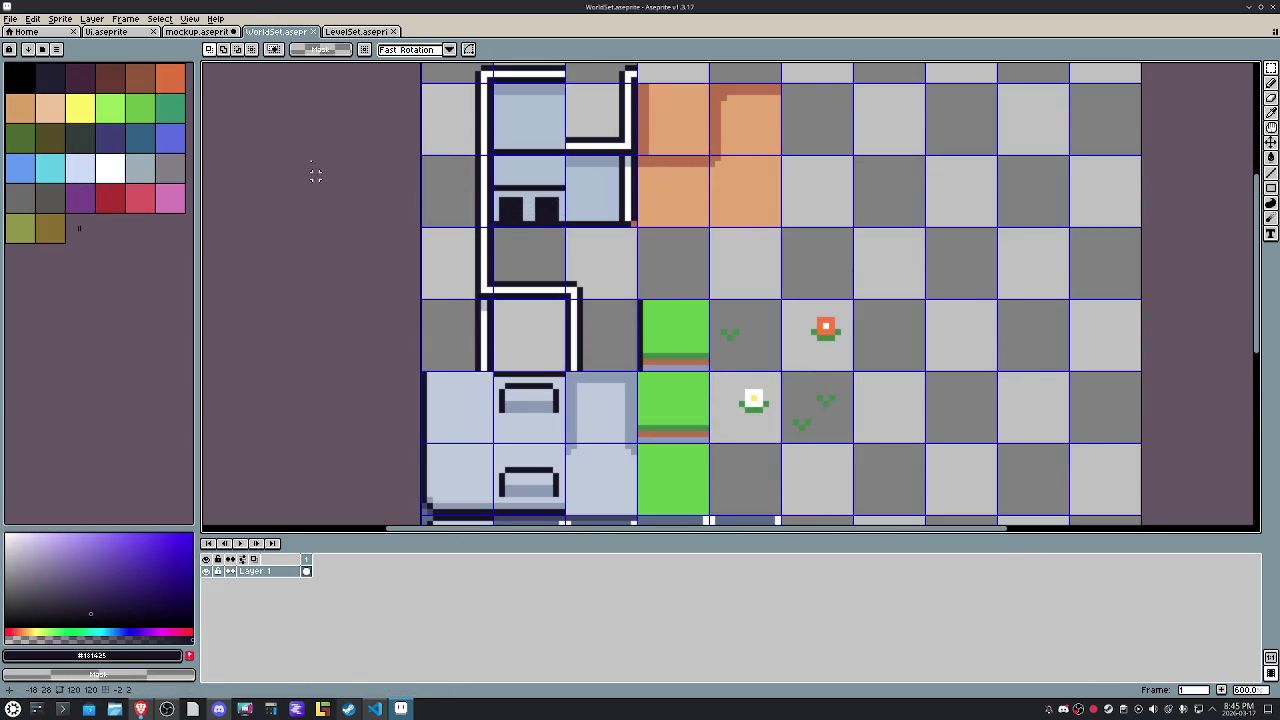
{"action": "left_click", "coordinate": [356, 32]}
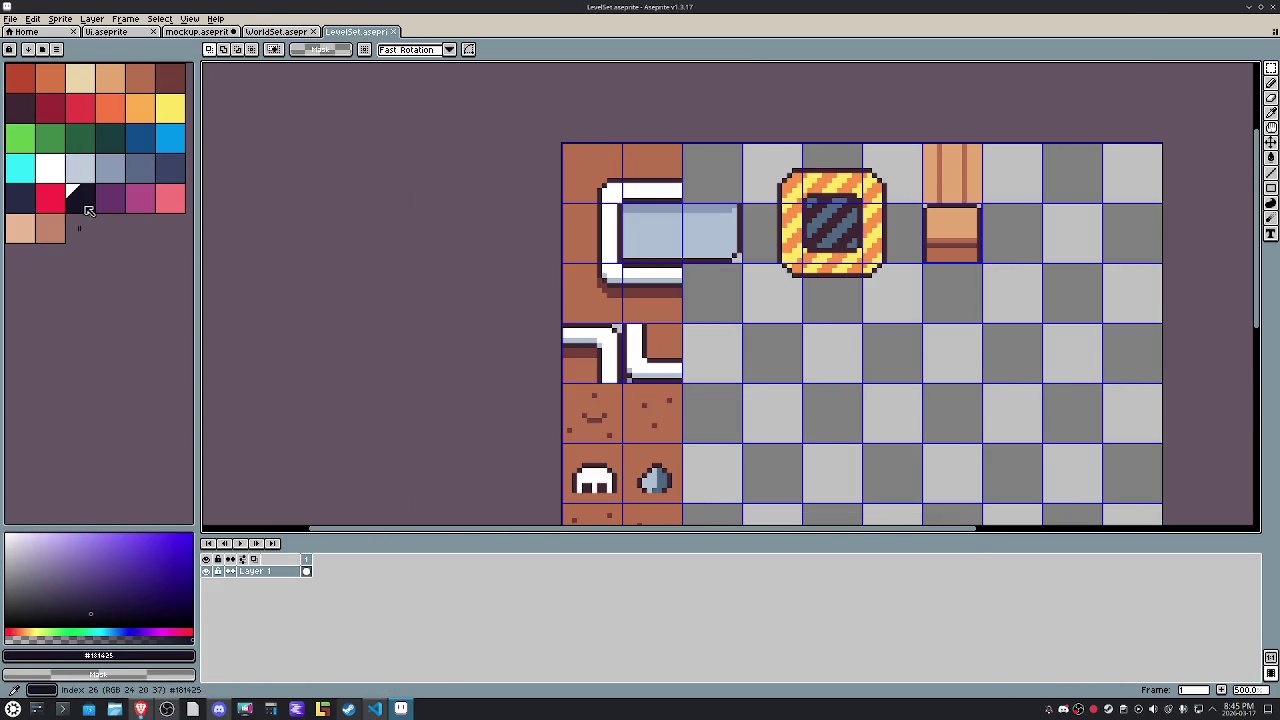
{"action": "left_click", "coordinate": [52, 199]}
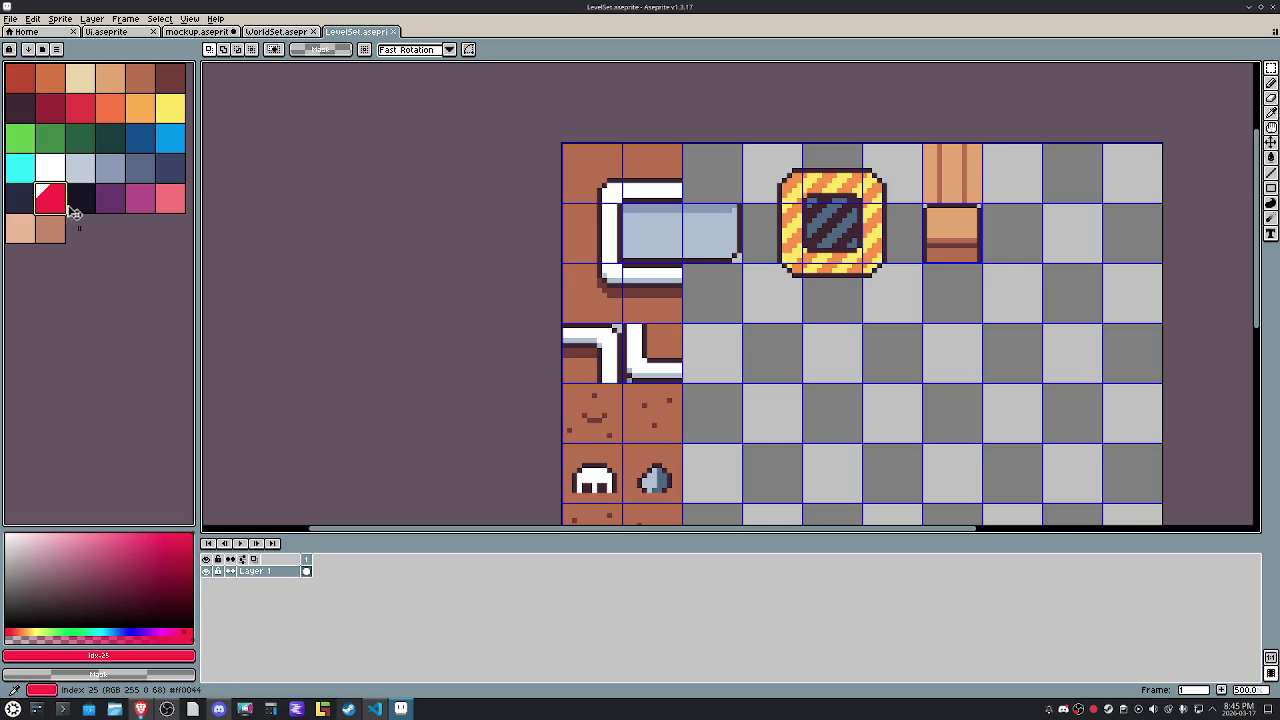
{"action": "left_click", "coordinate": [78, 205]}
{"action": "key", "text": "g"}
{"action": "scroll", "coordinate": [660, 178], "scroll_direction": "up", "scroll_amount": 2}
{"action": "left_click", "coordinate": [655, 180]}
{"action": "left_click", "coordinate": [41, 49]}
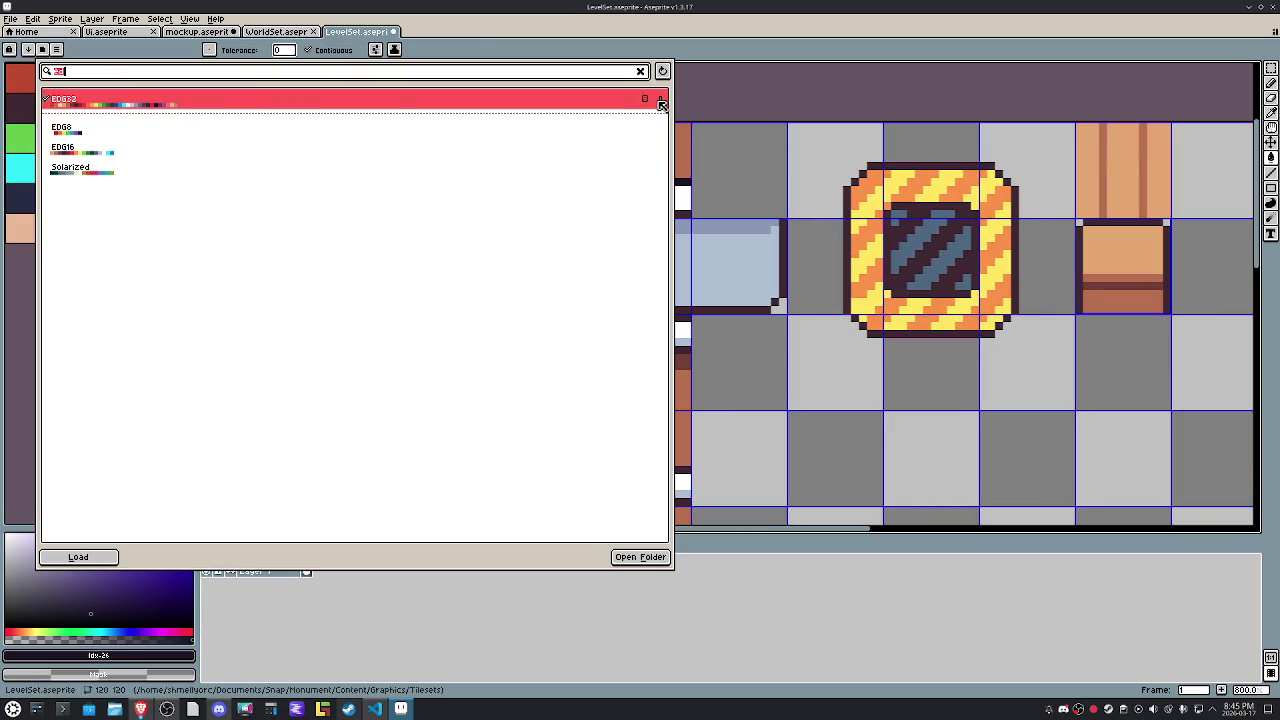
Unpin EDG32, clear the preset search, and browse down the full preset list.
{"action": "left_click", "coordinate": [660, 104]}
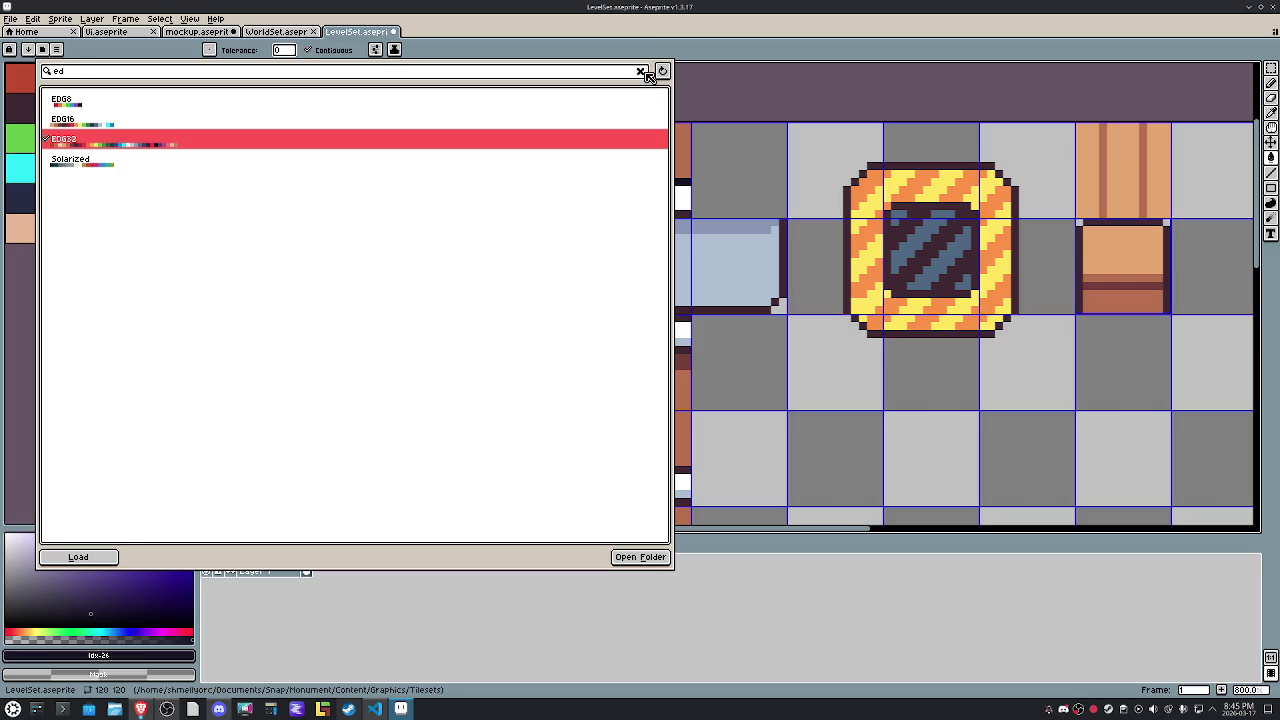
{"action": "left_click", "coordinate": [641, 72]}
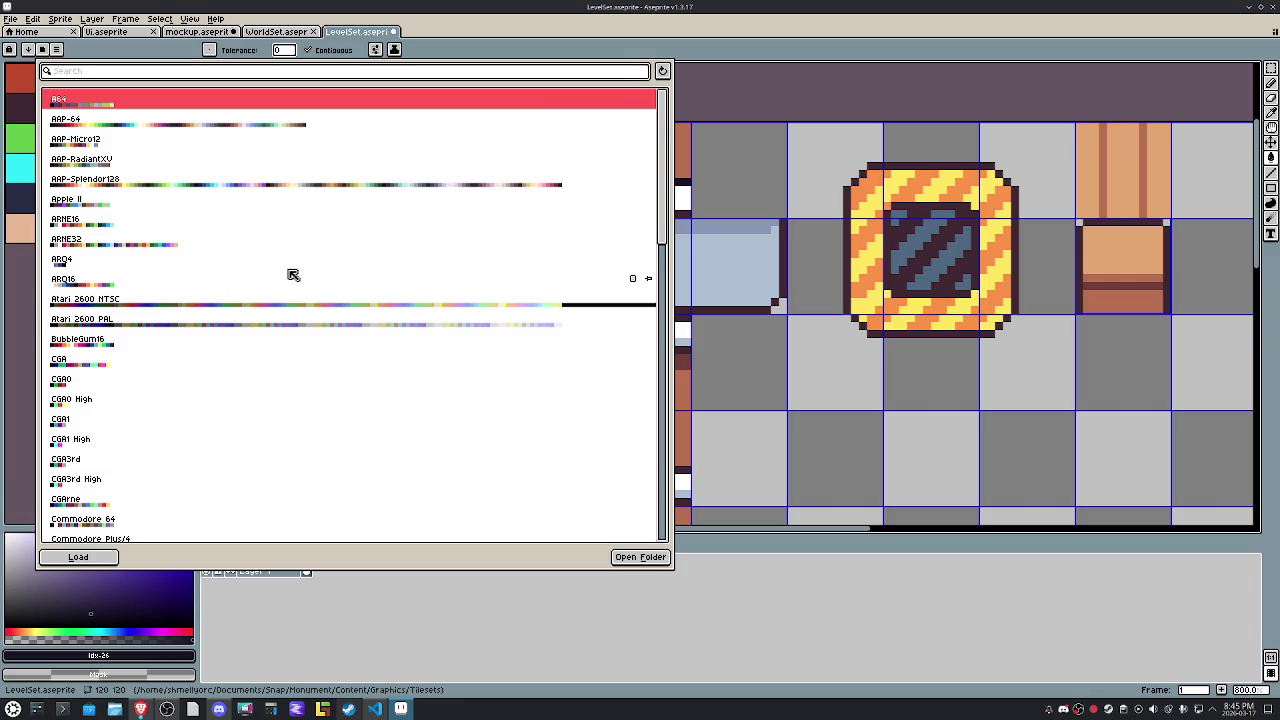
{"action": "scroll", "coordinate": [293, 275], "scroll_direction": "down", "scroll_amount": 2}
{"action": "scroll", "coordinate": [293, 275], "scroll_direction": "down", "scroll_amount": 4}
{"action": "scroll", "coordinate": [293, 275], "scroll_direction": "down", "scroll_amount": 2}
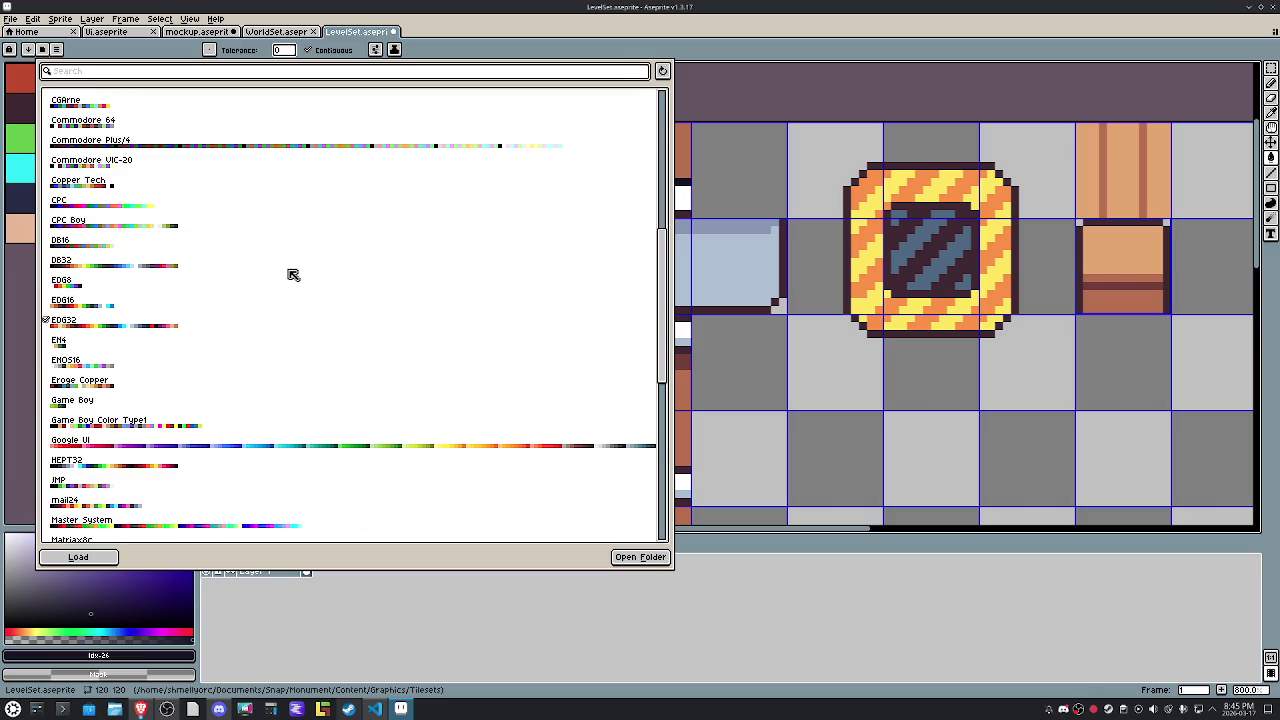
{"action": "scroll", "coordinate": [293, 275], "scroll_direction": "down", "scroll_amount": 2}
{"action": "scroll", "coordinate": [293, 275], "scroll_direction": "down", "scroll_amount": 2}
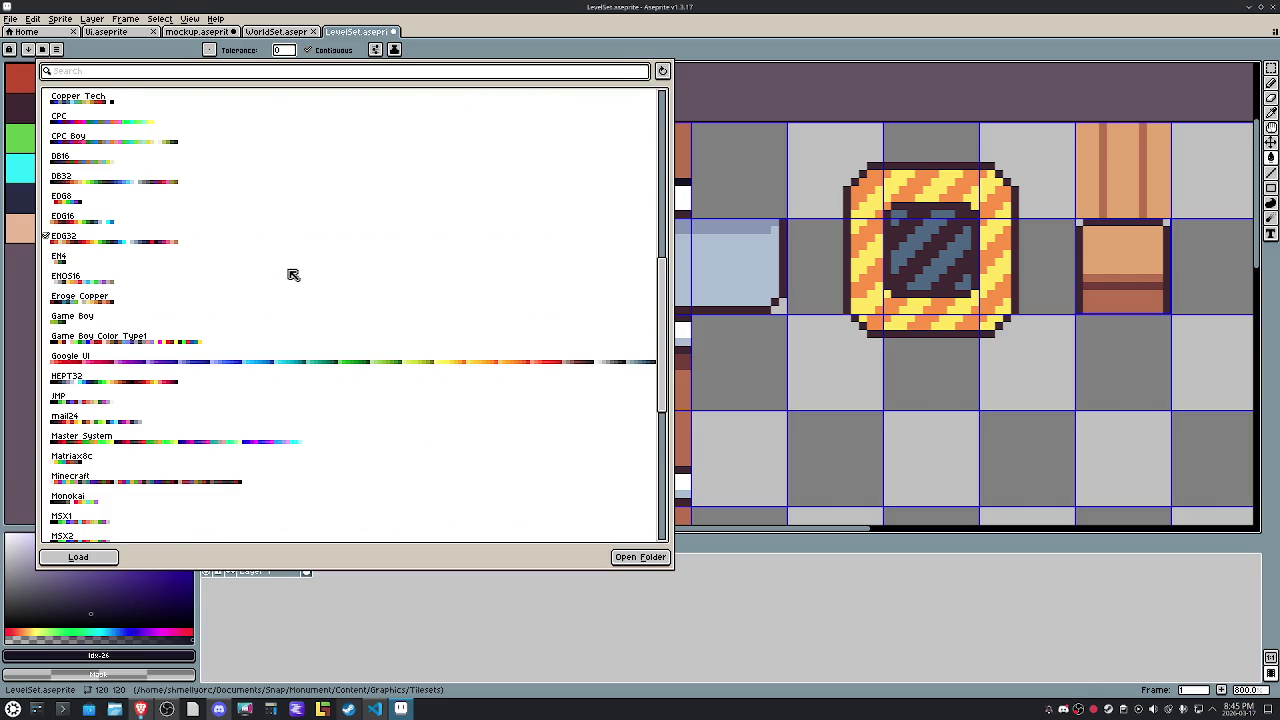
{"action": "scroll", "coordinate": [293, 275], "scroll_direction": "down", "scroll_amount": 4}
{"action": "scroll", "coordinate": [293, 275], "scroll_direction": "down", "scroll_amount": 5}
{"action": "scroll", "coordinate": [293, 275], "scroll_direction": "down", "scroll_amount": 4}
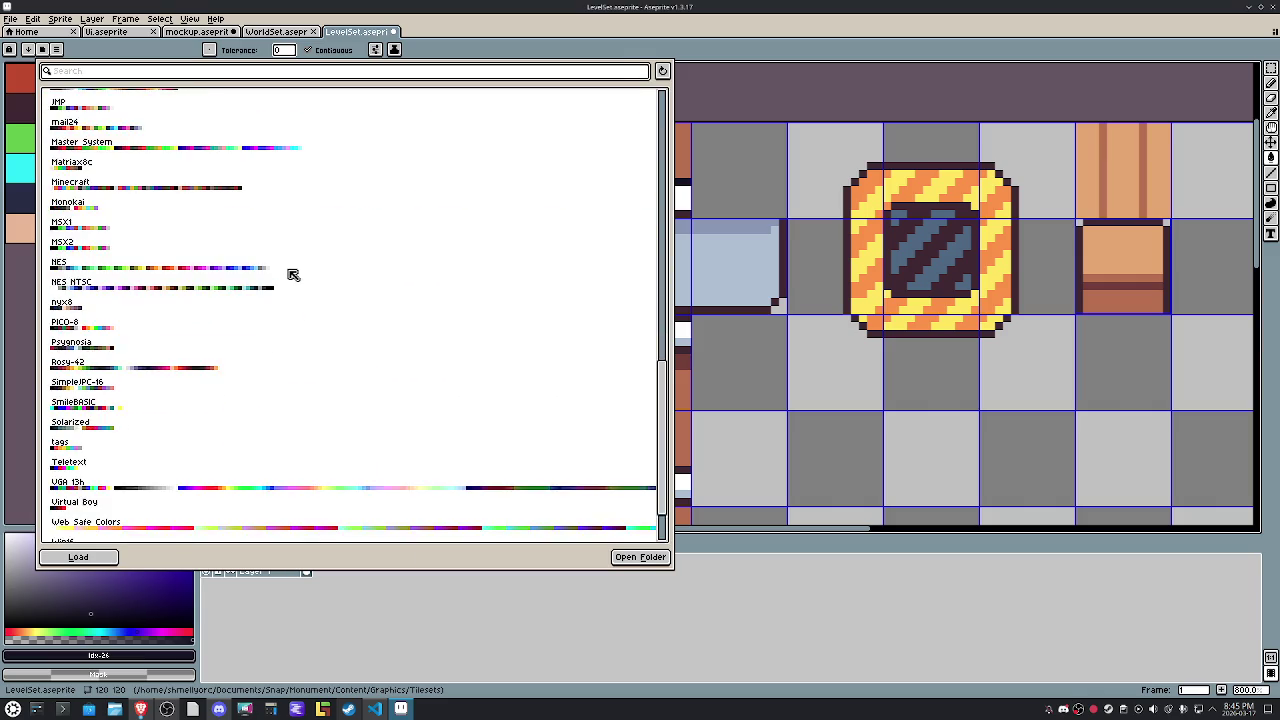
{"action": "scroll", "coordinate": [293, 275], "scroll_direction": "down", "scroll_amount": 5}
Find HEPT32 in the list, pin it to the top, and close the presets.
{"action": "scroll", "coordinate": [293, 275], "scroll_direction": "up", "scroll_amount": 4}
{"action": "scroll", "coordinate": [293, 275], "scroll_direction": "up", "scroll_amount": 5}
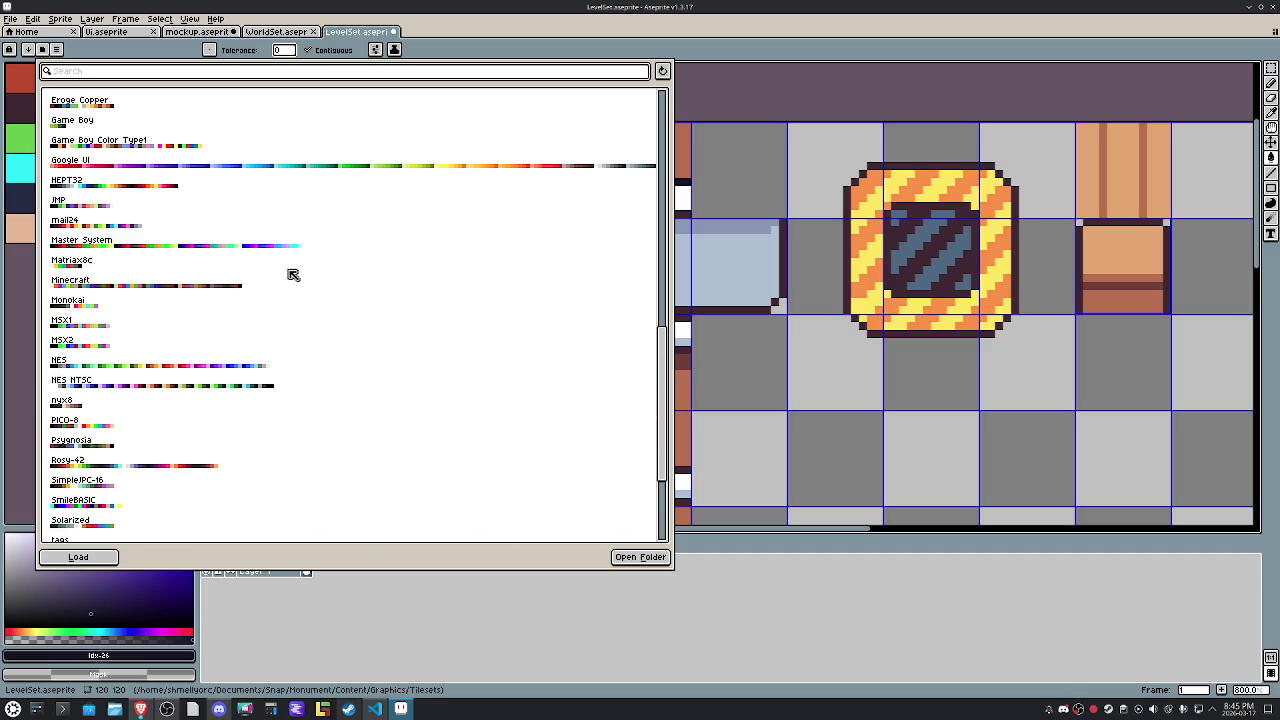
{"action": "scroll", "coordinate": [293, 275], "scroll_direction": "up", "scroll_amount": 5}
{"action": "scroll", "coordinate": [293, 275], "scroll_direction": "up", "scroll_amount": 1}
{"action": "scroll", "coordinate": [293, 275], "scroll_direction": "up", "scroll_amount": 3}
{"action": "scroll", "coordinate": [275, 277], "scroll_direction": "up", "scroll_amount": 4}
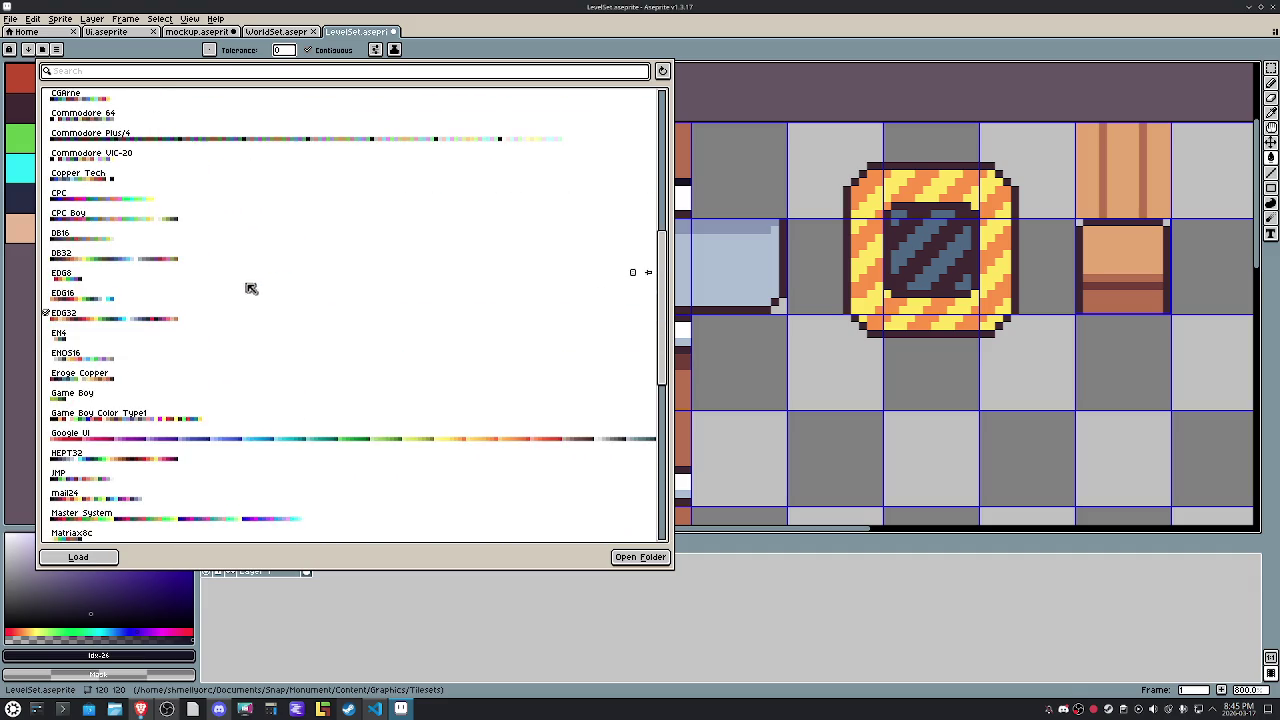
{"action": "scroll", "coordinate": [248, 300], "scroll_direction": "up", "scroll_amount": 4}
{"action": "scroll", "coordinate": [236, 318], "scroll_direction": "up", "scroll_amount": 1}
{"action": "scroll", "coordinate": [236, 318], "scroll_direction": "up", "scroll_amount": 11}
{"action": "scroll", "coordinate": [236, 318], "scroll_direction": "up", "scroll_amount": 2}
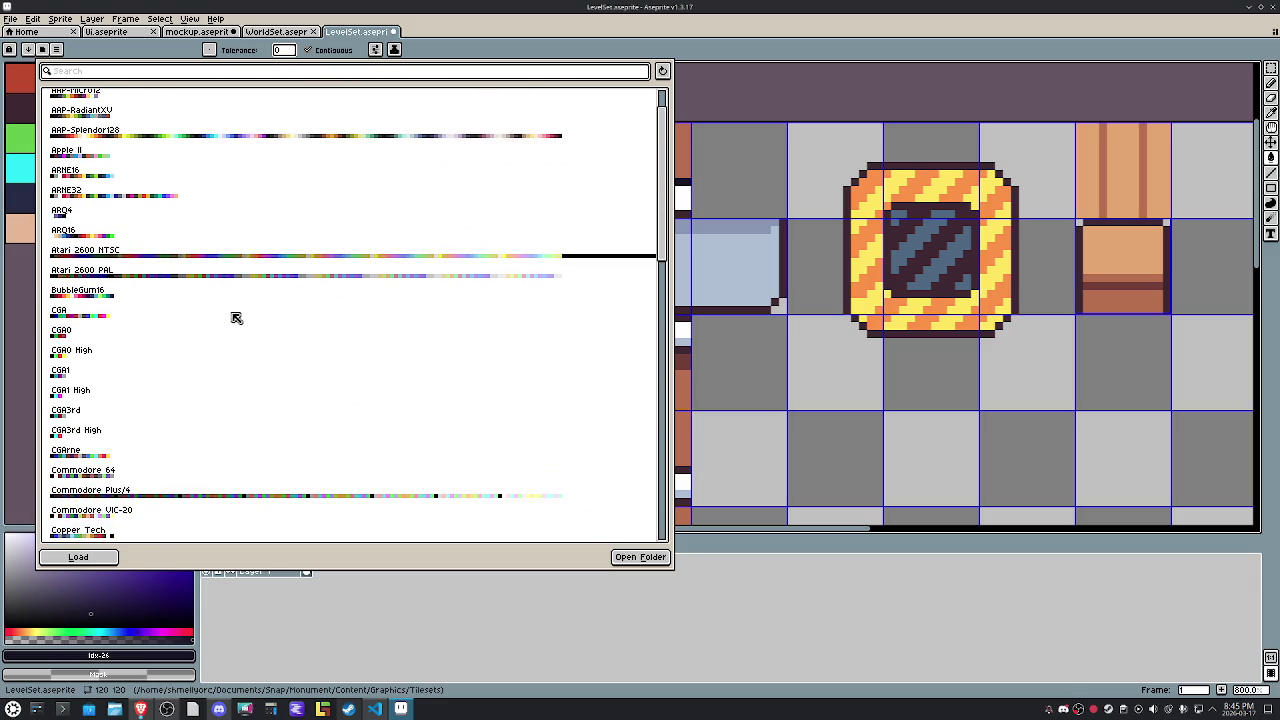
{"action": "scroll", "coordinate": [236, 318], "scroll_direction": "up", "scroll_amount": 3}
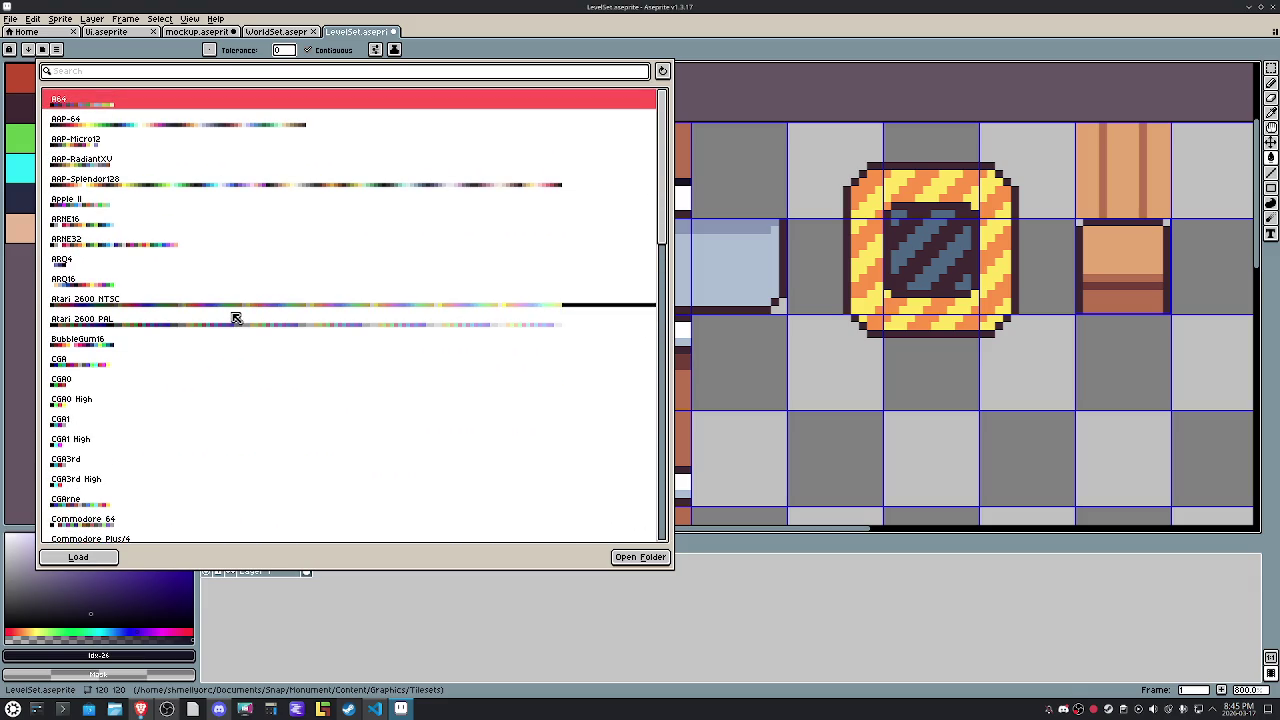
{"action": "scroll", "coordinate": [240, 313], "scroll_direction": "down", "scroll_amount": 3}
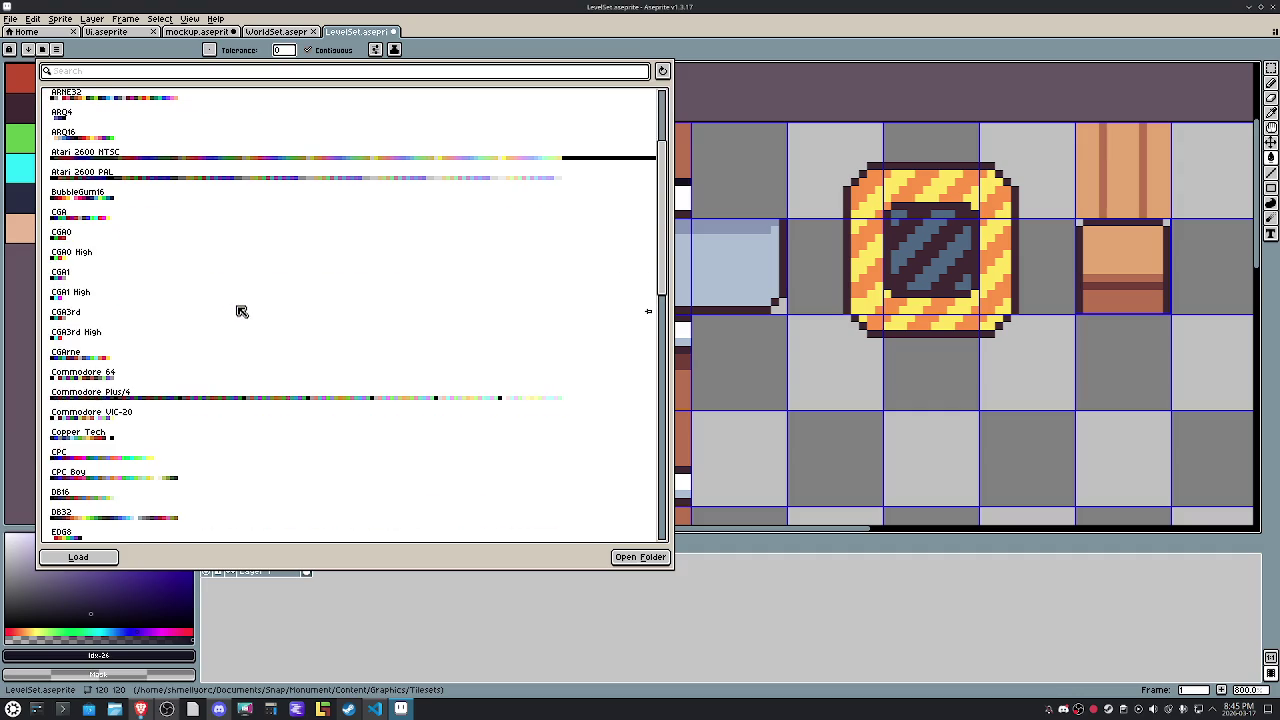
{"action": "scroll", "coordinate": [241, 311], "scroll_direction": "down", "scroll_amount": 3}
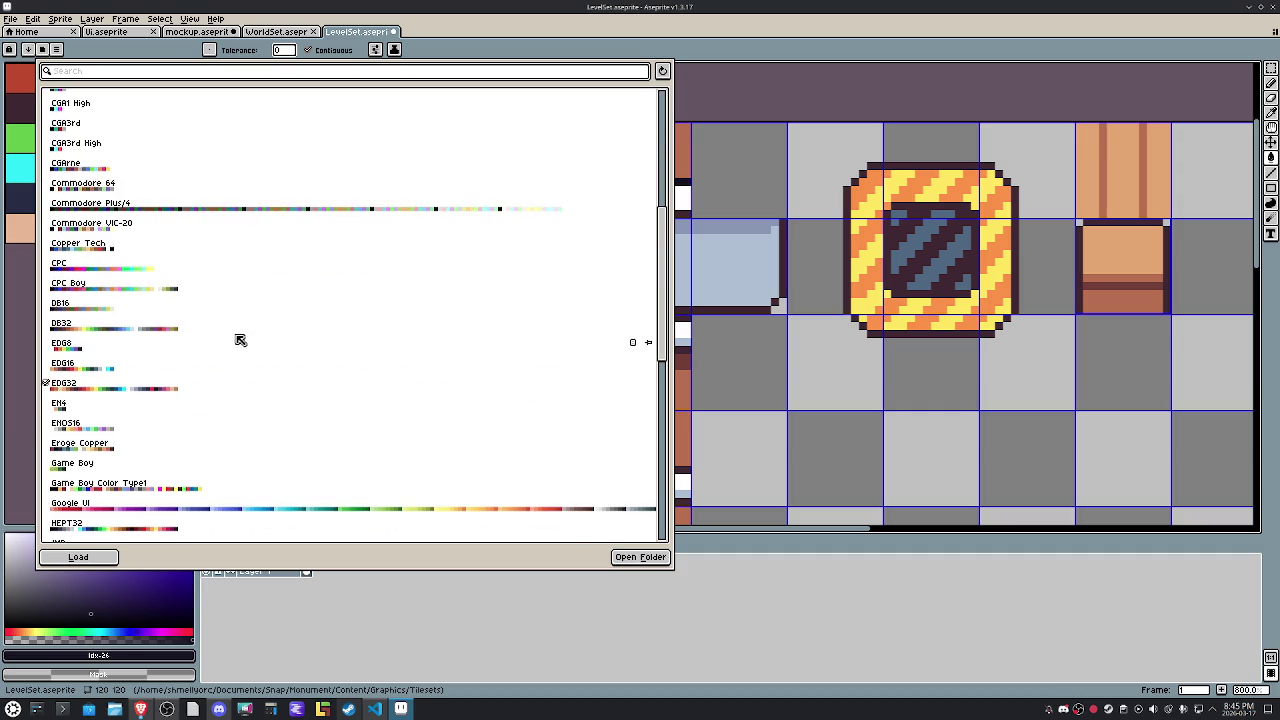
{"action": "scroll", "coordinate": [255, 341], "scroll_direction": "down", "scroll_amount": 1}
{"action": "left_click", "coordinate": [168, 491]}
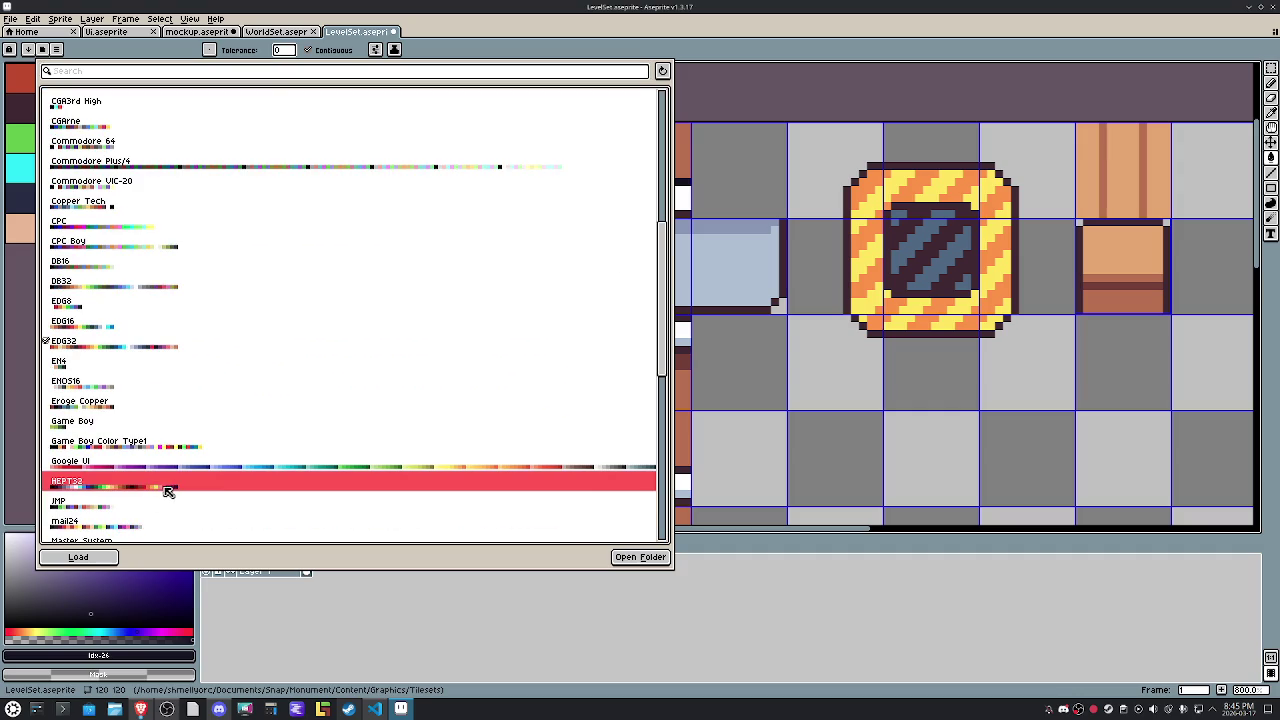
{"action": "left_click", "coordinate": [648, 484]}
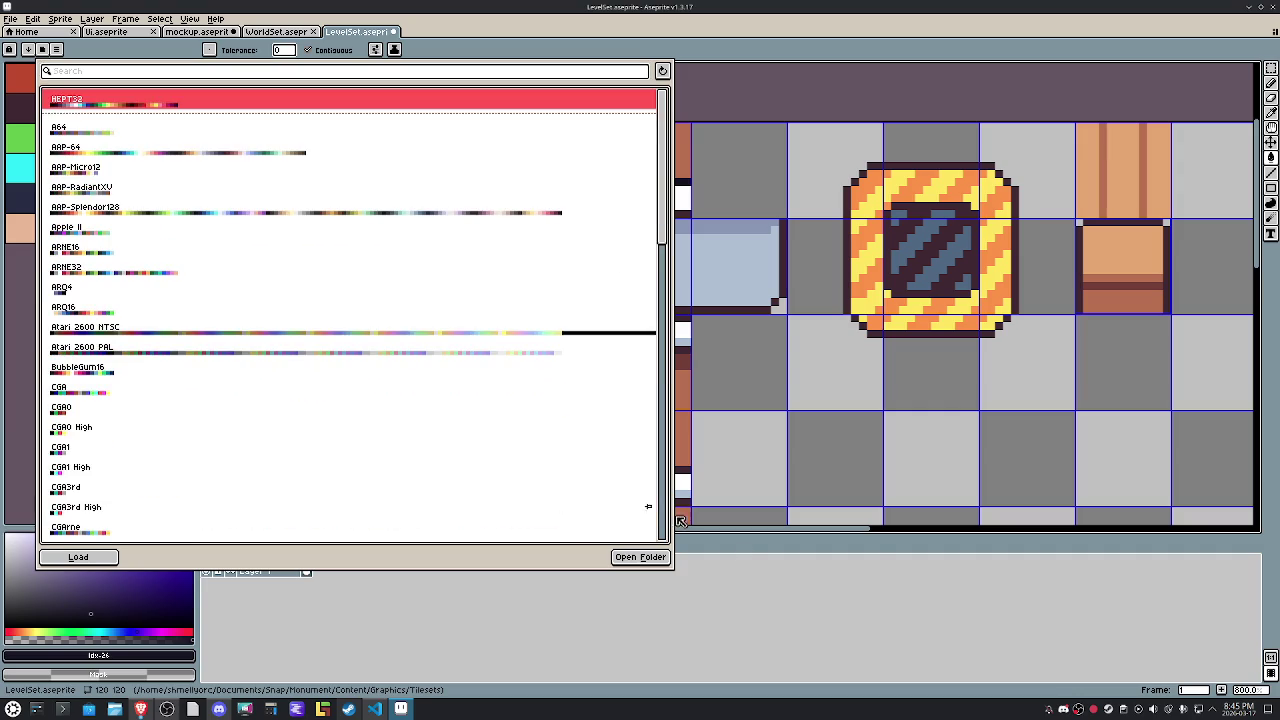
{"action": "left_click", "coordinate": [845, 418]}
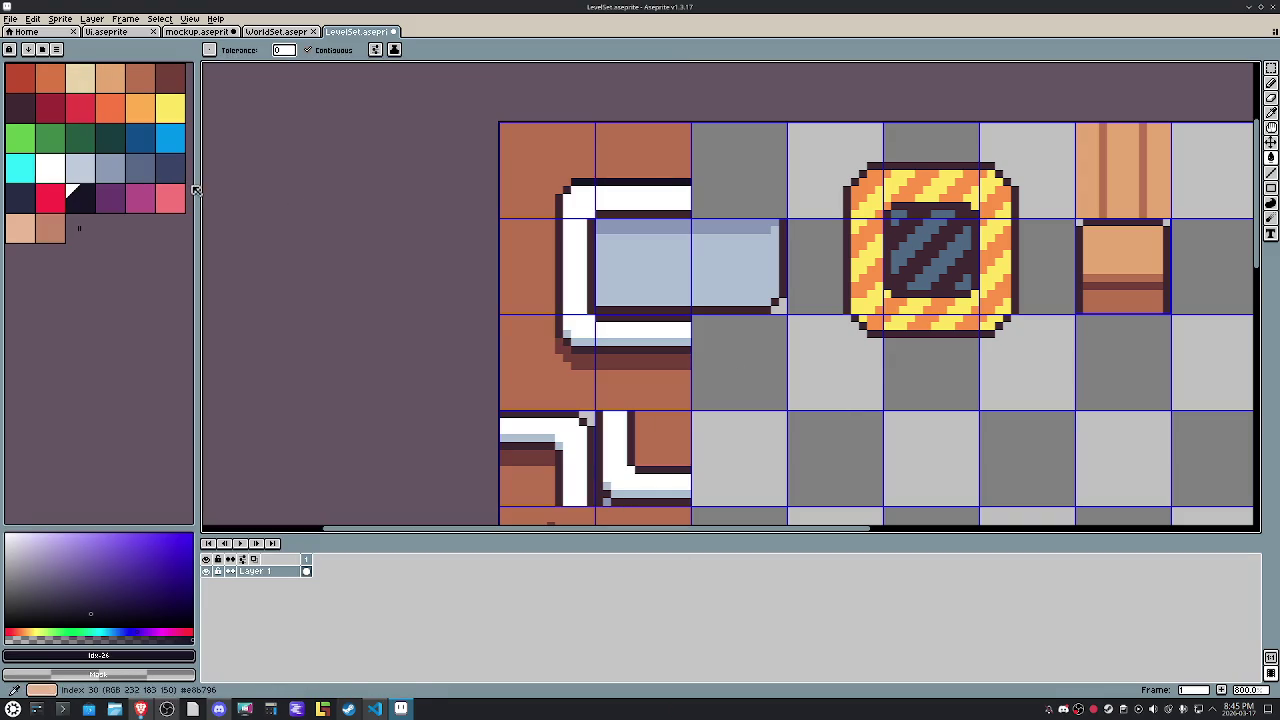
Widen the palette panel and load the HEPT32 palette into LevelSet.
{"action": "left_click_drag", "start_coordinate": [197, 184], "coordinate": [260, 172]}
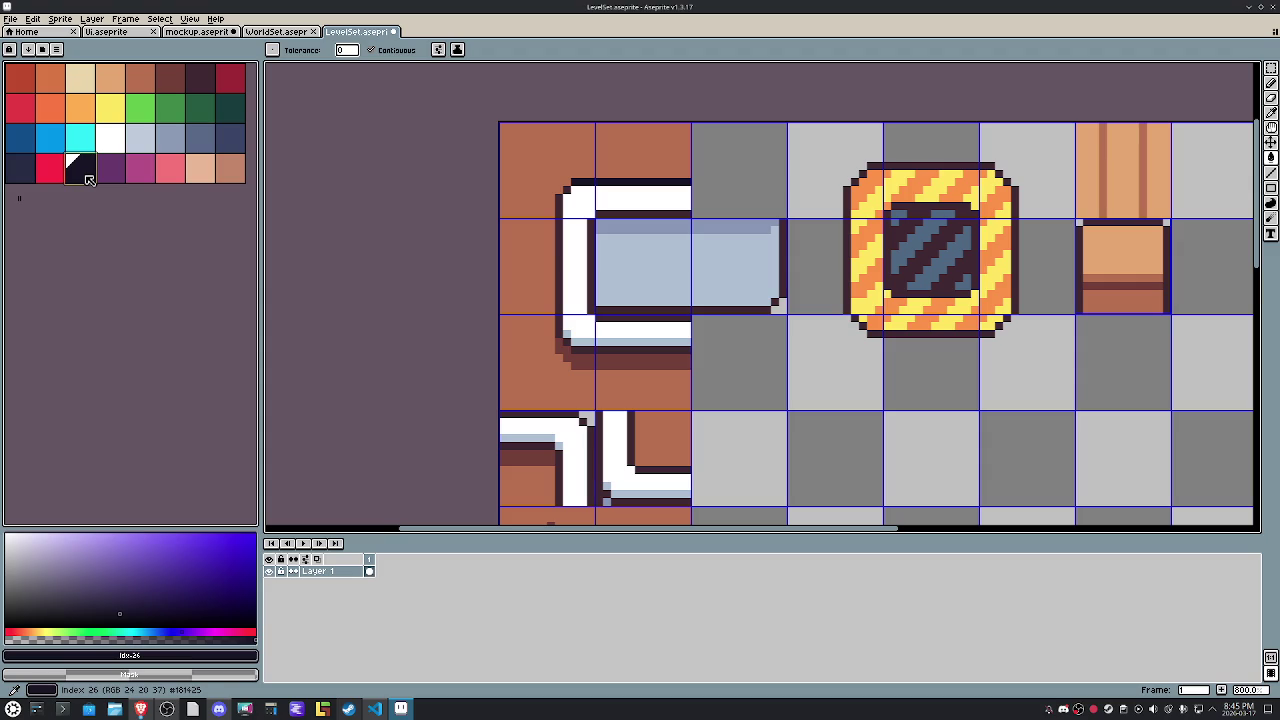
{"action": "left_click", "coordinate": [41, 49]}
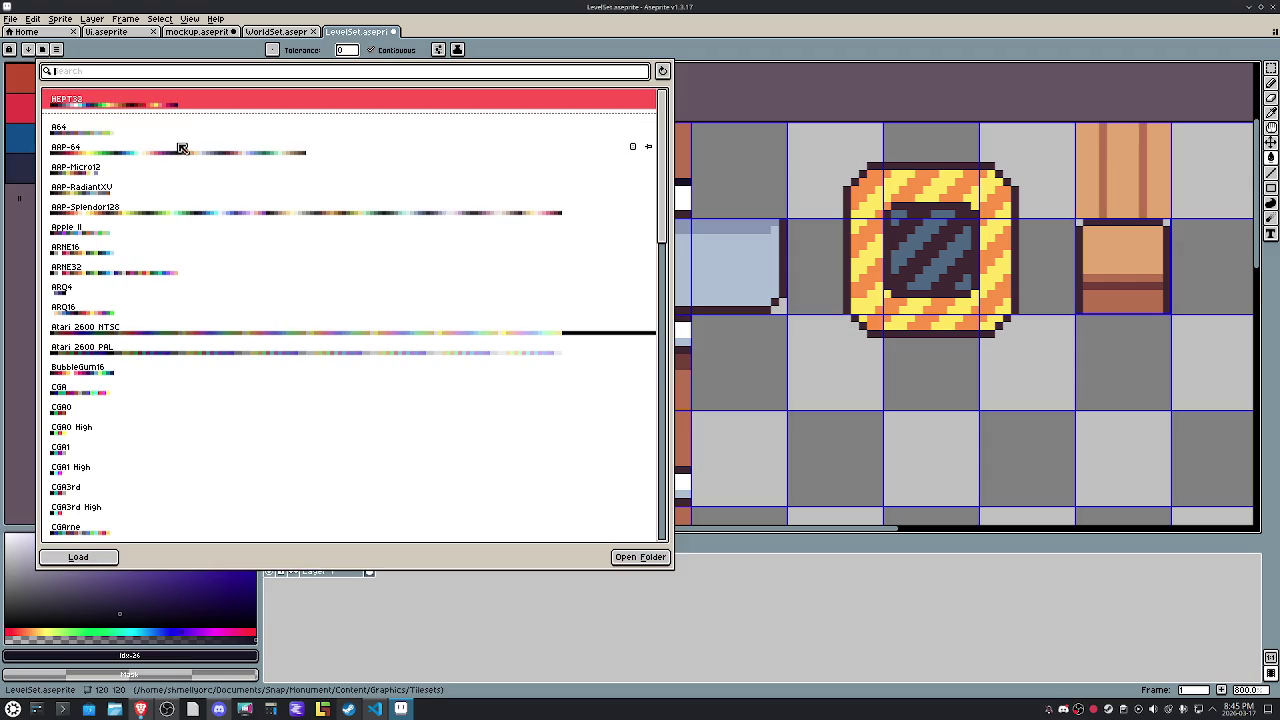
{"action": "left_click", "coordinate": [168, 109]}
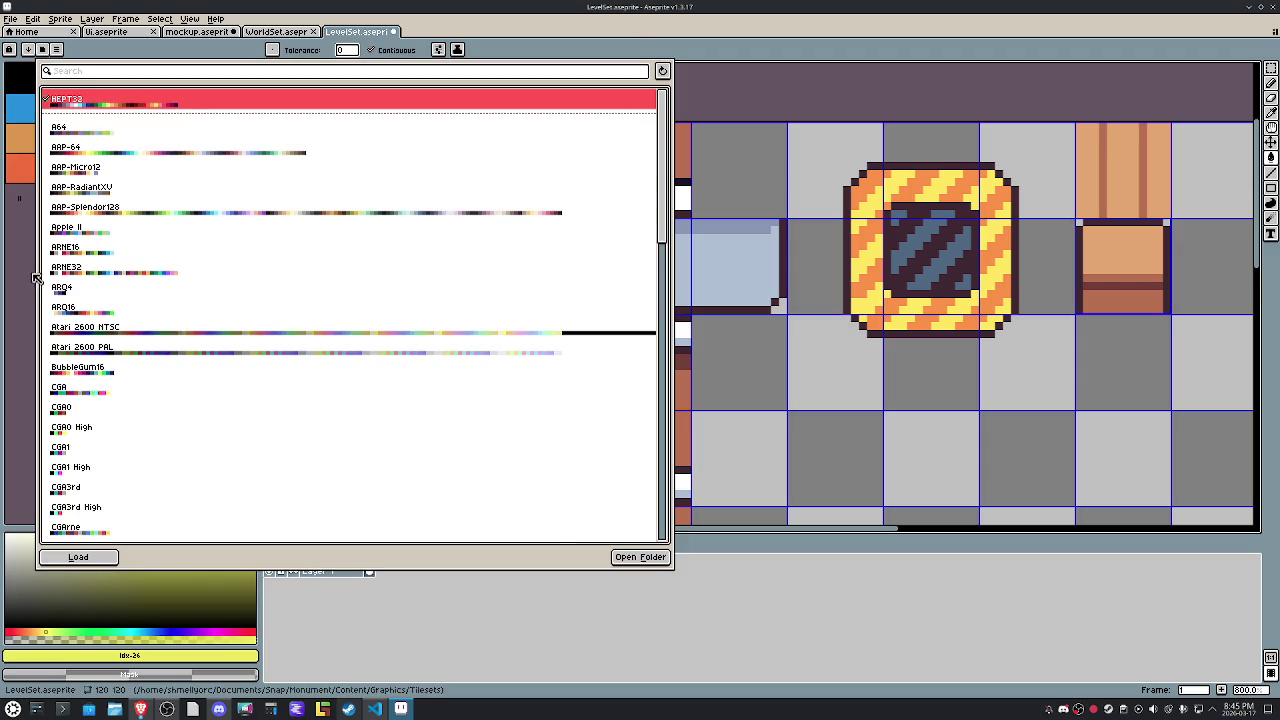
{"action": "left_click", "coordinate": [37, 280]}
Try a non-contiguous near-black fill on the brown background, then undo it.
{"action": "left_click", "coordinate": [57, 89]}
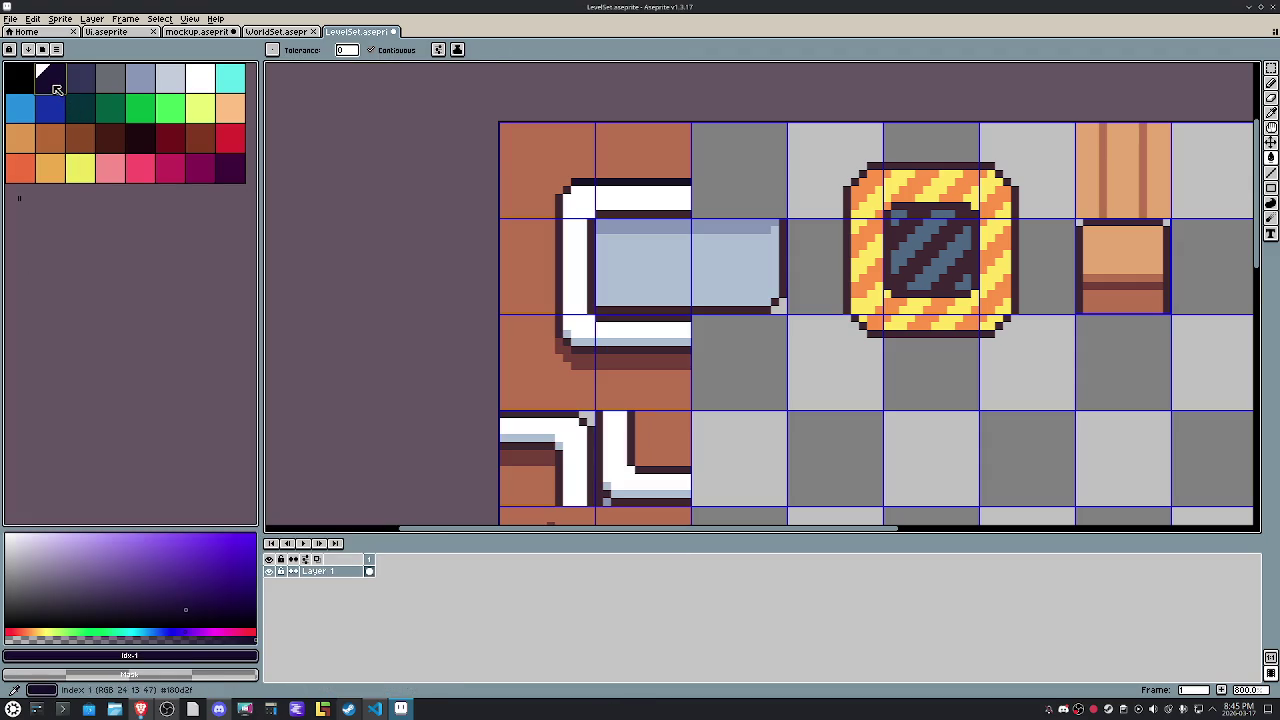
{"action": "key", "text": "g"}
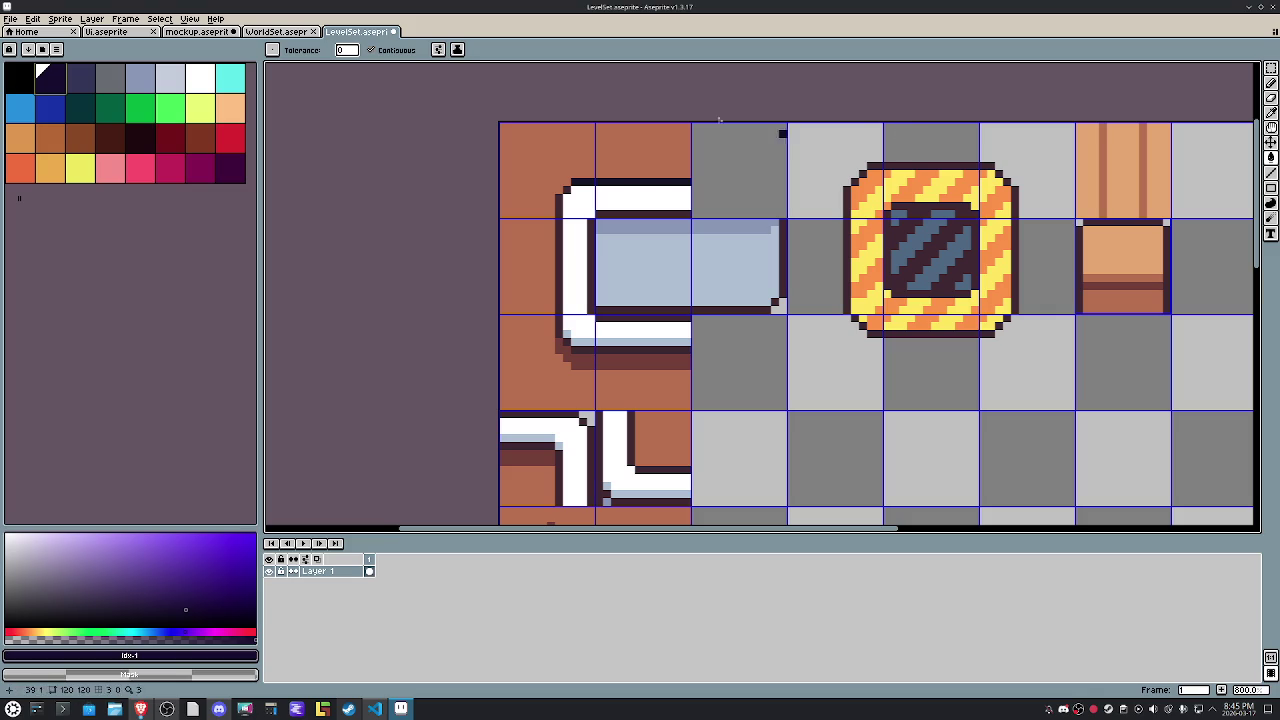
{"action": "left_click", "coordinate": [646, 173]}
{"action": "key", "text": "ctrl+z"}
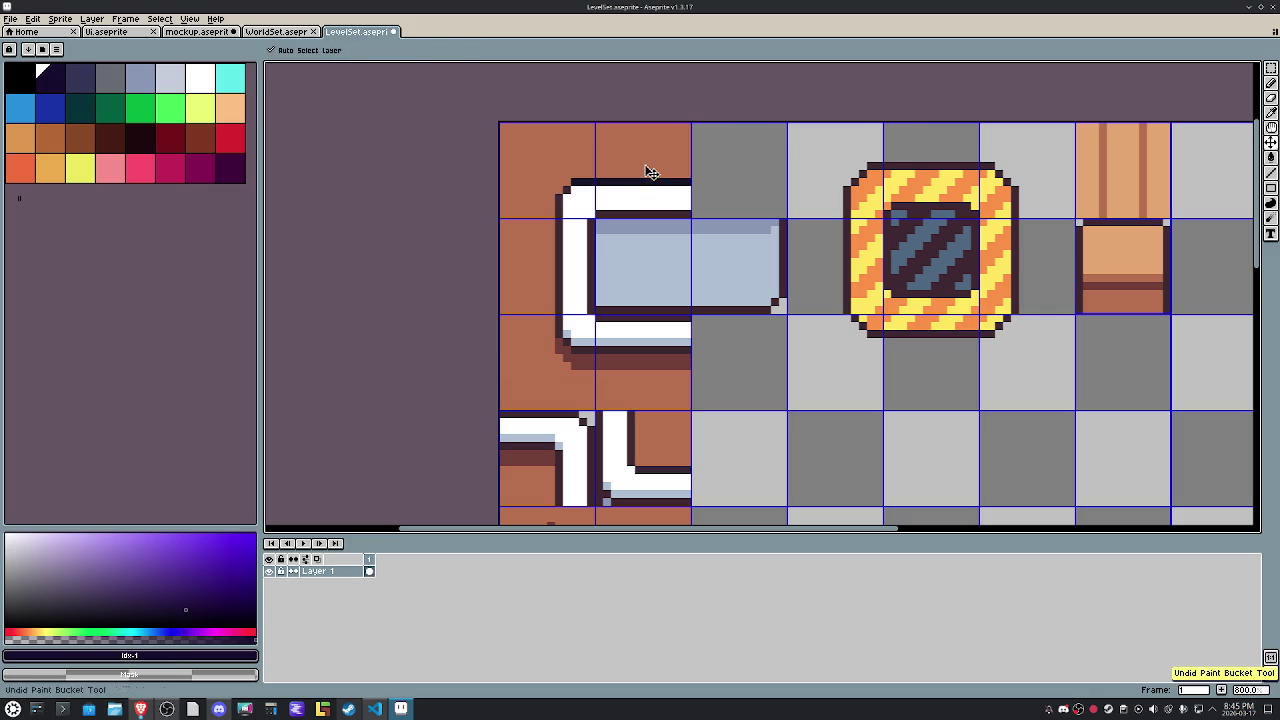
{"action": "left_click", "coordinate": [400, 50]}
{"action": "left_click", "coordinate": [613, 141]}
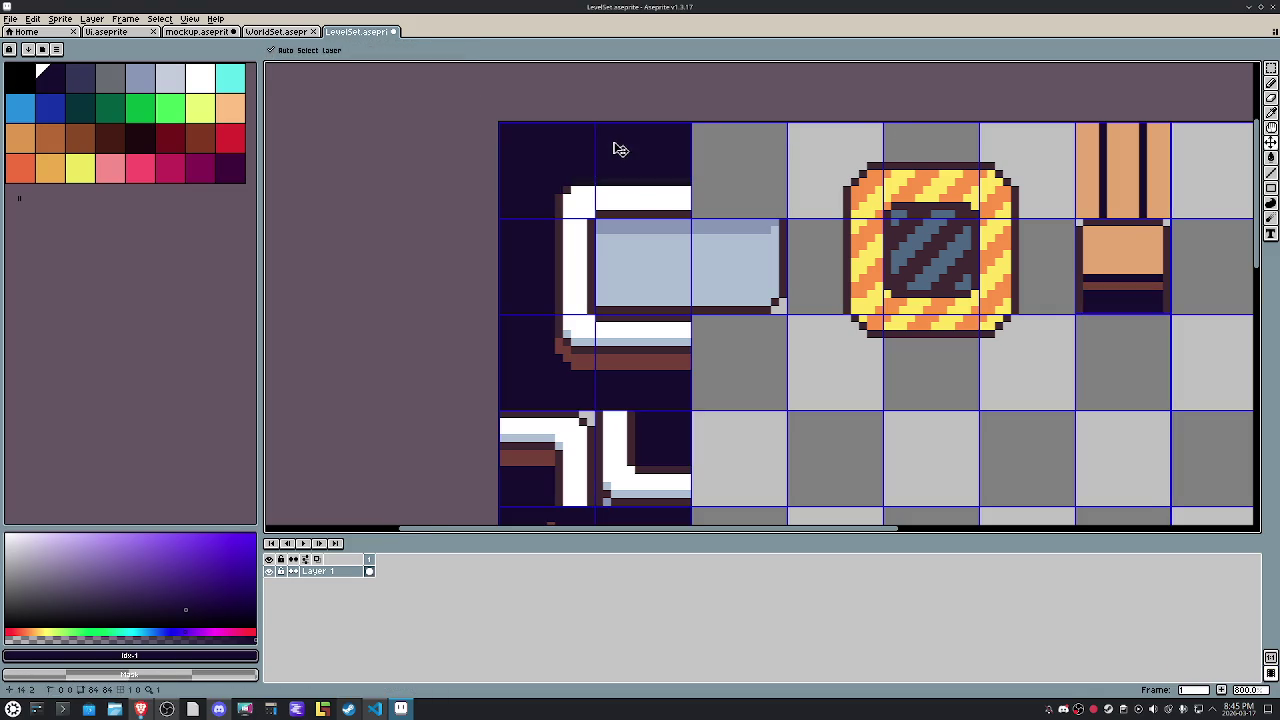
{"action": "key", "text": "ctrl+z"}
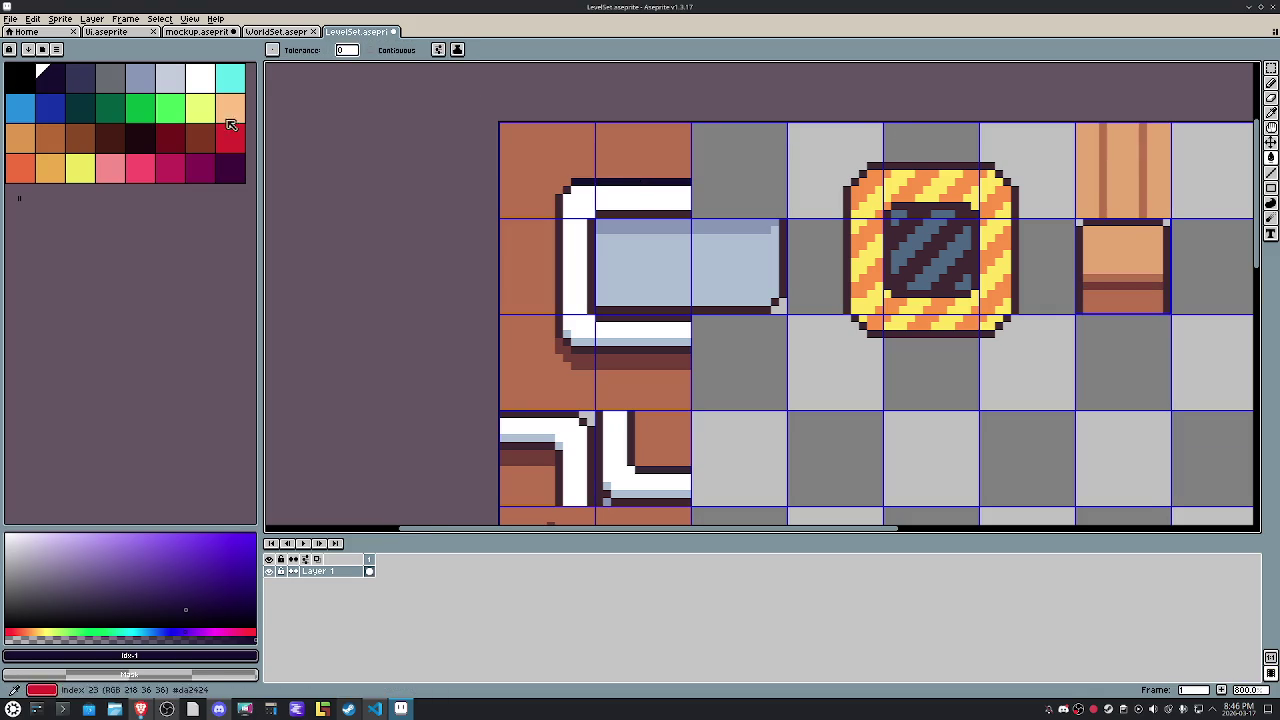
Fill the pale blue tile interior with the lighter blue-grey instead of white.
{"action": "left_click", "coordinate": [200, 77]}
{"action": "left_click", "coordinate": [717, 309]}
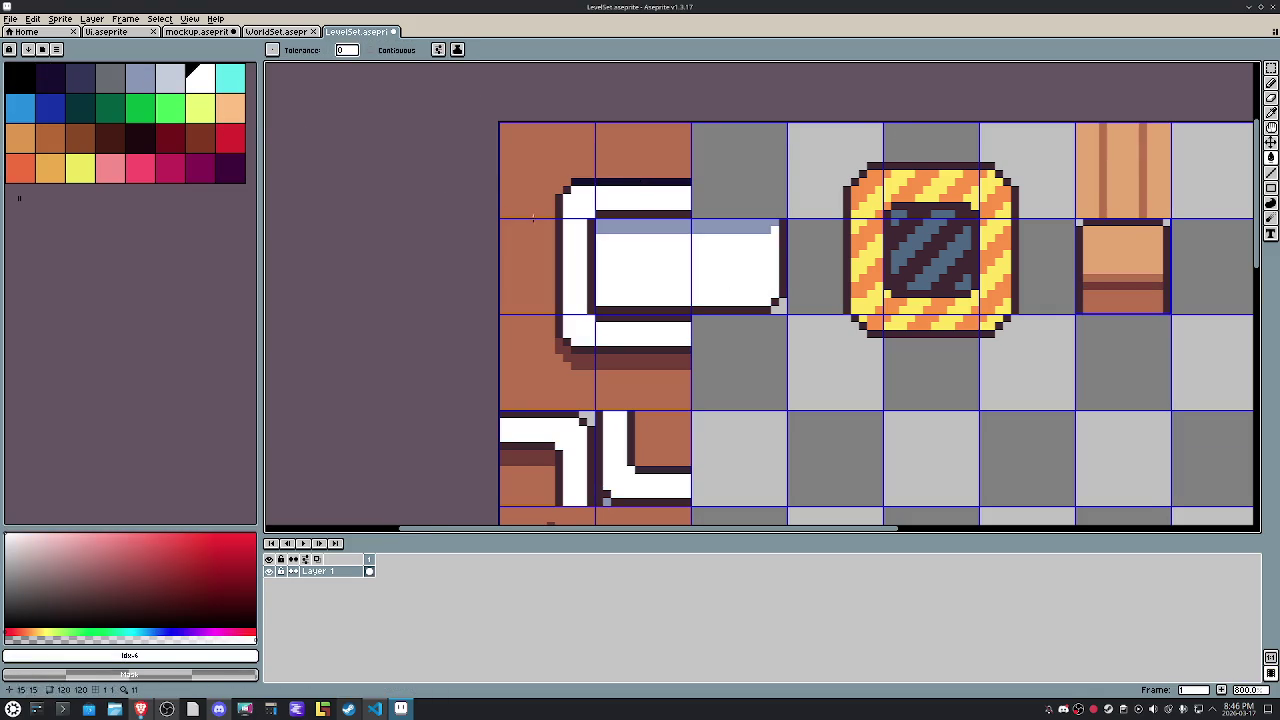
{"action": "left_click", "coordinate": [170, 77]}
{"action": "key", "text": "ctrl+z"}
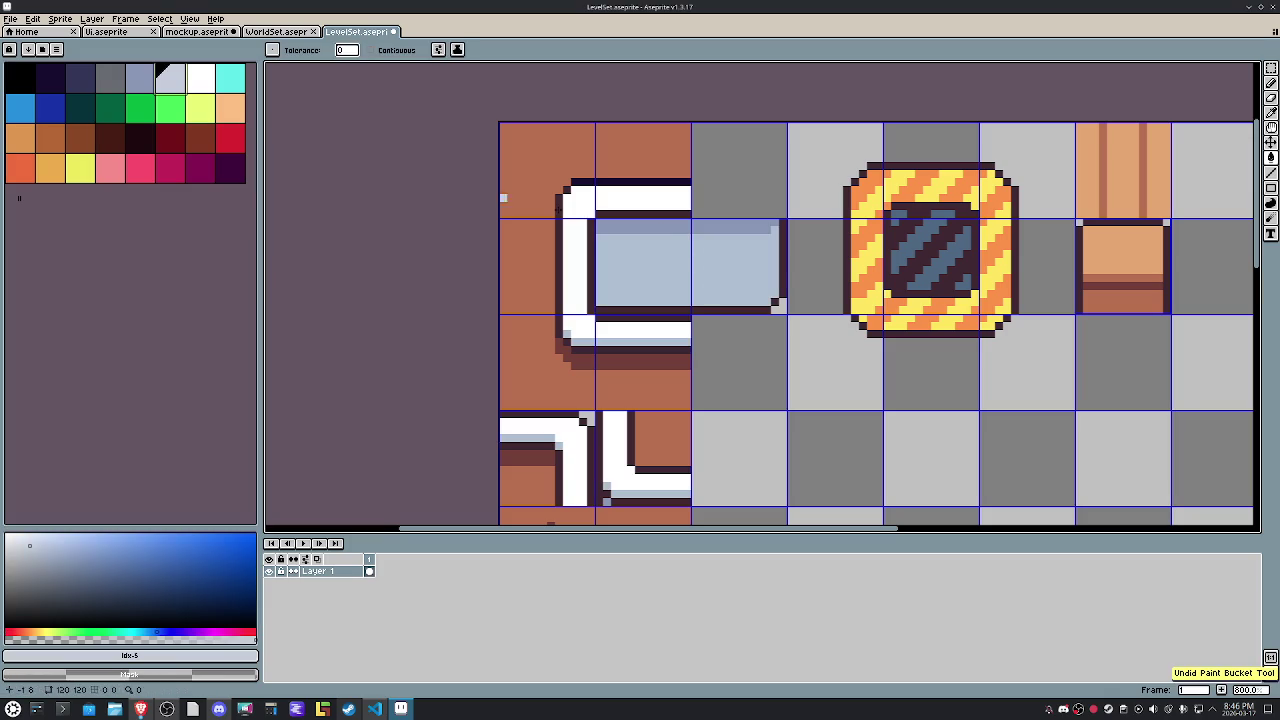
{"action": "left_click", "coordinate": [771, 257]}
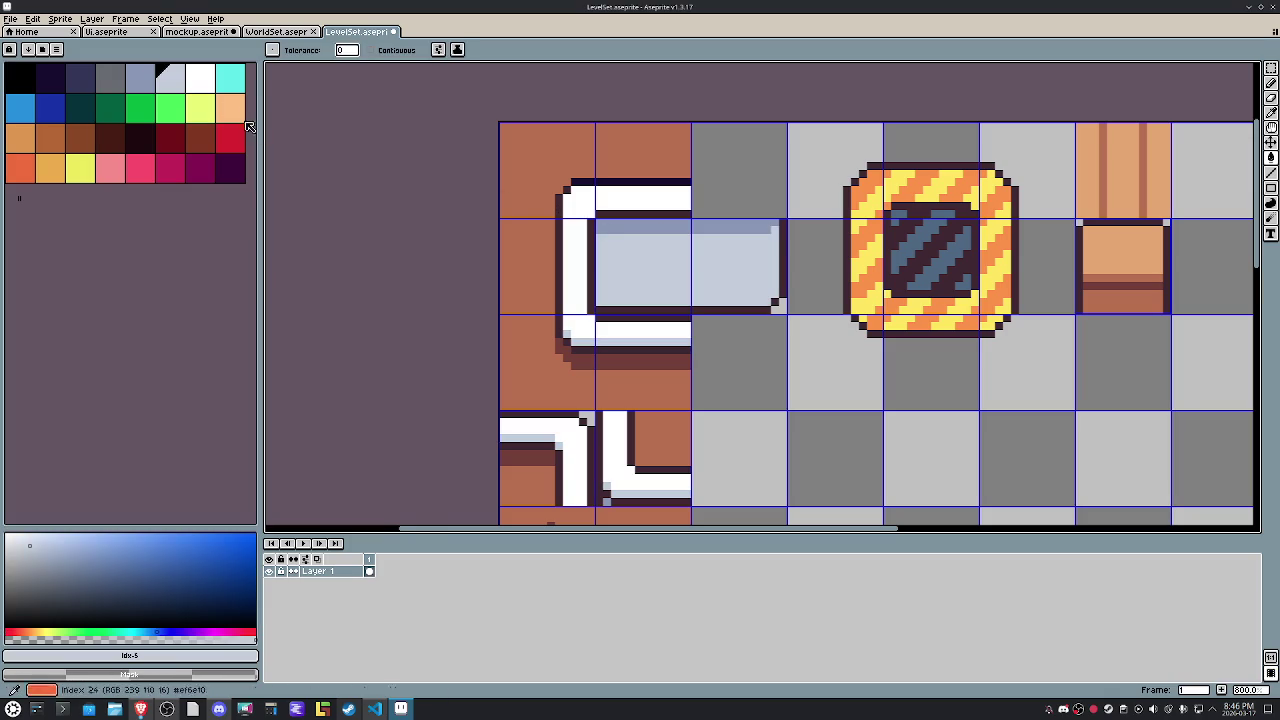
{"action": "left_click", "coordinate": [716, 228]}
{"action": "key", "text": "ctrl+z"}
{"action": "key", "text": "["}
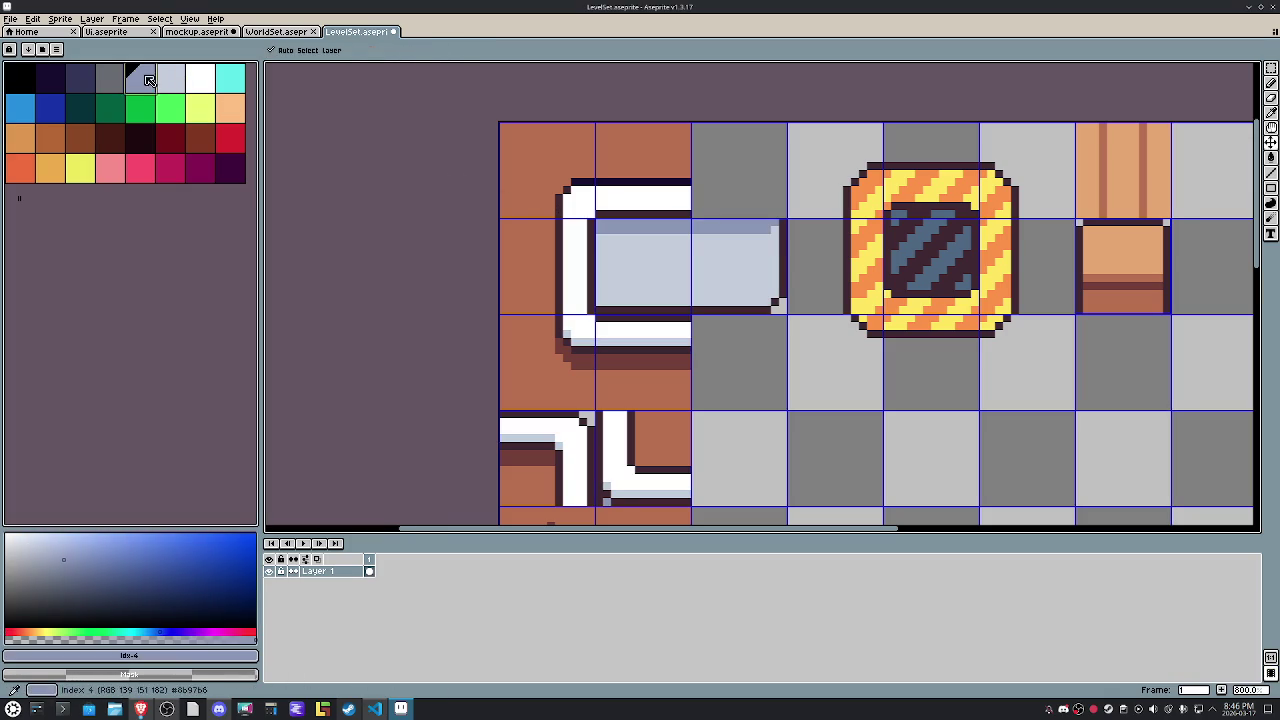
Recolour crate pixels orange and fill the striped block's inner frame navy.
{"action": "left_click", "coordinate": [80, 168]}
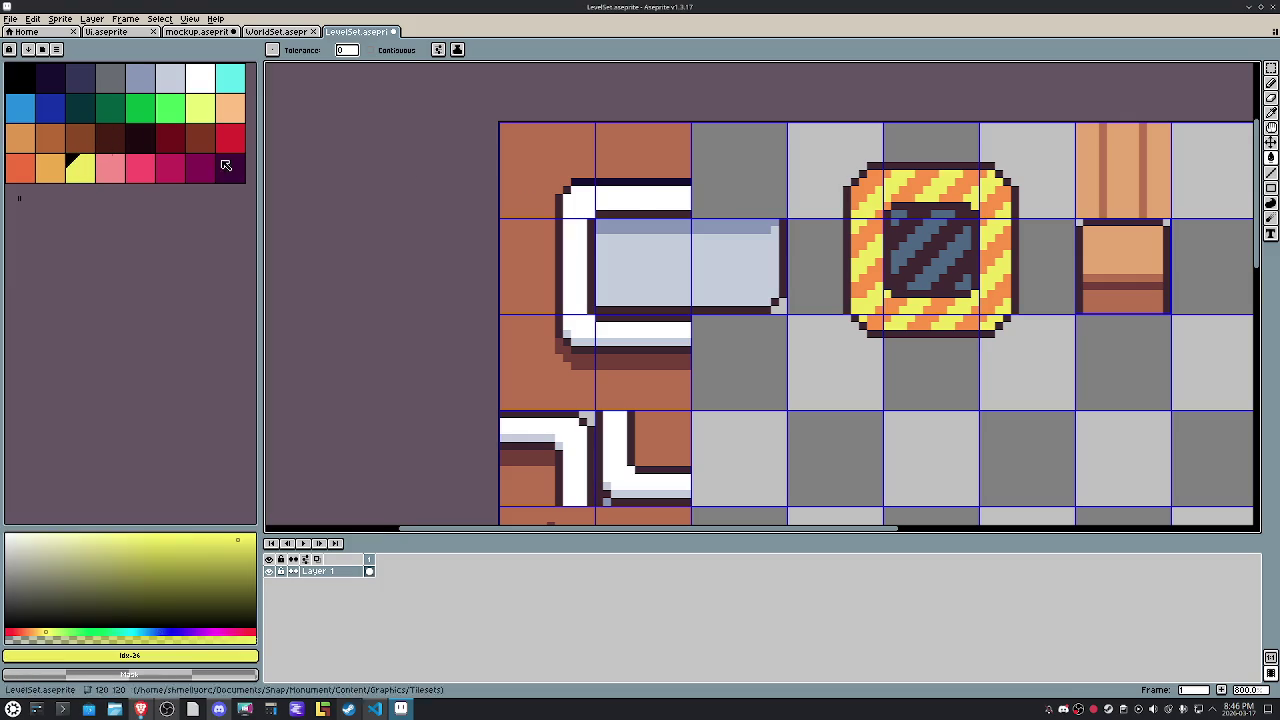
{"action": "left_click", "coordinate": [66, 168]}
{"action": "left_click", "coordinate": [864, 177]}
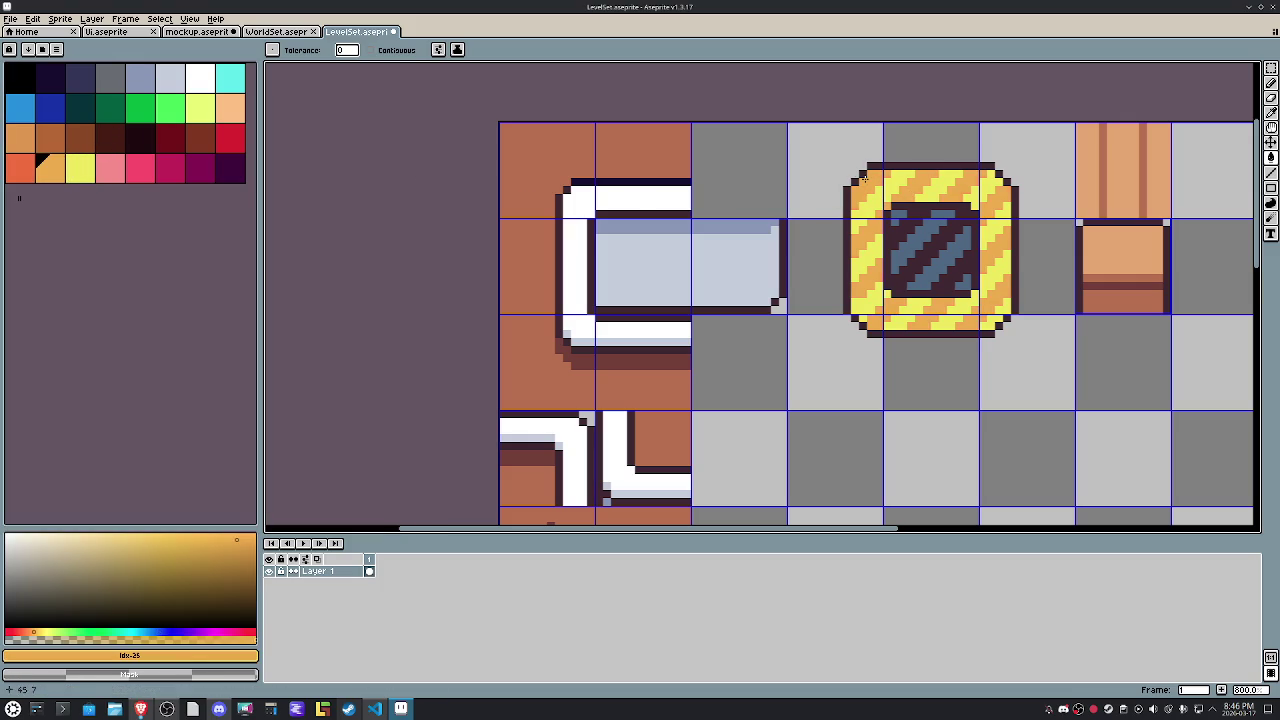
{"action": "left_click", "coordinate": [55, 78]}
{"action": "left_click", "coordinate": [930, 164]}
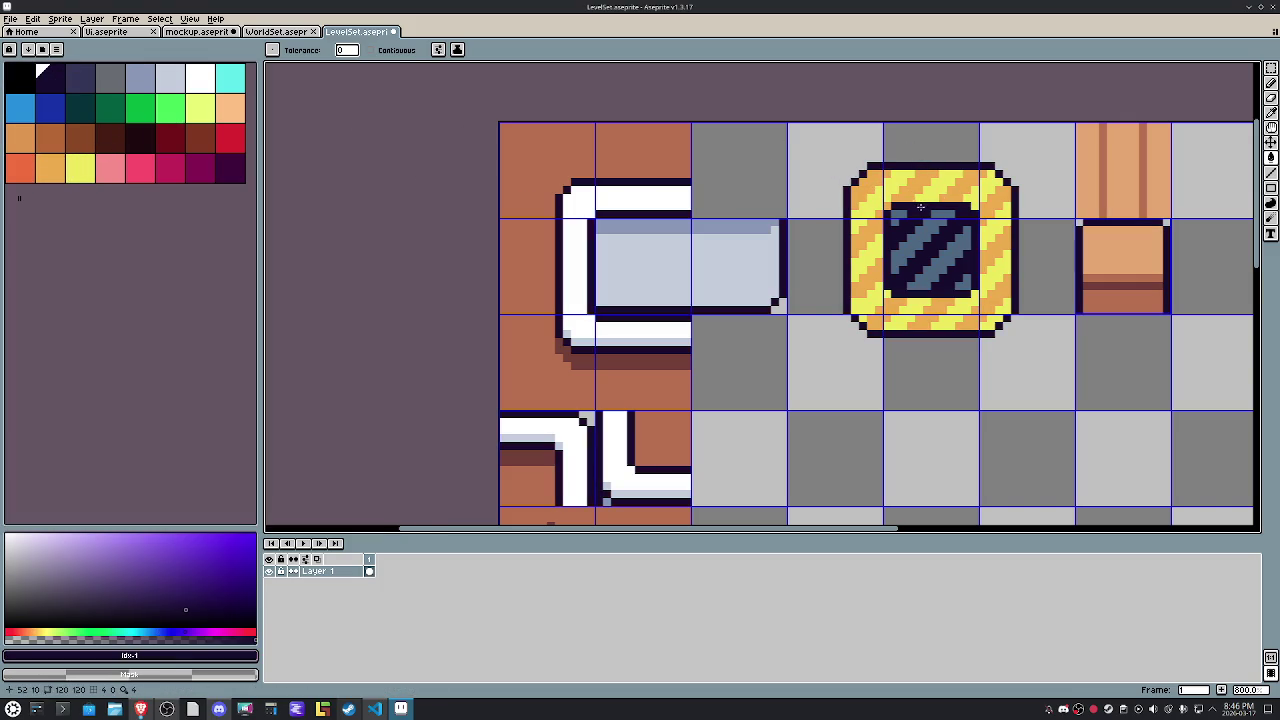
Shift the tiles' brown to a new brown shade and bring the lower tiles into view.
{"action": "left_click", "coordinate": [232, 110]}
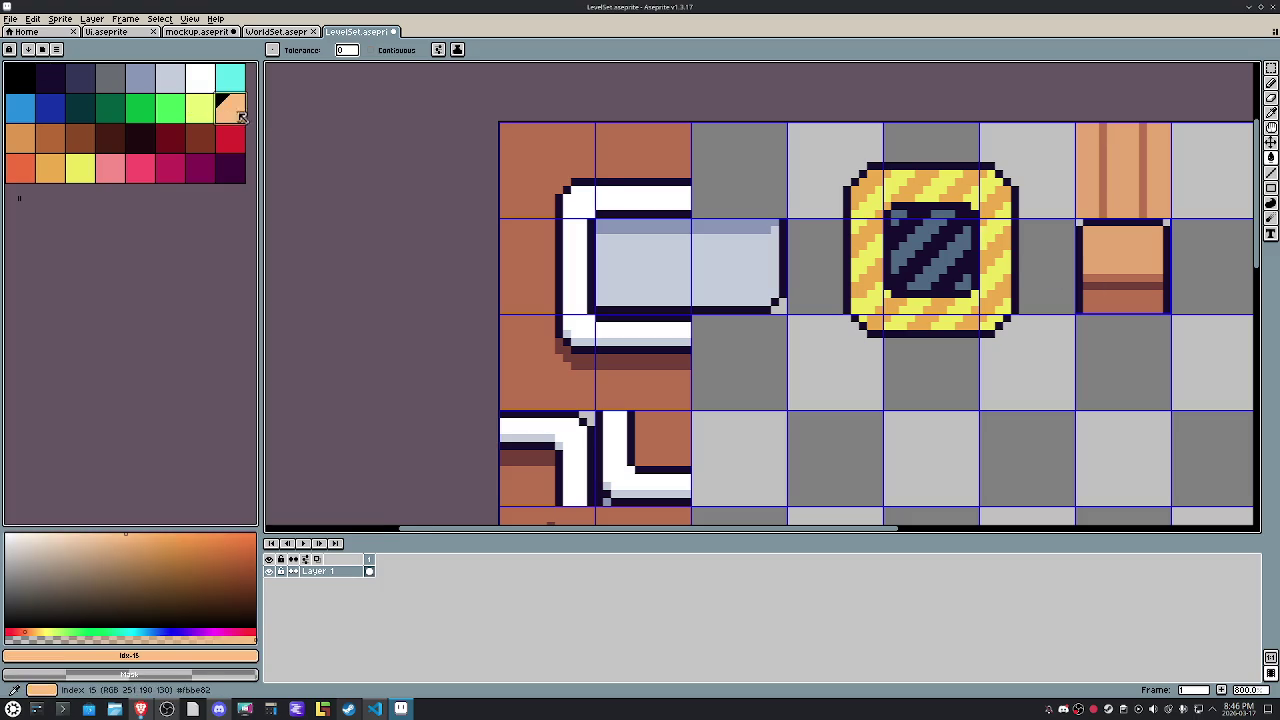
{"action": "left_click", "coordinate": [7, 135]}
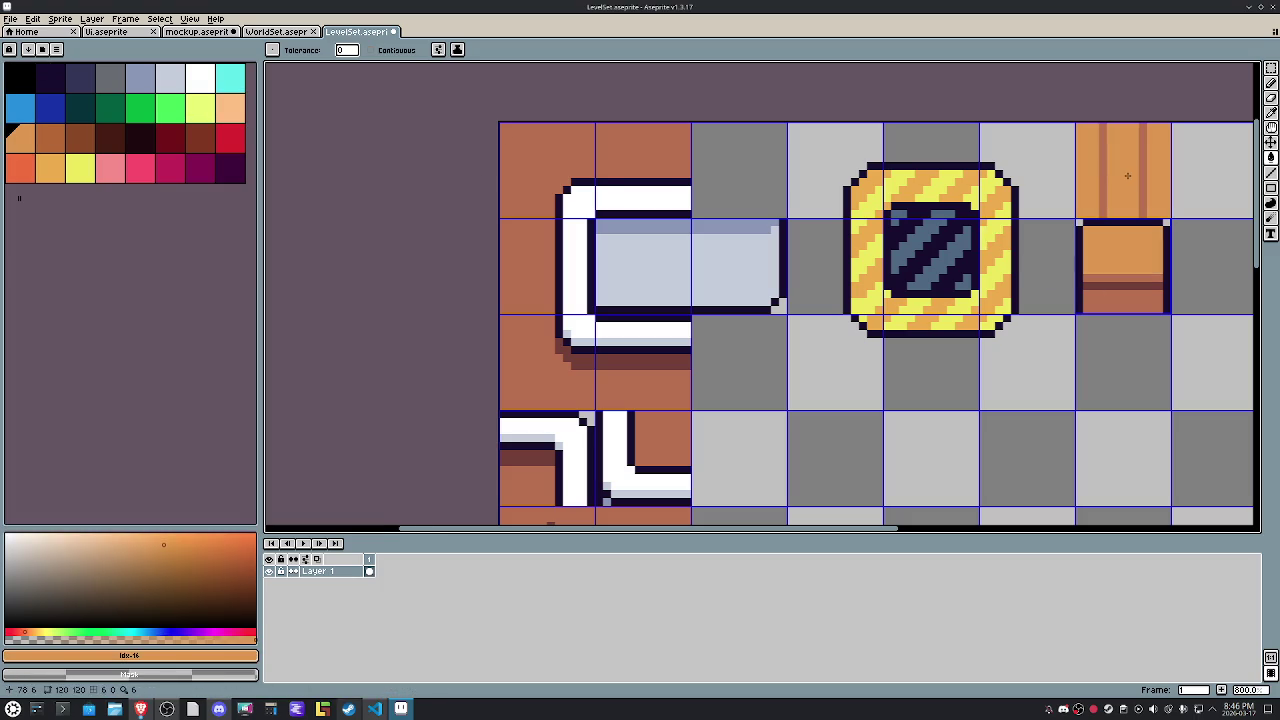
{"action": "key", "text": "]"}
{"action": "key", "text": "ctrl+z"}
{"action": "left_click", "coordinate": [70, 150]}
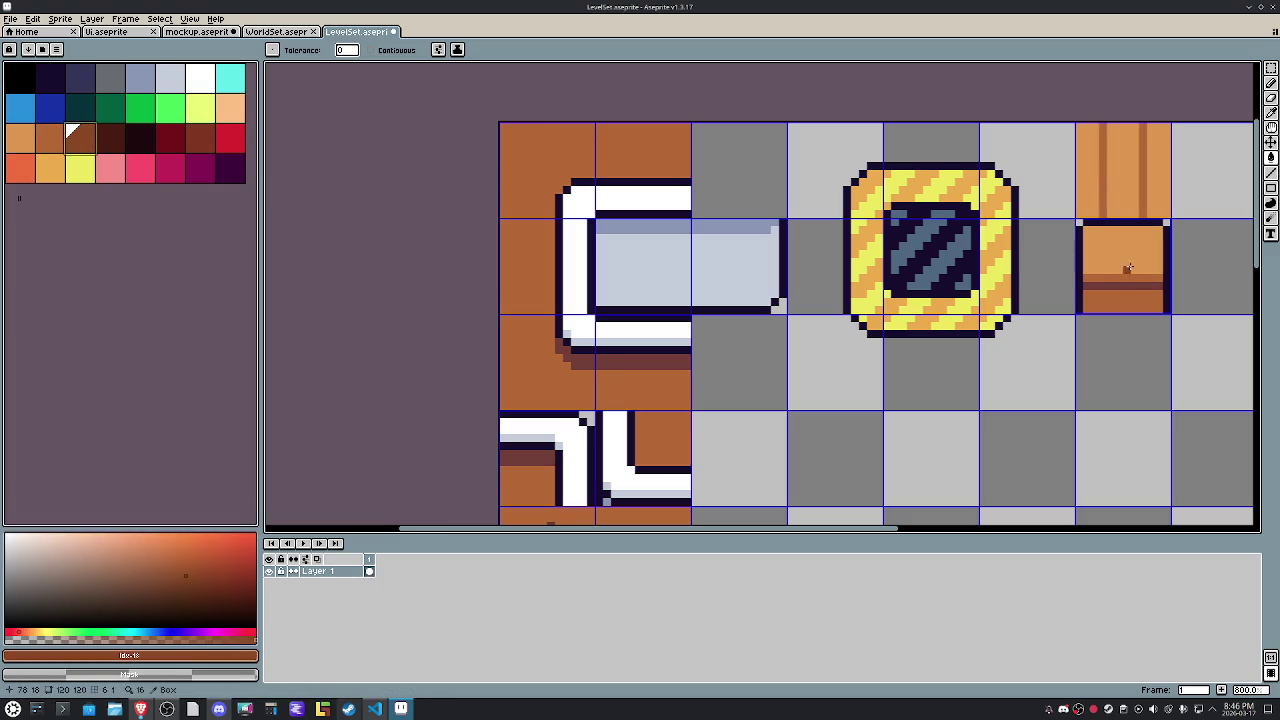
{"action": "mouse_move", "coordinate": [846, 420]}
{"action": "left_mouse_down"}
{"action": "mouse_move", "coordinate": [788, 193]}
{"action": "mouse_move", "coordinate": [674, 303]}
{"action": "left_mouse_up"}
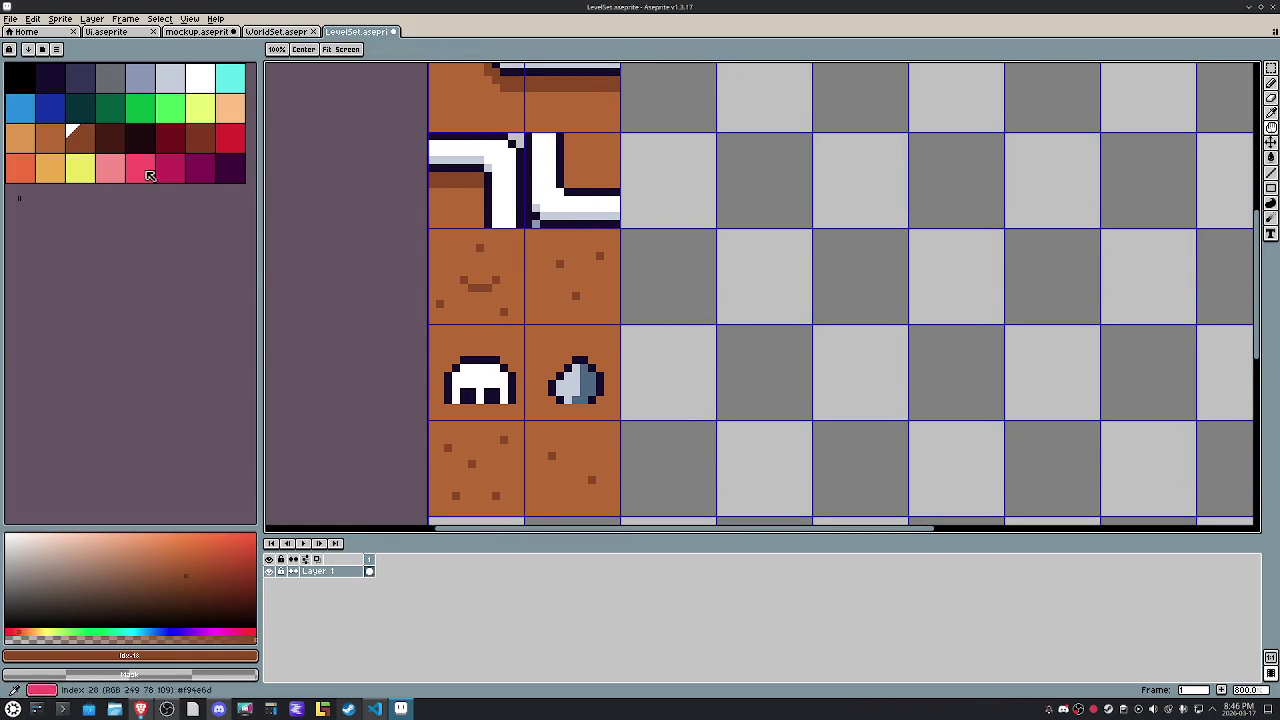
Pick the grey-blue swatch and zoom out to see more of the tileset.
{"action": "left_click", "coordinate": [171, 79]}
{"action": "key", "text": "["}
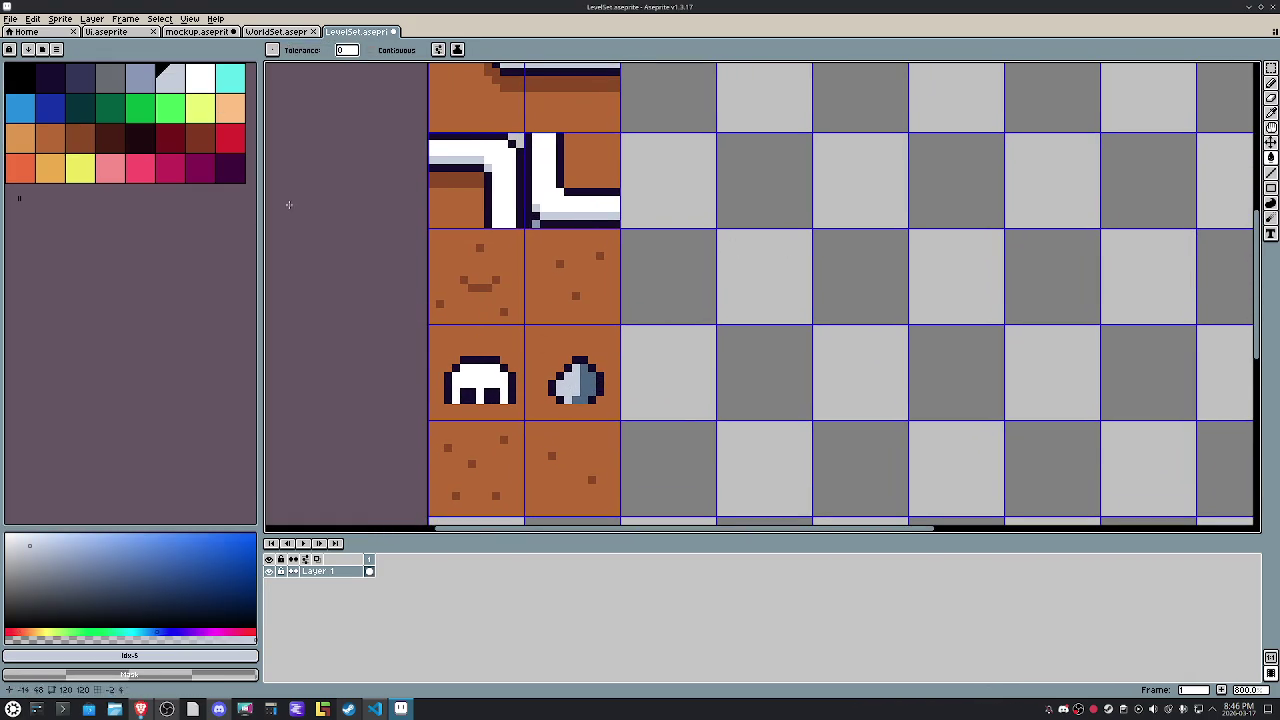
{"action": "scroll", "coordinate": [585, 384], "scroll_direction": "down", "scroll_amount": 1}
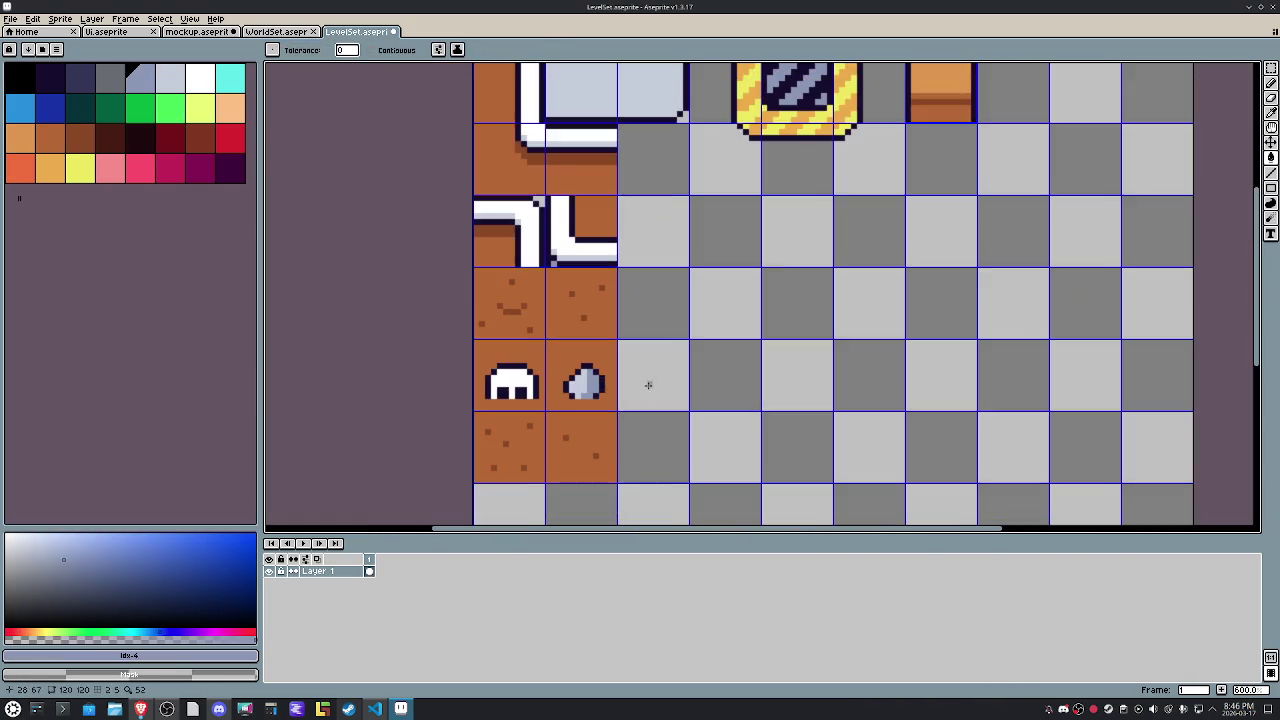
{"action": "mouse_move", "coordinate": [763, 289]}
{"action": "left_mouse_down"}
{"action": "mouse_move", "coordinate": [732, 344]}
{"action": "mouse_move", "coordinate": [748, 344]}
{"action": "left_mouse_up"}
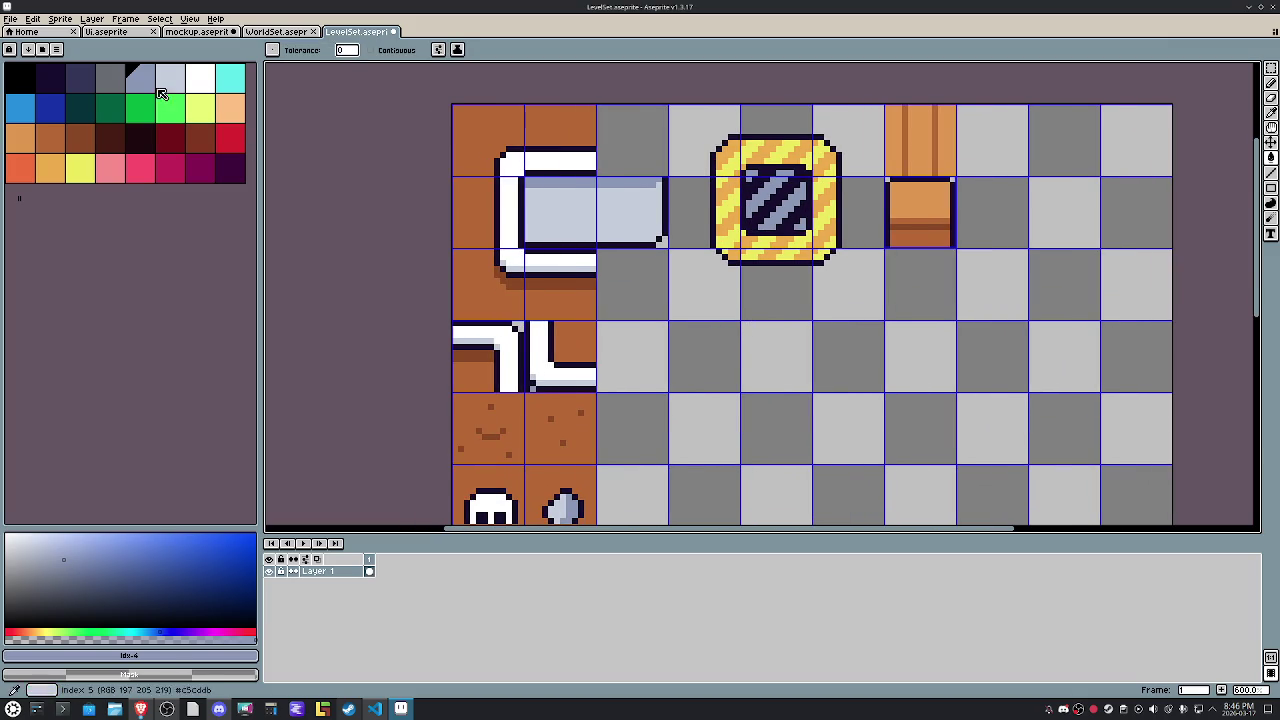
{"action": "key", "text": "bracketleft"}
Select the whole striped block rather than just its dark inner square.
{"action": "key", "text": "w"}
{"action": "left_click", "coordinate": [790, 212]}
{"action": "key", "text": "ctrl+d"}
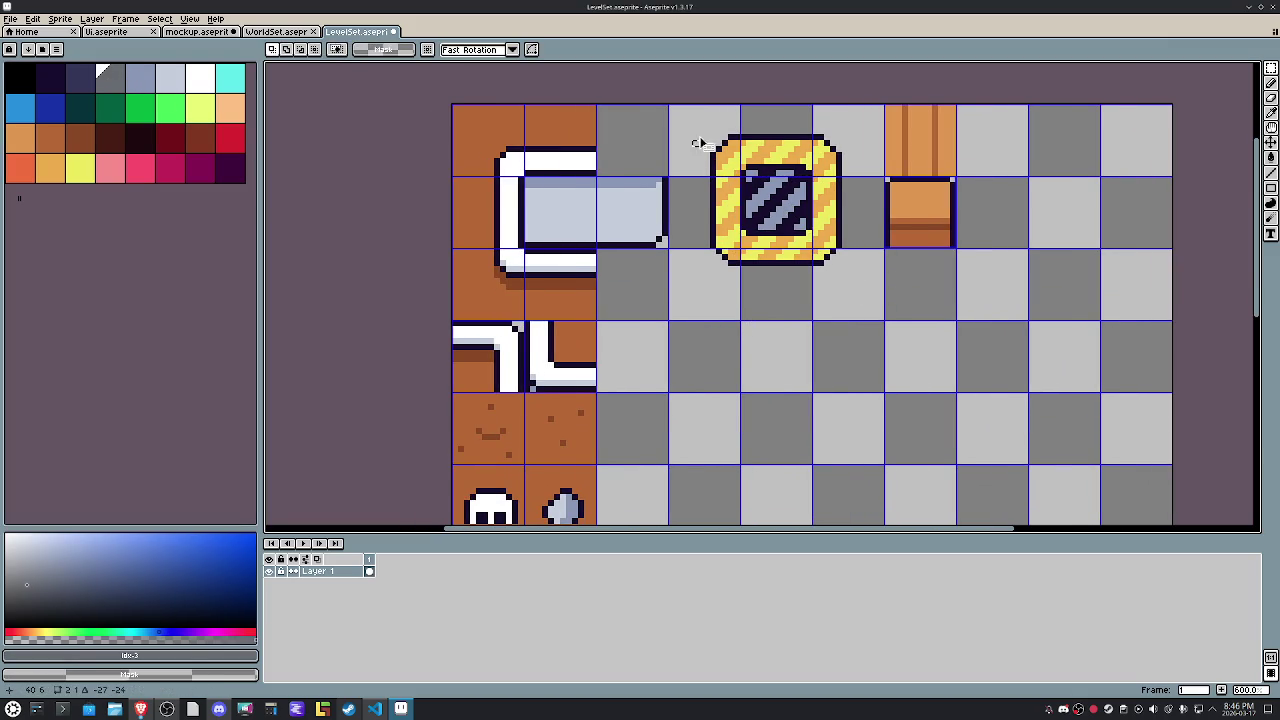
{"action": "left_click_drag", "start_coordinate": [850, 280], "coordinate": [692, 116]}
{"action": "key", "text": "w"}
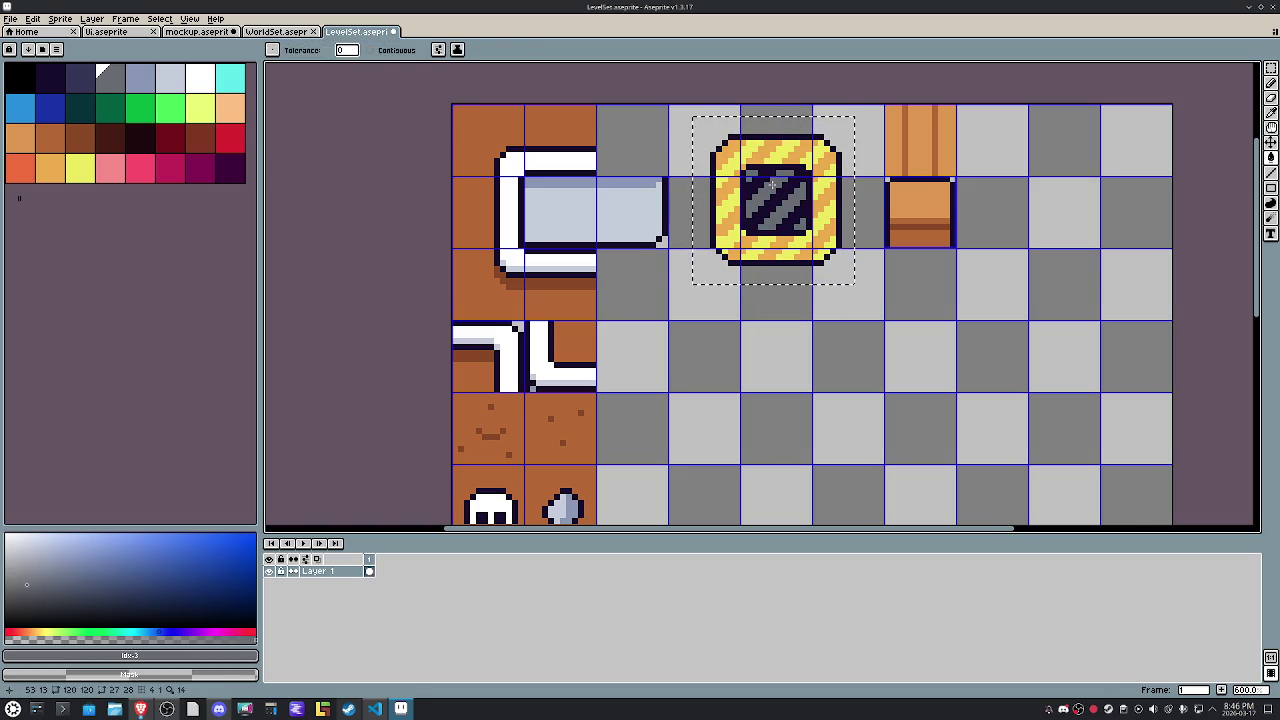
{"action": "scroll", "coordinate": [772, 185], "scroll_direction": "up", "scroll_amount": 3}
Try white stripes in the inner square, then undo them.
{"action": "key", "text": "ctrl+z"}
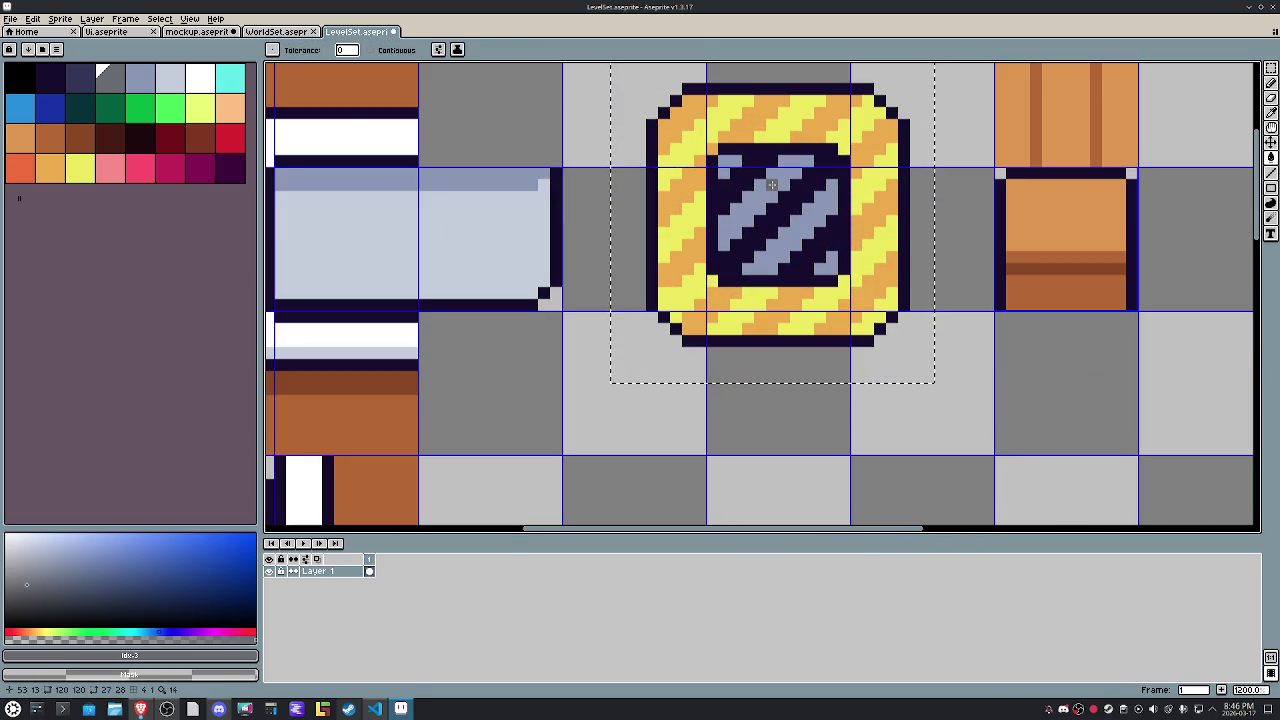
{"action": "left_click", "coordinate": [200, 75]}
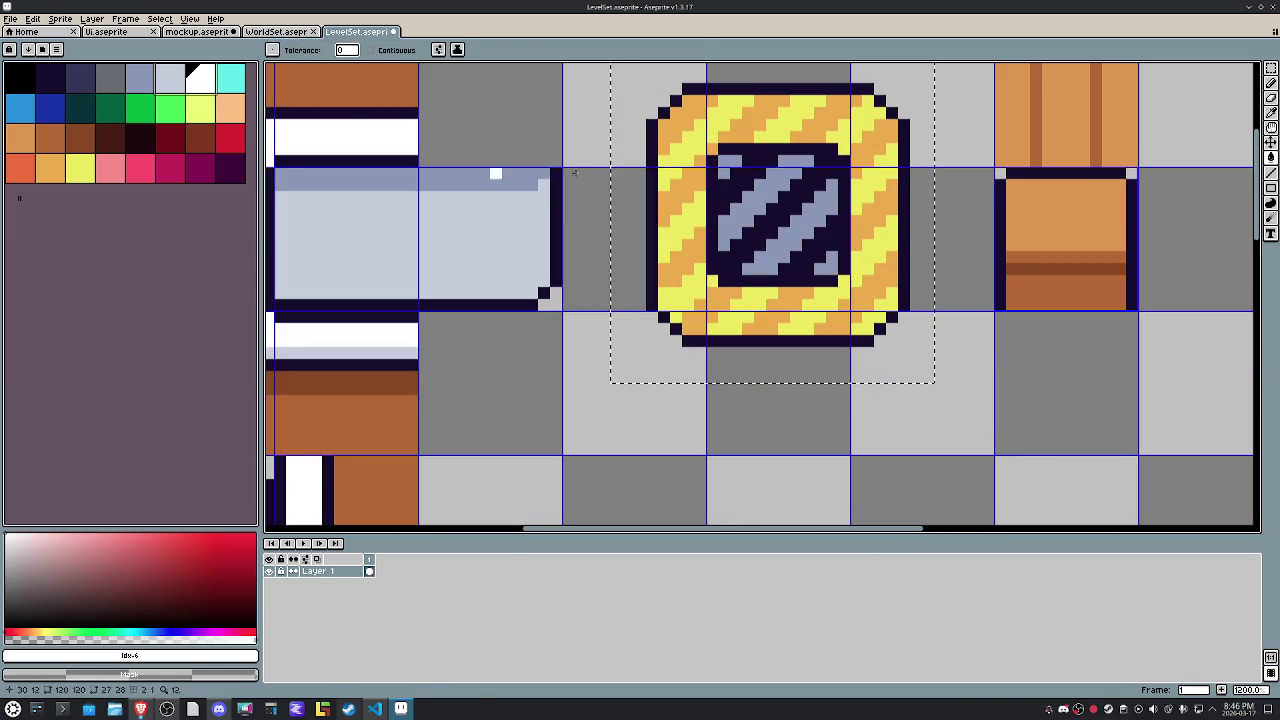
{"action": "left_click", "coordinate": [742, 190]}
{"action": "left_click", "coordinate": [168, 80]}
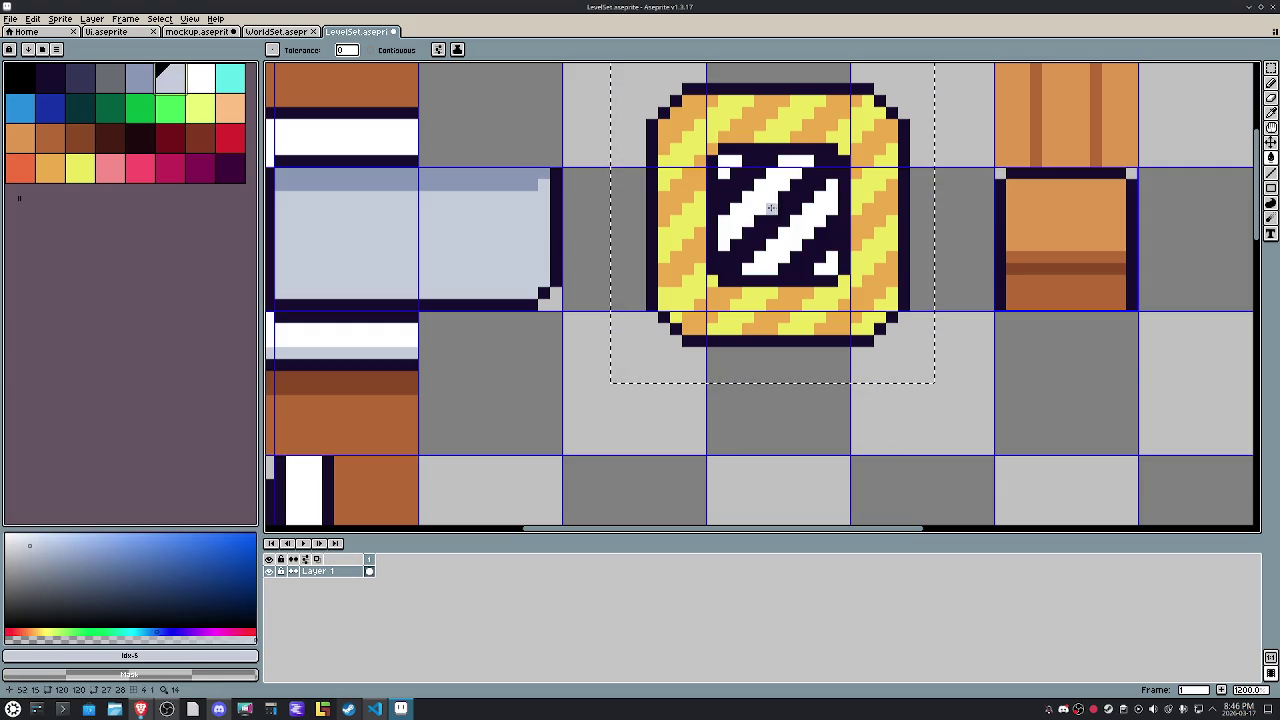
{"action": "key", "text": "ctrl+z"}
Marquee the inner striped square and fill its dark background grey-blue.
{"action": "left_click", "coordinate": [140, 75]}
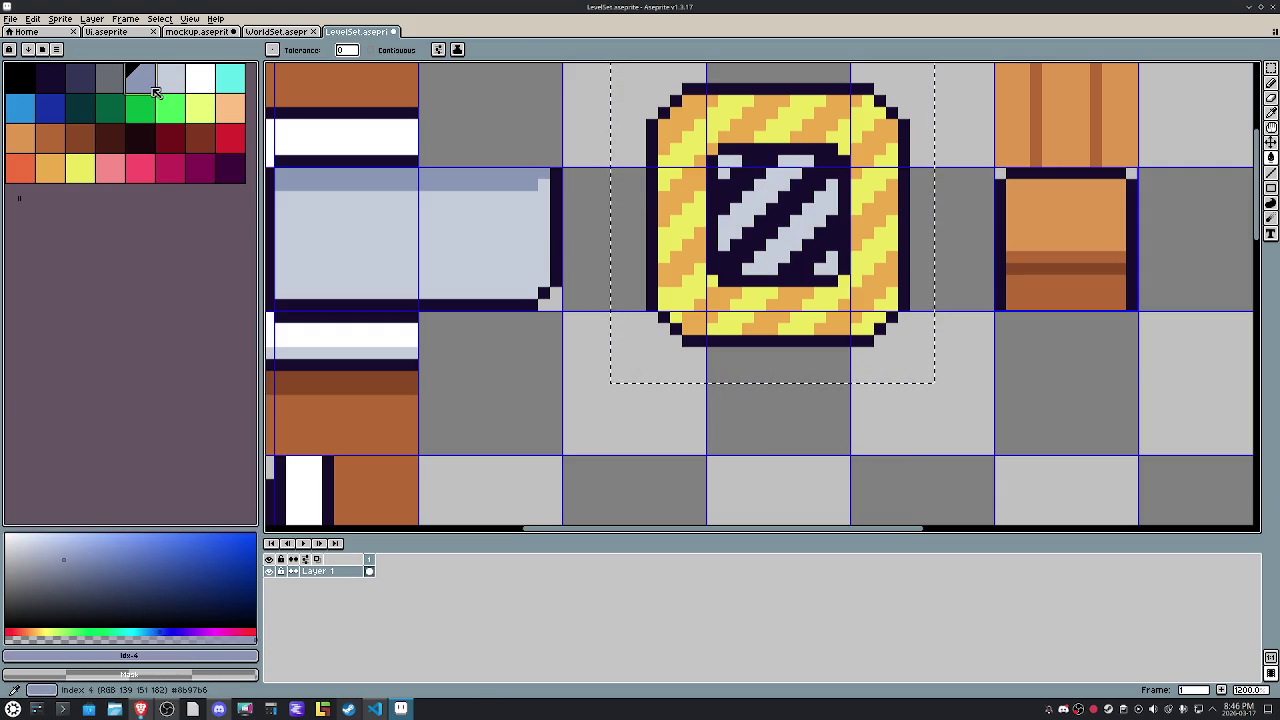
{"action": "key", "text": "m"}
{"action": "key", "text": "ctrl+d"}
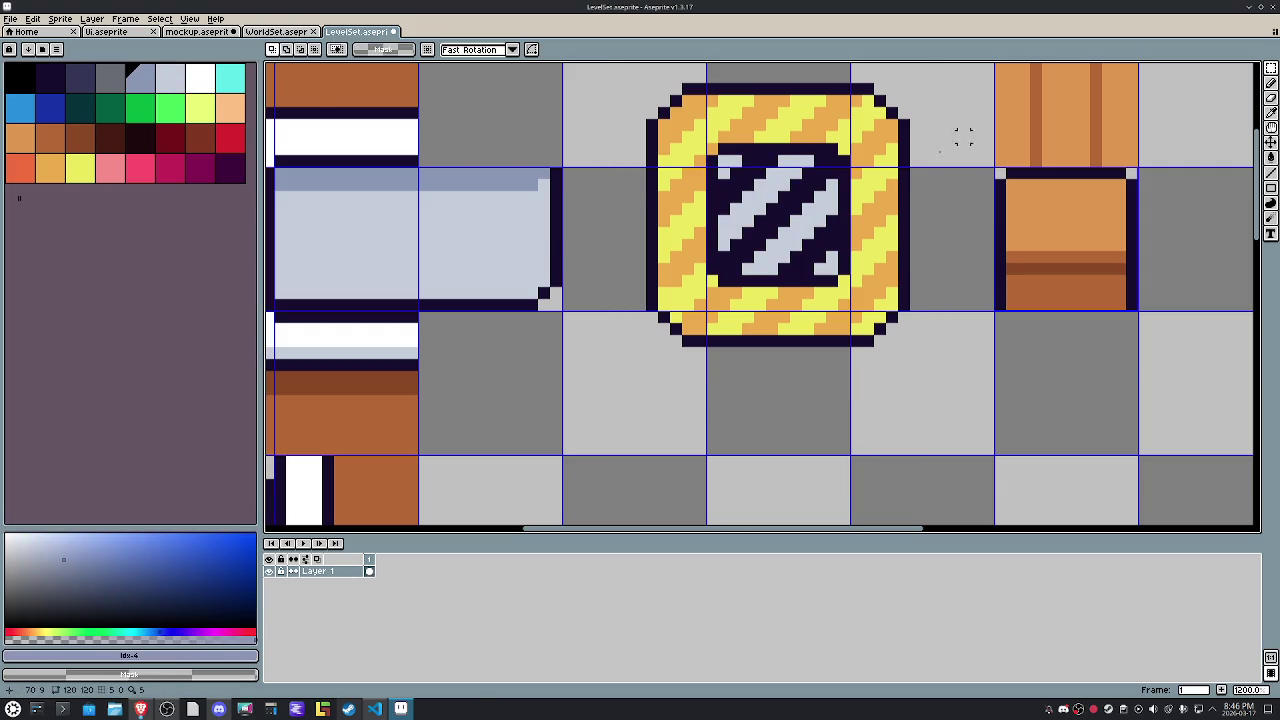
{"action": "left_click_drag", "start_coordinate": [728, 160], "coordinate": [840, 276]}
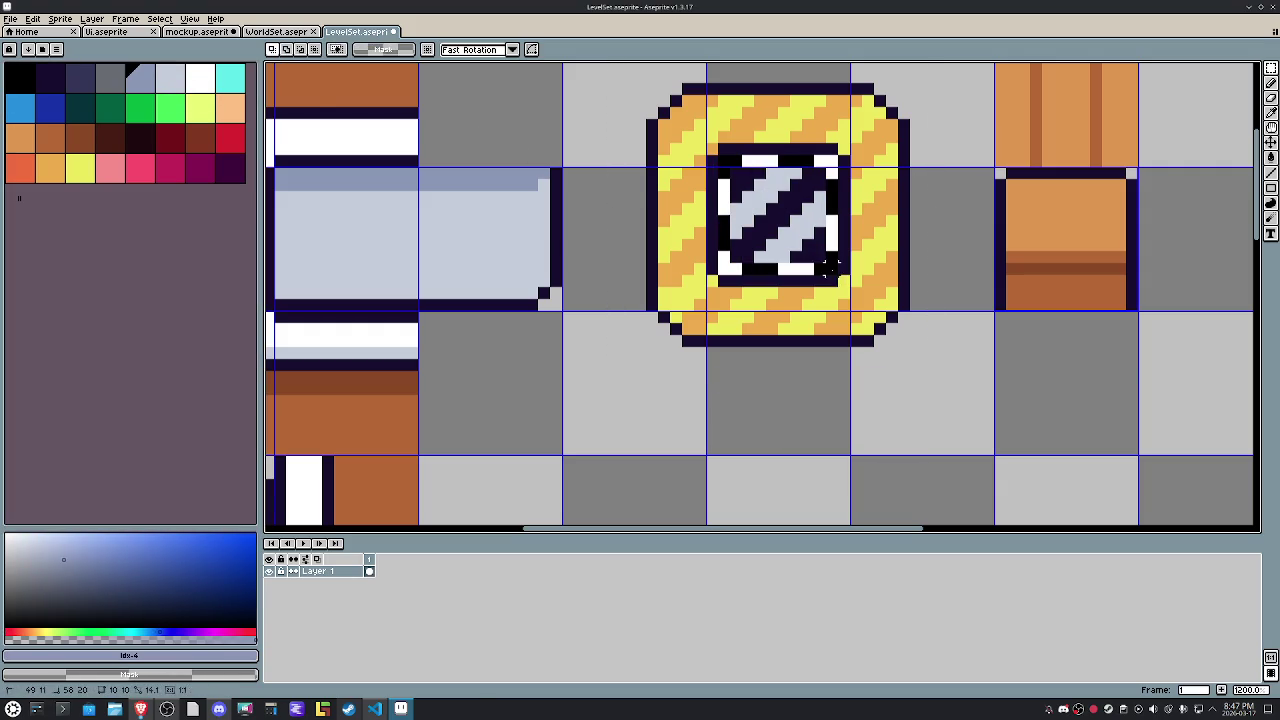
{"action": "key", "text": "g"}
{"action": "left_click", "coordinate": [787, 219]}
{"action": "key", "text": "m"}
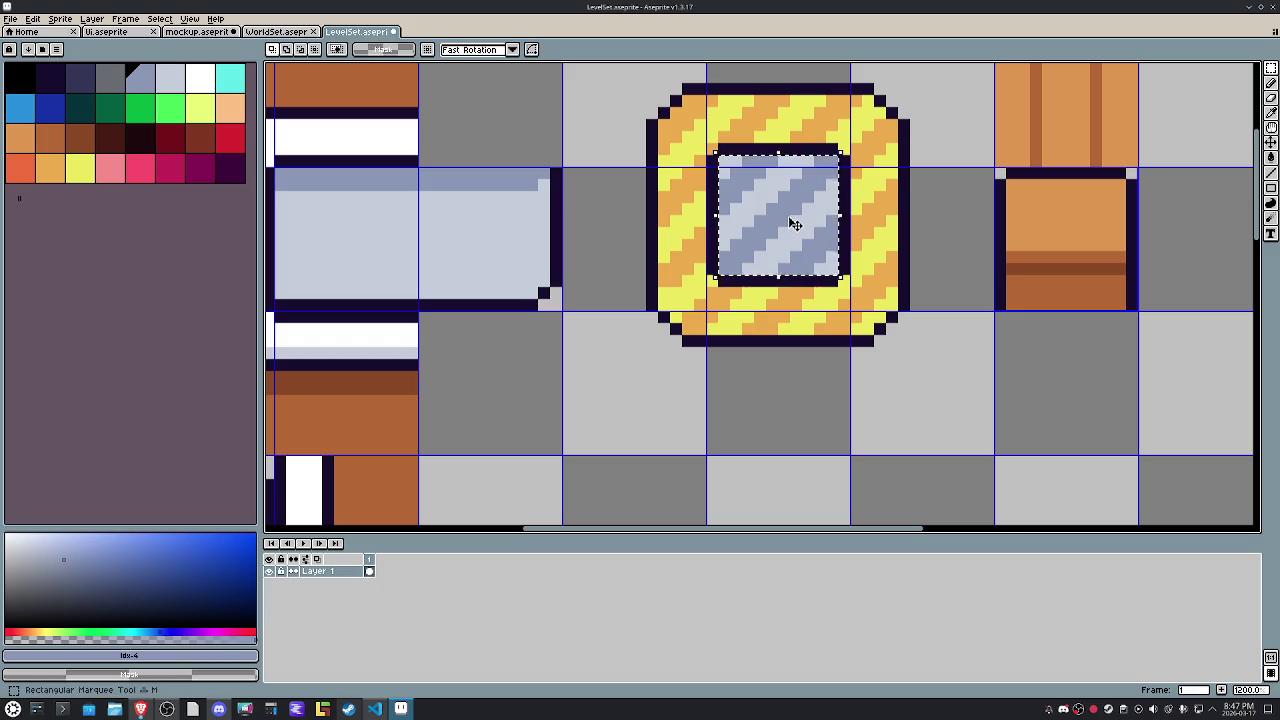
Pan over to the ground tiles and try the brown and dark brown swatches.
{"action": "scroll", "coordinate": [790, 220], "scroll_direction": "down", "scroll_amount": 3}
{"action": "key", "text": "h"}
{"action": "scroll", "coordinate": [834, 331], "scroll_direction": "down", "scroll_amount": 1}
{"action": "scroll", "coordinate": [789, 297], "scroll_direction": "down", "scroll_amount": 2}
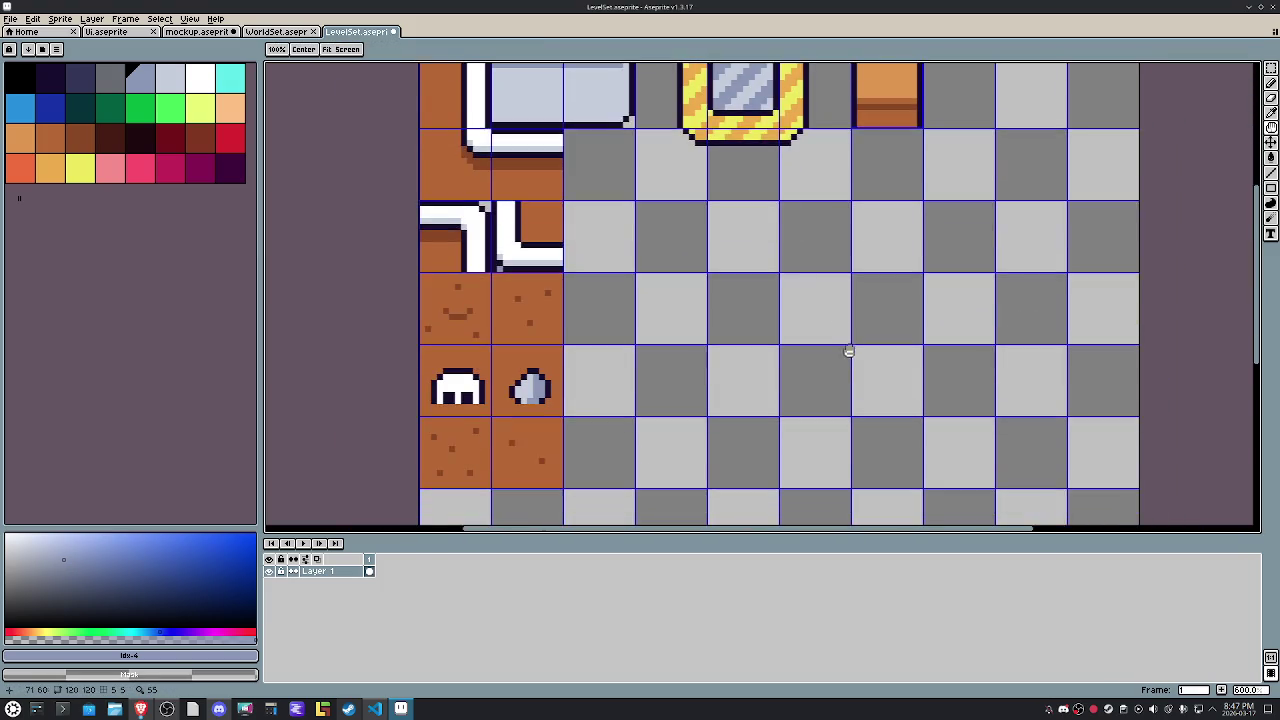
{"action": "scroll", "coordinate": [837, 323], "scroll_direction": "down", "scroll_amount": 2}
{"action": "key", "text": "m"}
{"action": "scroll", "coordinate": [783, 266], "scroll_direction": "left", "scroll_amount": 2}
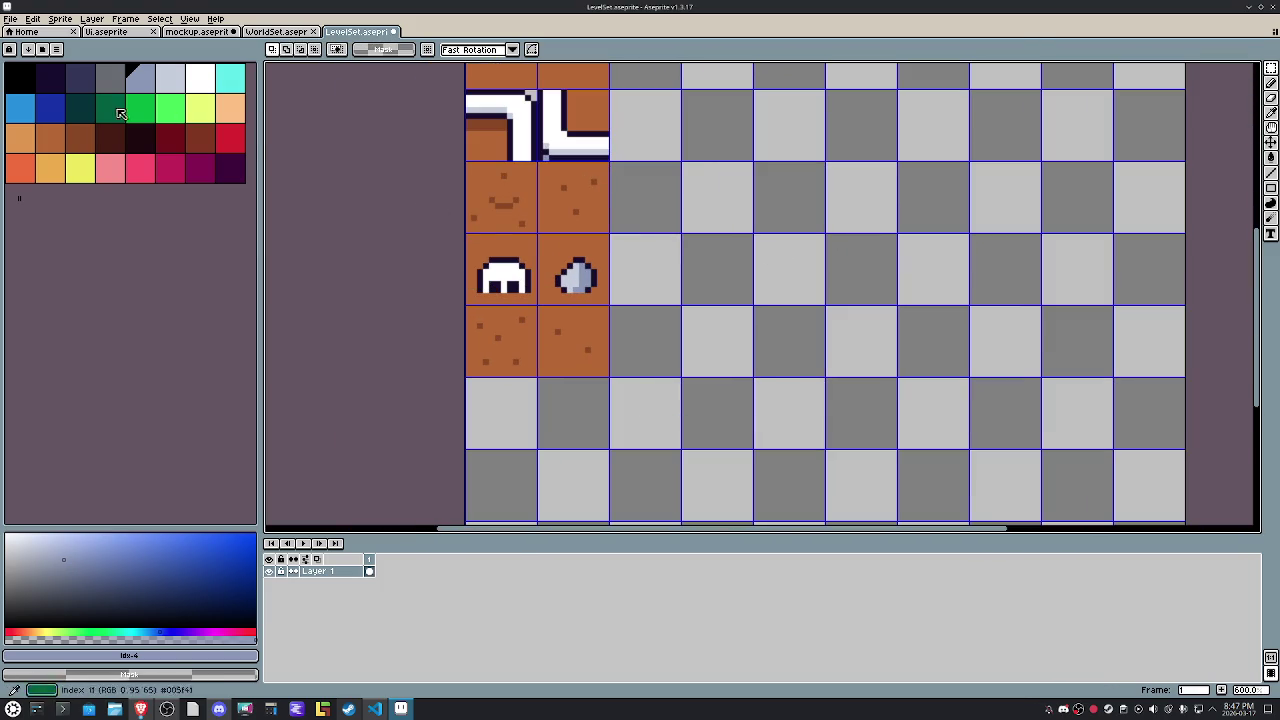
{"action": "left_click", "coordinate": [56, 149]}
{"action": "key", "text": "g"}
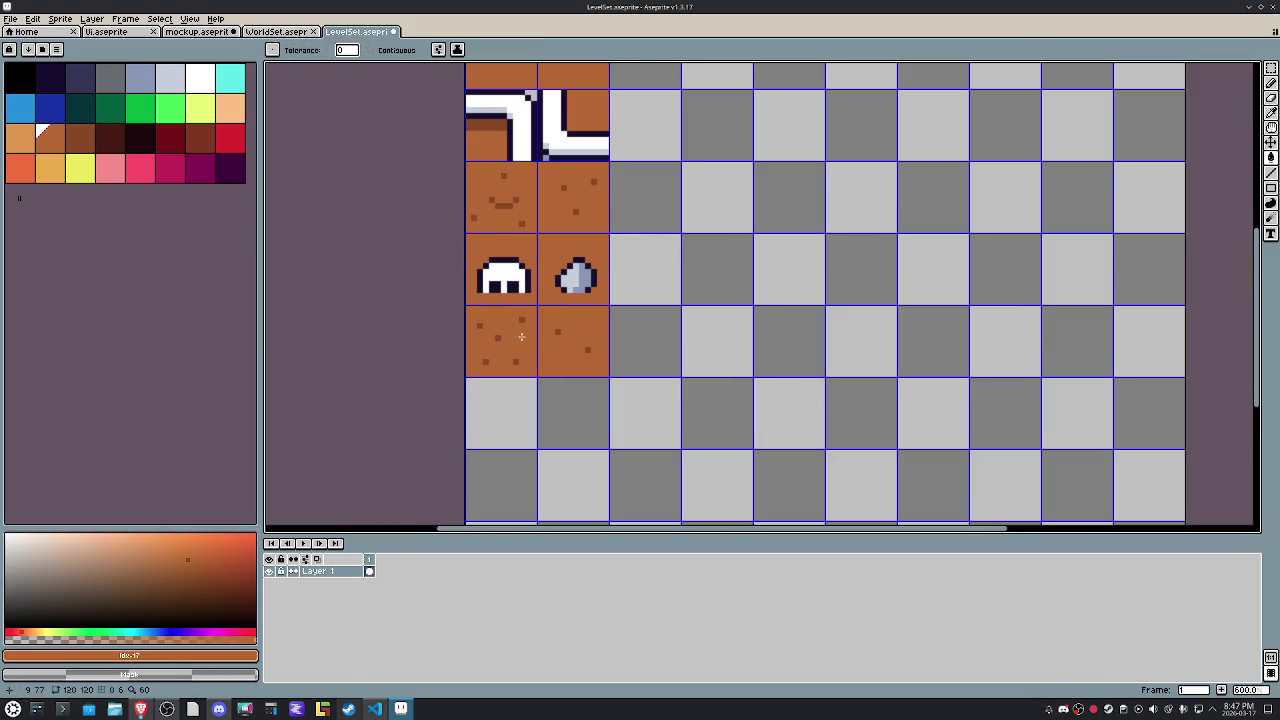
{"action": "left_click", "coordinate": [108, 140]}
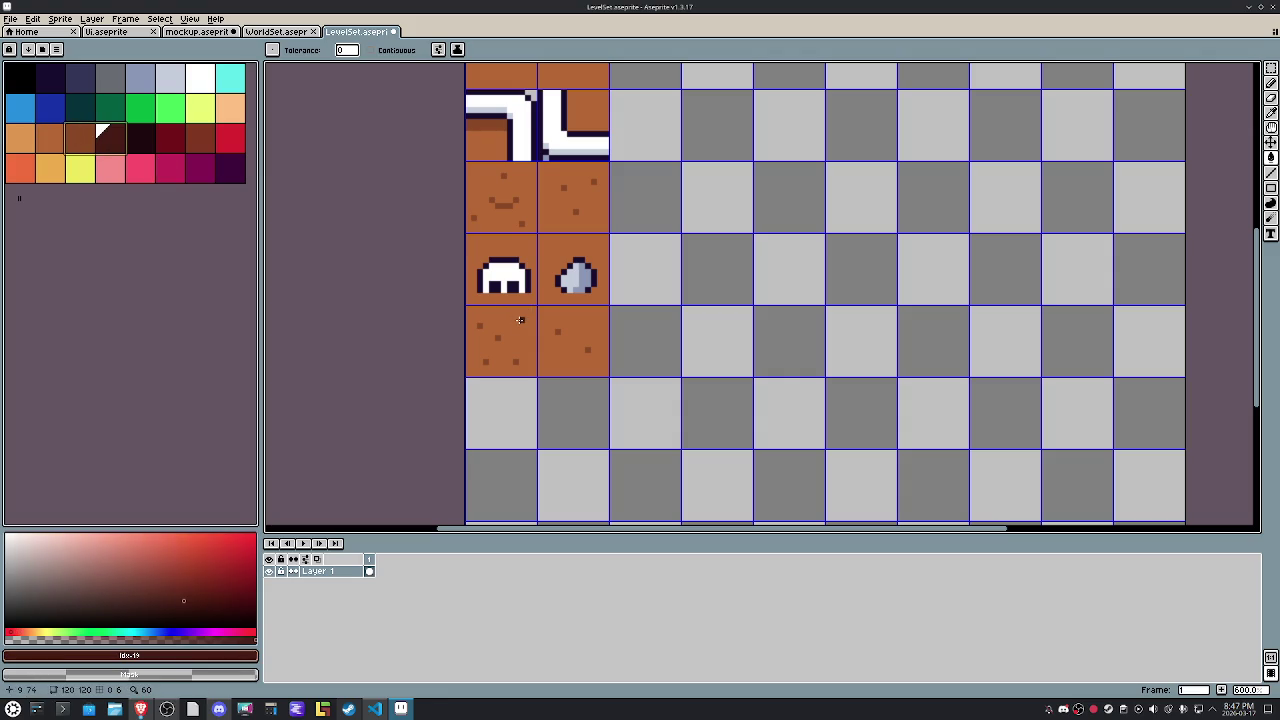
Eyedropper the ground tile's brown and zoom out to see the whole tileset.
{"action": "key", "text": "i"}
{"action": "left_click", "coordinate": [503, 334]}
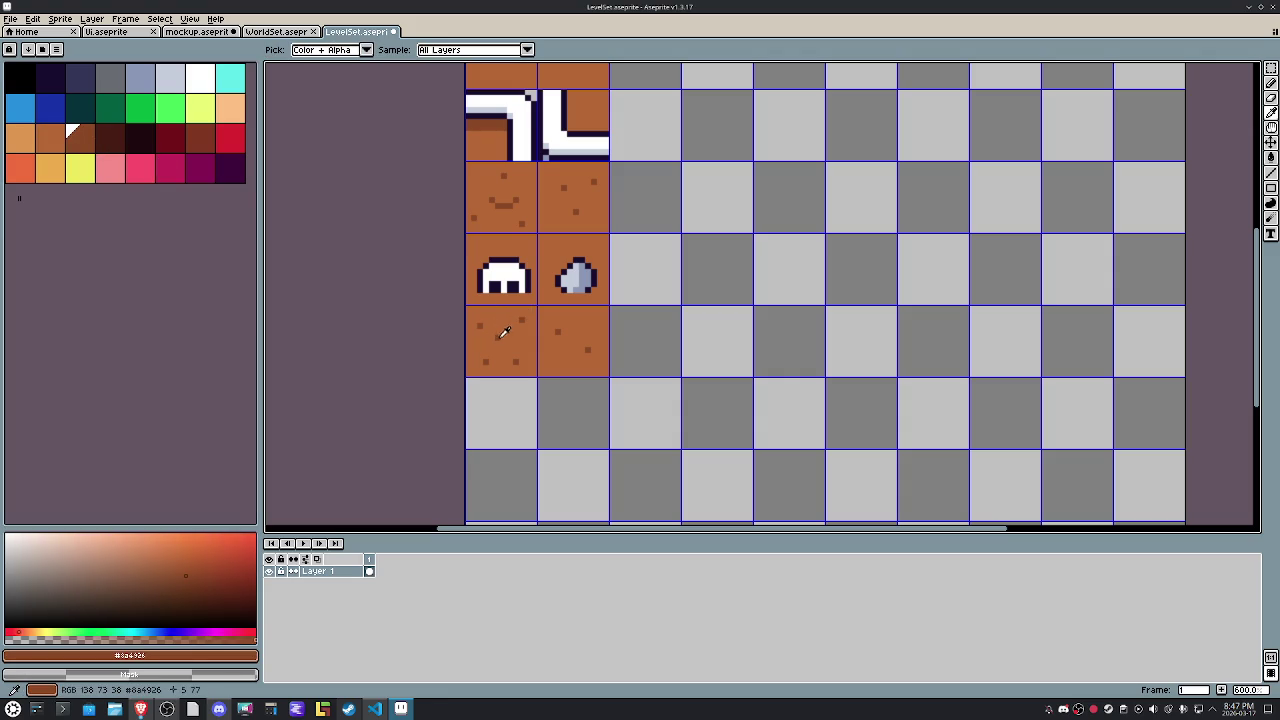
{"action": "key", "text": "h"}
{"action": "scroll", "coordinate": [500, 350], "scroll_direction": "down", "scroll_amount": 1}
{"action": "left_click_drag", "start_coordinate": [574, 359], "coordinate": [566, 407]}
Select the left two tile columns from the top row down to row 7.
{"action": "key", "text": "g"}
{"action": "key", "text": "m"}
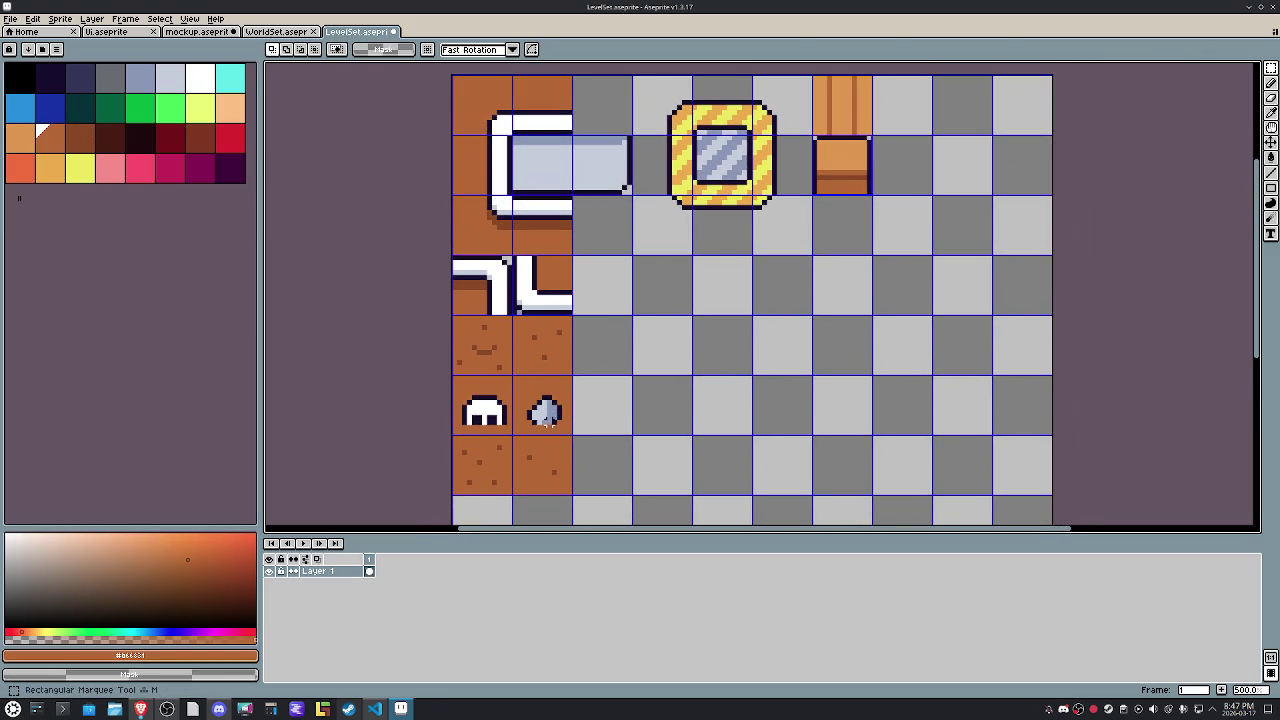
{"action": "left_click_drag", "start_coordinate": [553, 462], "coordinate": [498, 231]}
{"action": "left_click_drag", "start_coordinate": [458, 80], "coordinate": [568, 194]}
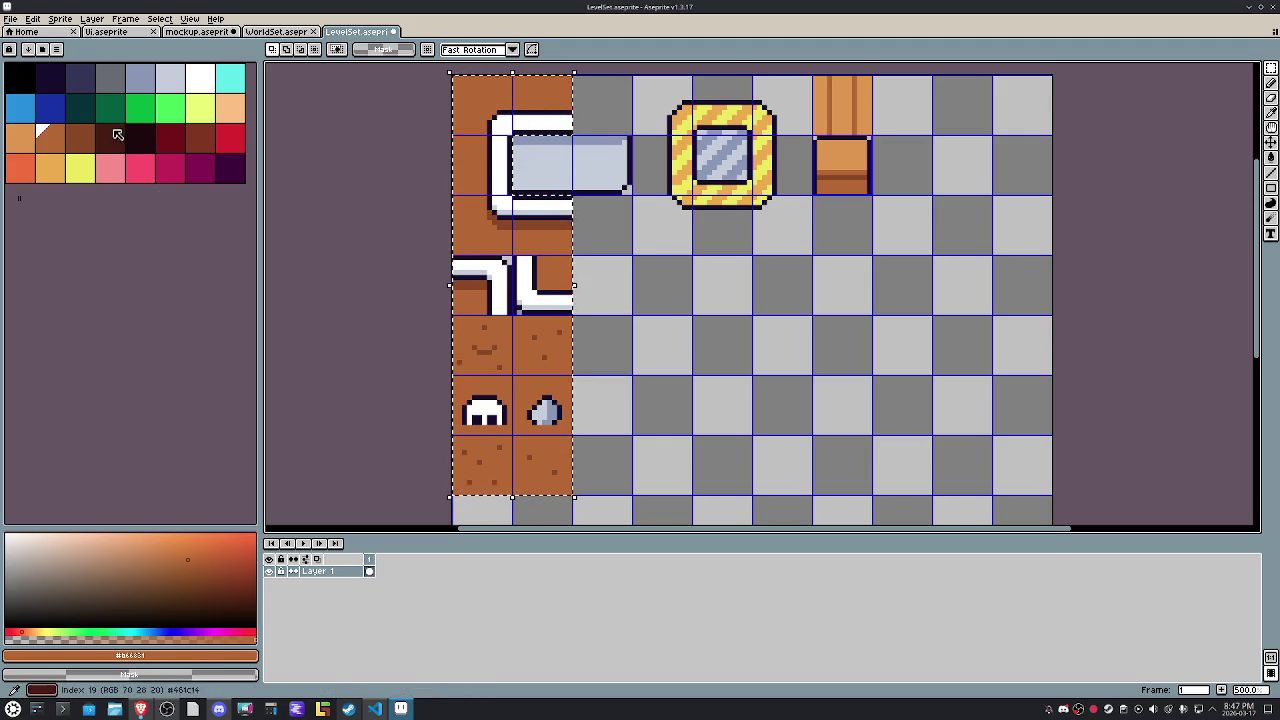
Try navy and grey fills on the selected tiles' orange areas, undoing both.
{"action": "left_click", "coordinate": [82, 88]}
{"action": "key", "text": "g"}
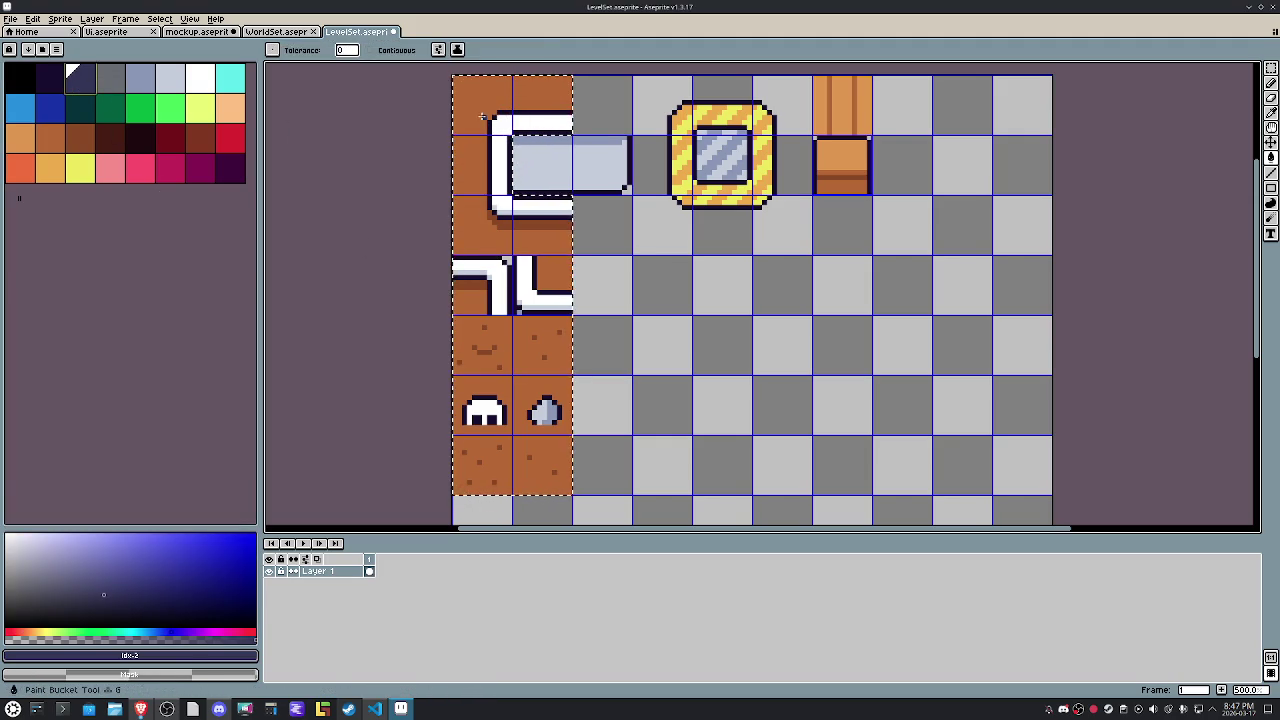
{"action": "left_click", "coordinate": [481, 116]}
{"action": "key", "text": "ctrl+z"}
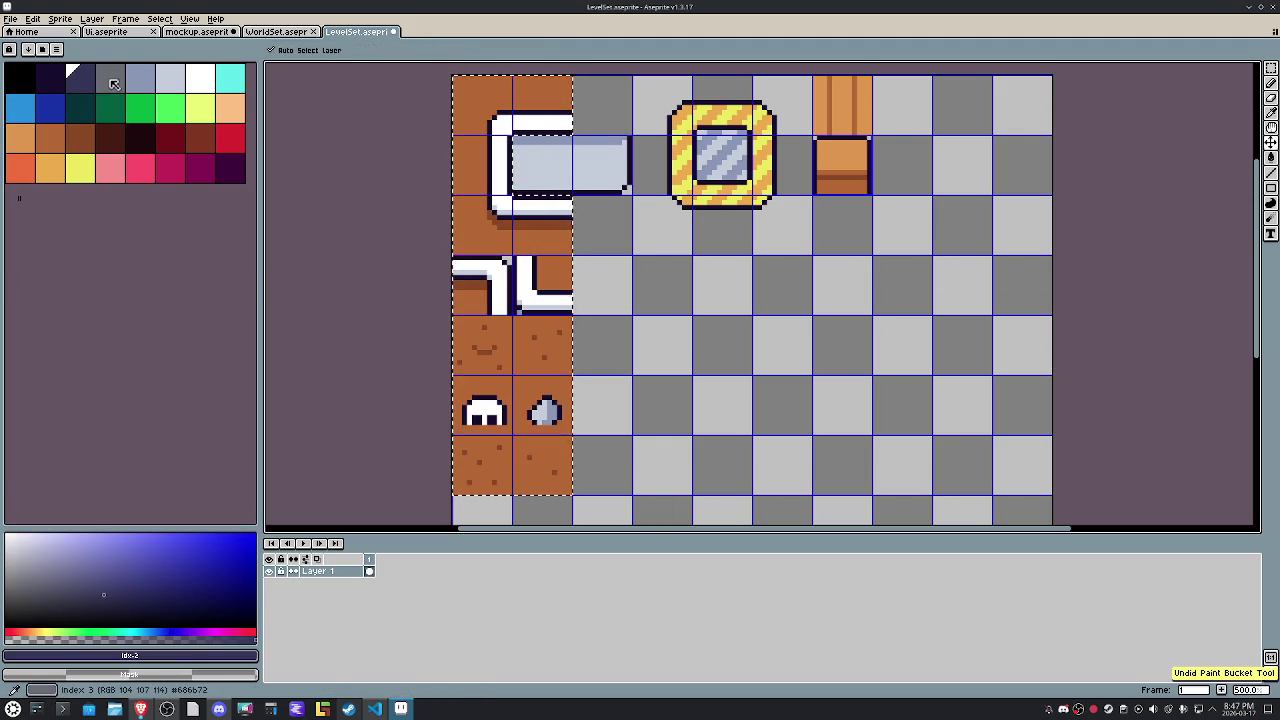
{"action": "left_click", "coordinate": [113, 84]}
{"action": "left_click", "coordinate": [463, 96]}
{"action": "key", "text": "ctrl+z"}
{"action": "left_click", "coordinate": [82, 88]}
Fill the selected tiles' orange areas with a custom blue-purple colour.
{"action": "left_click", "coordinate": [97, 568]}
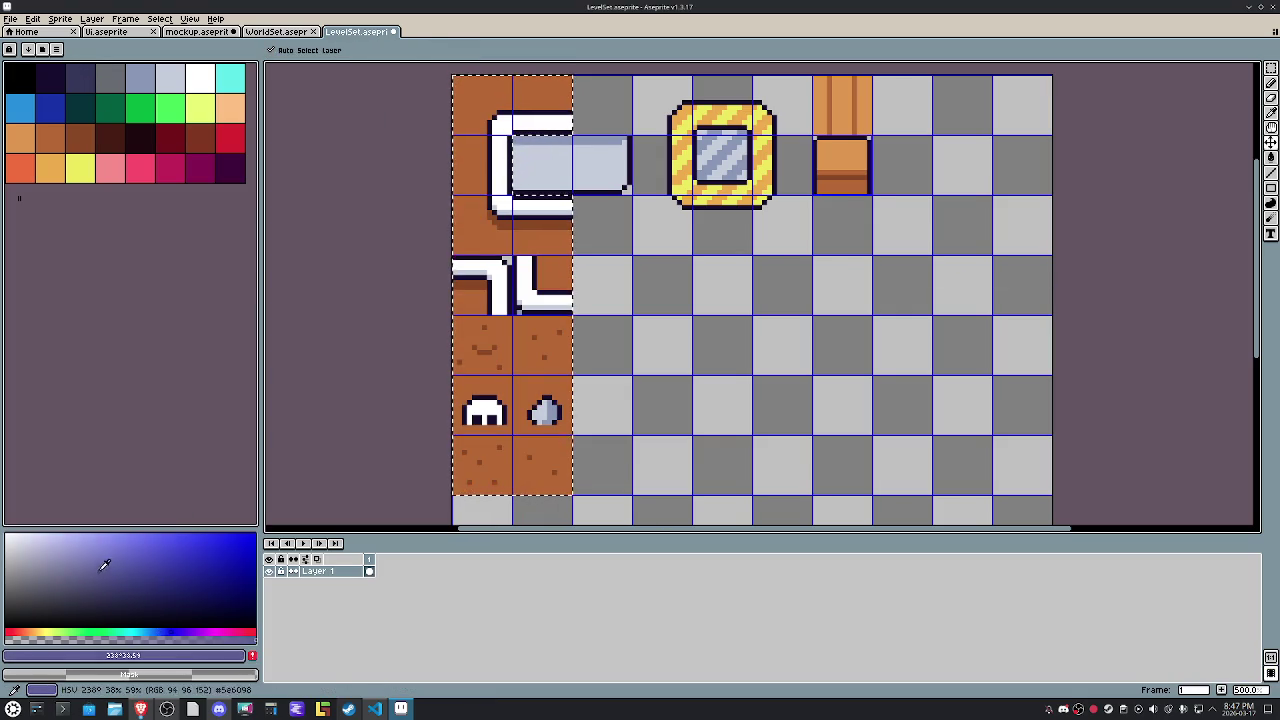
{"action": "key", "text": "g"}
{"action": "left_click", "coordinate": [469, 98]}
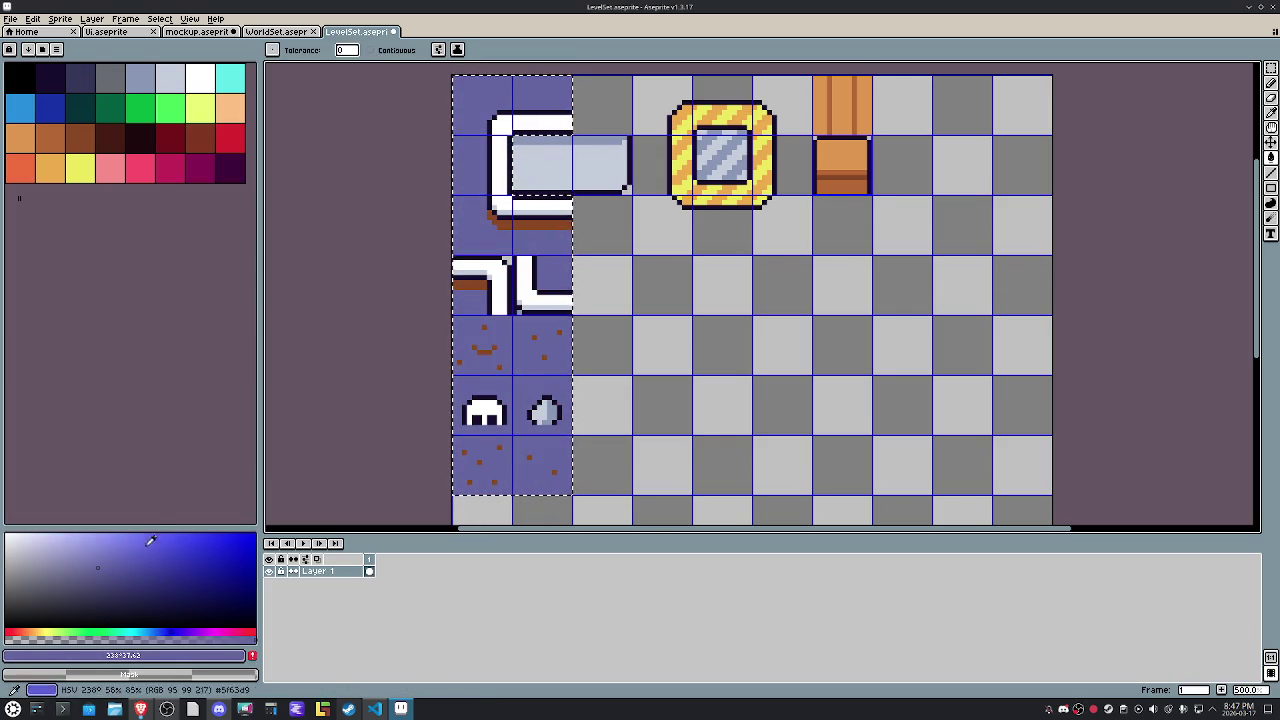
{"action": "left_click", "coordinate": [80, 77]}
{"action": "left_click", "coordinate": [481, 350]}
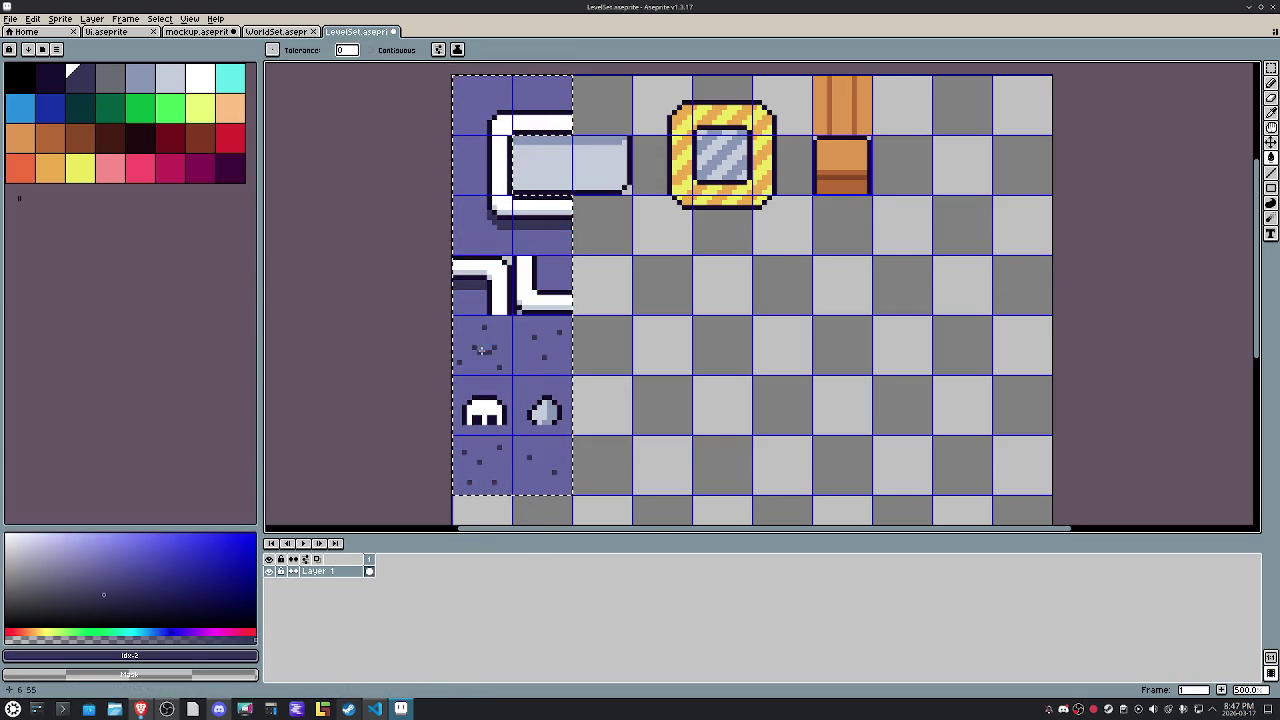
{"action": "key", "text": "ctrl+z"}
Fill the brown speckles with the blue-purple darkened to a muted purple.
{"action": "key", "text": "i"}
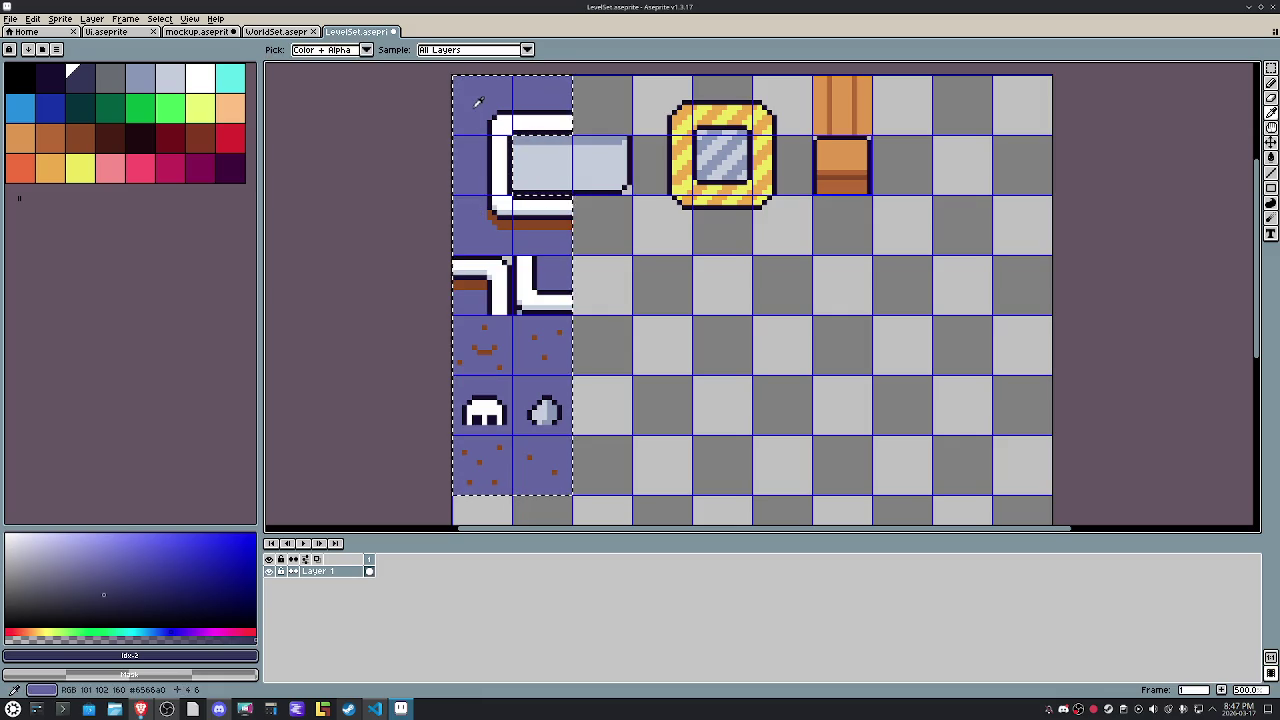
{"action": "left_click", "coordinate": [97, 568]}
{"action": "left_click_drag", "start_coordinate": [108, 548], "coordinate": [95, 580]}
{"action": "key", "text": "g"}
{"action": "left_click", "coordinate": [486, 348]}
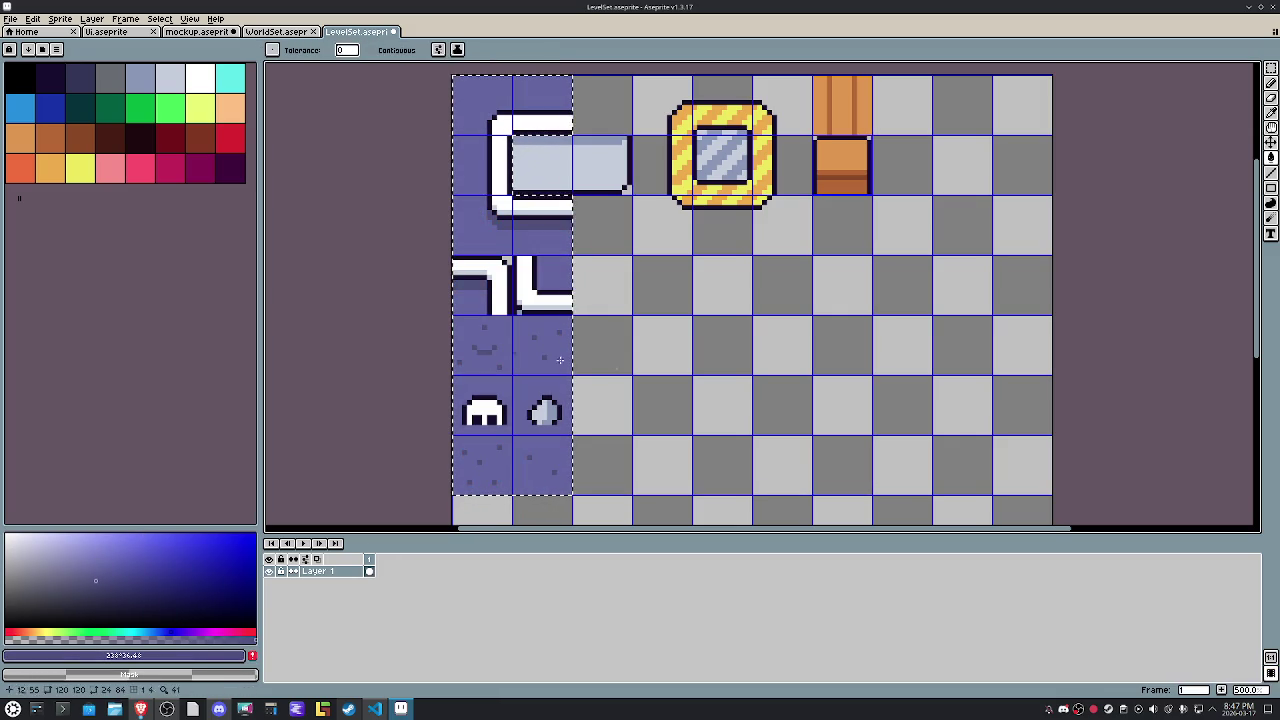
Save LevelSet.aseprite and bring up the export options.
{"action": "key", "text": "m"}
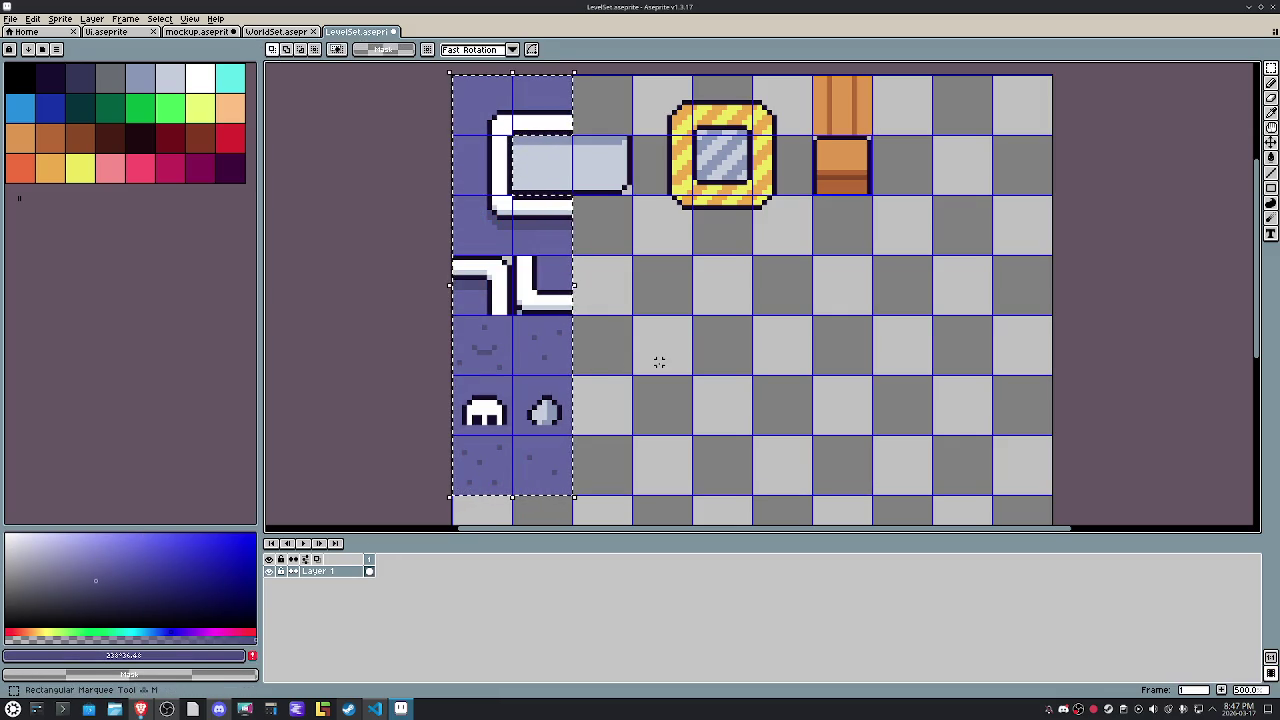
{"action": "scroll", "coordinate": [674, 342], "scroll_direction": "down", "scroll_amount": 2}
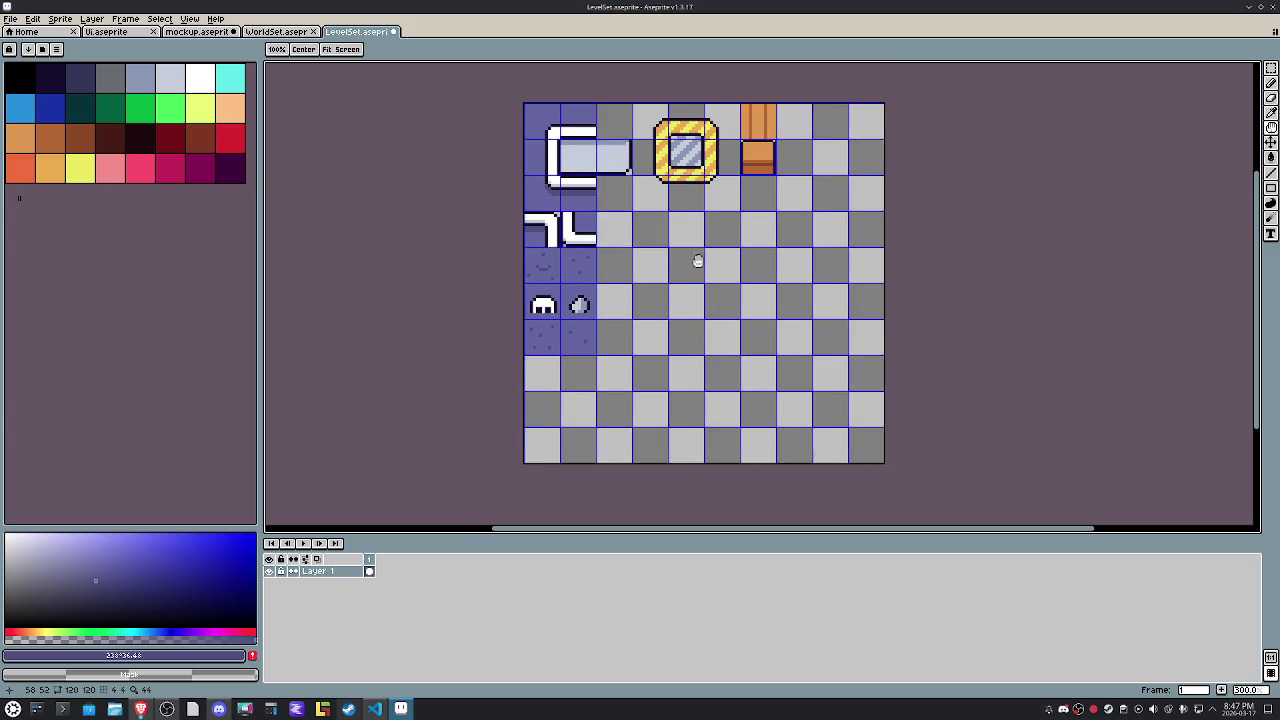
{"action": "key", "text": "ctrl+s"}
{"action": "left_click", "coordinate": [10, 19]}
{"action": "mouse_move", "coordinate": [26, 118]}
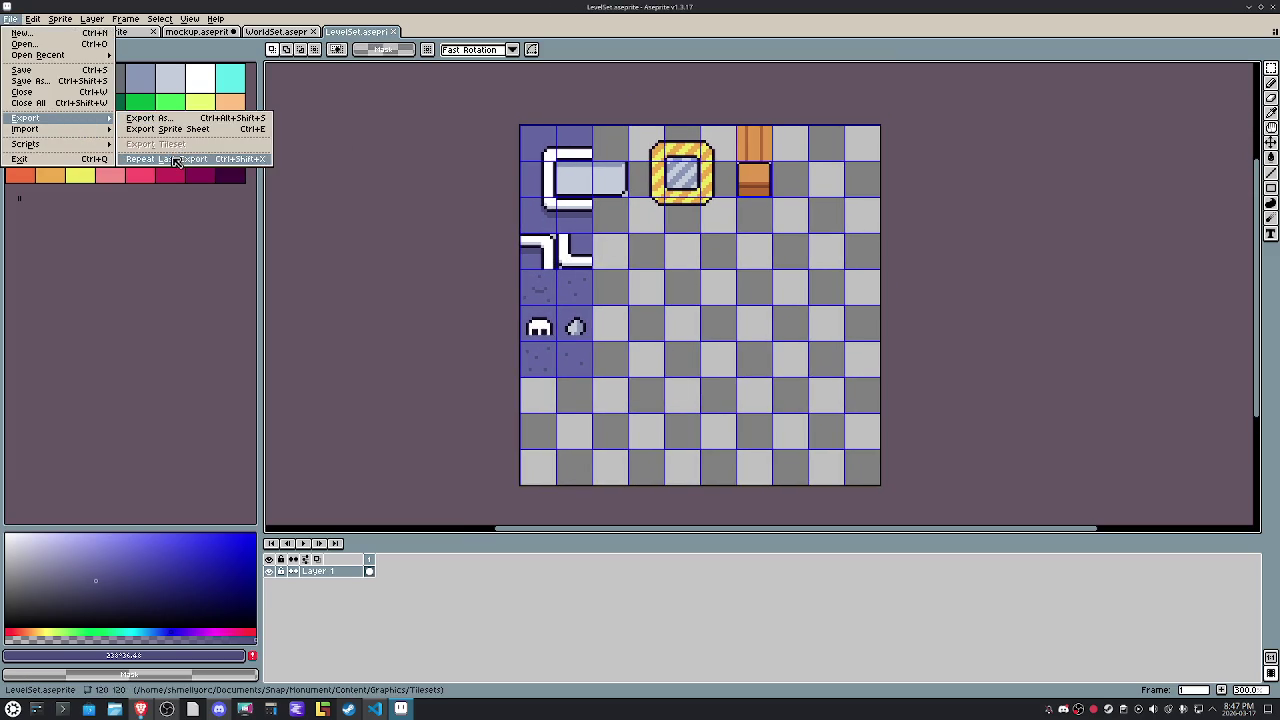
Switch to the WorldSet sprite and load the new shared palette preset.
{"action": "key", "text": "Escape"}
{"action": "key", "text": "ctrl+shift+Tab"}
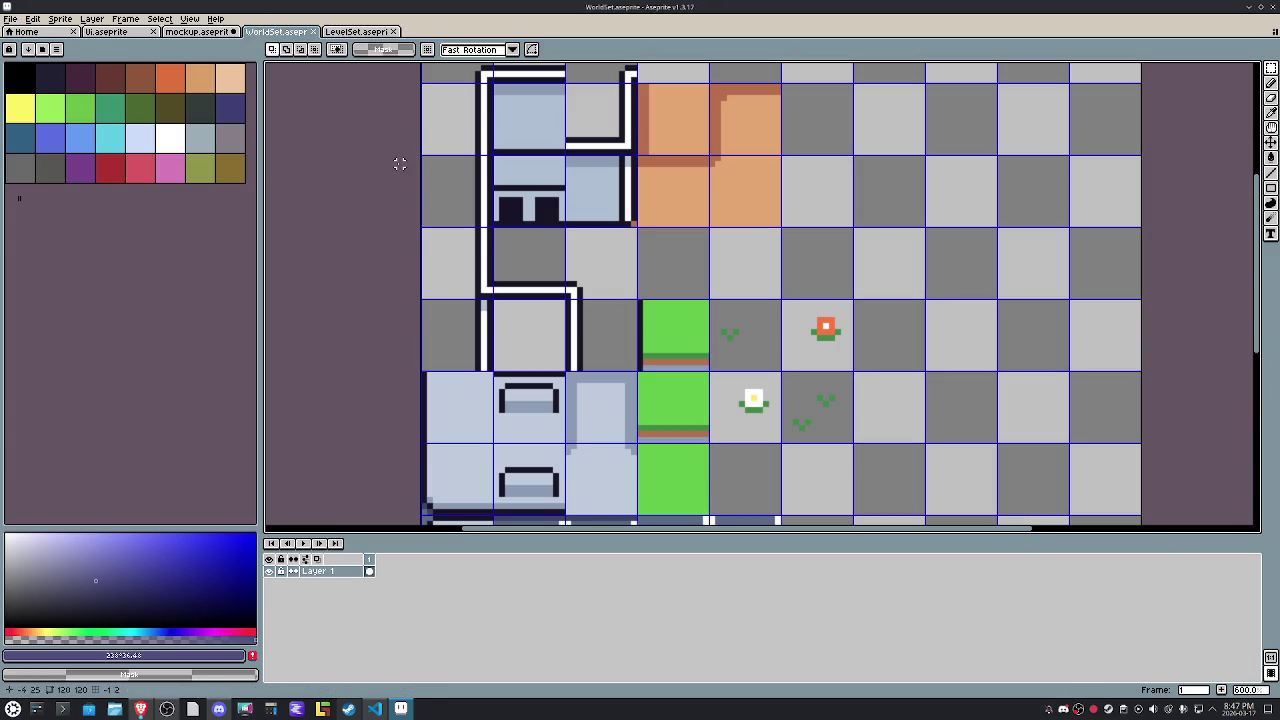
{"action": "left_click", "coordinate": [42, 49]}
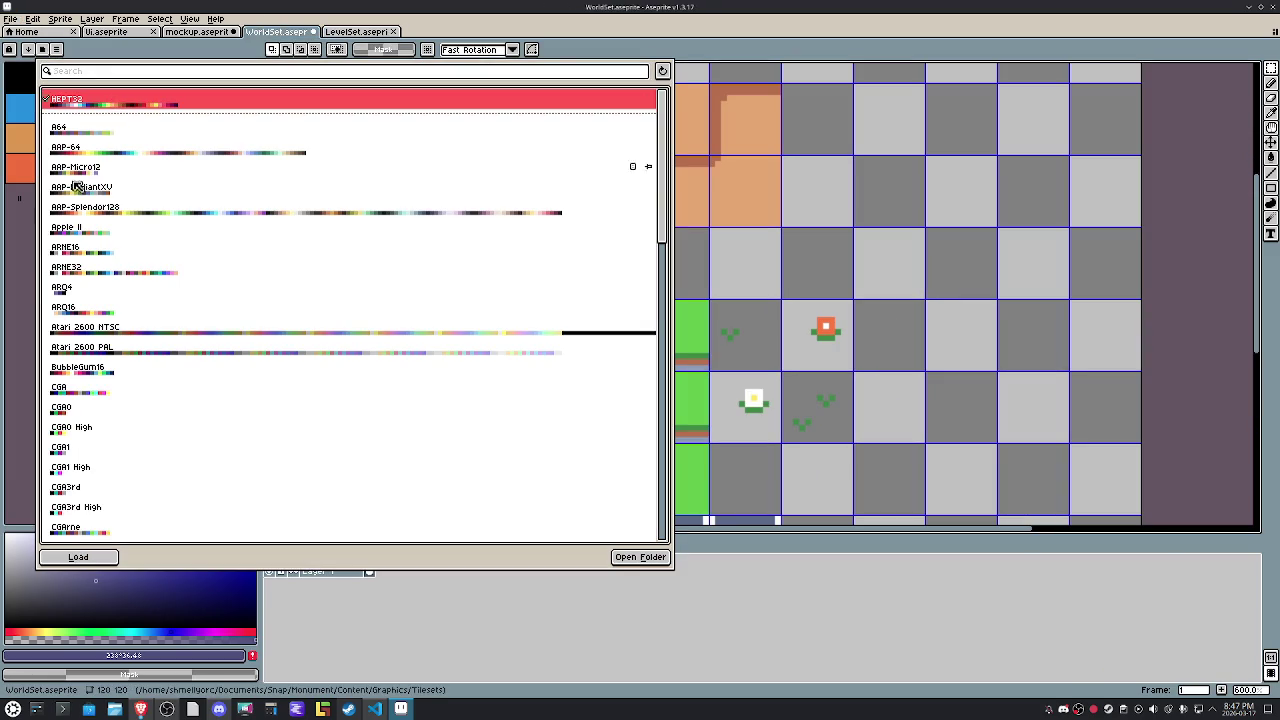
{"action": "left_click", "coordinate": [30, 335]}
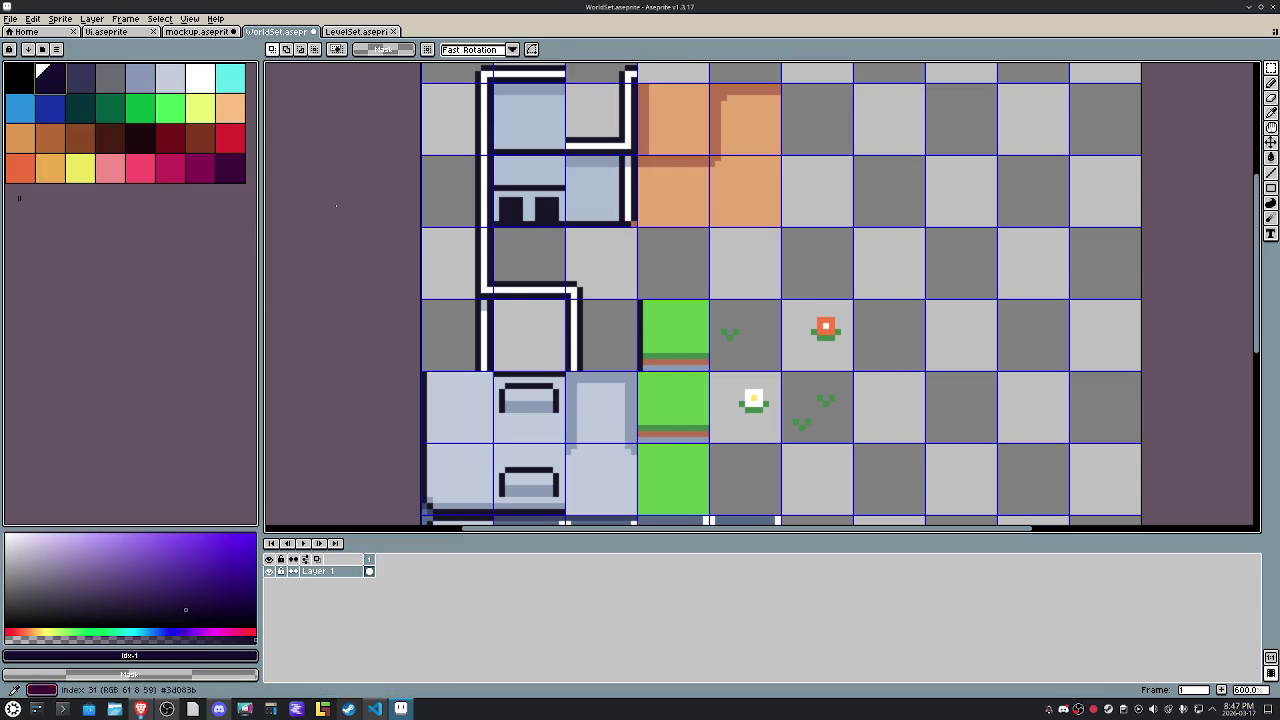
{"action": "scroll", "coordinate": [500, 308], "scroll_direction": "up", "scroll_amount": 1}
{"action": "scroll", "coordinate": [500, 310], "scroll_direction": "up", "scroll_amount": 2}
Recolour WorldSet's light-blue areas light blue-grey, undoing a stray navy outline fill.
{"action": "left_click", "coordinate": [463, 372]}
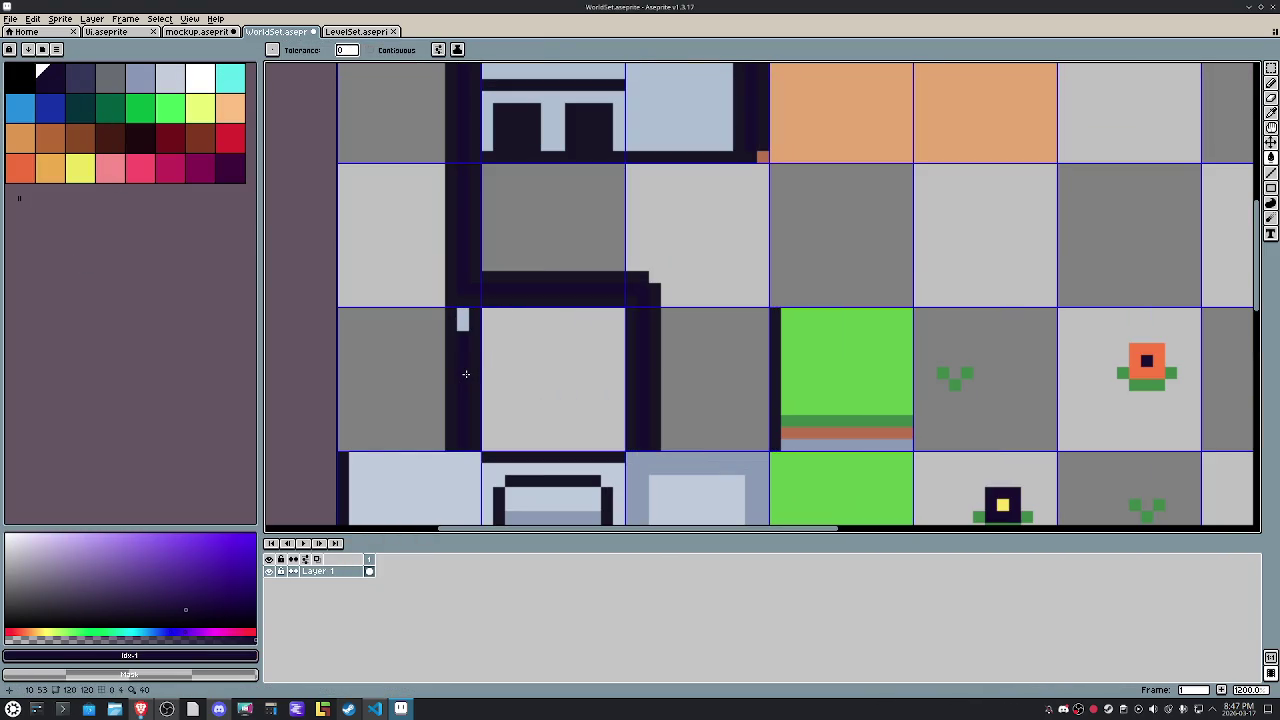
{"action": "key", "text": "ctrl+z"}
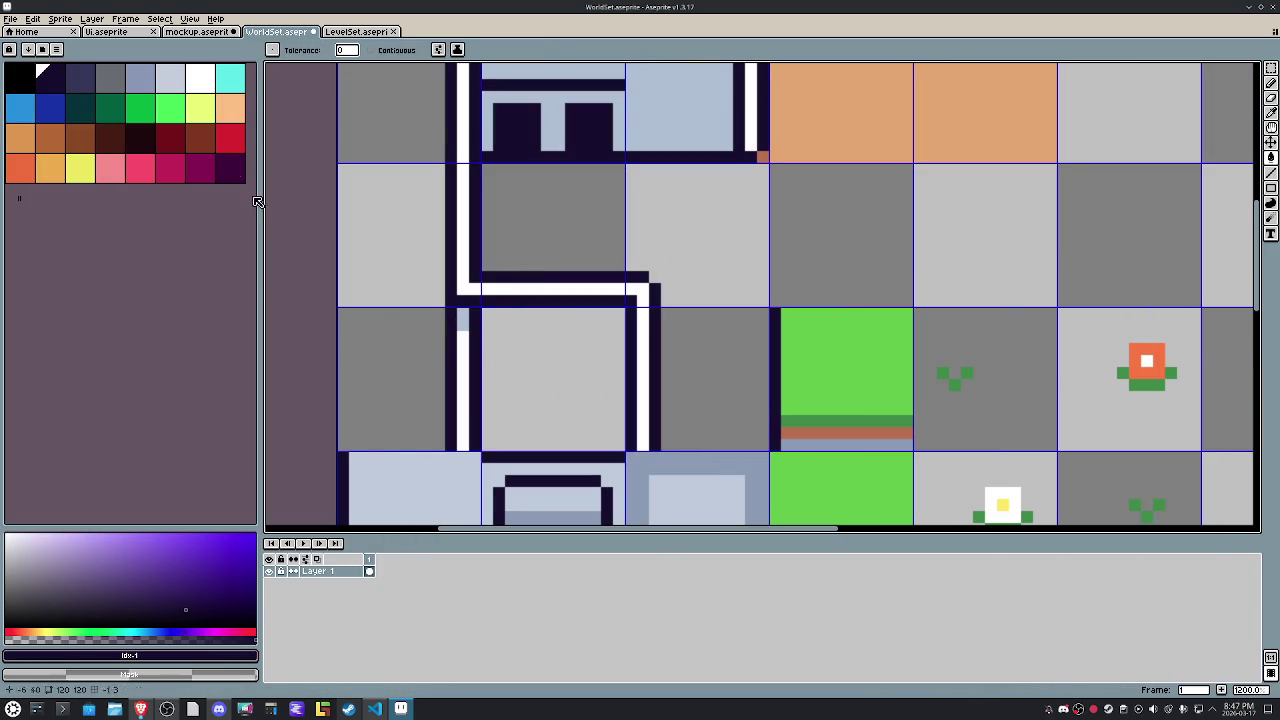
{"action": "left_click", "coordinate": [200, 78]}
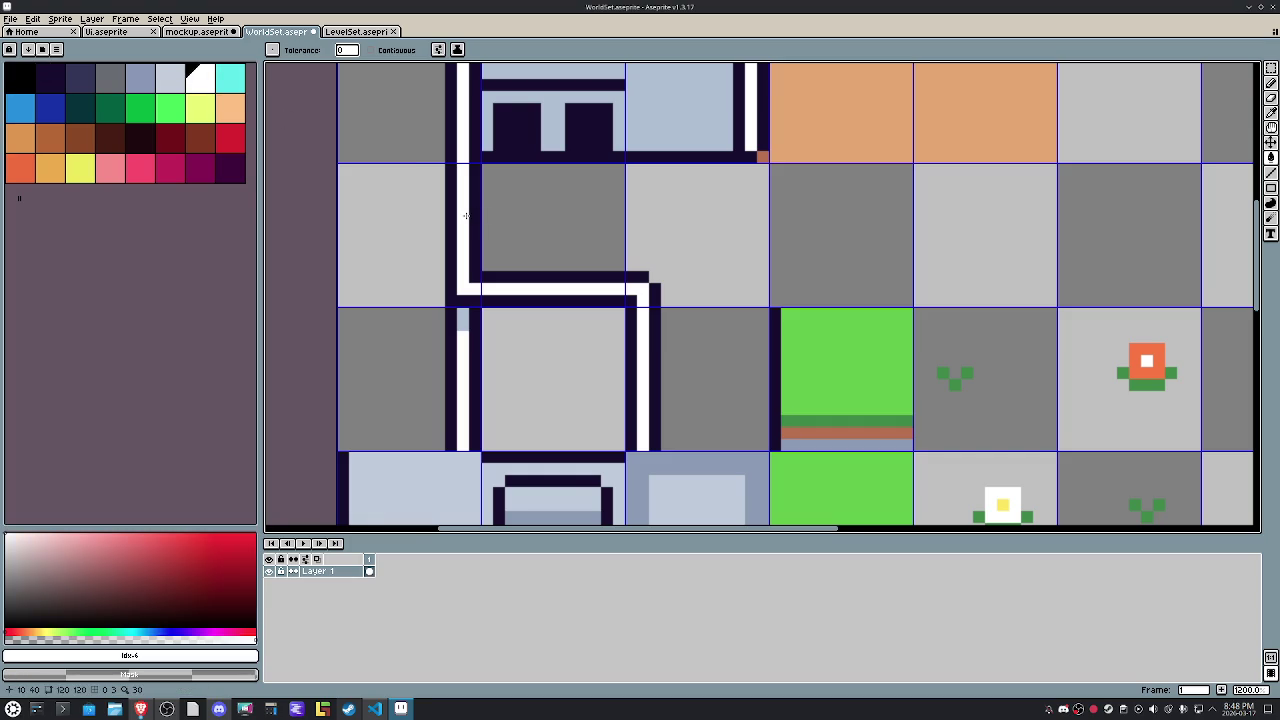
{"action": "scroll", "coordinate": [465, 215], "scroll_direction": "up", "scroll_amount": 5}
{"action": "key", "text": "bracketleft"}
{"action": "left_click", "coordinate": [541, 310]}
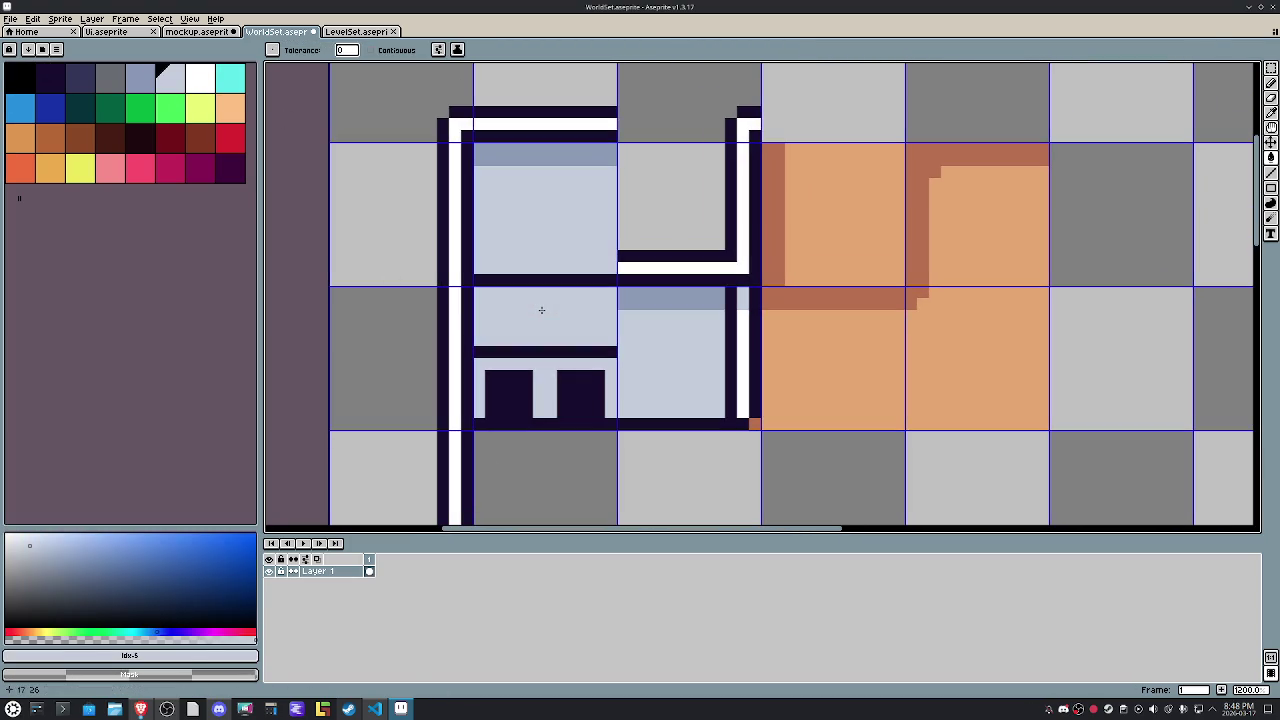
{"action": "left_click", "coordinate": [152, 90]}
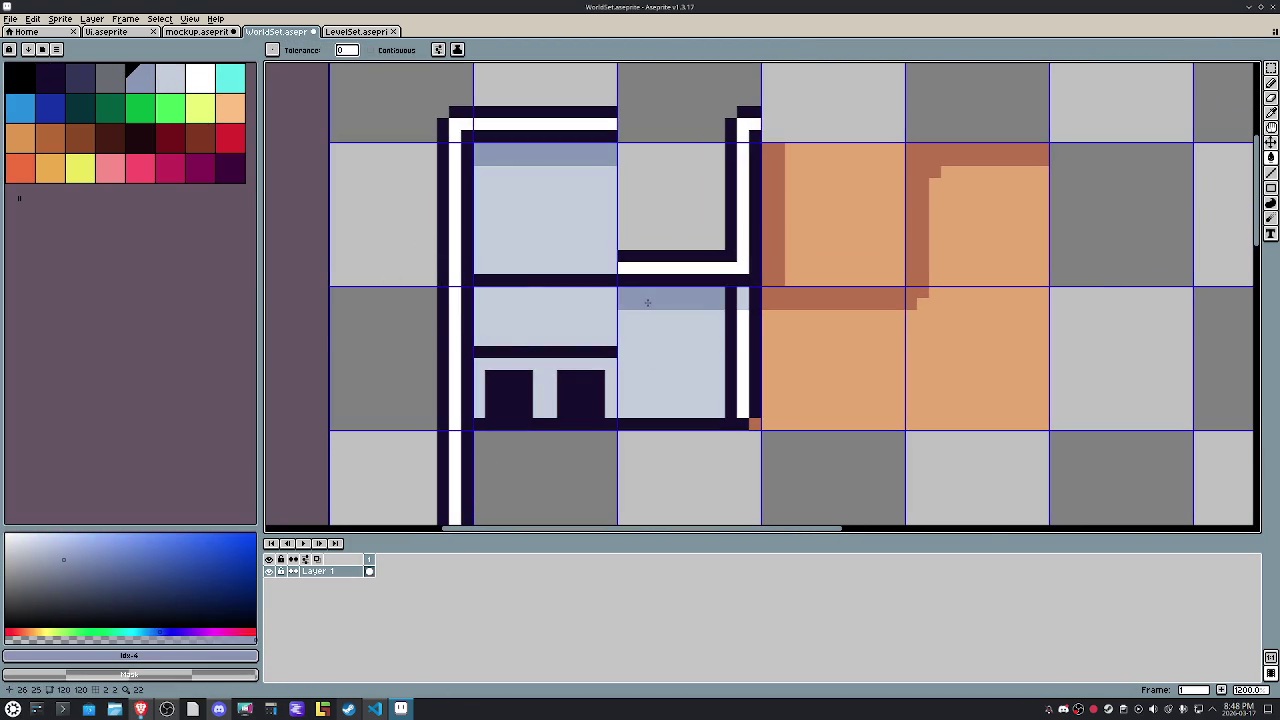
{"action": "scroll", "coordinate": [651, 326], "scroll_direction": "down", "scroll_amount": 5}
{"action": "scroll", "coordinate": [645, 317], "scroll_direction": "up", "scroll_amount": 2}
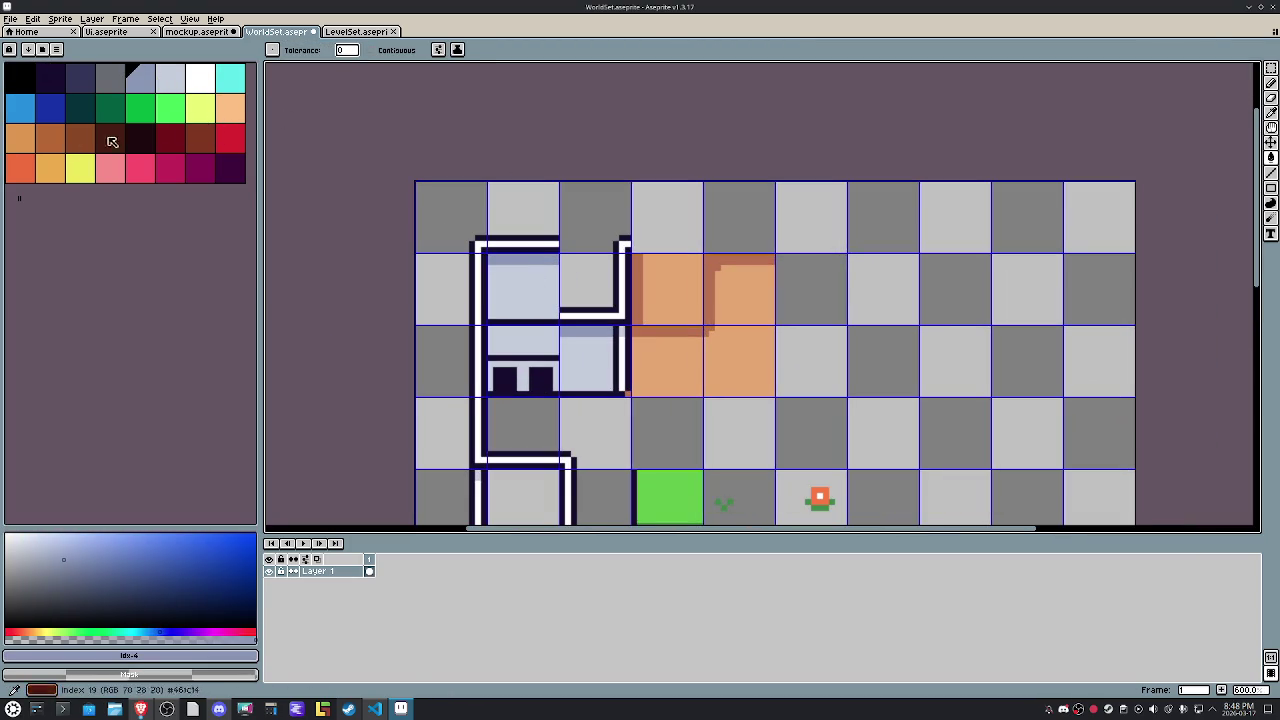
Fill the peach tiles with the darker orange swatch.
{"action": "left_click", "coordinate": [228, 118]}
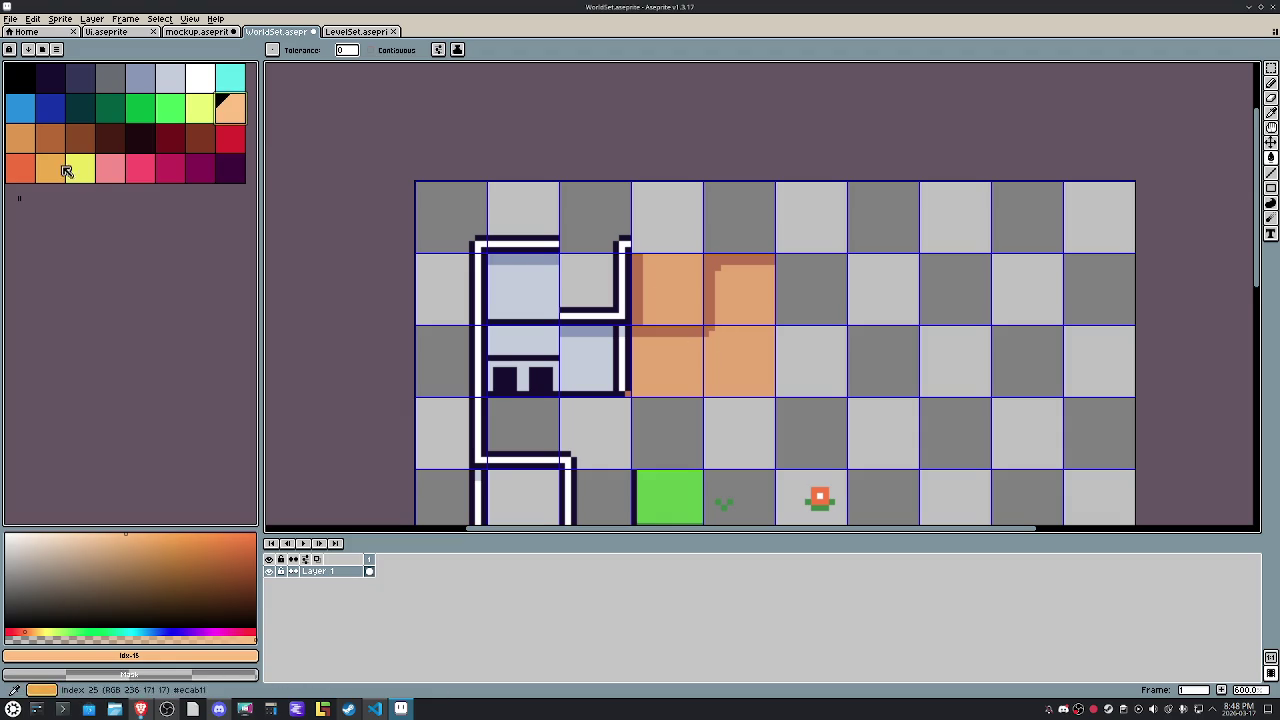
{"action": "left_click", "coordinate": [20, 138]}
{"action": "left_click", "coordinate": [731, 385]}
{"action": "key", "text": "0"}
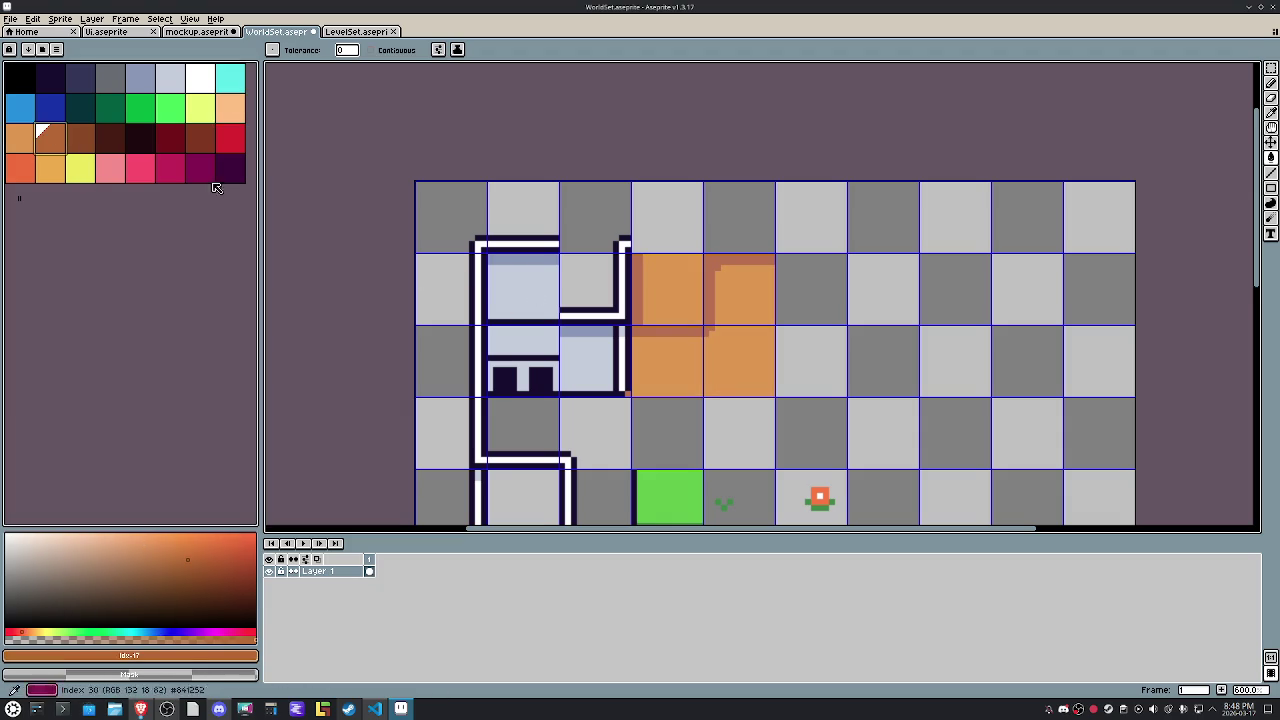
Fill the grass tiles bright green with a darker green bottom strip.
{"action": "scroll", "coordinate": [694, 363], "scroll_direction": "down", "scroll_amount": 4}
{"action": "scroll", "coordinate": [694, 383], "scroll_direction": "down", "scroll_amount": 1}
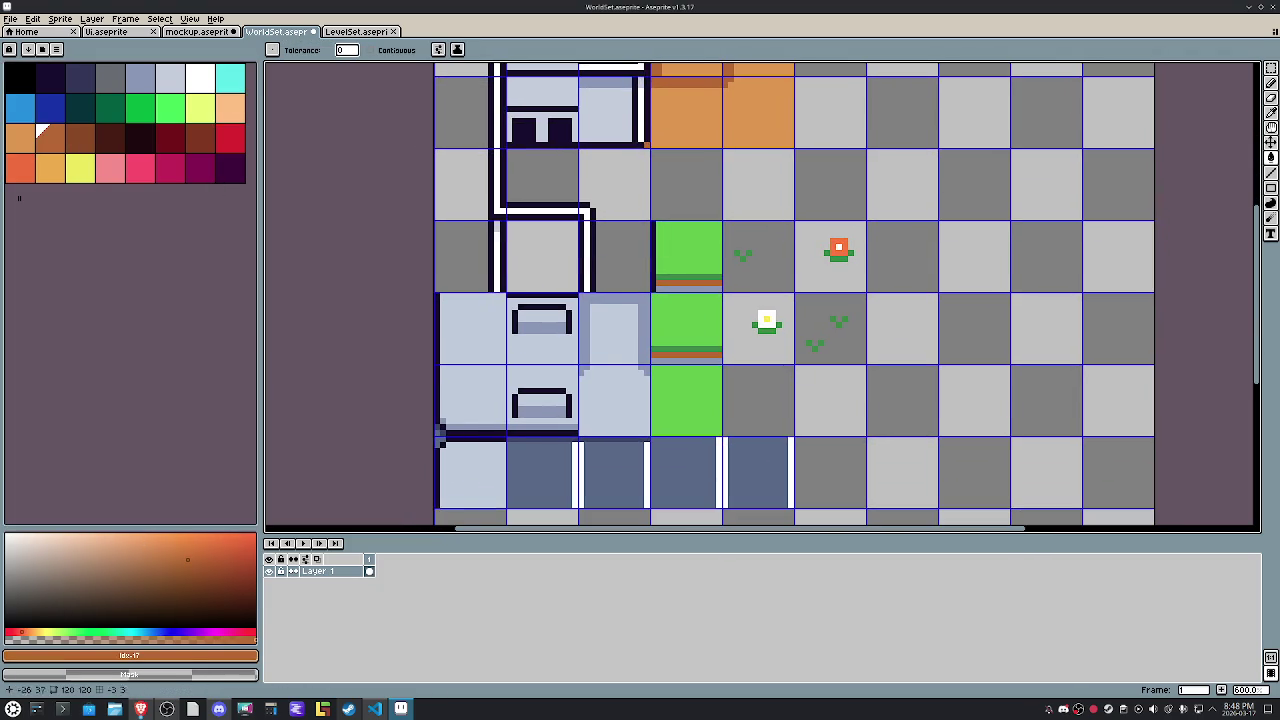
{"action": "left_click", "coordinate": [166, 120]}
{"action": "left_click", "coordinate": [689, 264]}
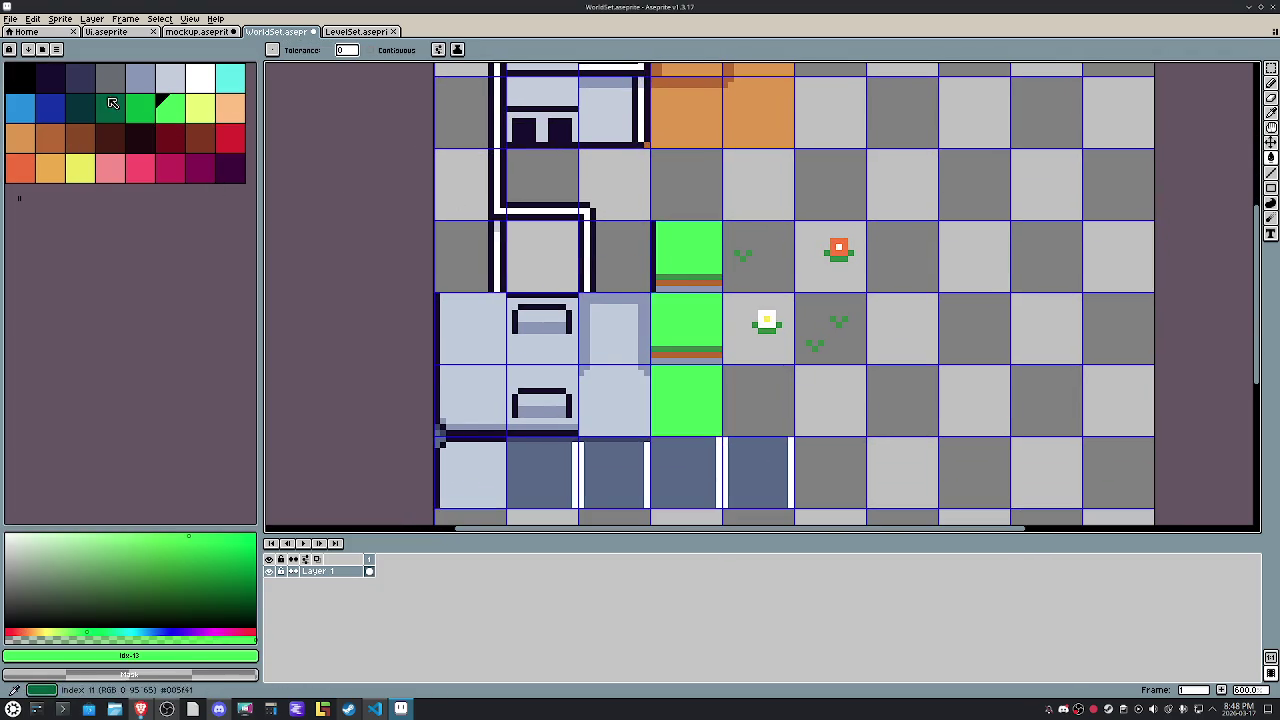
{"action": "key", "text": "bracketleft"}
{"action": "left_click", "coordinate": [681, 278]}
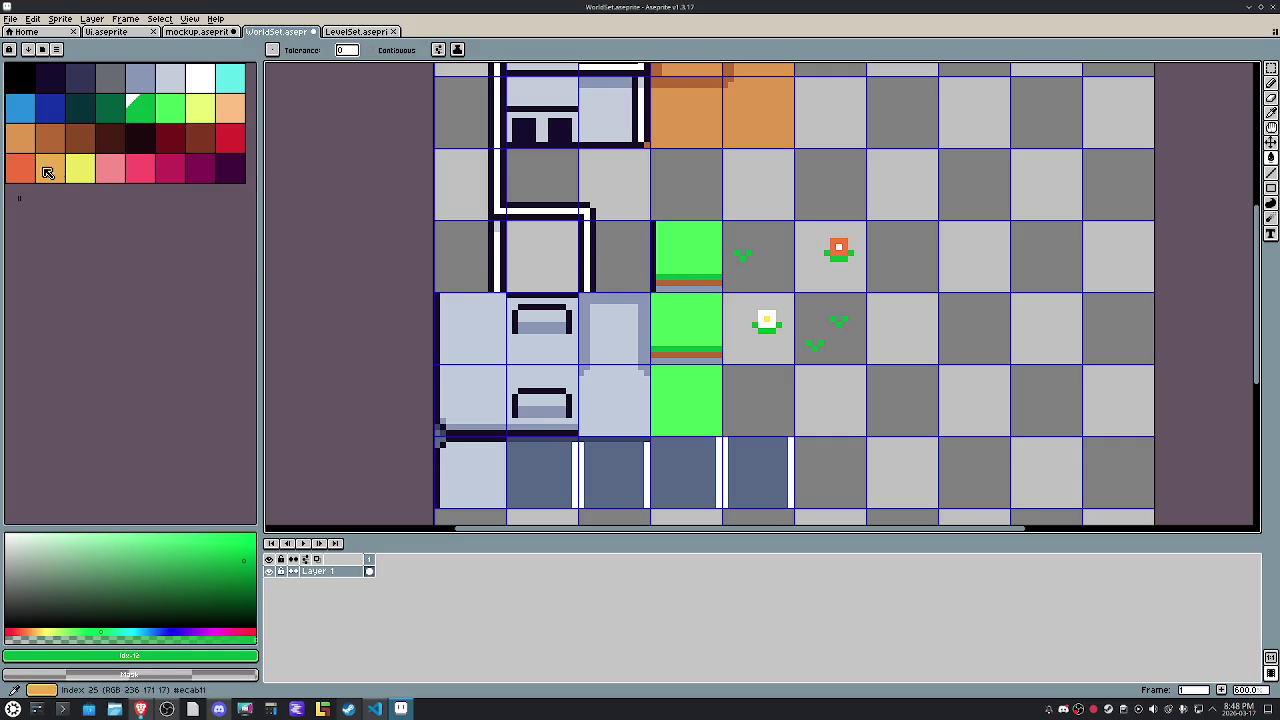
Recolour the small flower red-orange and the bottom-row tiles grey instead of navy.
{"action": "left_click", "coordinate": [20, 170]}
{"action": "left_click", "coordinate": [845, 247]}
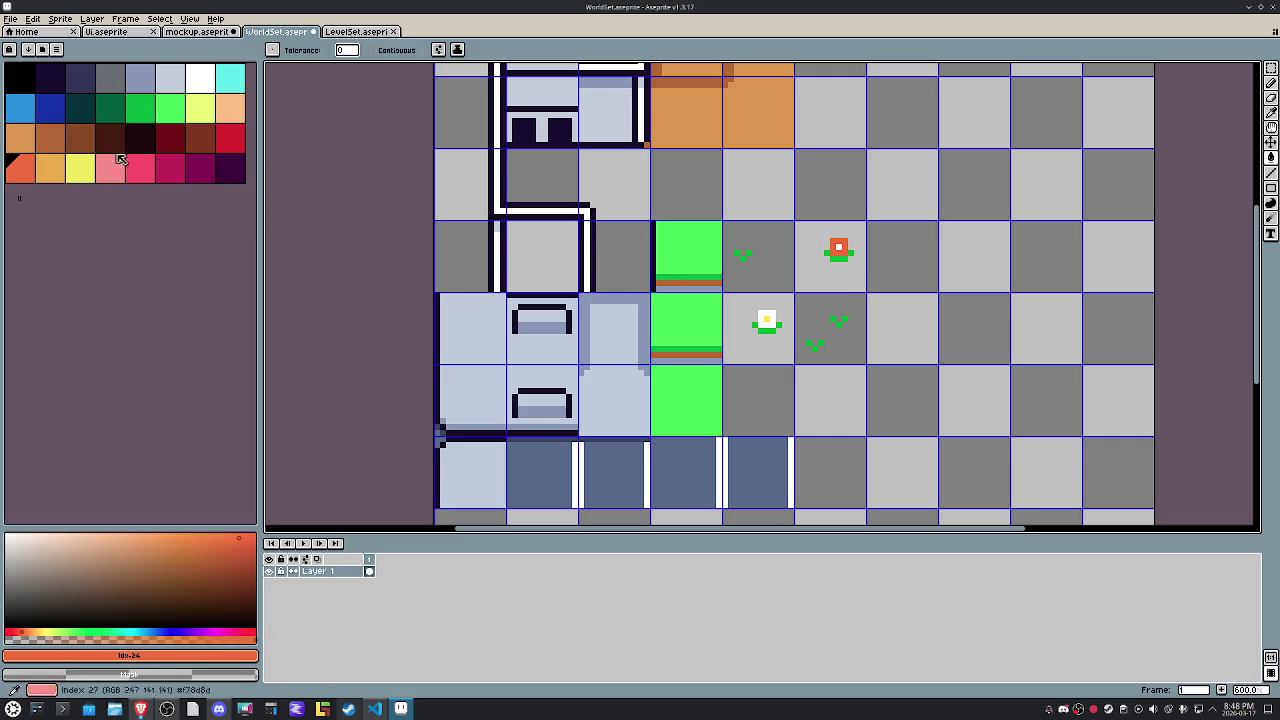
{"action": "left_click", "coordinate": [140, 105]}
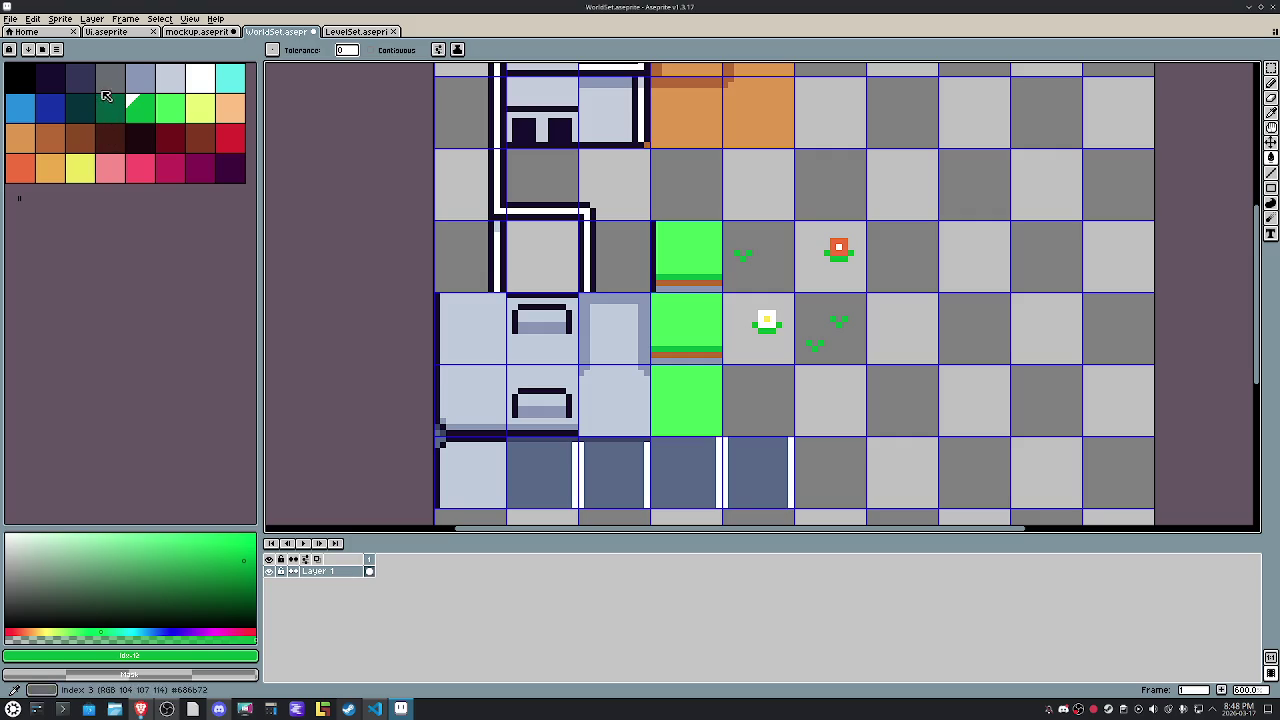
{"action": "left_click", "coordinate": [91, 83]}
{"action": "left_click", "coordinate": [689, 478]}
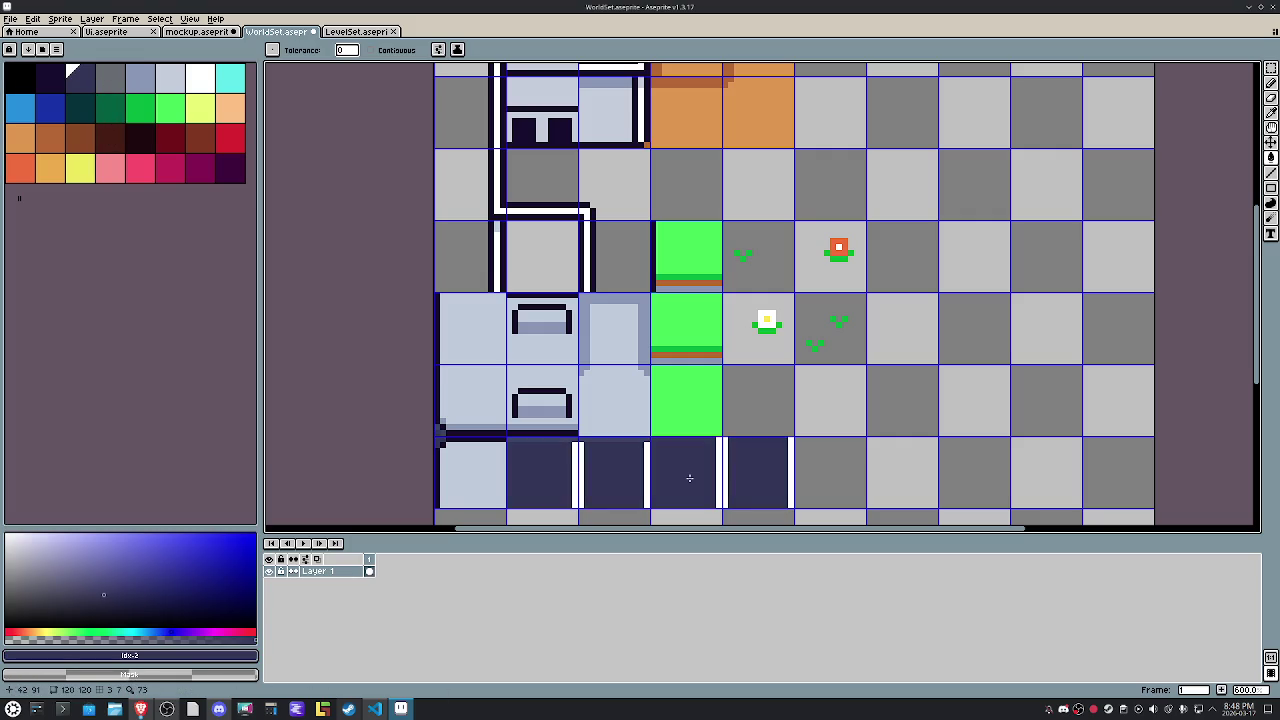
{"action": "key", "text": "ctrl+z"}
{"action": "left_click", "coordinate": [110, 76]}
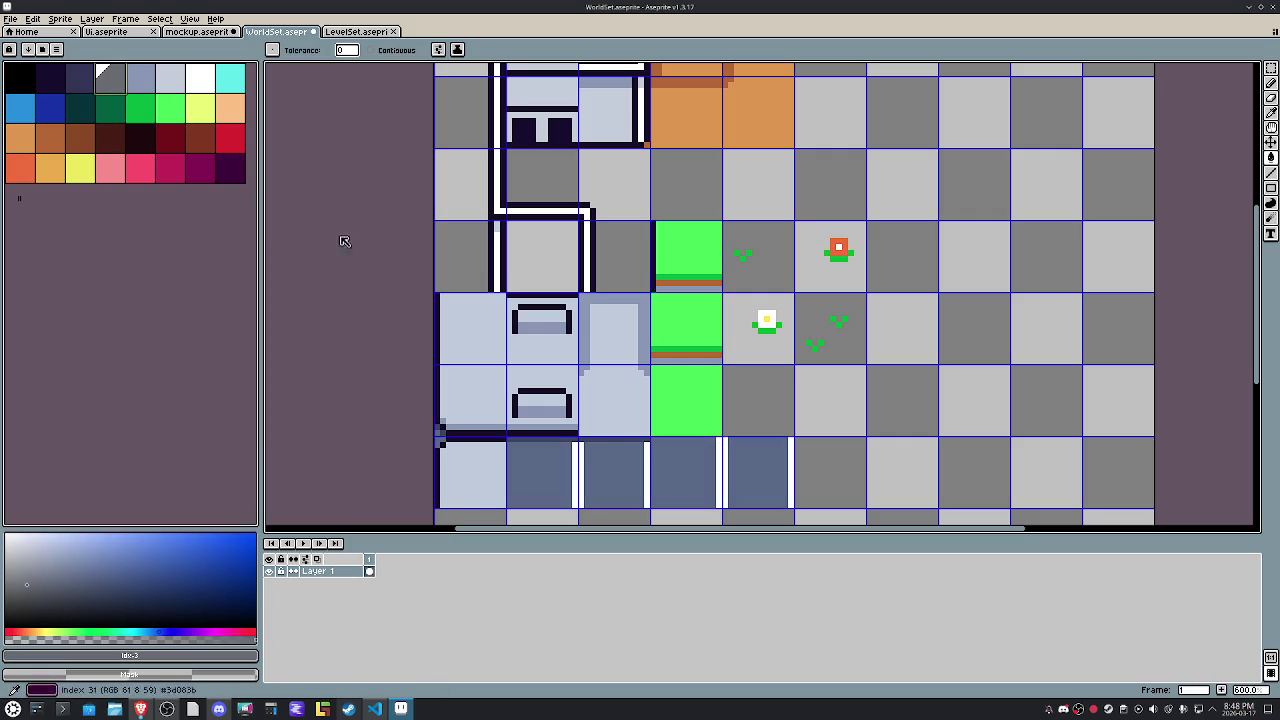
{"action": "left_click", "coordinate": [620, 473]}
Check a few swatches, switch to rectangular selection, and save WorldSet.aseprite.
{"action": "left_click", "coordinate": [577, 474], "text": "alt"}
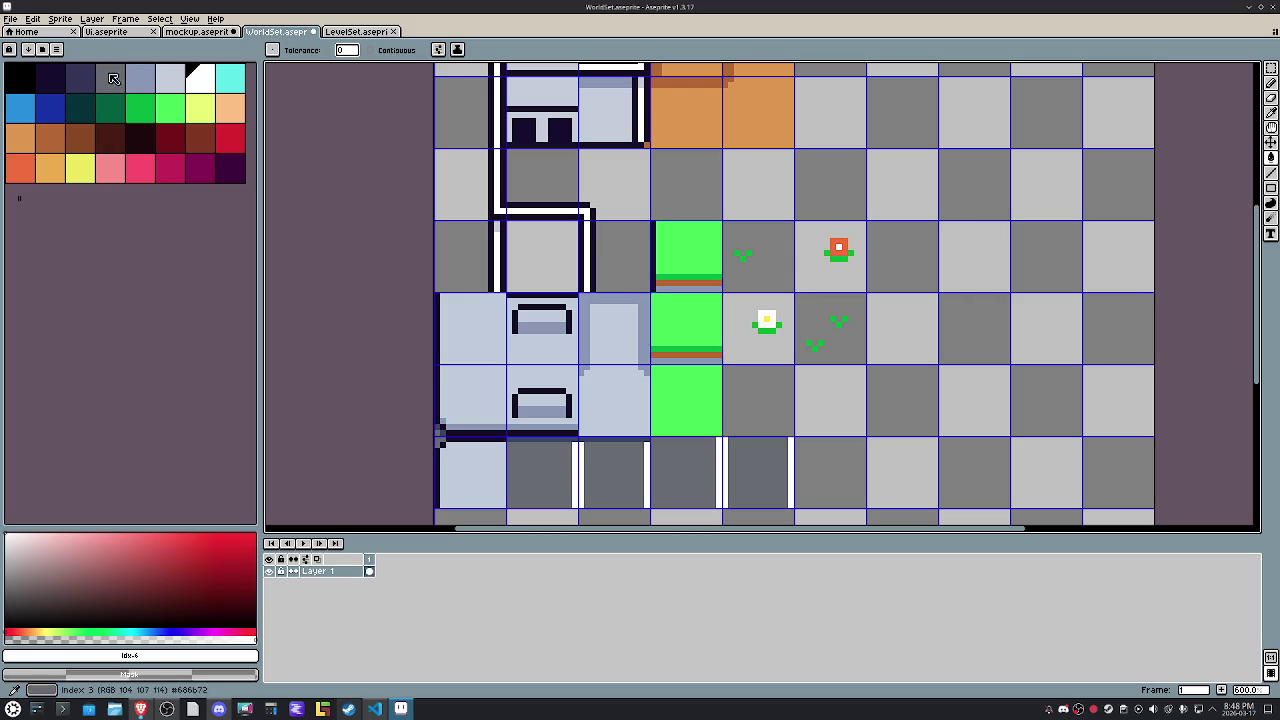
{"action": "left_click", "coordinate": [170, 80]}
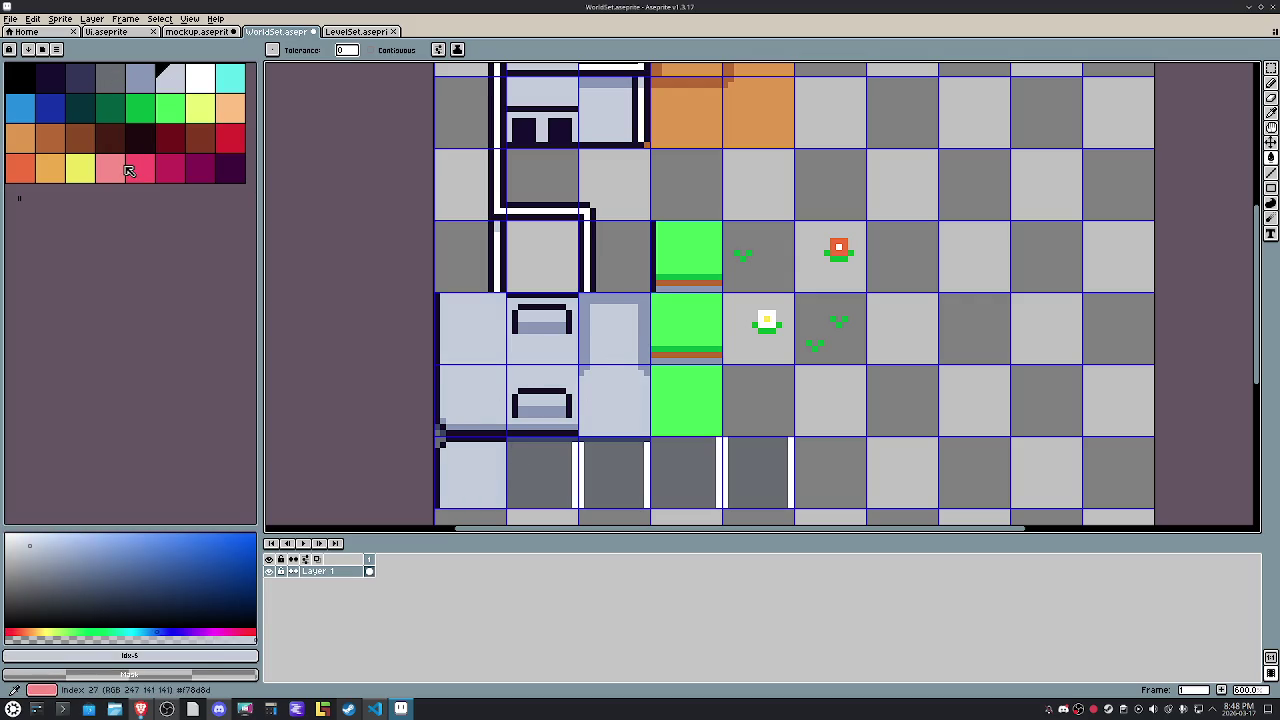
{"action": "key", "text": "bracketleft"}
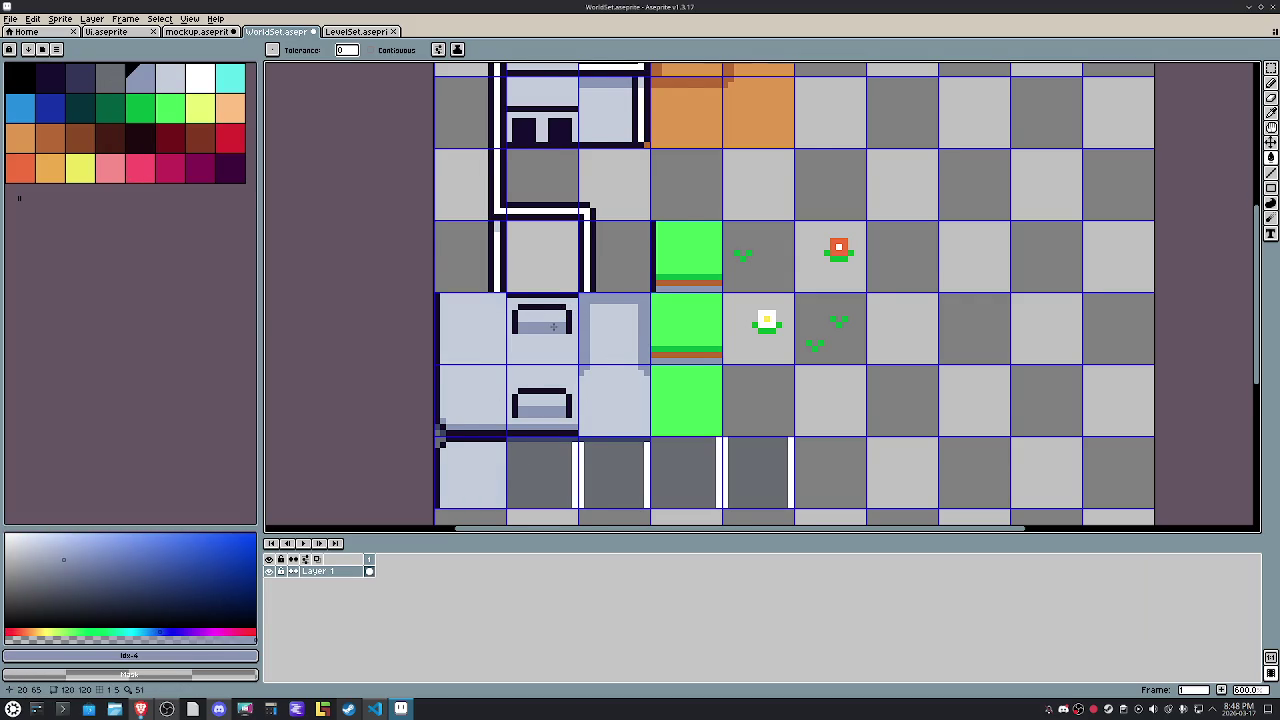
{"action": "scroll", "coordinate": [553, 326], "scroll_direction": "down", "scroll_amount": 2}
{"action": "scroll", "coordinate": [553, 326], "scroll_direction": "down", "scroll_amount": 1}
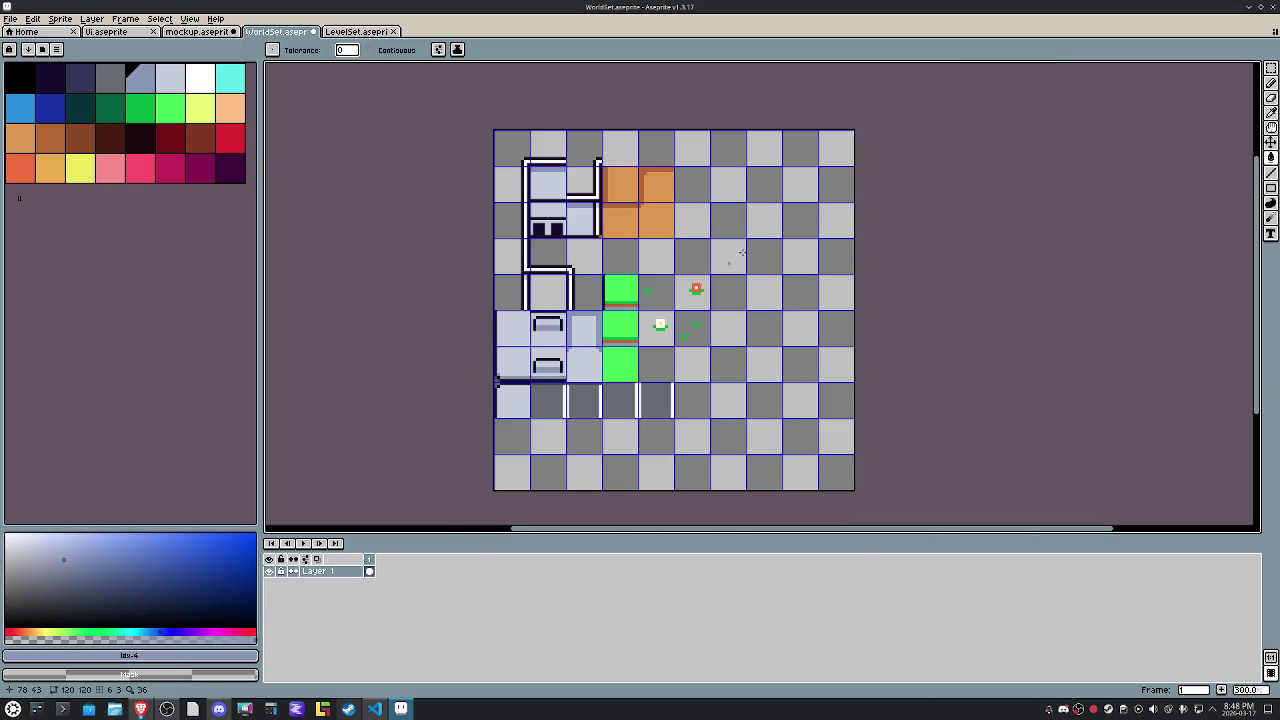
{"action": "key", "text": "m"}
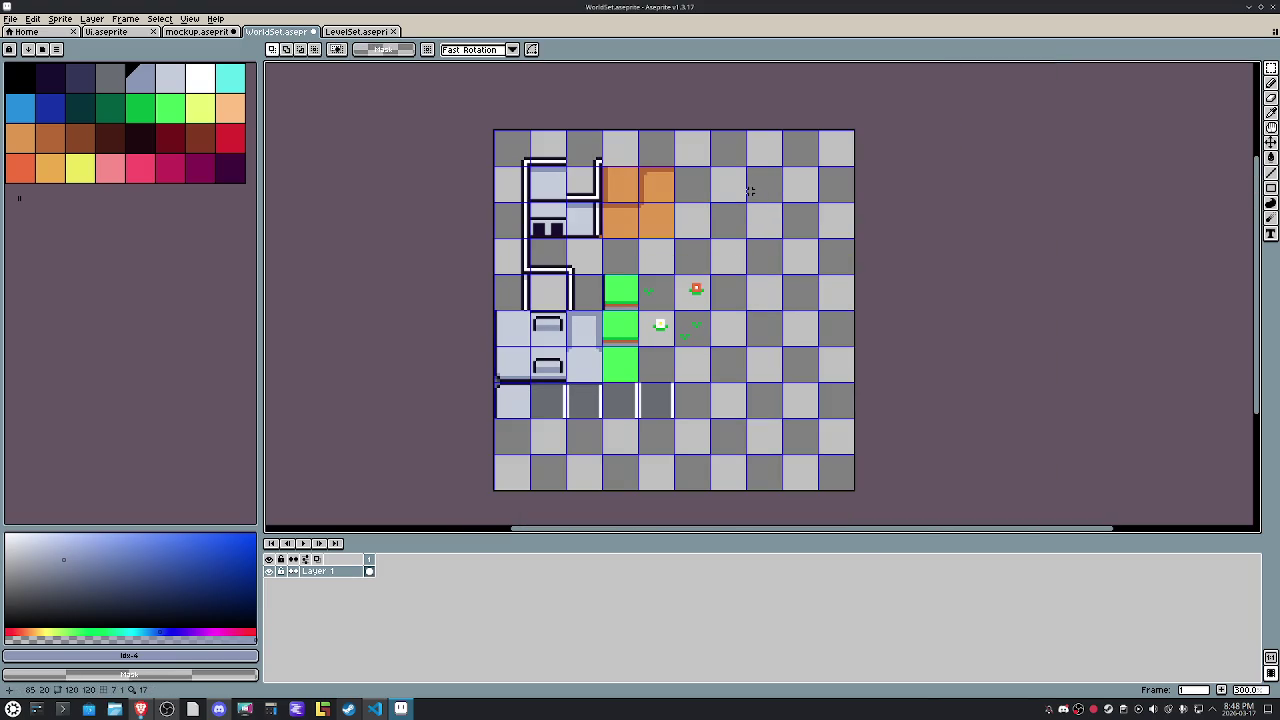
{"action": "key", "text": "ctrl+s"}
Repeat WorldSet's last export and close the mockup document.
{"action": "left_click", "coordinate": [10, 18]}
{"action": "mouse_move", "coordinate": [26, 118]}
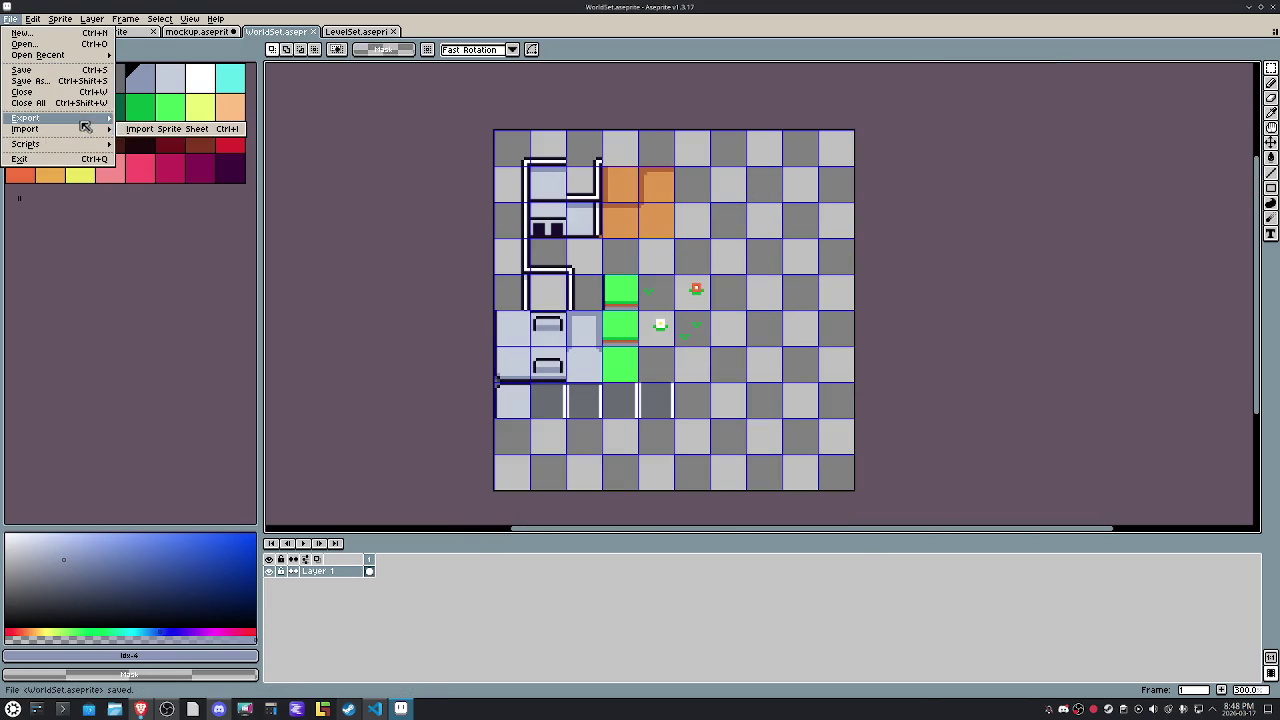
{"action": "left_click", "coordinate": [162, 160]}
{"action": "left_click", "coordinate": [190, 32]}
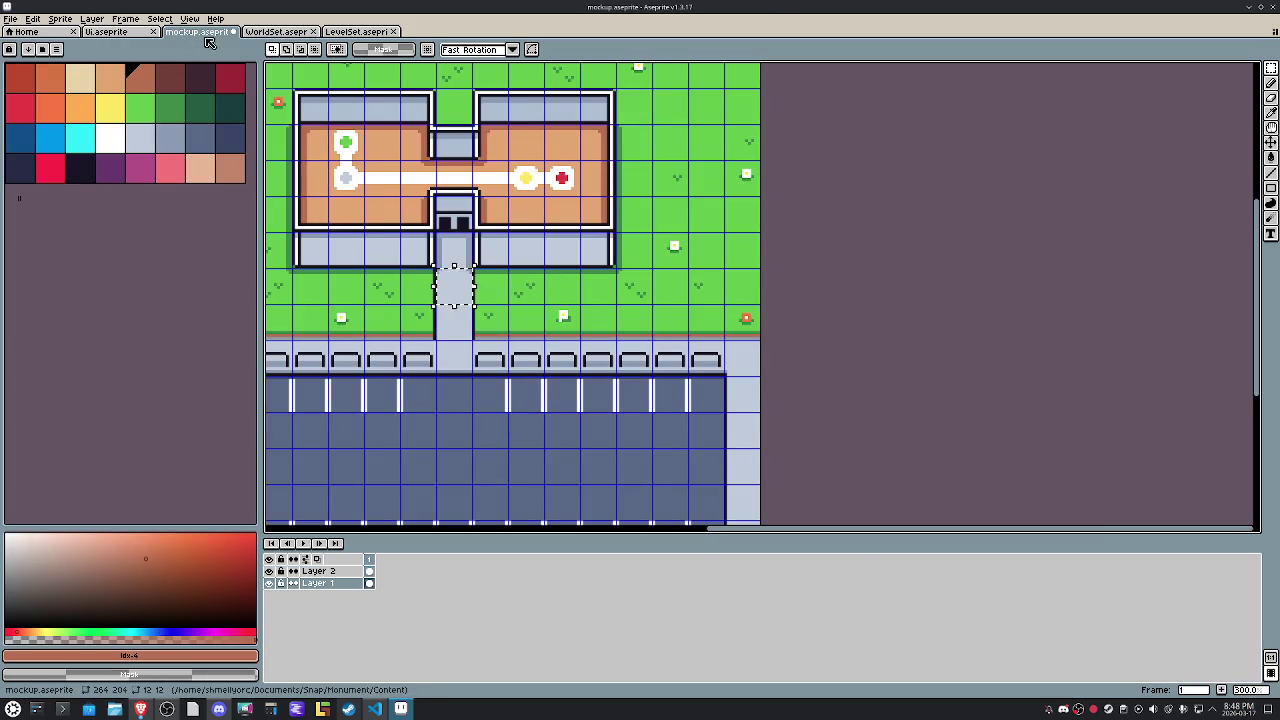
{"action": "left_click", "coordinate": [233, 32]}
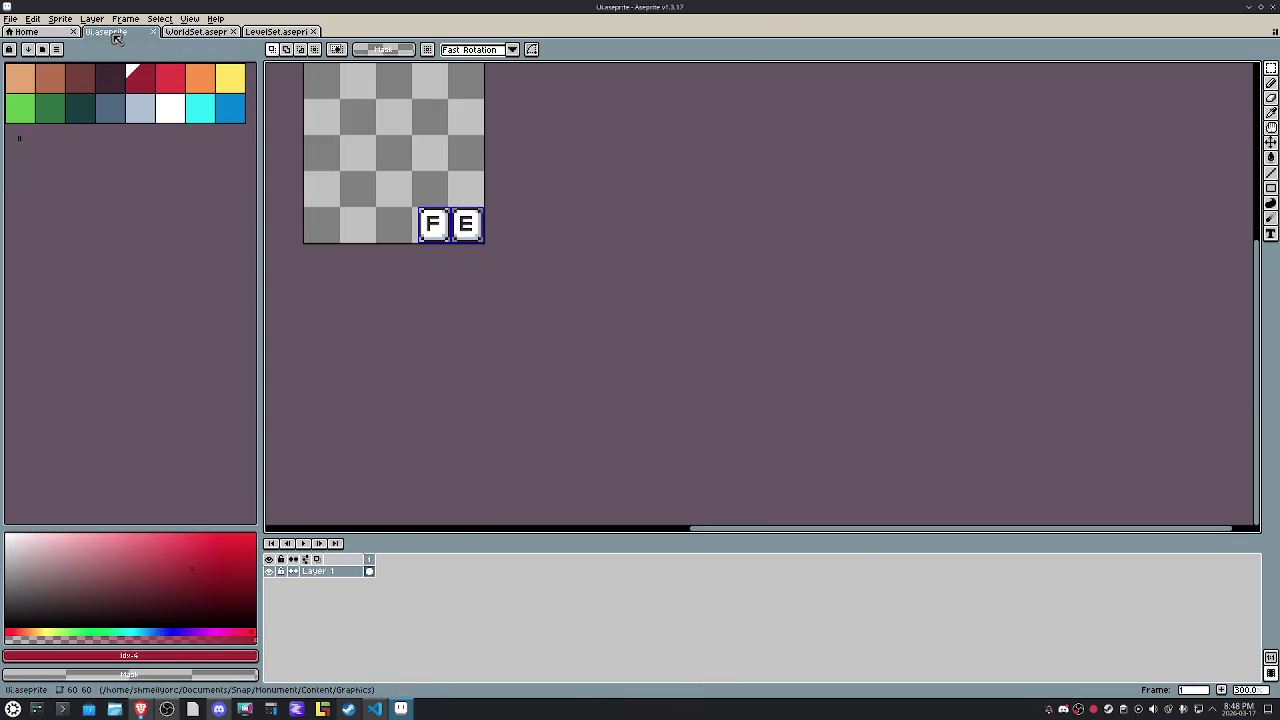
Load the HEPT32 palette into the Ui sprite and check its F and E tiles.
{"action": "scroll", "coordinate": [391, 171], "scroll_direction": "up", "scroll_amount": 1}
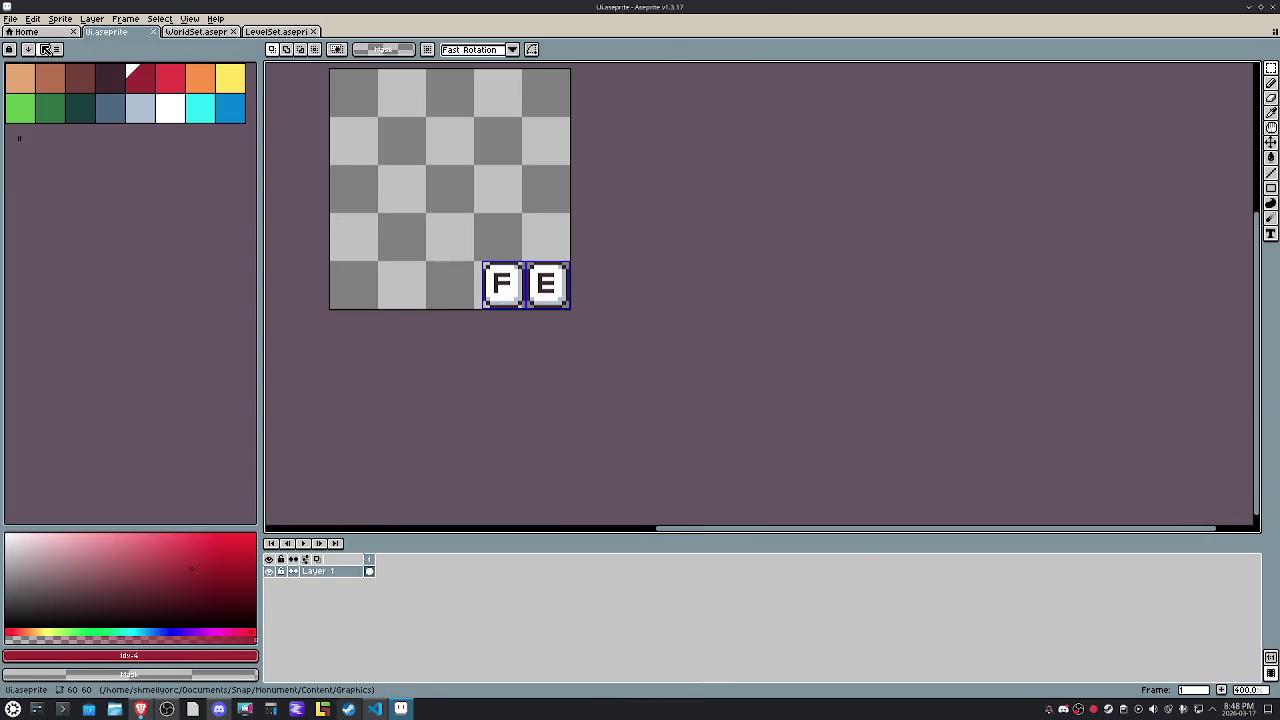
{"action": "left_click", "coordinate": [42, 49]}
{"action": "left_click", "coordinate": [82, 103]}
{"action": "key", "text": "Escape"}
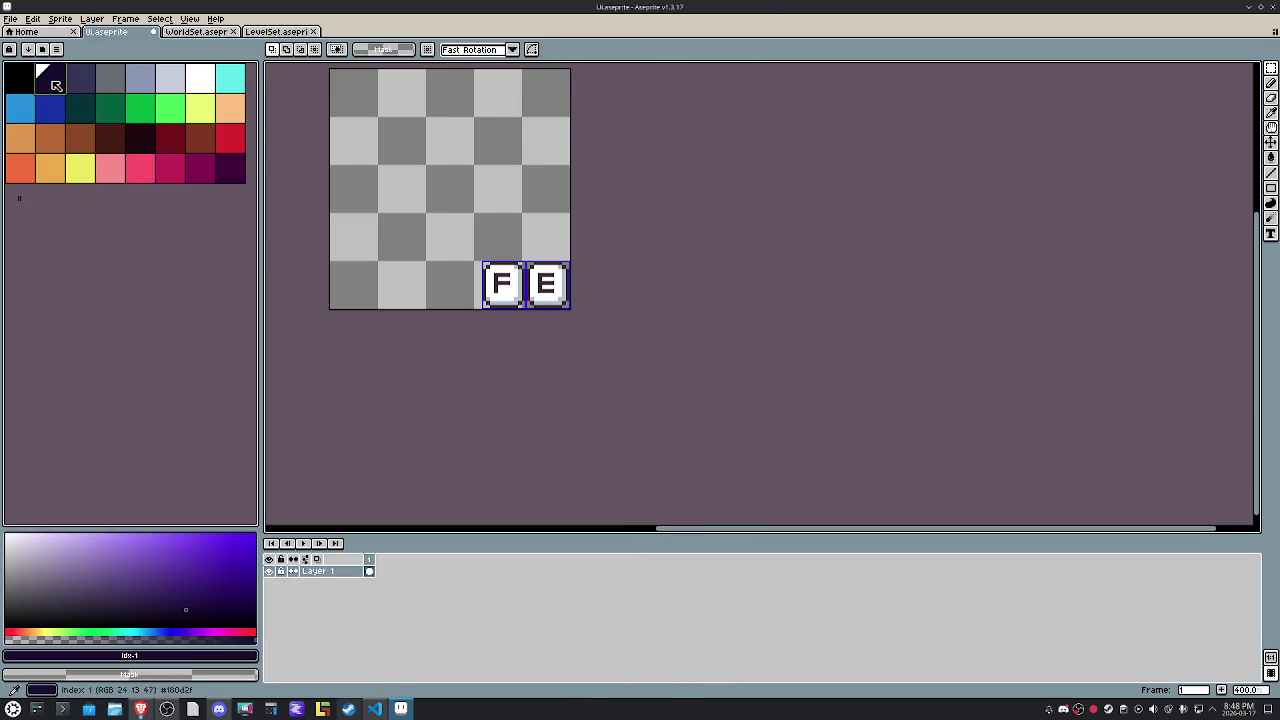
{"action": "scroll", "coordinate": [403, 262], "scroll_direction": "up", "scroll_amount": 2}
{"action": "scroll", "coordinate": [403, 262], "scroll_direction": "up", "scroll_amount": 3}
{"action": "key", "text": "g"}
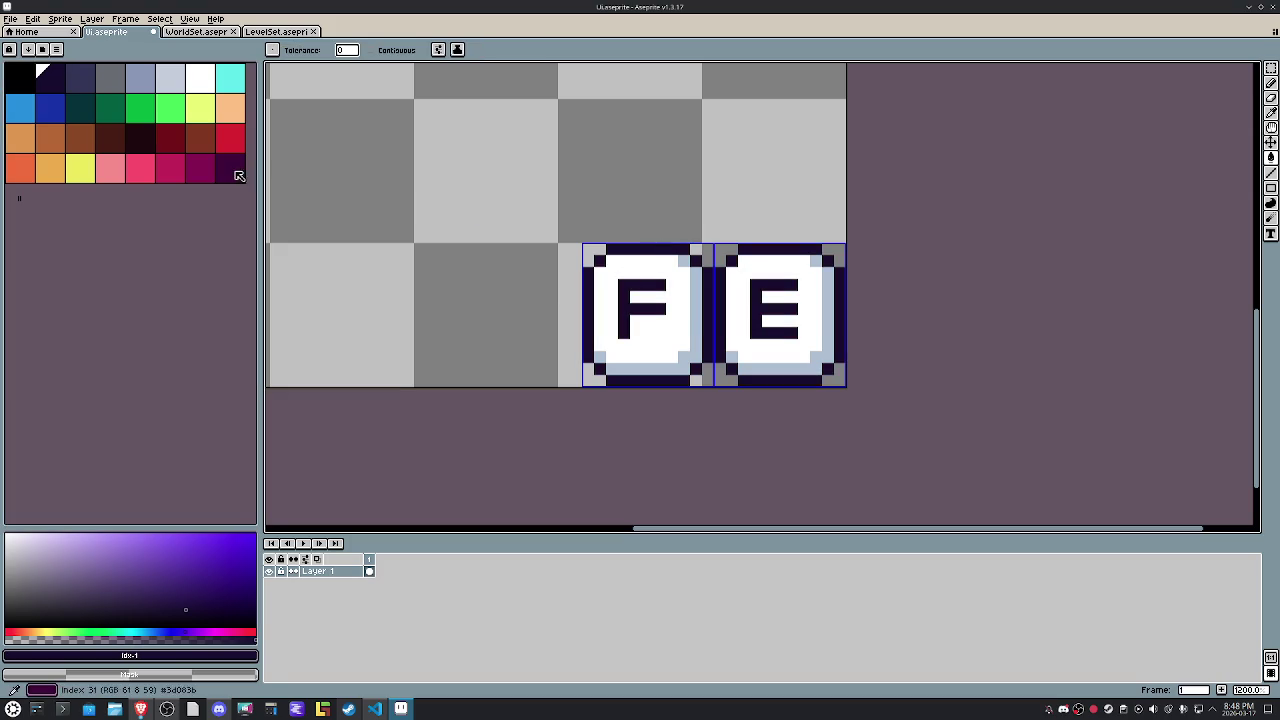
{"action": "left_click", "coordinate": [169, 77]}
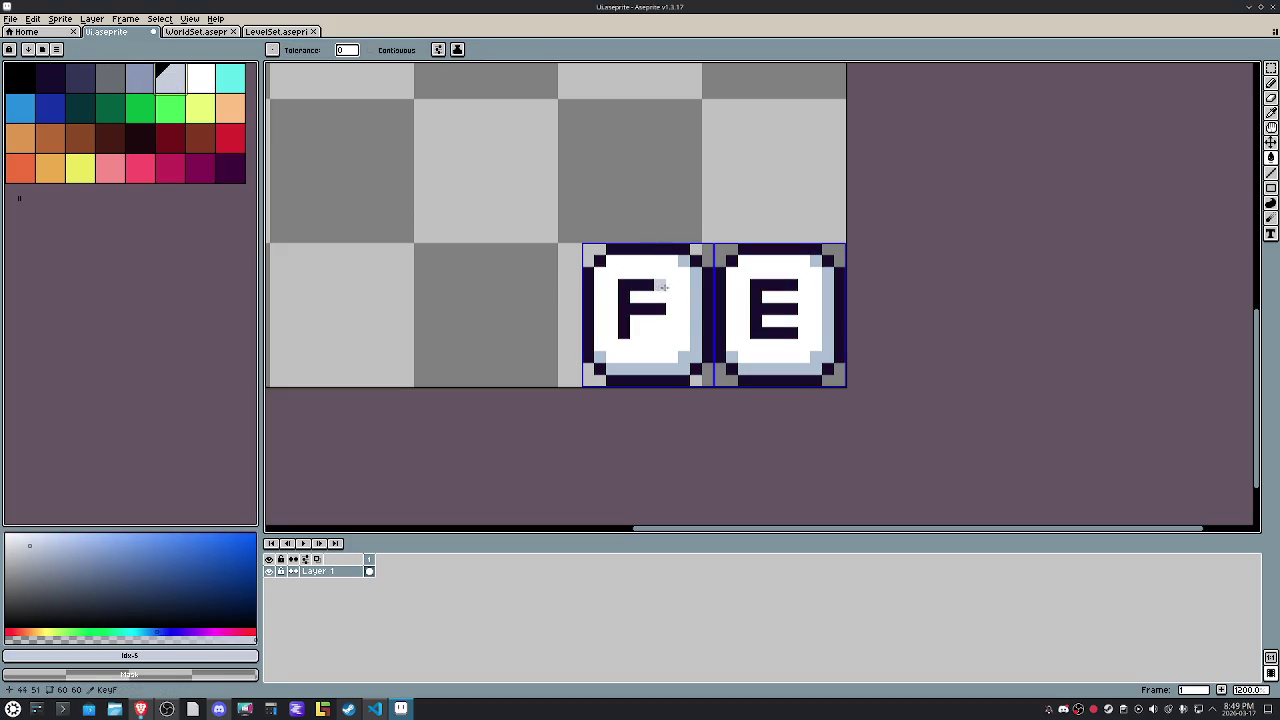
{"action": "key", "text": "bracketright"}
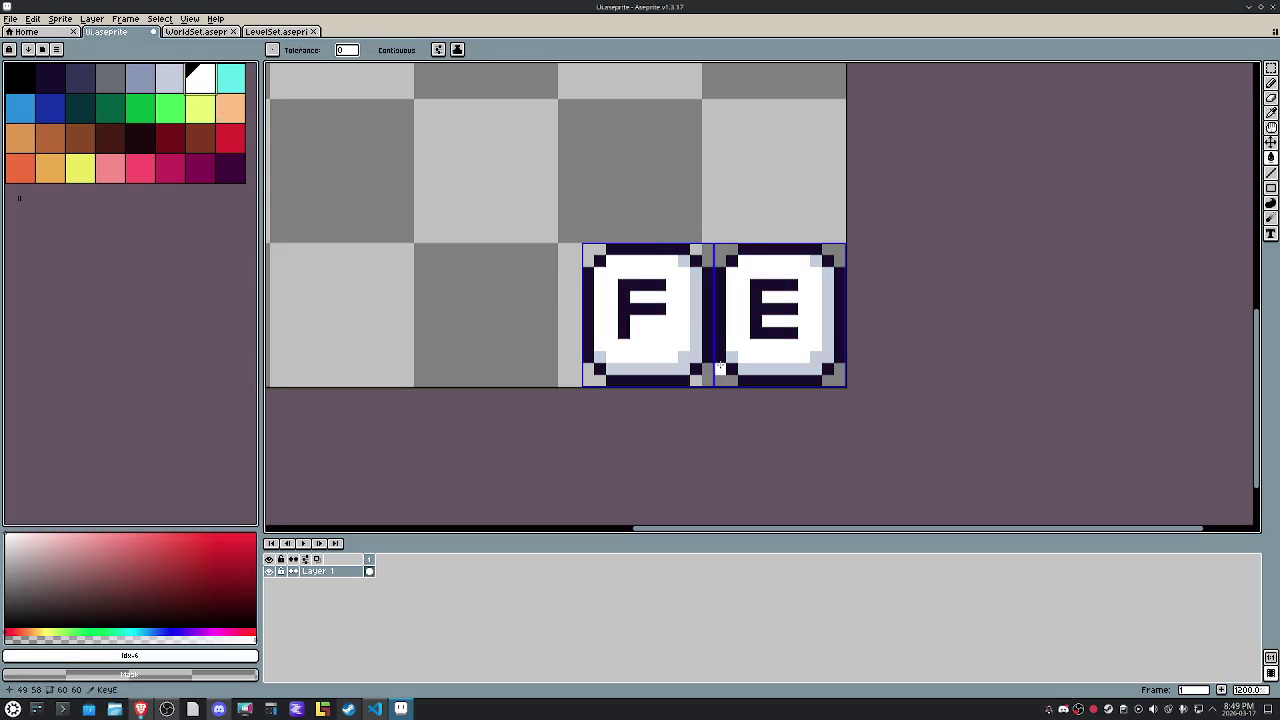
{"action": "scroll", "coordinate": [662, 335], "scroll_direction": "down", "scroll_amount": 5}
{"action": "key", "text": "v"}
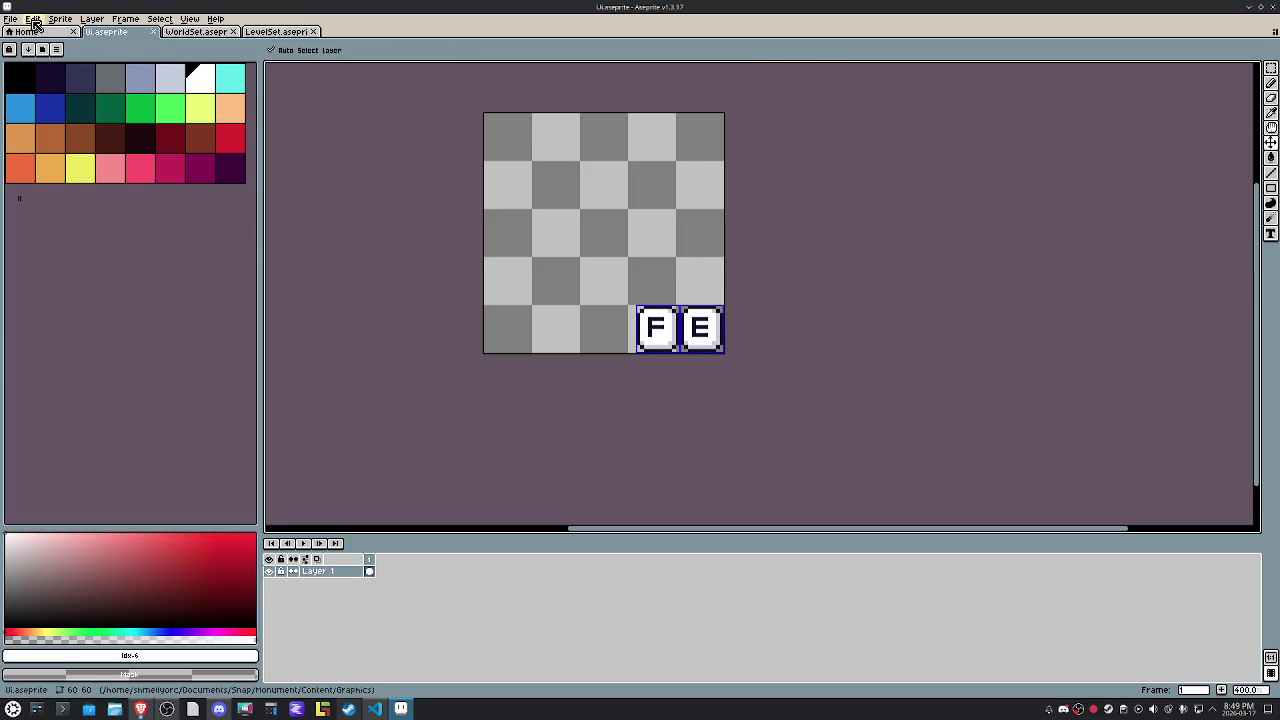
Export the Ui sprite as Ui.png.
{"action": "left_click", "coordinate": [10, 18]}
{"action": "mouse_move", "coordinate": [86, 93]}
{"action": "left_click", "coordinate": [150, 118]}
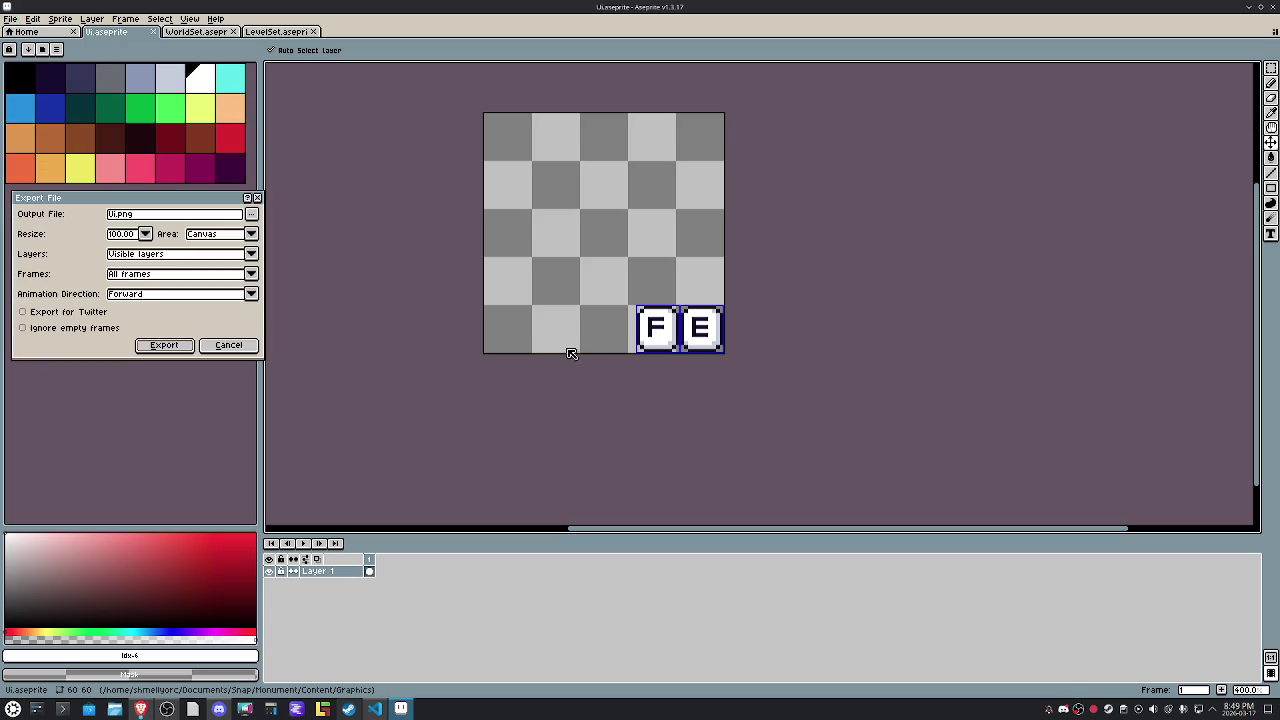
{"action": "left_click", "coordinate": [170, 346]}
{"action": "left_click", "coordinate": [10, 18]}
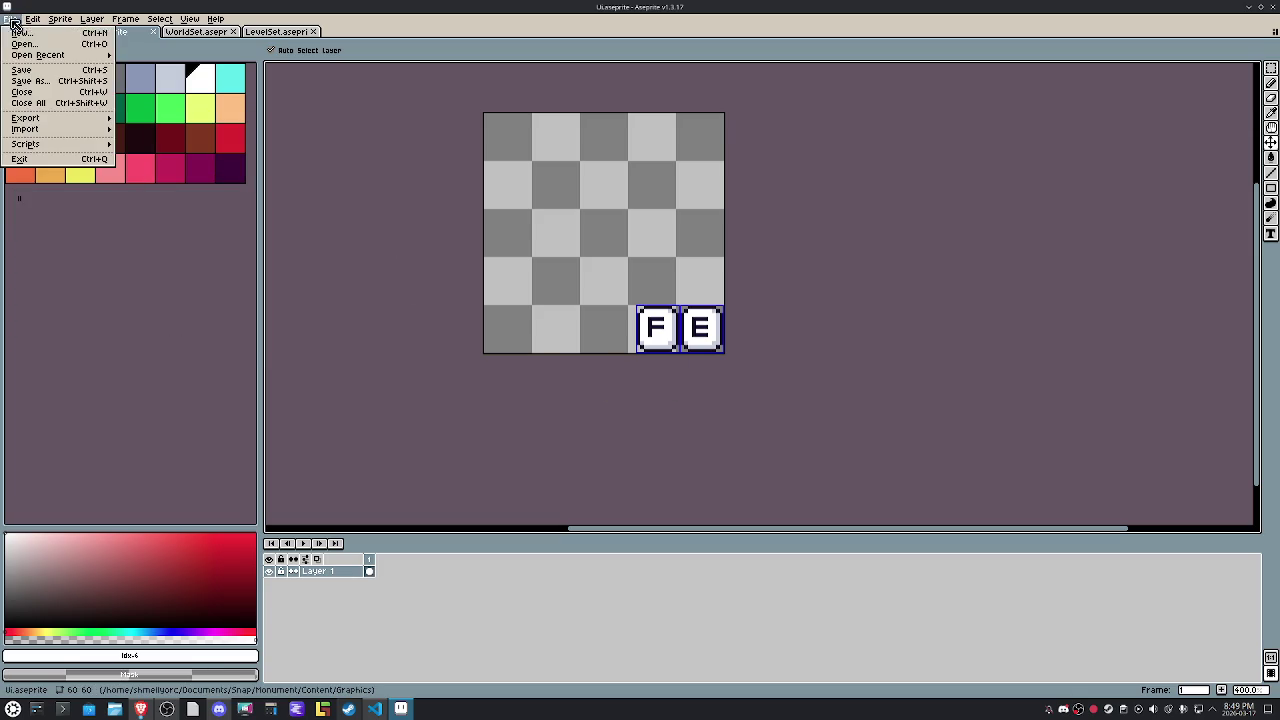
Open Box, Clock, Coin, Player and Star .aseprite together from Content/Graphics.
{"action": "left_click", "coordinate": [26, 47]}
{"action": "left_click", "coordinate": [50, 40]}
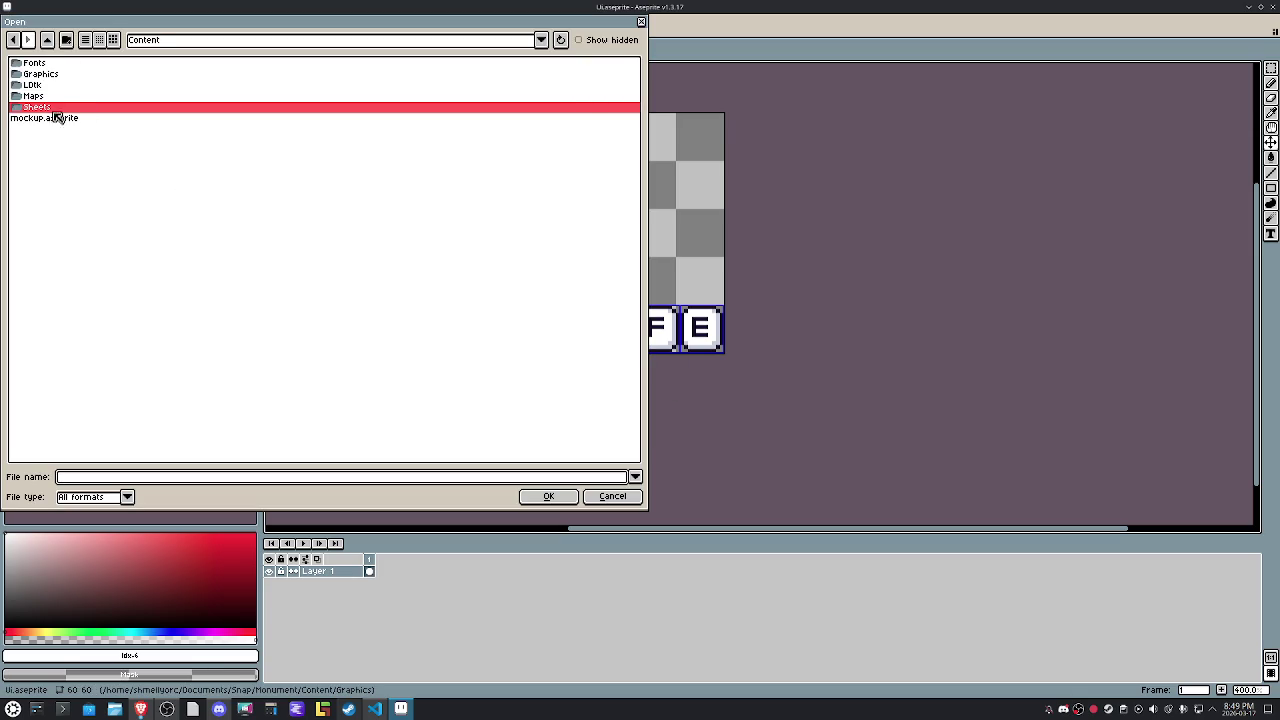
{"action": "double_click", "coordinate": [41, 74]}
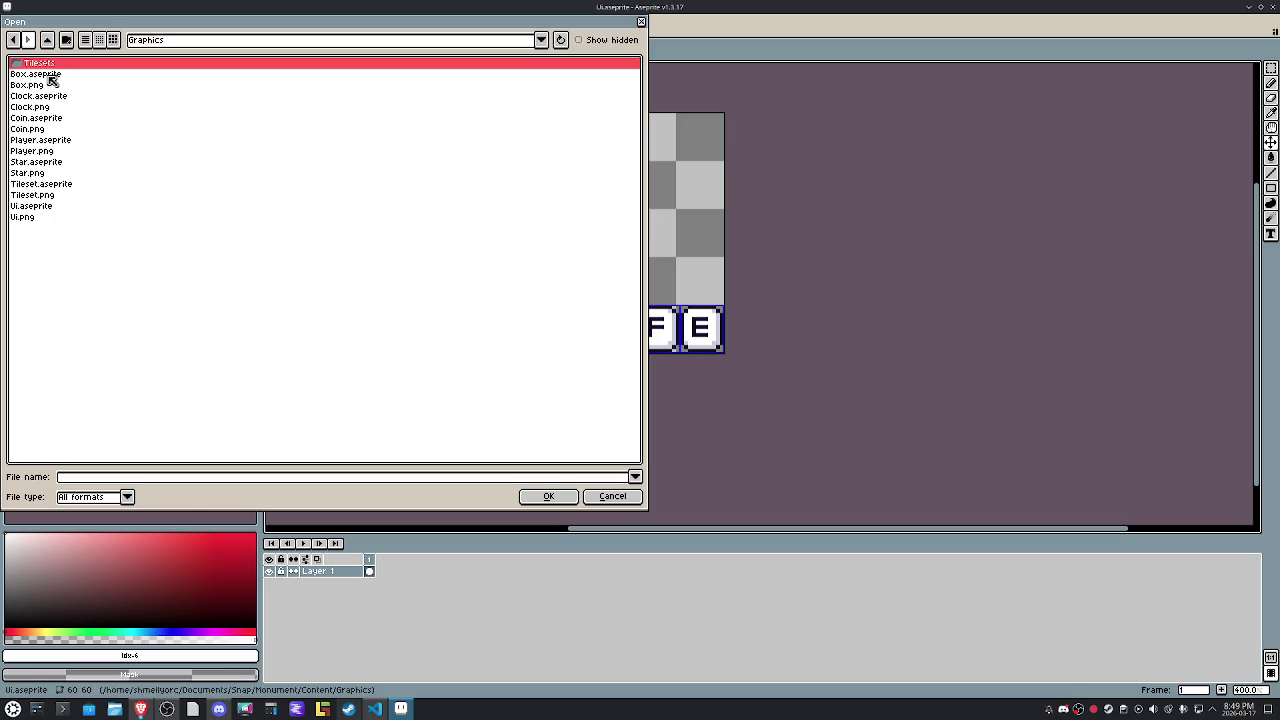
{"action": "left_click", "coordinate": [49, 75]}
{"action": "left_click", "coordinate": [57, 96], "text": "ctrl"}
{"action": "left_click", "coordinate": [55, 118], "text": "ctrl"}
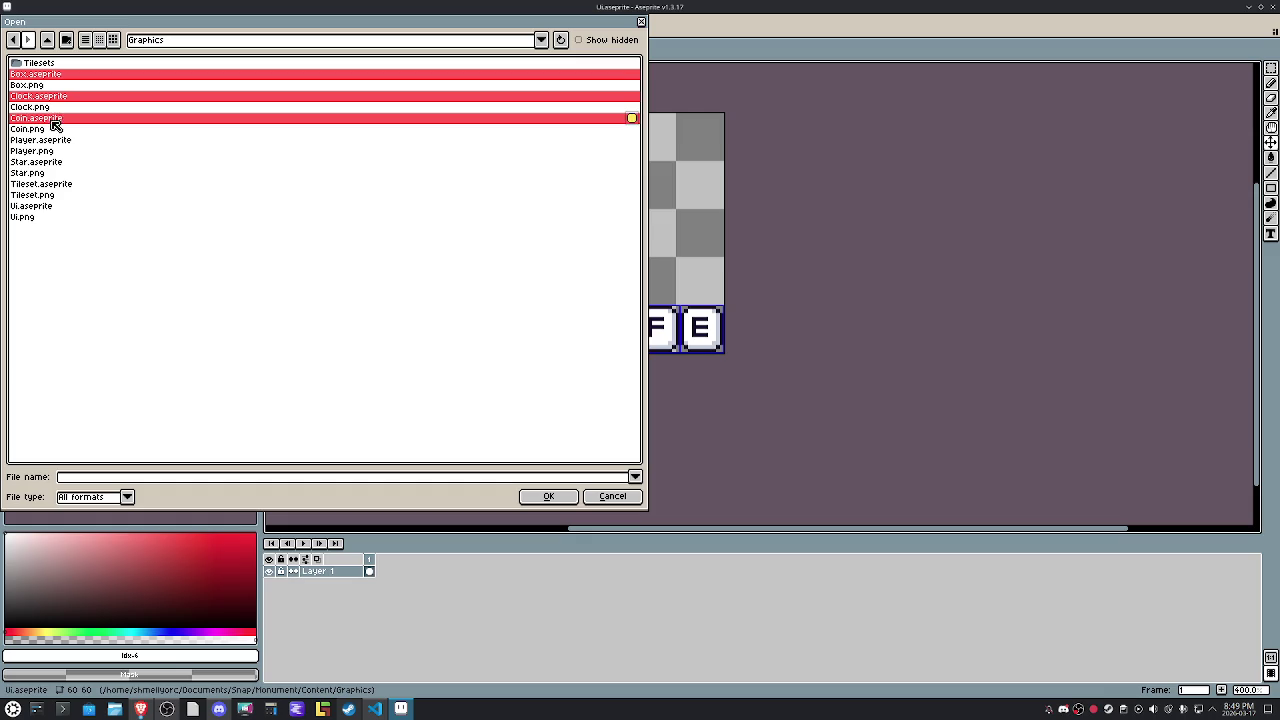
{"action": "left_click", "coordinate": [55, 141], "text": "ctrl"}
{"action": "left_click", "coordinate": [56, 163], "text": "ctrl"}
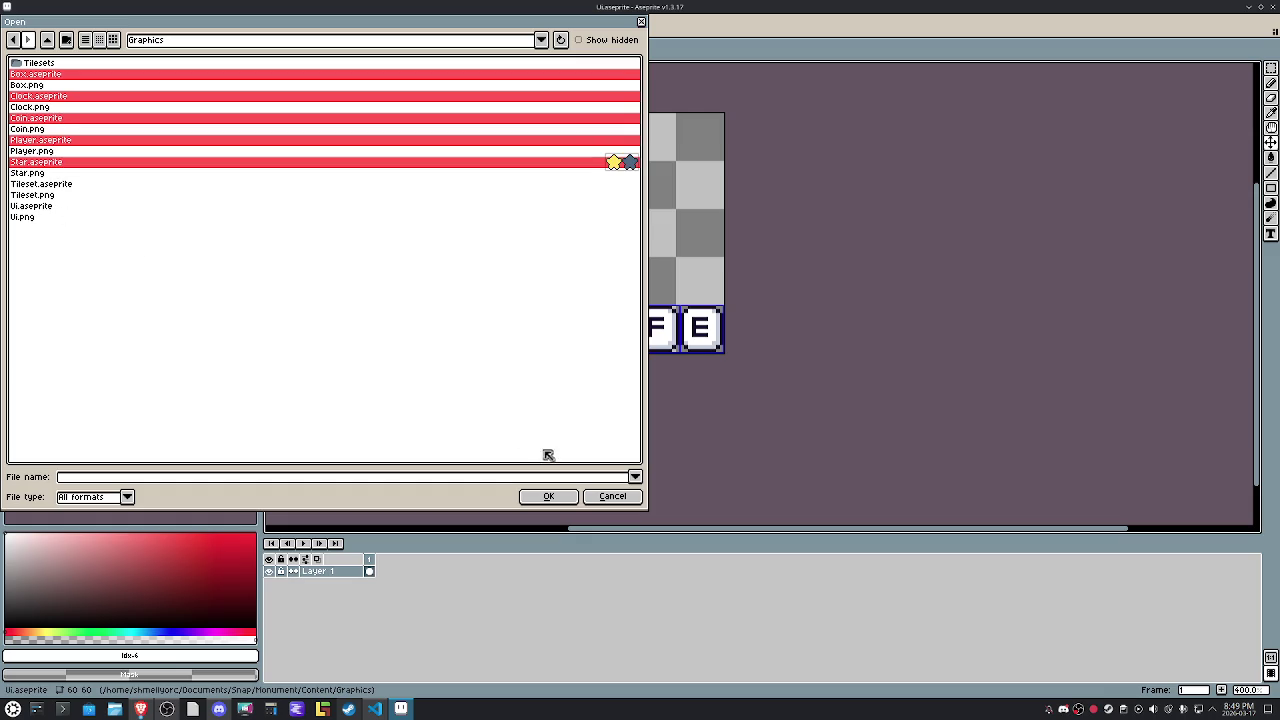
{"action": "left_click", "coordinate": [550, 497]}
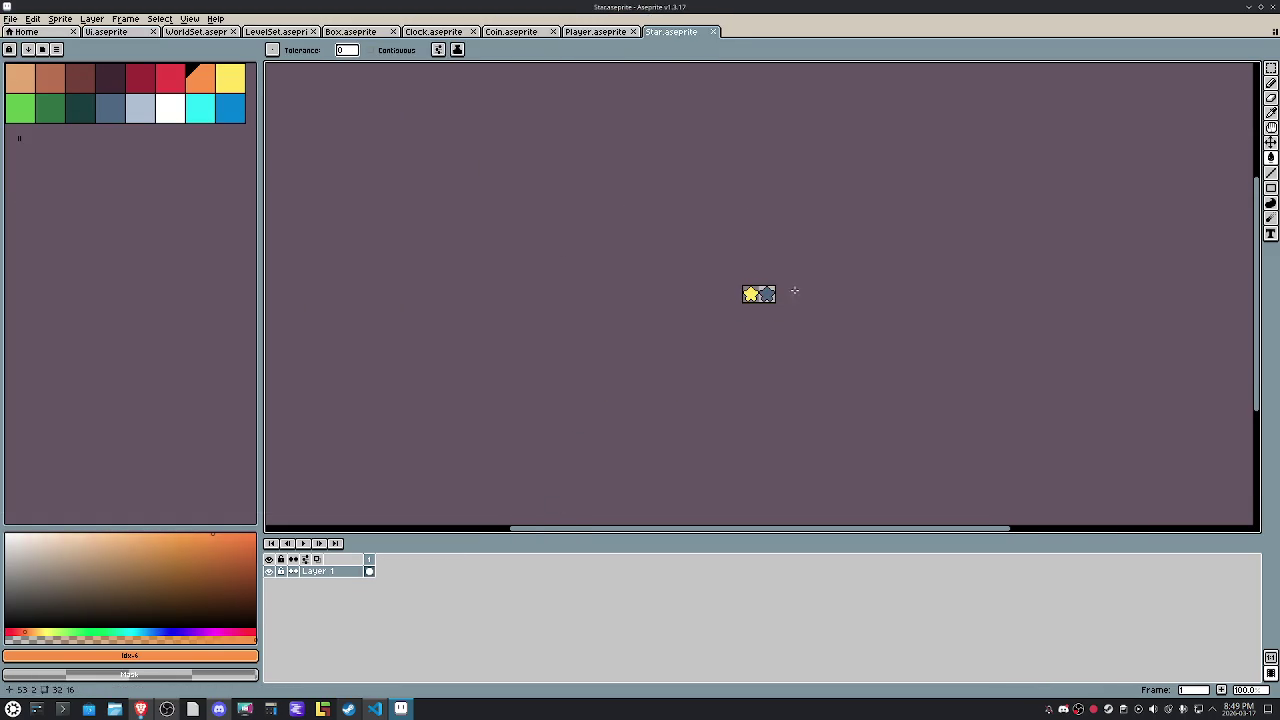
Load the new shared palette into Star and refill the left star yellow.
{"action": "scroll", "coordinate": [799, 278], "scroll_direction": "up", "scroll_amount": 5}
{"action": "scroll", "coordinate": [760, 270], "scroll_direction": "up", "scroll_amount": 4}
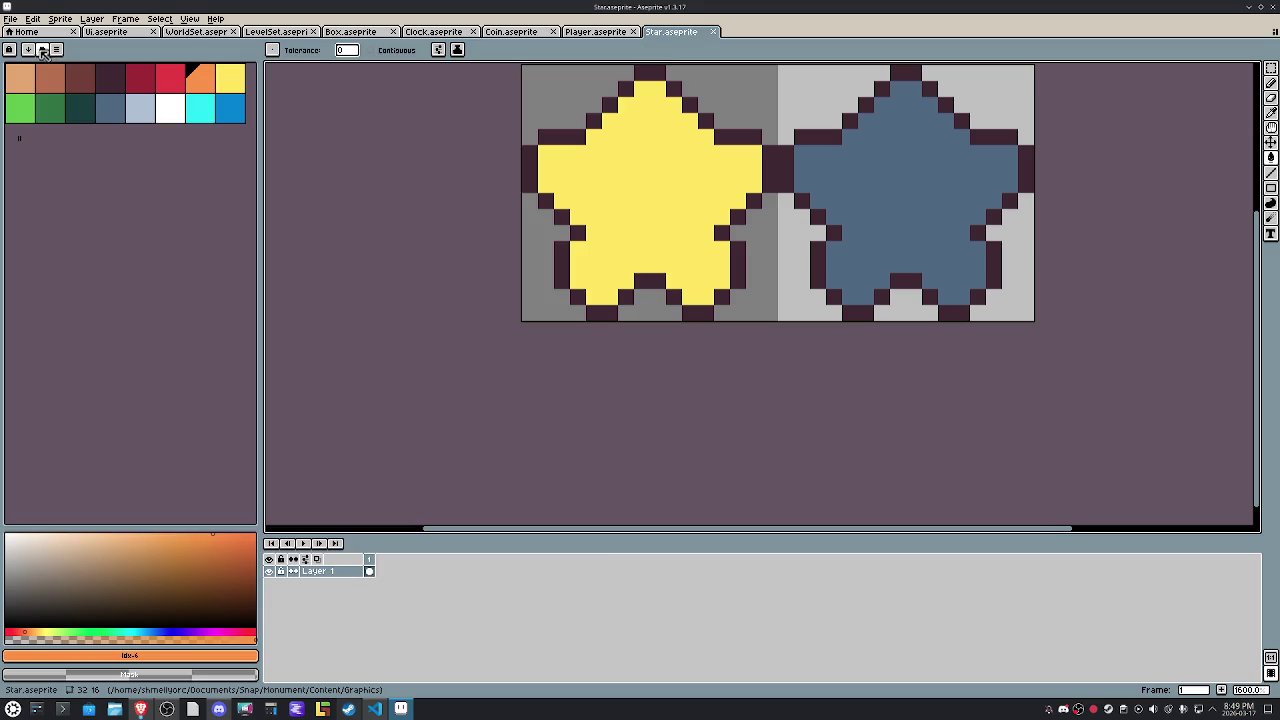
{"action": "left_click", "coordinate": [42, 49]}
{"action": "double_click", "coordinate": [44, 191]}
{"action": "left_click", "coordinate": [205, 108]}
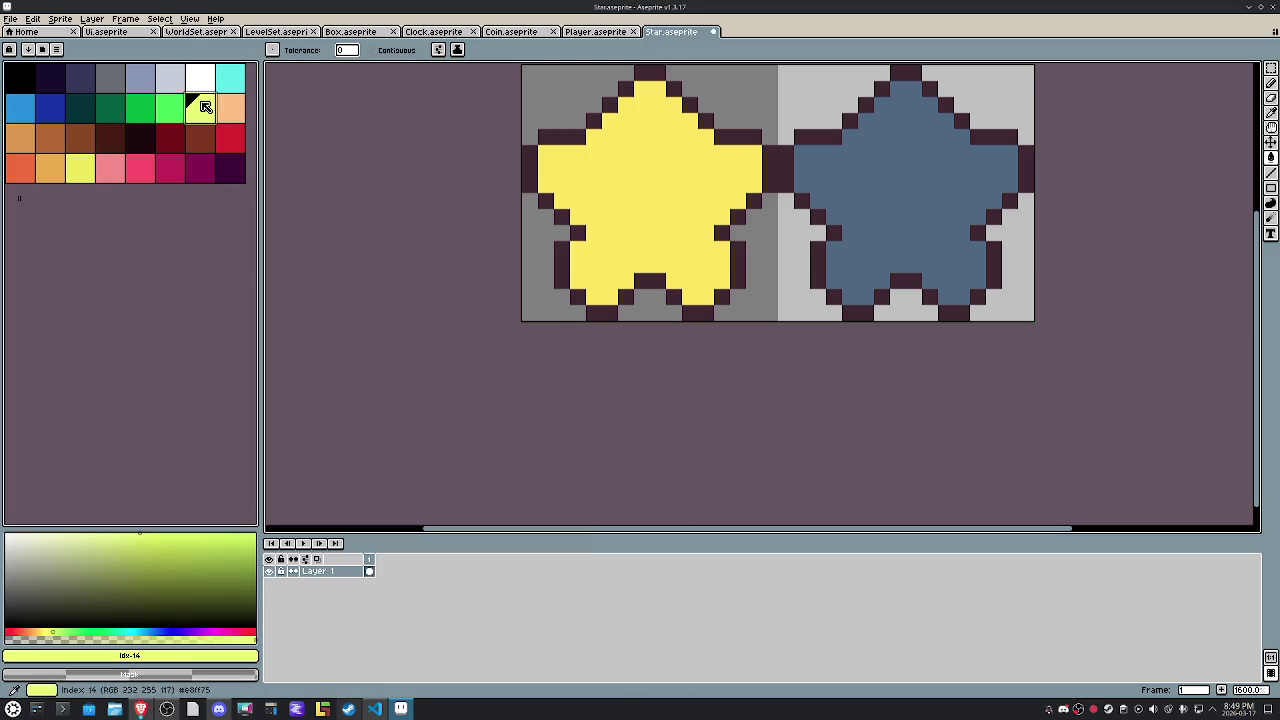
{"action": "left_click", "coordinate": [80, 168]}
{"action": "left_click", "coordinate": [682, 181]}
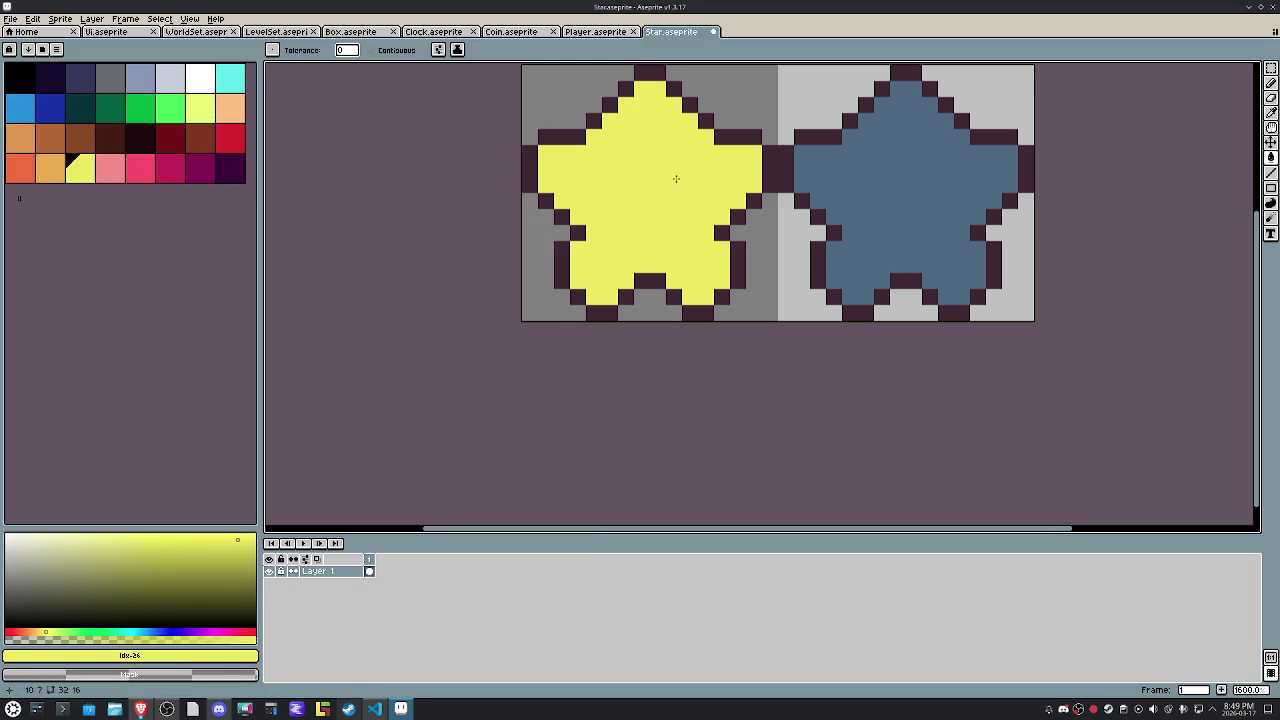
Recolour the star outlines dark purple and the right star grey-blue.
{"action": "left_click", "coordinate": [50, 76]}
{"action": "left_click", "coordinate": [643, 76]}
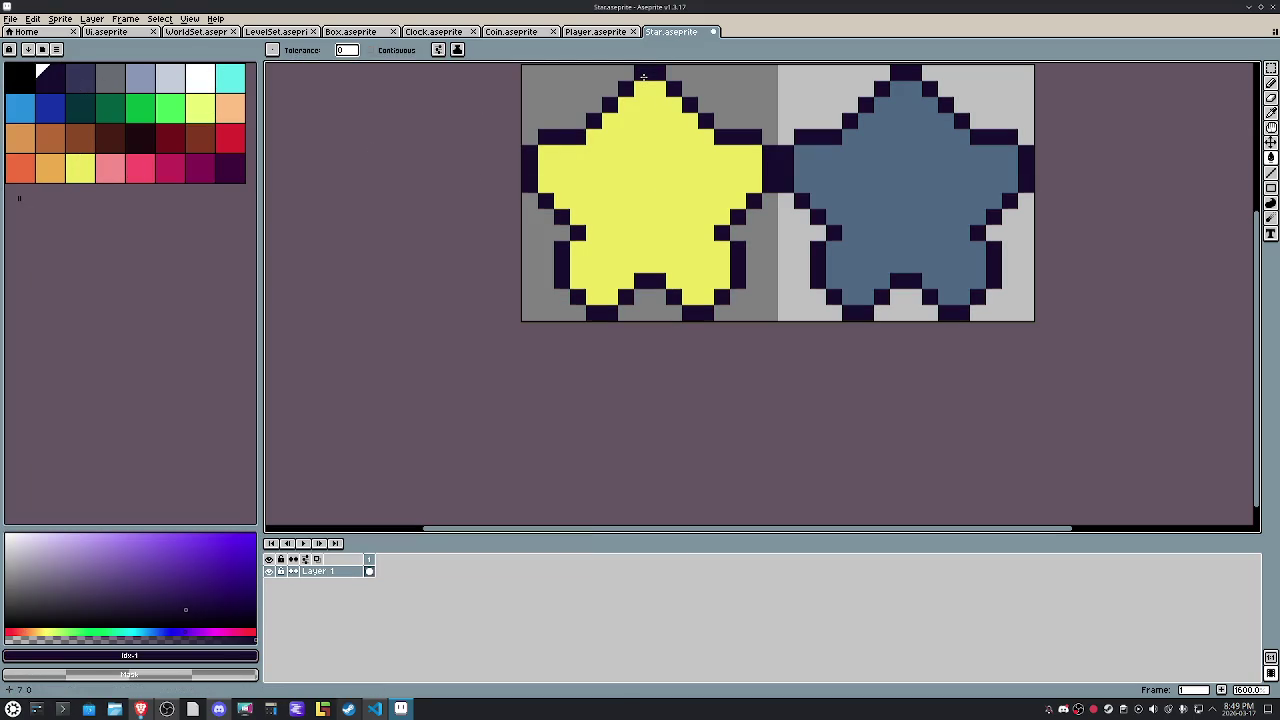
{"action": "left_click", "coordinate": [140, 76]}
{"action": "left_click", "coordinate": [881, 219]}
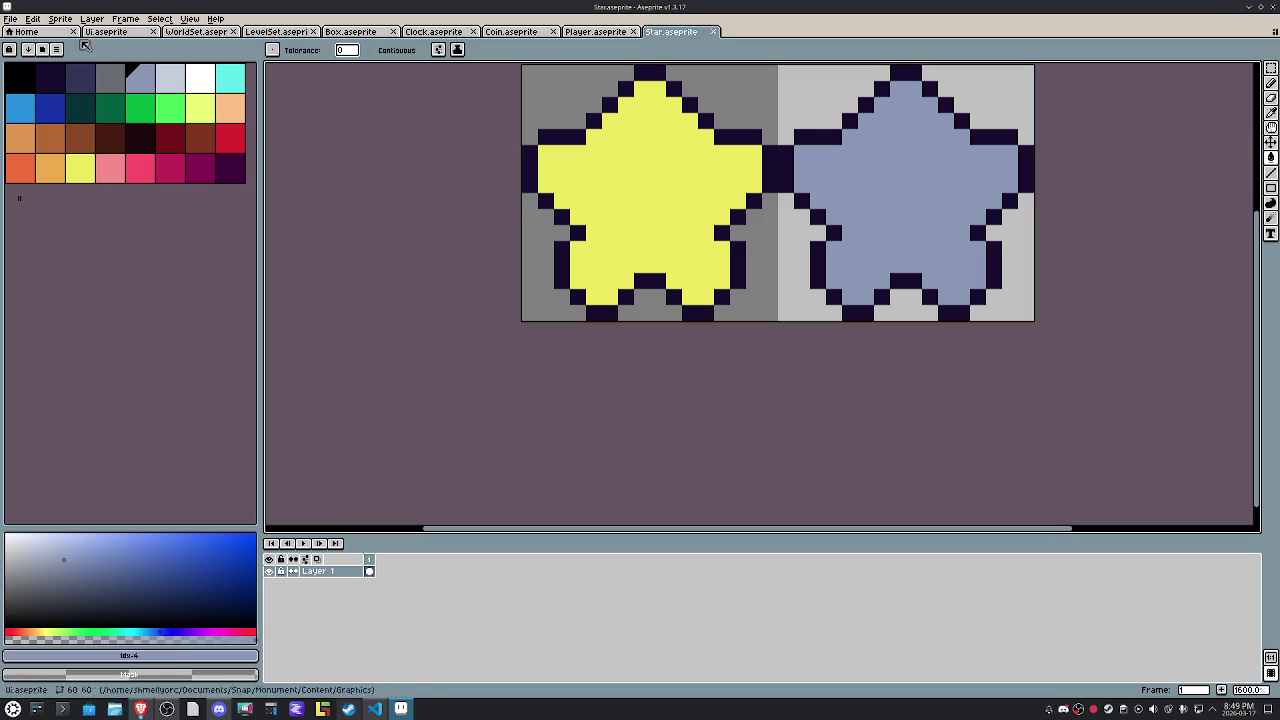
Export the Star sprite as Star.png.
{"action": "left_click", "coordinate": [10, 18]}
{"action": "left_click", "coordinate": [130, 118]}
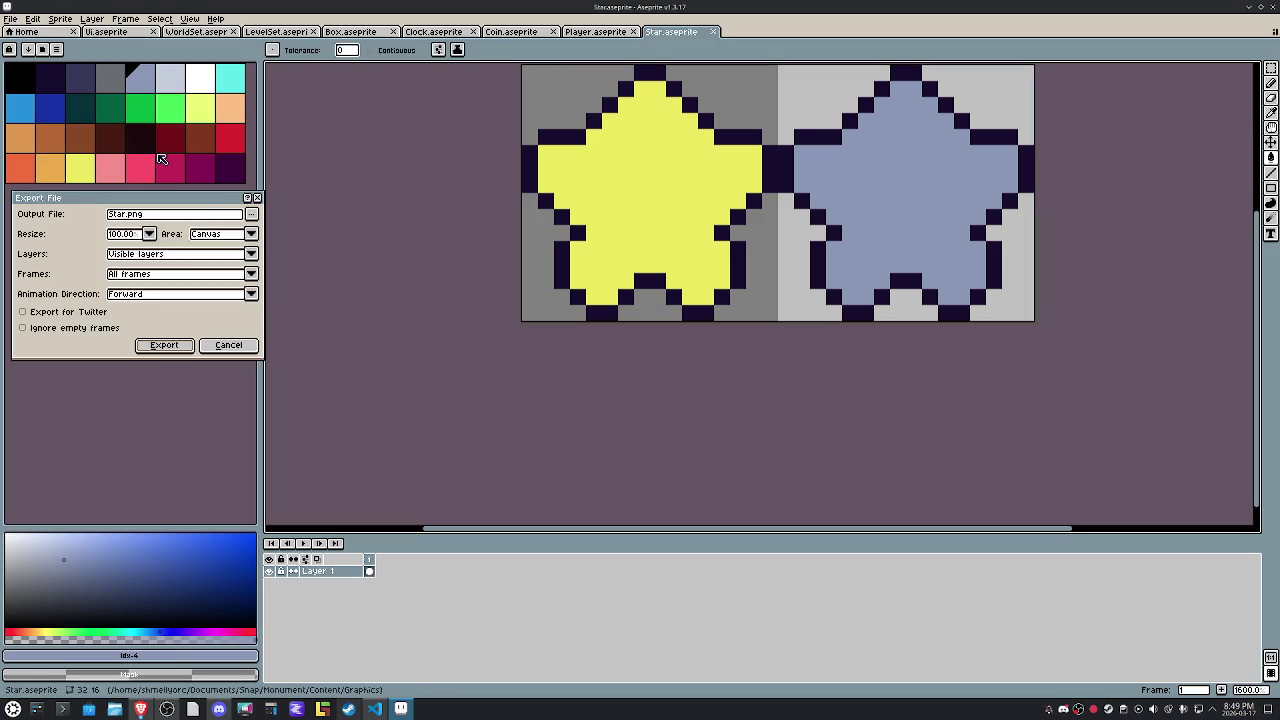
{"action": "left_click", "coordinate": [164, 345]}
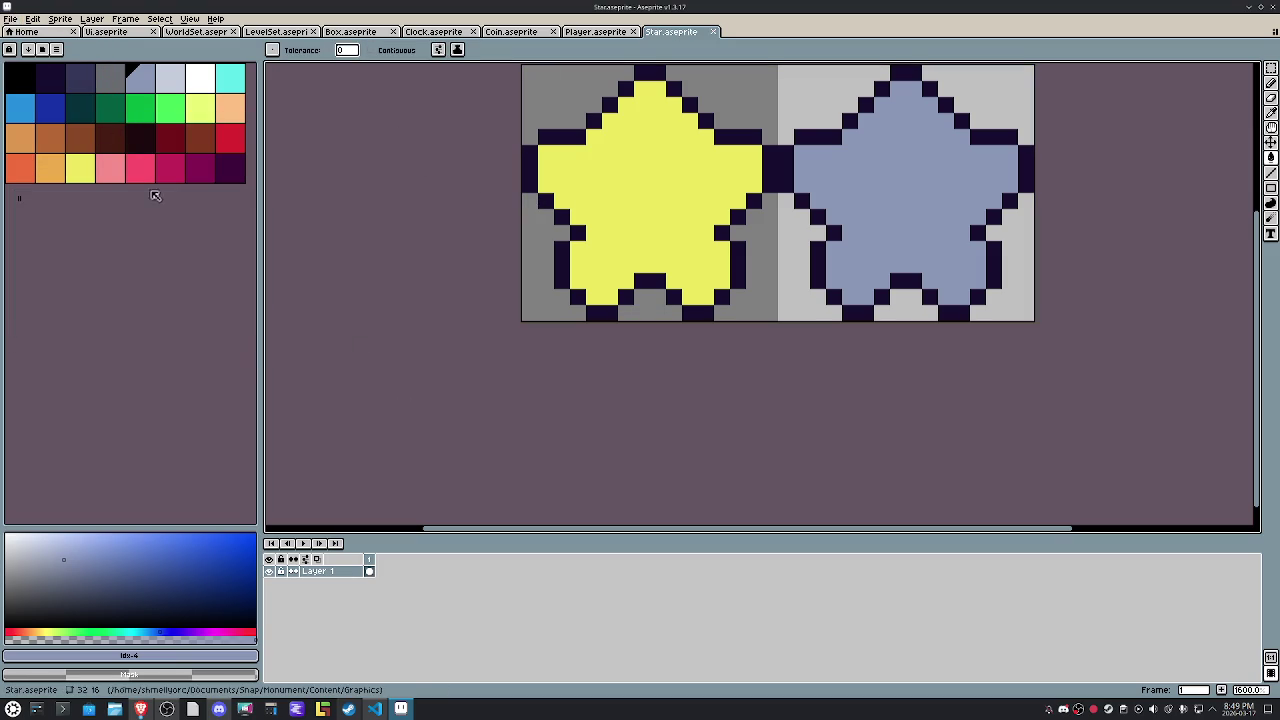
Export Star's sprite sheet with the JSON data output turned off.
{"action": "left_click", "coordinate": [10, 18]}
{"action": "left_click", "coordinate": [170, 124]}
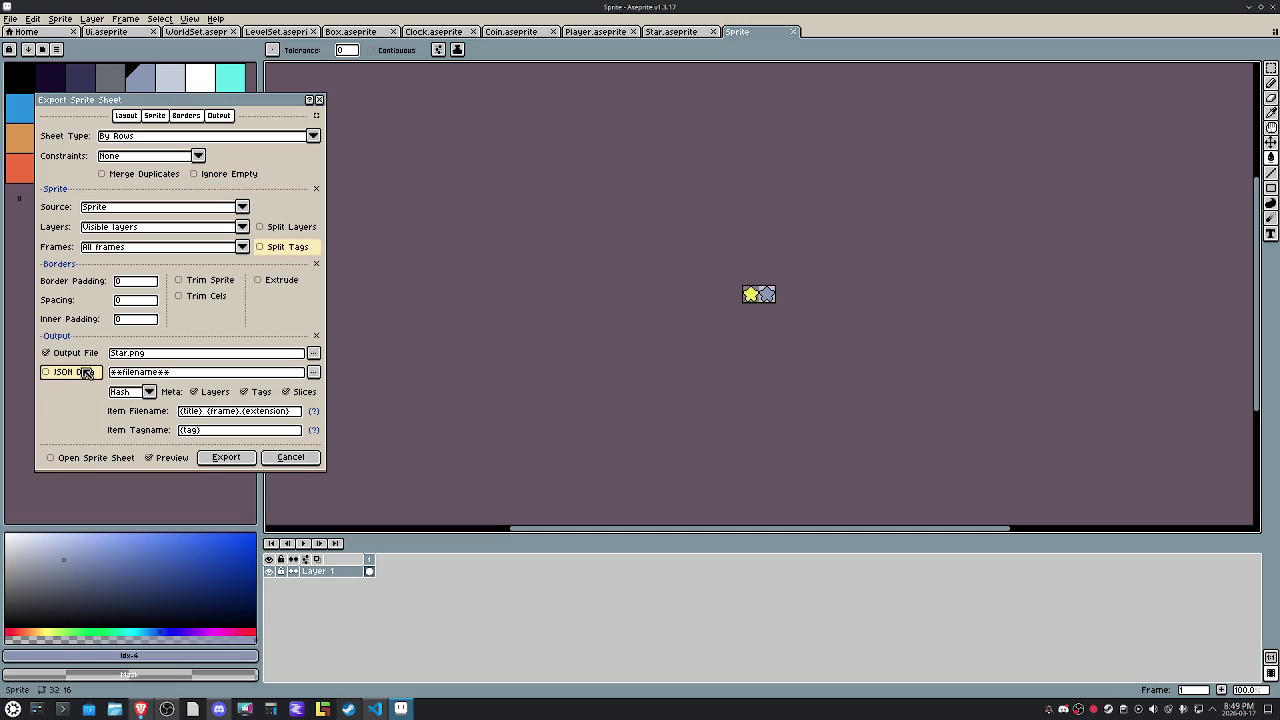
{"action": "left_click", "coordinate": [46, 371]}
{"action": "left_click", "coordinate": [232, 396]}
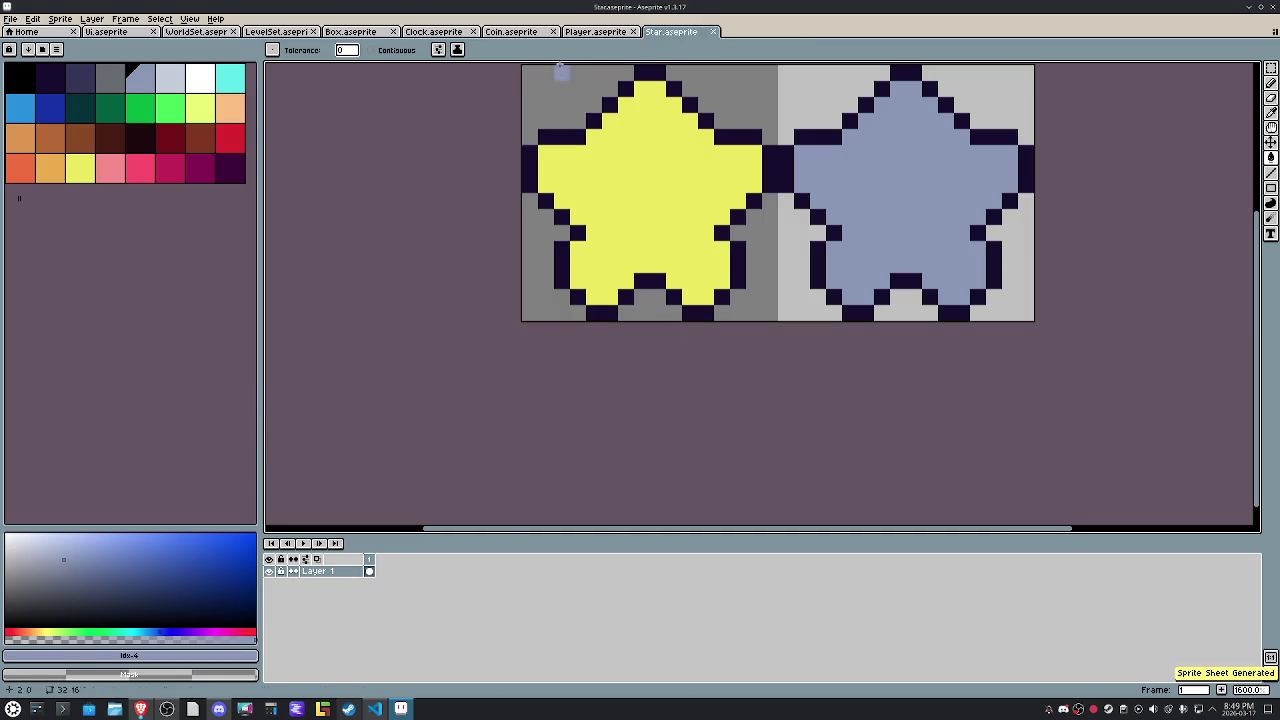
{"action": "left_click", "coordinate": [620, 32]}
{"action": "scroll", "coordinate": [791, 293], "scroll_direction": "up", "scroll_amount": 5}
Apply the HEPT32 palette preset to the Player sprite.
{"action": "scroll", "coordinate": [678, 430], "scroll_direction": "up", "scroll_amount": 1}
{"action": "left_click", "coordinate": [42, 49]}
{"action": "left_click", "coordinate": [80, 104]}
{"action": "left_click", "coordinate": [78, 557]}
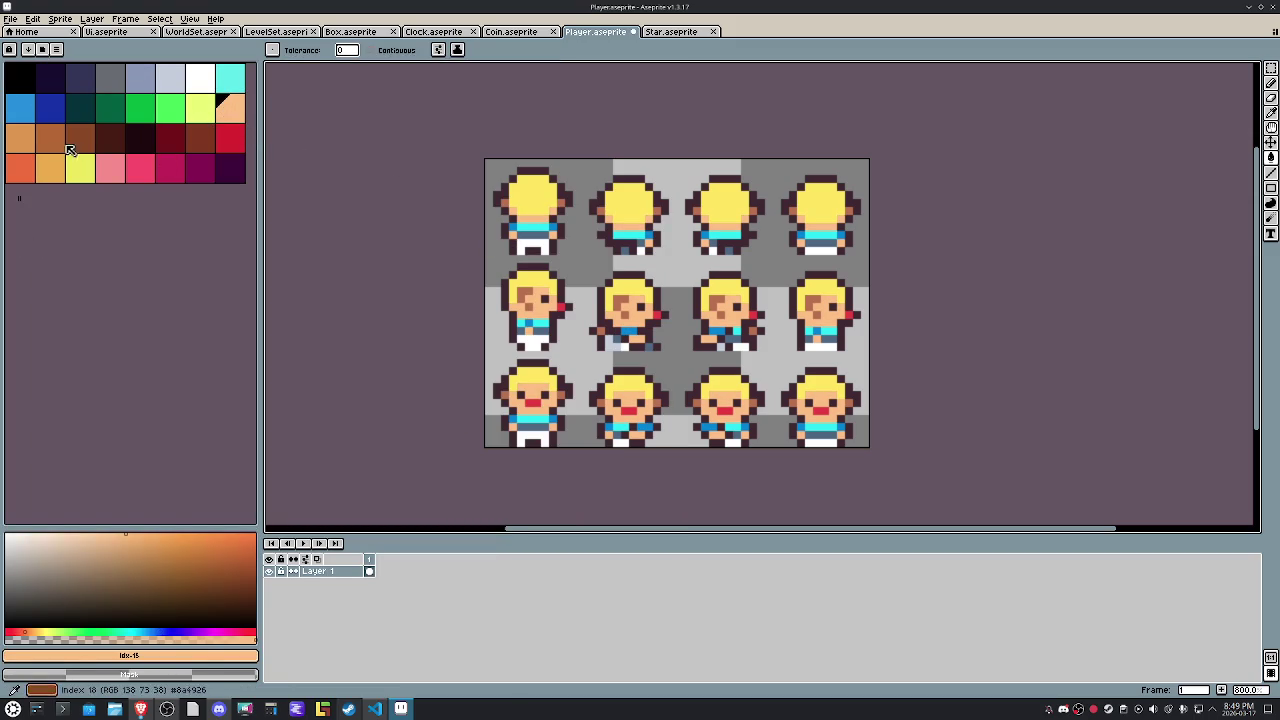
Refill every Player frame's hair yellow-green and outlines dark navy.
{"action": "left_click", "coordinate": [20, 140]}
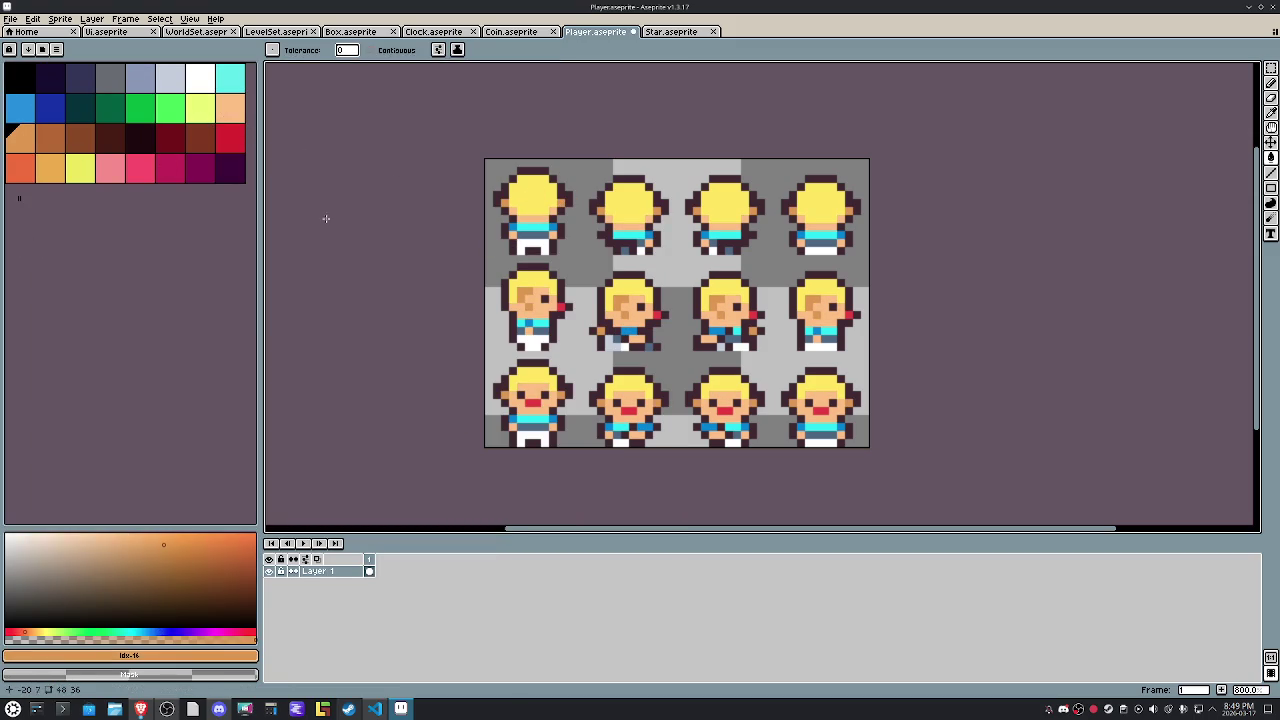
{"action": "left_click", "coordinate": [200, 107]}
{"action": "left_click", "coordinate": [543, 201]}
{"action": "left_click", "coordinate": [50, 75]}
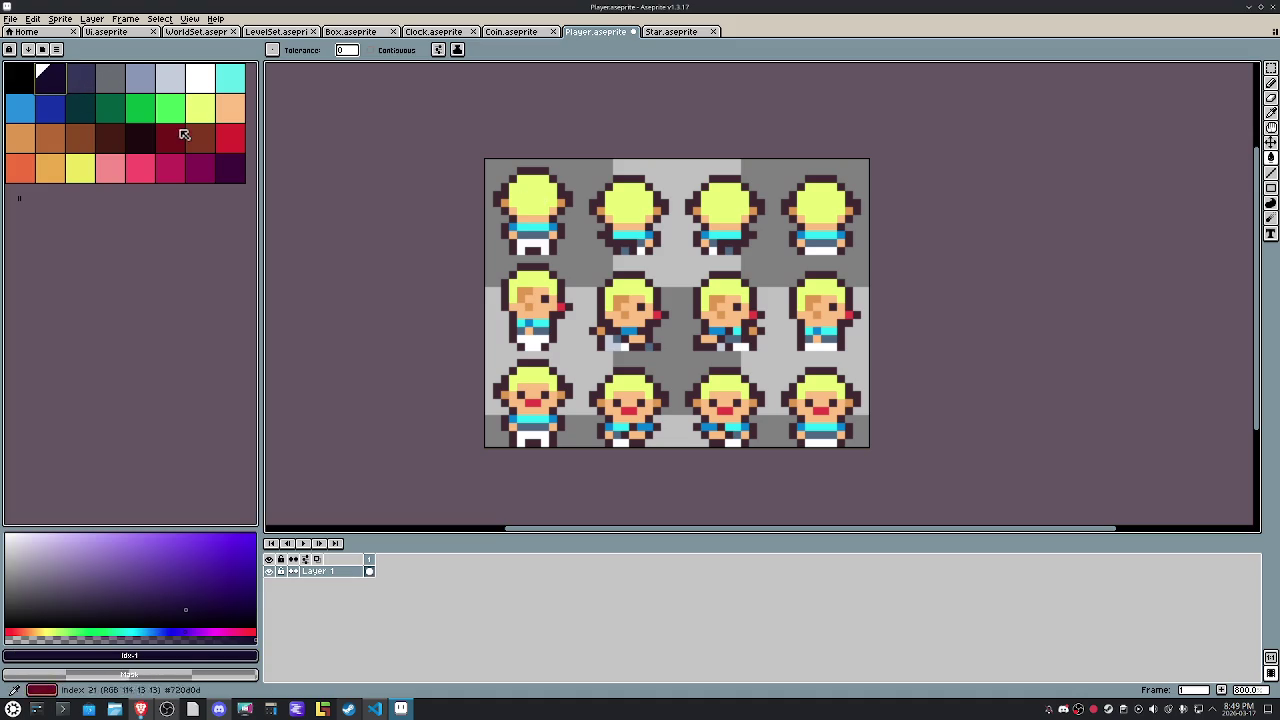
{"action": "left_click", "coordinate": [540, 168]}
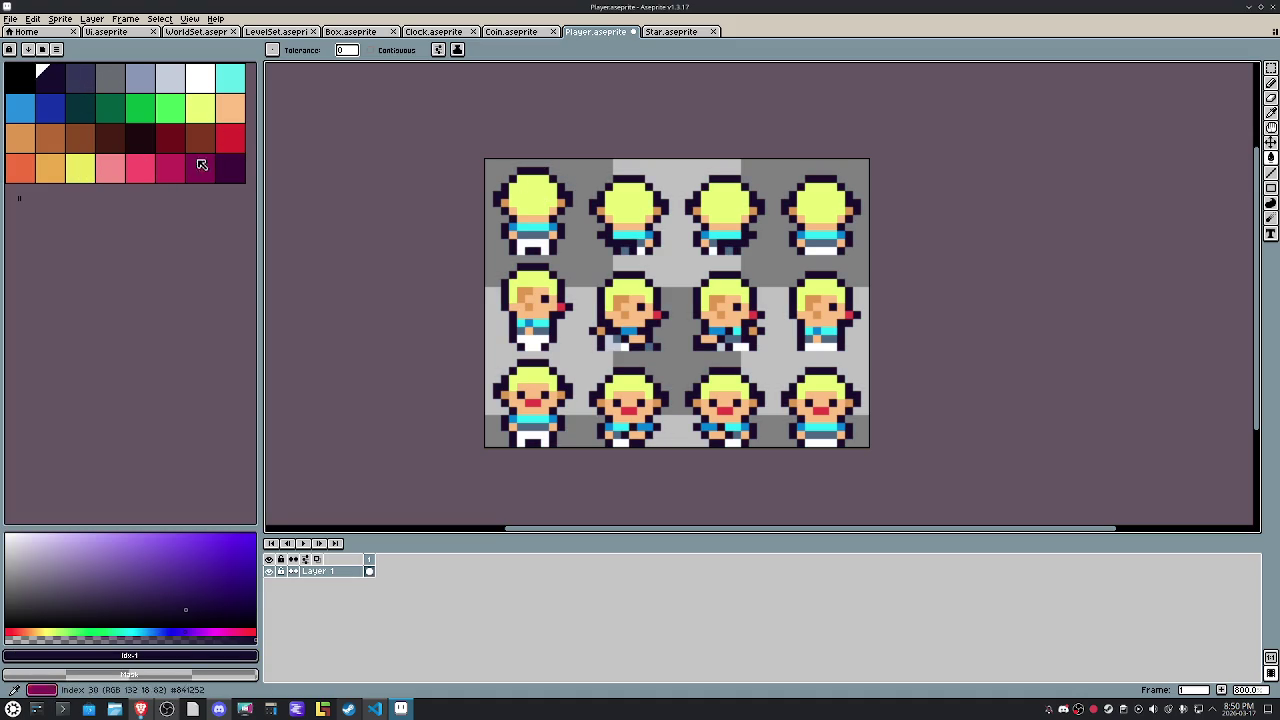
Fill the Player cheeks and mouths with light pink.
{"action": "left_click", "coordinate": [137, 178]}
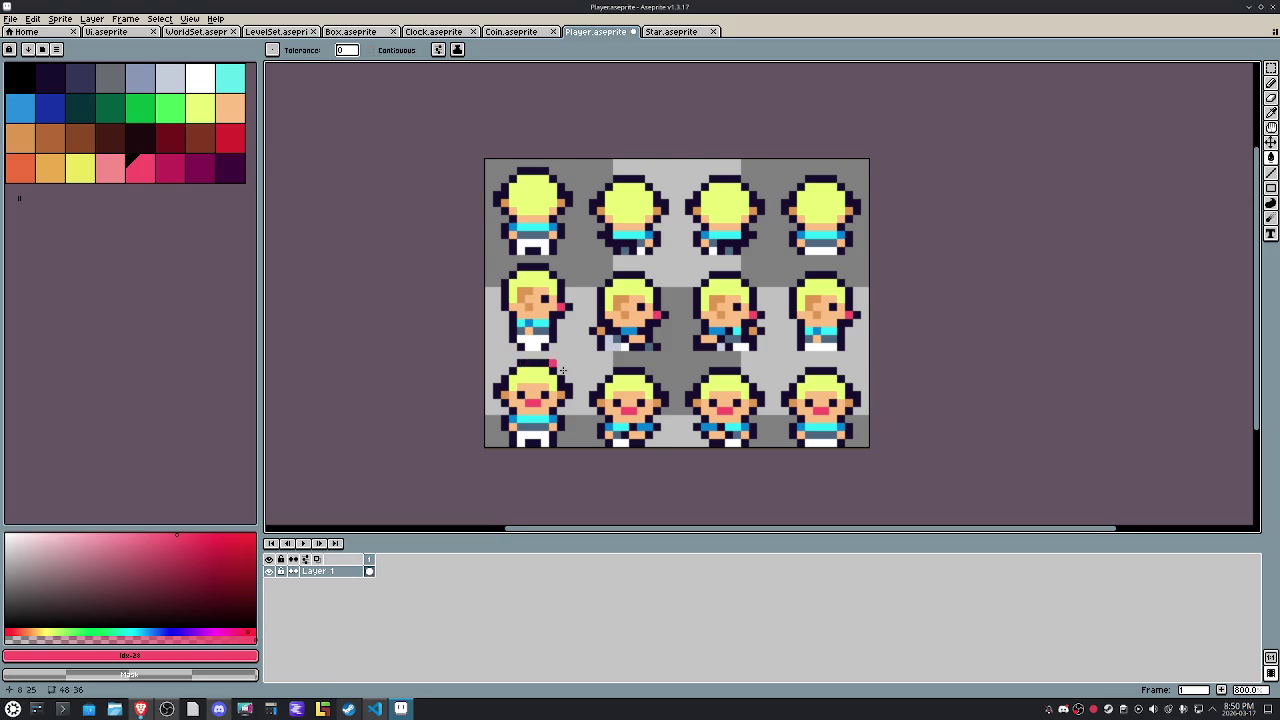
{"action": "scroll", "coordinate": [577, 383], "scroll_direction": "up", "scroll_amount": 2}
{"action": "left_click", "coordinate": [110, 168]}
{"action": "left_click", "coordinate": [556, 270]}
{"action": "scroll", "coordinate": [597, 285], "scroll_direction": "down", "scroll_amount": 2}
{"action": "scroll", "coordinate": [597, 285], "scroll_direction": "up", "scroll_amount": 2}
Try blue, cyan, grey-blue, white and dark grey, undo a stray fill, and save Player.
{"action": "left_click", "coordinate": [20, 108]}
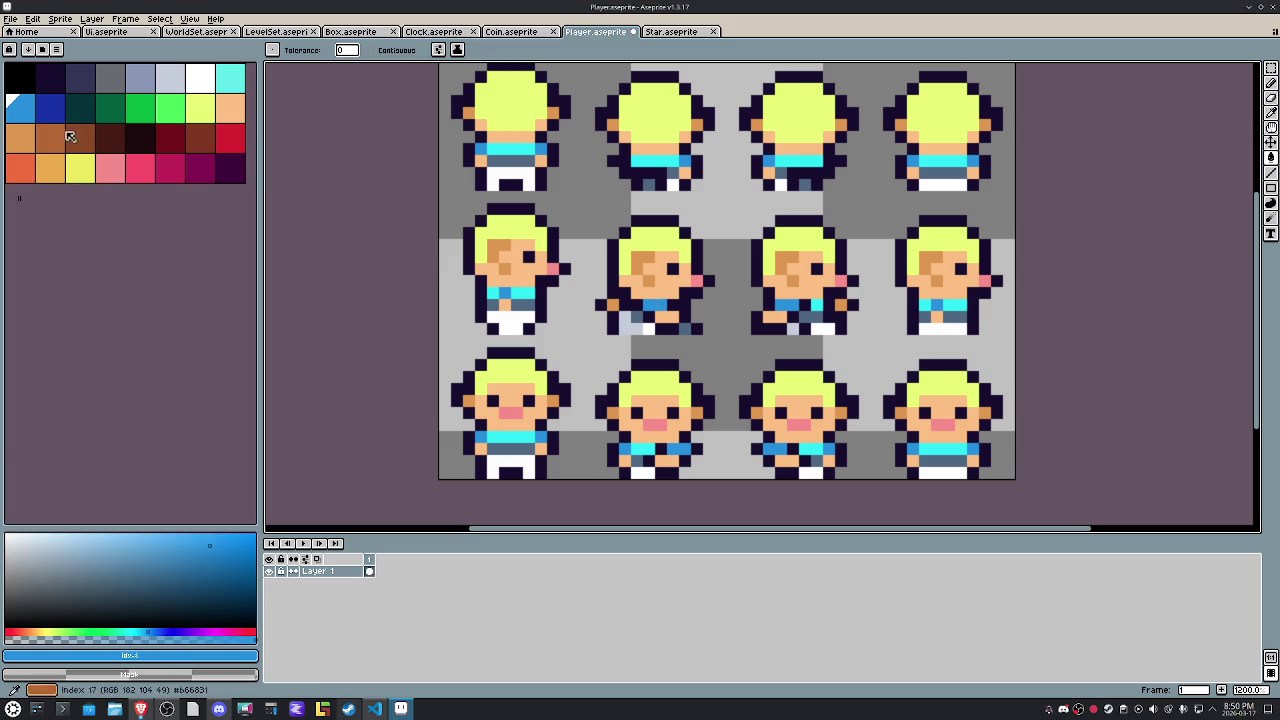
{"action": "left_click", "coordinate": [228, 85]}
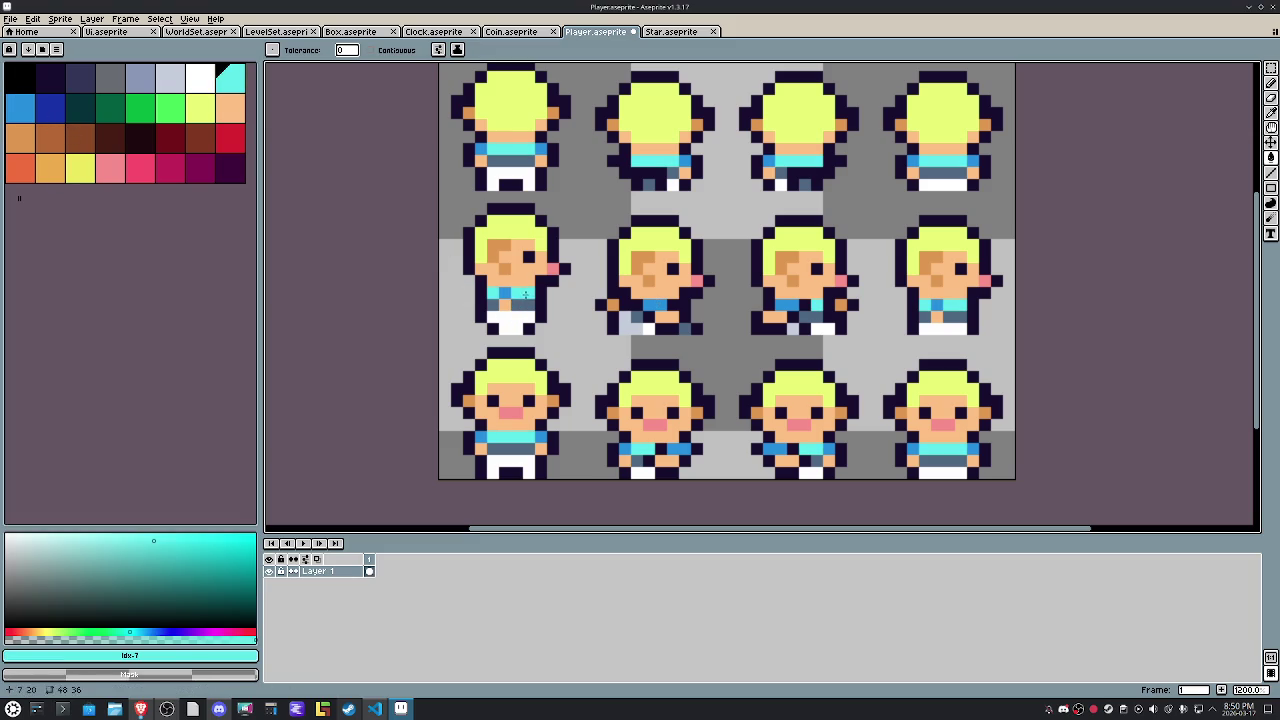
{"action": "left_click", "coordinate": [140, 77]}
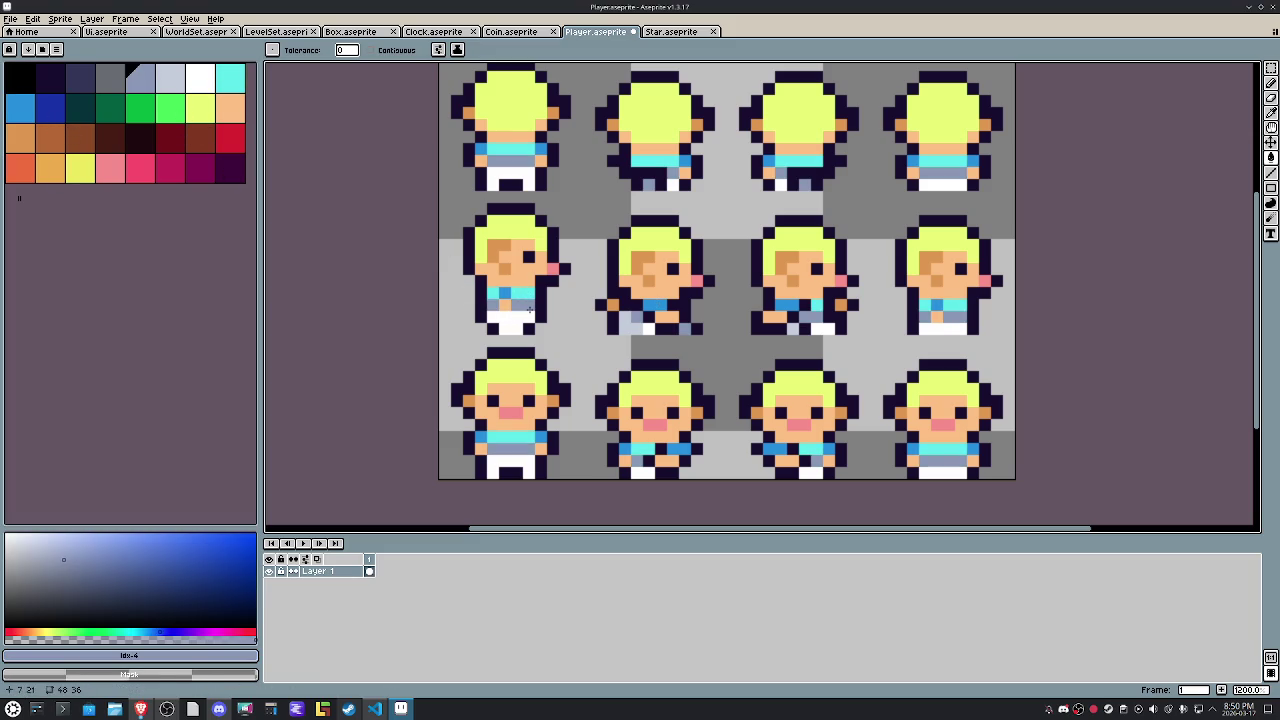
{"action": "left_click", "coordinate": [200, 77]}
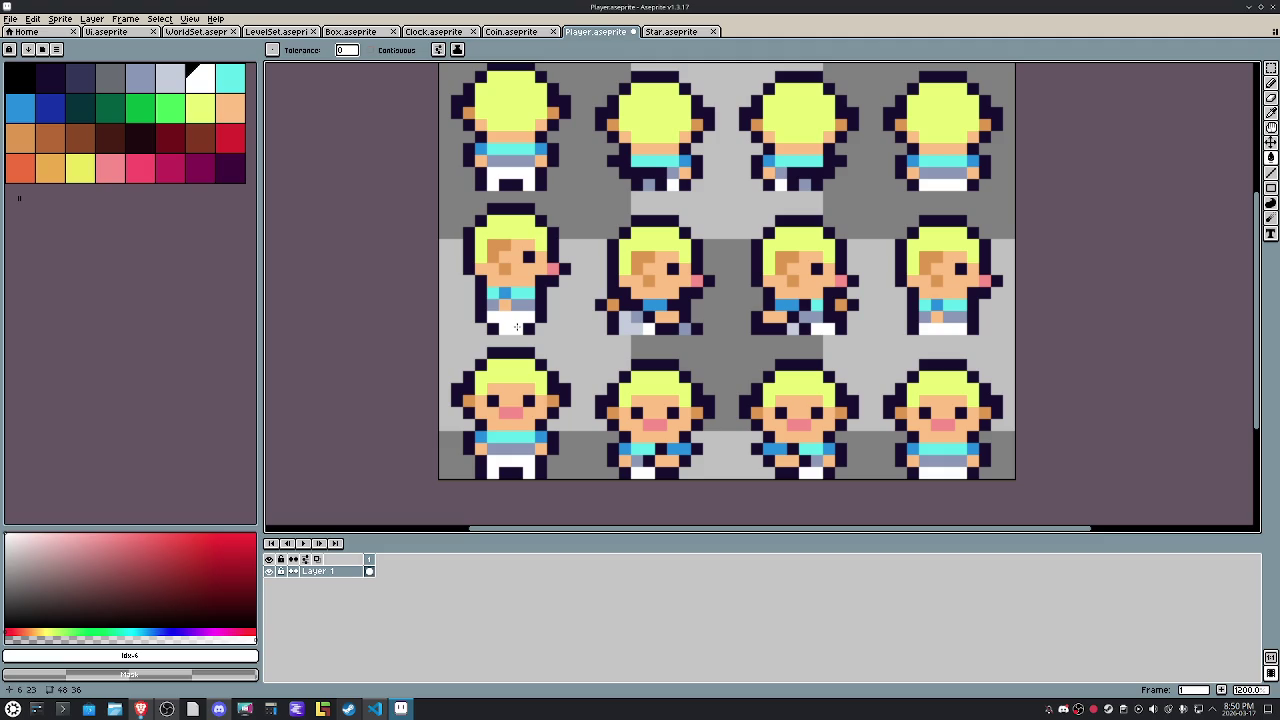
{"action": "left_click", "coordinate": [110, 79]}
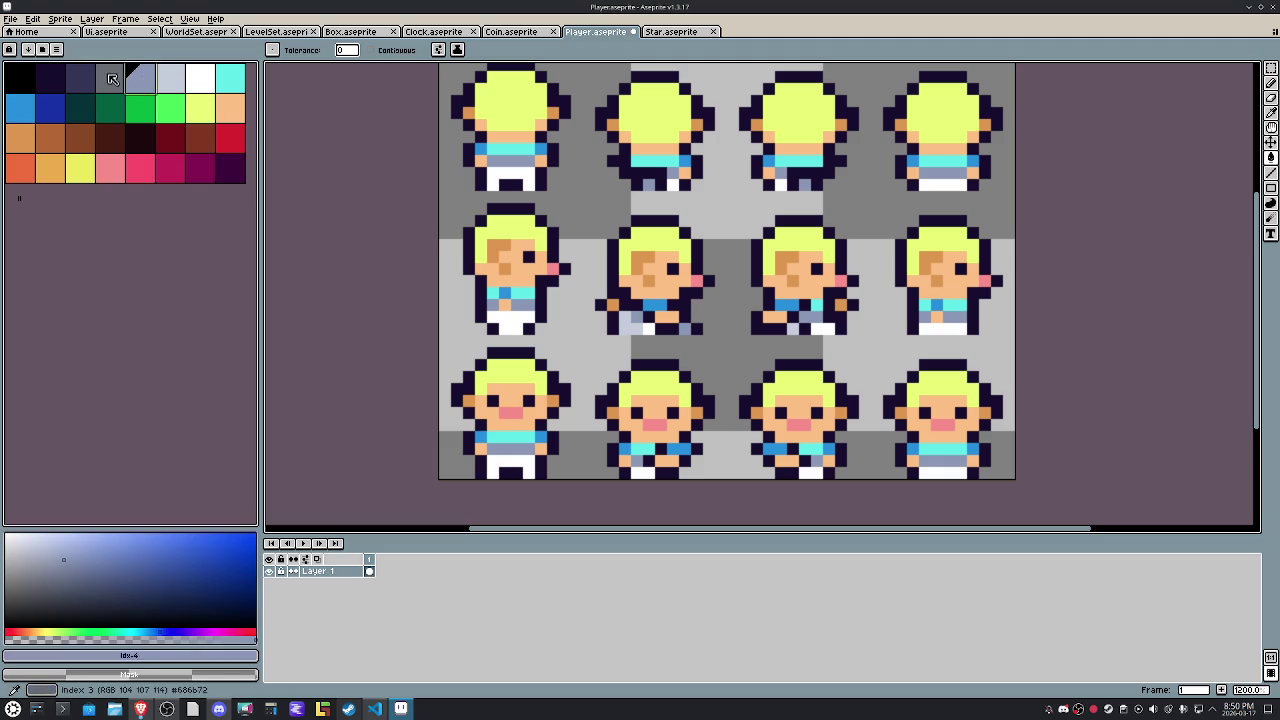
{"action": "left_click", "coordinate": [680, 225]}
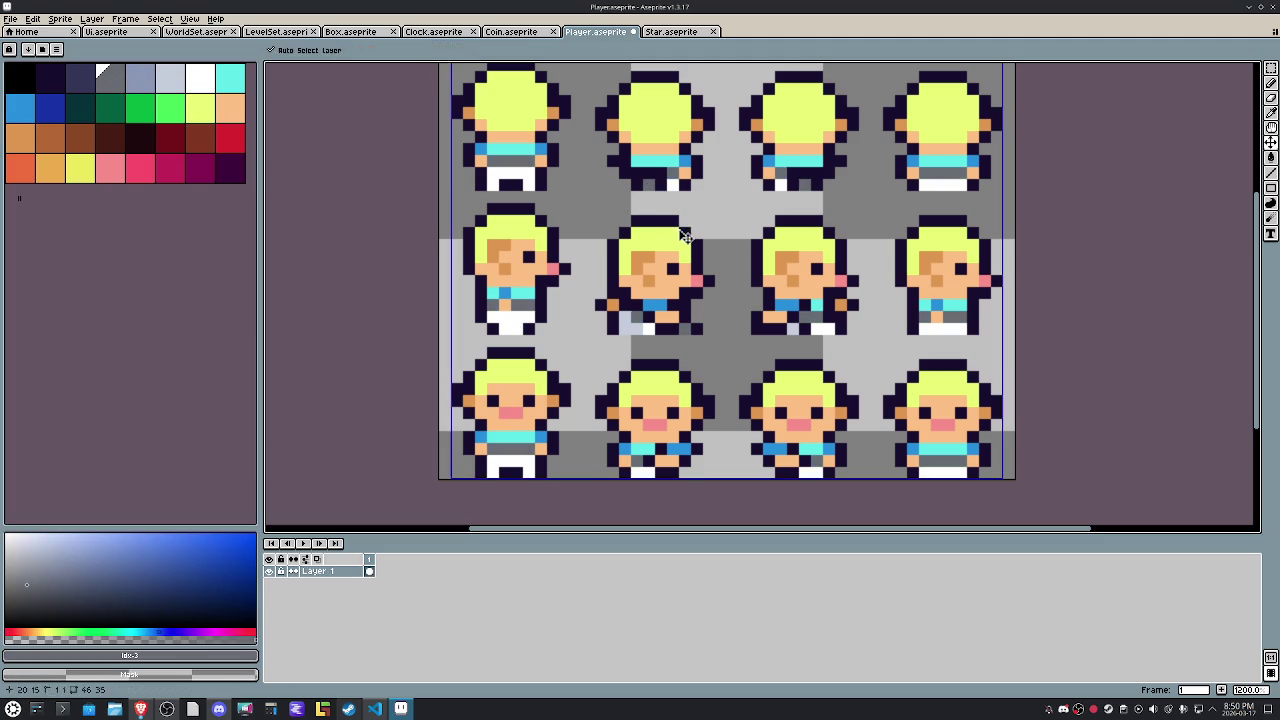
{"action": "key", "text": "ctrl+z"}
{"action": "key", "text": "b"}
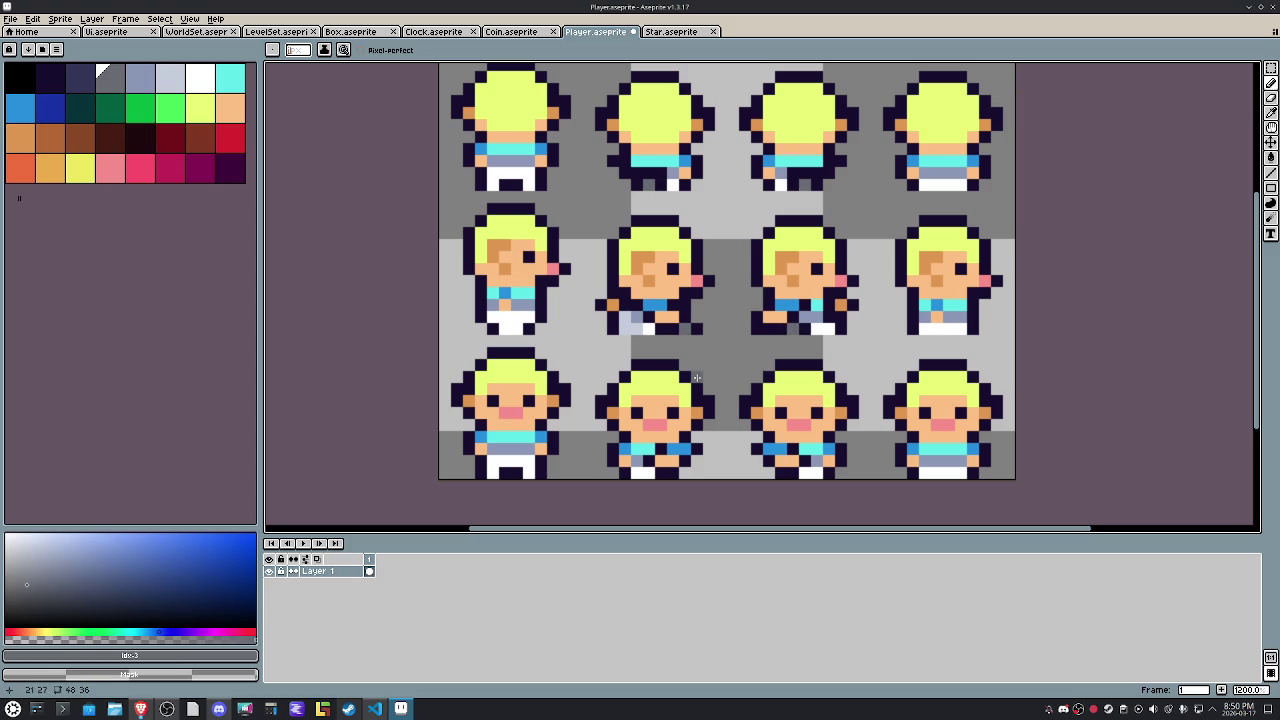
{"action": "scroll", "coordinate": [697, 376], "scroll_direction": "down", "scroll_amount": 3}
{"action": "key", "text": "ctrl+s"}
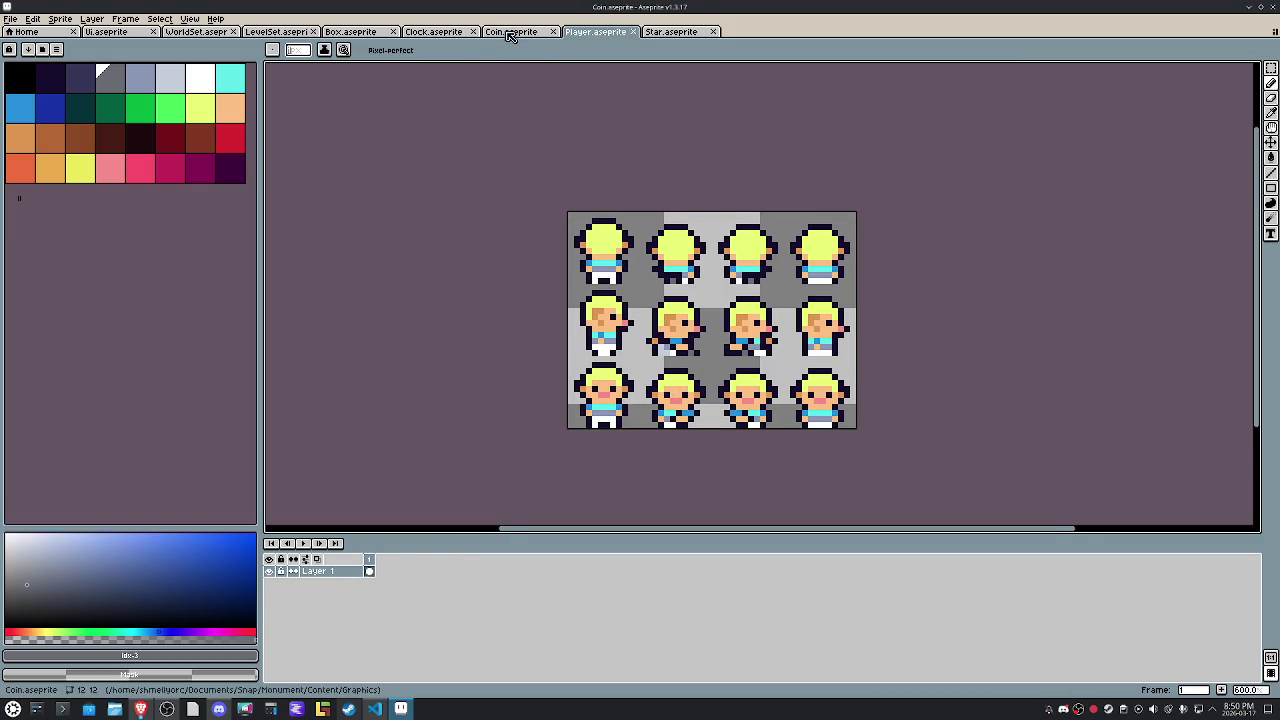
Switch to the Coin sprite and apply the HEPT32 palette.
{"action": "left_click", "coordinate": [511, 31]}
{"action": "scroll", "coordinate": [750, 290], "scroll_direction": "up", "scroll_amount": 3}
{"action": "scroll", "coordinate": [800, 340], "scroll_direction": "up", "scroll_amount": 5}
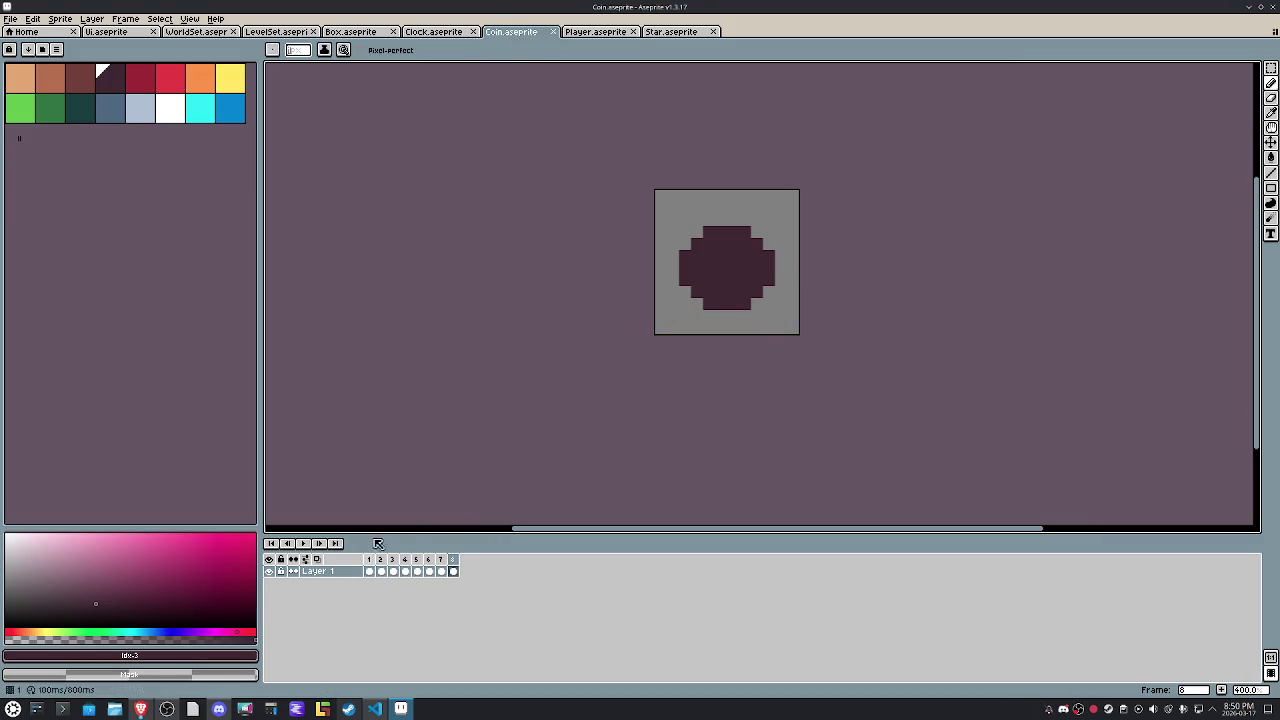
{"action": "left_click", "coordinate": [42, 49]}
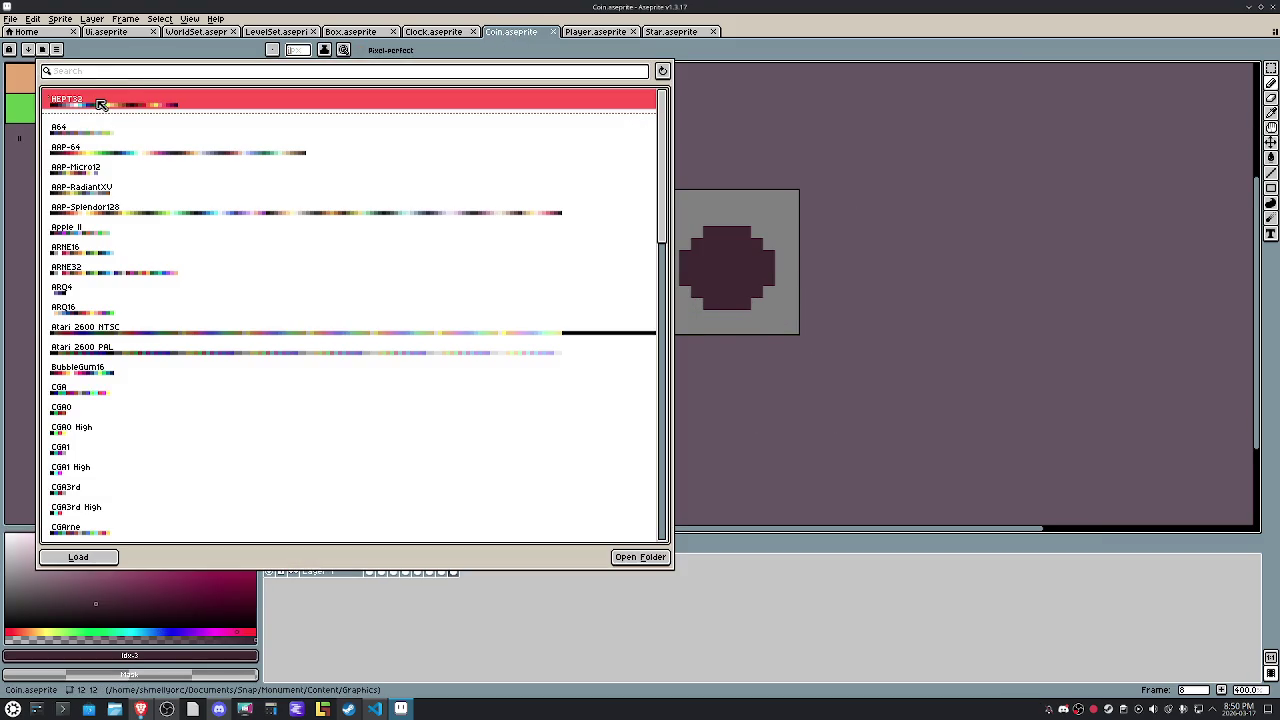
{"action": "left_click", "coordinate": [82, 102]}
{"action": "key", "text": "Escape"}
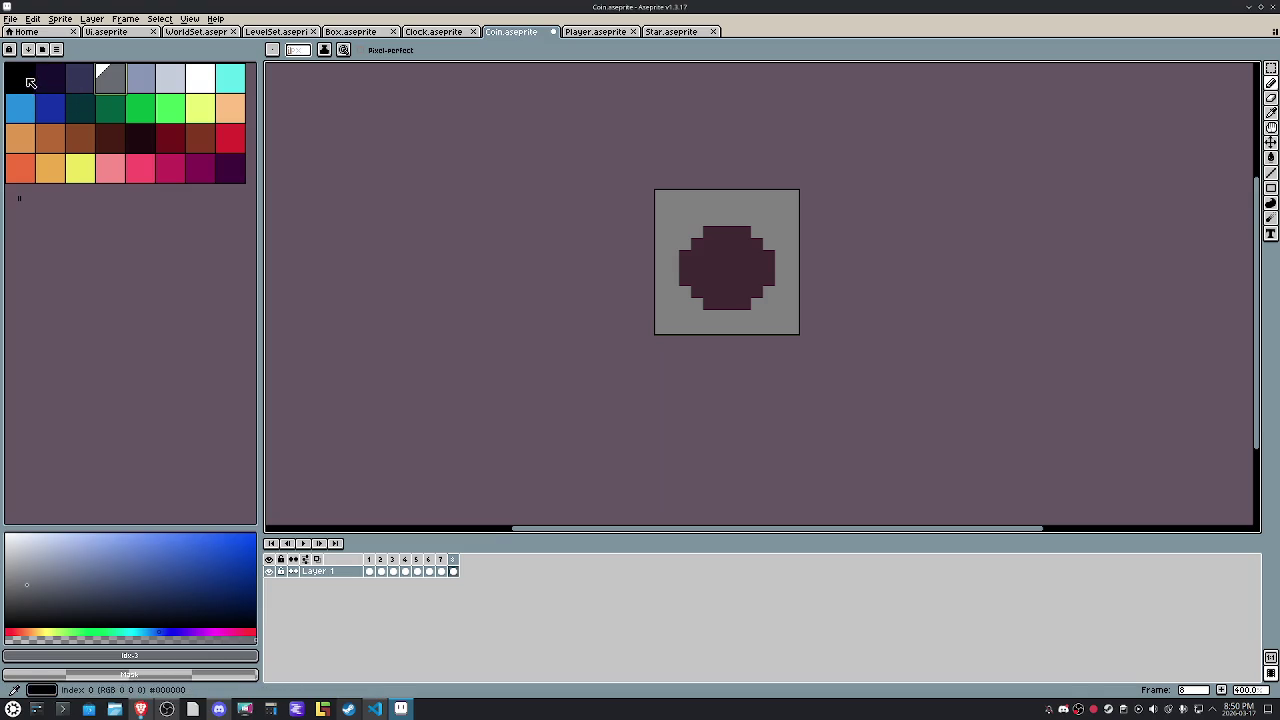
Bucket-fill the coin black, then recolour frame 5's outline dark navy.
{"action": "left_click", "coordinate": [28, 83]}
{"action": "key", "text": "g"}
{"action": "left_click", "coordinate": [728, 269]}
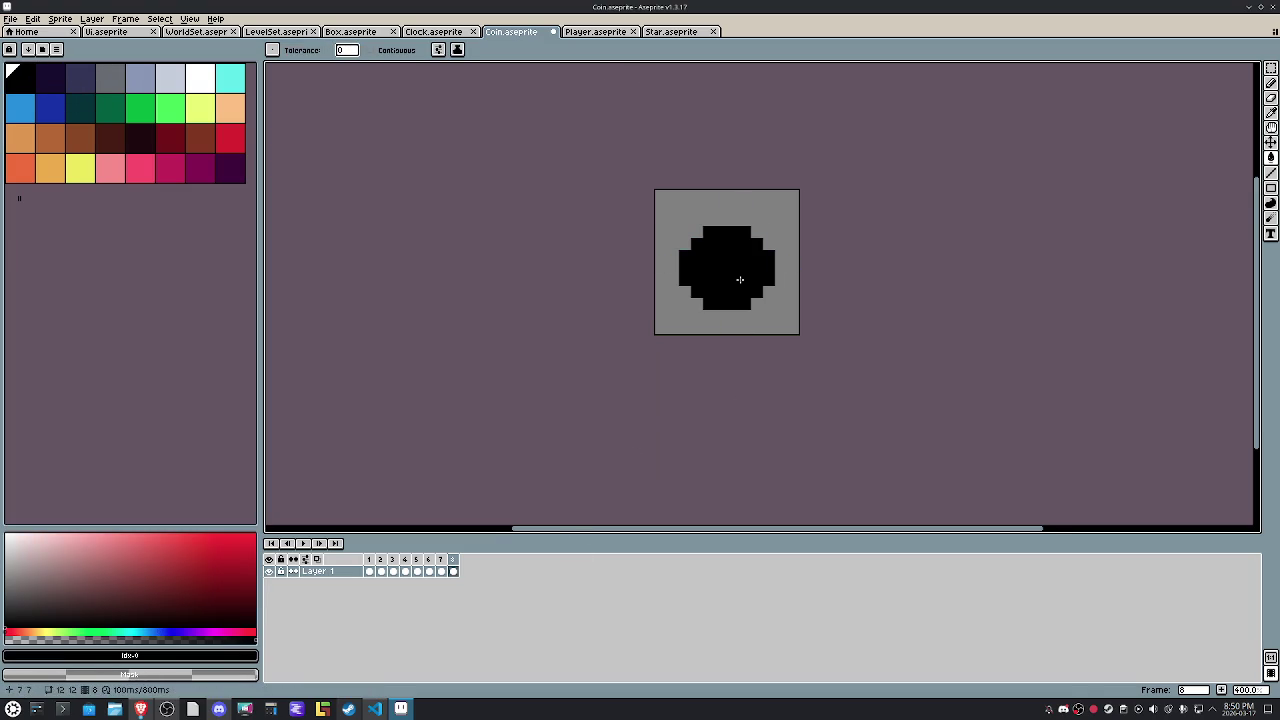
{"action": "key", "text": "Left"}
{"action": "key", "text": "Left"}
{"action": "key", "text": "Left"}
{"action": "key", "text": "Left"}
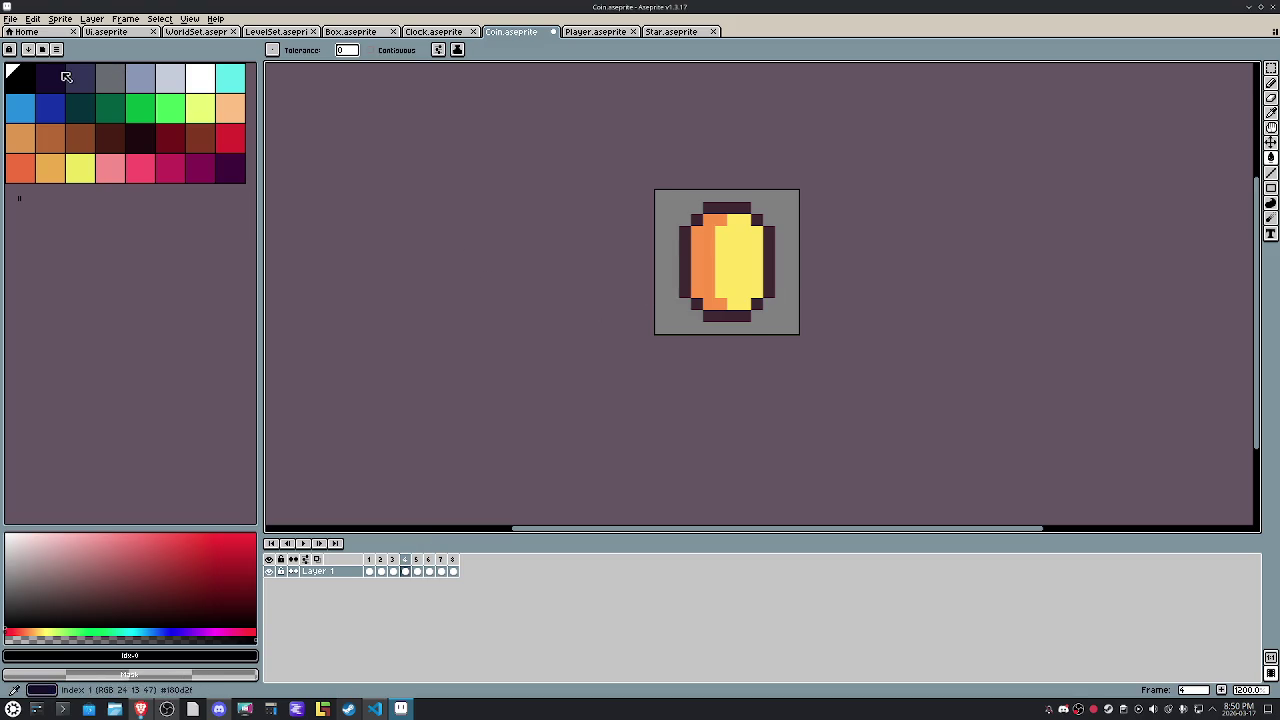
{"action": "left_click", "coordinate": [50, 76]}
Fill the coin's orange strips gold on frames 4 and 2, stepping back through frames.
{"action": "left_click", "coordinate": [72, 168]}
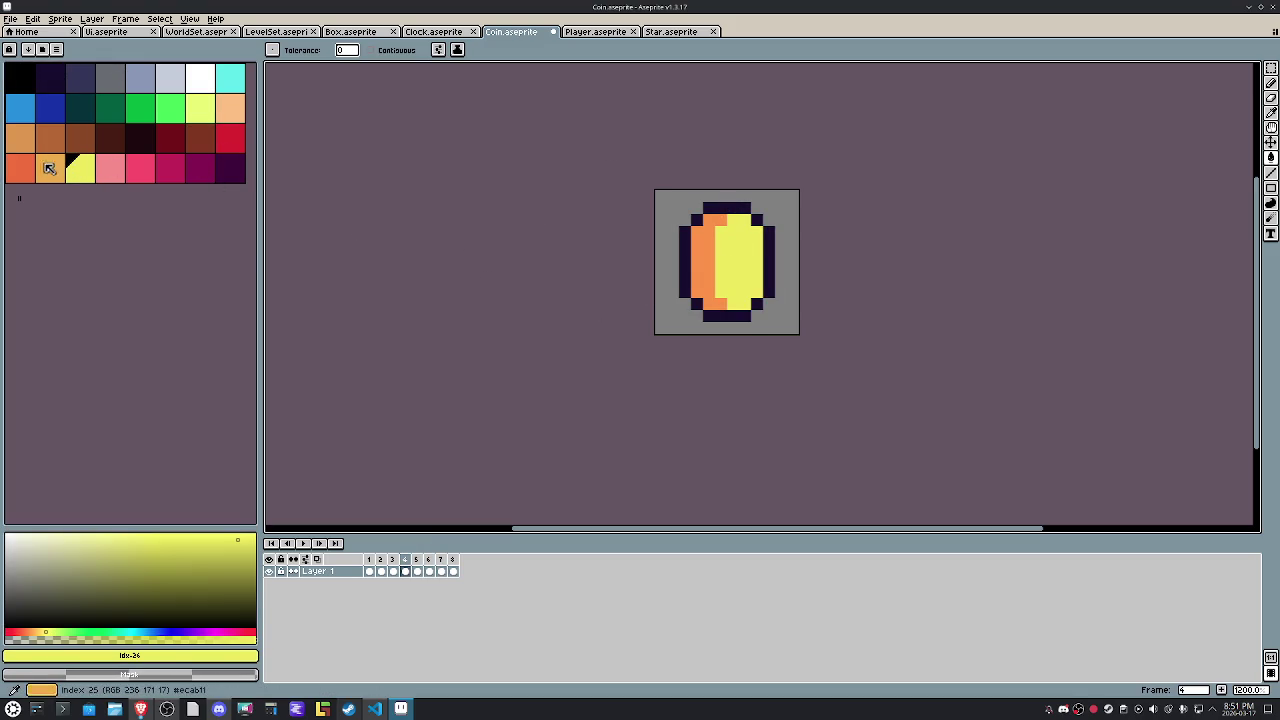
{"action": "left_click", "coordinate": [46, 166]}
{"action": "left_click", "coordinate": [696, 264]}
{"action": "key", "text": "Left"}
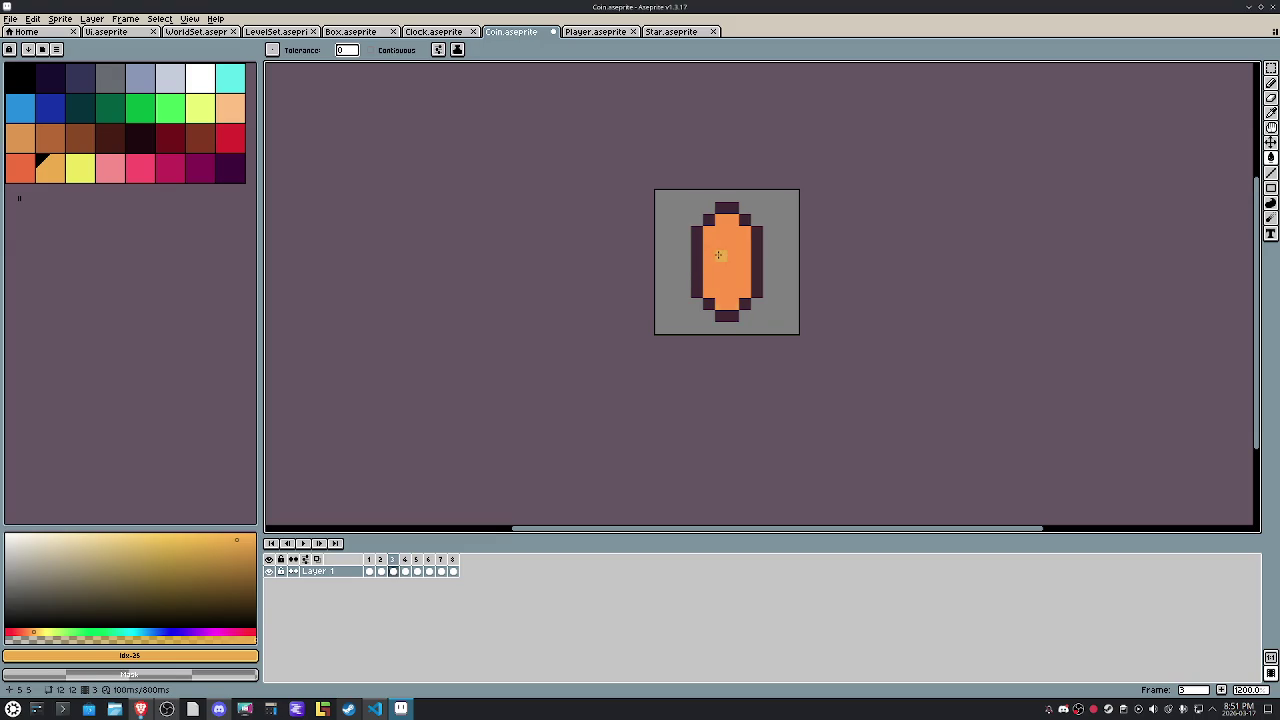
{"action": "key", "text": "Left"}
{"action": "left_click", "coordinate": [750, 255]}
{"action": "left_click", "coordinate": [80, 168]}
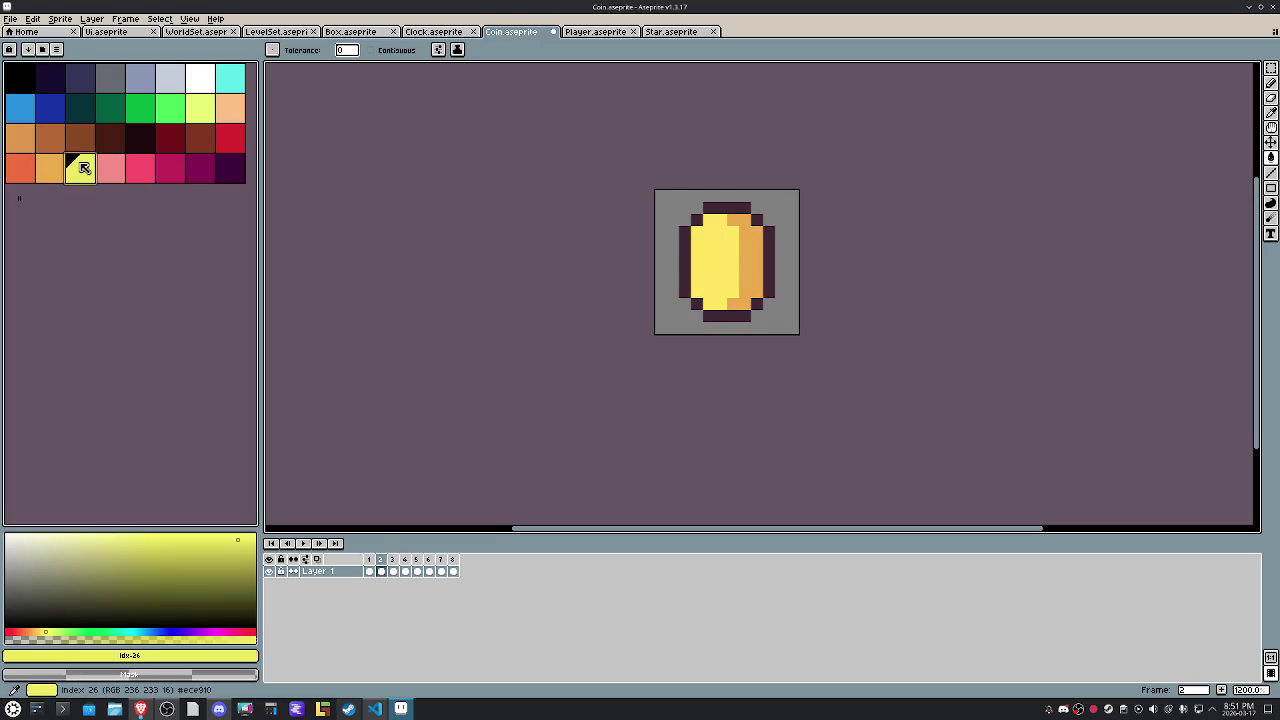
{"action": "key", "text": "Left"}
{"action": "key", "text": "Left"}
{"action": "key", "text": "Left"}
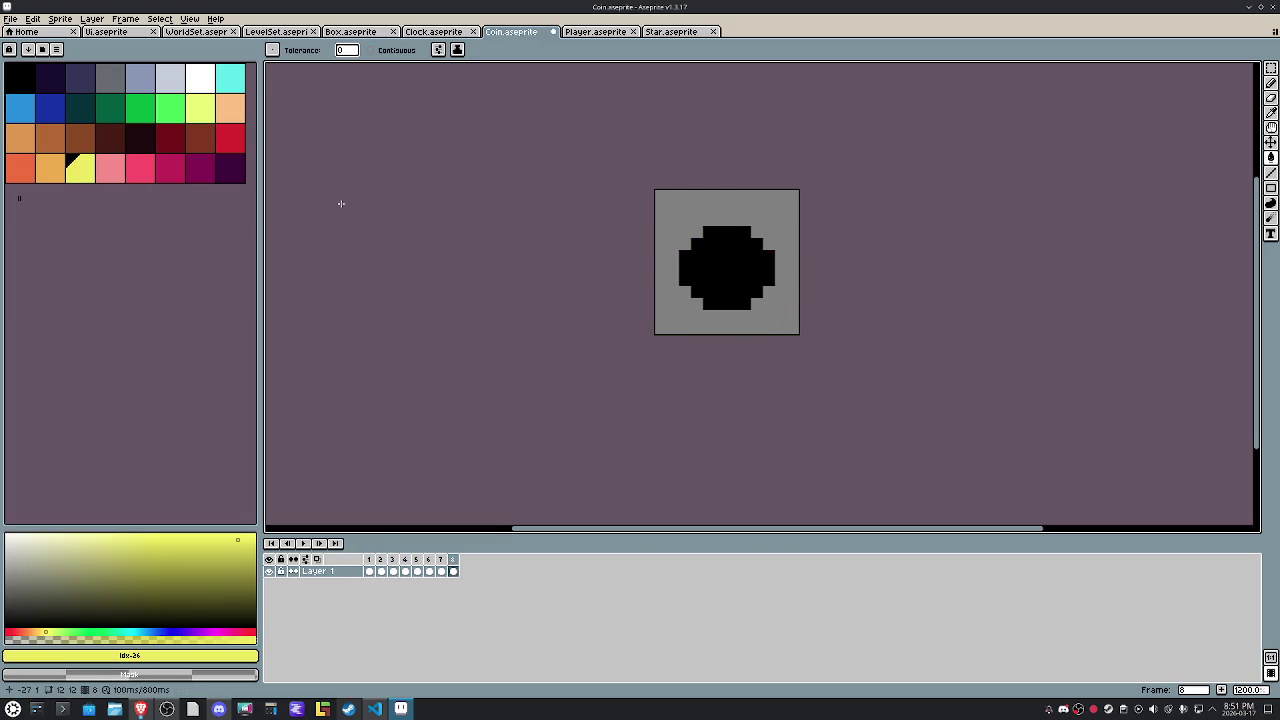
{"action": "key", "text": "Left"}
{"action": "key", "text": "Left"}
{"action": "key", "text": "Left"}
{"action": "key", "text": "Left"}
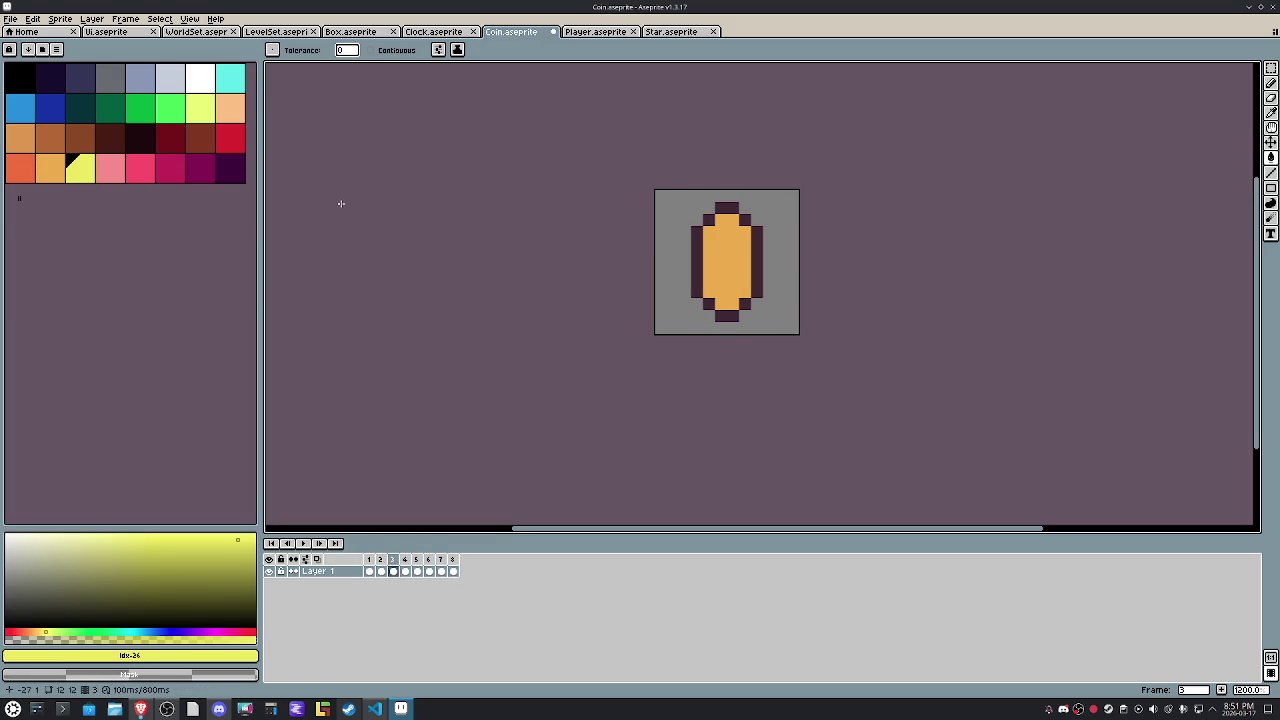
{"action": "key", "text": "Left"}
{"action": "key", "text": "Left"}
{"action": "key", "text": "ctrl+shift+Tab"}
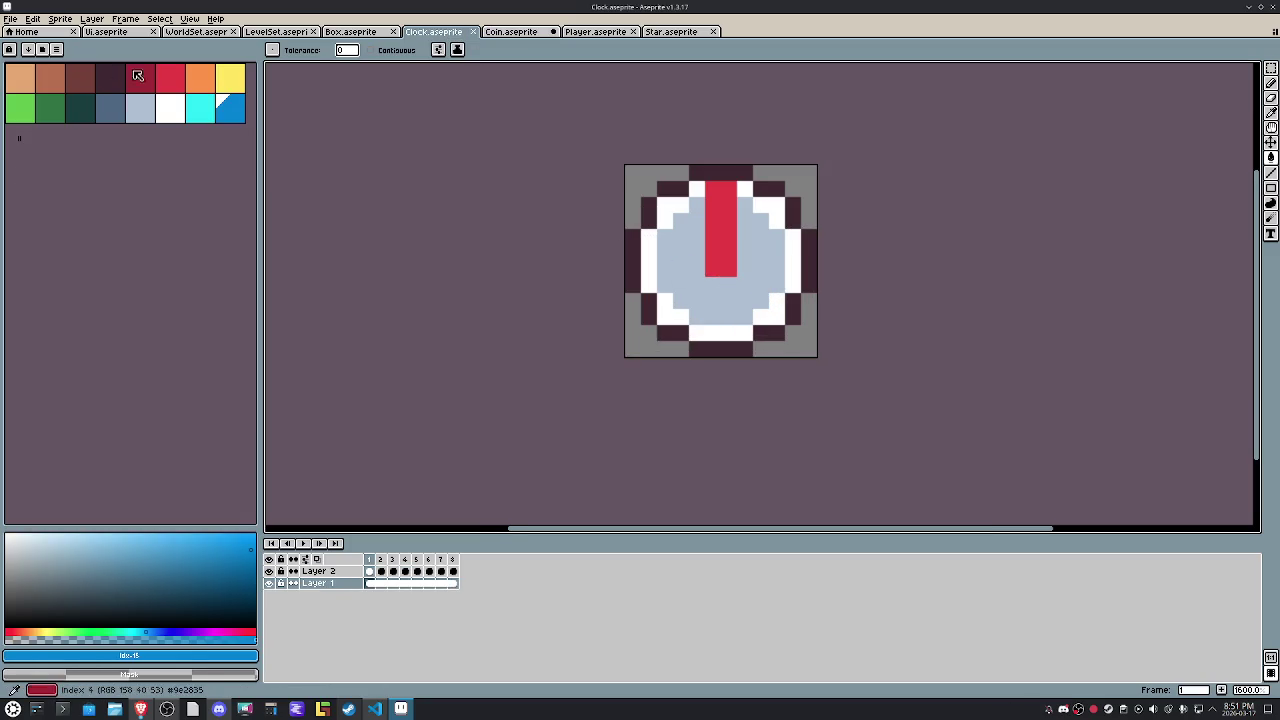
Load the new shared palette into the Clock sprite and play its animation.
{"action": "left_click", "coordinate": [42, 50]}
{"action": "double_click", "coordinate": [75, 100]}
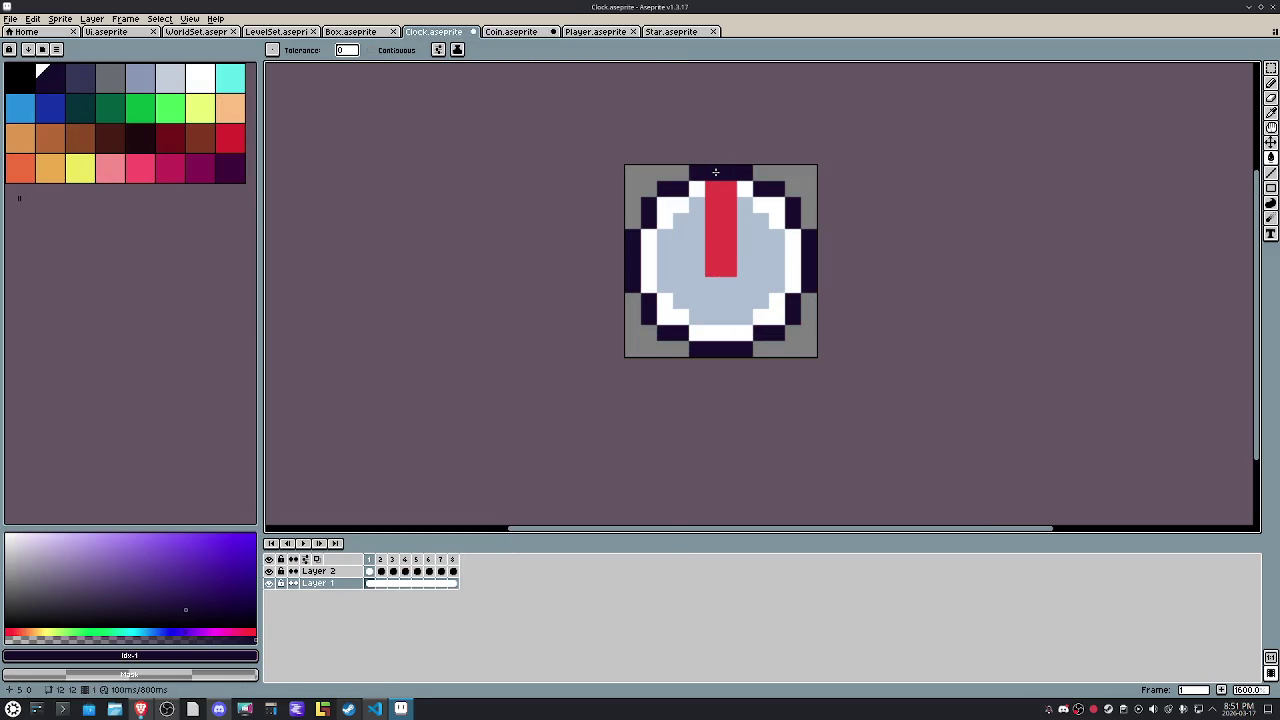
{"action": "key", "text": "Right"}
{"action": "key", "text": "Right"}
{"action": "key", "text": "Right"}
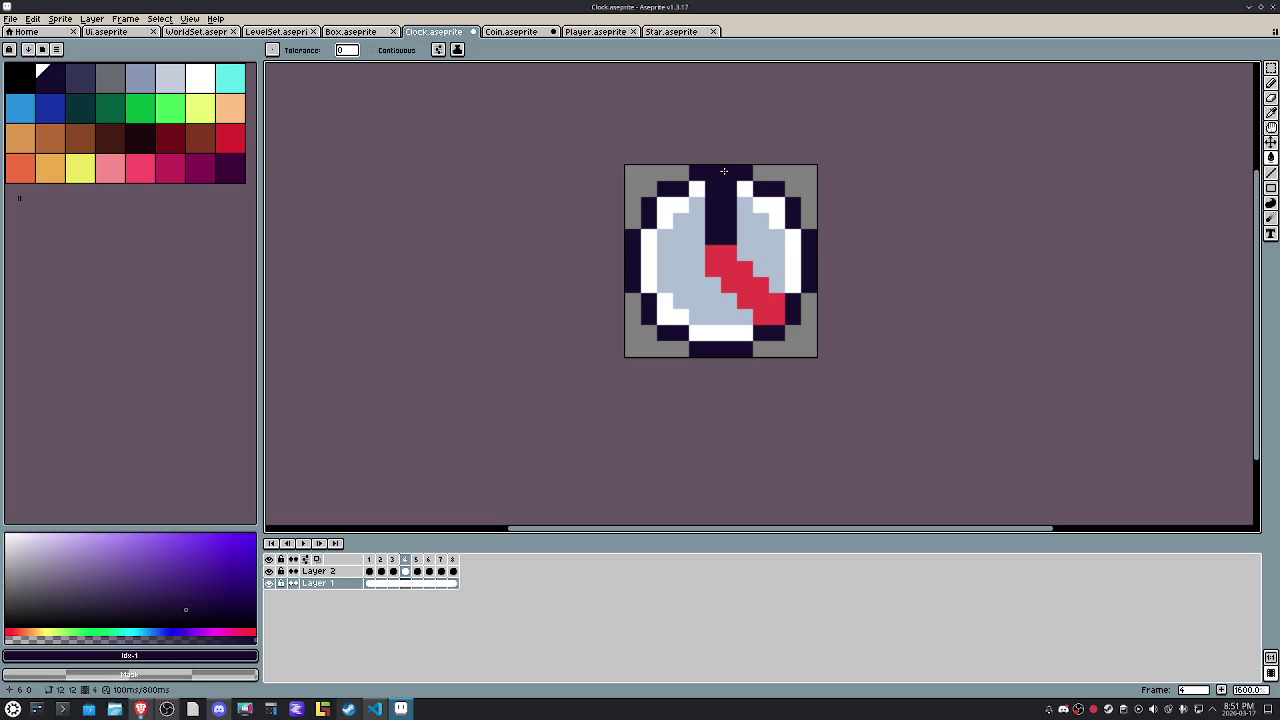
{"action": "key", "text": "Right"}
{"action": "key", "text": "Right"}
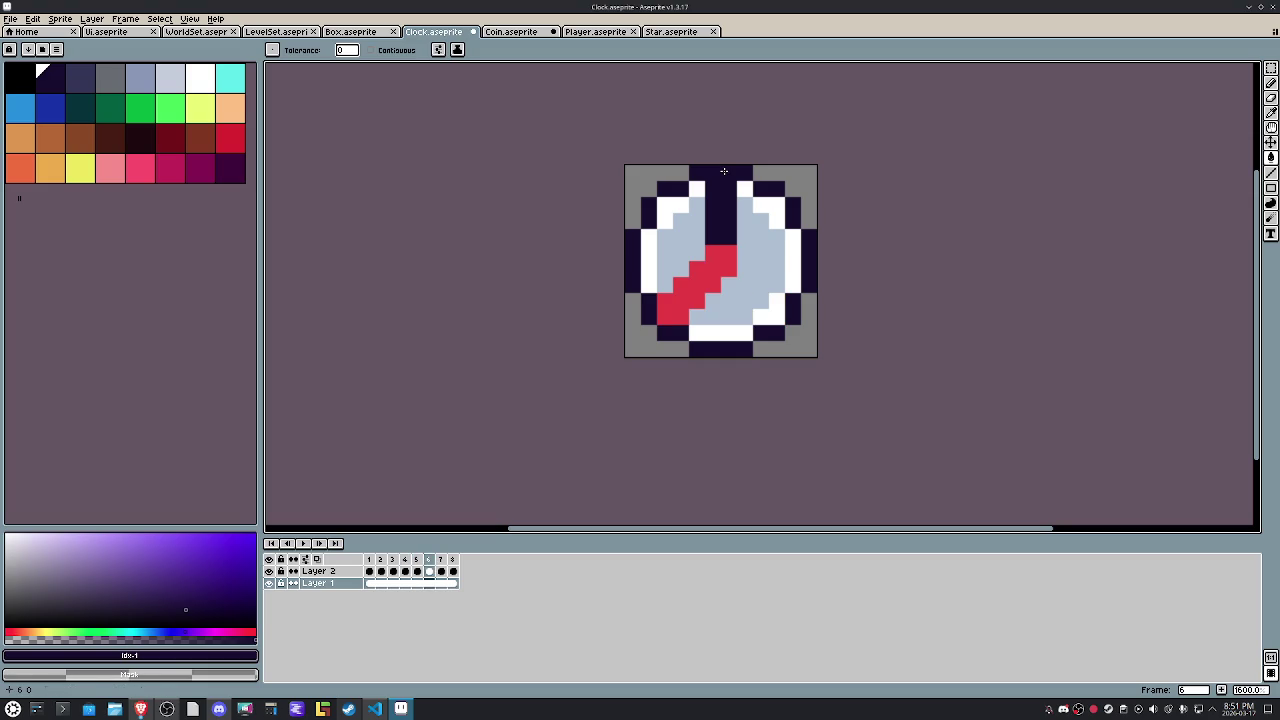
{"action": "key", "text": "Right"}
{"action": "key", "text": "Right"}
{"action": "key", "text": "Right"}
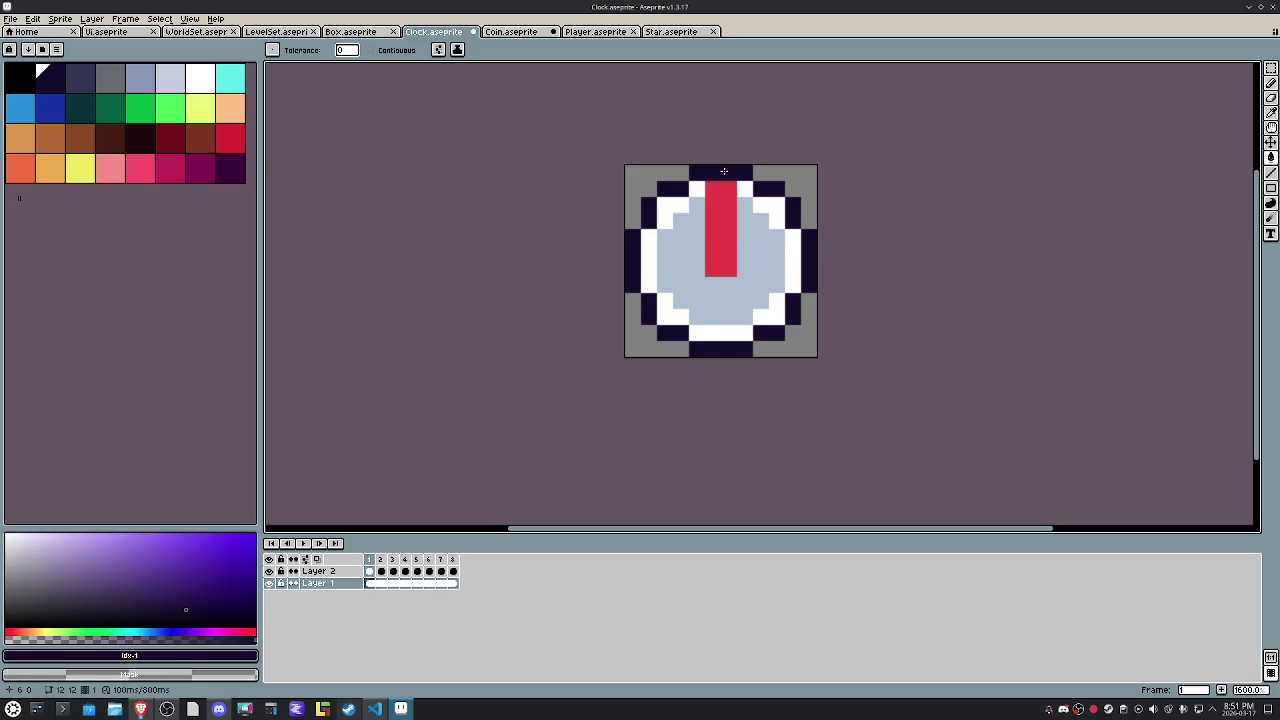
{"action": "key", "text": "Return"}
{"action": "key", "text": "Return"}
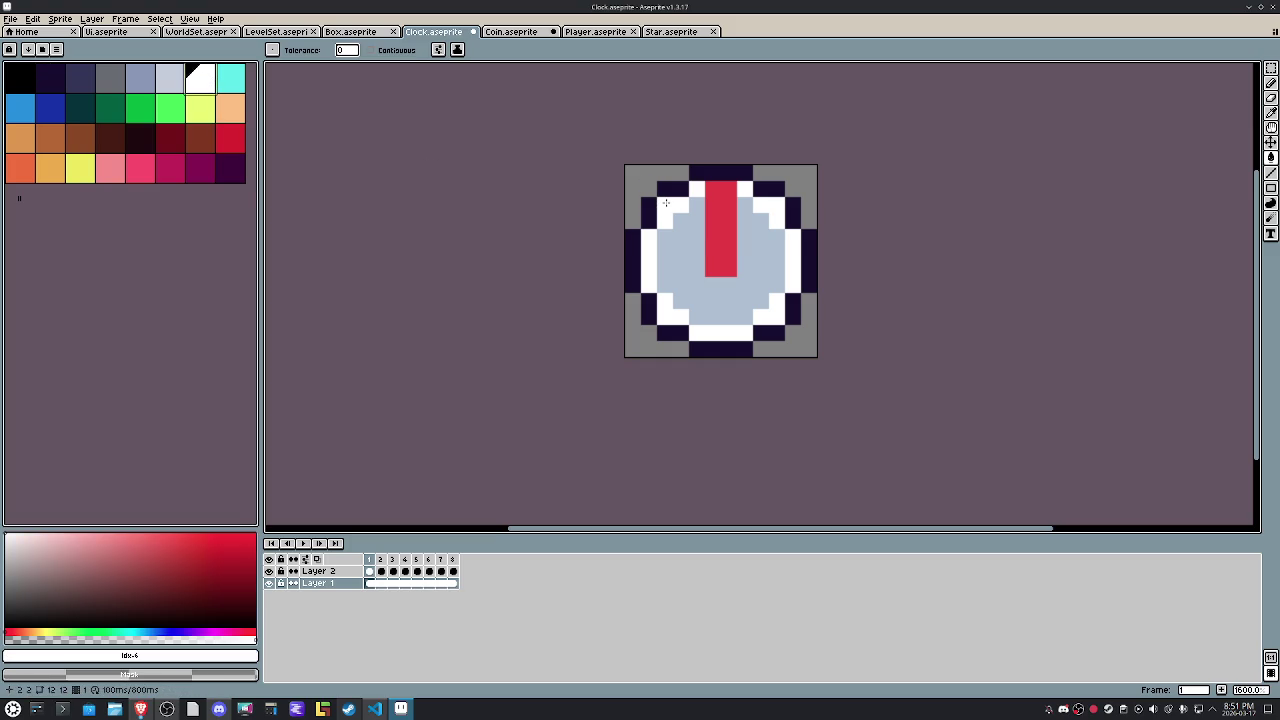
Step through the Clock frames, then lighten the face's grey-blue swatch to a paler tone.
{"action": "key", "text": "Right"}
{"action": "key", "text": "Right"}
{"action": "key", "text": "Right"}
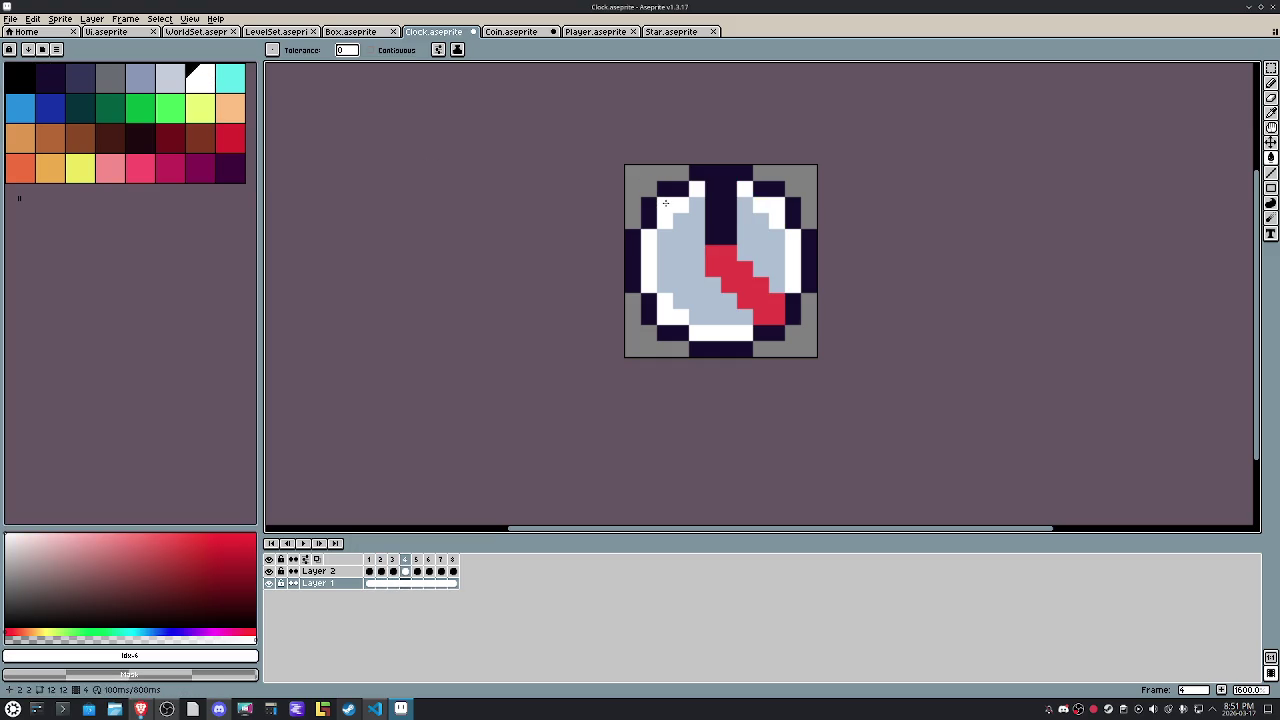
{"action": "key", "text": "Right"}
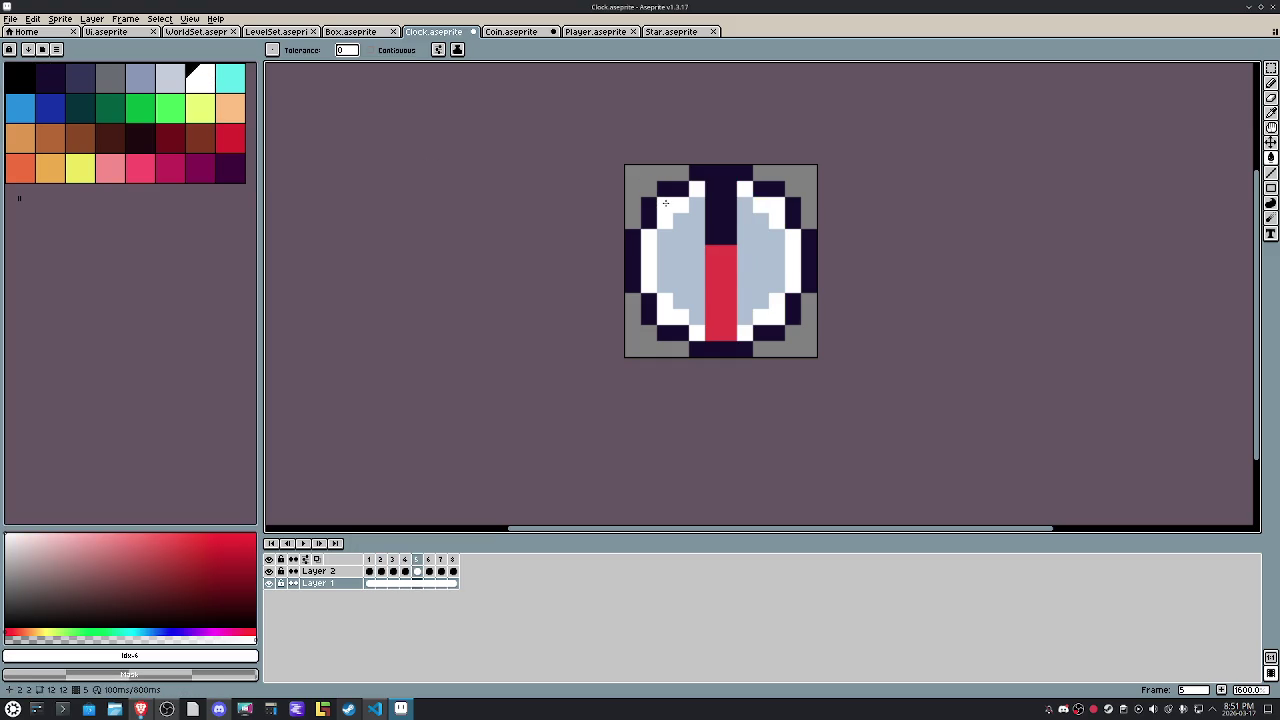
{"action": "key", "text": "Right"}
{"action": "key", "text": "Right"}
{"action": "key", "text": "Right"}
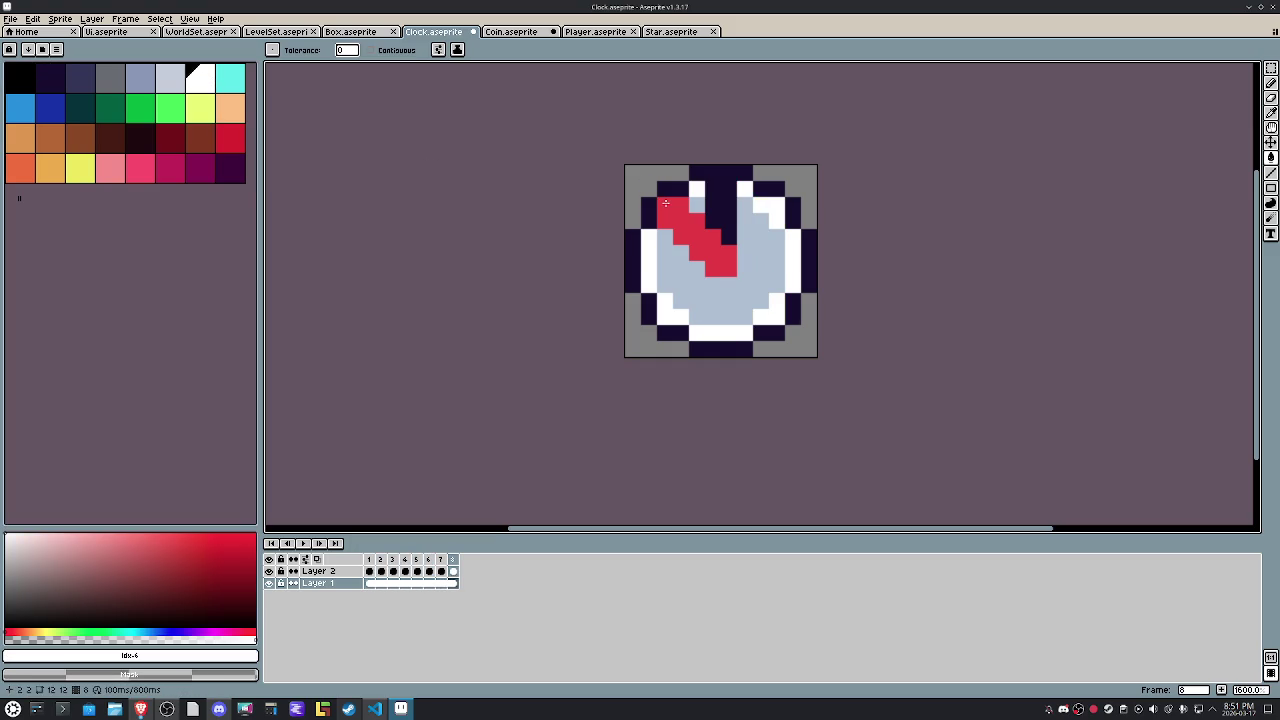
{"action": "key", "text": "Right"}
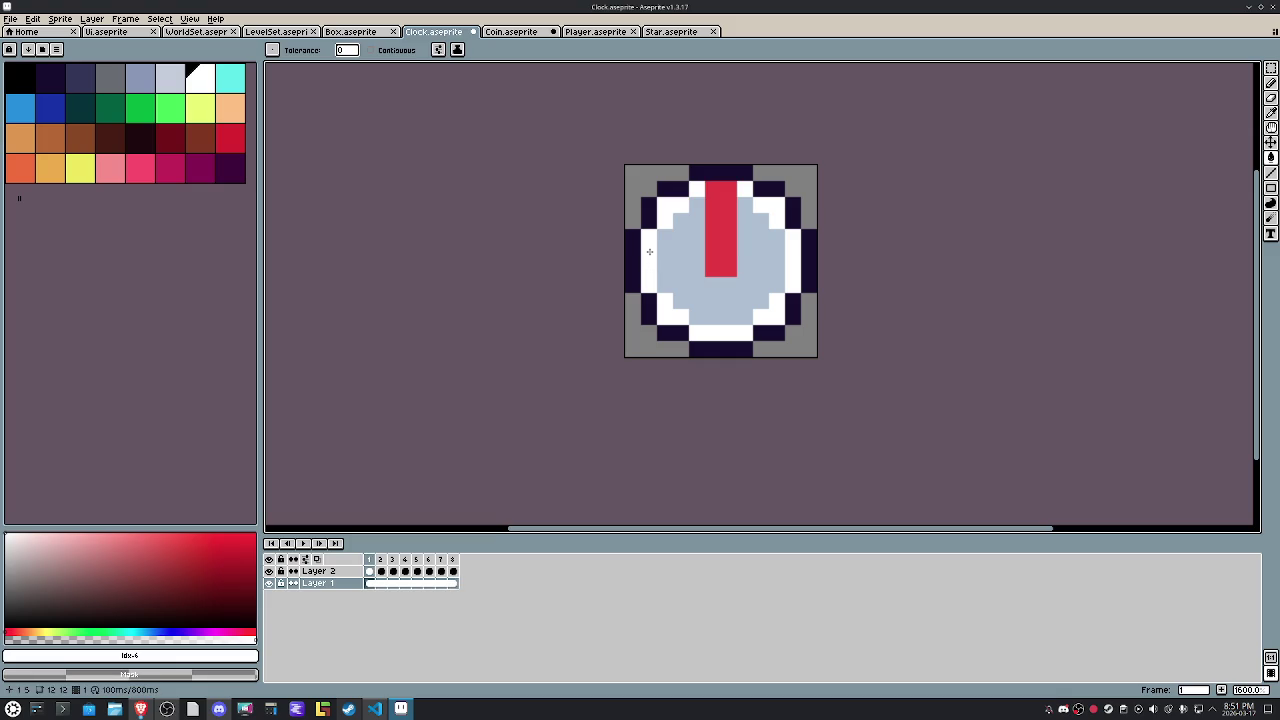
{"action": "key", "text": "Right"}
{"action": "key", "text": "Right"}
{"action": "key", "text": "Right"}
{"action": "key", "text": "Right"}
{"action": "key", "text": "Right"}
{"action": "key", "text": "Right"}
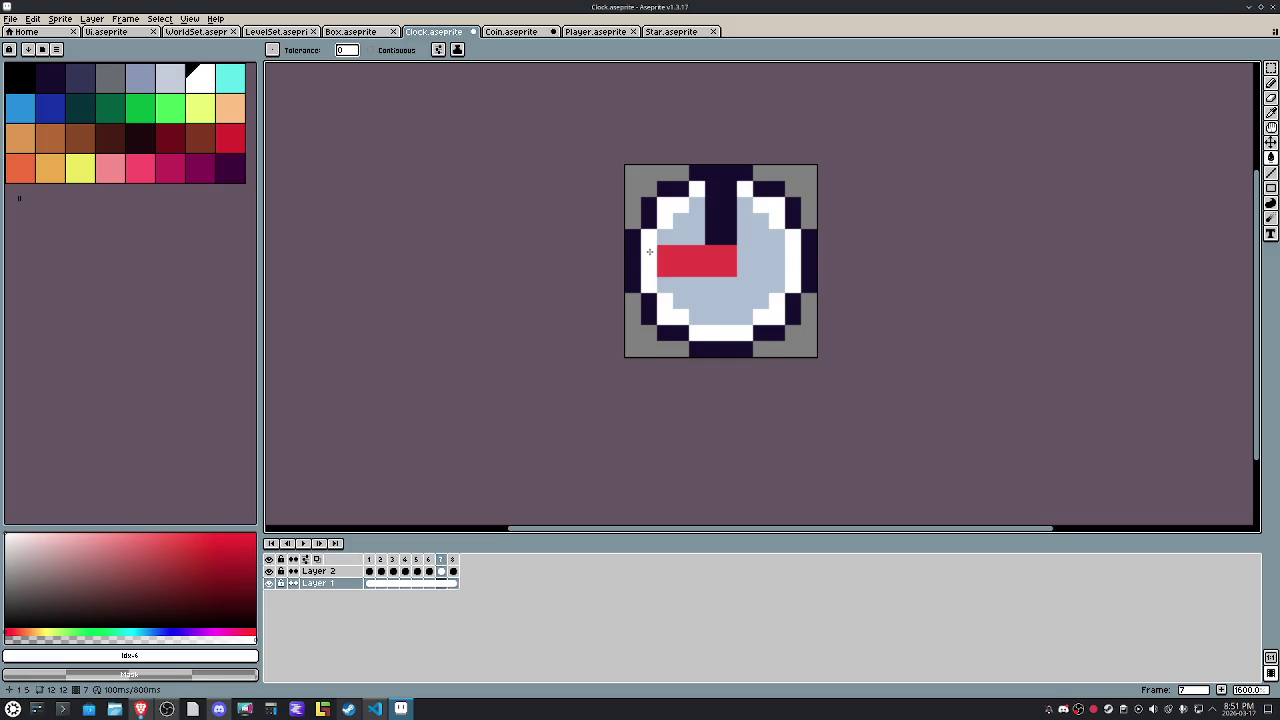
{"action": "key", "text": "Right"}
{"action": "left_click", "coordinate": [170, 78]}
{"action": "left_click", "coordinate": [29, 545]}
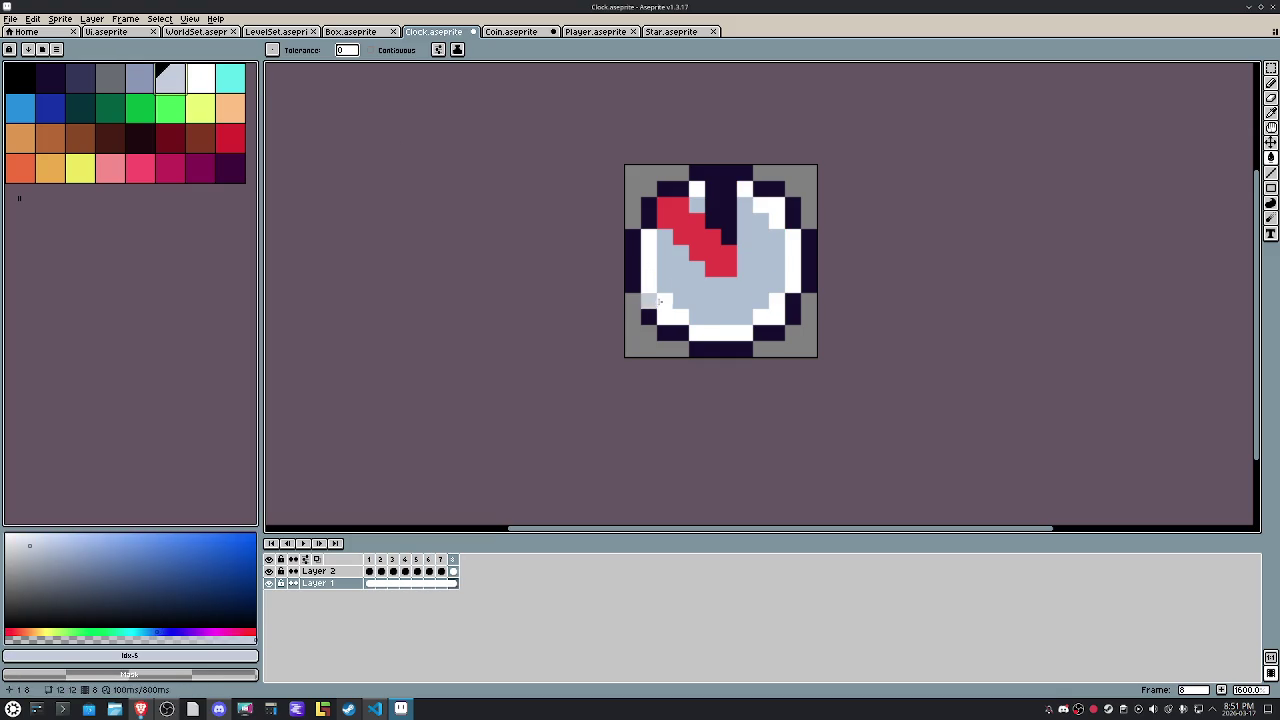
Check the paler face on frames 1–8, then try a darker-red fill on the ring and undo it.
{"action": "key", "text": "Right"}
{"action": "key", "text": "Right"}
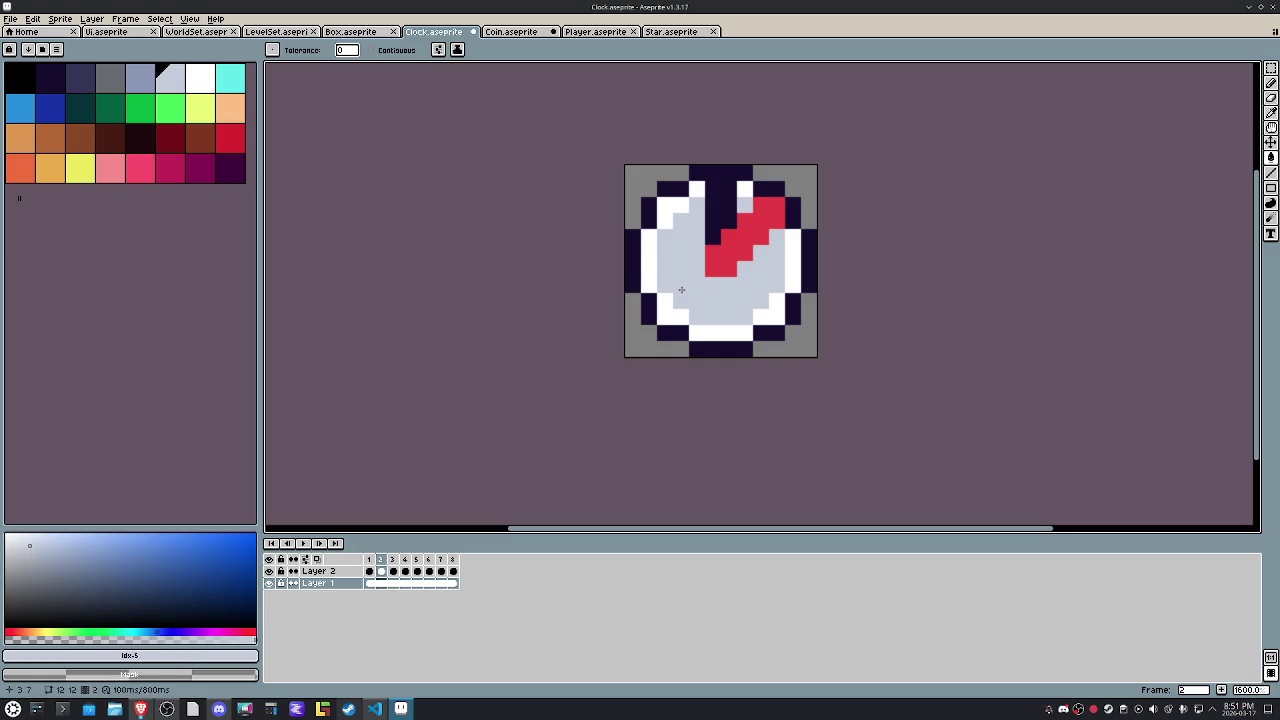
{"action": "key", "text": "Right"}
{"action": "key", "text": "Right"}
{"action": "key", "text": "Right"}
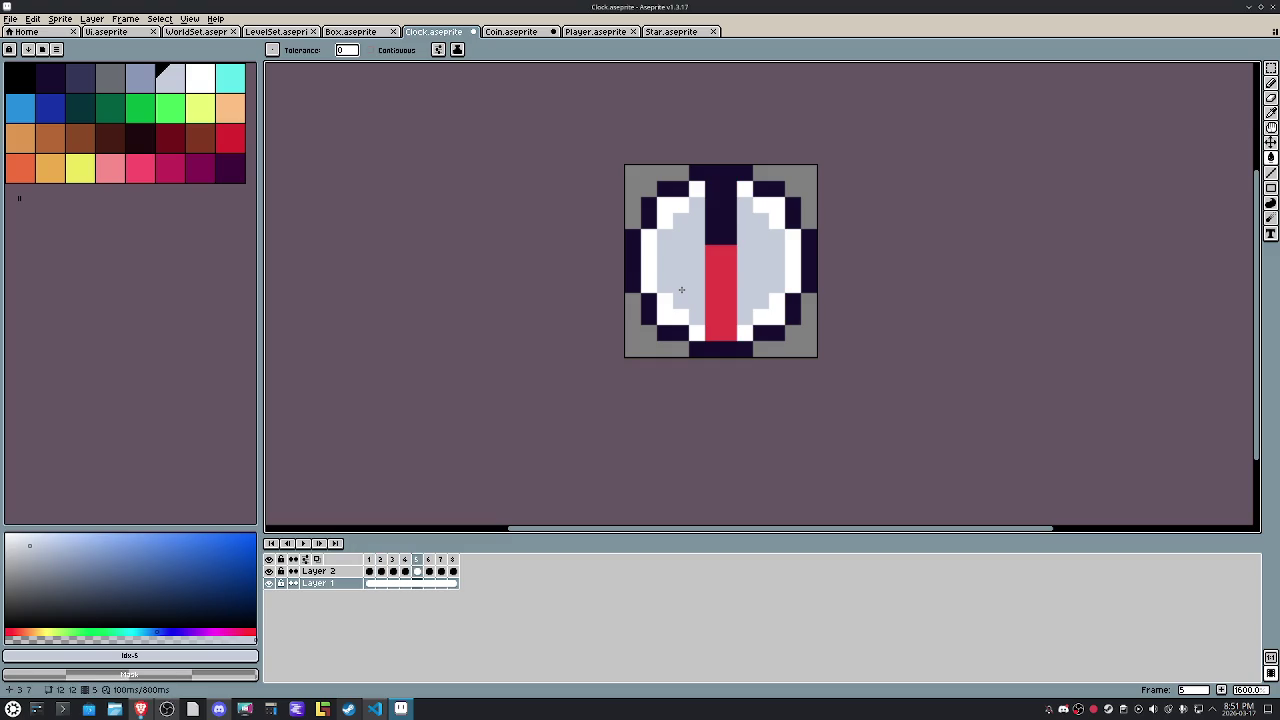
{"action": "key", "text": "Right"}
{"action": "key", "text": "Right"}
{"action": "key", "text": "Right"}
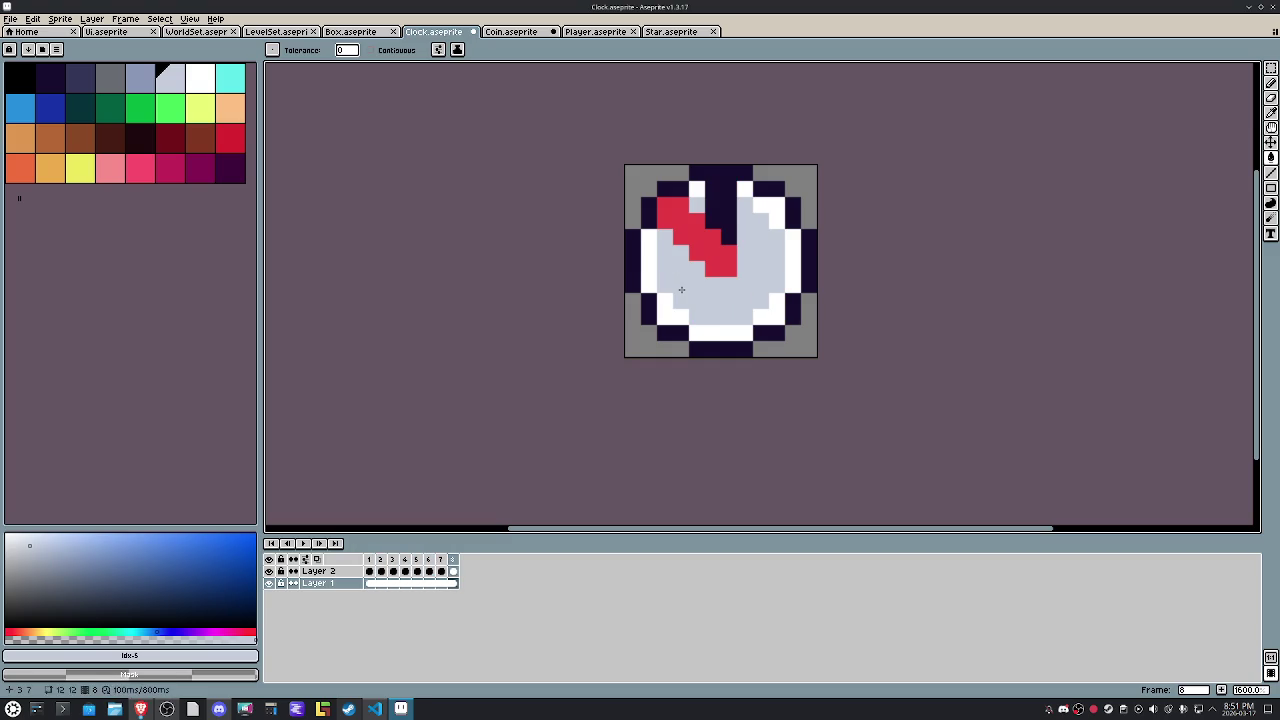
{"action": "key", "text": "Right"}
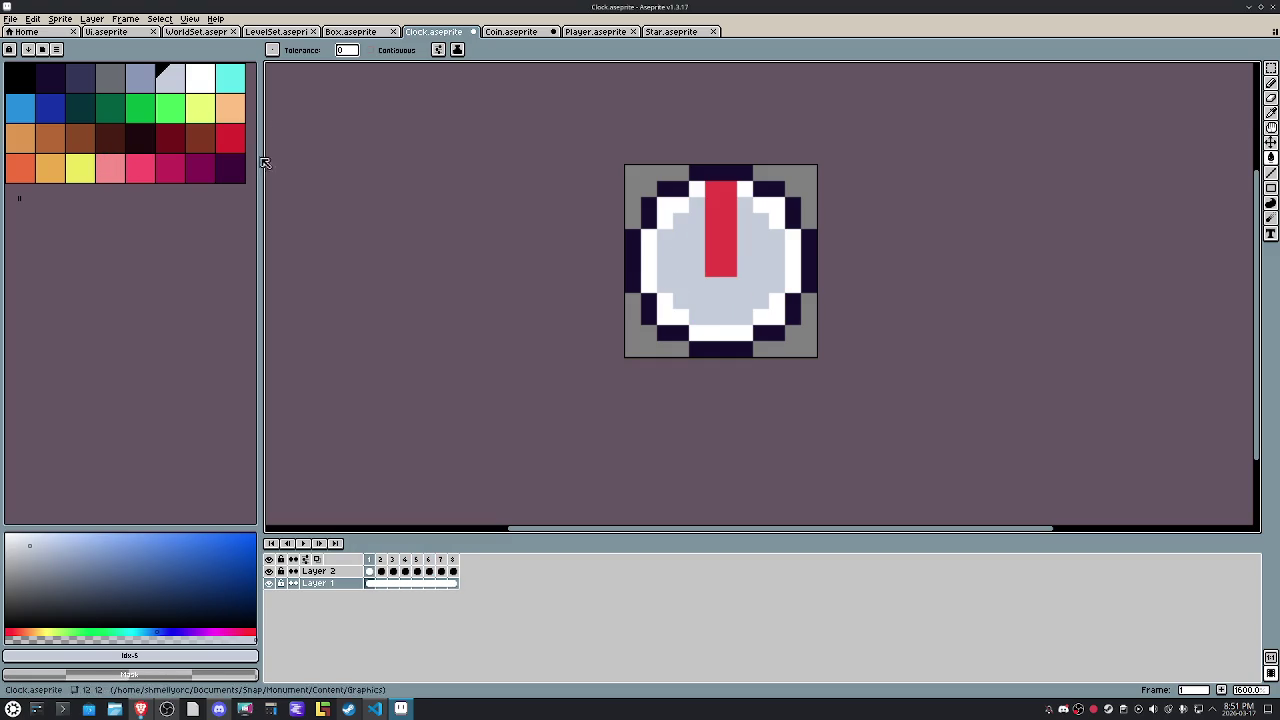
{"action": "left_click", "coordinate": [230, 138]}
{"action": "left_click", "coordinate": [699, 220]}
{"action": "left_click", "coordinate": [697, 192]}
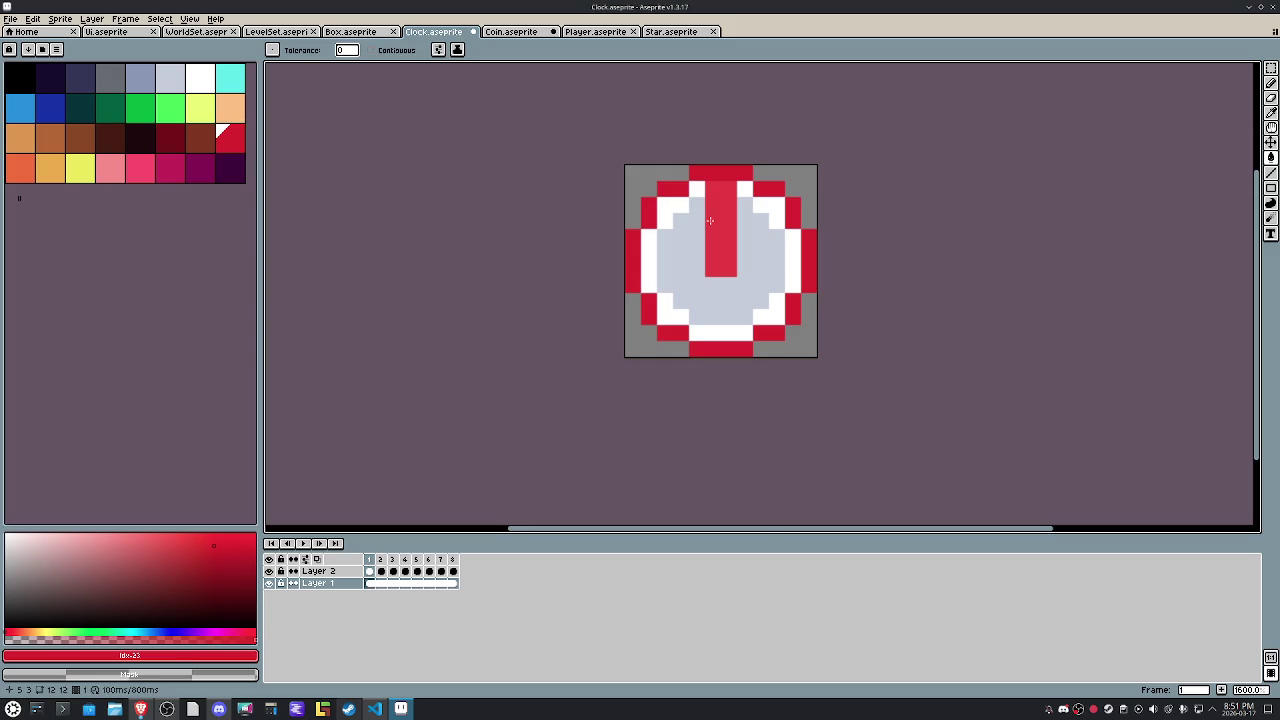
{"action": "key", "text": "ctrl+z"}
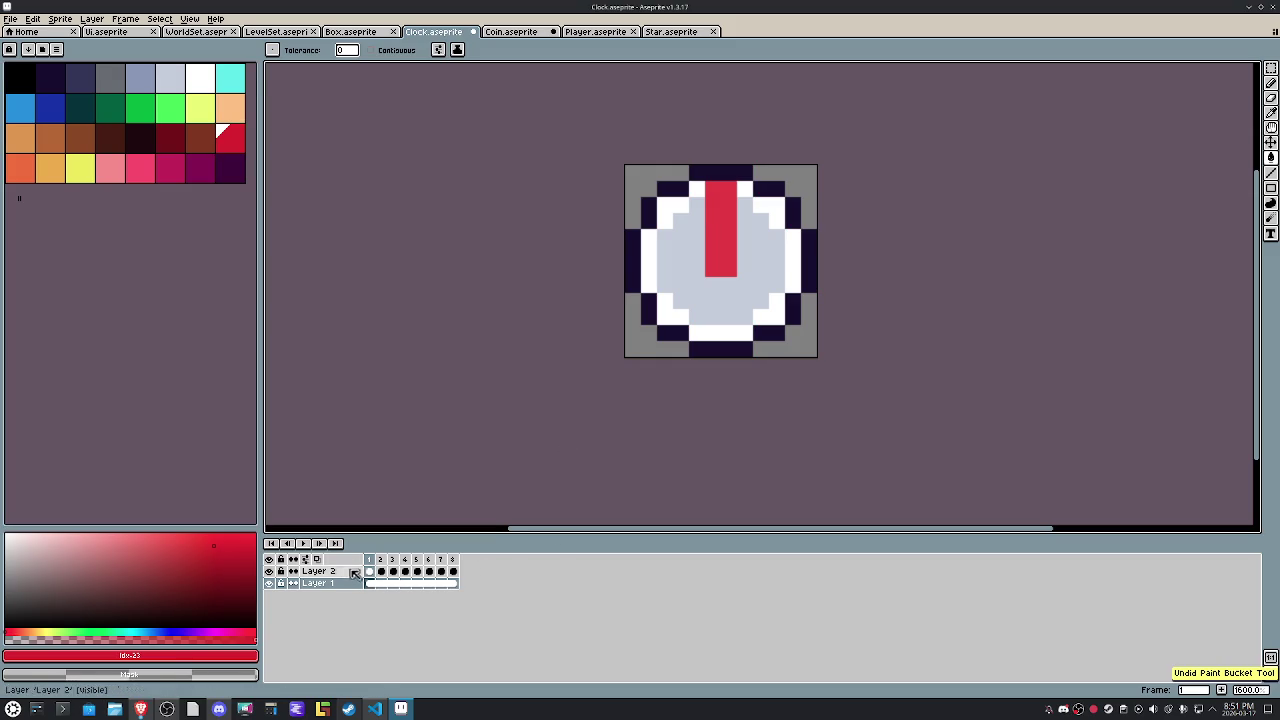
On Layer 2, fill the clock hand with darker red, undoing a stray whole-canvas fill.
{"action": "left_click", "coordinate": [340, 570]}
{"action": "left_click", "coordinate": [730, 223]}
{"action": "key", "text": "Right"}
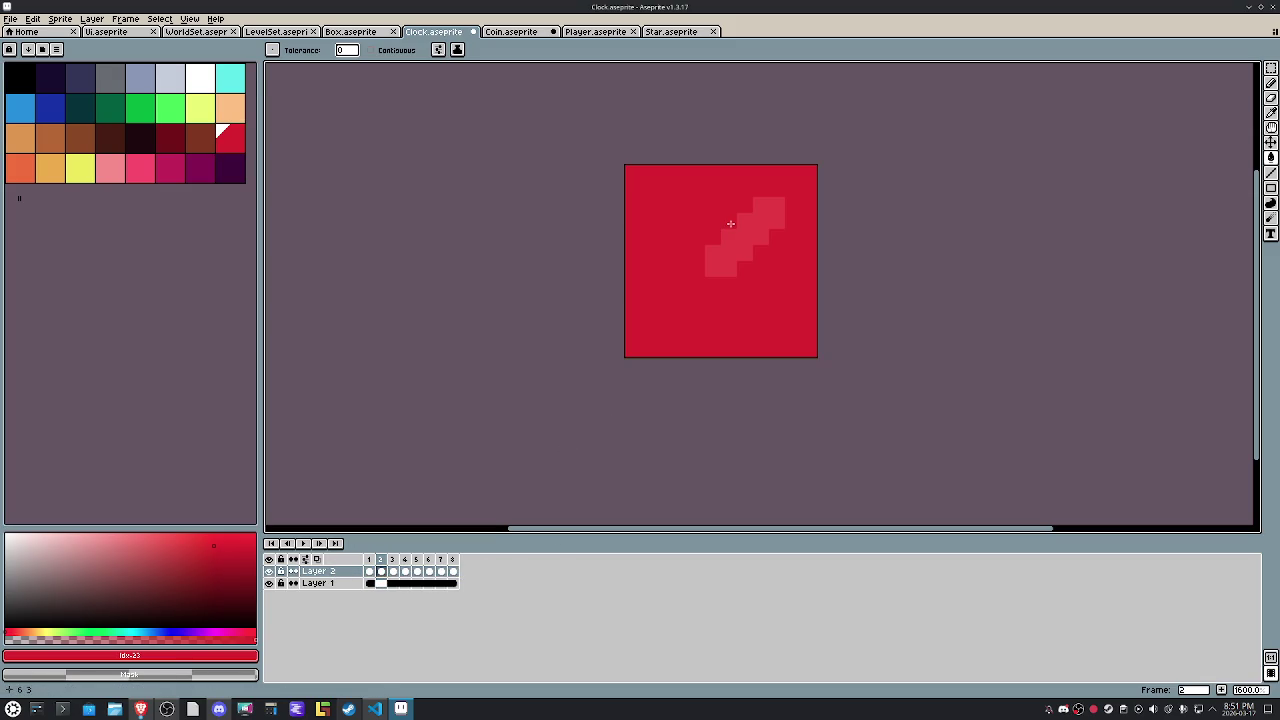
{"action": "key", "text": "ctrl+z"}
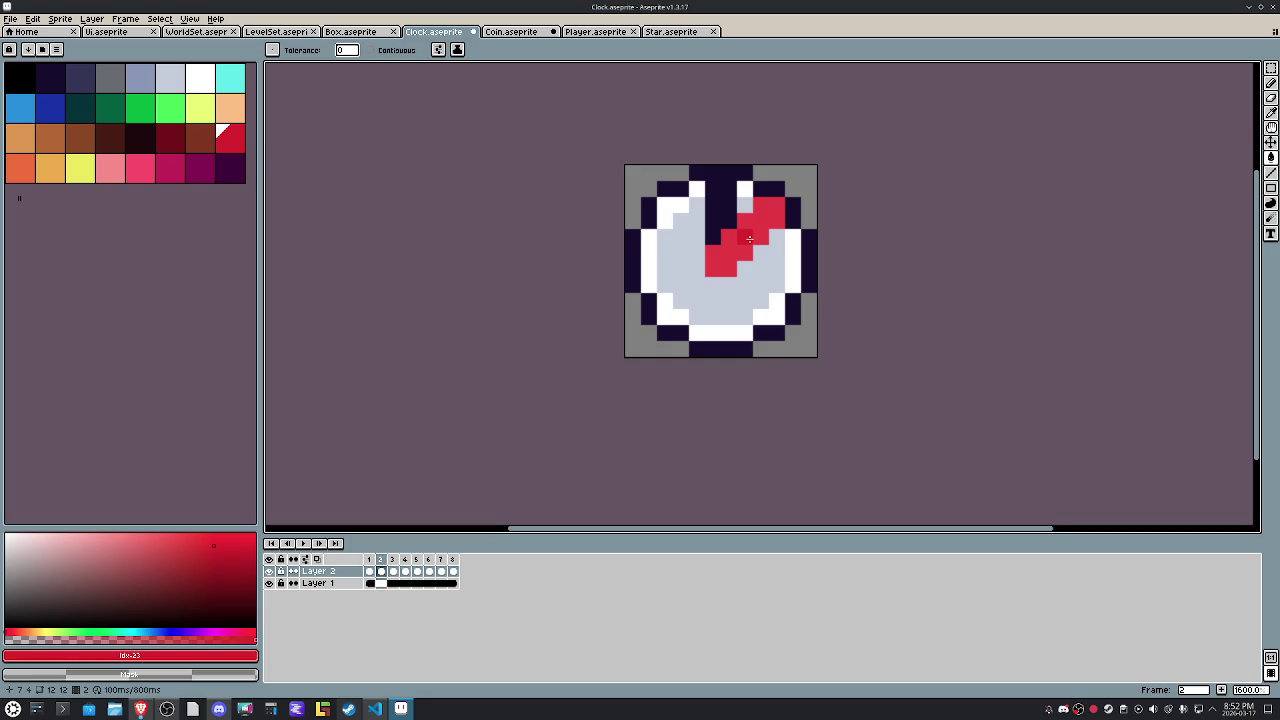
Cycle through the Clock's frames to check the red hand, then bring up the Box sprite.
{"action": "key", "text": "Right"}
{"action": "key", "text": "Right"}
{"action": "key", "text": "Right"}
{"action": "key", "text": "Right"}
{"action": "key", "text": "Right"}
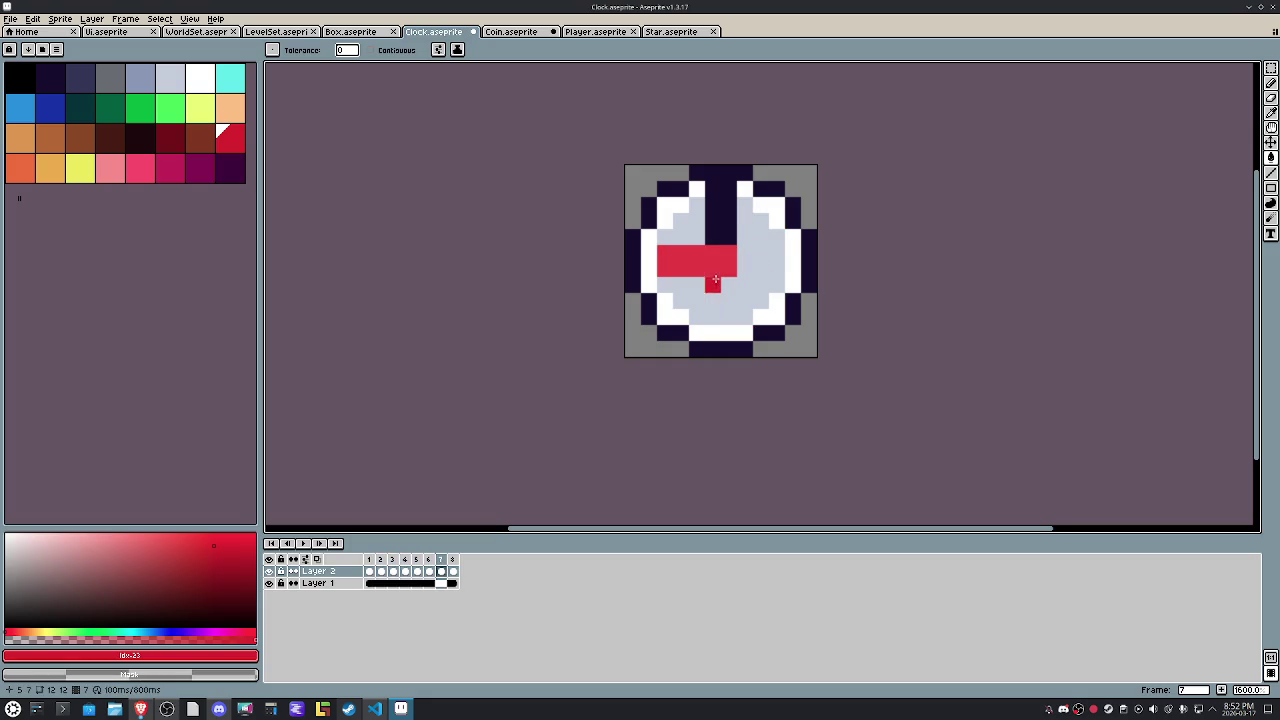
{"action": "key", "text": "Right"}
{"action": "key", "text": "Right"}
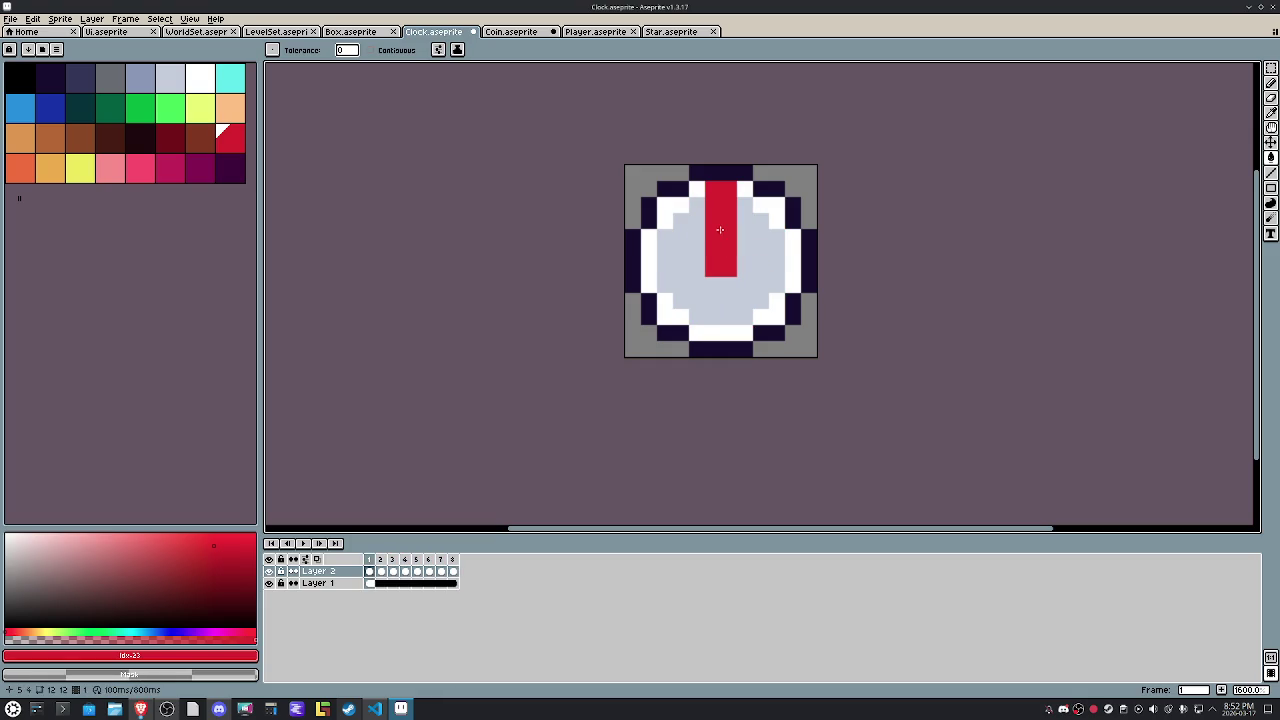
{"action": "key", "text": "Right"}
{"action": "key", "text": "Right"}
{"action": "key", "text": "Right"}
{"action": "key", "text": "Right"}
{"action": "key", "text": "Right"}
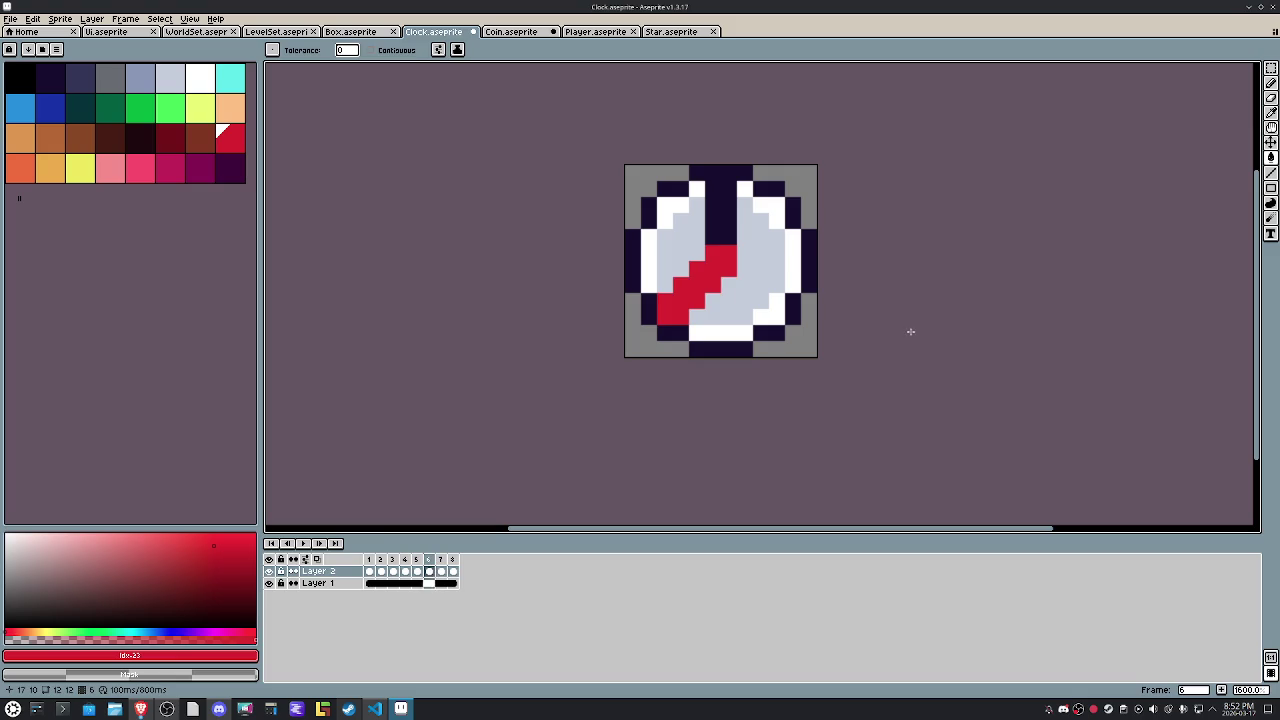
{"action": "key", "text": "Right"}
{"action": "key", "text": "Right"}
{"action": "key", "text": "Right"}
{"action": "key", "text": "Right"}
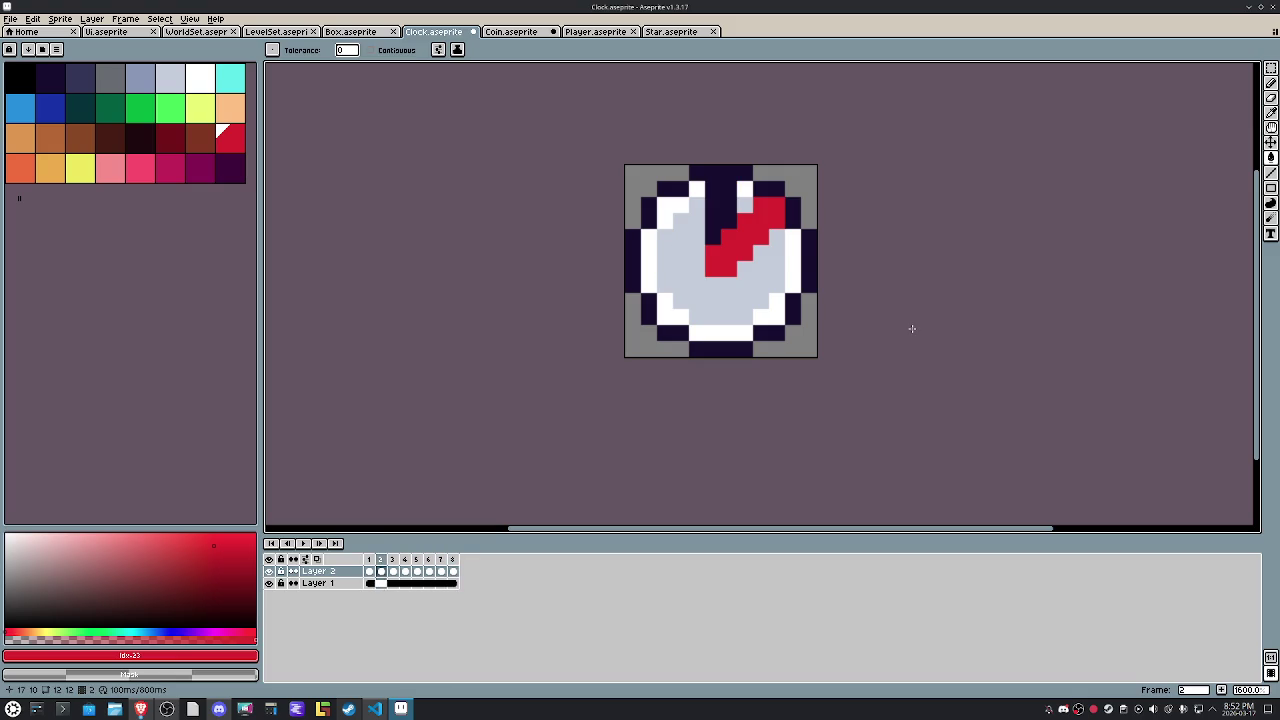
{"action": "key", "text": "Right"}
{"action": "key", "text": "Right"}
{"action": "key", "text": "Right"}
{"action": "key", "text": "Right"}
{"action": "key", "text": "Right"}
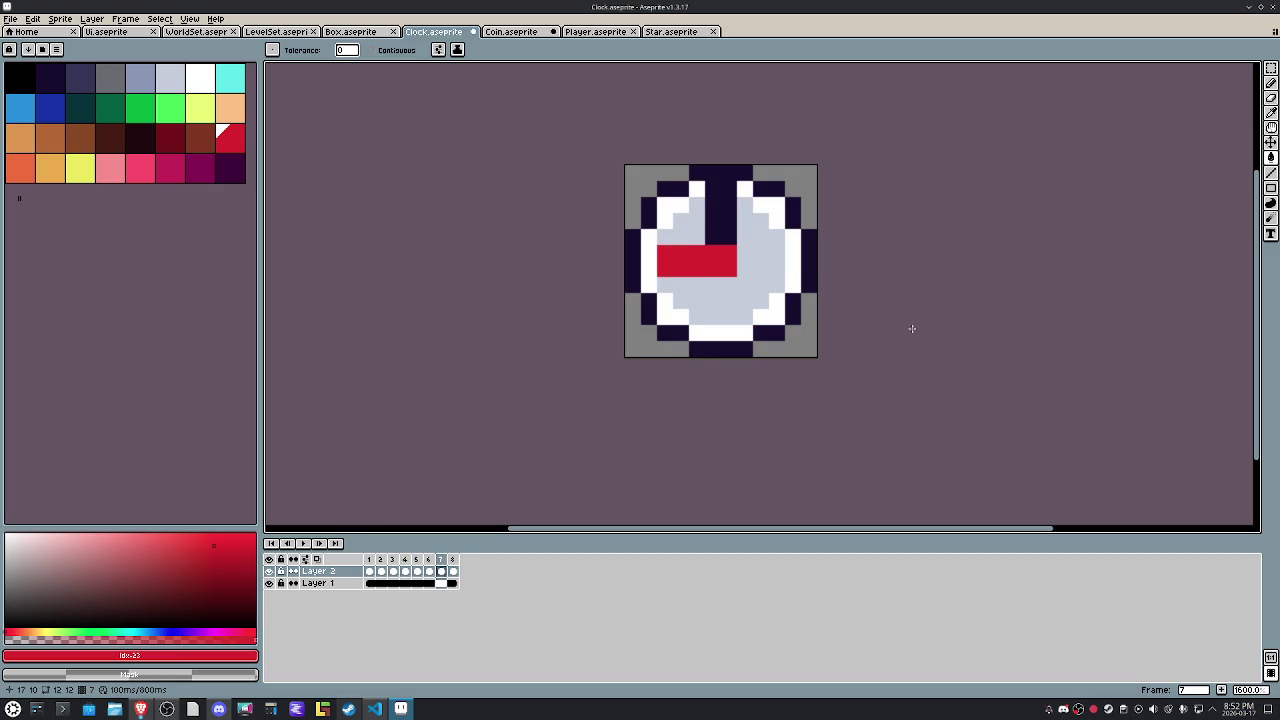
{"action": "key", "text": "Right"}
{"action": "key", "text": "Right"}
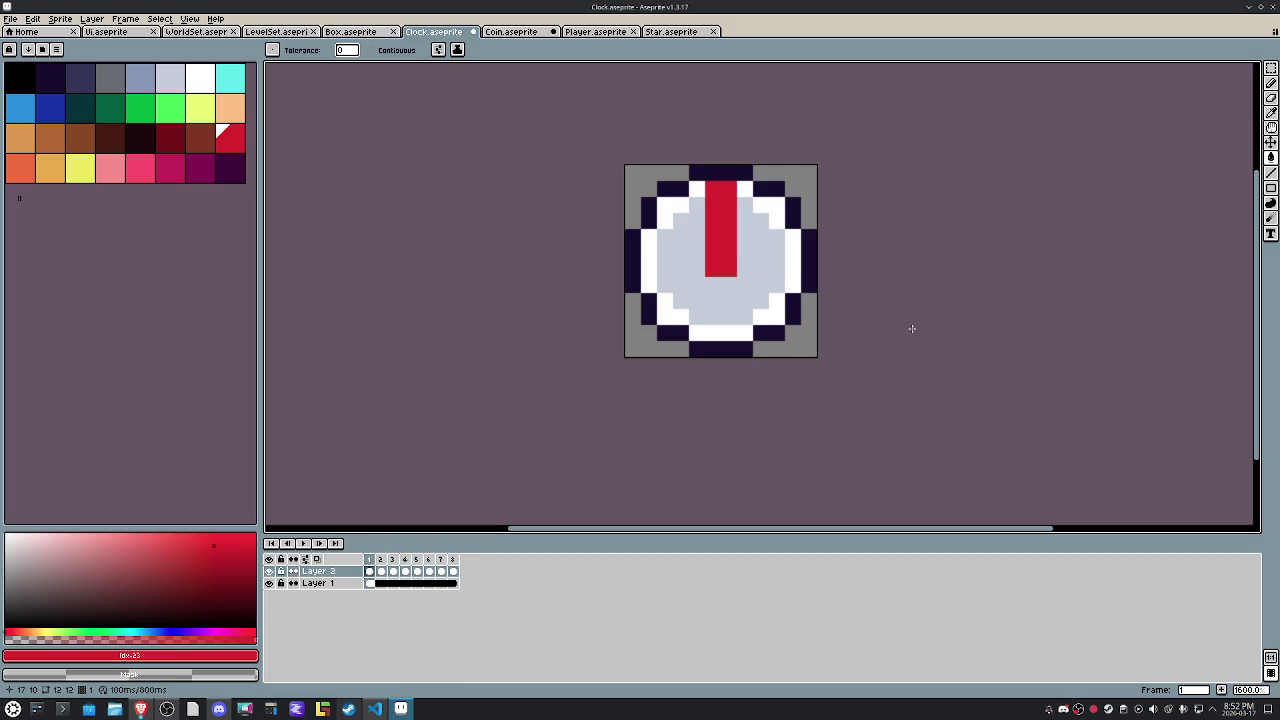
{"action": "left_click", "coordinate": [355, 31]}
{"action": "scroll", "coordinate": [750, 301], "scroll_direction": "up", "scroll_amount": 2}
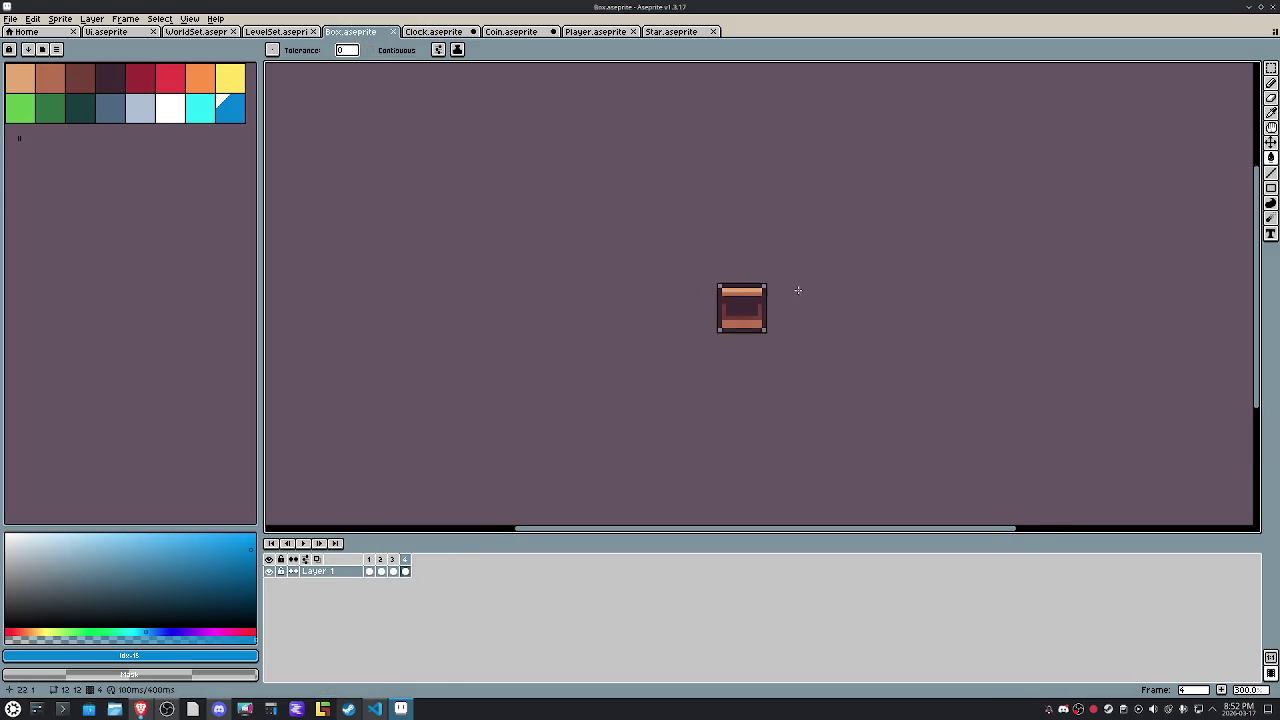
Load the HEPT32 palette preset into the Box sprite.
{"action": "scroll", "coordinate": [750, 301], "scroll_direction": "up", "scroll_amount": 3}
{"action": "scroll", "coordinate": [750, 301], "scroll_direction": "up", "scroll_amount": 2}
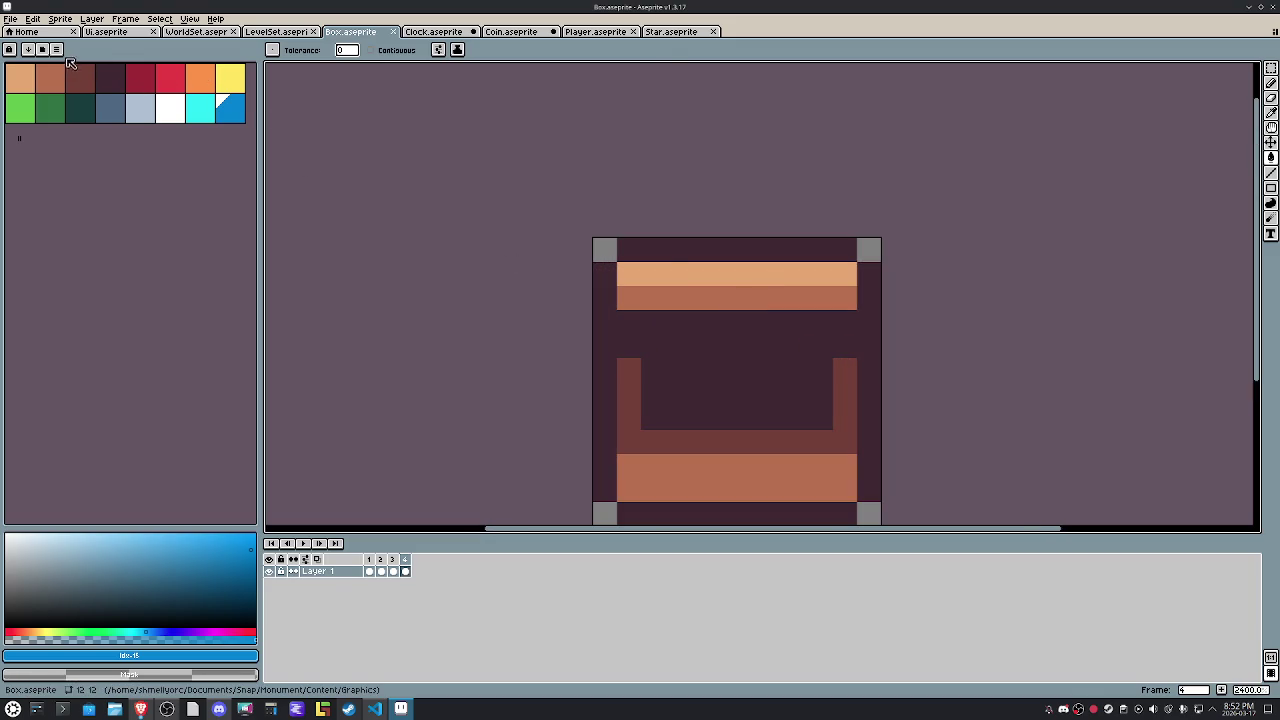
{"action": "left_click", "coordinate": [40, 49]}
{"action": "left_click", "coordinate": [120, 100]}
{"action": "left_click", "coordinate": [34, 228]}
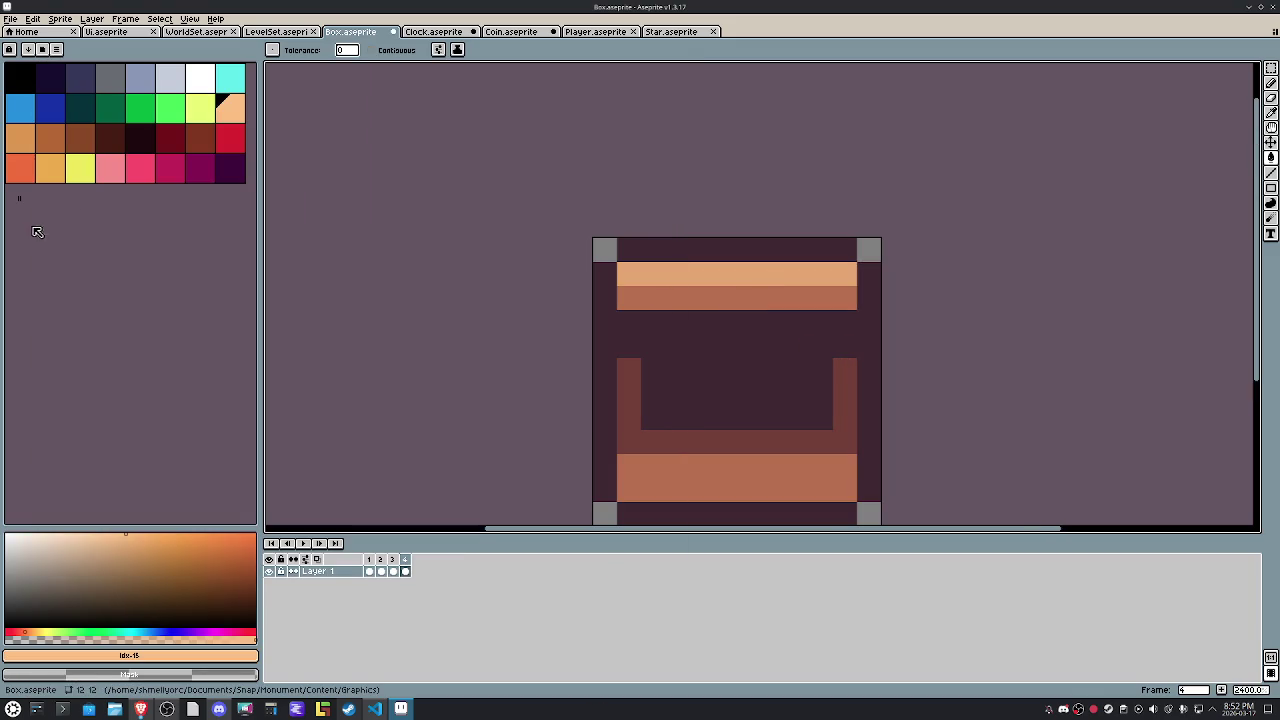
Fill the box's top band with orange on frames 1, 2 and 3.
{"action": "left_click", "coordinate": [20, 137]}
{"action": "left_click", "coordinate": [675, 269]}
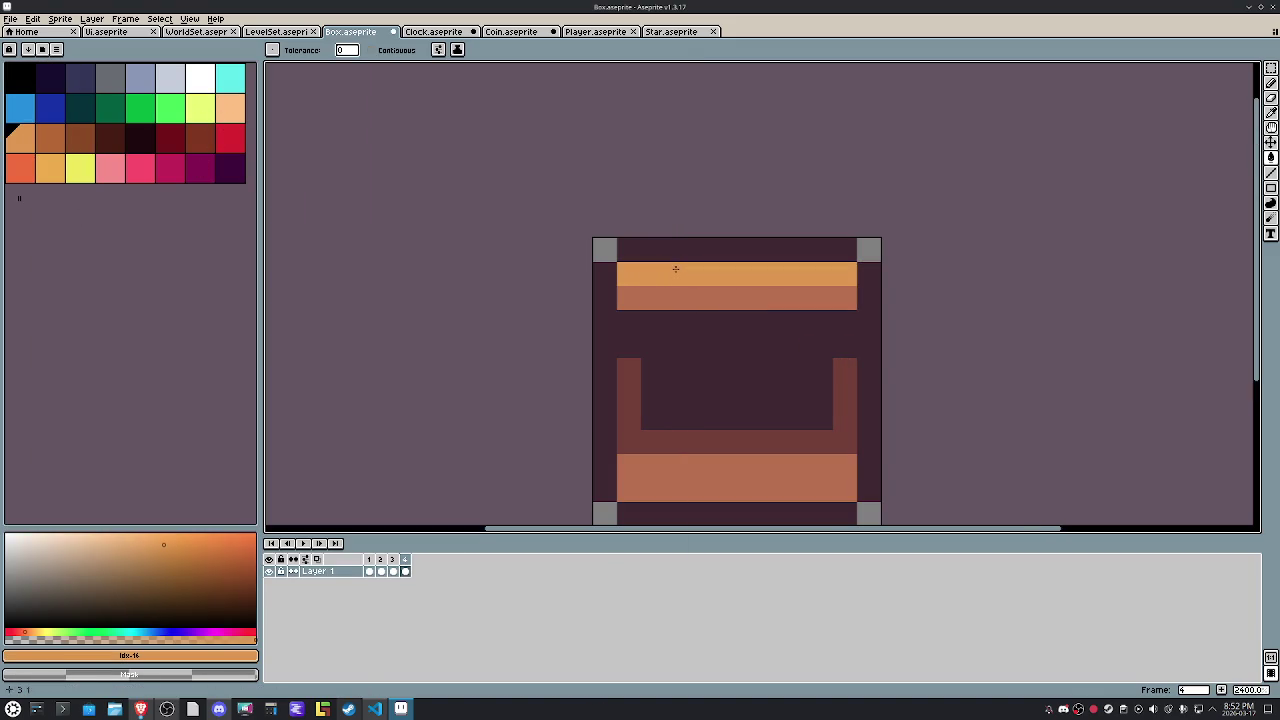
{"action": "key", "text": "Left"}
{"action": "key", "text": "Left"}
{"action": "key", "text": "Left"}
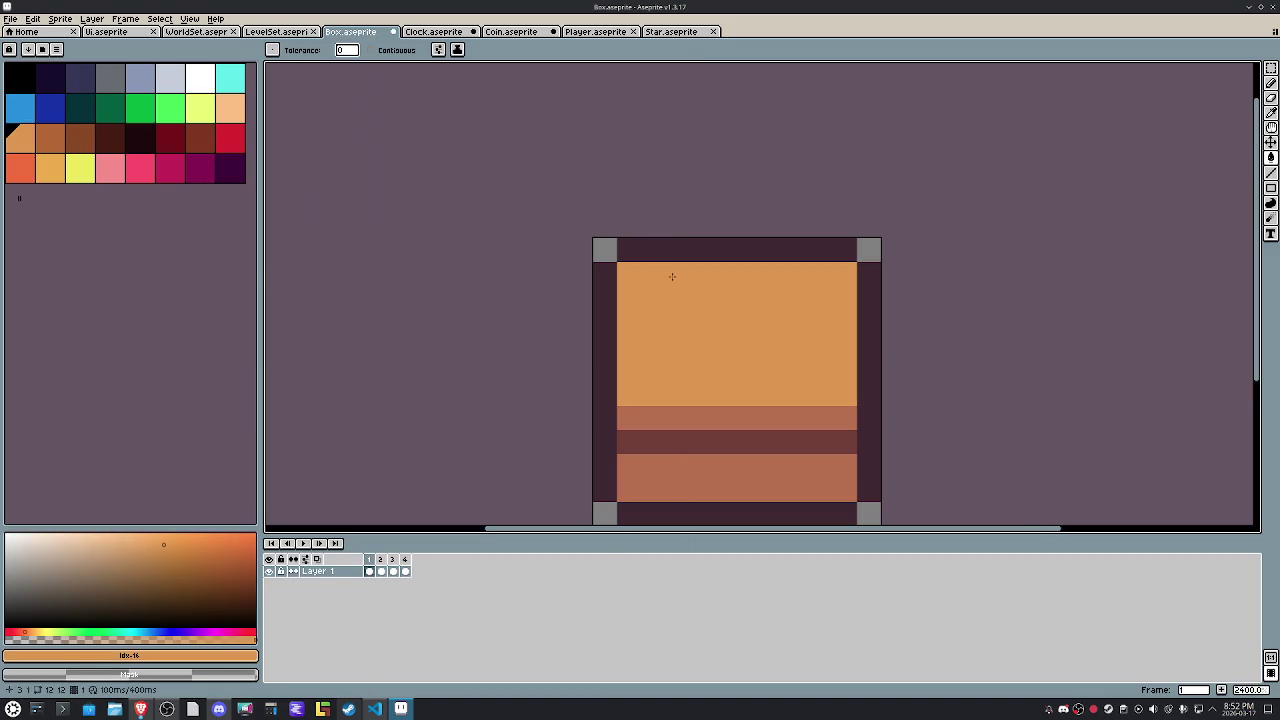
{"action": "key", "text": "Right"}
{"action": "left_click", "coordinate": [720, 295]}
{"action": "key", "text": "Right"}
{"action": "left_click", "coordinate": [720, 286]}
{"action": "key", "text": "Right"}
Recolour the box's stripes and bands in browns and fill its outline dark maroon.
{"action": "key", "text": "bracketright"}
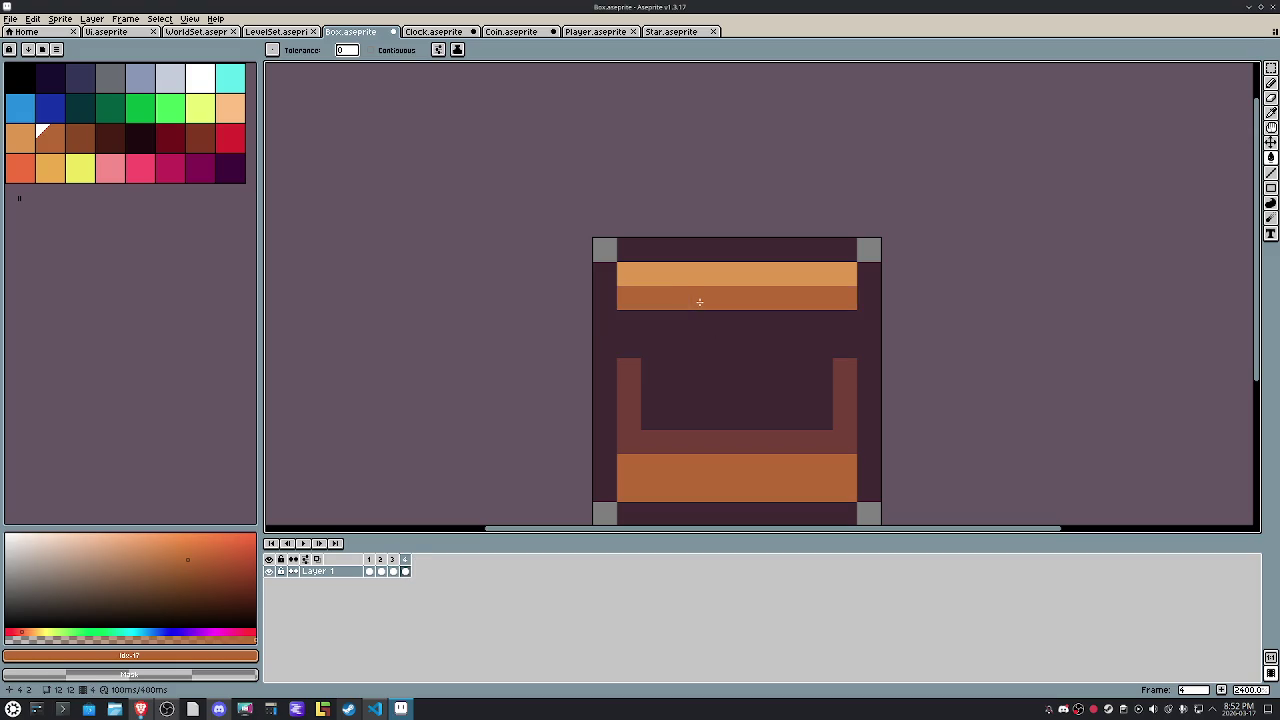
{"action": "left_click", "coordinate": [73, 130]}
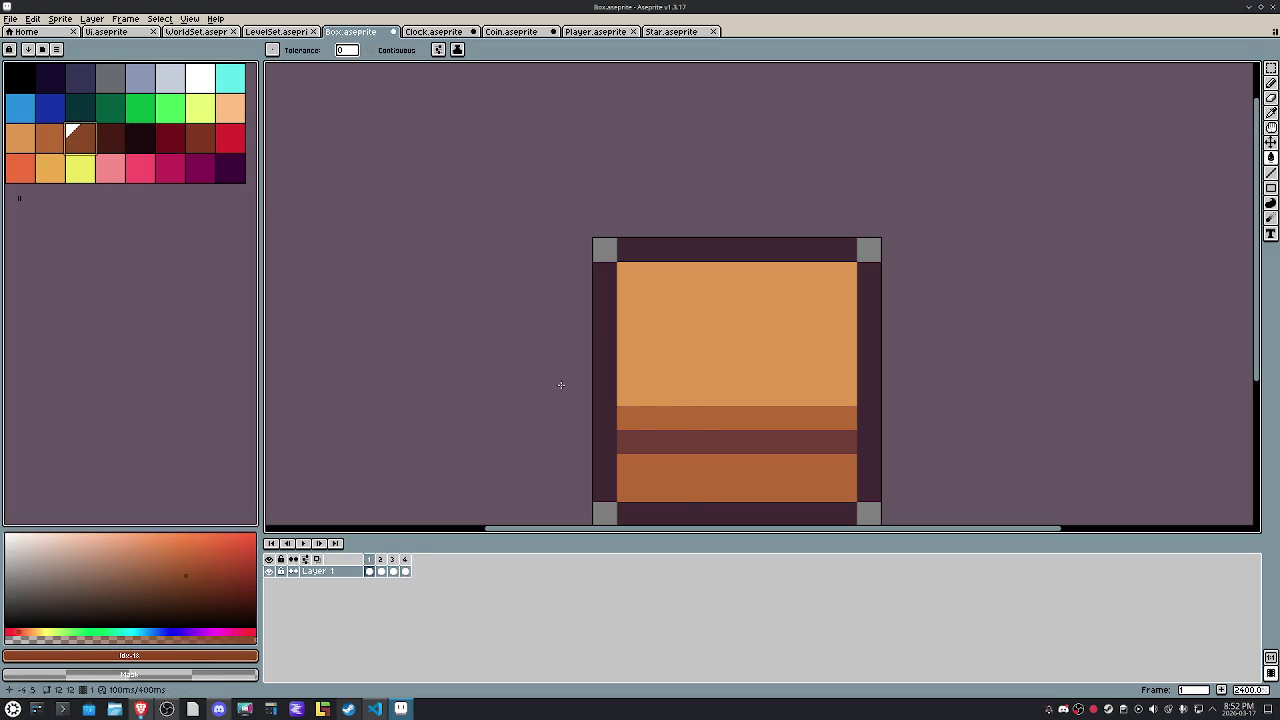
{"action": "left_click", "coordinate": [700, 440]}
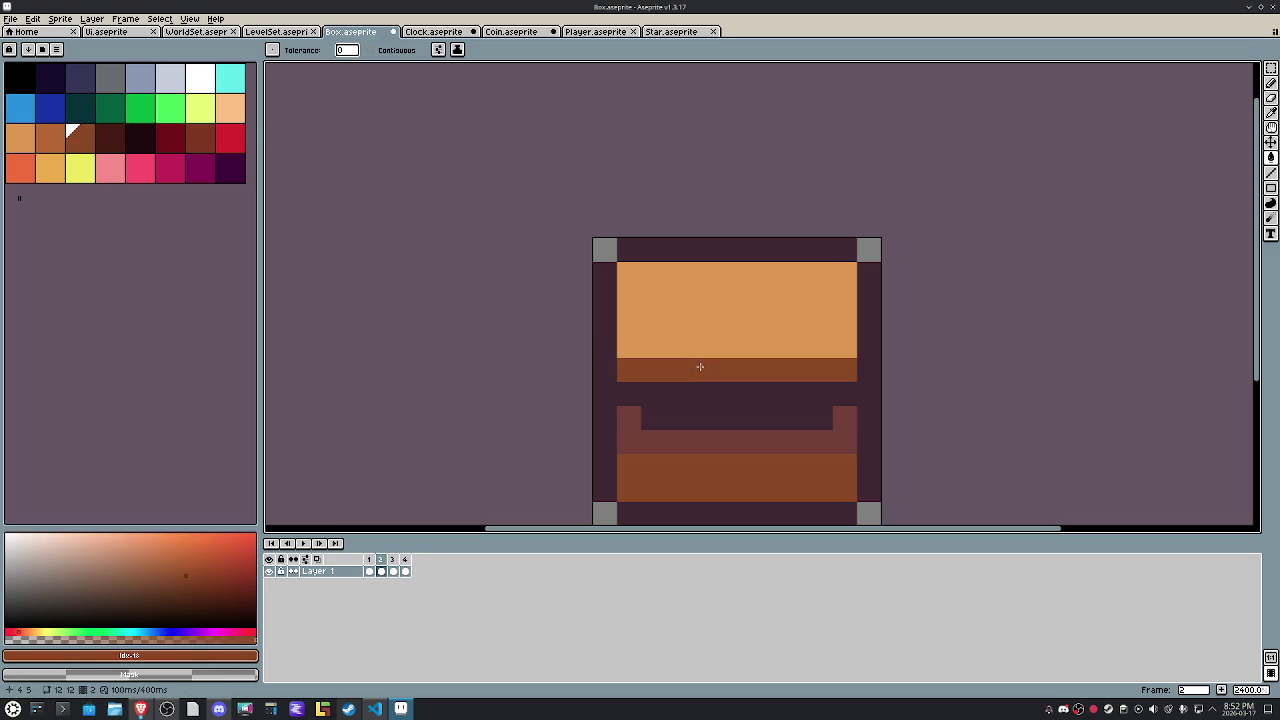
{"action": "right_click", "coordinate": [749, 457]}
{"action": "left_click", "coordinate": [720, 440]}
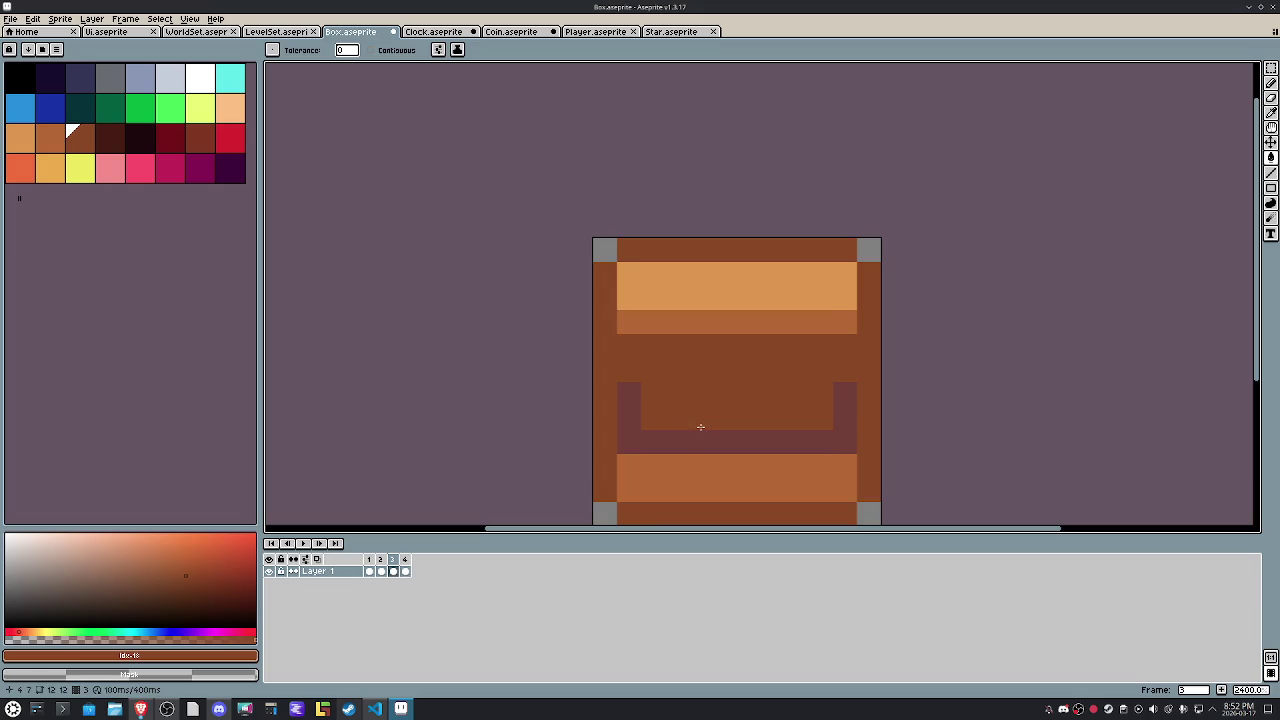
{"action": "right_click", "coordinate": [700, 429]}
{"action": "left_click", "coordinate": [695, 440]}
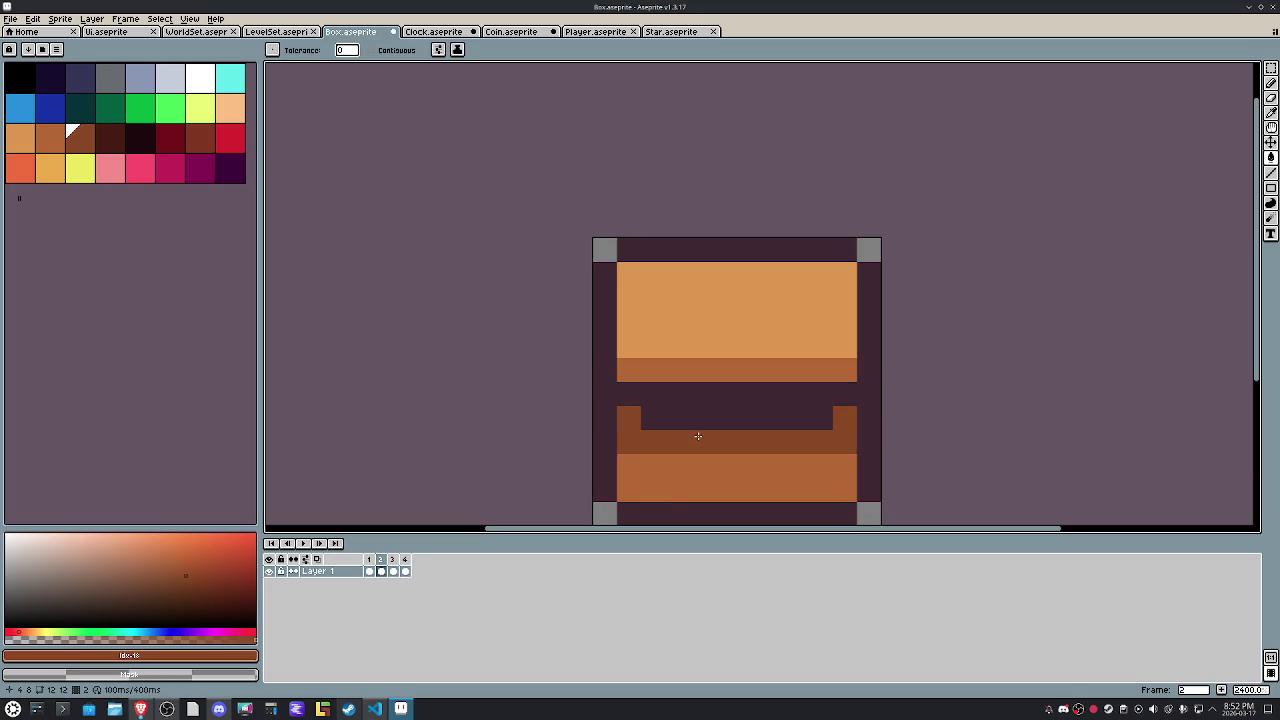
{"action": "left_click", "coordinate": [102, 132]}
{"action": "left_click", "coordinate": [633, 386]}
{"action": "left_click", "coordinate": [770, 390]}
Undo the maroon outline fill and test dark-red pencil strokes in frame 4, undoing them.
{"action": "key", "text": "ctrl+z"}
{"action": "key", "text": "b"}
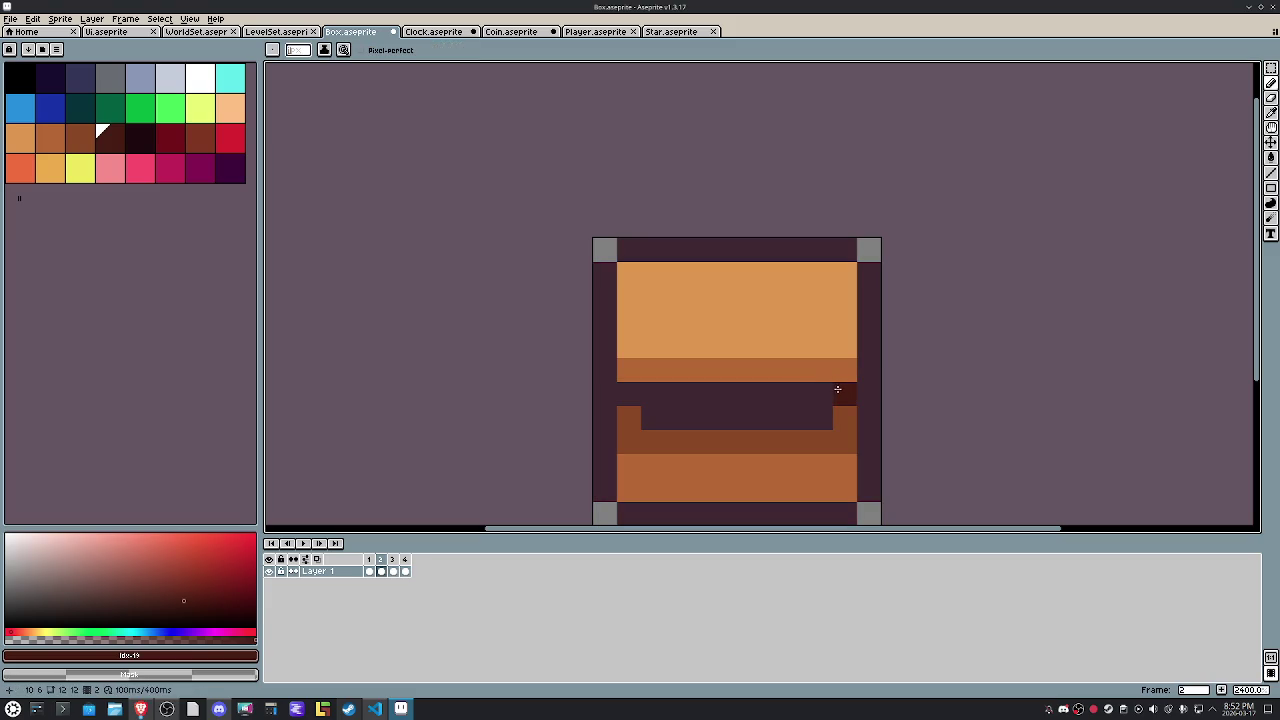
{"action": "key", "text": "Right"}
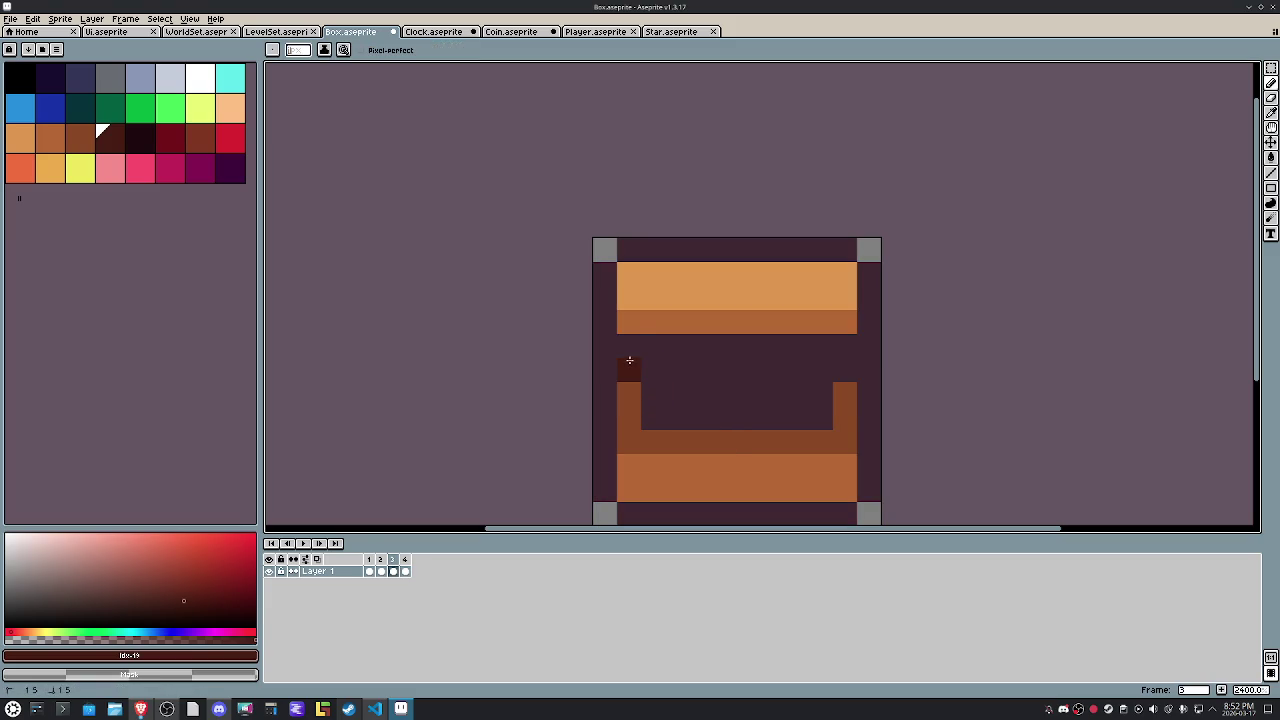
{"action": "key", "text": "Right"}
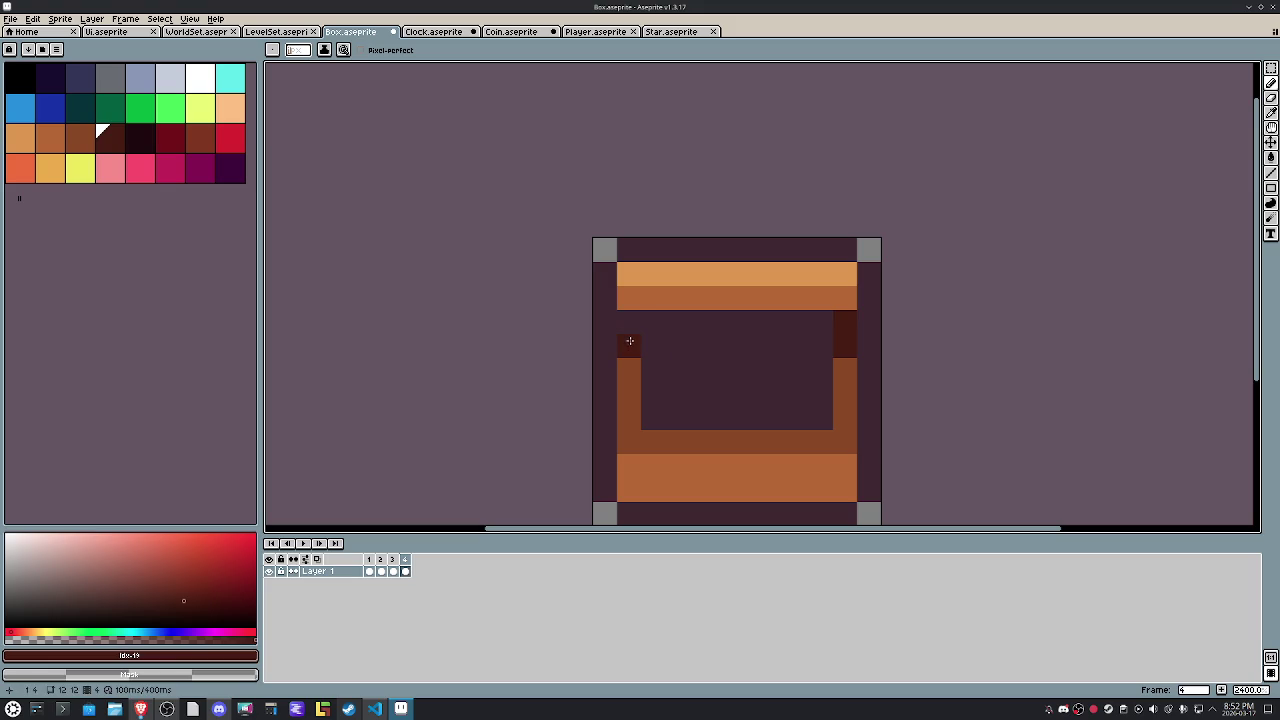
{"action": "mouse_move", "coordinate": [647, 324]}
{"action": "left_mouse_down"}
{"action": "mouse_move", "coordinate": [818, 323]}
{"action": "mouse_move", "coordinate": [661, 352]}
{"action": "left_mouse_up"}
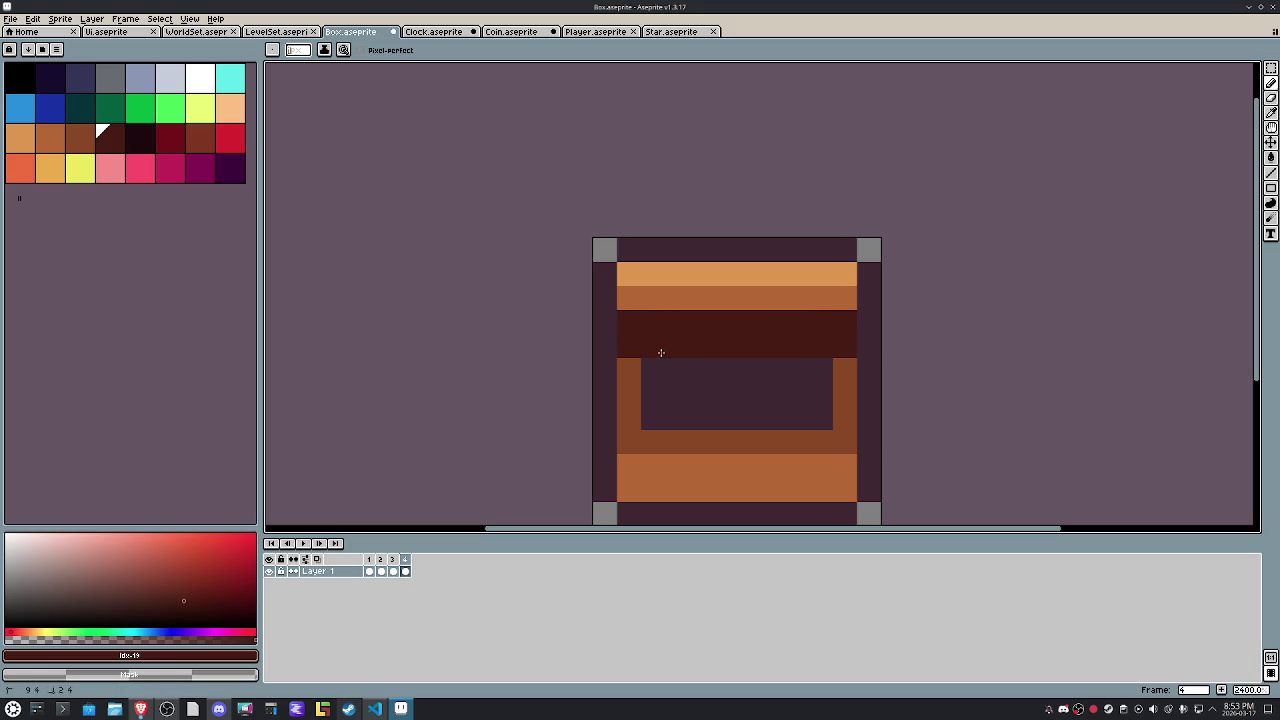
{"action": "left_click", "coordinate": [695, 418]}
{"action": "key", "text": "ctrl+z"}
{"action": "key", "text": "ctrl+z"}
{"action": "left_click", "coordinate": [692, 416]}
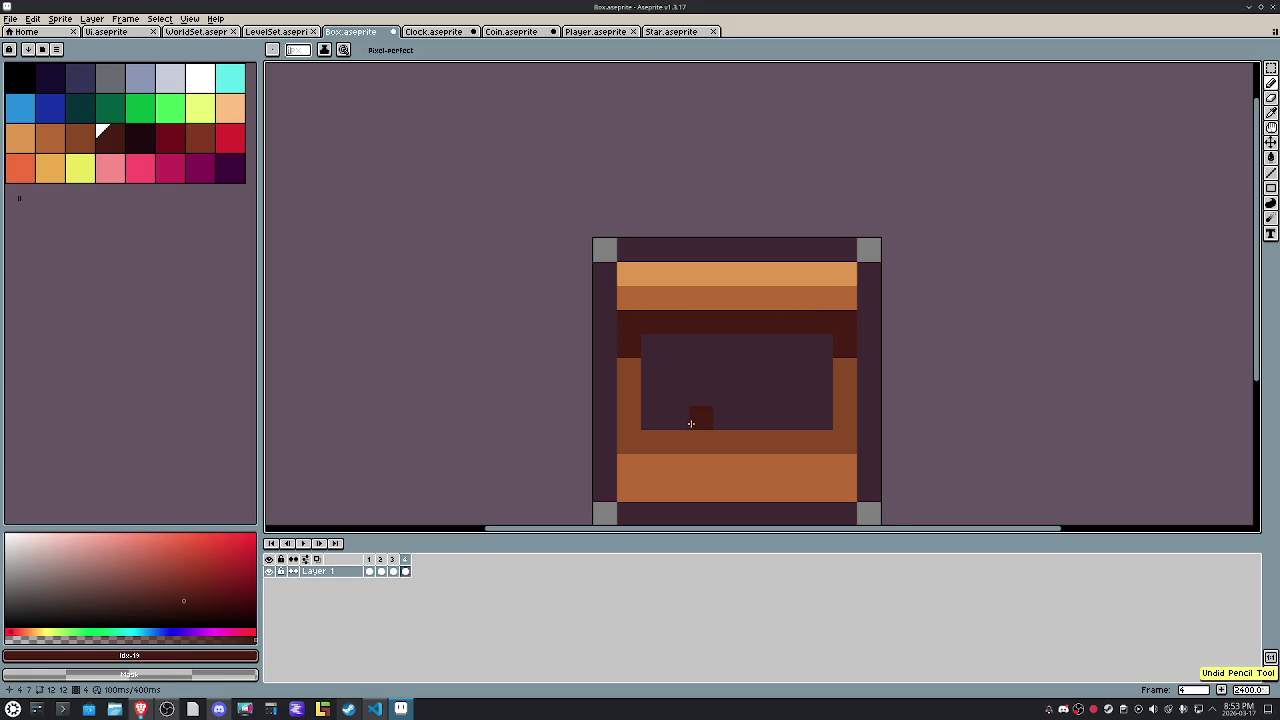
{"action": "scroll", "coordinate": [689, 414], "scroll_direction": "down", "scroll_amount": 5}
{"action": "scroll", "coordinate": [694, 418], "scroll_direction": "up", "scroll_amount": 1}
{"action": "scroll", "coordinate": [694, 418], "scroll_direction": "up", "scroll_amount": 4}
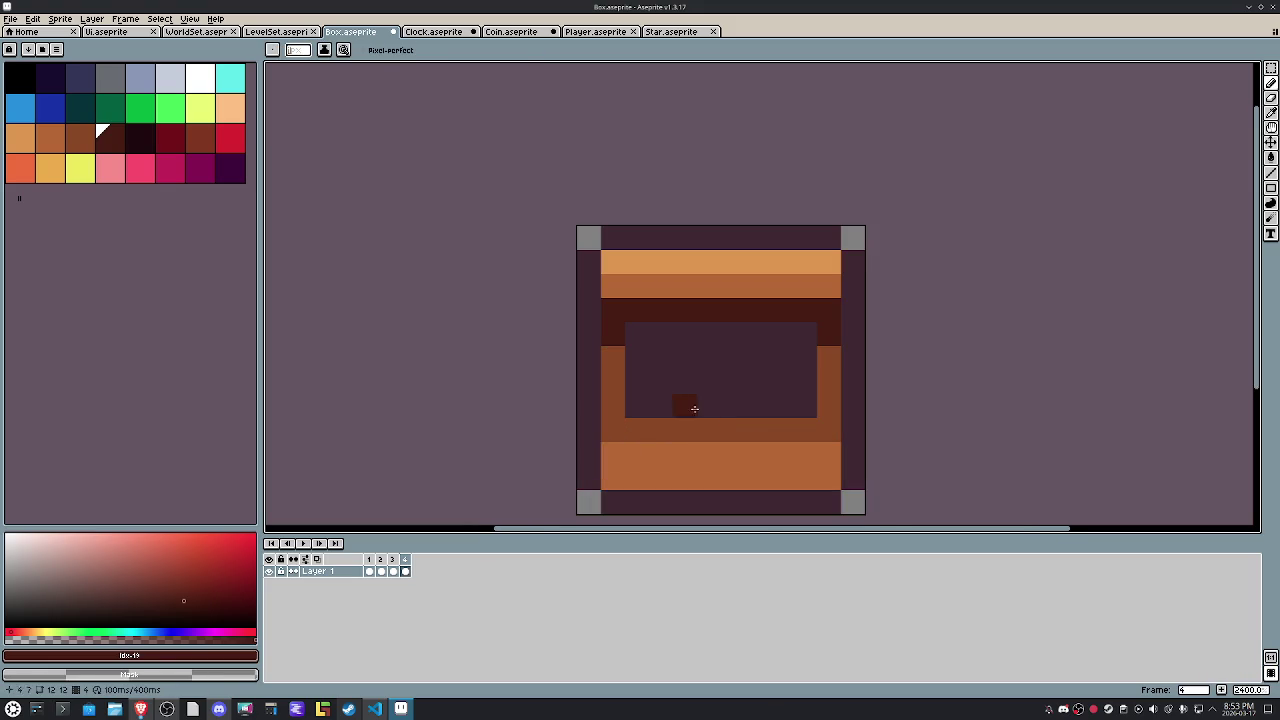
{"action": "key", "text": "ctrl+z"}
Eyedrop #3f2832, bucket-fill the dark-red band, and step back to the closed-lid frame 1.
{"action": "left_click", "coordinate": [645, 334], "text": "alt"}
{"action": "key", "text": "g"}
{"action": "left_click", "coordinate": [635, 314]}
{"action": "key", "text": "Left"}
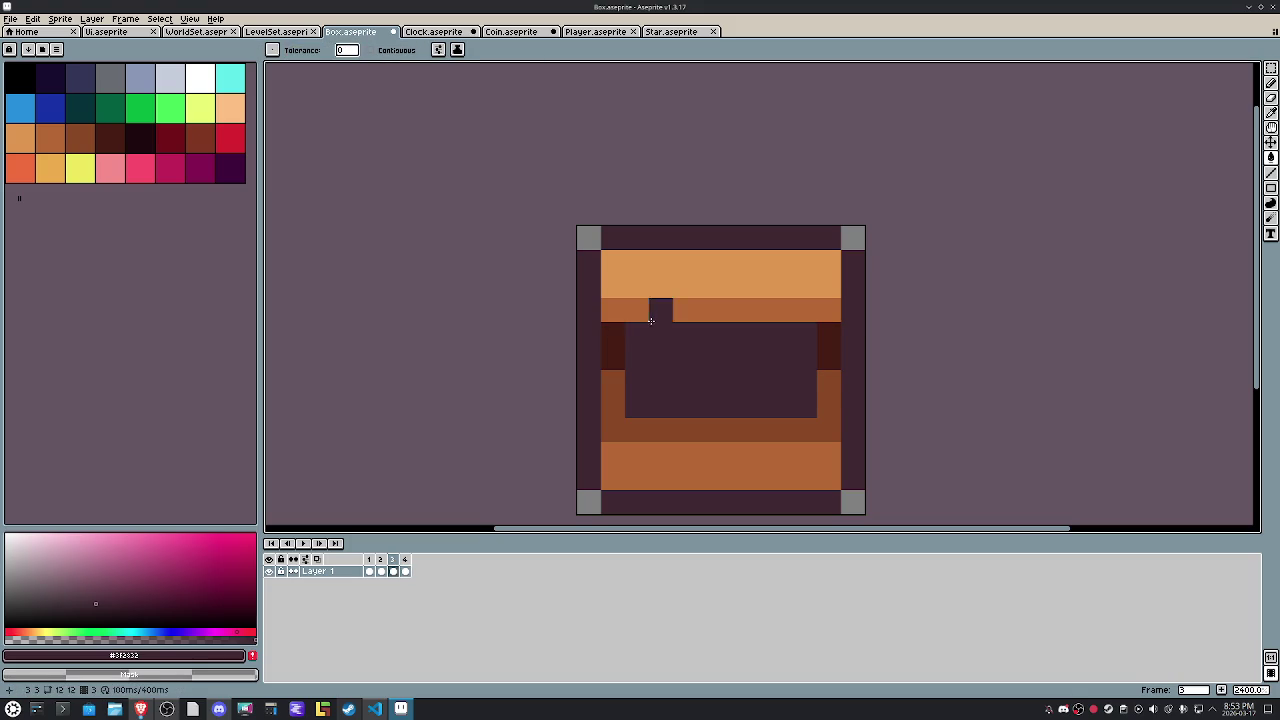
{"action": "key", "text": "Left"}
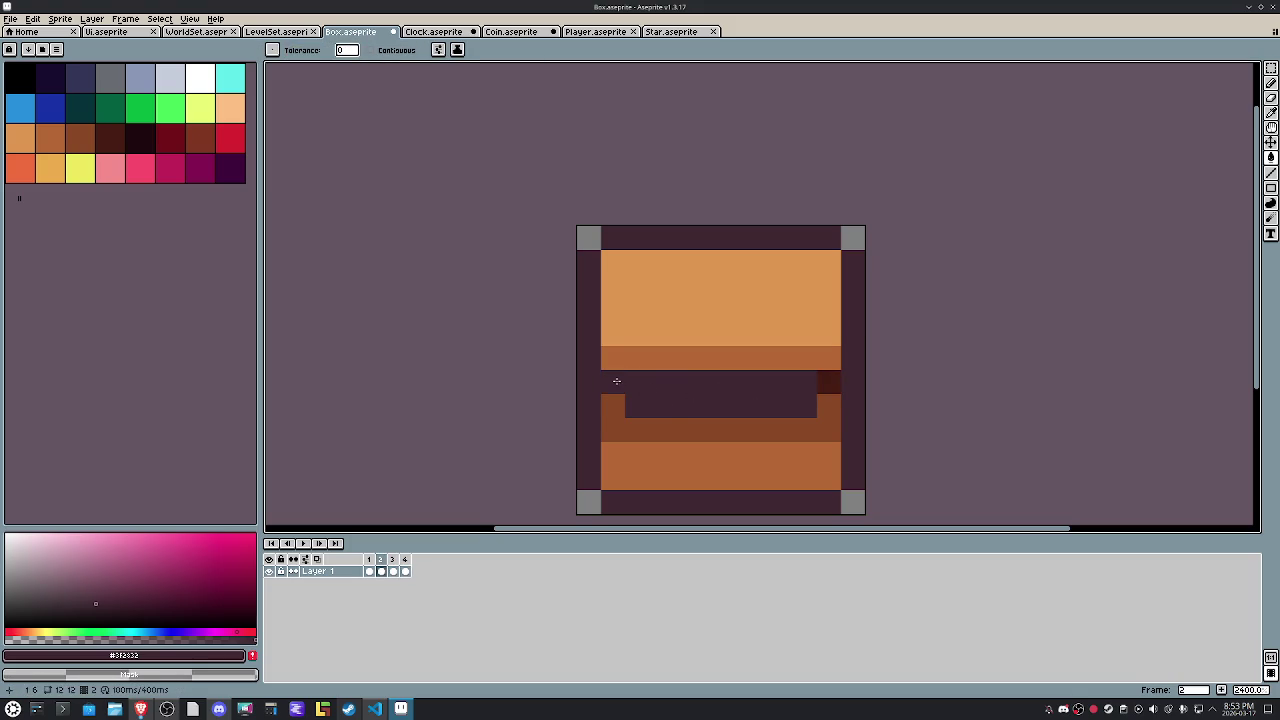
{"action": "key", "text": "Left"}
{"action": "key", "text": "Right"}
{"action": "key", "text": "Right"}
{"action": "key", "text": "Left"}
{"action": "key", "text": "Left"}
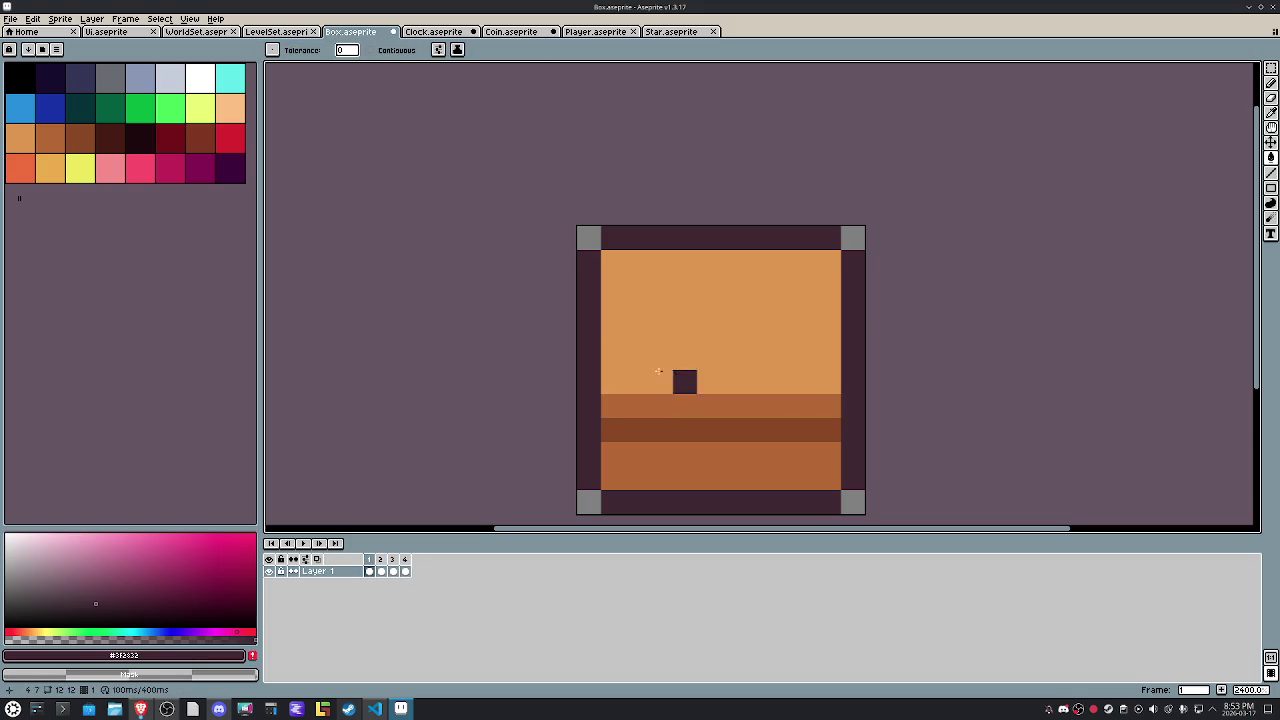
{"action": "left_click", "coordinate": [276, 31]}
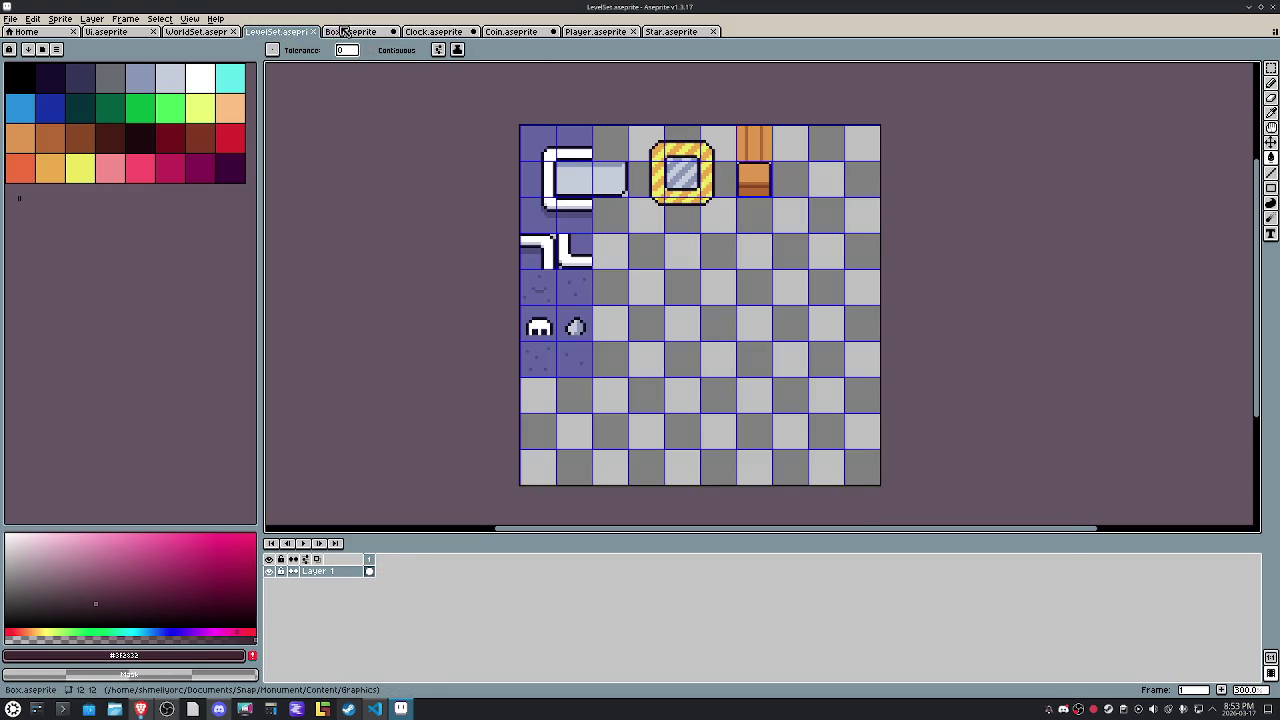
Export the Box sprite as the Box.png sprite sheet.
{"action": "left_click", "coordinate": [344, 32]}
{"action": "left_click", "coordinate": [9, 19]}
{"action": "mouse_move", "coordinate": [26, 118]}
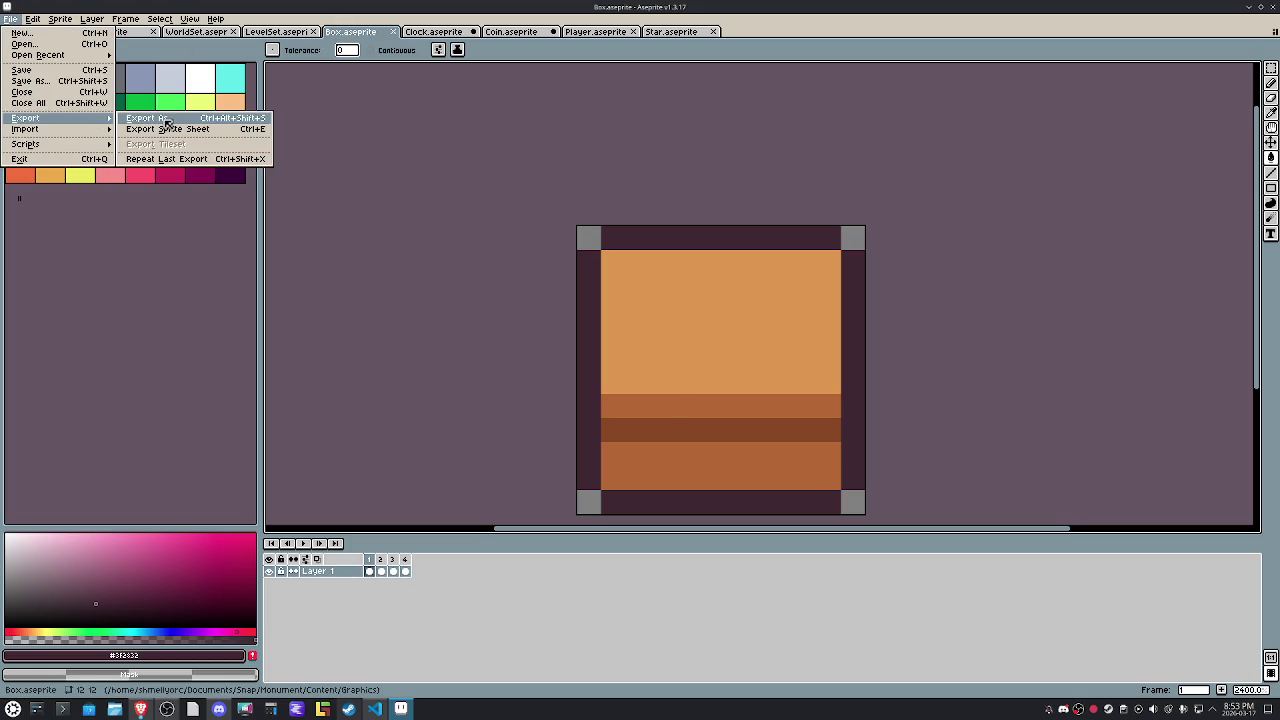
{"action": "left_click", "coordinate": [150, 118]}
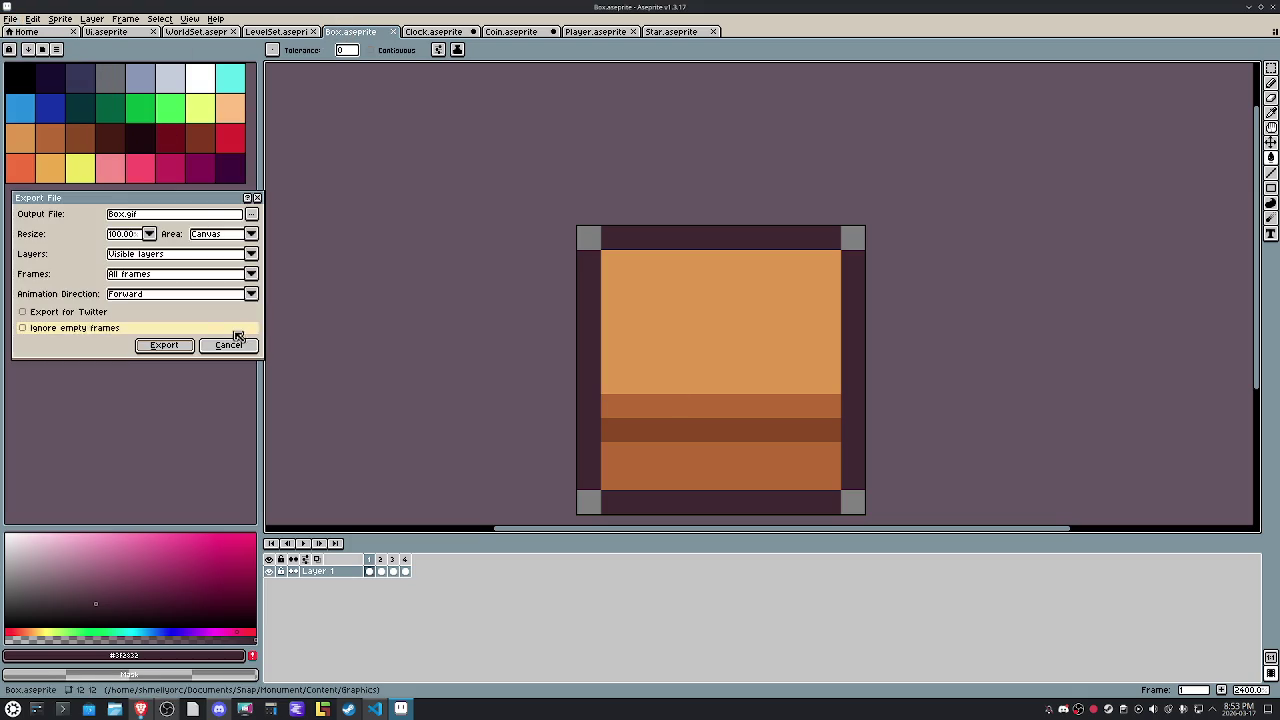
{"action": "left_click", "coordinate": [165, 346]}
{"action": "left_click", "coordinate": [18, 19]}
{"action": "mouse_move", "coordinate": [26, 118]}
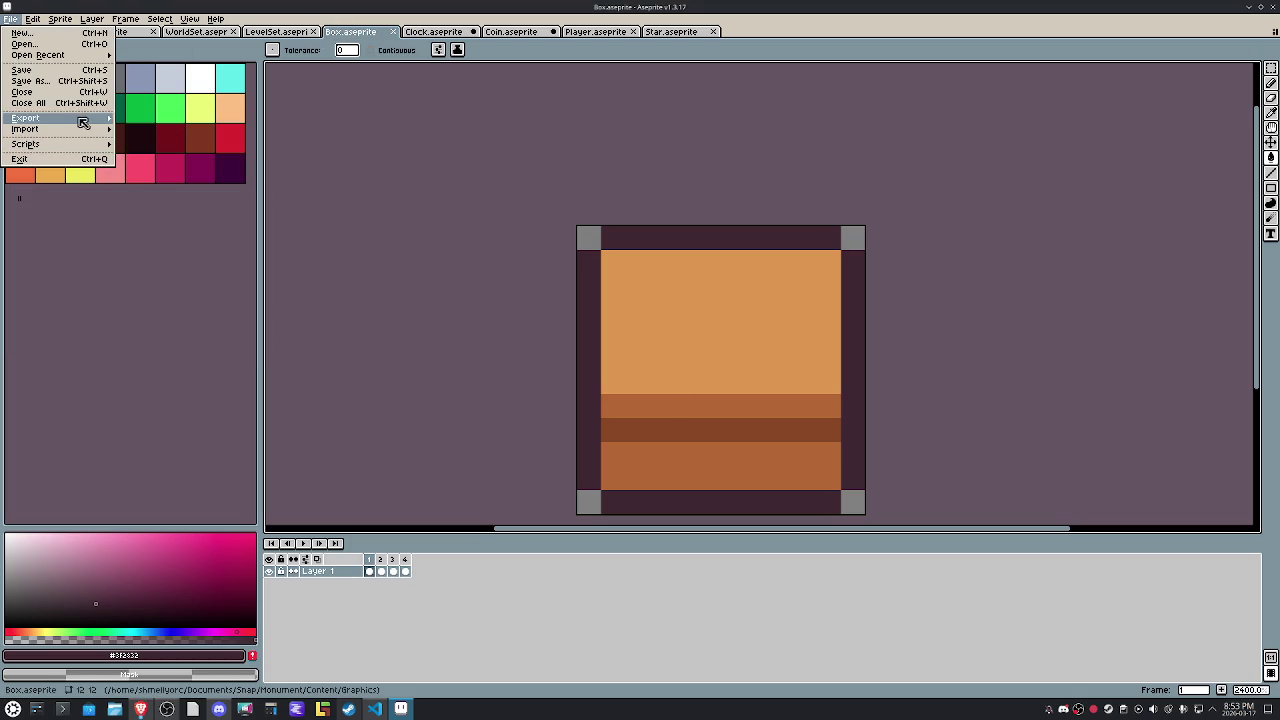
{"action": "left_click", "coordinate": [160, 122]}
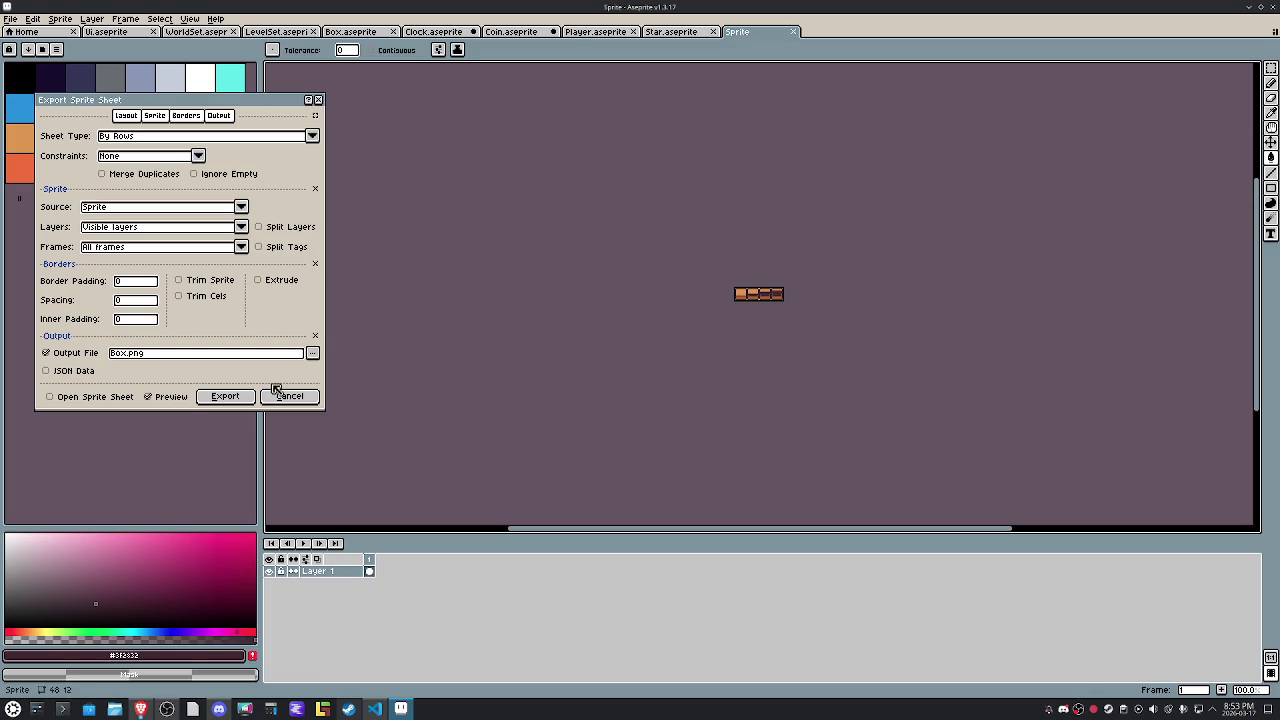
{"action": "left_click", "coordinate": [225, 396]}
Repeat the last export for the Clock and Coin sprites.
{"action": "left_click", "coordinate": [443, 35]}
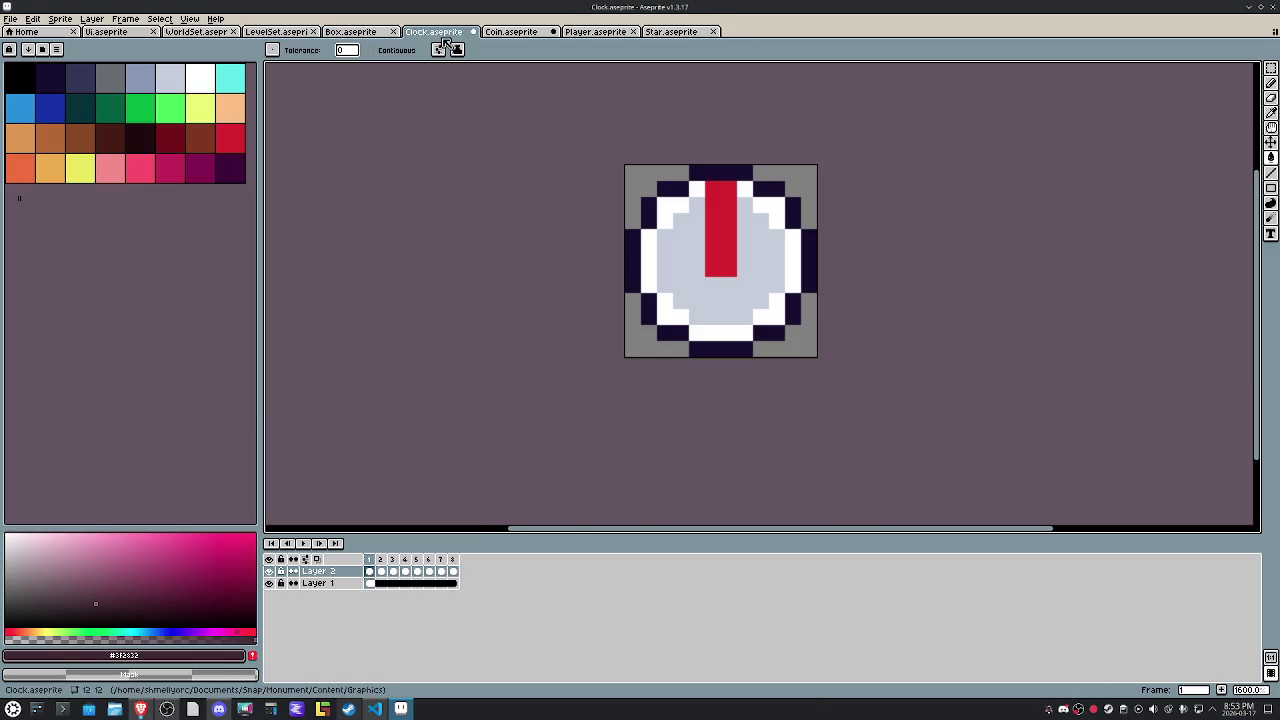
{"action": "left_click", "coordinate": [10, 19]}
{"action": "mouse_move", "coordinate": [26, 129]}
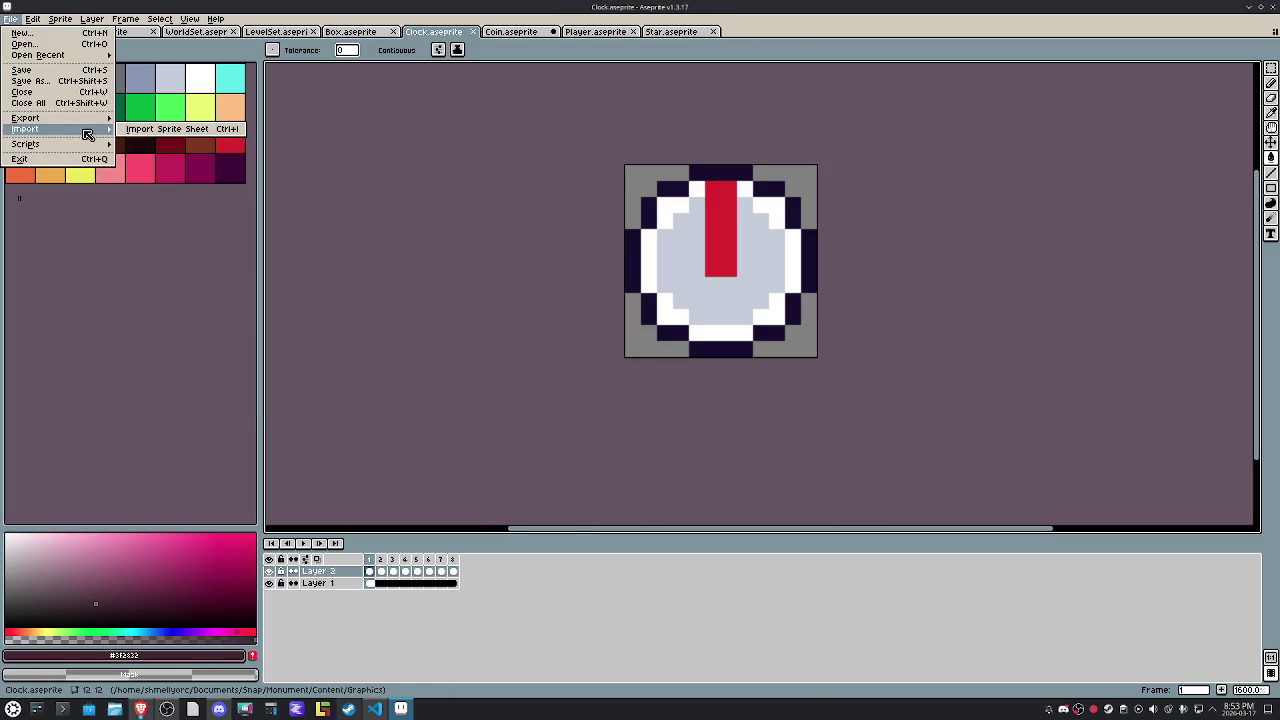
{"action": "left_click", "coordinate": [170, 160]}
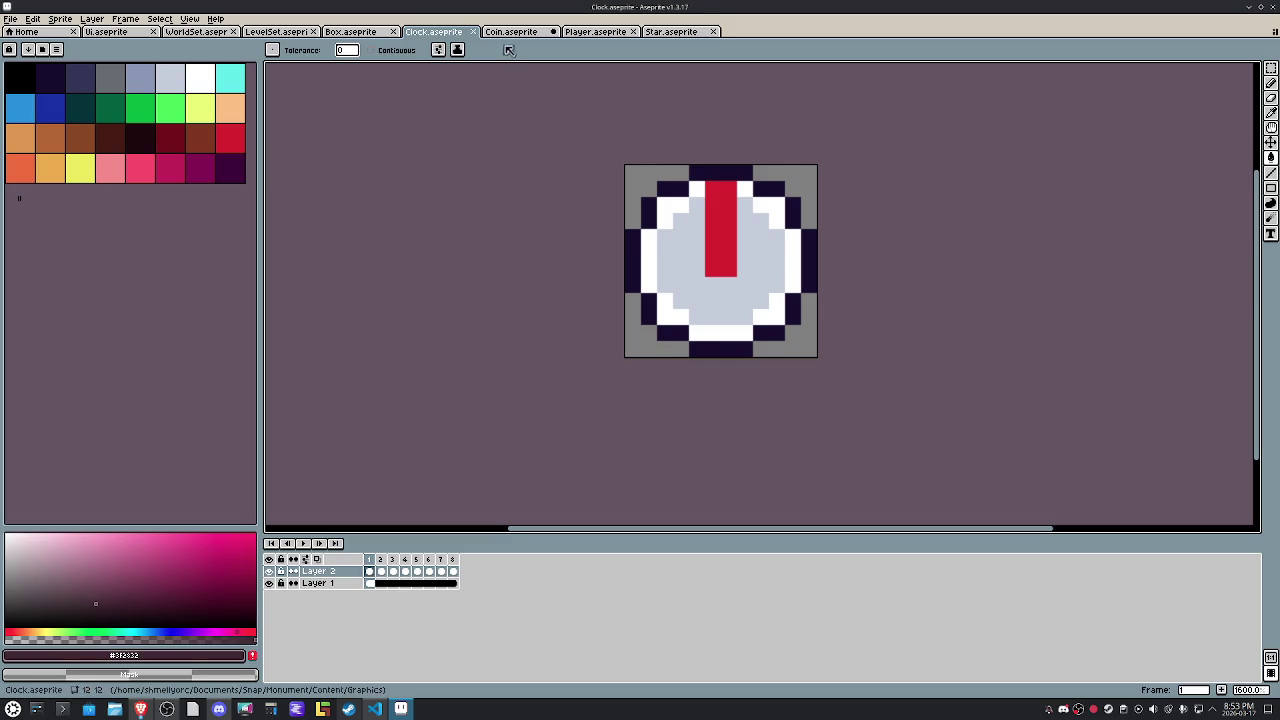
{"action": "left_click", "coordinate": [511, 31]}
{"action": "left_click", "coordinate": [9, 18]}
{"action": "mouse_move", "coordinate": [26, 118]}
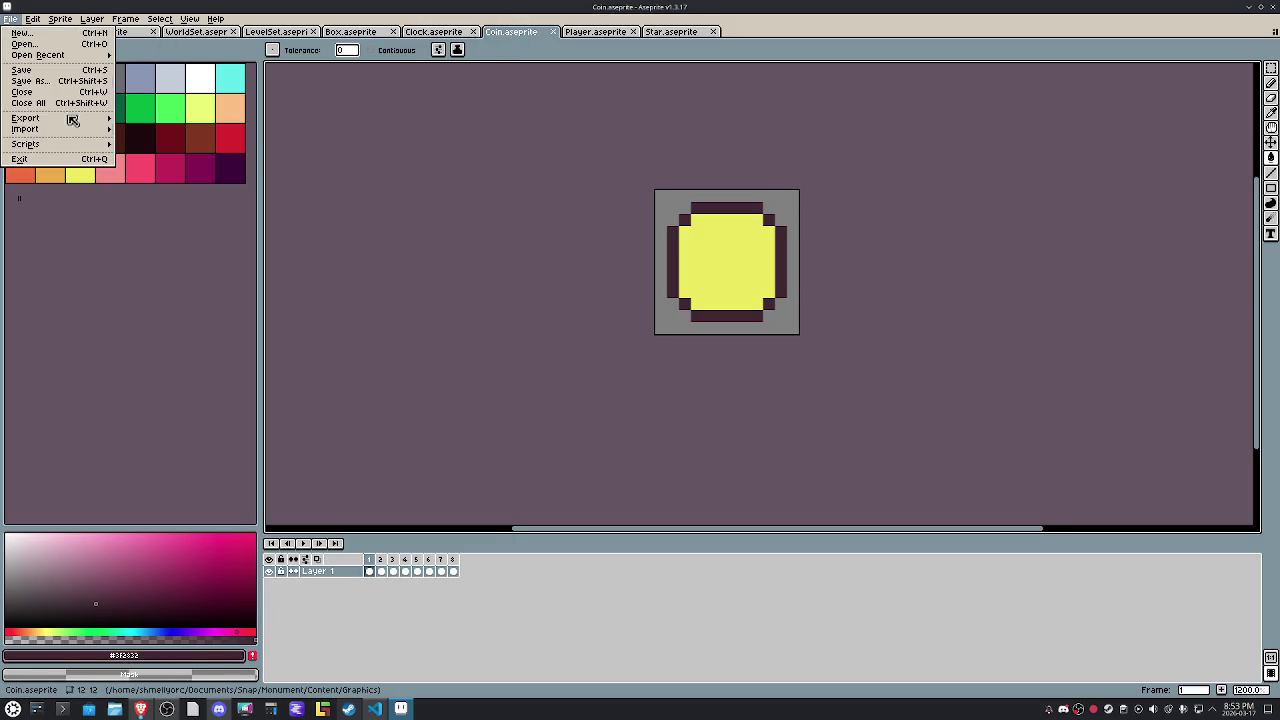
{"action": "left_click", "coordinate": [207, 159]}
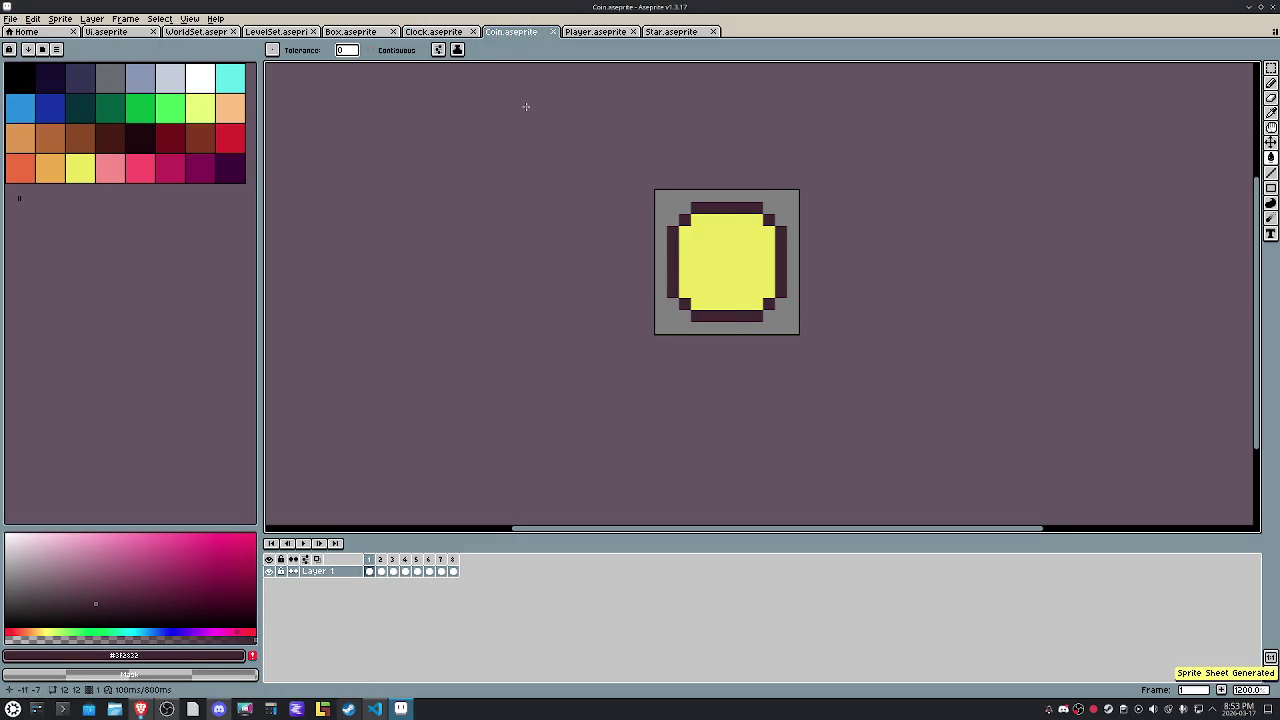
Export the Player sprite as Player.png.
{"action": "key", "text": "ctrl+Tab"}
{"action": "left_click", "coordinate": [12, 18]}
{"action": "mouse_move", "coordinate": [26, 118]}
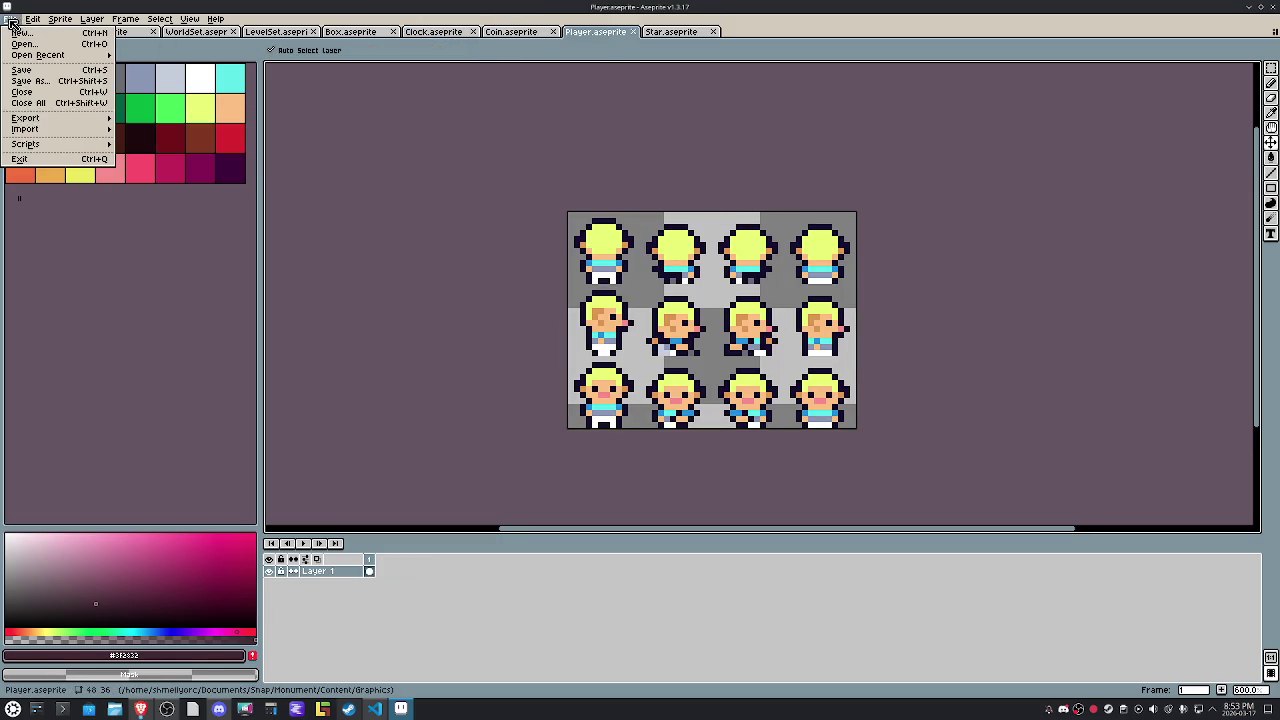
{"action": "left_click", "coordinate": [150, 114]}
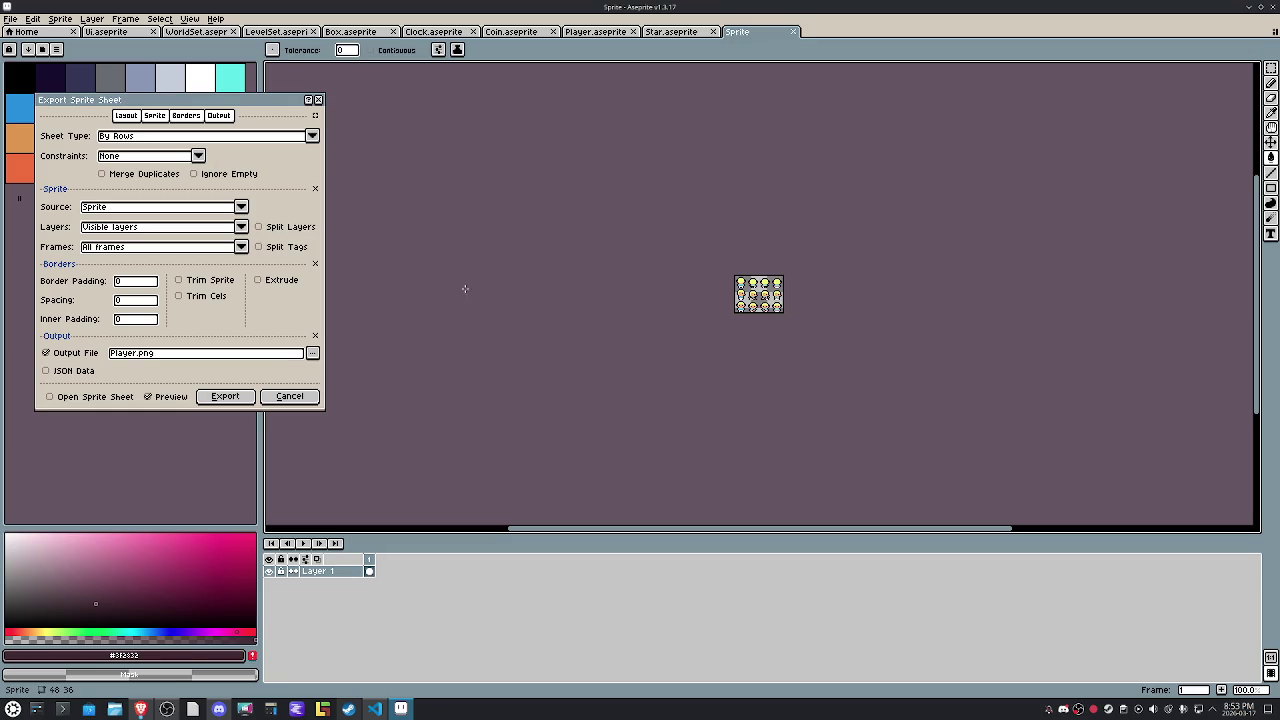
{"action": "left_click", "coordinate": [306, 395]}
{"action": "left_click", "coordinate": [12, 18]}
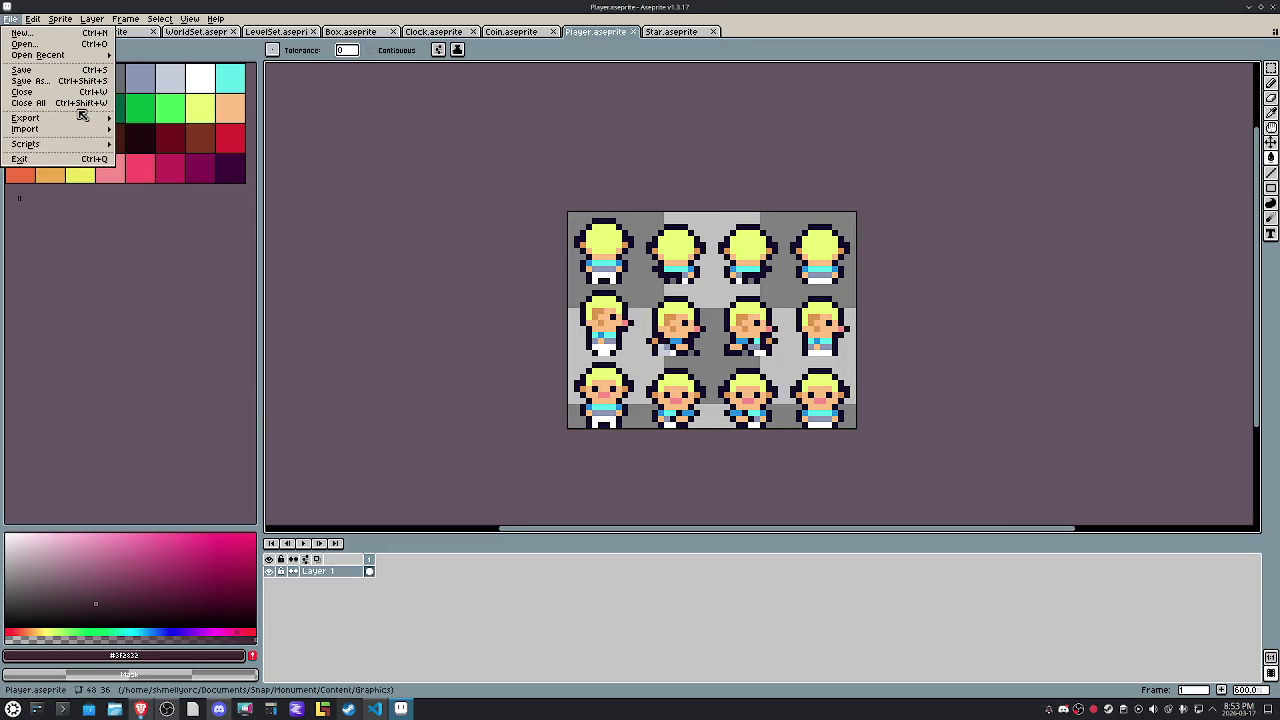
{"action": "left_click", "coordinate": [152, 125]}
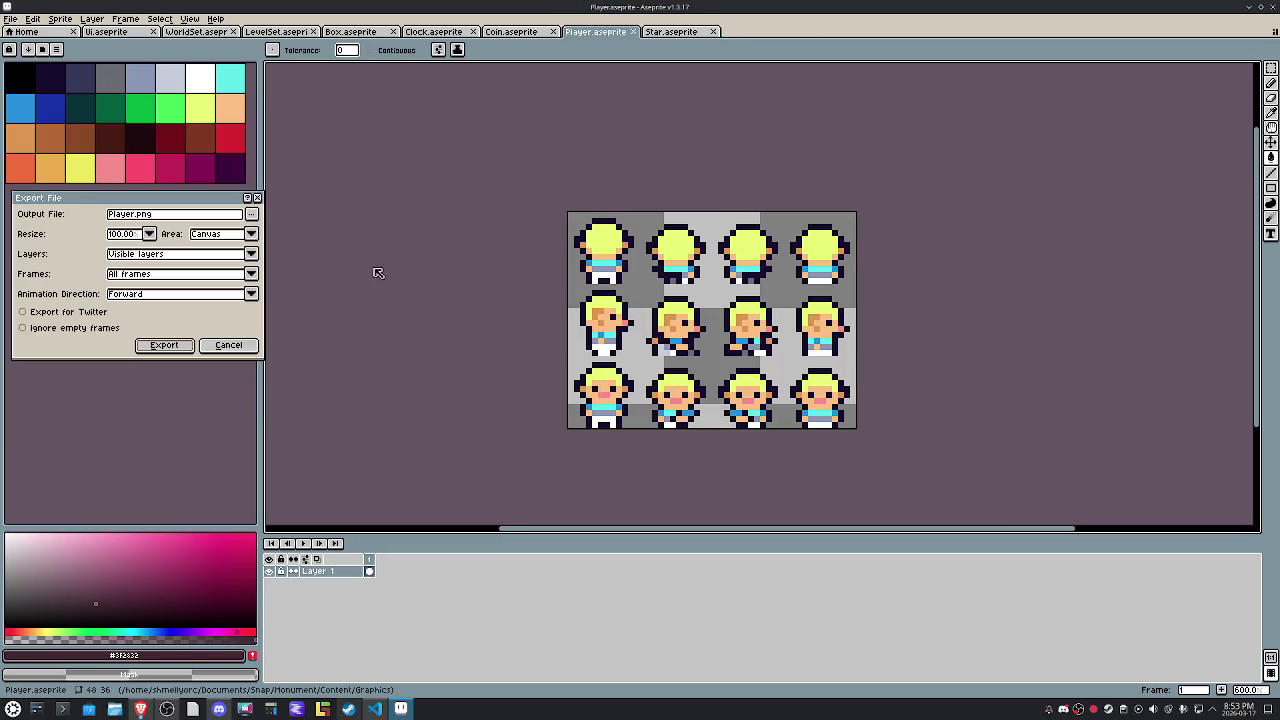
{"action": "left_click", "coordinate": [165, 344]}
Save the Star sprite and export it as Star.png.
{"action": "key", "text": "ctrl+Tab"}
{"action": "key", "text": "ctrl+s"}
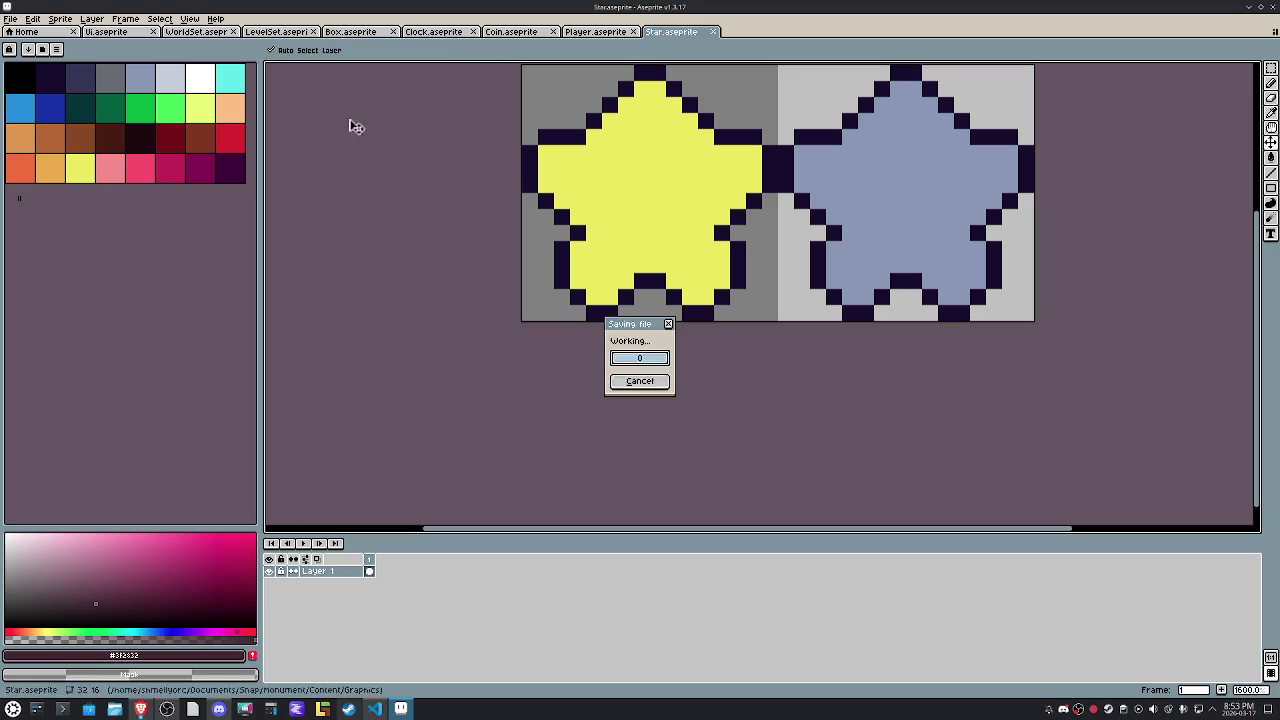
{"action": "left_click", "coordinate": [10, 18]}
{"action": "mouse_move", "coordinate": [26, 118]}
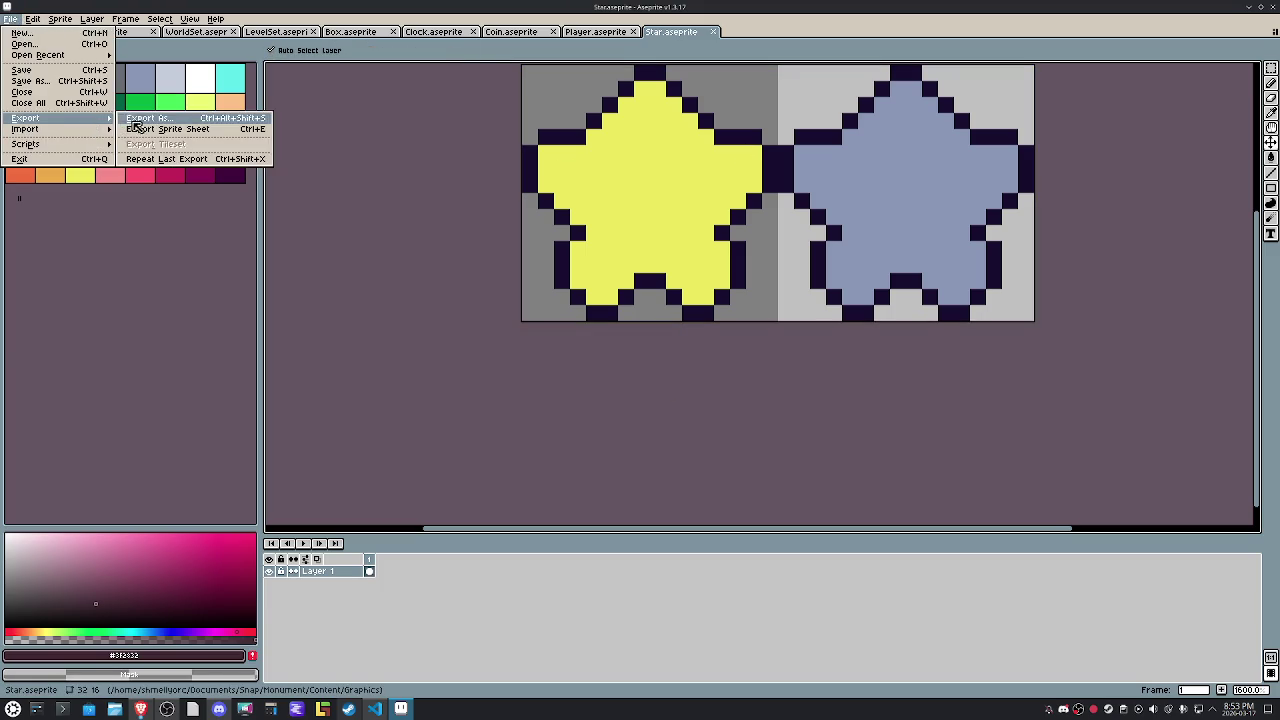
{"action": "left_click", "coordinate": [140, 119]}
{"action": "left_click", "coordinate": [158, 344]}
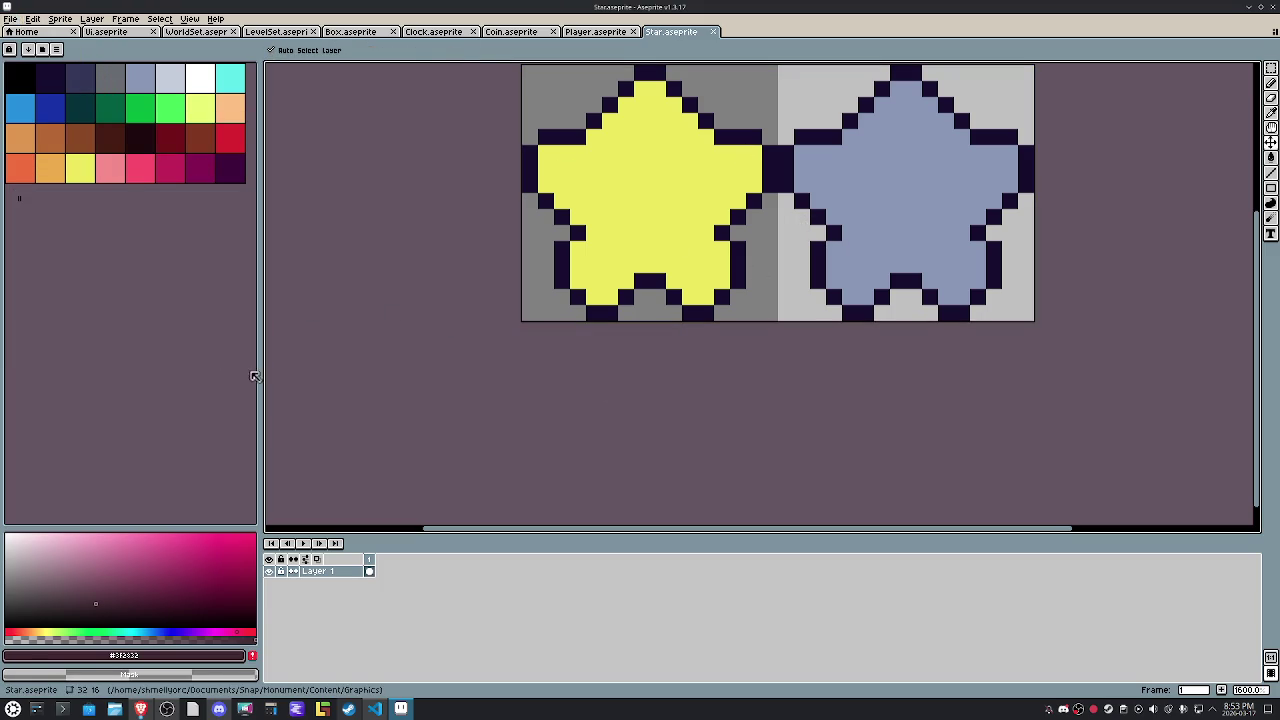
{"action": "left_click", "coordinate": [375, 708]}
Run the dotnet build task for Monument.csproj from Global.cs with Ctrl+Shift+B.
{"action": "left_click", "coordinate": [390, 347]}
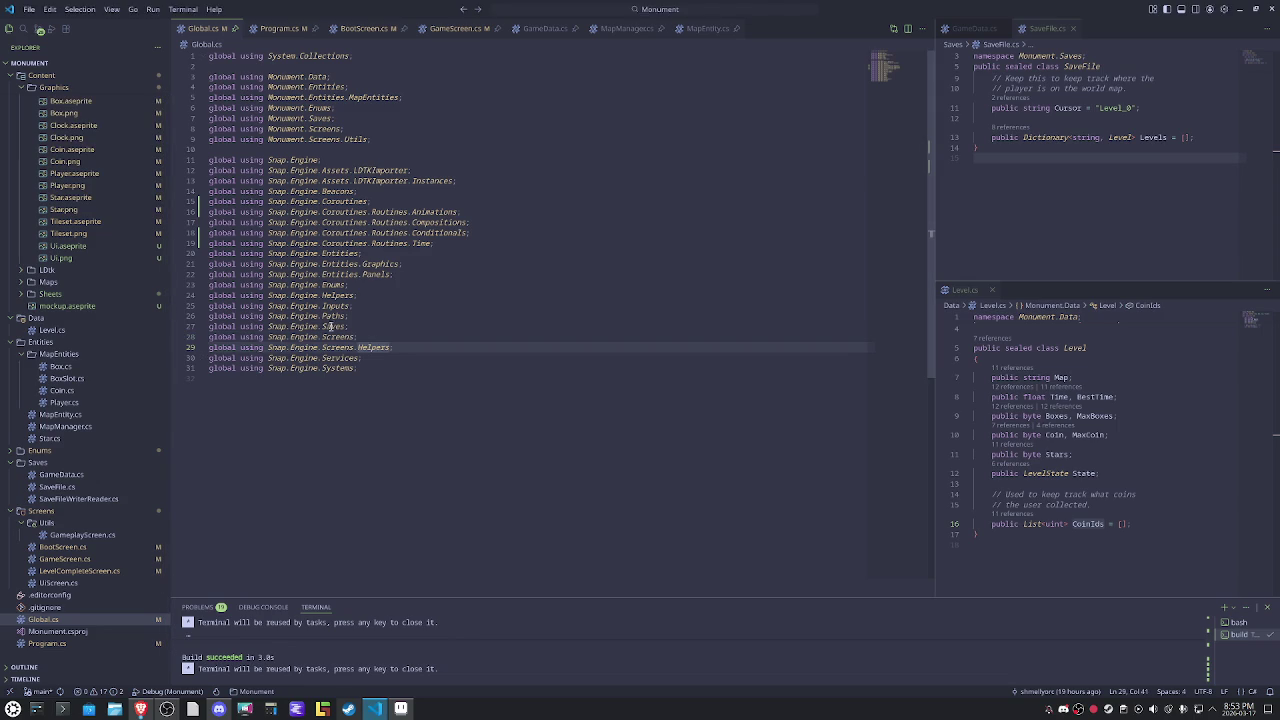
{"action": "key", "text": "ctrl+shift+b"}
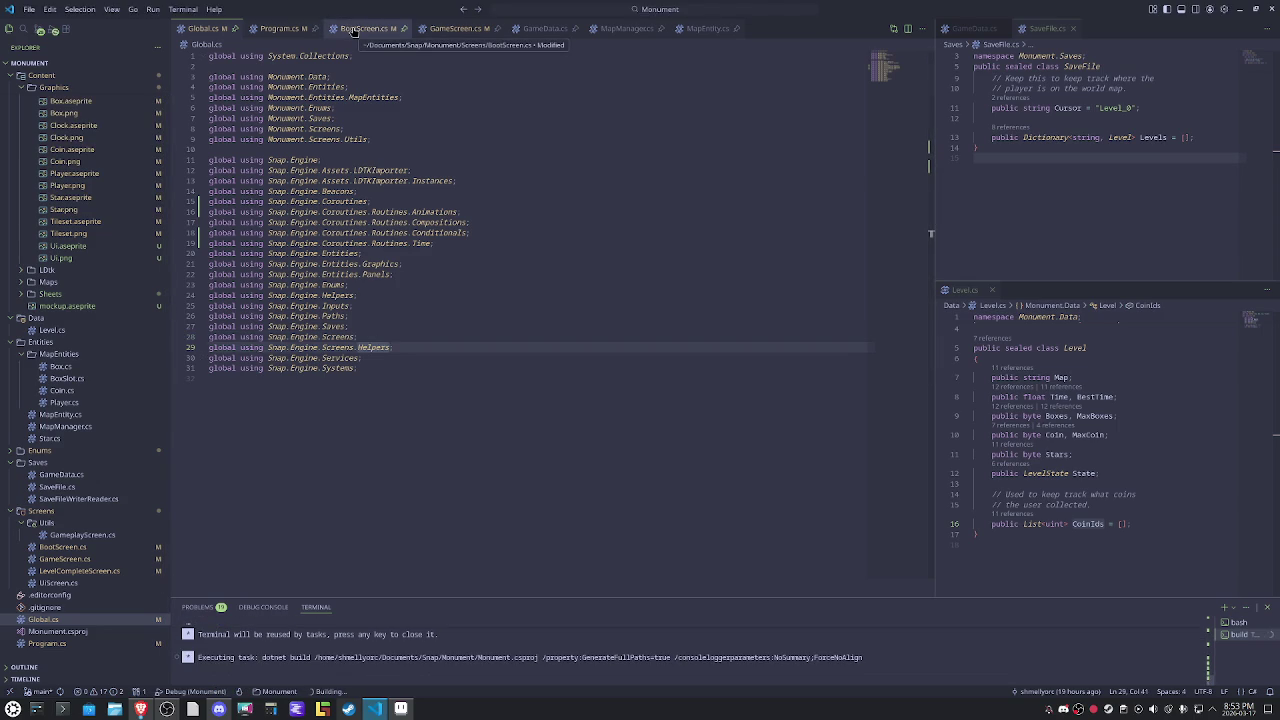
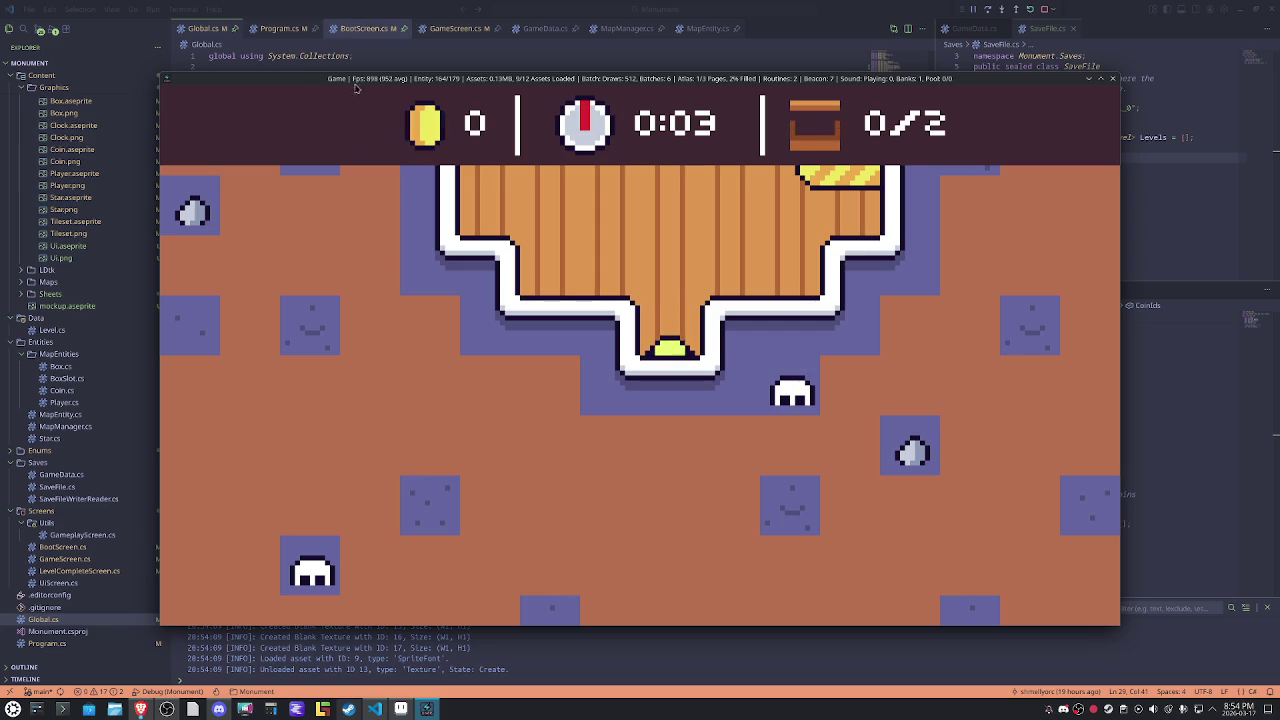
Eyedrop the blue ground colour 6566a0 from the LevelSet tiles in Aseprite and select its hex code.
{"action": "left_click", "coordinate": [401, 709]}
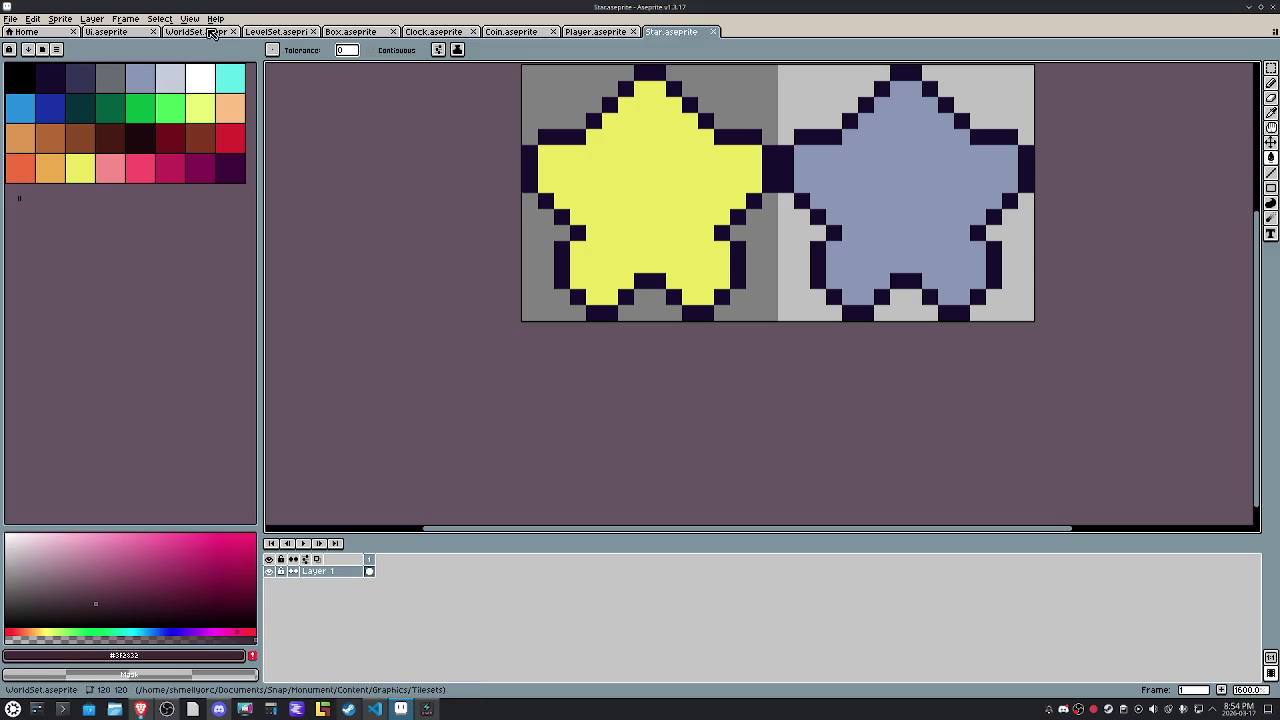
{"action": "left_click", "coordinate": [277, 31]}
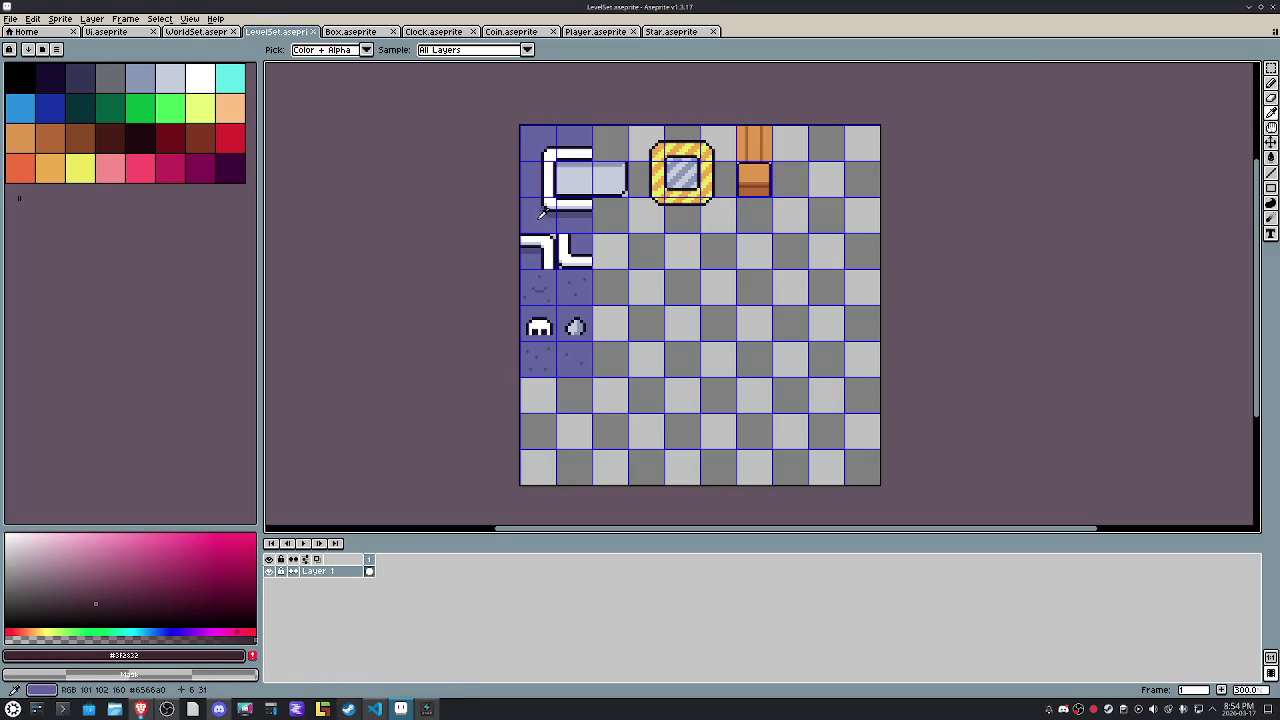
{"action": "left_click", "coordinate": [539, 214], "text": "alt"}
{"action": "left_click", "coordinate": [125, 655]}
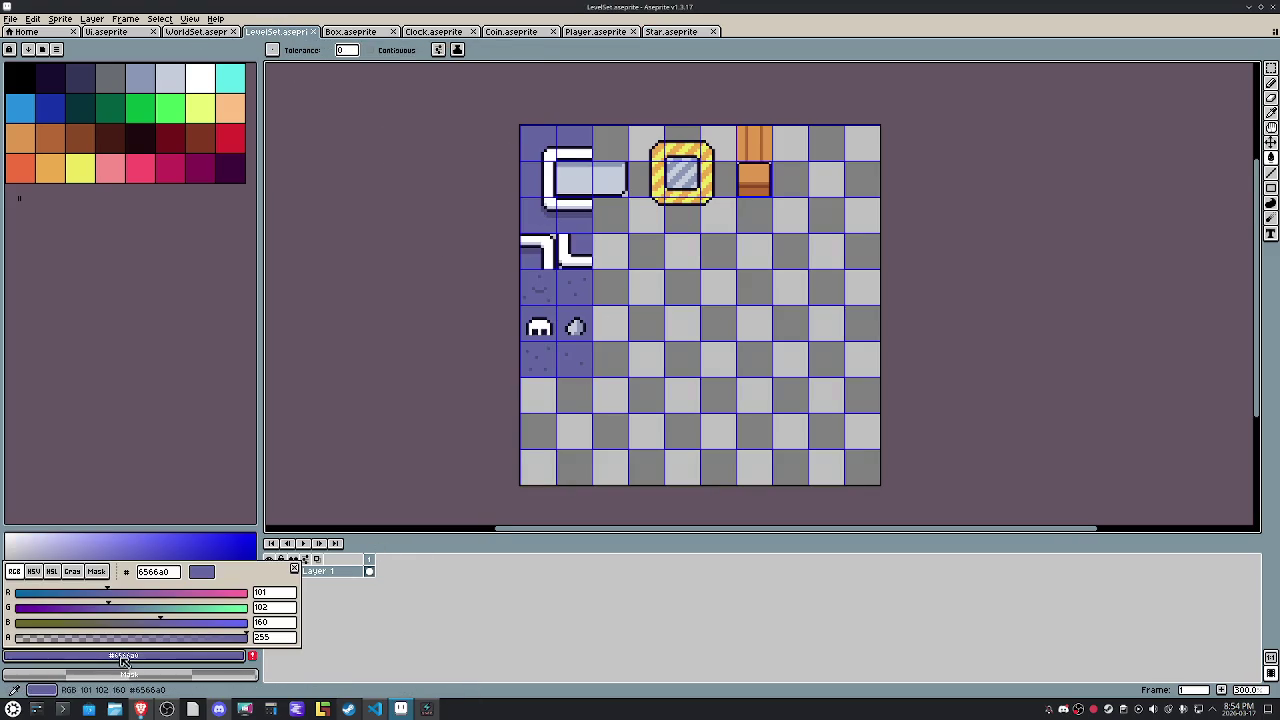
{"action": "left_click", "coordinate": [153, 572]}
{"action": "left_click", "coordinate": [373, 680]}
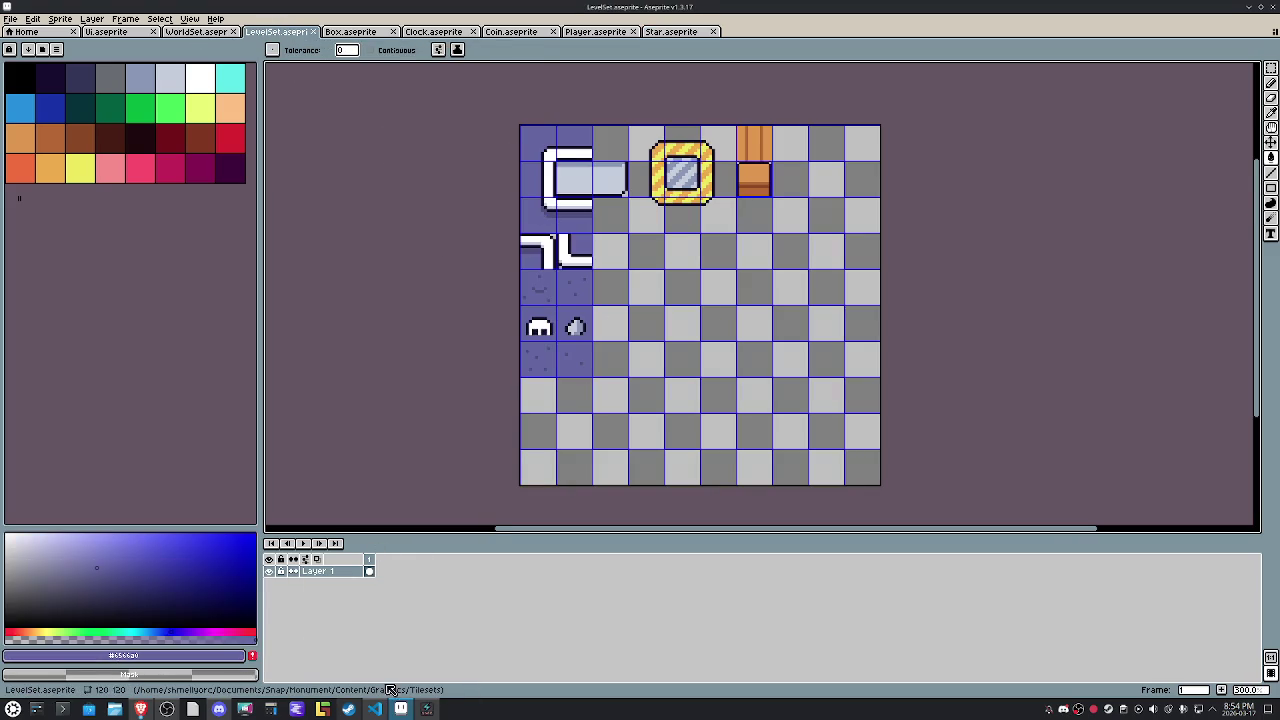
{"action": "left_click", "coordinate": [375, 710]}
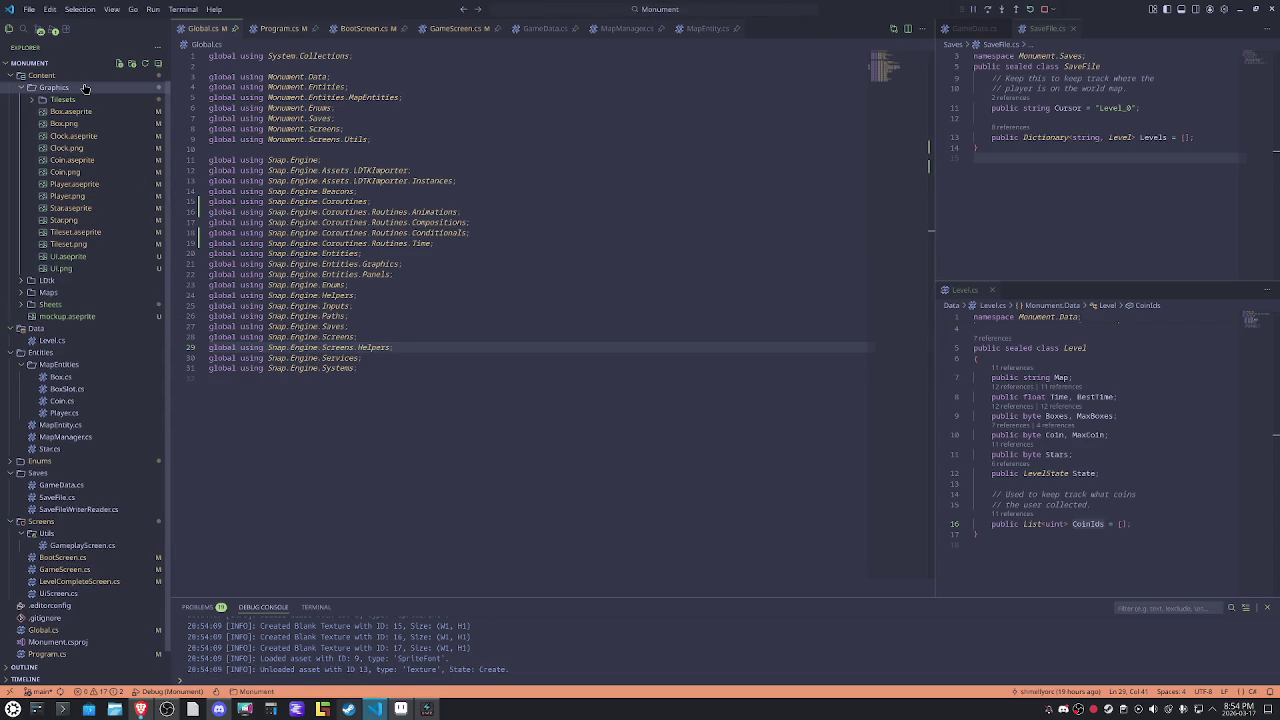
Check what the Content/Graphics/Tilesets folder holds, then bring LDtk to the front.
{"action": "left_click", "coordinate": [66, 100]}
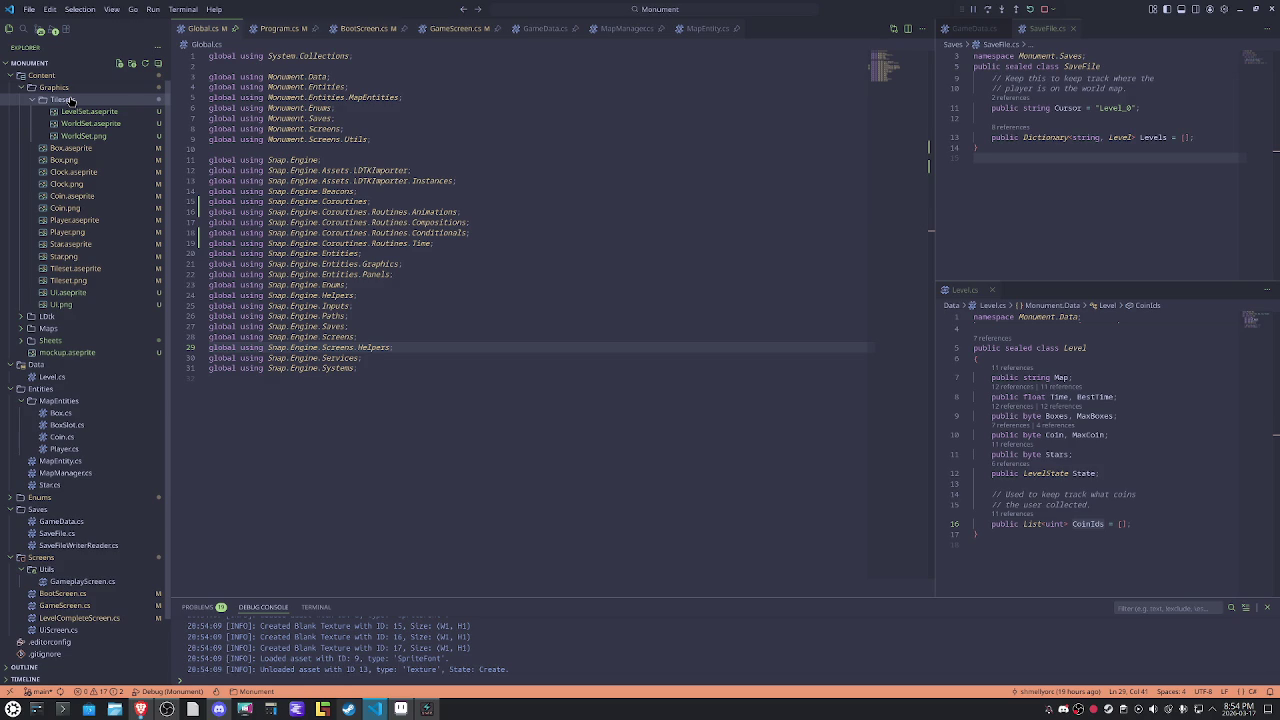
{"action": "left_click", "coordinate": [66, 100]}
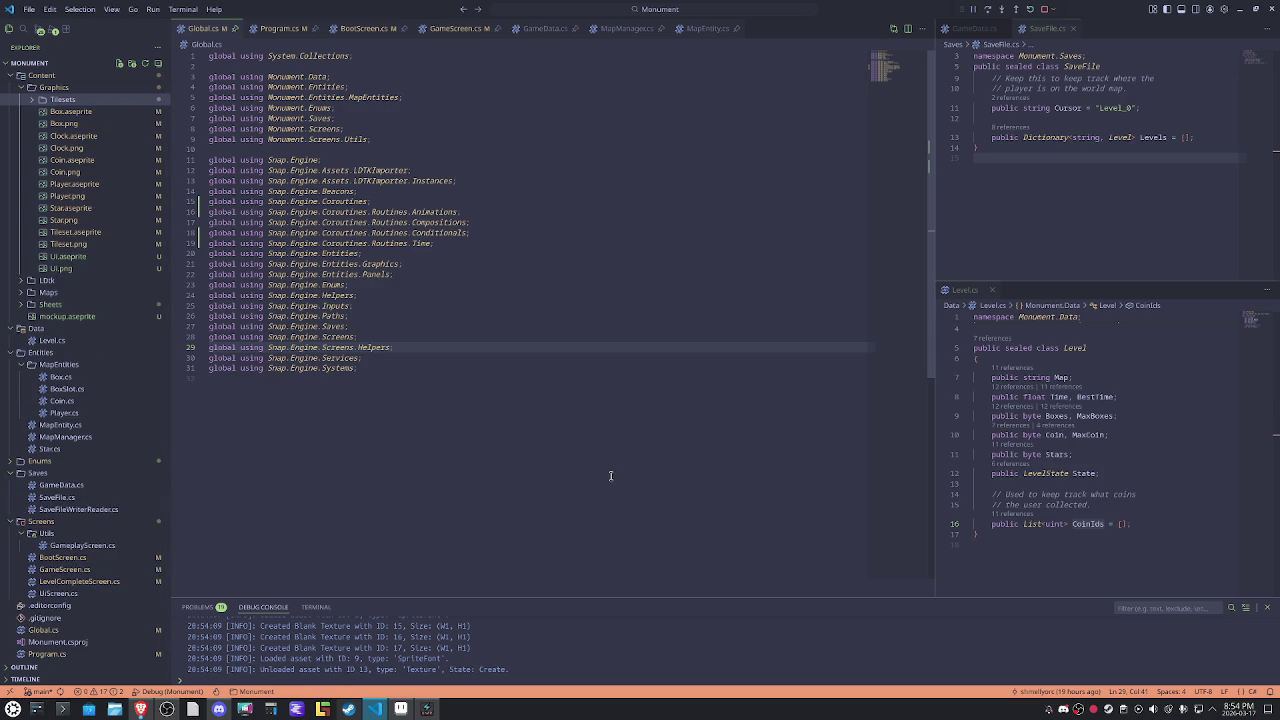
{"action": "mouse_move", "coordinate": [400, 709]}
{"action": "left_click", "coordinate": [322, 708]}
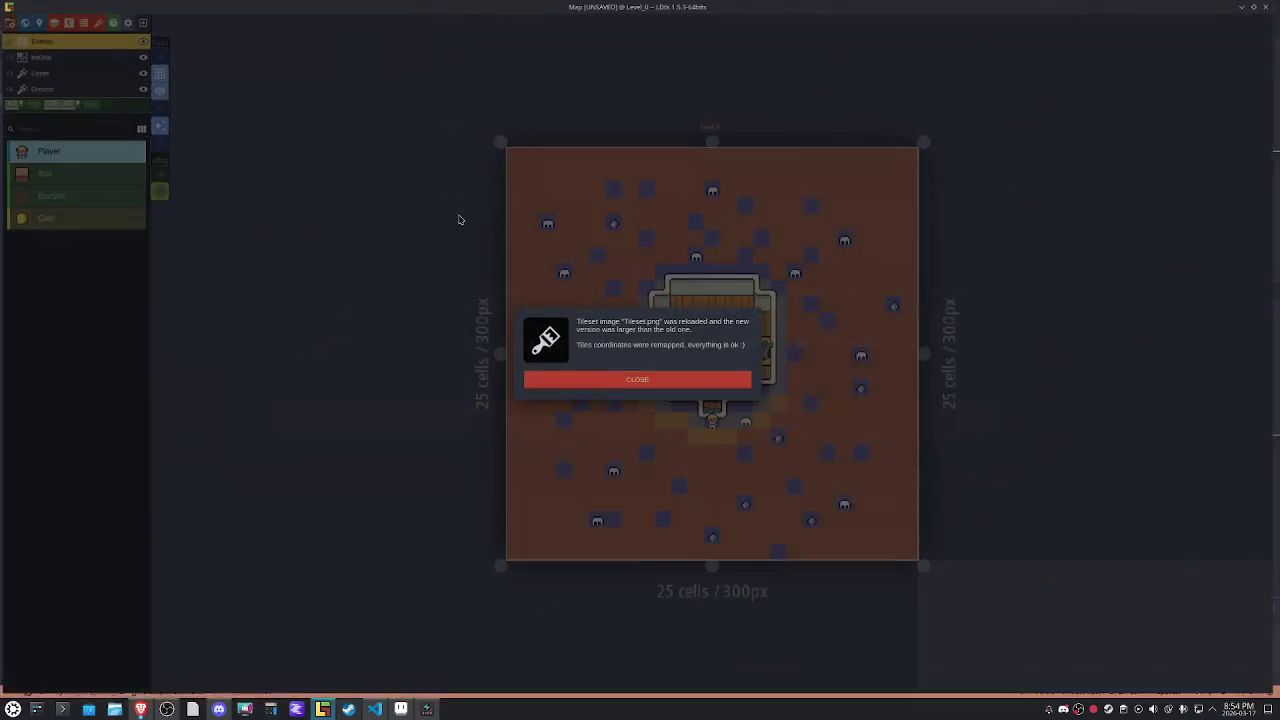
Set Level_0's background colour to 6566a0 and save the LDtk project.
{"action": "left_click", "coordinate": [689, 385]}
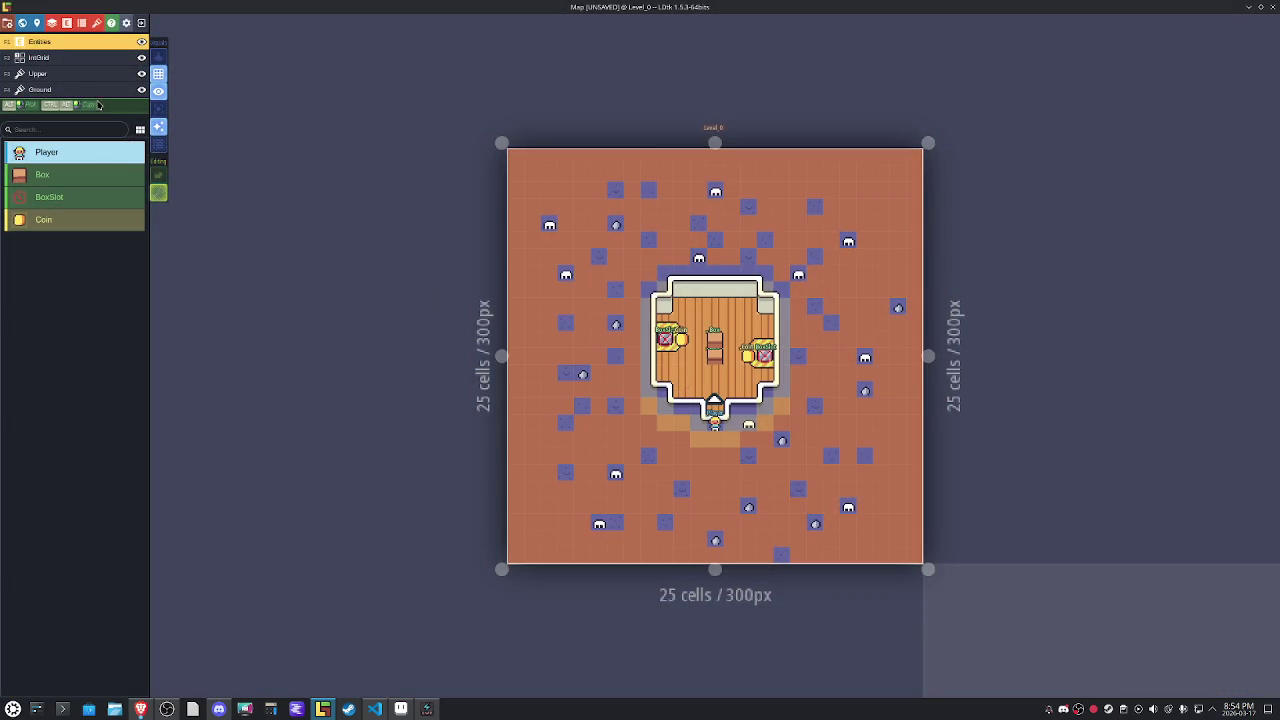
{"action": "left_click", "coordinate": [36, 22]}
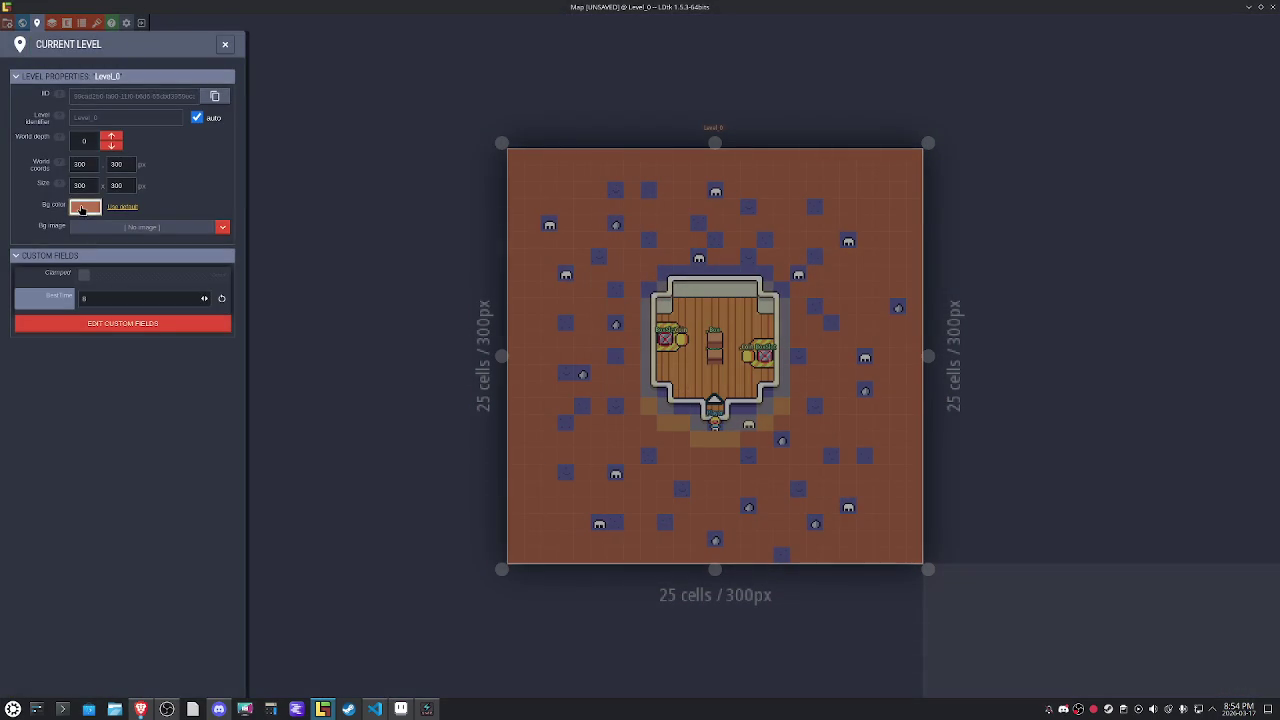
{"action": "left_click", "coordinate": [84, 207]}
{"action": "type", "text": "6566a0"}
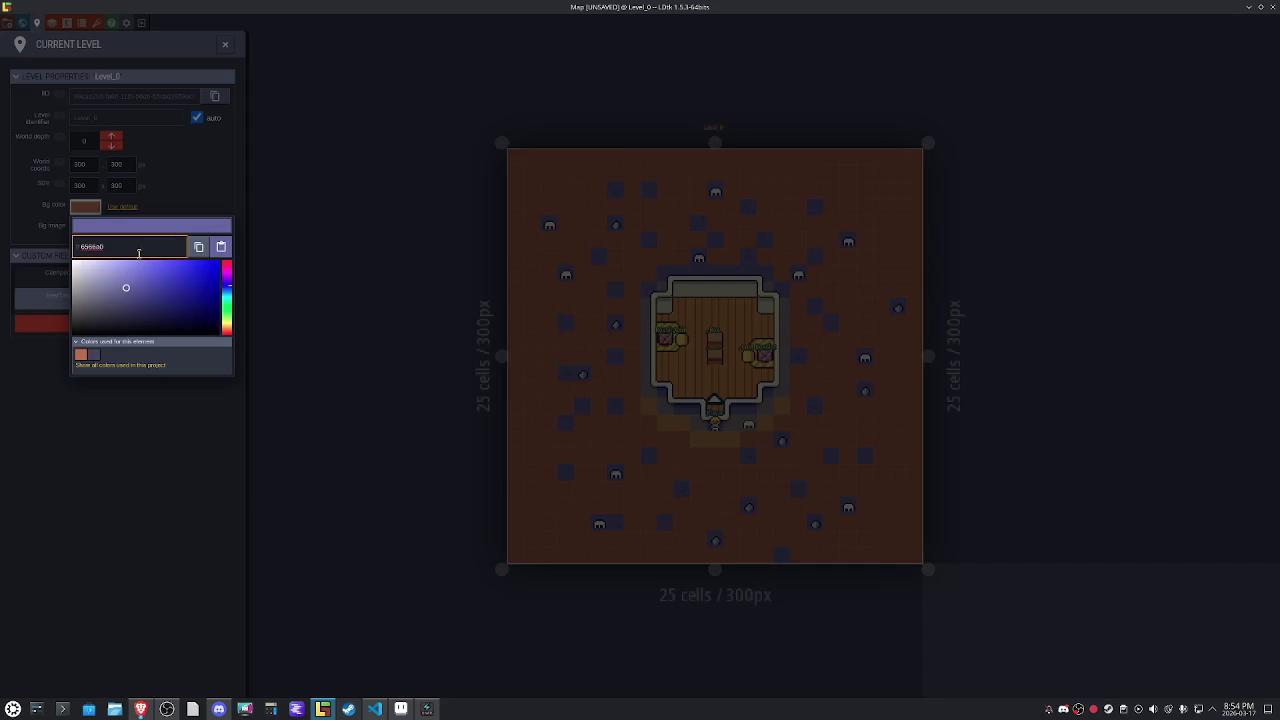
{"action": "key", "text": "Return"}
{"action": "left_click", "coordinate": [224, 46]}
{"action": "key", "text": "ctrl+s"}
Switch to the IntGrid layer, save again, and return to Global.cs in the code editor.
{"action": "key", "text": "f"}
{"action": "scroll", "coordinate": [800, 418], "scroll_direction": "up", "scroll_amount": 1}
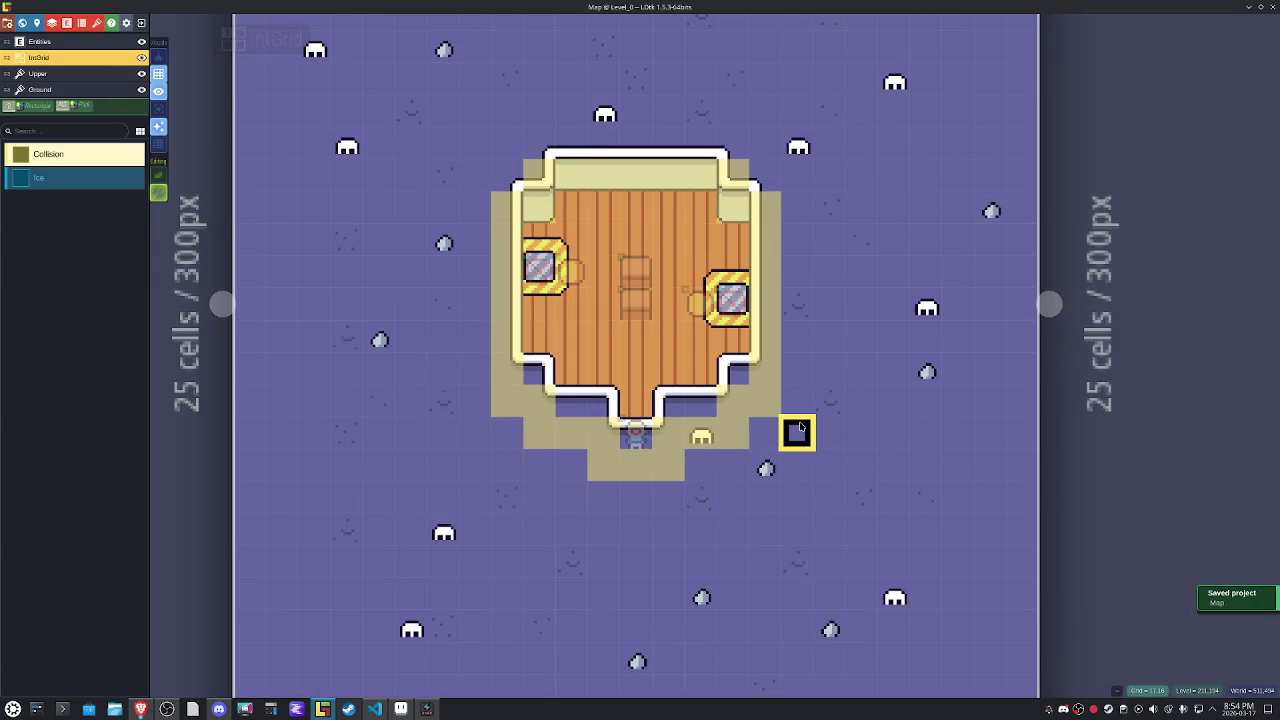
{"action": "key", "text": "ctrl+s"}
{"action": "scroll", "coordinate": [818, 447], "scroll_direction": "down", "scroll_amount": 2}
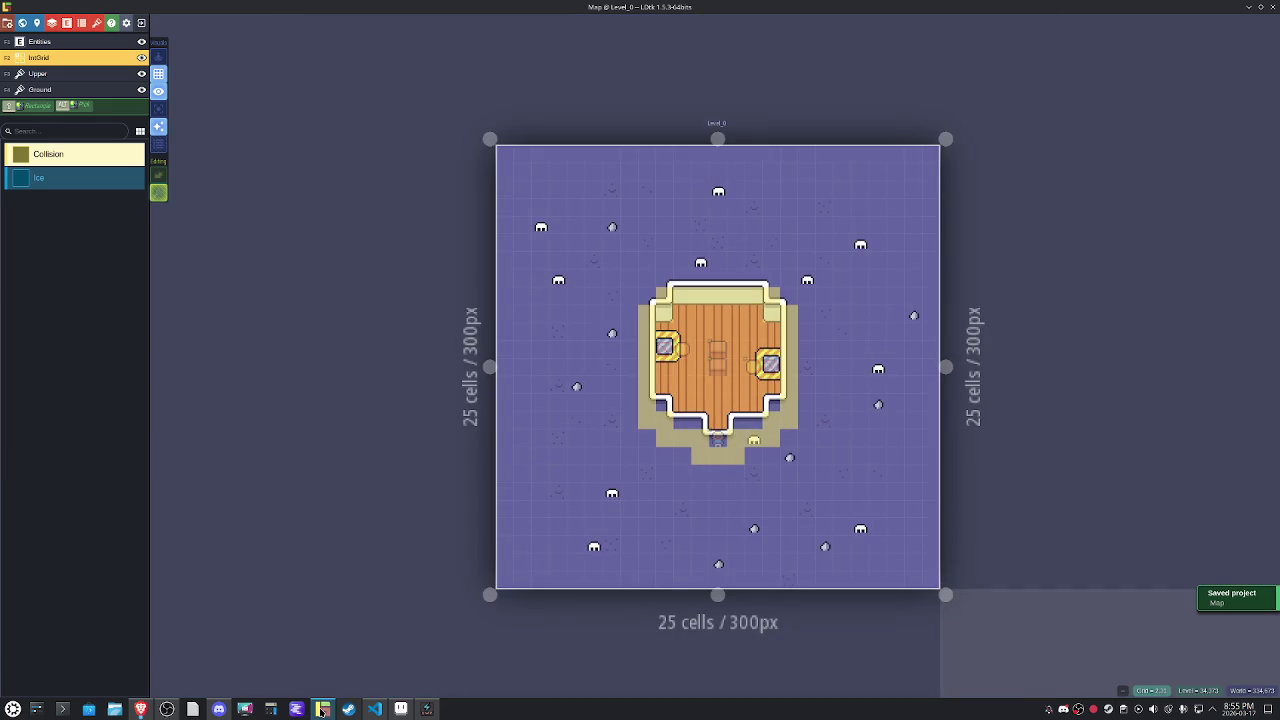
{"action": "left_click", "coordinate": [375, 709]}
{"action": "left_click", "coordinate": [652, 331]}
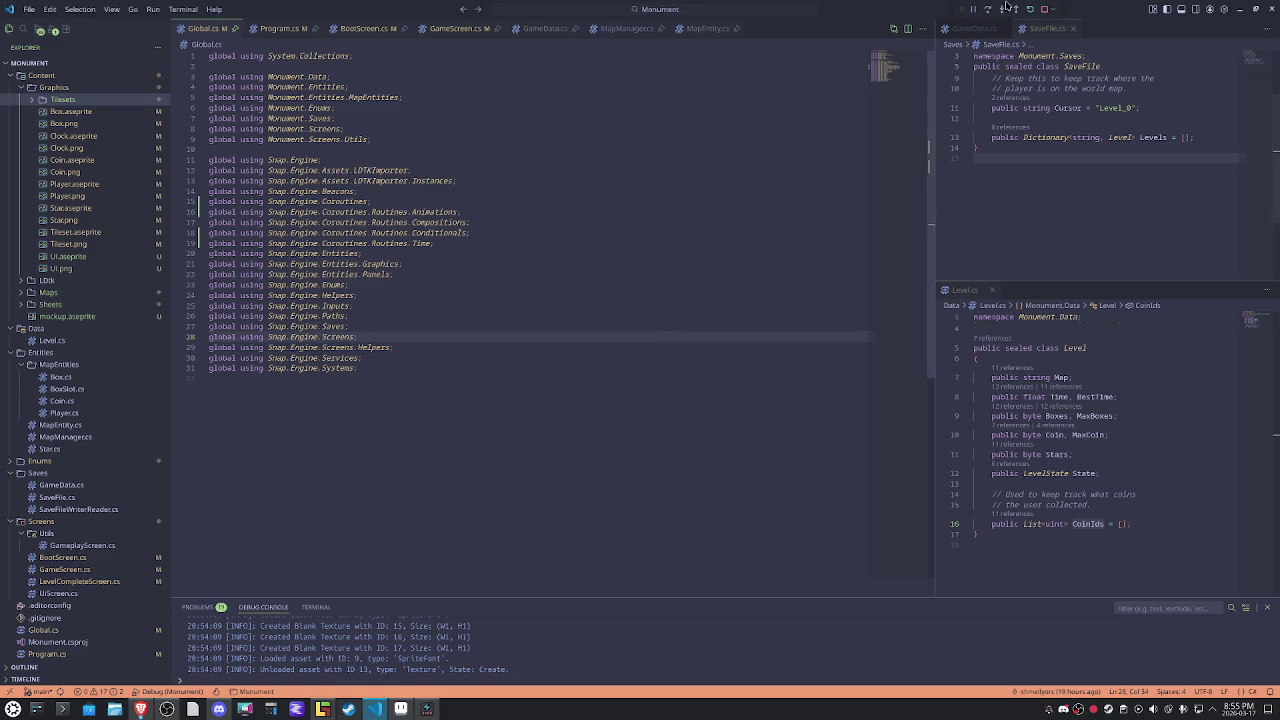
Build and run the game, push a box onto its slot, and close the game window.
{"action": "key", "text": "ctrl+shift+F5"}
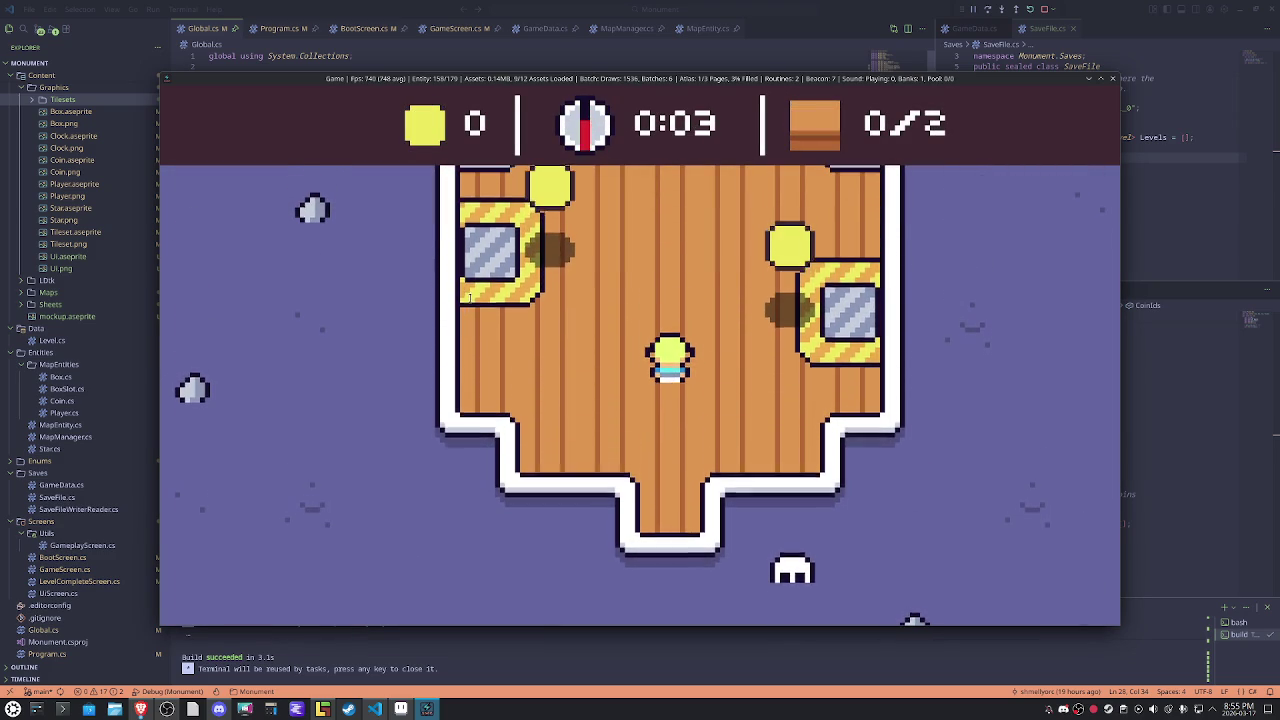
{"action": "key", "text": "Left"}
{"action": "key", "text": "Up"}
{"action": "key", "text": "Right"}
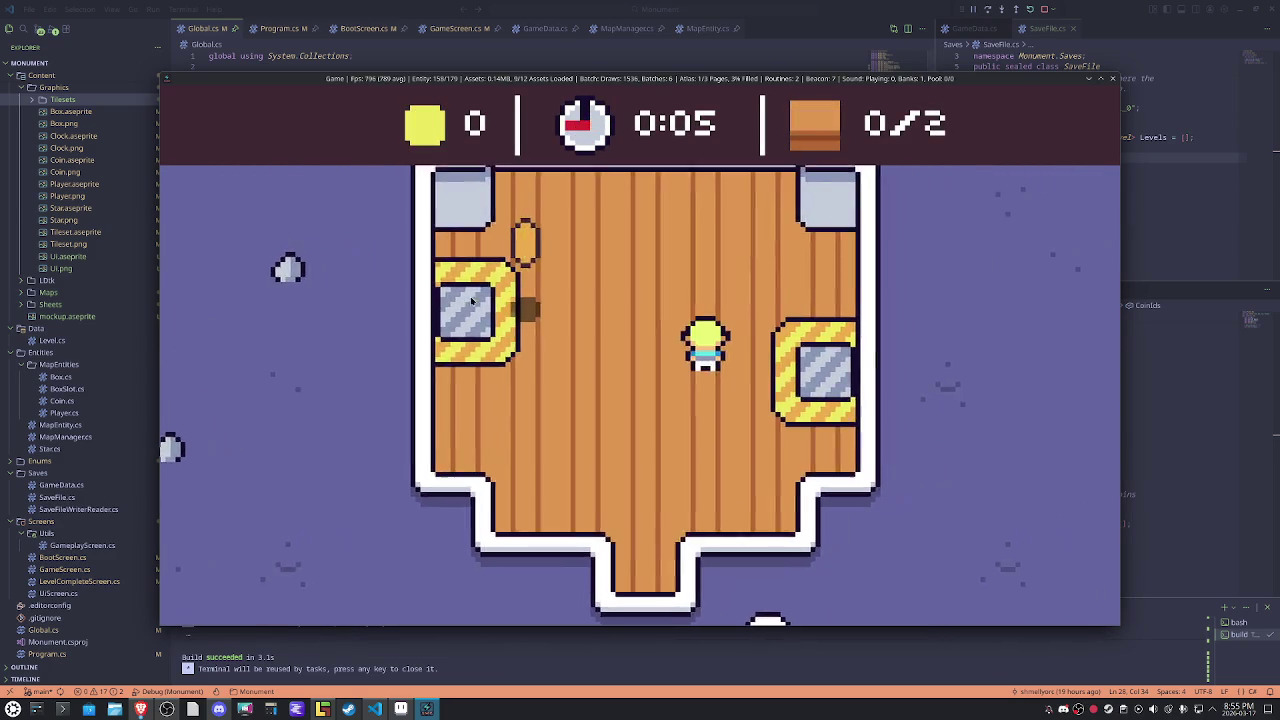
{"action": "key", "text": "Left"}
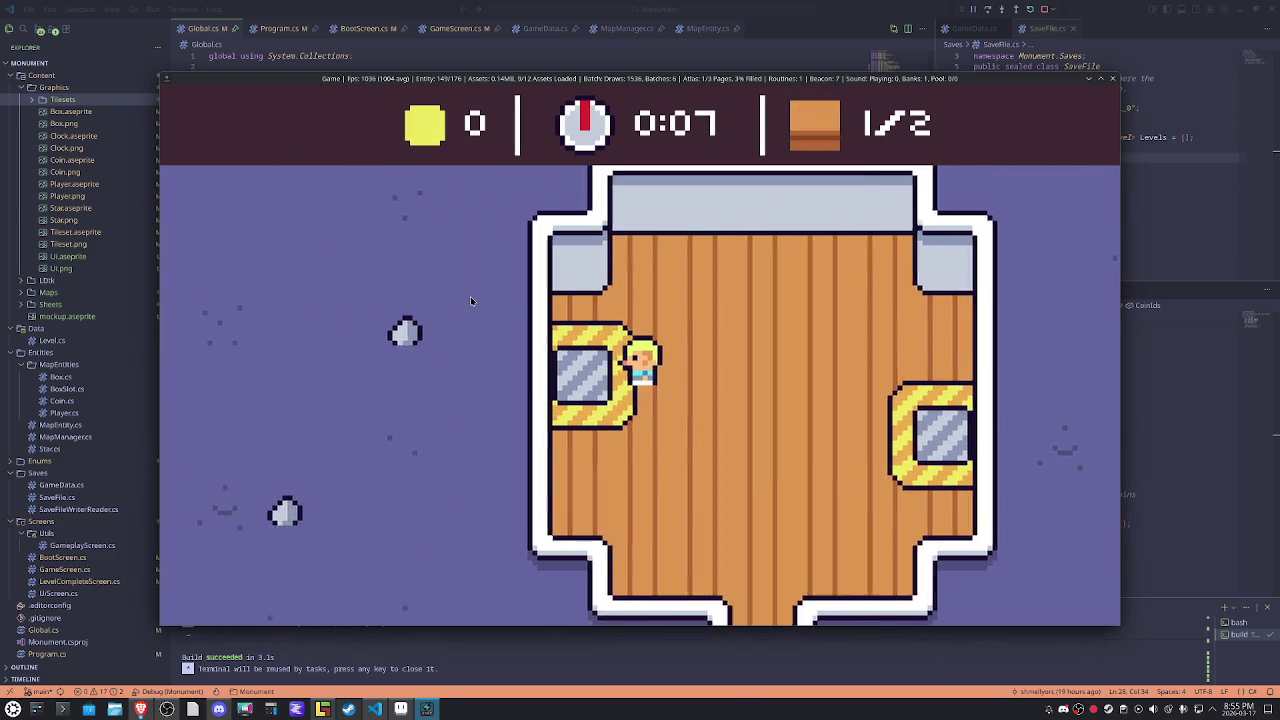
{"action": "left_click", "coordinate": [1110, 78]}
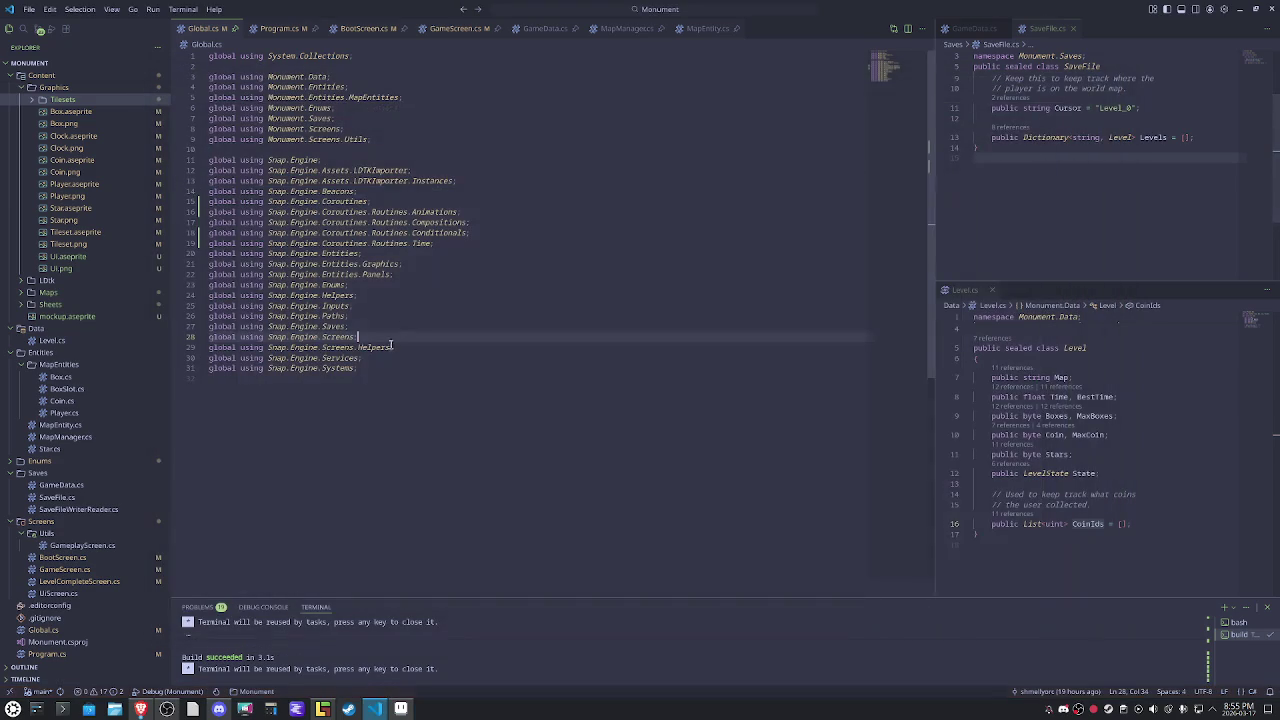
Preview Box.png and Box.aseprite in the Explorer and expand the Tilesets folder.
{"action": "left_click", "coordinate": [64, 123]}
{"action": "scroll", "coordinate": [495, 319], "scroll_direction": "up", "scroll_amount": 2}
{"action": "scroll", "coordinate": [511, 317], "scroll_direction": "up", "scroll_amount": 2}
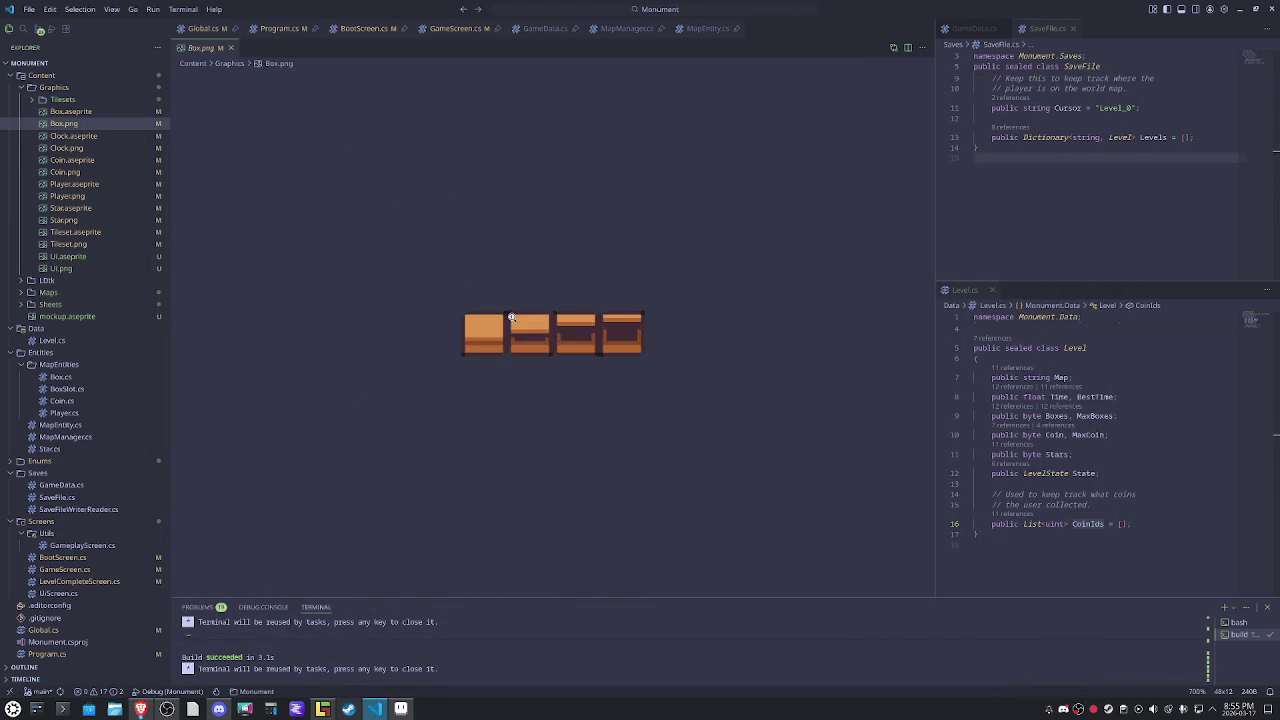
{"action": "scroll", "coordinate": [511, 317], "scroll_direction": "up", "scroll_amount": 1}
{"action": "left_click", "coordinate": [88, 112]}
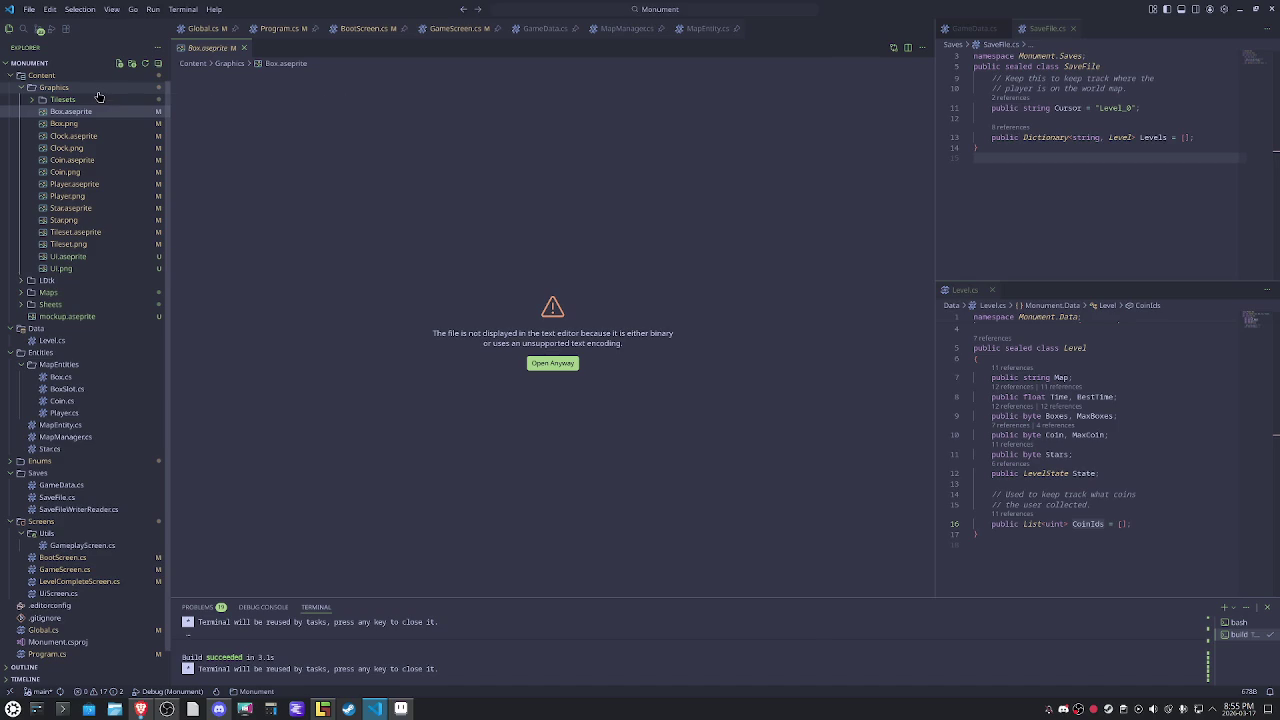
{"action": "left_click", "coordinate": [62, 100]}
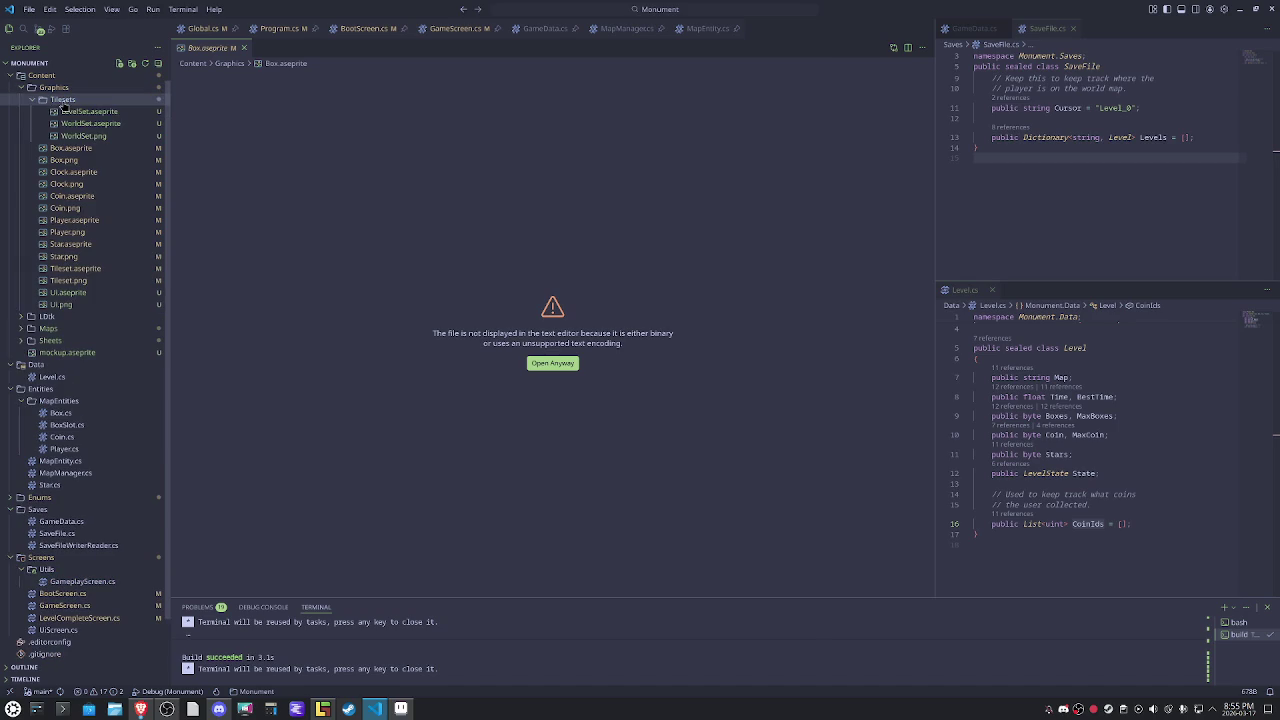
Locate the Graphics/Box path in BootScreen.cs's LoadTexture call.
{"action": "left_click", "coordinate": [280, 28]}
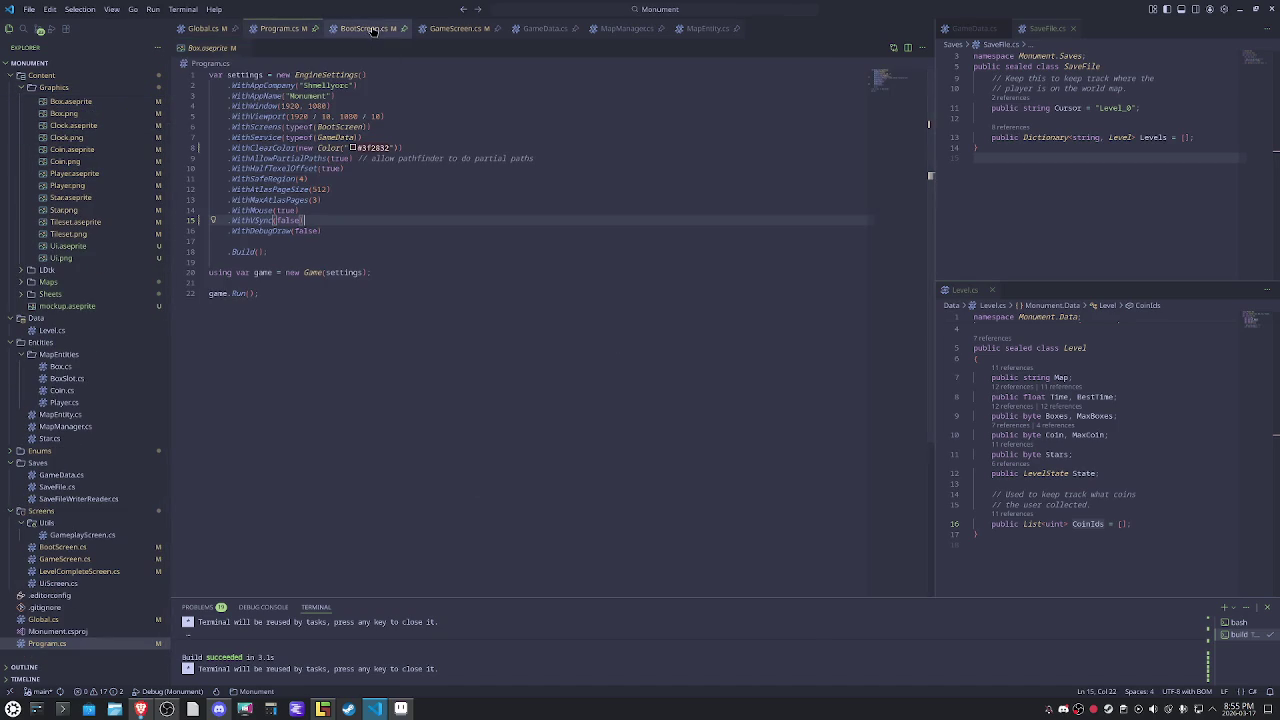
{"action": "left_click", "coordinate": [372, 29]}
{"action": "scroll", "coordinate": [556, 388], "scroll_direction": "down", "scroll_amount": 2}
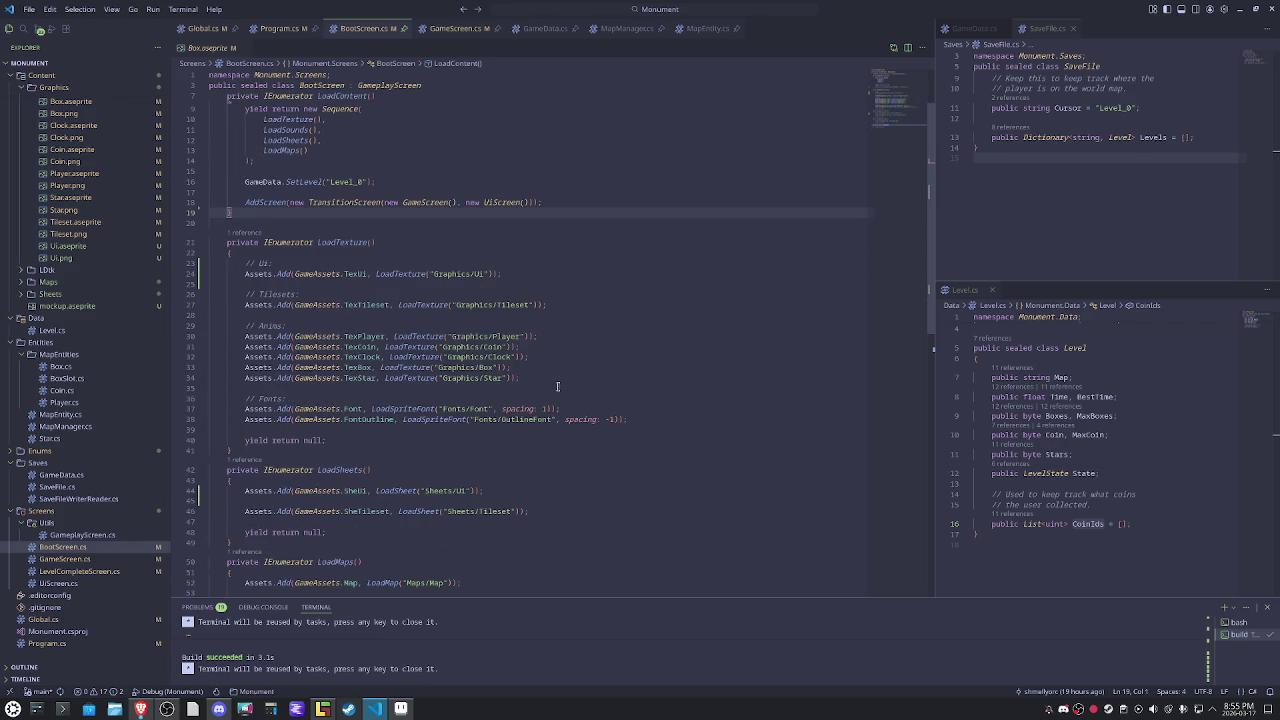
{"action": "double_click", "coordinate": [489, 367]}
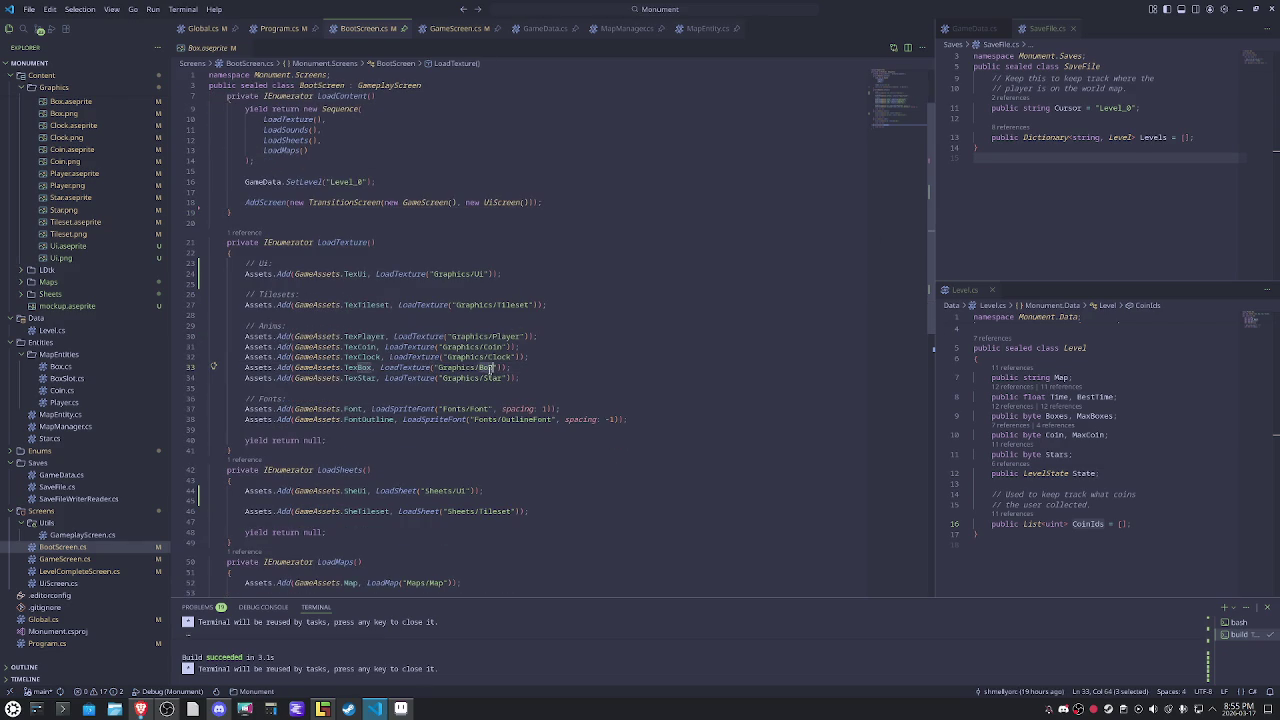
{"action": "left_click", "coordinate": [727, 250]}
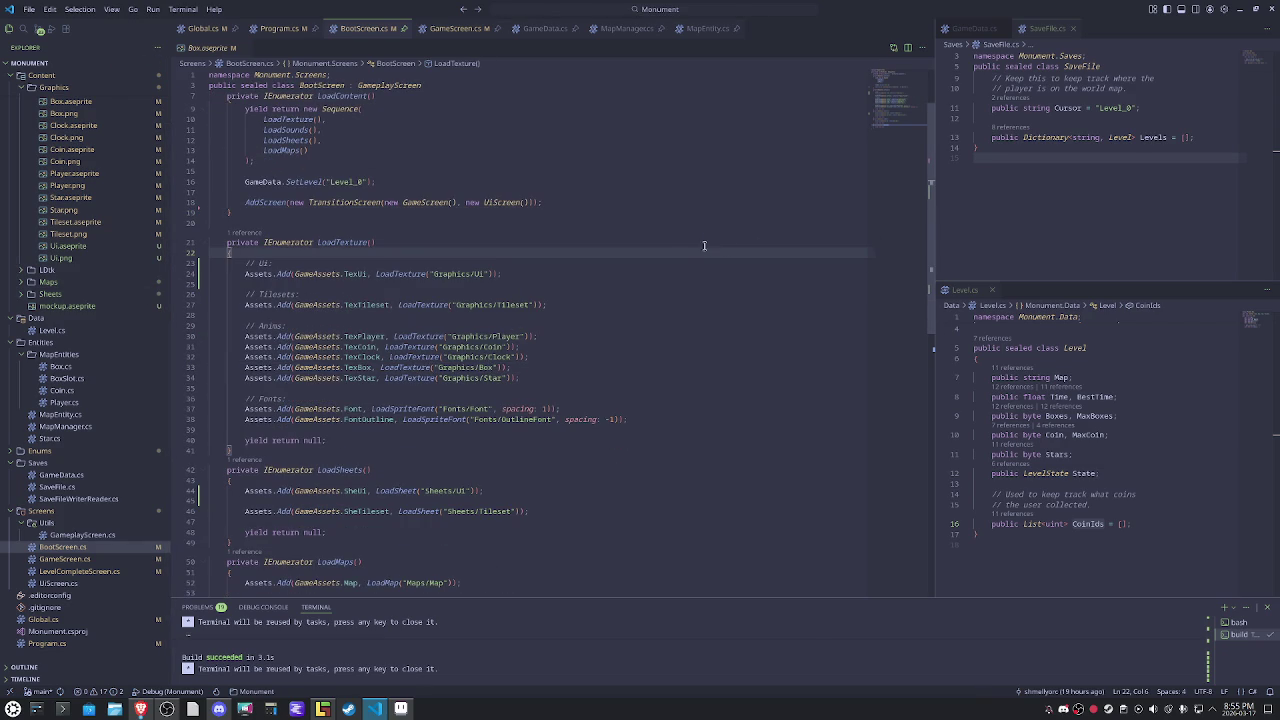
{"action": "left_click", "coordinate": [401, 709]}
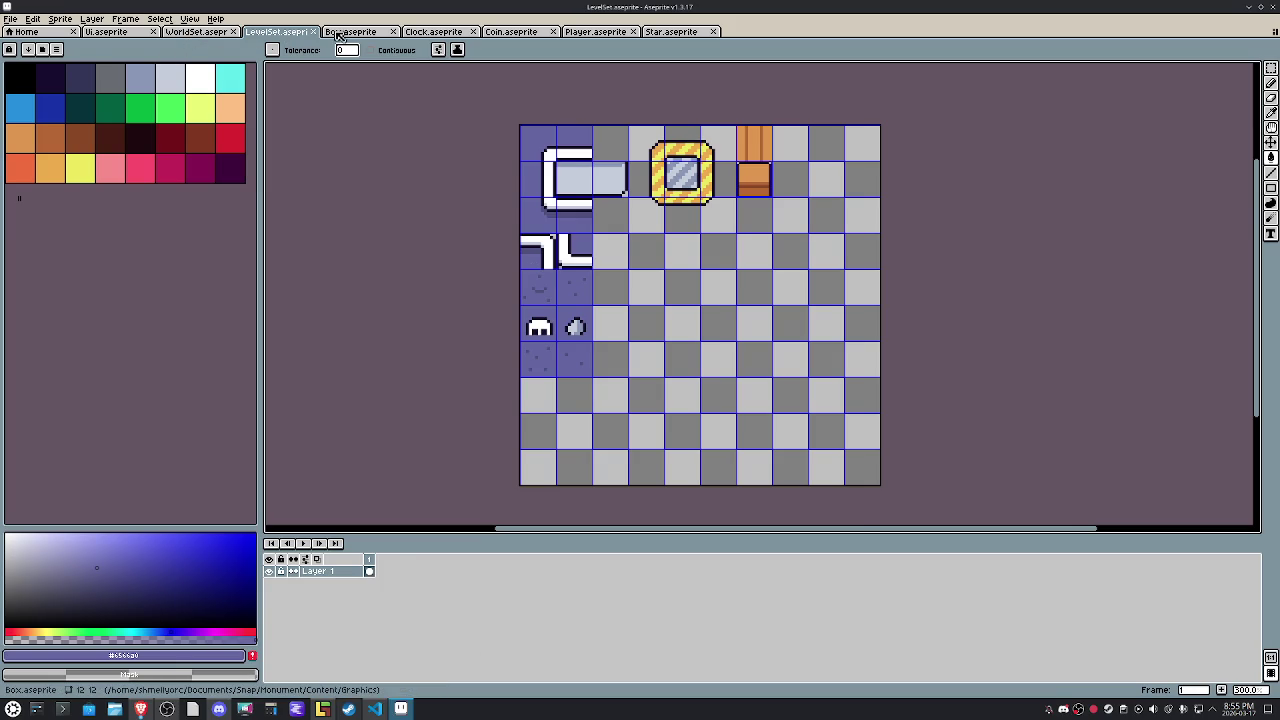
Export Box.aseprite's frames as a sprite sheet, overwriting Box.png in the Graphics folder.
{"action": "key", "text": "ctrl+Tab"}
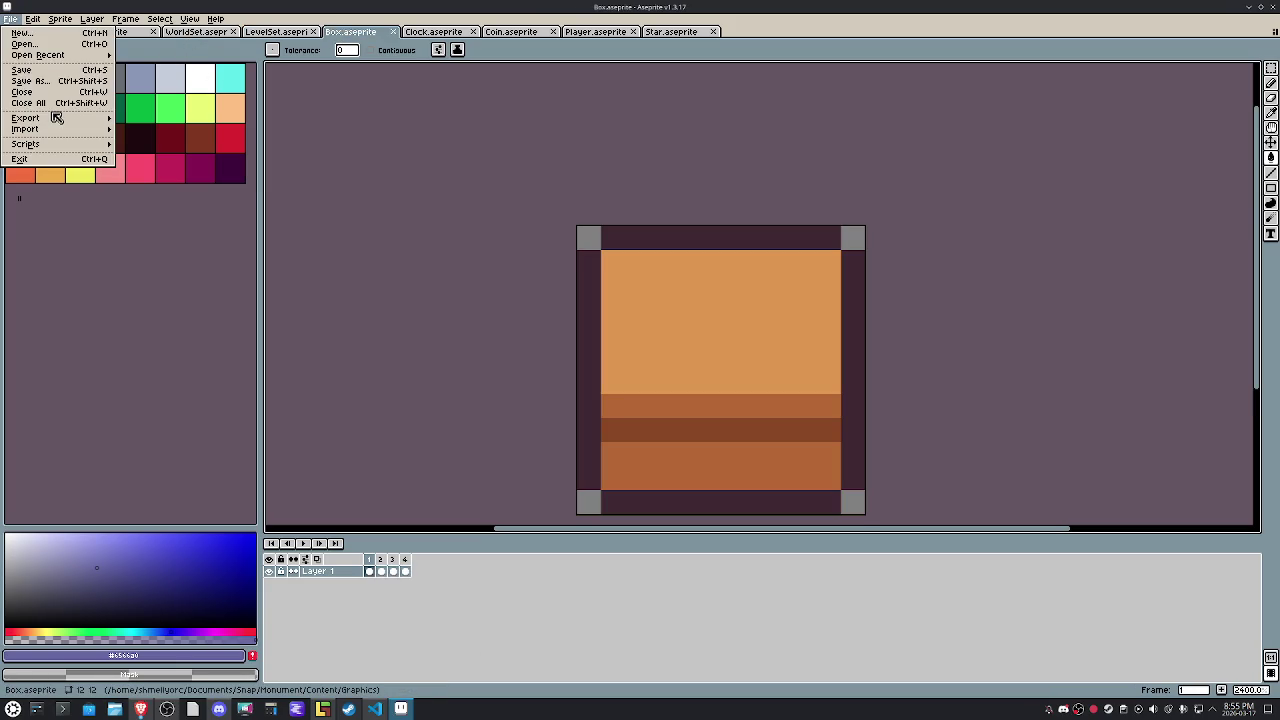
{"action": "mouse_move", "coordinate": [26, 118]}
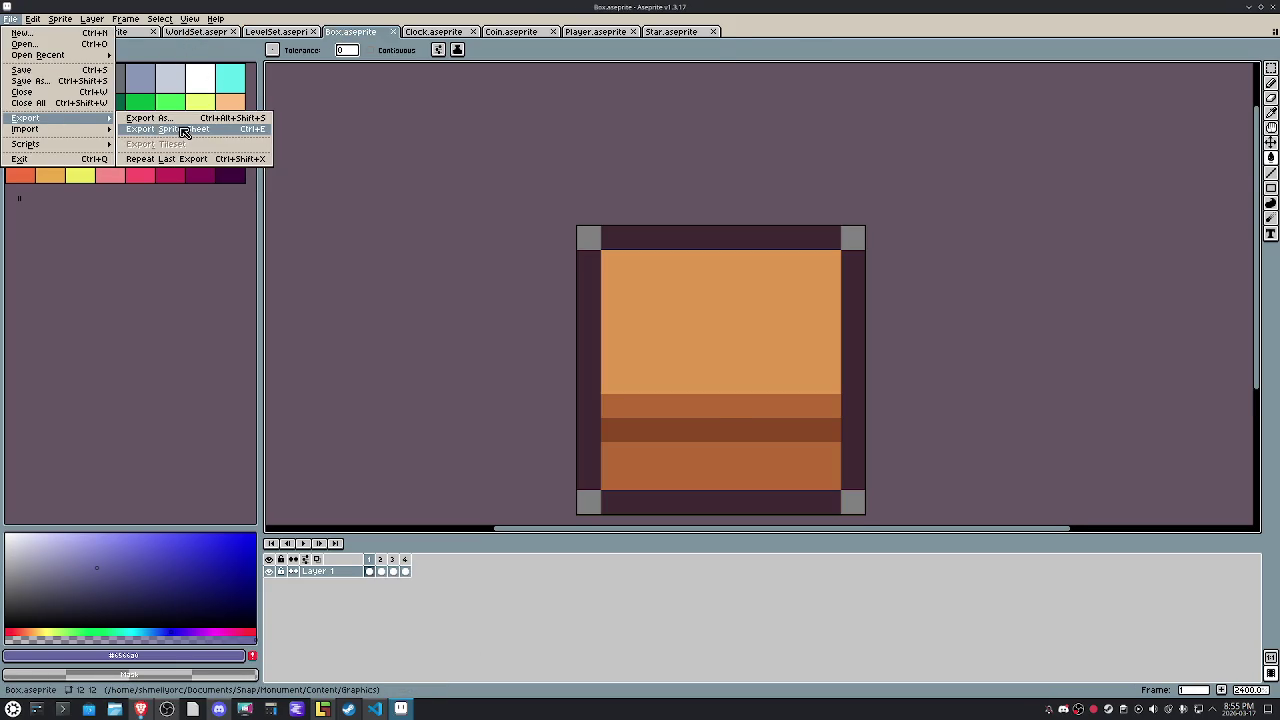
{"action": "left_click", "coordinate": [184, 132]}
{"action": "left_click", "coordinate": [312, 353]}
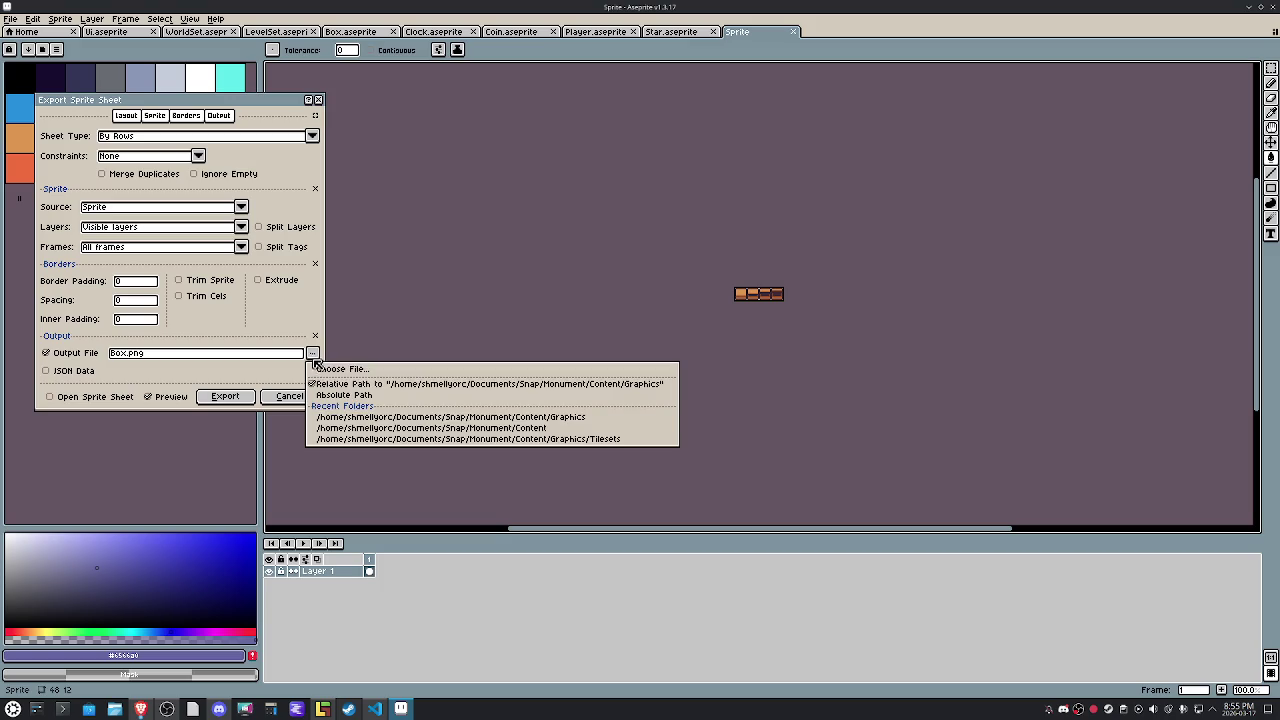
{"action": "left_click", "coordinate": [338, 369]}
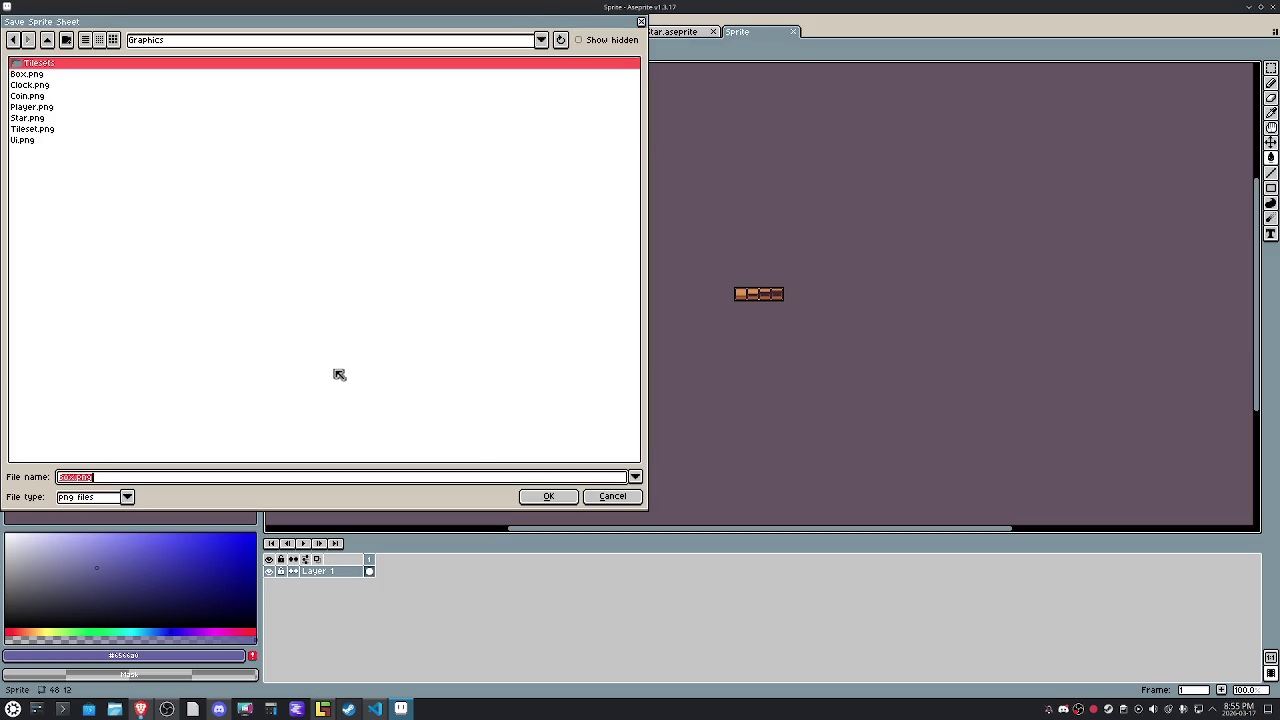
{"action": "left_click", "coordinate": [558, 497]}
{"action": "left_click", "coordinate": [576, 384]}
{"action": "left_click", "coordinate": [250, 397]}
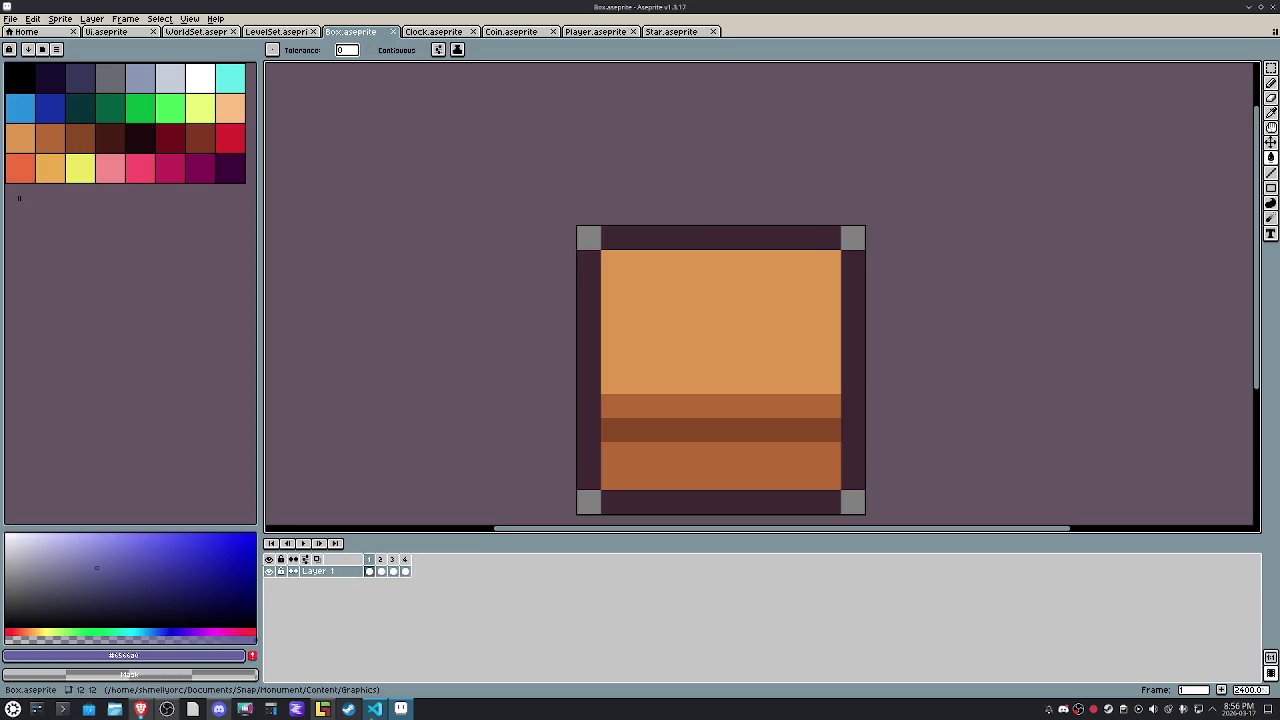
{"action": "left_click", "coordinate": [374, 709]}
{"action": "left_click", "coordinate": [675, 282]}
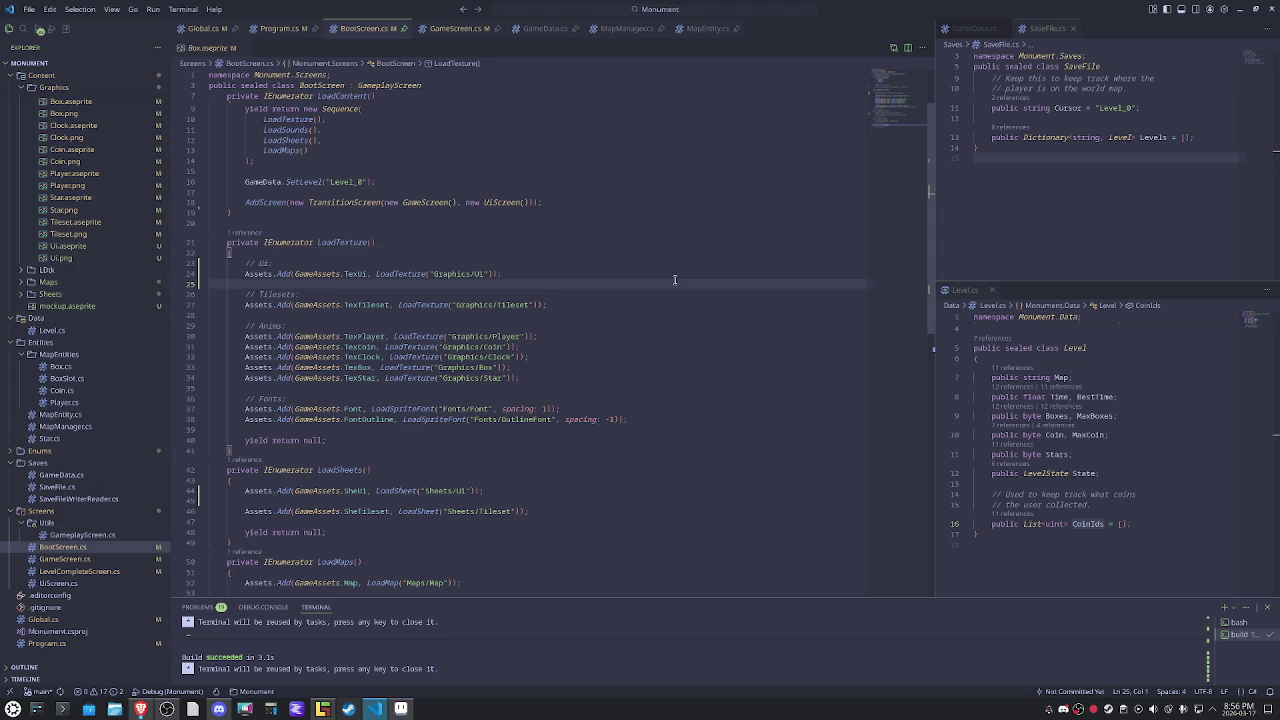
Run the game with F5, walk the player up, close it, and return to Aseprite.
{"action": "key", "text": "F5"}
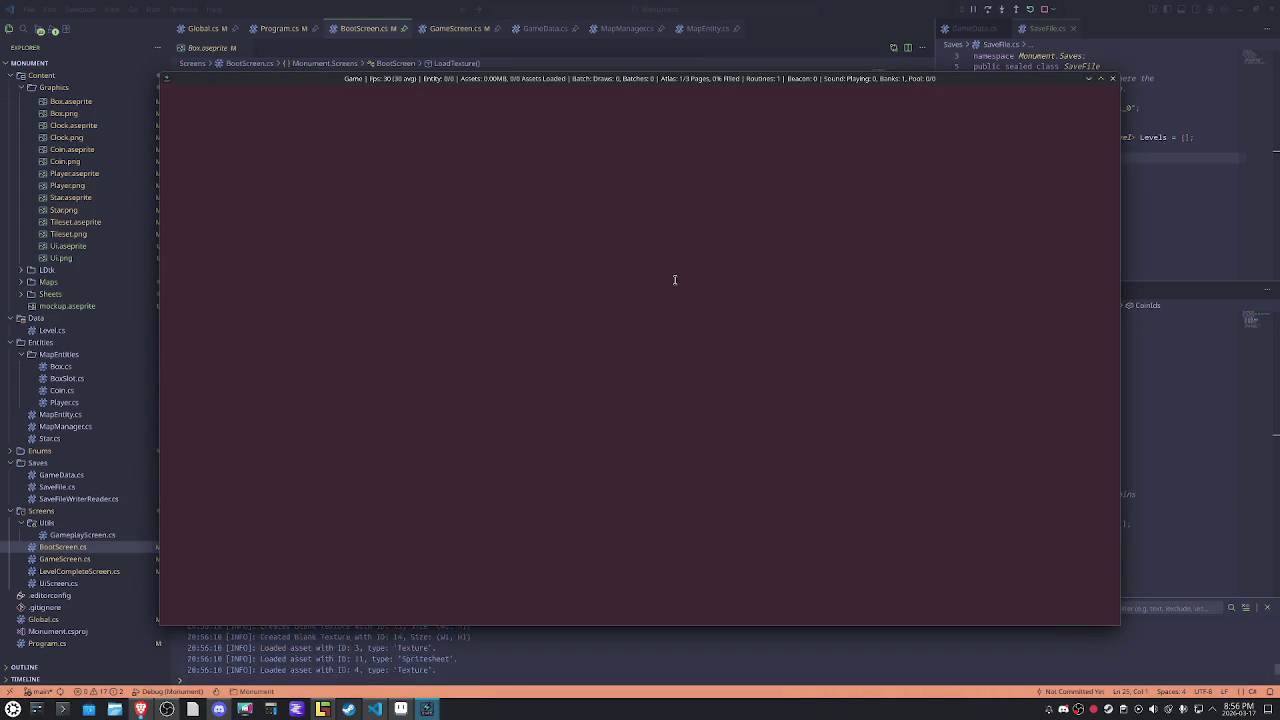
{"action": "key", "text": "Up"}
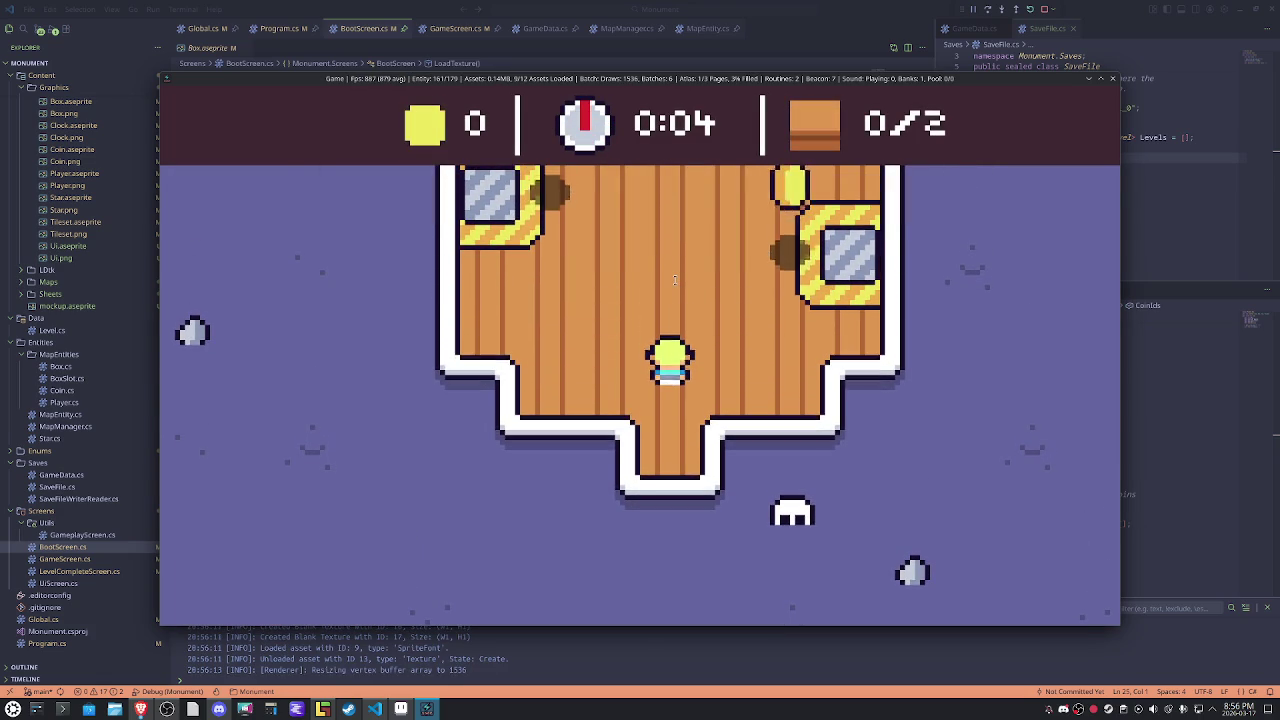
{"action": "left_click", "coordinate": [1113, 79]}
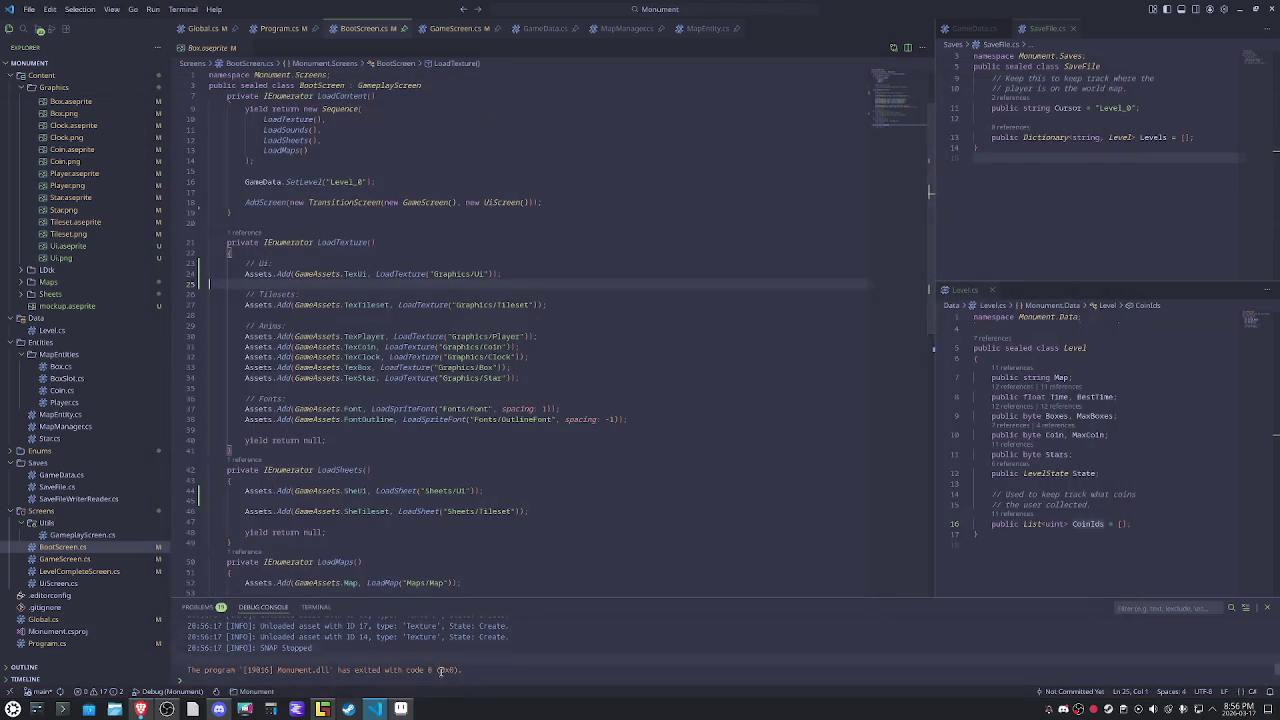
{"action": "left_click", "coordinate": [404, 710]}
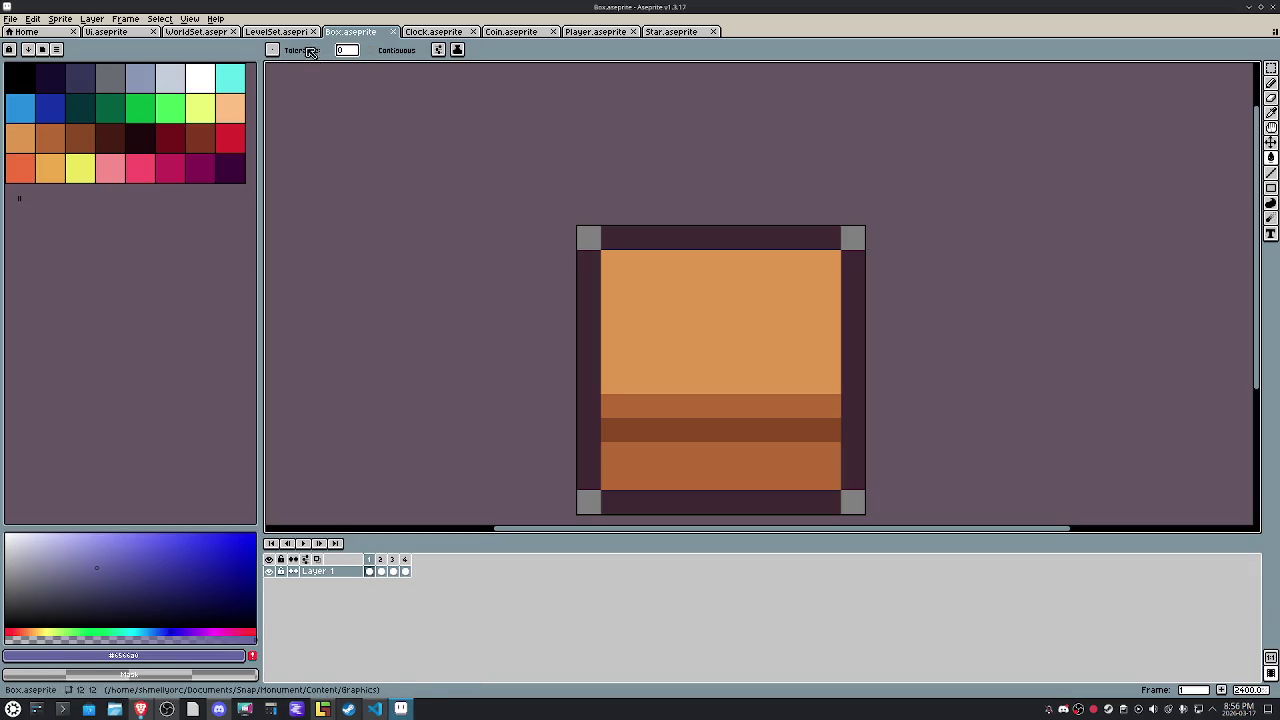
Look through the Ui, WorldSet and LevelSet sprites, then go back to VS Code.
{"action": "left_click", "coordinate": [127, 36]}
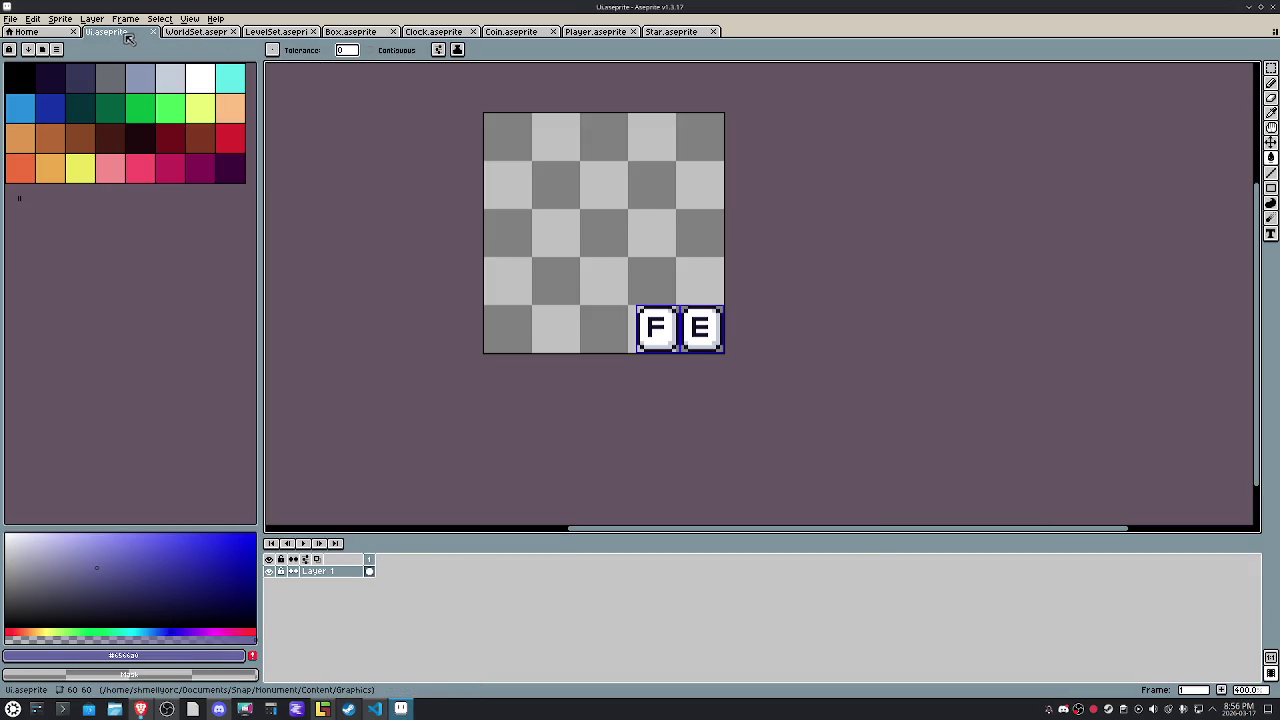
{"action": "left_click", "coordinate": [216, 34]}
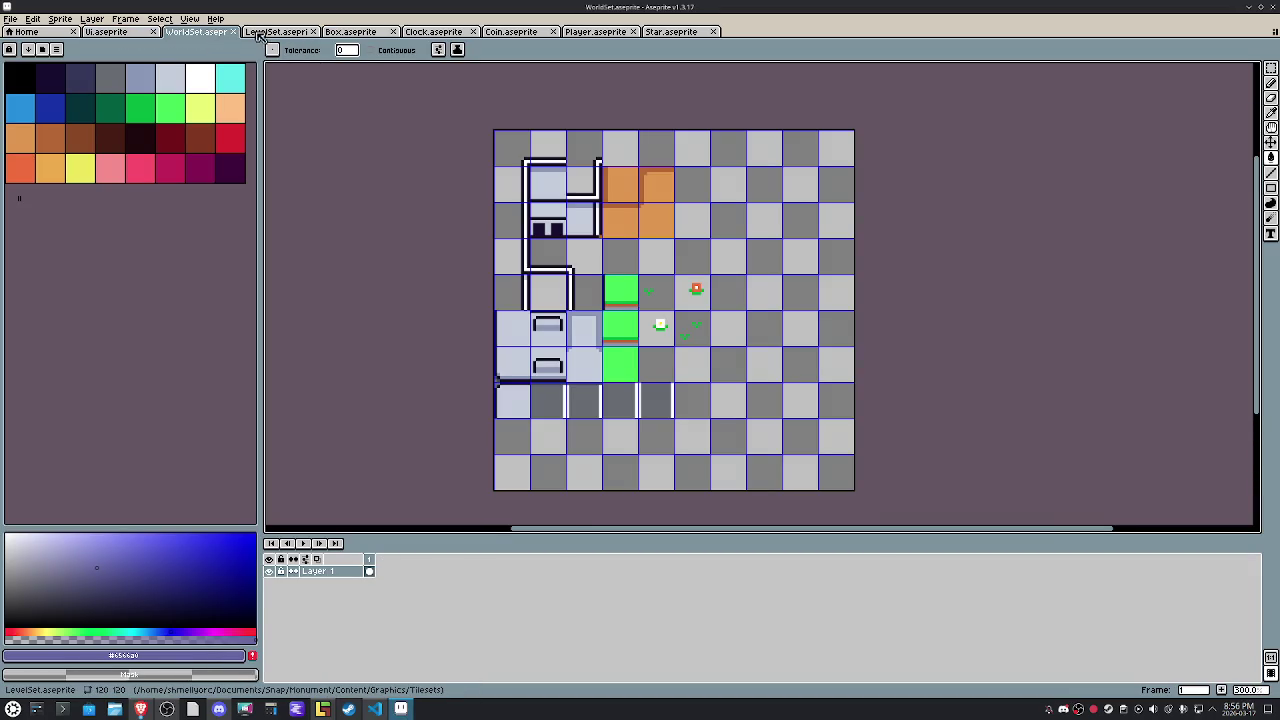
{"action": "left_click", "coordinate": [260, 33]}
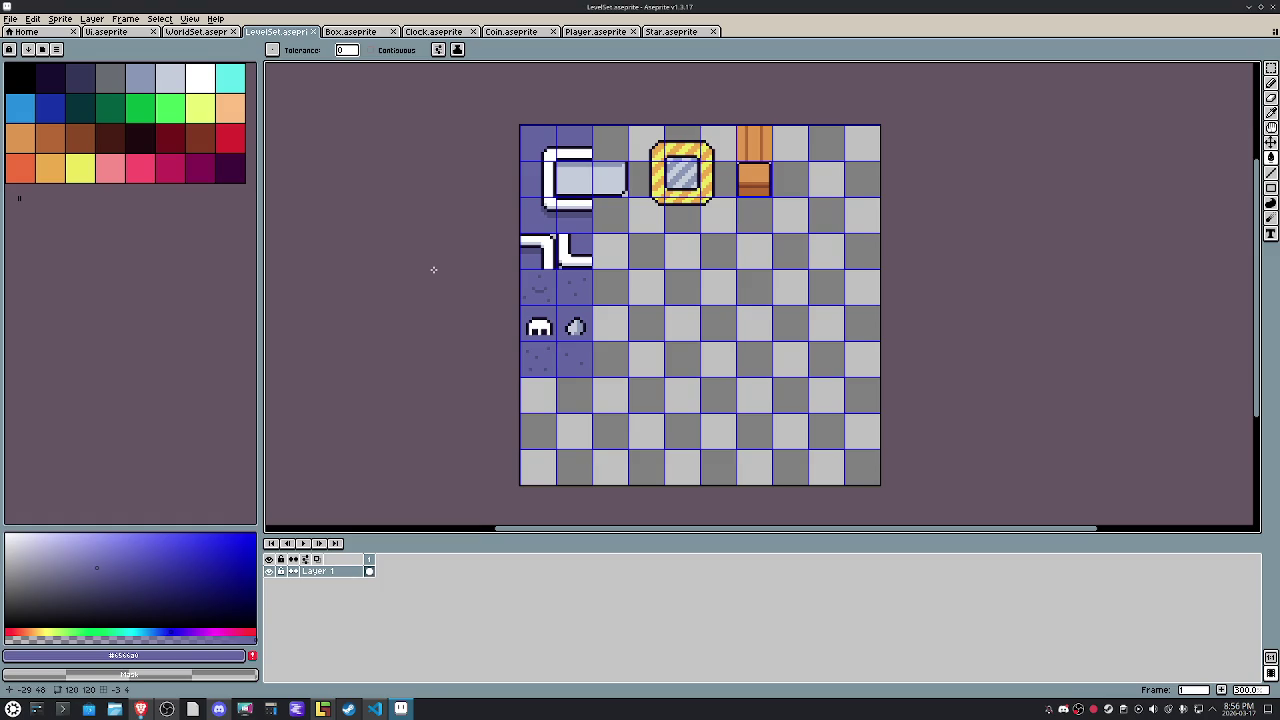
{"action": "left_click", "coordinate": [375, 710]}
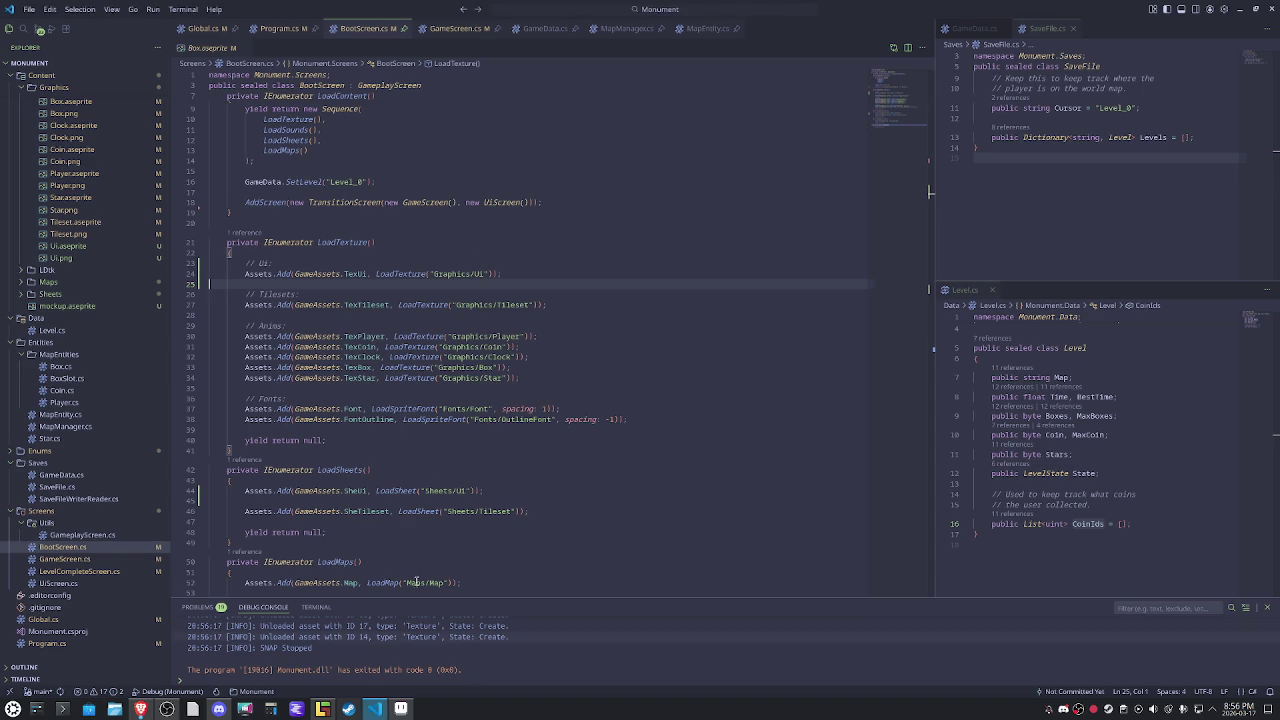
Change line 27's texture path to Graphics/Tilesets/LevelSet.
{"action": "left_click", "coordinate": [577, 330]}
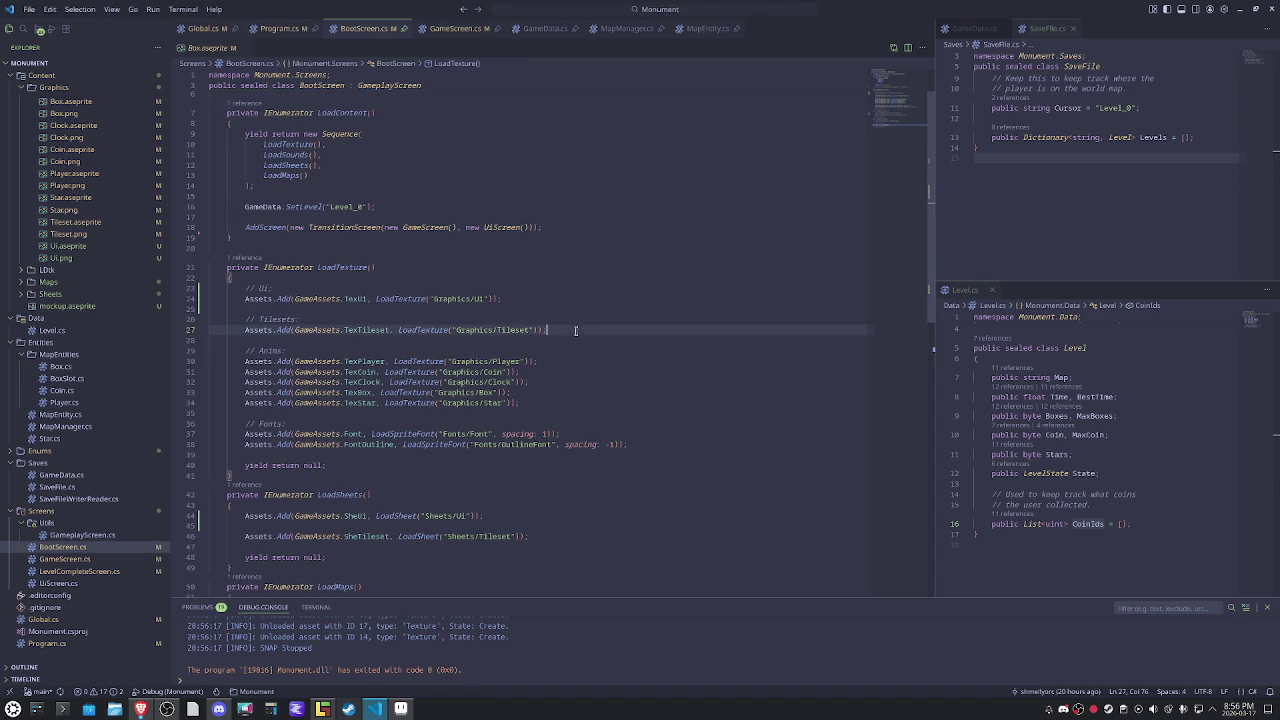
{"action": "type", "text": "/"}
{"action": "type", "text": "Tilesets/Tileset"}
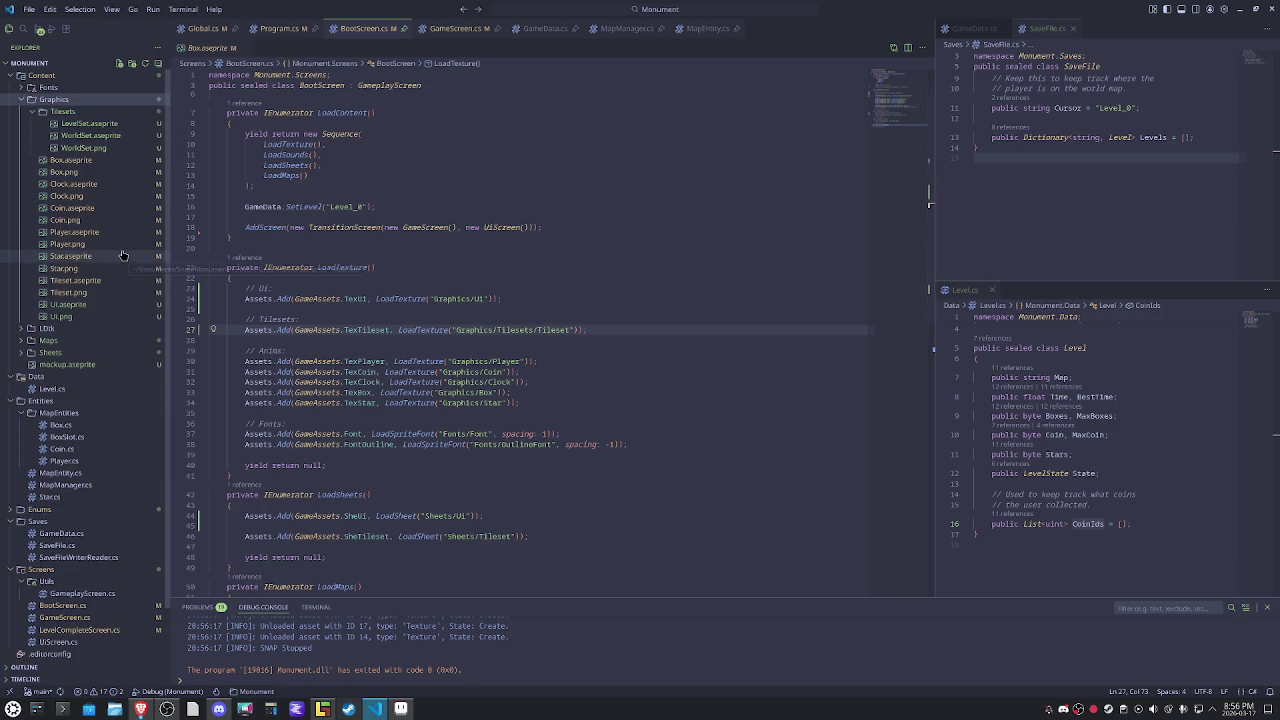
{"action": "double_click", "coordinate": [557, 333]}
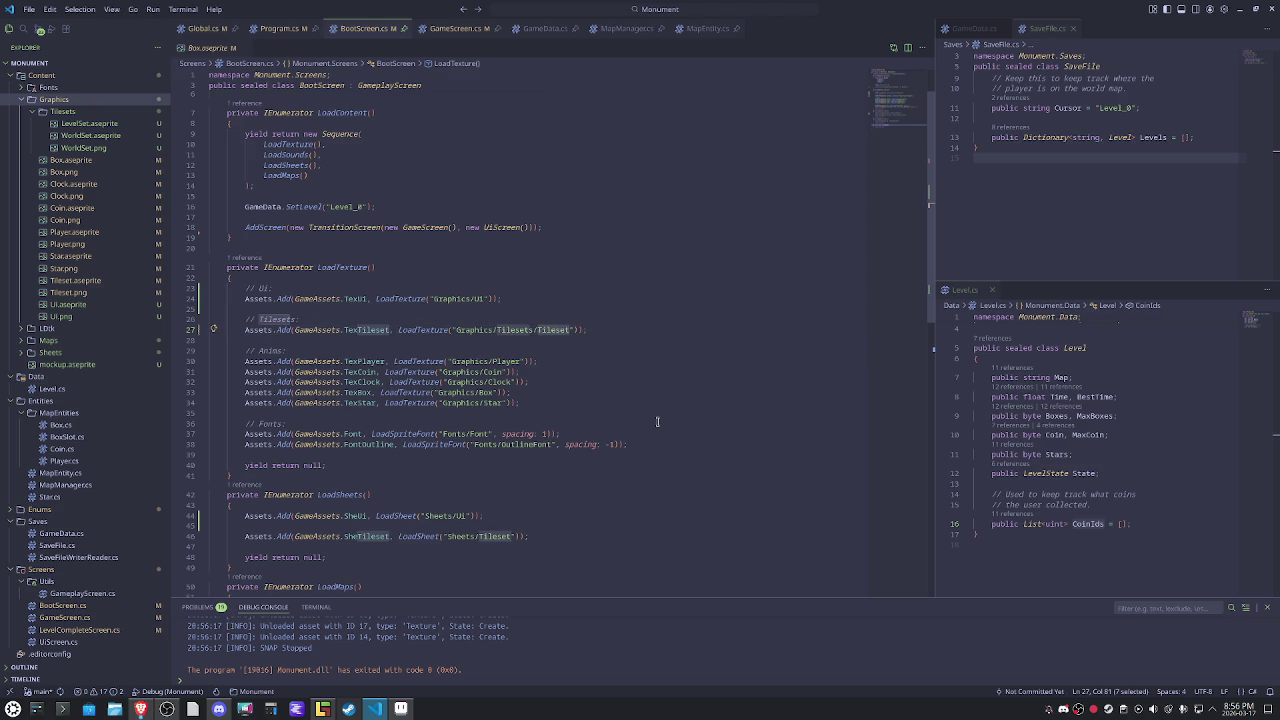
{"action": "type", "text": "LevelSet"}
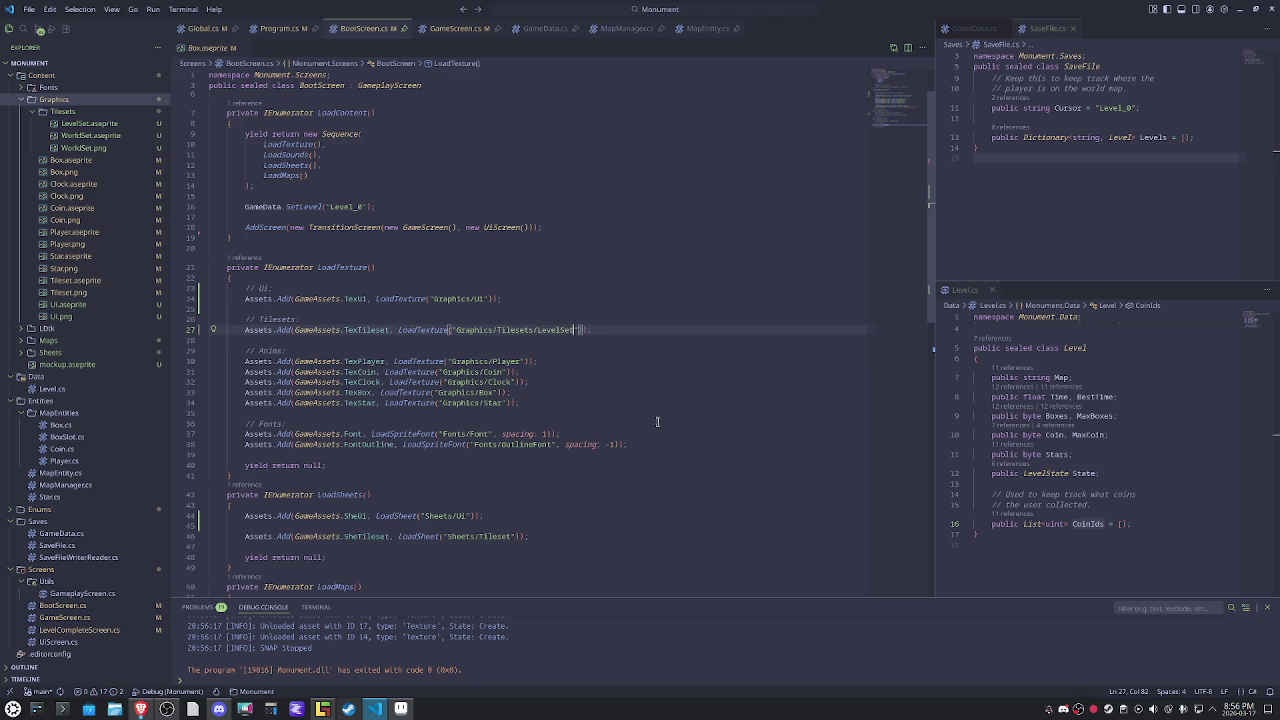
Duplicate line 27 as TexWorldSet loading Graphics/Tilesets/WorldSet.
{"action": "left_click", "coordinate": [609, 328]}
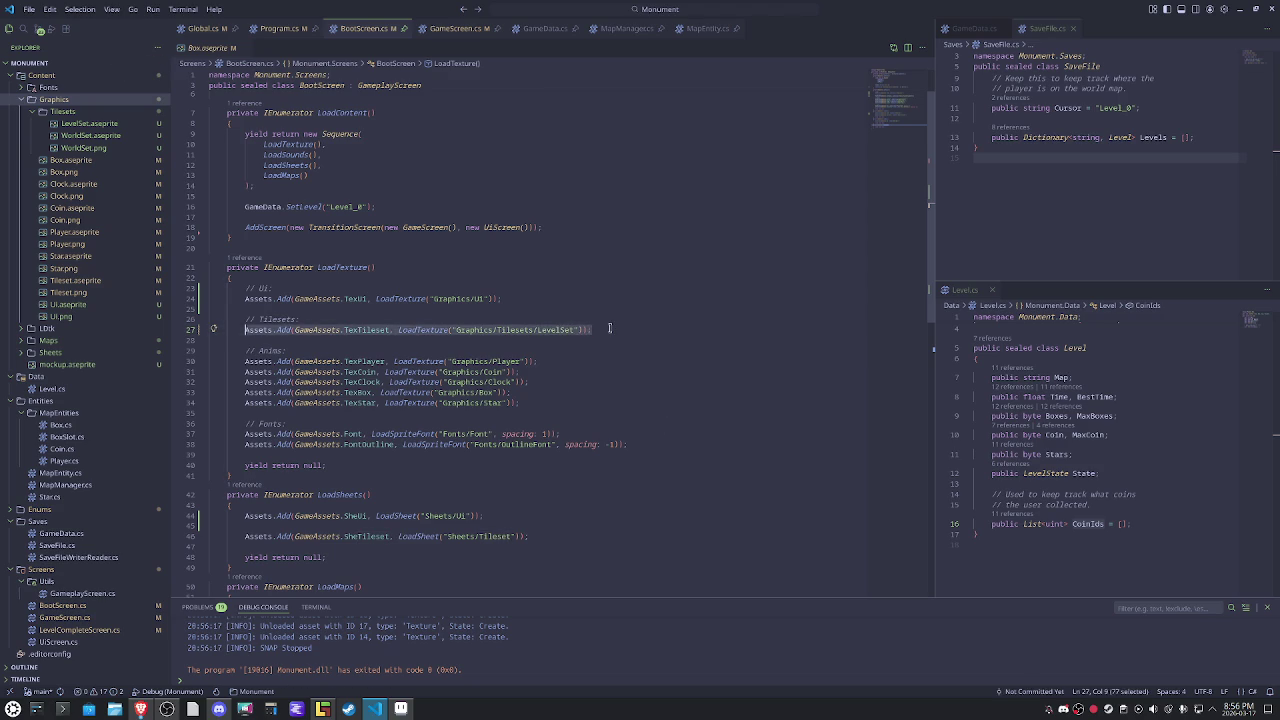
{"action": "key", "text": "shift+alt+Down"}
{"action": "double_click", "coordinate": [366, 340]}
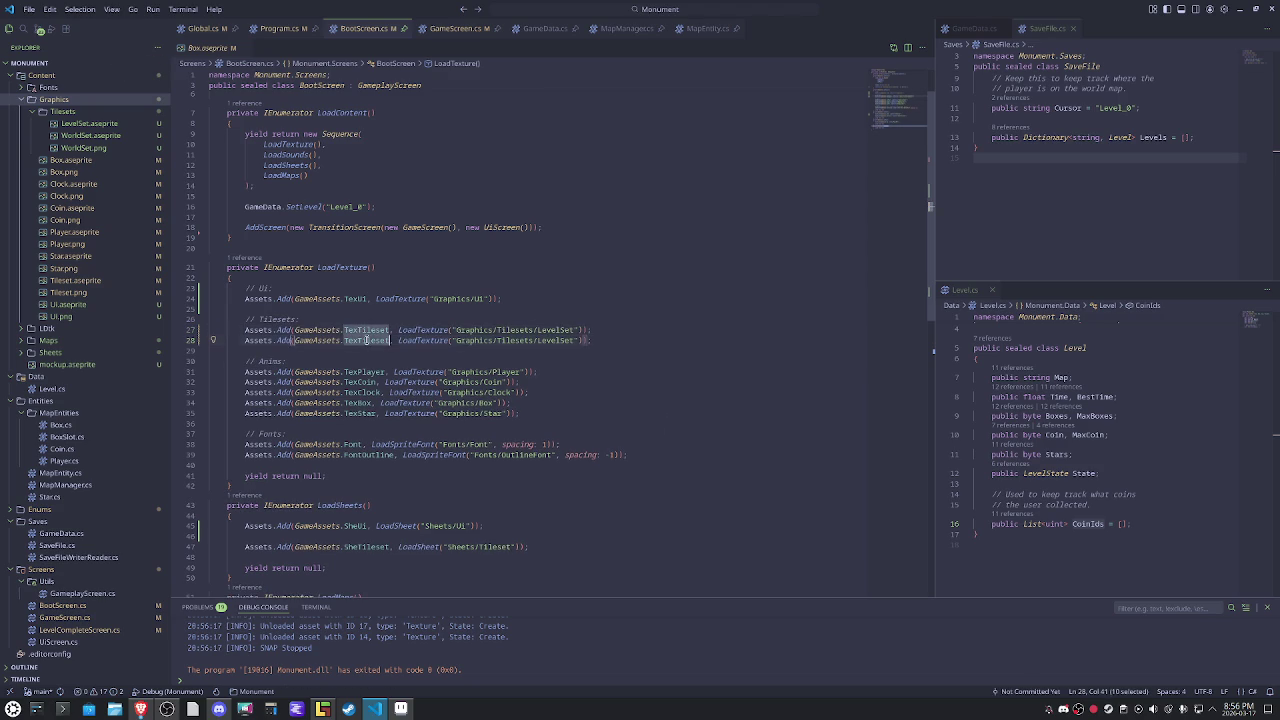
{"action": "type", "text": "TexWorld"}
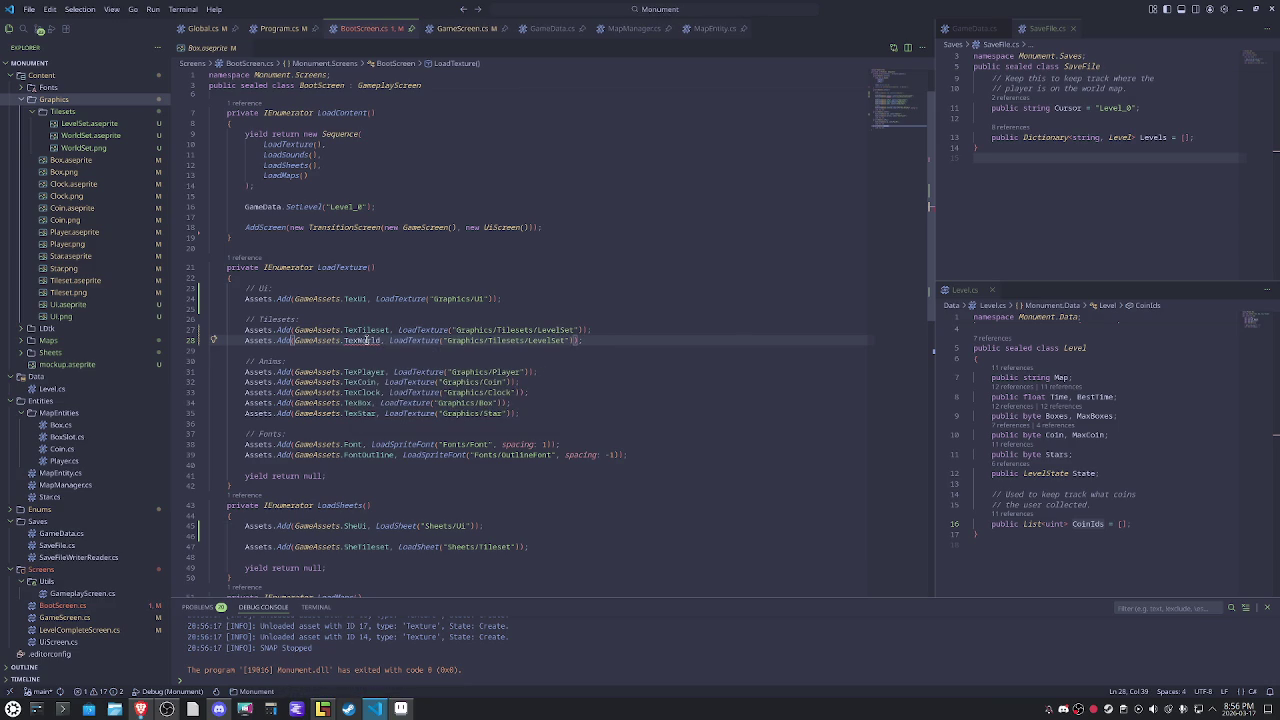
{"action": "type", "text": "Set"}
{"action": "double_click", "coordinate": [561, 341]}
{"action": "type", "text": "WorldSet"}
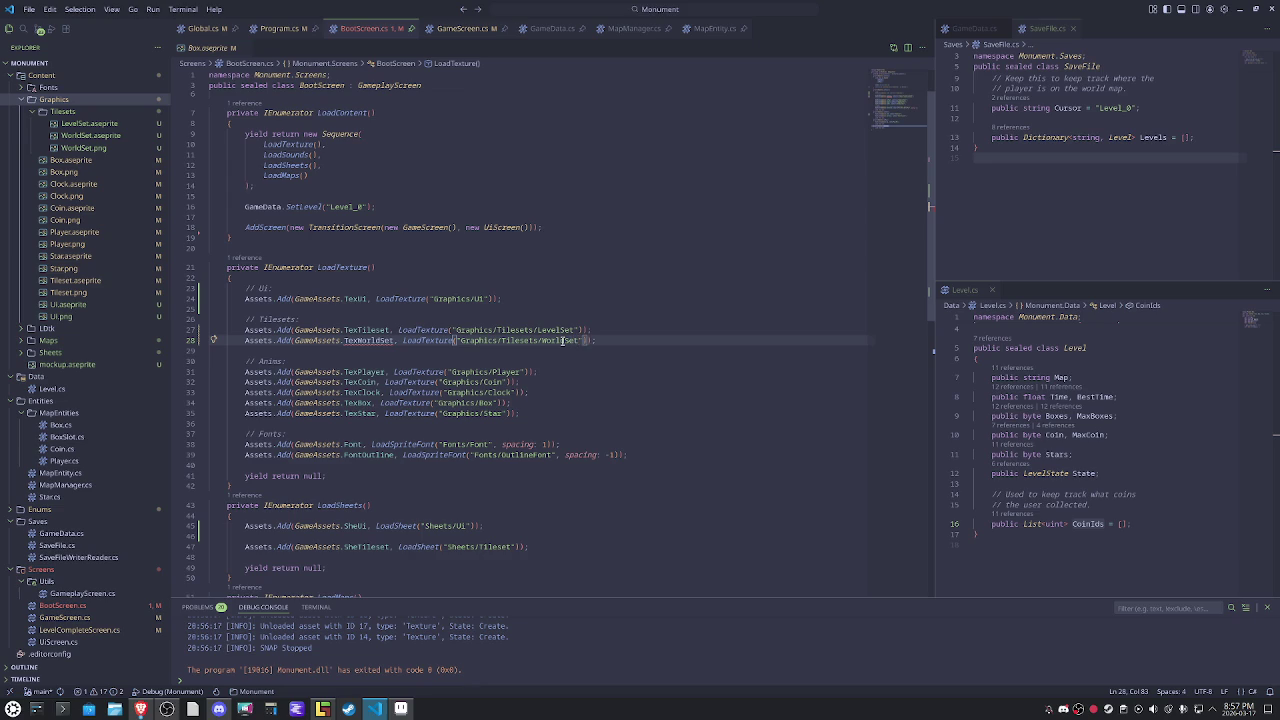
{"action": "left_click", "coordinate": [603, 392]}
Rename TexTileset to TexLevelSet everywhere and check fix suggestions for the undefined TexWorldSet.
{"action": "left_click", "coordinate": [392, 330]}
{"action": "key", "text": "F2"}
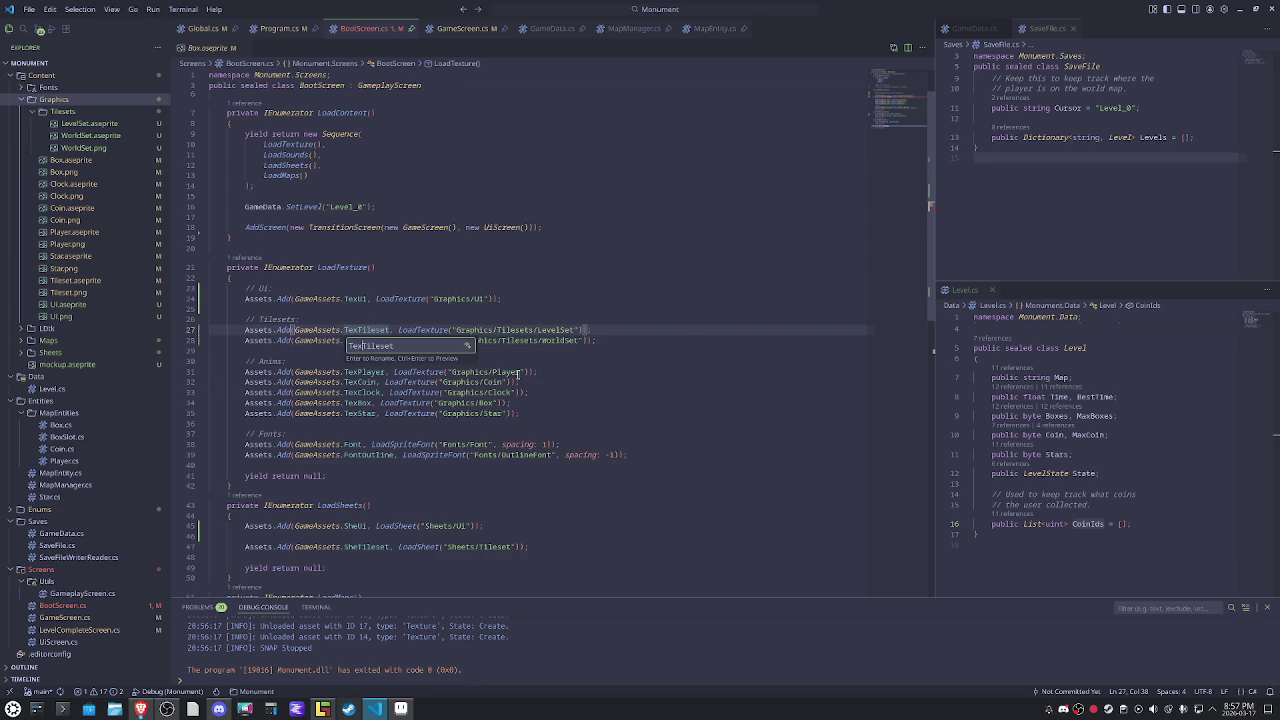
{"action": "key", "text": "shift+End"}
{"action": "type", "text": "Leve"}
{"action": "key", "text": "Return"}
{"action": "key", "text": "Down"}
{"action": "key", "text": "F2"}
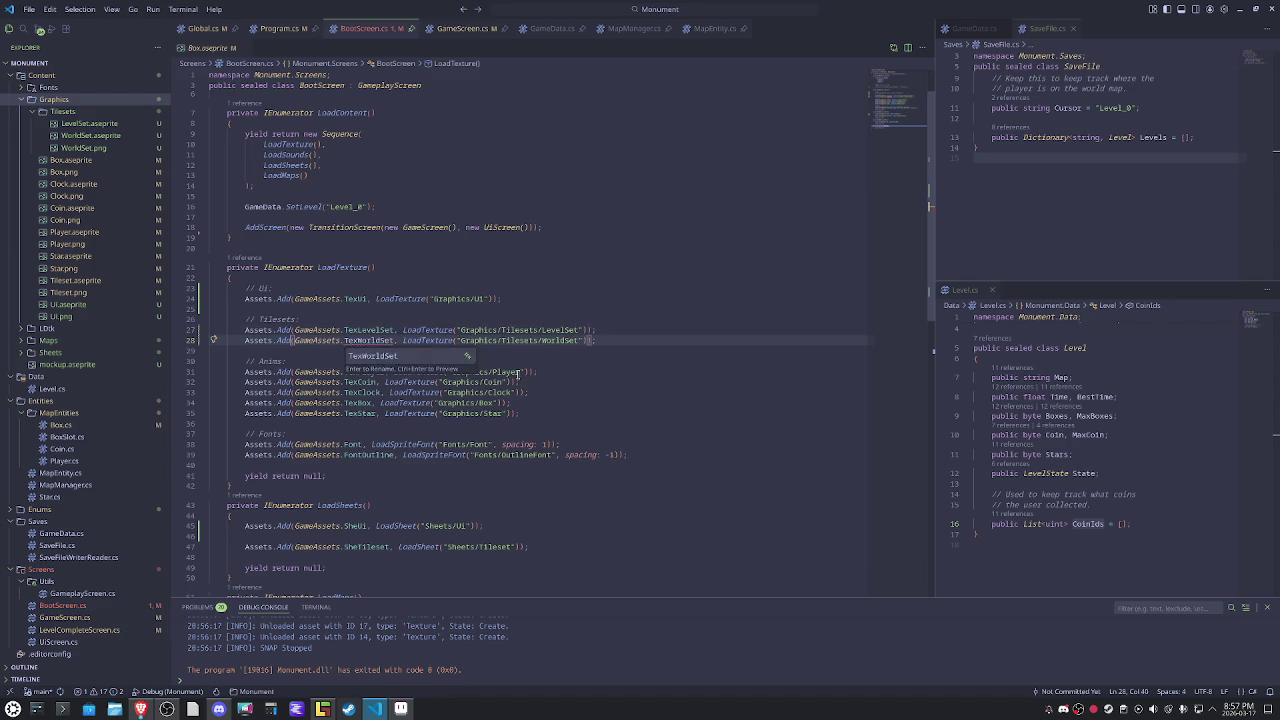
{"action": "key", "text": "End"}
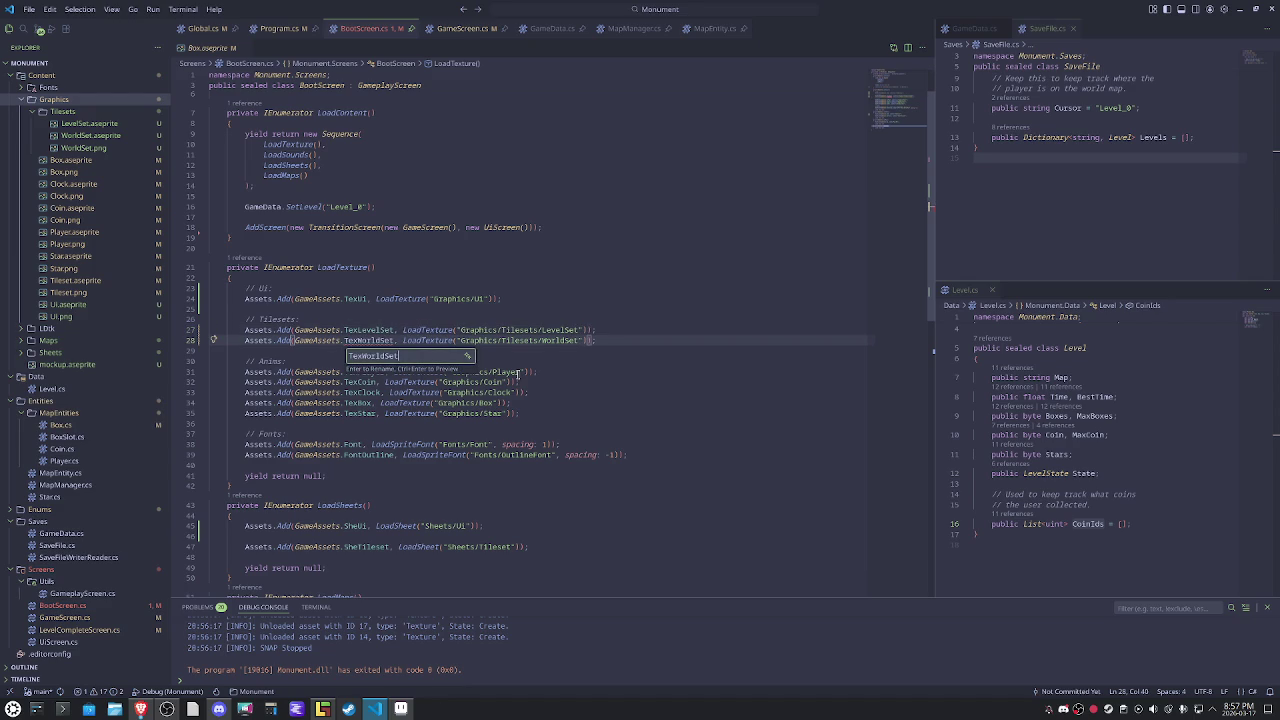
{"action": "key", "text": "Escape"}
{"action": "key", "text": "ctrl+period"}
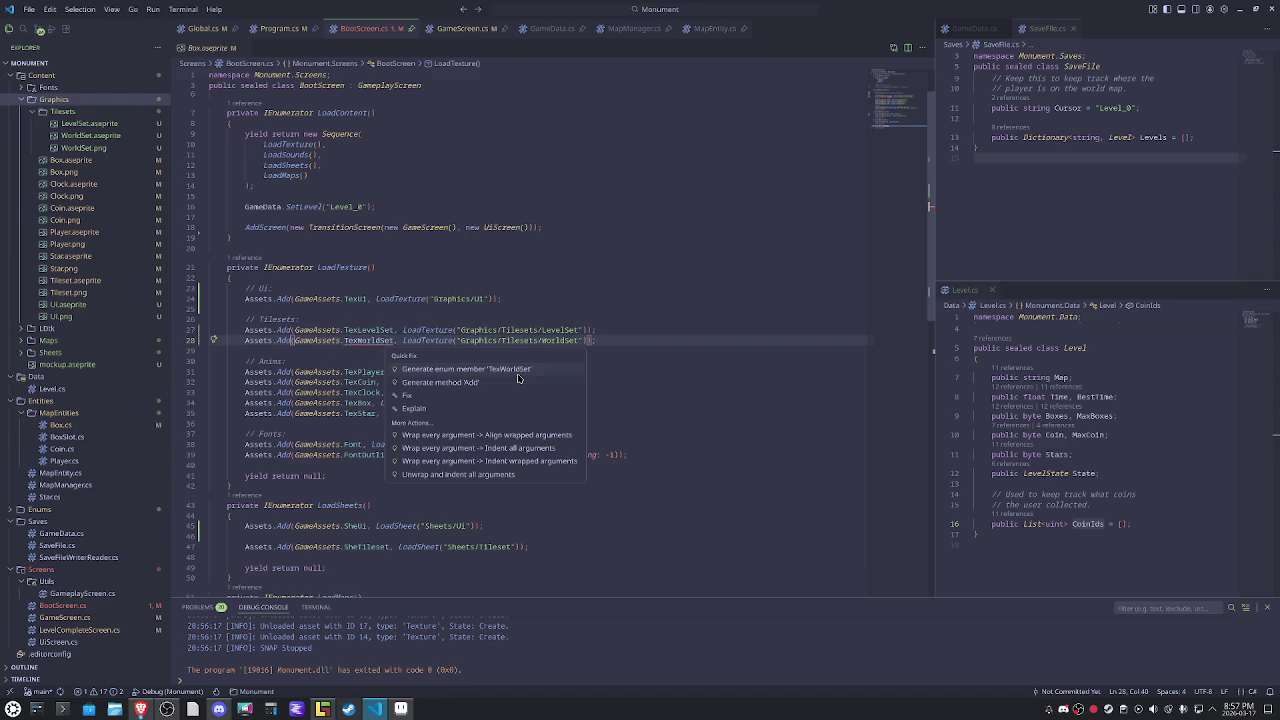
{"action": "key", "text": "Escape"}
{"action": "key", "text": "End"}
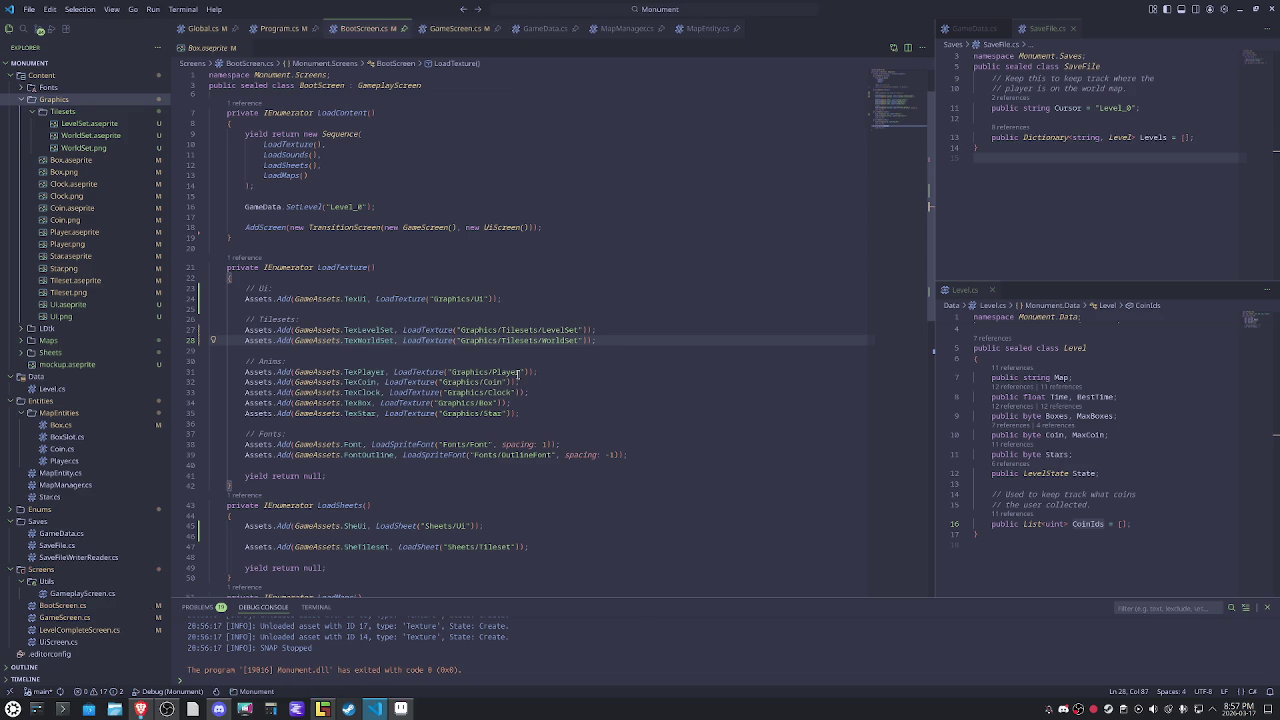
{"action": "scroll", "coordinate": [512, 412], "scroll_direction": "down", "scroll_amount": 4}
Duplicate the tileset sheet line and point the two copies at the LevelSet and WorldSet sheets.
{"action": "left_click", "coordinate": [521, 401]}
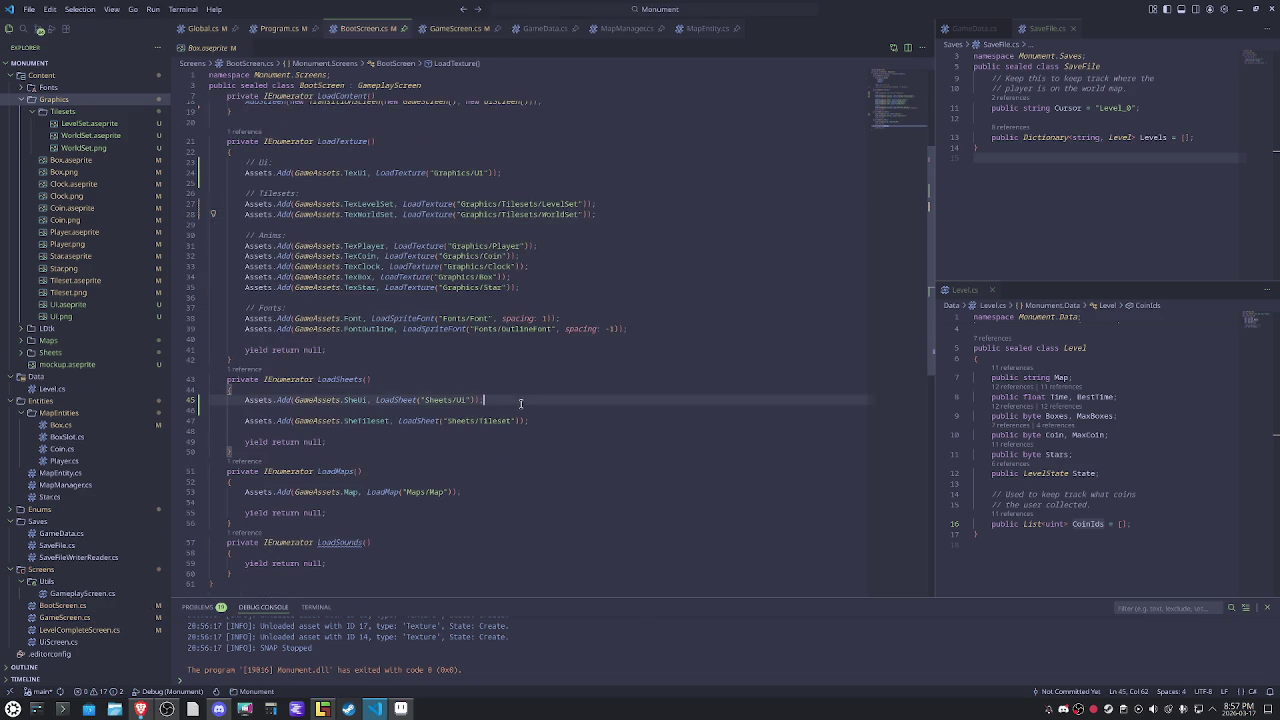
{"action": "left_click", "coordinate": [612, 421]}
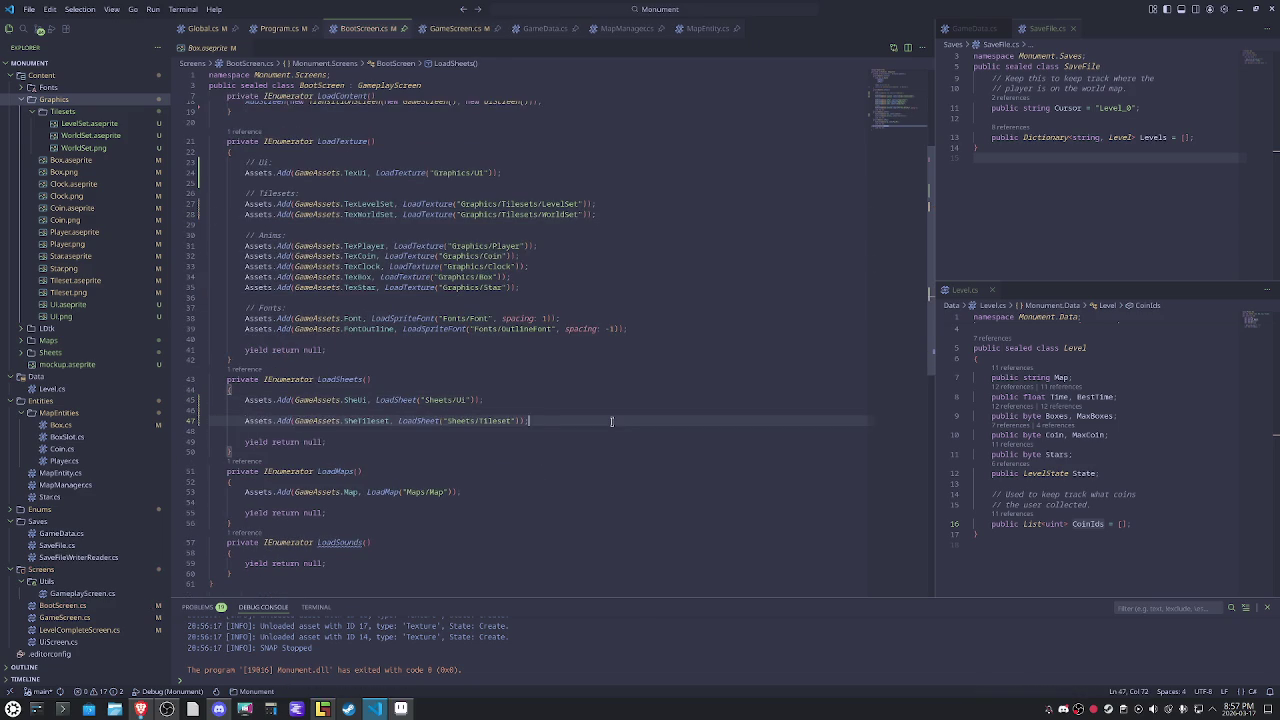
{"action": "key", "text": "shift+alt+Down"}
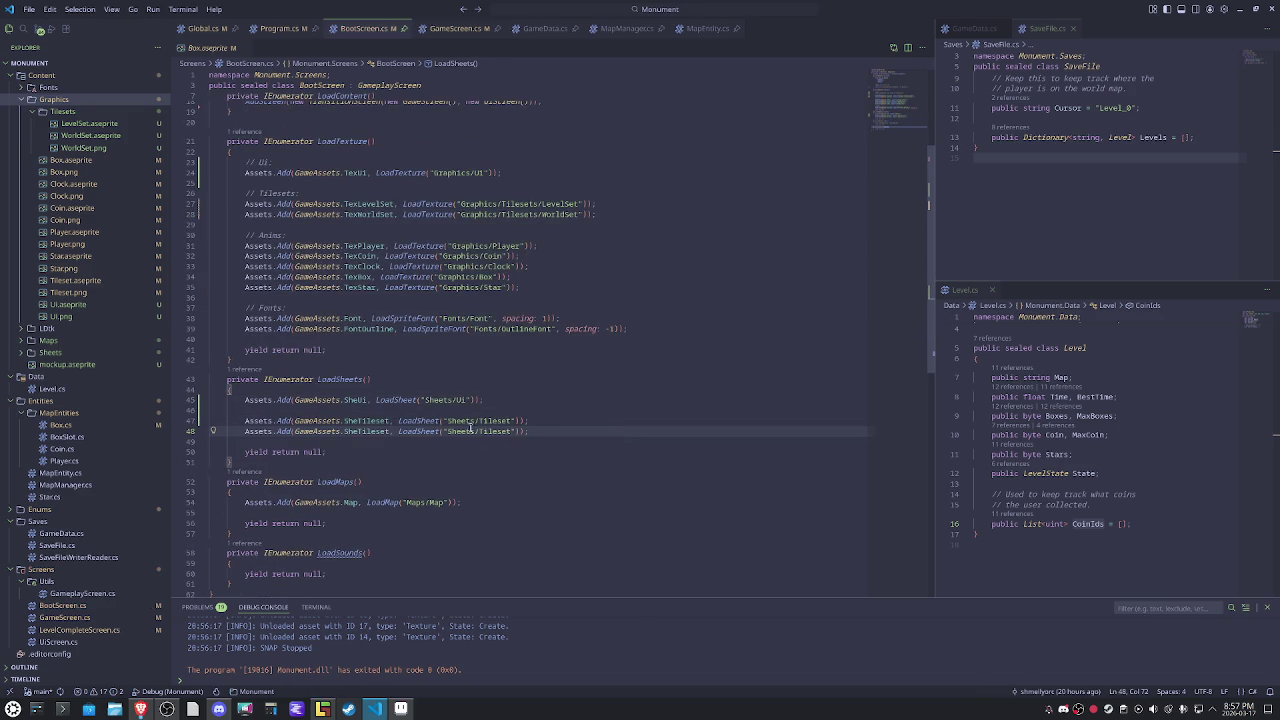
{"action": "left_click", "coordinate": [480, 421]}
{"action": "key", "text": "Delete"}
{"action": "key", "text": "Delete"}
{"action": "key", "text": "Delete"}
{"action": "type", "text": "LevelS"}
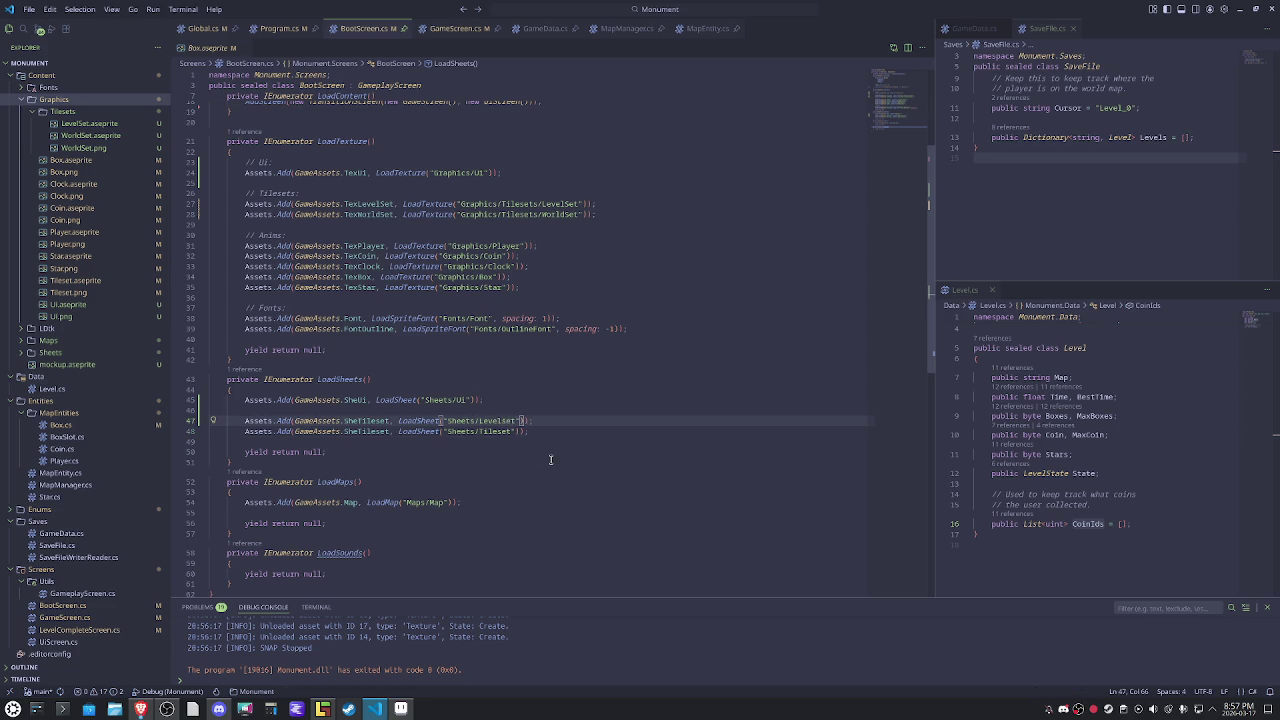
{"action": "key", "text": "Down"}
{"action": "key", "text": "Delete"}
{"action": "key", "text": "Delete"}
{"action": "key", "text": "Delete"}
{"action": "type", "text": "World"}
{"action": "key", "text": "Right"}
{"action": "key", "text": "Left"}
{"action": "key", "text": "Left"}
{"action": "key", "text": "Left"}
{"action": "left_click", "coordinate": [588, 414]}
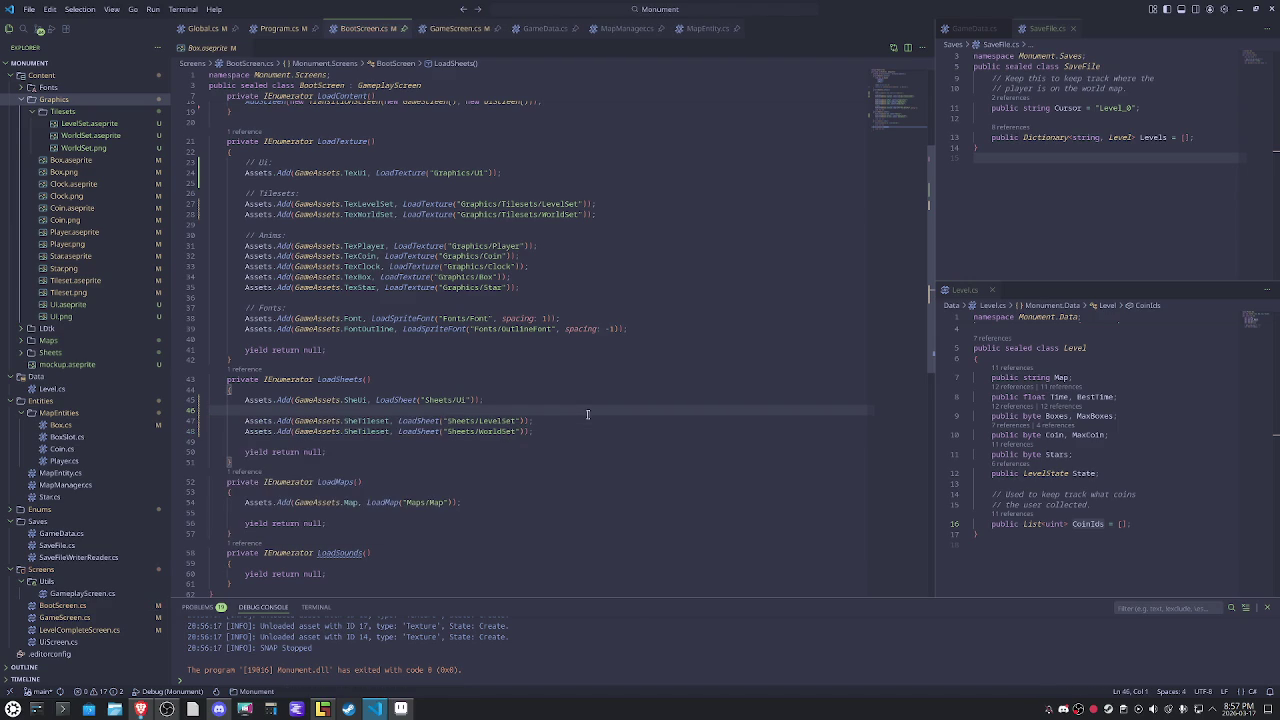
{"action": "key", "text": "Up"}
{"action": "key", "text": "Up"}
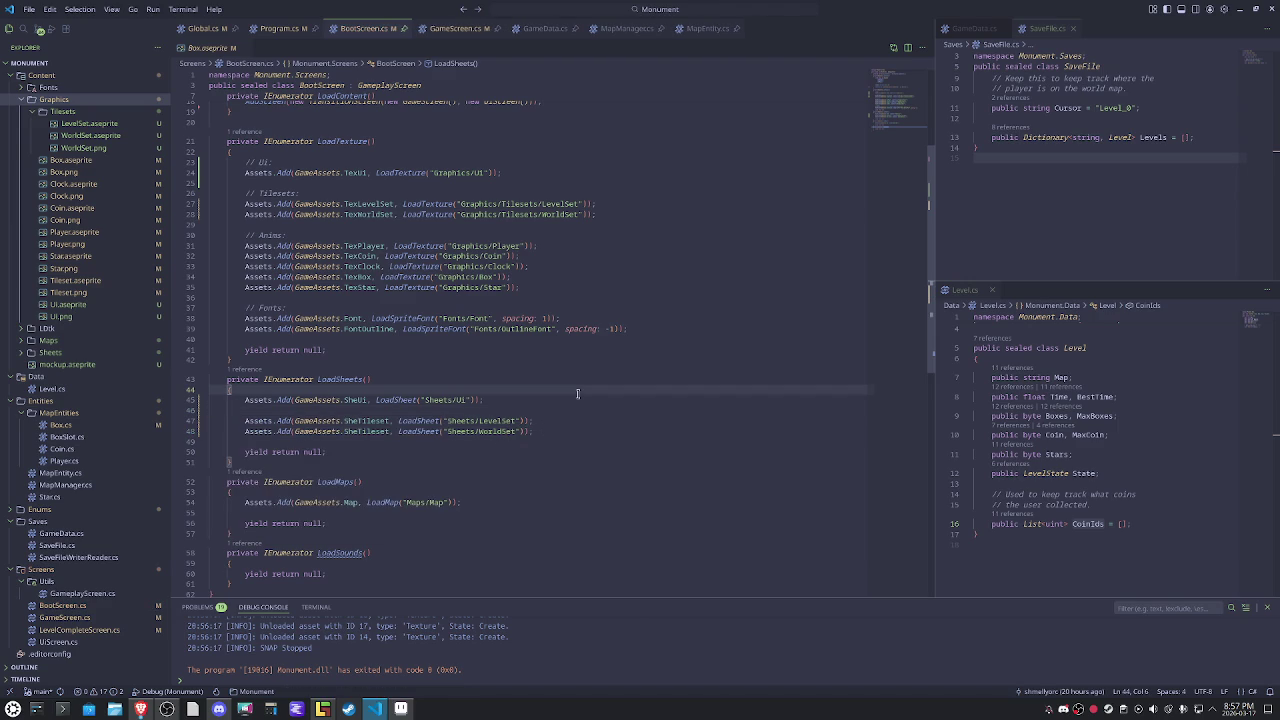
{"action": "scroll", "coordinate": [646, 396], "scroll_direction": "up", "scroll_amount": 1}
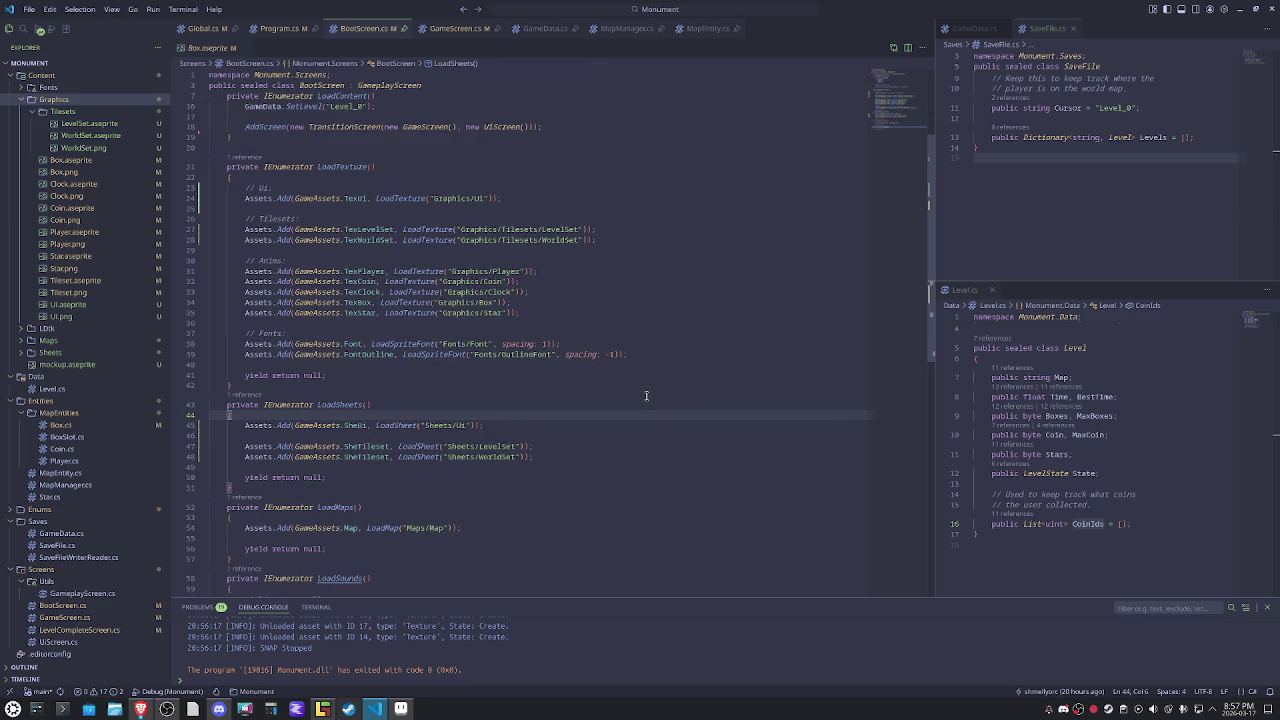
Rename SheTileset to SheLevelSet and the copy to SheWorldSet, then build and launch the game.
{"action": "left_click", "coordinate": [365, 446]}
{"action": "key", "text": "F2"}
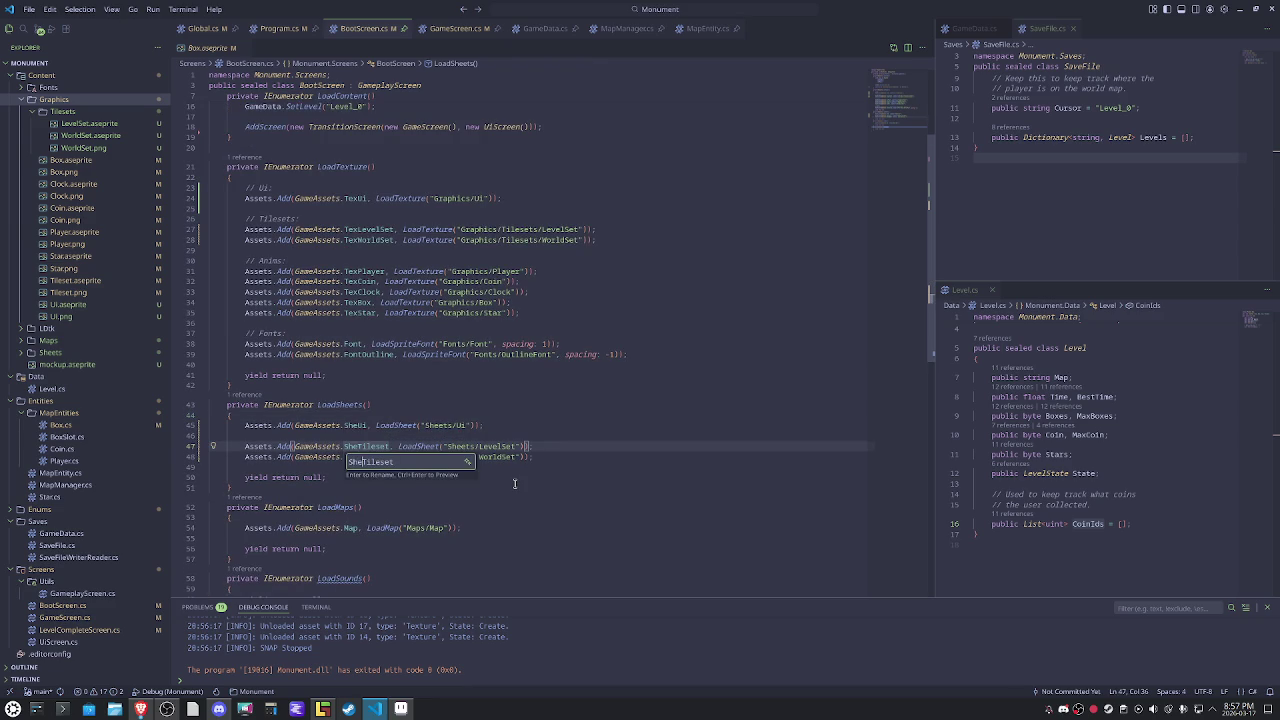
{"action": "type", "text": "LevelS"}
{"action": "key", "text": "Return"}
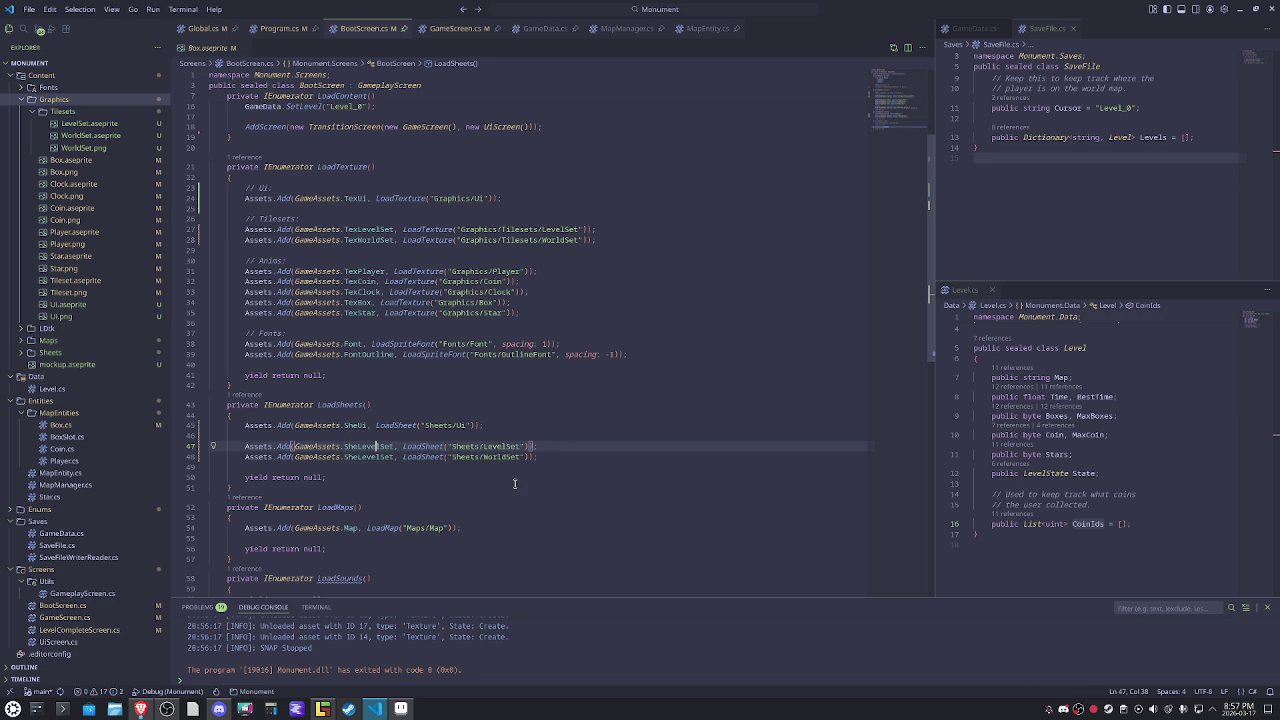
{"action": "left_click", "coordinate": [400, 456]}
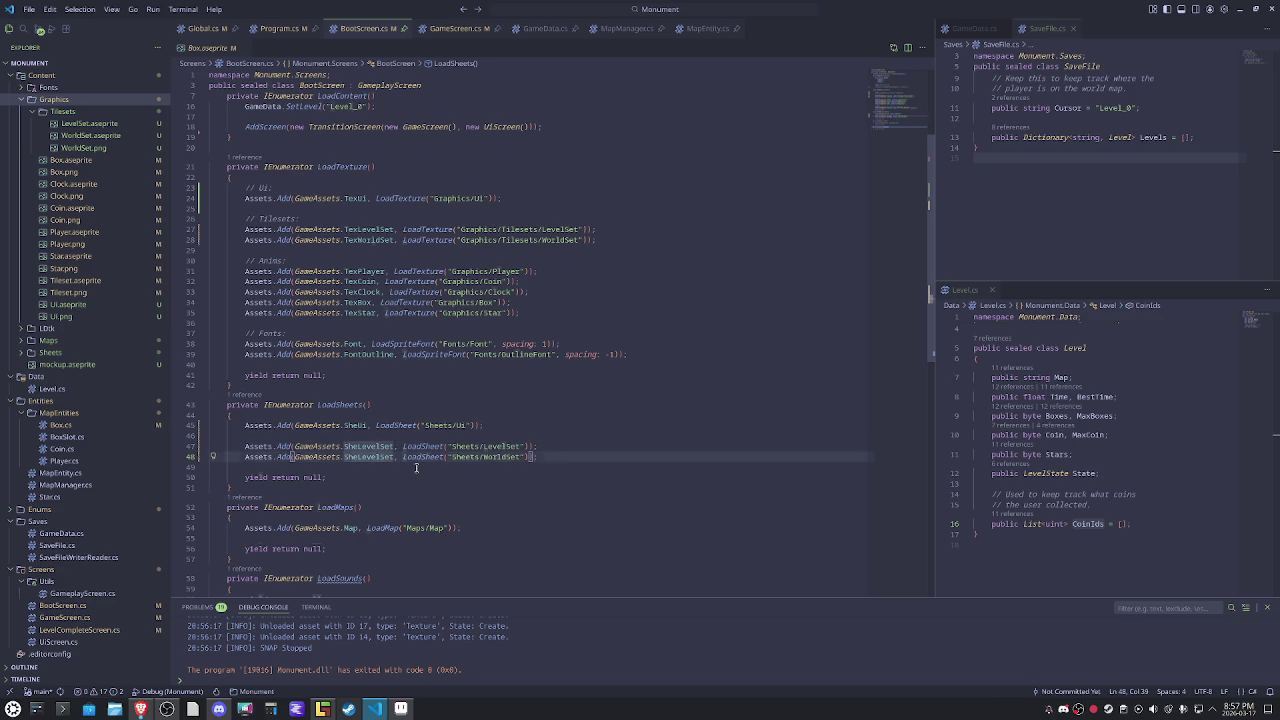
{"action": "type", "text": "World"}
{"action": "key", "text": "End"}
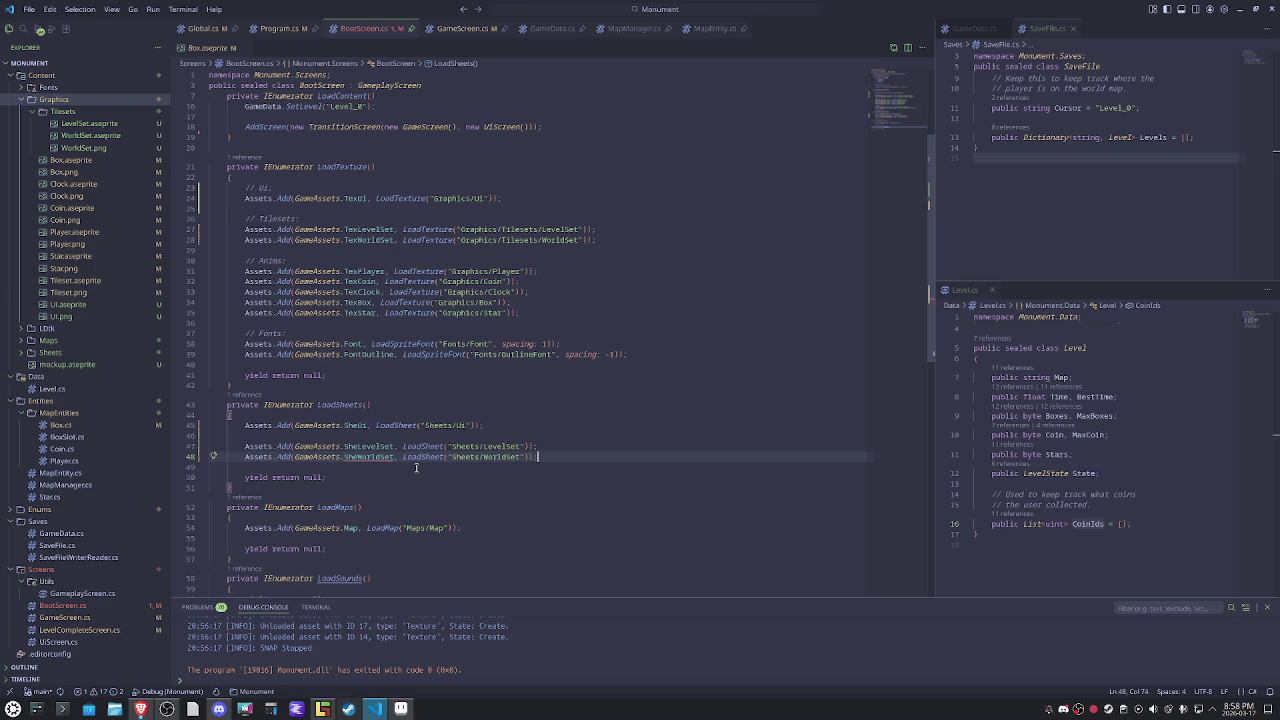
{"action": "left_click", "coordinate": [667, 375]}
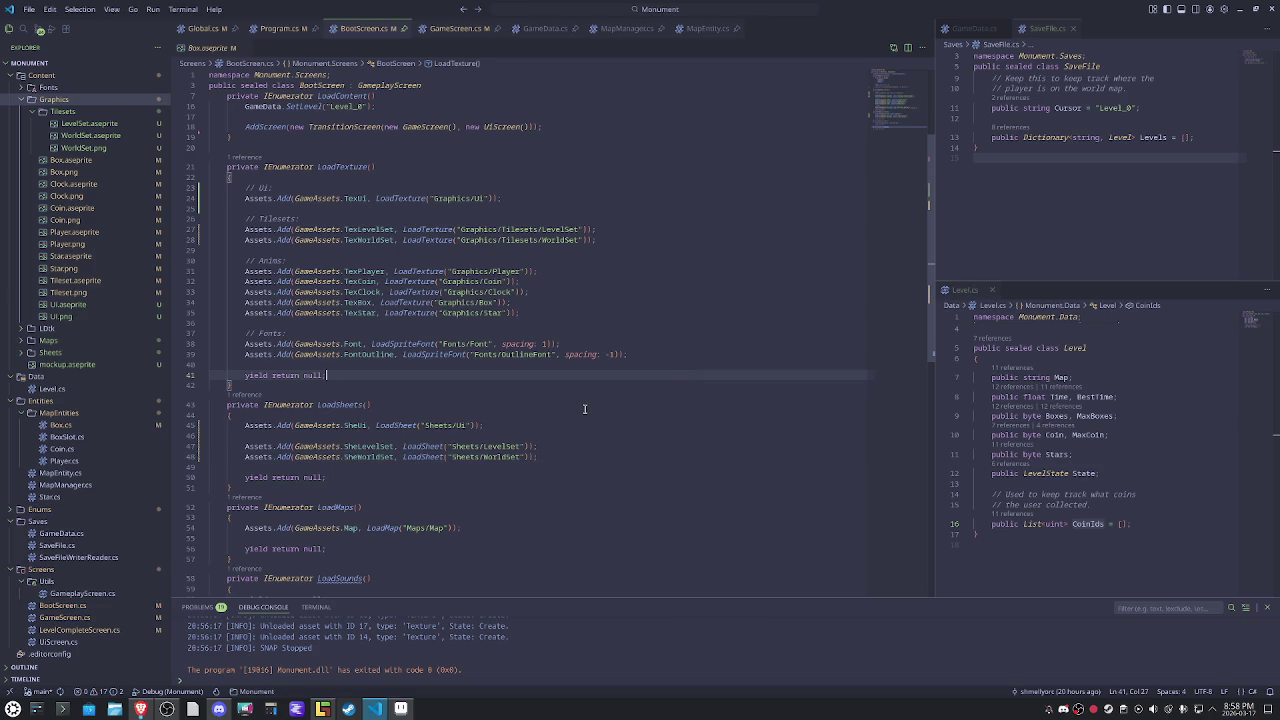
{"action": "key", "text": "F5"}
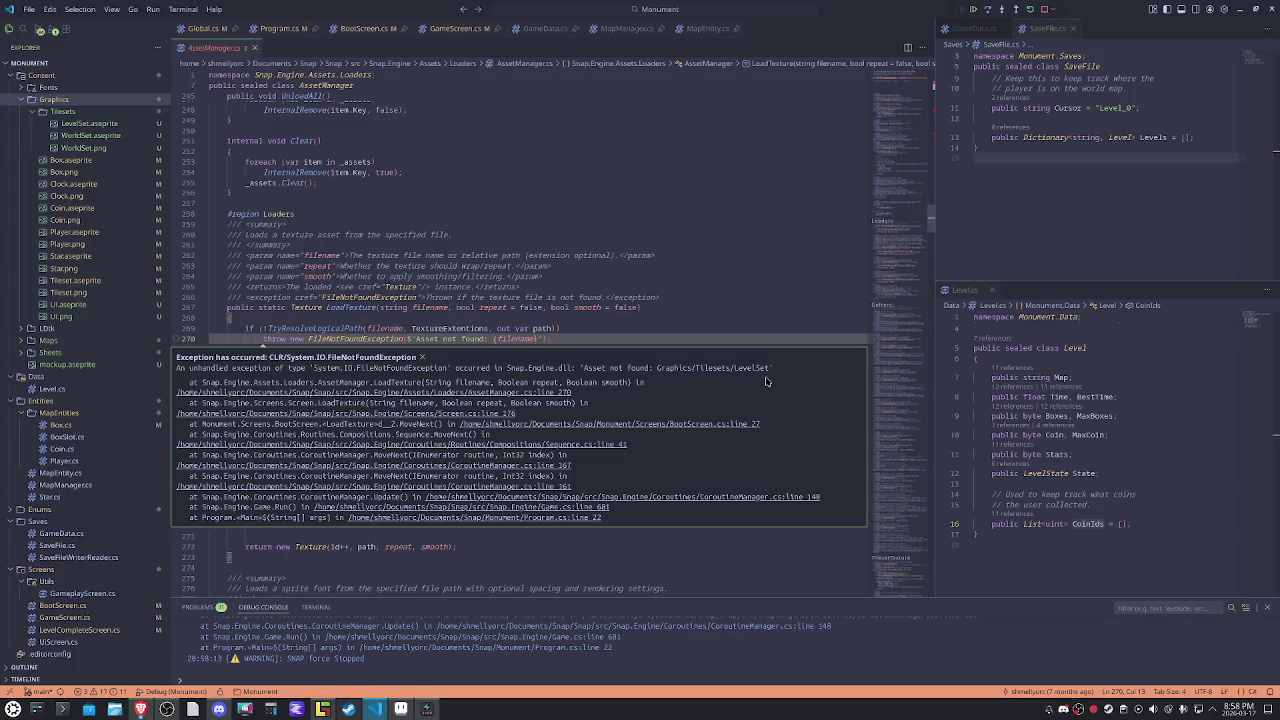
{"action": "left_click", "coordinate": [401, 709]}
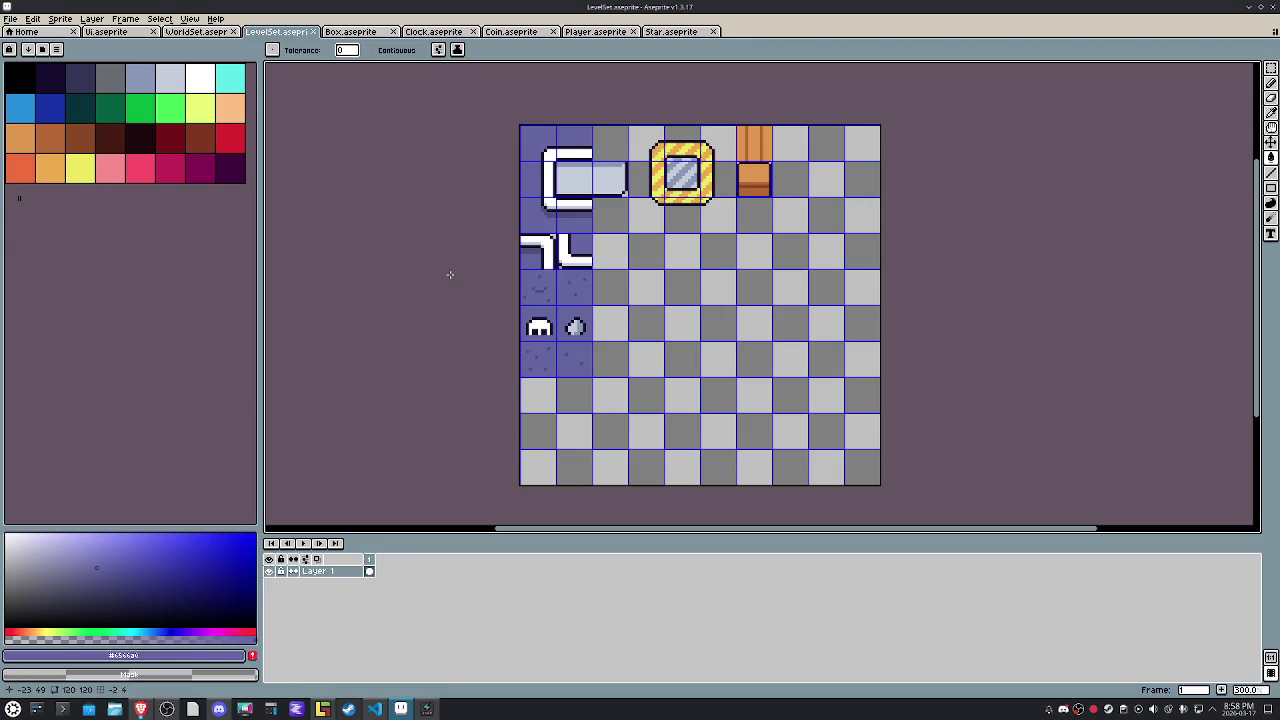
Set the sprite sheet export output file name to LevelSet.png.
{"action": "left_click", "coordinate": [10, 19]}
{"action": "mouse_move", "coordinate": [40, 118]}
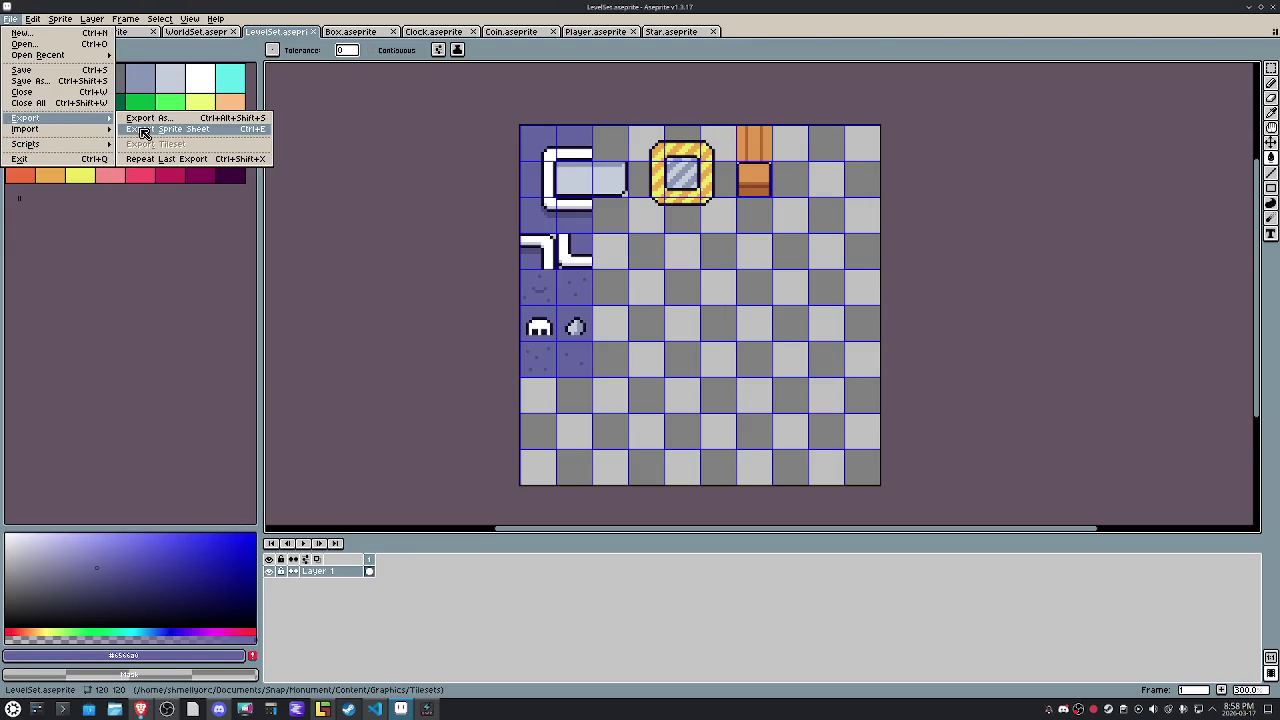
{"action": "left_click", "coordinate": [144, 133]}
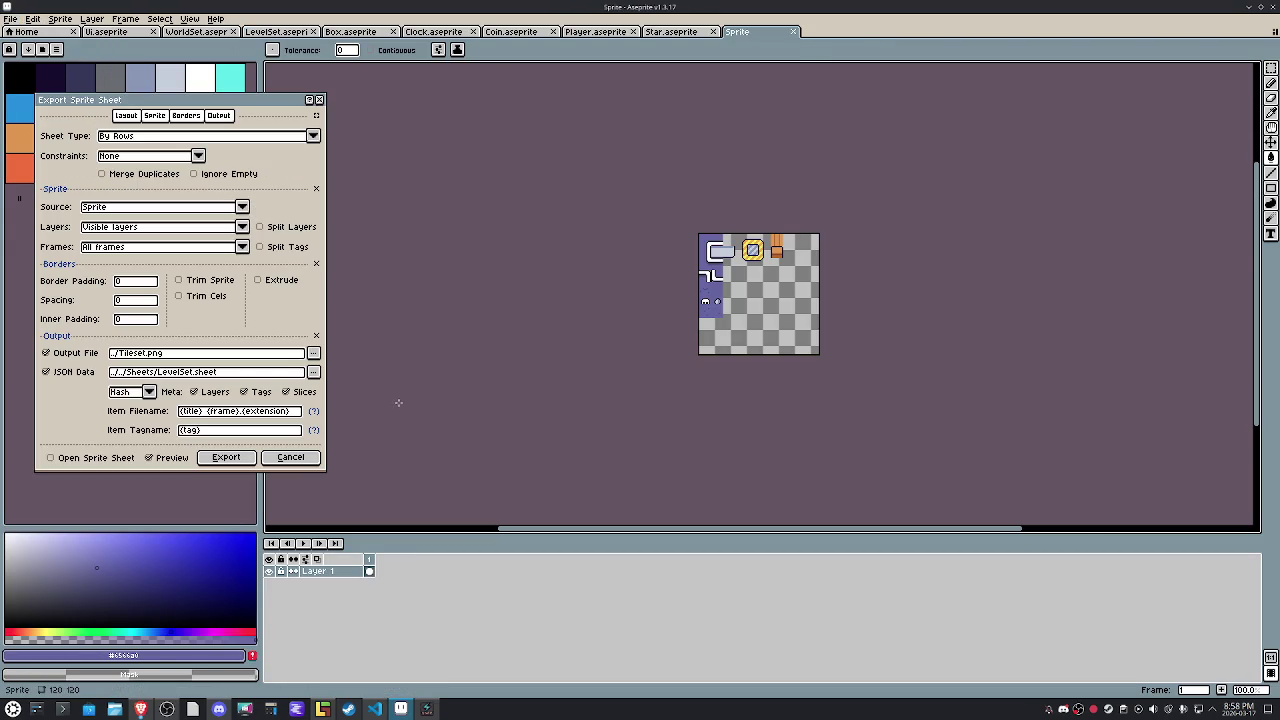
{"action": "left_click", "coordinate": [133, 356]}
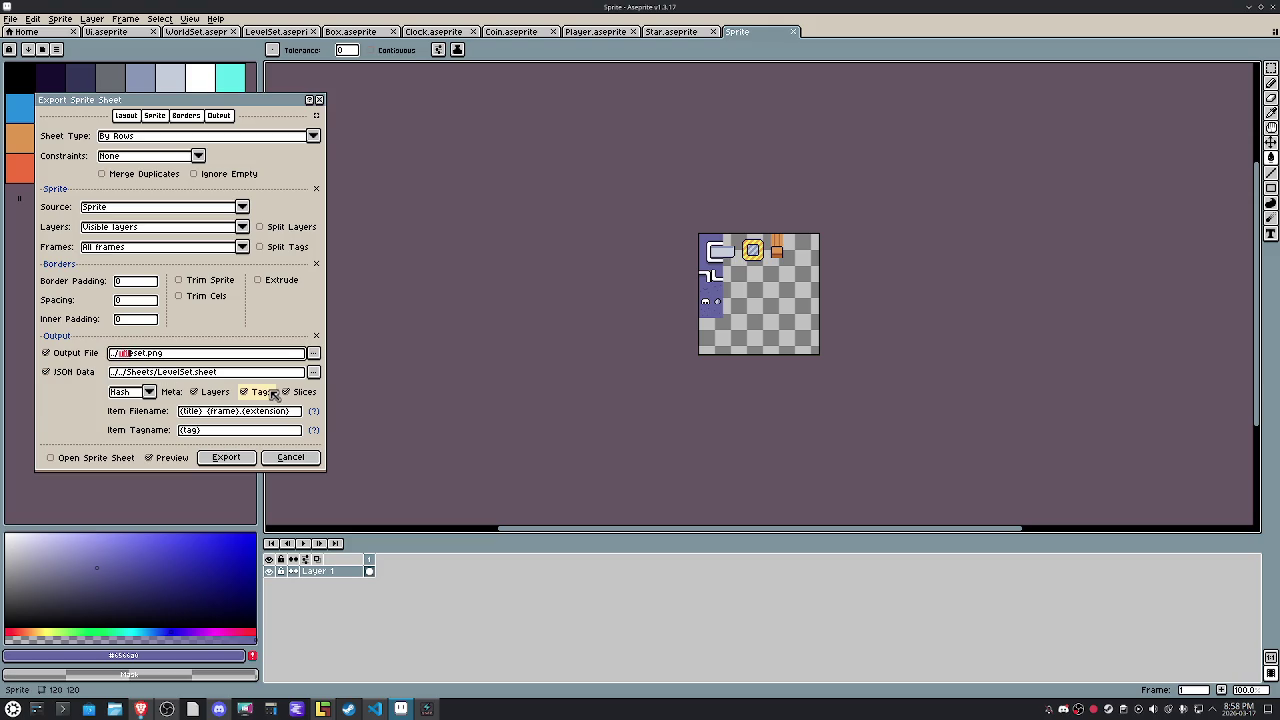
{"action": "type", "text": "Level"}
{"action": "key", "text": "BackSpace"}
{"action": "type", "text": "S"}
{"action": "left_click", "coordinate": [222, 458]}
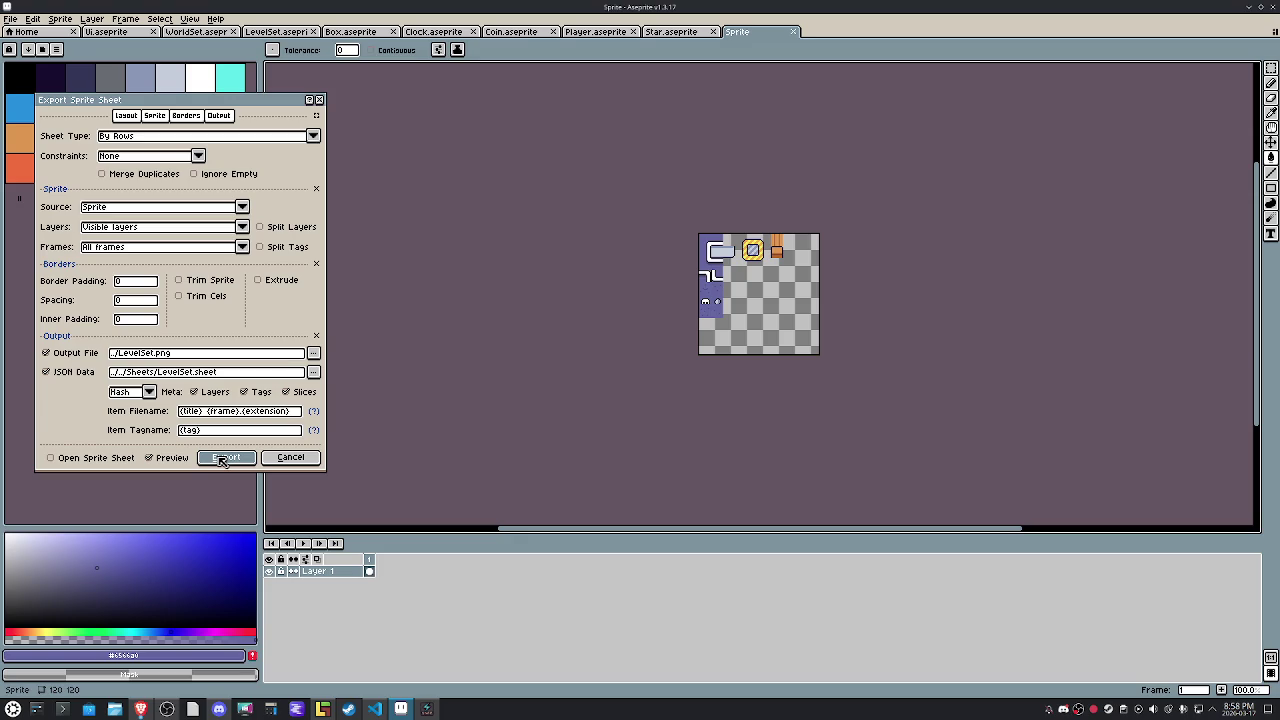
Export the LevelSet sheet into the Graphics/Tilesets folder and return to the code editor.
{"action": "left_click", "coordinate": [313, 354]}
{"action": "double_click", "coordinate": [42, 67]}
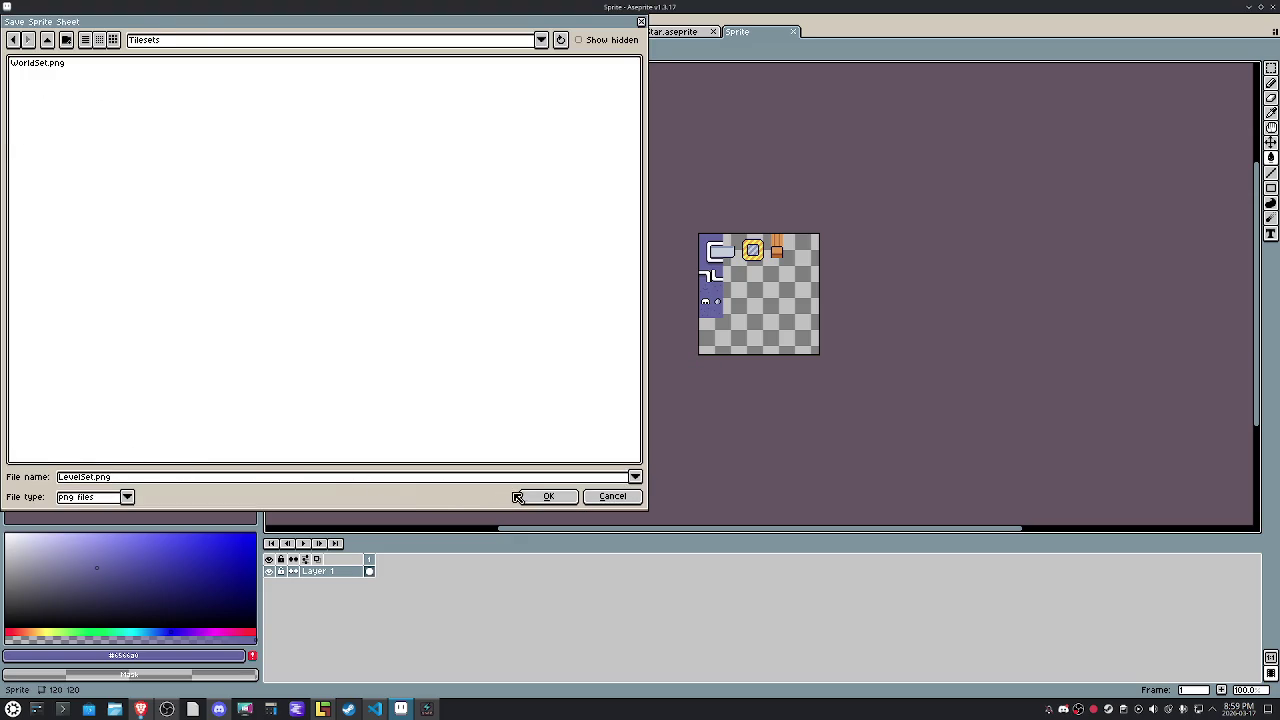
{"action": "left_click", "coordinate": [548, 496]}
{"action": "left_click", "coordinate": [227, 465]}
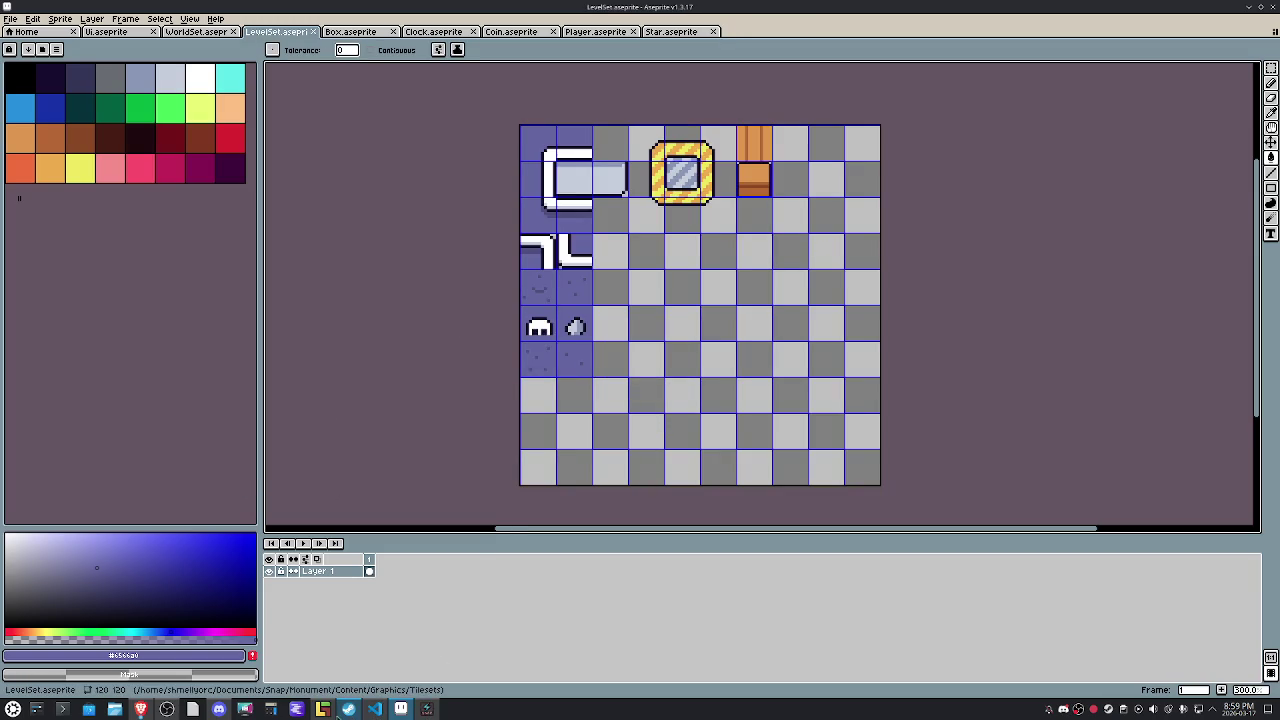
{"action": "left_click", "coordinate": [375, 710]}
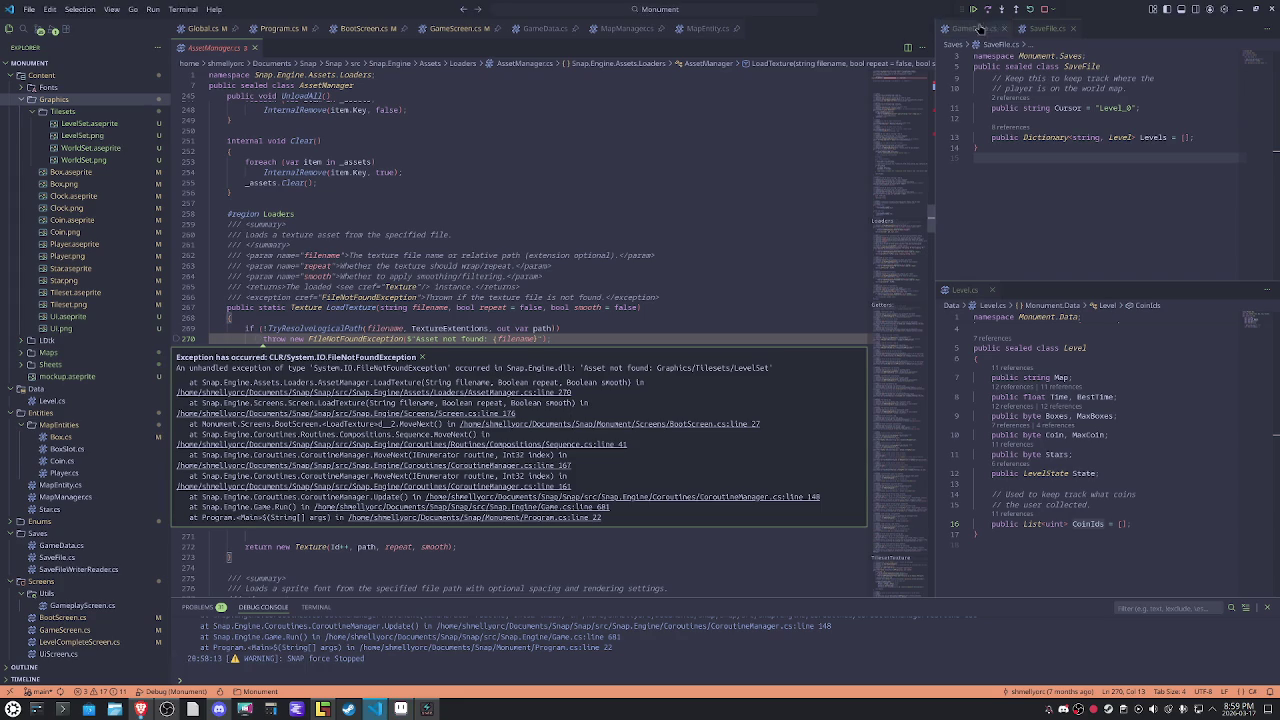
Rebuild and debug the game with Ctrl+Shift+F5, then close its blank game window.
{"action": "key", "text": "ctrl+shift+F5"}
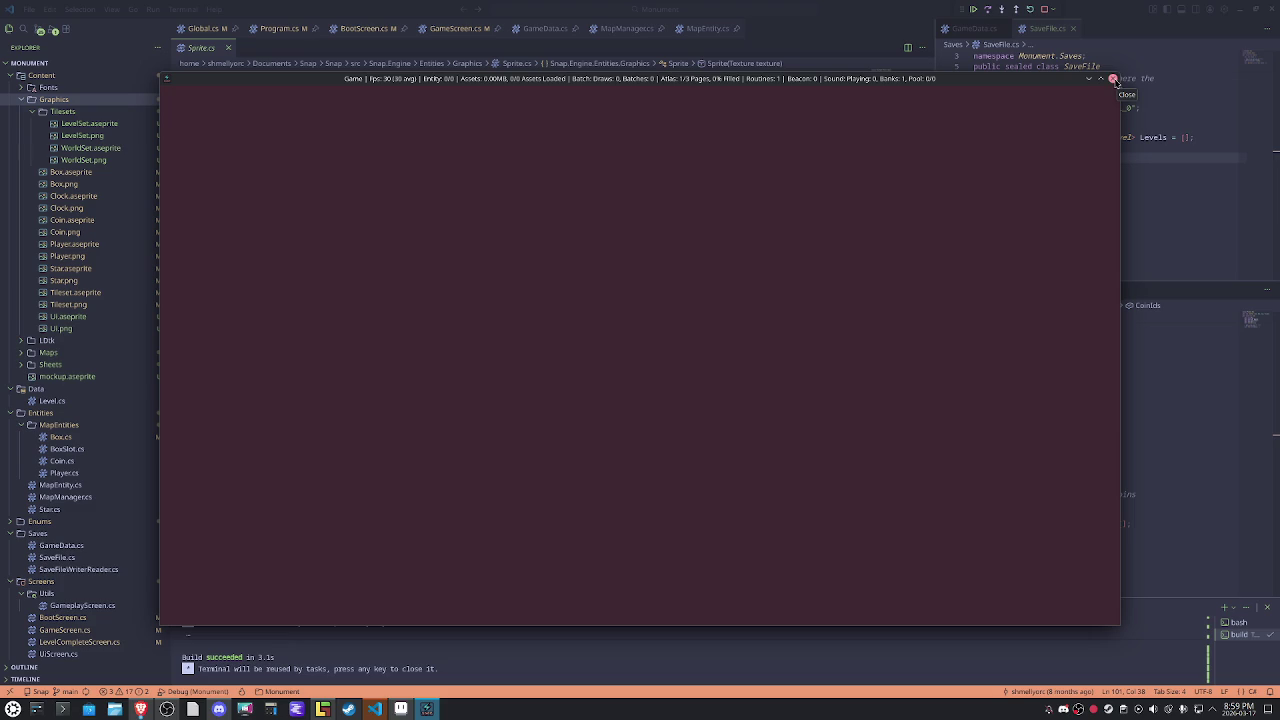
{"action": "left_click", "coordinate": [1112, 79]}
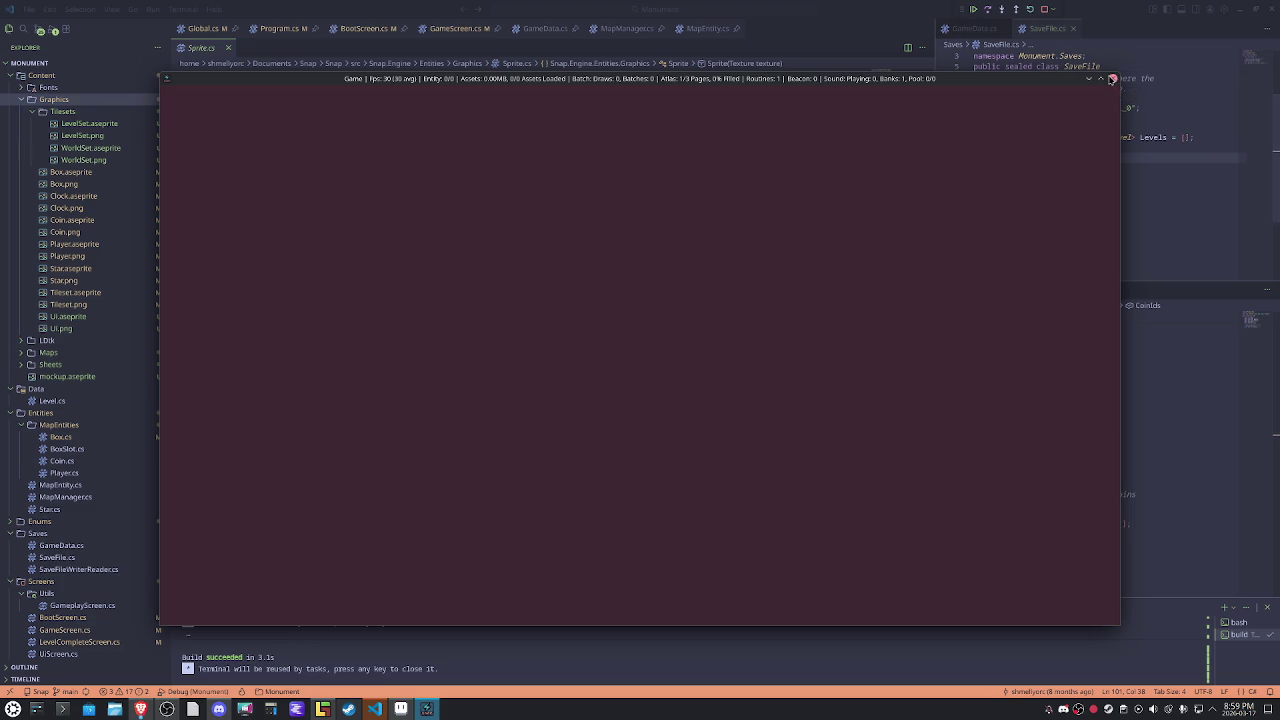
{"action": "left_click", "coordinate": [1044, 9]}
{"action": "left_click", "coordinate": [322, 708]}
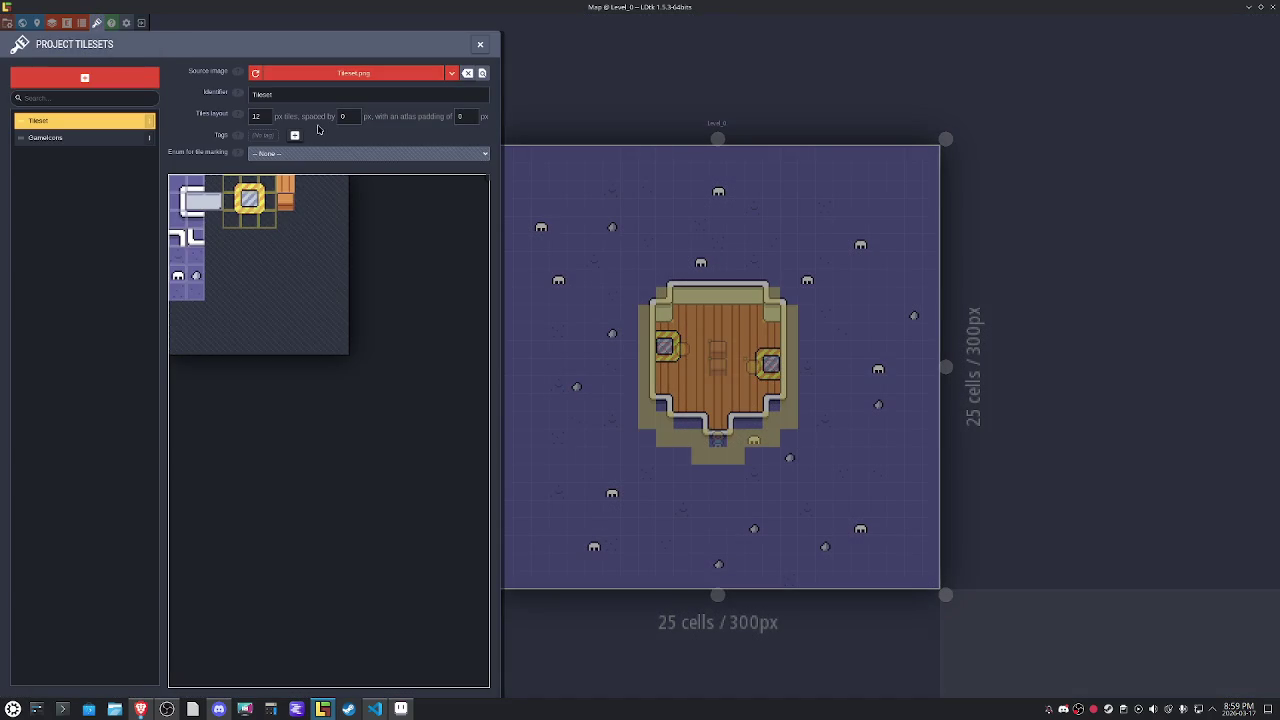
Change the tileset source image to Content/Graphics/Tilesets/LevelSet.png.
{"action": "left_click", "coordinate": [354, 73]}
{"action": "left_click", "coordinate": [656, 161]}
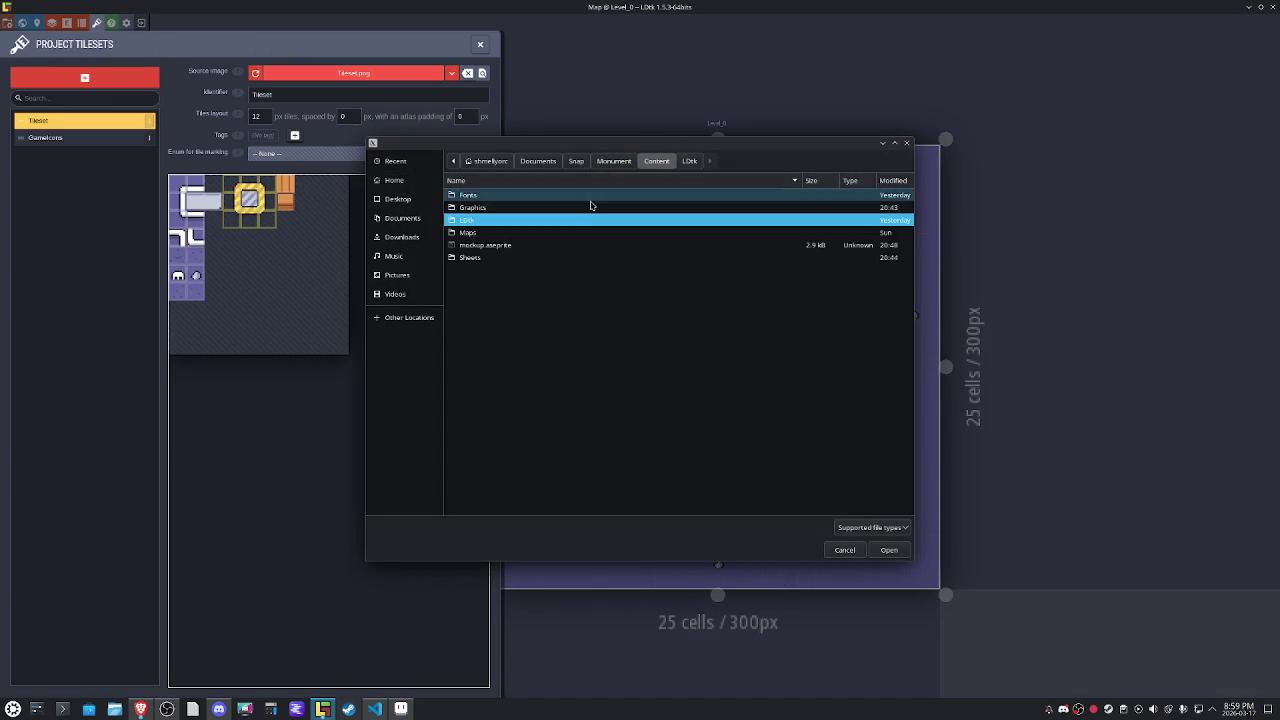
{"action": "left_click", "coordinate": [477, 209]}
{"action": "double_click", "coordinate": [477, 209]}
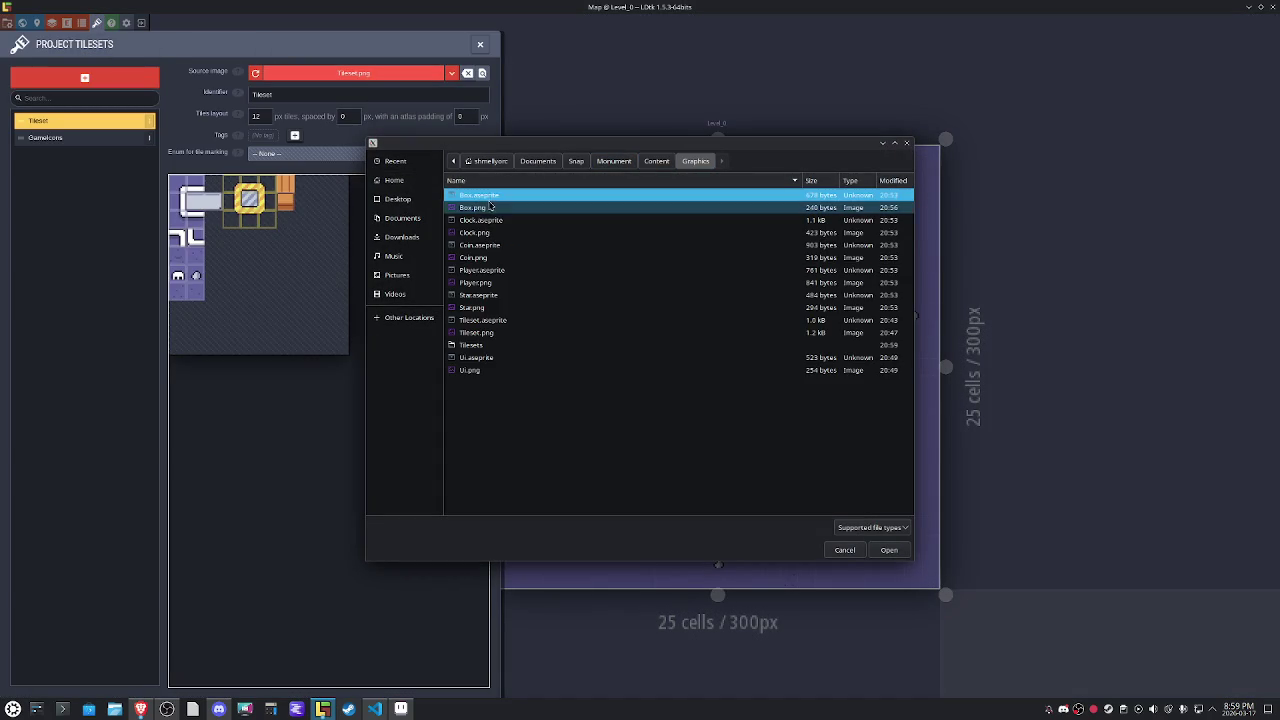
{"action": "double_click", "coordinate": [488, 346]}
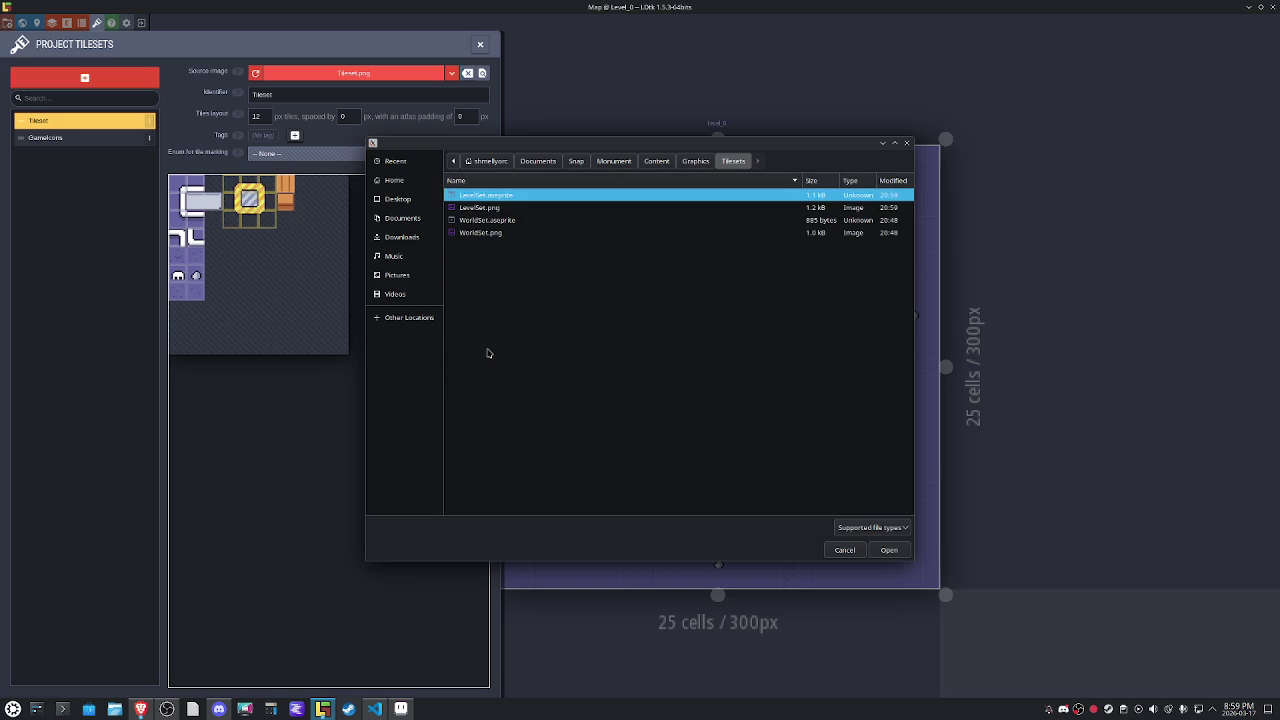
{"action": "left_click", "coordinate": [502, 208]}
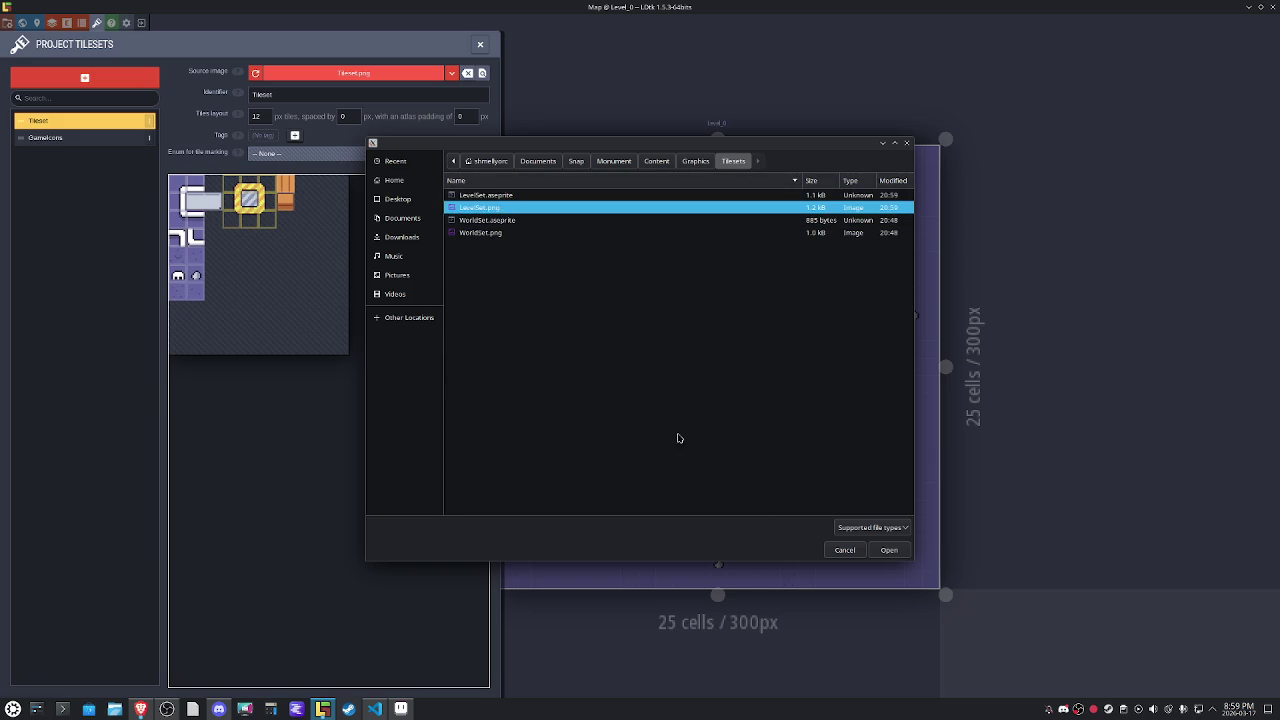
{"action": "left_click", "coordinate": [889, 550]}
Save the LDtk project and return to the Sprite.cs code.
{"action": "key", "text": "ctrl+s"}
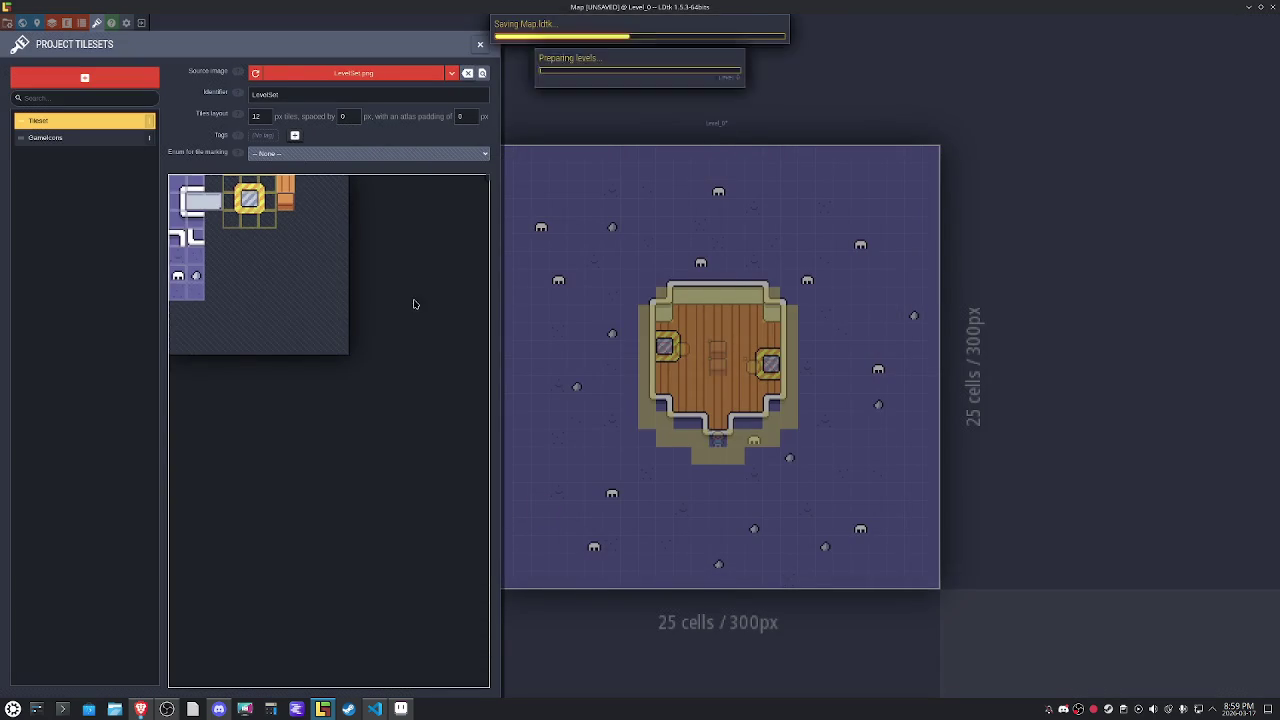
{"action": "left_click", "coordinate": [480, 44]}
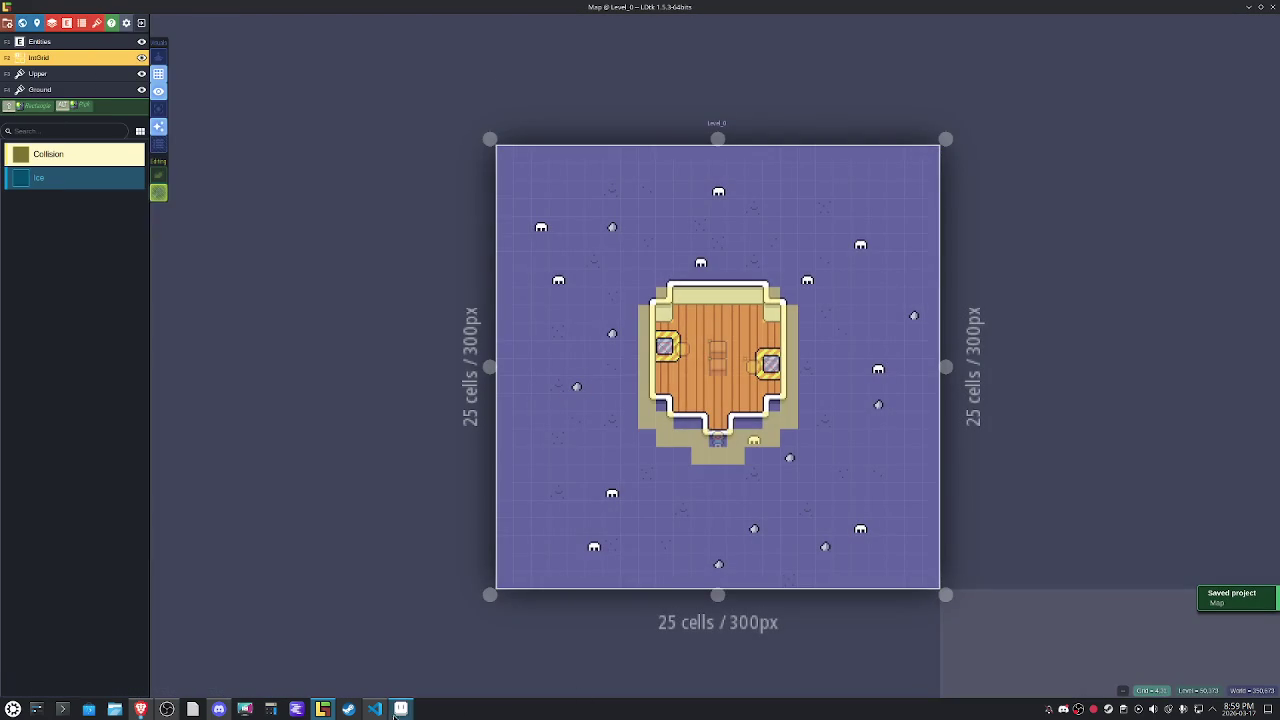
{"action": "left_click", "coordinate": [374, 709]}
{"action": "left_click", "coordinate": [677, 292]}
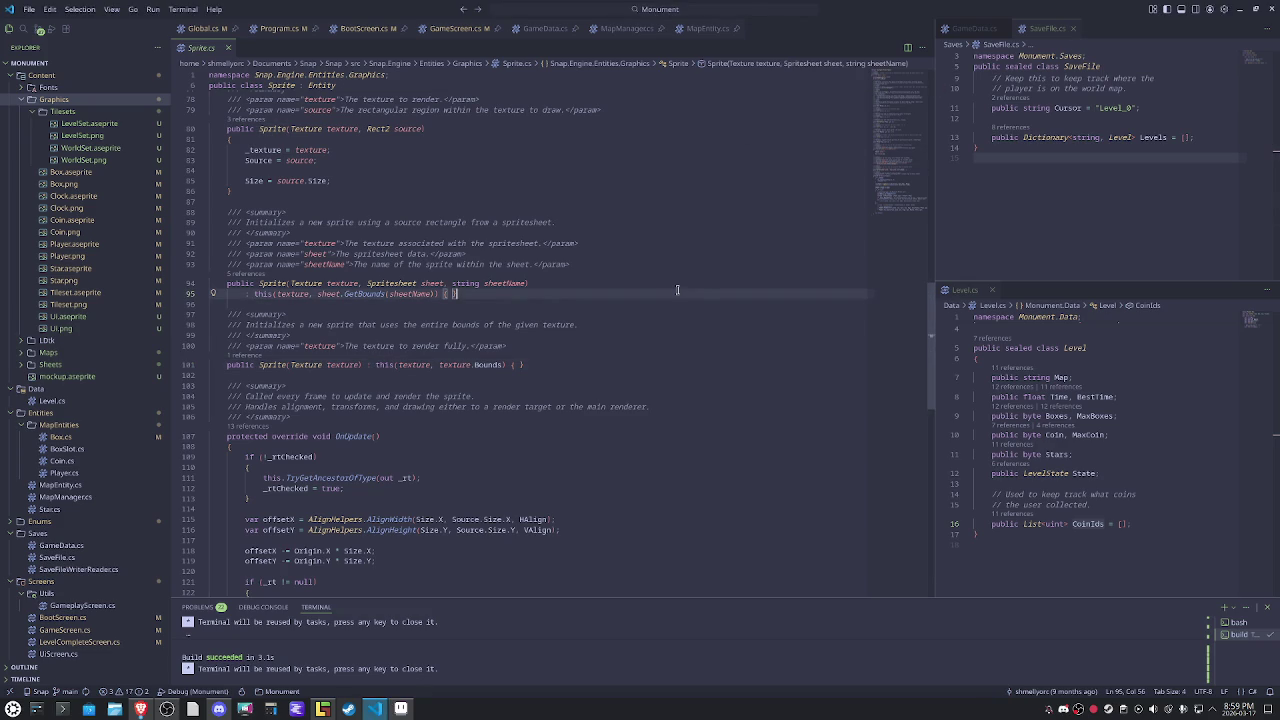
{"action": "key", "text": "F5"}
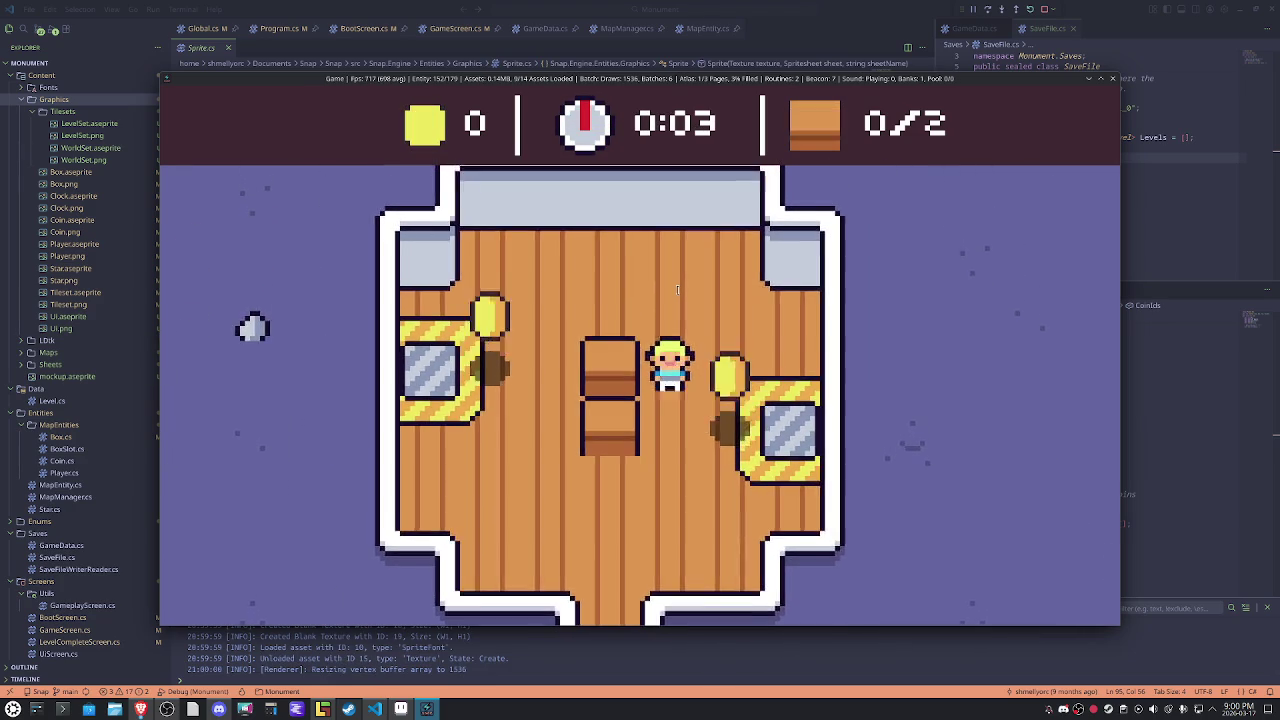
{"action": "key", "text": "Down"}
{"action": "key", "text": "Left"}
{"action": "key", "text": "Up"}
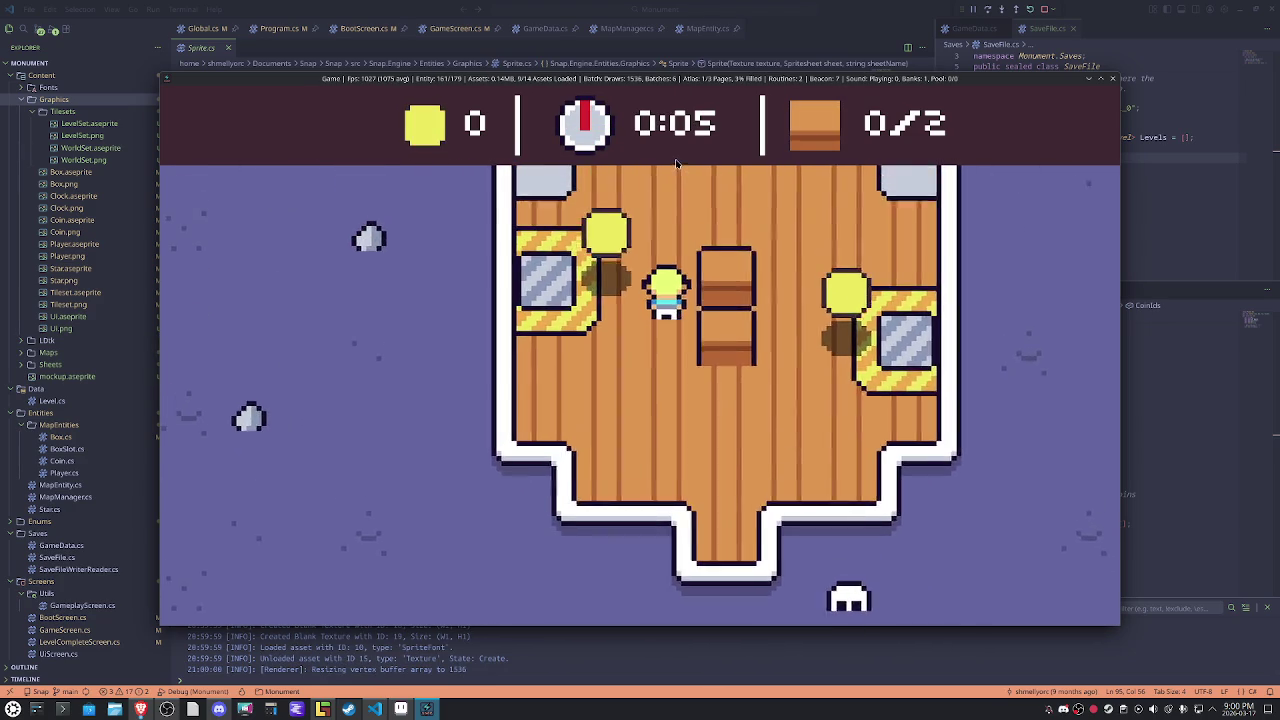
{"action": "left_click", "coordinate": [1113, 79]}
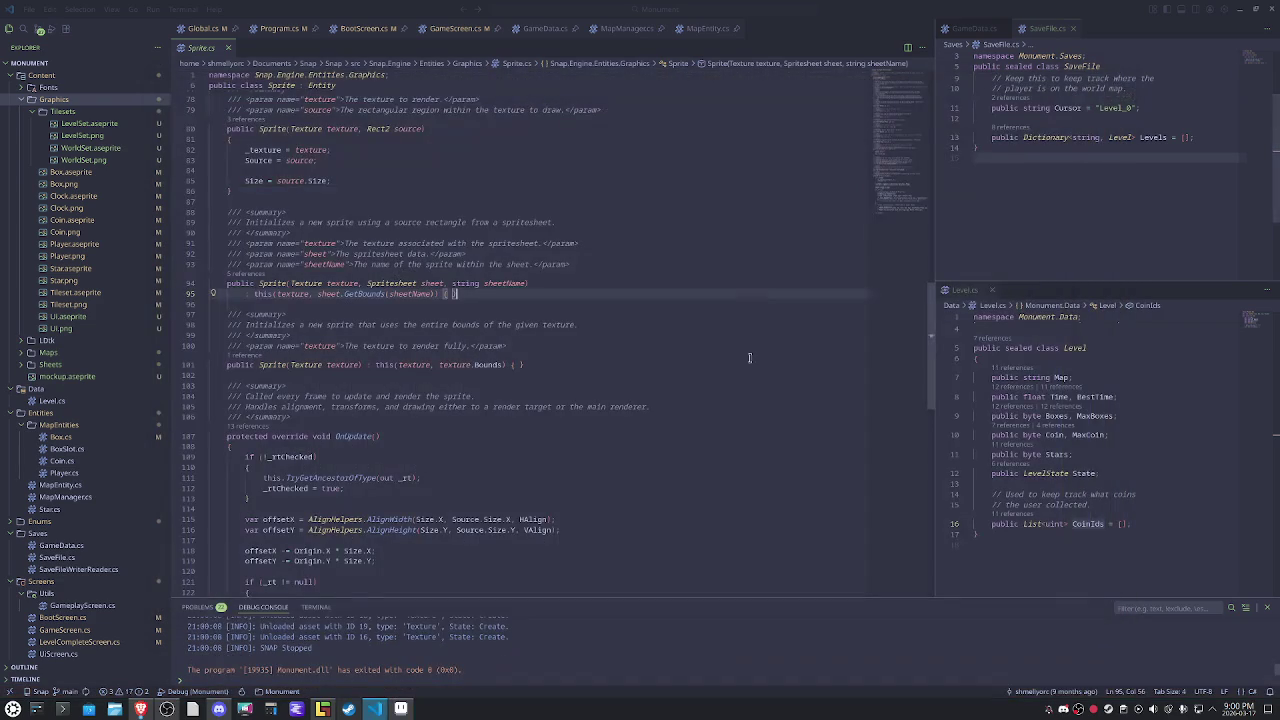
{"action": "left_click", "coordinate": [672, 380]}
{"action": "left_click", "coordinate": [115, 708]}
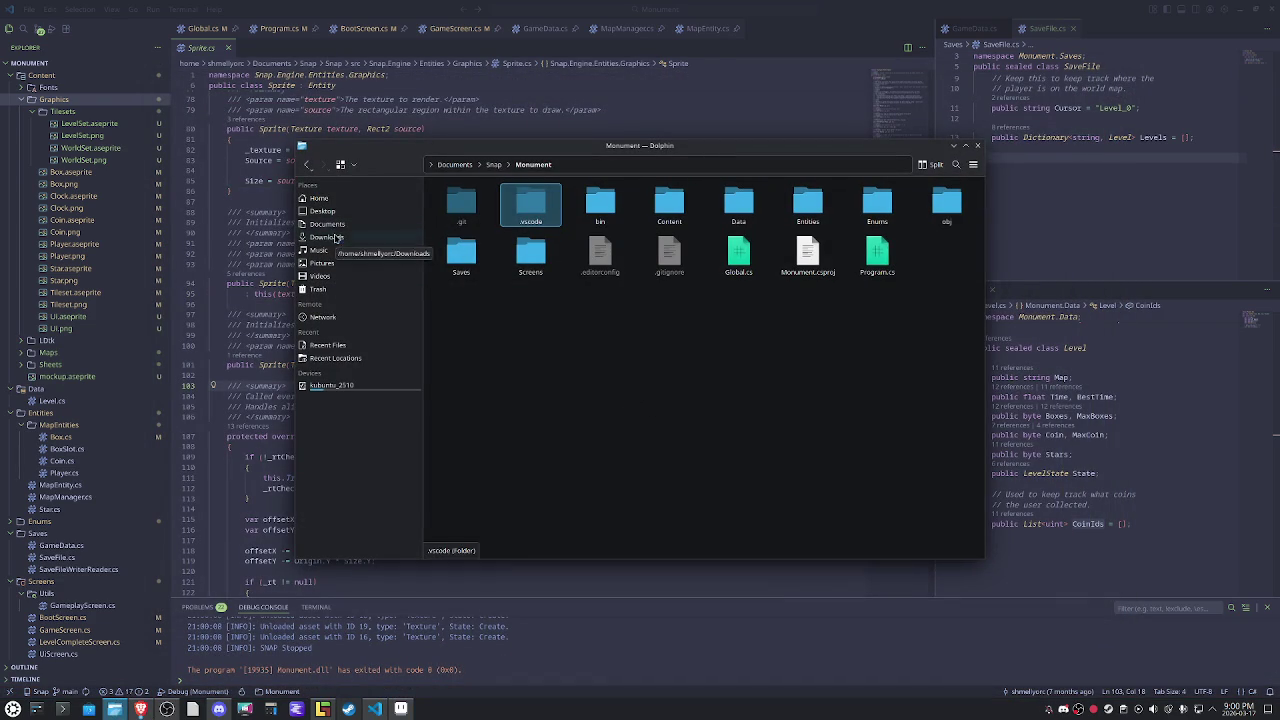
Add the Snap folder to Dolphin's places and open the Monument project folder.
{"action": "left_click", "coordinate": [337, 237]}
{"action": "left_click", "coordinate": [336, 225]}
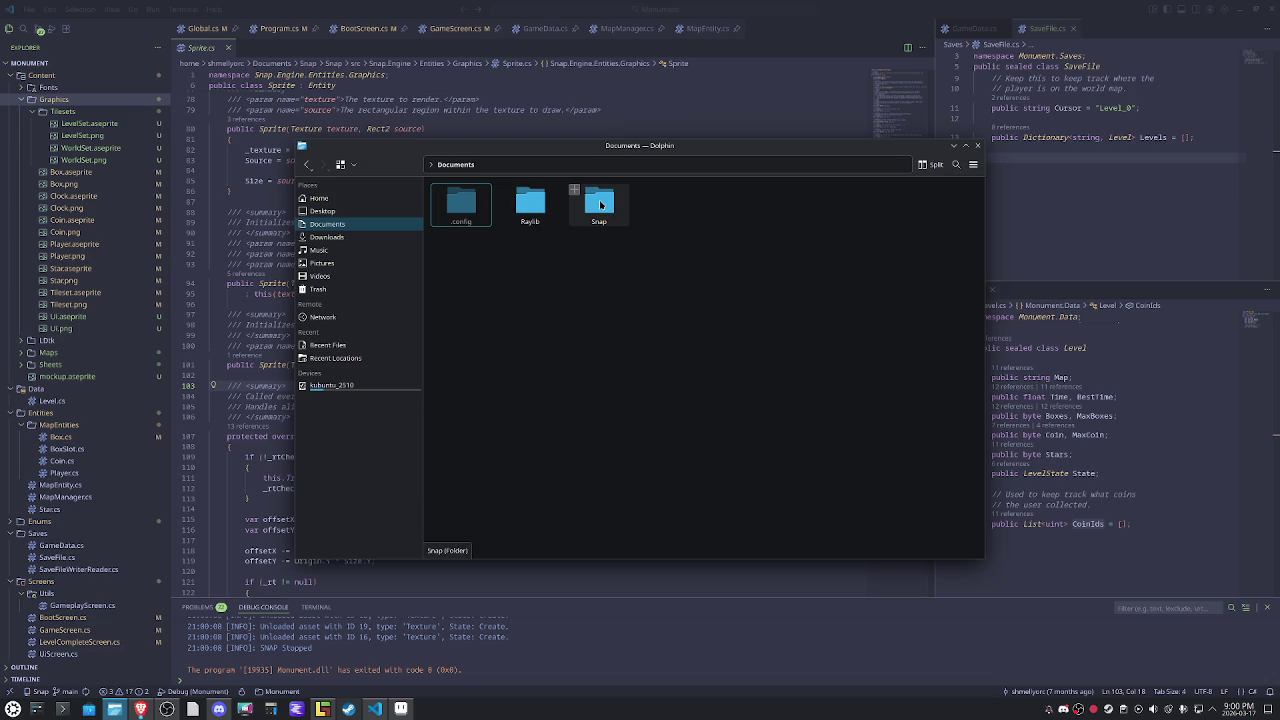
{"action": "left_click_drag", "start_coordinate": [601, 204], "coordinate": [389, 367]}
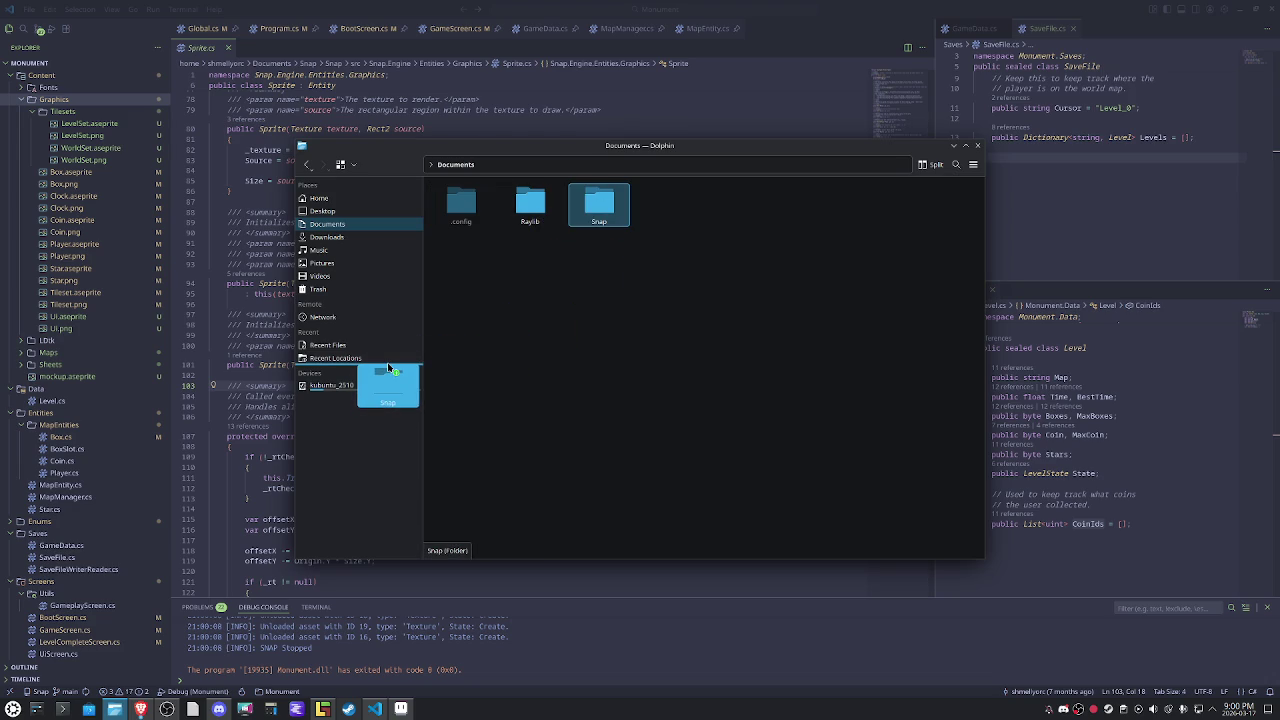
{"action": "left_click_drag", "start_coordinate": [389, 368], "coordinate": [351, 365]}
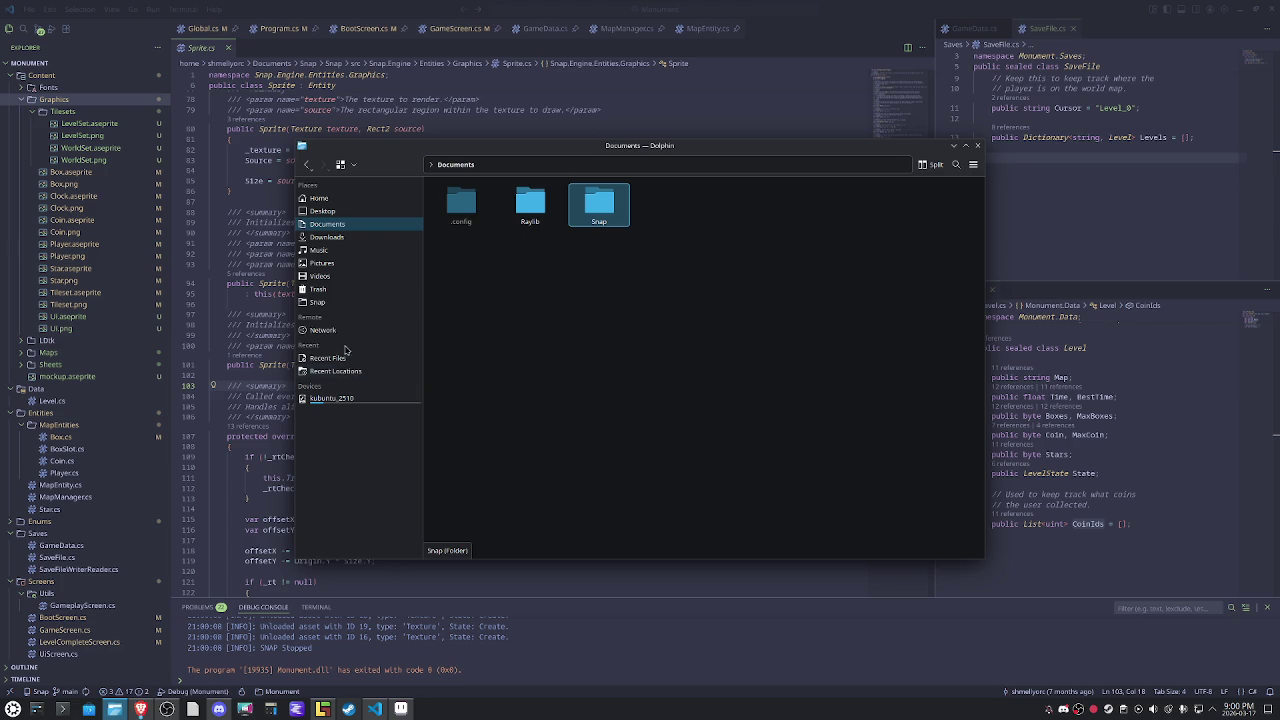
{"action": "left_click", "coordinate": [317, 303]}
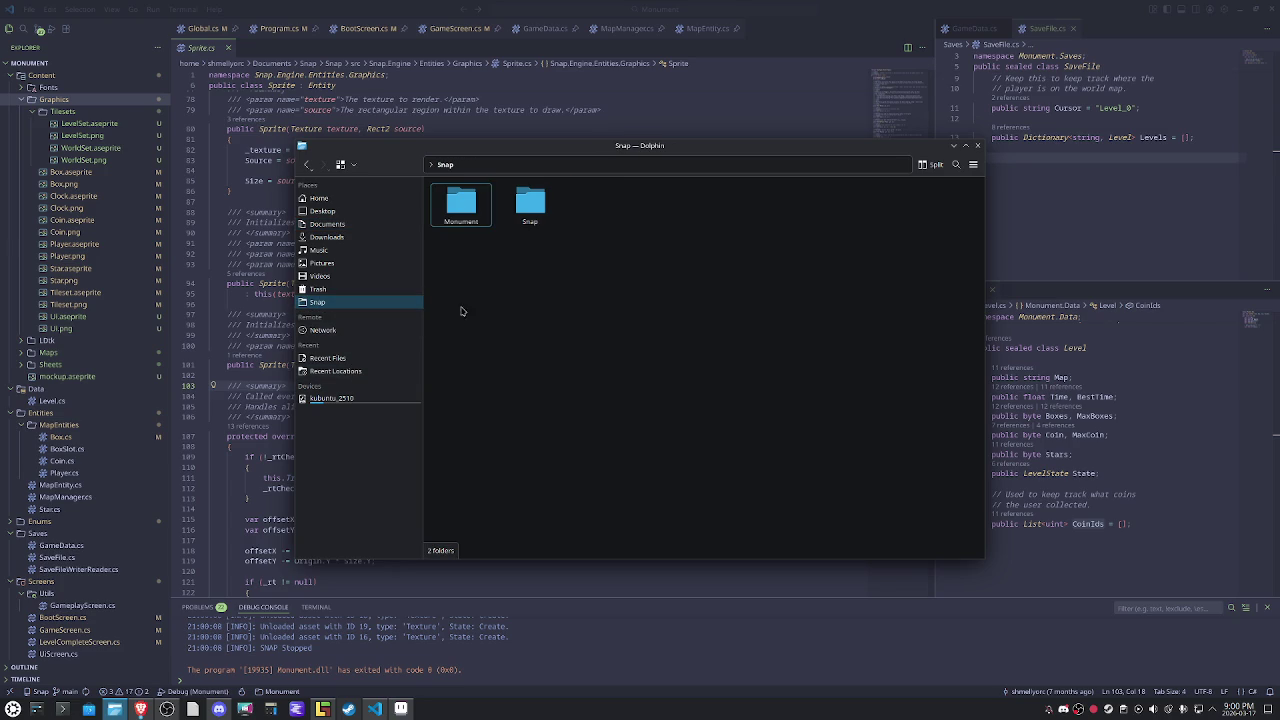
{"action": "left_click", "coordinate": [531, 208]}
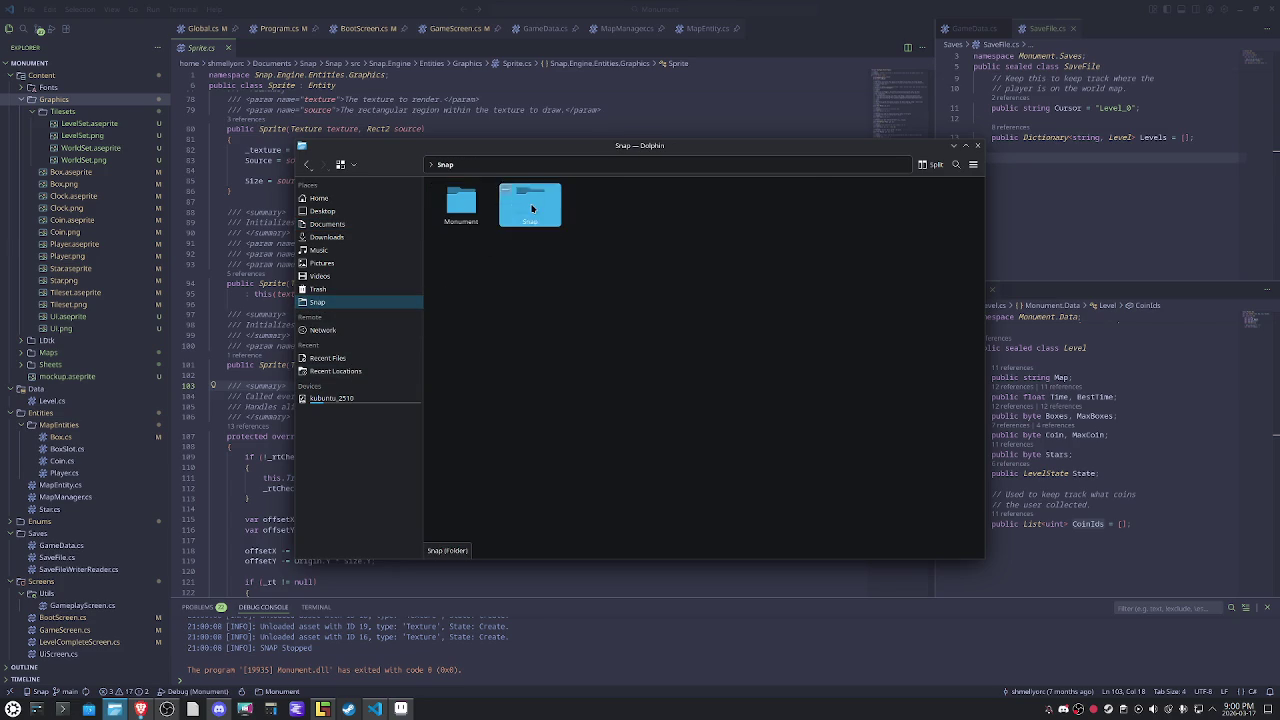
{"action": "double_click", "coordinate": [531, 208]}
{"action": "left_click", "coordinate": [445, 168]}
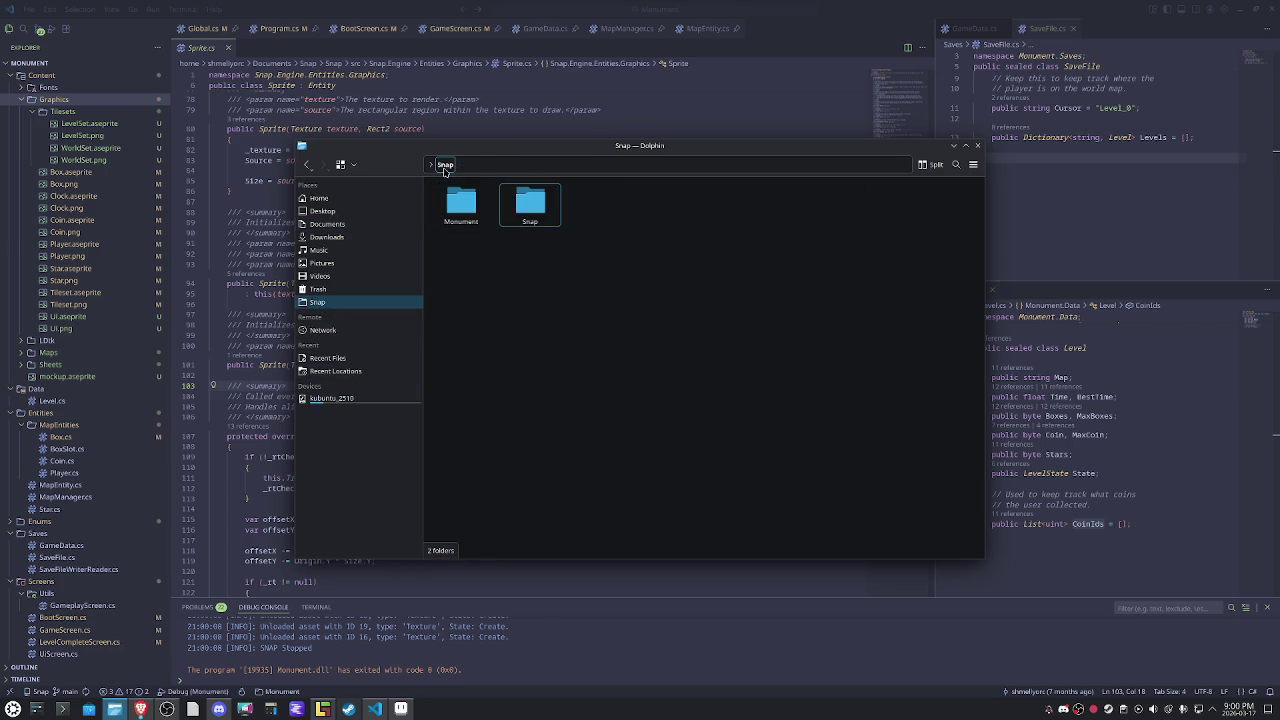
{"action": "double_click", "coordinate": [462, 203]}
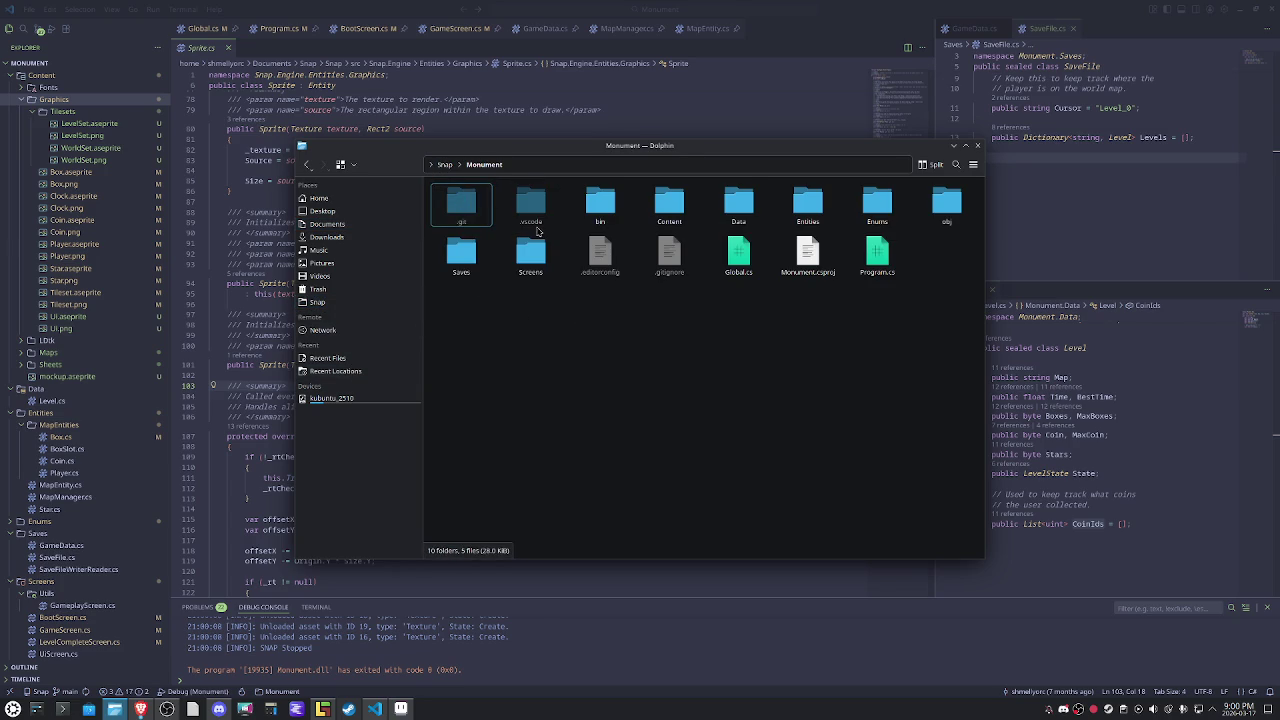
Hide hidden files and delete Tileset.aseprite and Tileset.png from Content/Graphics.
{"action": "left_click", "coordinate": [344, 165]}
{"action": "left_click", "coordinate": [388, 289]}
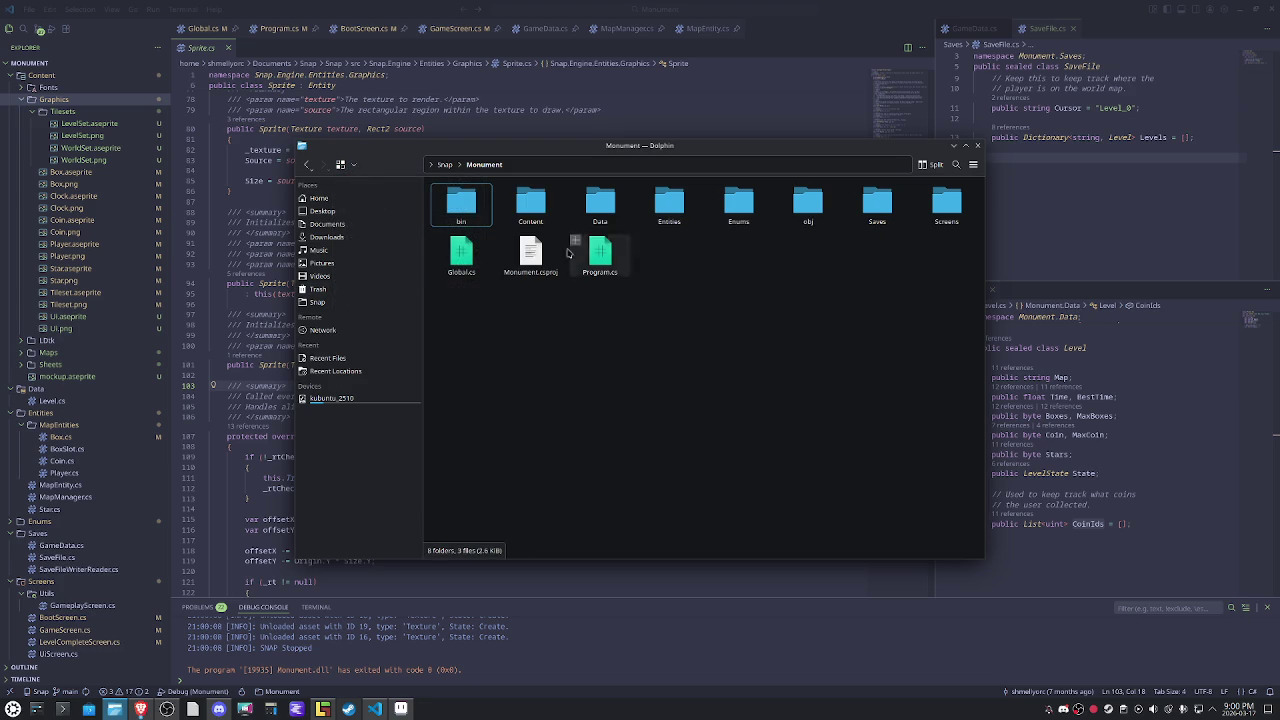
{"action": "double_click", "coordinate": [528, 202]}
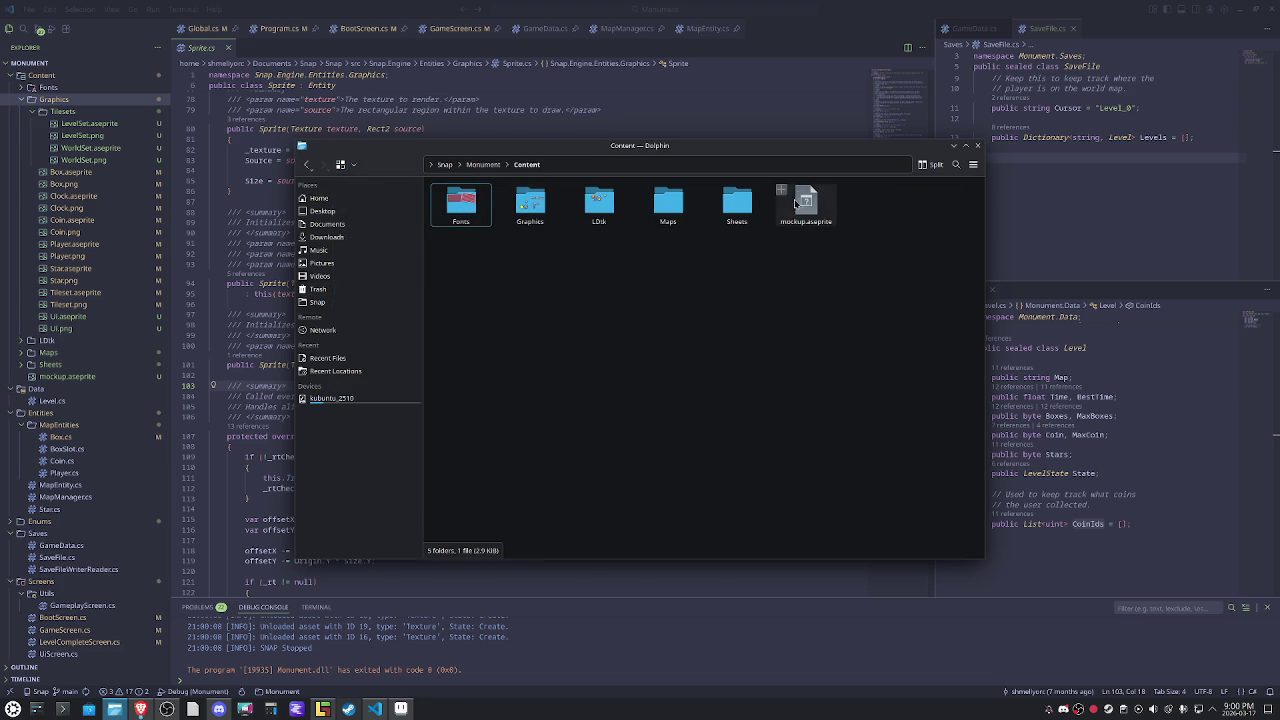
{"action": "double_click", "coordinate": [529, 204]}
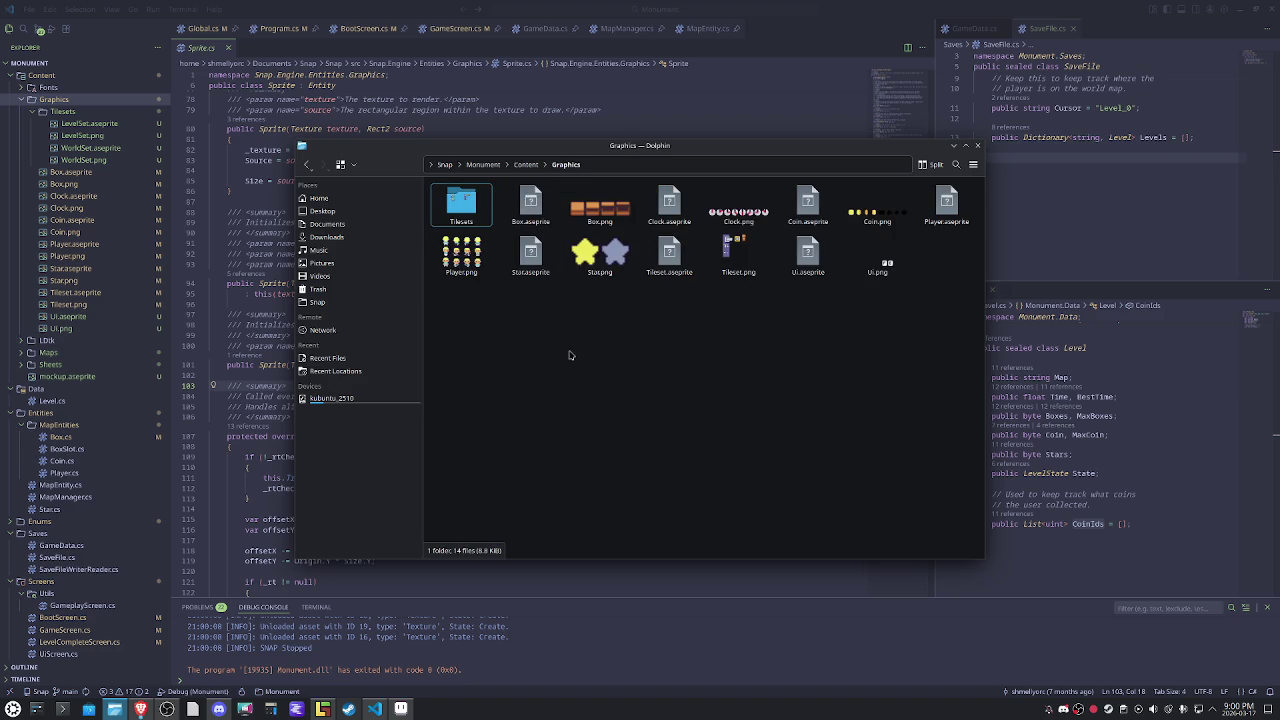
{"action": "left_click", "coordinate": [669, 256]}
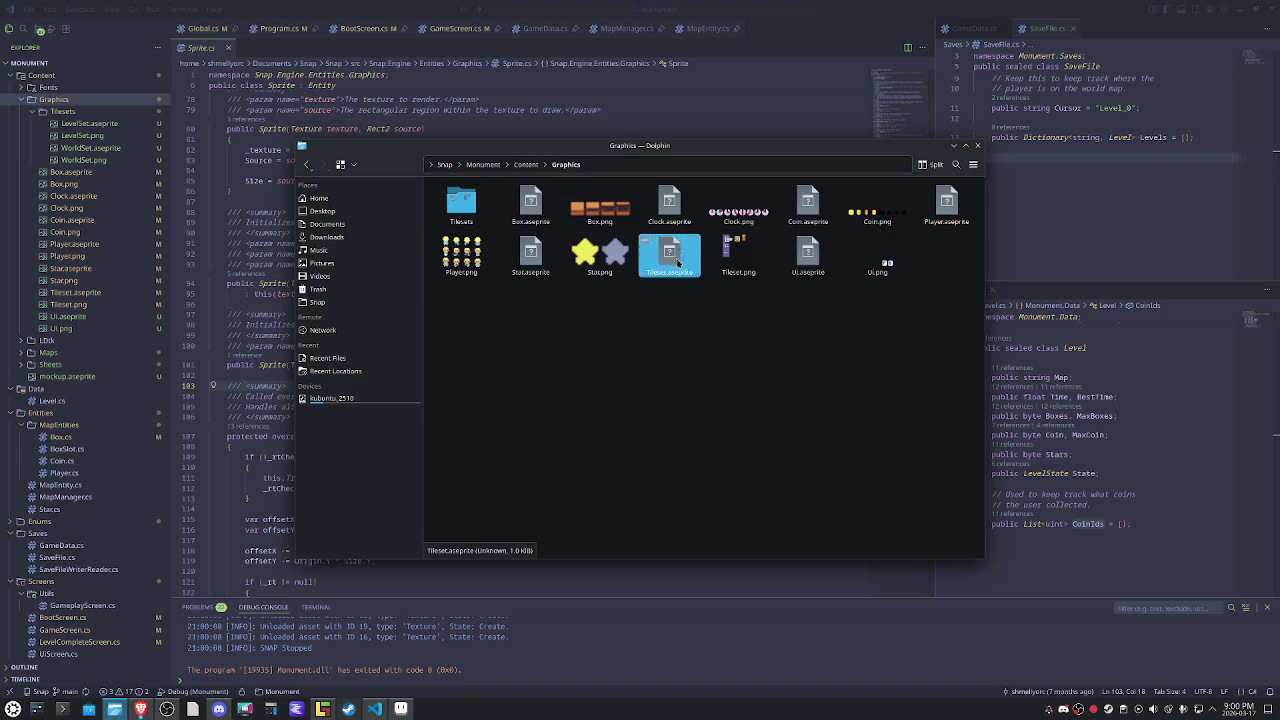
{"action": "left_click_drag", "start_coordinate": [745, 324], "coordinate": [655, 298]}
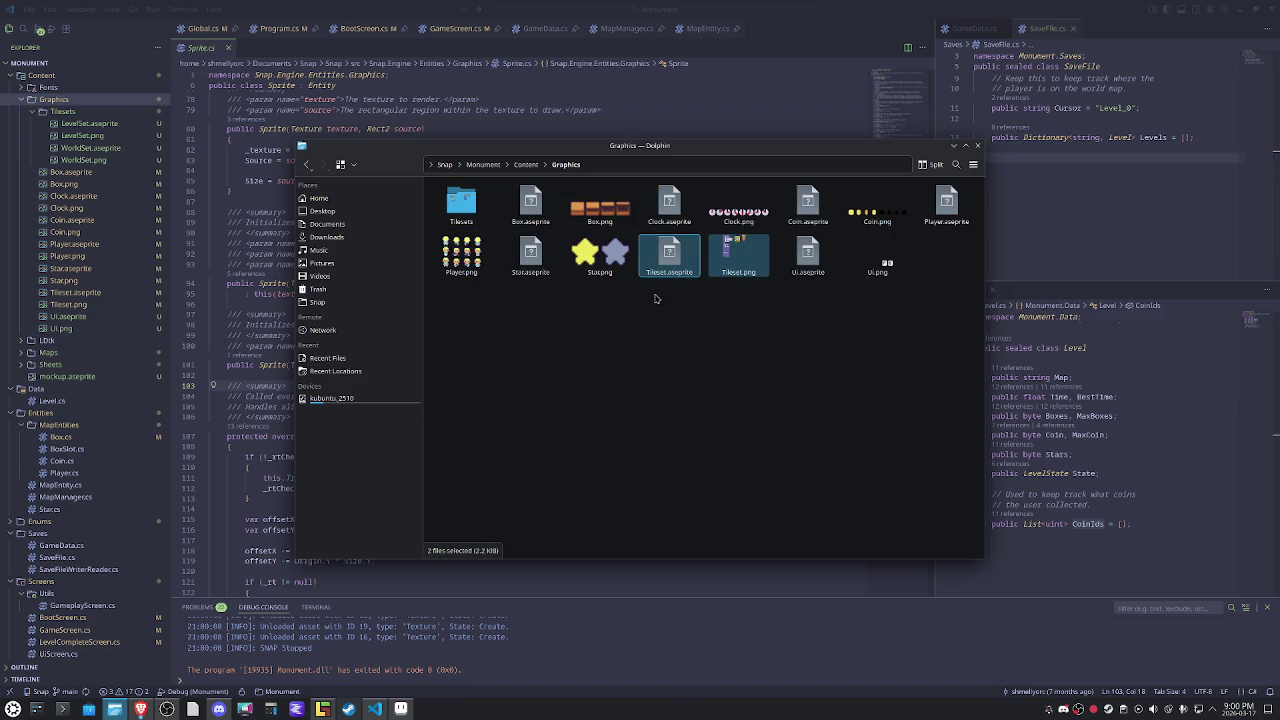
{"action": "key", "text": "Delete"}
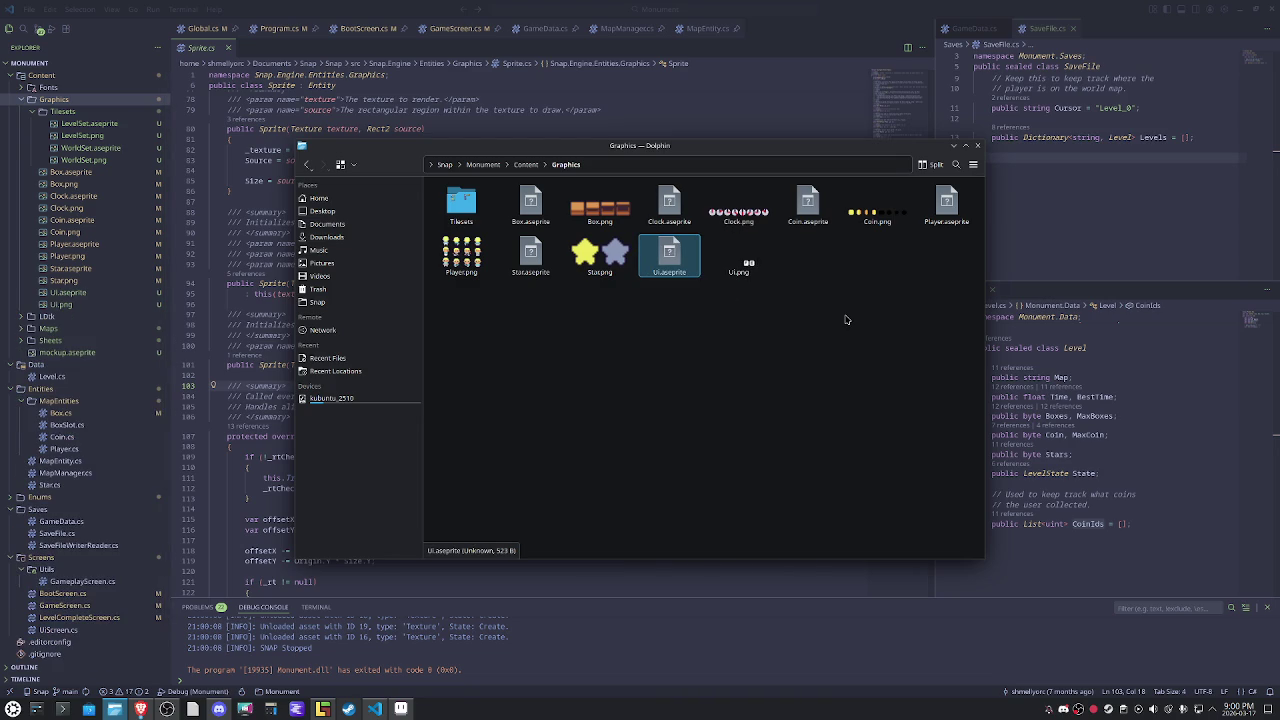
Open the Tilesets folder, then view BootScreen.cs in Visual Studio Code.
{"action": "double_click", "coordinate": [463, 205]}
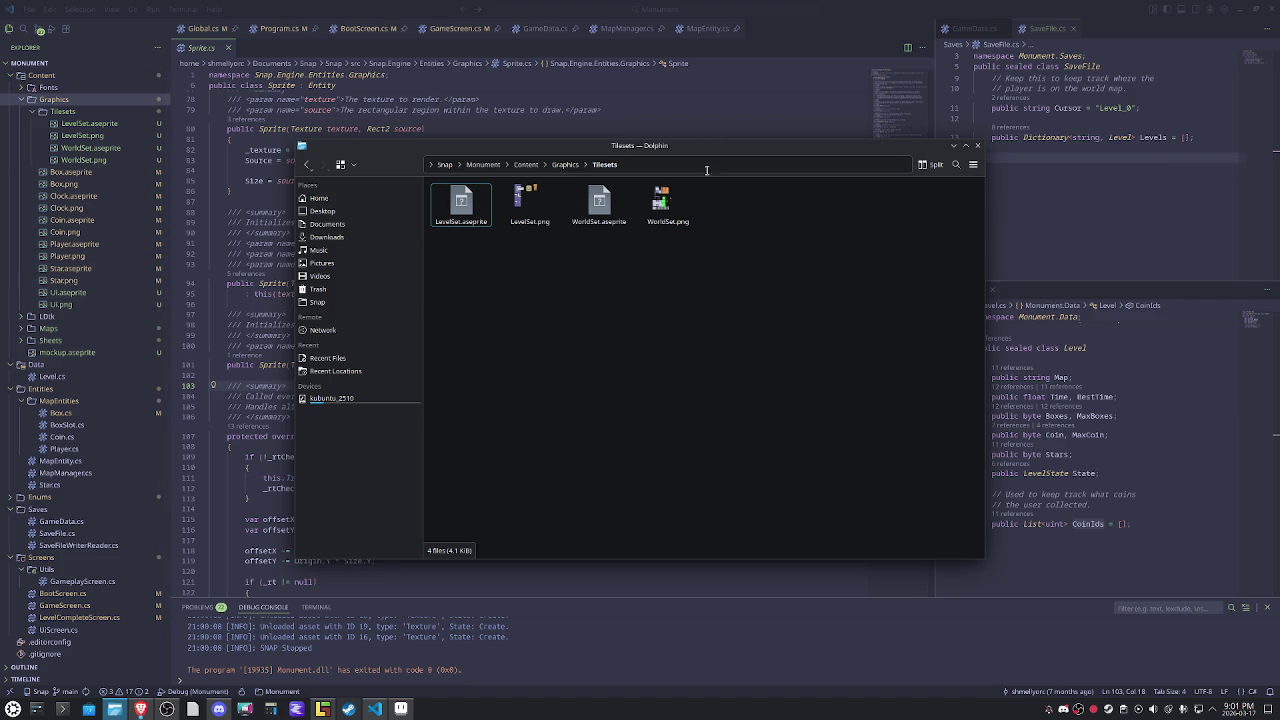
{"action": "left_click", "coordinate": [703, 108]}
{"action": "left_click", "coordinate": [228, 47]}
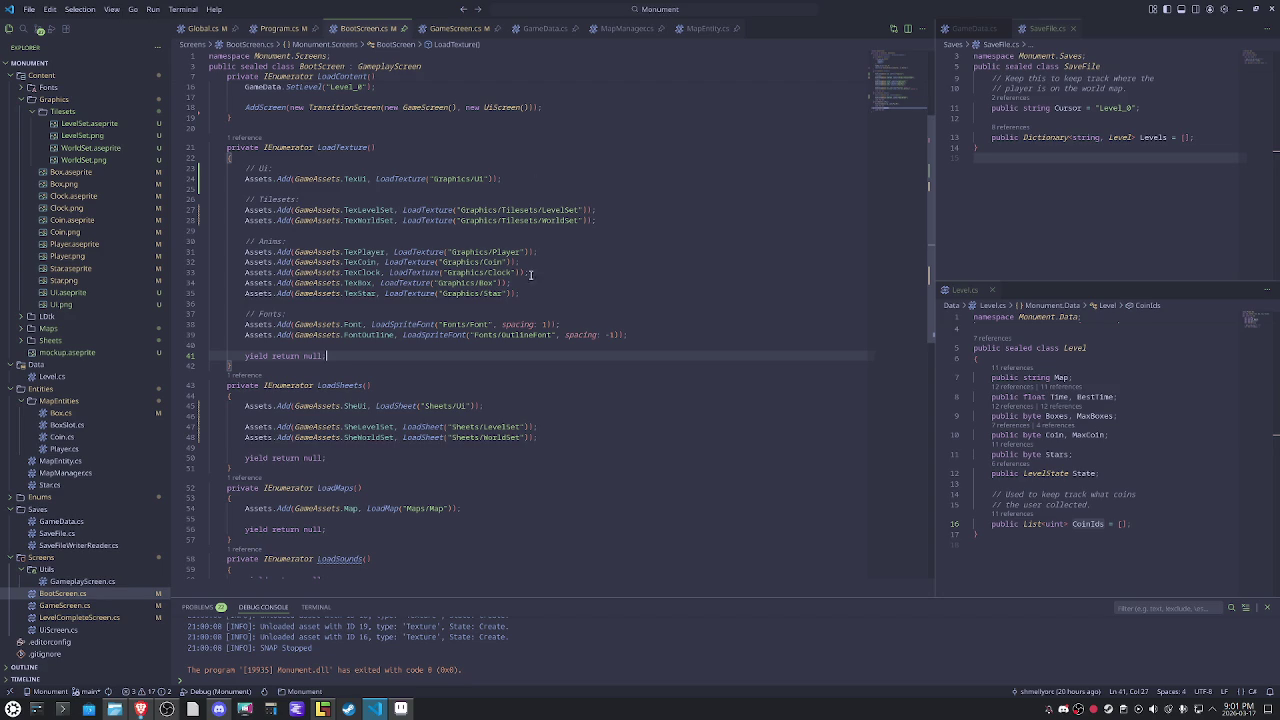
Drag the Fonts folder from Content onto the Graphics folder and choose Move Here.
{"action": "left_click_drag", "start_coordinate": [520, 293], "coordinate": [244, 252]}
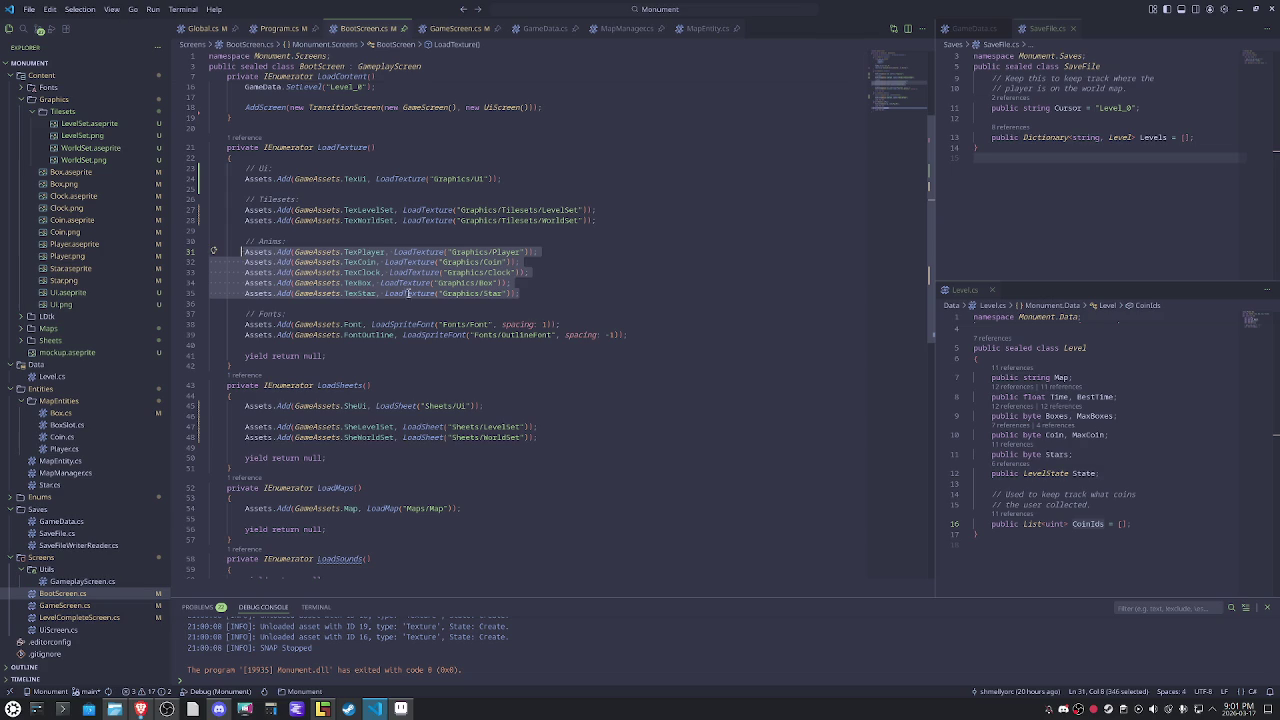
{"action": "left_click", "coordinate": [115, 709]}
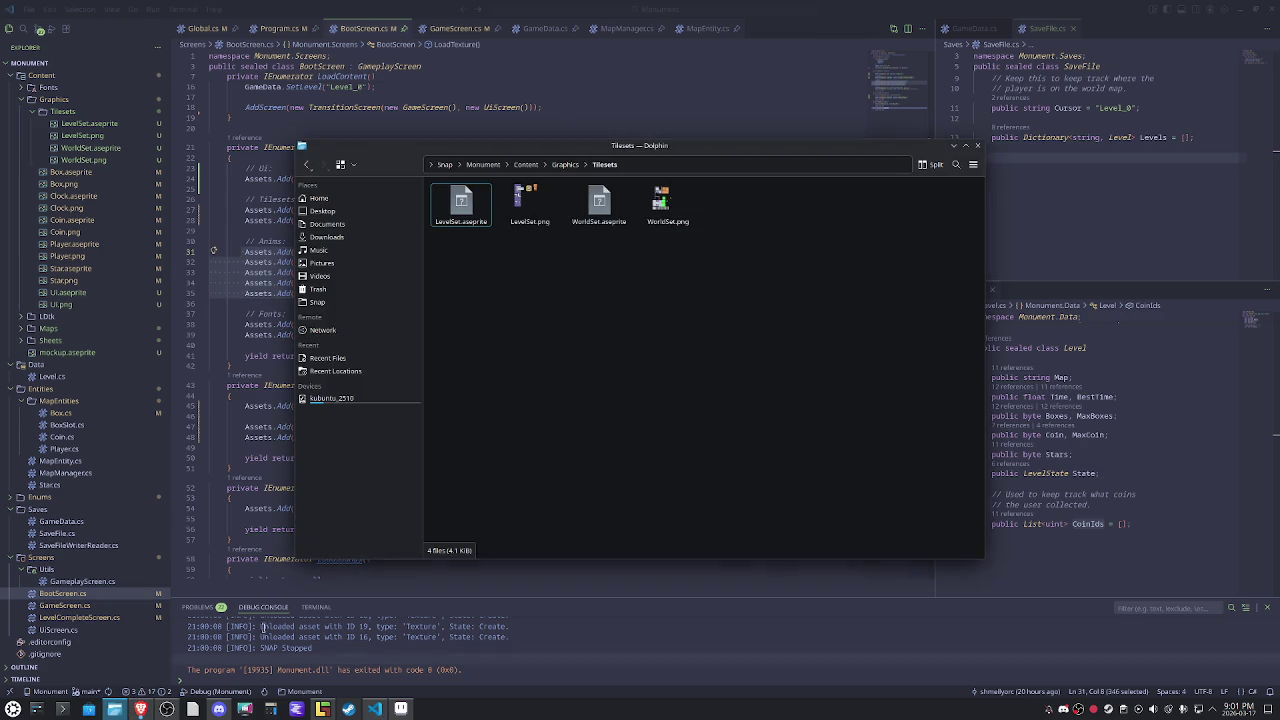
{"action": "left_click", "coordinate": [565, 164]}
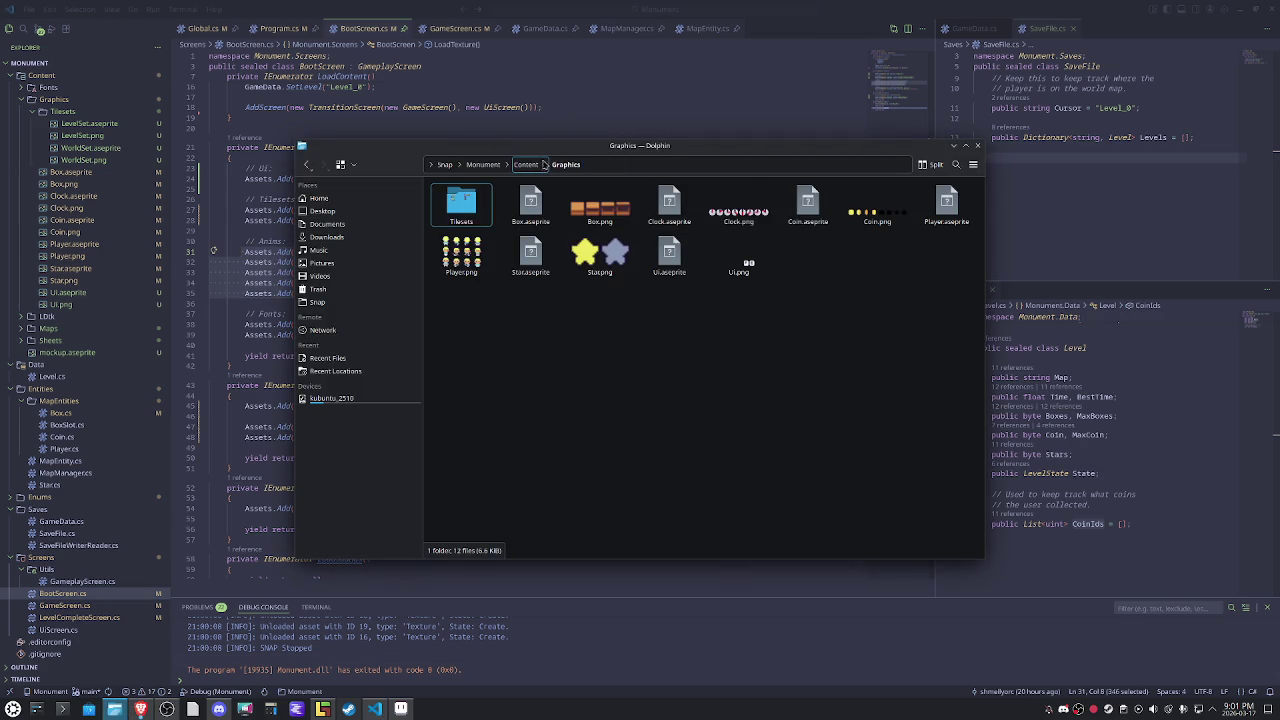
{"action": "left_click", "coordinate": [526, 164]}
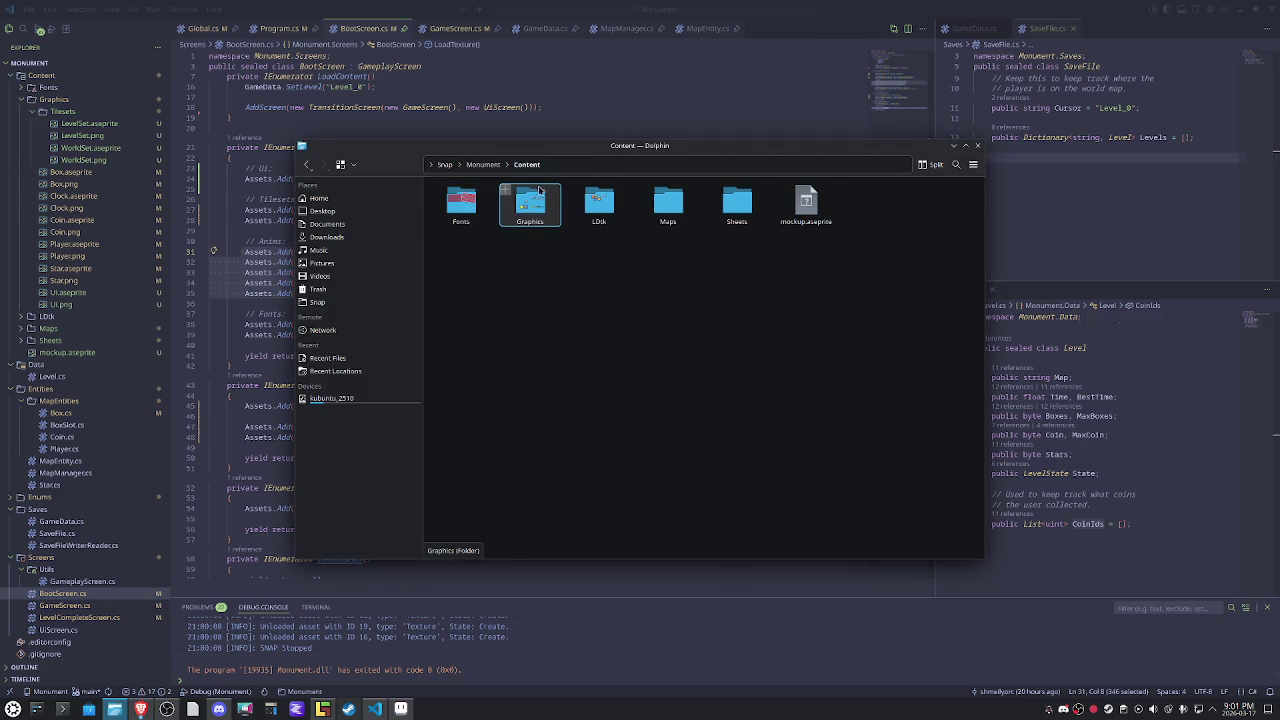
{"action": "double_click", "coordinate": [533, 203]}
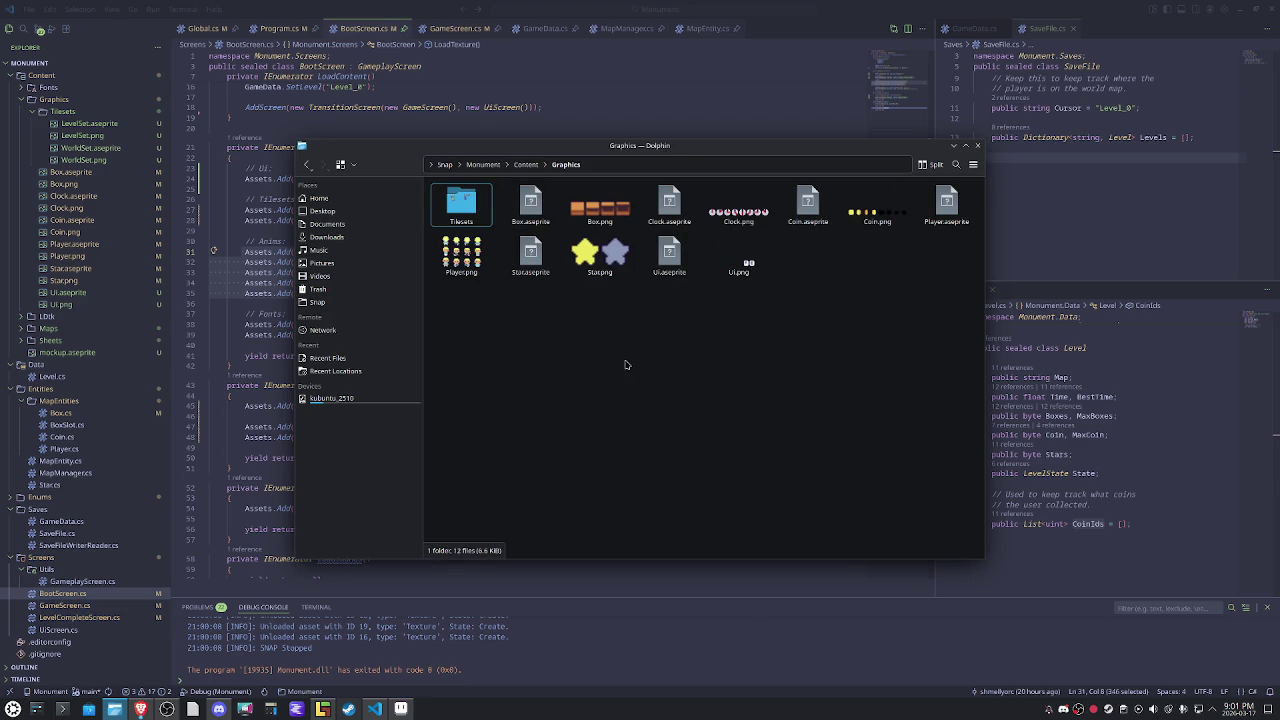
{"action": "left_click", "coordinate": [526, 164]}
{"action": "left_click_drag", "start_coordinate": [461, 205], "coordinate": [530, 205]}
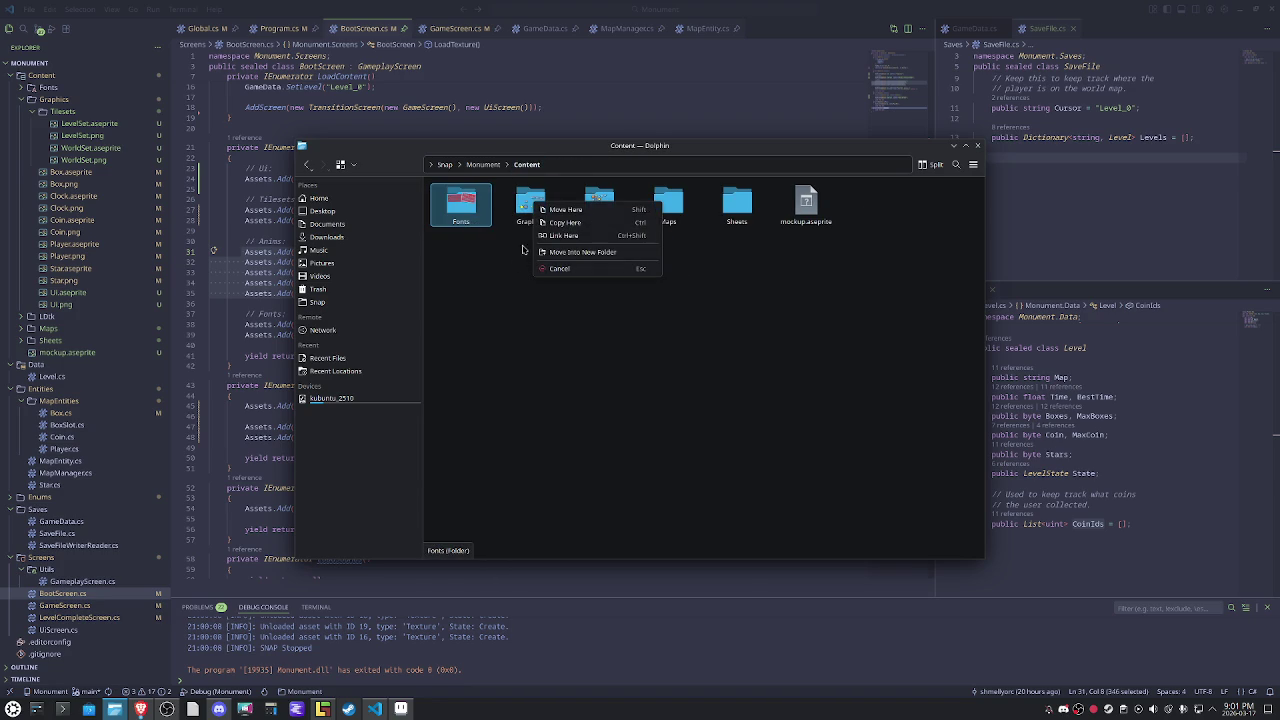
{"action": "left_click", "coordinate": [565, 209]}
{"action": "key", "text": "alt+Tab"}
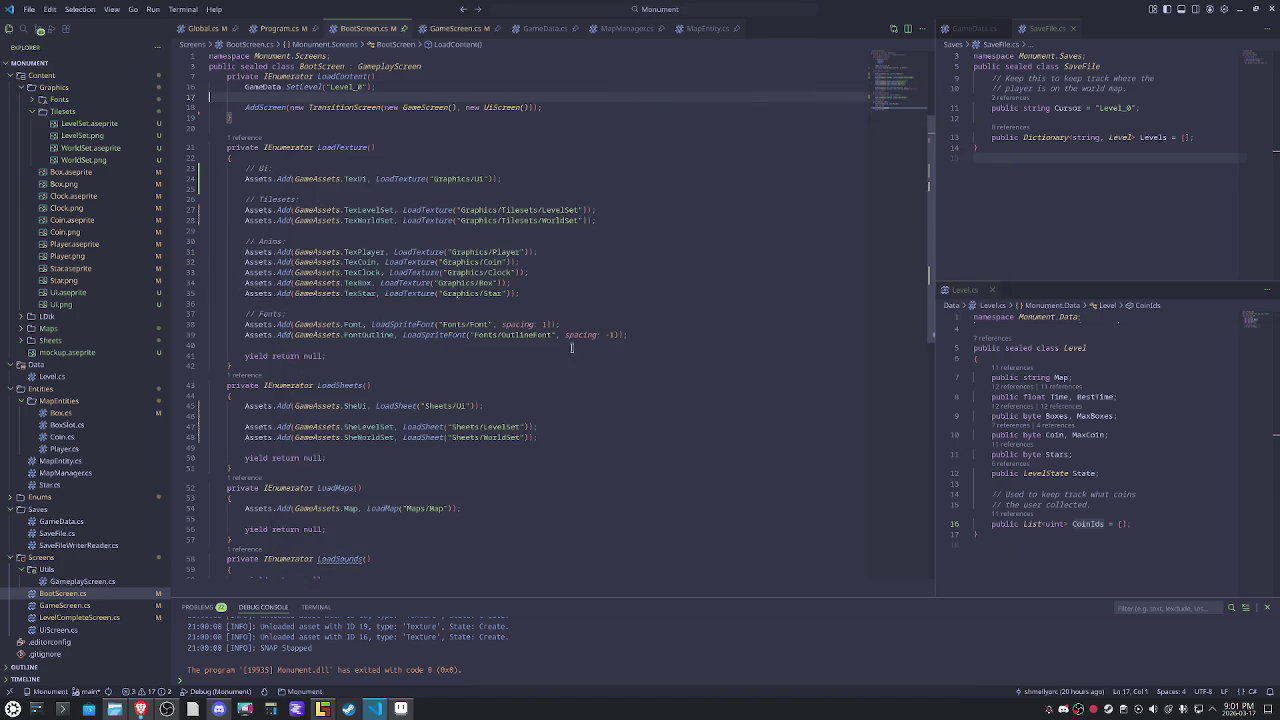
Insert 'Graphics/' before 'Fonts/' in the font paths on lines 38 and 39.
{"action": "left_click", "coordinate": [446, 324]}
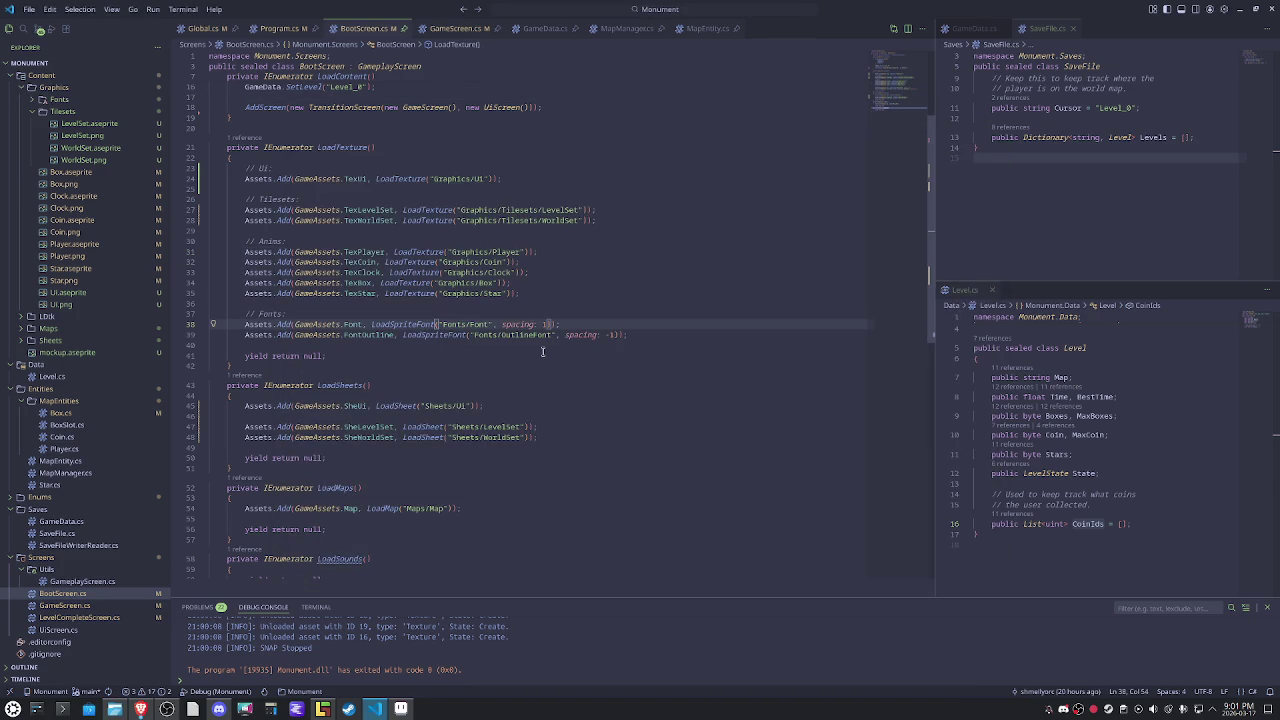
{"action": "type", "text": "Graph"}
{"action": "type", "text": "ics"}
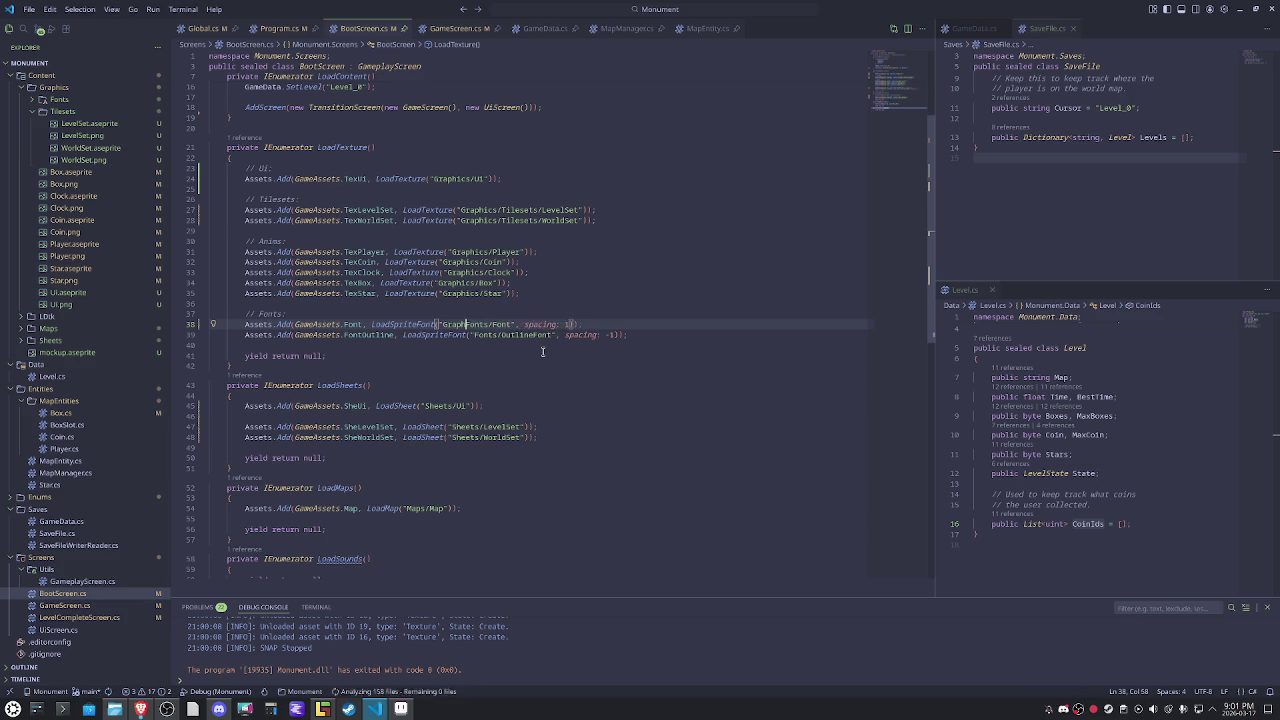
{"action": "type", "text": "/"}
{"action": "key", "text": "Down"}
{"action": "type", "text": "Graphics/"}
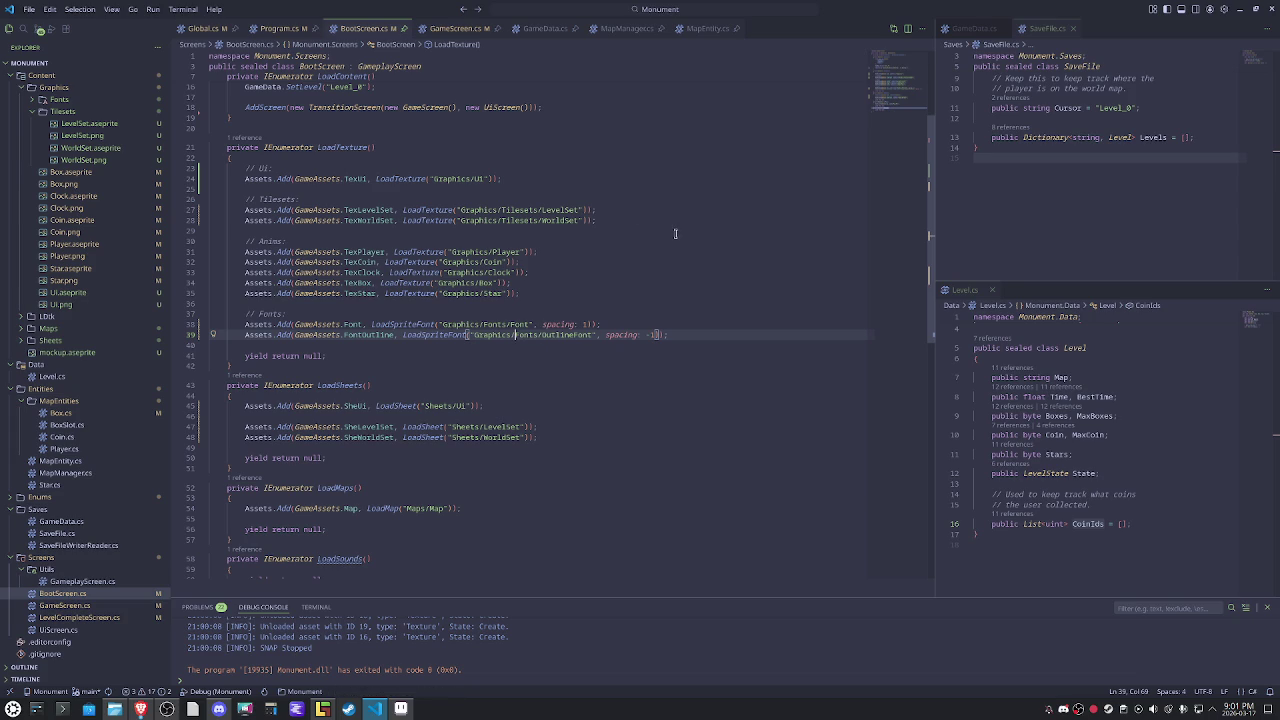
{"action": "scroll", "coordinate": [675, 233], "scroll_direction": "up", "scroll_amount": 1}
{"action": "left_click", "coordinate": [533, 319]}
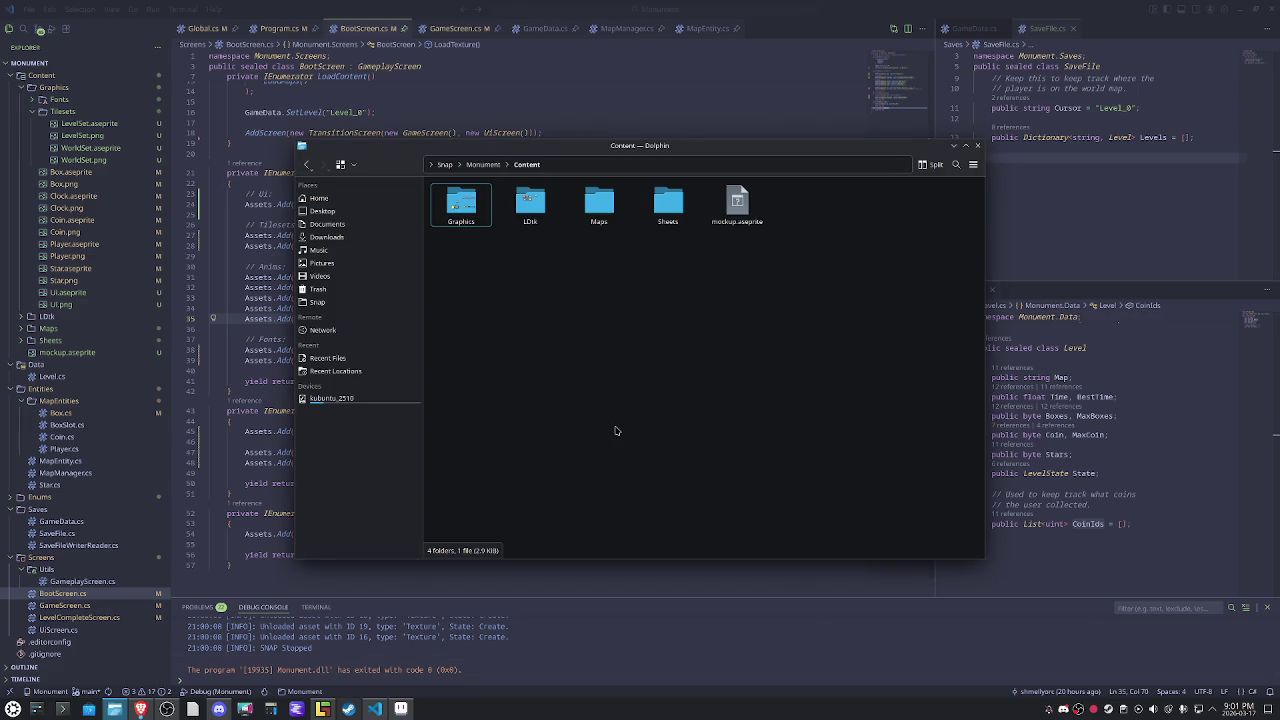
Close the Star, Player, Coin, Clock, Box, LevelSet, WorldSet and Ui tabs, saving LevelSet.
{"action": "left_click", "coordinate": [401, 712]}
{"action": "left_click", "coordinate": [683, 31]}
{"action": "left_click", "coordinate": [713, 31]}
{"action": "left_click", "coordinate": [633, 31]}
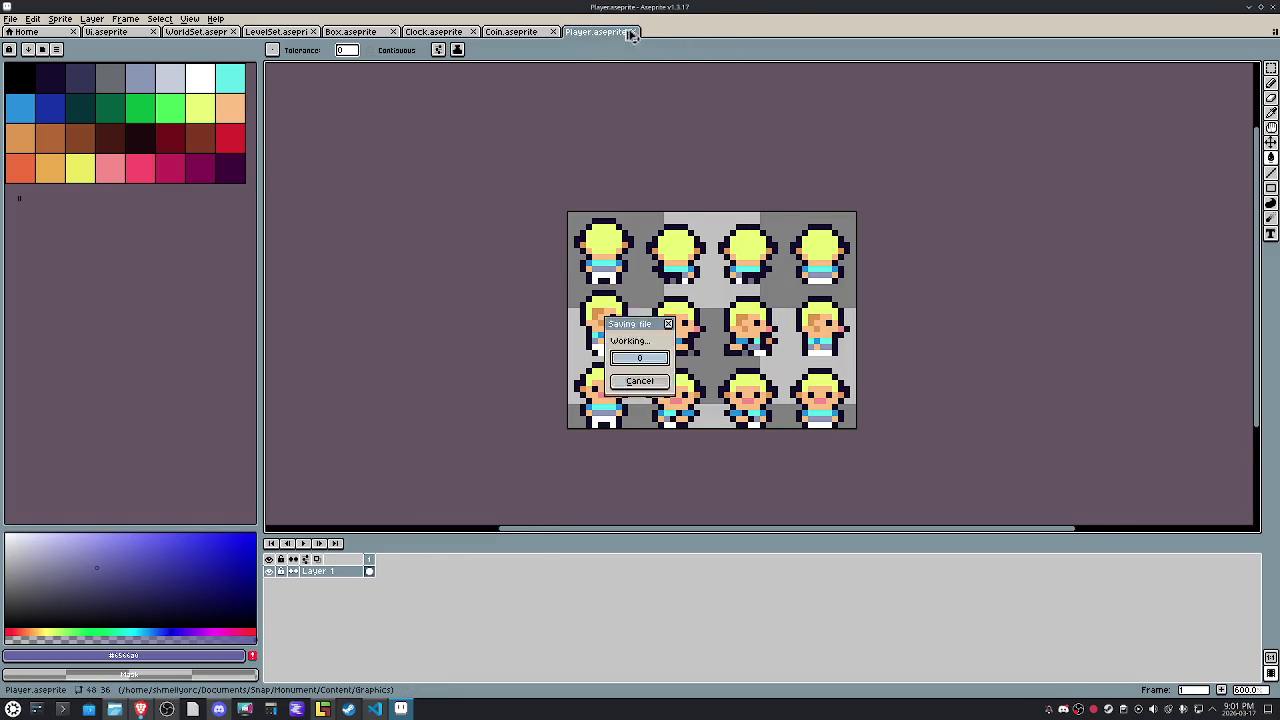
{"action": "key", "text": "n"}
{"action": "left_click", "coordinate": [555, 32]}
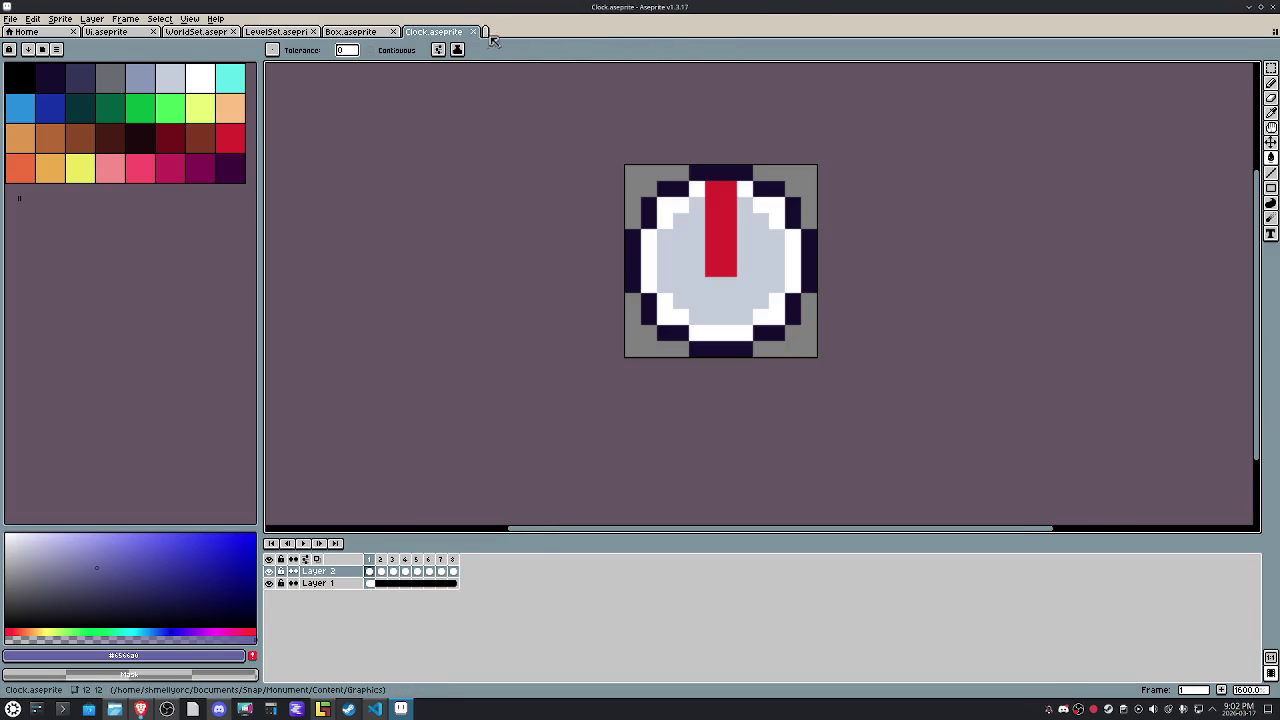
{"action": "left_click", "coordinate": [477, 32]}
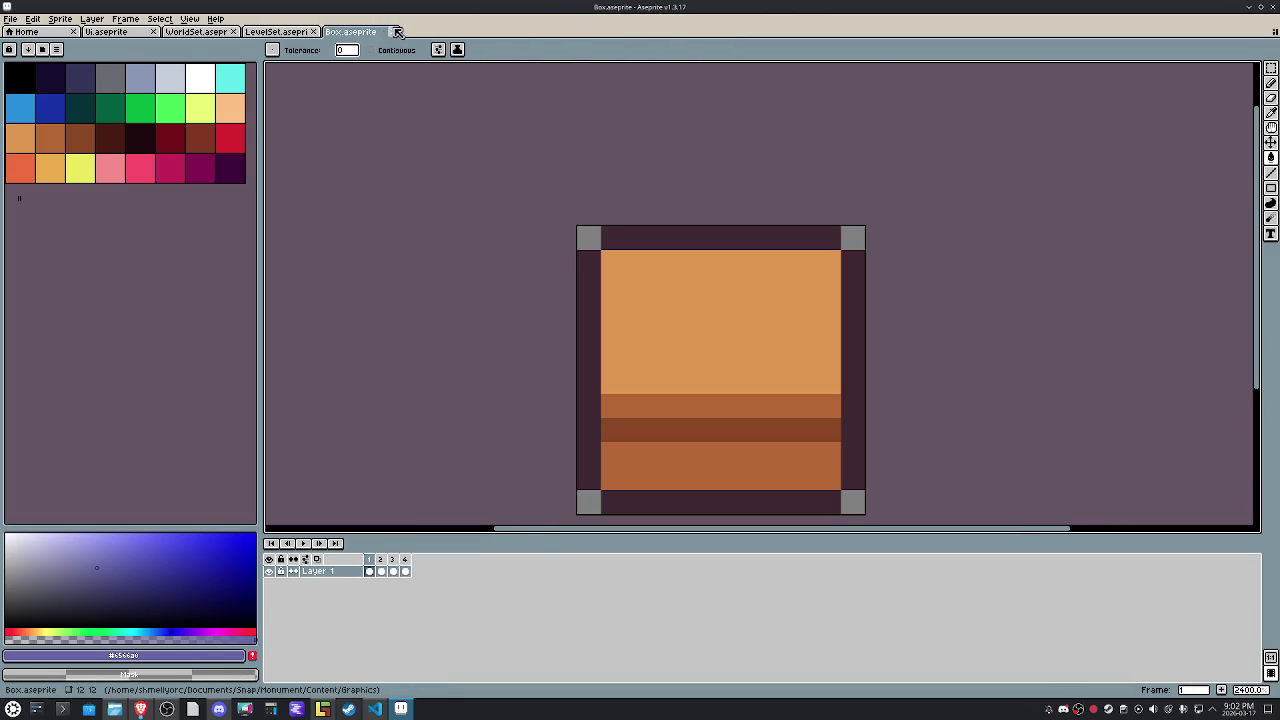
{"action": "left_click", "coordinate": [393, 32]}
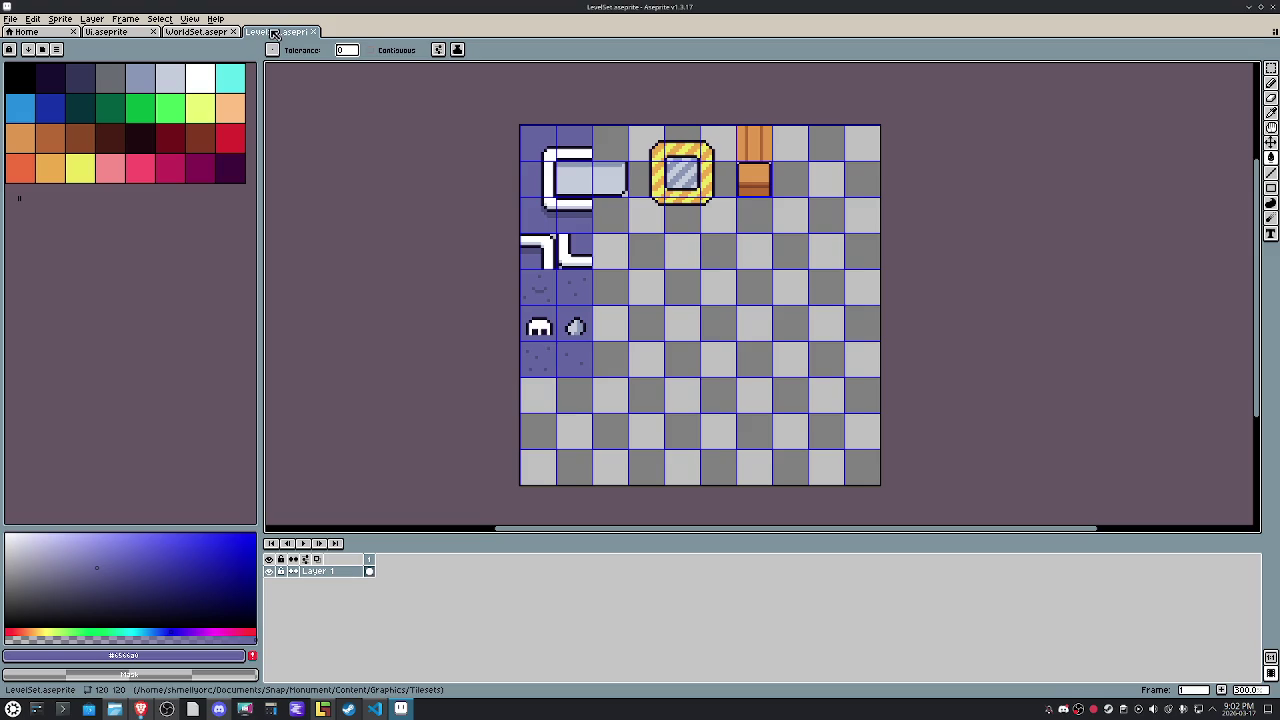
{"action": "key", "text": "ctrl+s"}
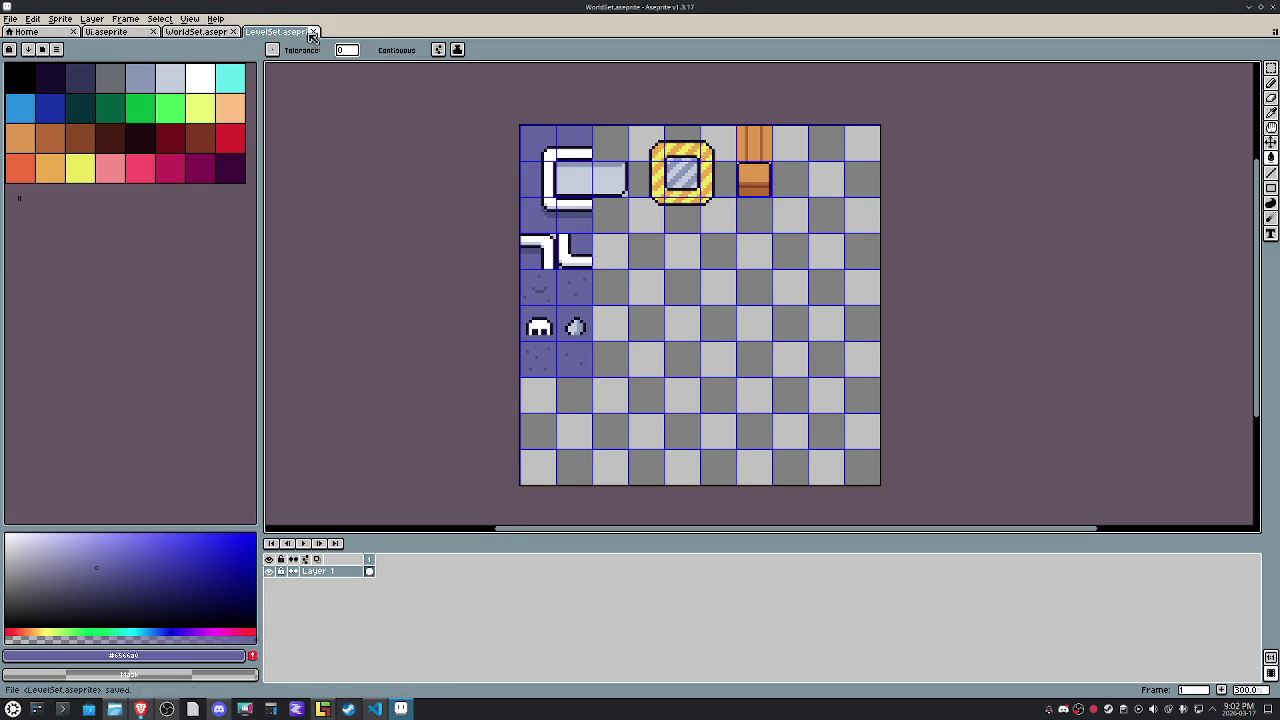
{"action": "left_click", "coordinate": [317, 32]}
{"action": "left_click", "coordinate": [233, 32]}
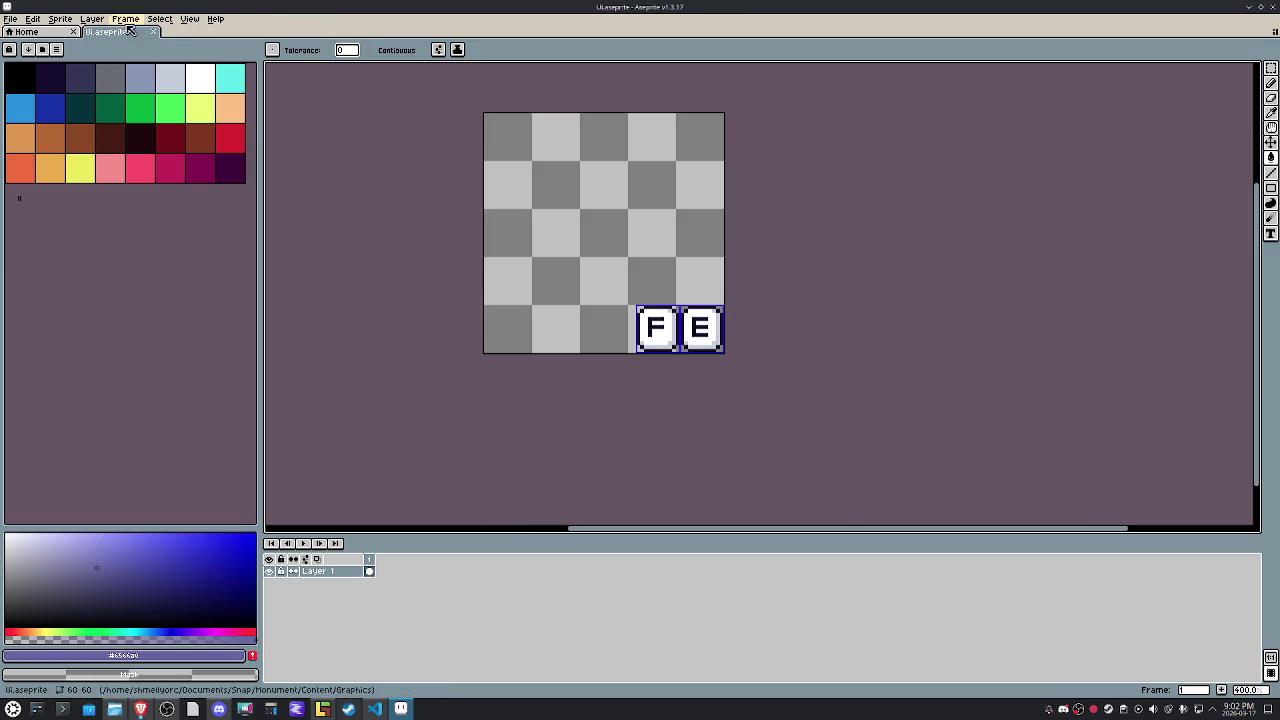
{"action": "key", "text": "ctrl+w"}
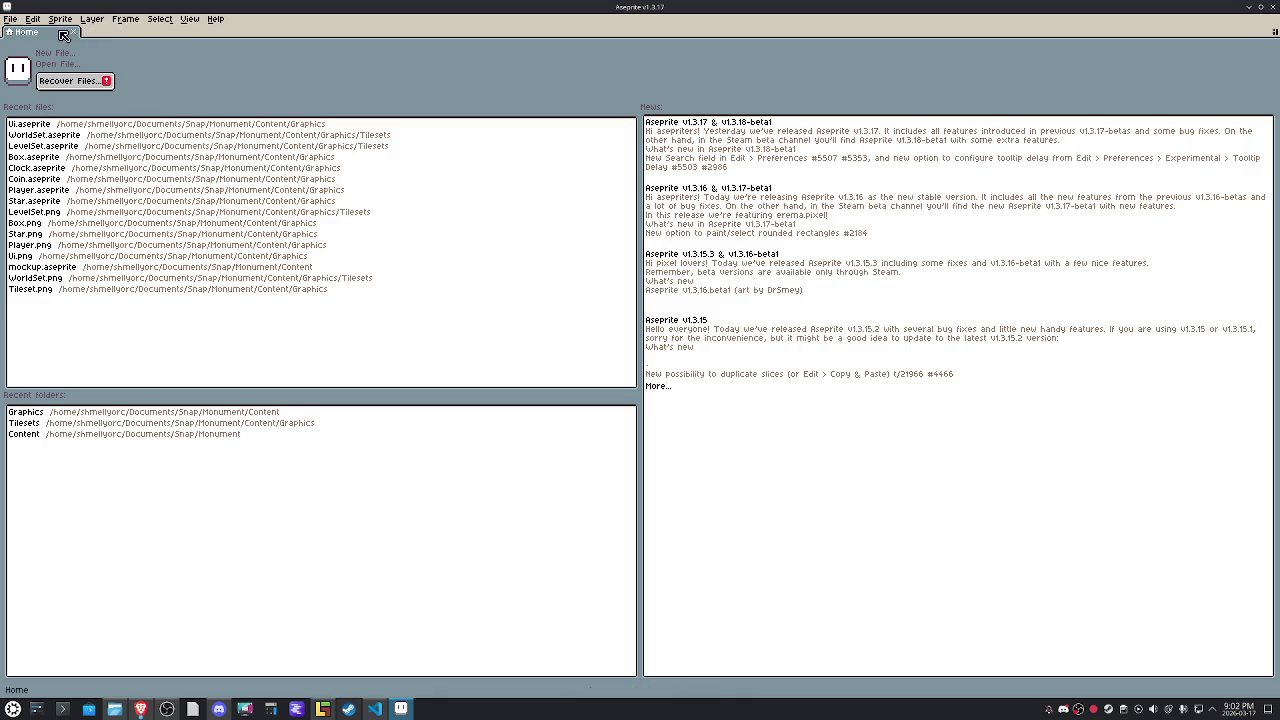
Clear Aseprite's recent files history and minimize the program.
{"action": "left_click", "coordinate": [10, 19]}
{"action": "mouse_move", "coordinate": [38, 55]}
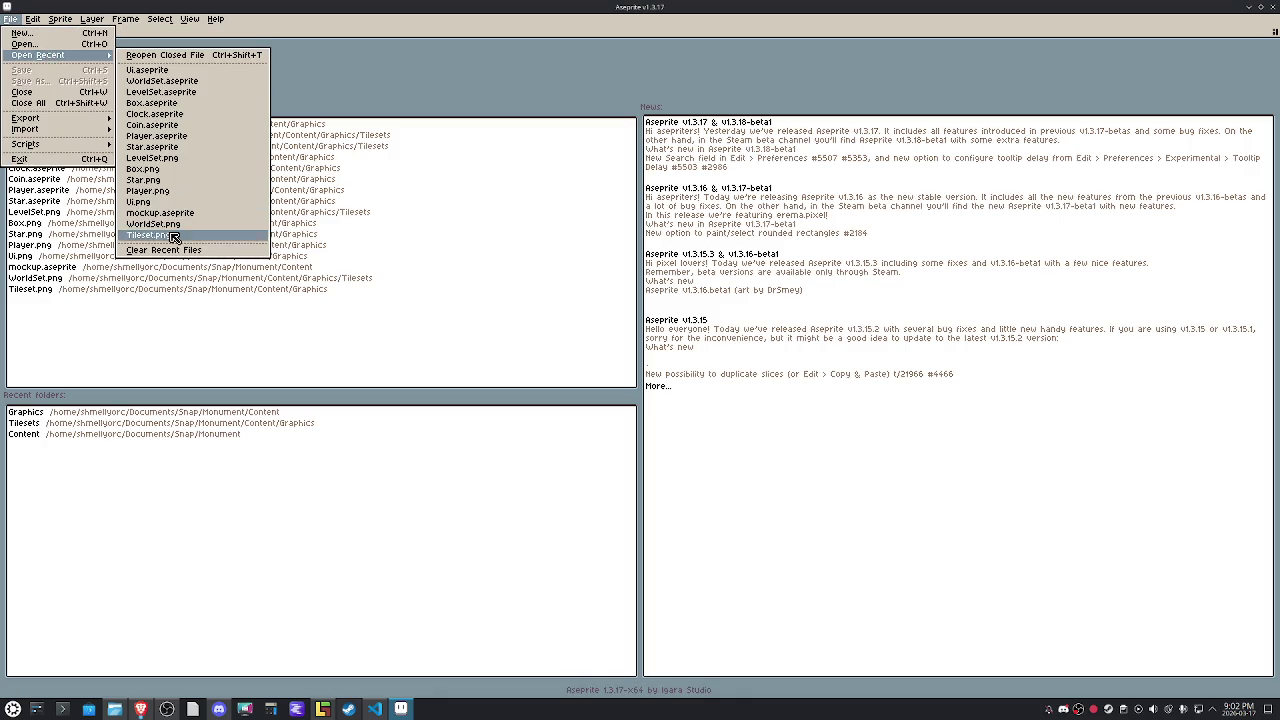
{"action": "left_click", "coordinate": [160, 250]}
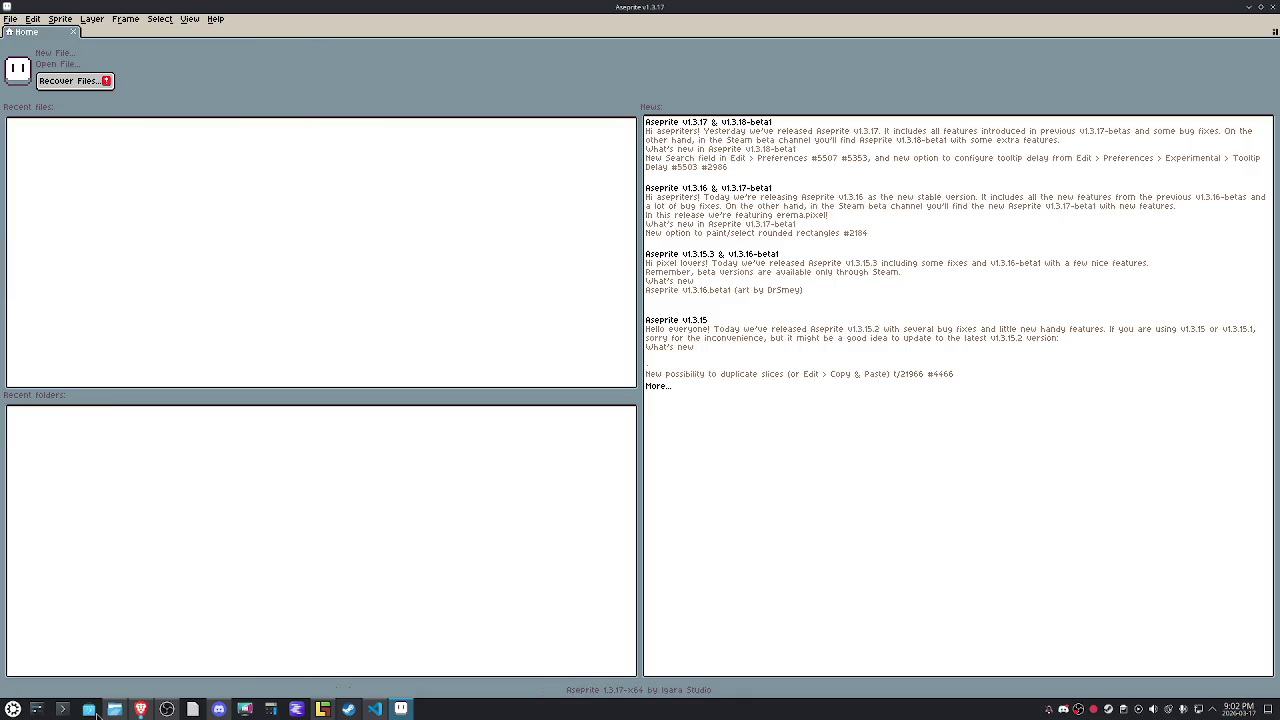
{"action": "left_click", "coordinate": [1250, 7]}
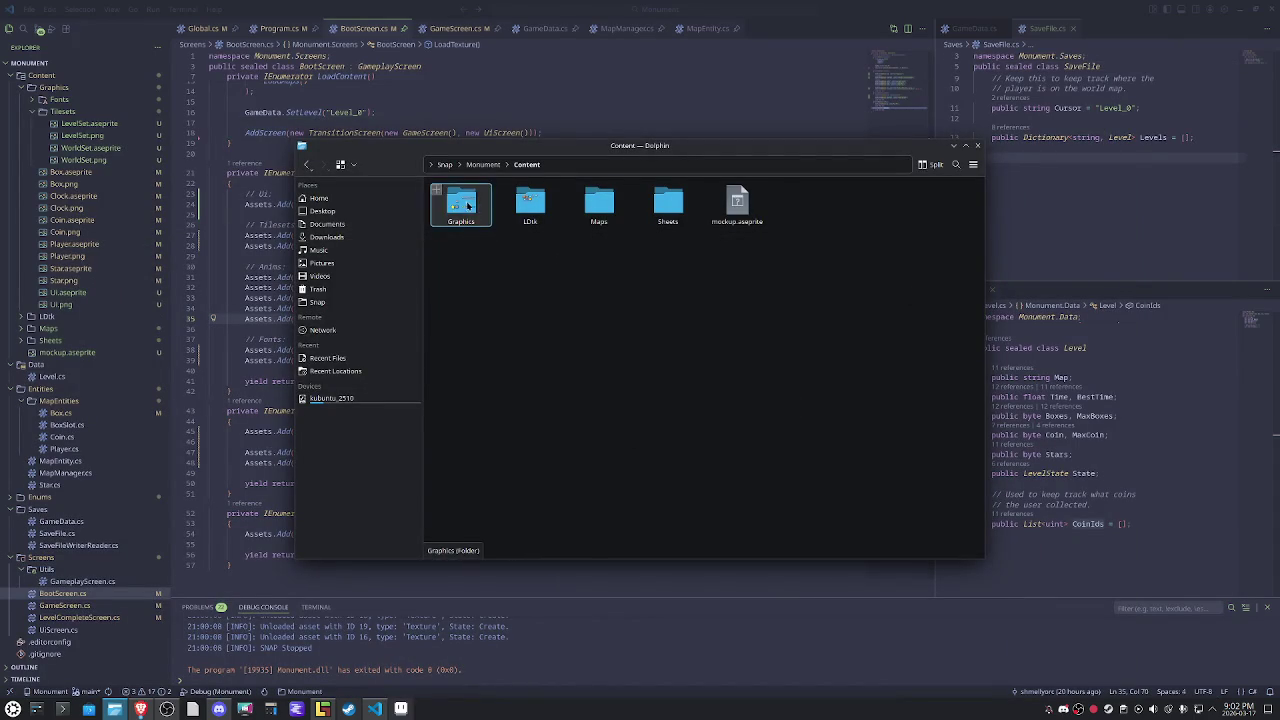
Create a new Anims folder inside Graphics.
{"action": "double_click", "coordinate": [461, 205]}
{"action": "right_click", "coordinate": [599, 363]}
{"action": "mouse_move", "coordinate": [640, 369]}
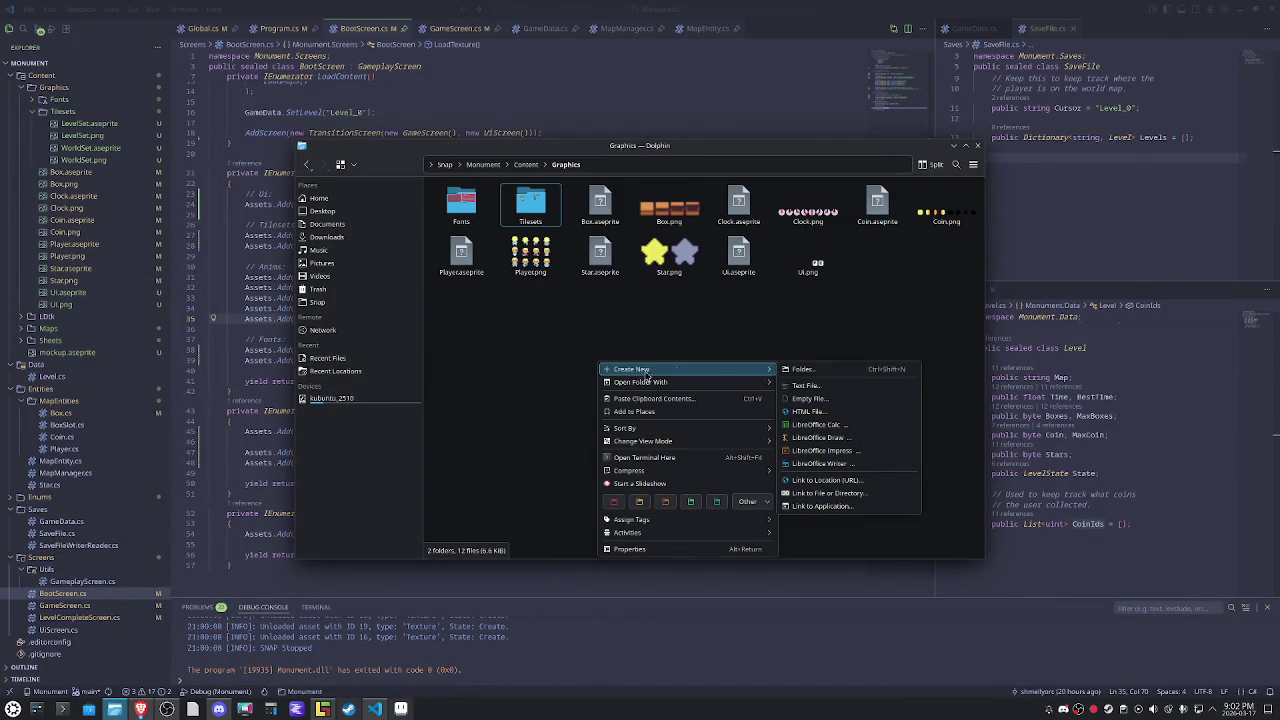
{"action": "left_click", "coordinate": [785, 369]}
{"action": "type", "text": "s"}
{"action": "key", "text": "Return"}
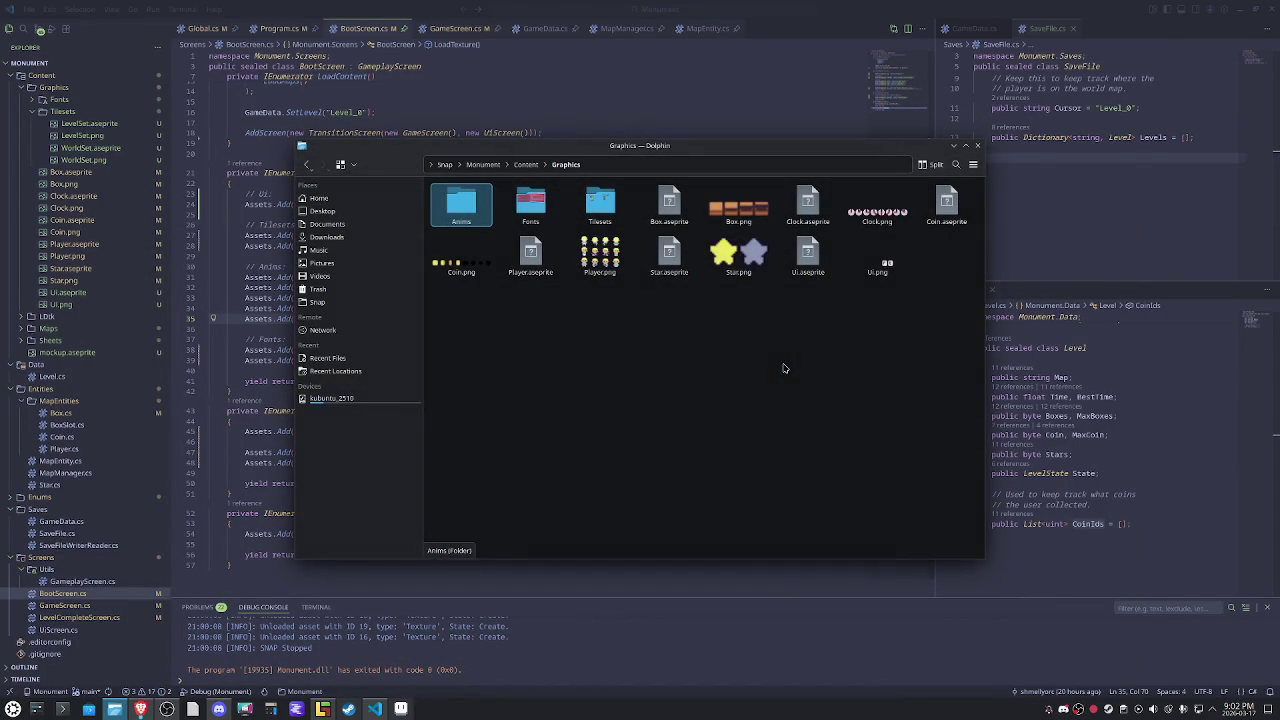
{"action": "mouse_move", "coordinate": [575, 151]}
{"action": "left_mouse_down"}
{"action": "mouse_move", "coordinate": [891, 117]}
{"action": "mouse_move", "coordinate": [828, 147]}
{"action": "mouse_move", "coordinate": [866, 165]}
{"action": "left_mouse_up"}
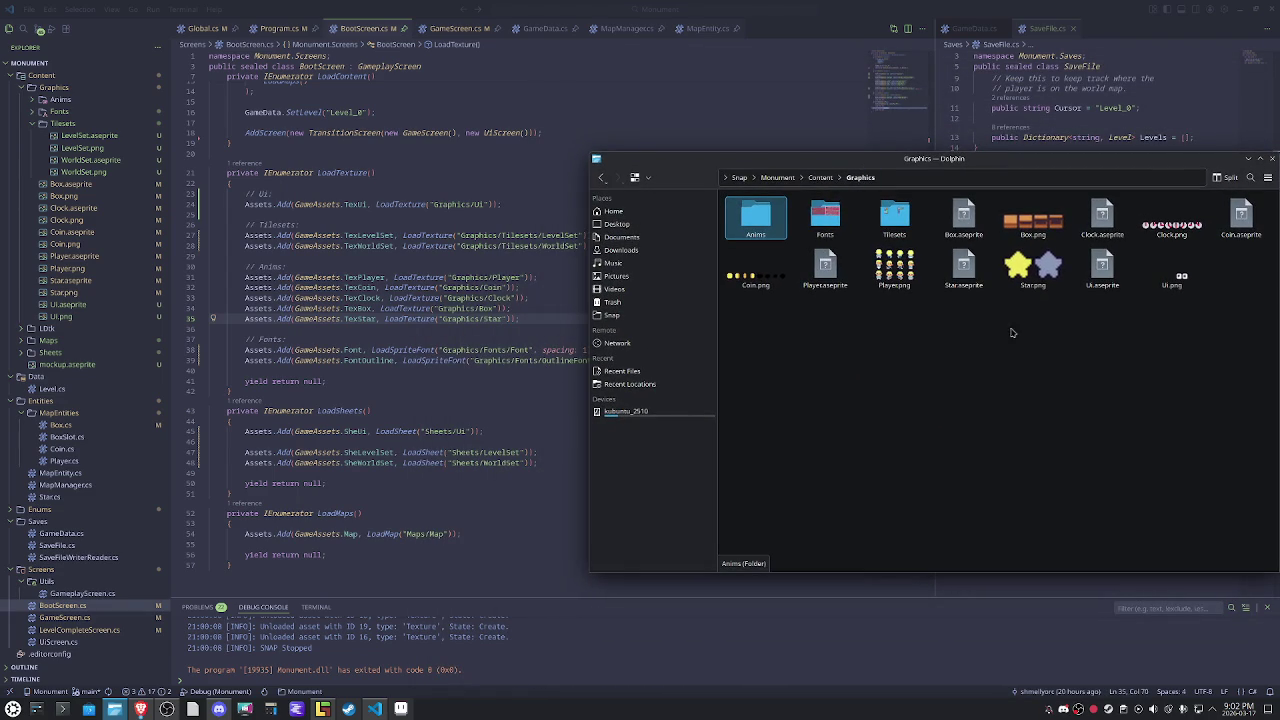
Move the Box, Clock, Coin, Player and Star .aseprite and .png files into Anims.
{"action": "left_click", "coordinate": [894, 268]}
{"action": "left_click", "coordinate": [825, 268], "text": "ctrl"}
{"action": "left_click", "coordinate": [756, 268], "text": "ctrl"}
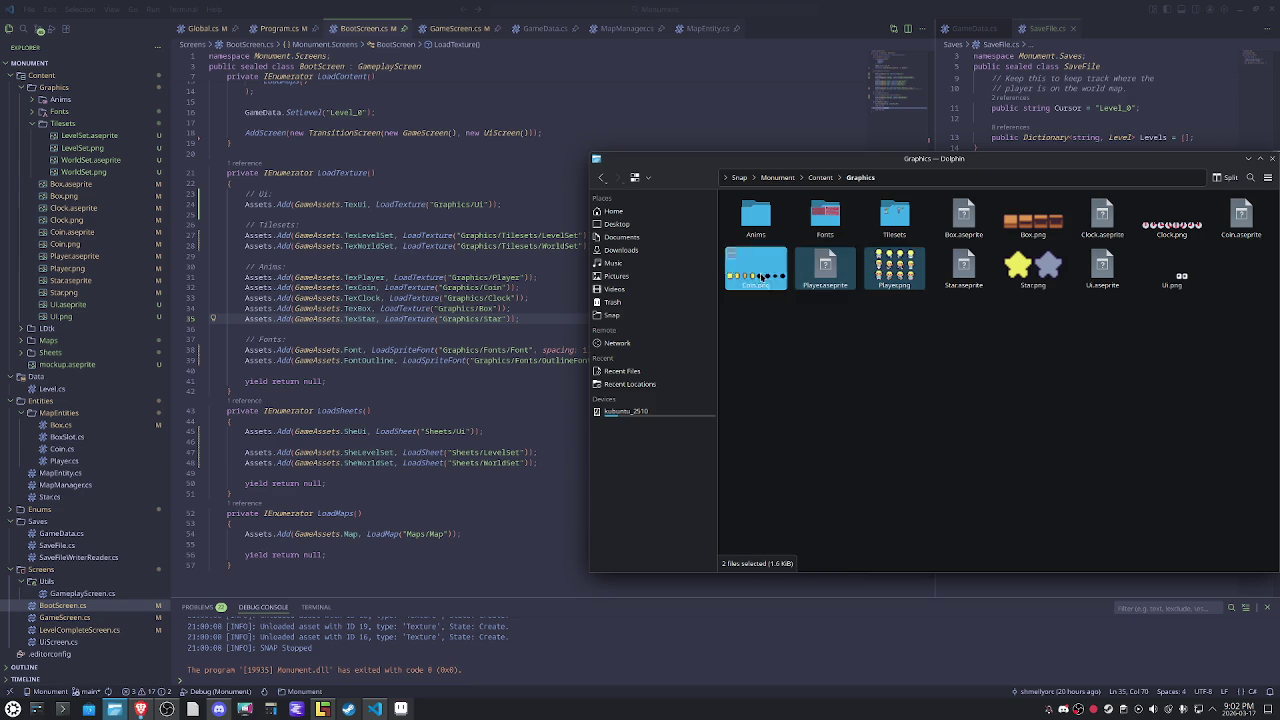
{"action": "left_click", "coordinate": [961, 270], "text": "ctrl"}
{"action": "left_click", "coordinate": [1033, 268], "text": "ctrl"}
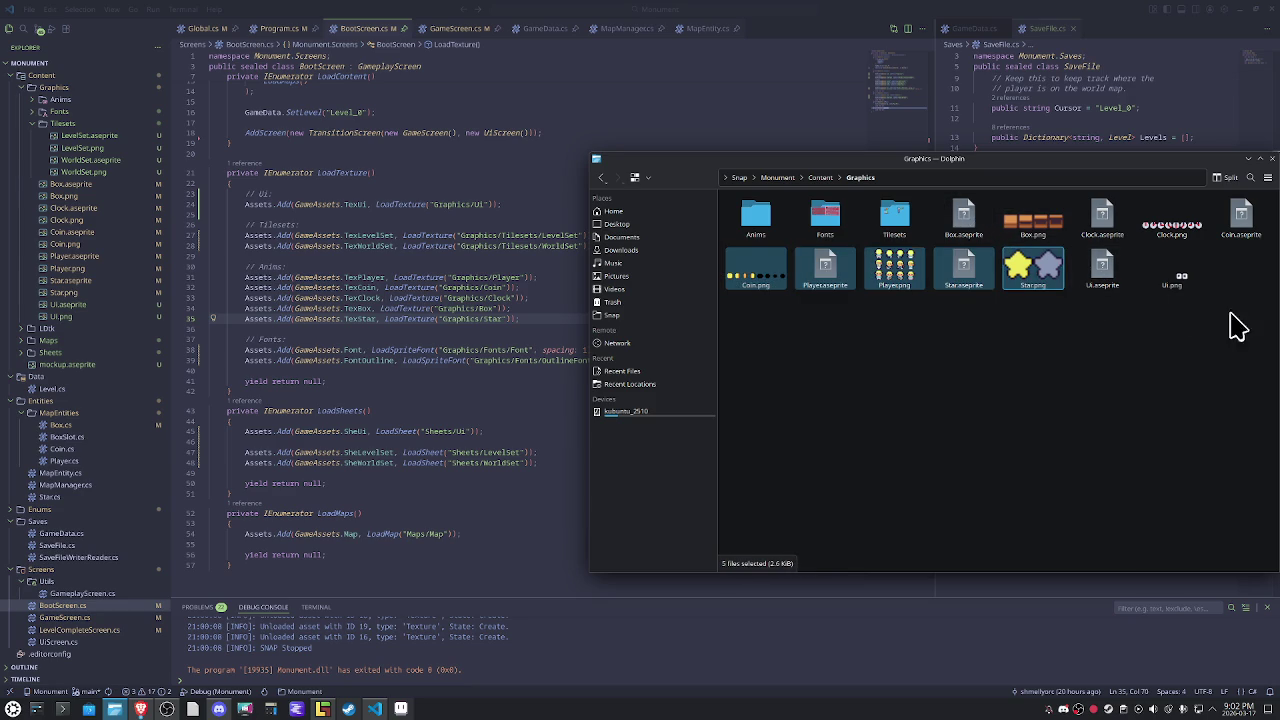
{"action": "left_click", "coordinate": [1240, 218], "text": "ctrl"}
{"action": "left_click", "coordinate": [1172, 222], "text": "ctrl"}
{"action": "left_click", "coordinate": [1102, 218], "text": "ctrl"}
{"action": "left_click", "coordinate": [1033, 218], "text": "ctrl"}
{"action": "left_click", "coordinate": [963, 218], "text": "ctrl"}
{"action": "left_click_drag", "start_coordinate": [963, 220], "coordinate": [757, 210]}
{"action": "left_click", "coordinate": [783, 214]}
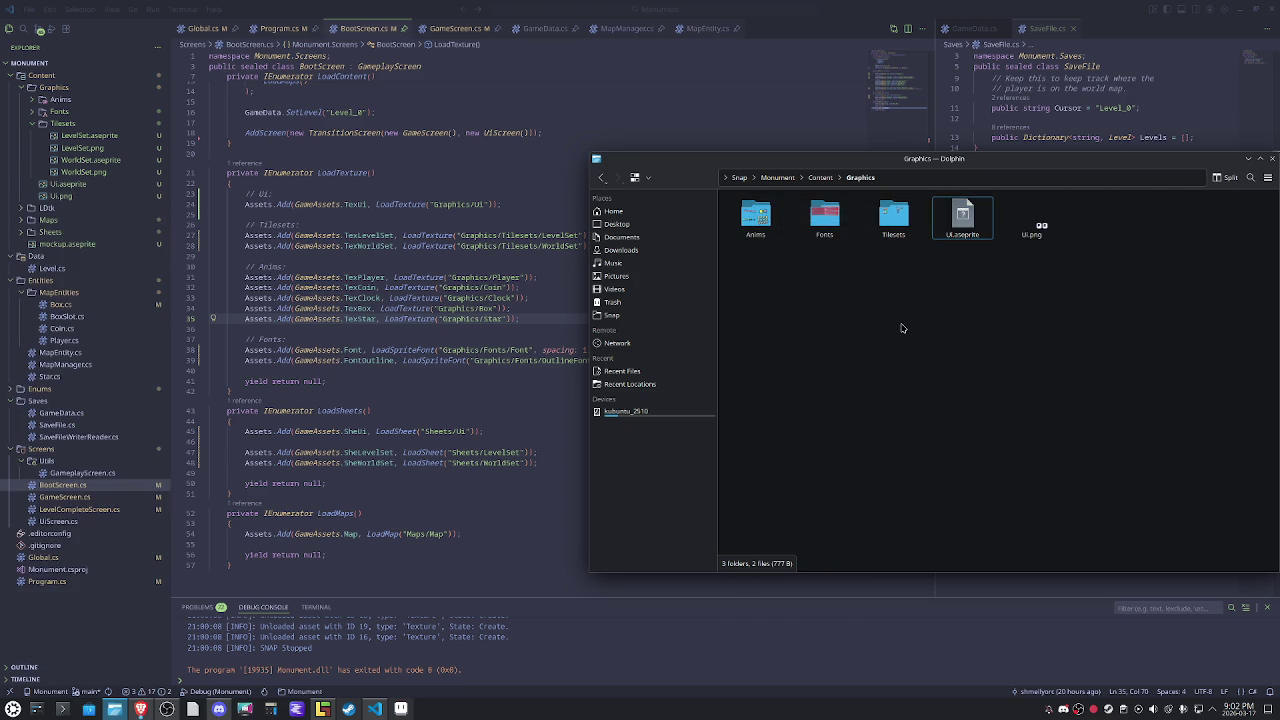
{"action": "left_click", "coordinate": [446, 320]}
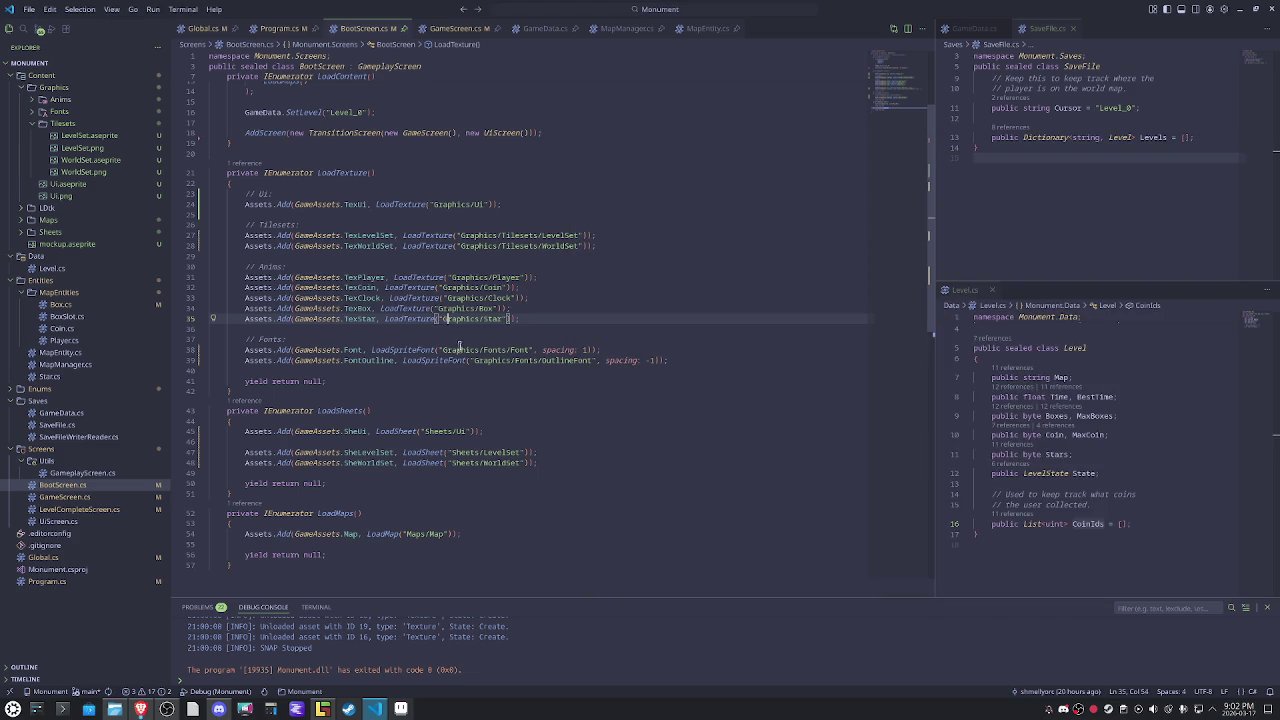
Prefix the animation texture paths in BootScreen.cs with 'Anims/' using multiple carets.
{"action": "left_click", "coordinate": [446, 298], "text": "alt"}
{"action": "left_click", "coordinate": [442, 287], "text": "alt"}
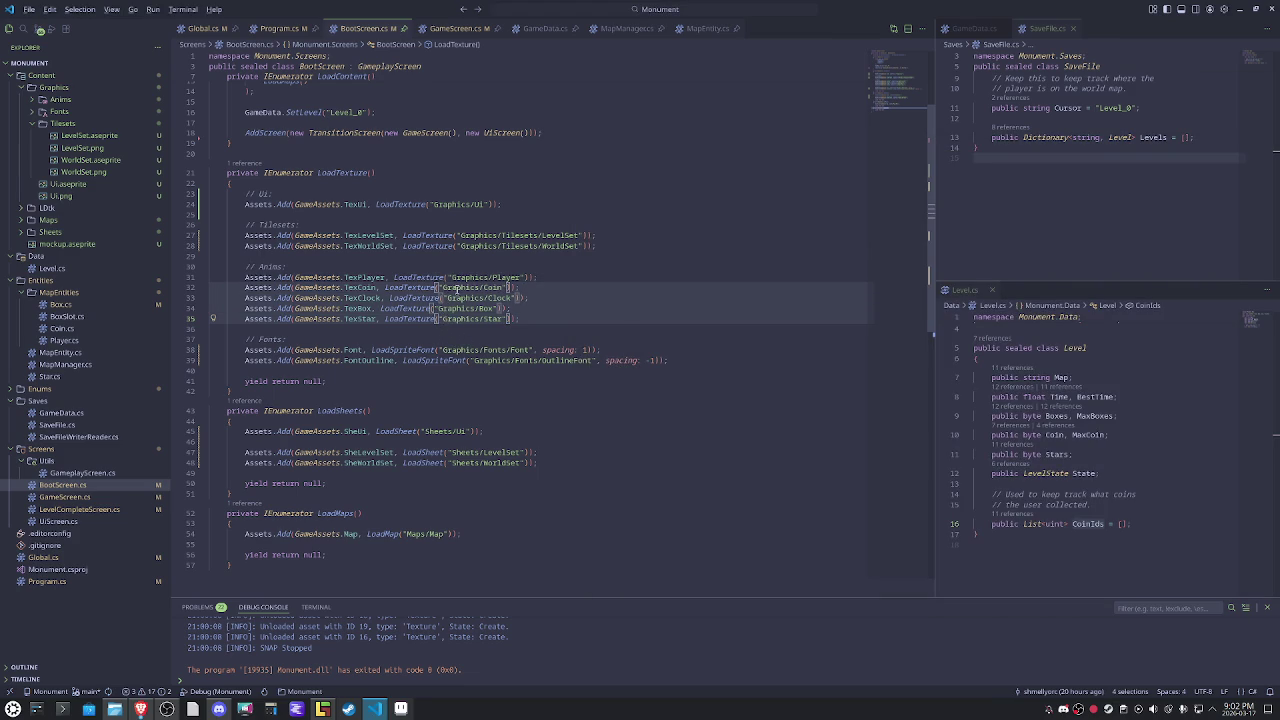
{"action": "left_click", "coordinate": [446, 277], "text": "alt"}
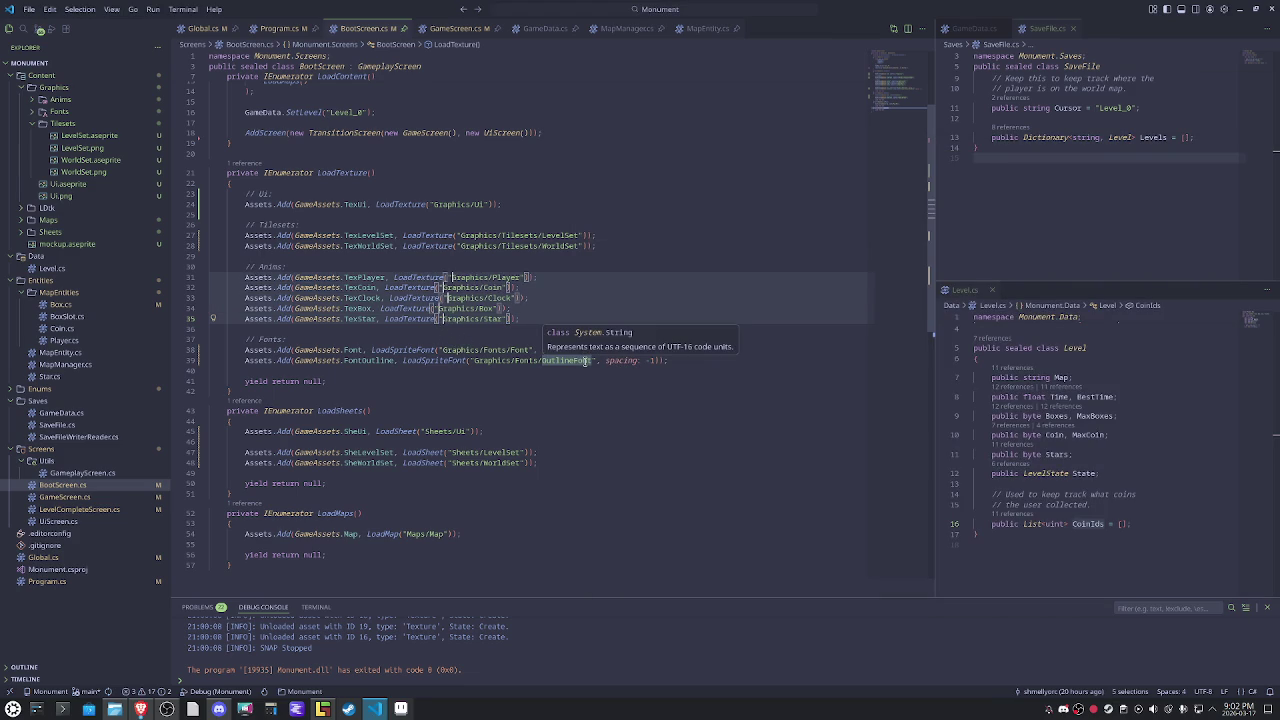
{"action": "type", "text": "Anims/"}
{"action": "left_click", "coordinate": [678, 250]}
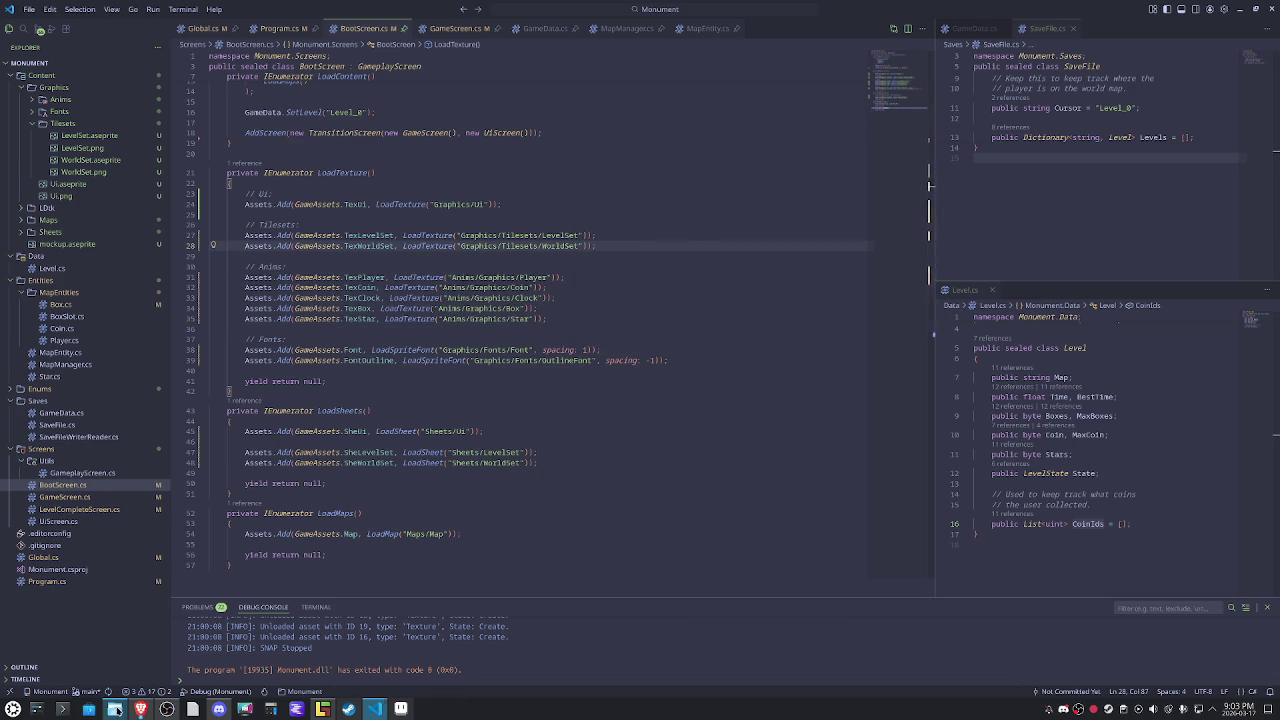
Launch the game with F5 to test the new texture paths.
{"action": "left_click", "coordinate": [114, 709]}
{"action": "mouse_move", "coordinate": [913, 166]}
{"action": "left_mouse_down"}
{"action": "mouse_move", "coordinate": [610, 153]}
{"action": "mouse_move", "coordinate": [736, 176]}
{"action": "left_mouse_up"}
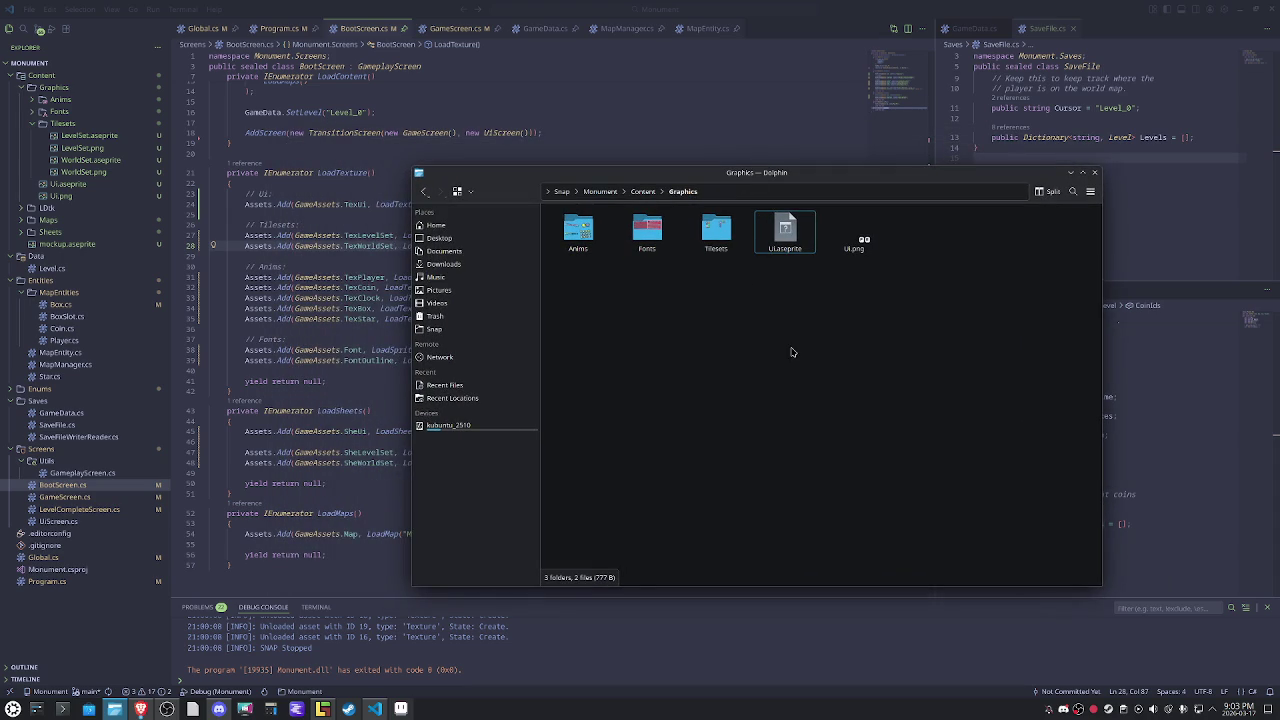
{"action": "left_click", "coordinate": [316, 318]}
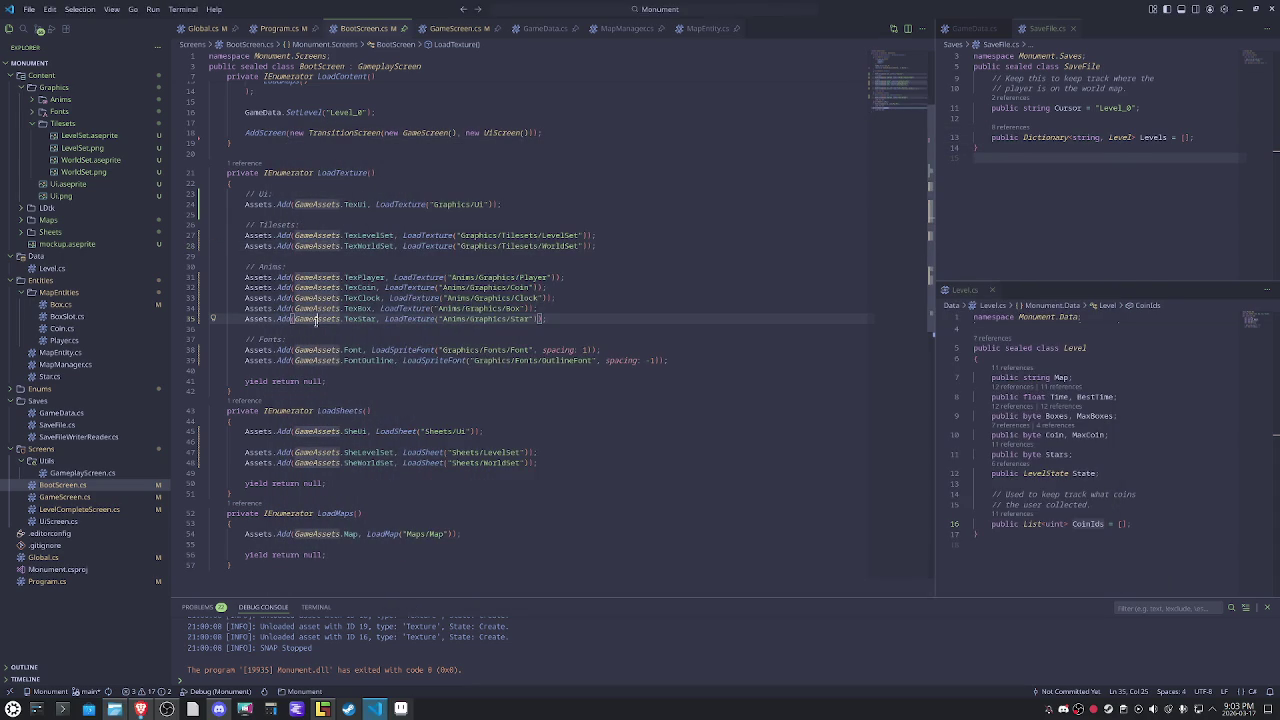
{"action": "key", "text": "F5"}
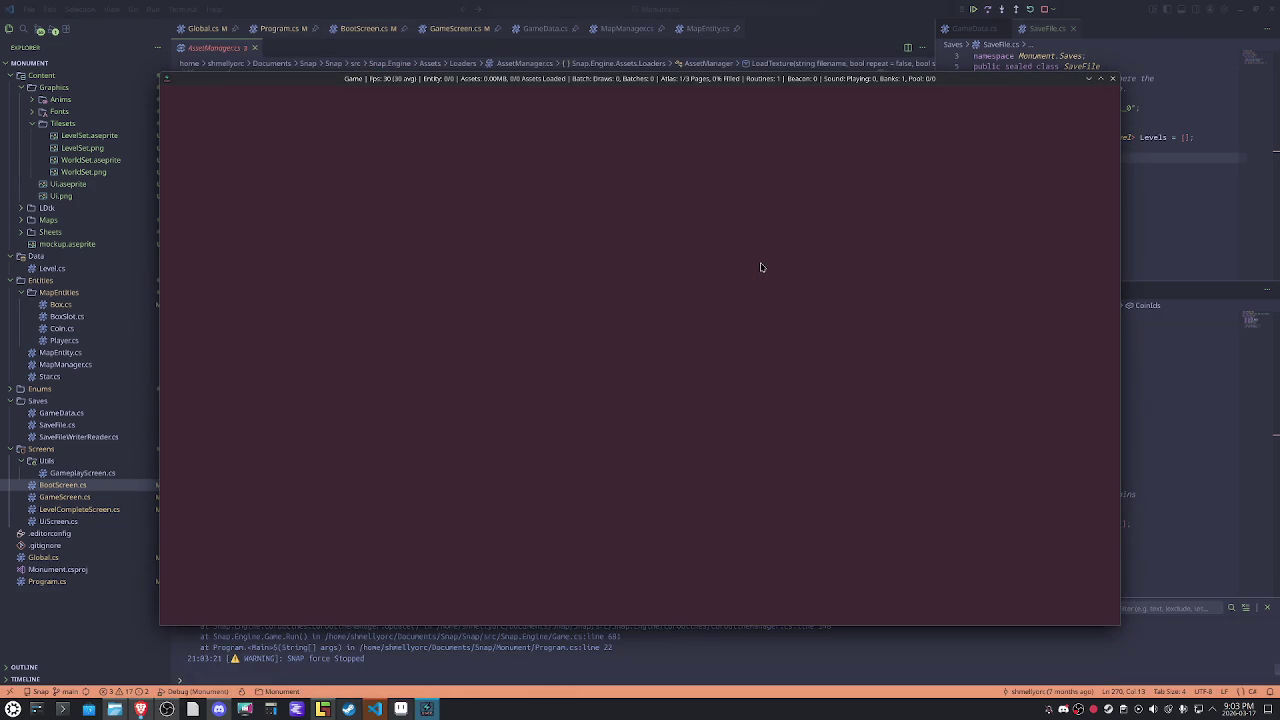
Close the crashed game window and return to BootScreen.cs.
{"action": "left_click", "coordinate": [813, 5]}
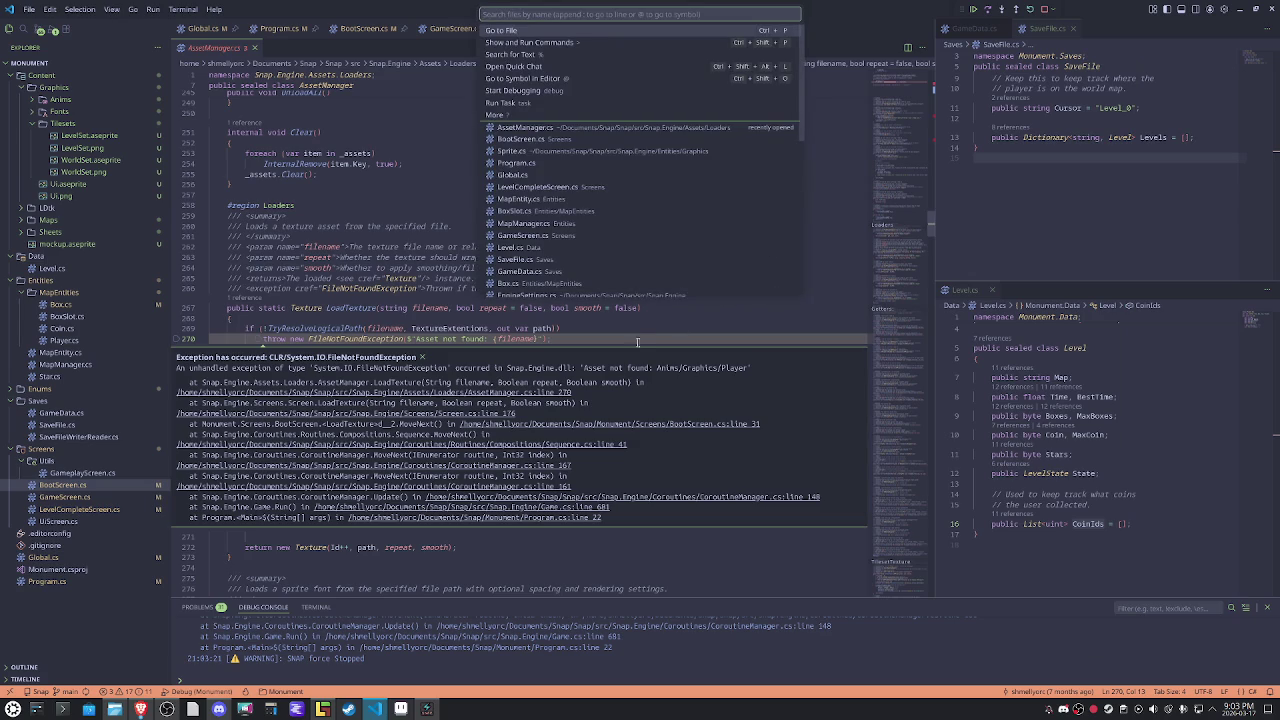
{"action": "left_click", "coordinate": [676, 380]}
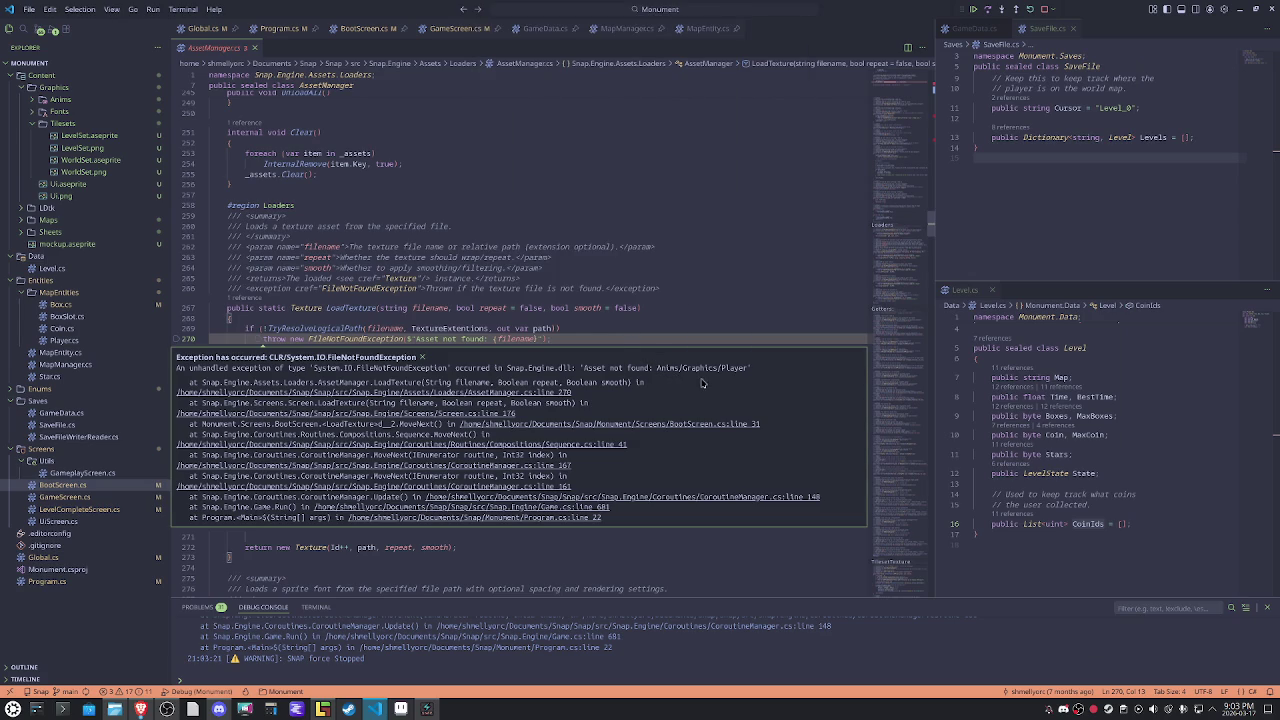
{"action": "left_click", "coordinate": [114, 709]}
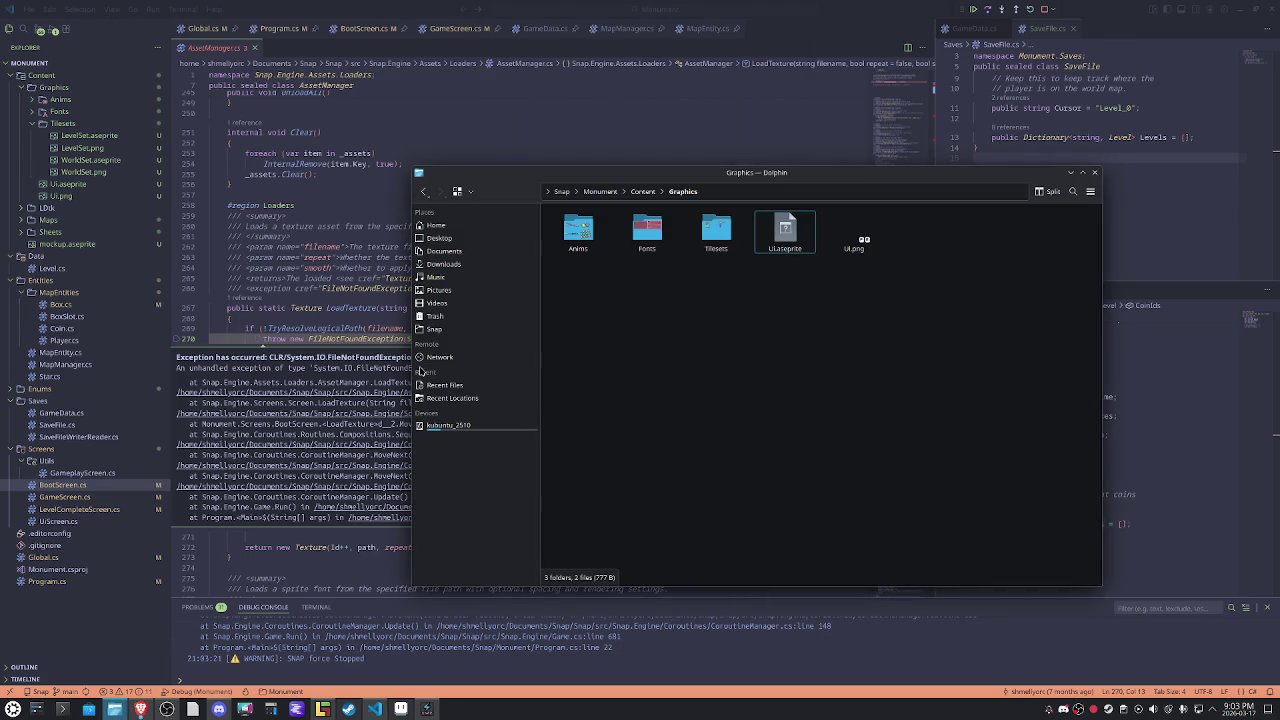
{"action": "left_click", "coordinate": [366, 28]}
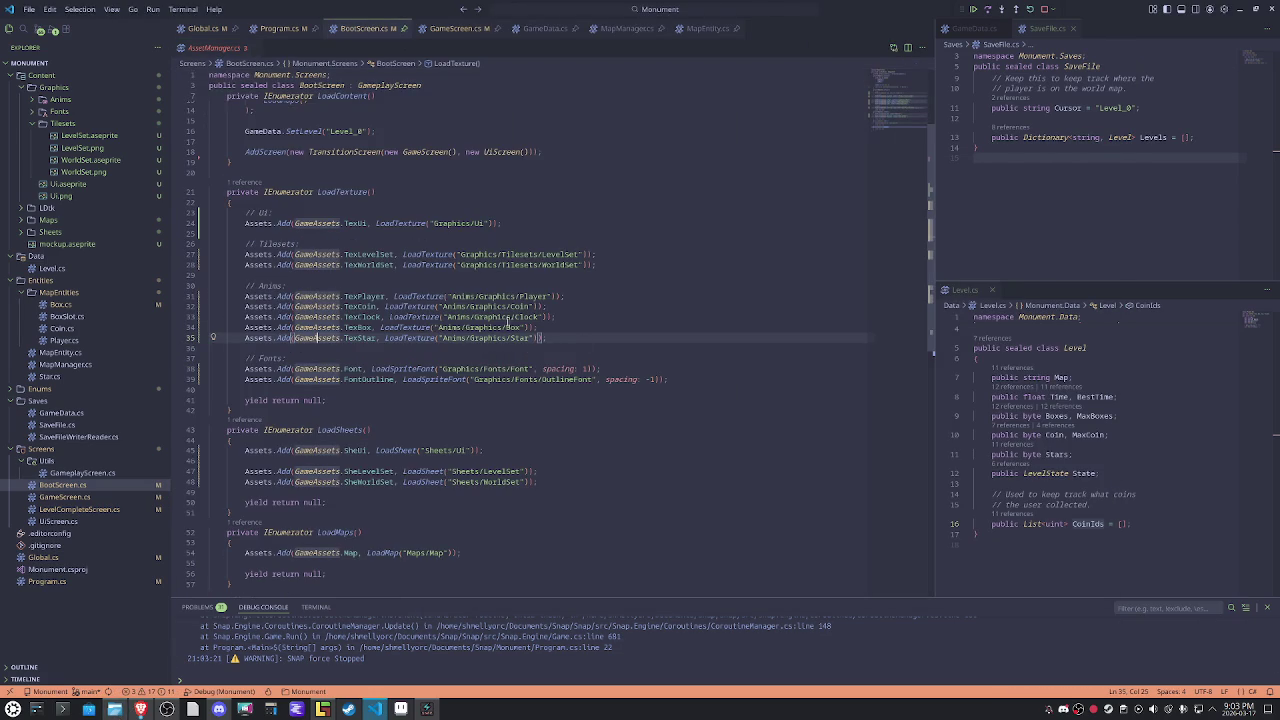
Place carets before 'Graphics' in the Player, Coin, Clock, Box and Star texture paths.
{"action": "double_click", "coordinate": [484, 296]}
{"action": "left_click", "coordinate": [510, 306]}
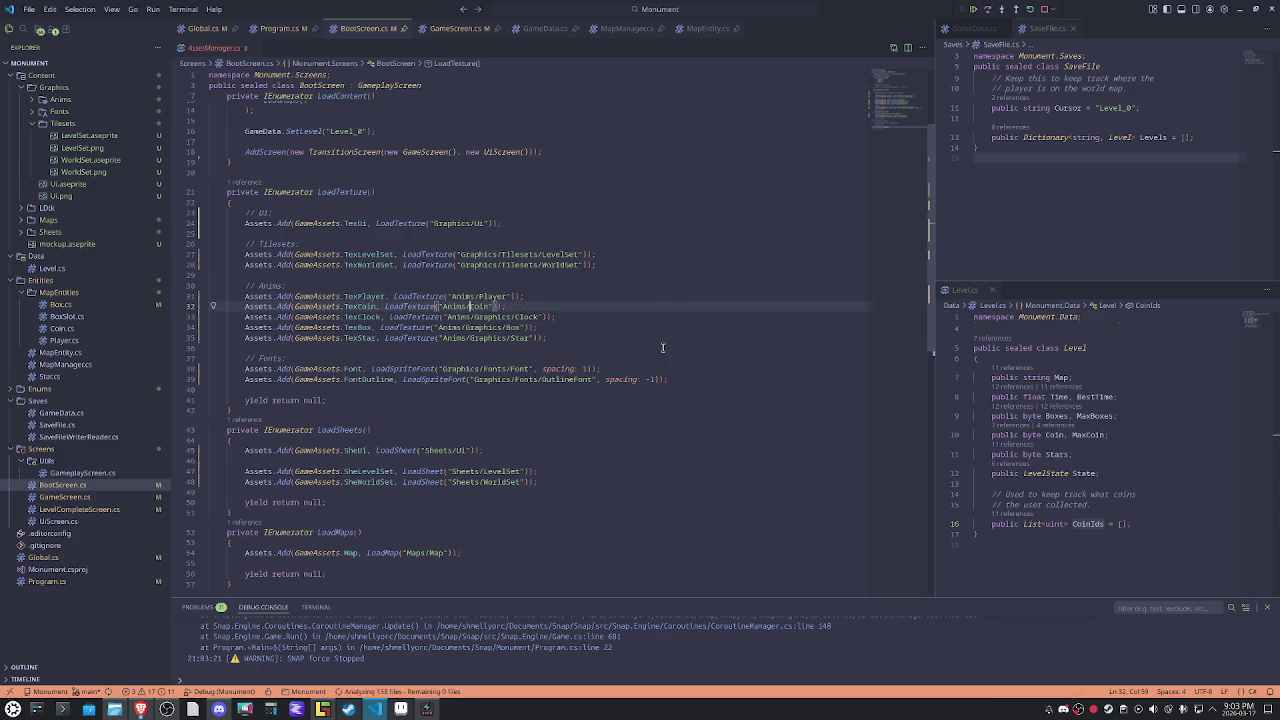
{"action": "key", "text": "ctrl+u"}
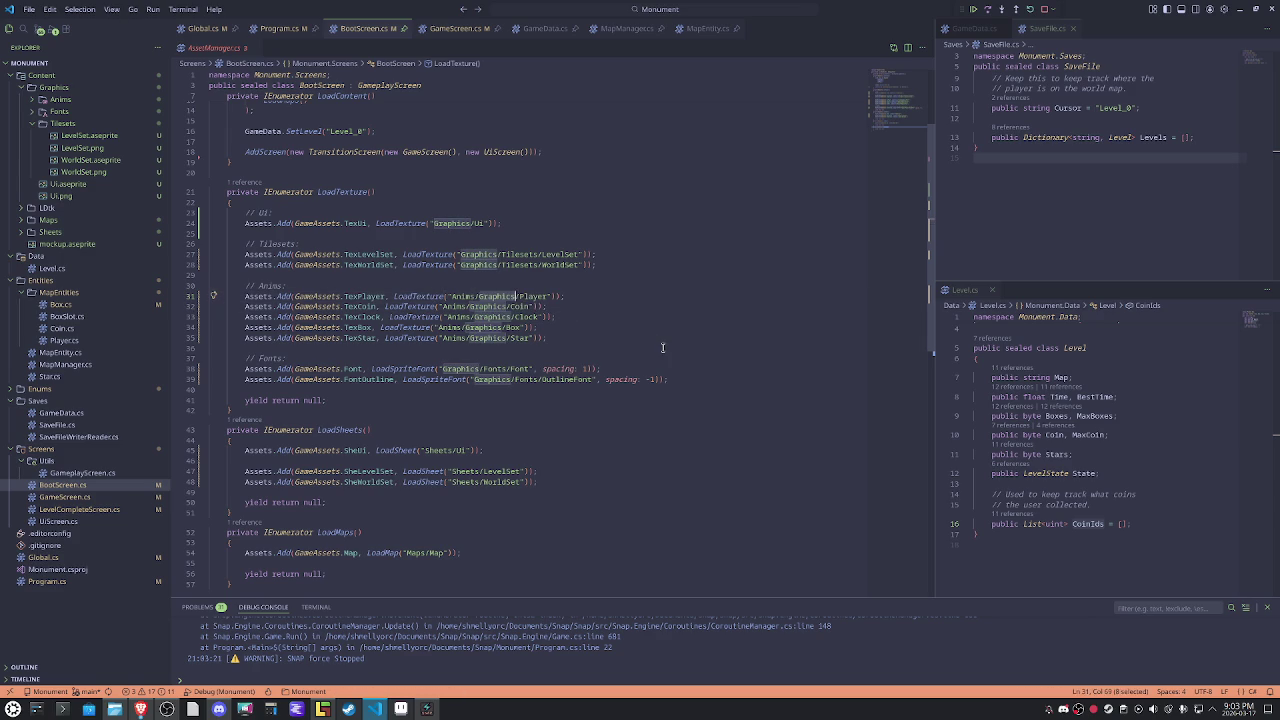
{"action": "key", "text": "Left"}
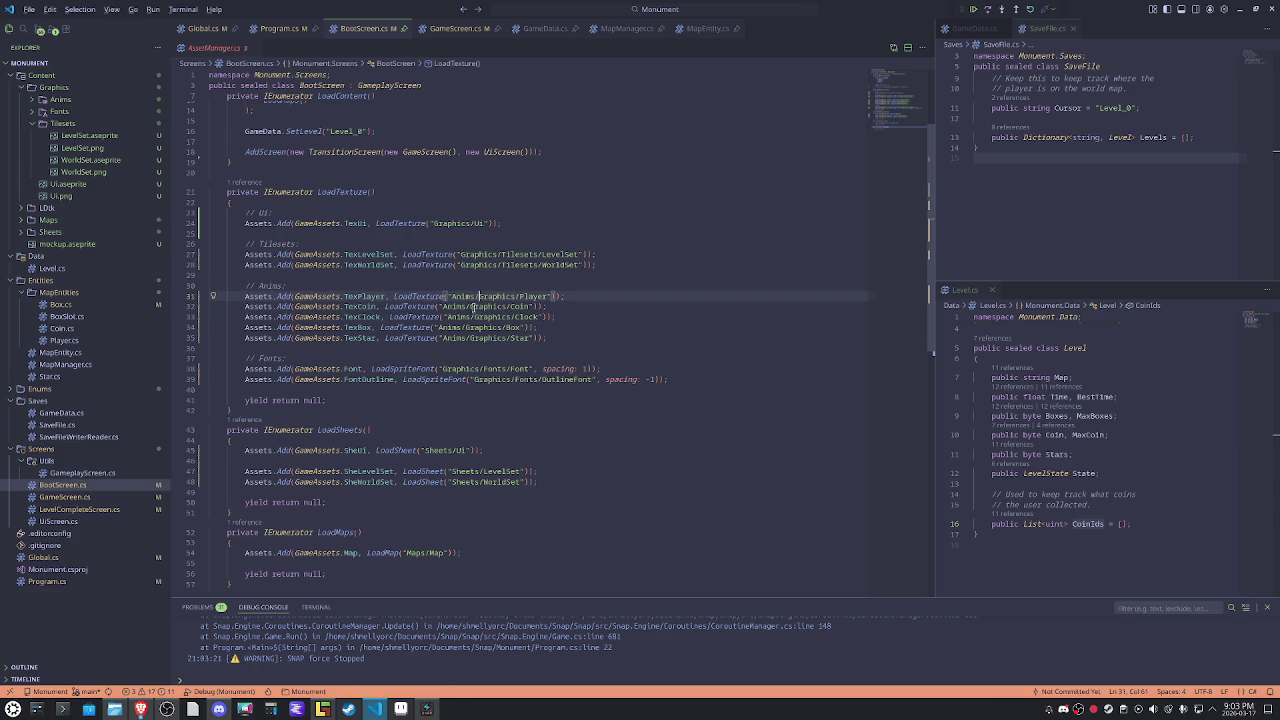
{"action": "left_click", "coordinate": [471, 306], "text": "alt"}
{"action": "left_click", "coordinate": [475, 316], "text": "alt"}
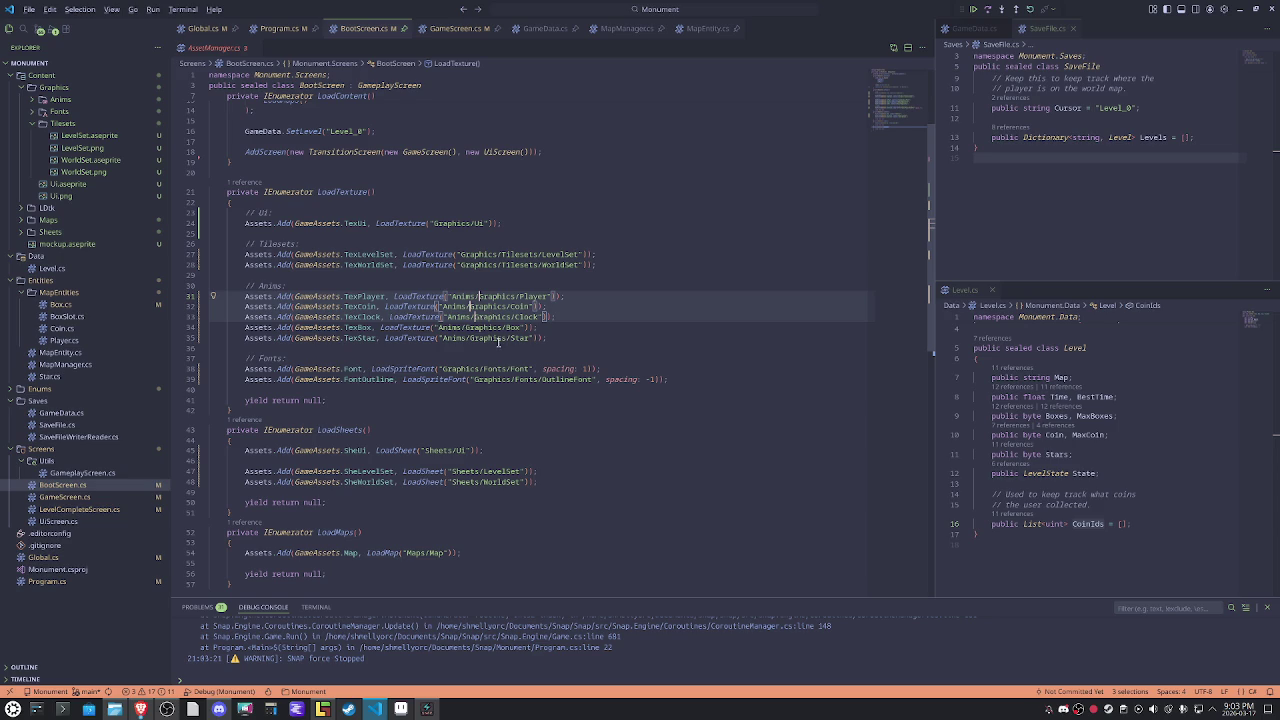
{"action": "left_click", "coordinate": [464, 327], "text": "alt"}
{"action": "left_click", "coordinate": [468, 337], "text": "alt"}
Rewrite all five paths to read Graphics/Anims/ and relaunch the game.
{"action": "key", "text": "shift+Right"}
{"action": "key", "text": "shift+Right"}
{"action": "key", "text": "shift+Right"}
{"action": "key", "text": "shift+Right"}
{"action": "key", "text": "shift+Right"}
{"action": "key", "text": "shift+Right"}
{"action": "key", "text": "shift+Right"}
{"action": "key", "text": "shift+Right"}
{"action": "key", "text": "BackSpace"}
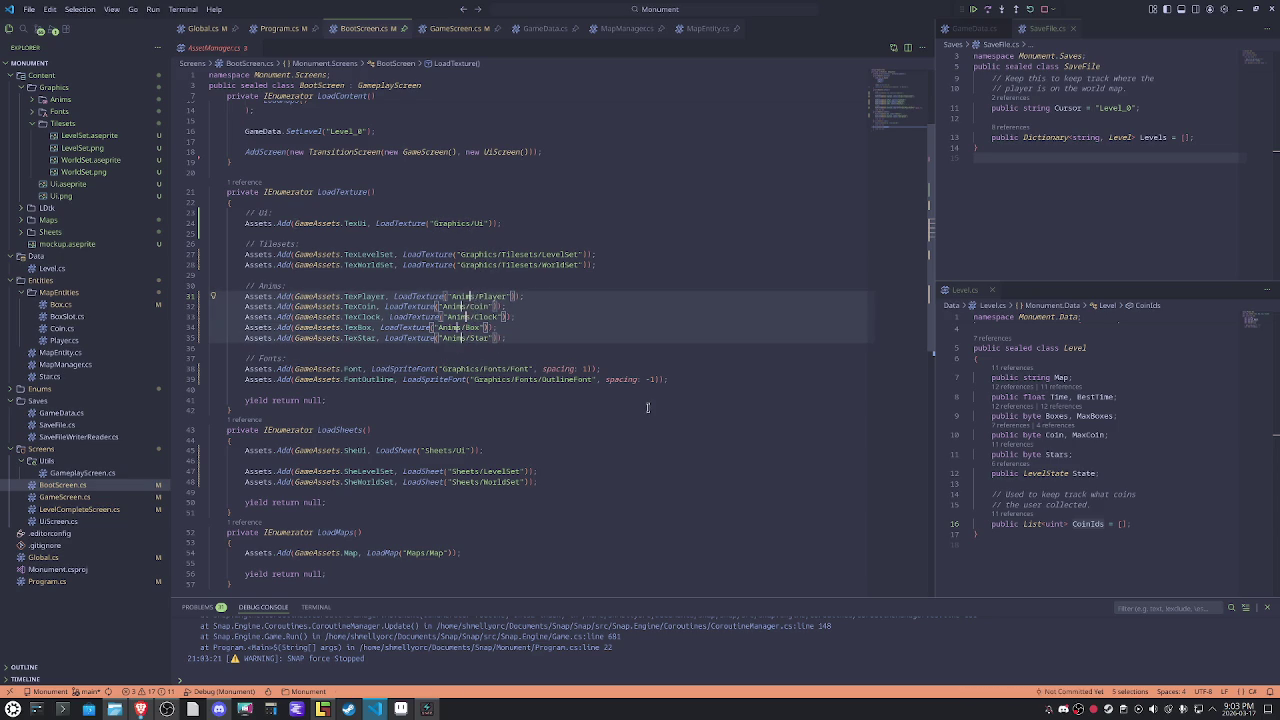
{"action": "type", "text": "Graphics/"}
{"action": "left_click", "coordinate": [702, 316]}
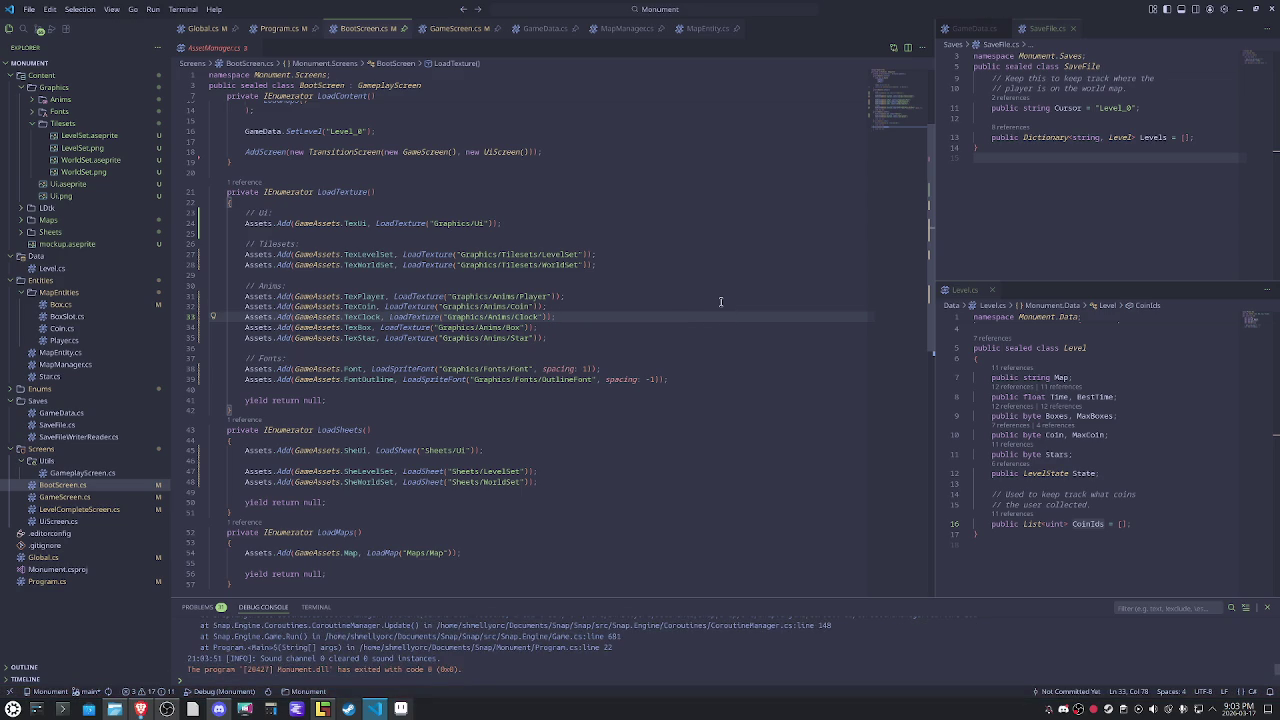
{"action": "key", "text": "F5"}
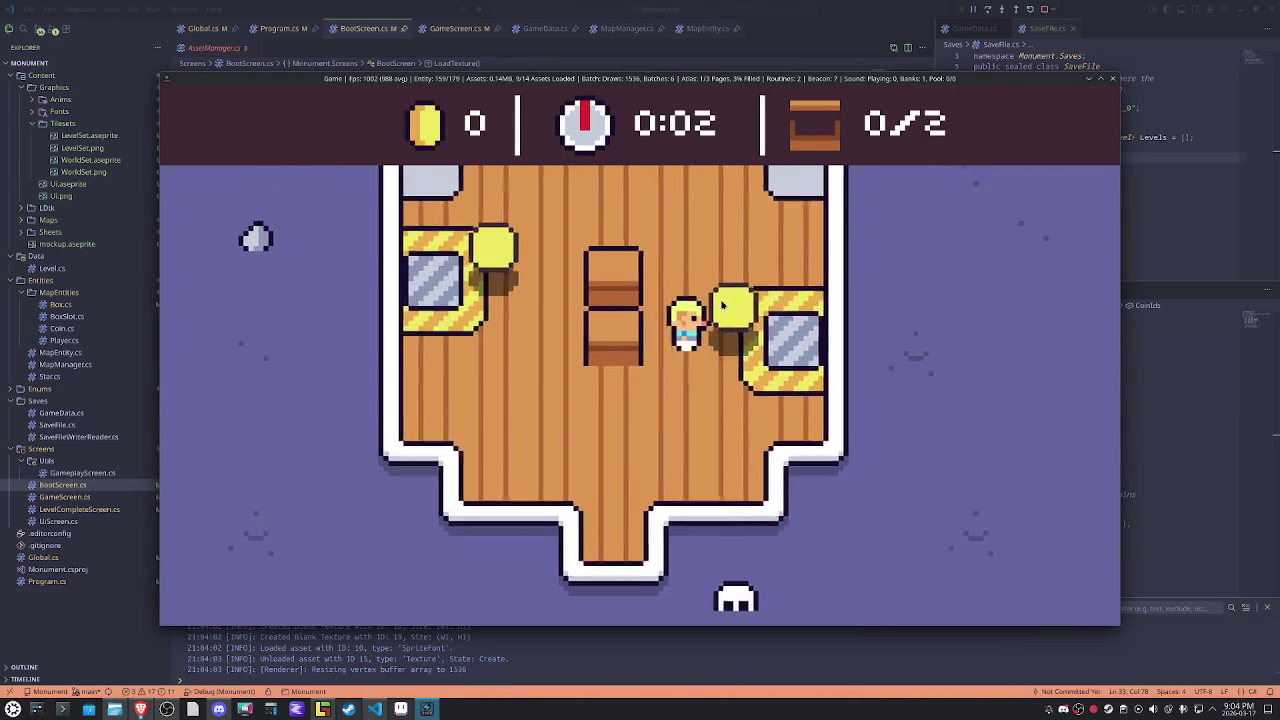
Walk the player to collect both coins and push the lower crate into its slot.
{"action": "key", "text": "Right"}
{"action": "key", "text": "Up"}
{"action": "key", "text": "Left"}
{"action": "key", "text": "Down"}
{"action": "key", "text": "Up"}
{"action": "key", "text": "Left"}
{"action": "key", "text": "Down"}
{"action": "key", "text": "Right"}
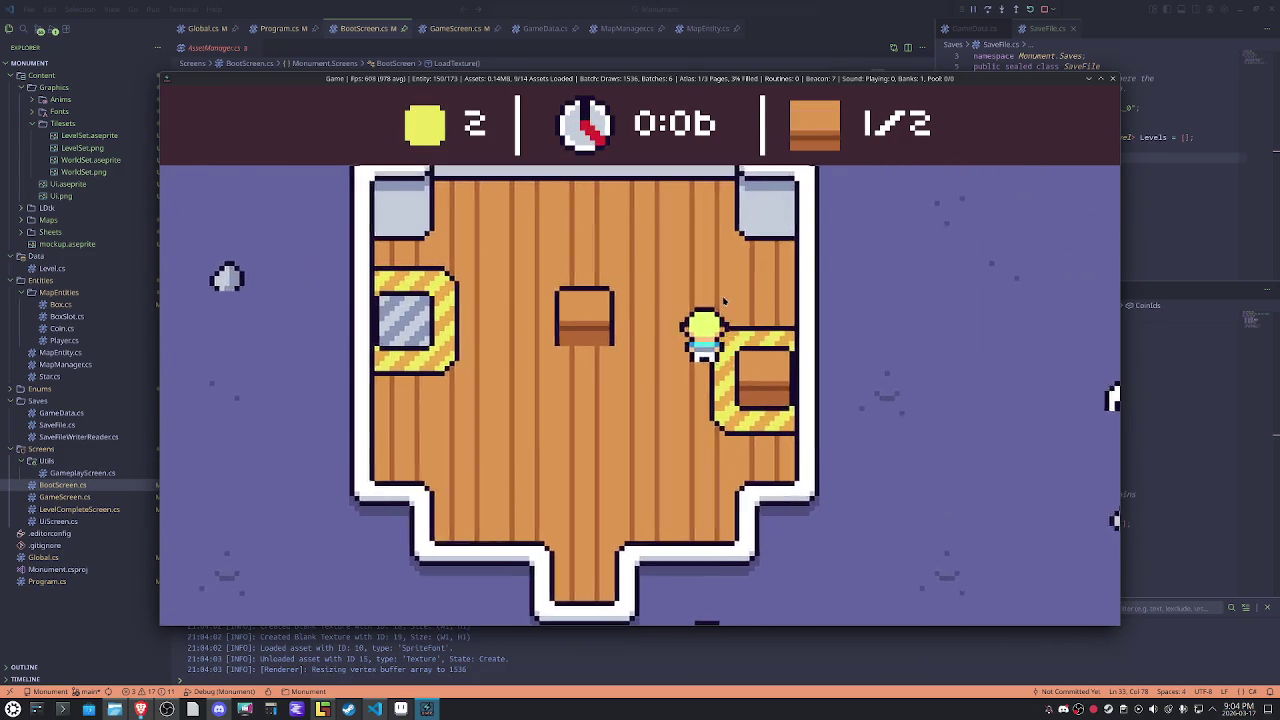
Push the last crate in for Level Complete, close the game, and bring up Aseprite.
{"action": "key", "text": "Left"}
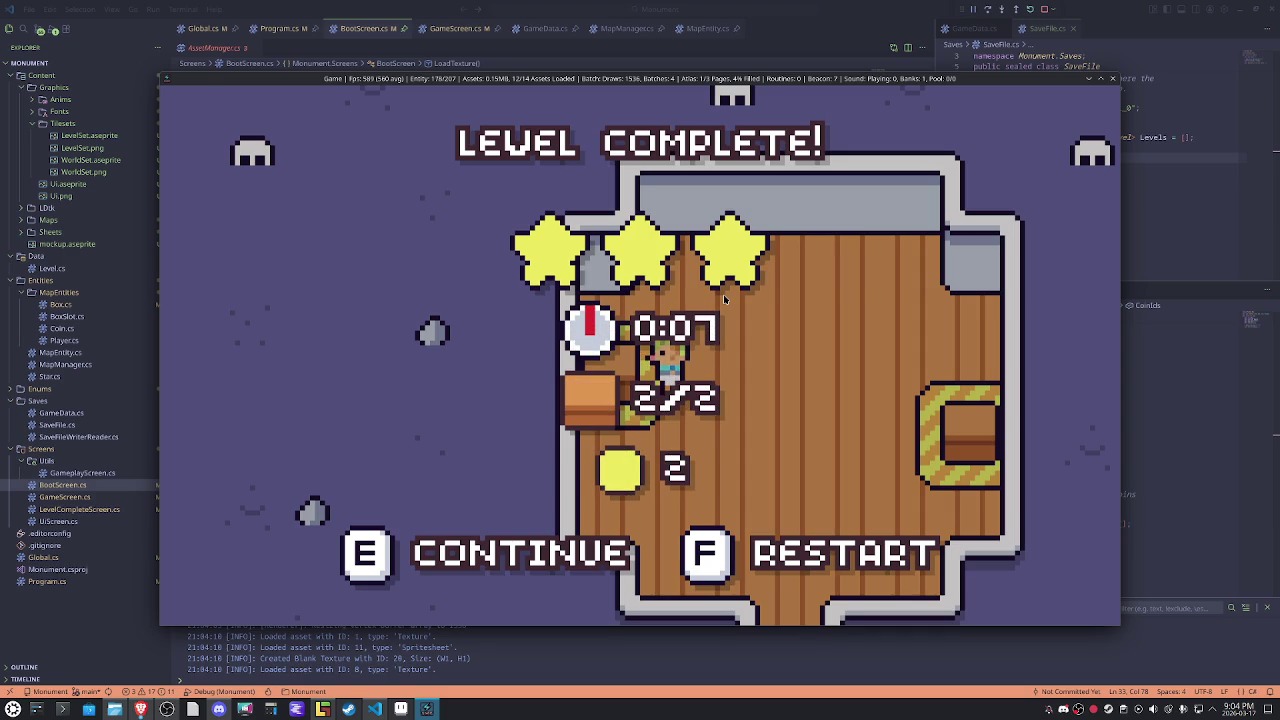
{"action": "left_click", "coordinate": [1112, 79]}
{"action": "left_click", "coordinate": [400, 709]}
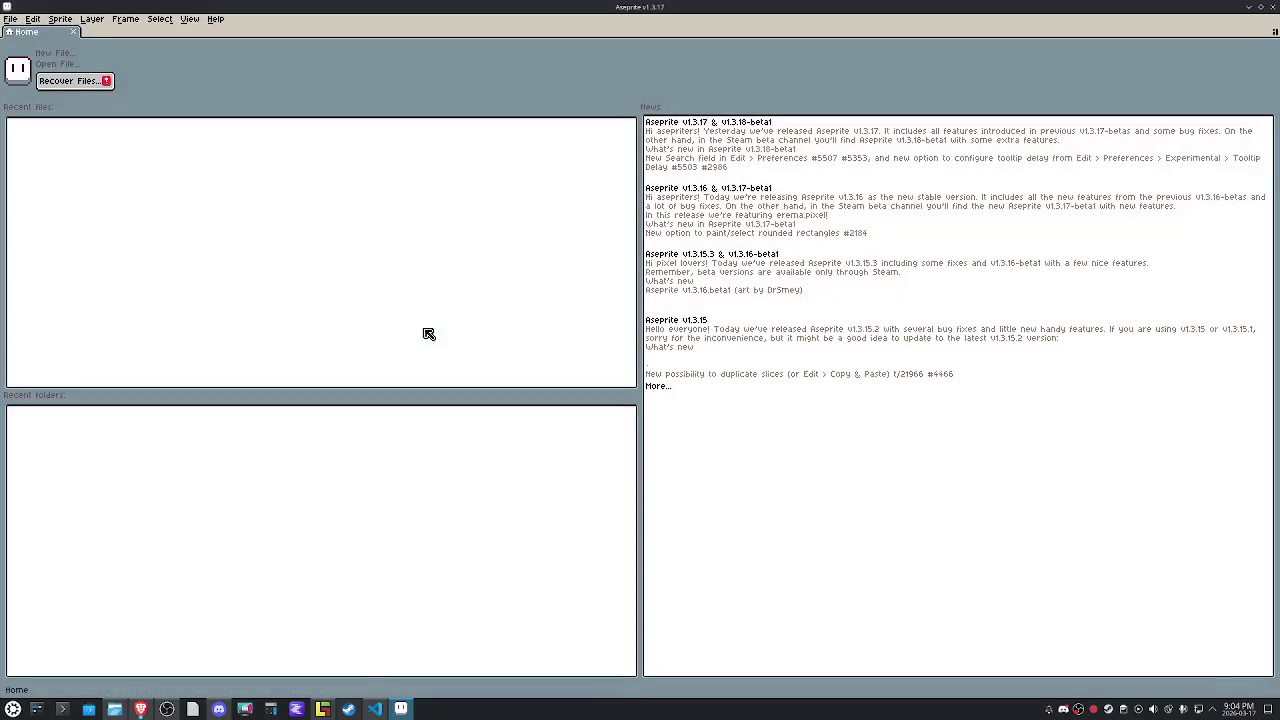
Open Font.aseprite and OutlineFont.aseprite together from the Graphics/Fonts folder.
{"action": "left_click", "coordinate": [10, 19]}
{"action": "left_click", "coordinate": [24, 47]}
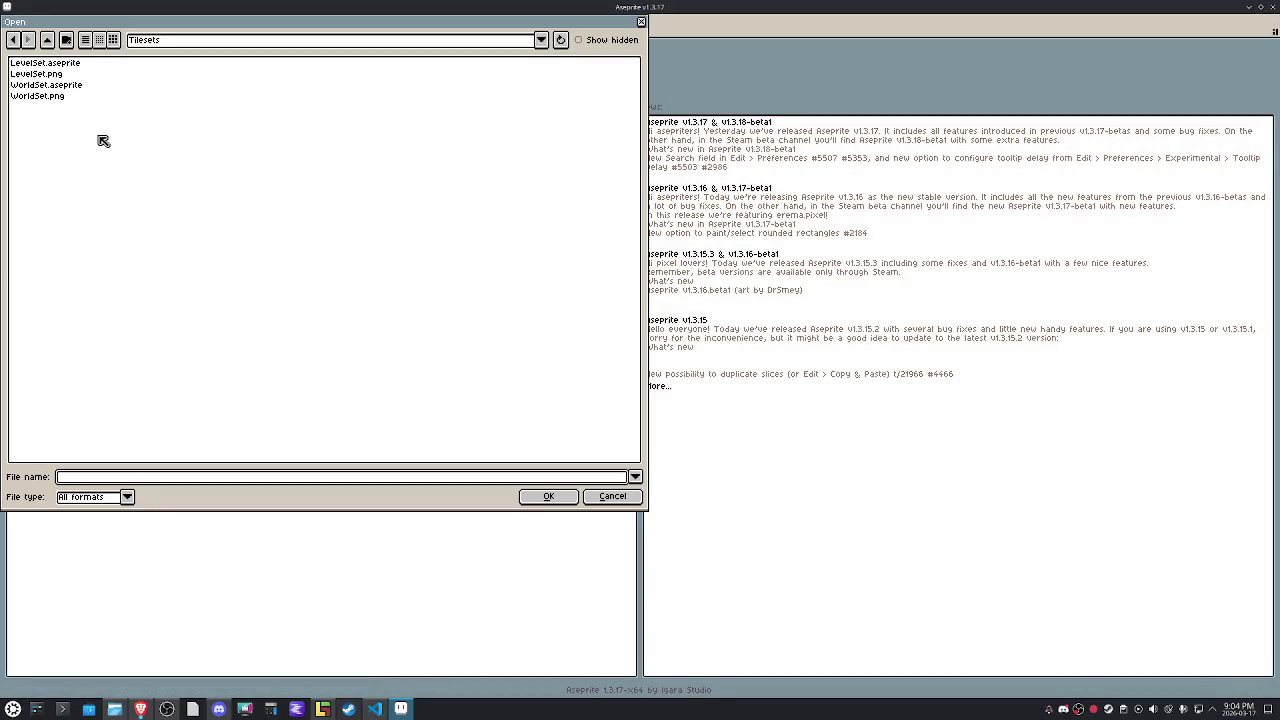
{"action": "left_click", "coordinate": [48, 40]}
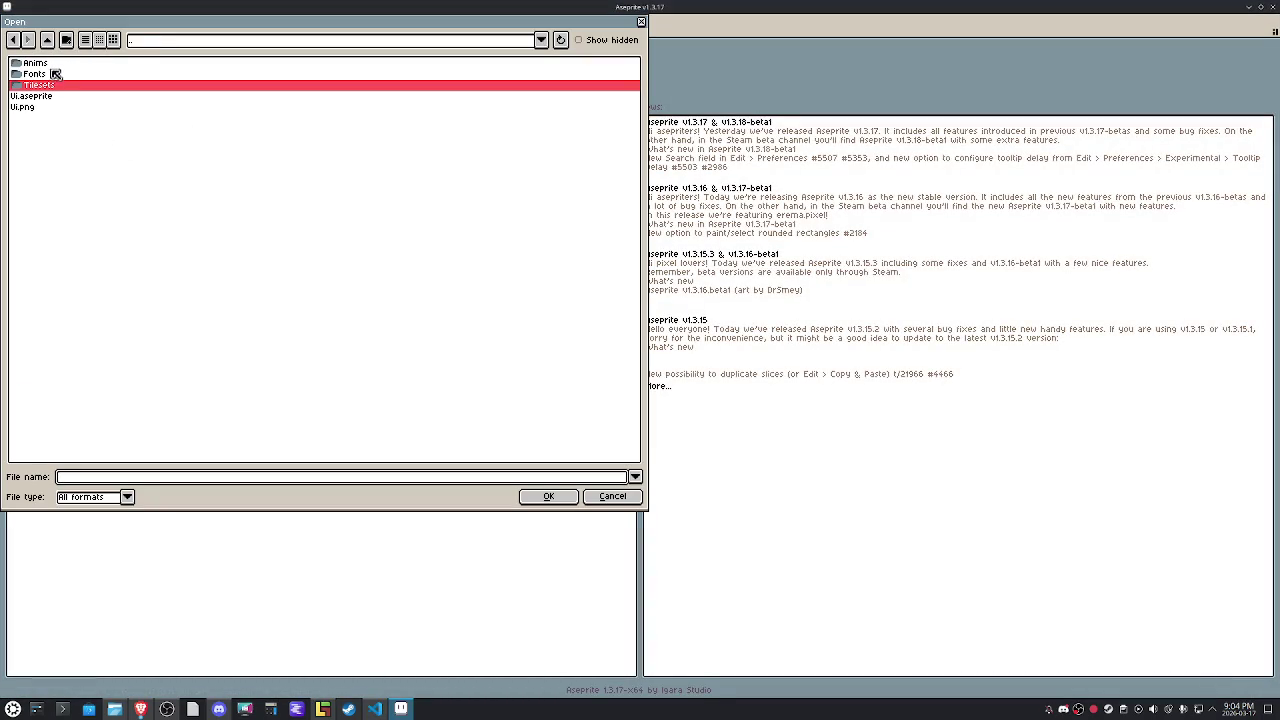
{"action": "double_click", "coordinate": [56, 73]}
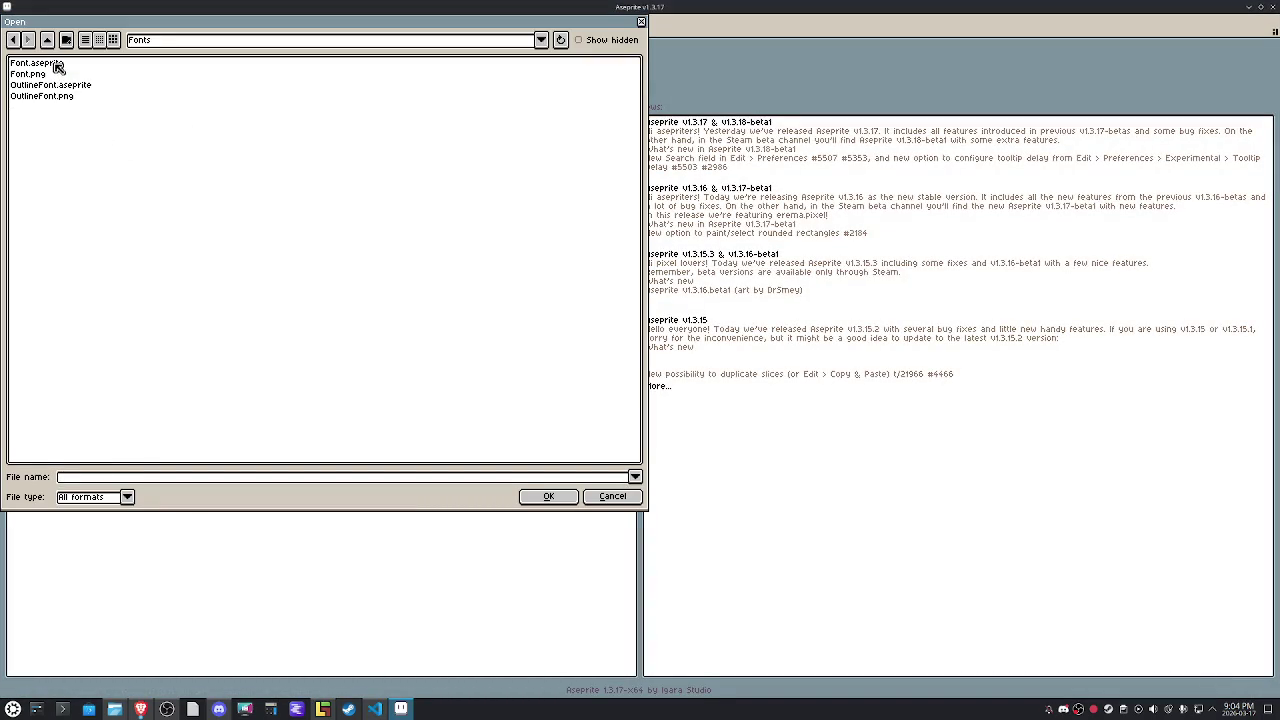
{"action": "left_click", "coordinate": [37, 63]}
{"action": "left_click", "coordinate": [50, 85], "text": "ctrl"}
{"action": "left_click", "coordinate": [548, 496]}
Load a 32-colour palette preset into OutlineFont, zoom to 1600%, and pick a palette colour.
{"action": "scroll", "coordinate": [694, 256], "scroll_direction": "up", "scroll_amount": 2}
{"action": "scroll", "coordinate": [694, 256], "scroll_direction": "up", "scroll_amount": 3}
{"action": "scroll", "coordinate": [694, 256], "scroll_direction": "up", "scroll_amount": 1}
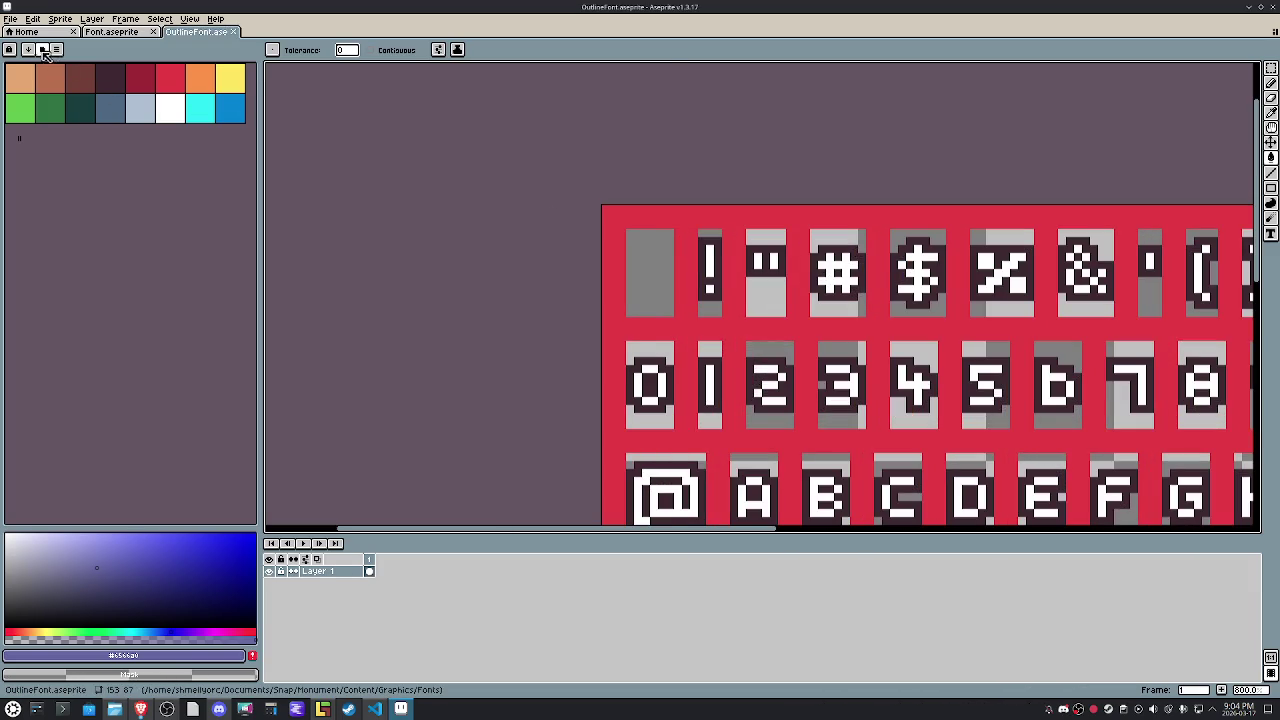
{"action": "left_click", "coordinate": [42, 49]}
{"action": "double_click", "coordinate": [74, 96]}
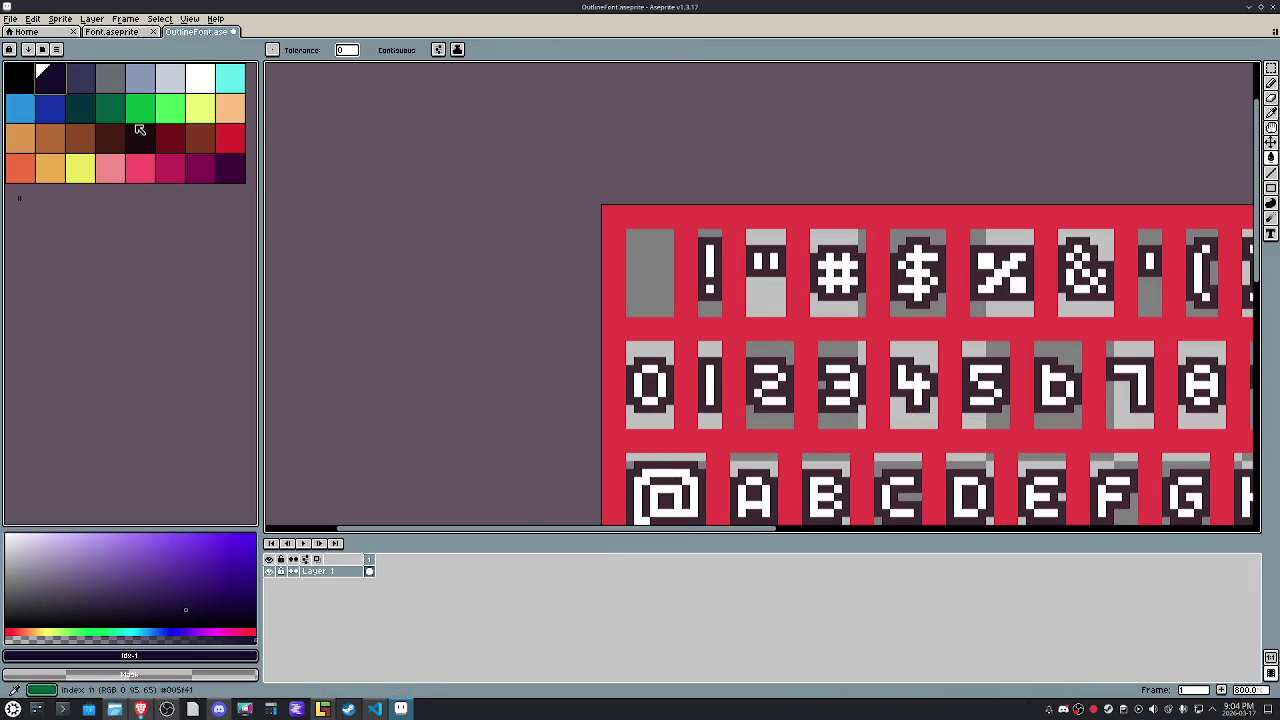
{"action": "key", "text": "plus"}
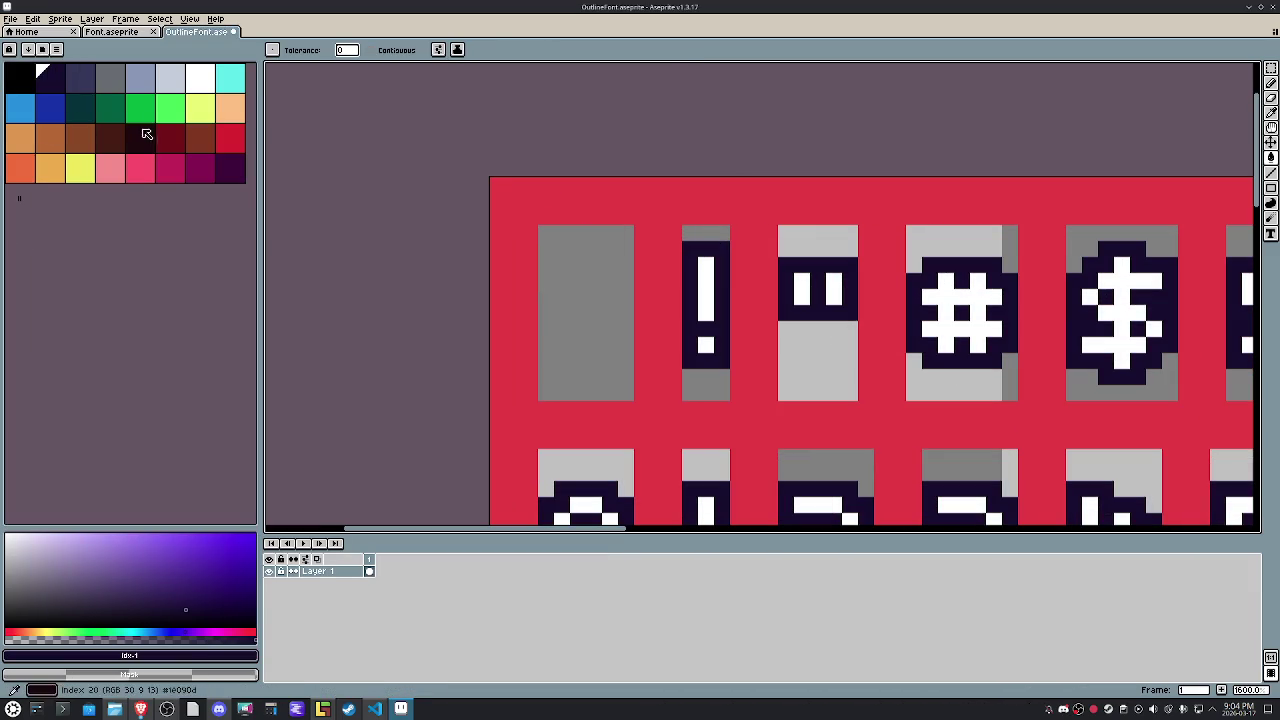
{"action": "left_click", "coordinate": [200, 77]}
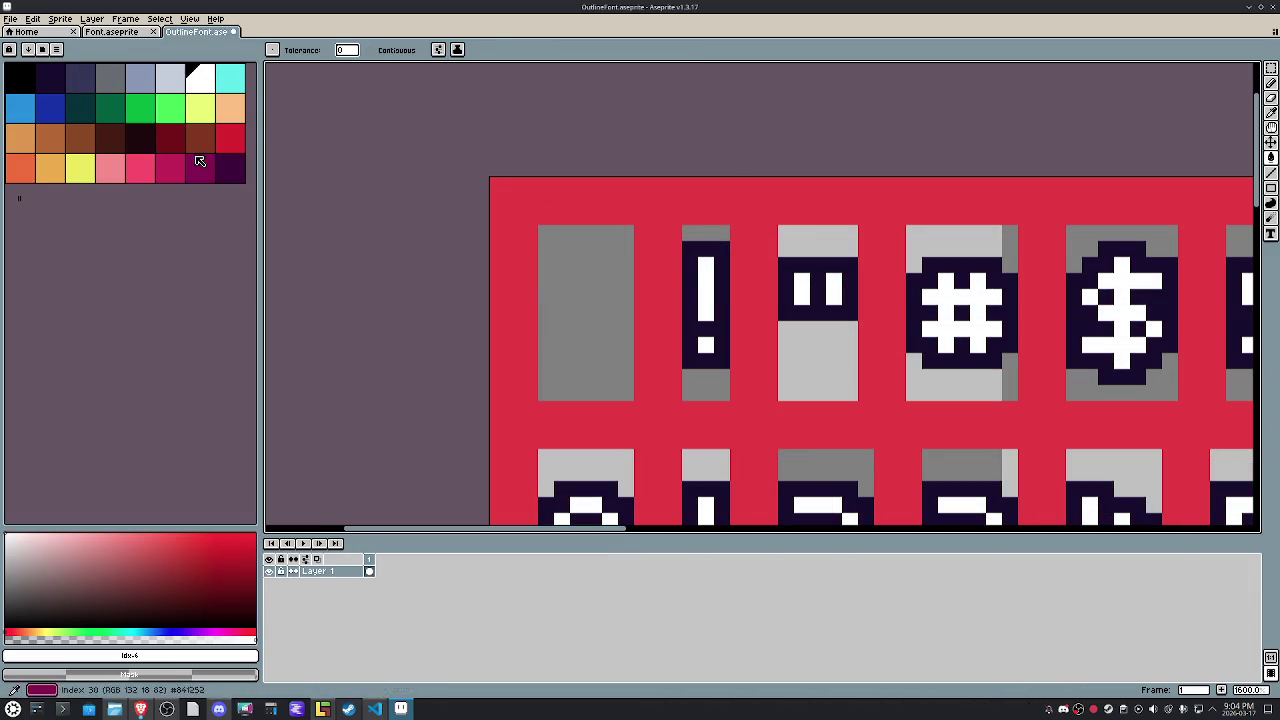
Bring up OutlineFont's export settings and dismiss them.
{"action": "left_click", "coordinate": [11, 19]}
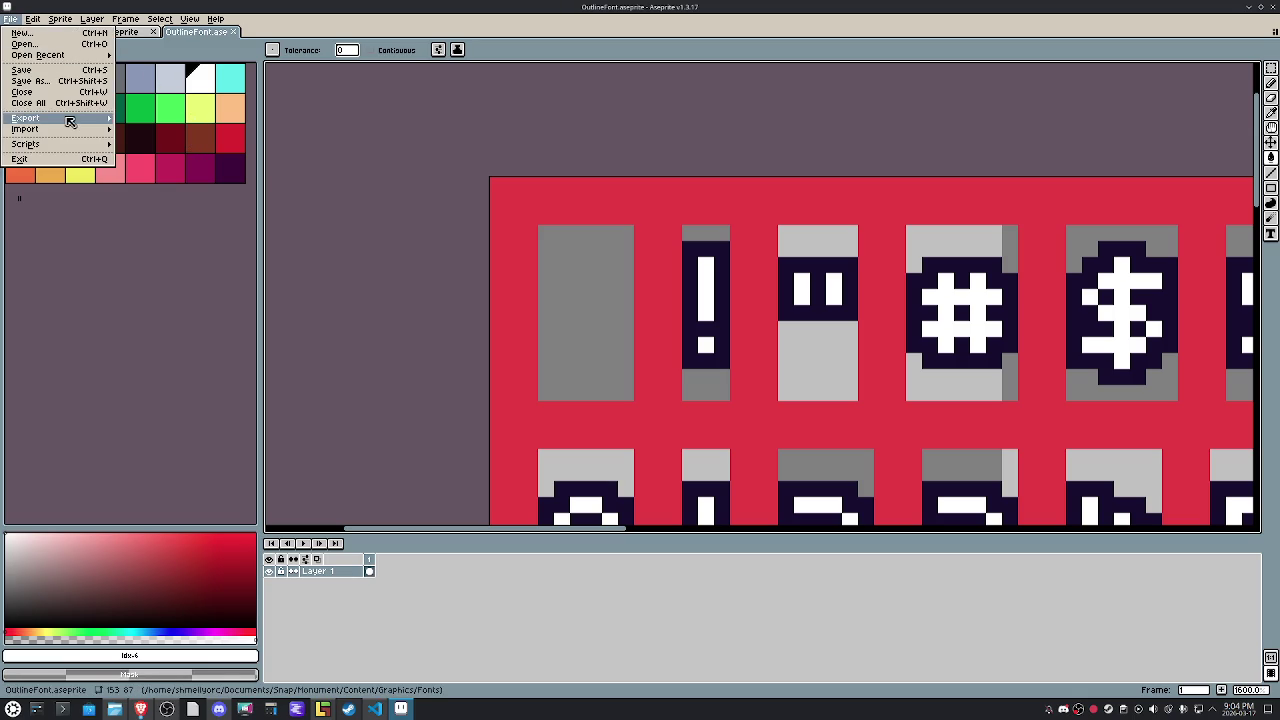
{"action": "mouse_move", "coordinate": [26, 118]}
{"action": "left_click", "coordinate": [122, 118]}
{"action": "left_click", "coordinate": [164, 345]}
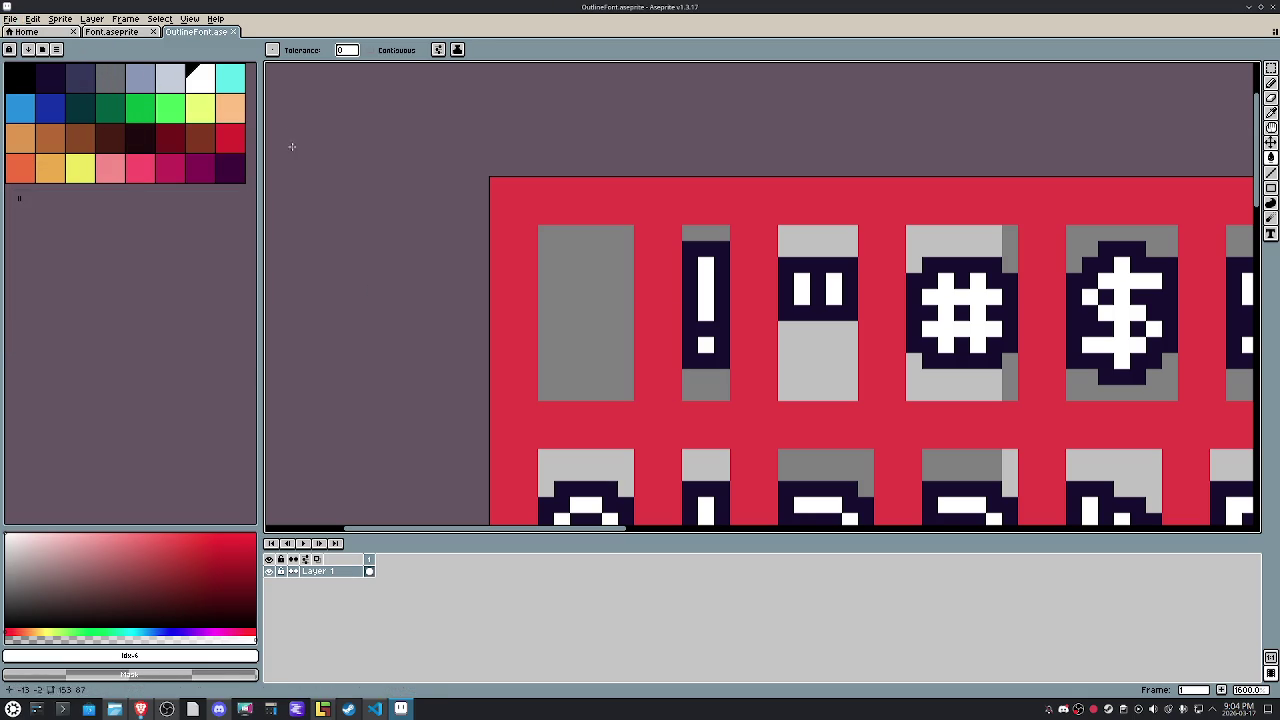
Switch to the Font sprite, save it, and pick white as the drawing colour.
{"action": "left_click", "coordinate": [111, 31]}
{"action": "key", "text": "ctrl+s"}
{"action": "scroll", "coordinate": [709, 252], "scroll_direction": "up", "scroll_amount": 6}
{"action": "scroll", "coordinate": [709, 252], "scroll_direction": "up", "scroll_amount": 3}
{"action": "left_click", "coordinate": [170, 108]}
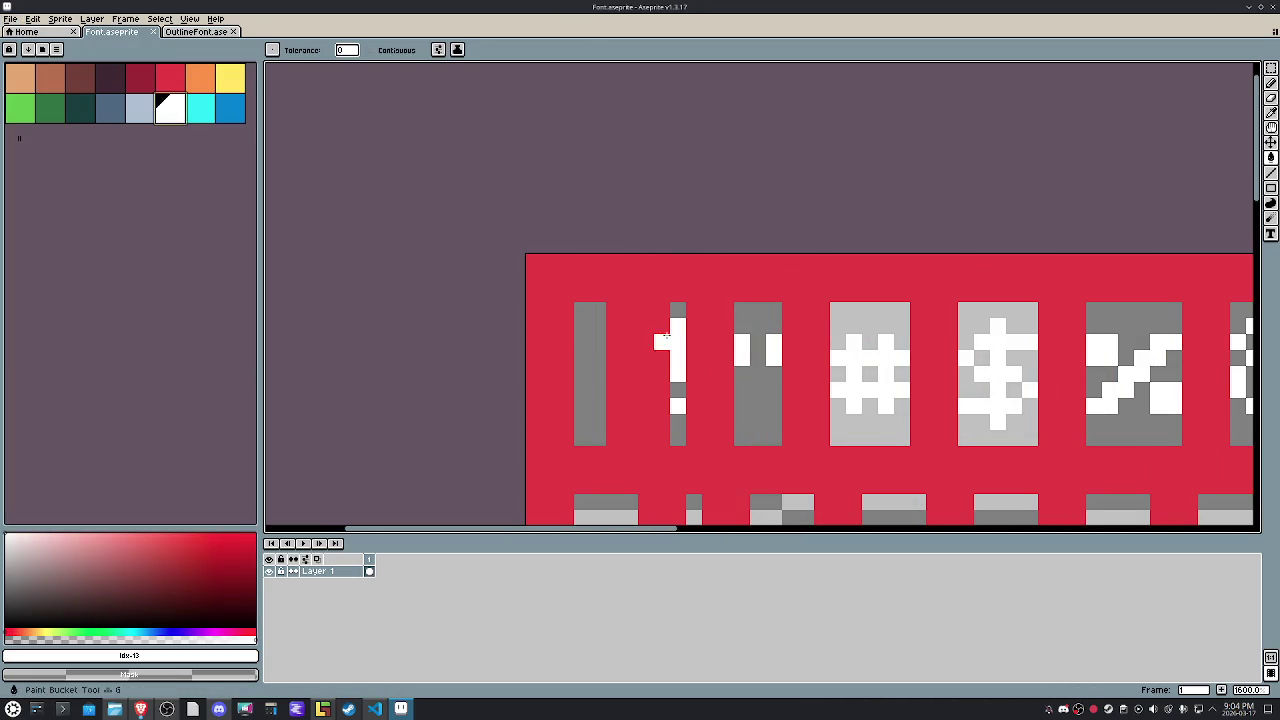
Export the Font sheet to Font.png.
{"action": "key", "text": "v"}
{"action": "left_click", "coordinate": [10, 18]}
{"action": "mouse_move", "coordinate": [26, 118]}
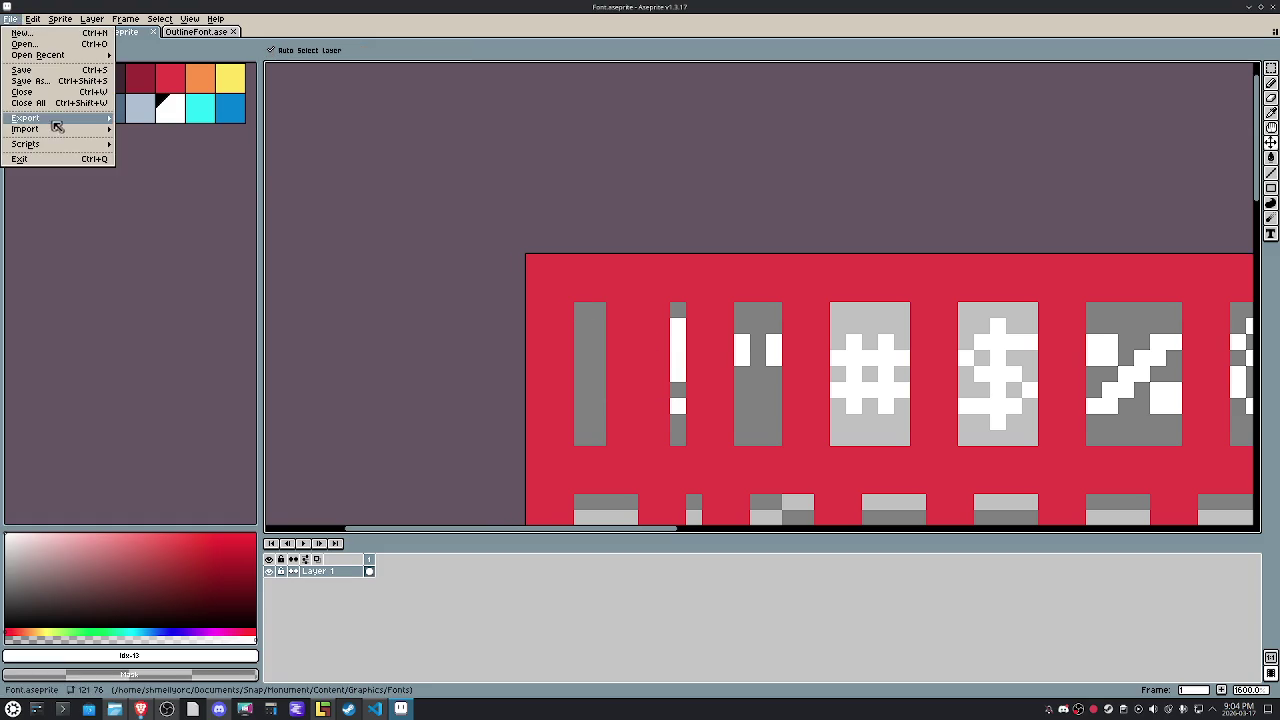
{"action": "left_click", "coordinate": [160, 122]}
{"action": "left_click", "coordinate": [164, 345]}
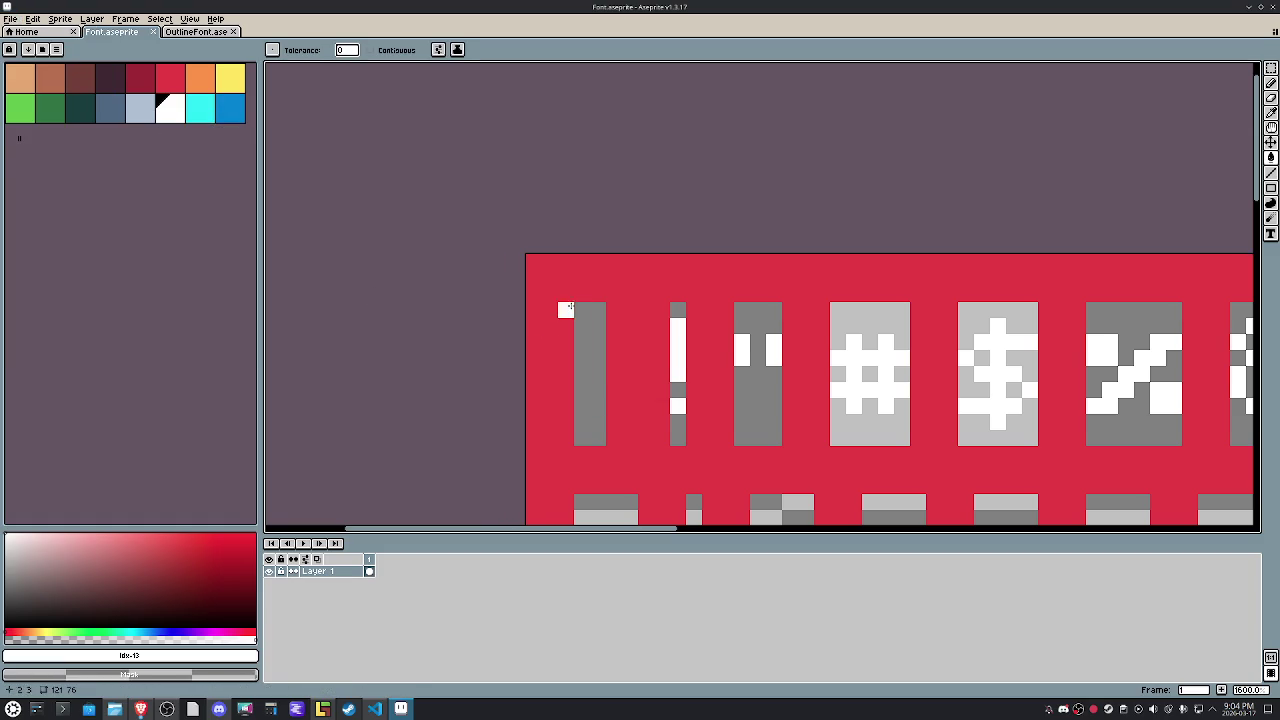
Sample white from the canvas as the drawing colour and return to the fill tool.
{"action": "left_click", "coordinate": [550, 282], "text": "alt"}
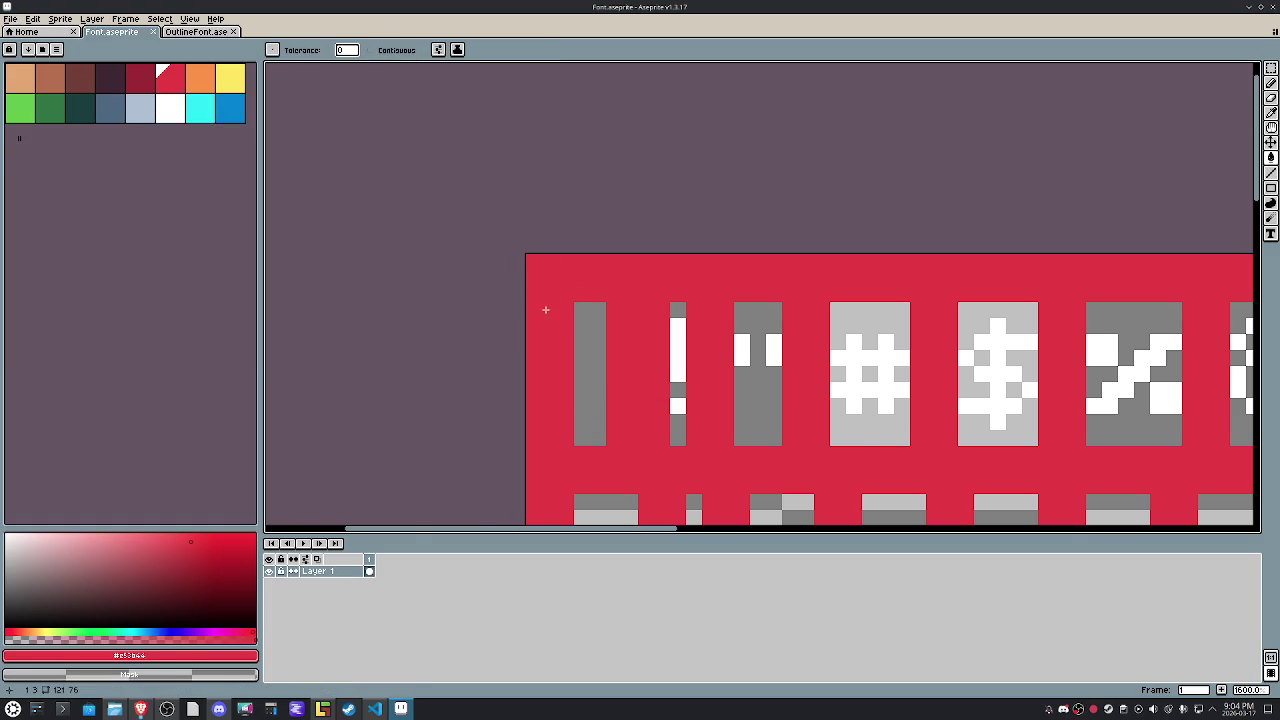
{"action": "scroll", "coordinate": [544, 309], "scroll_direction": "down", "scroll_amount": 6}
{"action": "scroll", "coordinate": [545, 311], "scroll_direction": "up", "scroll_amount": 5}
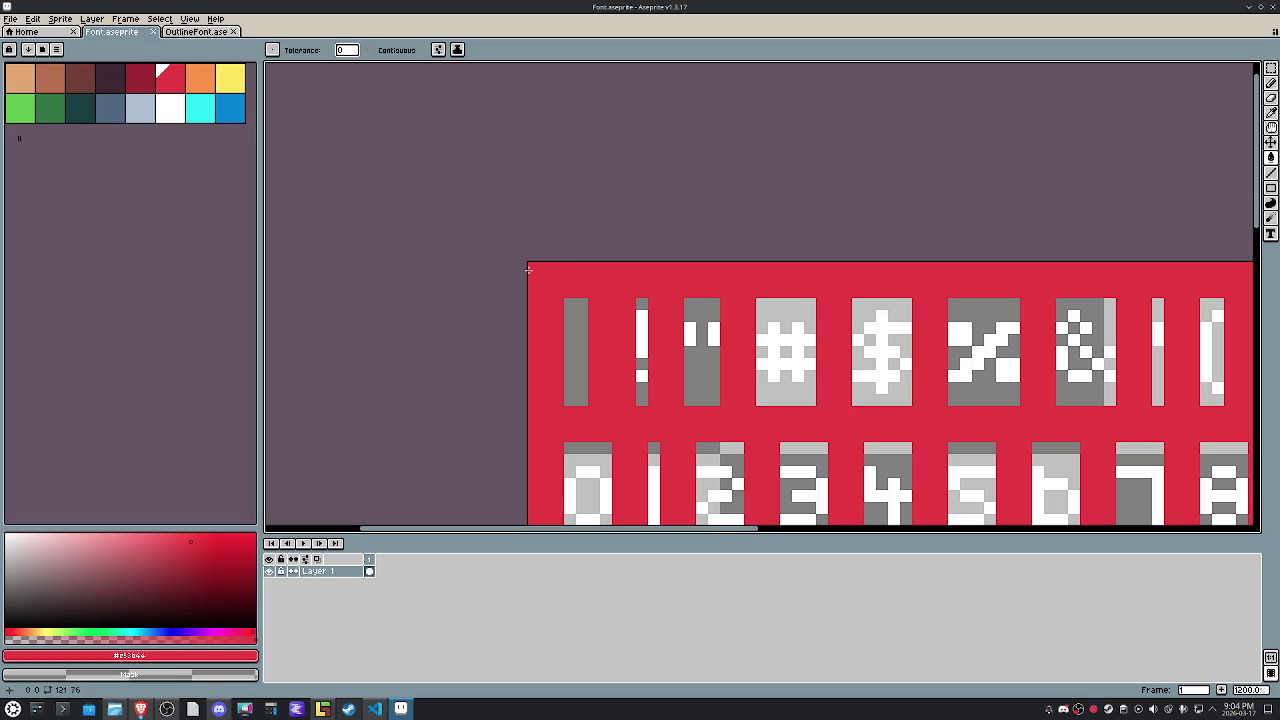
{"action": "scroll", "coordinate": [547, 275], "scroll_direction": "down", "scroll_amount": 6}
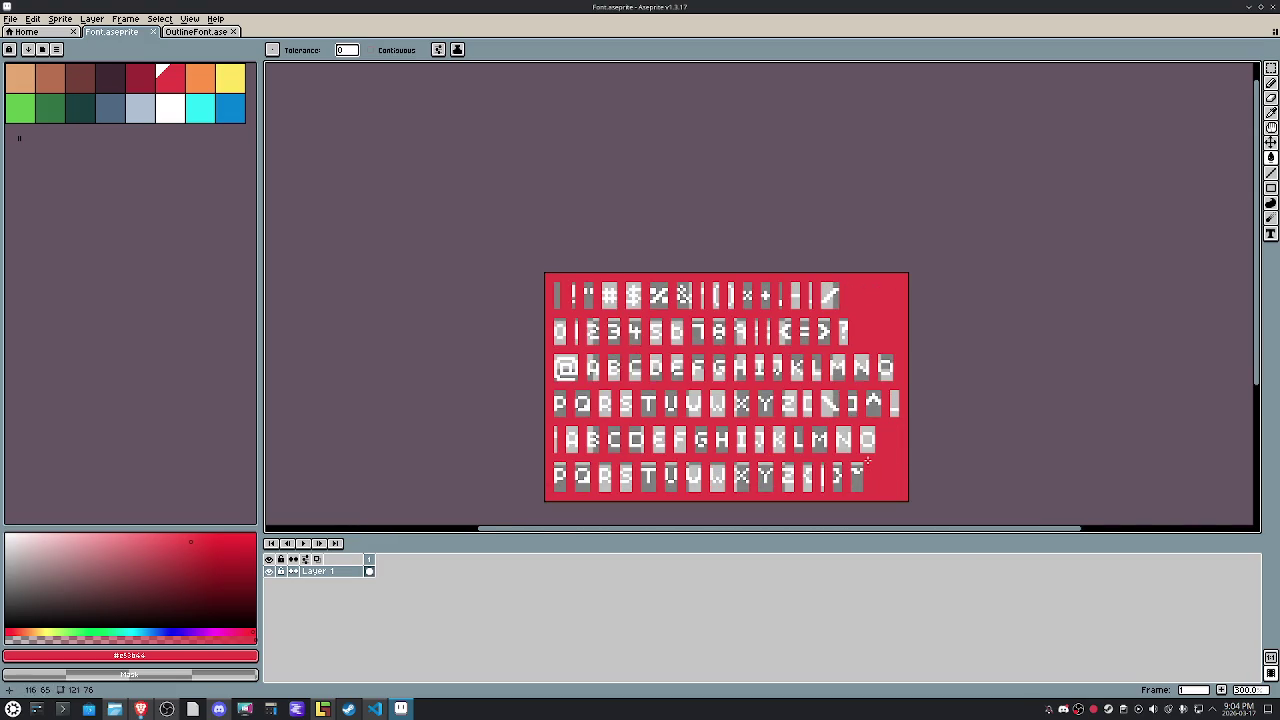
{"action": "scroll", "coordinate": [516, 258], "scroll_direction": "up", "scroll_amount": 5}
{"action": "key", "text": "i"}
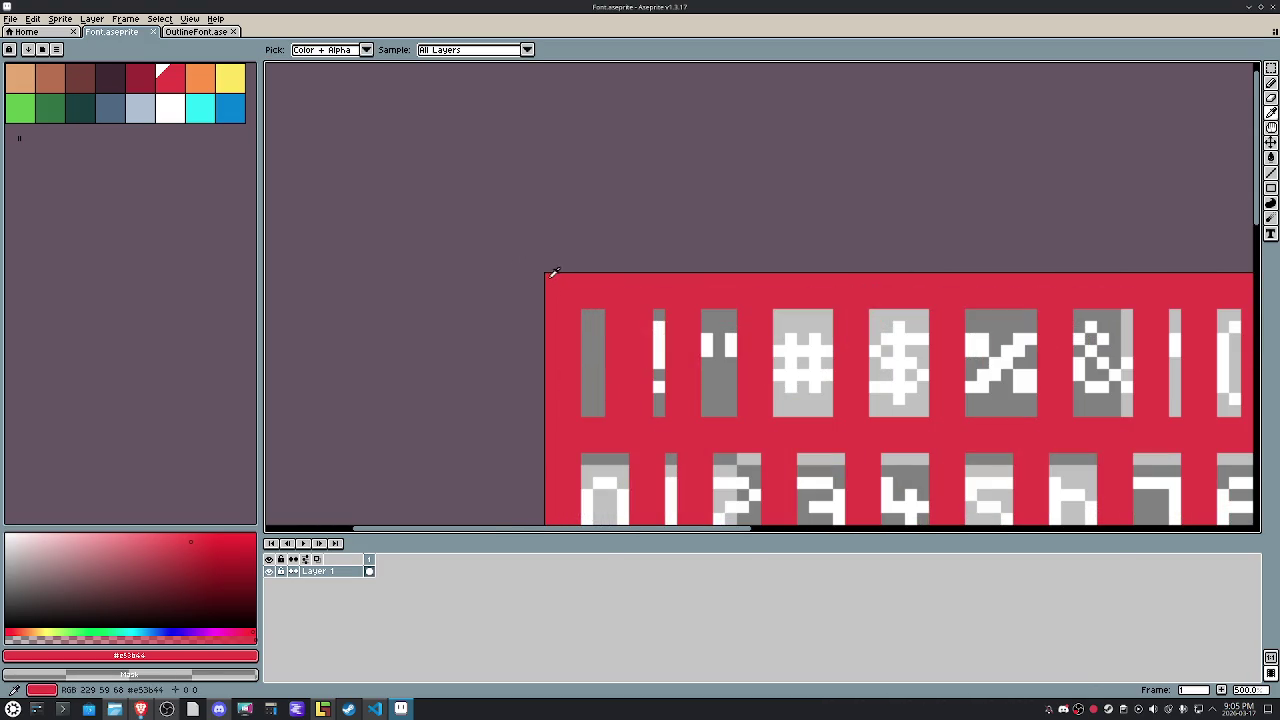
{"action": "left_click", "coordinate": [705, 348]}
{"action": "key", "text": "g"}
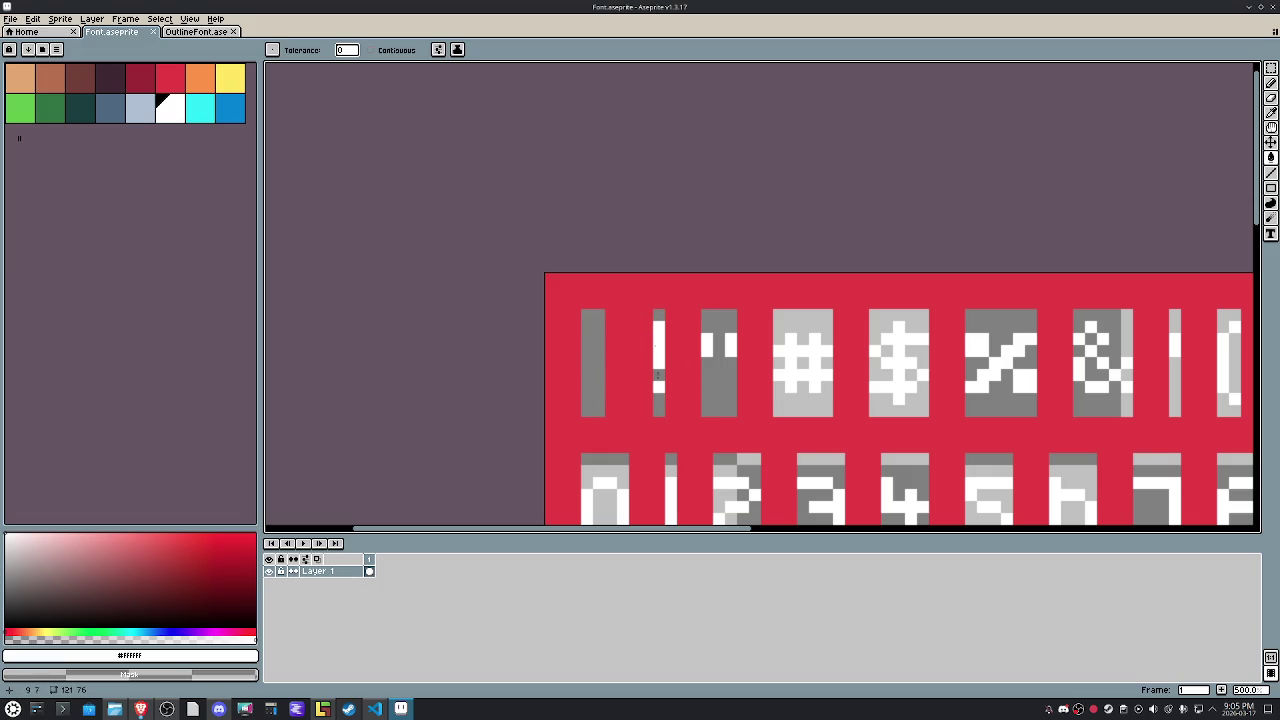
Re-export the Font sheet to Font.png.
{"action": "left_click", "coordinate": [10, 19]}
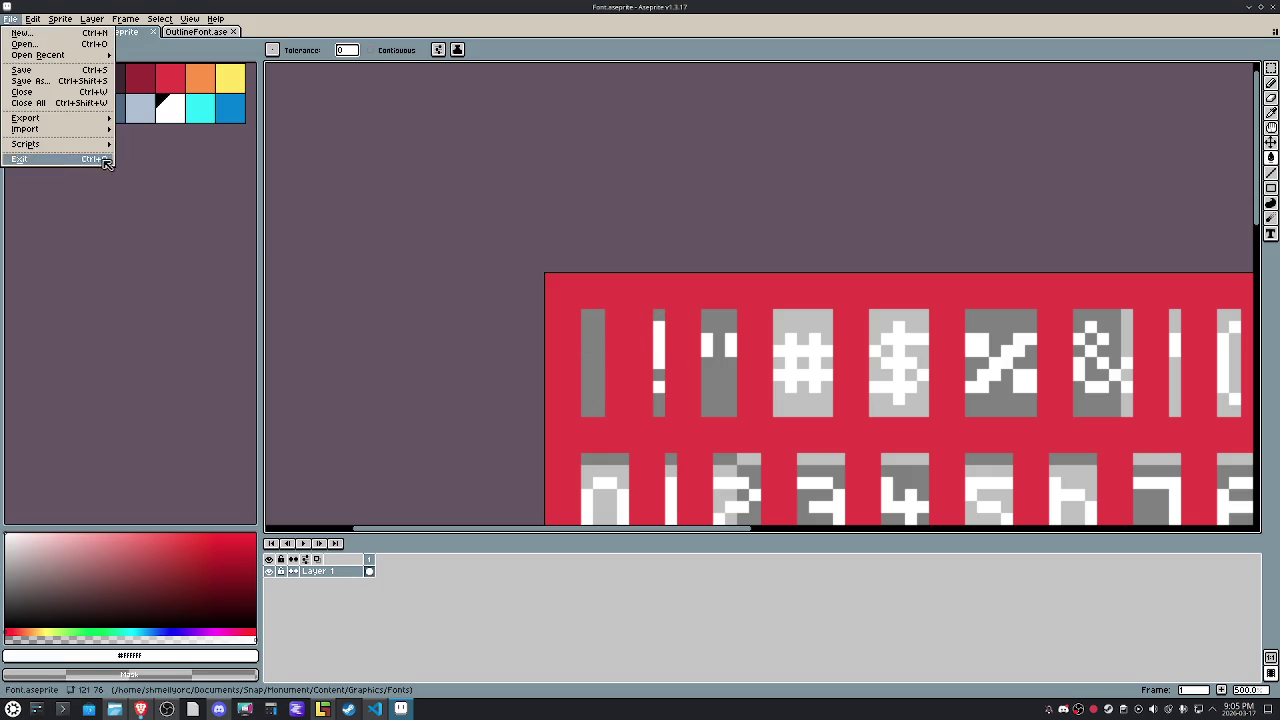
{"action": "mouse_move", "coordinate": [55, 118]}
{"action": "left_click", "coordinate": [143, 120]}
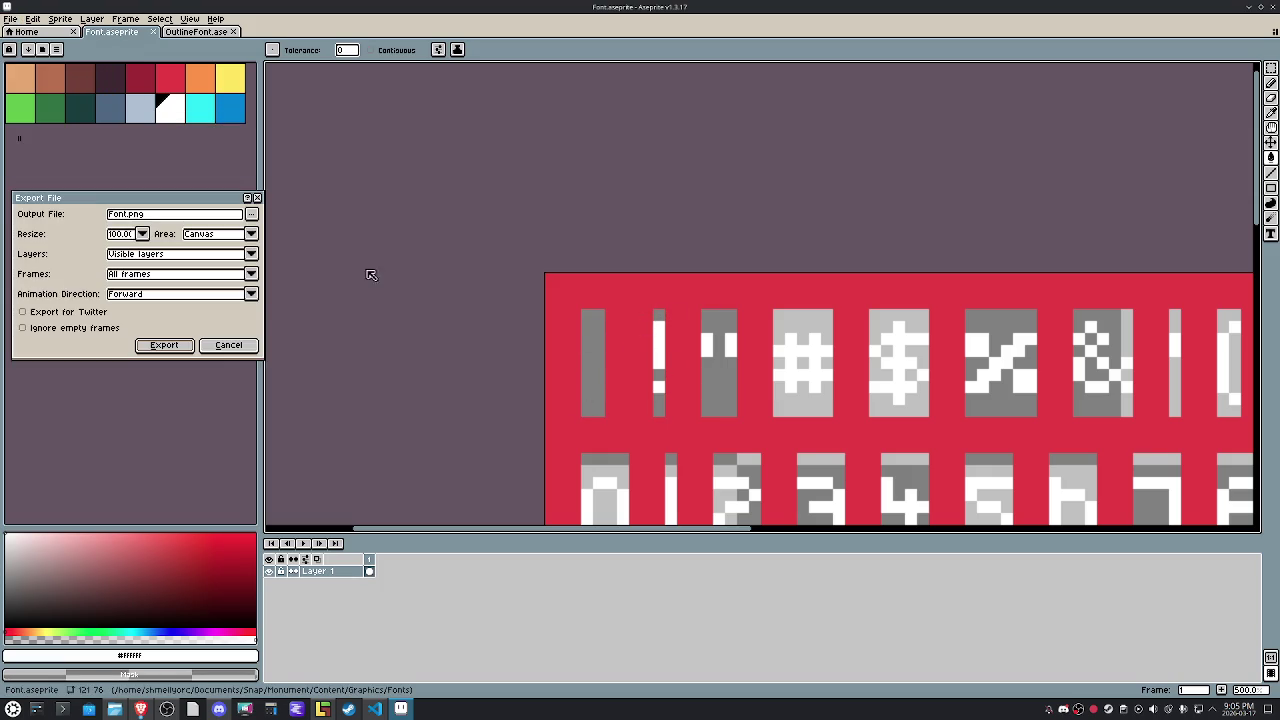
{"action": "left_click", "coordinate": [189, 345]}
Export OutlineFont to PNG, overwriting the existing file, then return to VS Code at line 30.
{"action": "left_click", "coordinate": [200, 32]}
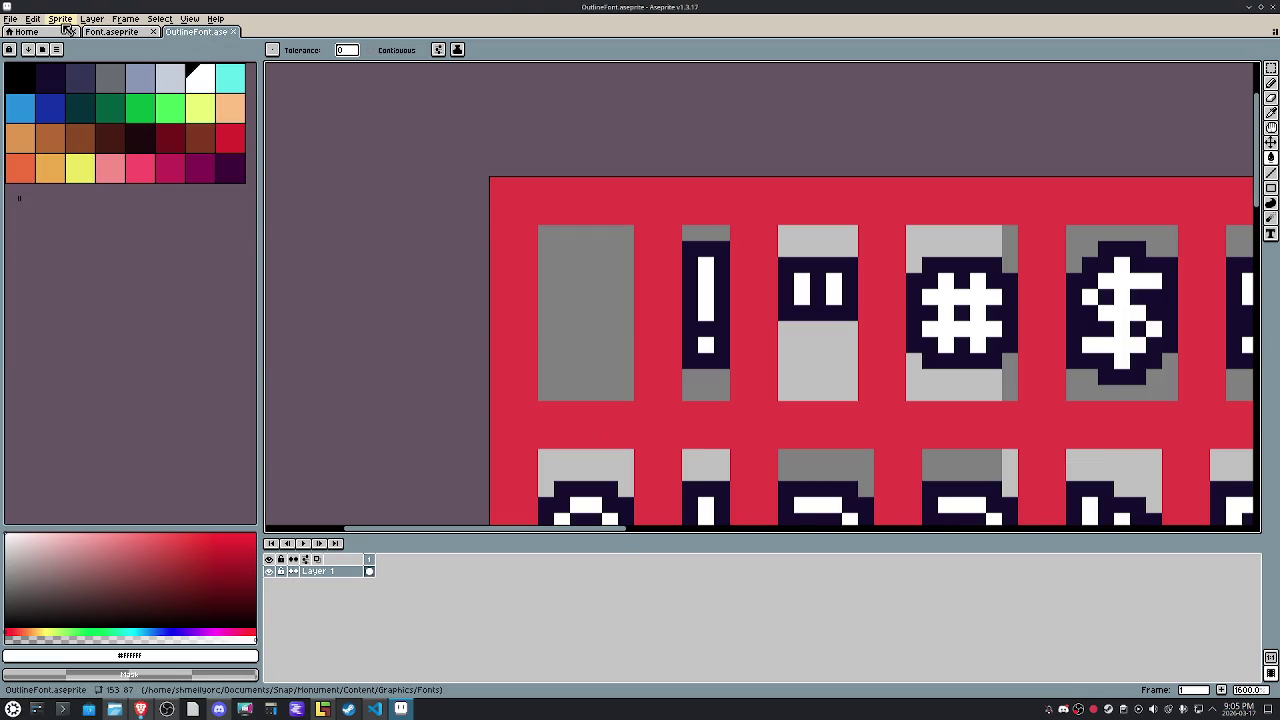
{"action": "left_click", "coordinate": [10, 19]}
{"action": "mouse_move", "coordinate": [26, 118]}
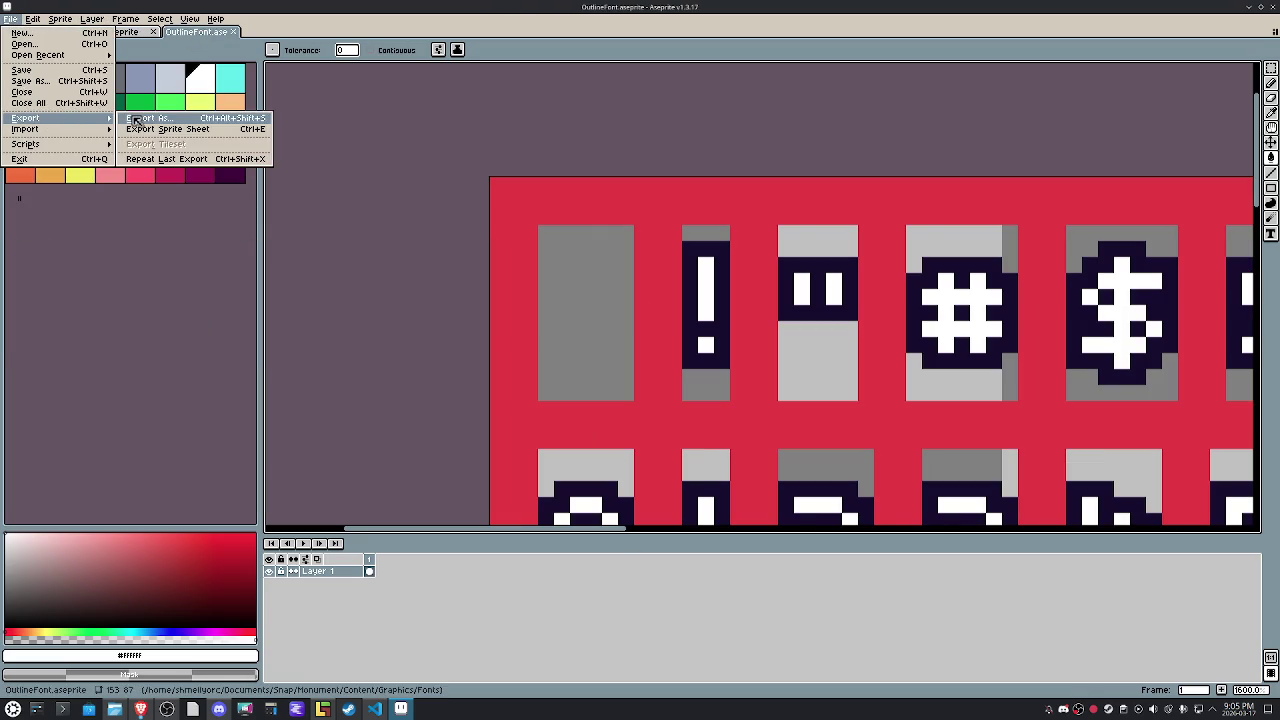
{"action": "left_click", "coordinate": [135, 120]}
{"action": "left_click", "coordinate": [186, 350]}
{"action": "key", "text": "Return"}
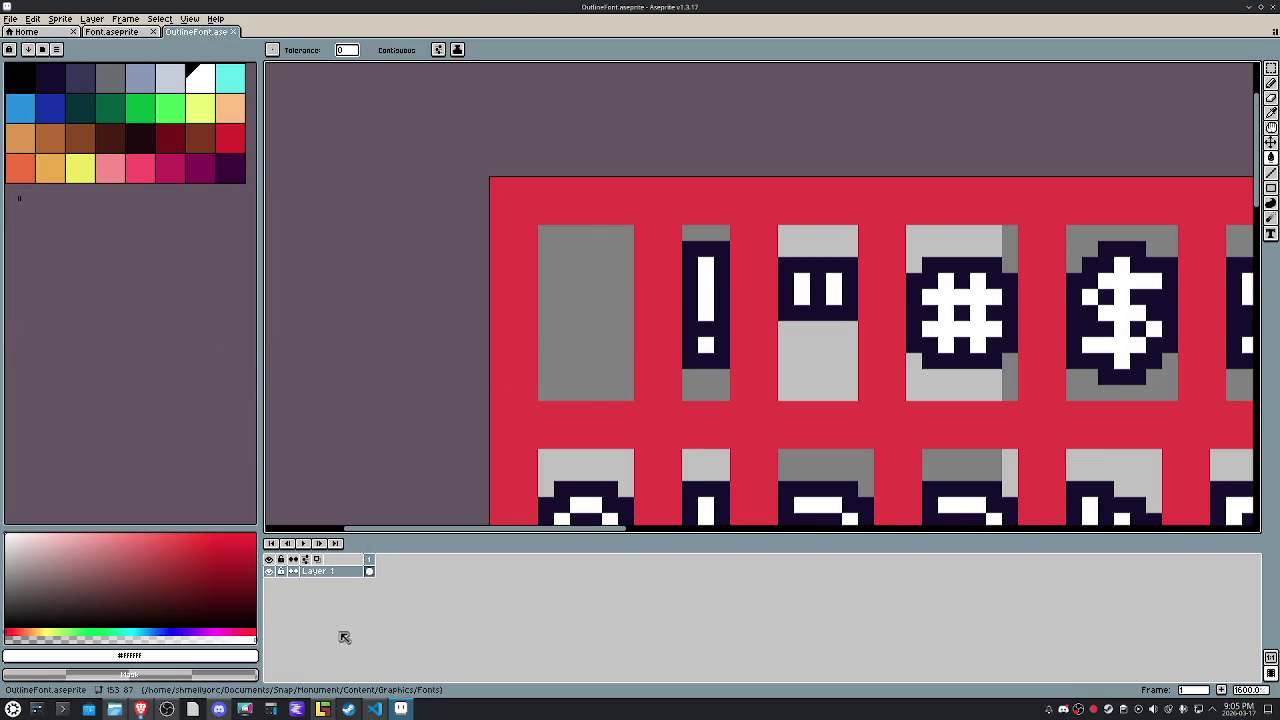
{"action": "left_click", "coordinate": [374, 709]}
{"action": "left_click", "coordinate": [739, 282]}
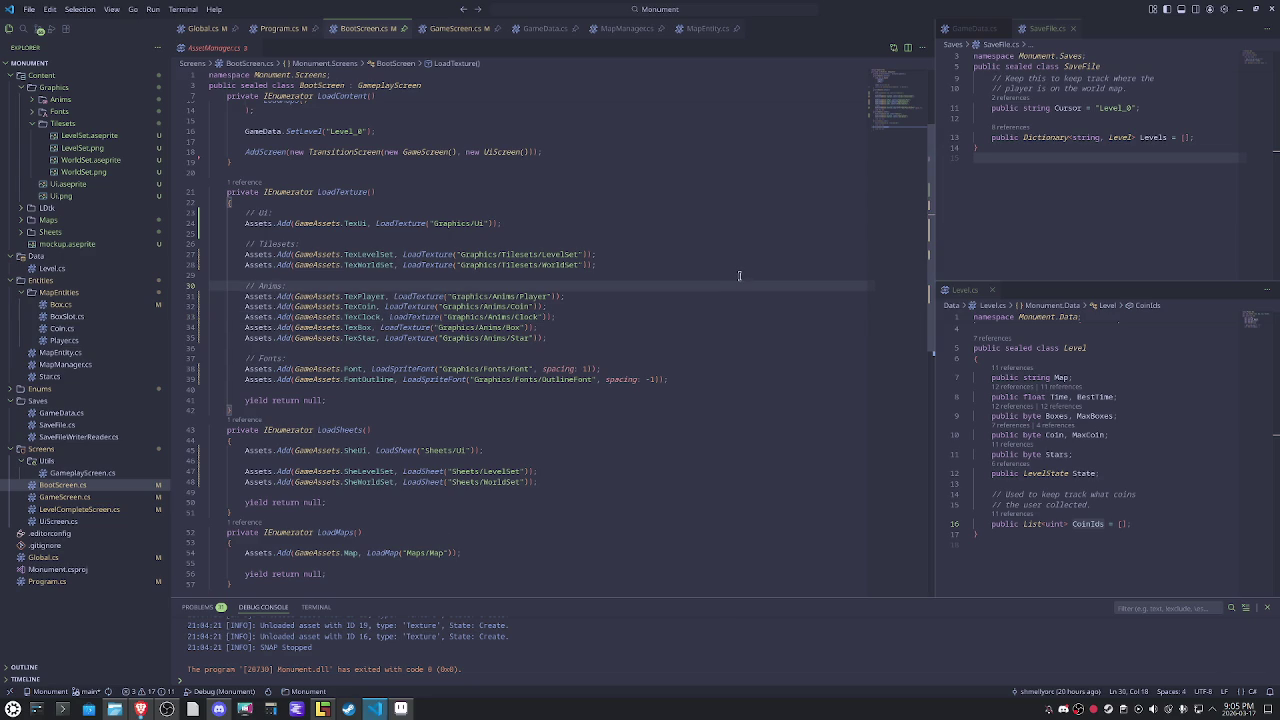
Build and launch the game with F5, pan over the OutlineFont sheet, and return to VS Code.
{"action": "key", "text": "F5"}
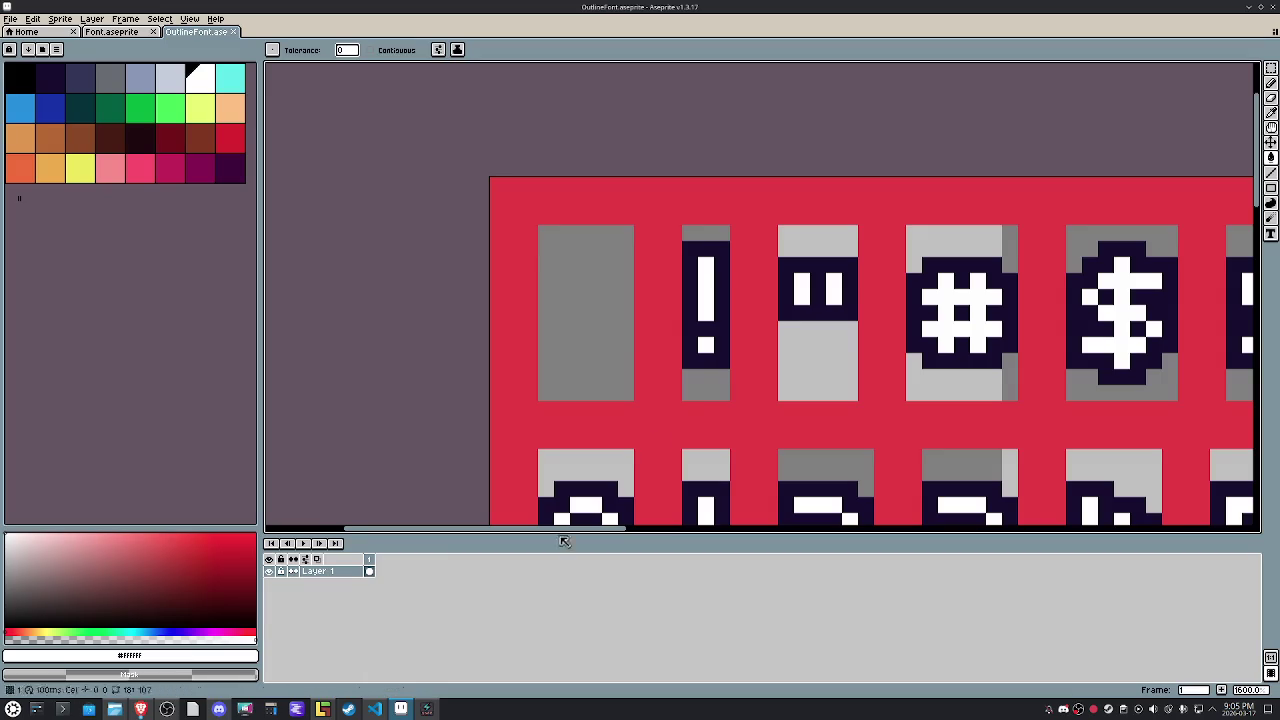
{"action": "left_click_drag", "start_coordinate": [752, 410], "coordinate": [565, 191]}
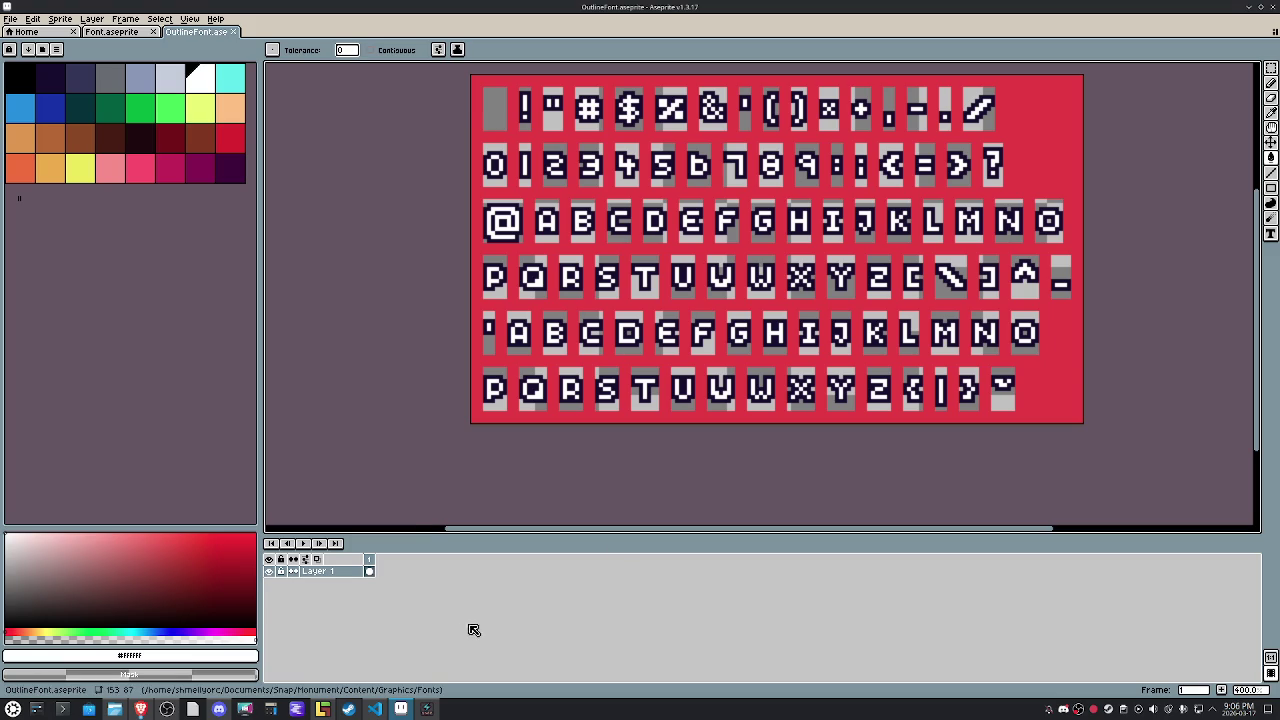
{"action": "left_click", "coordinate": [374, 709]}
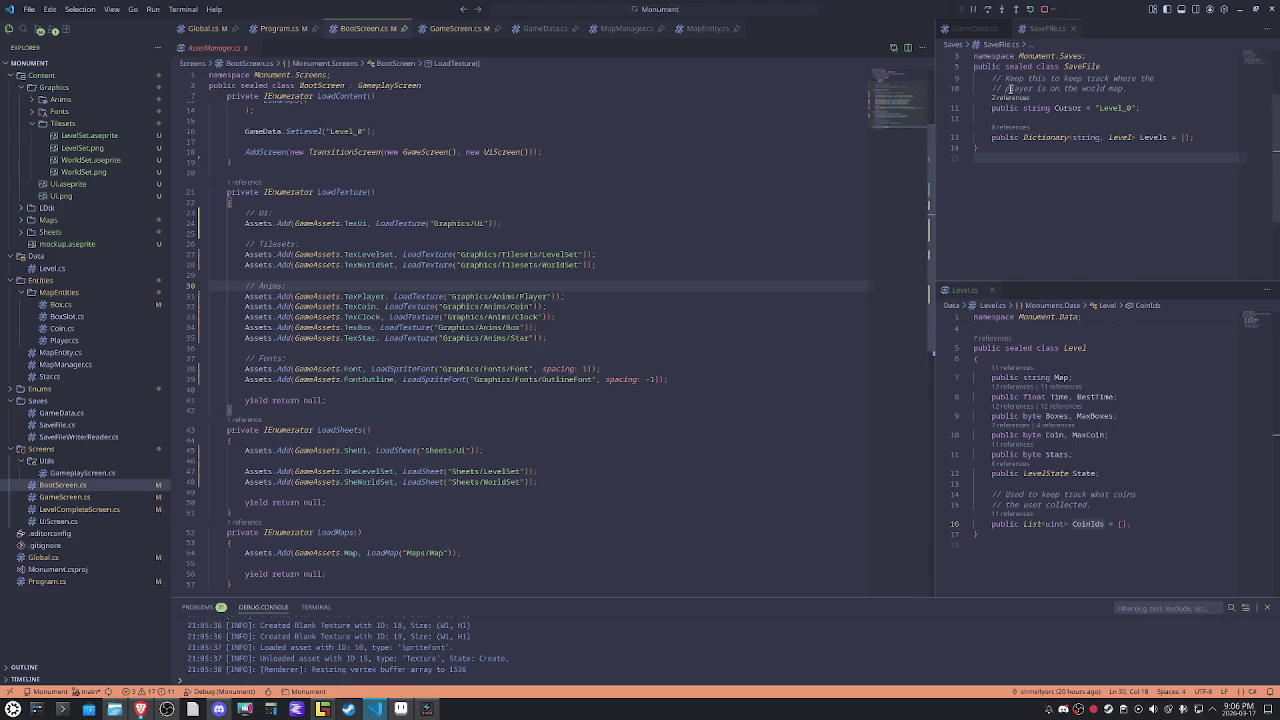
Add ':' after '// Anims', launch with F5, and walk the player to collect the coin.
{"action": "key", "text": "F5"}
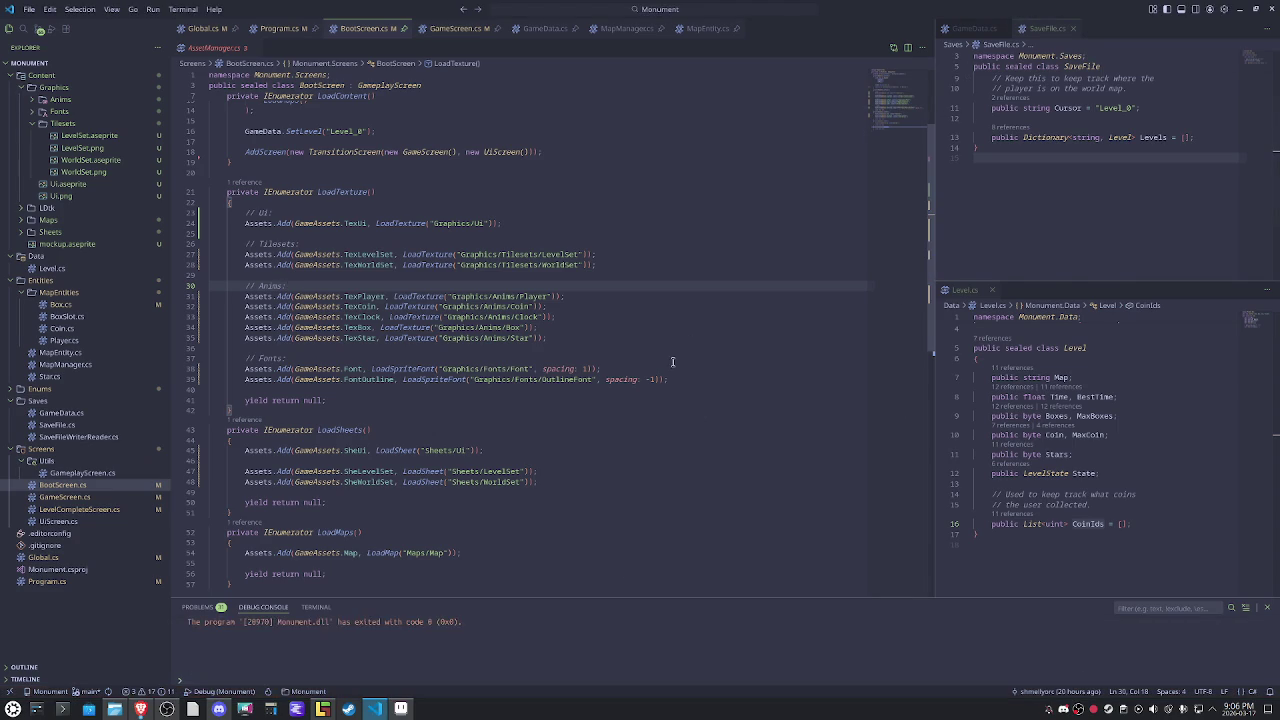
{"action": "type", "text": ":"}
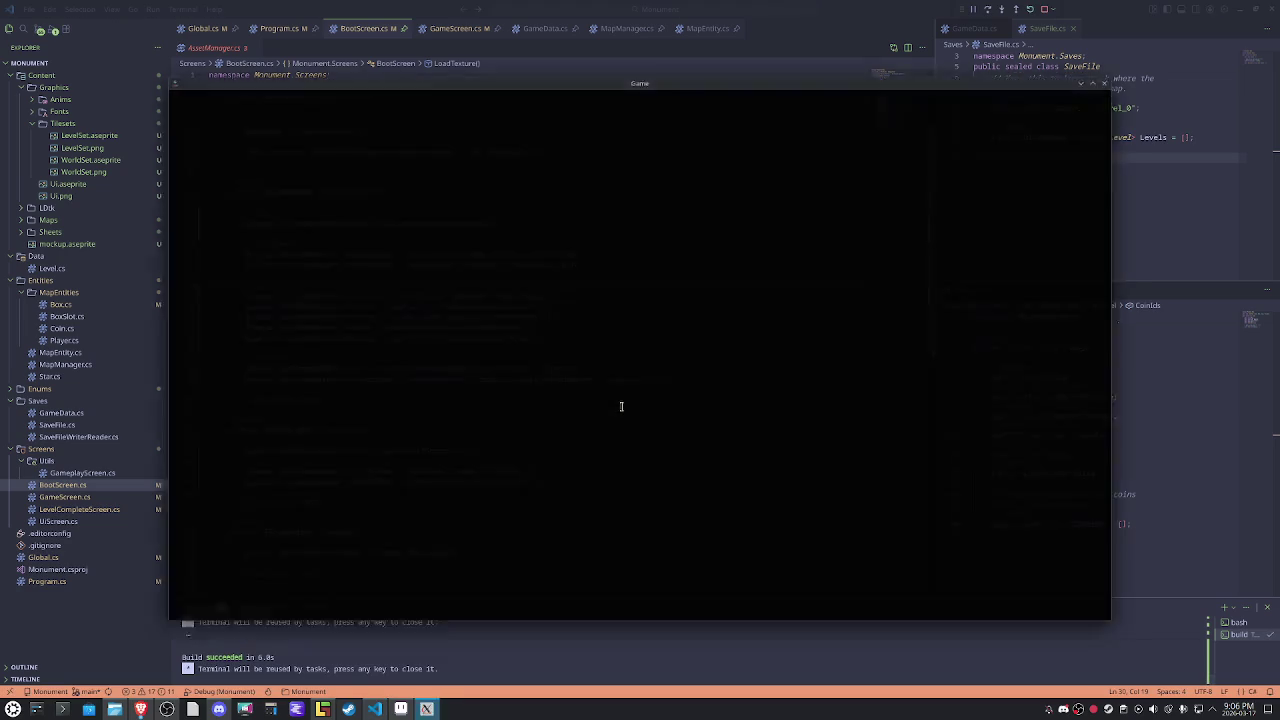
{"action": "key", "text": "Up"}
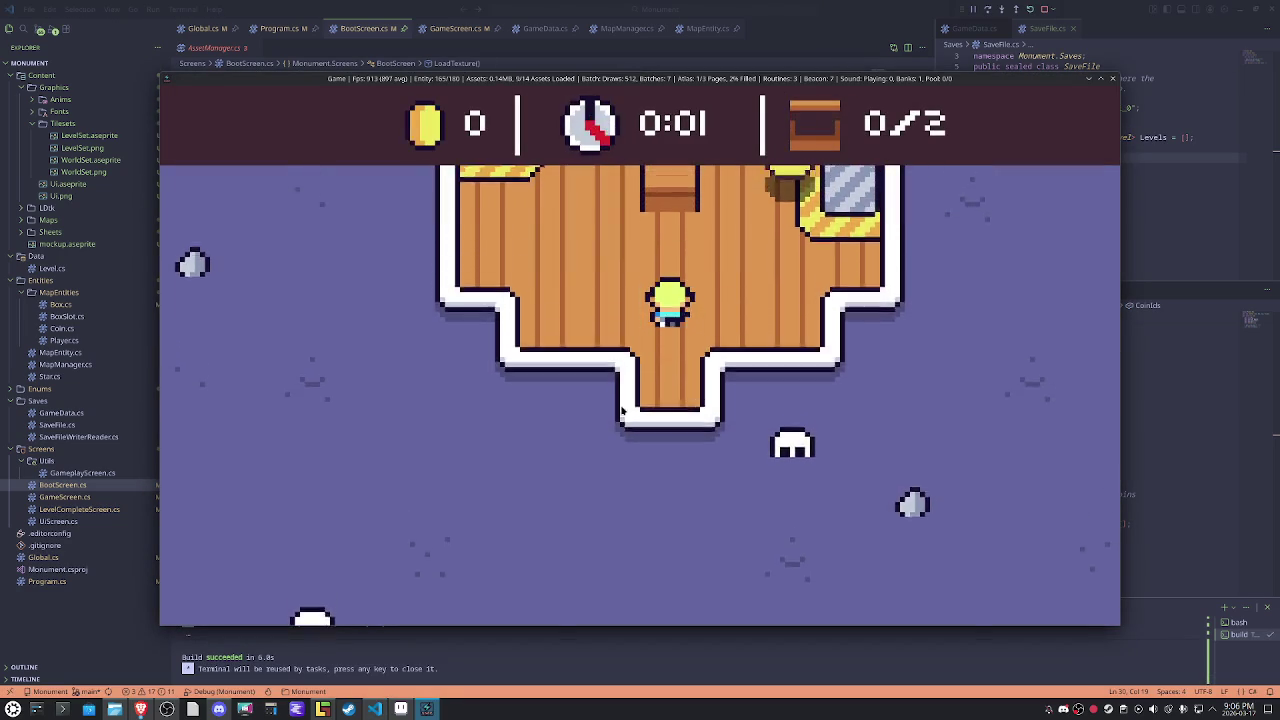
{"action": "key", "text": "Right"}
{"action": "key", "text": "Down"}
{"action": "key", "text": "Left"}
{"action": "key", "text": "Up"}
Push both boxes into their slots to reach Level Complete, then switch to LDtk.
{"action": "key", "text": "Right"}
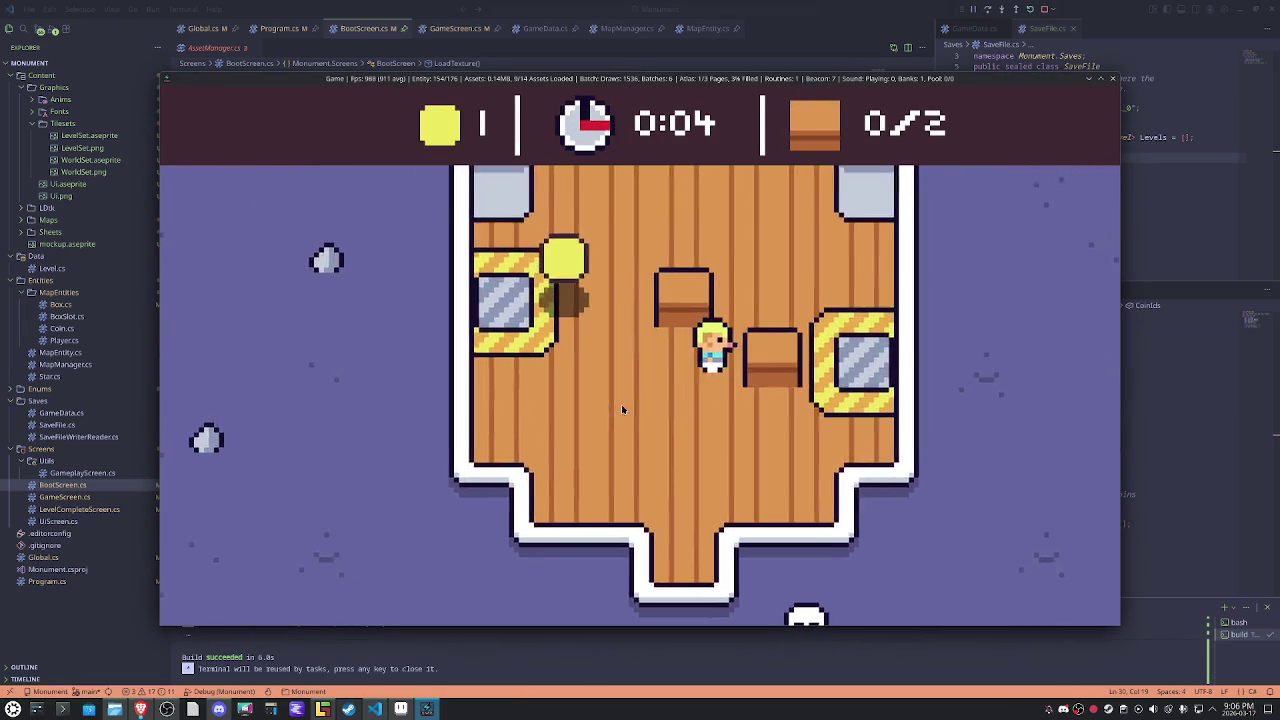
{"action": "key", "text": "Right"}
{"action": "key", "text": "Left"}
{"action": "key", "text": "Right"}
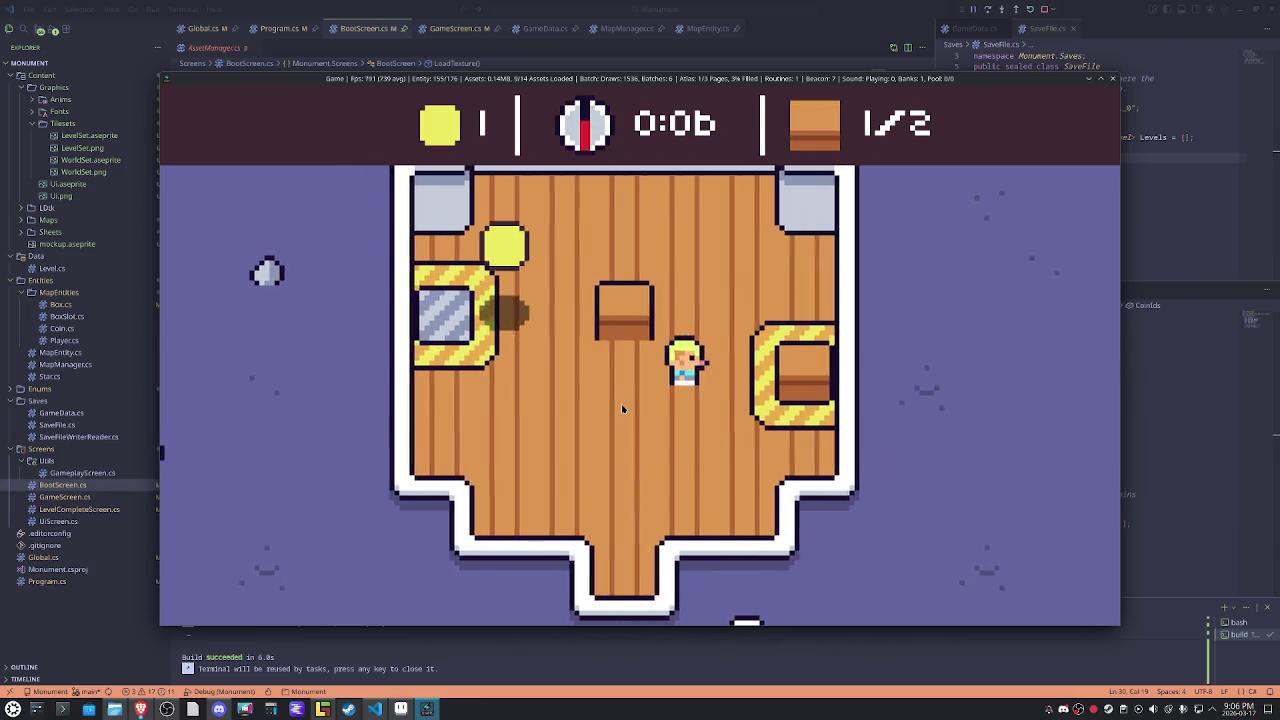
{"action": "key", "text": "Up"}
{"action": "key", "text": "Left"}
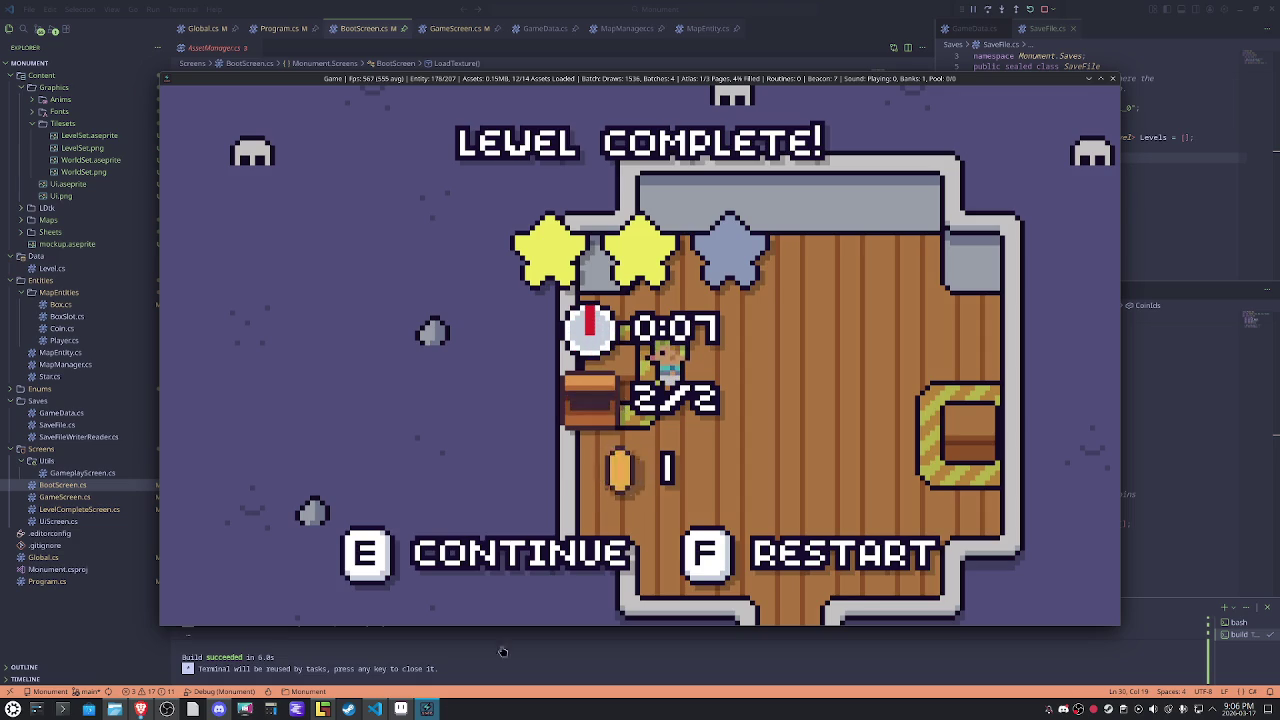
{"action": "left_click", "coordinate": [322, 709]}
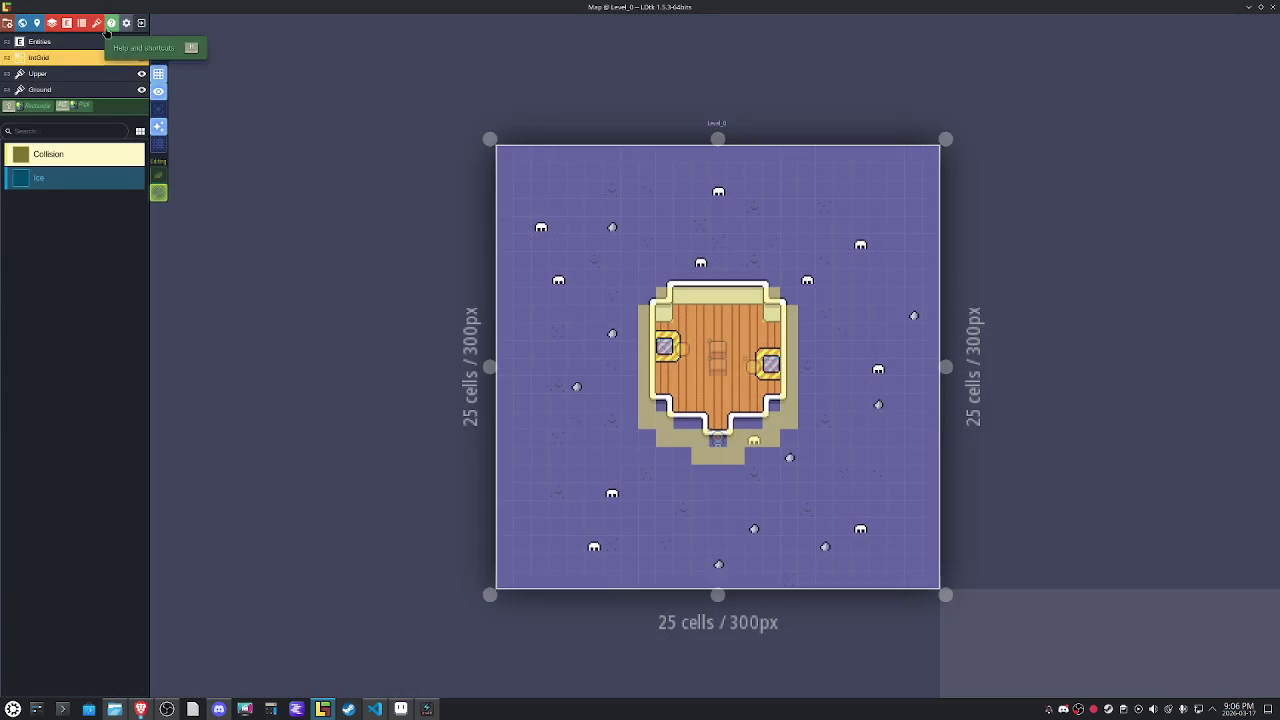
Add a WorldSet tileset sourced from WorldSet.png with 12 px tiles.
{"action": "left_click", "coordinate": [96, 23]}
{"action": "left_click", "coordinate": [86, 79]}
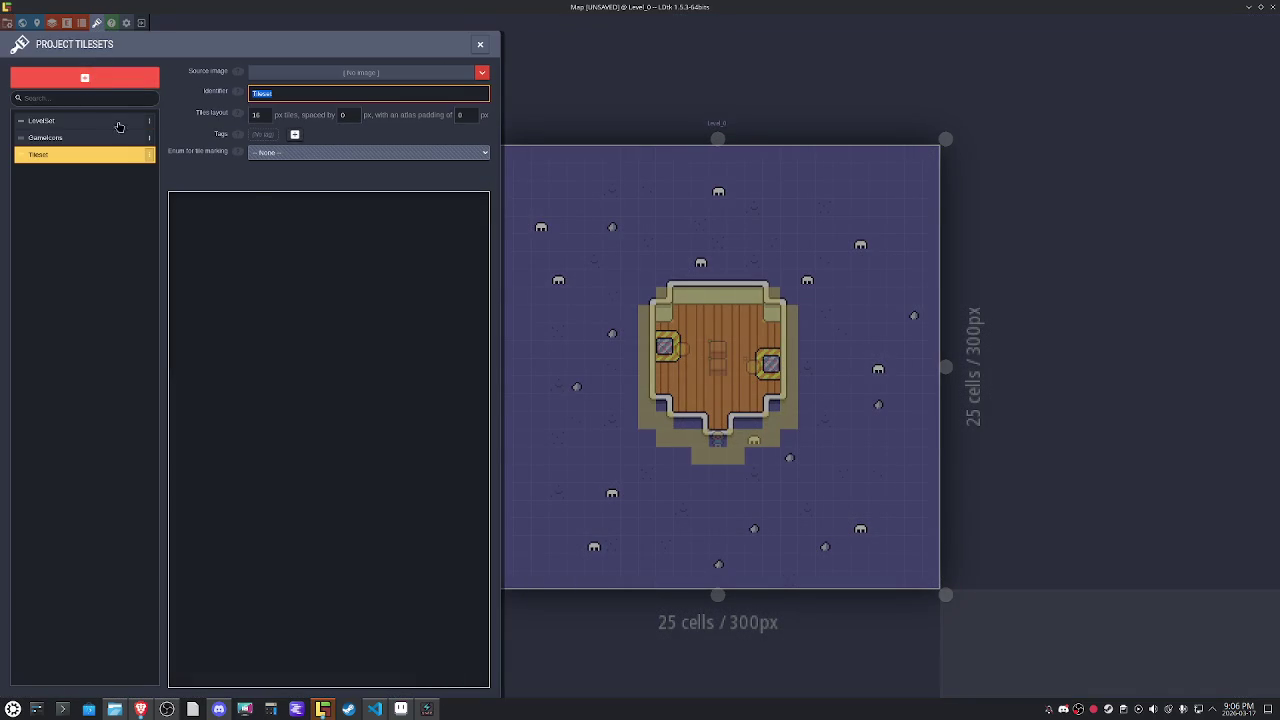
{"action": "left_click", "coordinate": [360, 72]}
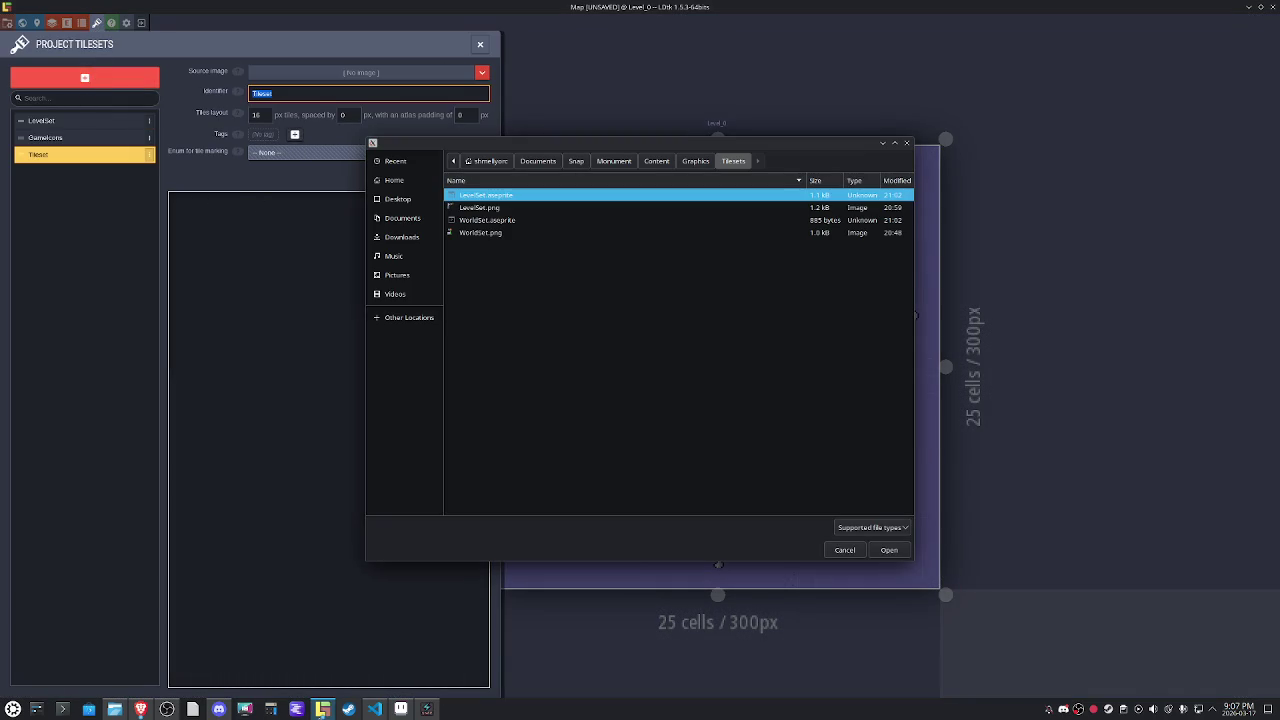
{"action": "left_click", "coordinate": [496, 234]}
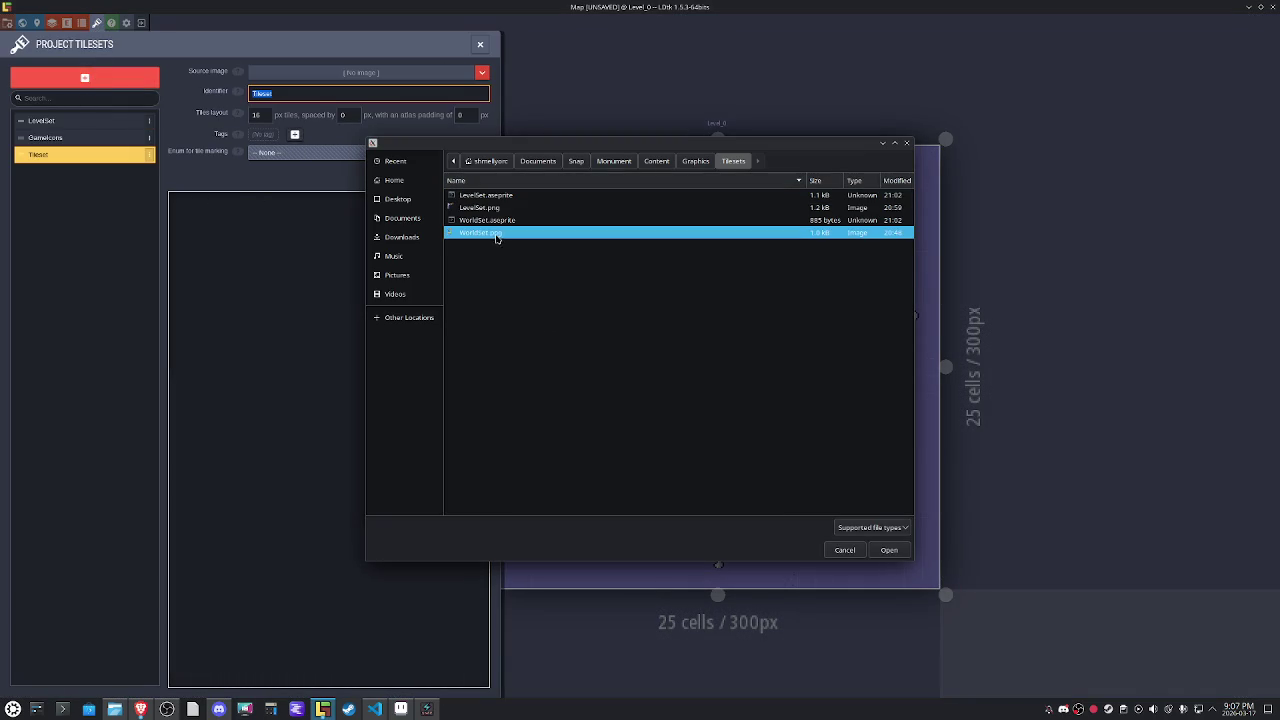
{"action": "left_click", "coordinate": [888, 550]}
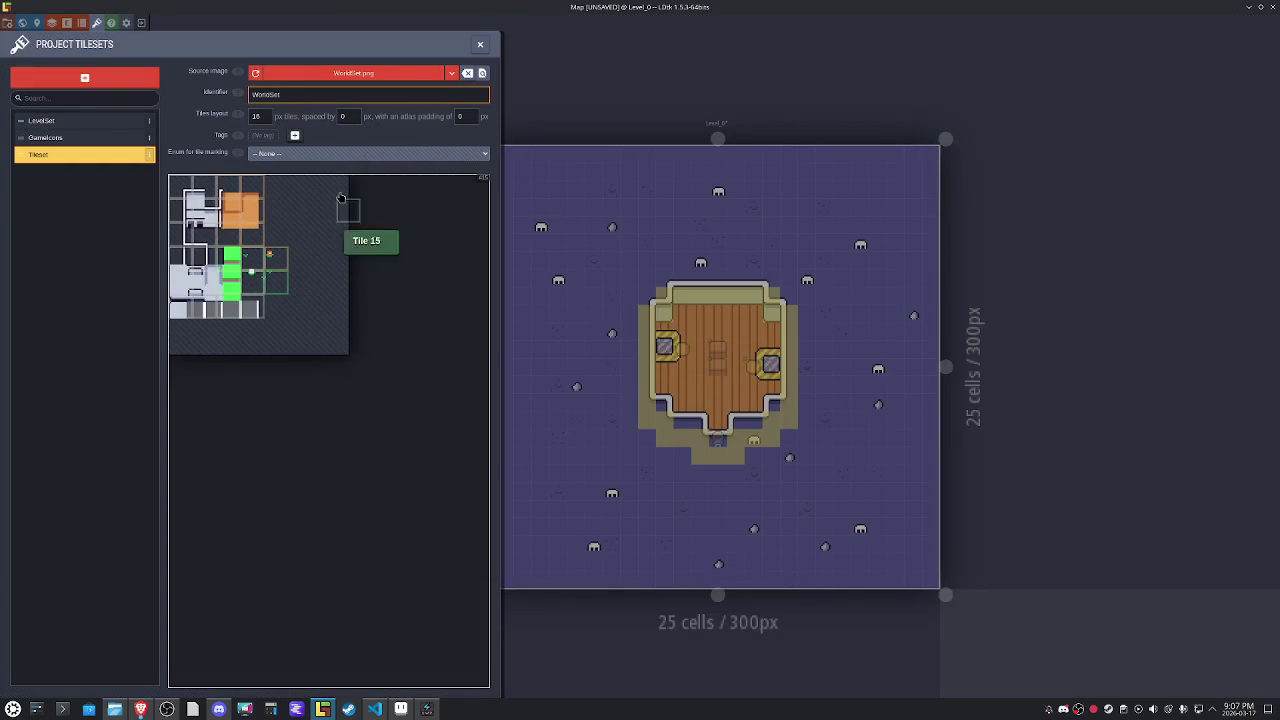
{"action": "left_click", "coordinate": [270, 111]}
{"action": "type", "text": "12"}
{"action": "key", "text": "Return"}
{"action": "left_click", "coordinate": [646, 368]}
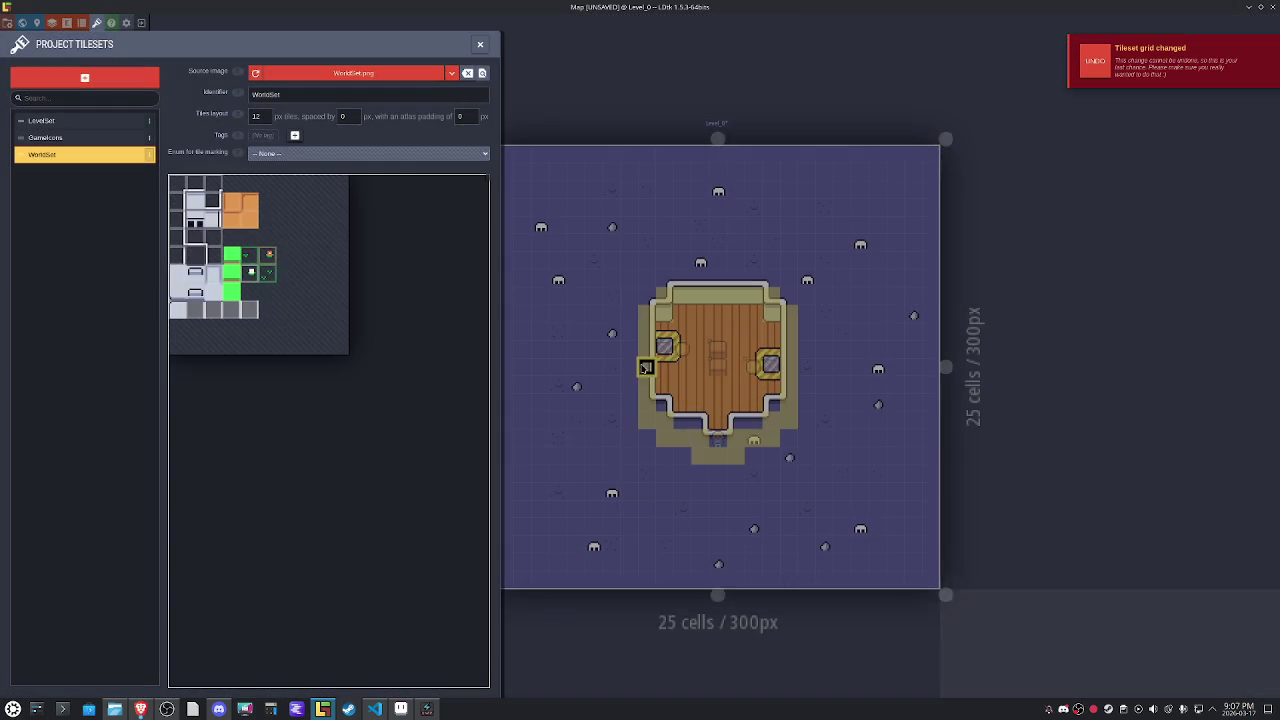
Save the project, open Level_1, and select its Ground layer for painting.
{"action": "key", "text": "ctrl+s"}
{"action": "left_click", "coordinate": [480, 45]}
{"action": "scroll", "coordinate": [632, 366], "scroll_direction": "down", "scroll_amount": 3}
{"action": "scroll", "coordinate": [632, 366], "scroll_direction": "down", "scroll_amount": 2}
{"action": "left_click", "coordinate": [800, 567]}
{"action": "double_click", "coordinate": [800, 567]}
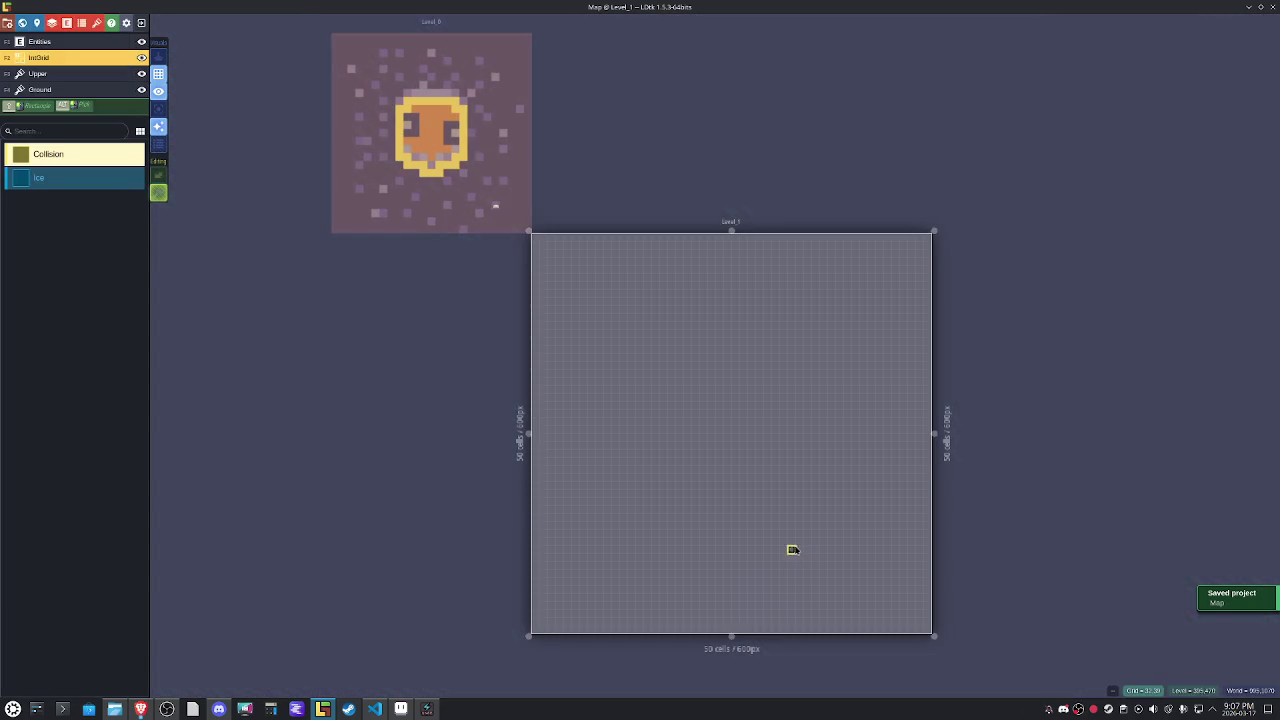
{"action": "left_click", "coordinate": [62, 91]}
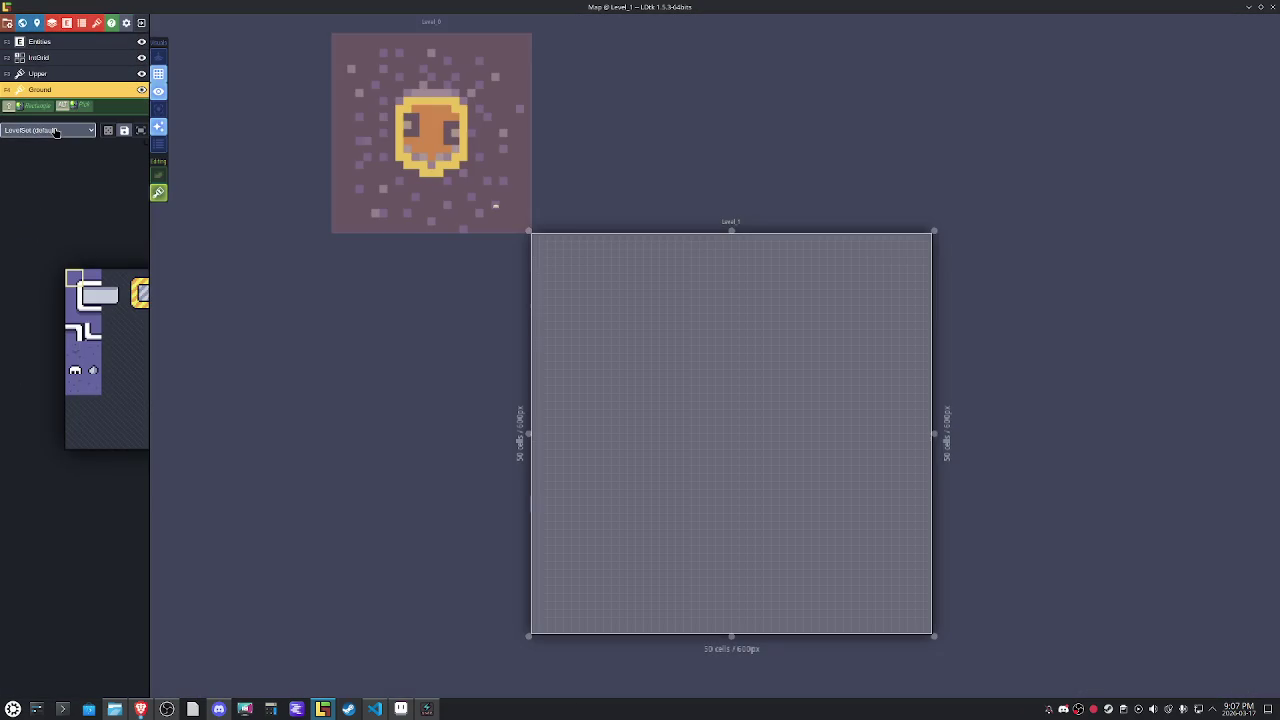
{"action": "left_click", "coordinate": [55, 131]}
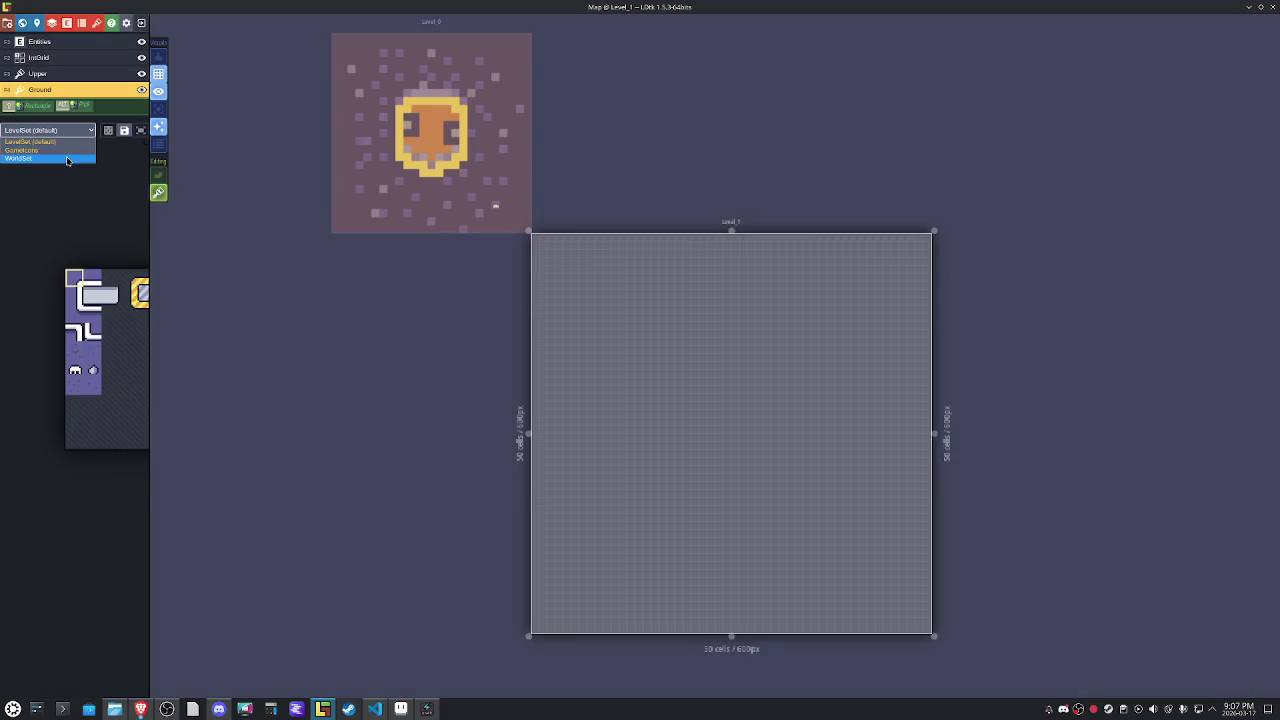
Choose the WorldSet tileset and pick its green tile as the brush.
{"action": "left_click", "coordinate": [67, 158]}
{"action": "mouse_move", "coordinate": [105, 340]}
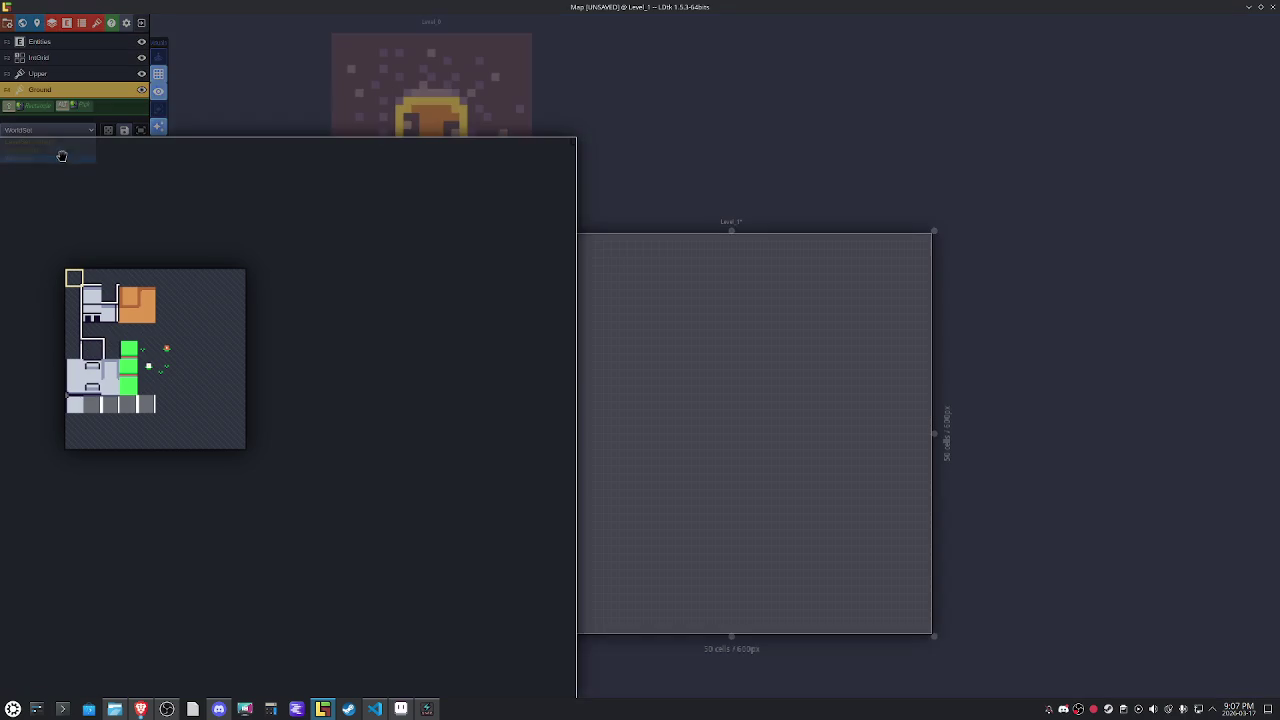
{"action": "left_click", "coordinate": [134, 388]}
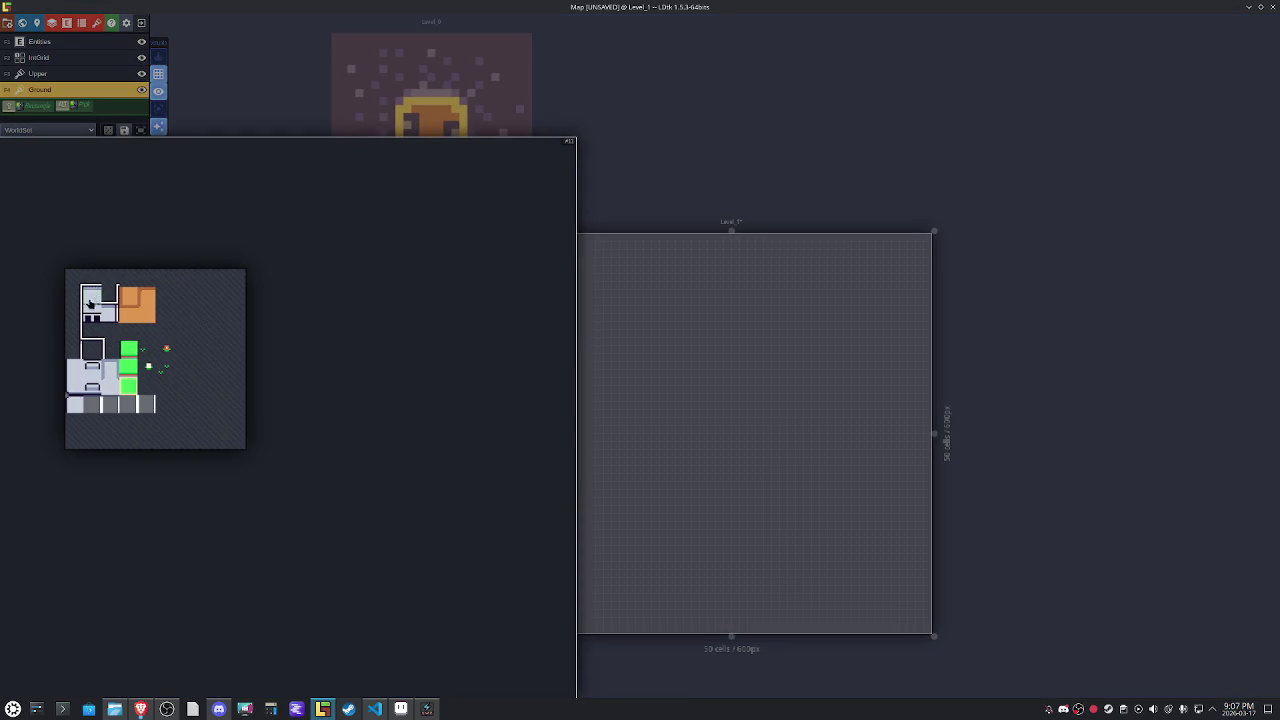
{"action": "left_click", "coordinate": [90, 303]}
{"action": "scroll", "coordinate": [641, 353], "scroll_direction": "up", "scroll_amount": 2}
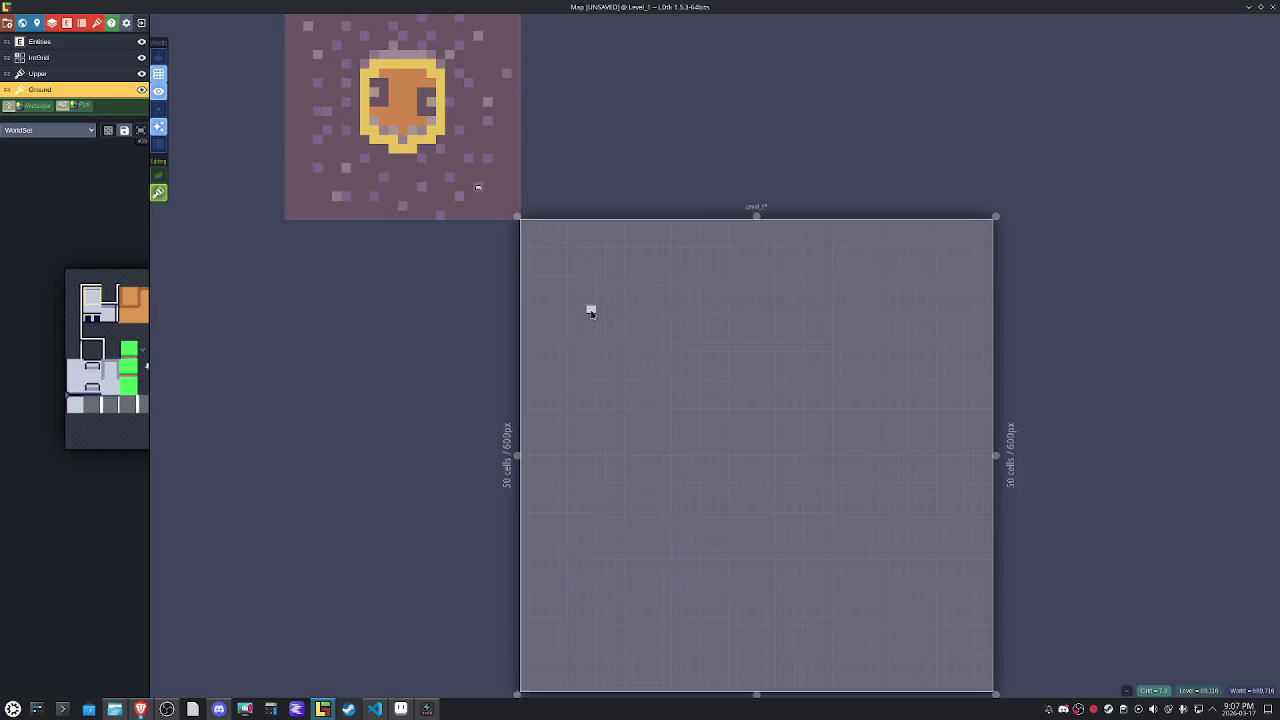
{"action": "scroll", "coordinate": [589, 306], "scroll_direction": "up", "scroll_amount": 2}
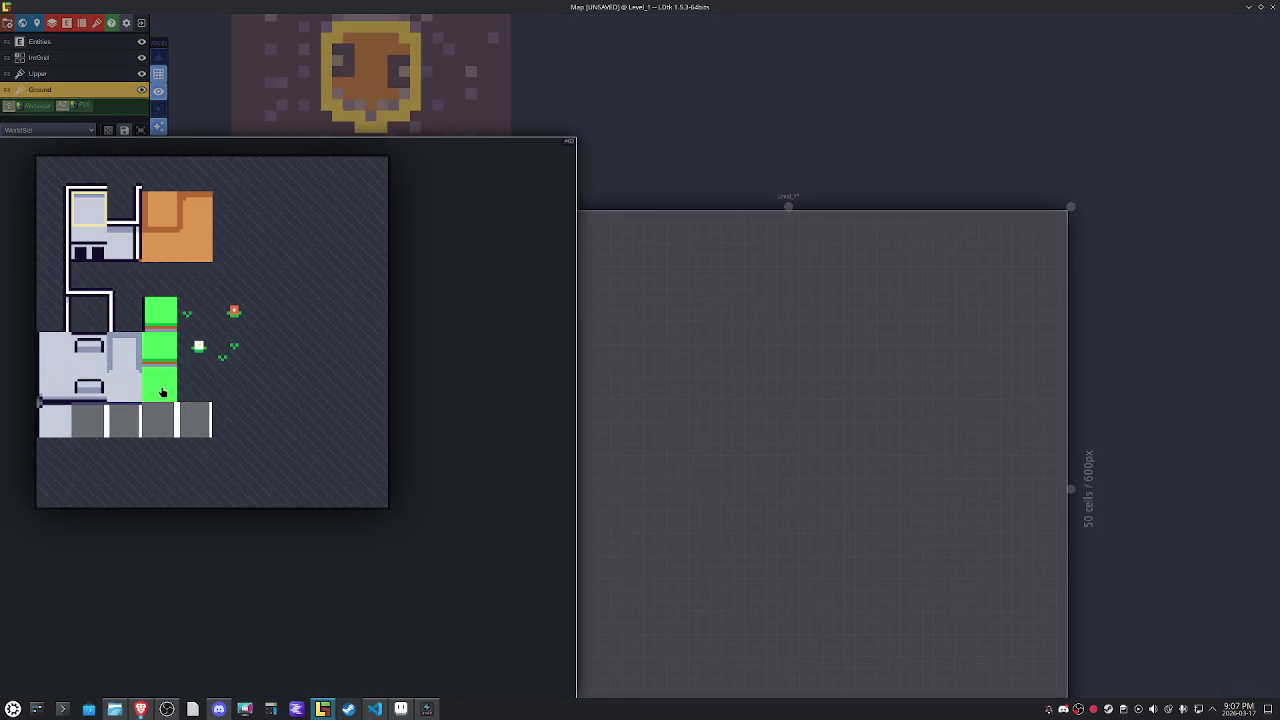
{"action": "left_click", "coordinate": [162, 392]}
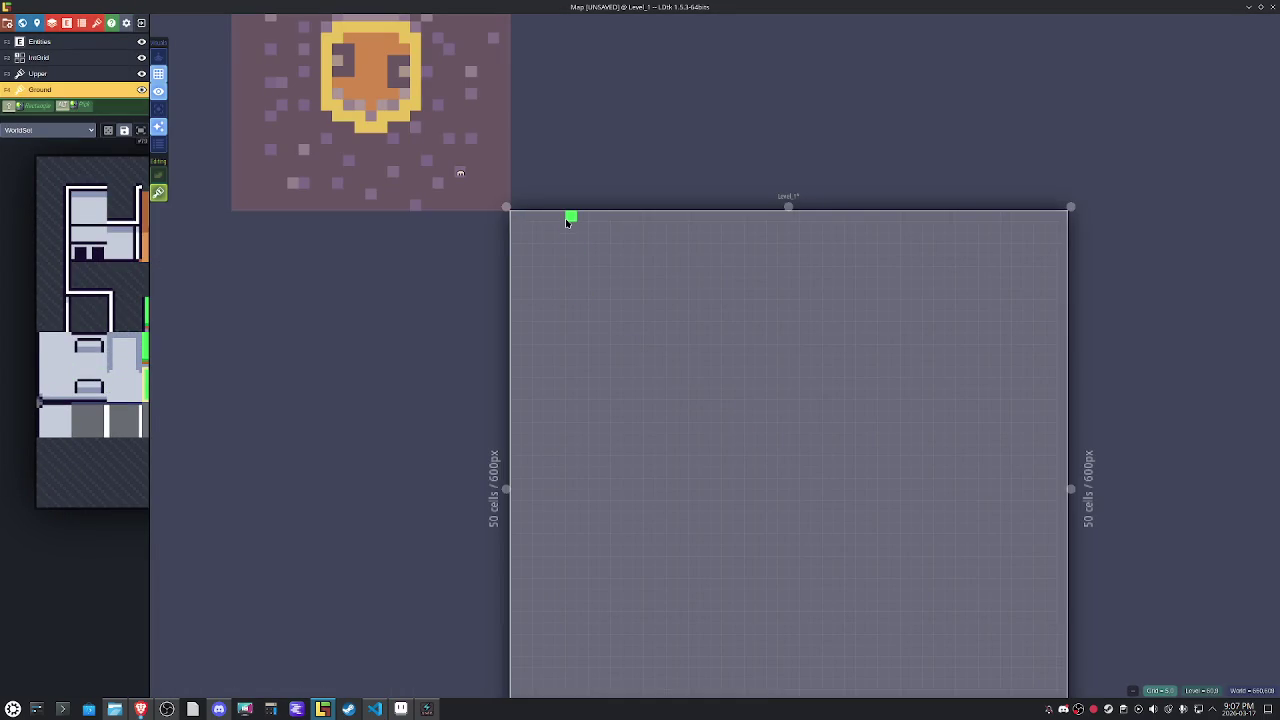
Paint a vertical green column down Level_1, then set the layer's tileset to GameIcons.
{"action": "left_click_drag", "start_coordinate": [565, 217], "coordinate": [571, 323]}
{"action": "key", "text": "ctrl+z"}
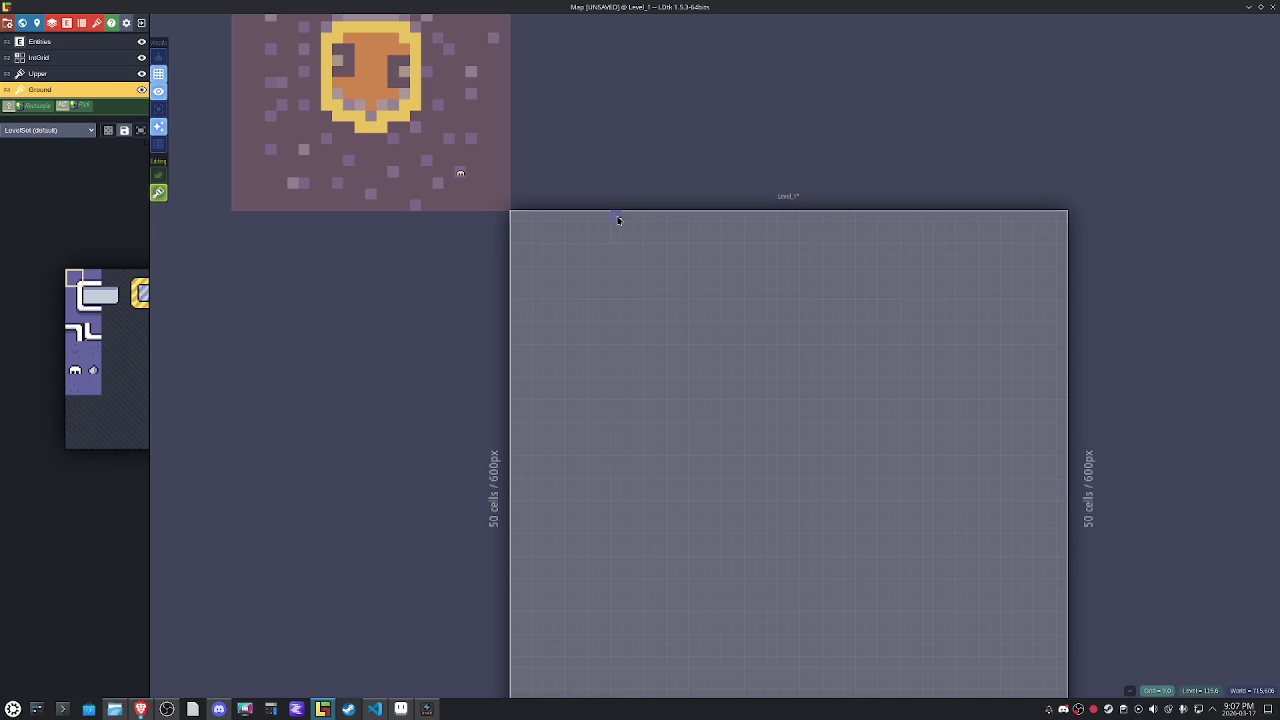
{"action": "left_click_drag", "start_coordinate": [618, 220], "coordinate": [615, 465]}
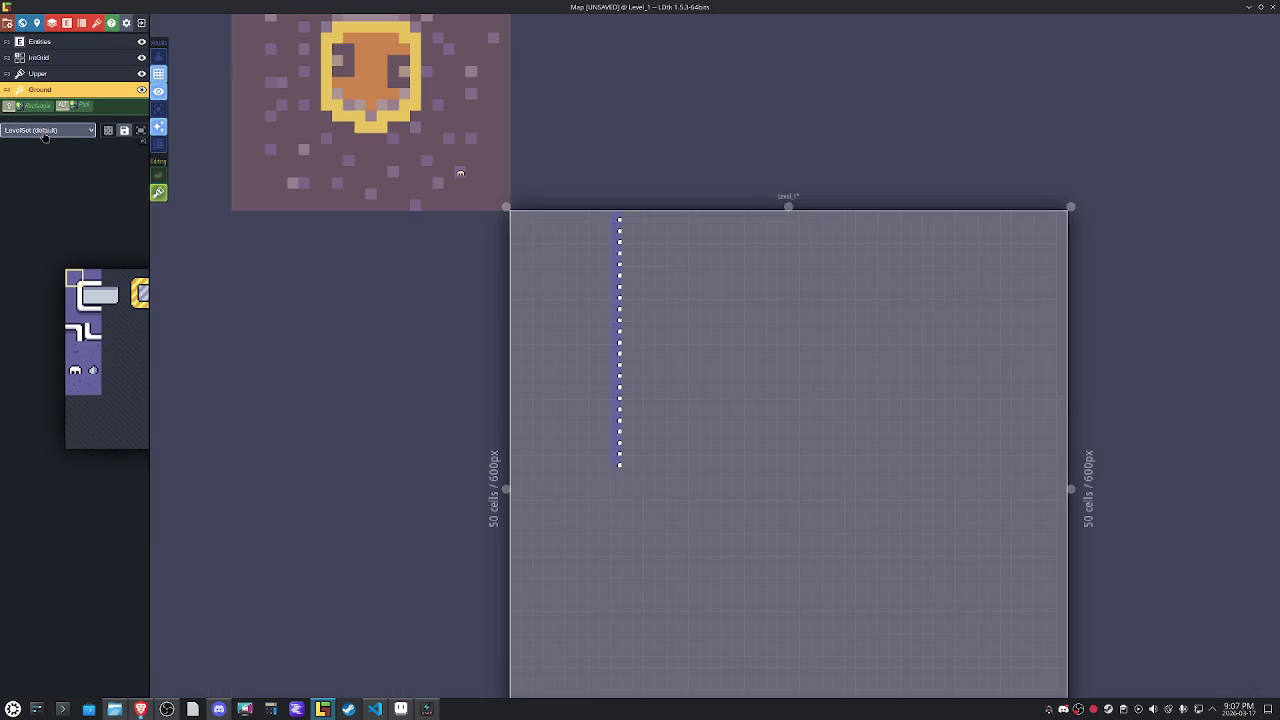
{"action": "left_click", "coordinate": [44, 134]}
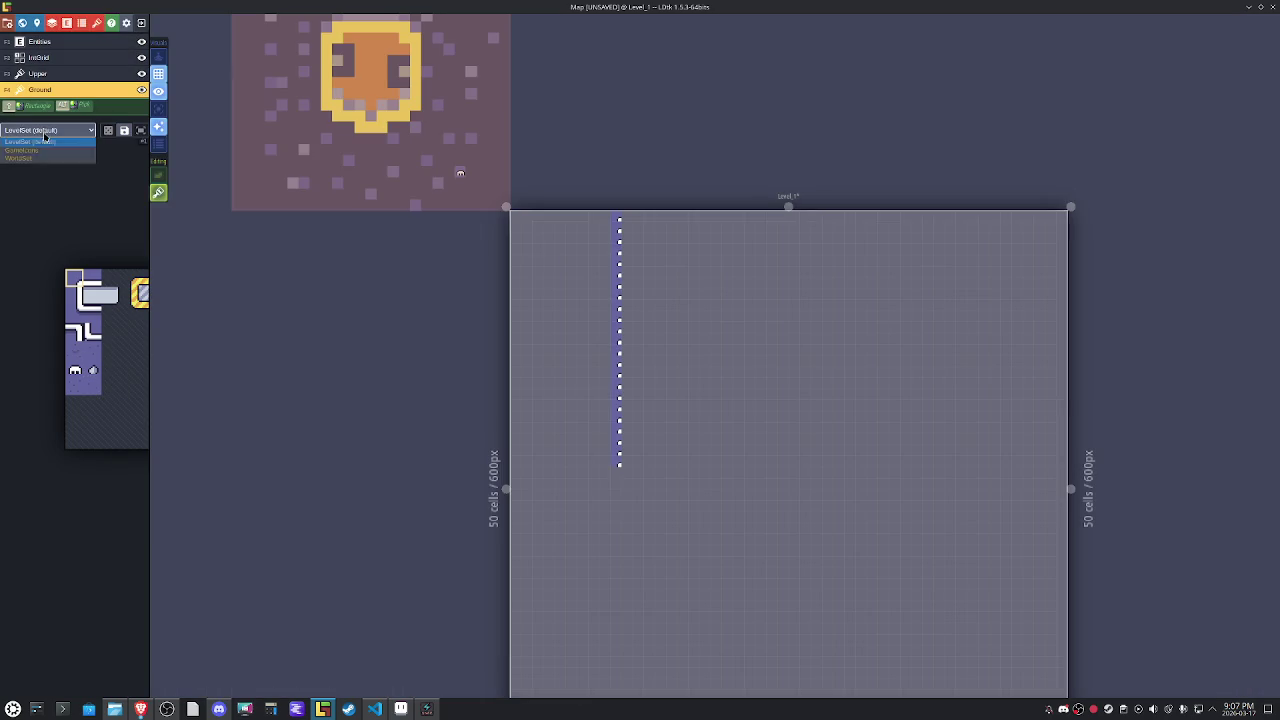
{"action": "left_click", "coordinate": [52, 161]}
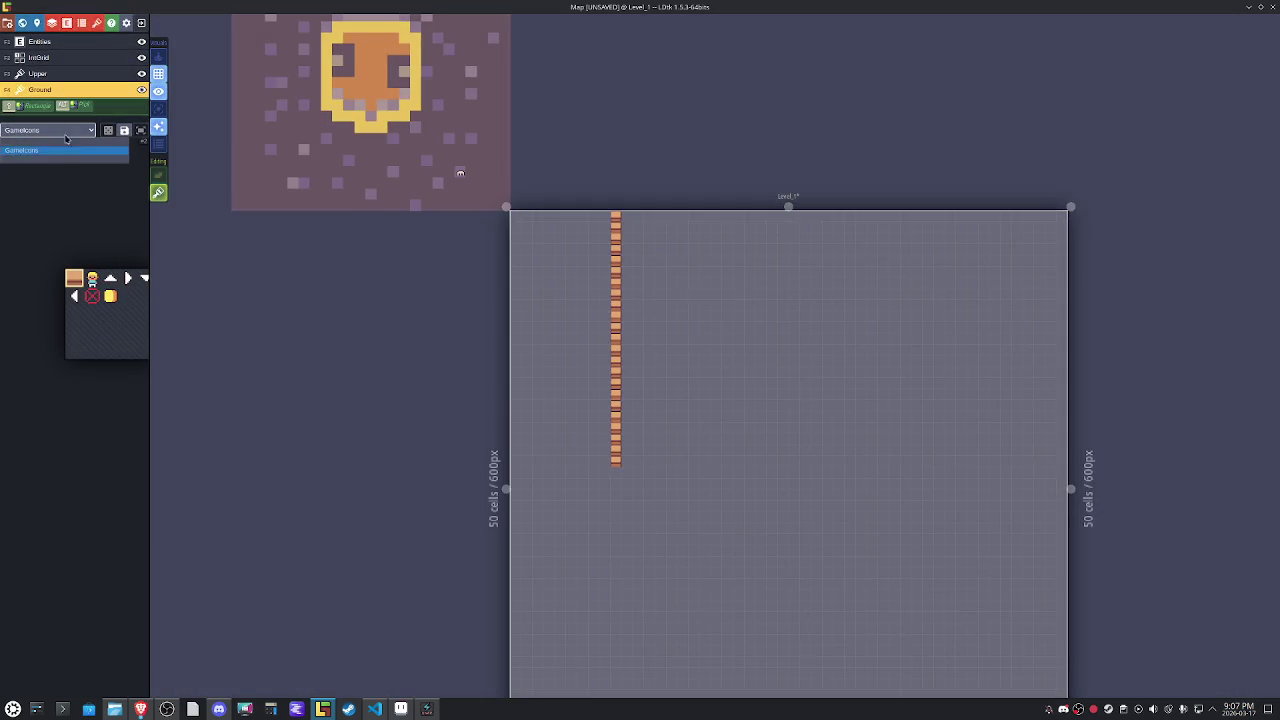
Cancel the incompatible WorldSet switch and erase the painted tile column.
{"action": "left_click", "coordinate": [44, 130]}
{"action": "left_click", "coordinate": [60, 162]}
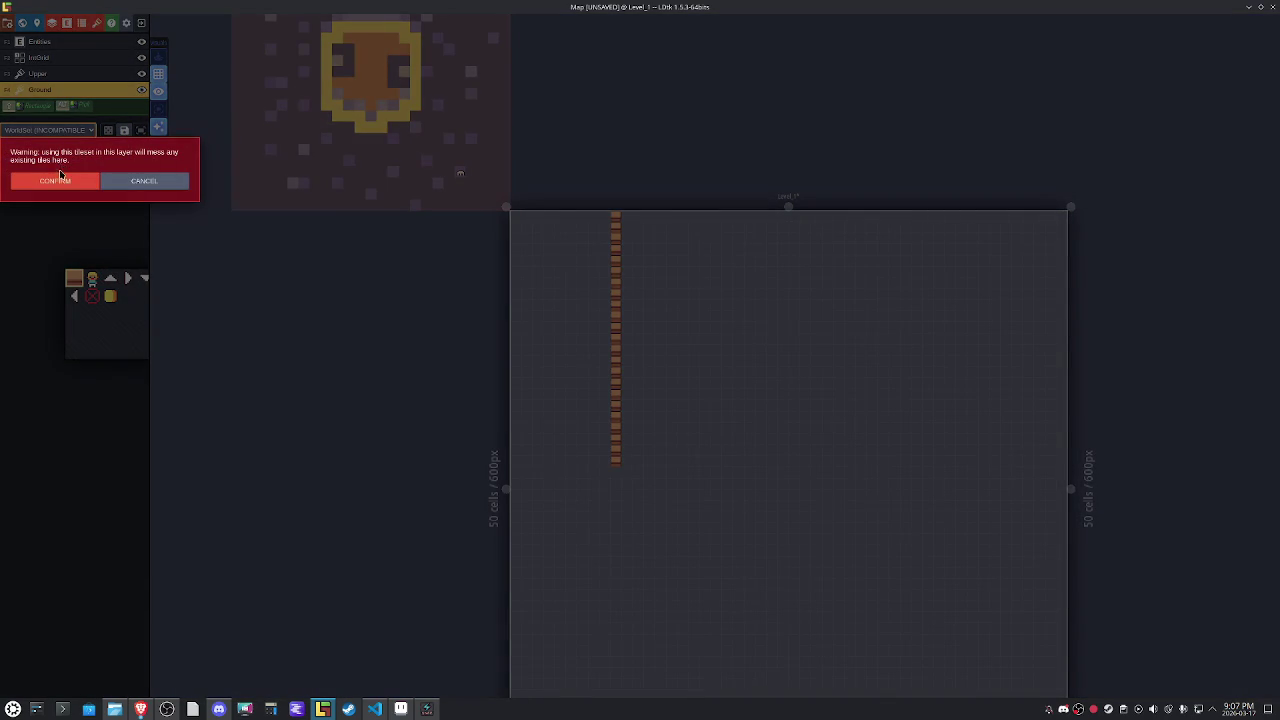
{"action": "left_click", "coordinate": [124, 184]}
{"action": "mouse_move", "coordinate": [75, 310]}
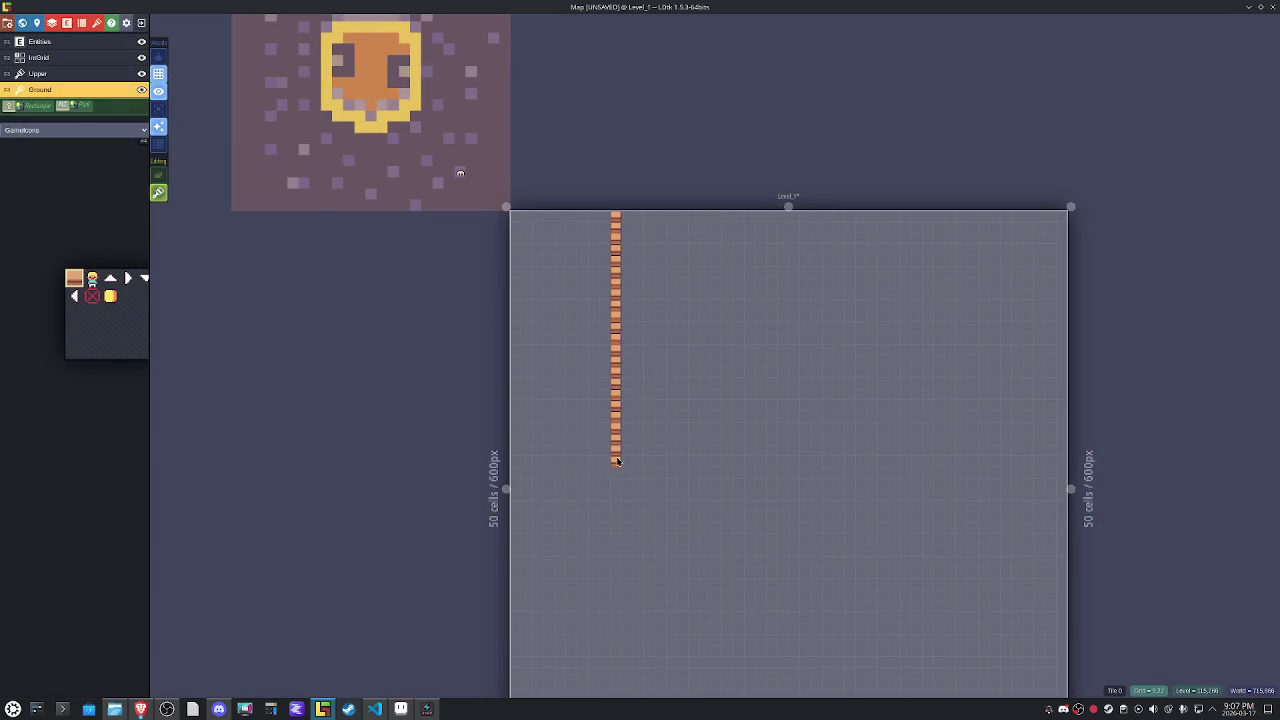
{"action": "mouse_move", "coordinate": [615, 462]}
{"action": "left_mouse_down"}
{"action": "mouse_move", "coordinate": [630, 384]}
{"action": "mouse_move", "coordinate": [614, 216]}
{"action": "left_mouse_up"}
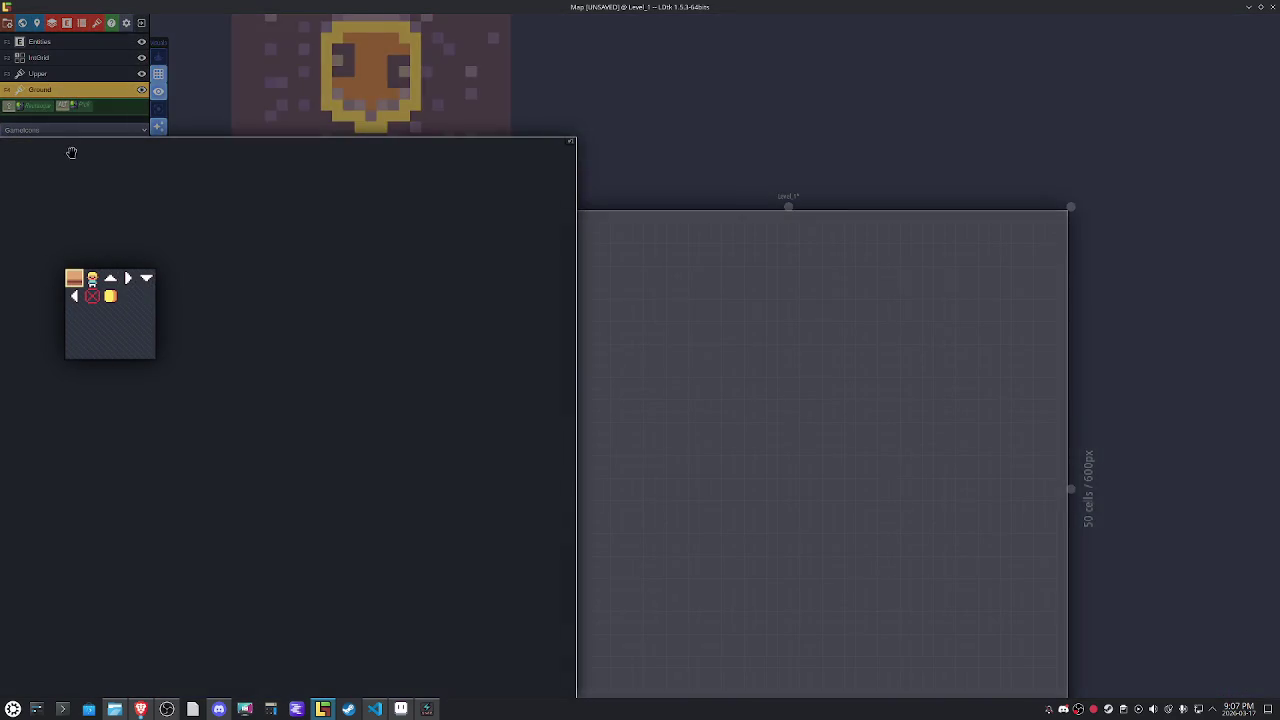
Retry WorldSet, dismiss the size warning, and fall back to the LevelSet tileset.
{"action": "left_click", "coordinate": [70, 130]}
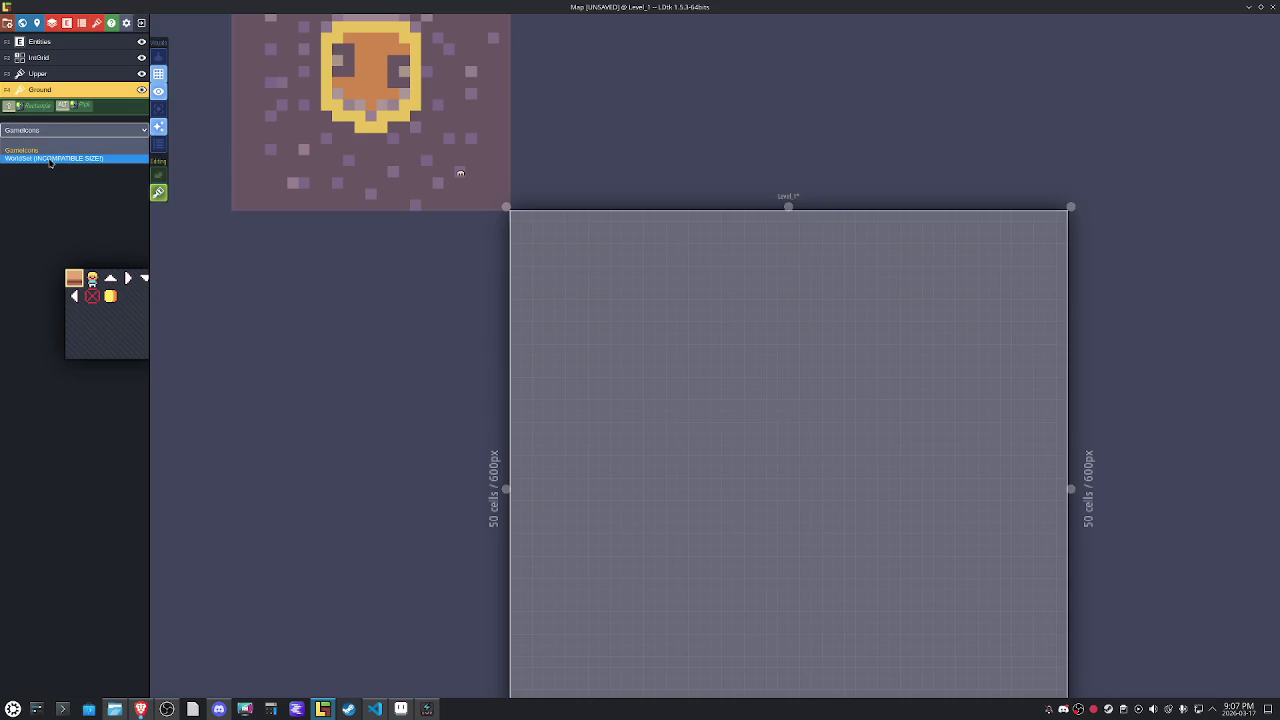
{"action": "left_click", "coordinate": [50, 158]}
{"action": "left_click", "coordinate": [145, 184]}
{"action": "left_click", "coordinate": [50, 131]}
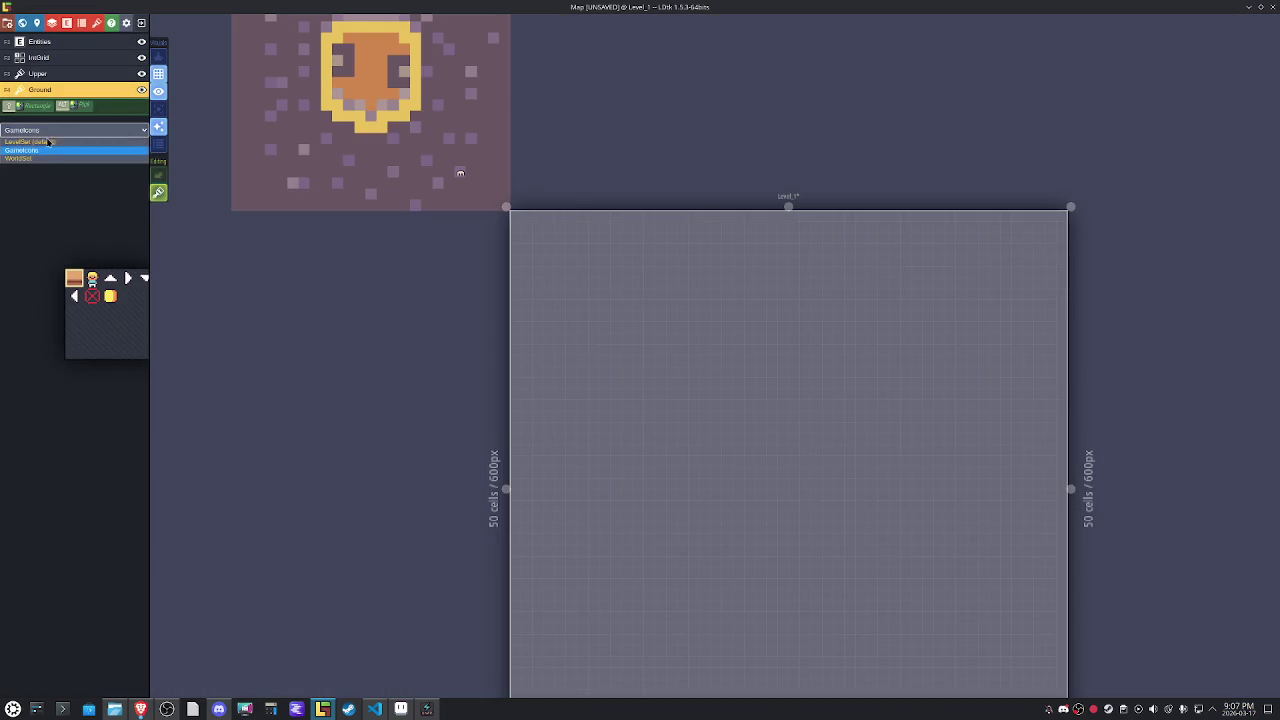
{"action": "left_click", "coordinate": [50, 141]}
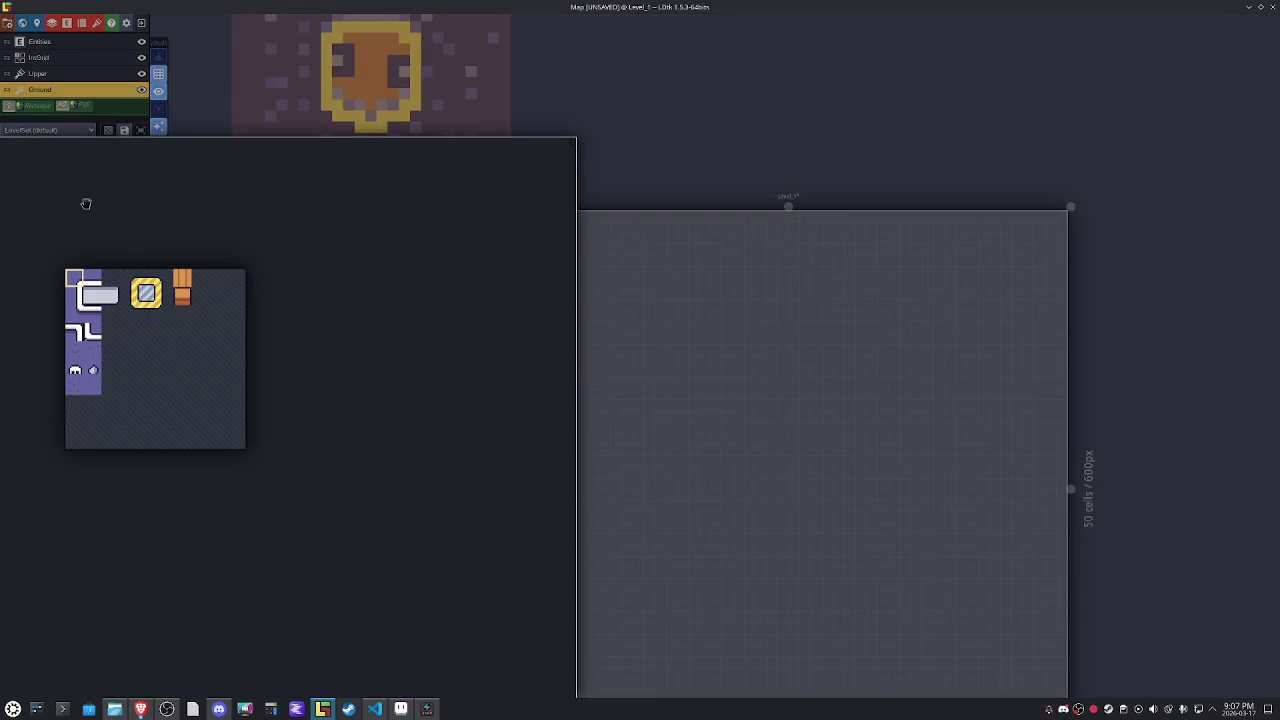
Switch the Ground layer to WorldSet and pick its green tile.
{"action": "left_click", "coordinate": [48, 130]}
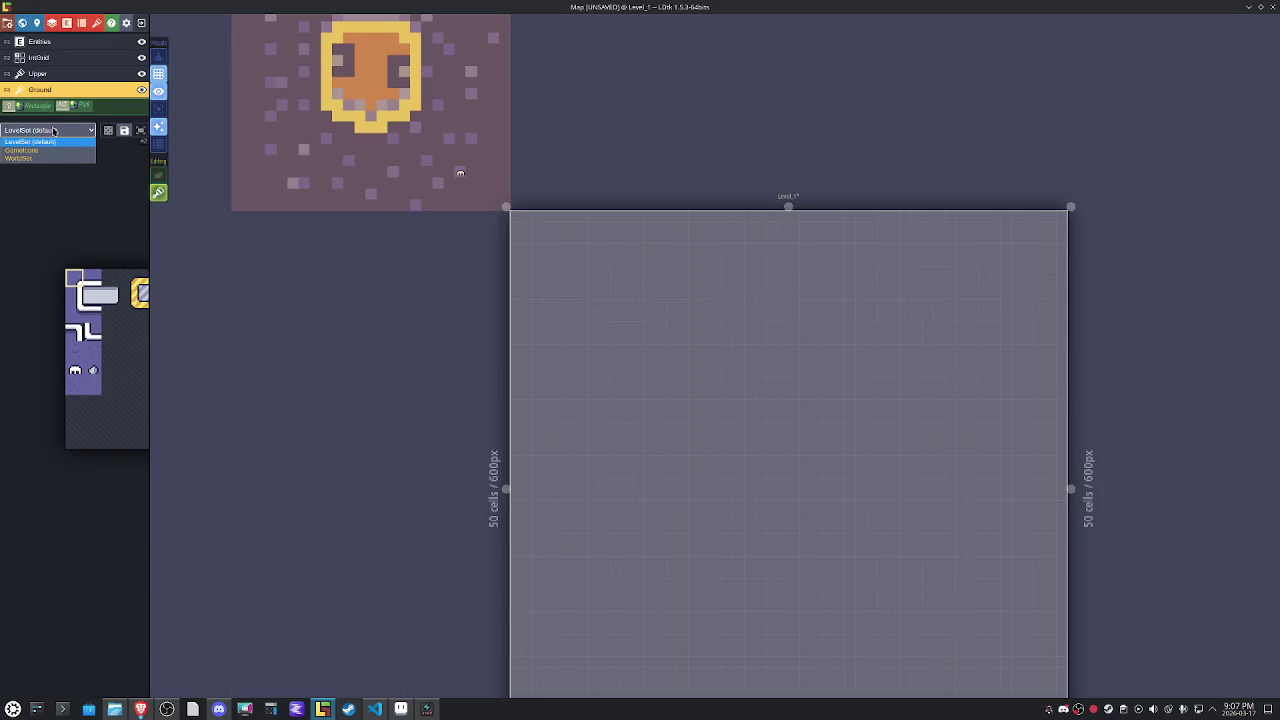
{"action": "left_click", "coordinate": [45, 158]}
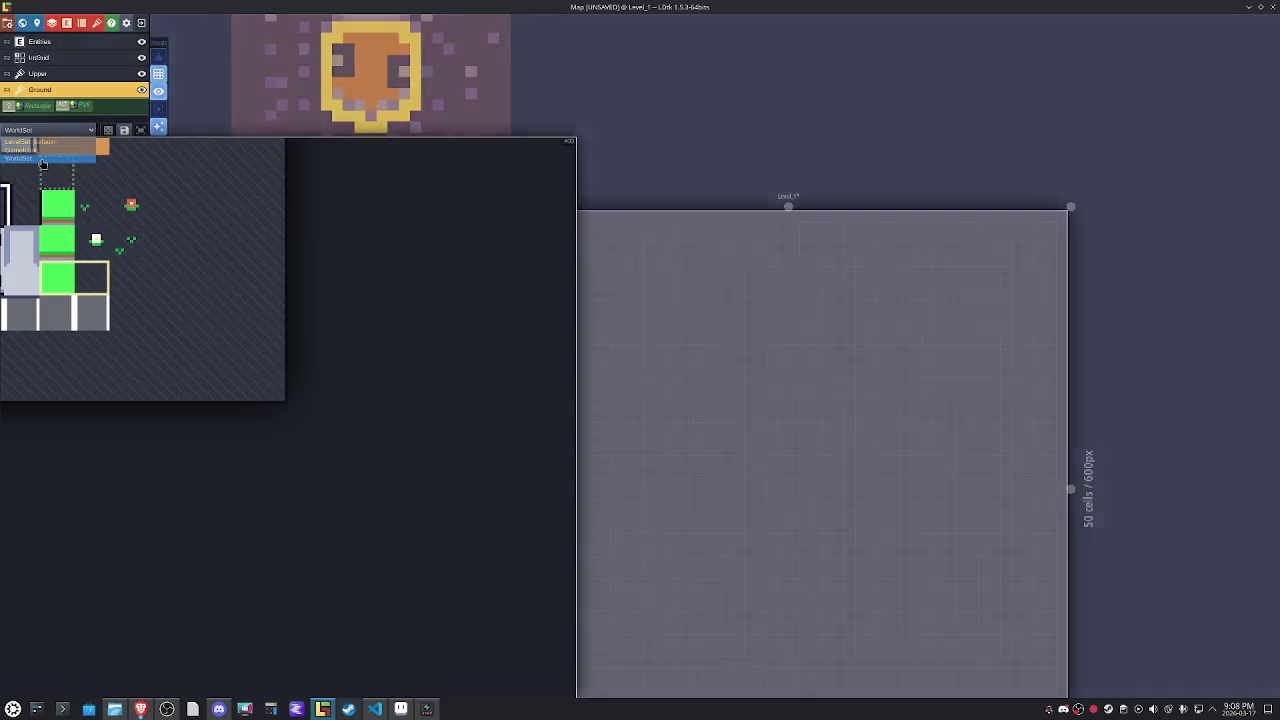
{"action": "scroll", "coordinate": [200, 368], "scroll_direction": "down", "scroll_amount": 2}
{"action": "left_click_drag", "start_coordinate": [190, 368], "coordinate": [341, 435]}
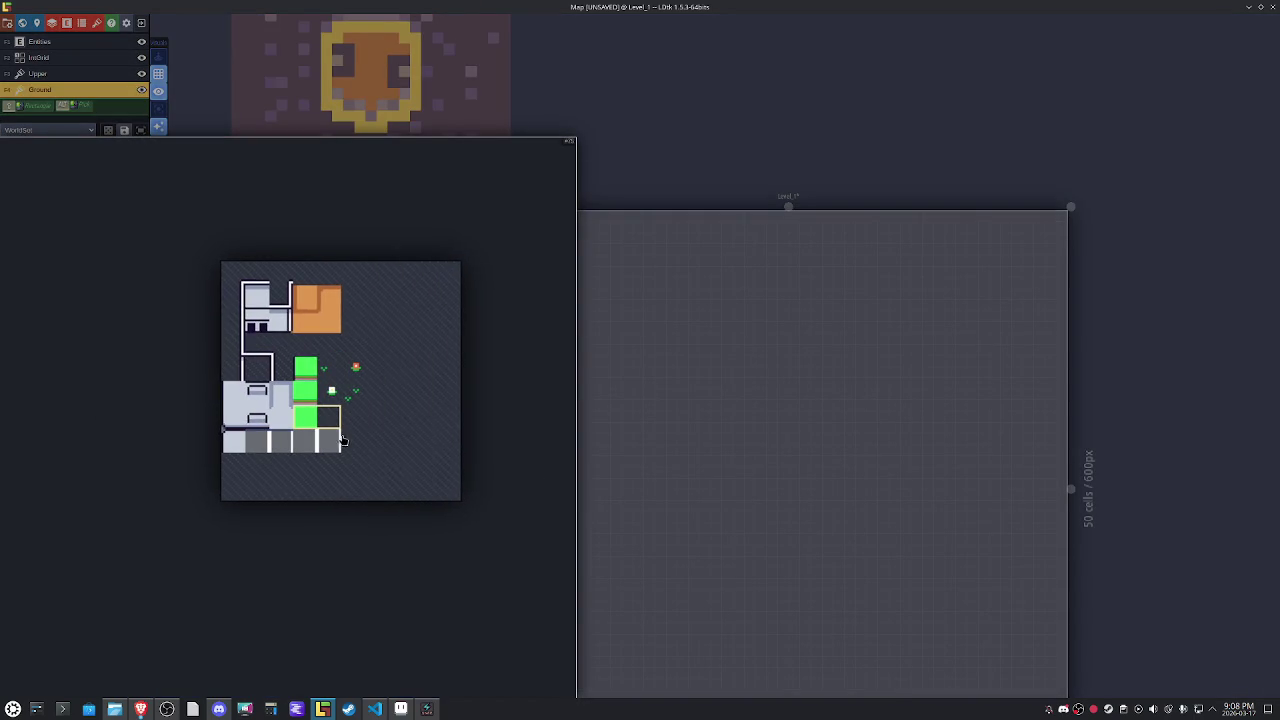
{"action": "left_click", "coordinate": [305, 410]}
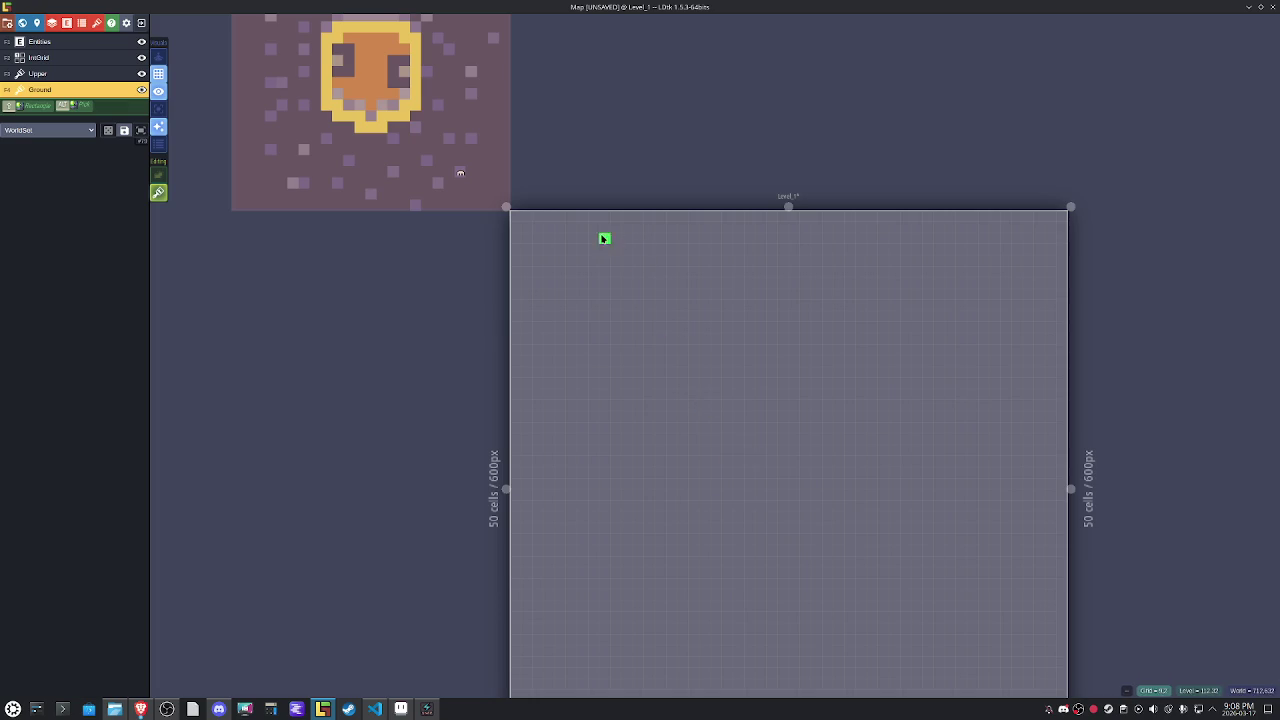
Paint a long green strip down the left, then stamp WorldSet grass tufts top-right on Upper.
{"action": "left_click_drag", "start_coordinate": [612, 214], "coordinate": [616, 656]}
{"action": "key", "text": "F3"}
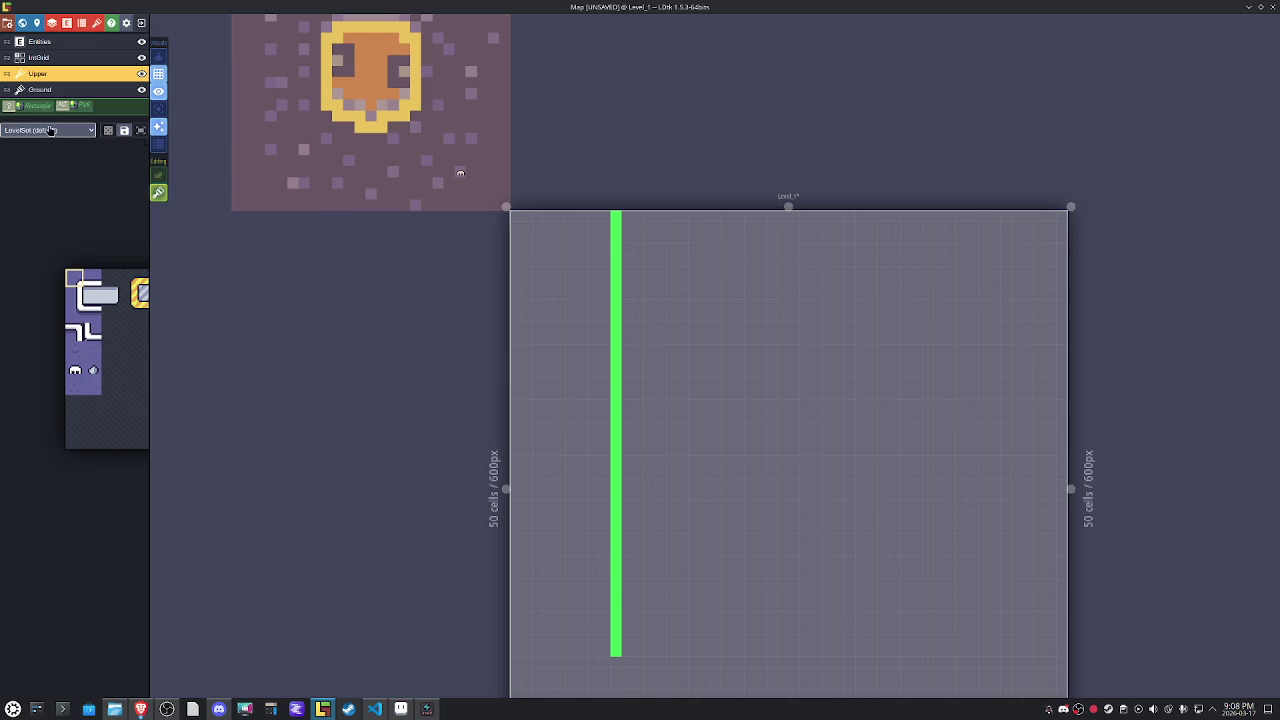
{"action": "left_click", "coordinate": [44, 130]}
{"action": "left_click", "coordinate": [41, 158]}
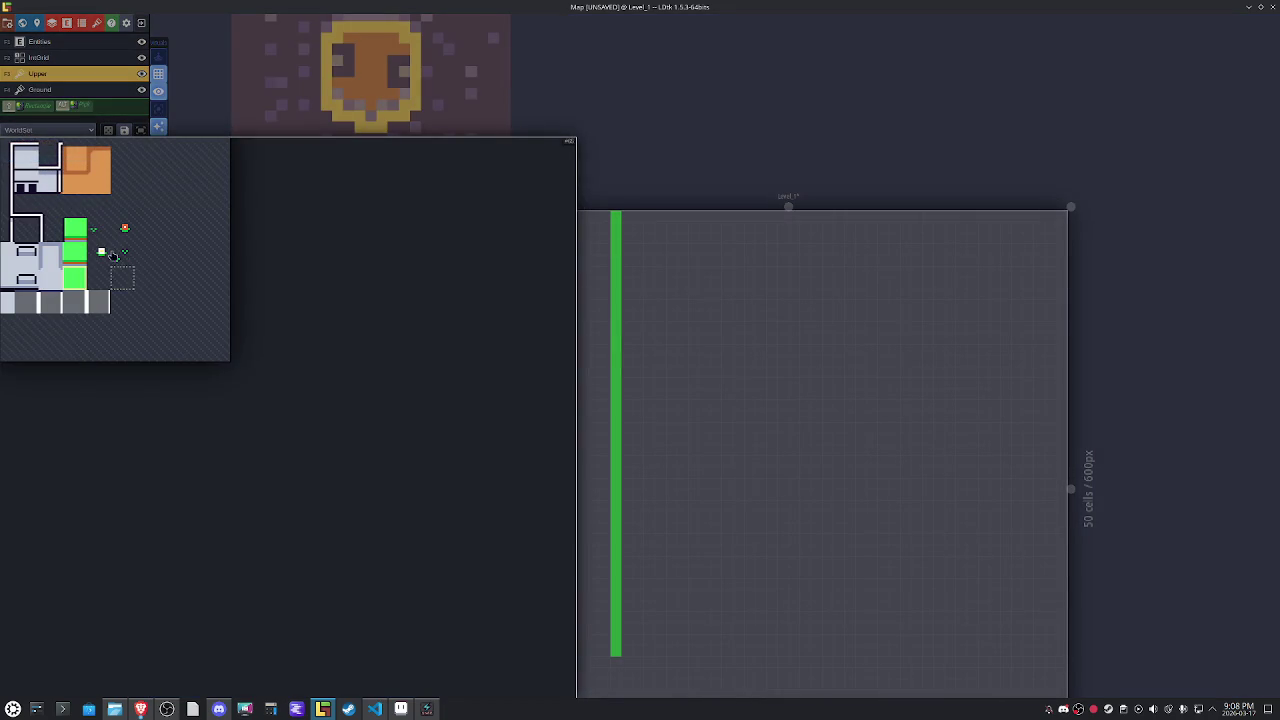
{"action": "left_click", "coordinate": [99, 250]}
{"action": "left_click", "coordinate": [994, 286]}
{"action": "left_click", "coordinate": [65, 138]}
Toggle the Upper layer's tileset to LevelSet and back to WorldSet, pick a grey road tile, and switch to VS Code.
{"action": "left_click", "coordinate": [65, 134]}
{"action": "left_click", "coordinate": [41, 142]}
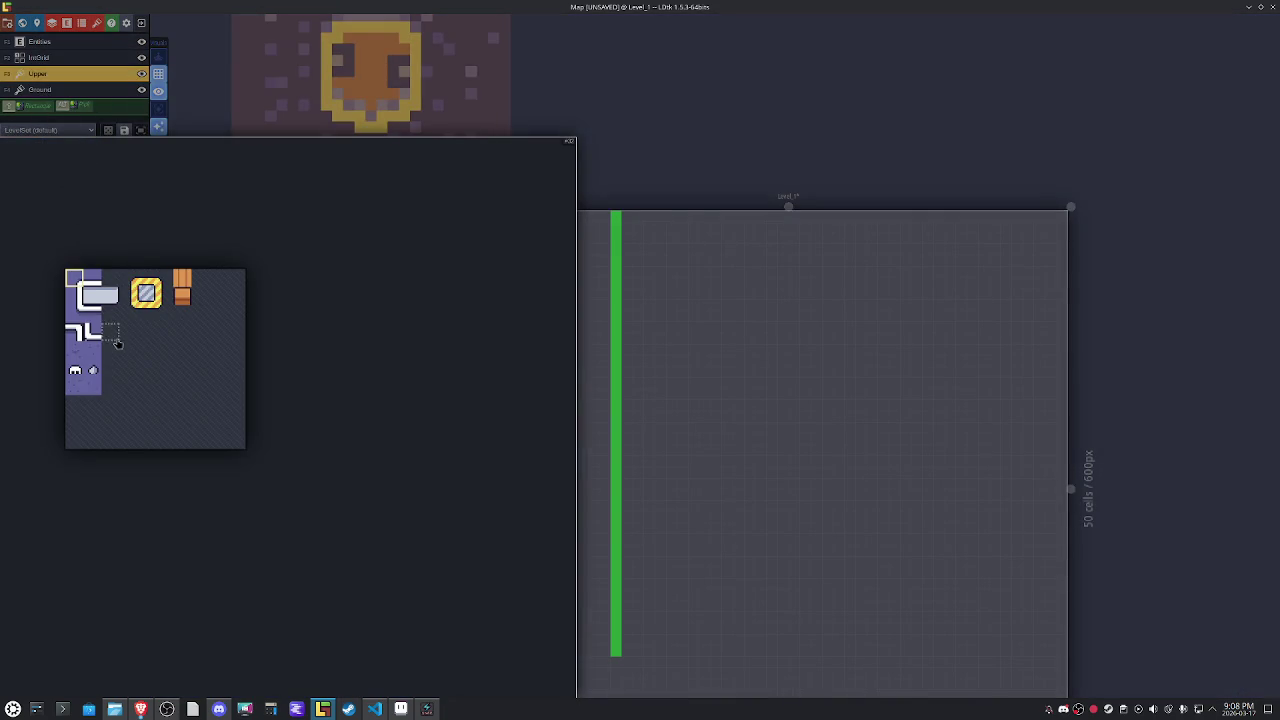
{"action": "left_click_drag", "start_coordinate": [133, 342], "coordinate": [202, 370]}
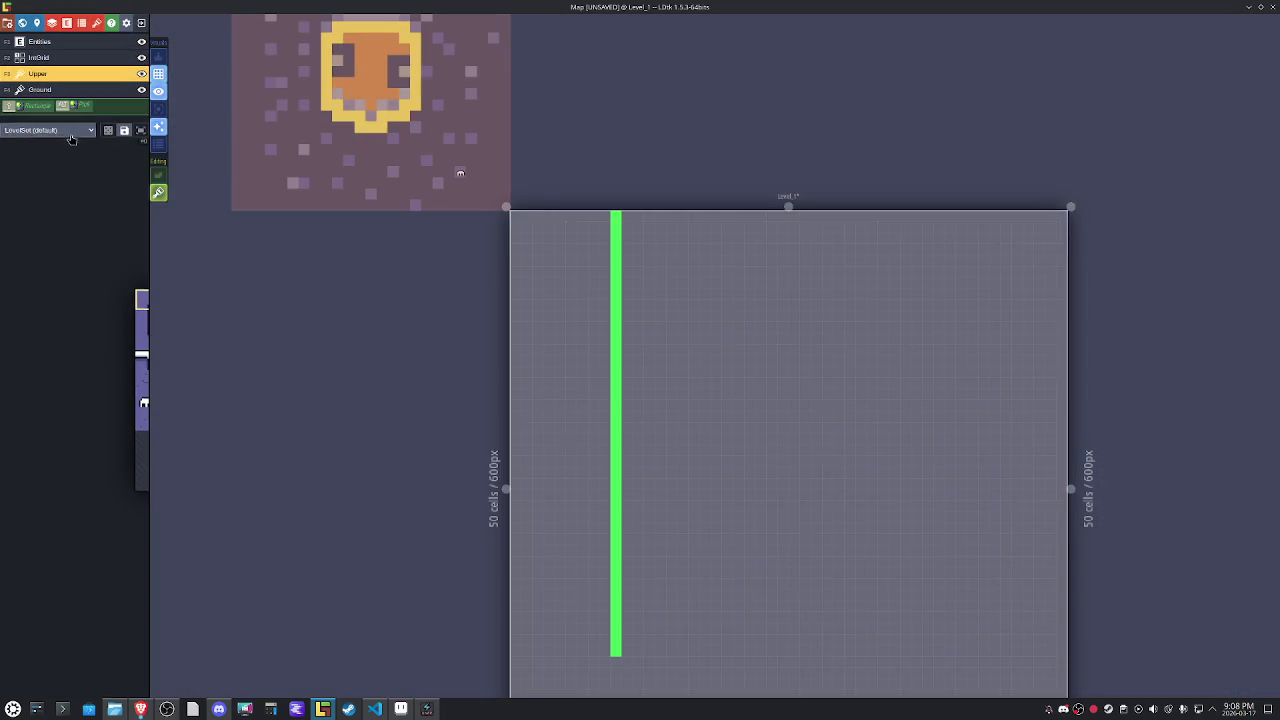
{"action": "left_click", "coordinate": [70, 132]}
{"action": "left_click", "coordinate": [48, 158]}
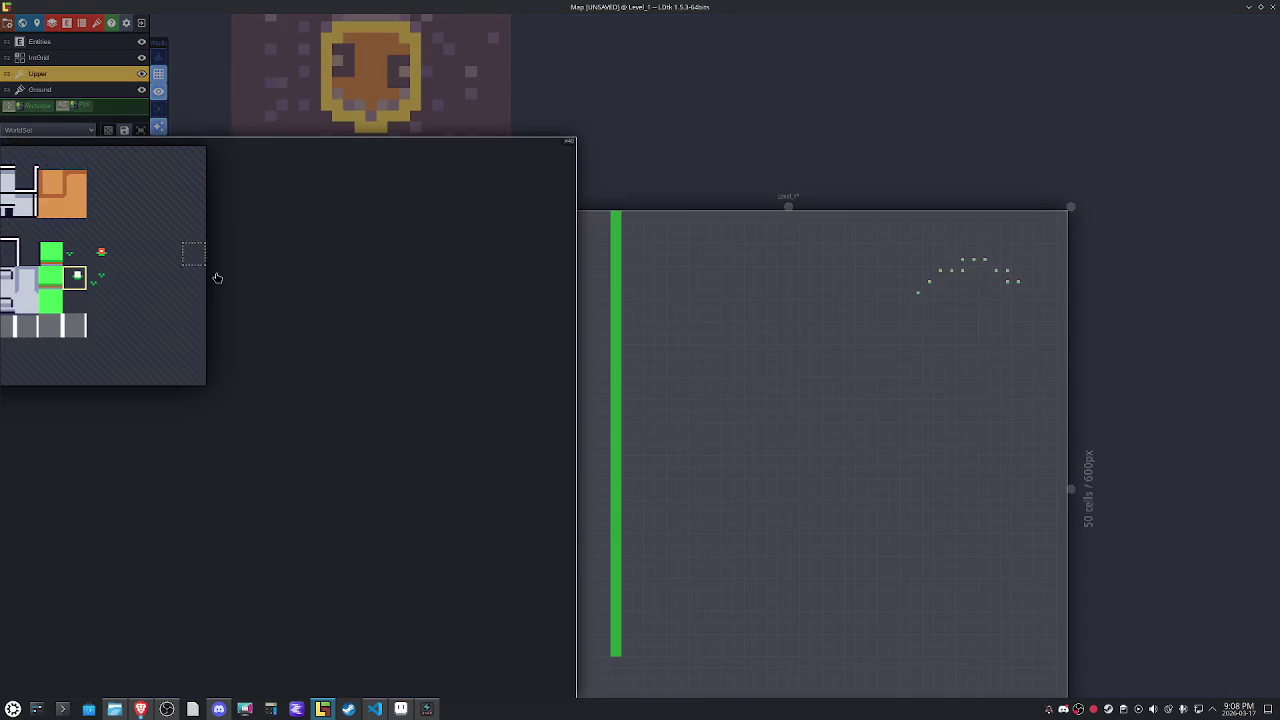
{"action": "left_click_drag", "start_coordinate": [115, 328], "coordinate": [232, 415]}
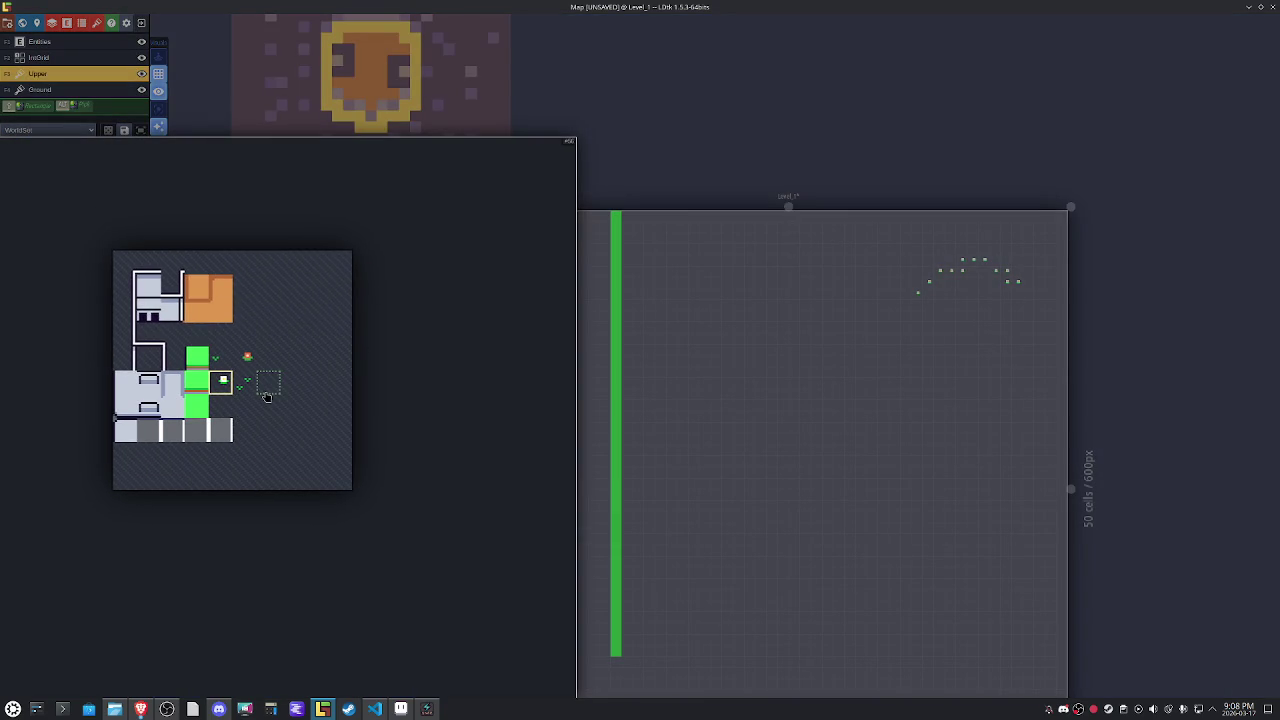
{"action": "scroll", "coordinate": [148, 438], "scroll_direction": "up", "scroll_amount": 2}
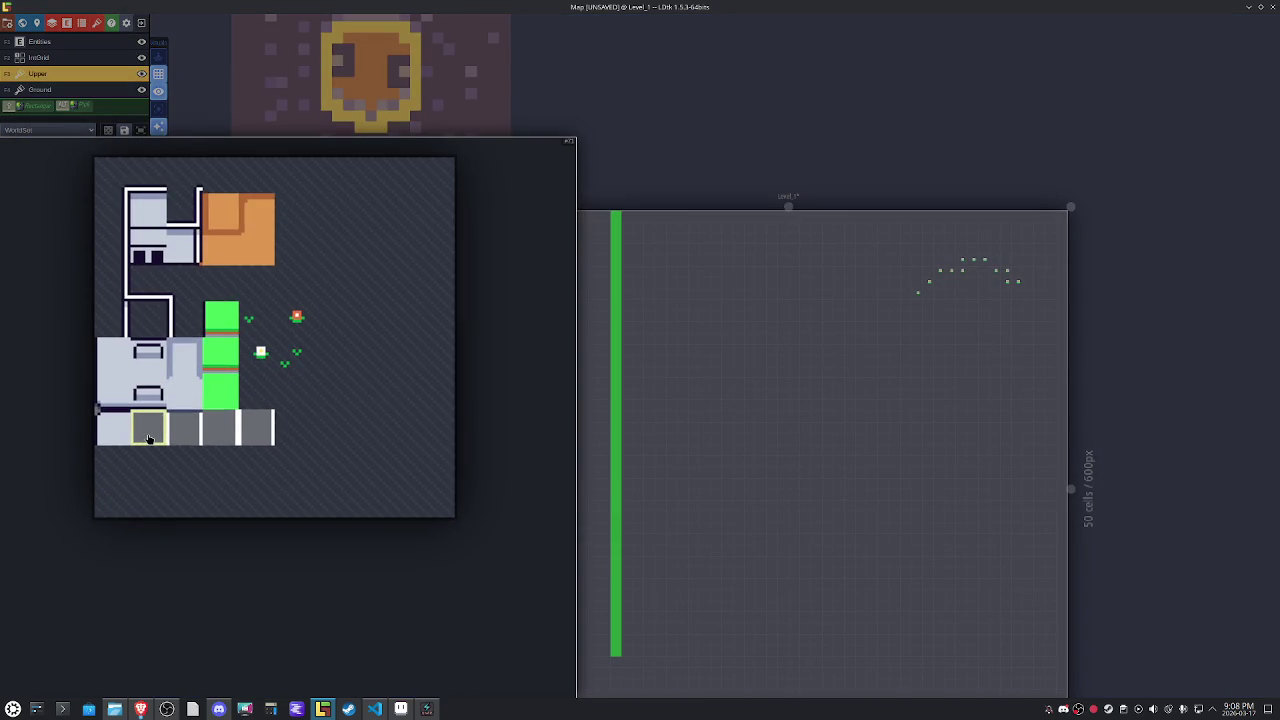
{"action": "left_click", "coordinate": [148, 438]}
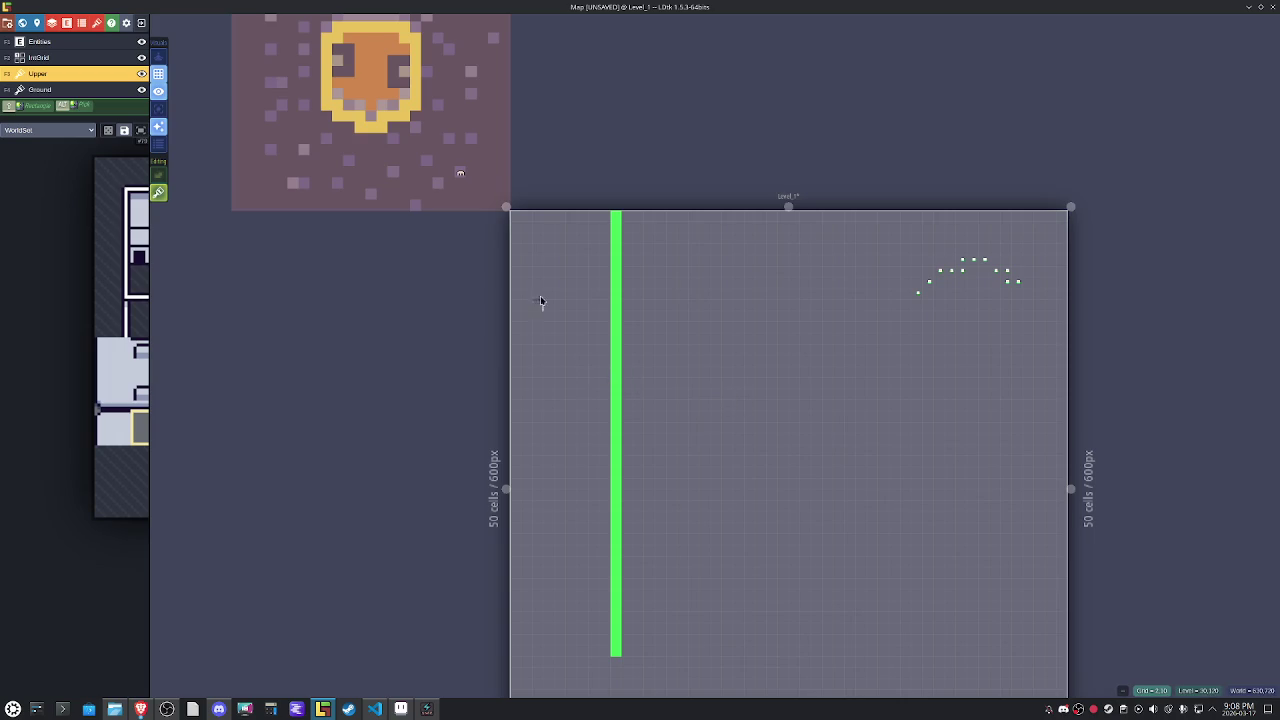
{"action": "left_click", "coordinate": [374, 709]}
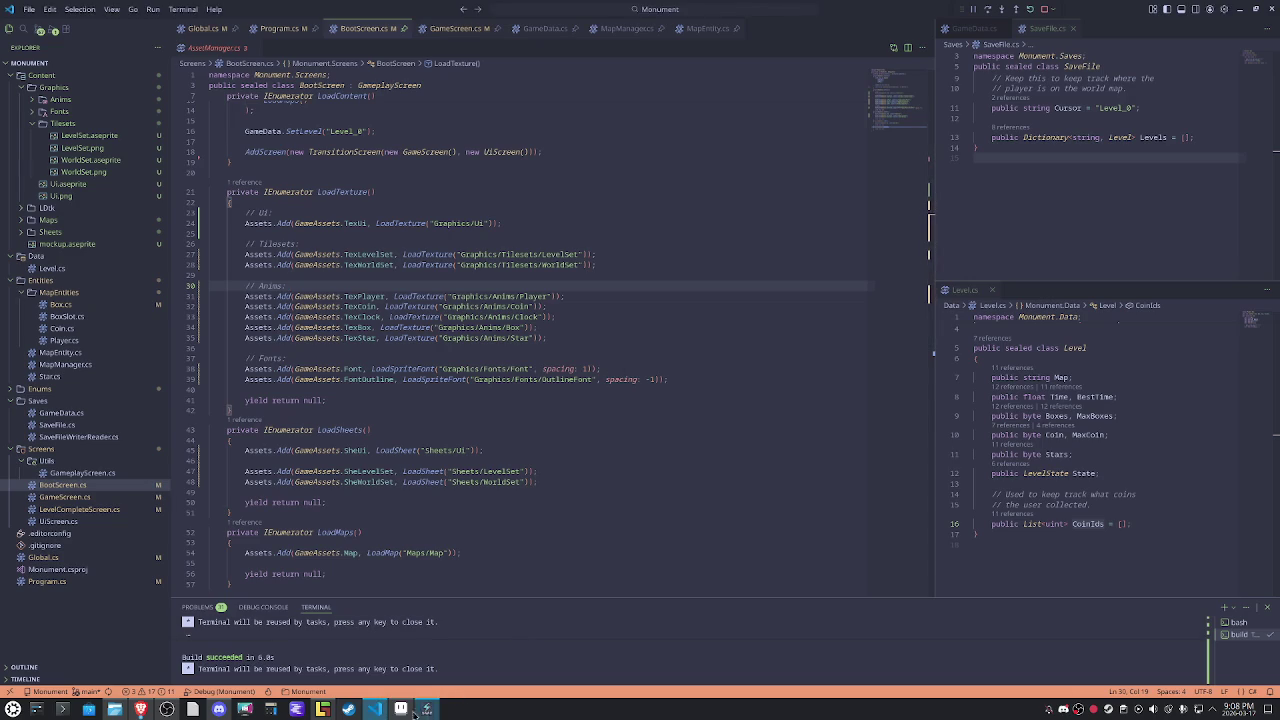
In Aseprite, close the OutlineFont, Font.aseprite and home page tabs.
{"action": "left_click", "coordinate": [400, 709]}
{"action": "left_click", "coordinate": [233, 31]}
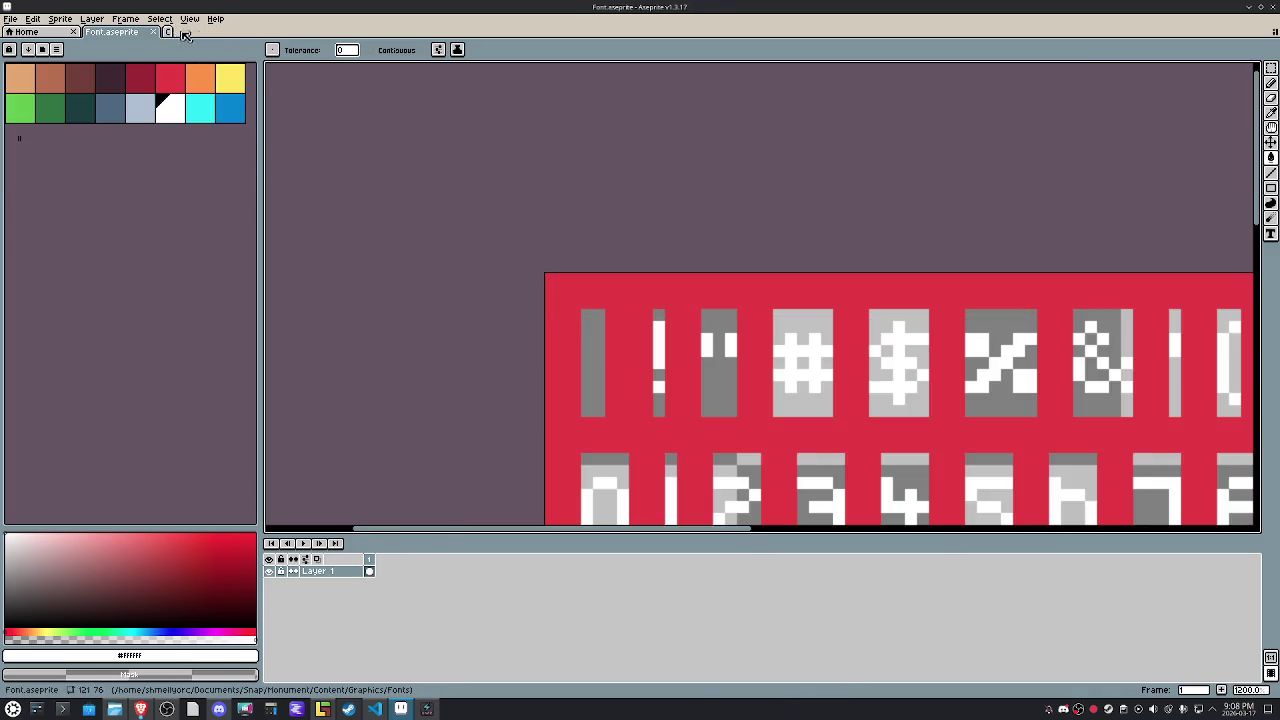
{"action": "left_click", "coordinate": [153, 32]}
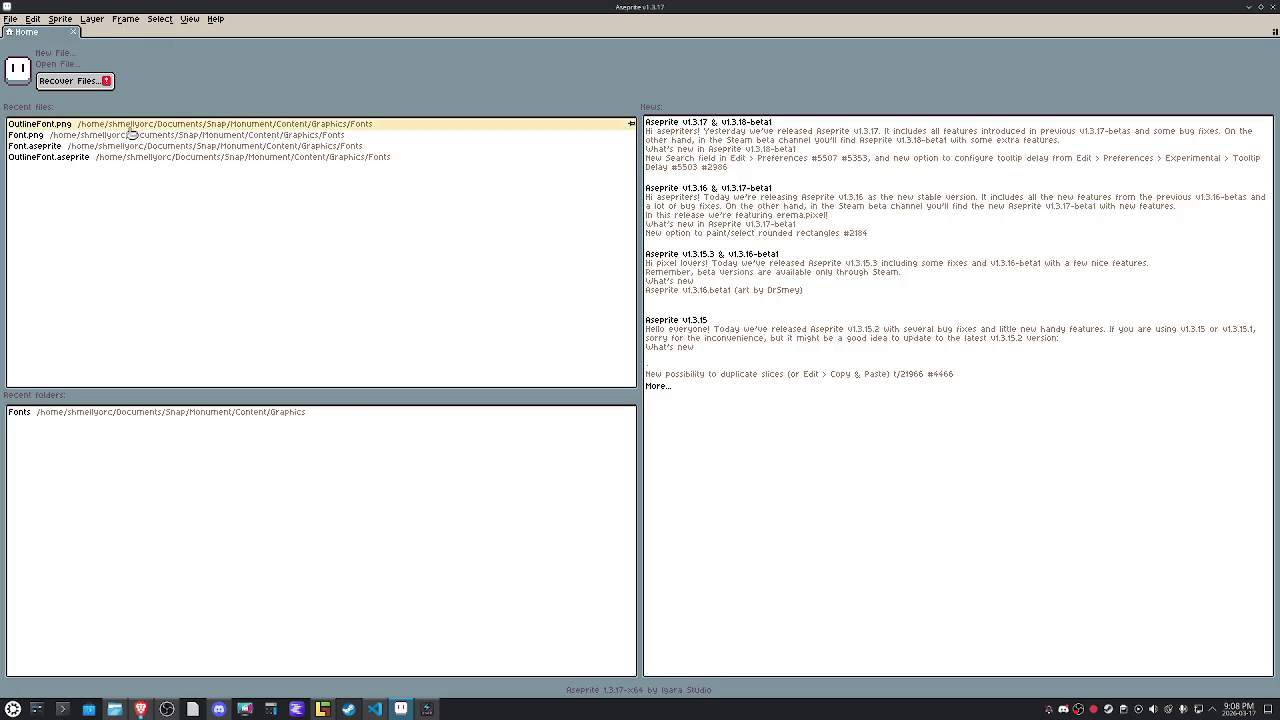
{"action": "left_click", "coordinate": [74, 32]}
Open WorldSet.aseprite from the Graphics/Tilesets folder.
{"action": "left_click", "coordinate": [10, 19]}
{"action": "left_click", "coordinate": [22, 48]}
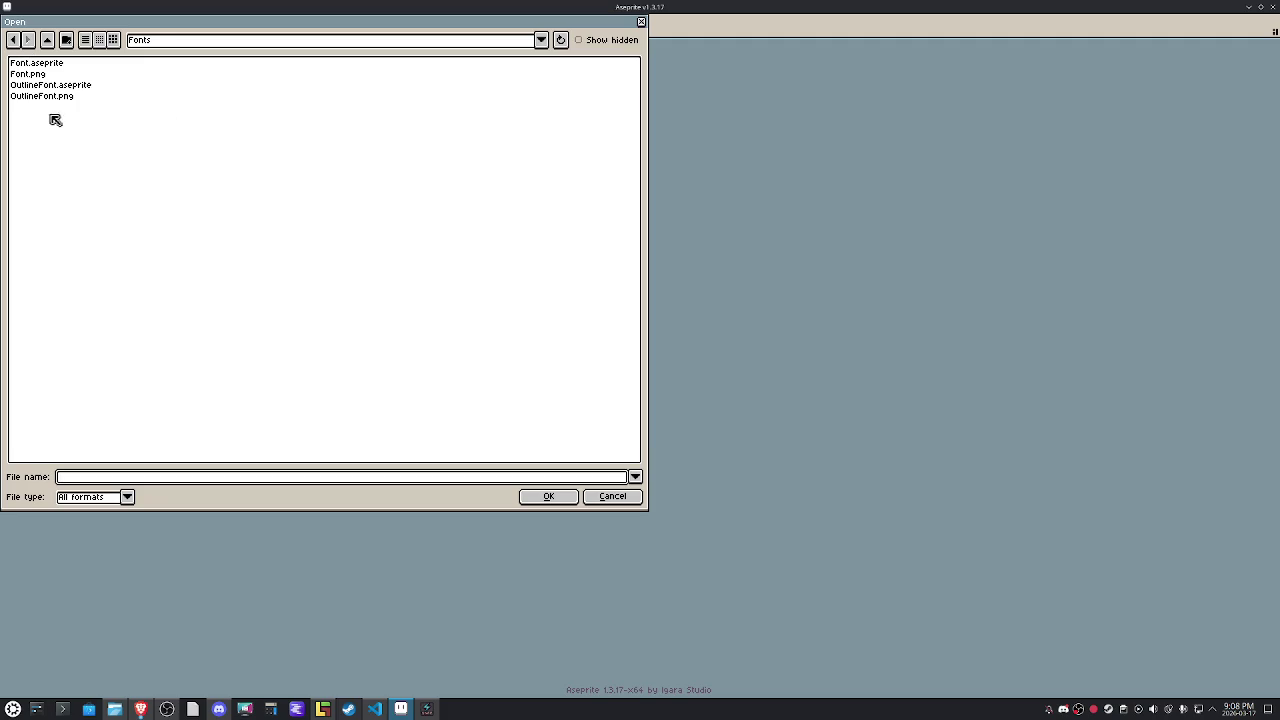
{"action": "left_click", "coordinate": [47, 44]}
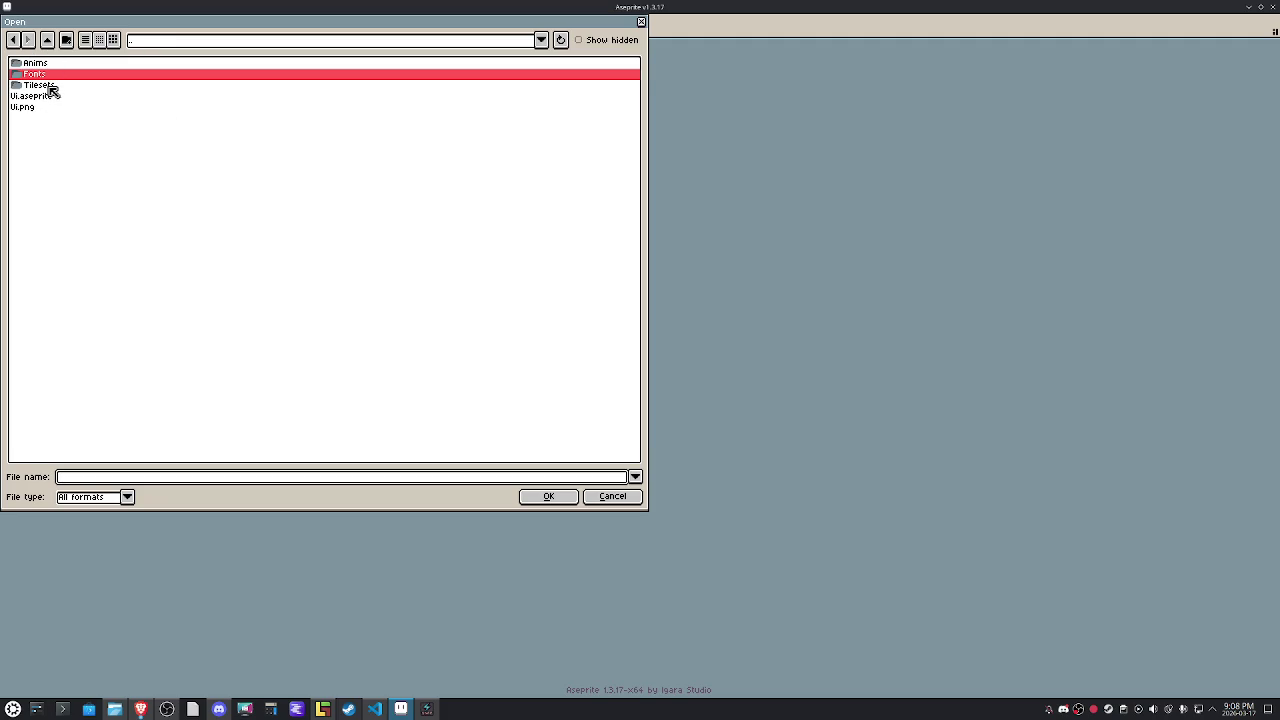
{"action": "double_click", "coordinate": [50, 86]}
{"action": "double_click", "coordinate": [50, 87]}
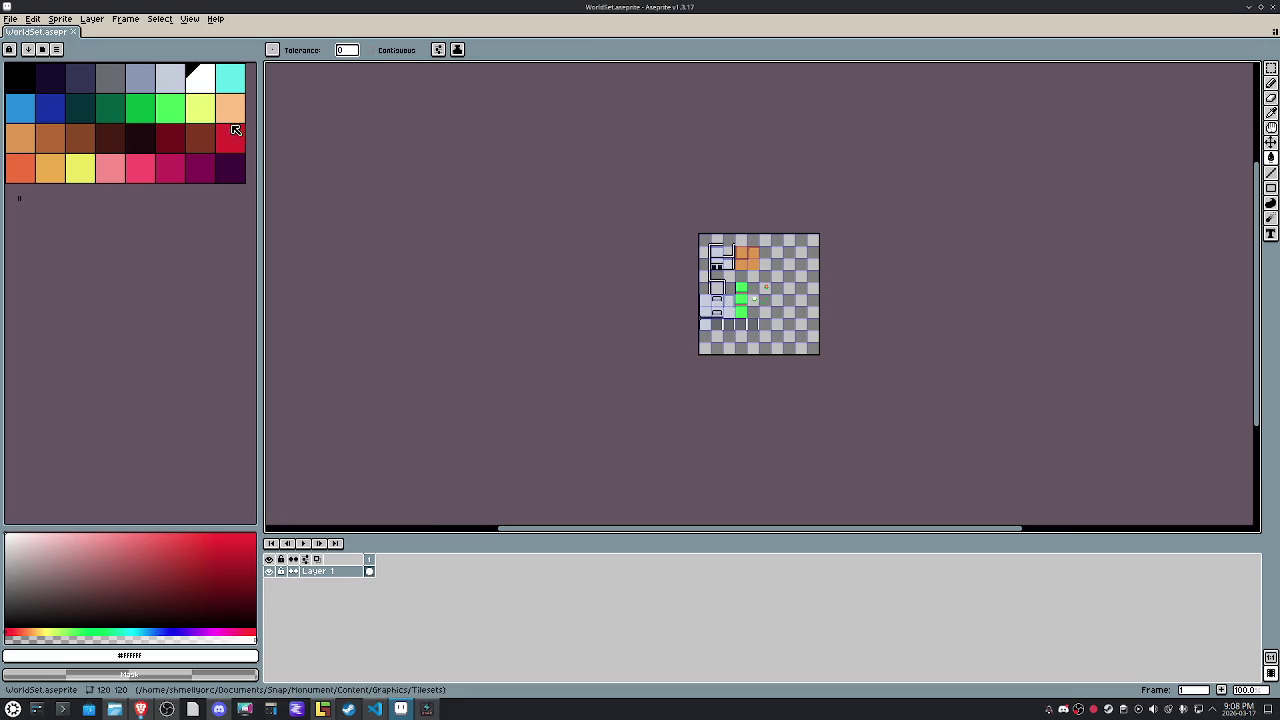
Check the current colour's exact values, then bring LDtk to the front.
{"action": "scroll", "coordinate": [594, 274], "scroll_direction": "up", "scroll_amount": 5}
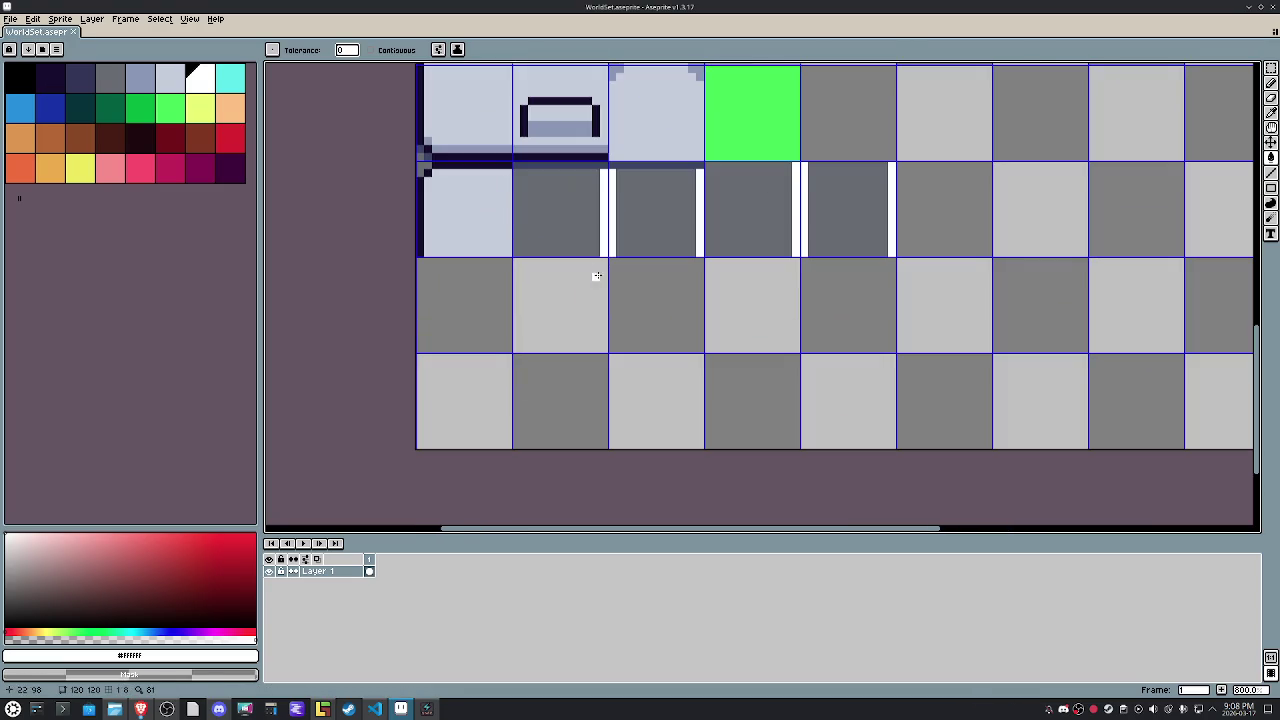
{"action": "left_click", "coordinate": [130, 655]}
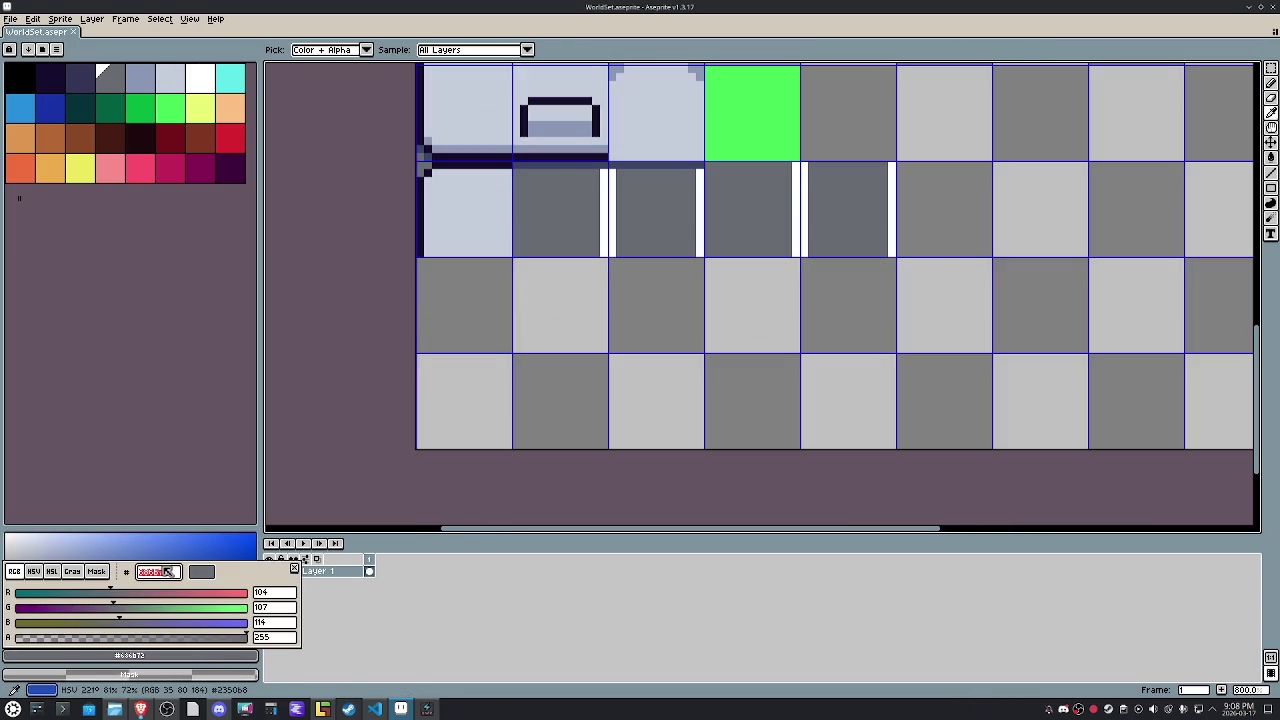
{"action": "key", "text": "Escape"}
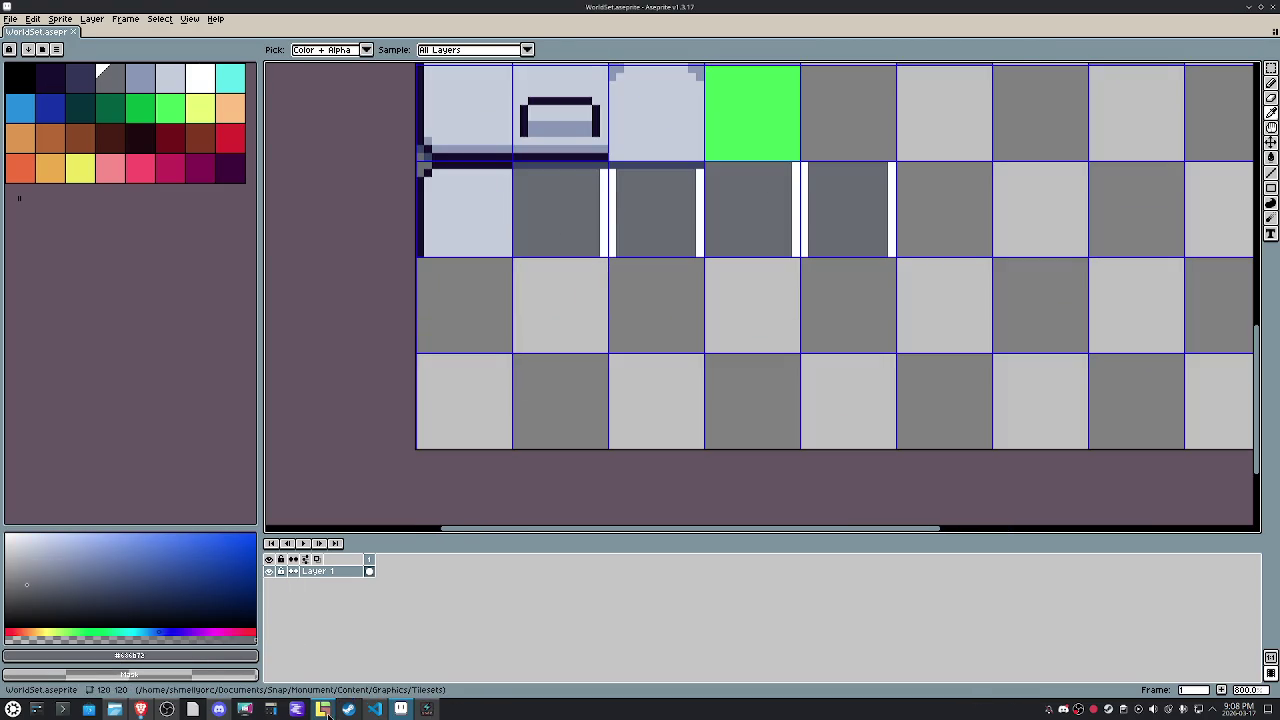
{"action": "left_click", "coordinate": [322, 709]}
Set Level_1's background colour to the pasted grey hex value.
{"action": "left_click", "coordinate": [37, 22]}
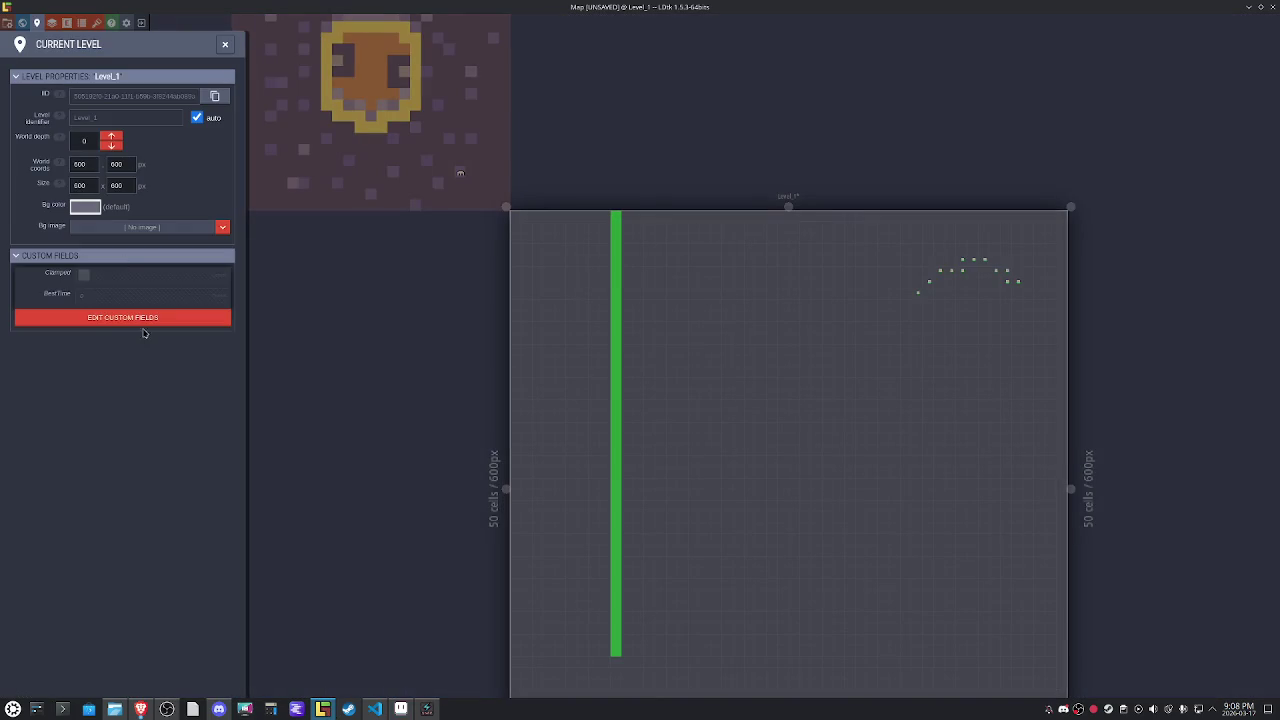
{"action": "left_click", "coordinate": [84, 207]}
{"action": "type", "text": "686b72"}
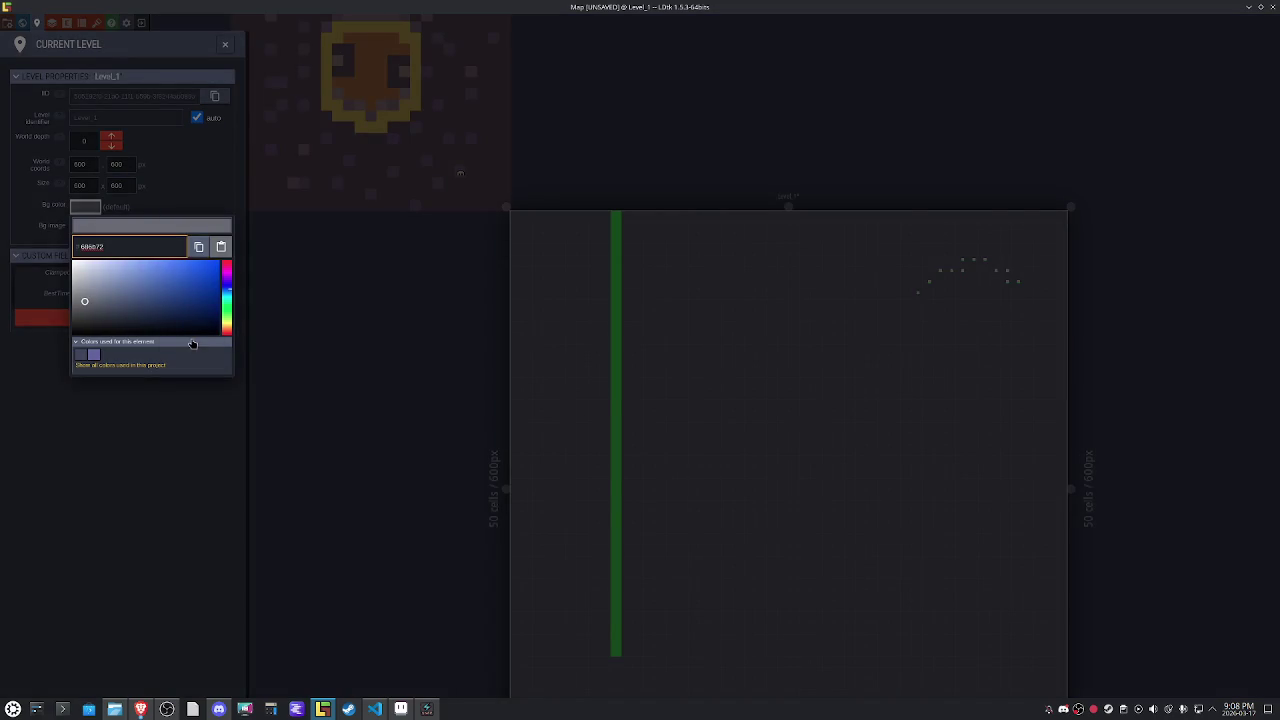
{"action": "key", "text": "Return"}
{"action": "left_click", "coordinate": [222, 46]}
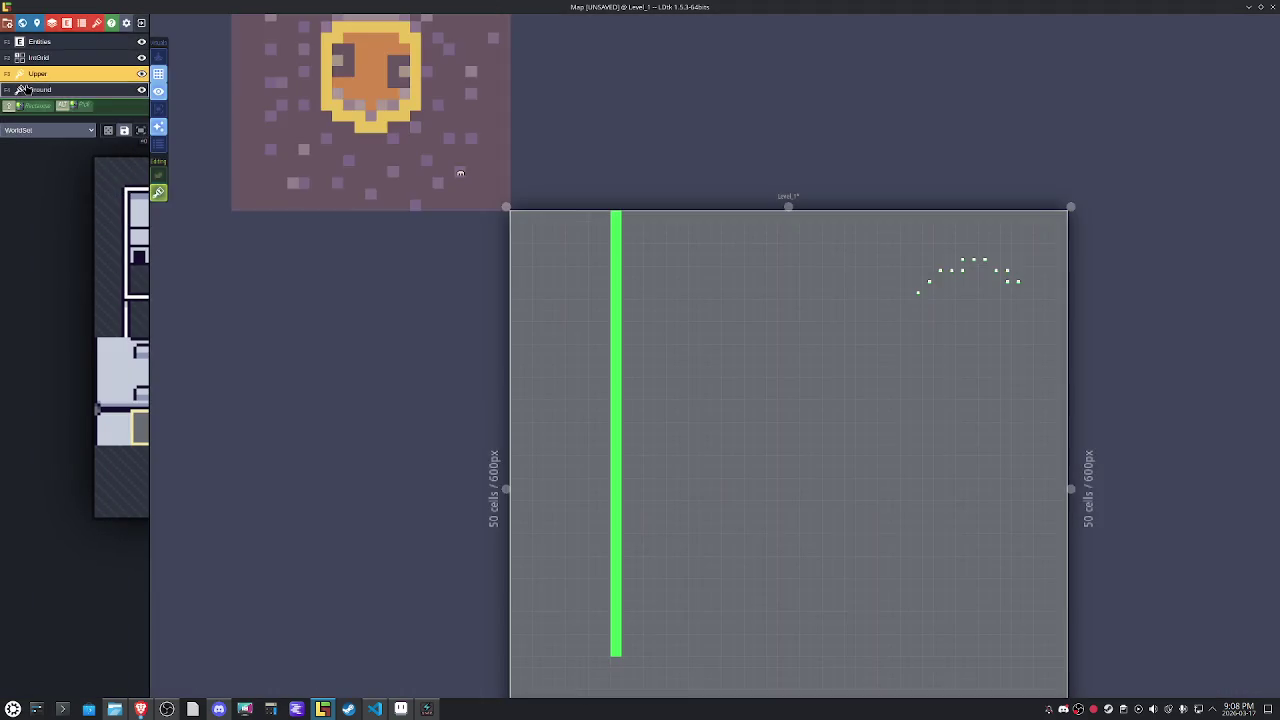
Paint two light-grey tile columns on the left side, the first mirrored, then return to Aseprite.
{"action": "left_click", "coordinate": [115, 330]}
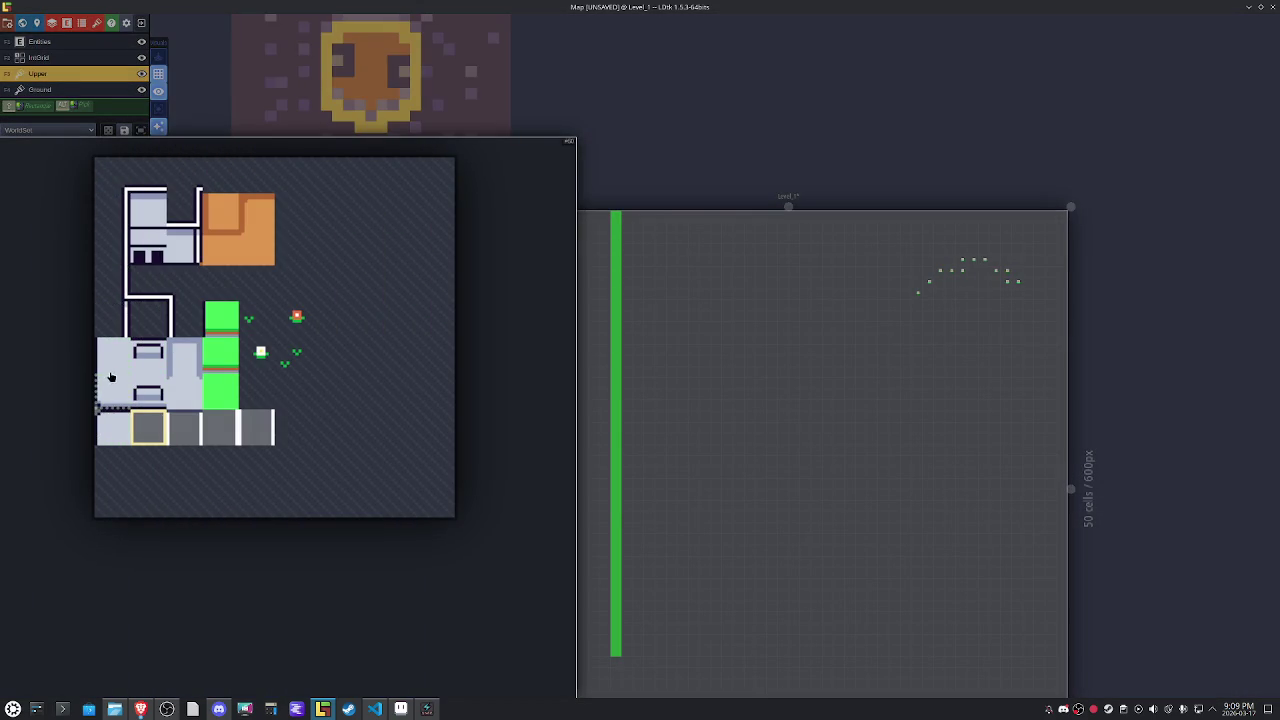
{"action": "left_click", "coordinate": [534, 250]}
{"action": "key", "text": "x"}
{"action": "left_click_drag", "start_coordinate": [514, 222], "coordinate": [515, 598]}
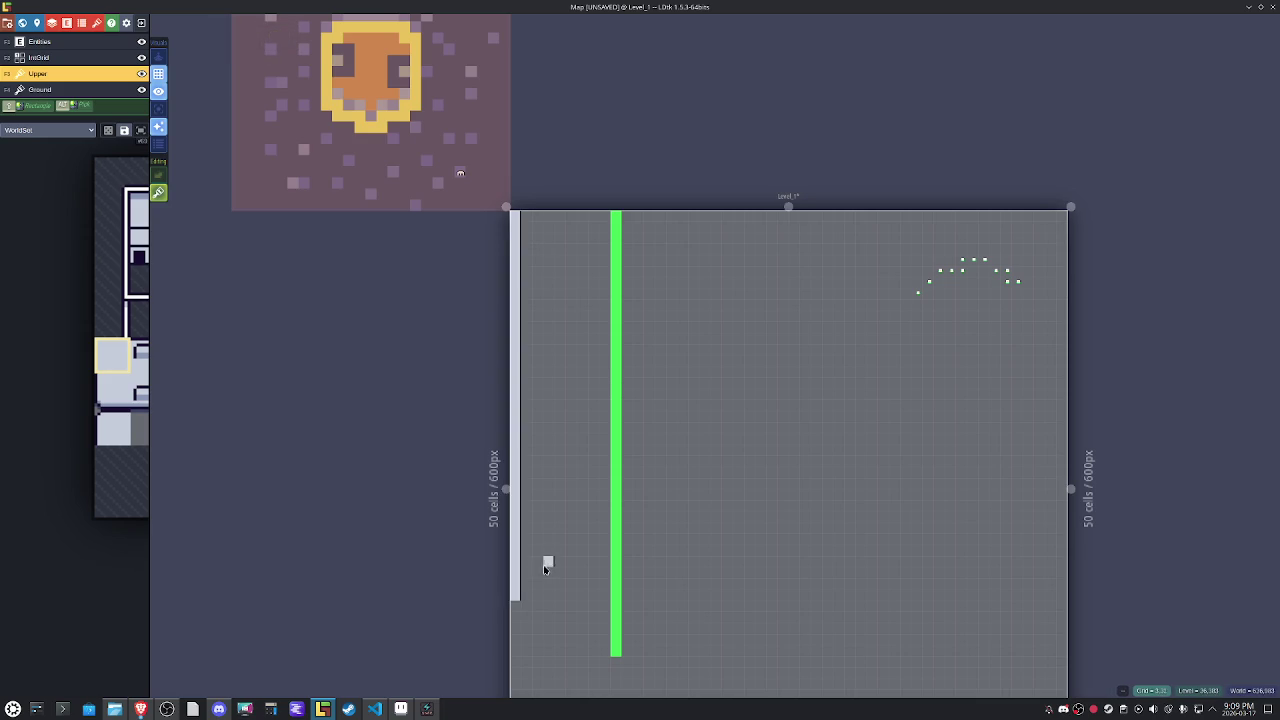
{"action": "key", "text": "x"}
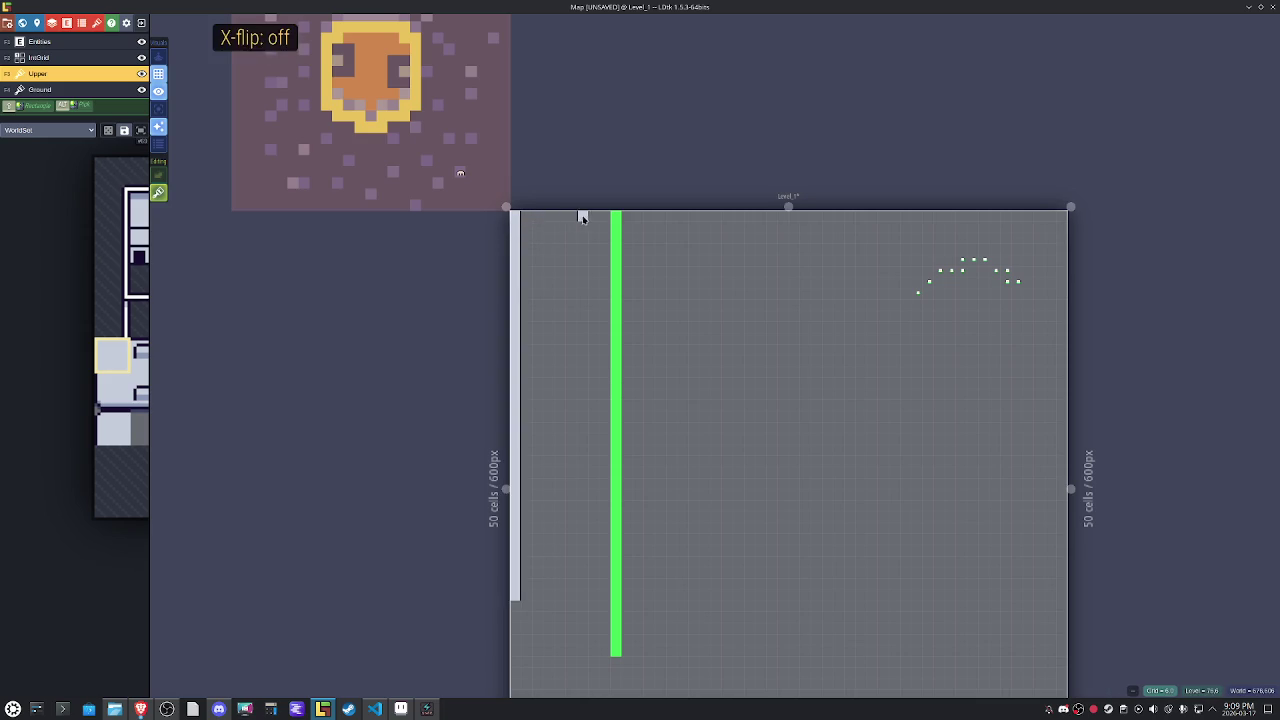
{"action": "mouse_move", "coordinate": [589, 214]}
{"action": "left_mouse_down"}
{"action": "mouse_move", "coordinate": [587, 635]}
{"action": "mouse_move", "coordinate": [594, 588]}
{"action": "mouse_move", "coordinate": [592, 599]}
{"action": "left_mouse_up"}
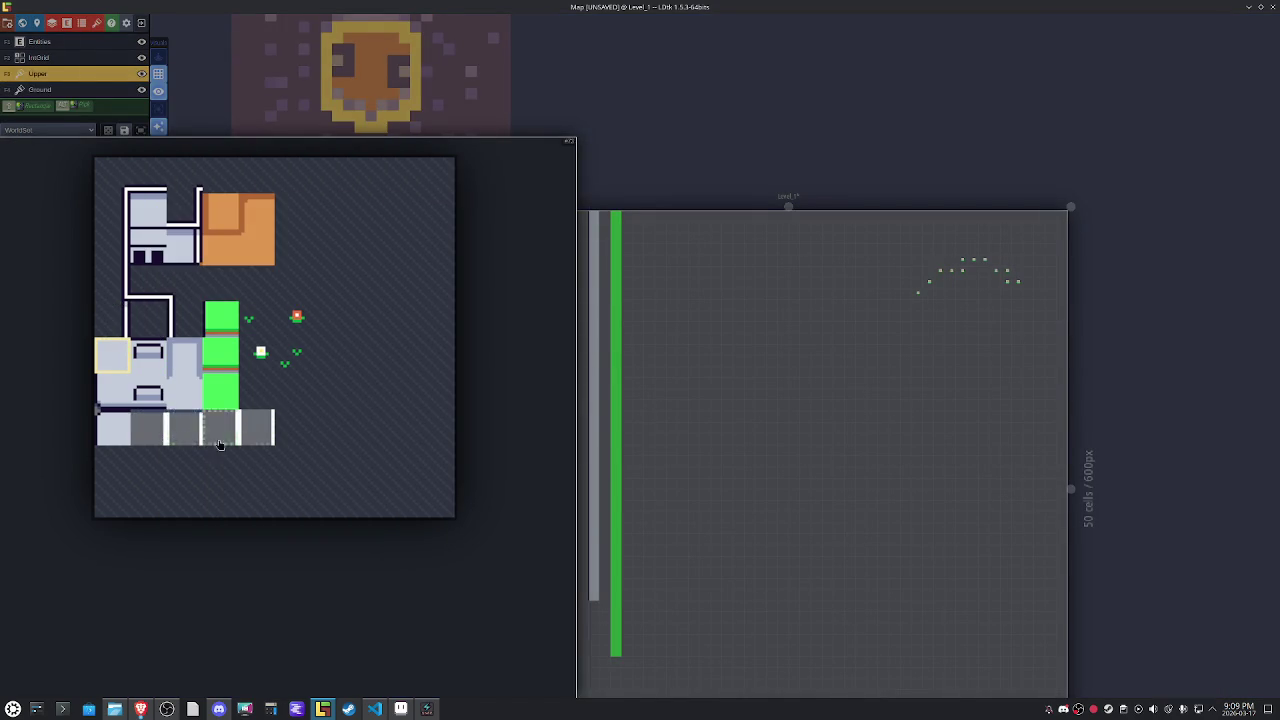
{"action": "left_click", "coordinate": [401, 709]}
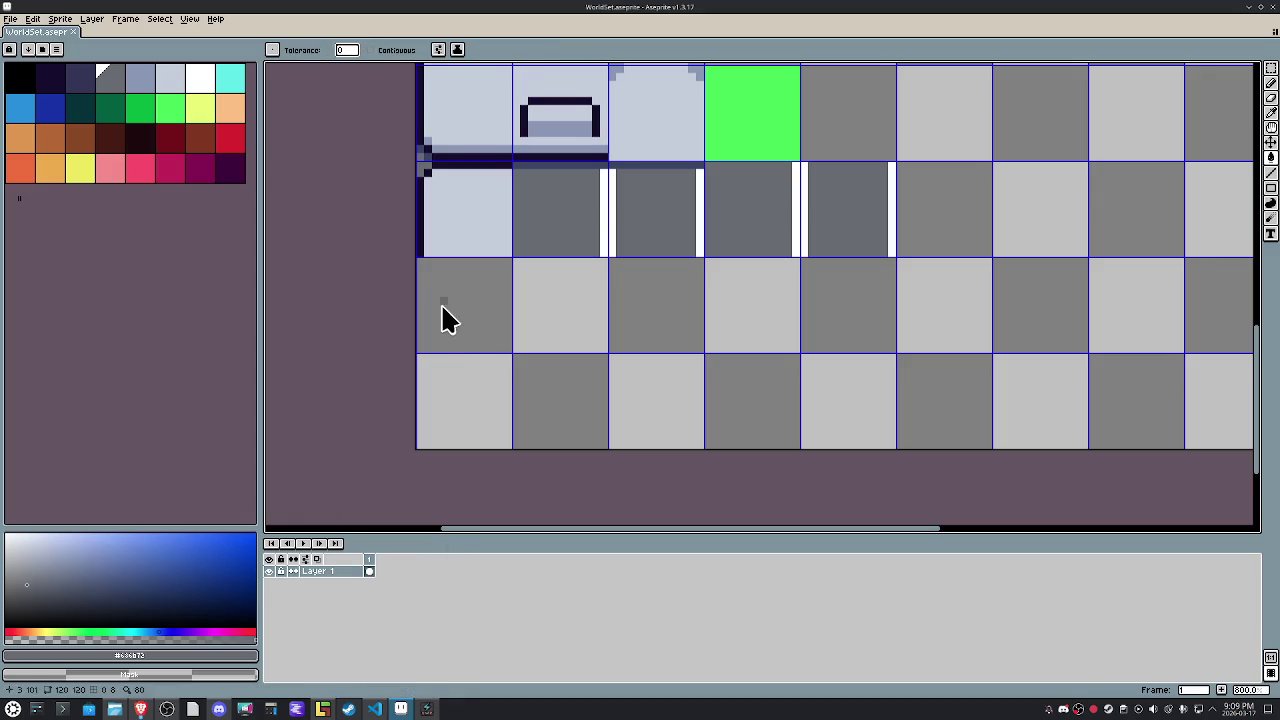
Browse from the Tilesets folder up to Content and open mockup.aseprite.
{"action": "left_click", "coordinate": [11, 19]}
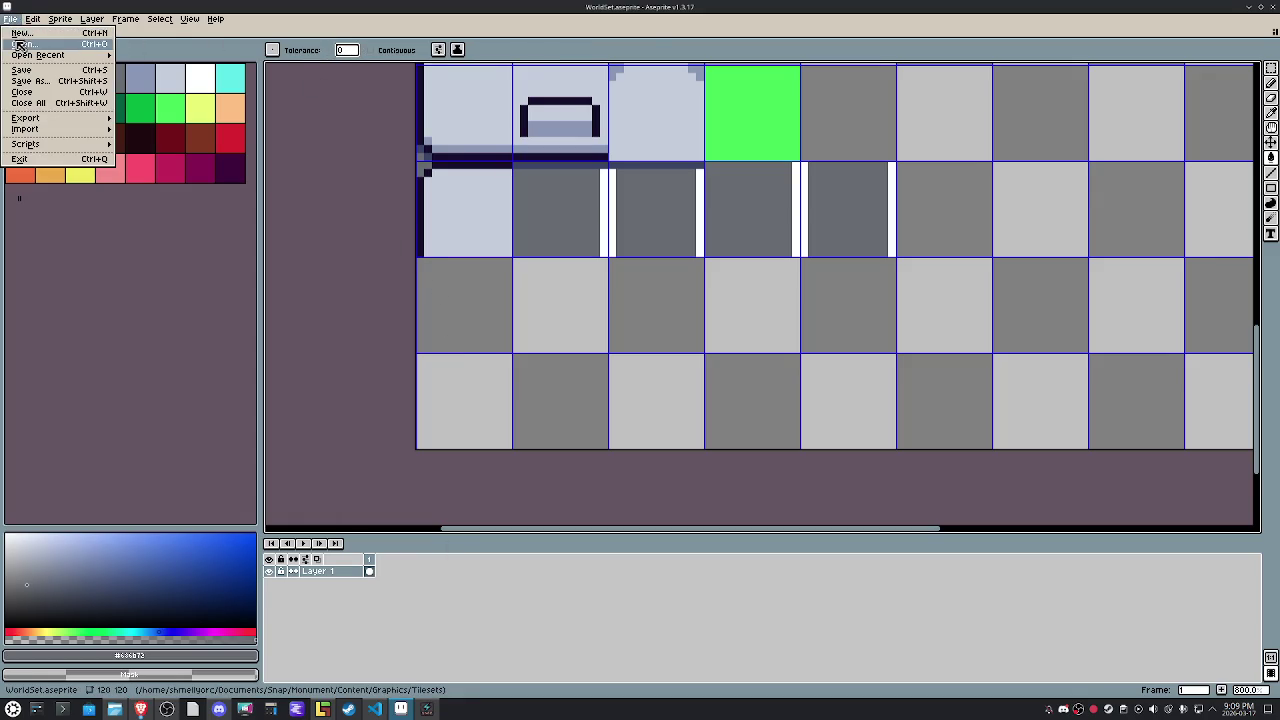
{"action": "left_click", "coordinate": [19, 45]}
{"action": "left_click", "coordinate": [54, 42]}
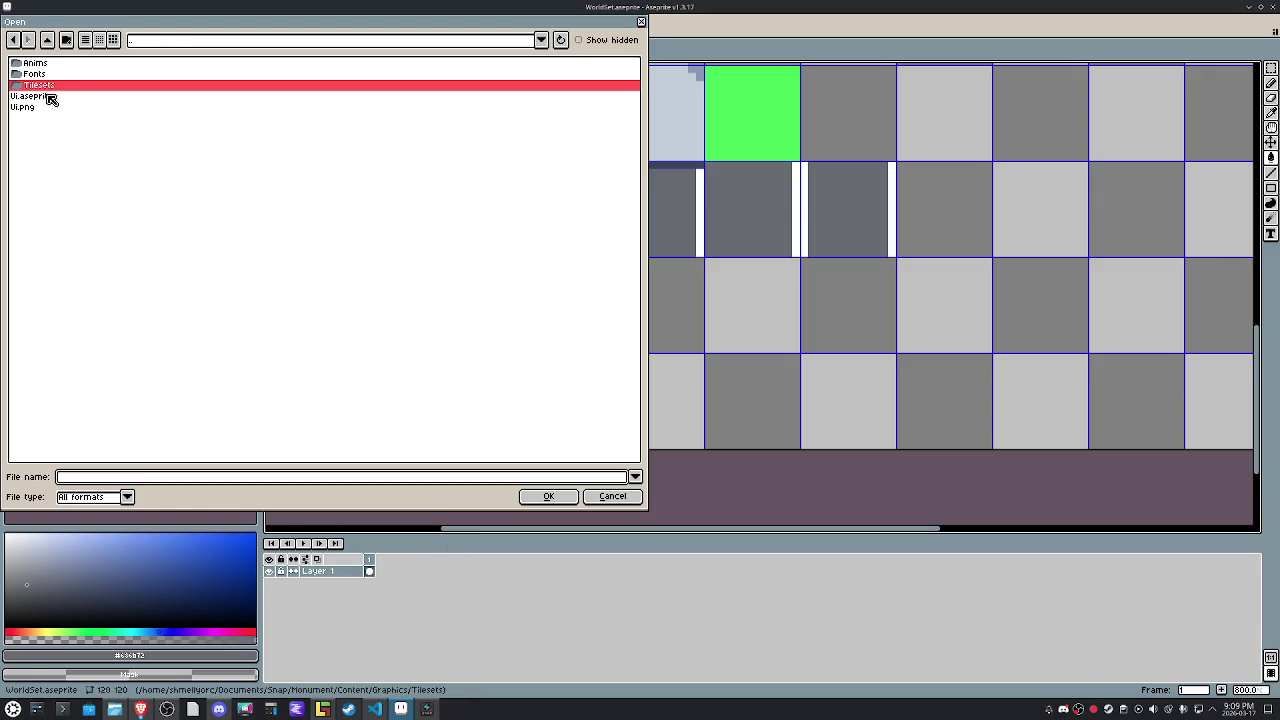
{"action": "double_click", "coordinate": [78, 85]}
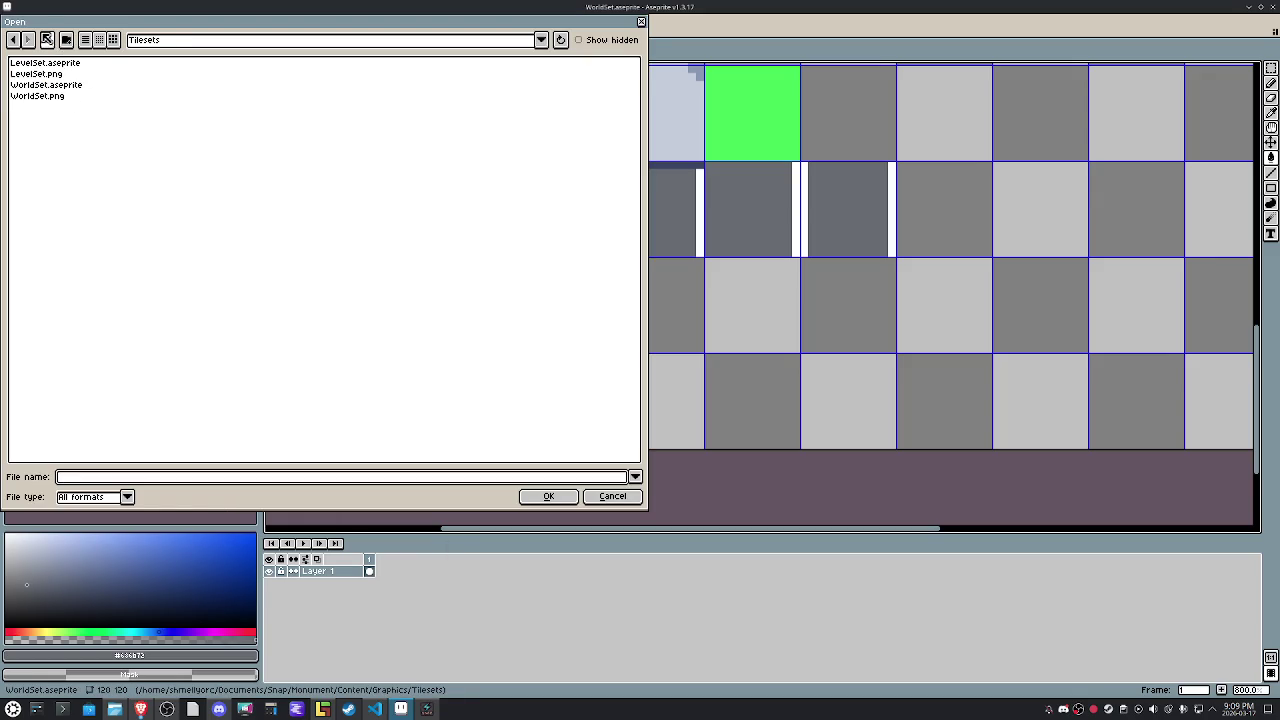
{"action": "left_click", "coordinate": [47, 40]}
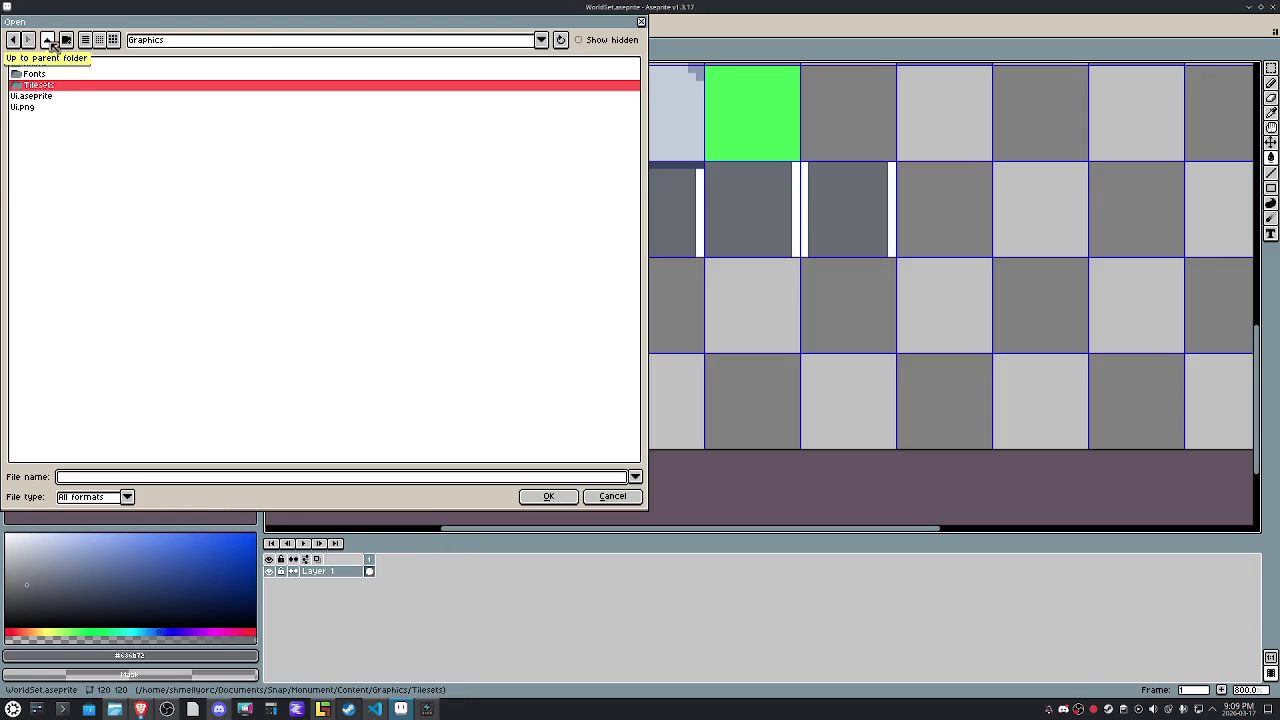
{"action": "left_click", "coordinate": [47, 40]}
{"action": "double_click", "coordinate": [50, 107]}
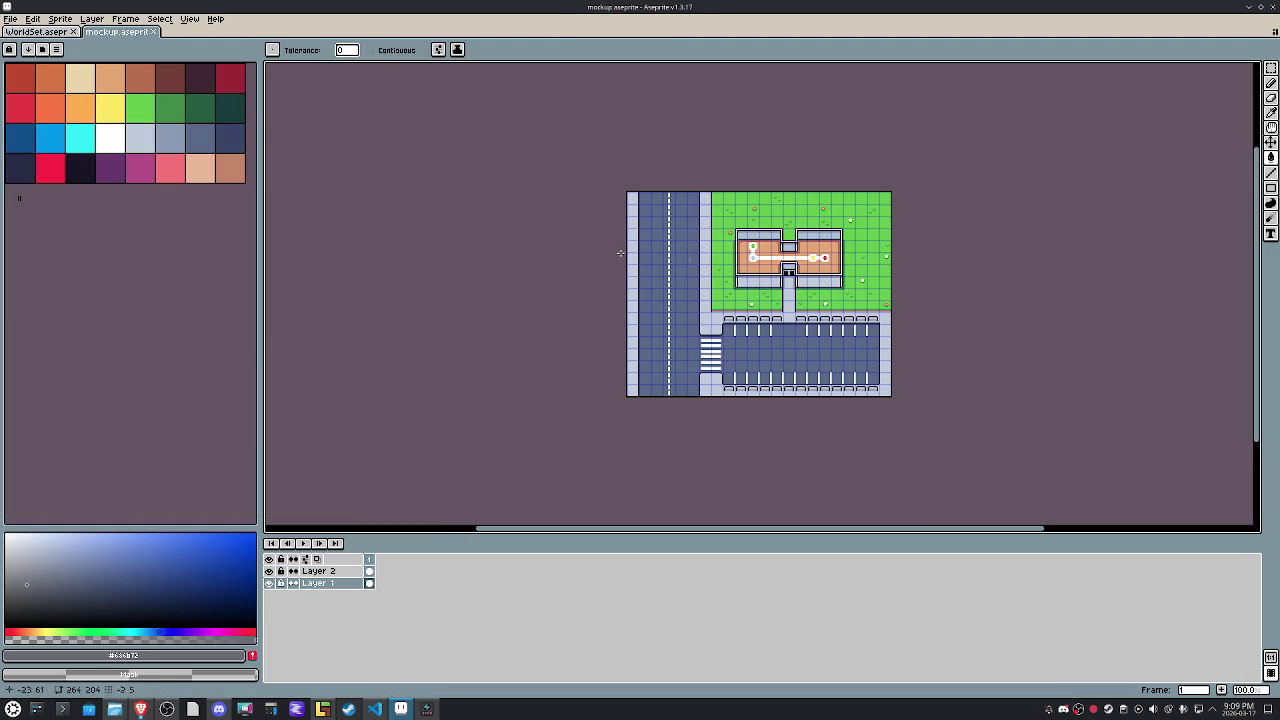
Copy one road tile with the dashed centre line from the mockup.
{"action": "key", "text": "m"}
{"action": "scroll", "coordinate": [660, 221], "scroll_direction": "up", "scroll_amount": 2}
{"action": "left_click_drag", "start_coordinate": [676, 150], "coordinate": [692, 166]}
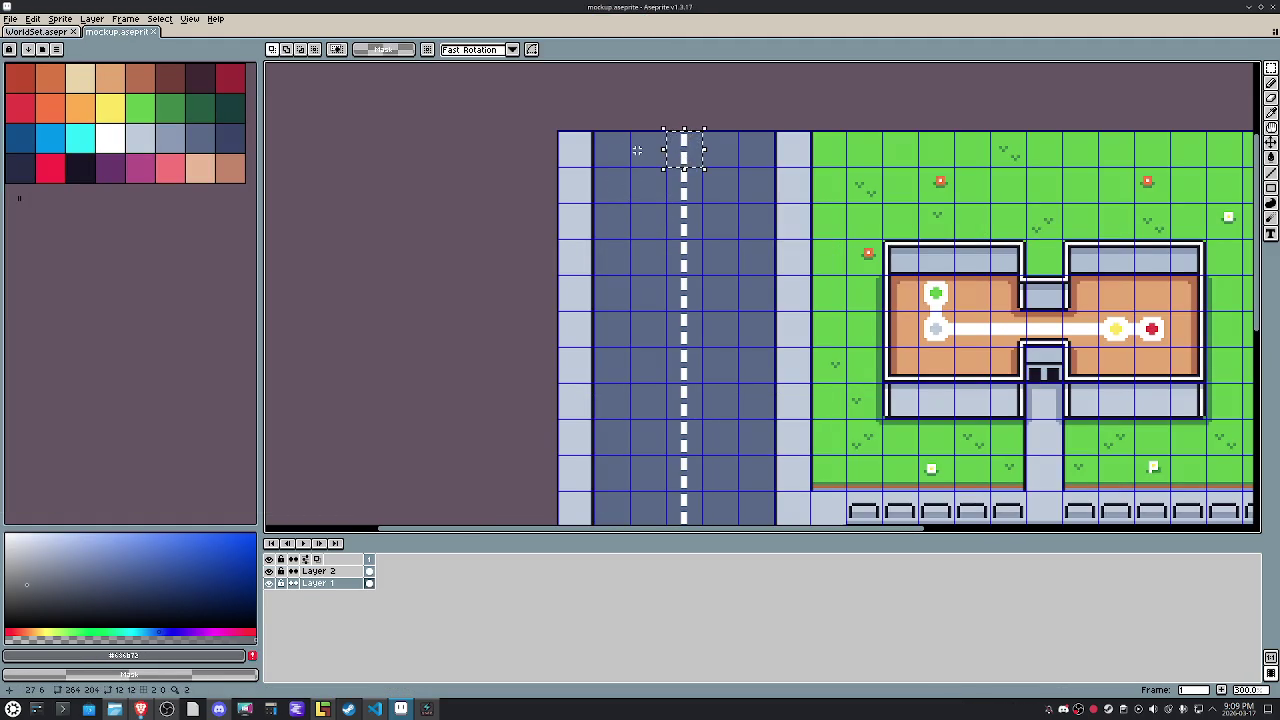
{"action": "key", "text": "ctrl+c"}
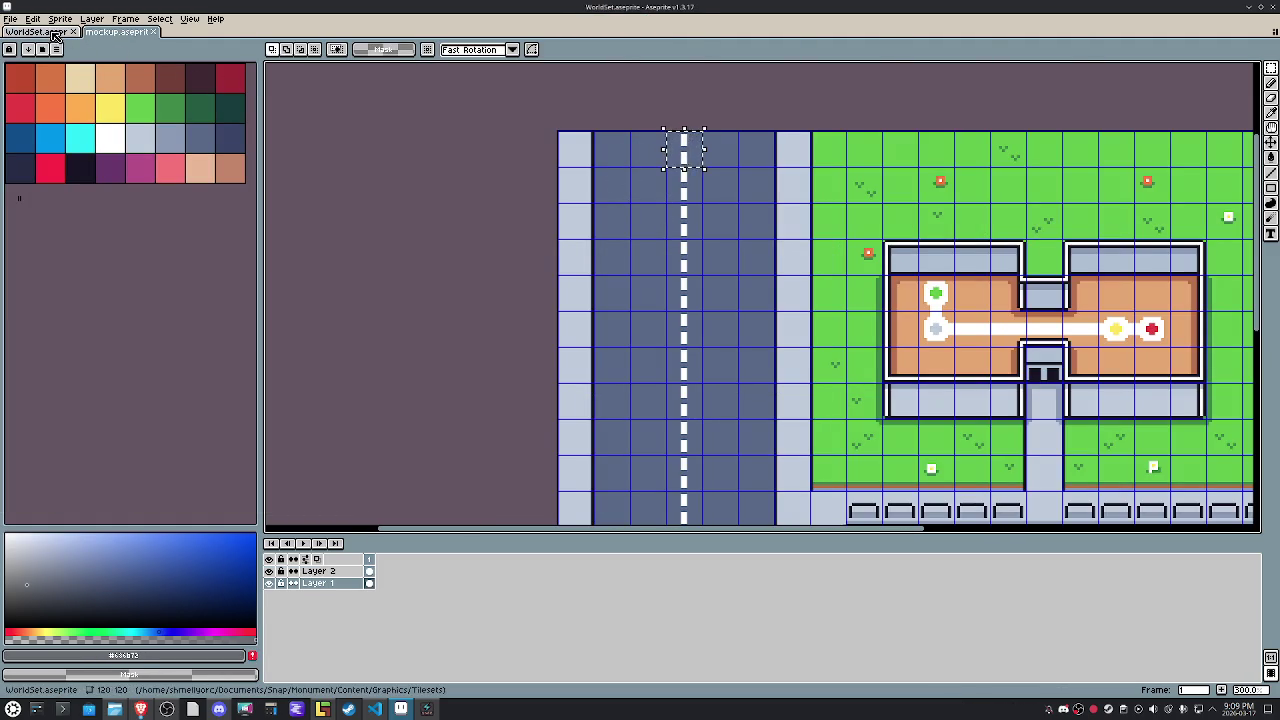
Paste the road tile into WorldSet and settle it into an empty tileset slot.
{"action": "key", "text": "ctrl+Tab"}
{"action": "key", "text": "ctrl+v"}
{"action": "left_click_drag", "start_coordinate": [749, 300], "coordinate": [751, 324]}
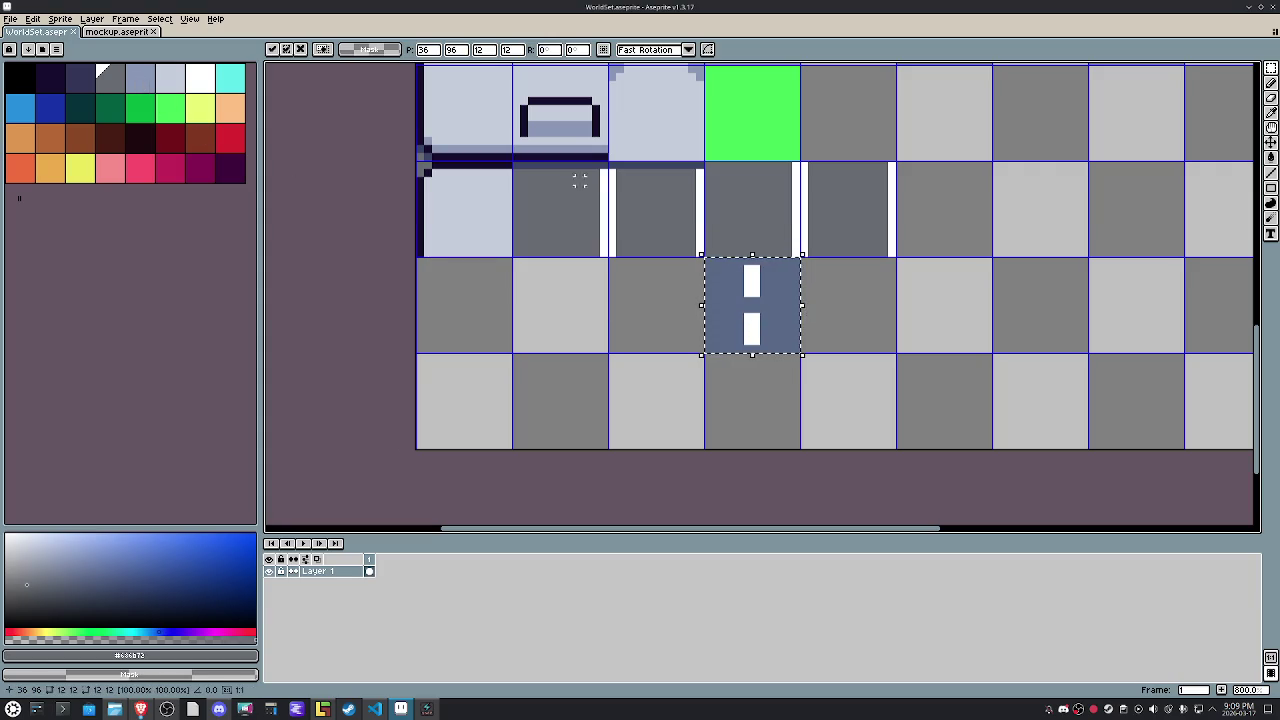
{"action": "key", "text": "g"}
{"action": "key", "text": "v"}
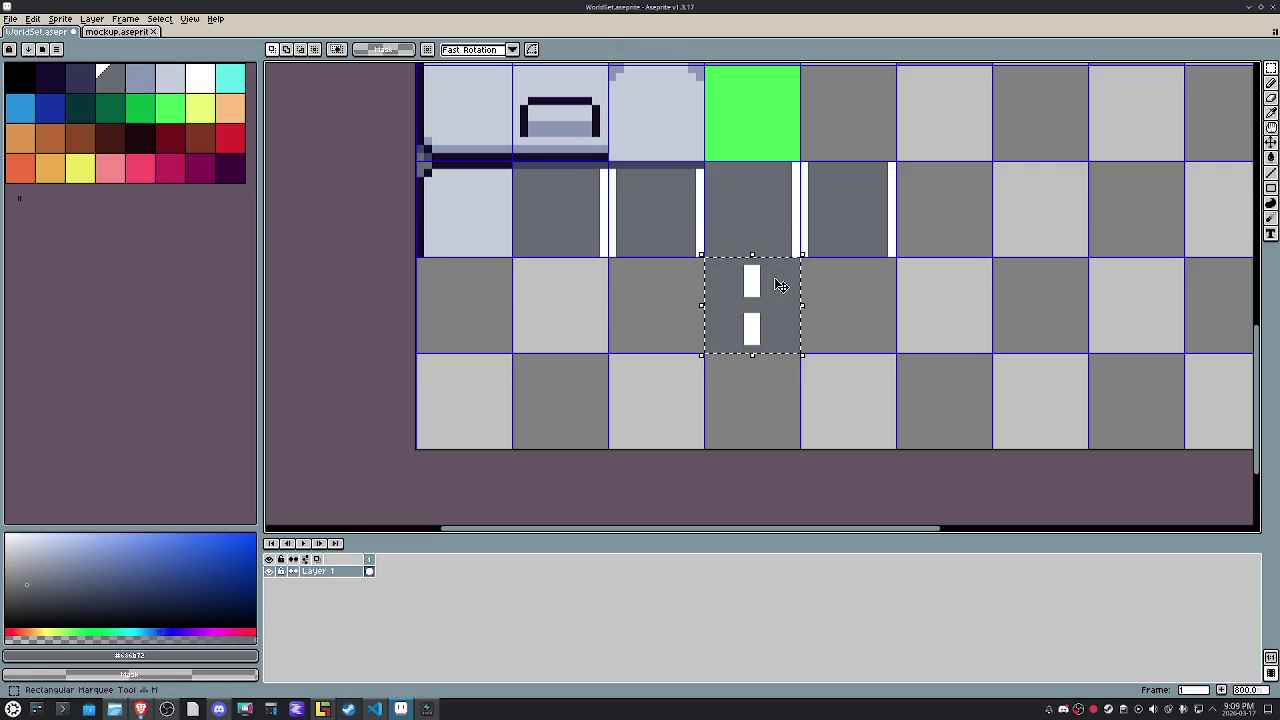
{"action": "key", "text": "shift+Left"}
{"action": "key", "text": "Return"}
{"action": "key", "text": "ctrl+d"}
Re-export the WorldSet tileset image with Export As, then dismiss the game window.
{"action": "left_click", "coordinate": [12, 20]}
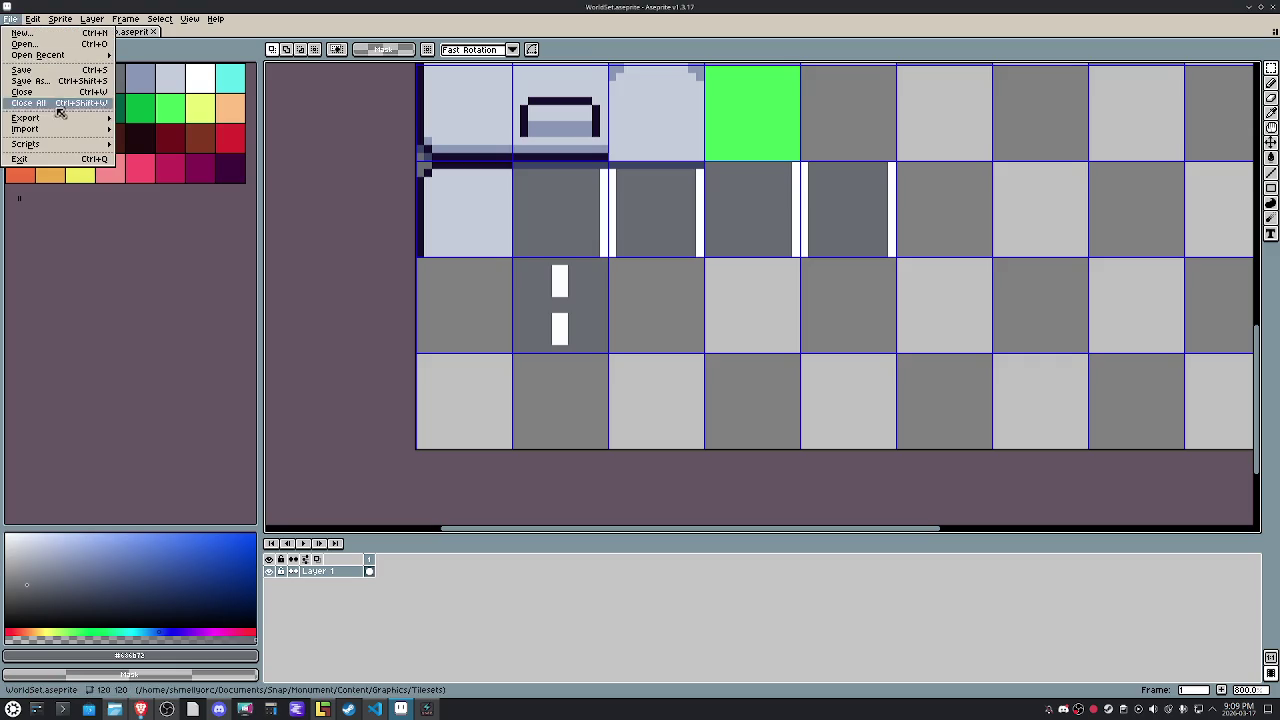
{"action": "left_click", "coordinate": [18, 22]}
{"action": "left_click", "coordinate": [14, 20]}
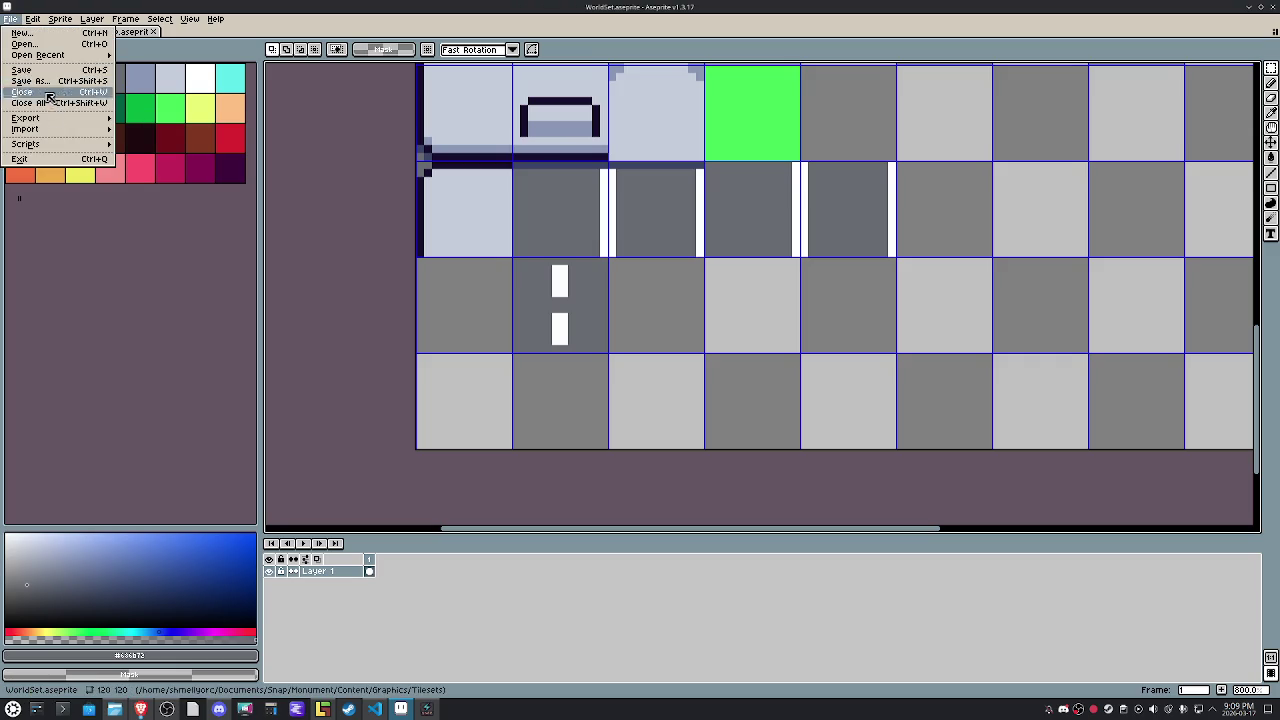
{"action": "left_click", "coordinate": [115, 122]}
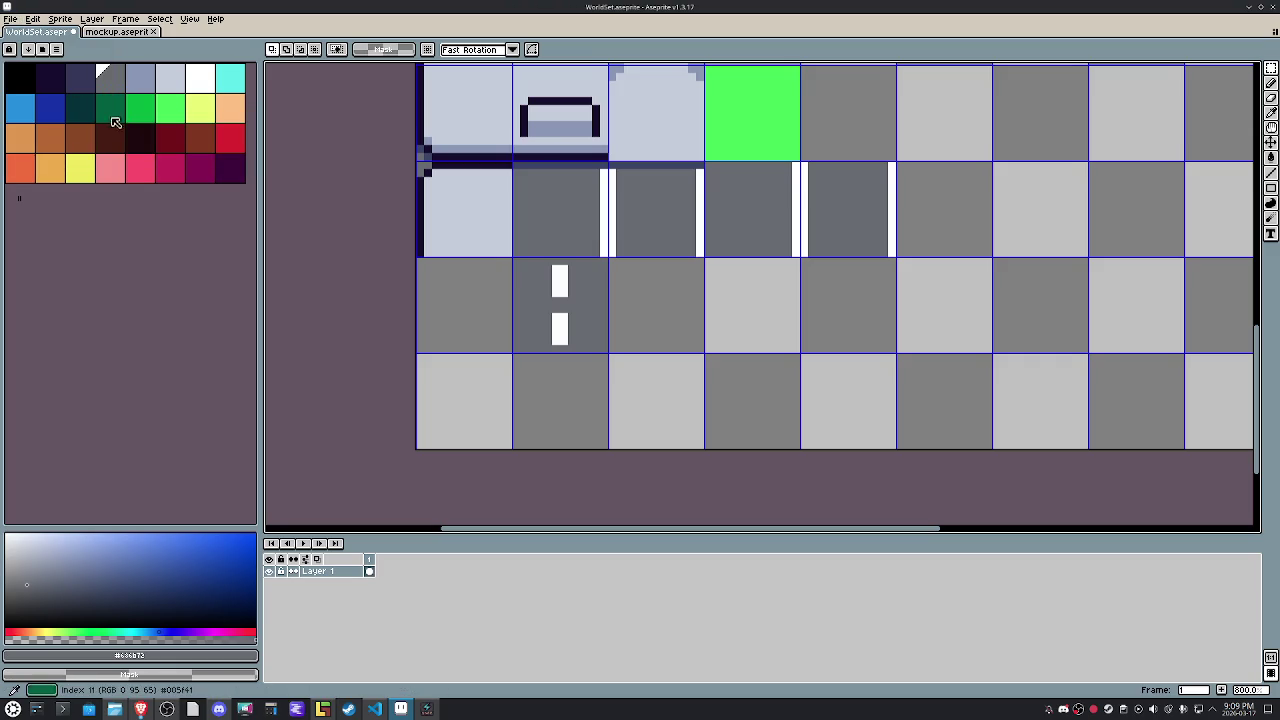
{"action": "left_click", "coordinate": [12, 20]}
{"action": "left_click", "coordinate": [117, 120]}
{"action": "left_click", "coordinate": [12, 20]}
{"action": "mouse_move", "coordinate": [40, 118]}
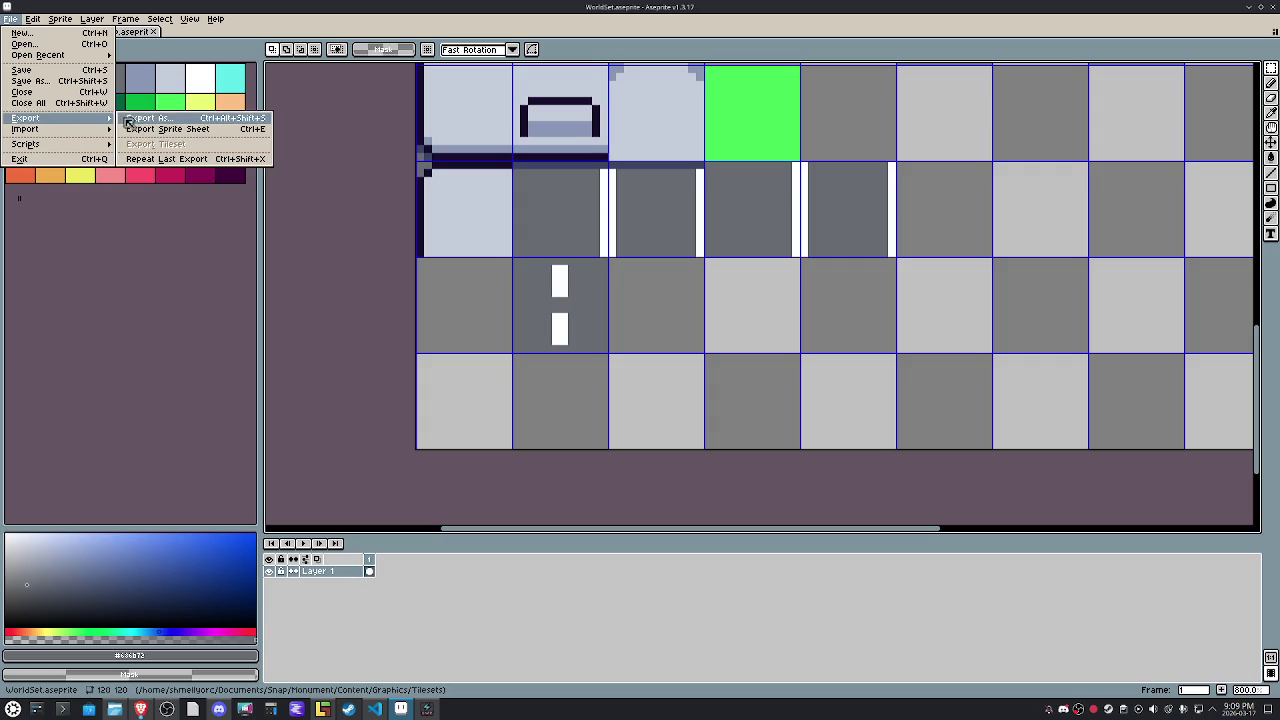
{"action": "left_click", "coordinate": [130, 121]}
{"action": "left_click", "coordinate": [188, 348]}
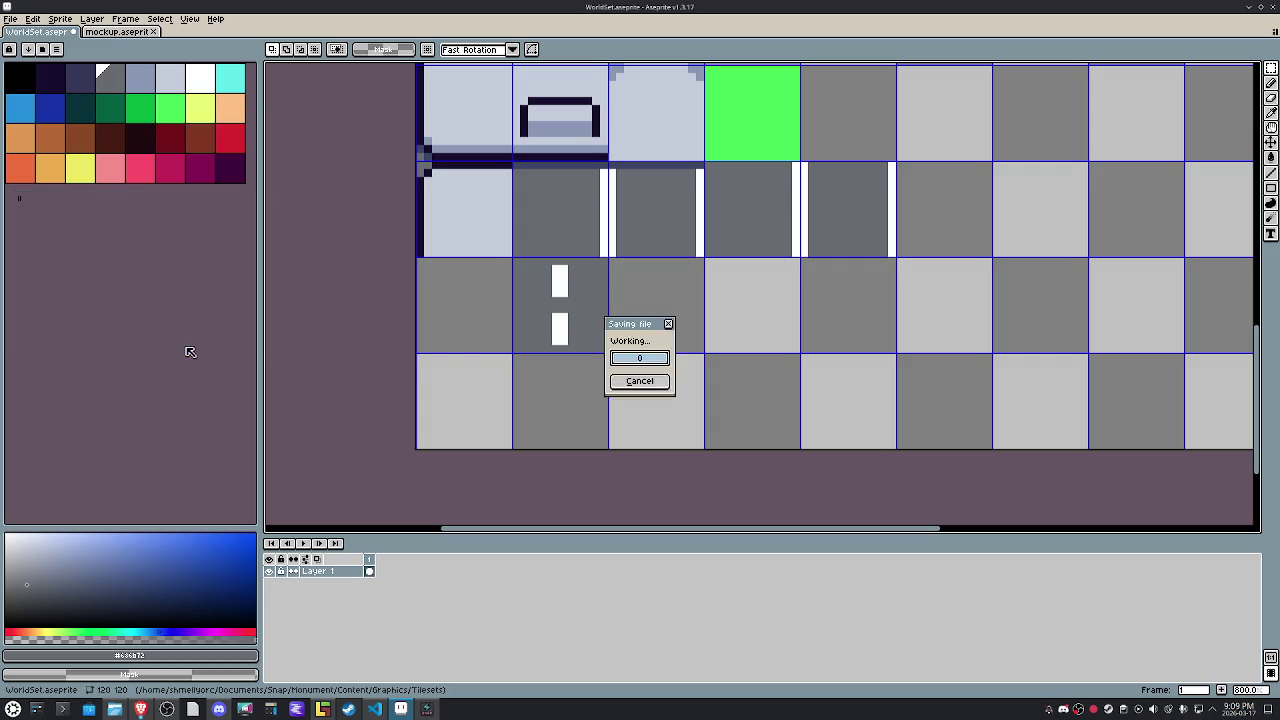
{"action": "left_click", "coordinate": [428, 710]}
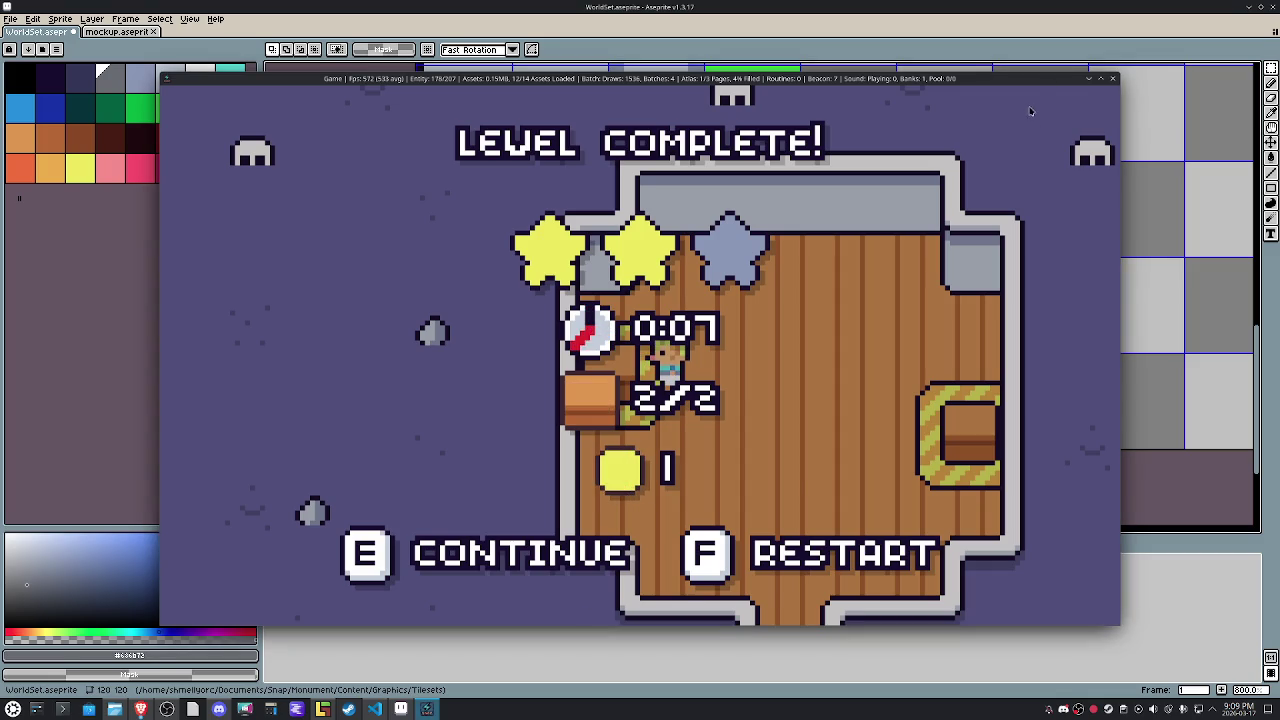
{"action": "key", "text": "Escape"}
In LDtk, paint a dashed road-marking column down Level_1 with the new tile.
{"action": "left_click", "coordinate": [322, 710]}
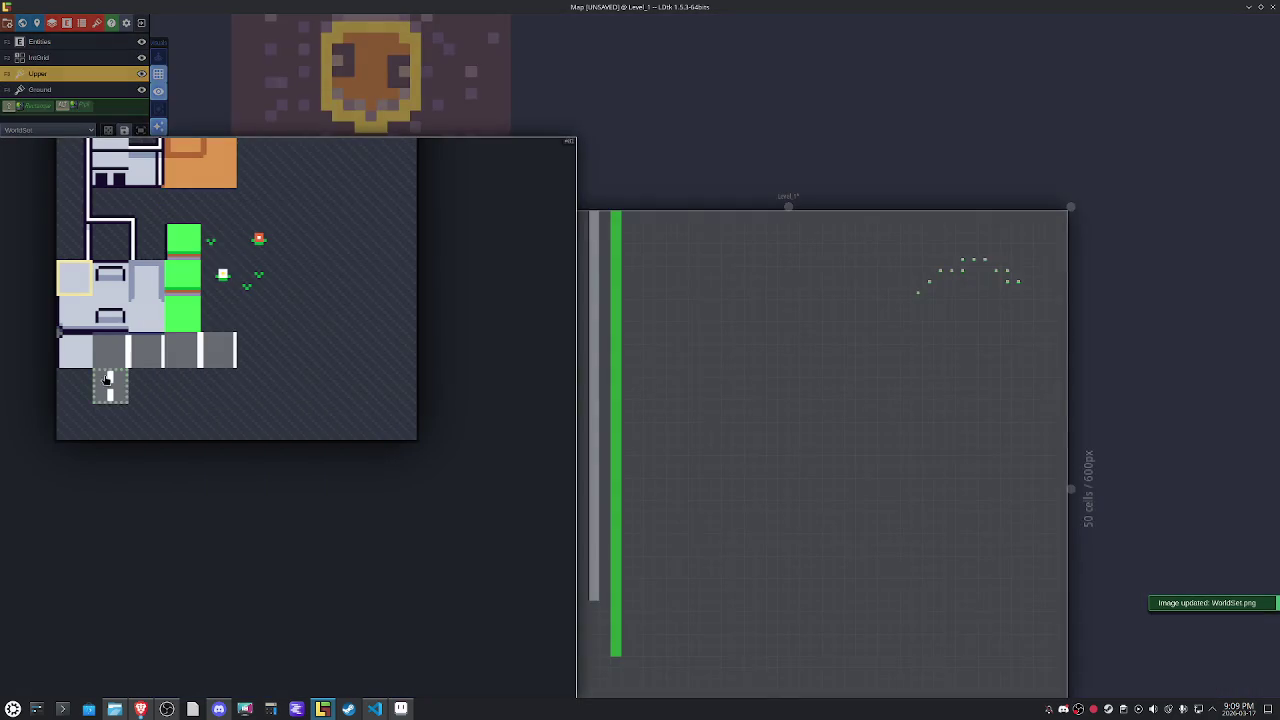
{"action": "left_click", "coordinate": [106, 380]}
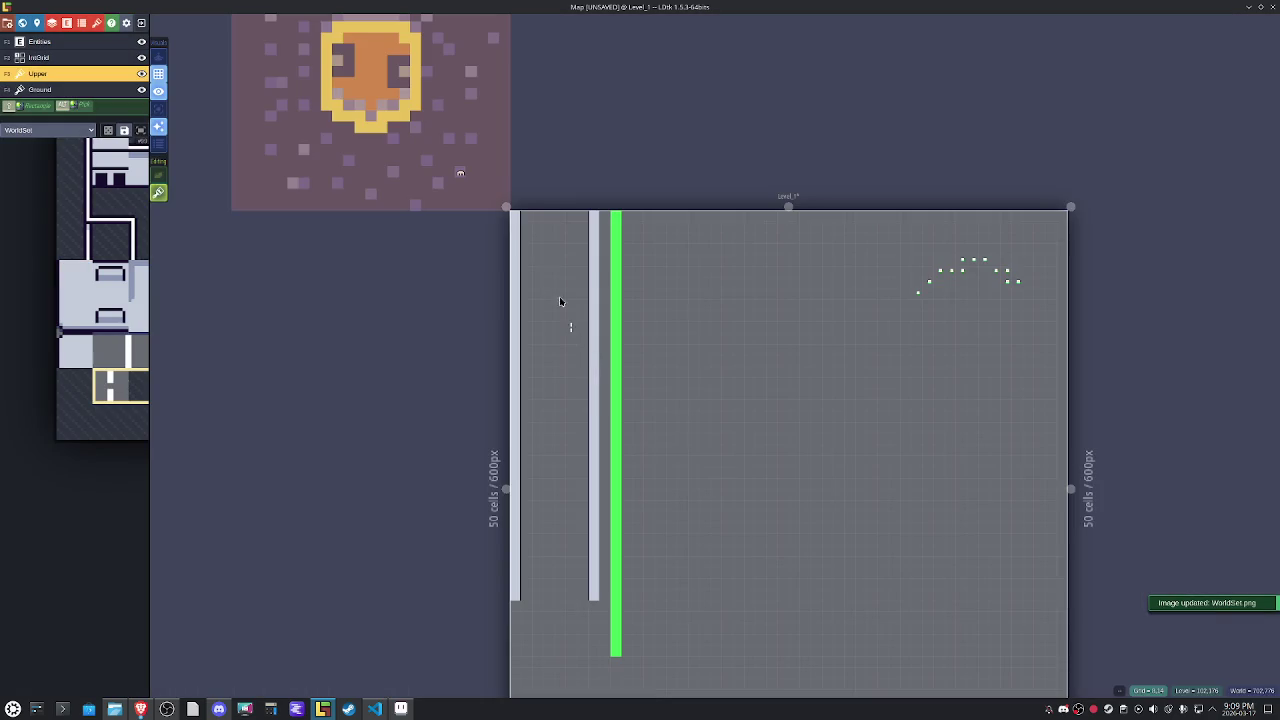
{"action": "left_click_drag", "start_coordinate": [550, 217], "coordinate": [548, 606]}
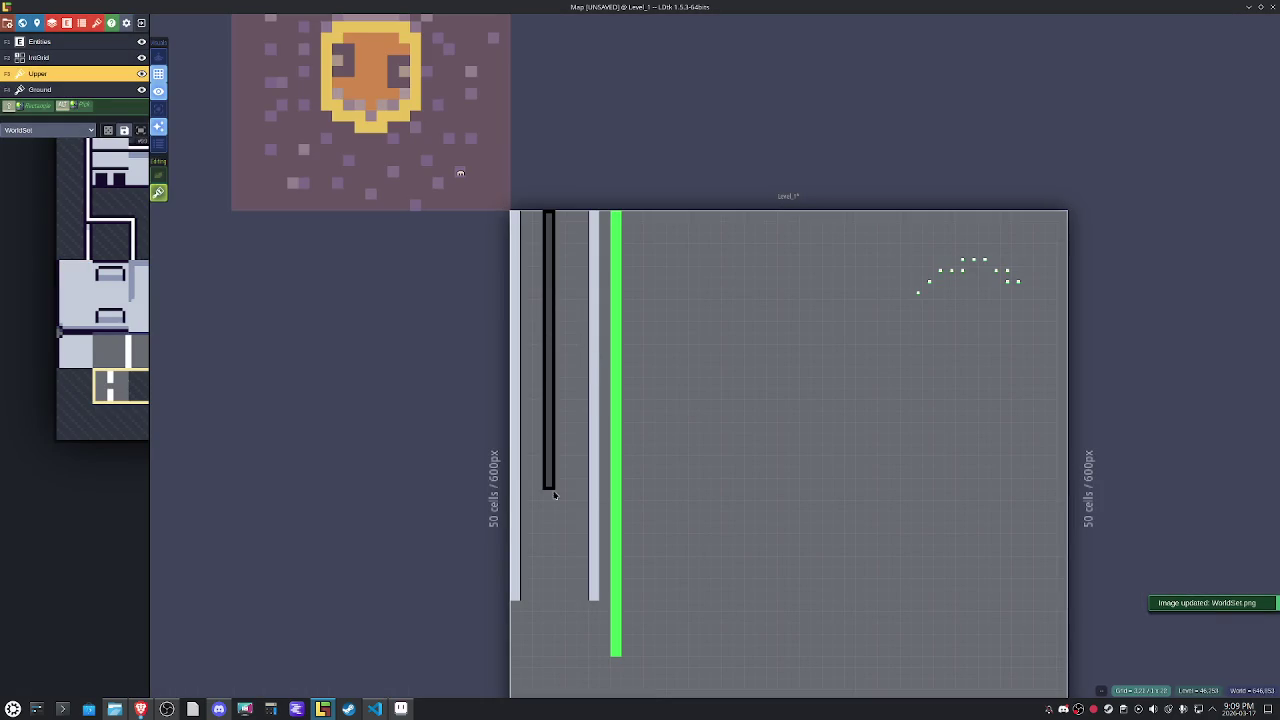
{"action": "left_click_drag", "start_coordinate": [548, 654], "coordinate": [543, 523]}
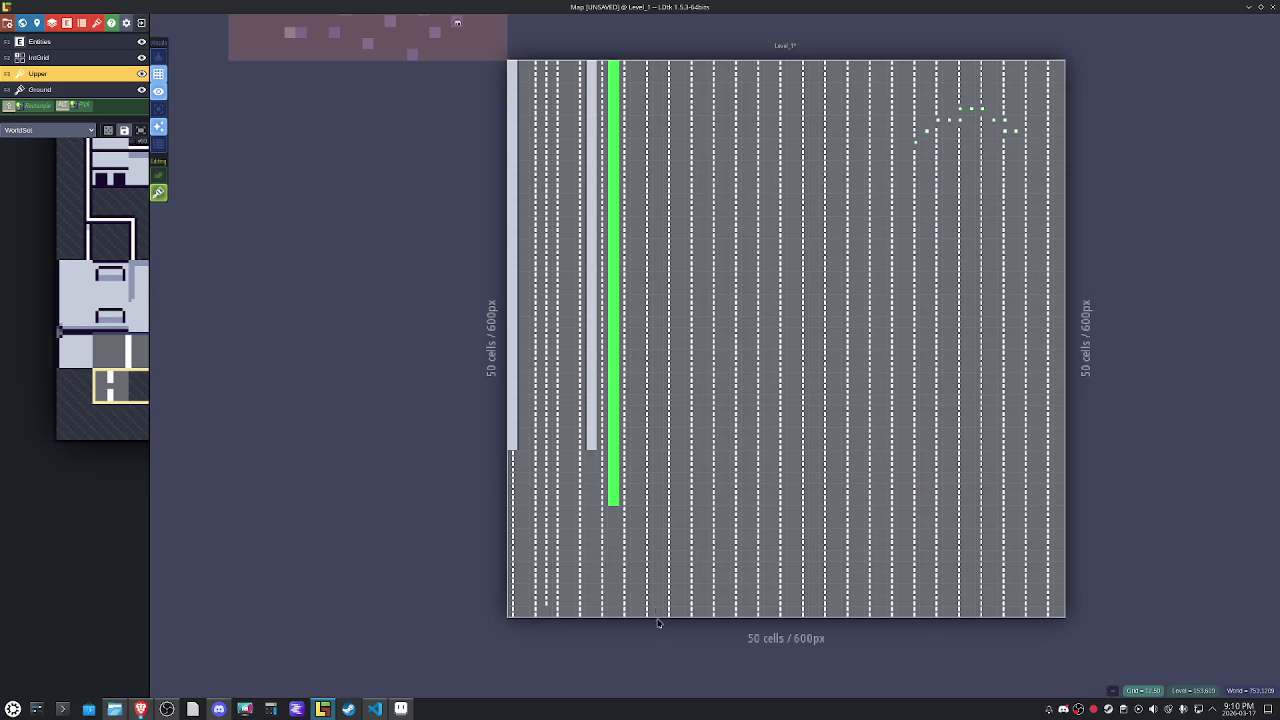
Move the light-grey tile column one cell to the left.
{"action": "mouse_move", "coordinate": [580, 443]}
{"action": "left_mouse_down"}
{"action": "mouse_move", "coordinate": [586, 68]}
{"action": "mouse_move", "coordinate": [577, 120]}
{"action": "left_mouse_up"}
{"action": "left_click", "coordinate": [595, 116]}
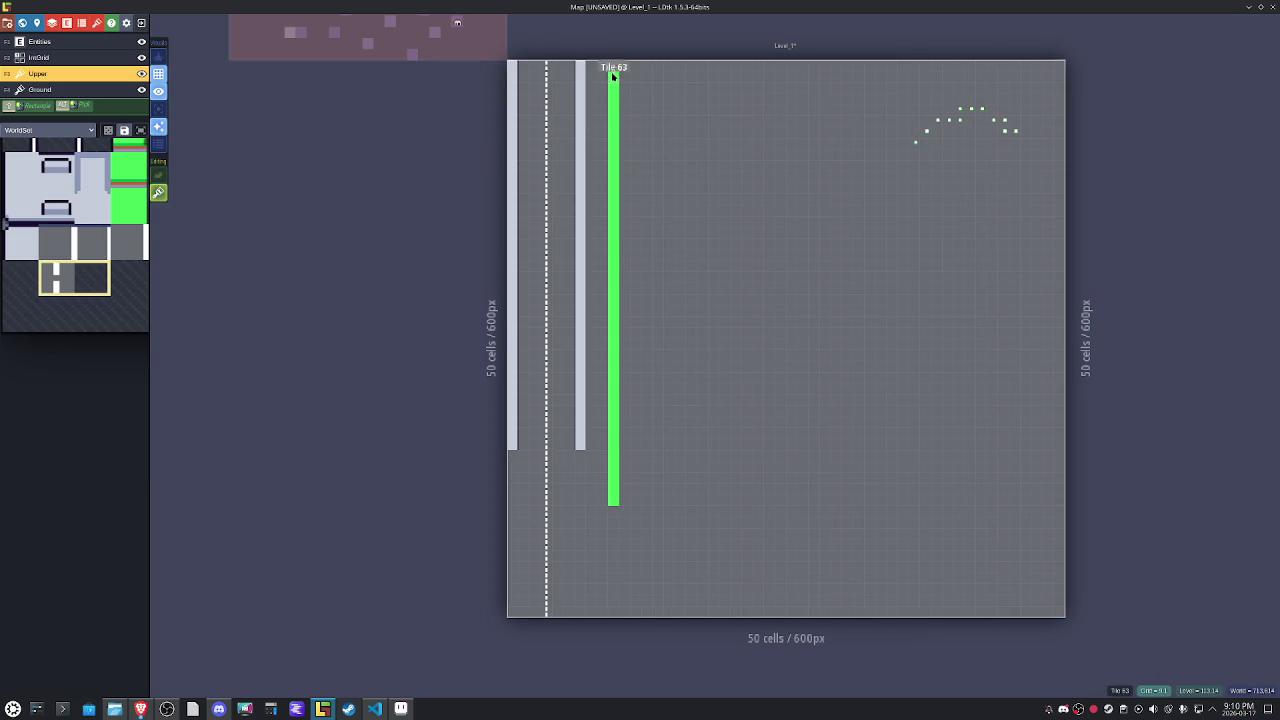
{"action": "left_click_drag", "start_coordinate": [613, 76], "coordinate": [612, 543]}
{"action": "left_click", "coordinate": [612, 467]}
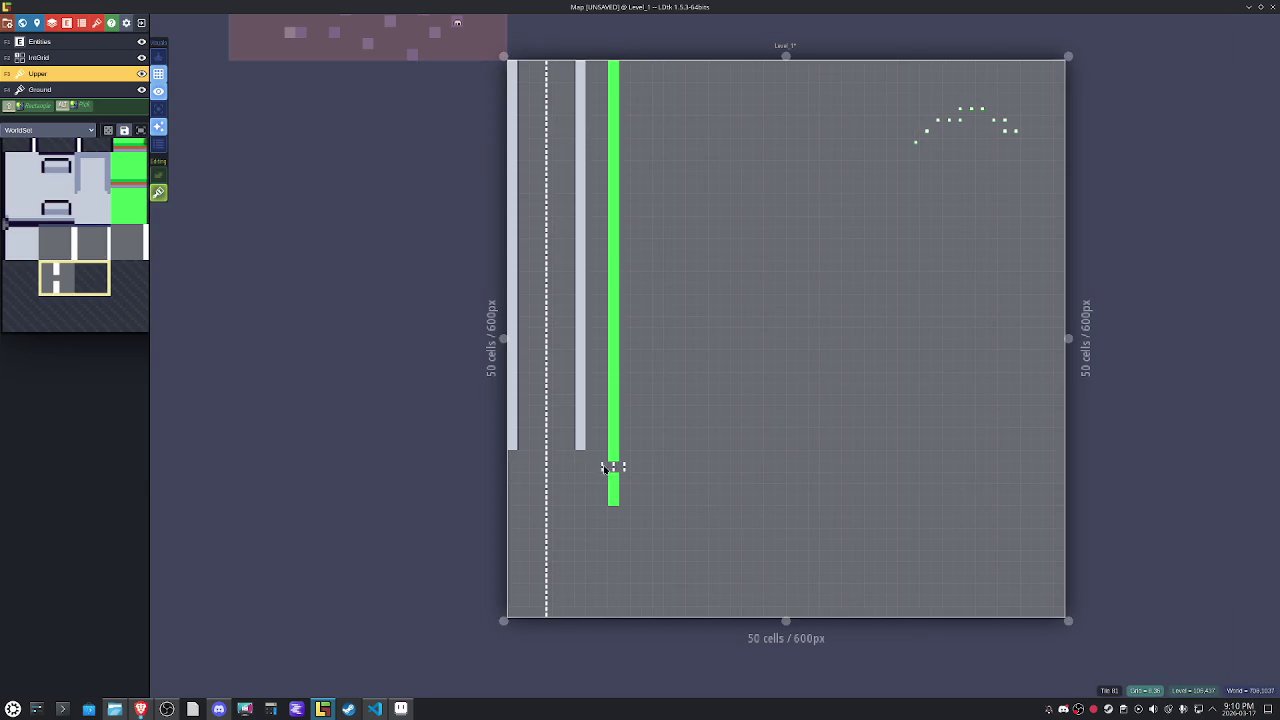
Shift the green grass strip one column left and pick the light-grey sidewalk tile.
{"action": "left_click_drag", "start_coordinate": [692, 512], "coordinate": [610, 70]}
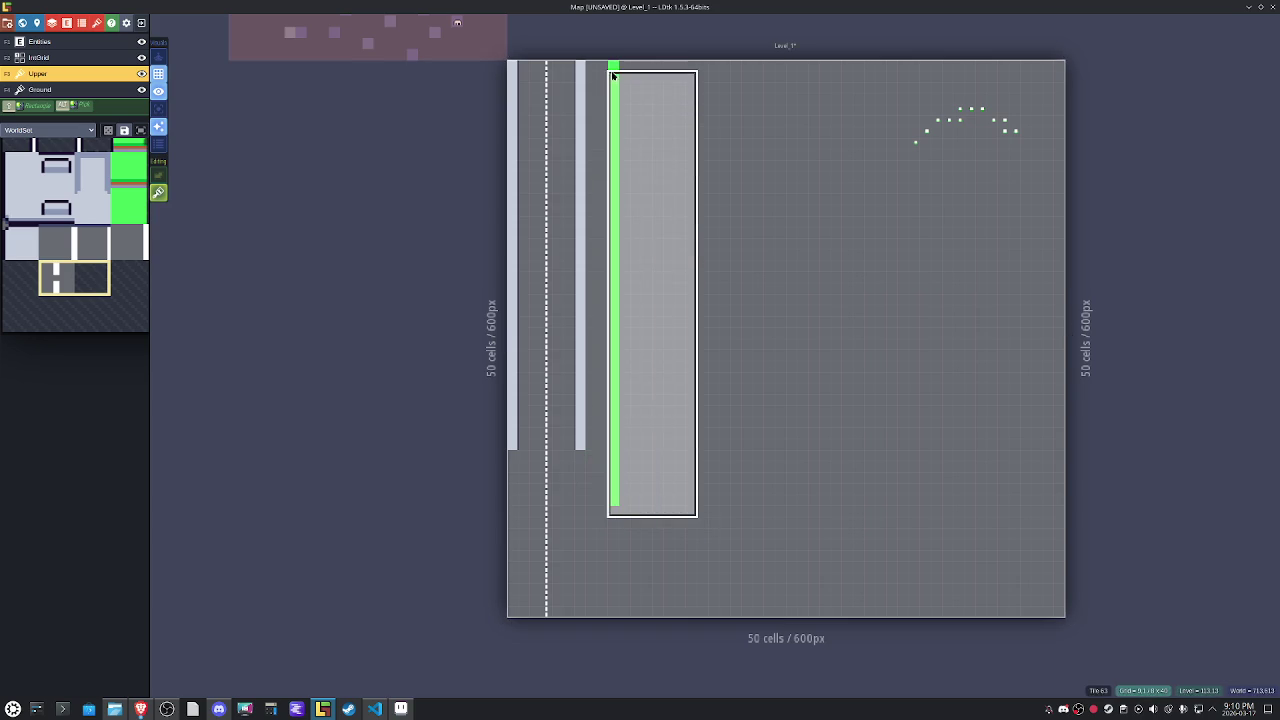
{"action": "left_click_drag", "start_coordinate": [720, 562], "coordinate": [594, 48]}
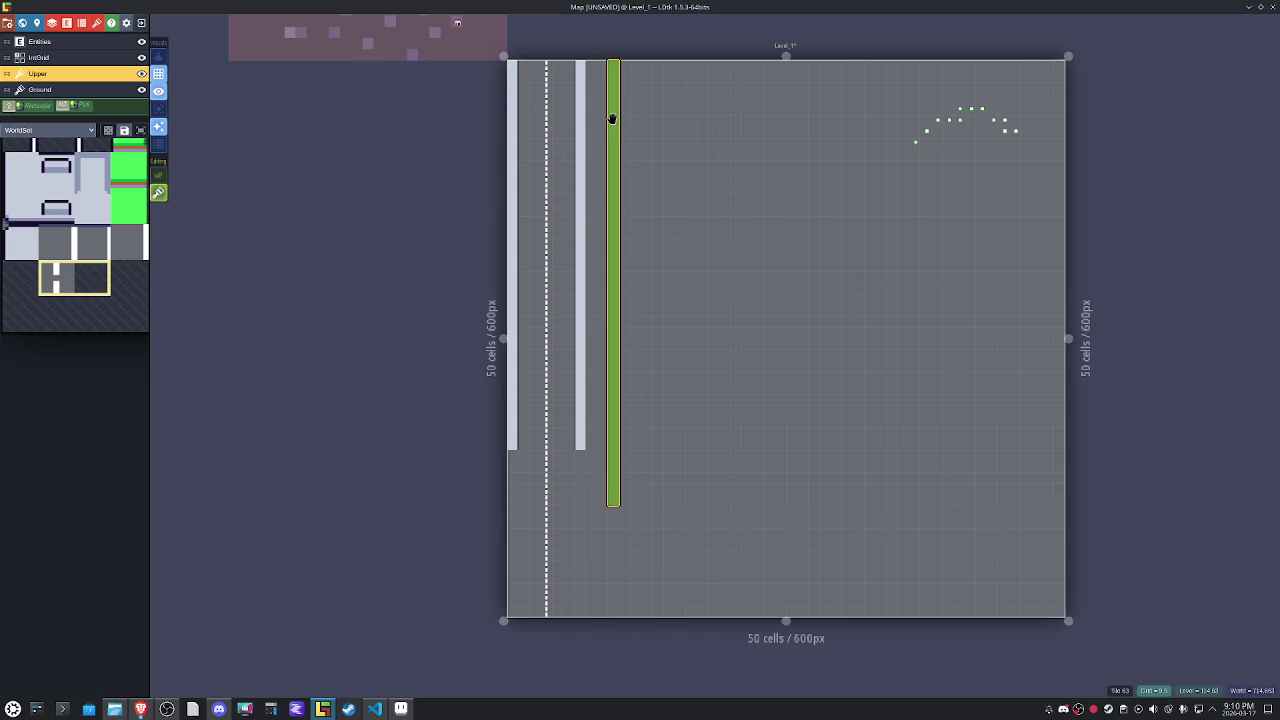
{"action": "left_click", "coordinate": [605, 120]}
{"action": "left_click_drag", "start_coordinate": [605, 120], "coordinate": [595, 119]}
{"action": "left_click", "coordinate": [584, 456], "text": "alt"}
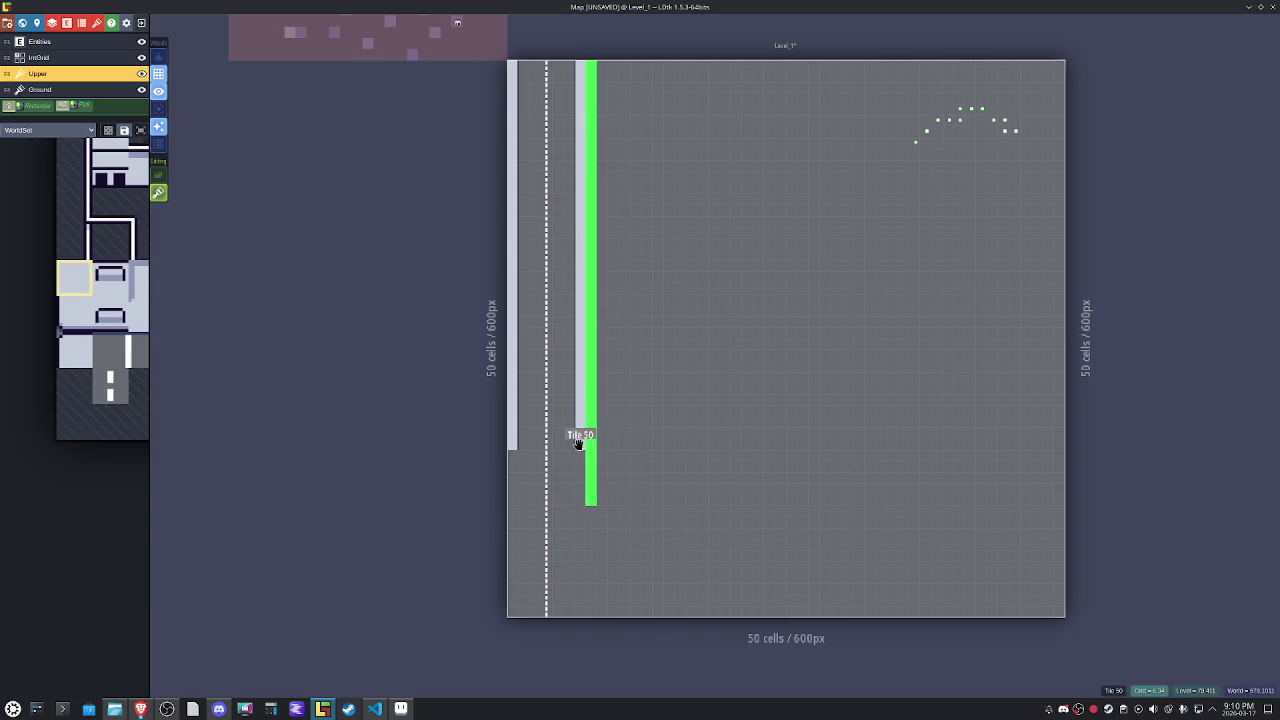
{"action": "left_click", "coordinate": [590, 505], "text": "alt"}
Trim the grass strip's lower end and repaint the sidewalk beside it with a gap partway down.
{"action": "left_click_drag", "start_coordinate": [588, 497], "coordinate": [588, 452]}
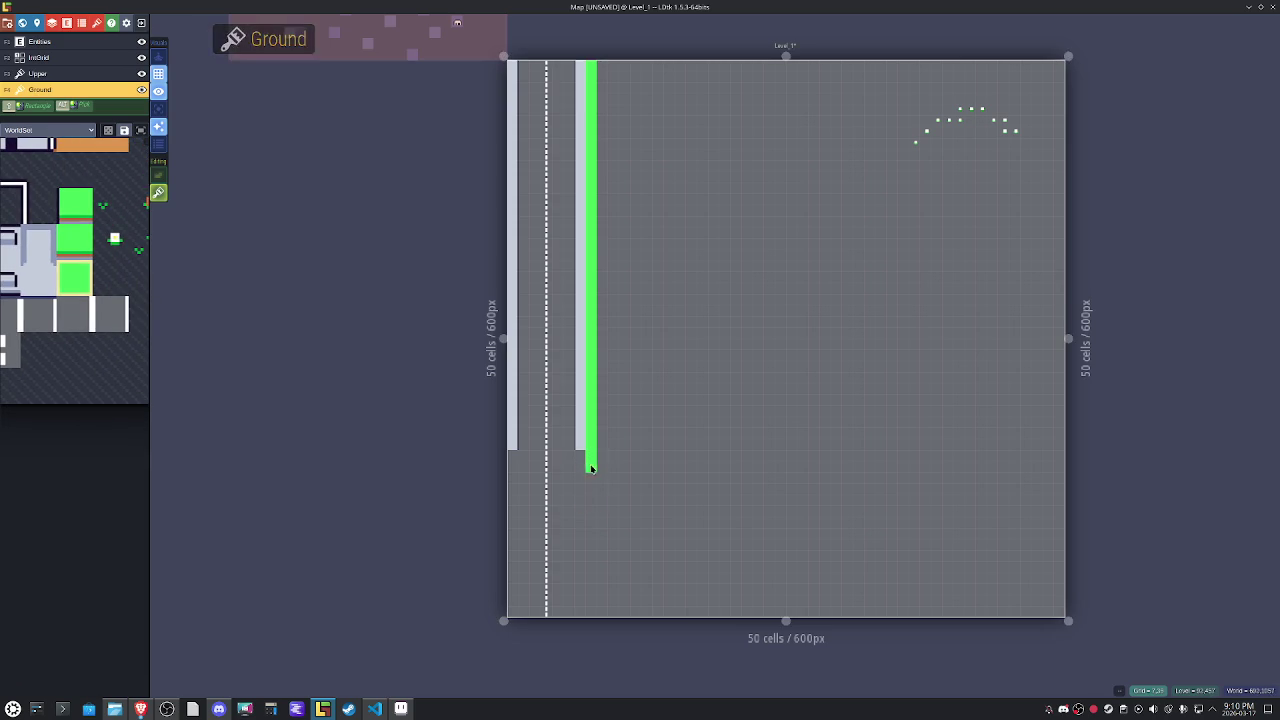
{"action": "left_click", "coordinate": [583, 408], "text": "alt"}
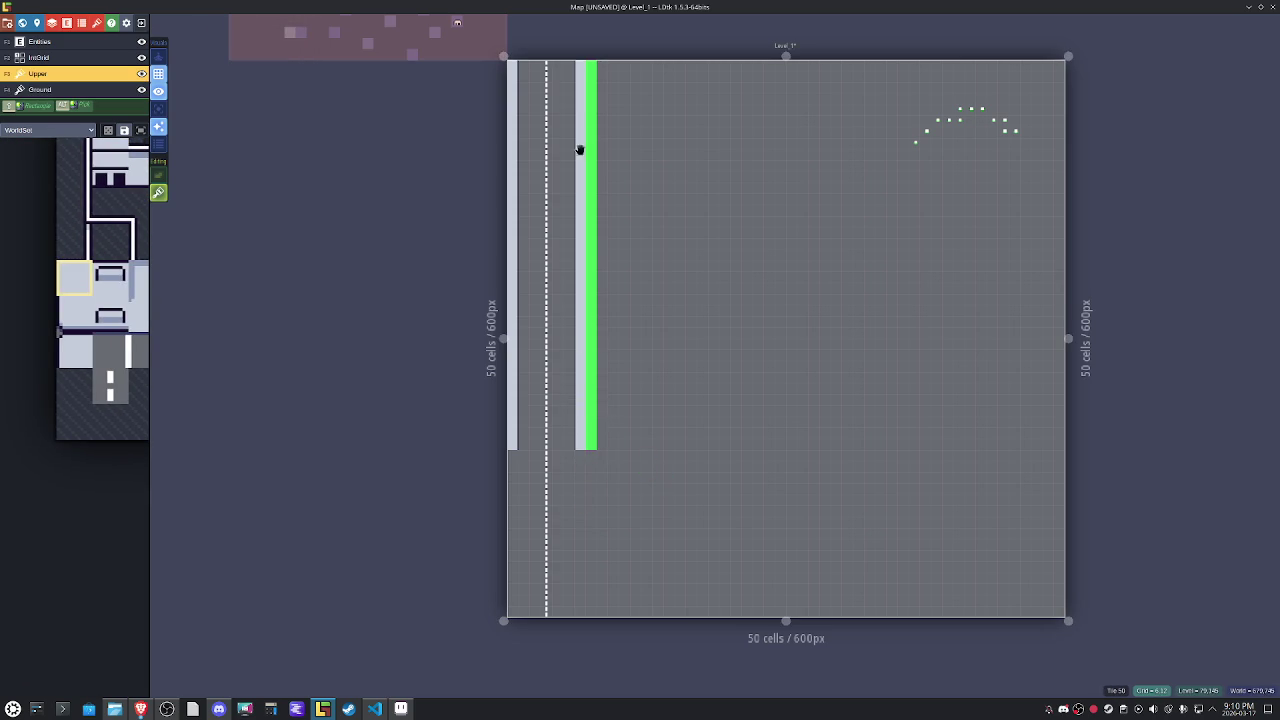
{"action": "left_click_drag", "start_coordinate": [573, 78], "coordinate": [577, 533]}
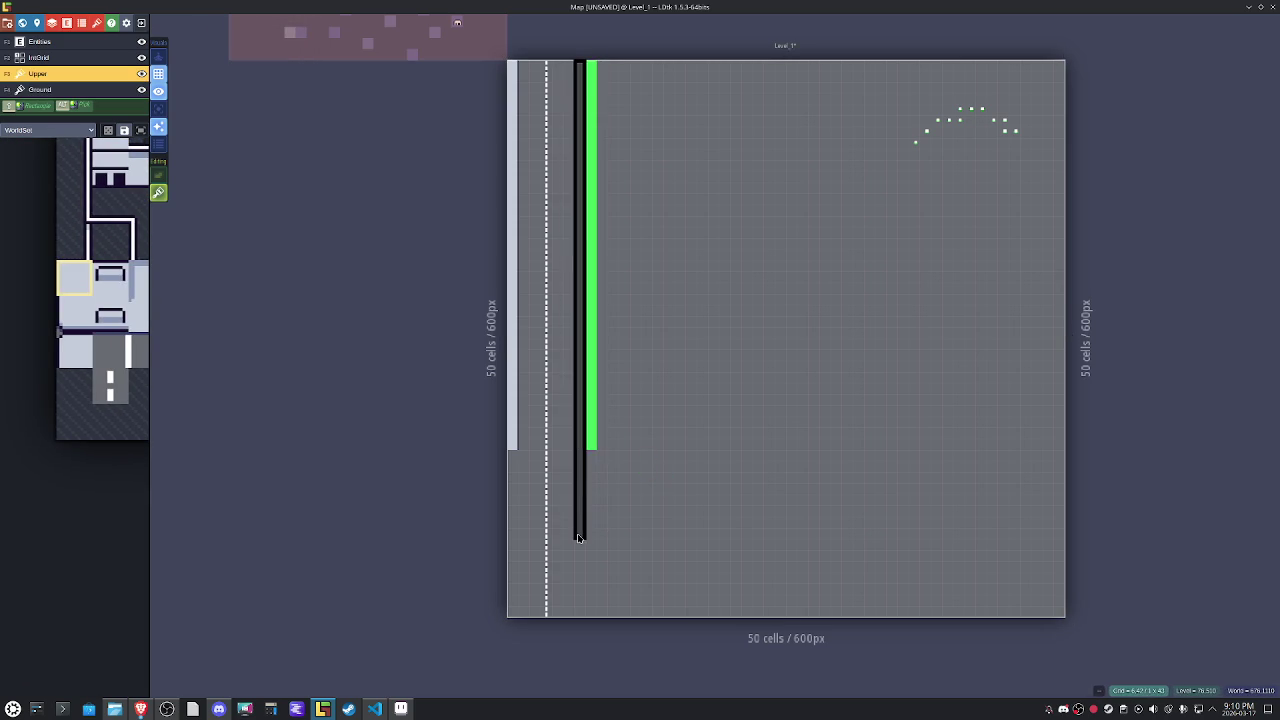
{"action": "left_click", "coordinate": [584, 75], "text": "alt"}
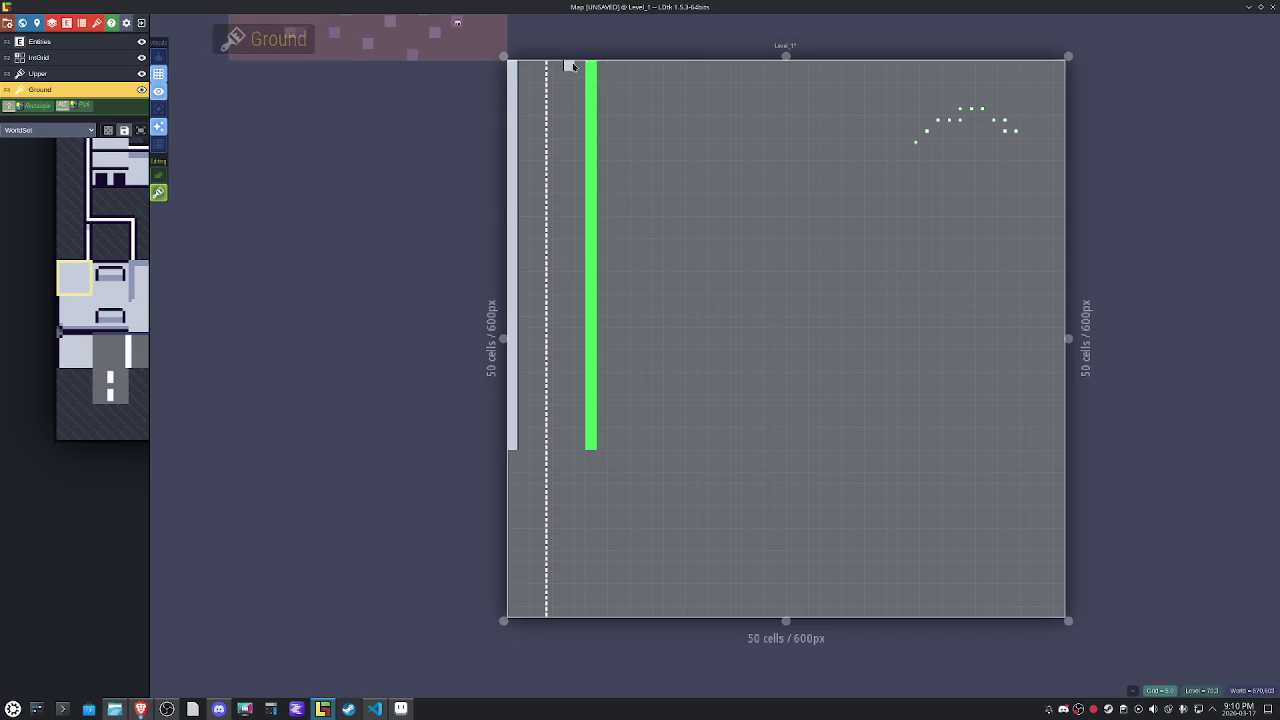
{"action": "left_click_drag", "start_coordinate": [576, 66], "coordinate": [578, 490]}
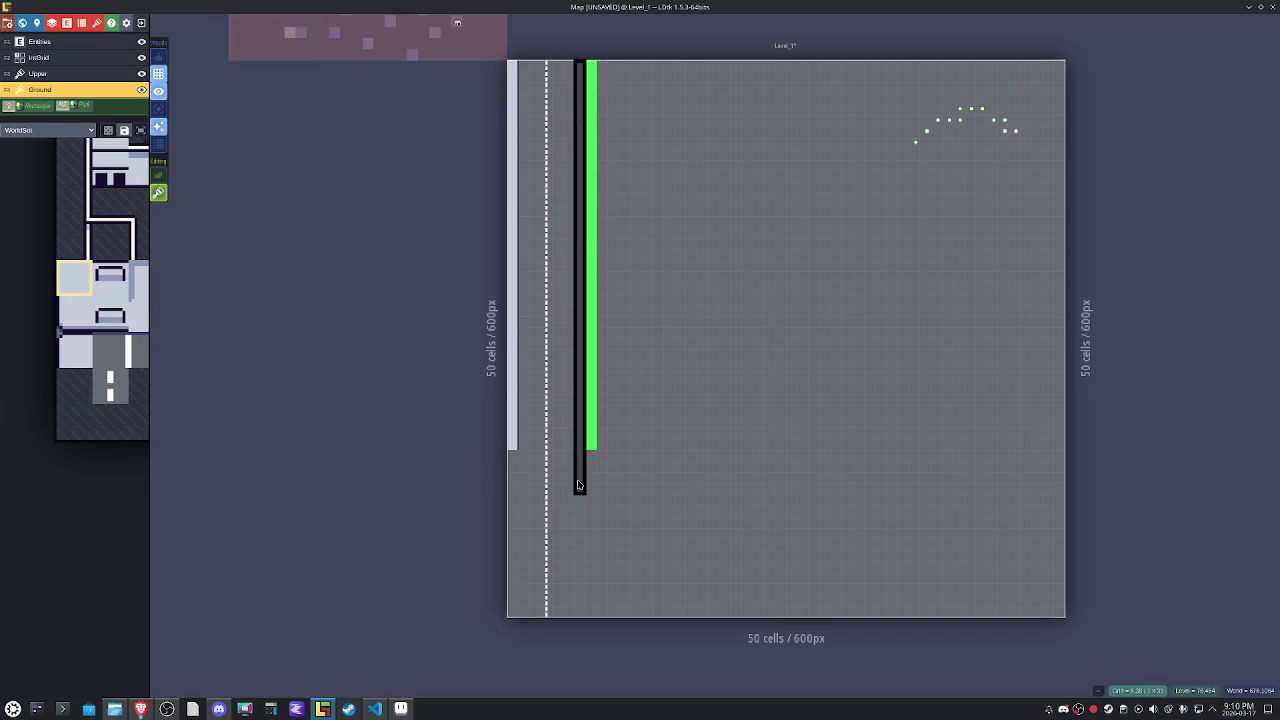
{"action": "mouse_move", "coordinate": [578, 440]}
{"action": "left_mouse_down"}
{"action": "mouse_move", "coordinate": [582, 261]}
{"action": "mouse_move", "coordinate": [581, 281]}
{"action": "left_mouse_up"}
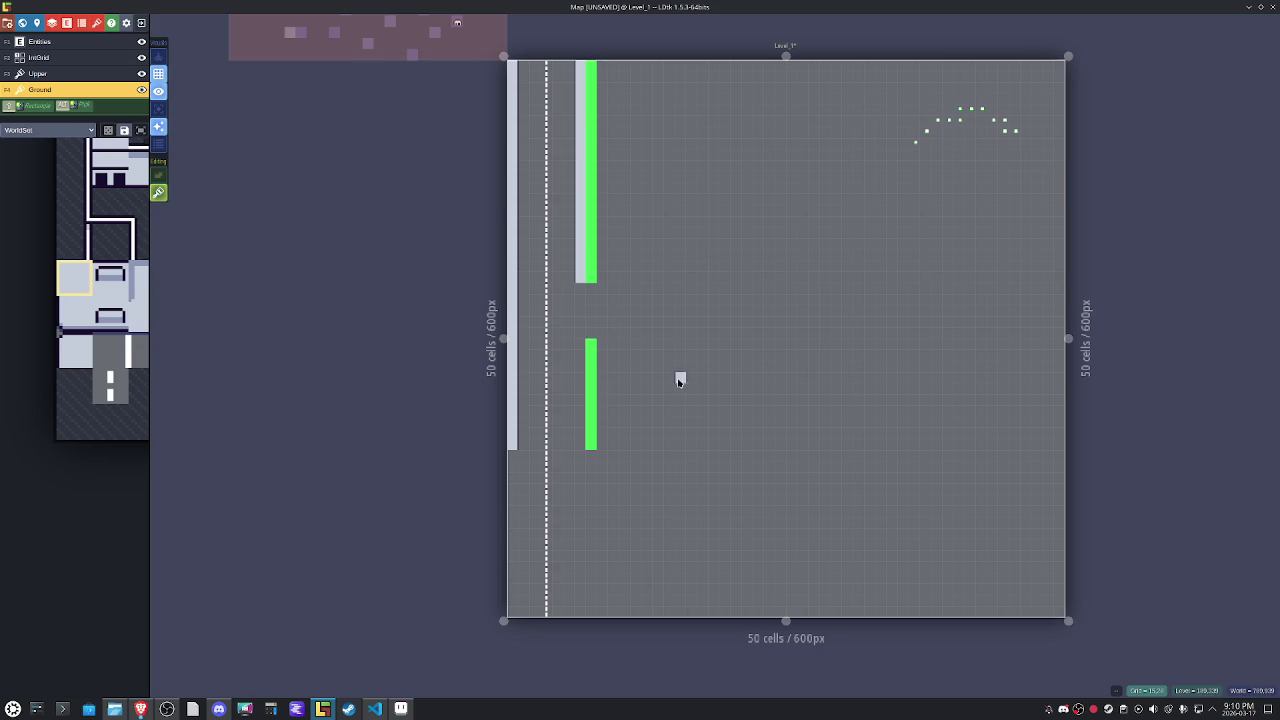
{"action": "left_click_drag", "start_coordinate": [581, 344], "coordinate": [576, 450]}
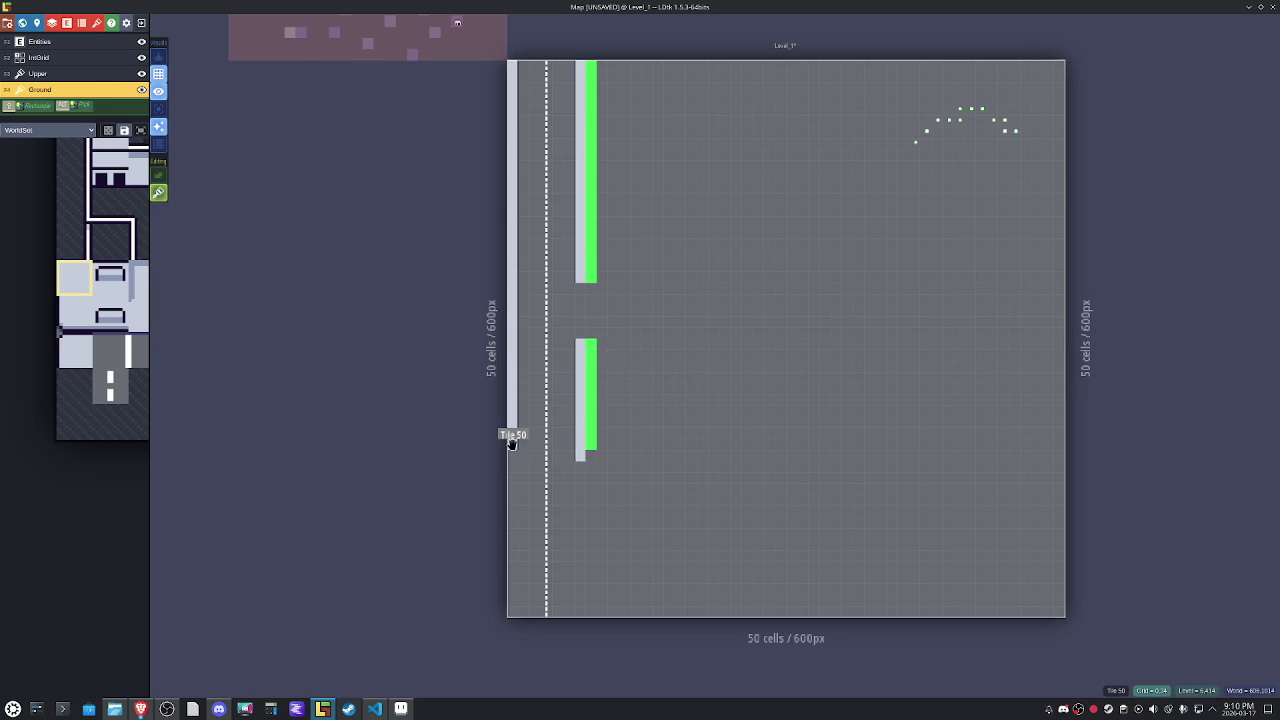
Repaint the left-edge sidewalk full height with the mirrored tile and extend the inner strip to the bottom.
{"action": "key", "text": "F3"}
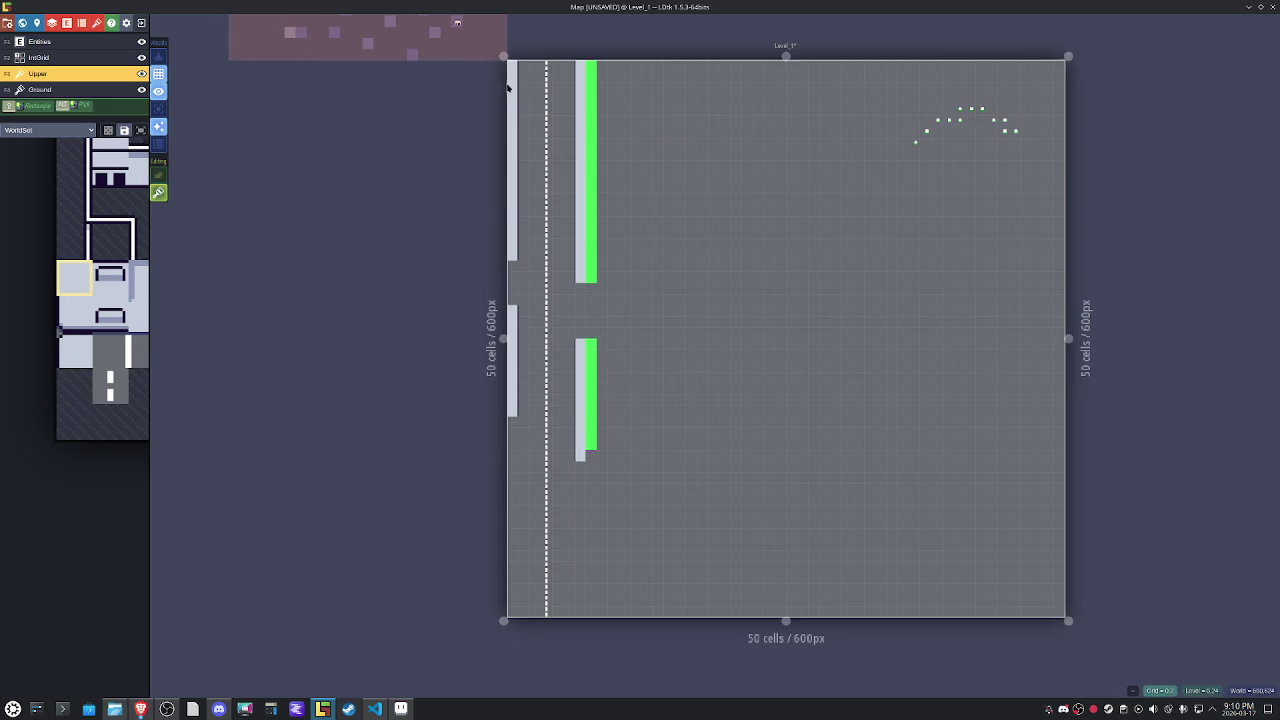
{"action": "left_click_drag", "start_coordinate": [513, 80], "coordinate": [502, 295]}
{"action": "left_click_drag", "start_coordinate": [510, 397], "coordinate": [511, 434]}
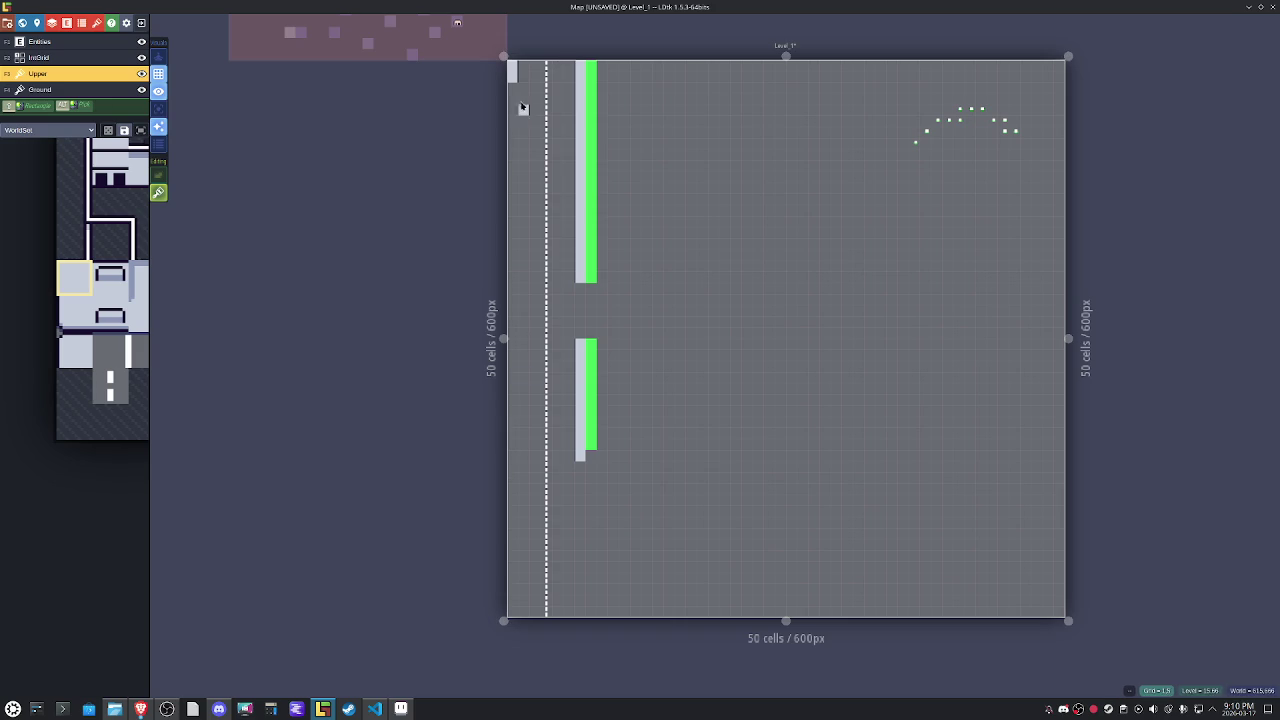
{"action": "key", "text": "F4"}
{"action": "left_click_drag", "start_coordinate": [512, 70], "coordinate": [514, 614]}
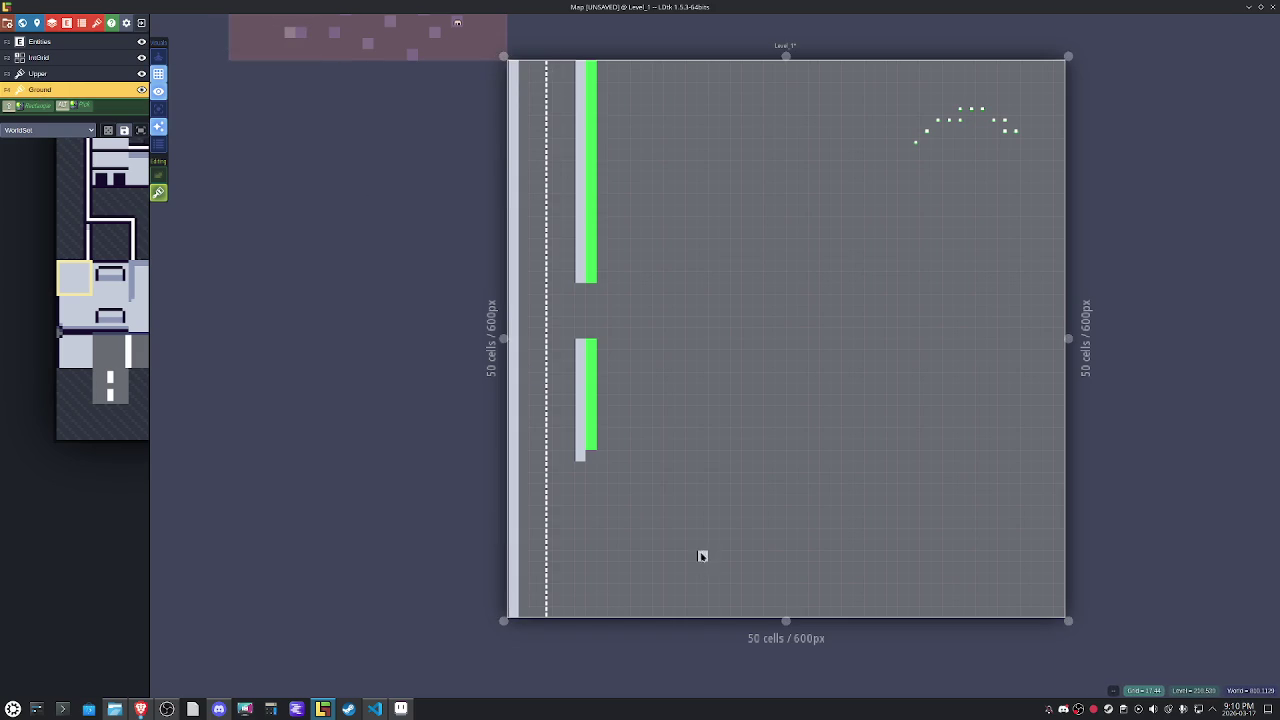
{"action": "key", "text": "ctrl+z"}
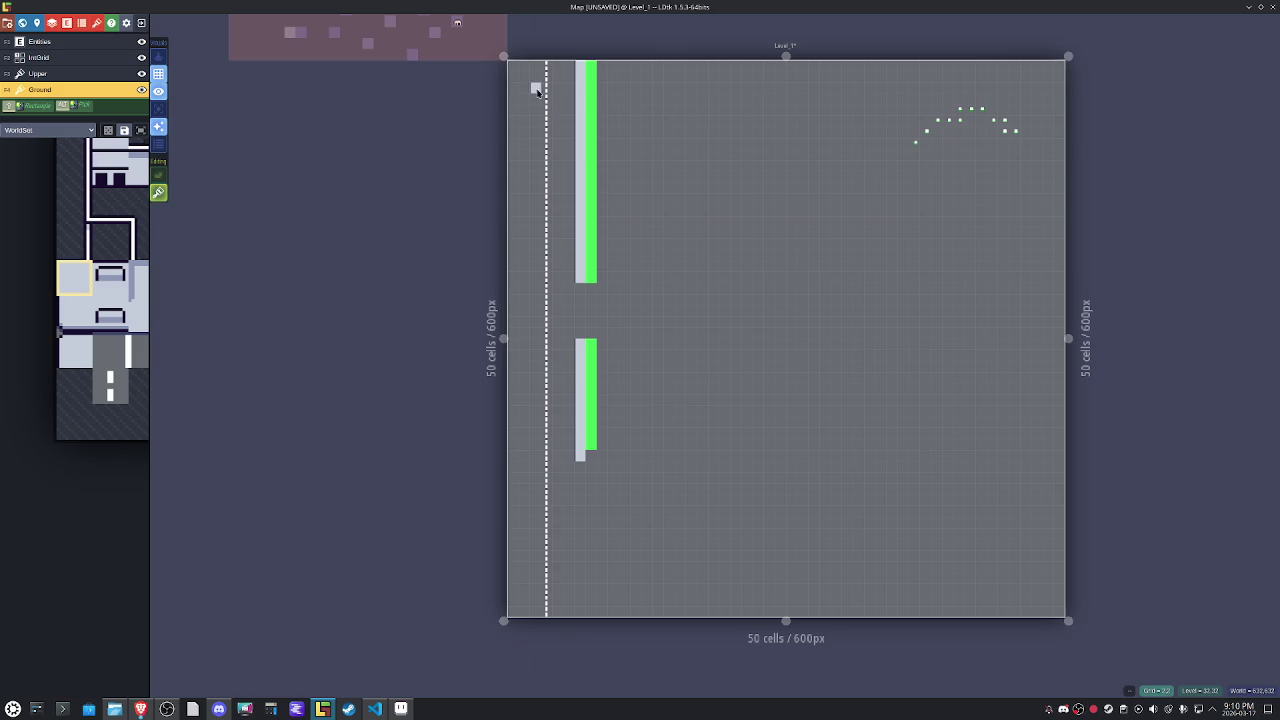
{"action": "key", "text": "x"}
{"action": "left_click_drag", "start_coordinate": [509, 63], "coordinate": [509, 620]}
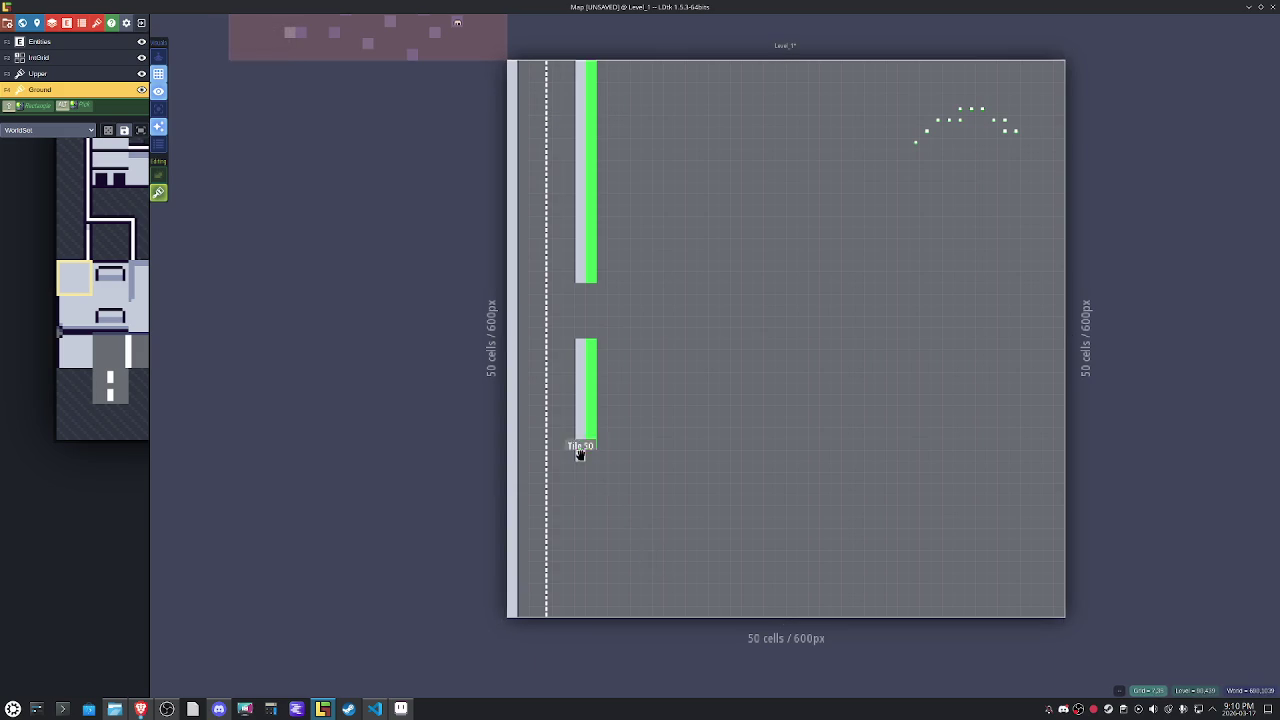
{"action": "left_click_drag", "start_coordinate": [581, 507], "coordinate": [582, 600]}
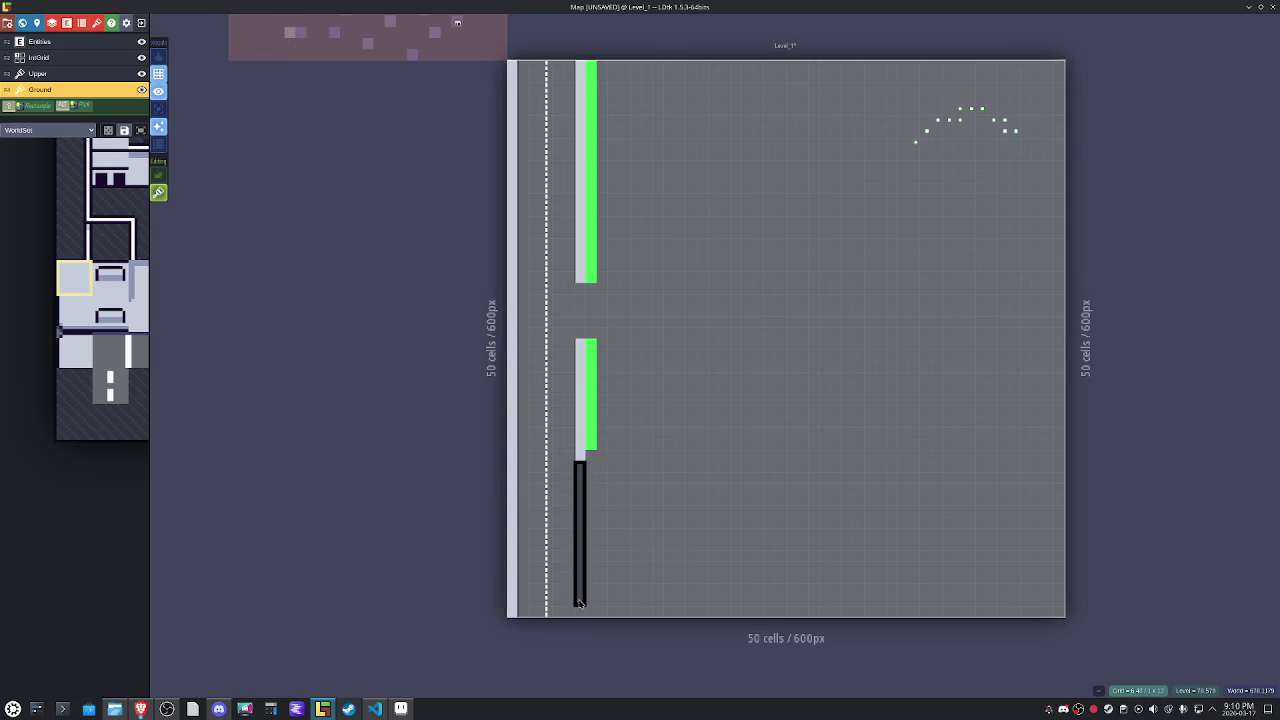
Repaint the dashed centre line down the full length of the road.
{"action": "left_click", "coordinate": [578, 463], "text": "alt"}
{"action": "left_click", "coordinate": [545, 463], "text": "alt"}
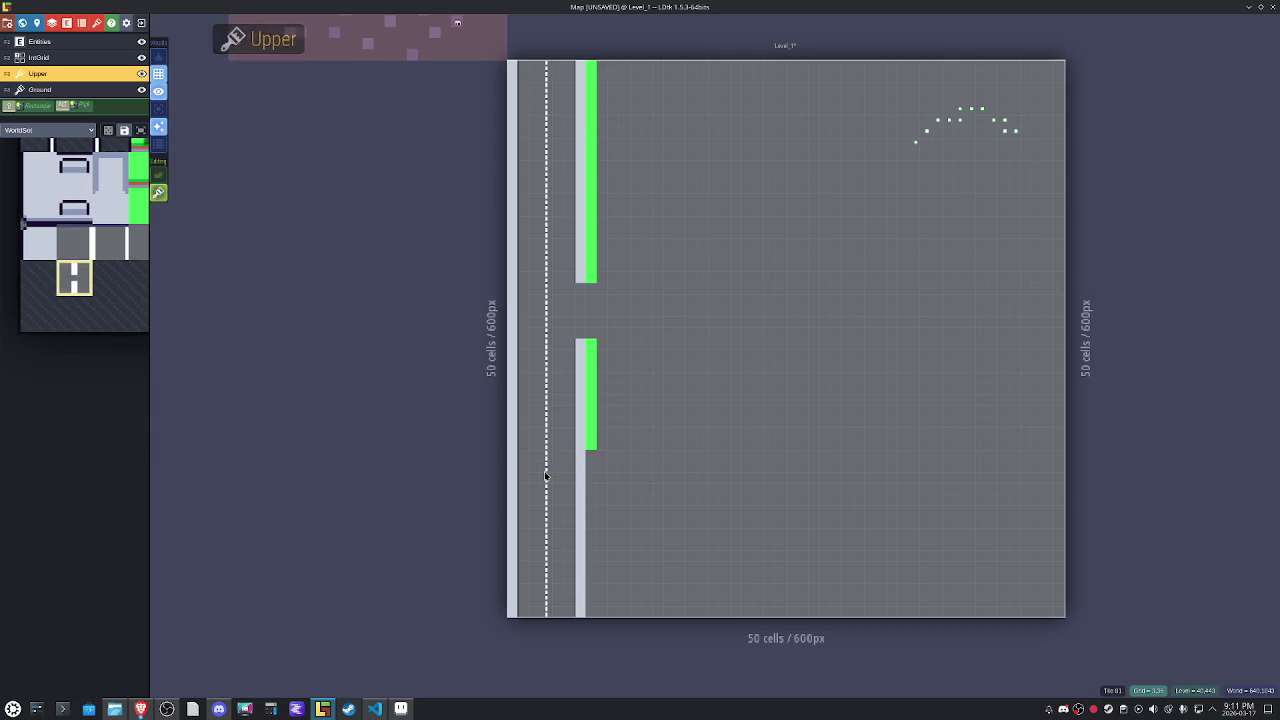
{"action": "left_click_drag", "start_coordinate": [546, 243], "coordinate": [543, 79]}
{"action": "left_click", "coordinate": [40, 89]}
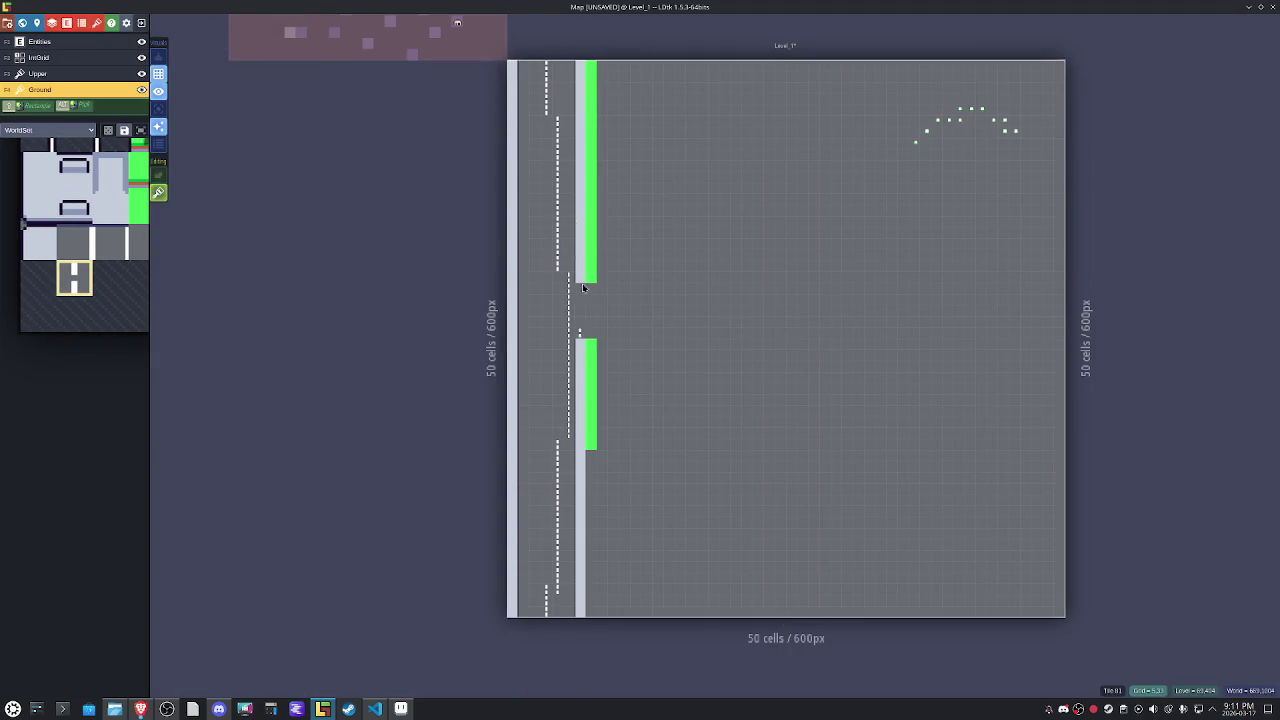
{"action": "left_click_drag", "start_coordinate": [543, 66], "coordinate": [546, 551]}
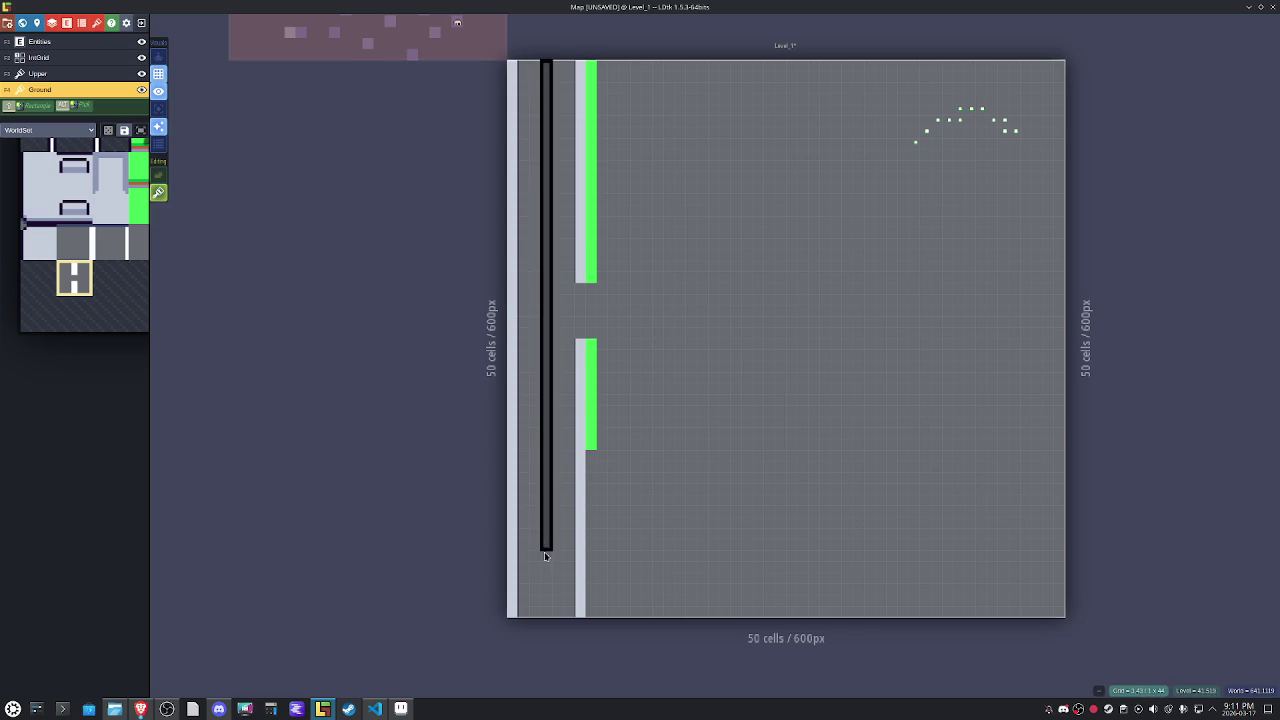
{"action": "left_click_drag", "start_coordinate": [543, 609], "coordinate": [544, 612]}
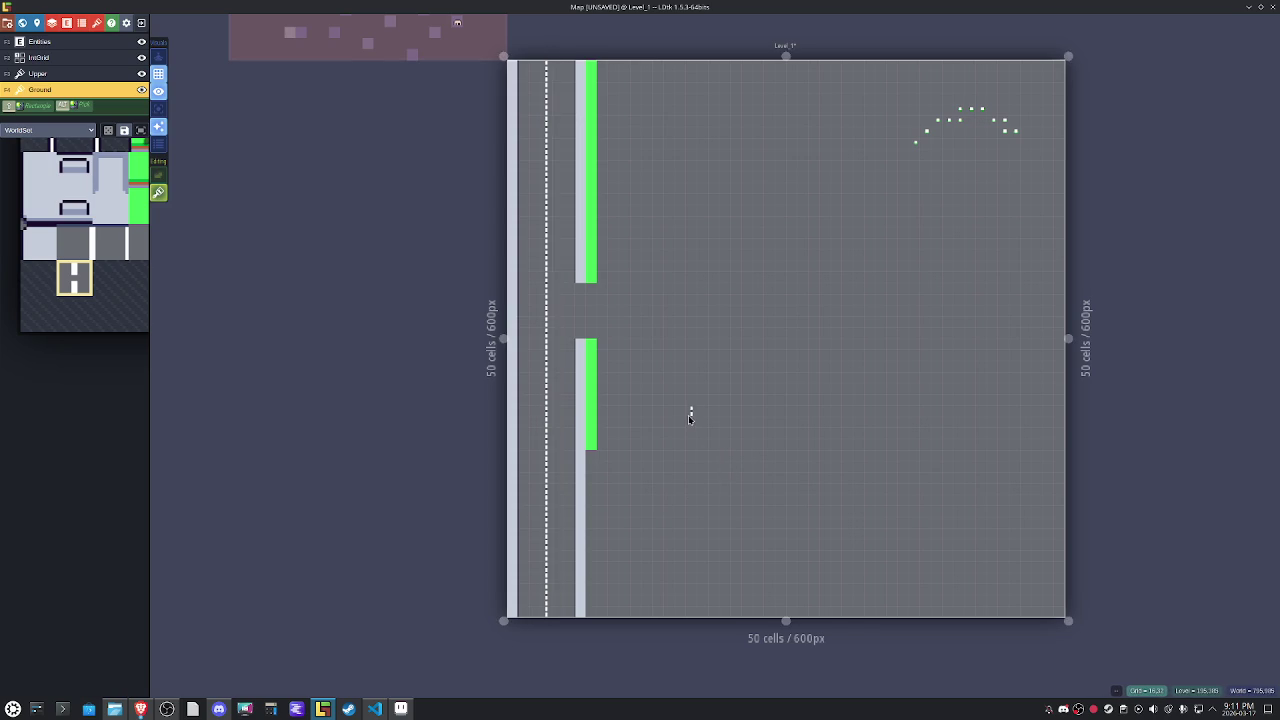
Choose a light-grey sidewalk tile from the tileset palette.
{"action": "scroll", "coordinate": [645, 322], "scroll_direction": "up", "scroll_amount": 3}
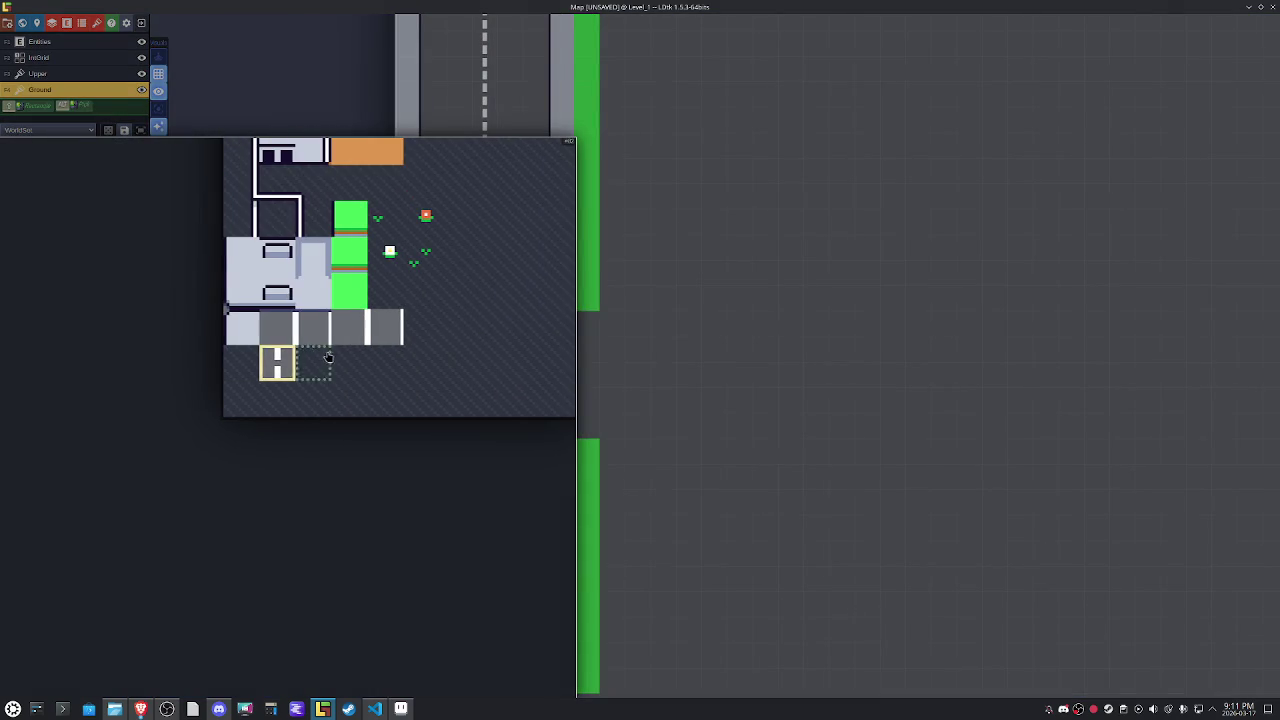
{"action": "left_click", "coordinate": [243, 300]}
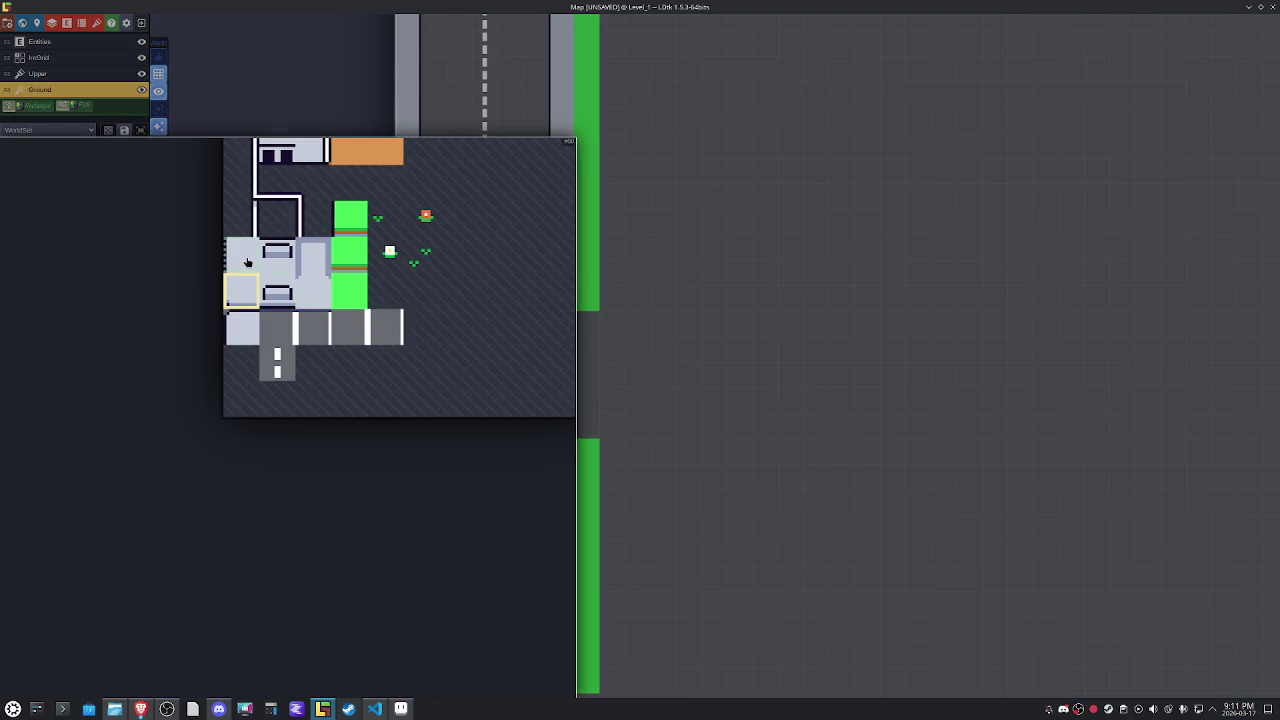
{"action": "left_click", "coordinate": [313, 303]}
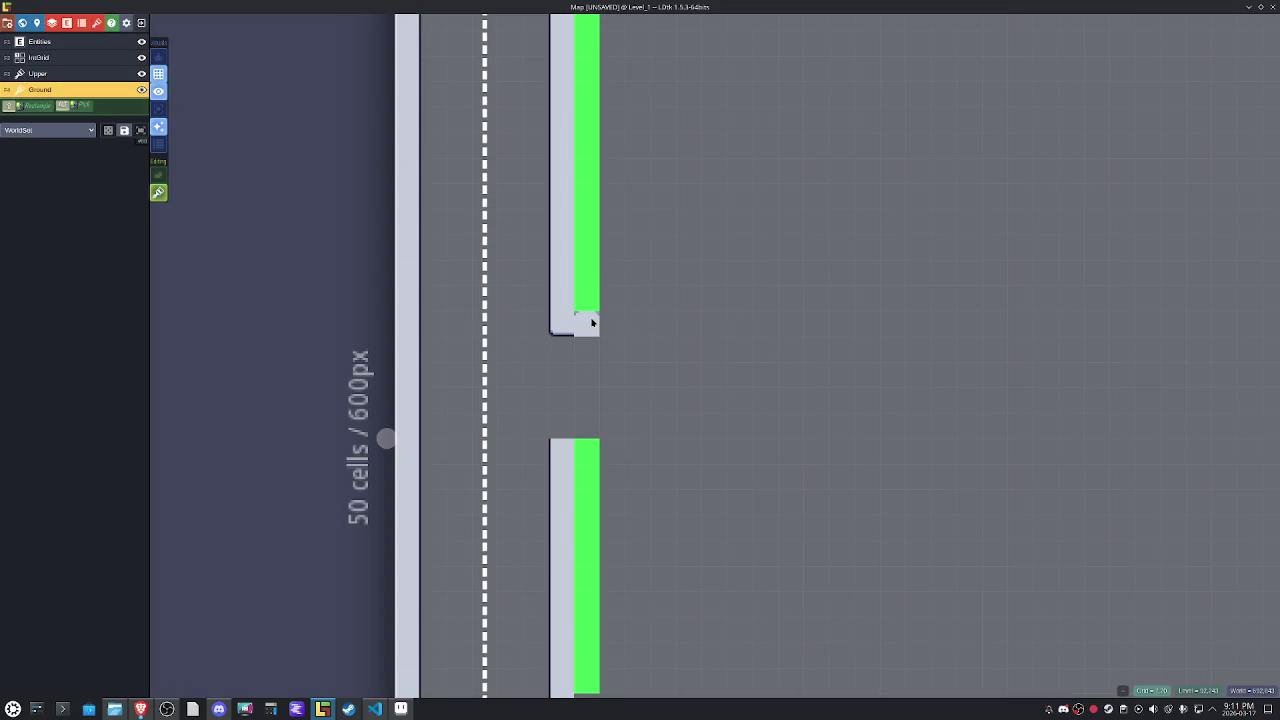
{"action": "scroll", "coordinate": [534, 323], "scroll_direction": "up", "scroll_amount": 3}
{"action": "scroll", "coordinate": [791, 360], "scroll_direction": "down", "scroll_amount": 3}
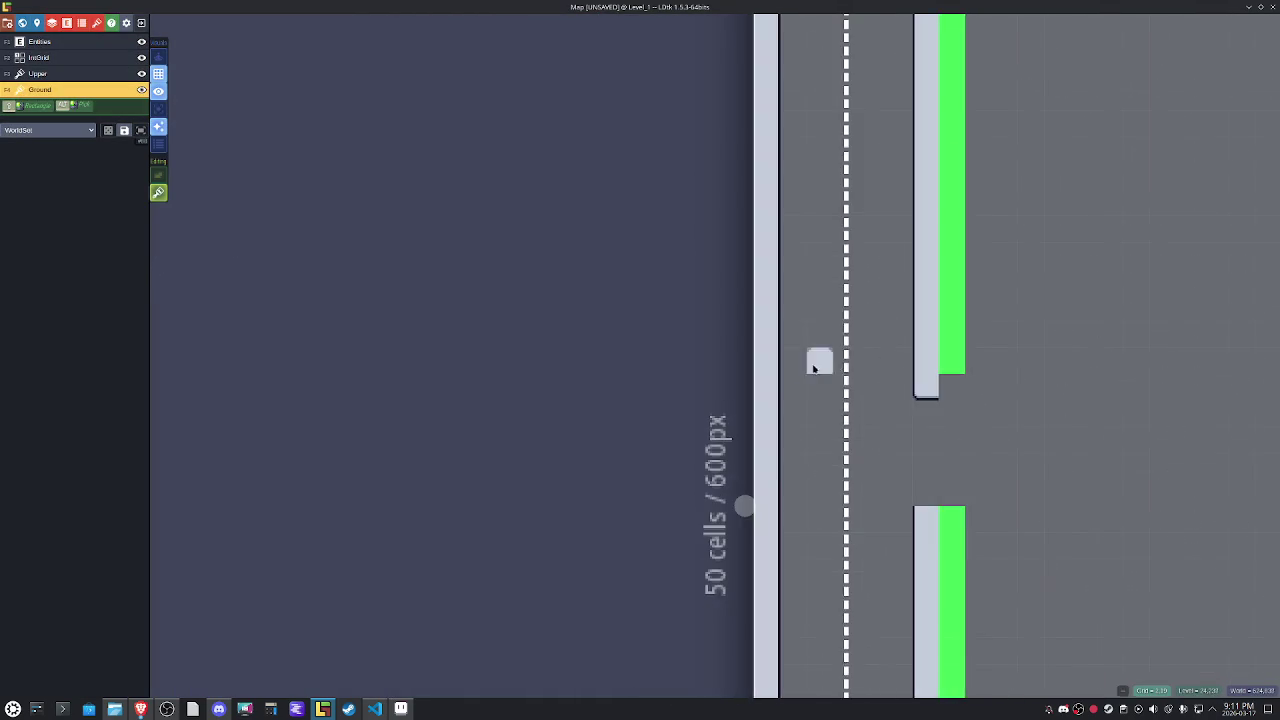
{"action": "scroll", "coordinate": [780, 400], "scroll_direction": "up", "scroll_amount": 3}
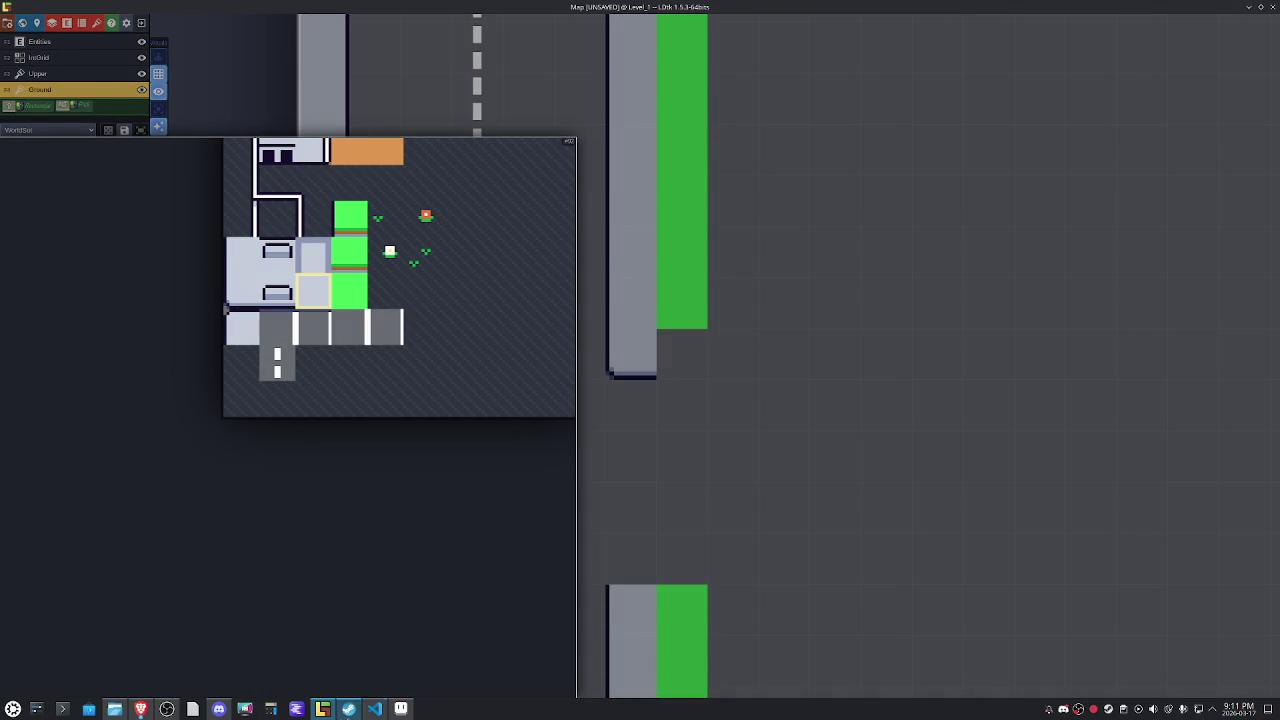
Switch from LDtk to the WorldSet.aseprite tileset in Aseprite.
{"action": "left_click", "coordinate": [400, 709]}
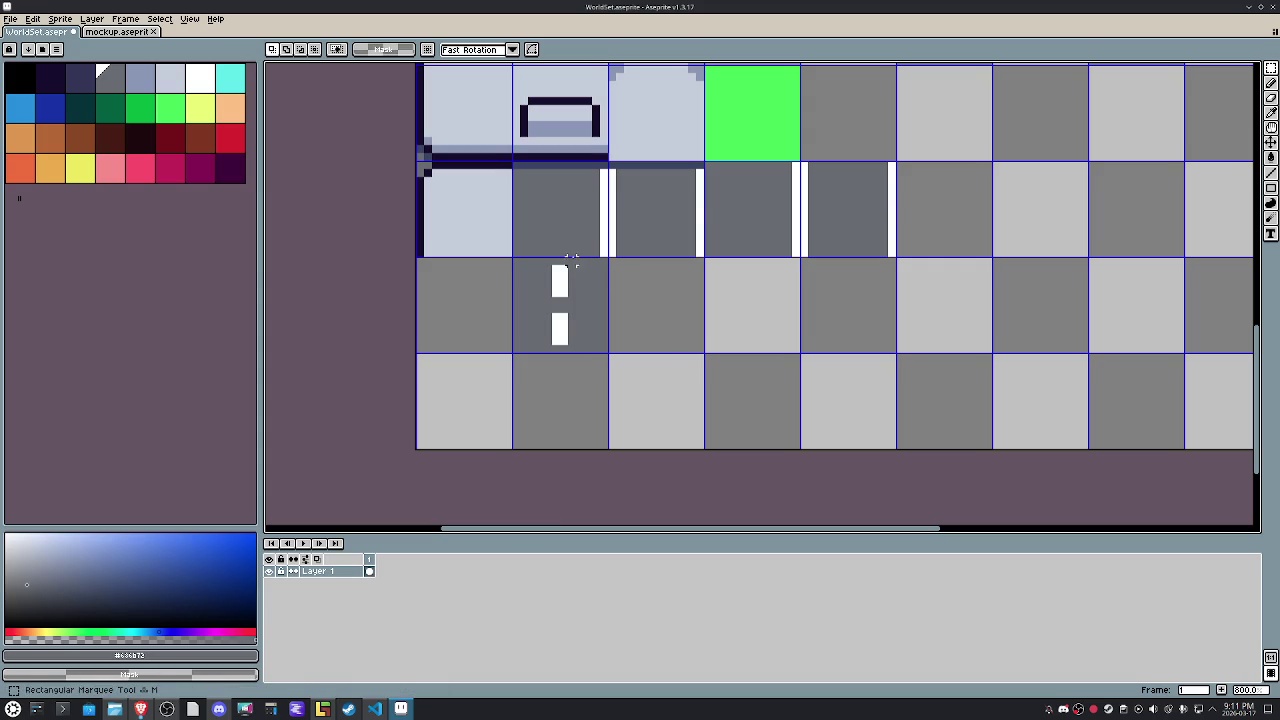
Duplicate the window wall tile into the lower-left cell and move the window off it.
{"action": "left_click_drag", "start_coordinate": [574, 231], "coordinate": [578, 271]}
{"action": "left_click_drag", "start_coordinate": [518, 105], "coordinate": [611, 199]}
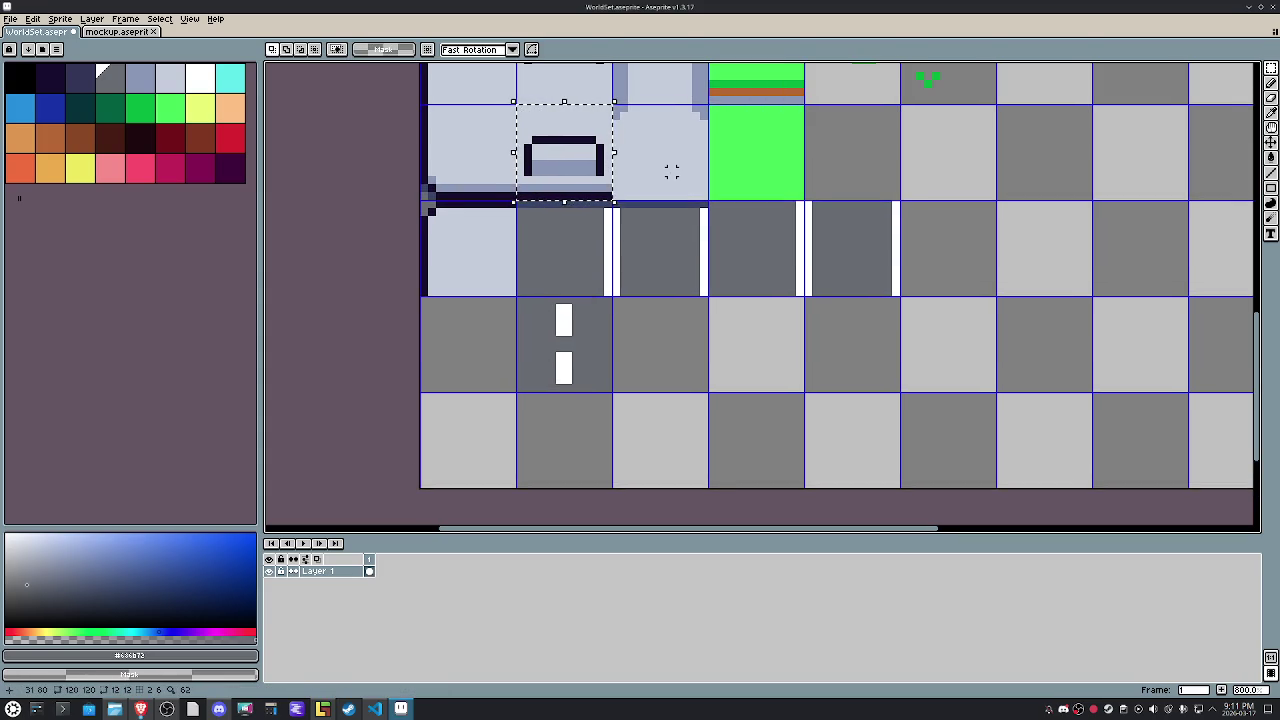
{"action": "key", "text": "ctrl+v"}
{"action": "key", "text": "shift+Down"}
{"action": "key", "text": "shift+Left"}
{"action": "left_click", "coordinate": [703, 356]}
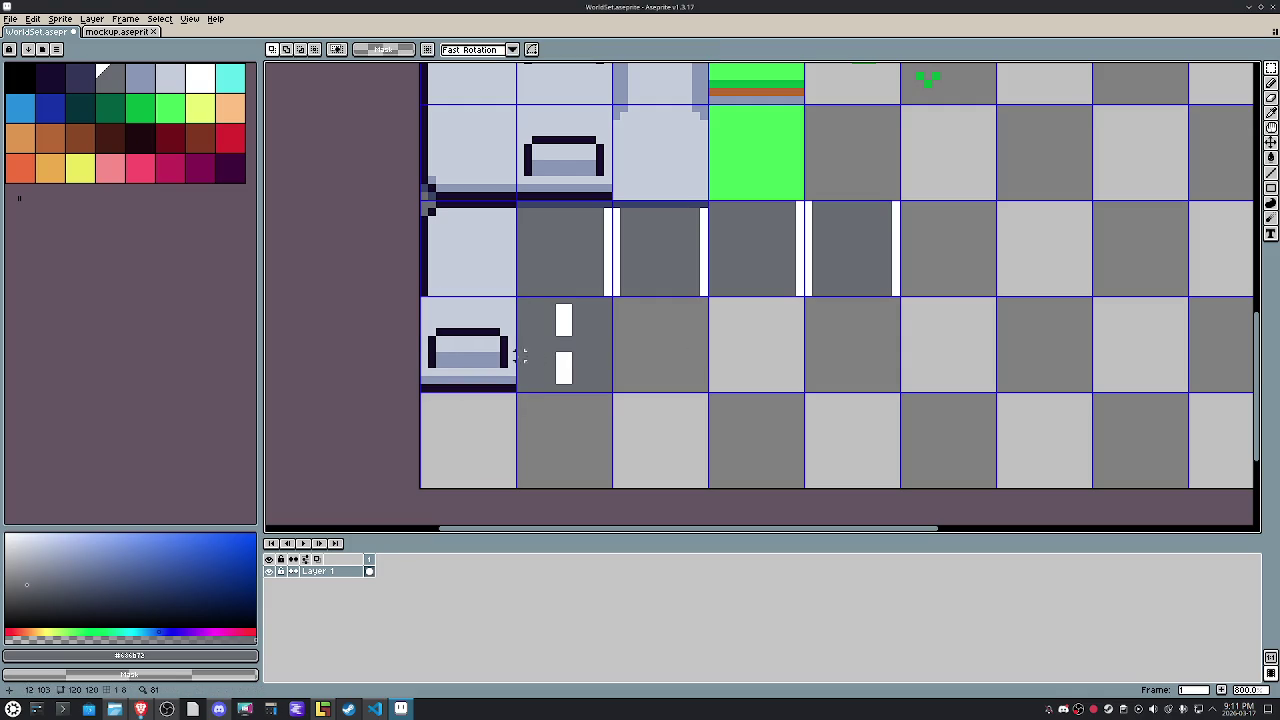
{"action": "mouse_move", "coordinate": [504, 308]}
{"action": "left_mouse_down"}
{"action": "mouse_move", "coordinate": [519, 372]}
{"action": "mouse_move", "coordinate": [432, 344]}
{"action": "left_mouse_up"}
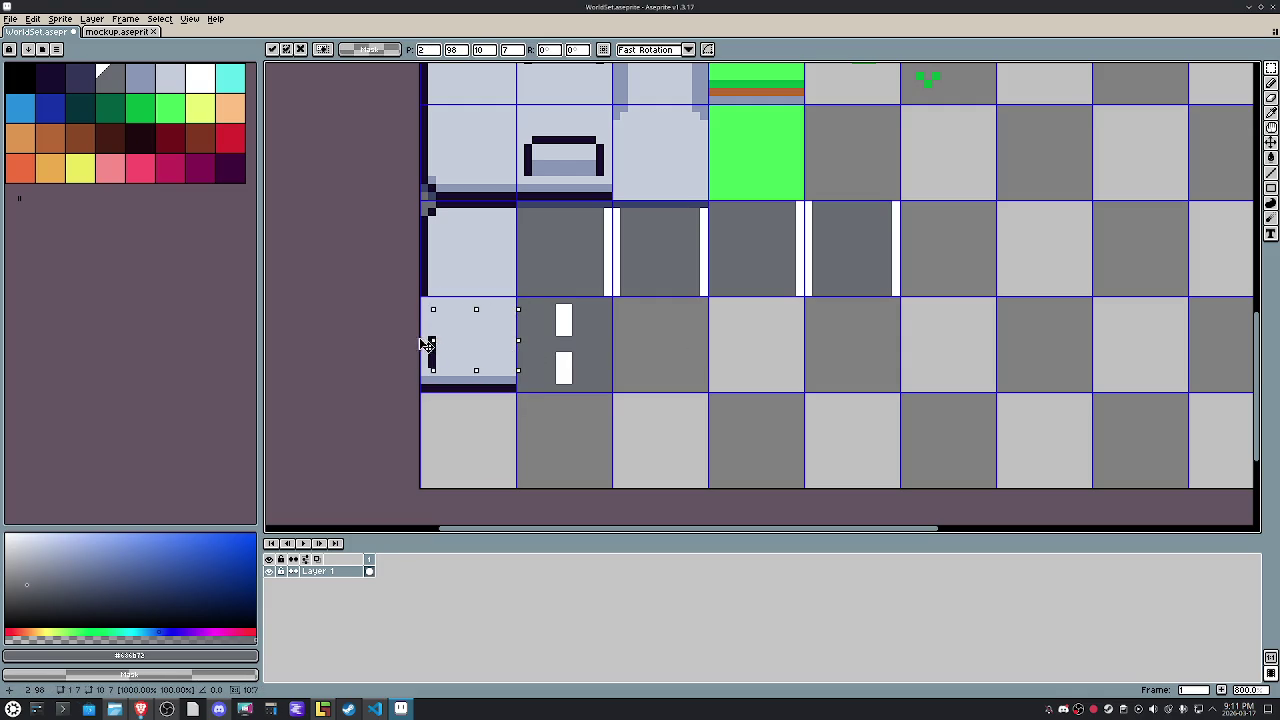
Export the tileset as WorldSet.png and return to LDtk.
{"action": "left_click", "coordinate": [10, 18]}
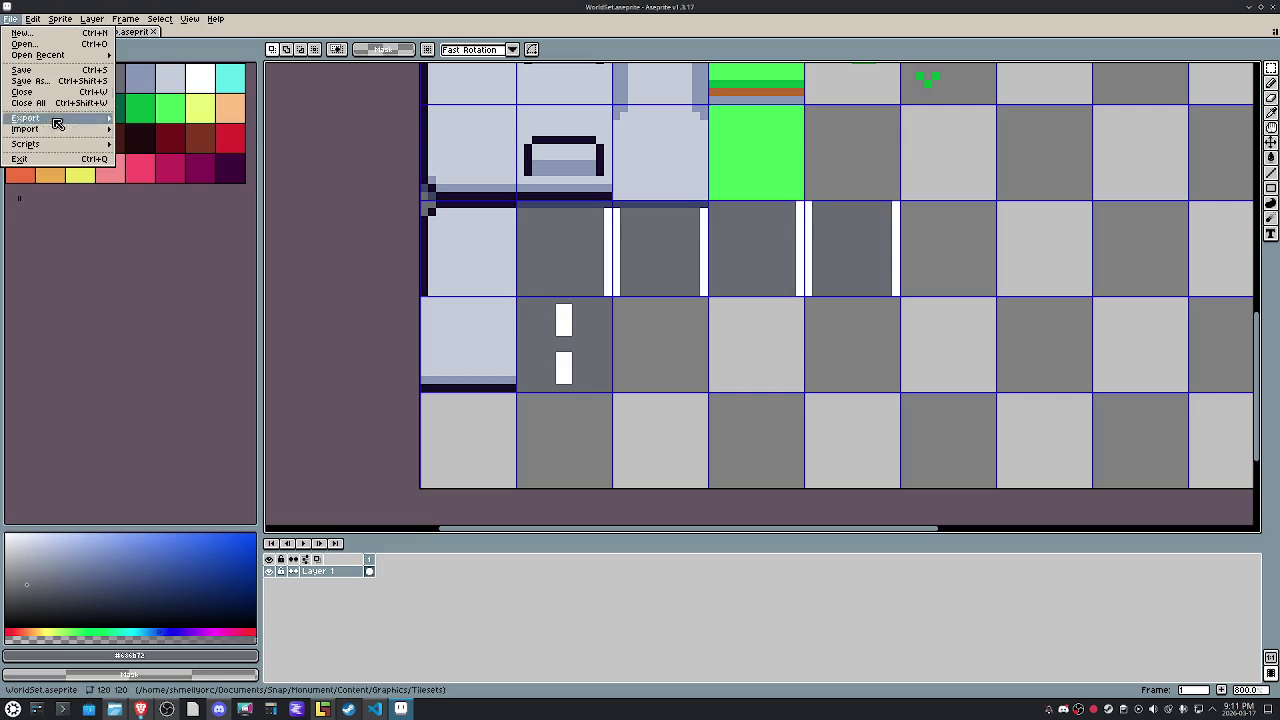
{"action": "left_click", "coordinate": [150, 118]}
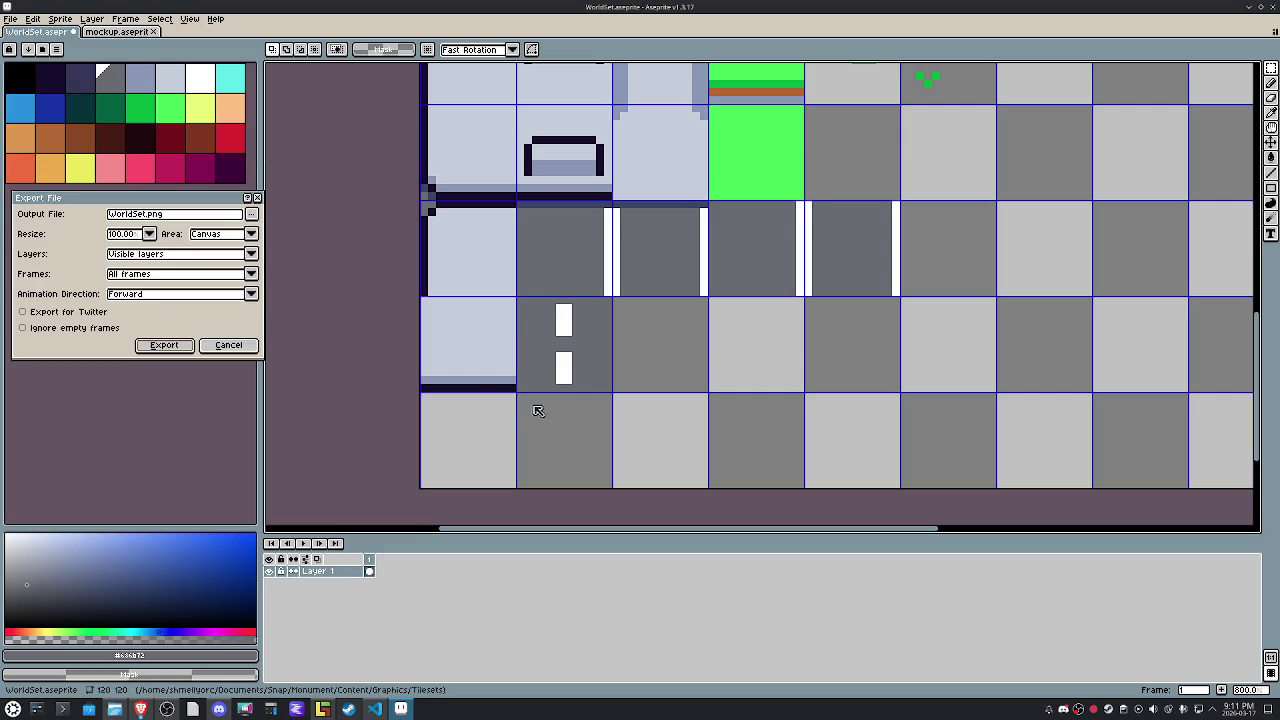
{"action": "left_click", "coordinate": [165, 345]}
{"action": "left_click", "coordinate": [323, 709]}
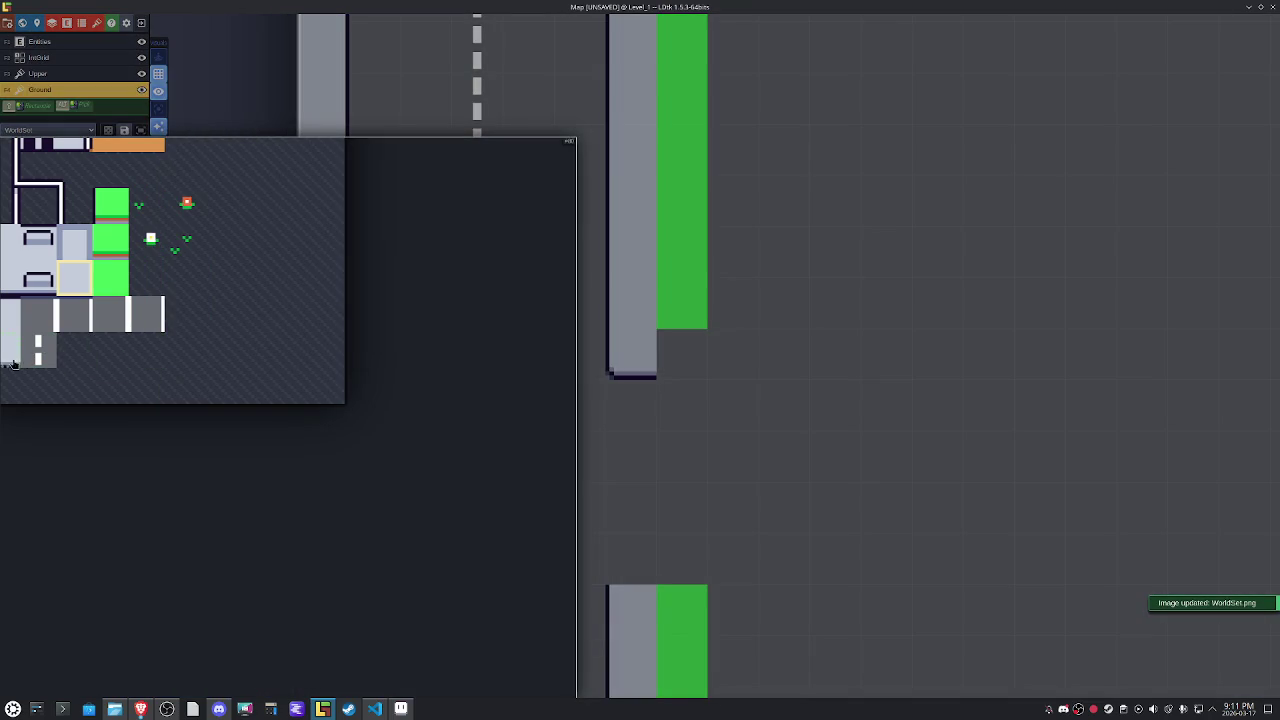
Fill the building's bottom corner with the new wall tile and erase a stray test tile.
{"action": "left_click", "coordinate": [12, 365]}
{"action": "left_click", "coordinate": [693, 368]}
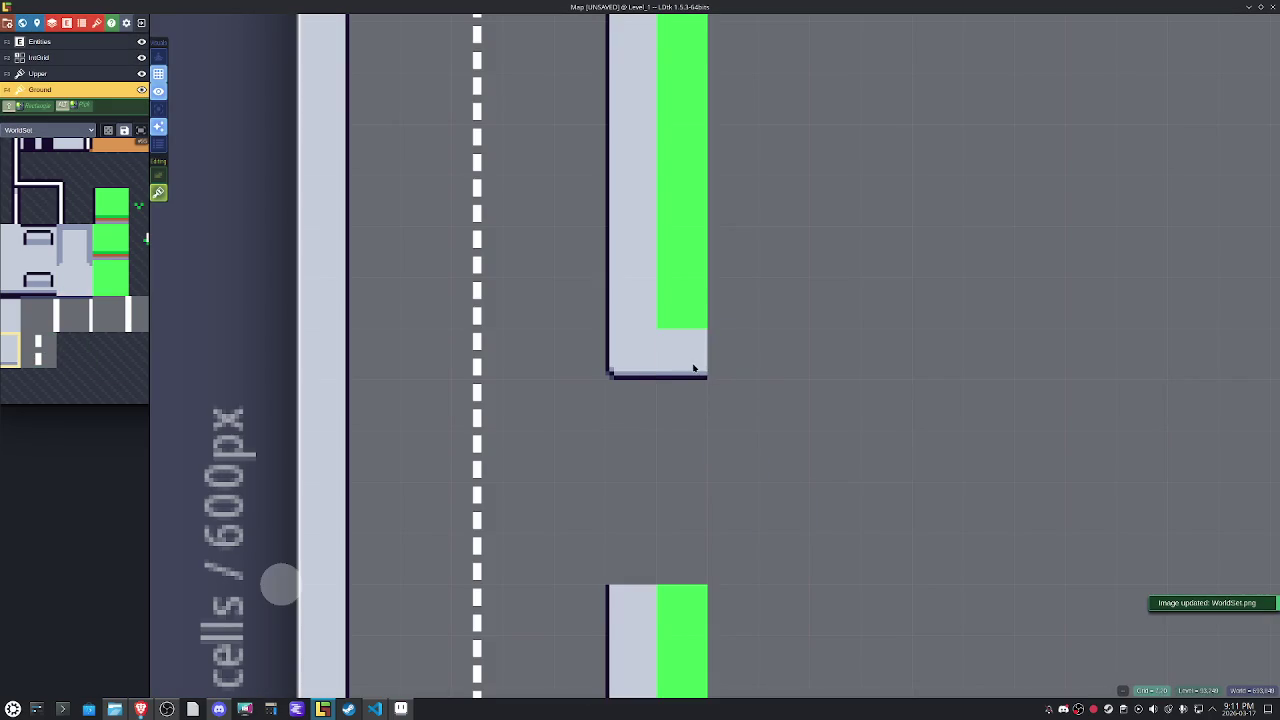
{"action": "left_click", "coordinate": [799, 410]}
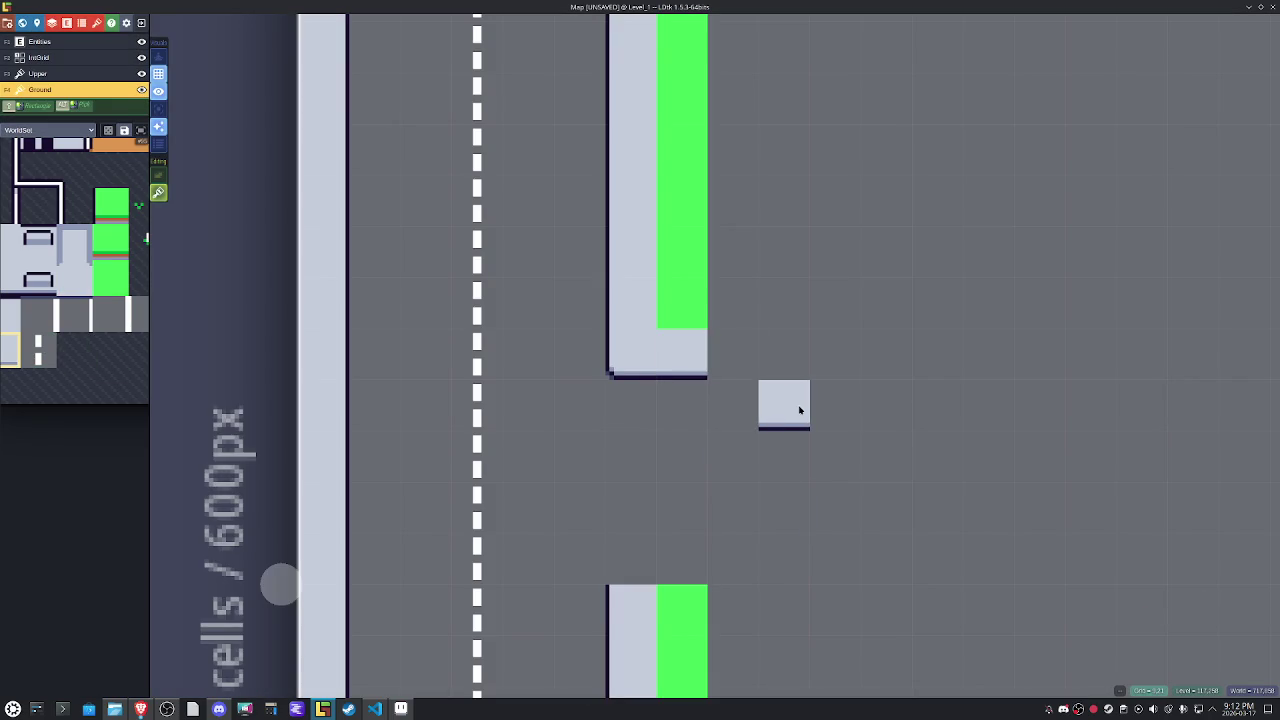
{"action": "right_click", "coordinate": [799, 410]}
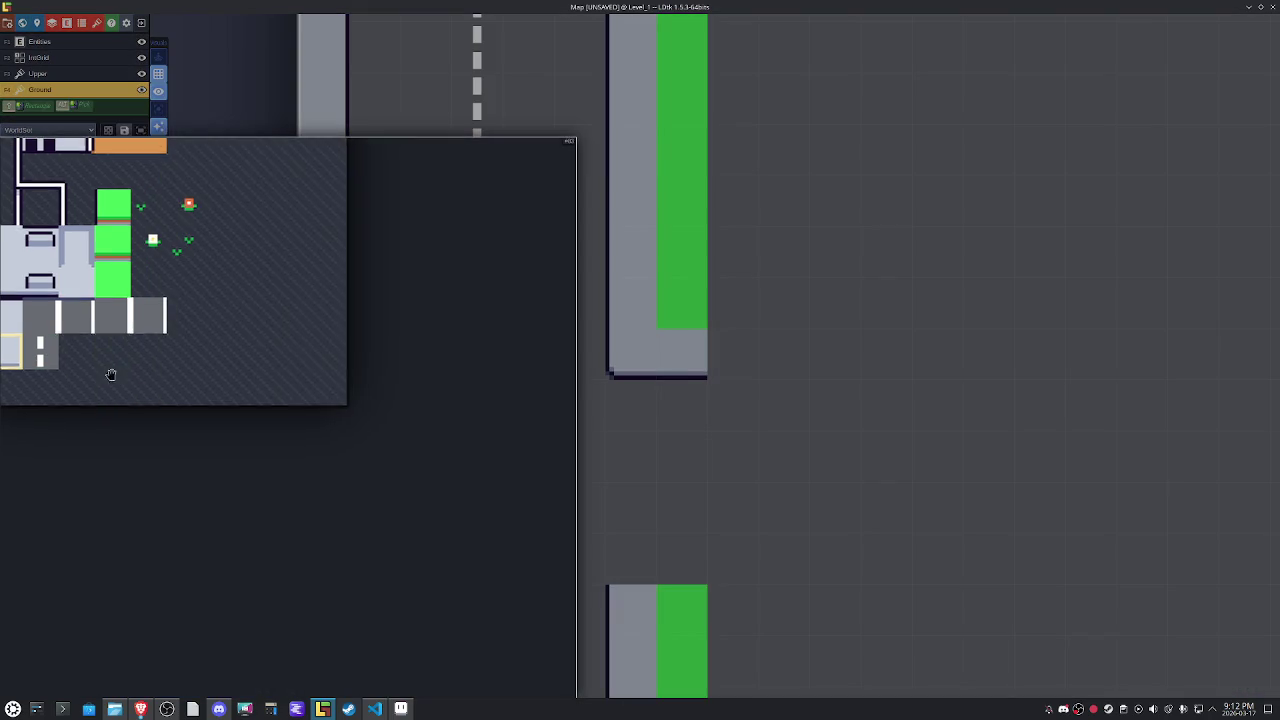
Turn off tile stacking and try mirrored versions of the neighbouring wall tiles.
{"action": "left_click", "coordinate": [93, 305]}
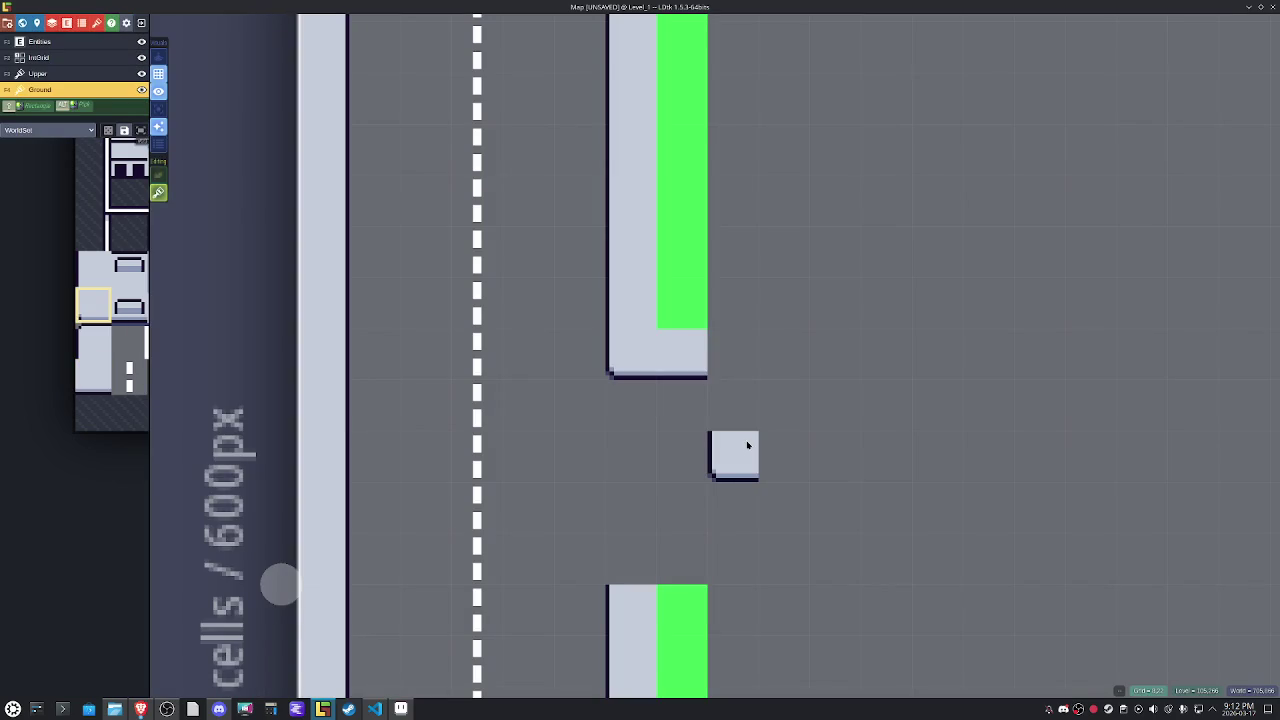
{"action": "key", "text": "s"}
{"action": "key", "text": "x"}
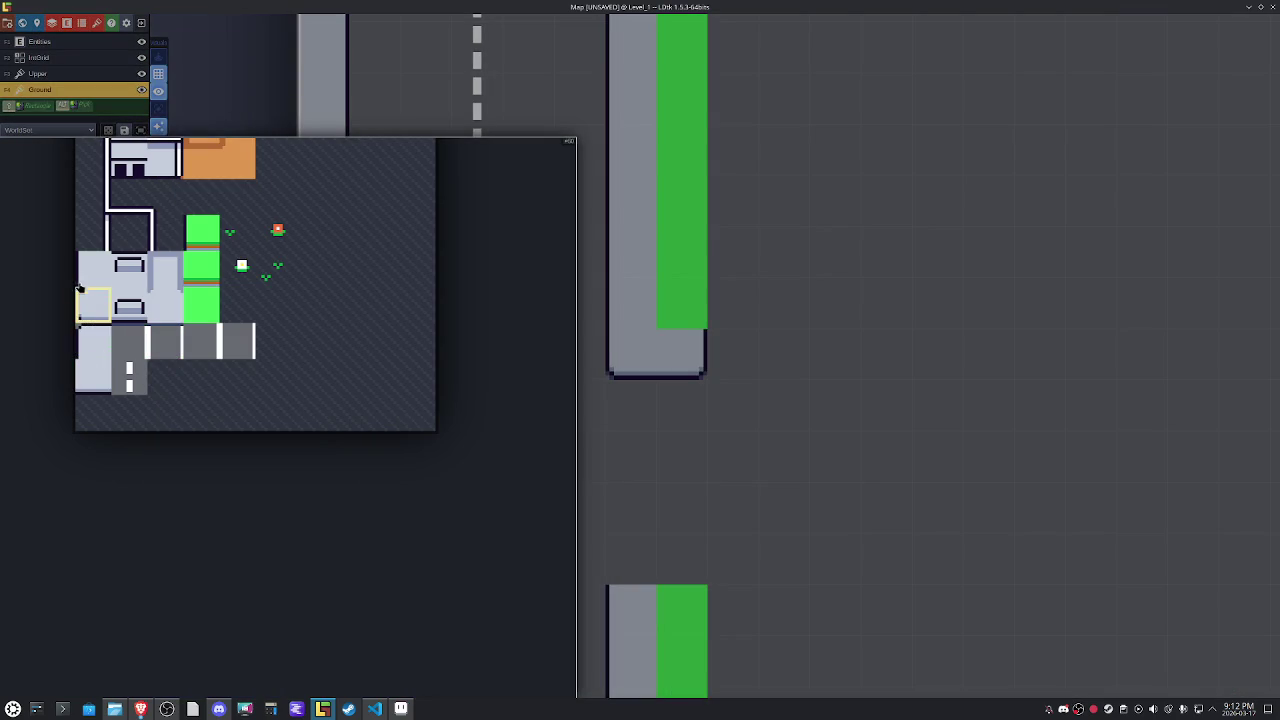
{"action": "left_click", "coordinate": [78, 285]}
{"action": "key", "text": "x"}
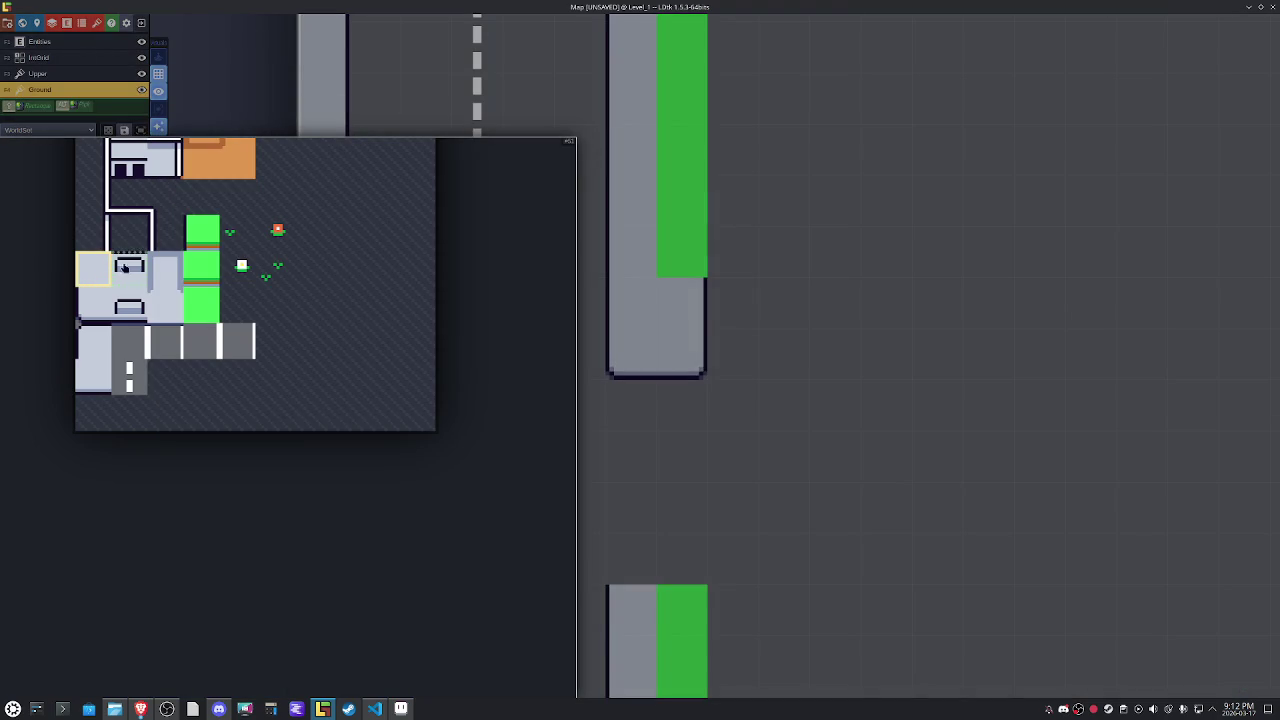
{"action": "left_click_drag", "start_coordinate": [130, 318], "coordinate": [168, 310]}
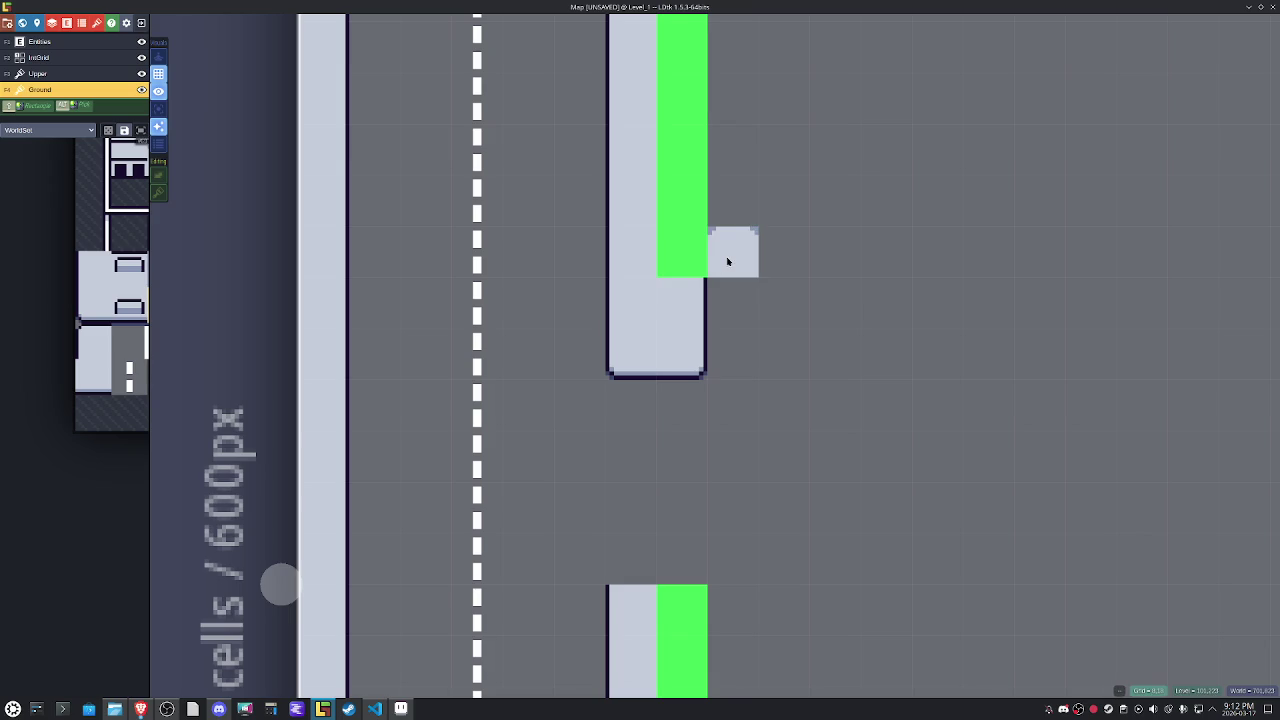
{"action": "left_click", "coordinate": [148, 300]}
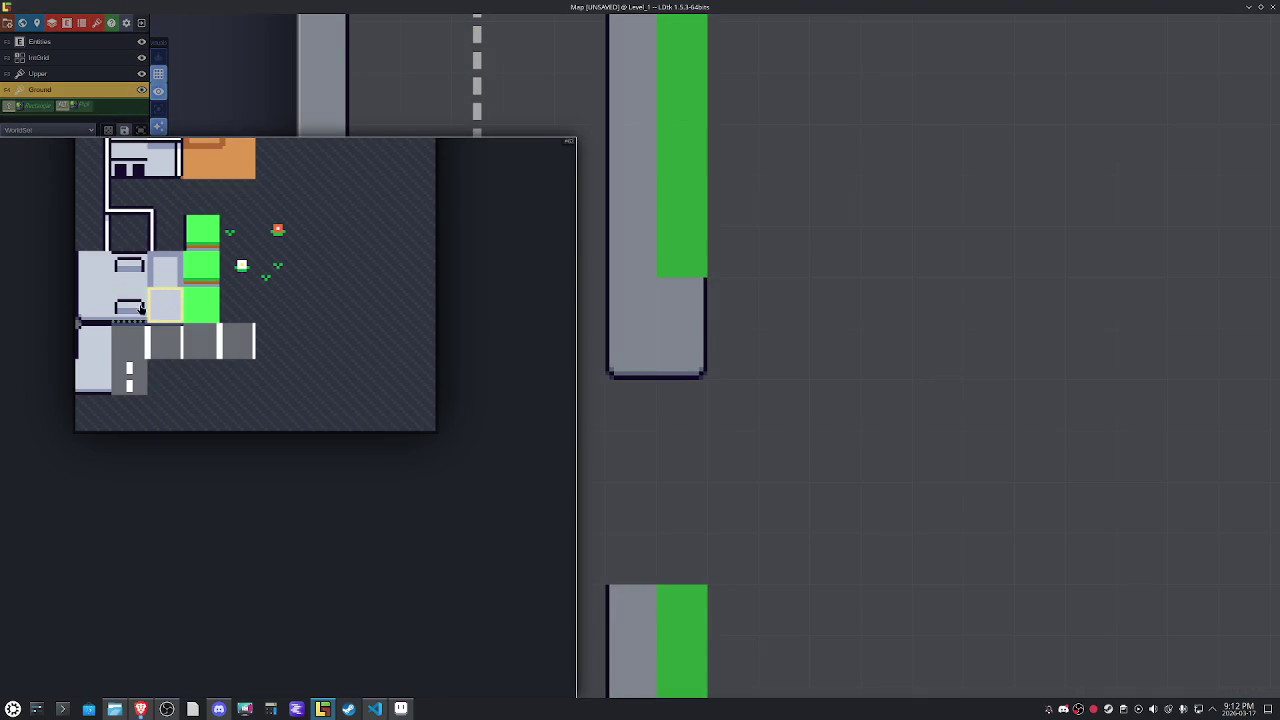
Paint a long strip of the plain bottom wall tile running right, then switch to Aseprite.
{"action": "left_click", "coordinate": [99, 390]}
{"action": "mouse_move", "coordinate": [730, 250]}
{"action": "left_mouse_down"}
{"action": "mouse_move", "coordinate": [1102, 240]}
{"action": "mouse_move", "coordinate": [745, 318]}
{"action": "mouse_move", "coordinate": [893, 309]}
{"action": "left_mouse_up"}
{"action": "scroll", "coordinate": [1102, 240], "scroll_direction": "down", "scroll_amount": 3}
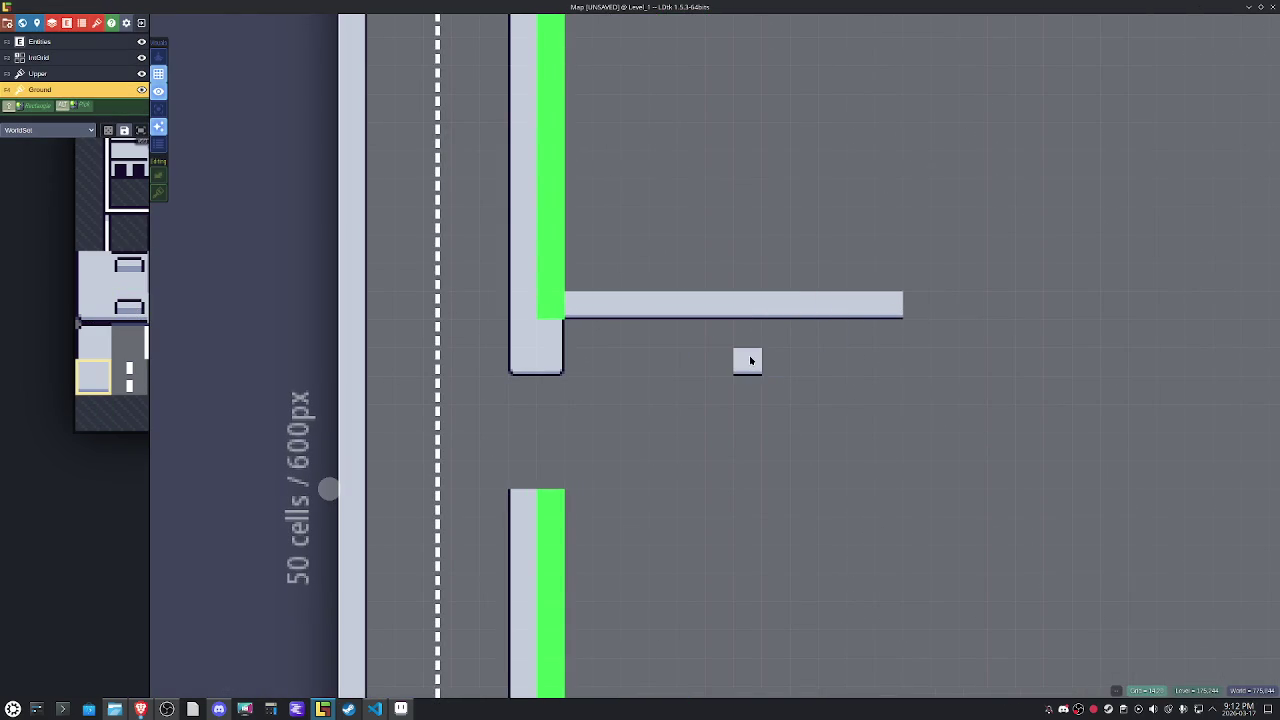
{"action": "scroll", "coordinate": [584, 324], "scroll_direction": "up", "scroll_amount": 3}
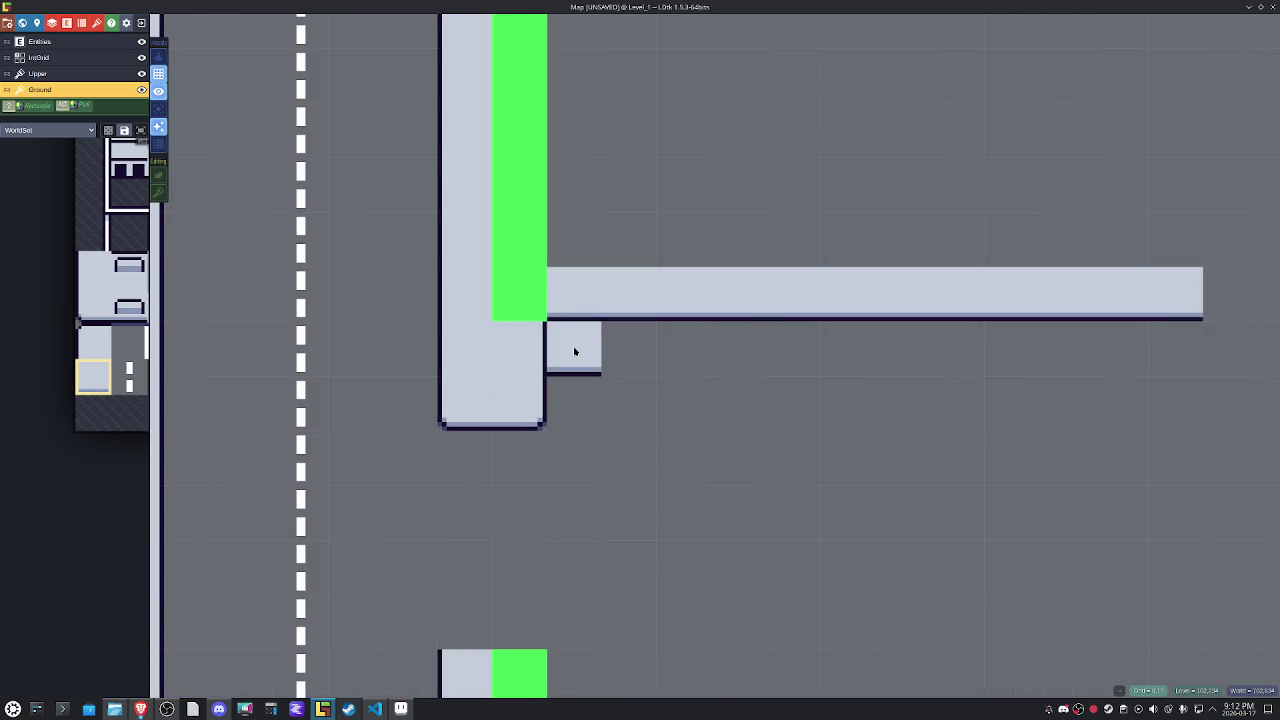
{"action": "left_click", "coordinate": [400, 709]}
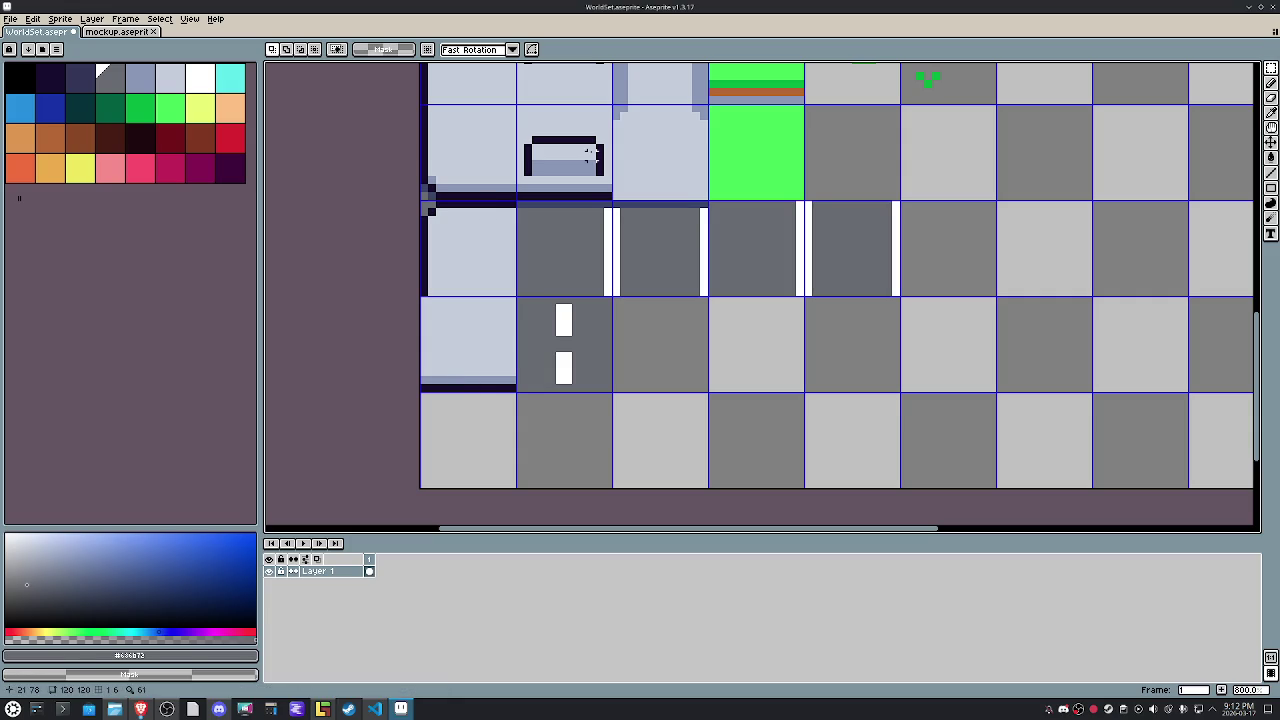
Copy a sidewalk tile from mockup.aseprite into the tileset's bottom-left cell.
{"action": "left_click_drag", "start_coordinate": [590, 155], "coordinate": [583, 236]}
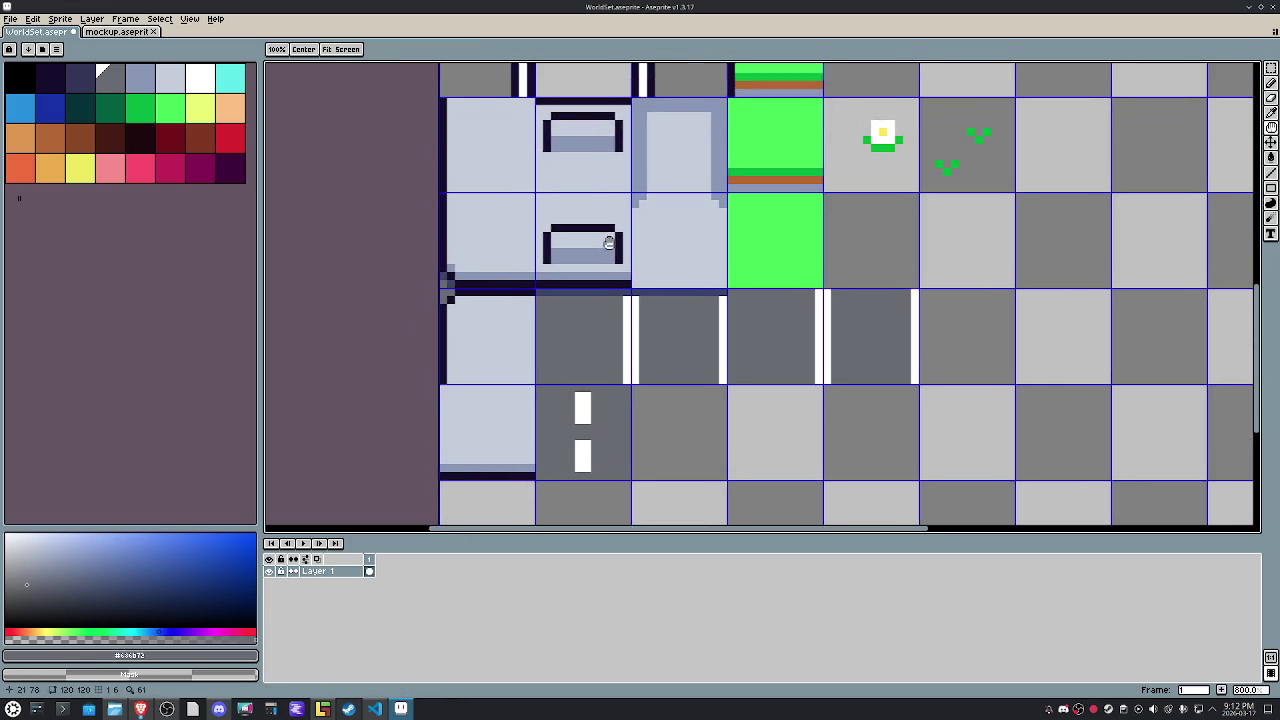
{"action": "key", "text": "ctrl+Tab"}
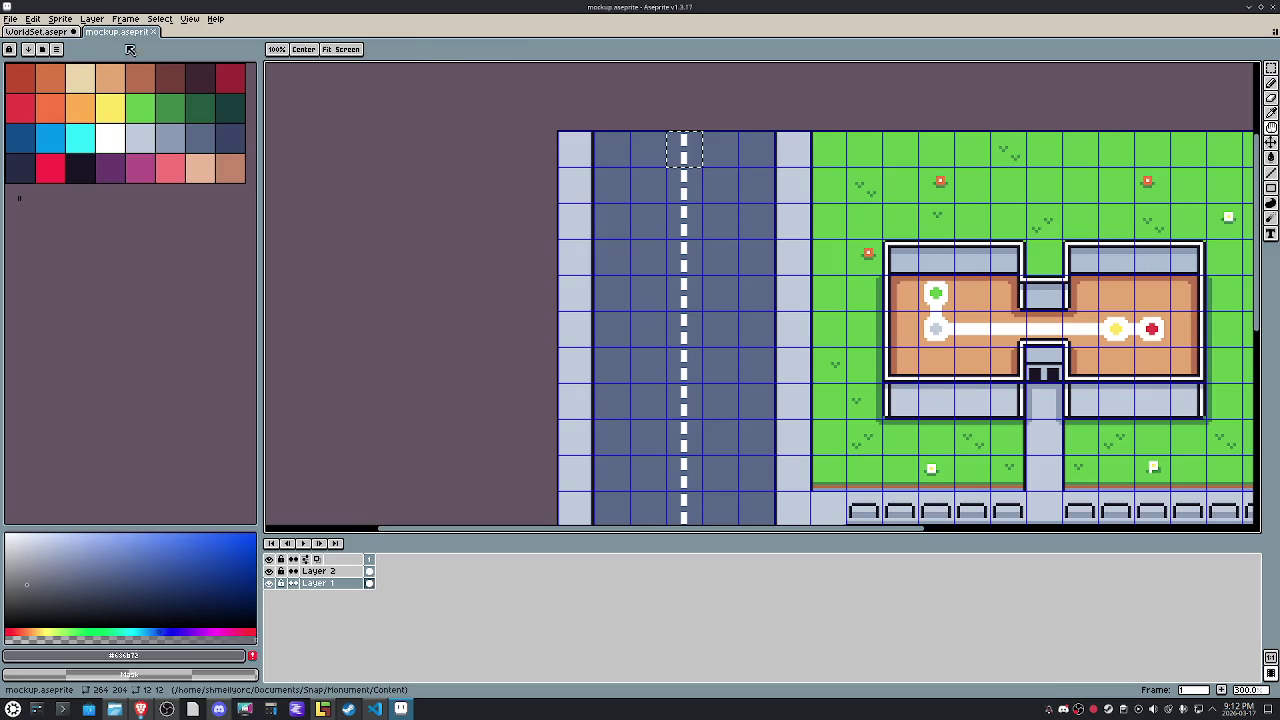
{"action": "left_click_drag", "start_coordinate": [757, 434], "coordinate": [767, 349]}
{"action": "scroll", "coordinate": [767, 349], "scroll_direction": "up", "scroll_amount": 2}
{"action": "key", "text": "m"}
{"action": "left_click_drag", "start_coordinate": [660, 225], "coordinate": [721, 287]}
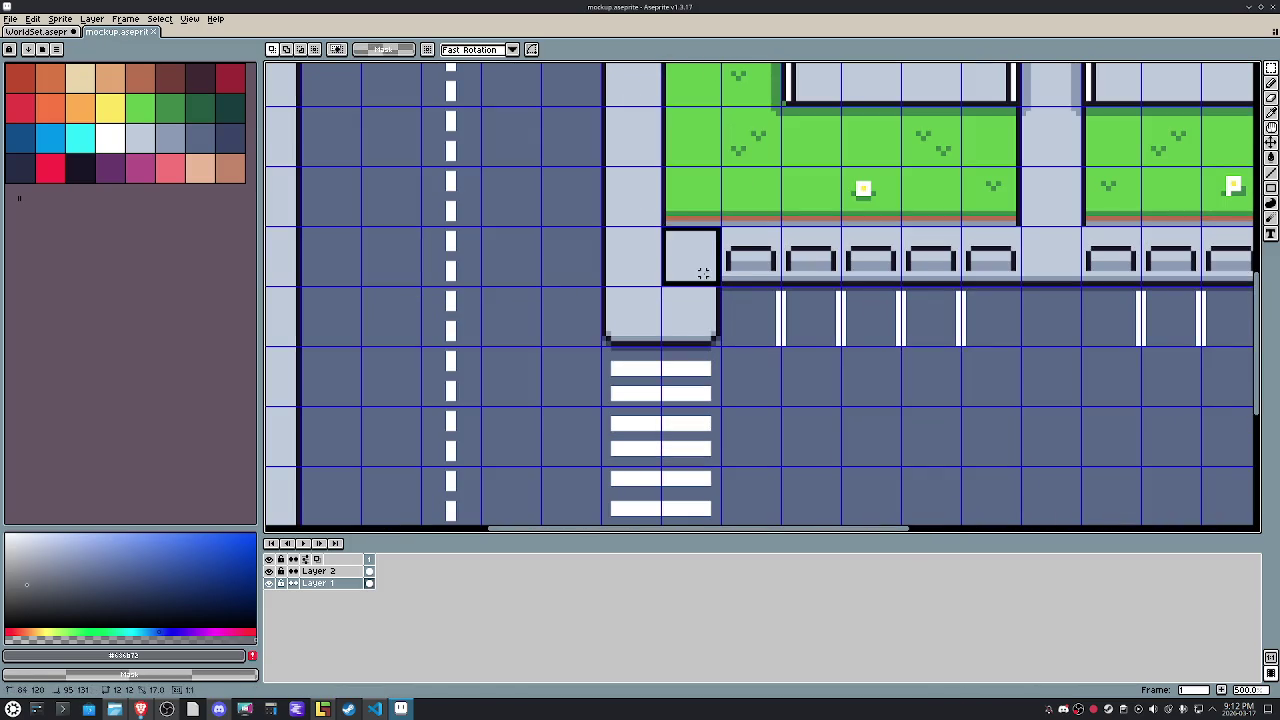
{"action": "key", "text": "ctrl+c"}
{"action": "key", "text": "ctrl+Tab"}
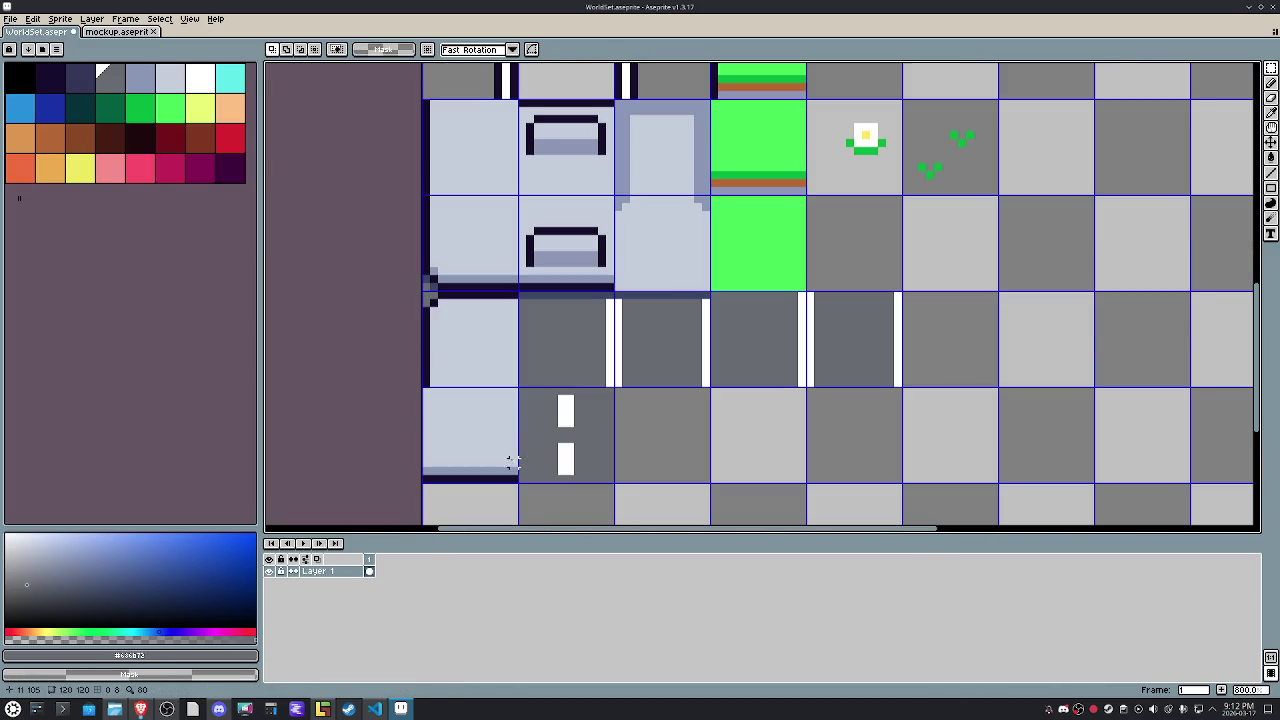
{"action": "key", "text": "ctrl+v"}
{"action": "left_click_drag", "start_coordinate": [1110, 178], "coordinate": [518, 382]}
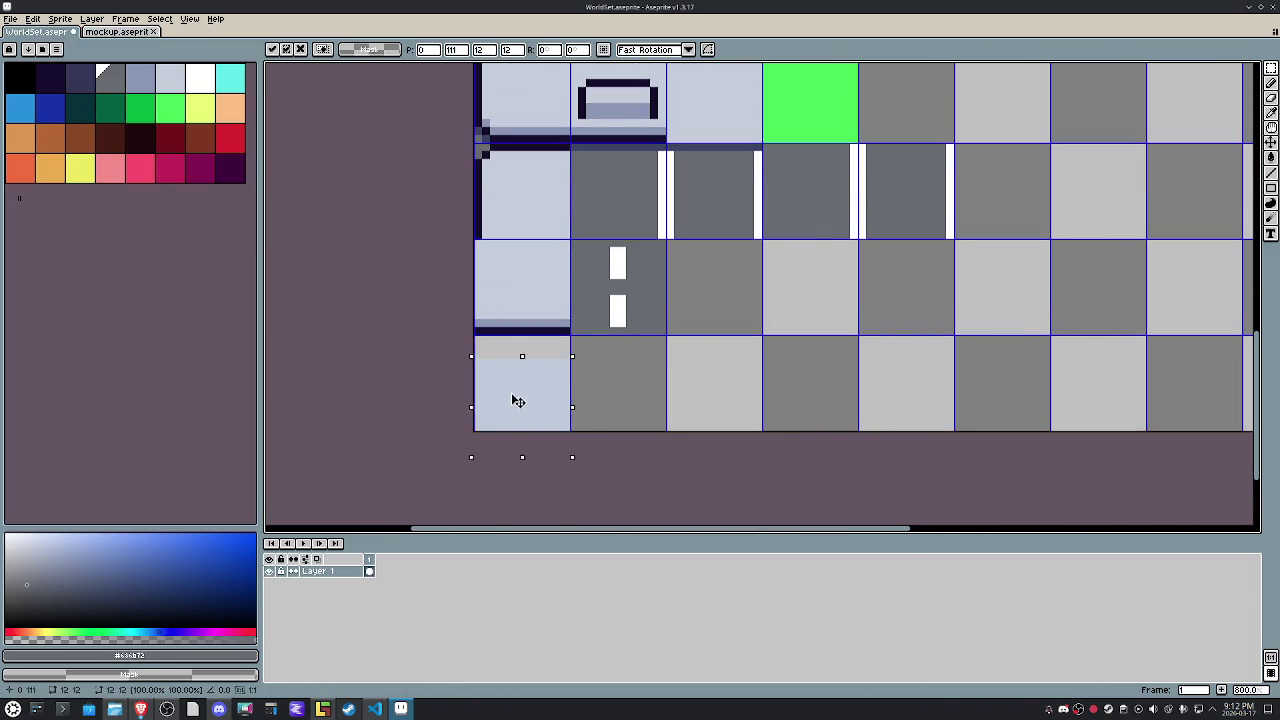
{"action": "scroll", "coordinate": [614, 355], "scroll_direction": "up", "scroll_amount": 2}
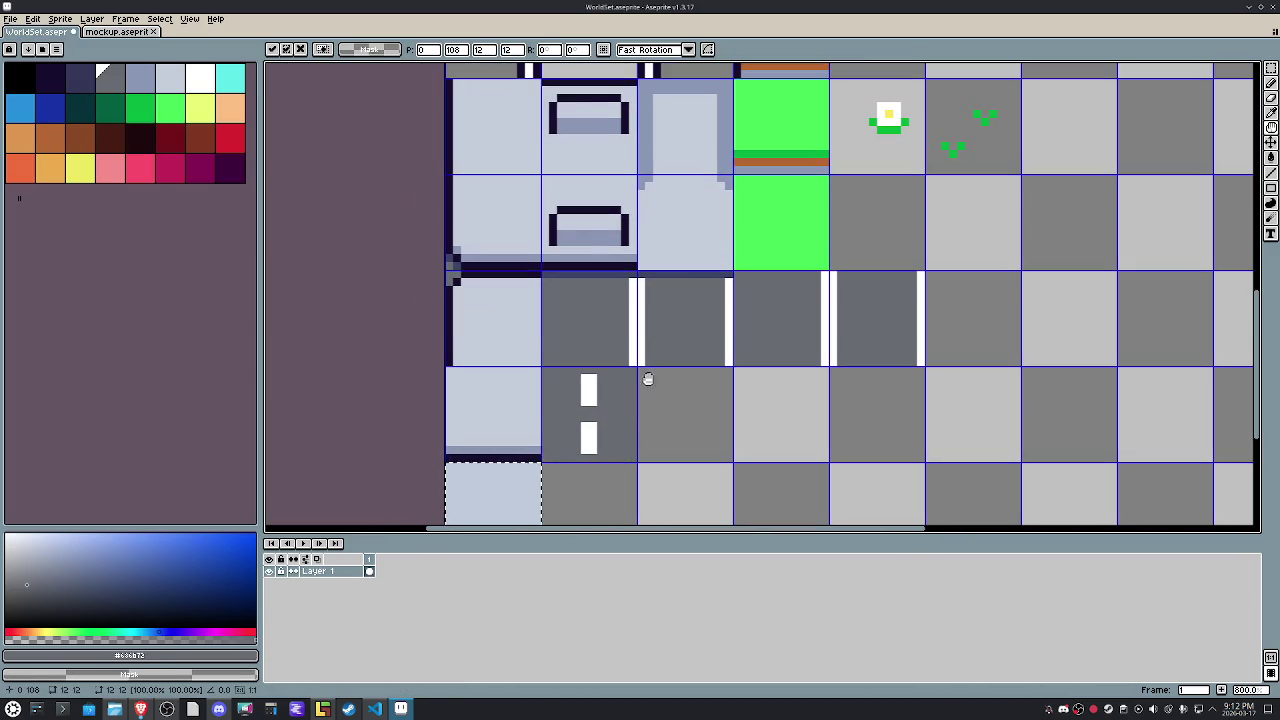
{"action": "left_click_drag", "start_coordinate": [703, 214], "coordinate": [720, 250]}
Fill the empty cell beside it with light blue #c0cbdc.
{"action": "scroll", "coordinate": [604, 420], "scroll_direction": "down", "scroll_amount": 2}
{"action": "left_click_drag", "start_coordinate": [604, 420], "coordinate": [560, 345]}
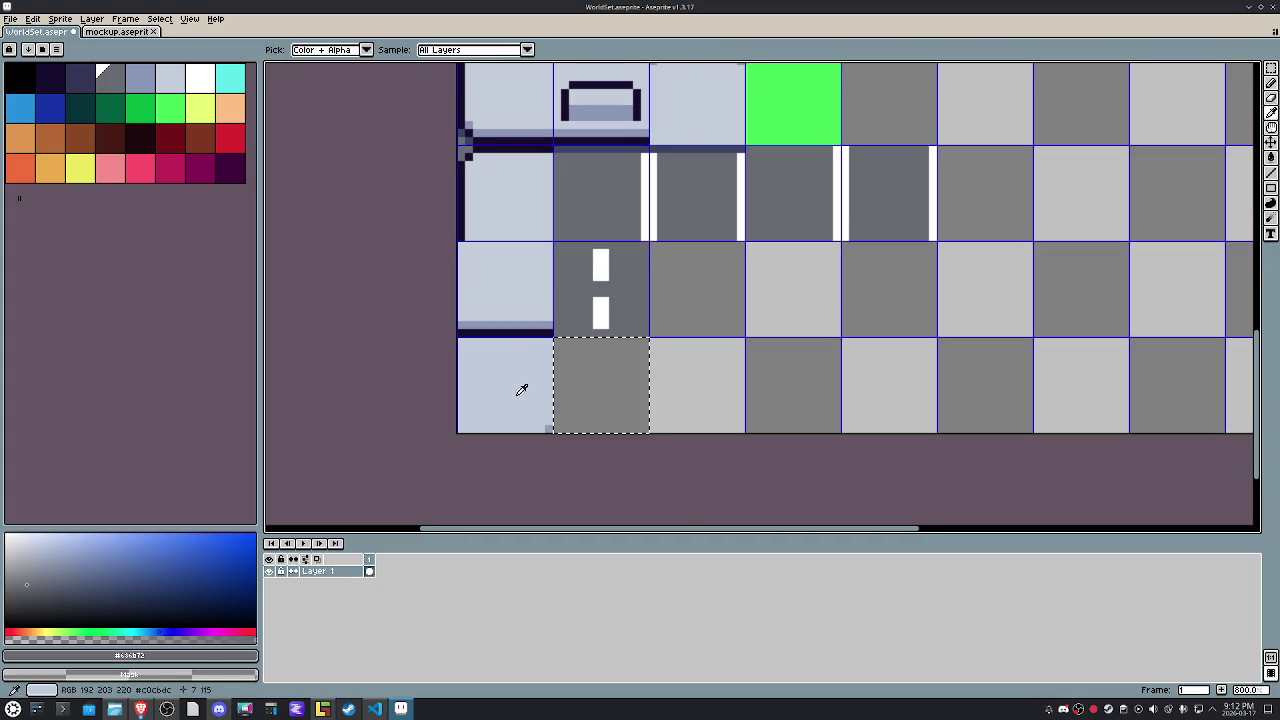
{"action": "left_click", "coordinate": [523, 386], "text": "alt"}
{"action": "key", "text": "f"}
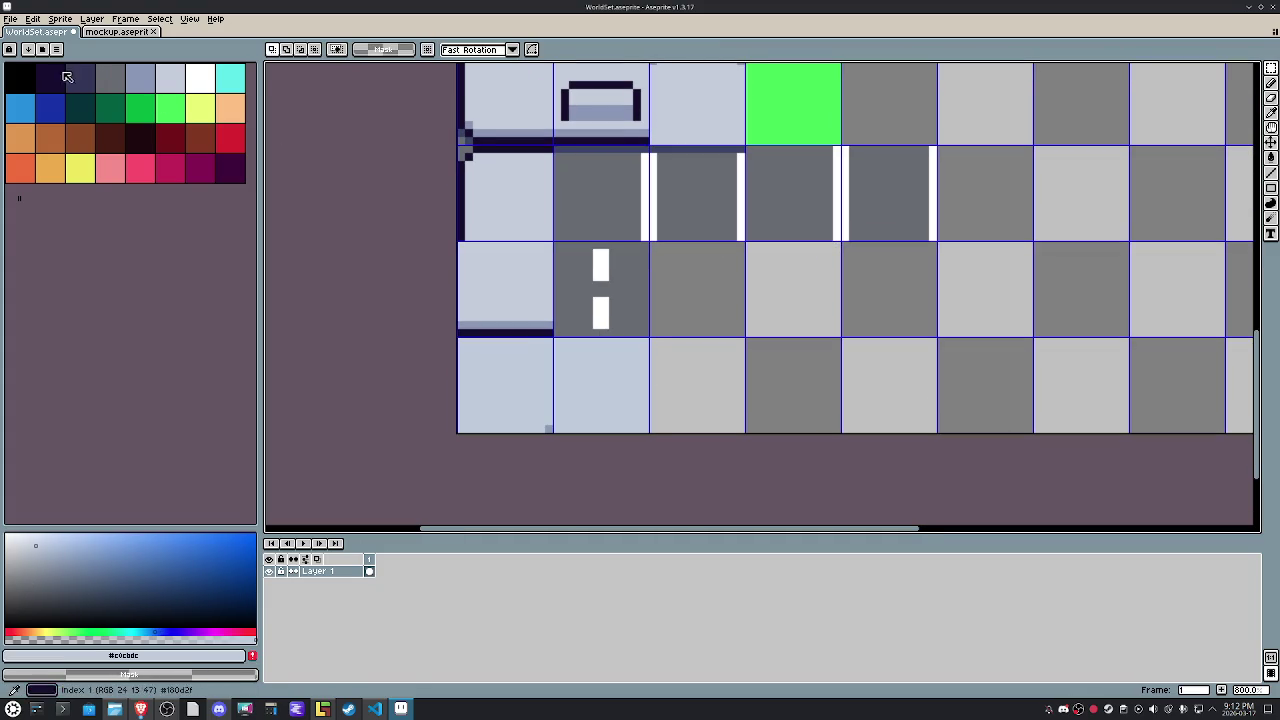
Re-export WorldSet.png and return to LDtk.
{"action": "left_click", "coordinate": [10, 19]}
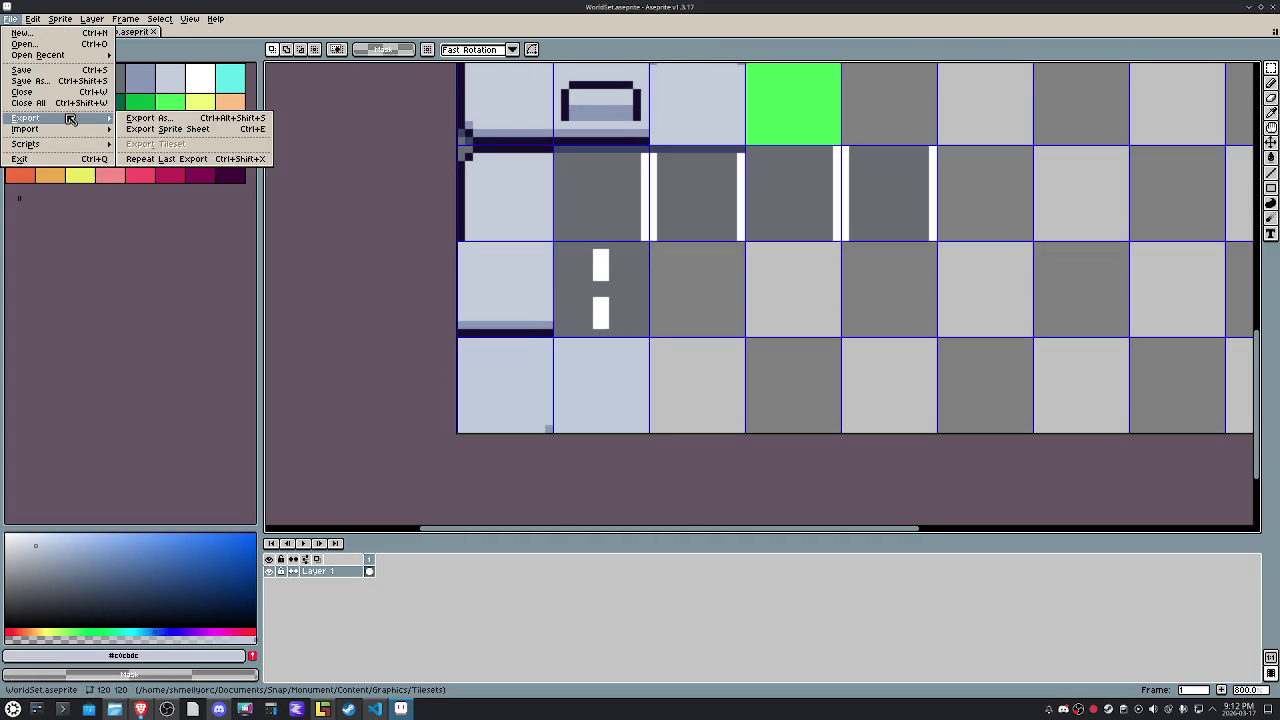
{"action": "left_click", "coordinate": [138, 121]}
{"action": "key", "text": "Return"}
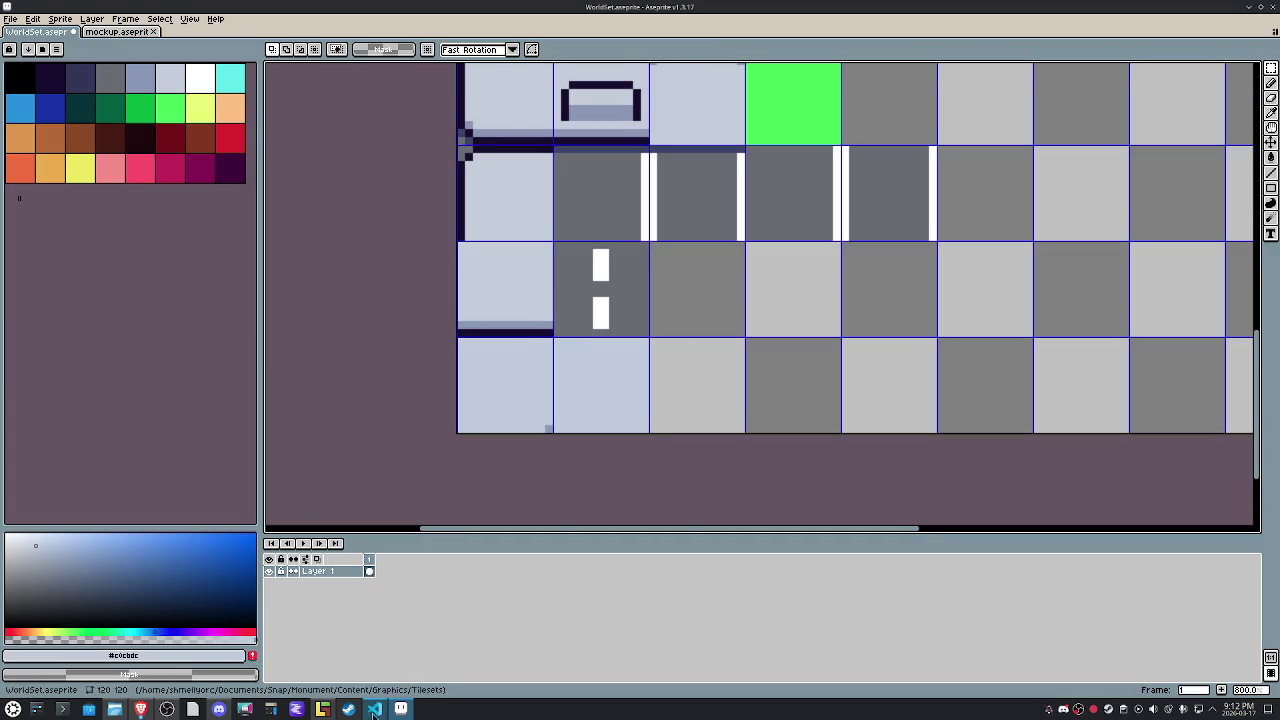
{"action": "left_click", "coordinate": [322, 709]}
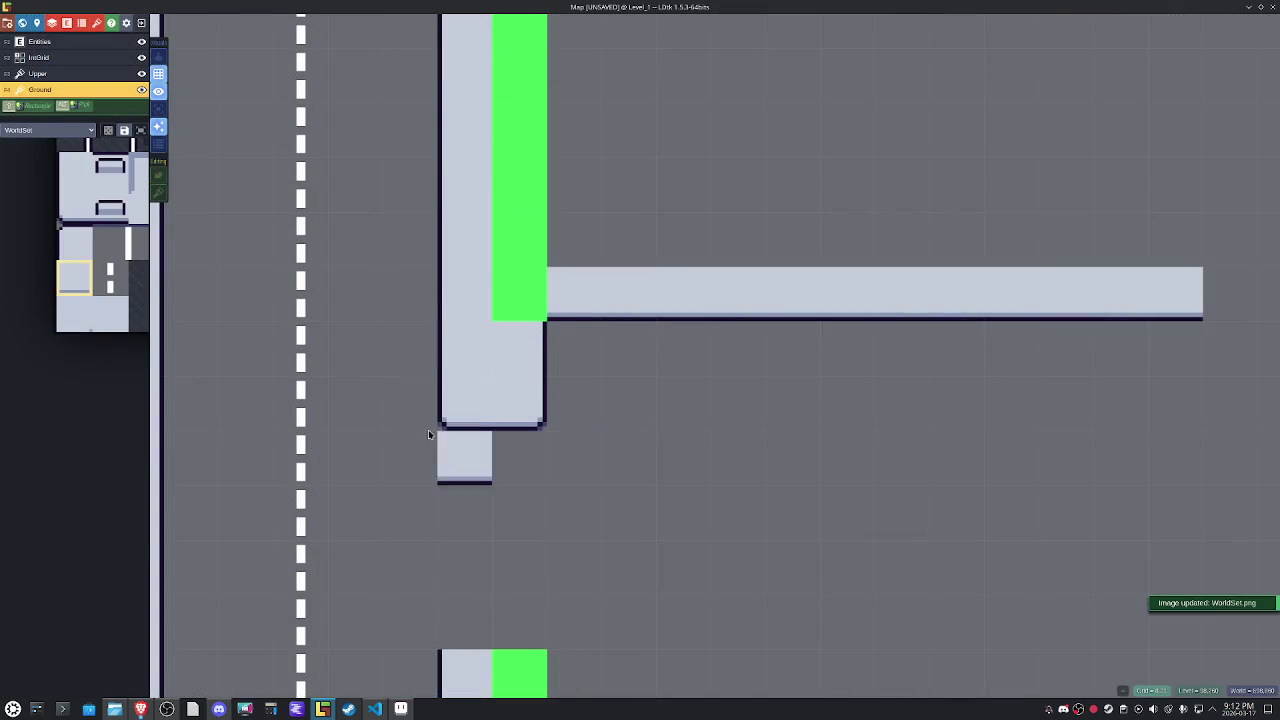
Paint a row of green grass edge tiles above the wall strip.
{"action": "key", "text": "space"}
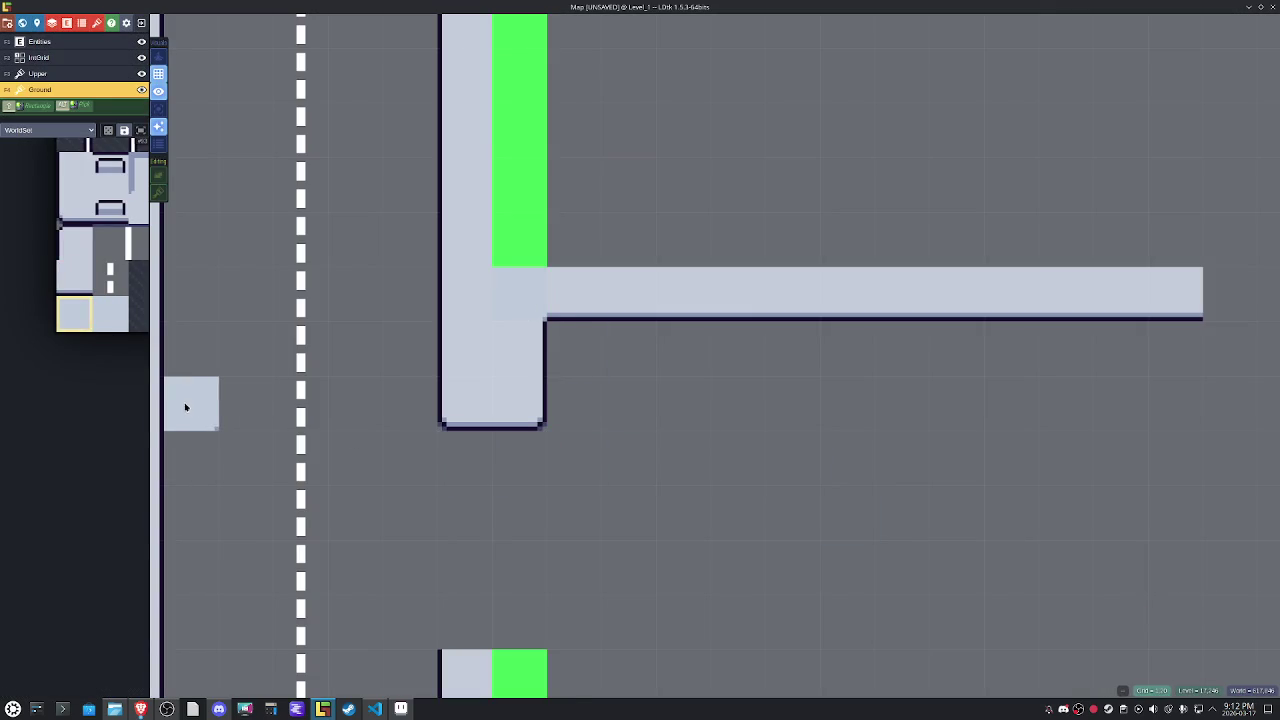
{"action": "mouse_move", "coordinate": [100, 240]}
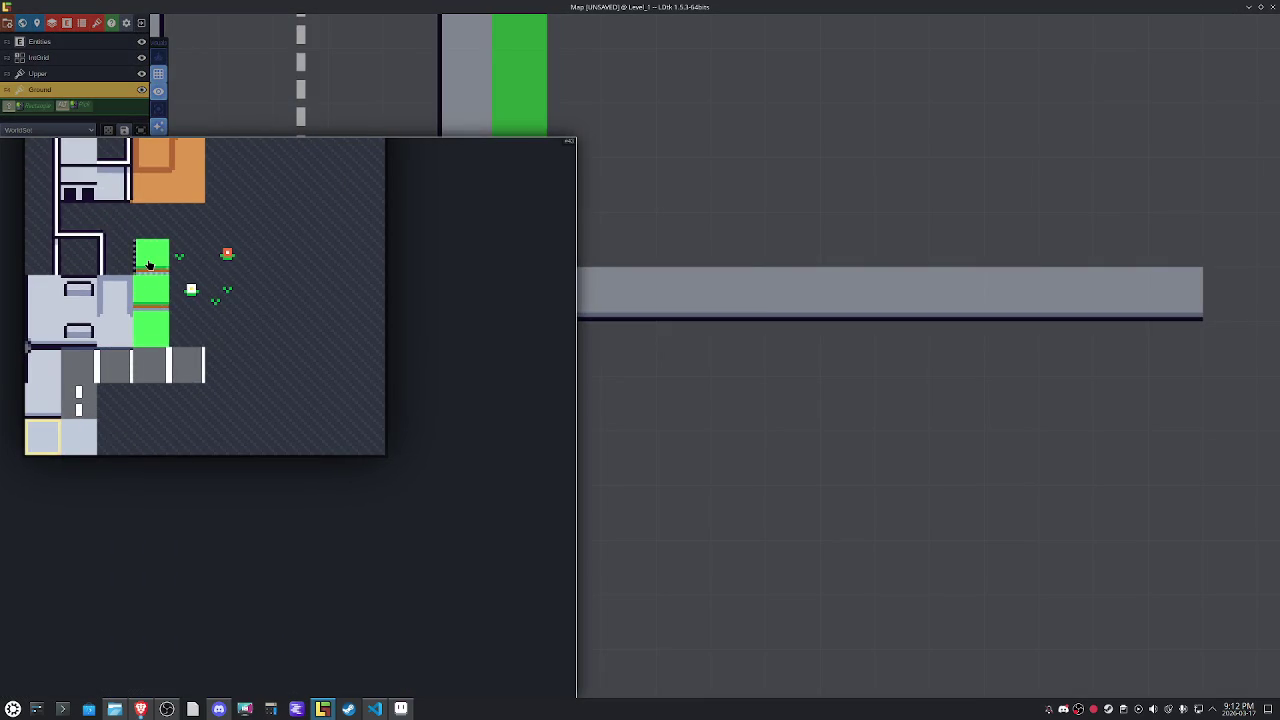
{"action": "left_click", "coordinate": [148, 264]}
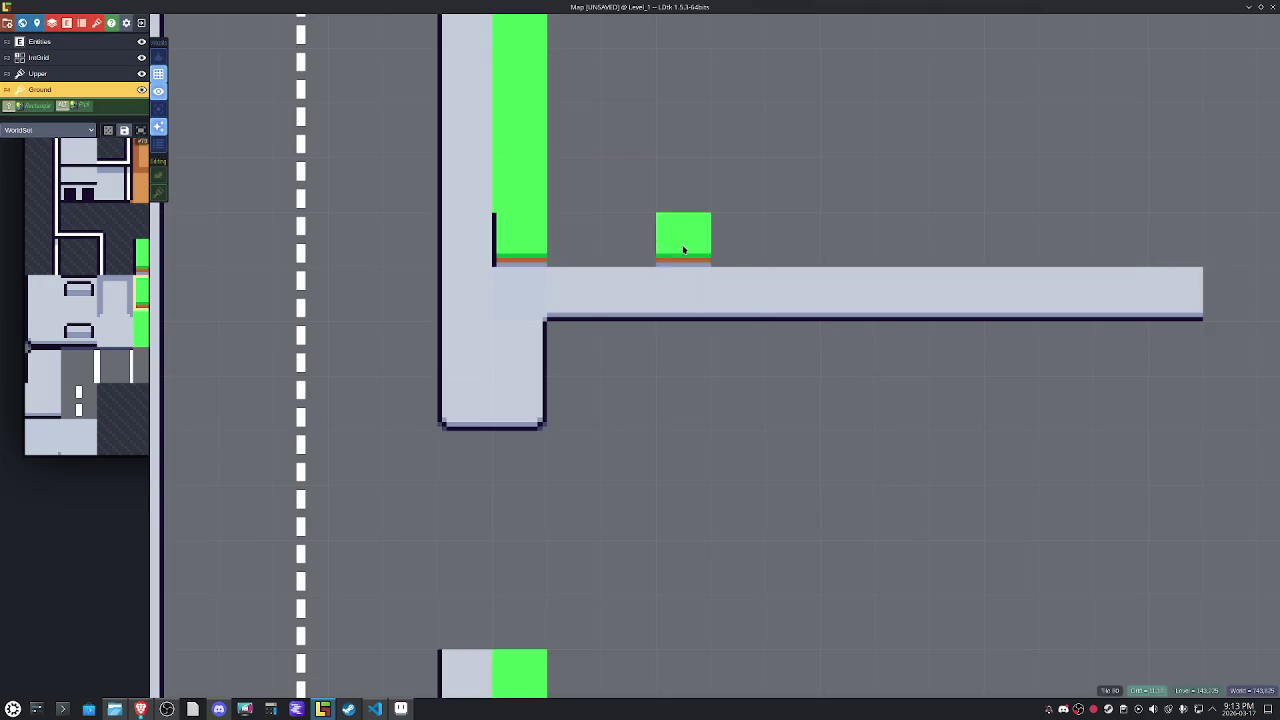
{"action": "mouse_move", "coordinate": [683, 240]}
{"action": "left_mouse_down"}
{"action": "mouse_move", "coordinate": [1010, 256]}
{"action": "mouse_move", "coordinate": [1154, 248]}
{"action": "left_mouse_up"}
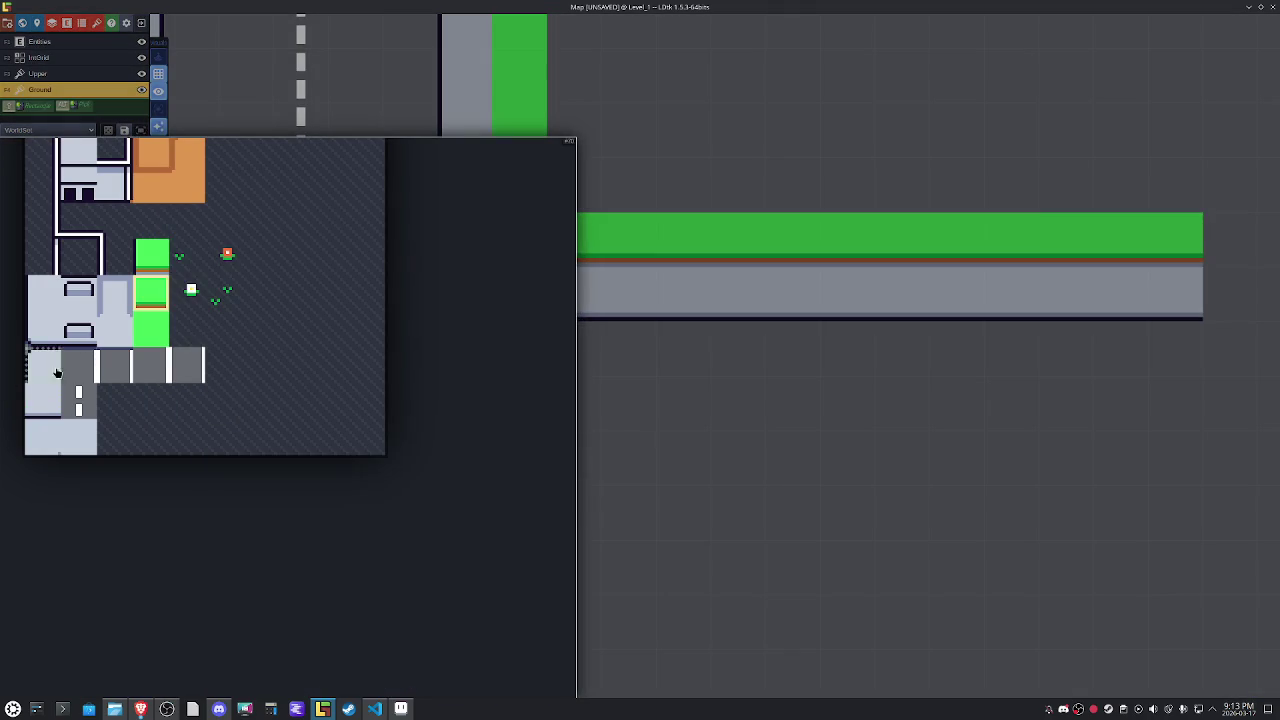
Line the walkway with benches, erasing one grass tile to split the strip.
{"action": "left_click", "coordinate": [79, 332]}
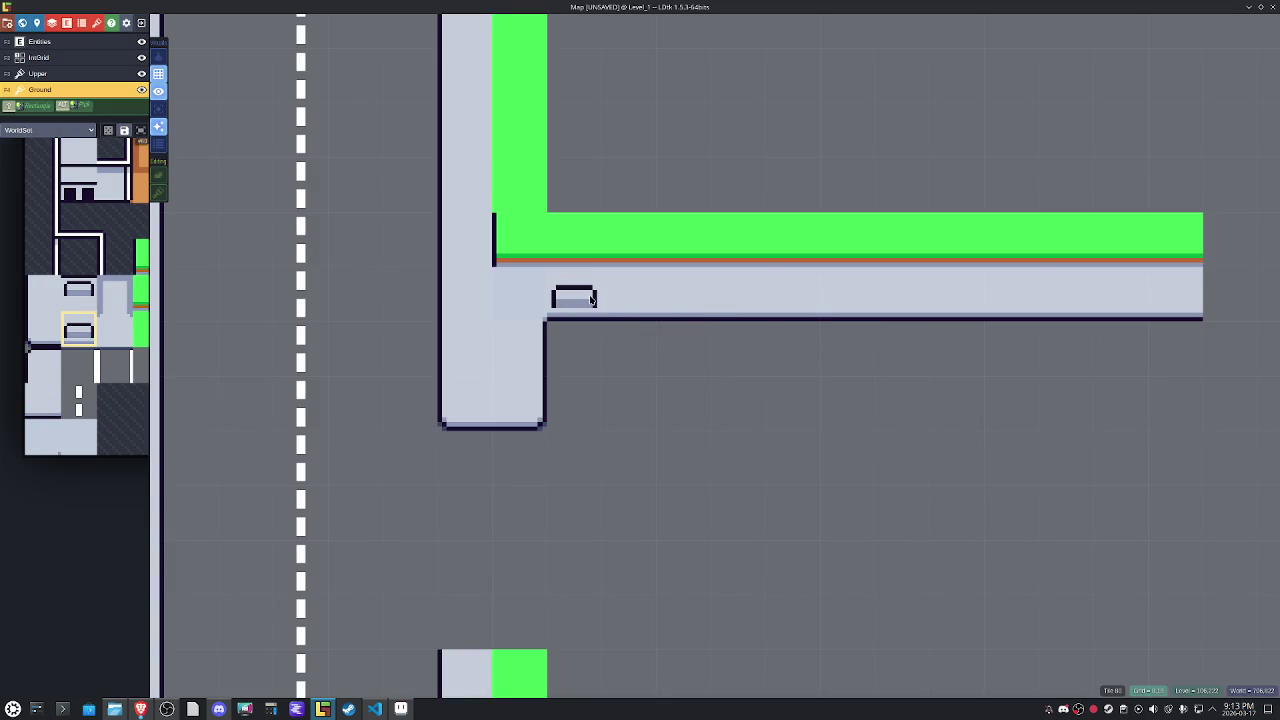
{"action": "left_click_drag", "start_coordinate": [628, 298], "coordinate": [1077, 295]}
{"action": "scroll", "coordinate": [1077, 295], "scroll_direction": "down", "scroll_amount": 2}
{"action": "scroll", "coordinate": [724, 347], "scroll_direction": "down", "scroll_amount": 2}
{"action": "scroll", "coordinate": [721, 349], "scroll_direction": "down", "scroll_amount": 2}
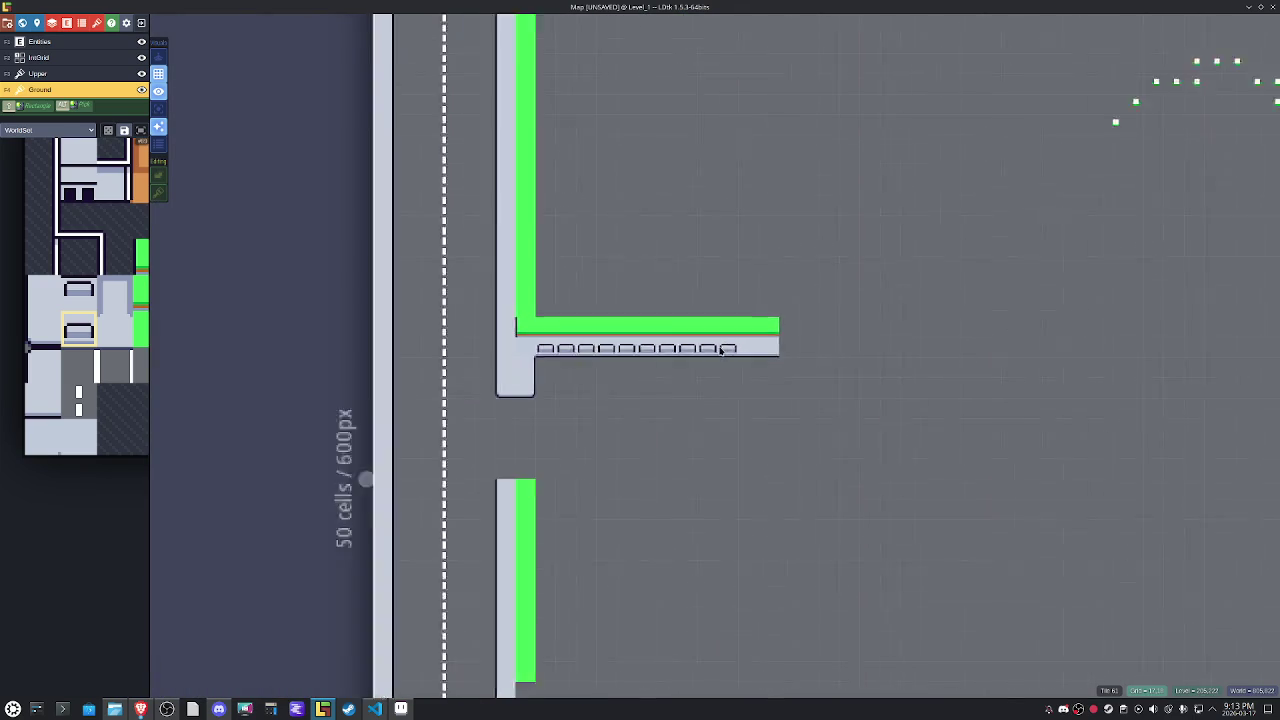
{"action": "scroll", "coordinate": [721, 349], "scroll_direction": "up", "scroll_amount": 2}
{"action": "left_click_drag", "start_coordinate": [740, 348], "coordinate": [665, 349]}
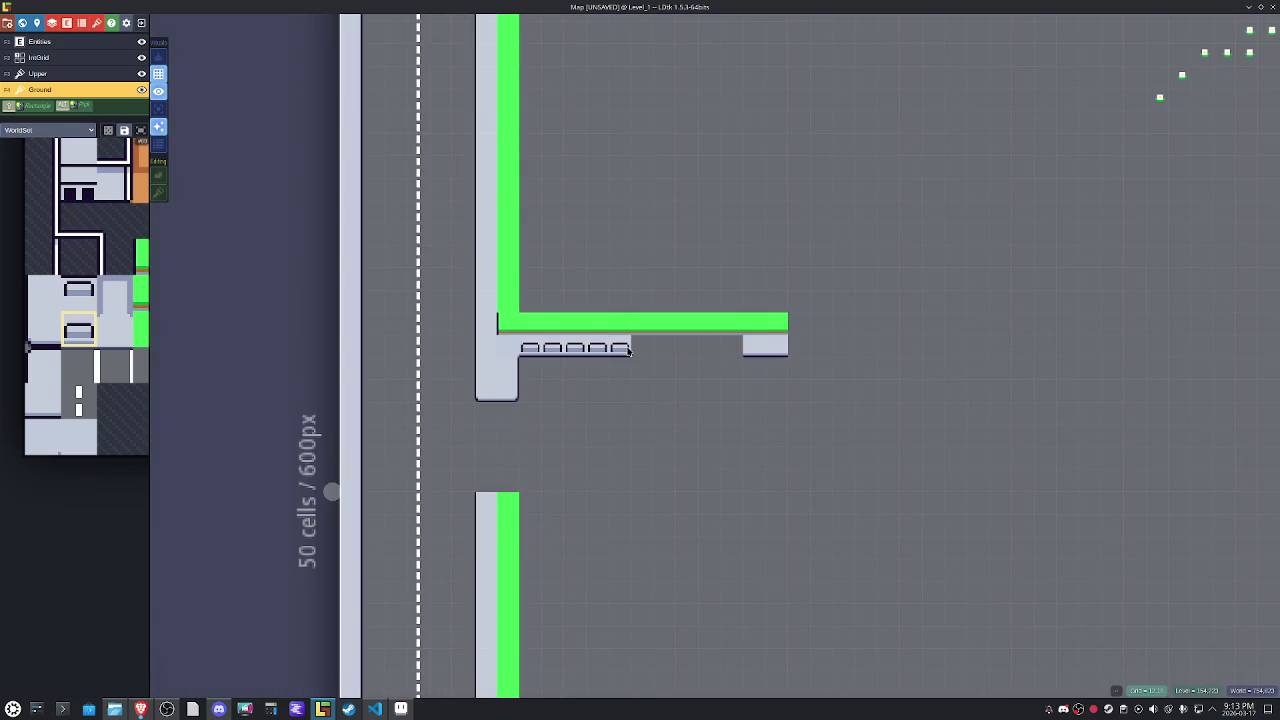
{"action": "right_click", "coordinate": [664, 336]}
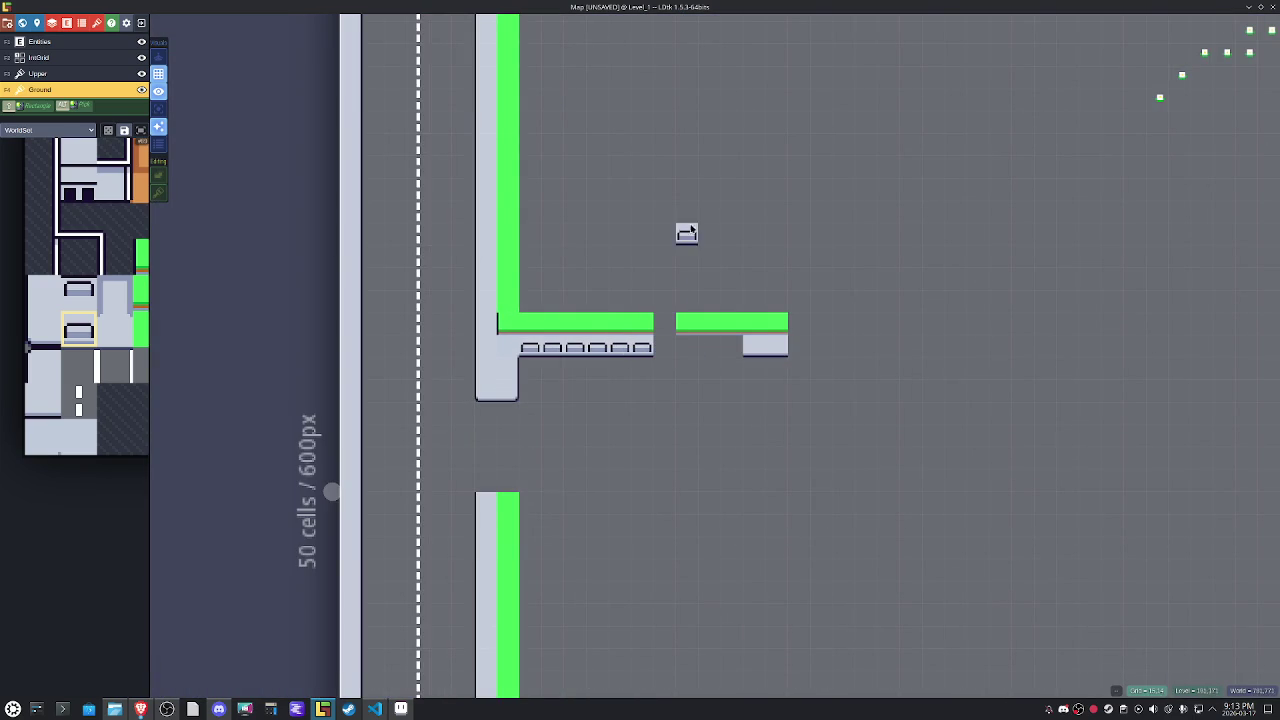
{"action": "left_click", "coordinate": [643, 345], "text": "alt"}
{"action": "left_click_drag", "start_coordinate": [687, 345], "coordinate": [737, 347]}
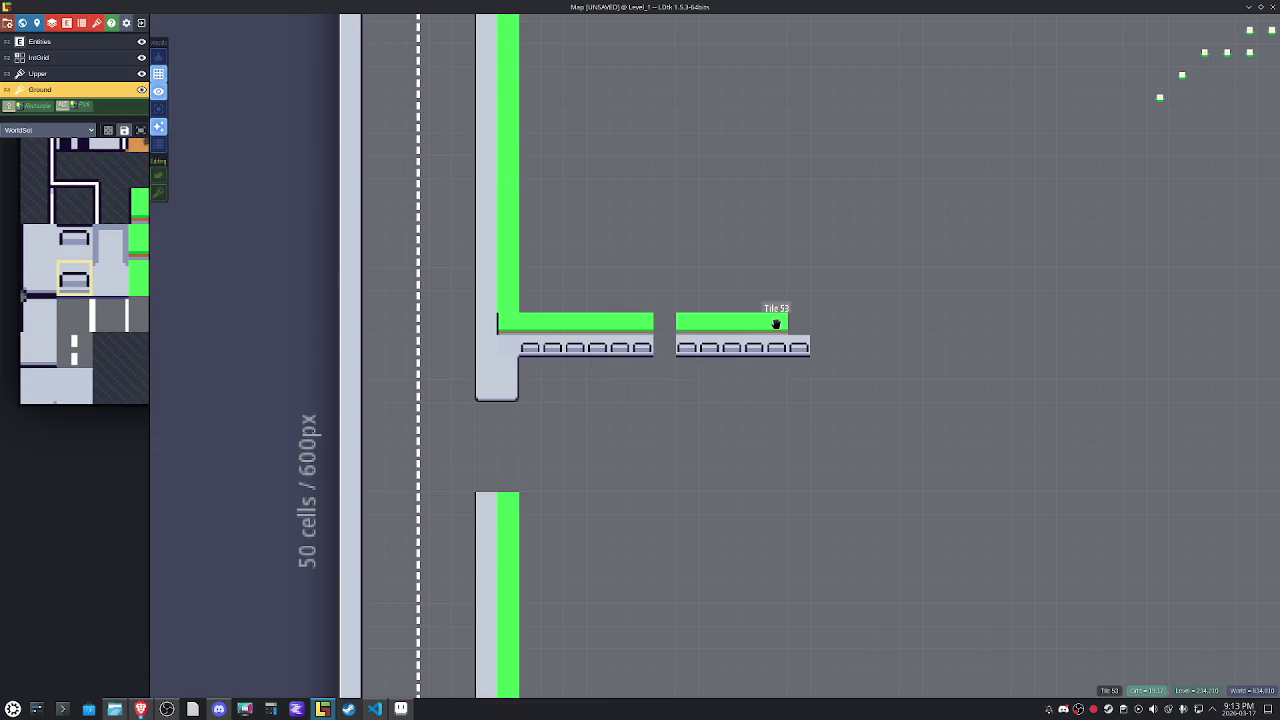
Fill the gap in the grass with a grey walkway tile, then switch to Aseprite.
{"action": "left_click", "coordinate": [776, 324], "text": "alt"}
{"action": "left_click", "coordinate": [798, 322]}
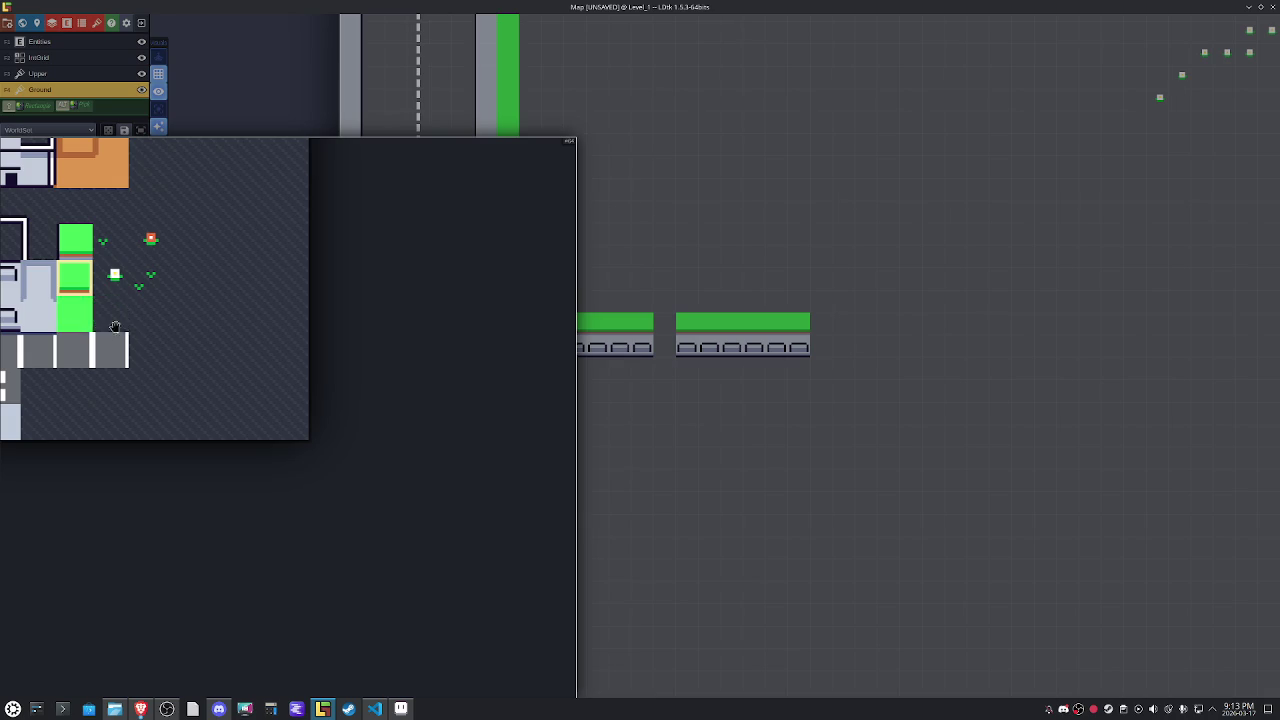
{"action": "mouse_move", "coordinate": [84, 270]}
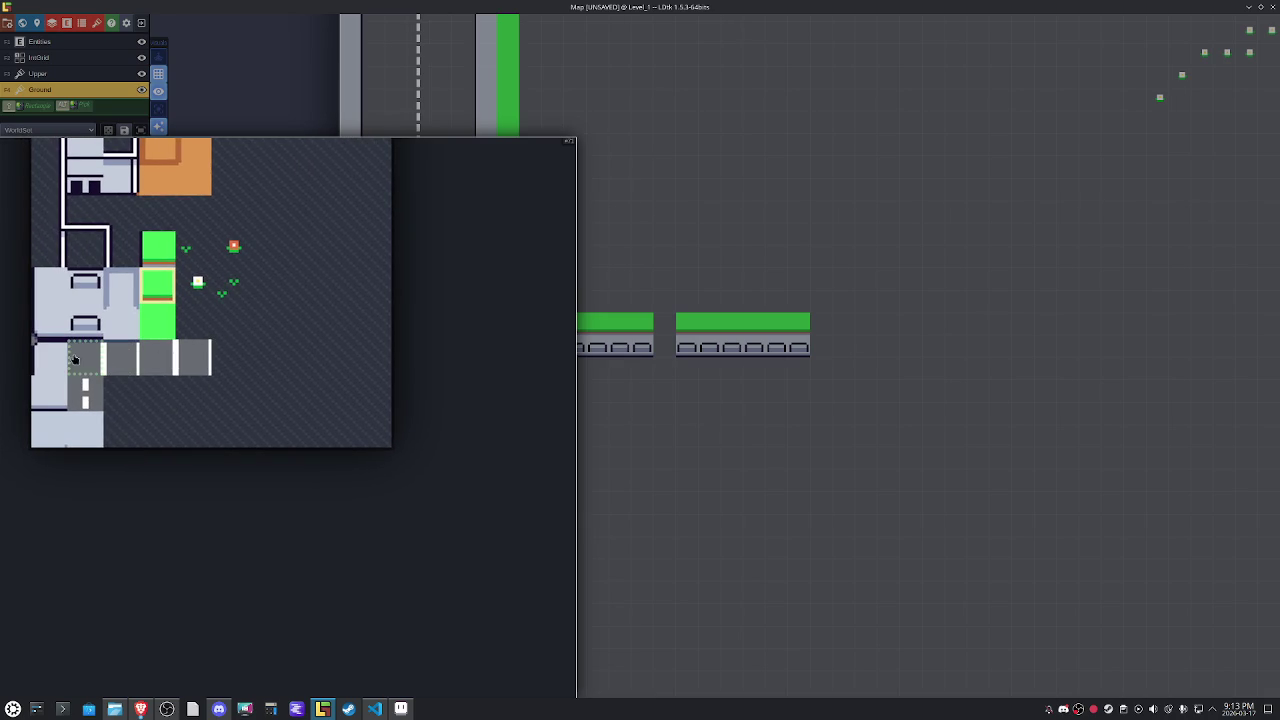
{"action": "left_click_drag", "start_coordinate": [113, 320], "coordinate": [158, 322]}
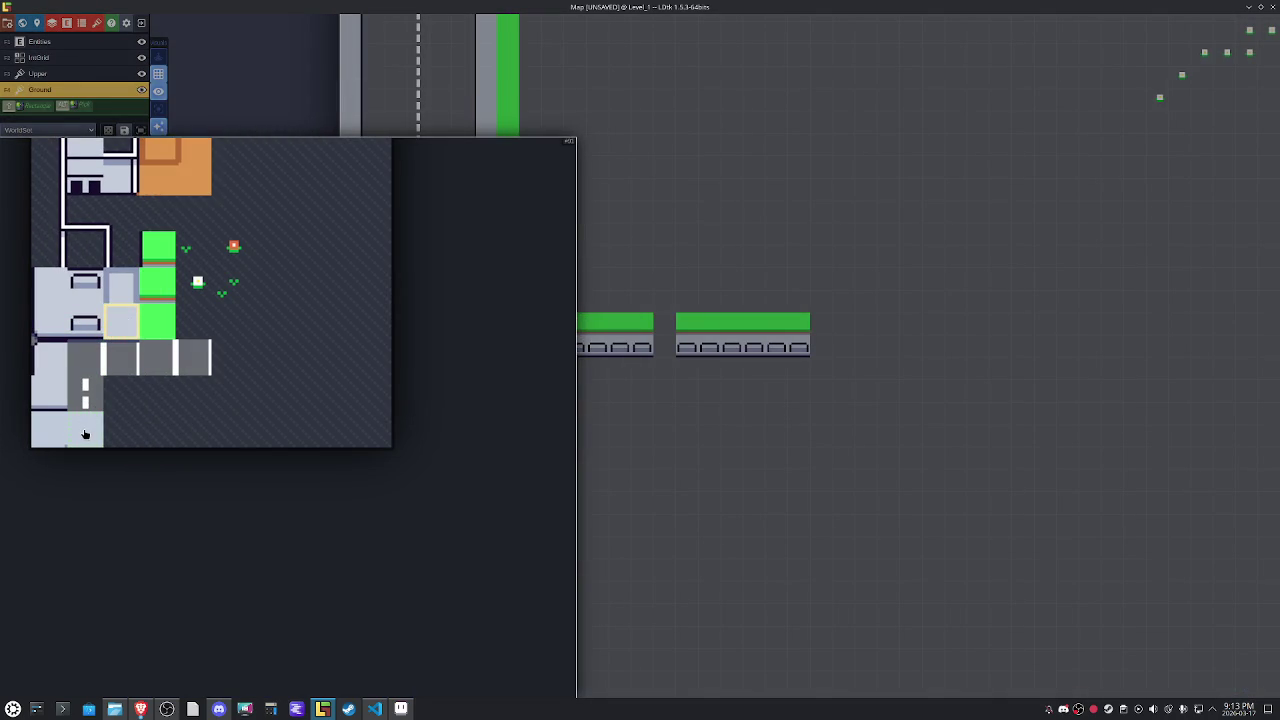
{"action": "left_click", "coordinate": [50, 394]}
{"action": "scroll", "coordinate": [665, 360], "scroll_direction": "up", "scroll_amount": 3}
{"action": "left_click", "coordinate": [668, 356]}
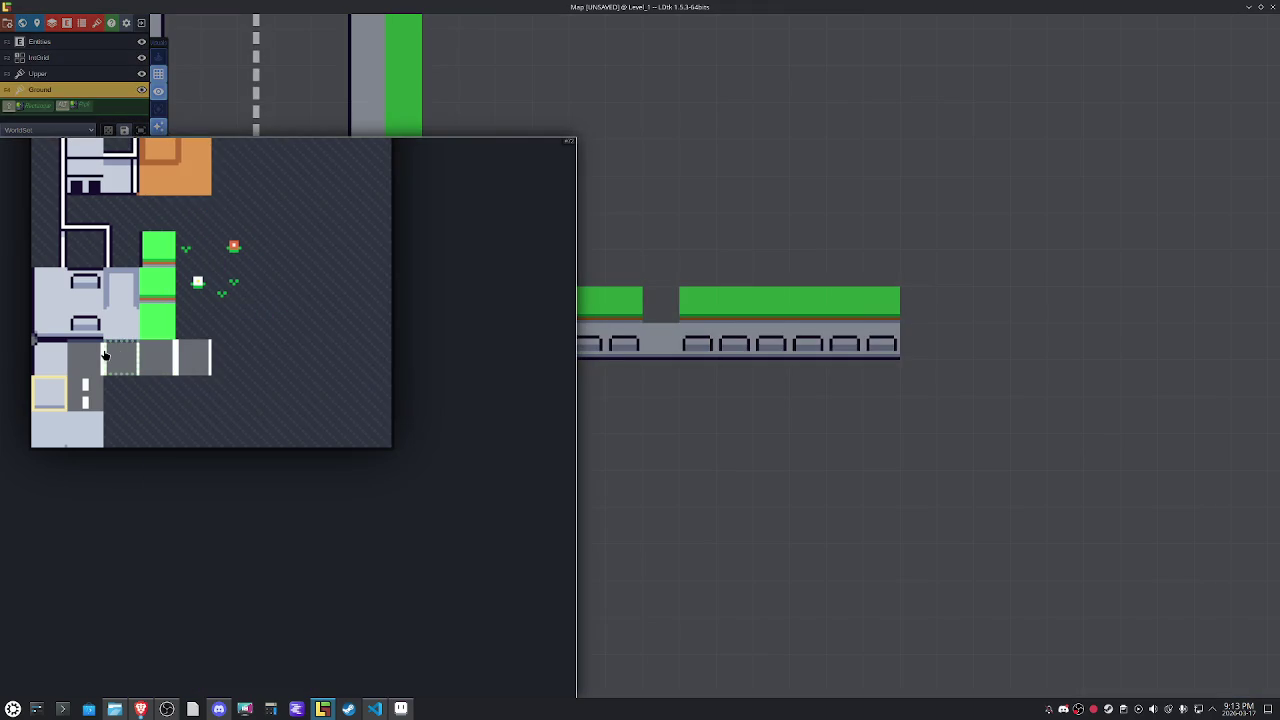
{"action": "left_click", "coordinate": [401, 709]}
{"action": "mouse_move", "coordinate": [749, 286]}
{"action": "left_mouse_down"}
{"action": "mouse_move", "coordinate": [699, 436]}
{"action": "mouse_move", "coordinate": [704, 421]}
{"action": "left_mouse_up"}
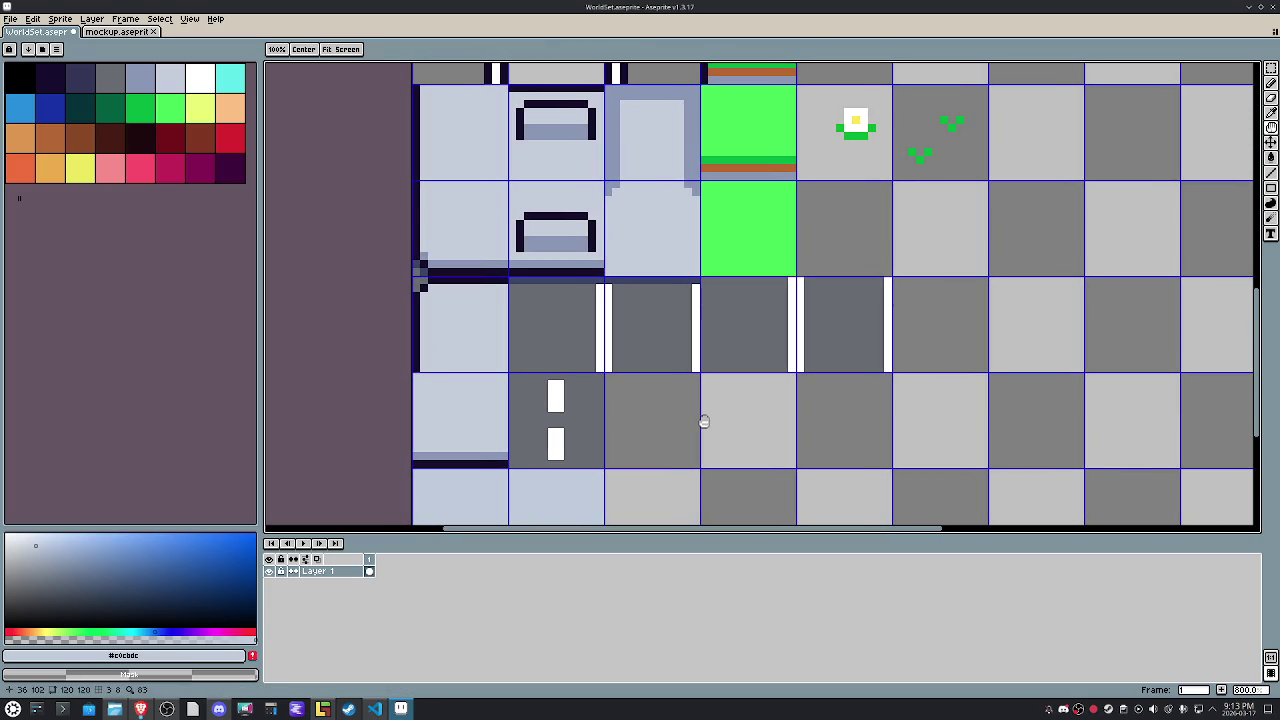
In mockup.aseprite, pan to the building entrance and select the grass beside the path, then return to LDtk.
{"action": "left_click", "coordinate": [117, 31]}
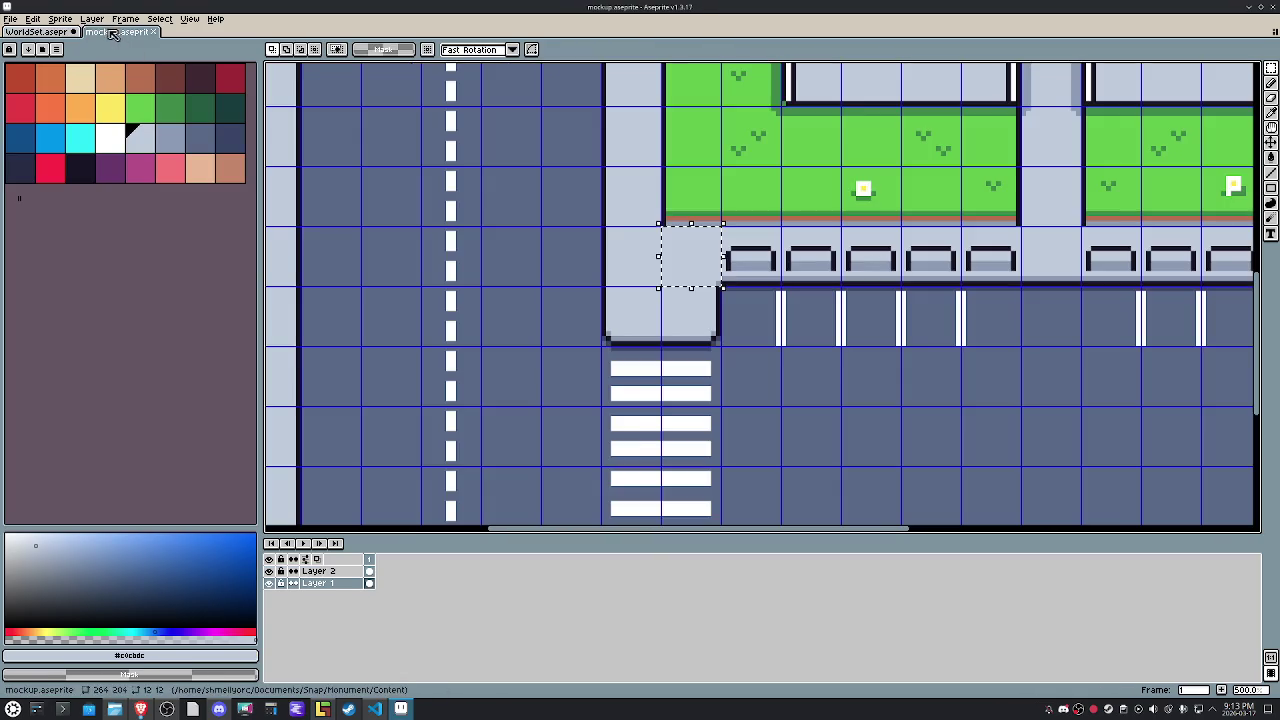
{"action": "left_click_drag", "start_coordinate": [866, 195], "coordinate": [556, 340]}
{"action": "mouse_move", "coordinate": [399, 402]}
{"action": "left_mouse_down"}
{"action": "mouse_move", "coordinate": [748, 336]}
{"action": "mouse_move", "coordinate": [698, 343]}
{"action": "left_mouse_up"}
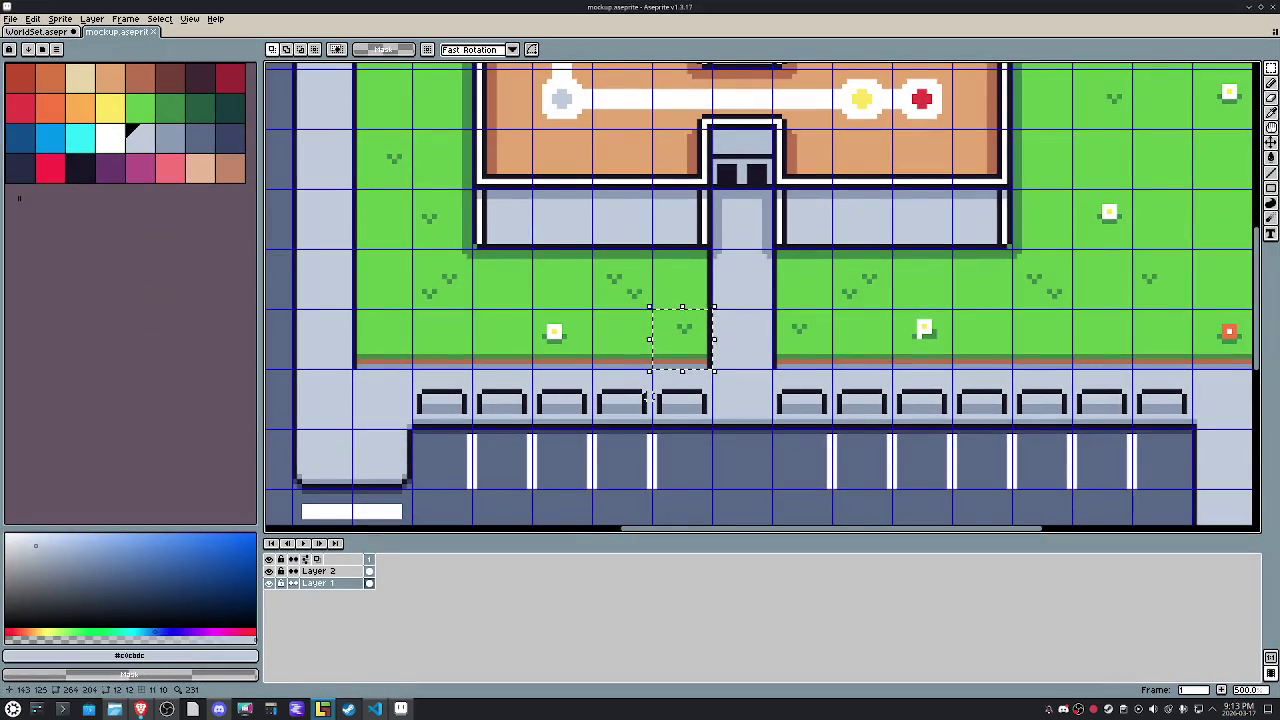
{"action": "left_click", "coordinate": [322, 709]}
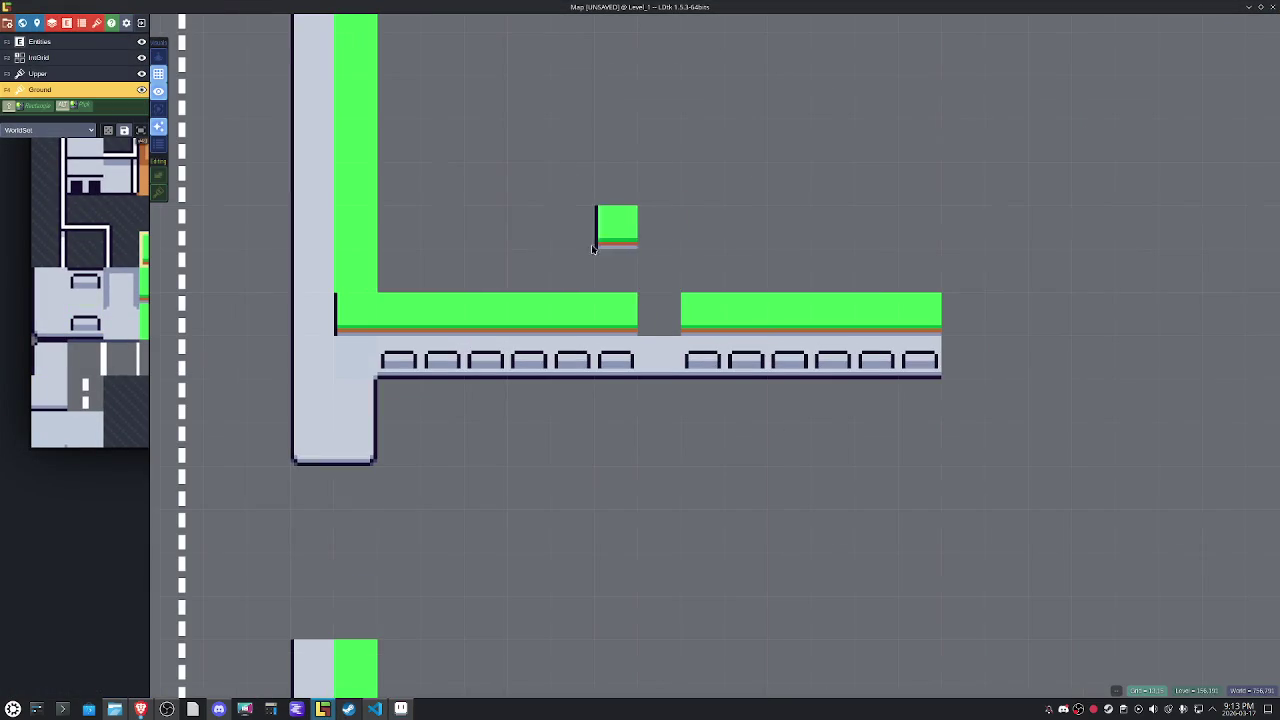
Place a trial grass tile beside the gap, undo it, and switch back to the Aseprite mockup.
{"action": "key", "text": "x"}
{"action": "left_click", "coordinate": [614, 268]}
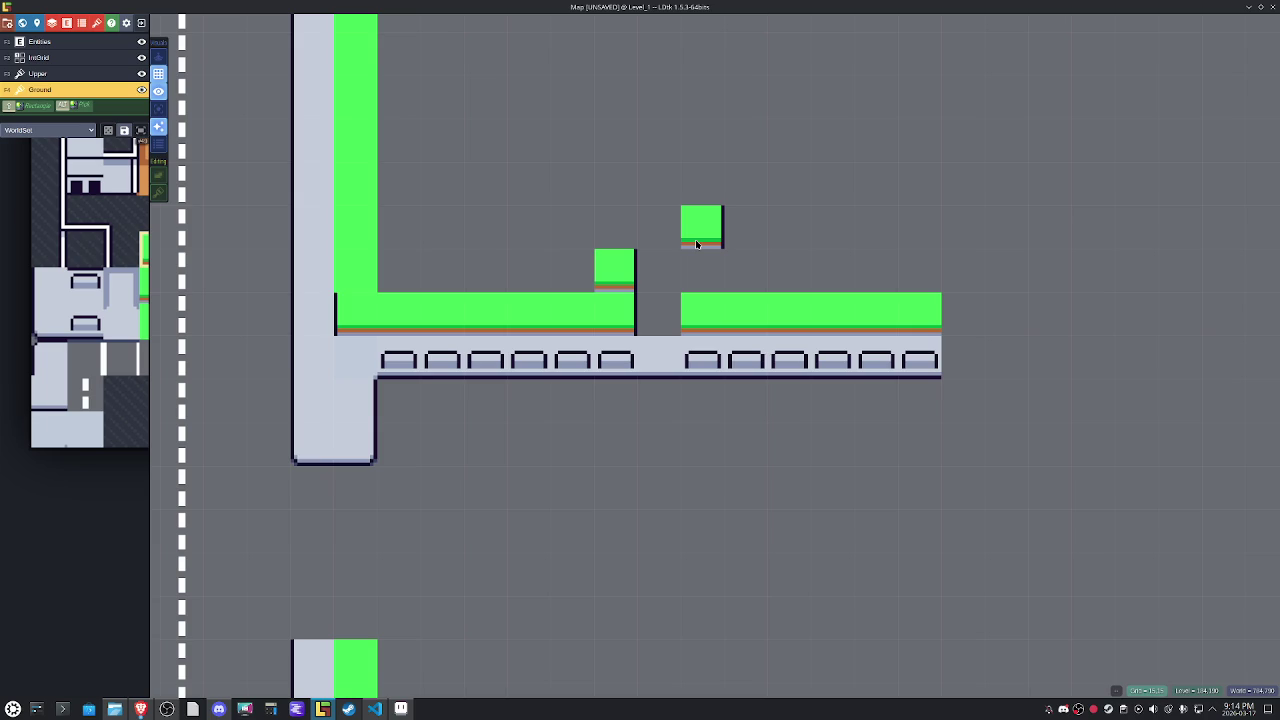
{"action": "key", "text": "ctrl+z"}
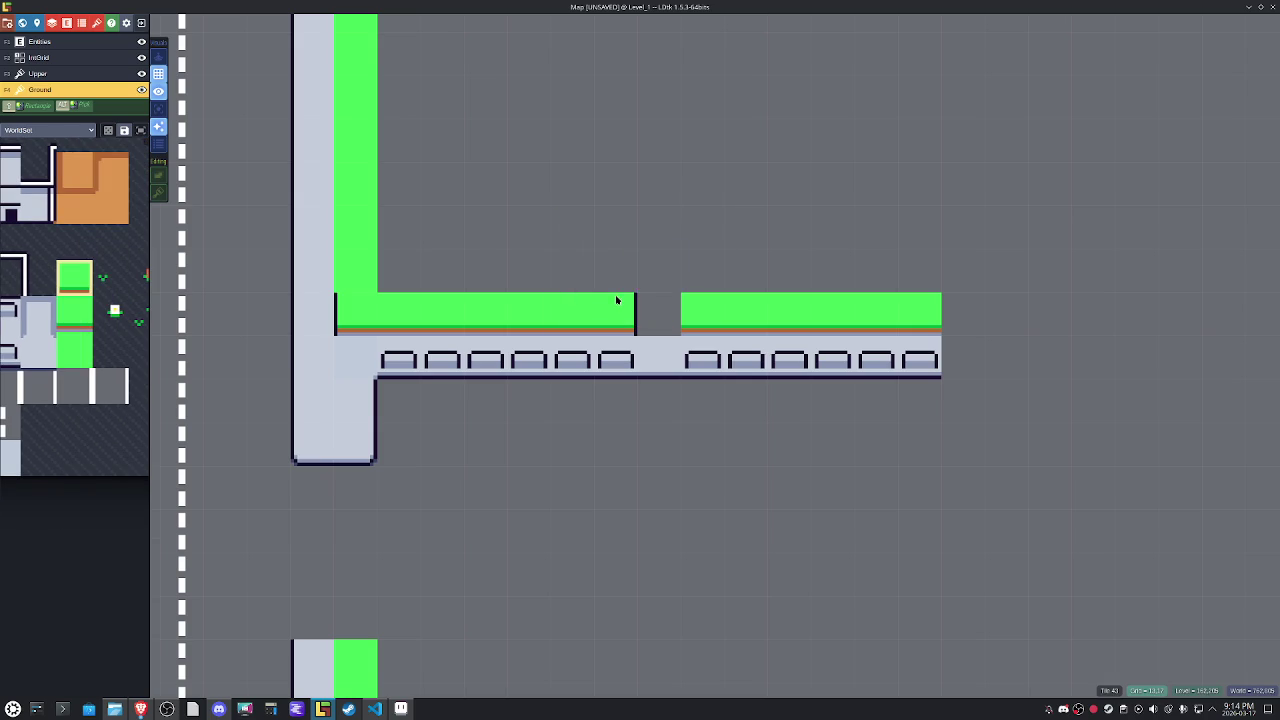
{"action": "key", "text": "c"}
{"action": "key", "text": "x"}
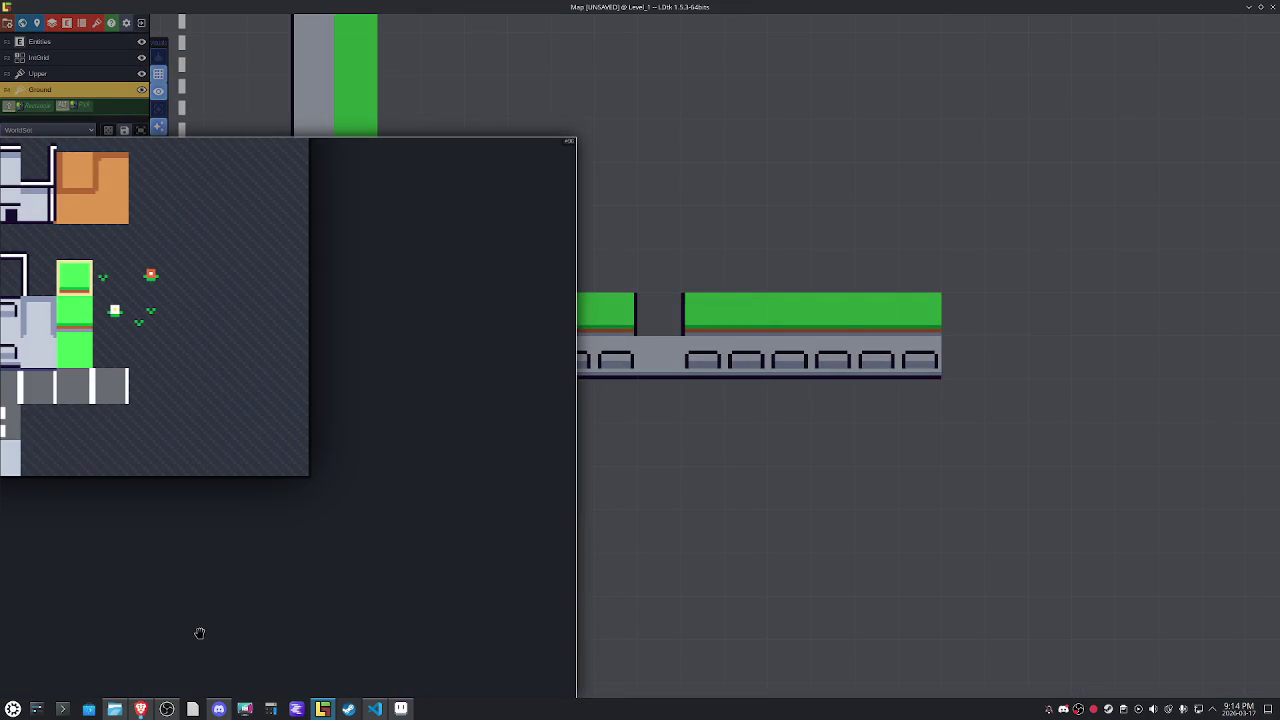
{"action": "left_click", "coordinate": [400, 709]}
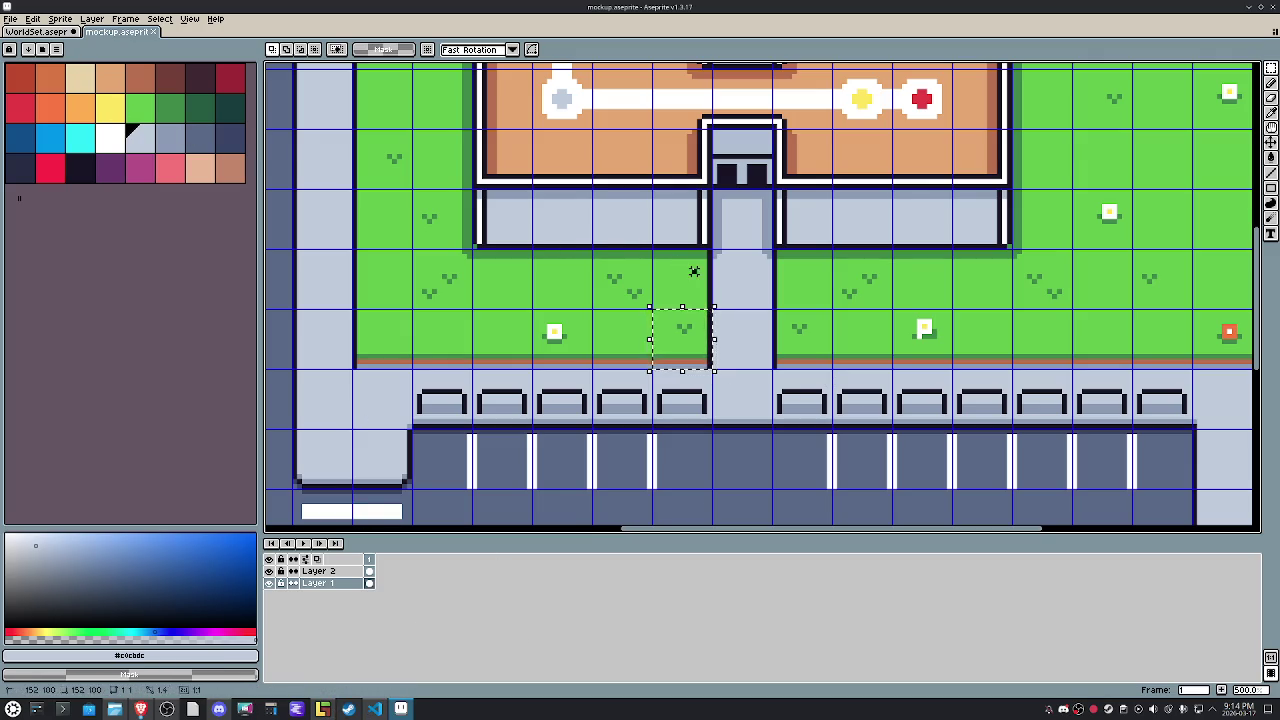
Paste a new tile beside WorldSet's grass tiles and fill it bright green with a dark edge.
{"action": "key", "text": "ctrl+Tab"}
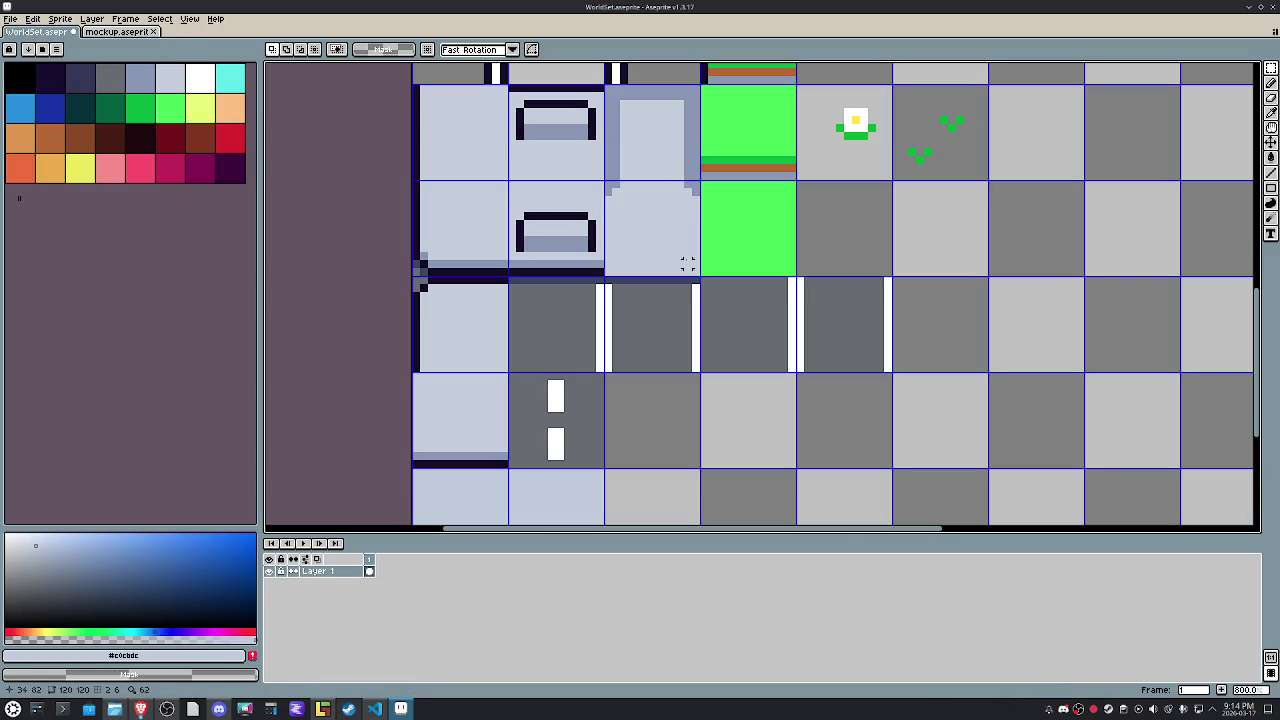
{"action": "scroll", "coordinate": [735, 473], "scroll_direction": "right", "scroll_amount": 3}
{"action": "scroll", "coordinate": [735, 473], "scroll_direction": "up", "scroll_amount": 3}
{"action": "scroll", "coordinate": [660, 480], "scroll_direction": "right", "scroll_amount": 2}
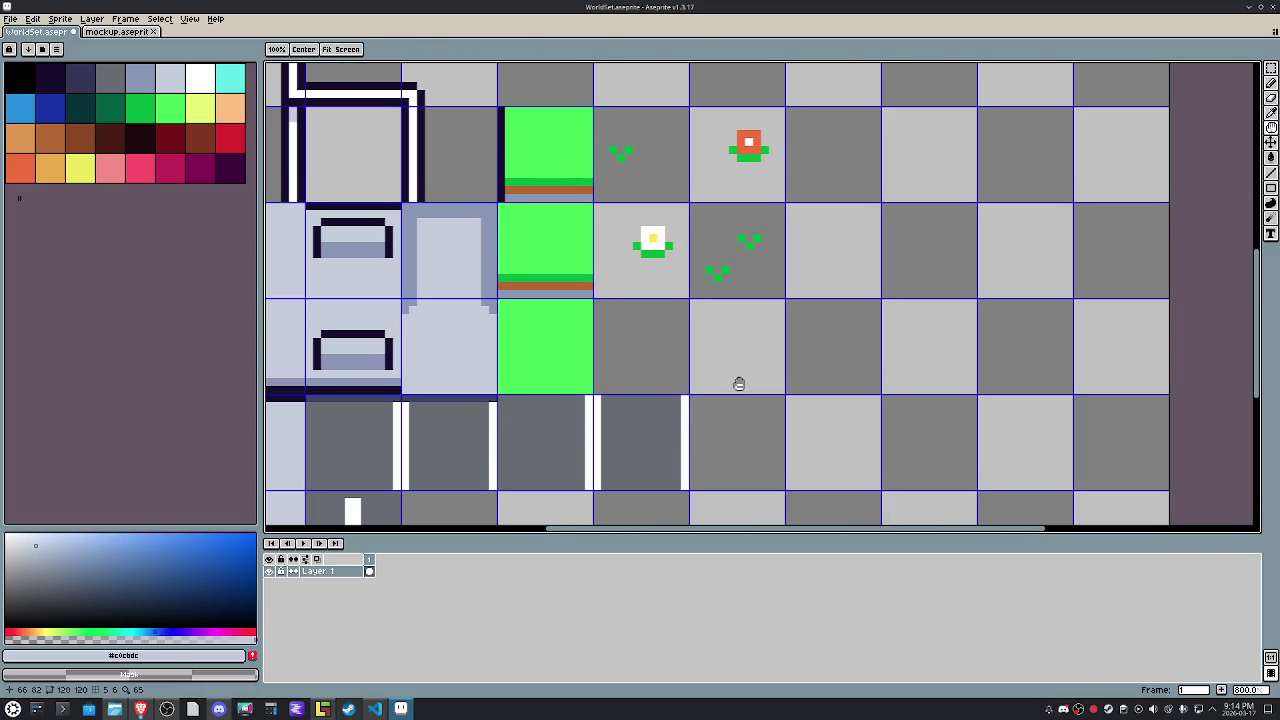
{"action": "key", "text": "ctrl+v"}
{"action": "left_click_drag", "start_coordinate": [800, 330], "coordinate": [668, 368]}
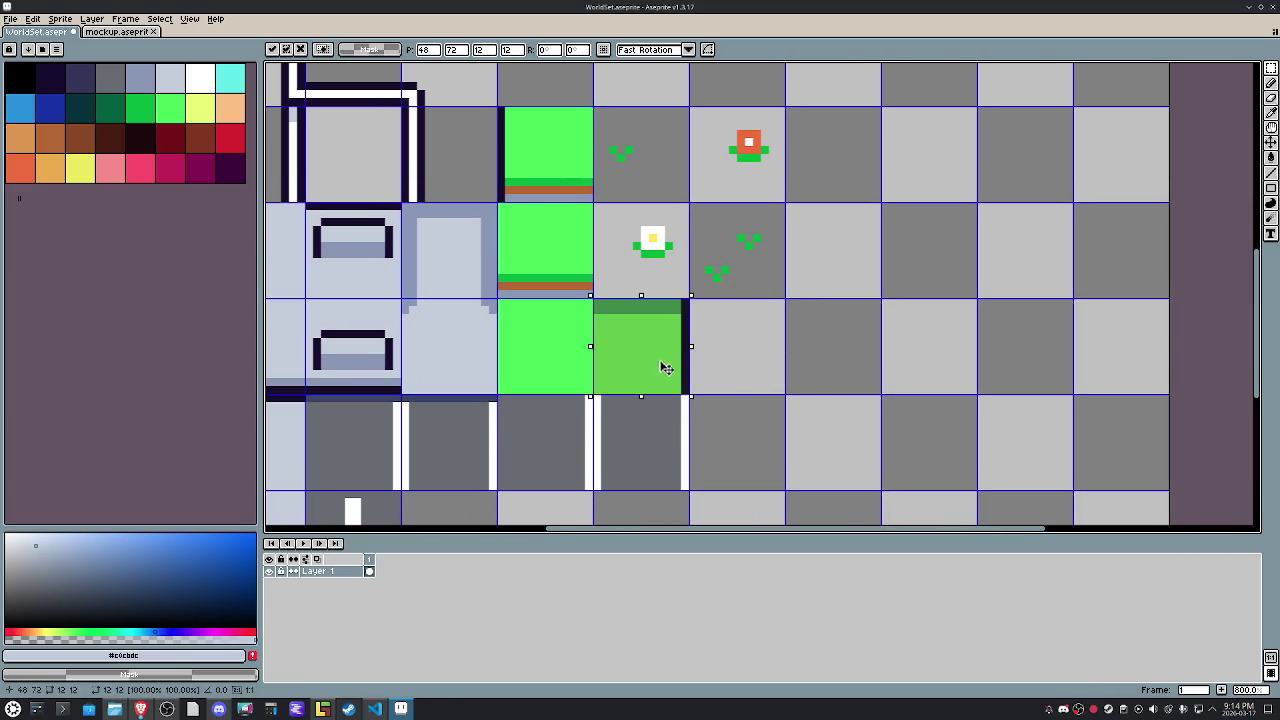
{"action": "left_click", "coordinate": [578, 346], "text": "alt"}
{"action": "key", "text": "f"}
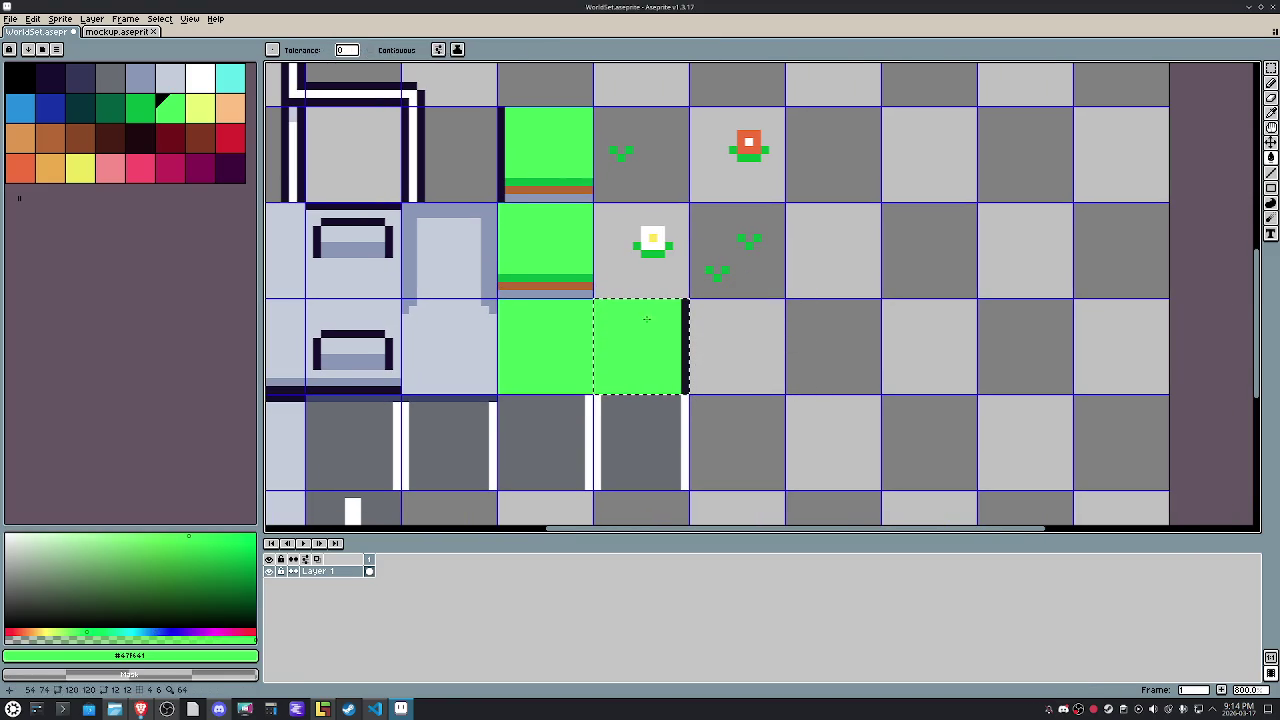
{"action": "left_click", "coordinate": [502, 163]}
{"action": "key", "text": "g"}
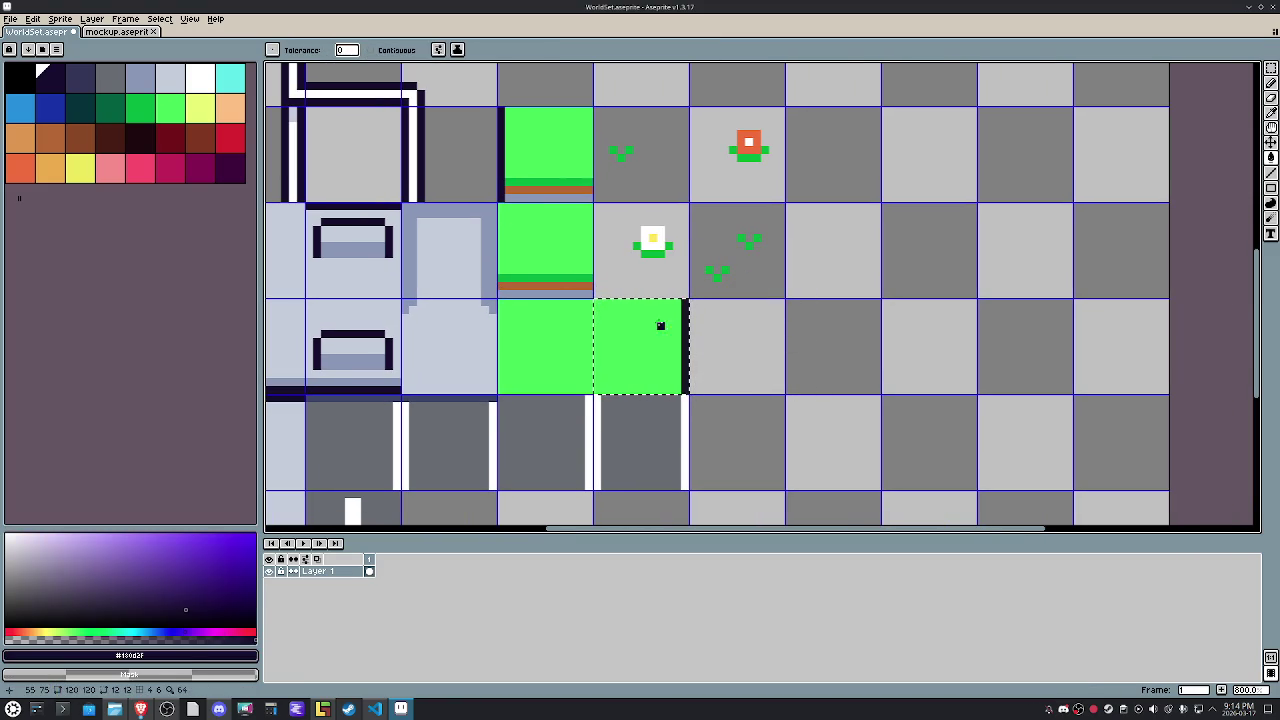
{"action": "key", "text": "m"}
Save the tileset, re-export WorldSet.png, and return to LDtk.
{"action": "key", "text": "ctrl+d"}
{"action": "key", "text": "ctrl+s"}
{"action": "left_click", "coordinate": [17, 20]}
{"action": "mouse_move", "coordinate": [26, 118]}
{"action": "left_click", "coordinate": [132, 118]}
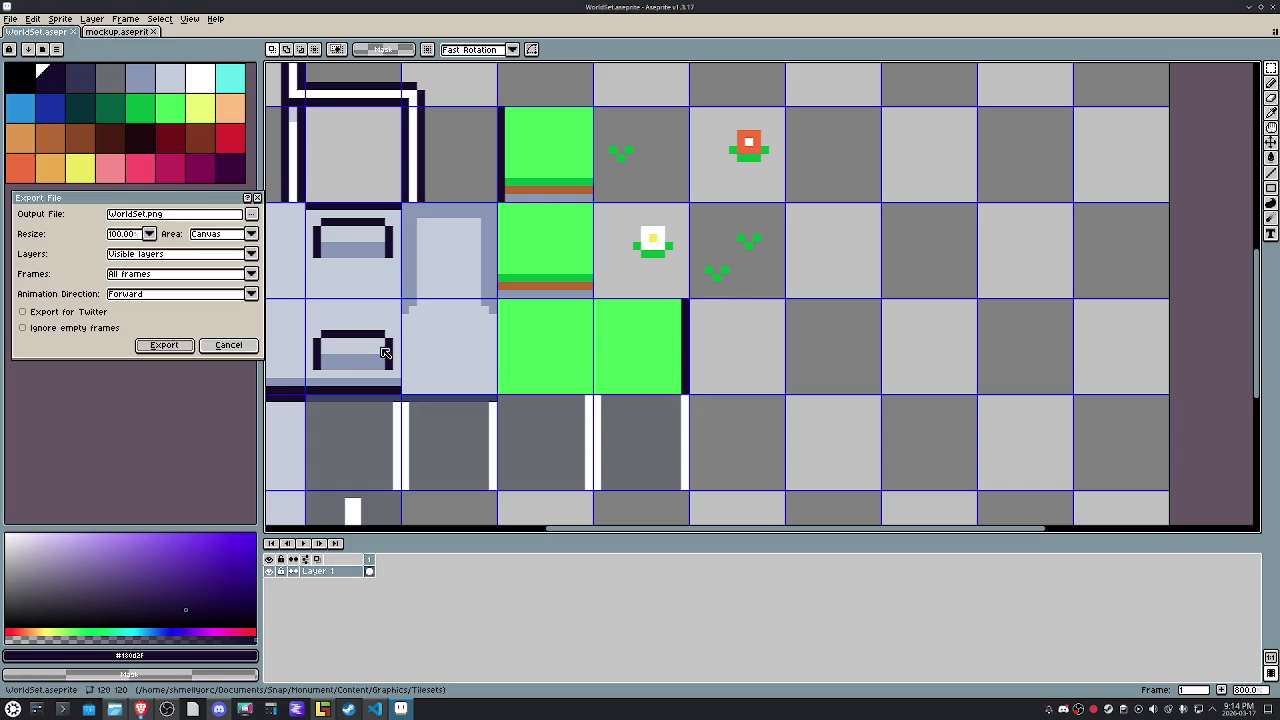
{"action": "left_click", "coordinate": [186, 353]}
{"action": "left_click", "coordinate": [322, 709]}
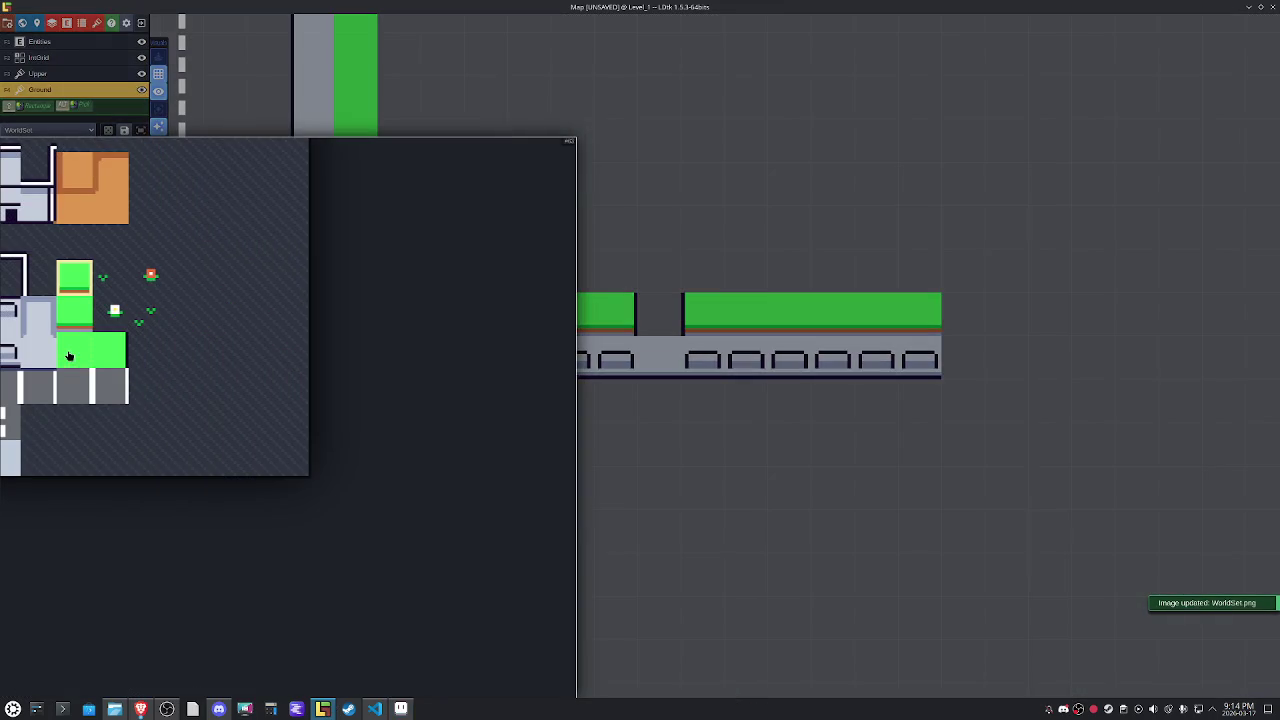
Paint the new grass tile beside the gap and a mirrored copy across it.
{"action": "left_click", "coordinate": [110, 350]}
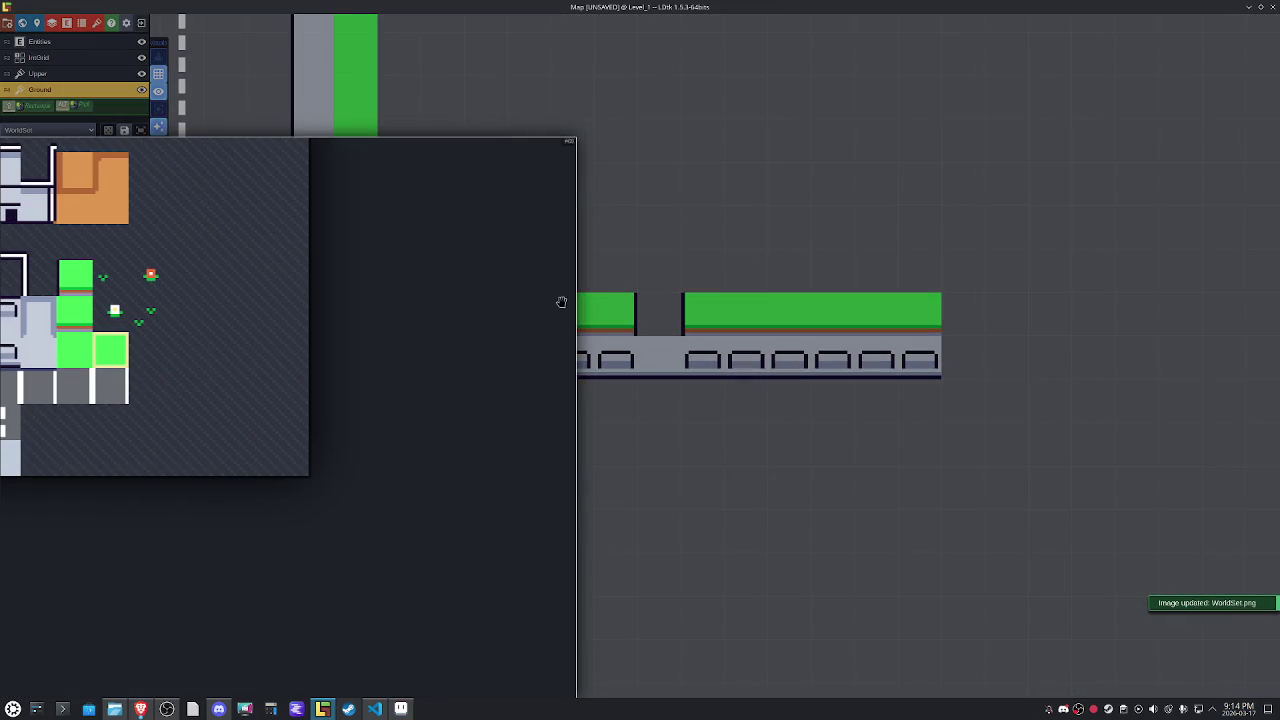
{"action": "left_click", "coordinate": [620, 262]}
{"action": "key", "text": "x"}
{"action": "left_click", "coordinate": [707, 257]}
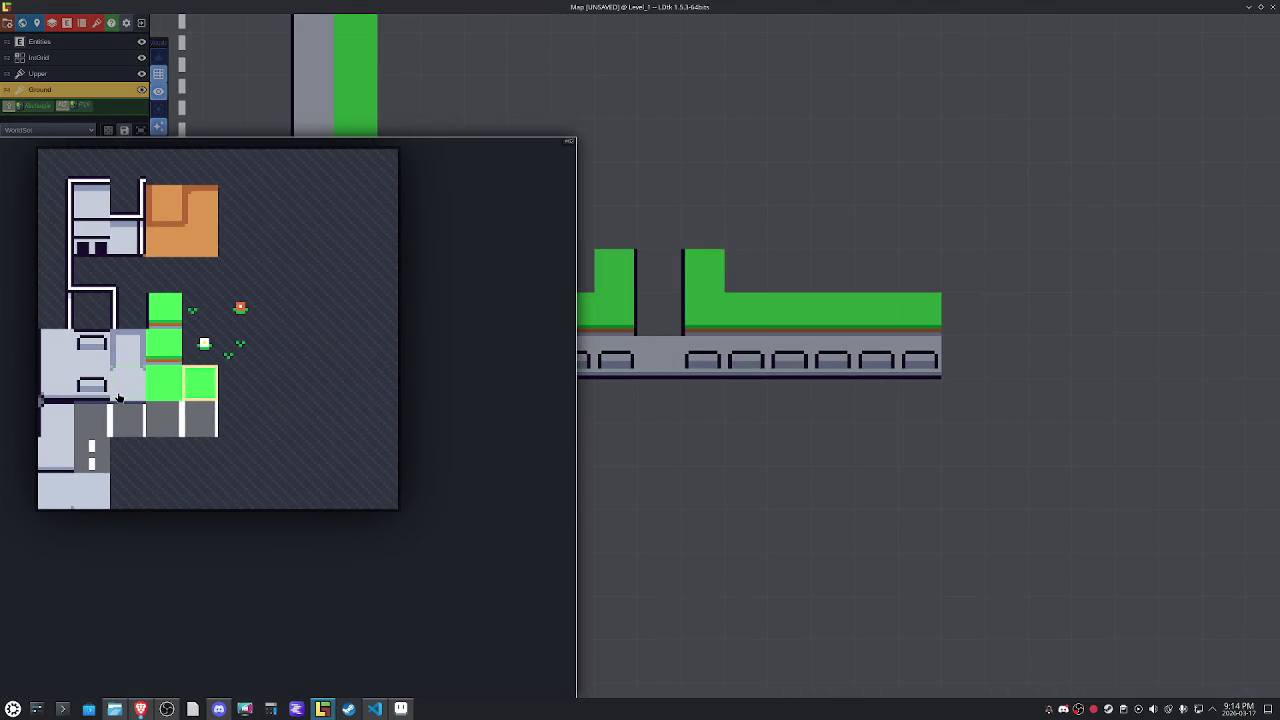
Fill the upper and lower gaps with grey walkway and place a two-window doorway above.
{"action": "left_click_drag", "start_coordinate": [120, 390], "coordinate": [170, 390]}
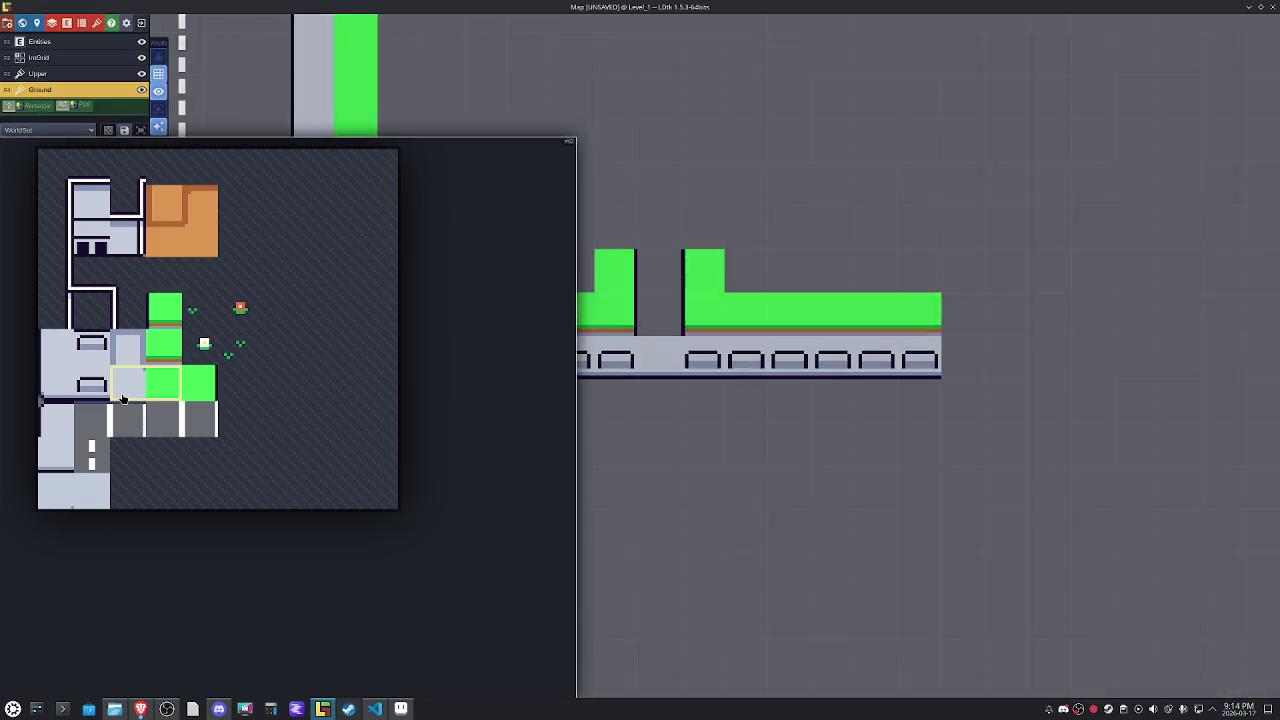
{"action": "left_click", "coordinate": [122, 396]}
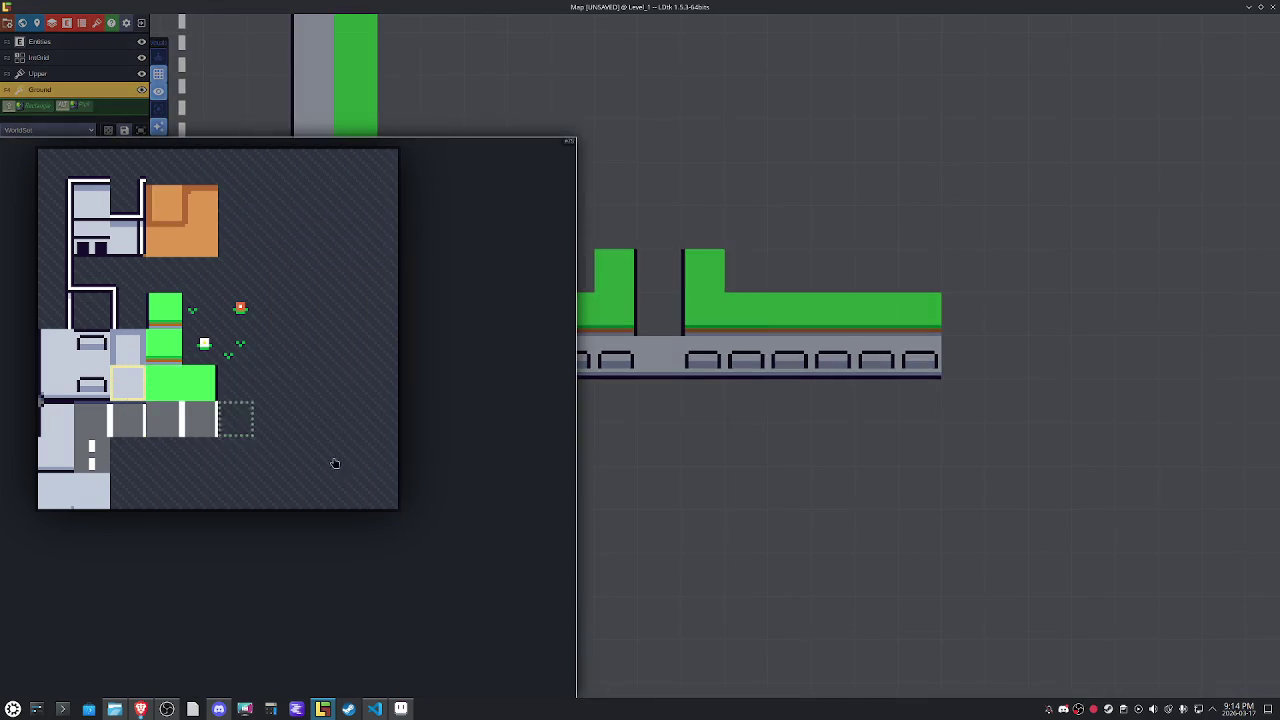
{"action": "left_click", "coordinate": [668, 318]}
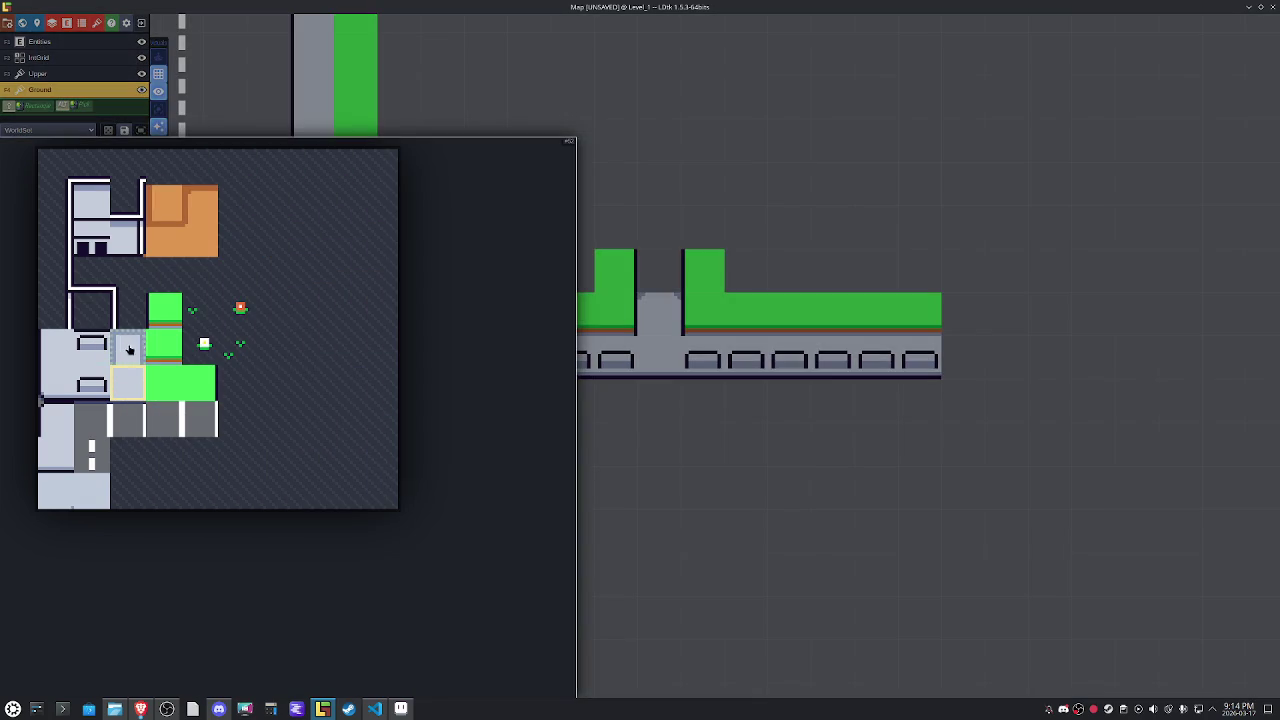
{"action": "left_click", "coordinate": [125, 348]}
{"action": "left_click", "coordinate": [652, 275]}
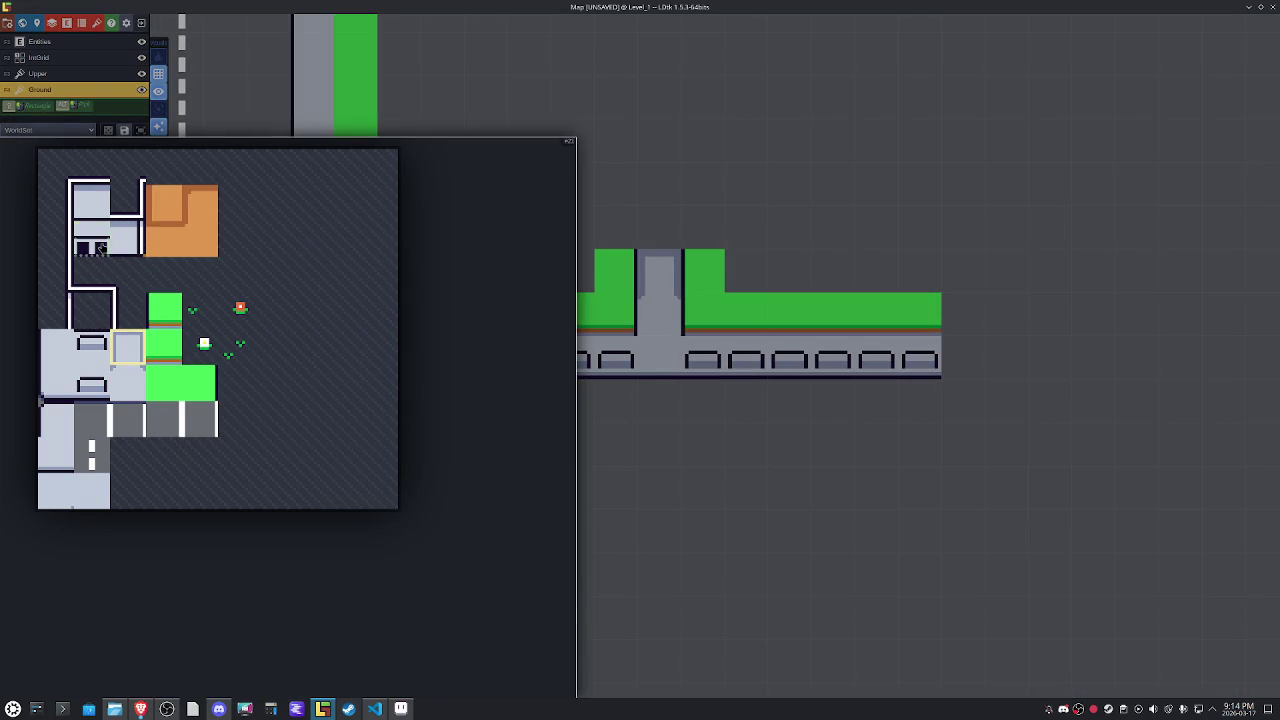
{"action": "left_click", "coordinate": [91, 240]}
{"action": "left_click", "coordinate": [659, 225]}
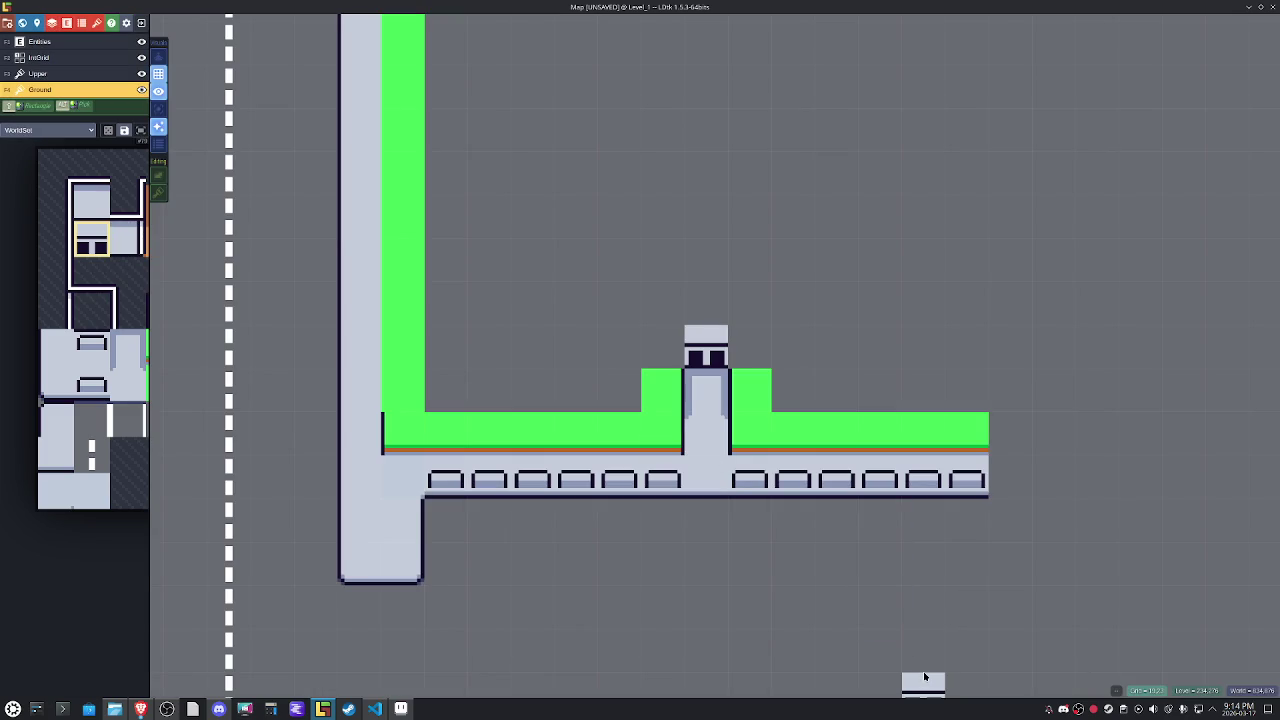
Choose a mirrored wall edge tile, then a light sidewalk tile from the tileset.
{"action": "scroll", "coordinate": [690, 563], "scroll_direction": "down", "scroll_amount": 2}
{"action": "scroll", "coordinate": [606, 466], "scroll_direction": "down", "scroll_amount": 2}
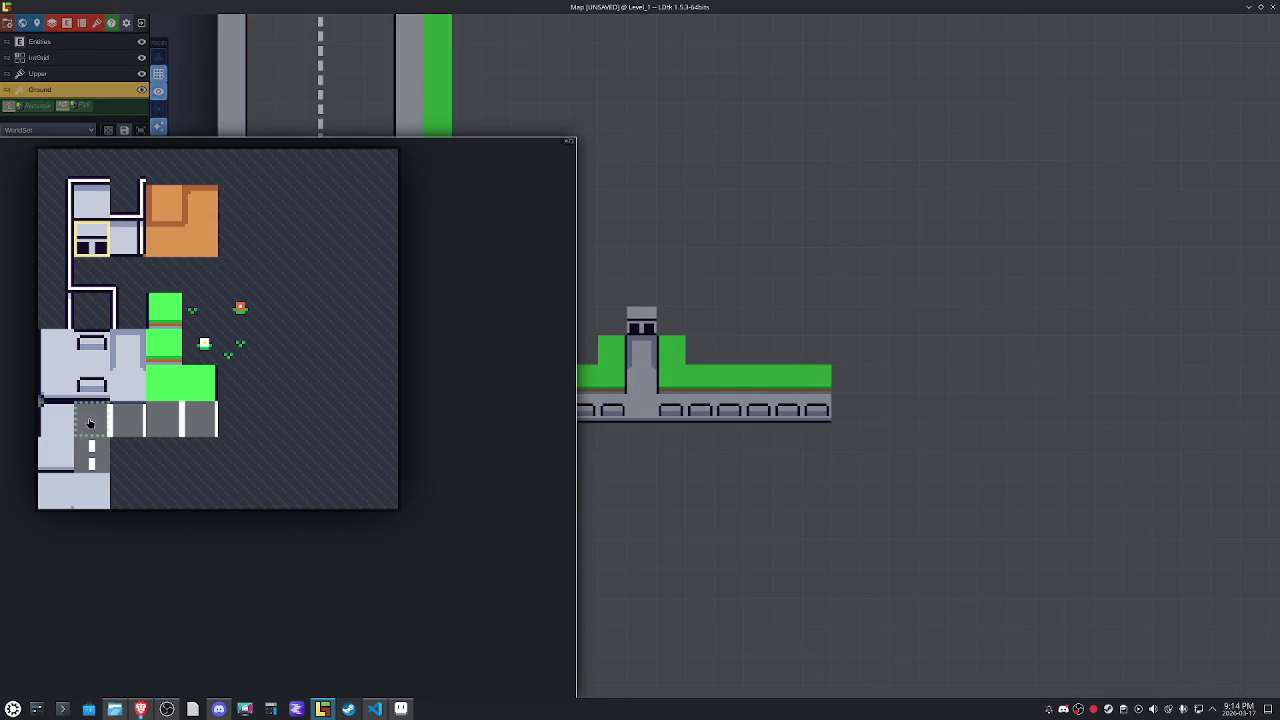
{"action": "left_click", "coordinate": [89, 423]}
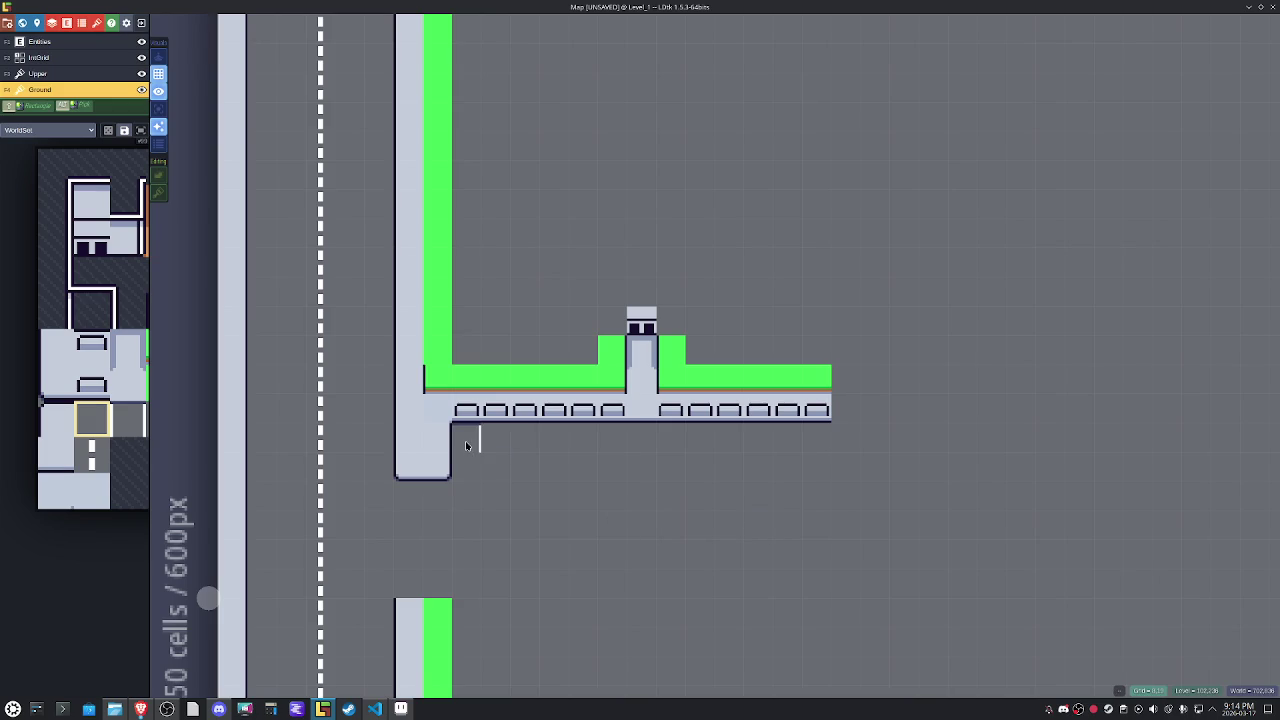
{"action": "key", "text": "x"}
{"action": "mouse_move", "coordinate": [92, 330]}
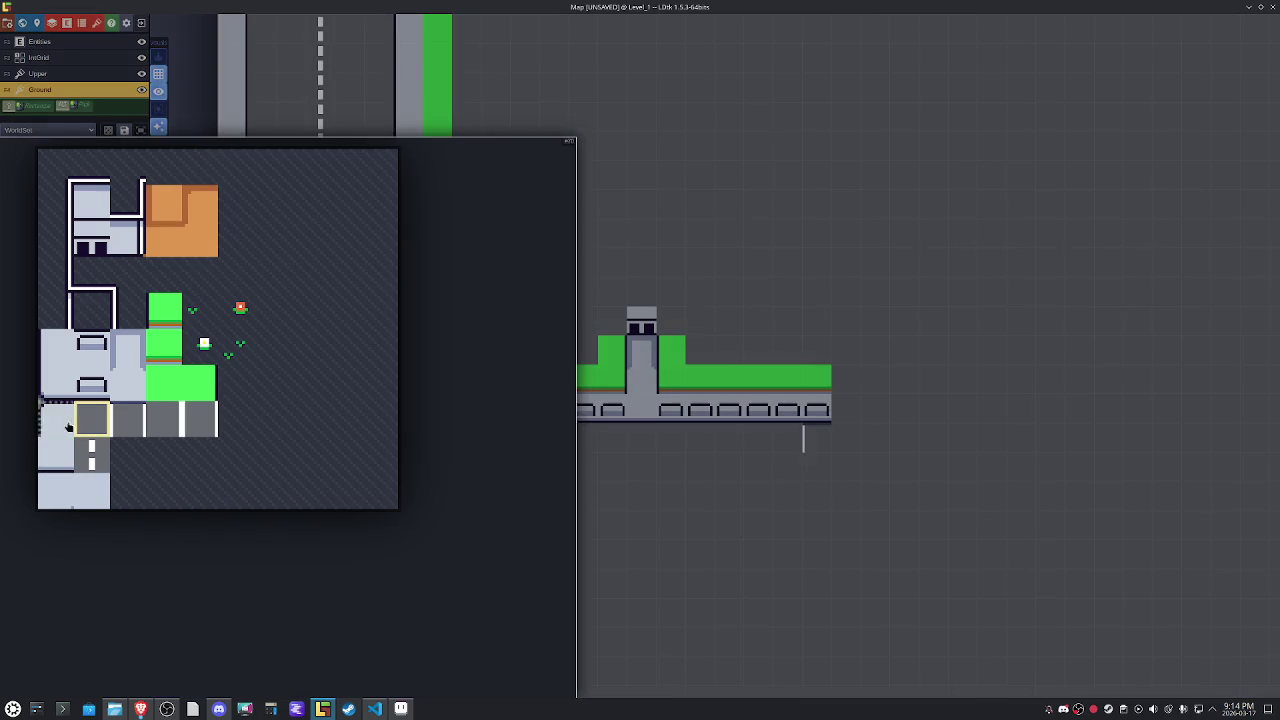
{"action": "left_click", "coordinate": [141, 412]}
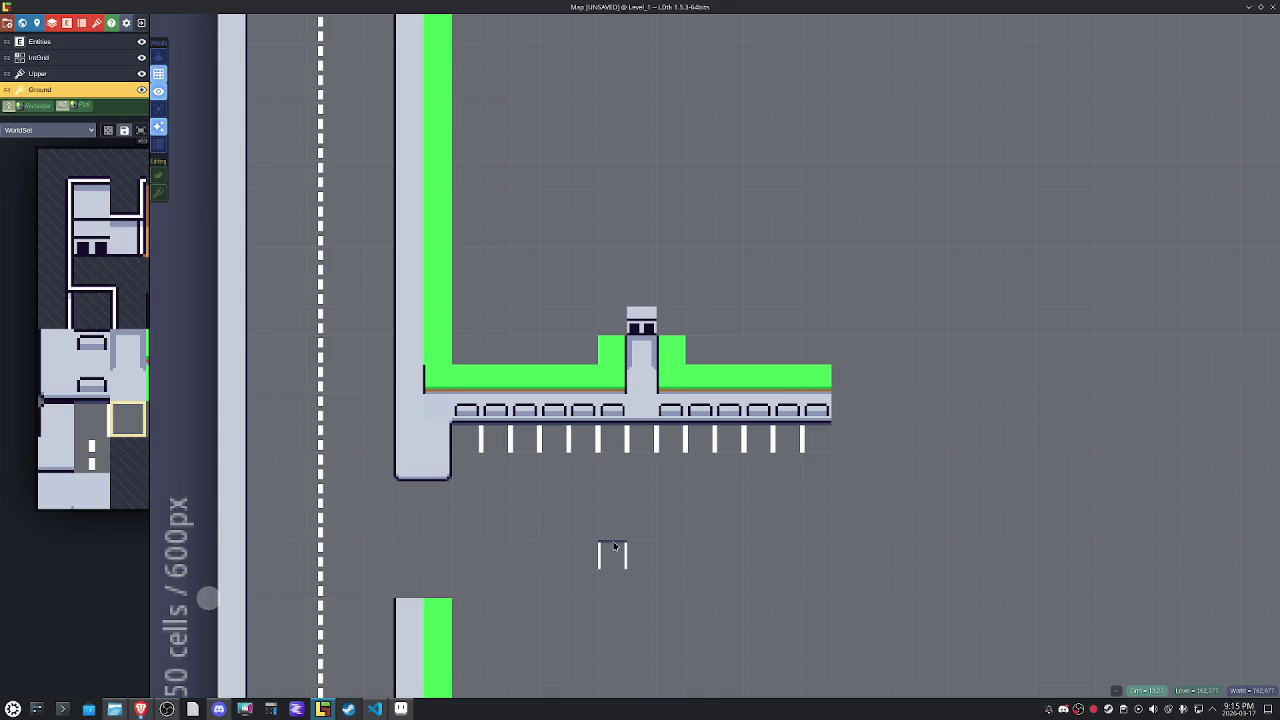
Extend the lower sidewalk toward the platform with mirrored light-grey top tiles, then switch to Aseprite.
{"action": "scroll", "coordinate": [547, 541], "scroll_direction": "down", "scroll_amount": 3}
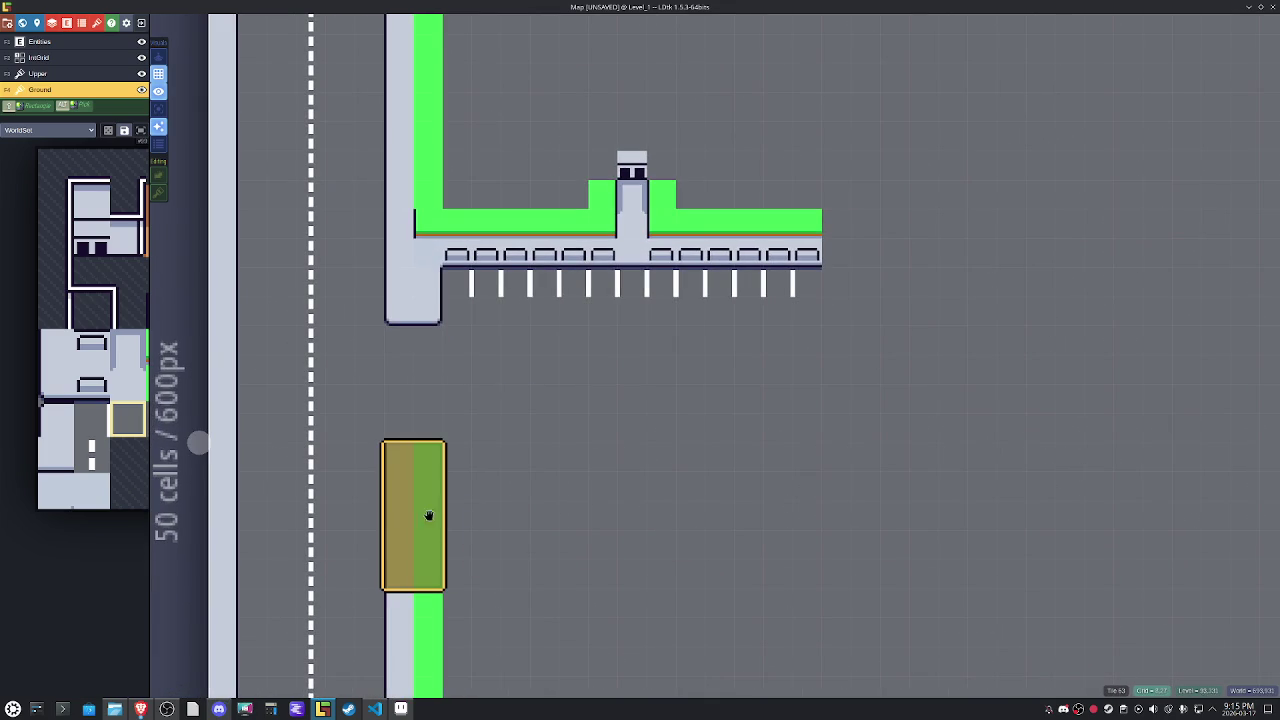
{"action": "left_click", "coordinate": [409, 460]}
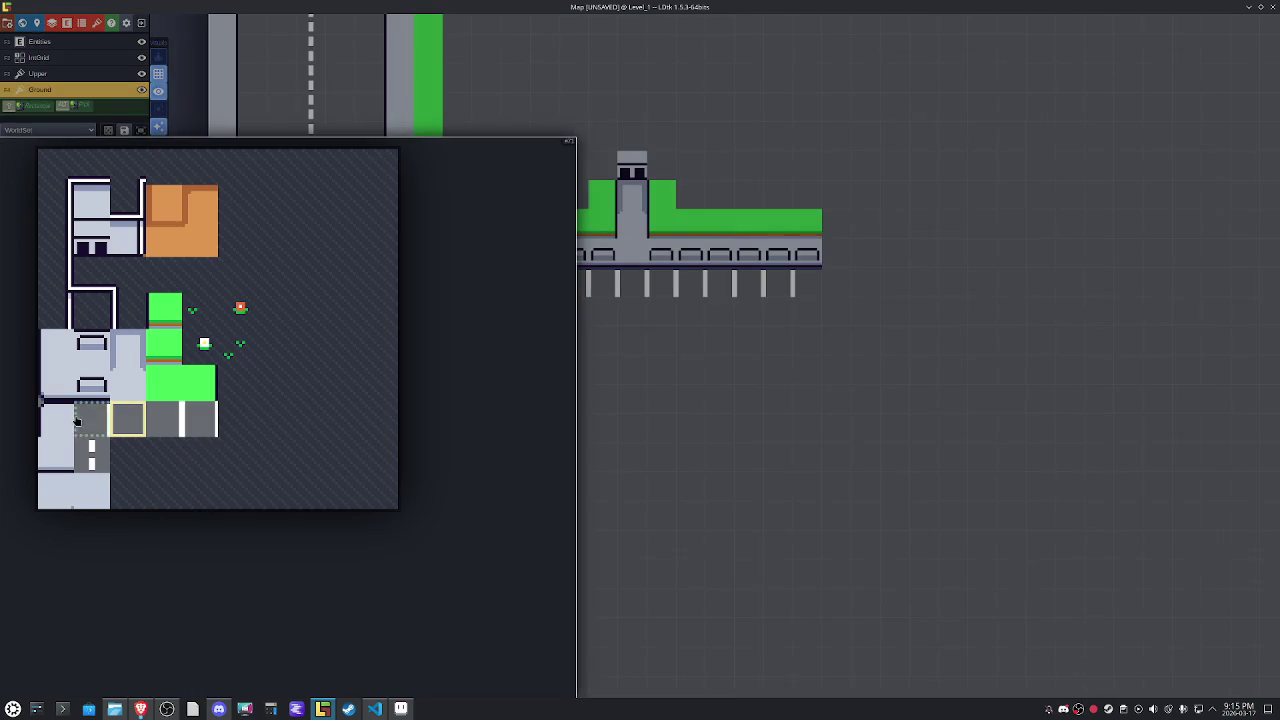
{"action": "left_click", "coordinate": [56, 420]}
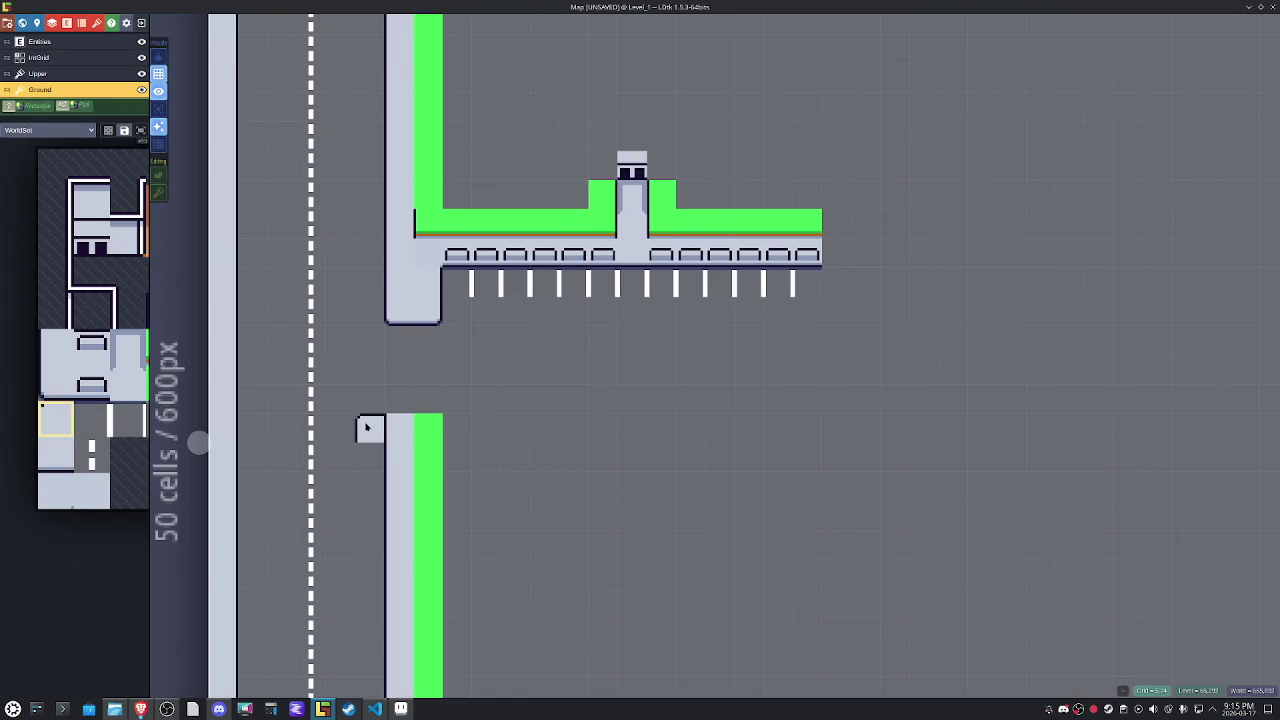
{"action": "key", "text": "x"}
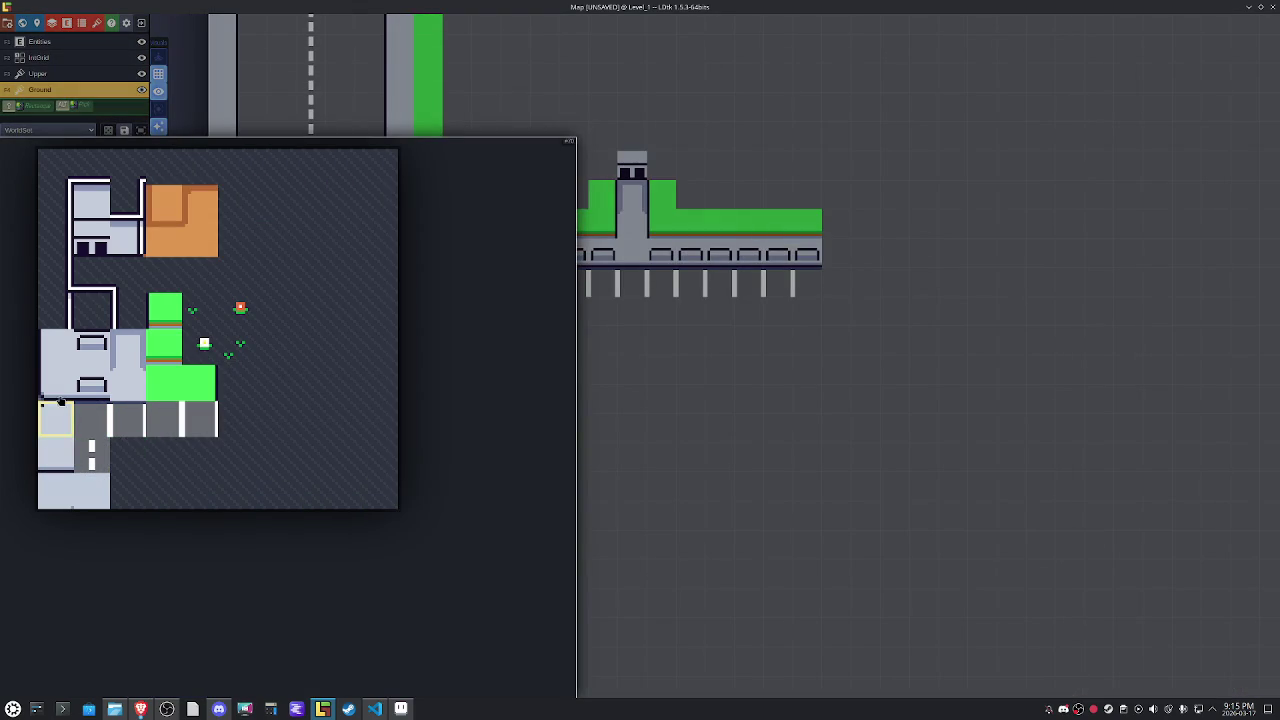
{"action": "left_click", "coordinate": [53, 361]}
{"action": "key", "text": "x"}
{"action": "left_click_drag", "start_coordinate": [426, 448], "coordinate": [428, 495]}
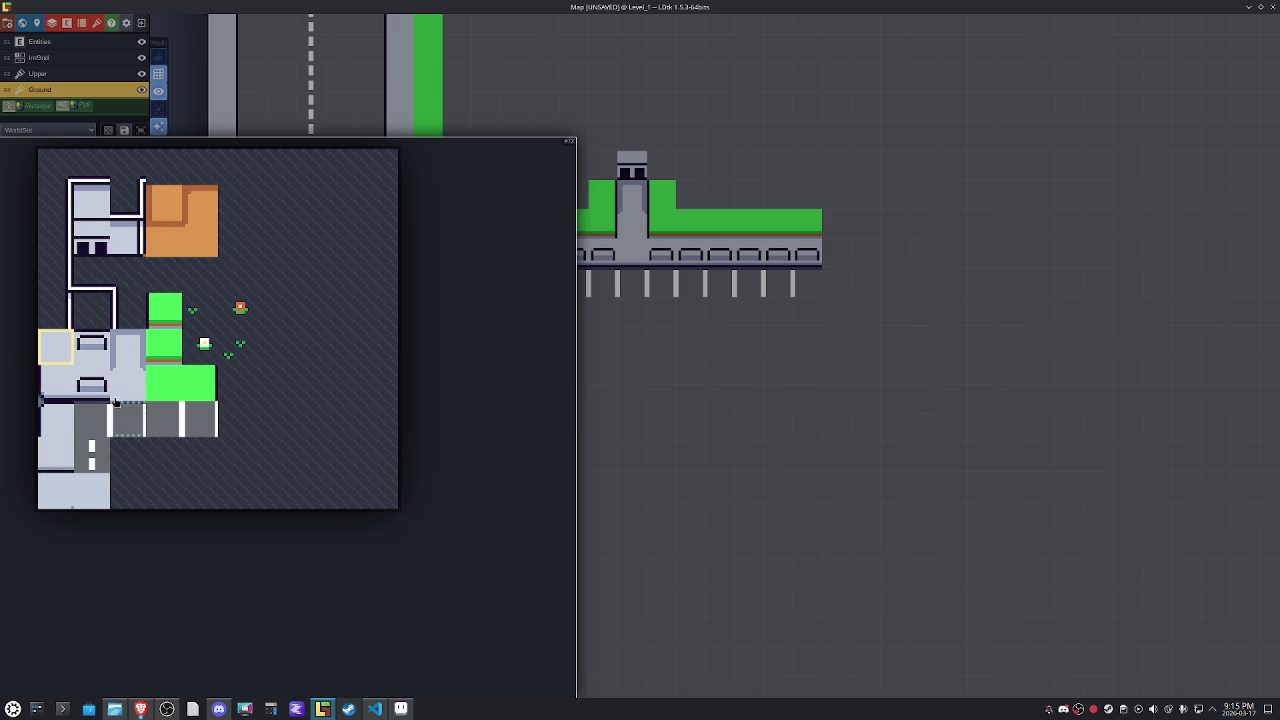
{"action": "left_click", "coordinate": [121, 396]}
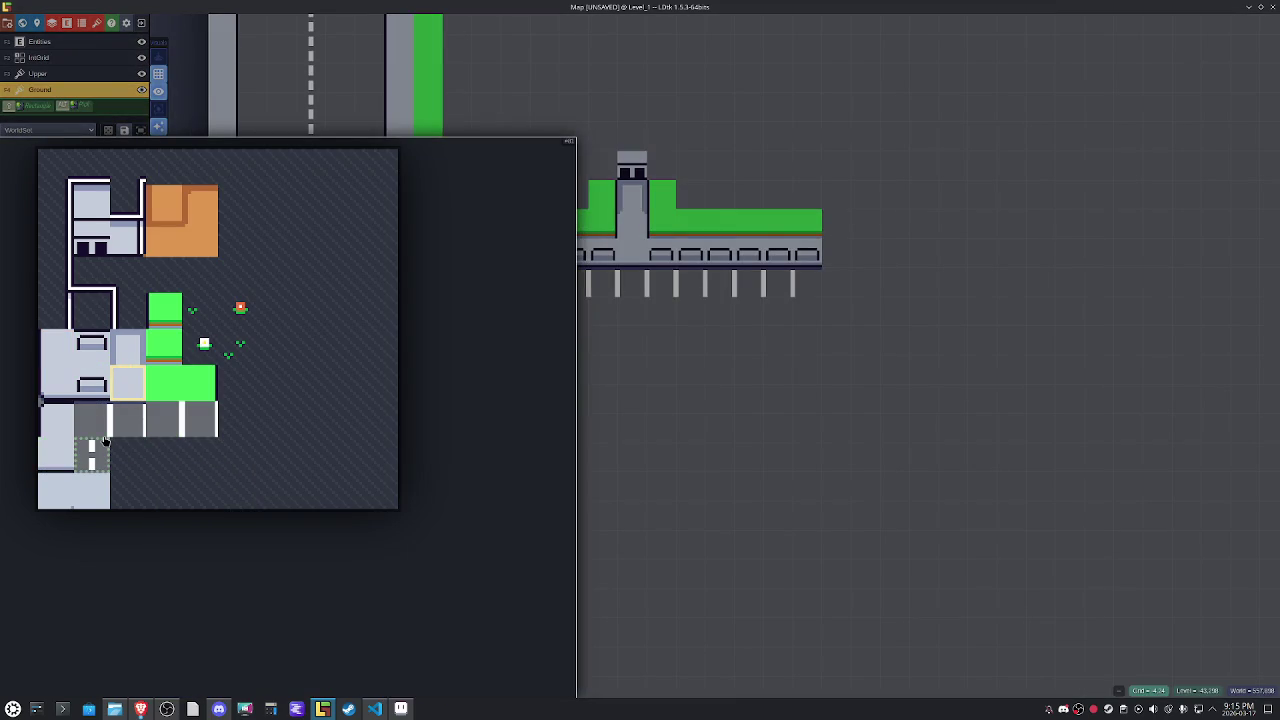
{"action": "left_click", "coordinate": [400, 709]}
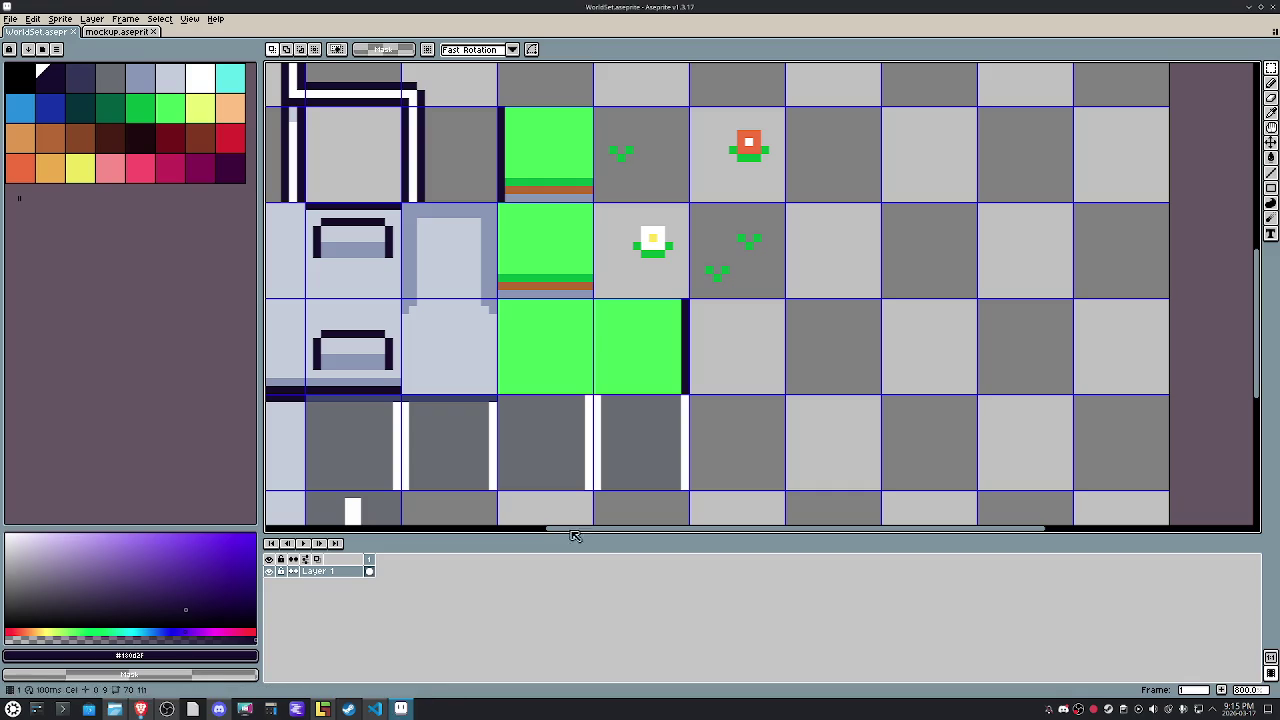
Copy the bench tile from mockup.aseprite and paste it into an empty WorldSet tileset cell.
{"action": "left_click", "coordinate": [117, 32]}
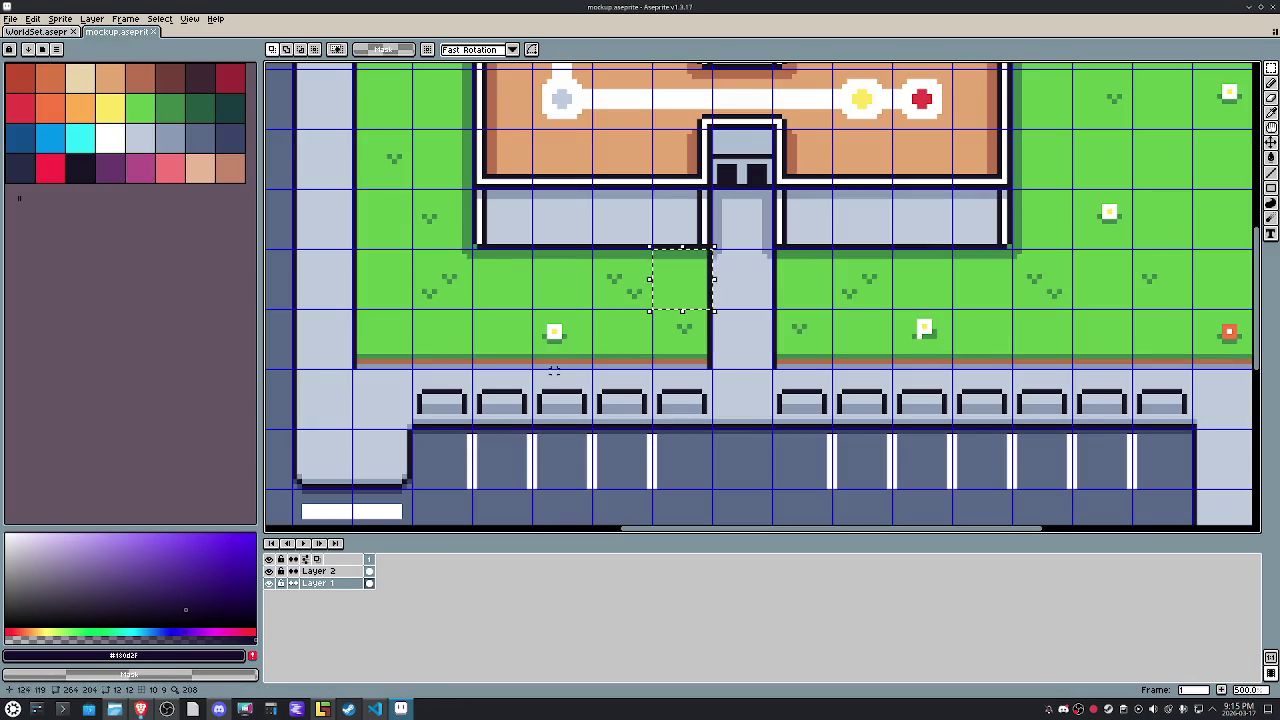
{"action": "scroll", "coordinate": [646, 274], "scroll_direction": "down", "scroll_amount": 2}
{"action": "scroll", "coordinate": [603, 286], "scroll_direction": "down", "scroll_amount": 5}
{"action": "scroll", "coordinate": [455, 410], "scroll_direction": "down", "scroll_amount": 1}
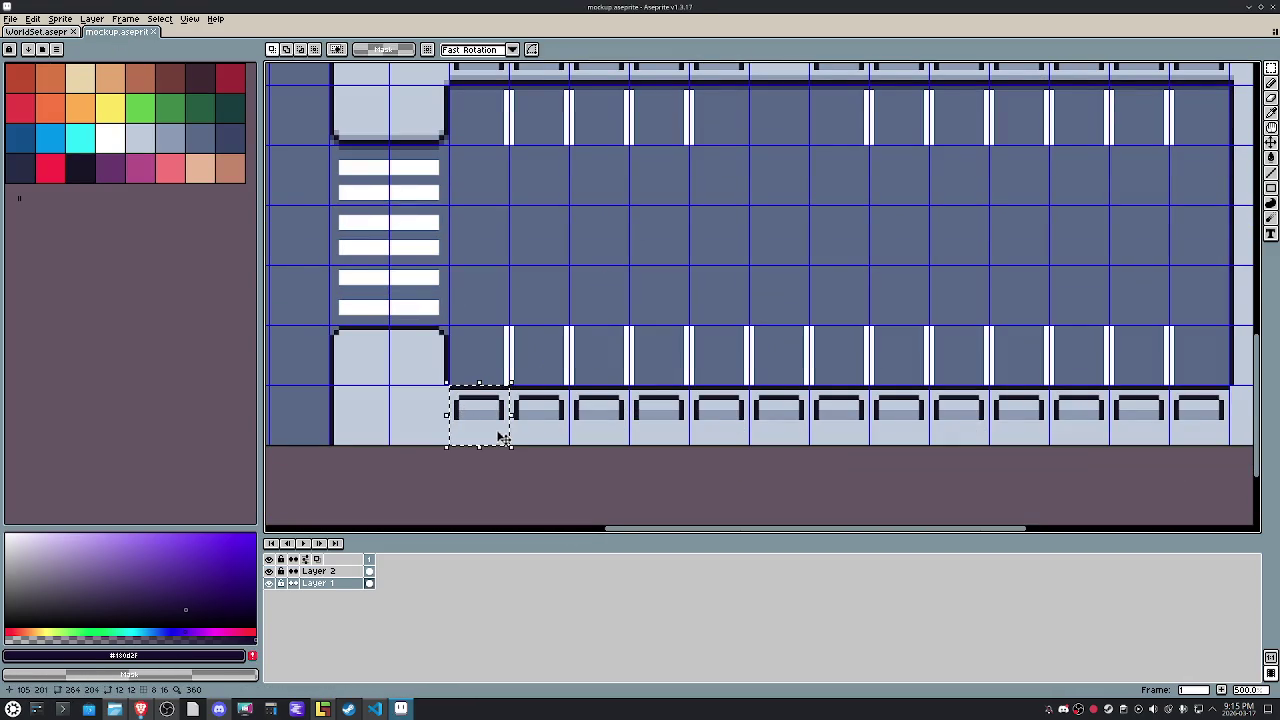
{"action": "key", "text": "ctrl+c"}
{"action": "key", "text": "ctrl+Tab"}
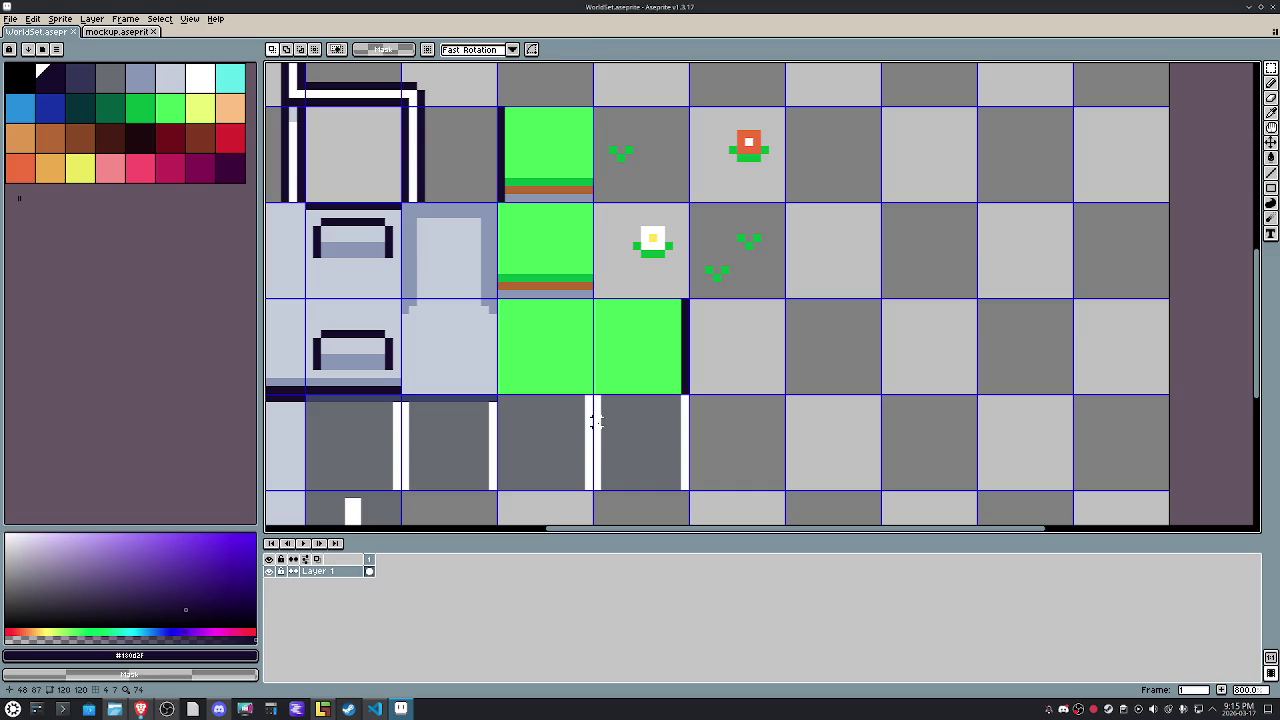
{"action": "key", "text": "ctrl+v"}
{"action": "scroll", "coordinate": [600, 400], "scroll_direction": "down", "scroll_amount": 2}
{"action": "scroll", "coordinate": [637, 314], "scroll_direction": "down", "scroll_amount": 2}
{"action": "mouse_move", "coordinate": [1080, 183]}
{"action": "left_mouse_down"}
{"action": "mouse_move", "coordinate": [545, 440]}
{"action": "mouse_move", "coordinate": [548, 428]}
{"action": "left_mouse_up"}
{"action": "scroll", "coordinate": [545, 440], "scroll_direction": "down", "scroll_amount": 2}
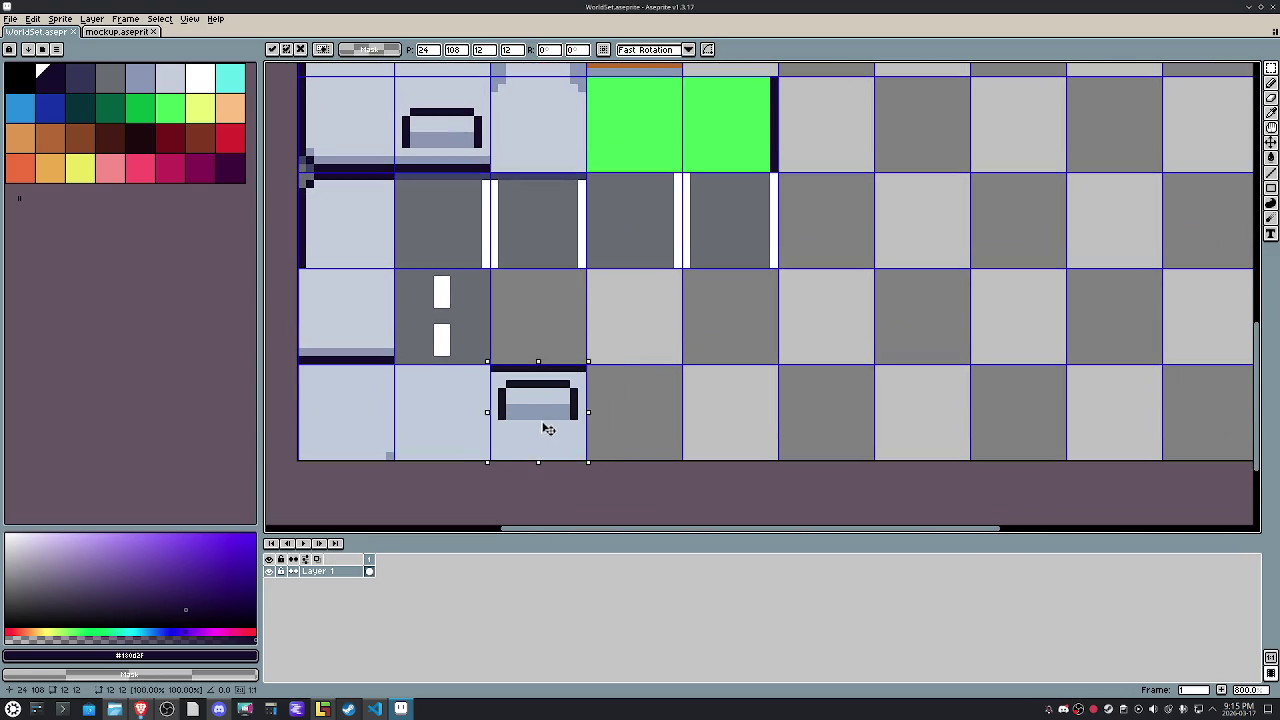
{"action": "right_click", "coordinate": [629, 368]}
Re-export the updated tileset as WorldSet.png and return to LDtk.
{"action": "left_click", "coordinate": [634, 380]}
{"action": "left_click", "coordinate": [10, 19]}
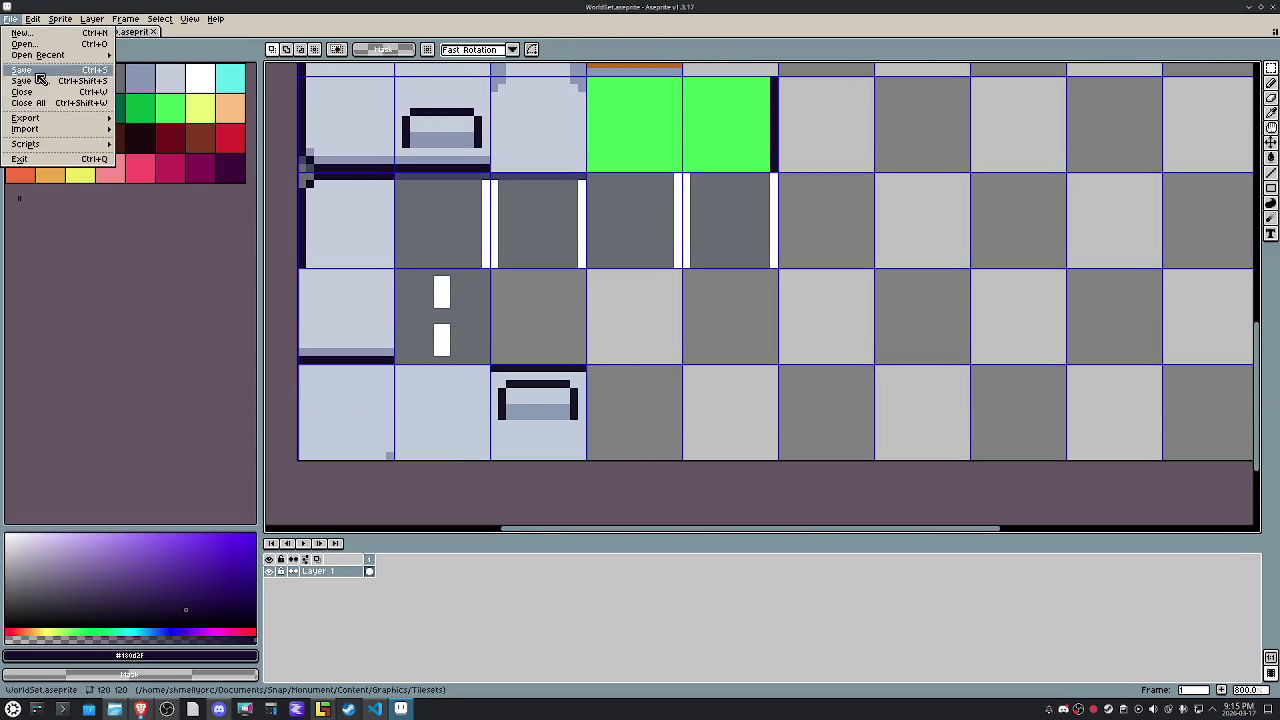
{"action": "left_click", "coordinate": [124, 120]}
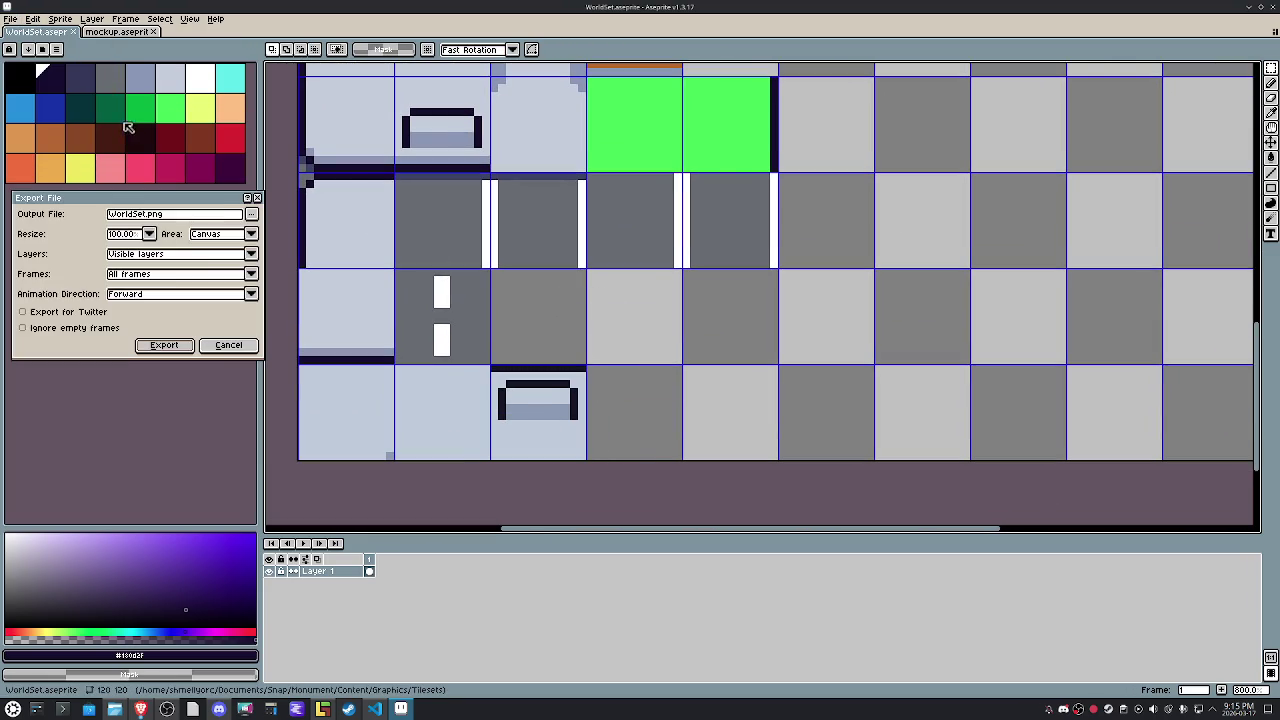
{"action": "left_click", "coordinate": [165, 344]}
{"action": "left_click", "coordinate": [322, 709]}
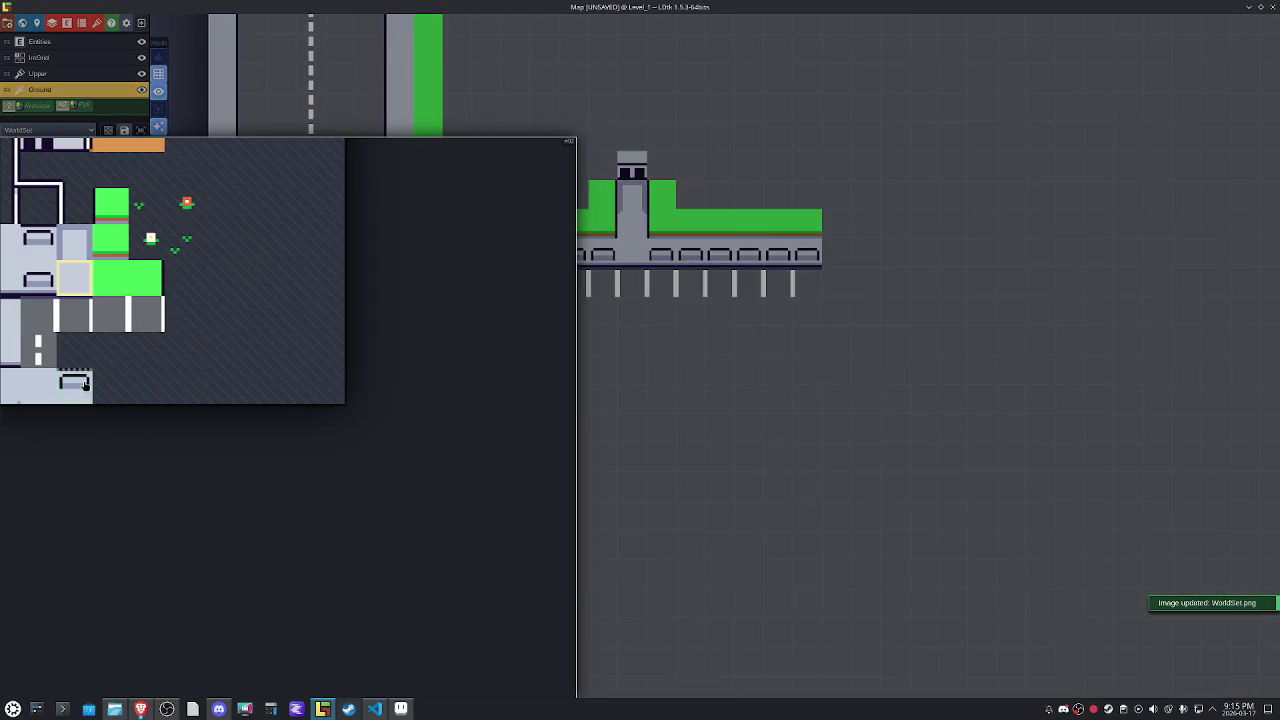
Paint a row of the new bench tiles along the lower sidewalk.
{"action": "left_click_drag", "start_coordinate": [75, 385], "coordinate": [110, 386]}
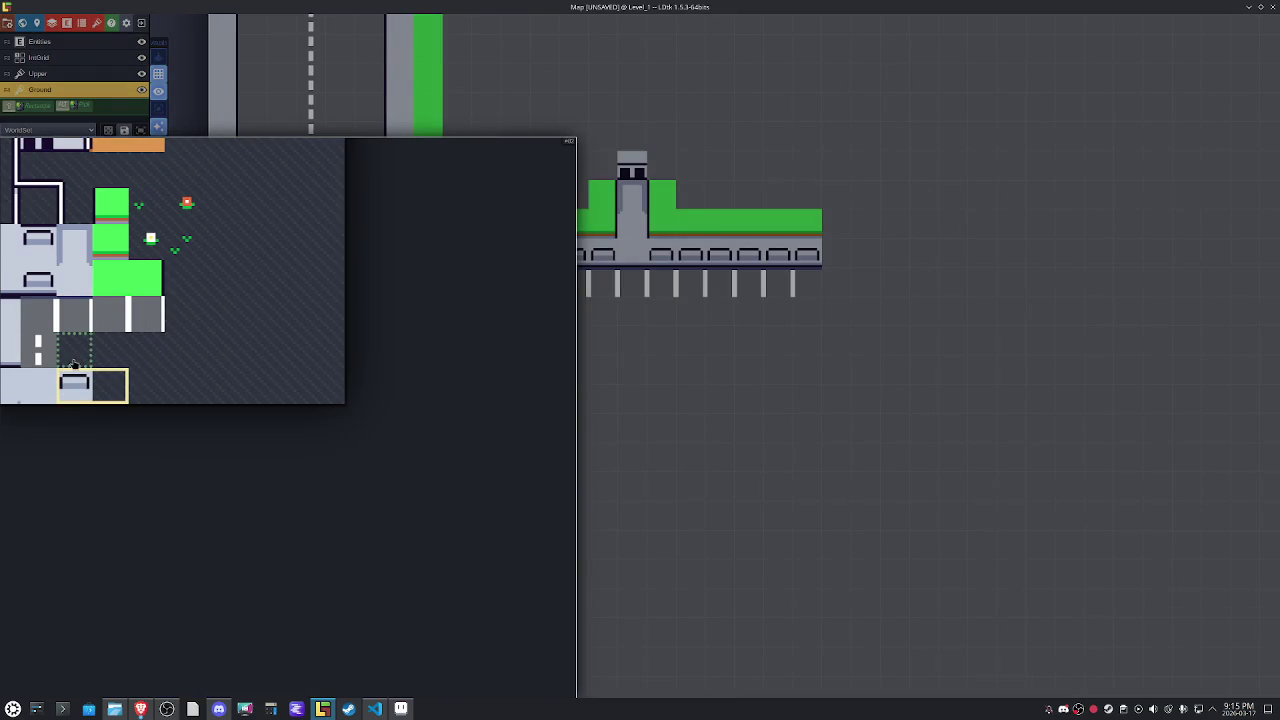
{"action": "left_click", "coordinate": [90, 399]}
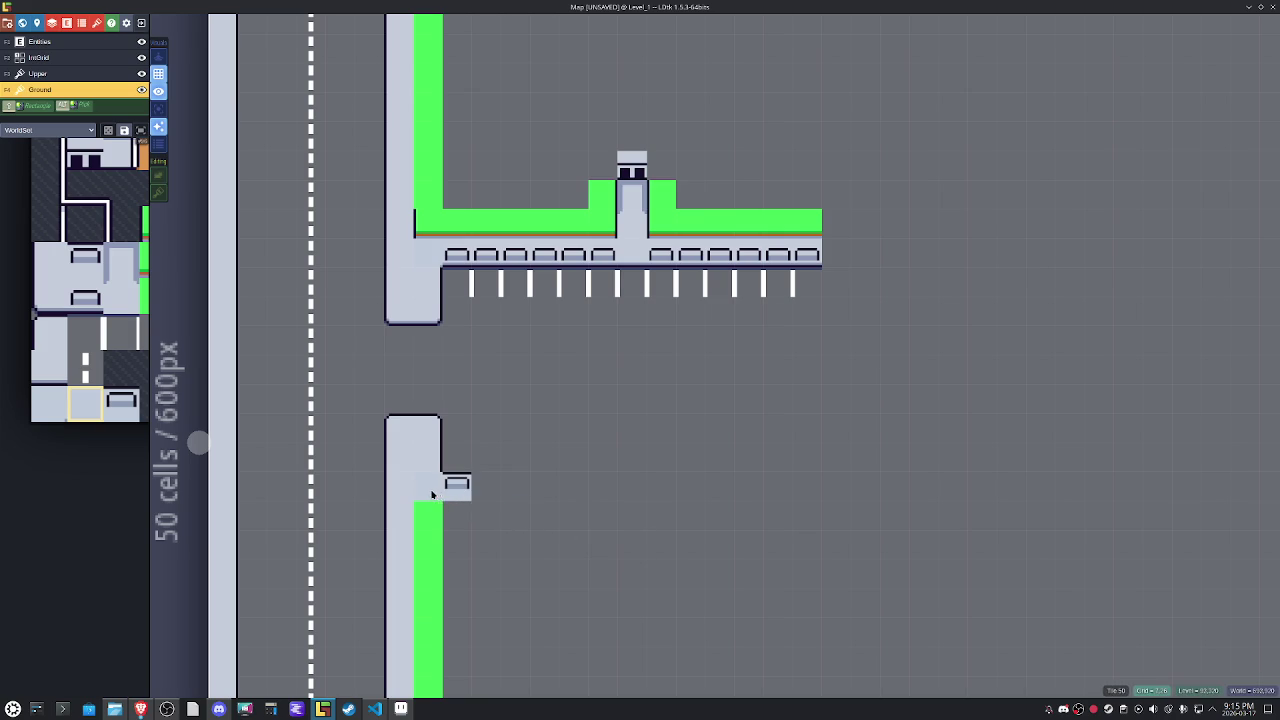
{"action": "left_click_drag", "start_coordinate": [465, 492], "coordinate": [757, 484]}
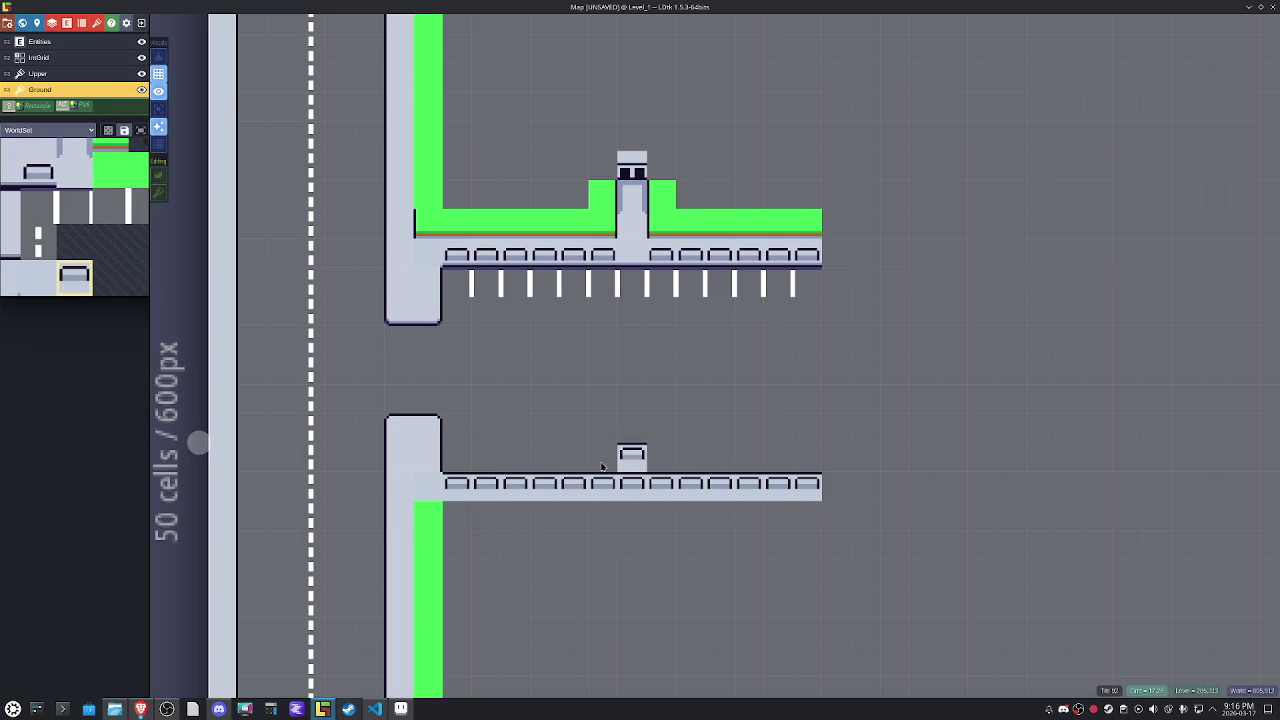
Paint the right-hand wall column down from the platform, with a corner tile at the lower right.
{"action": "key", "text": "x"}
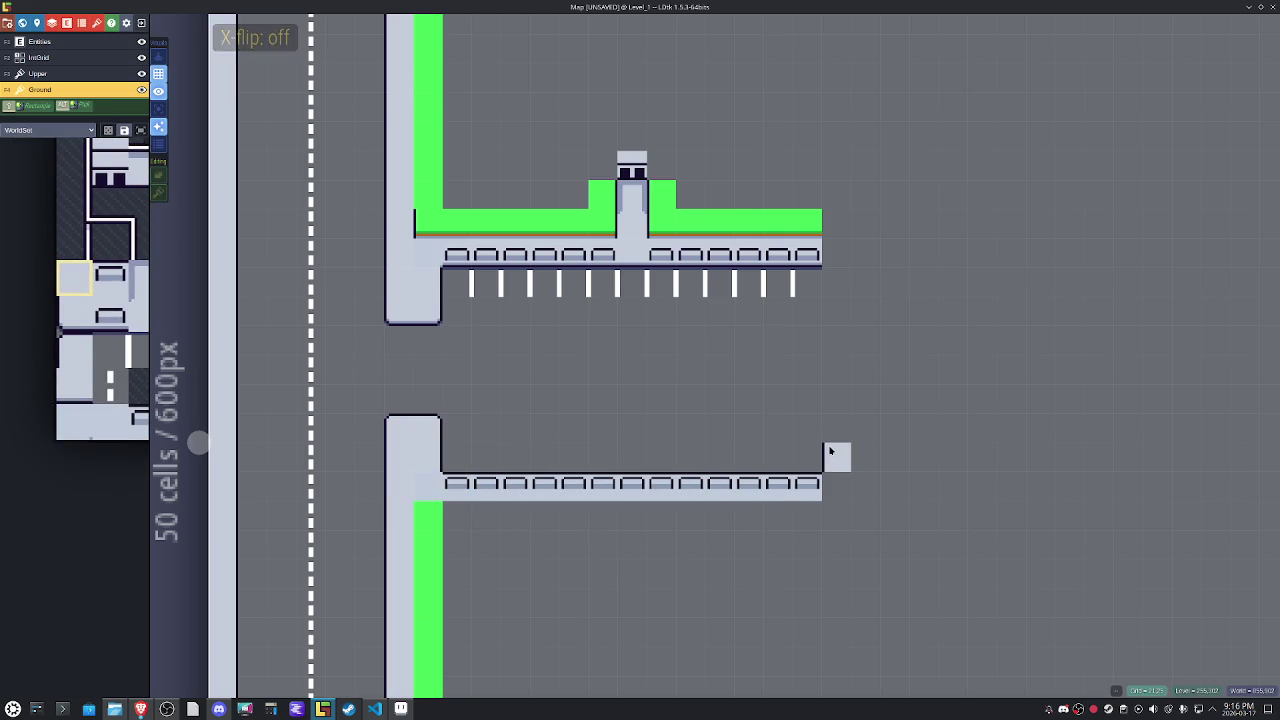
{"action": "left_click_drag", "start_coordinate": [837, 455], "coordinate": [840, 348]}
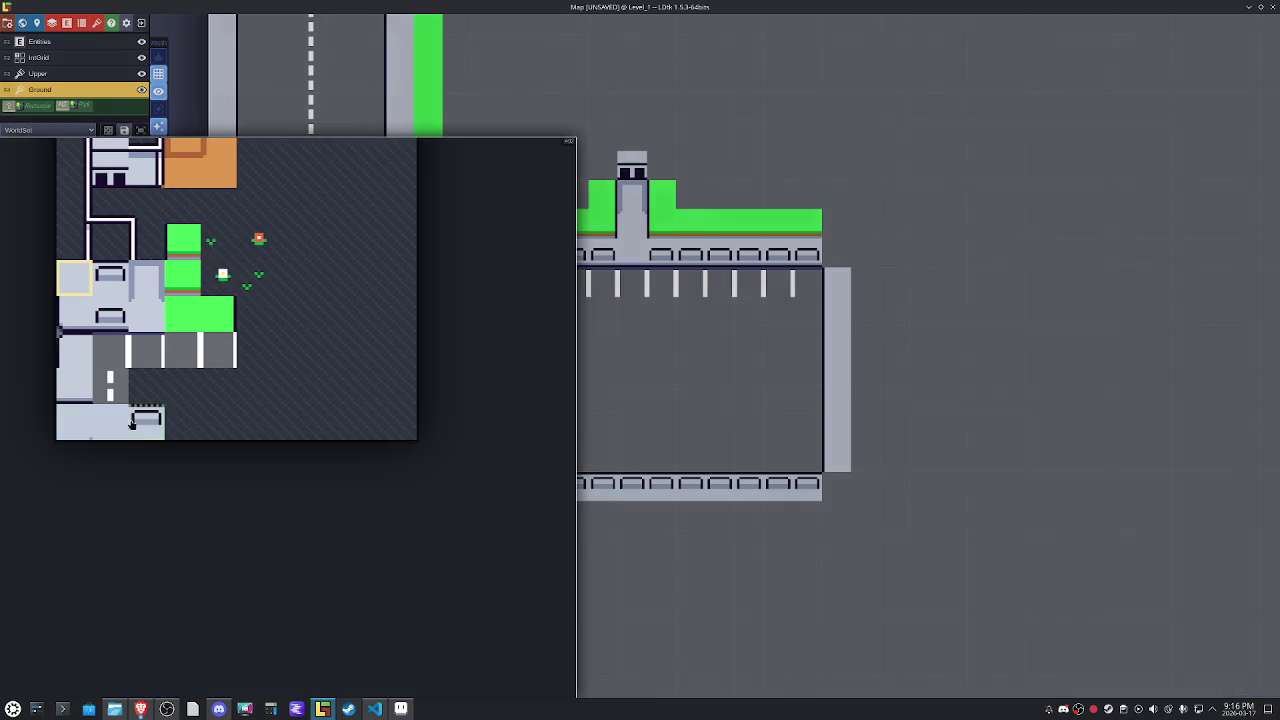
{"action": "left_click", "coordinate": [110, 421]}
{"action": "left_click", "coordinate": [837, 487]}
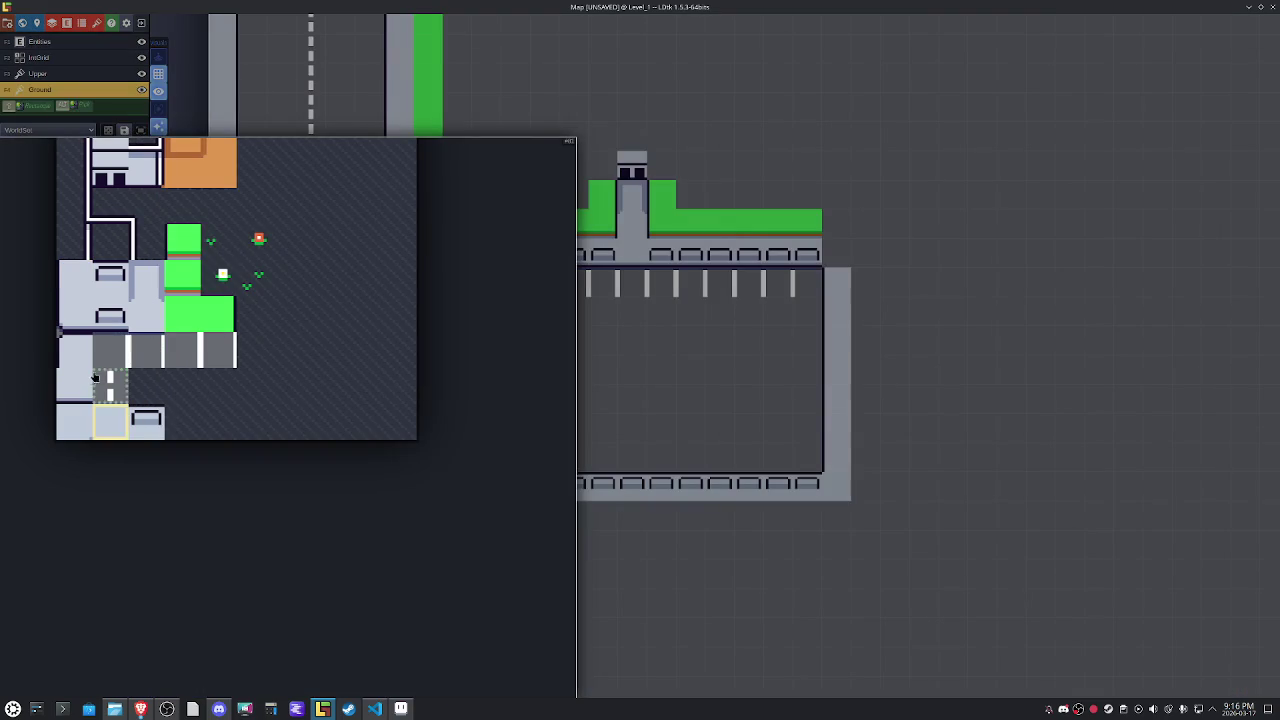
{"action": "left_click_drag", "start_coordinate": [79, 426], "coordinate": [110, 426]}
{"action": "key", "text": "x"}
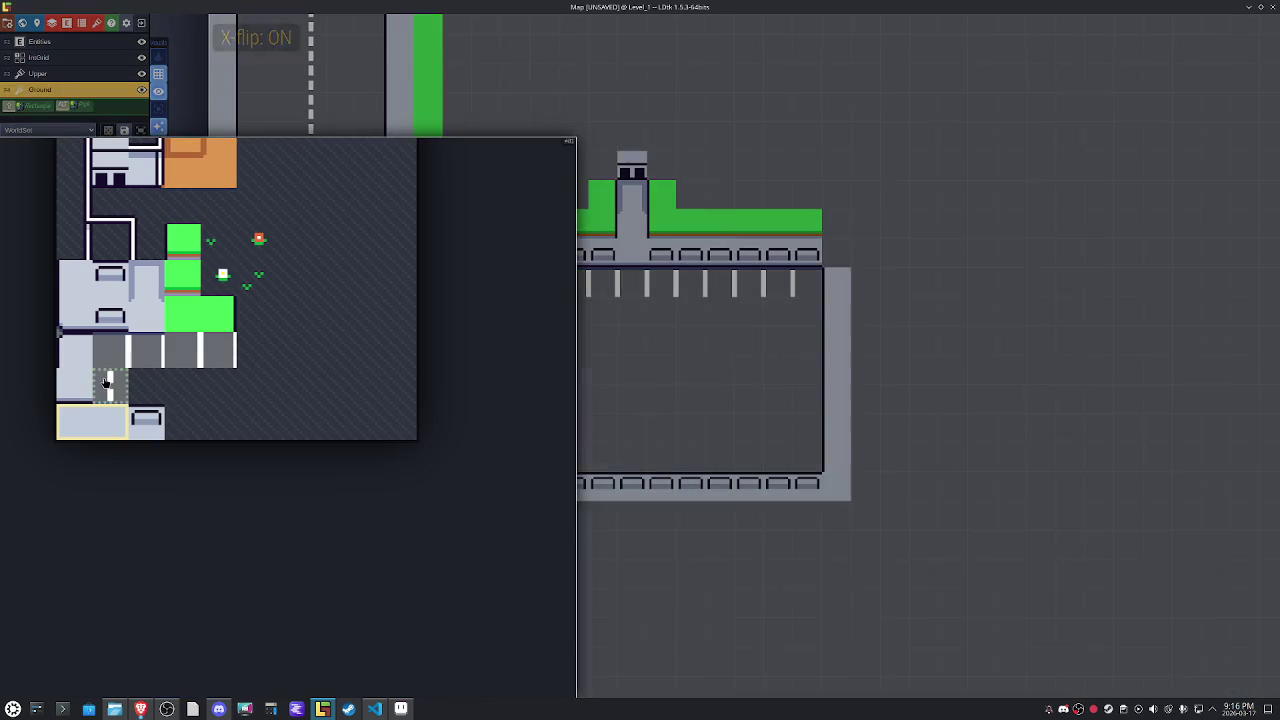
{"action": "key", "text": "x"}
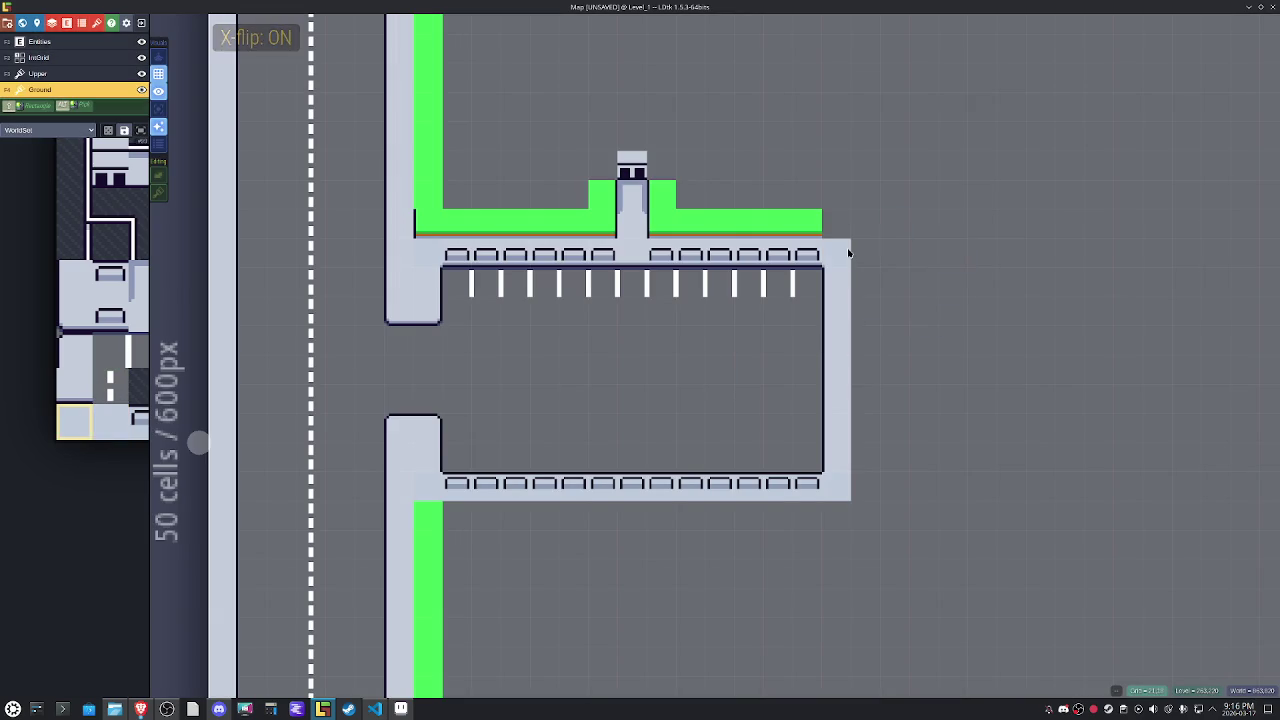
Add one more grass tile at the right end of the grass strip.
{"action": "left_click_drag", "start_coordinate": [964, 266], "coordinate": [902, 321]}
{"action": "left_click", "coordinate": [777, 277], "text": "alt"}
{"action": "left_click", "coordinate": [803, 280]}
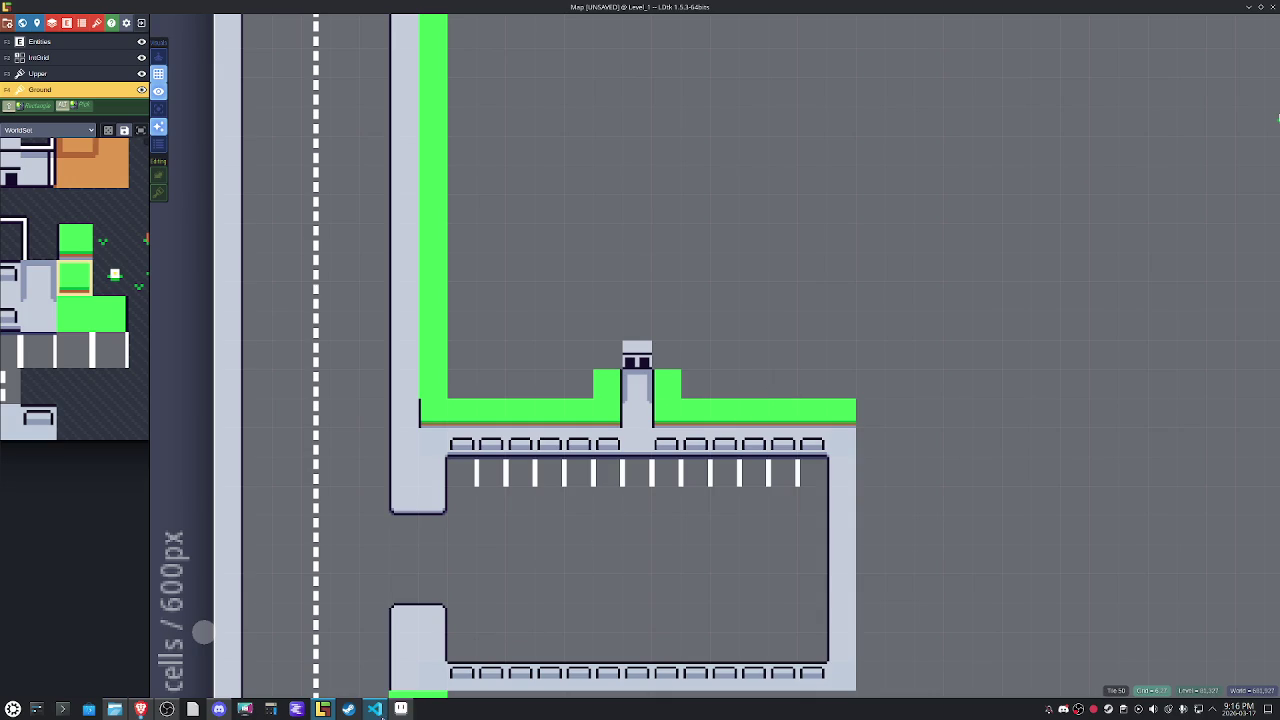
{"action": "left_click", "coordinate": [400, 709]}
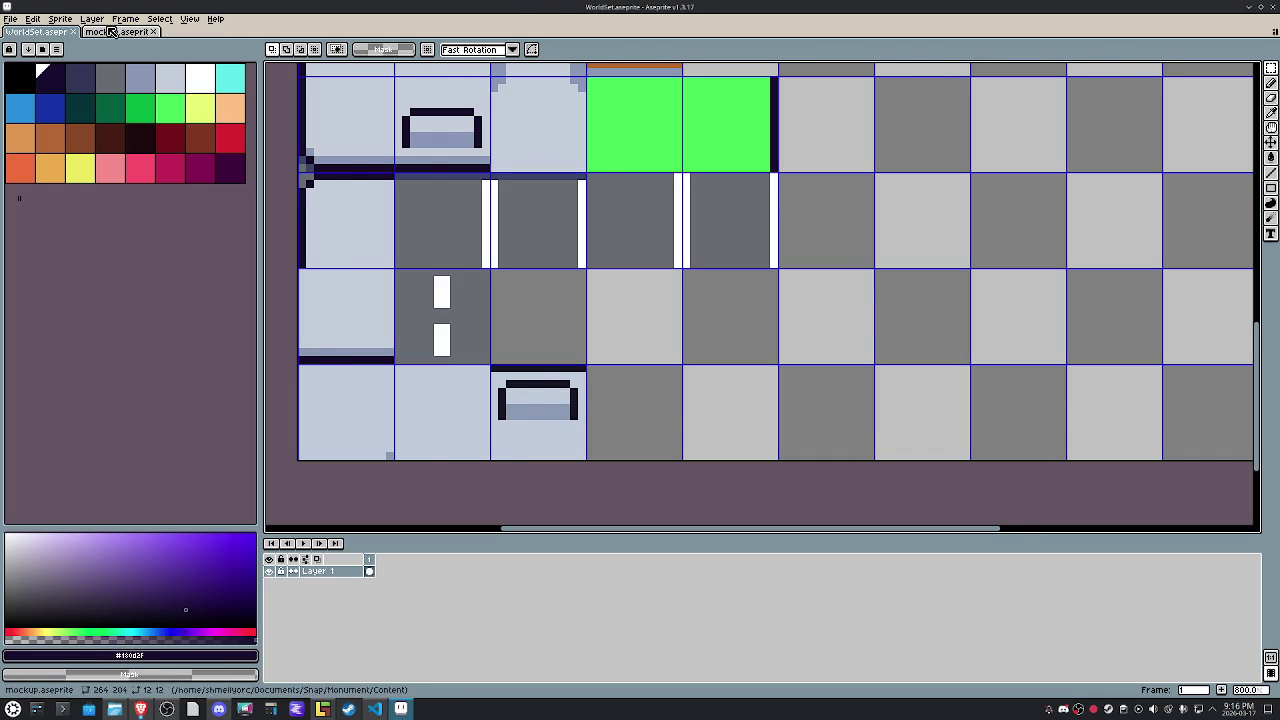
Pan the mockup to view its building and parking area, then return to LDtk.
{"action": "key", "text": "ctrl+Tab"}
{"action": "left_click_drag", "start_coordinate": [568, 202], "coordinate": [528, 402]}
{"action": "scroll", "coordinate": [528, 402], "scroll_direction": "up", "scroll_amount": 3}
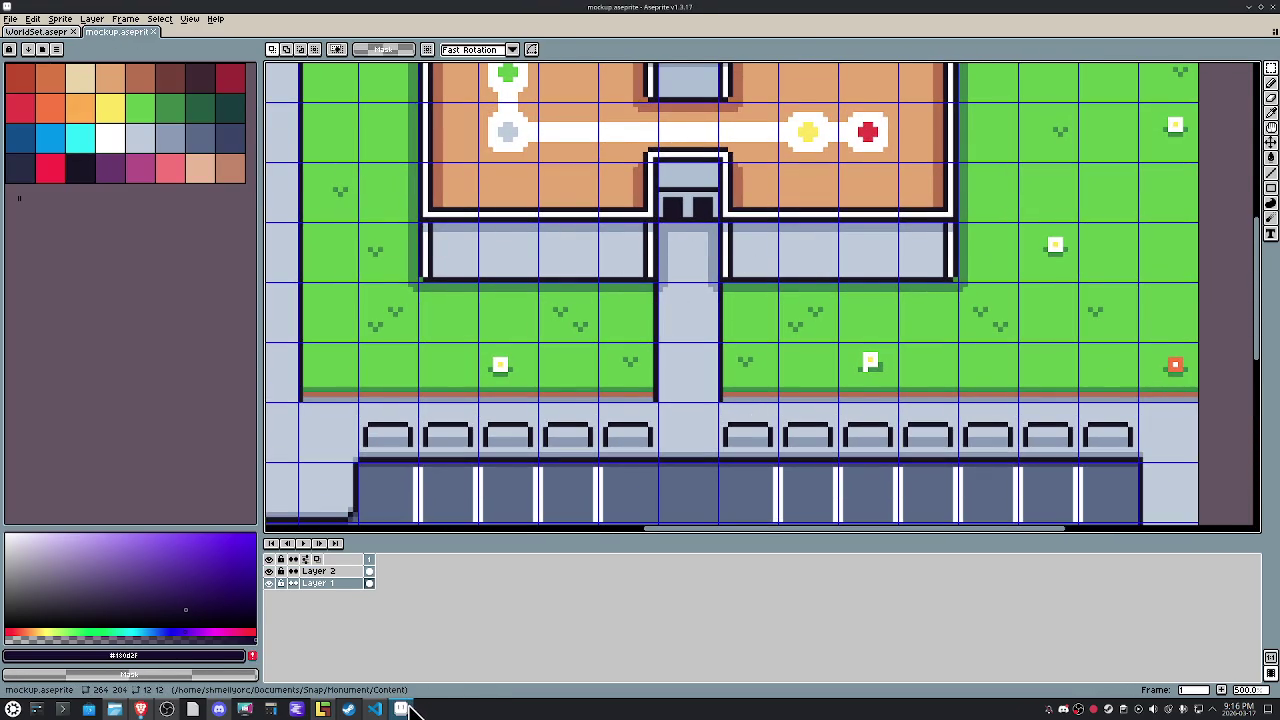
{"action": "mouse_move", "coordinate": [400, 709]}
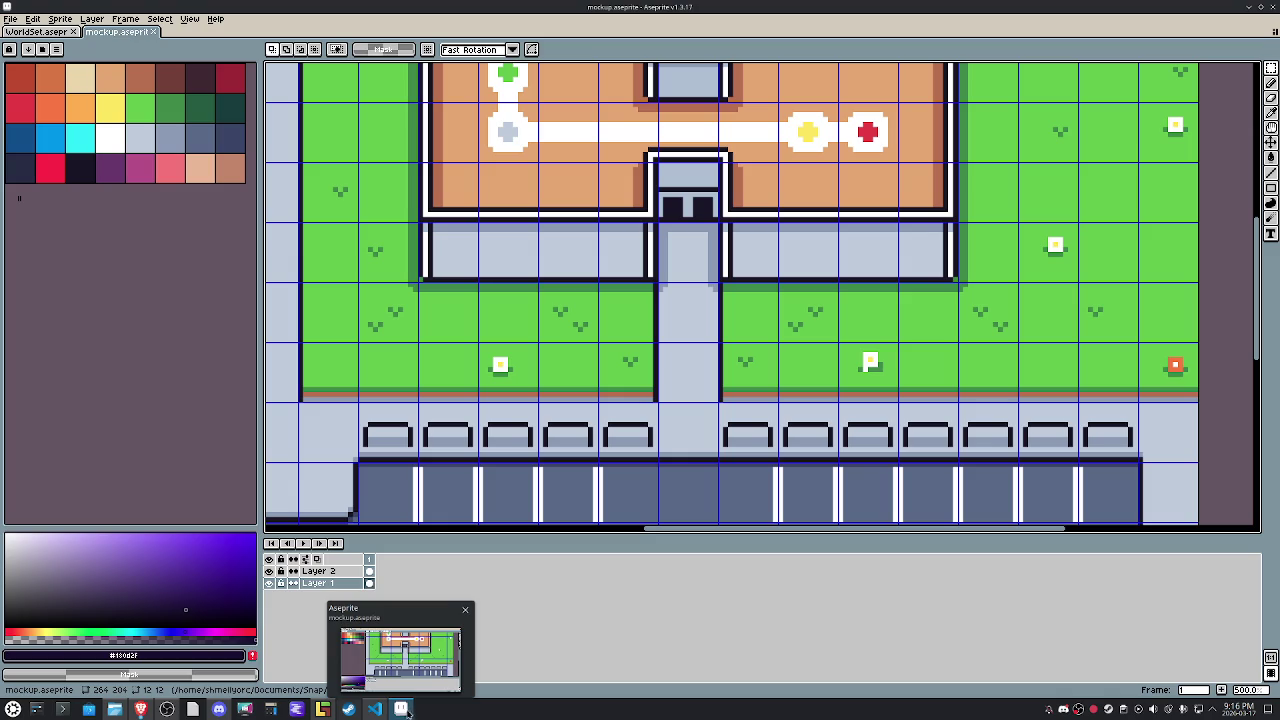
{"action": "left_click", "coordinate": [322, 709]}
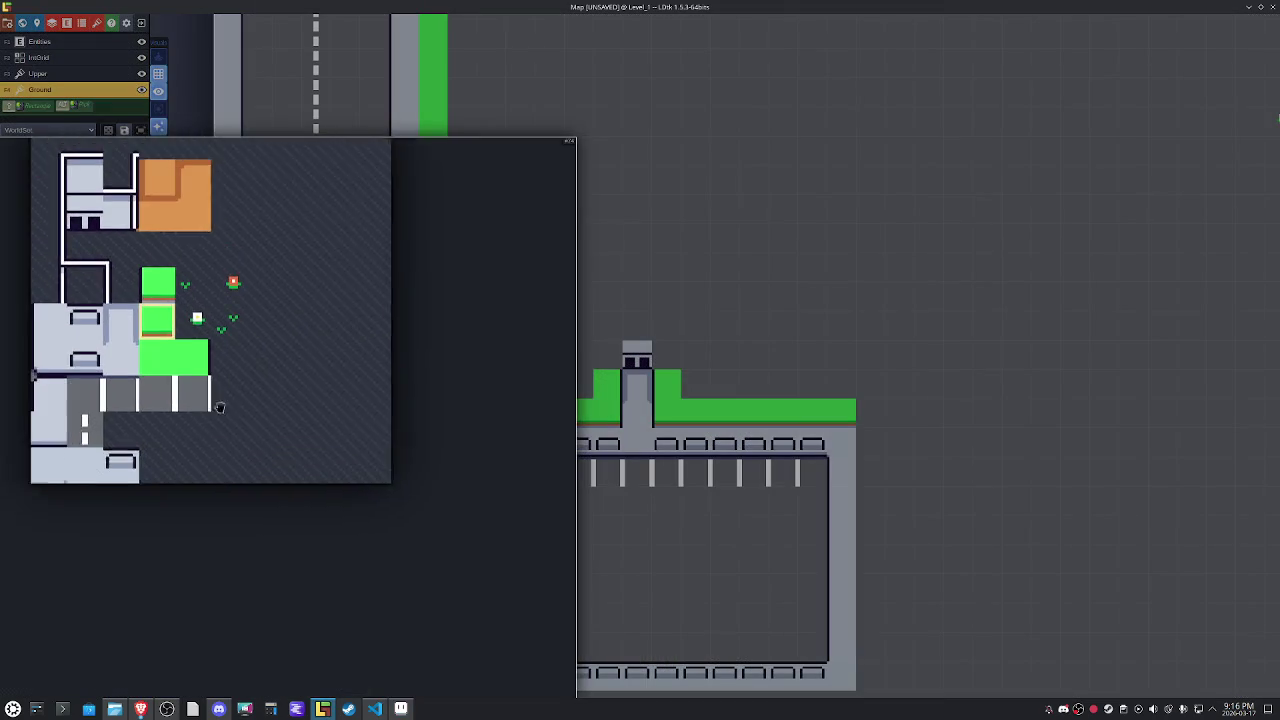
Try several wall and corner tiles, mirrored, for the building outline.
{"action": "left_click", "coordinate": [110, 403]}
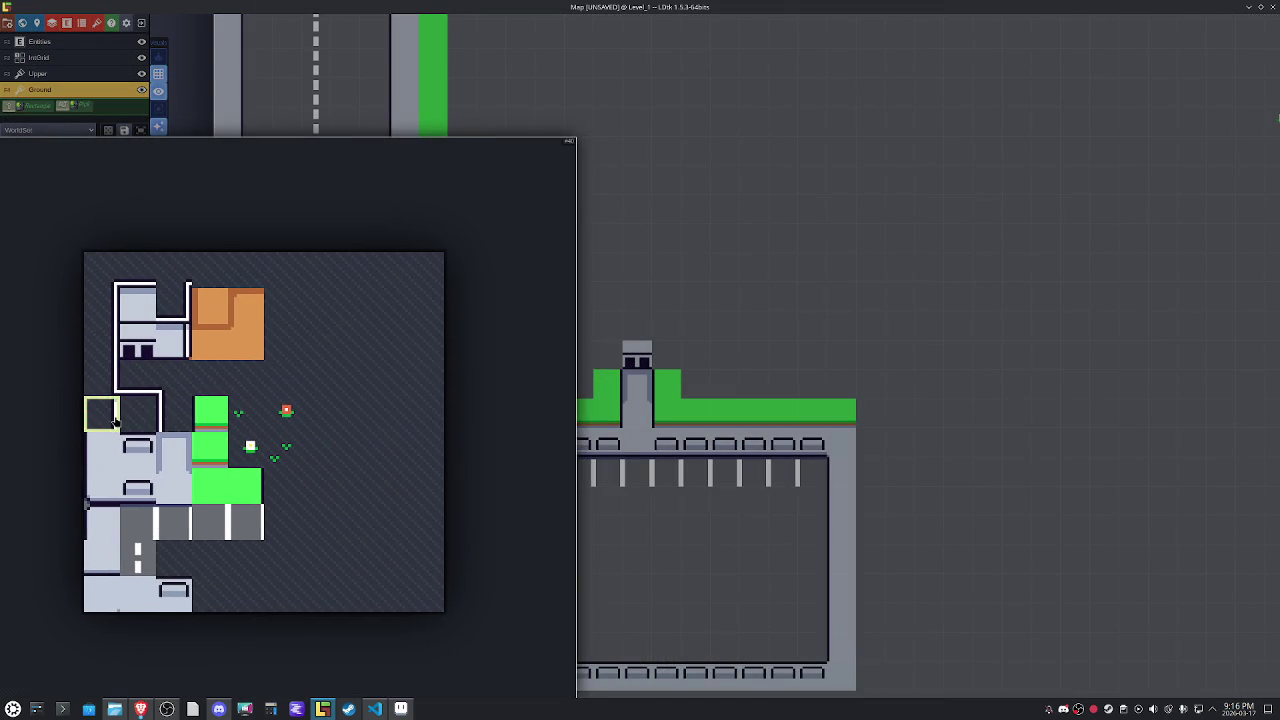
{"action": "key", "text": "x"}
{"action": "key", "text": "x"}
{"action": "left_click", "coordinate": [97, 382]}
{"action": "left_click", "coordinate": [101, 342]}
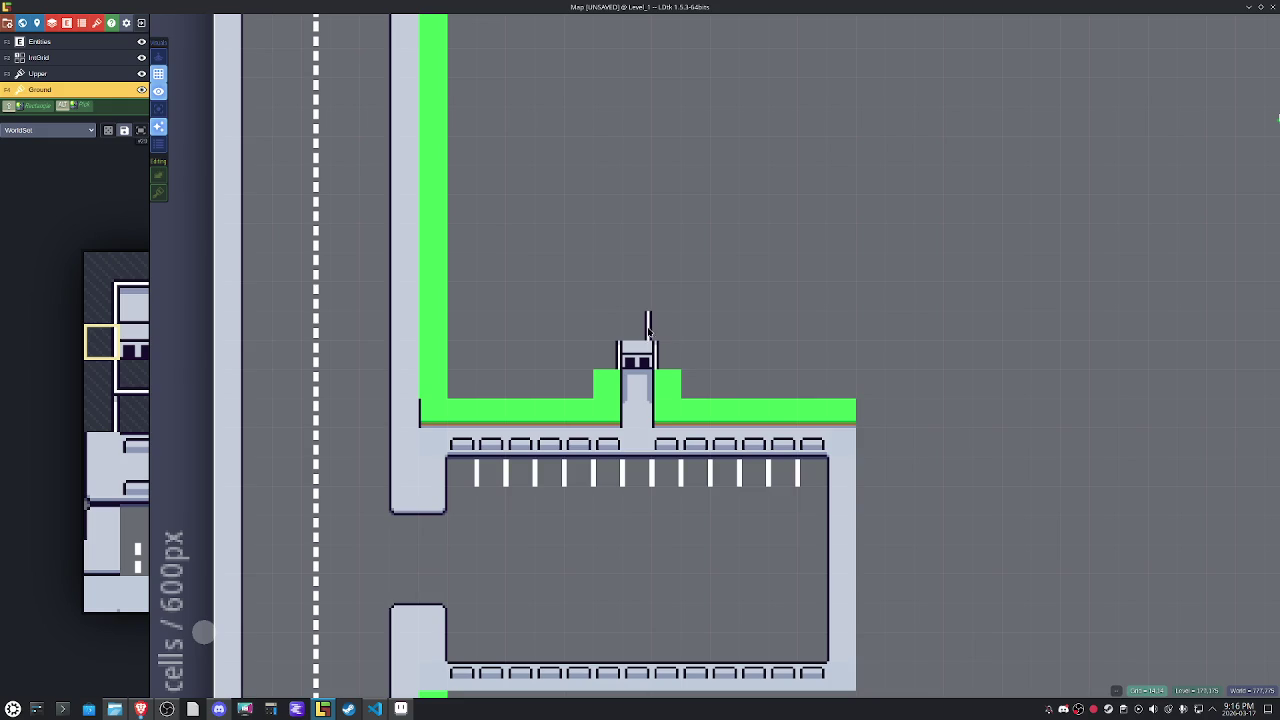
{"action": "key", "text": "x"}
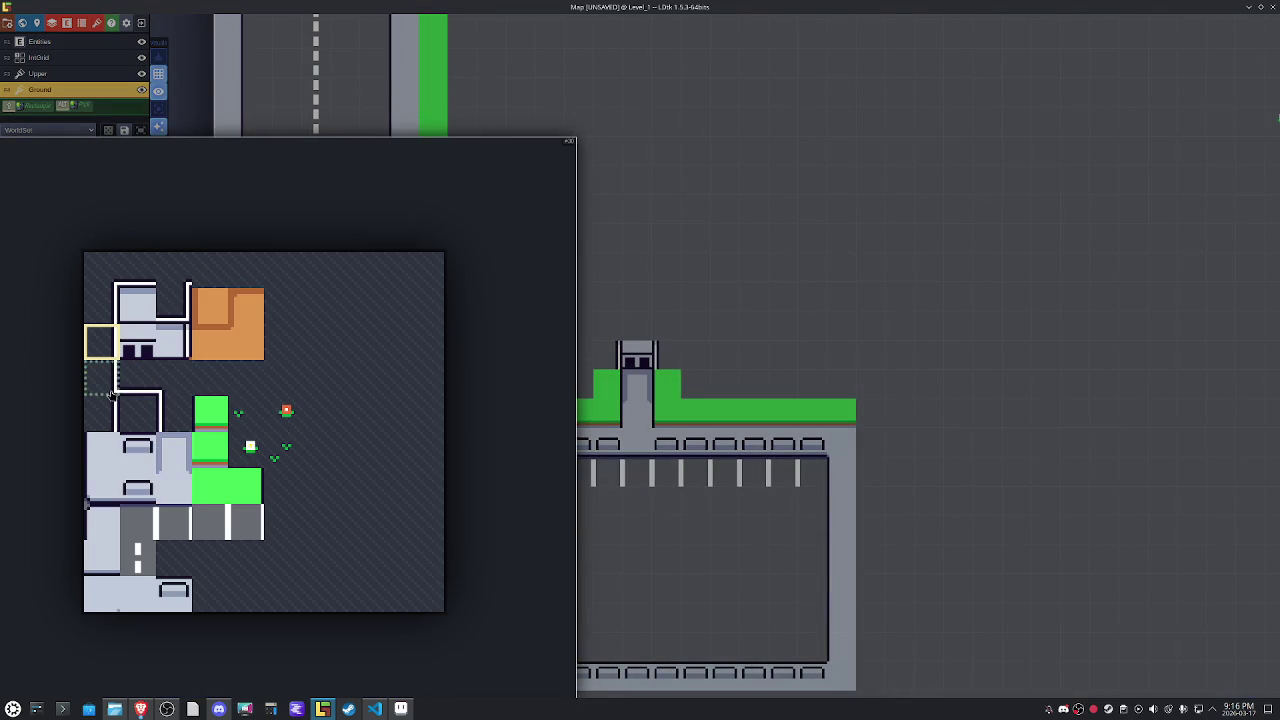
{"action": "left_click_drag", "start_coordinate": [108, 390], "coordinate": [135, 385]}
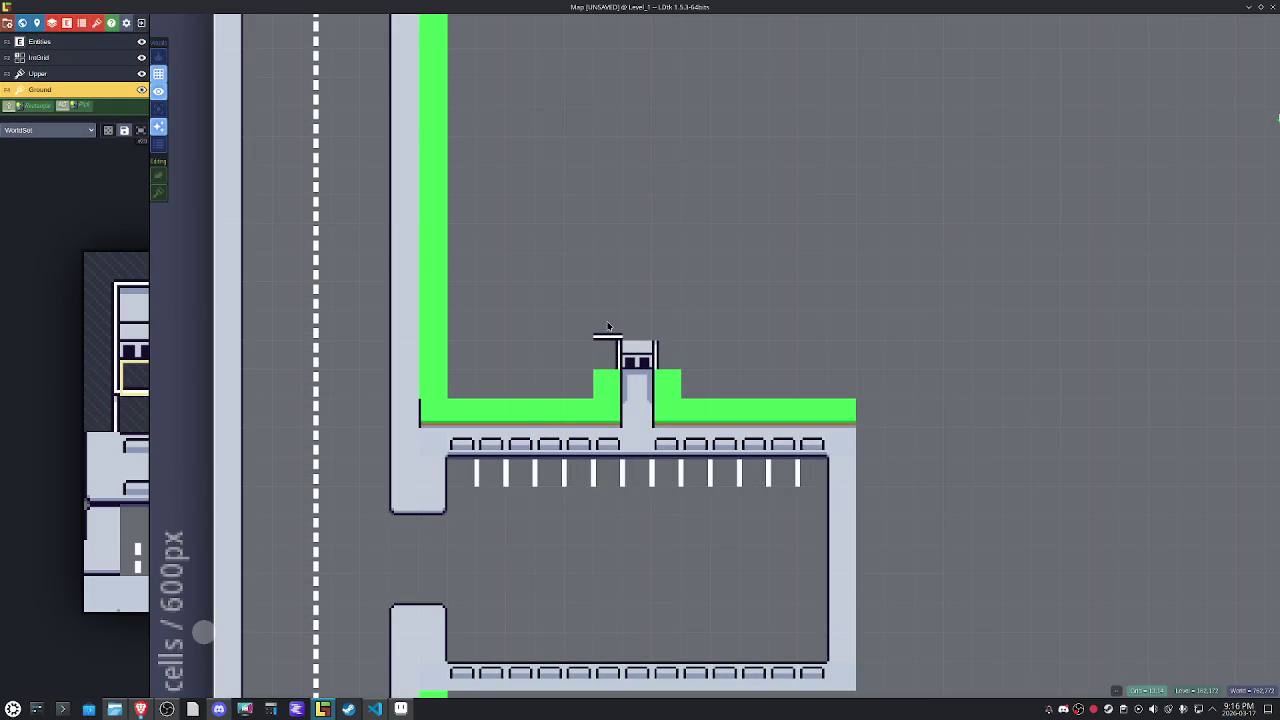
Extend the front wall row, line it with light floor tiles, and cap it with a mirrored wall.
{"action": "left_click_drag", "start_coordinate": [607, 327], "coordinate": [711, 317]}
{"action": "scroll", "coordinate": [712, 317], "scroll_direction": "up", "scroll_amount": 2}
{"action": "left_click_drag", "start_coordinate": [400, 372], "coordinate": [756, 378]}
{"action": "left_click", "coordinate": [380, 371], "text": "alt"}
{"action": "key", "text": "x"}
{"action": "left_click", "coordinate": [770, 375]}
{"action": "left_click_drag", "start_coordinate": [888, 368], "coordinate": [917, 434]}
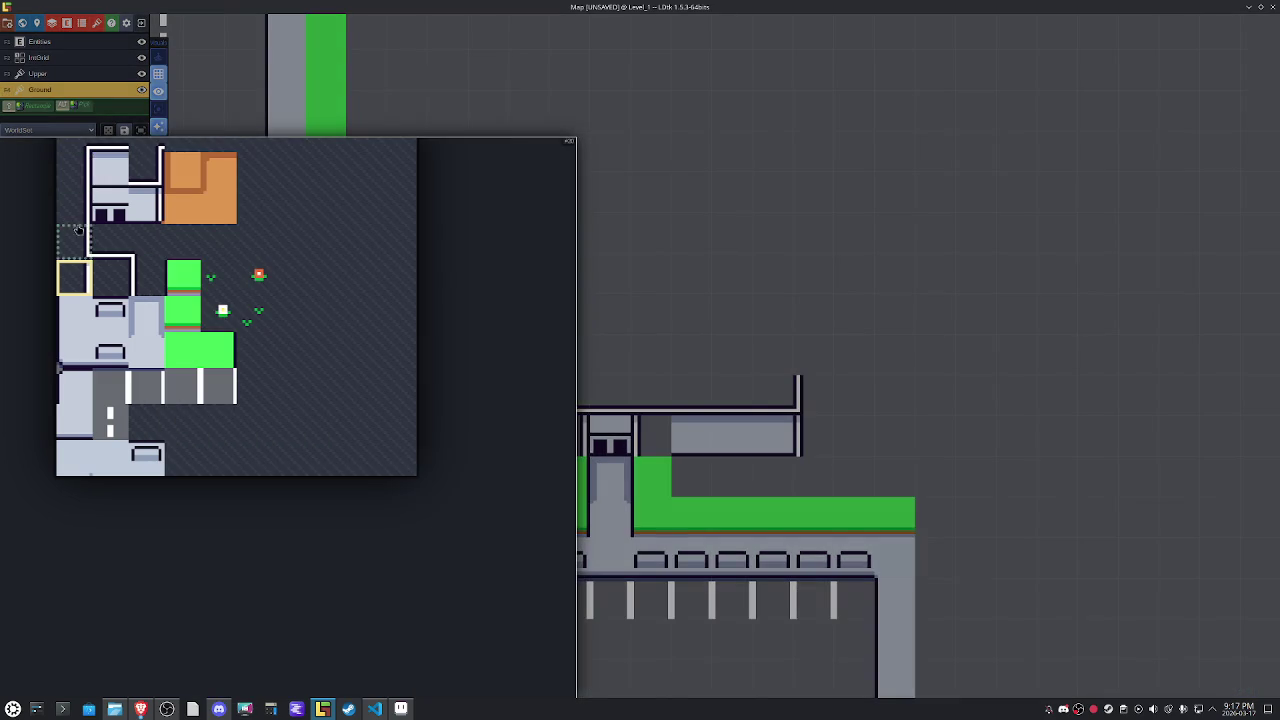
Paint the building's left wall upward from the front wall.
{"action": "left_click", "coordinate": [74, 240]}
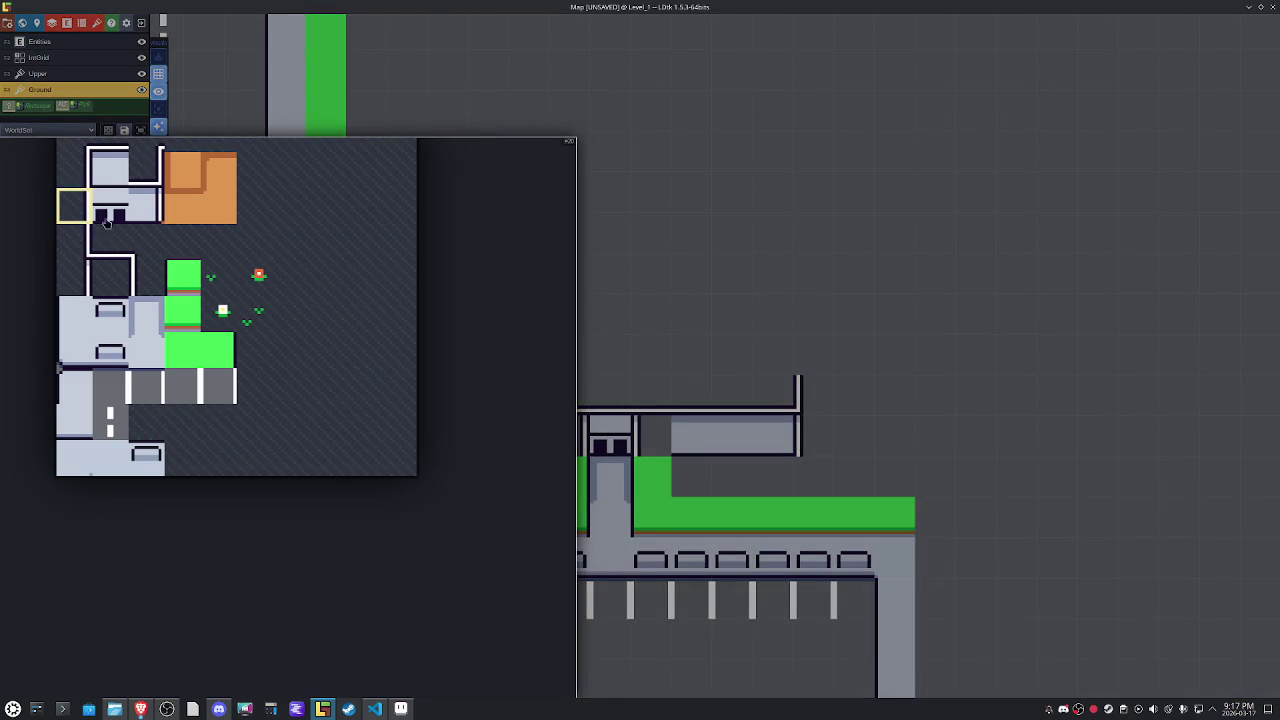
{"action": "left_click", "coordinate": [72, 205]}
{"action": "left_click_drag", "start_coordinate": [418, 343], "coordinate": [422, 240]}
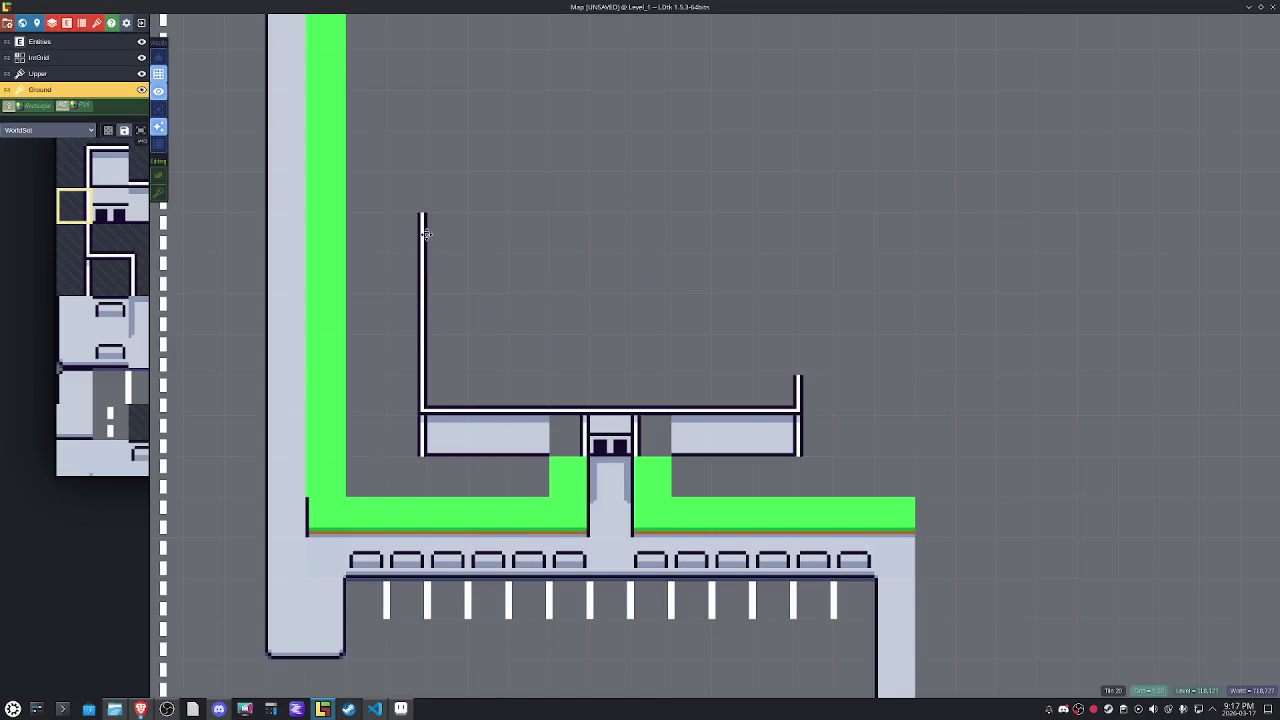
{"action": "left_click_drag", "start_coordinate": [422, 240], "coordinate": [509, 326]}
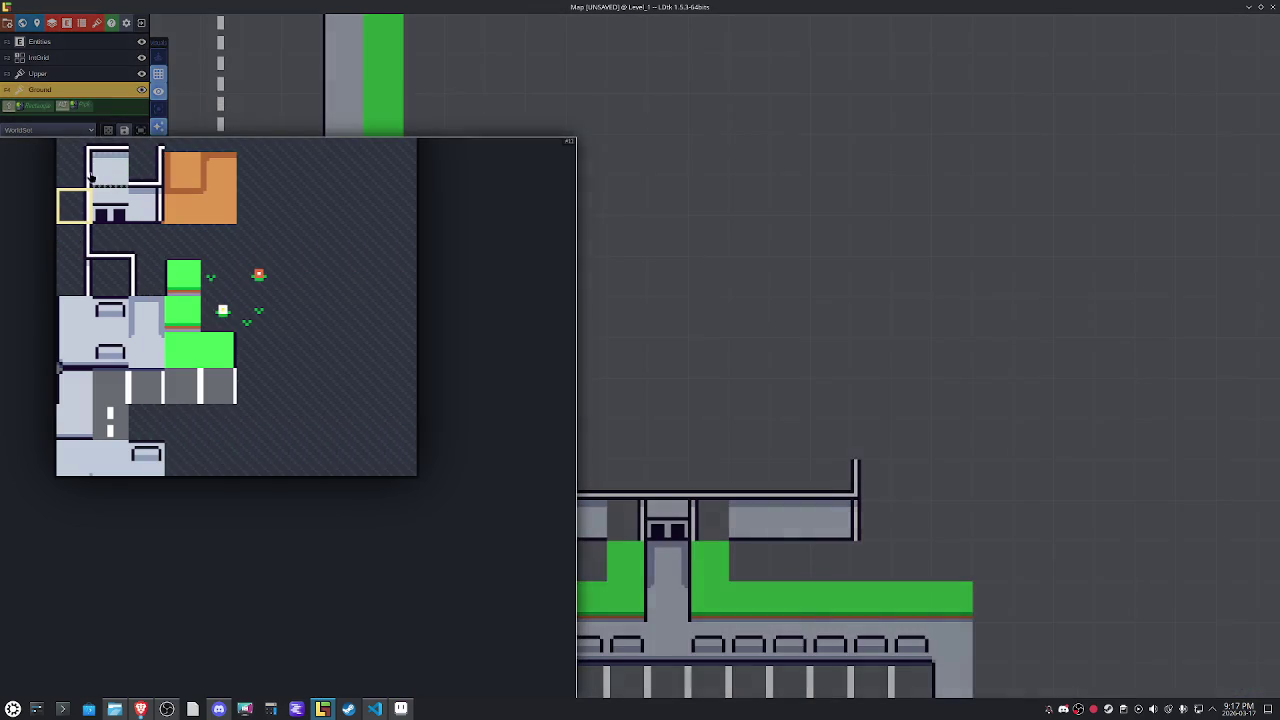
Place the top-left corner and top wall pieces, mirroring the corner for the right side.
{"action": "left_click", "coordinate": [73, 167]}
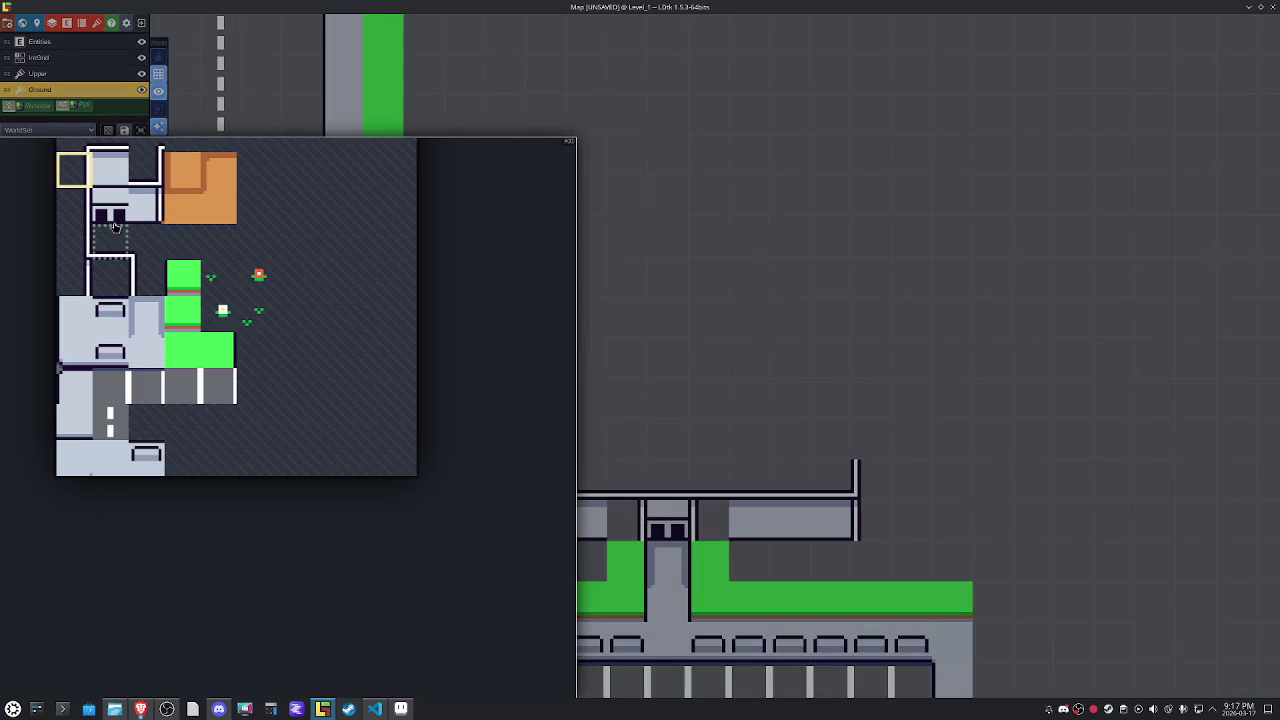
{"action": "left_click", "coordinate": [72, 206]}
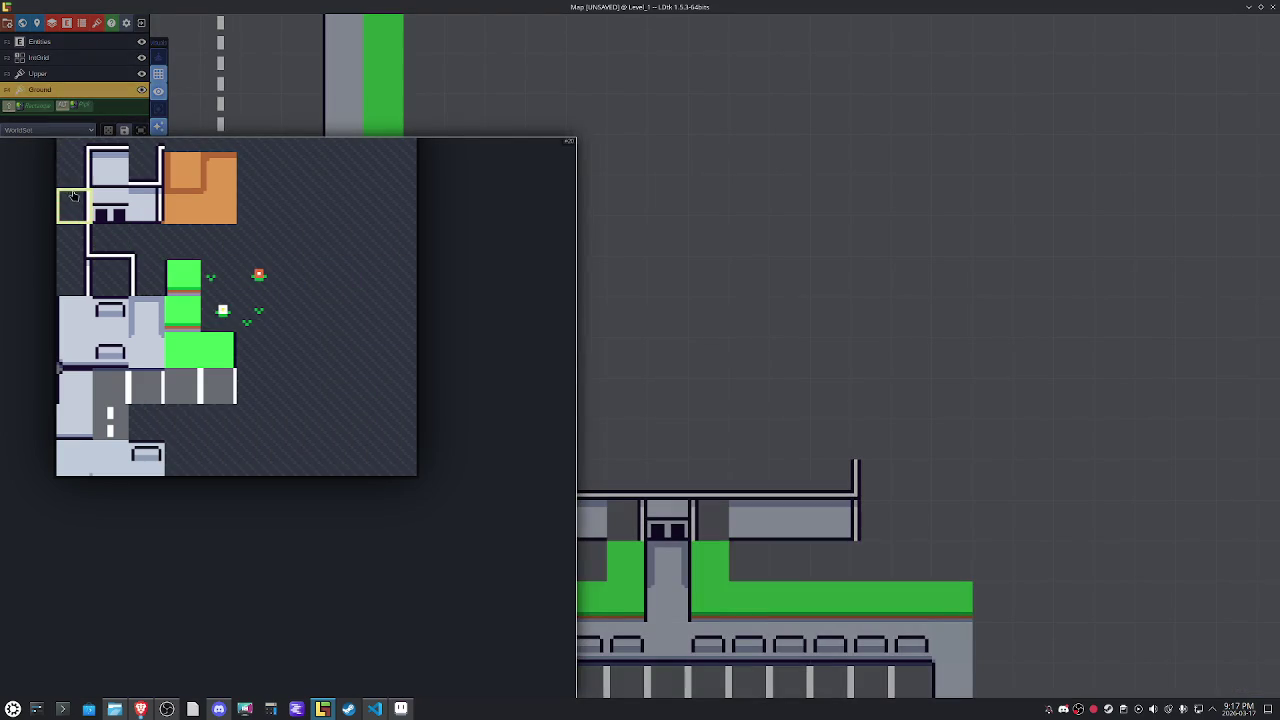
{"action": "left_click_drag", "start_coordinate": [88, 170], "coordinate": [120, 166]}
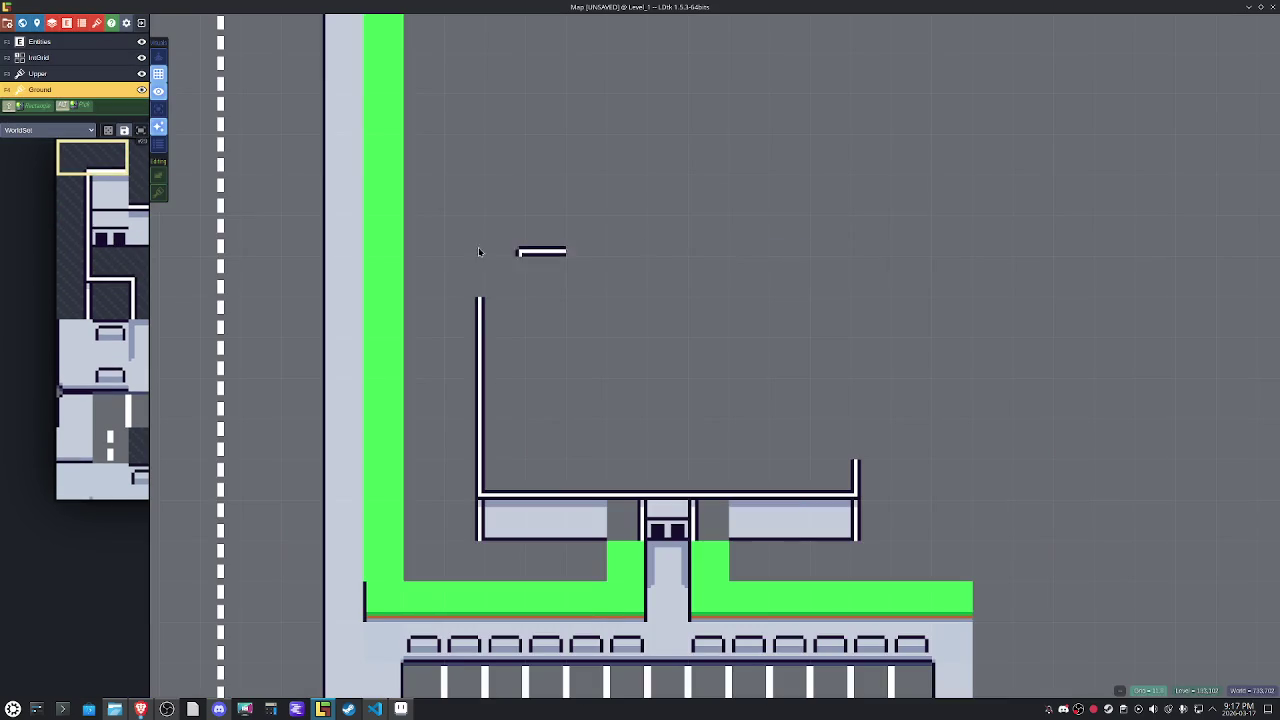
{"action": "left_click", "coordinate": [541, 292]}
{"action": "key", "text": "x"}
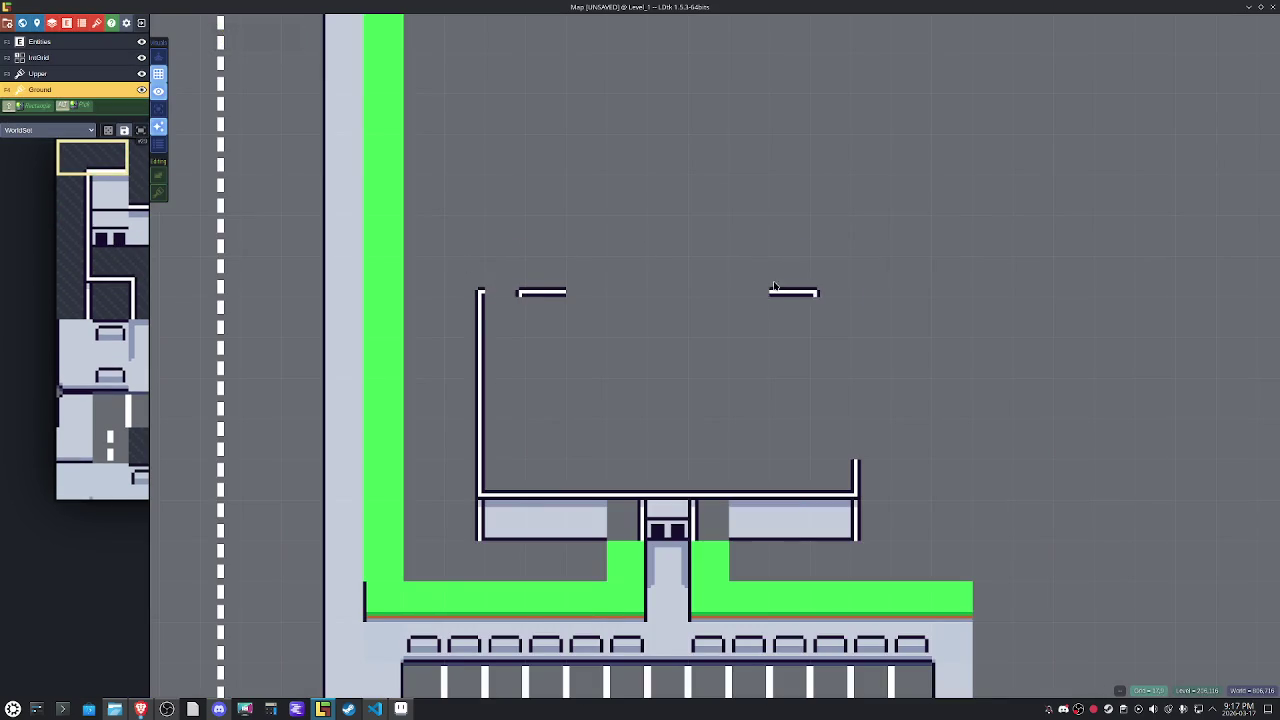
{"action": "key", "text": "x"}
{"action": "left_click", "coordinate": [465, 284]}
{"action": "key", "text": "x"}
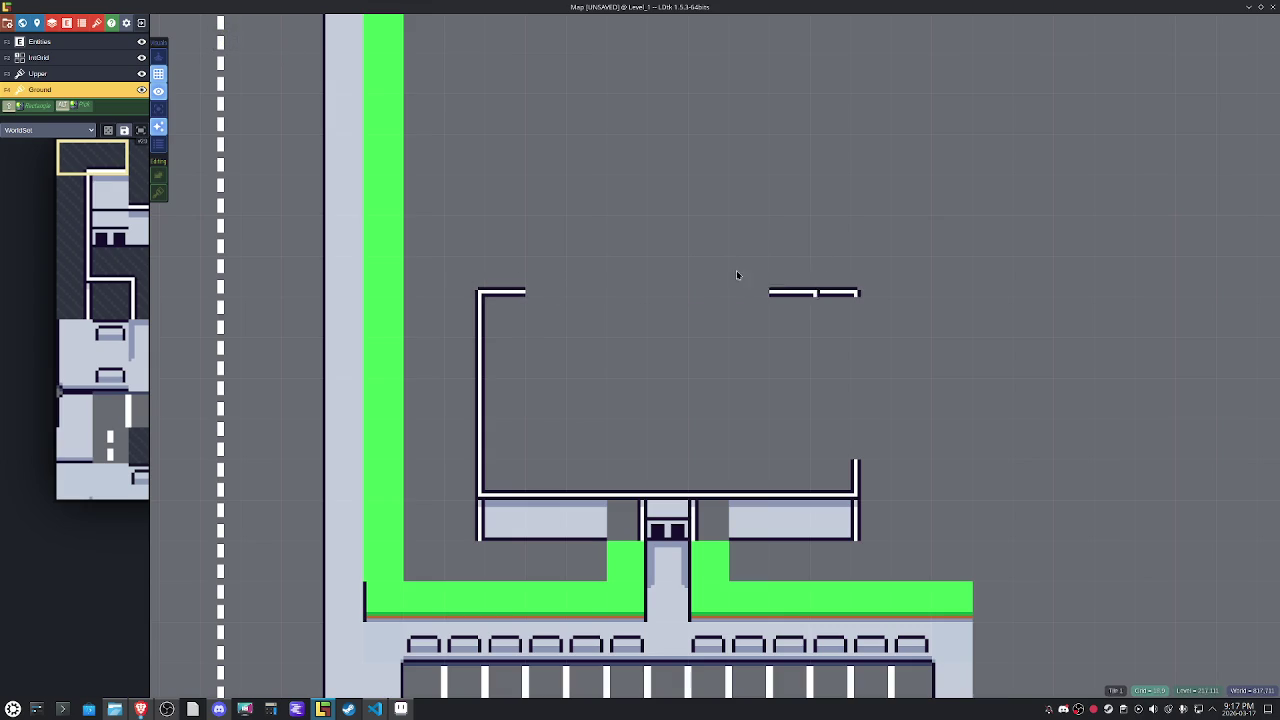
Paint the mirrored right wall down to the front wall and fill the top wall gap.
{"action": "left_click", "coordinate": [462, 316], "text": "alt"}
{"action": "key", "text": "x"}
{"action": "left_click_drag", "start_coordinate": [857, 337], "coordinate": [857, 458]}
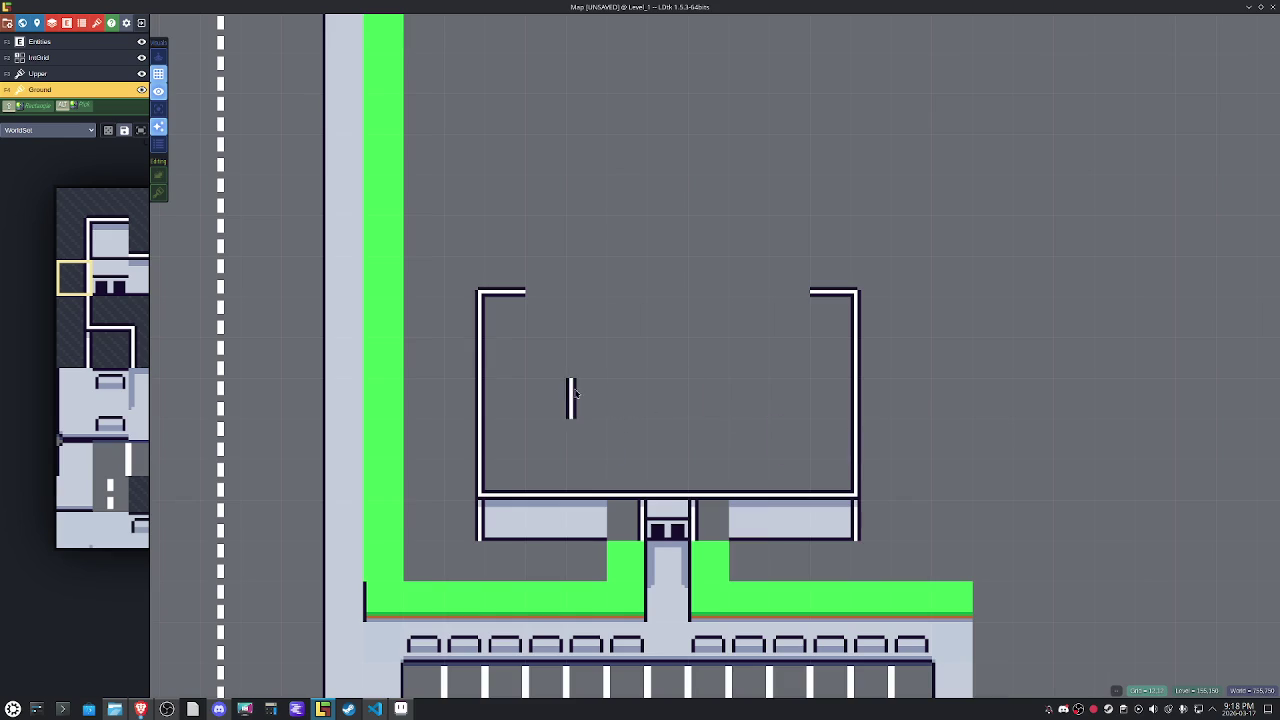
{"action": "left_click", "coordinate": [509, 298], "text": "alt"}
{"action": "mouse_move", "coordinate": [543, 290]}
{"action": "left_mouse_down"}
{"action": "mouse_move", "coordinate": [770, 290]}
{"action": "mouse_move", "coordinate": [607, 322]}
{"action": "left_mouse_up"}
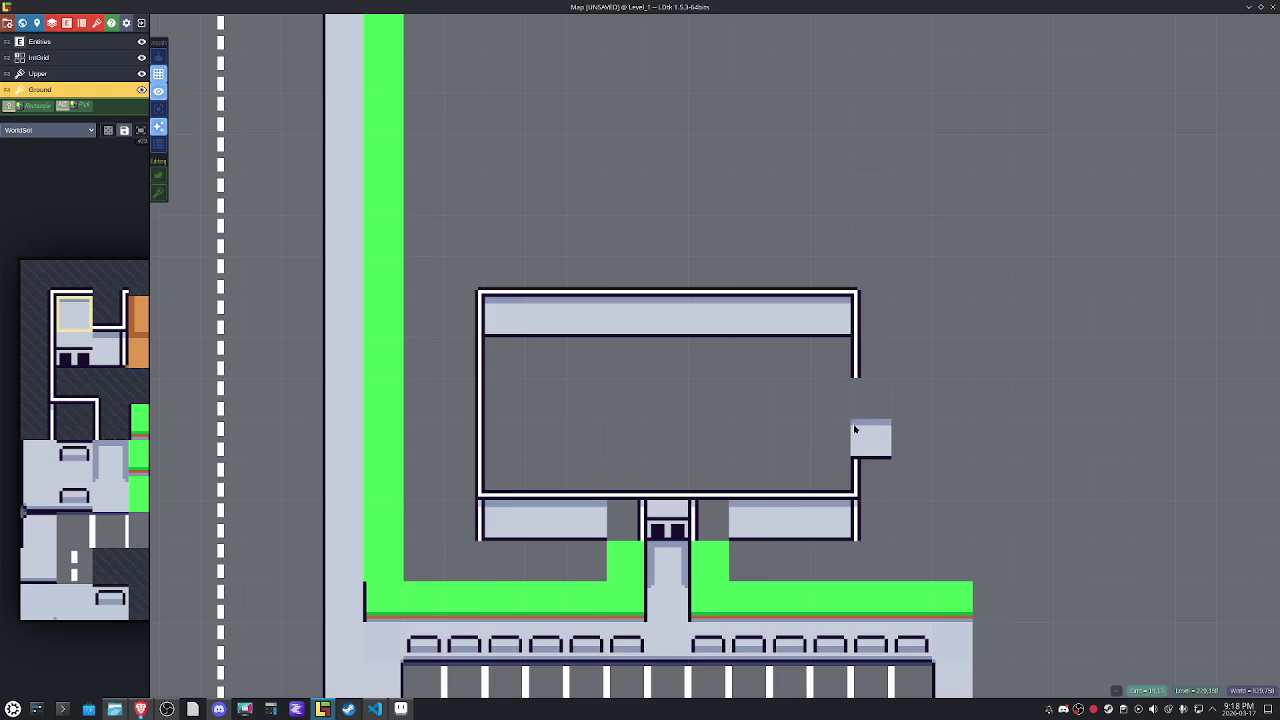
Erase three right-wall tiles to open the wall and try corner tiles for its lower edge.
{"action": "left_click_drag", "start_coordinate": [855, 445], "coordinate": [857, 350]}
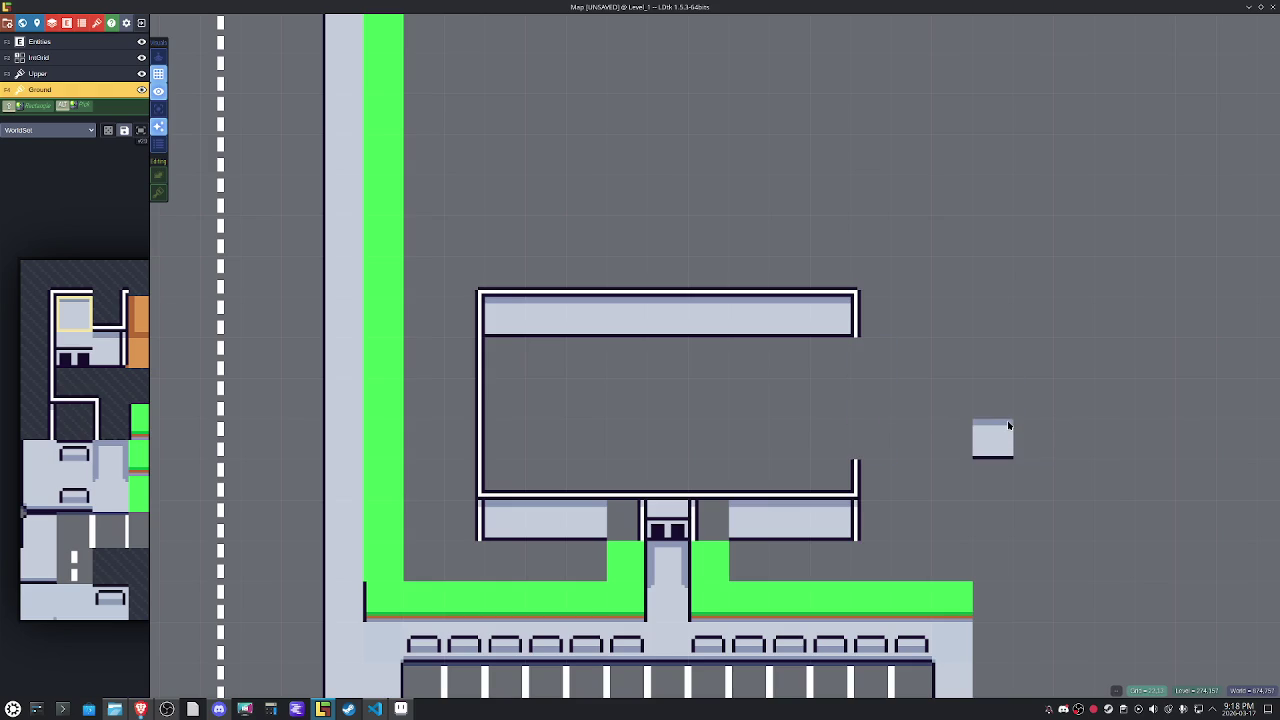
{"action": "mouse_move", "coordinate": [85, 330]}
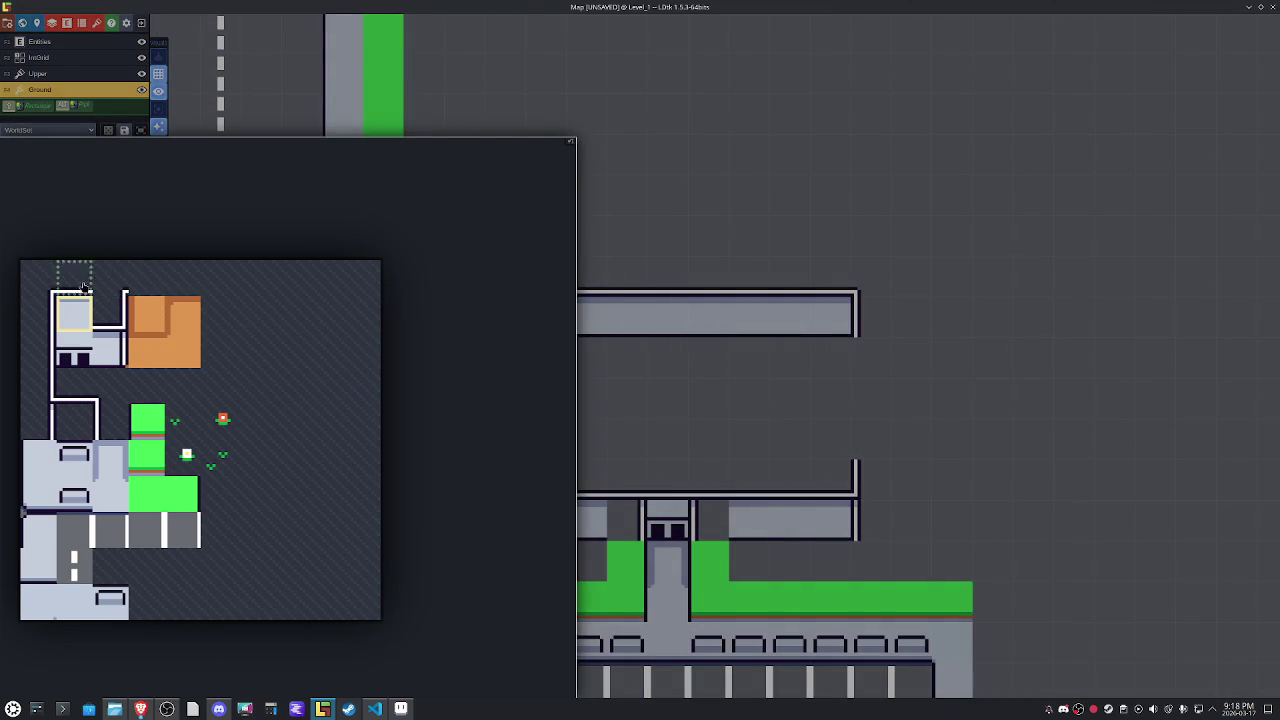
{"action": "left_click_drag", "start_coordinate": [38, 278], "coordinate": [74, 278]}
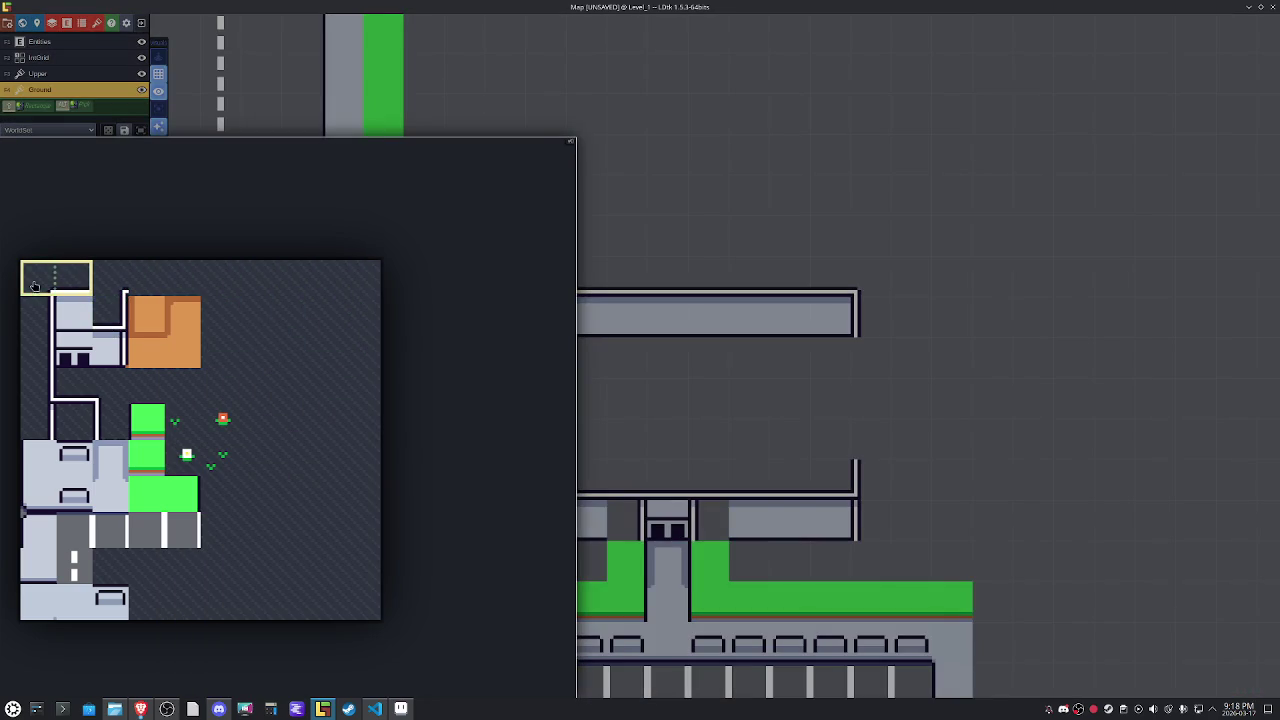
{"action": "left_click", "coordinate": [34, 287]}
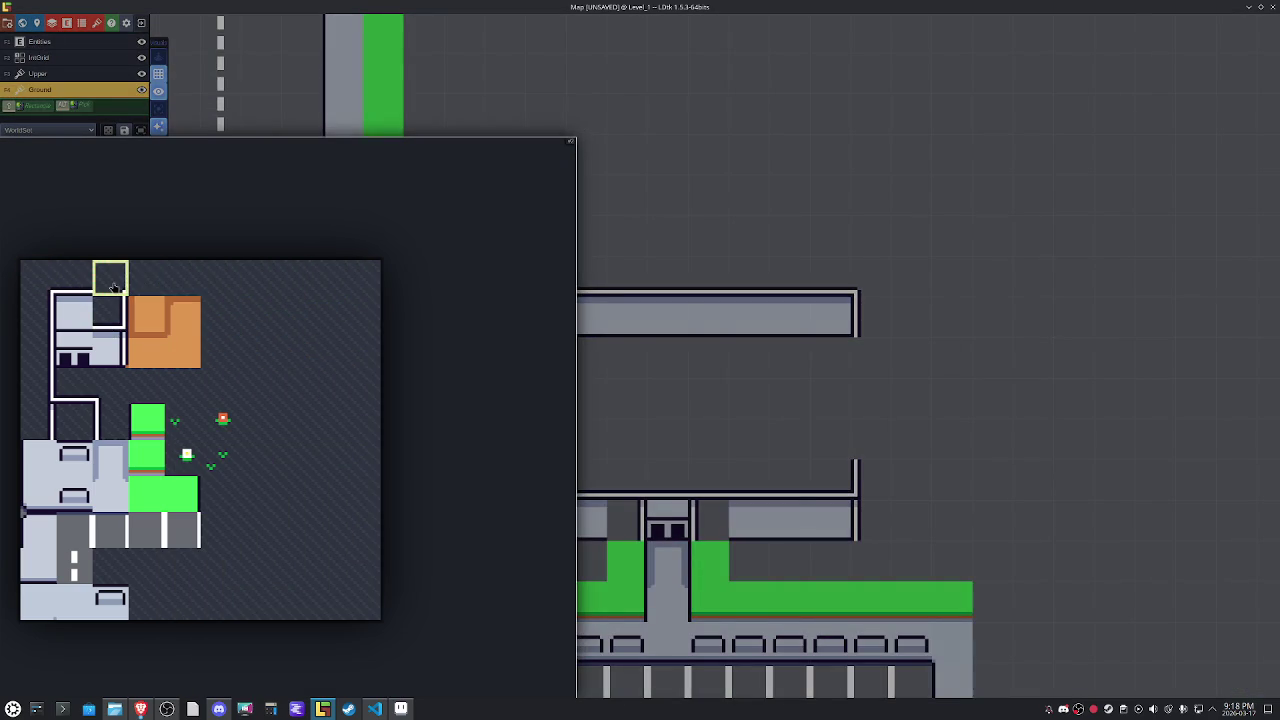
{"action": "left_click", "coordinate": [113, 287]}
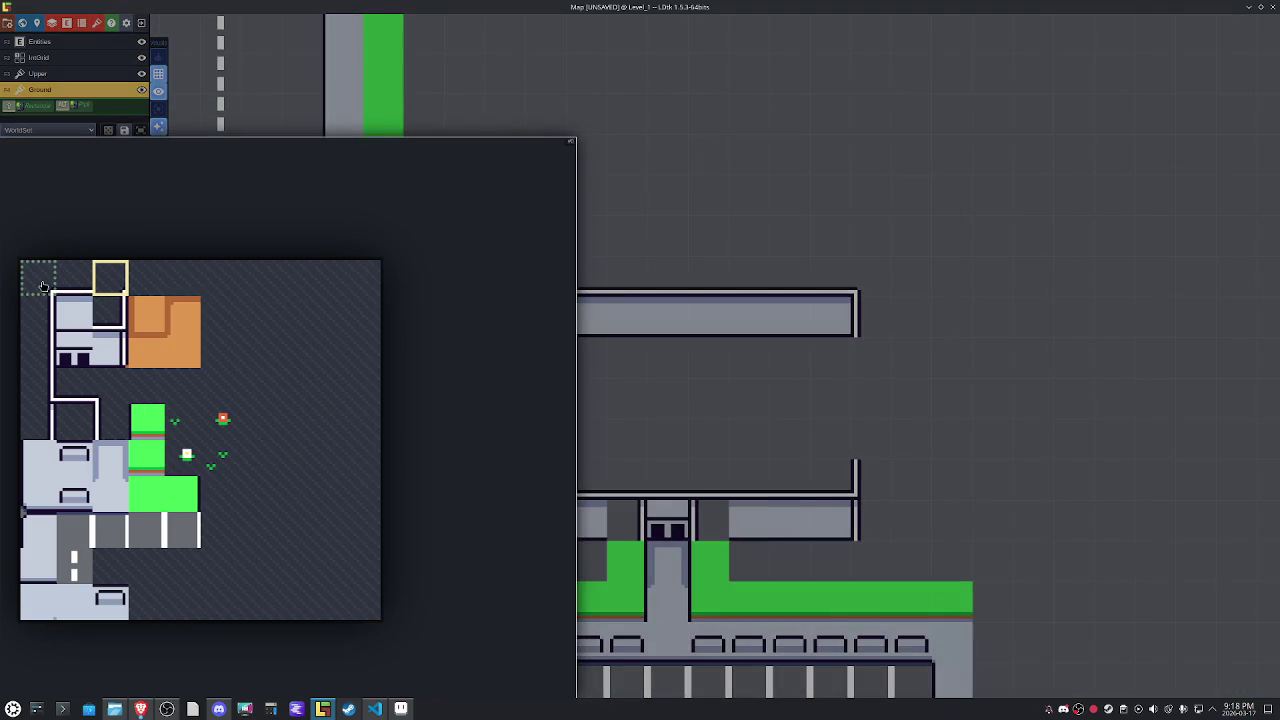
{"action": "left_click", "coordinate": [43, 285]}
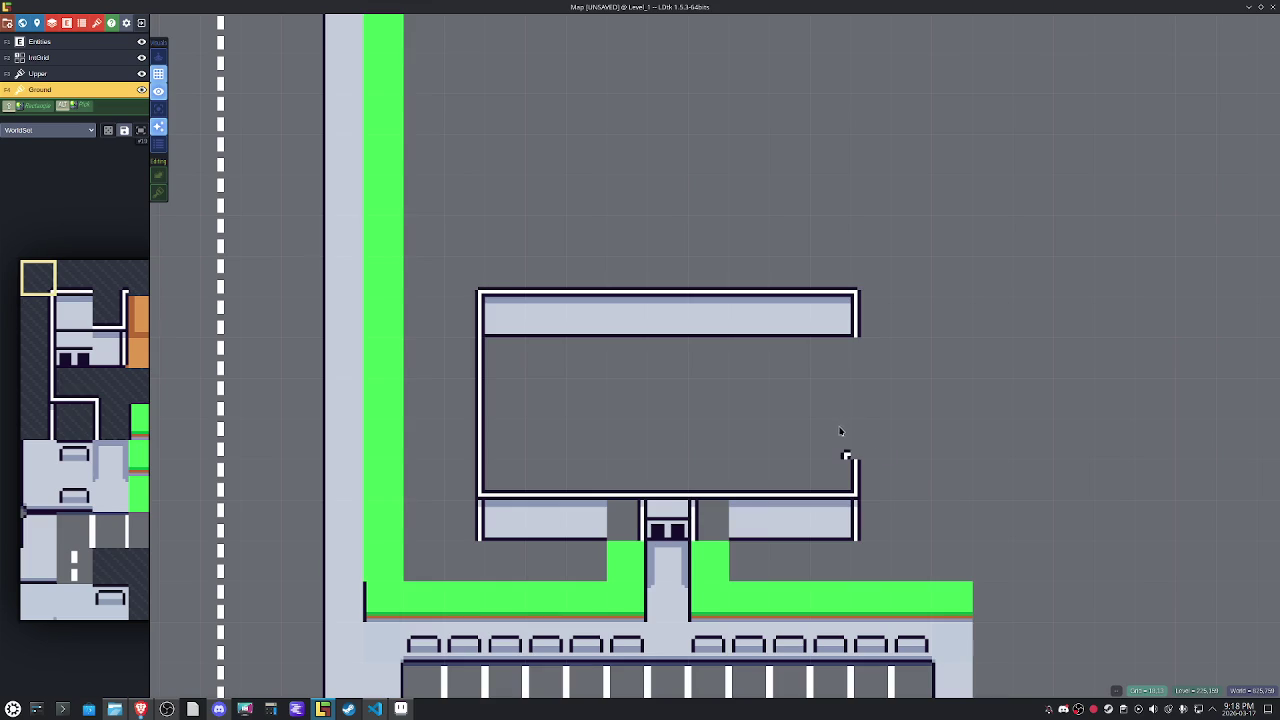
{"action": "key", "text": "x"}
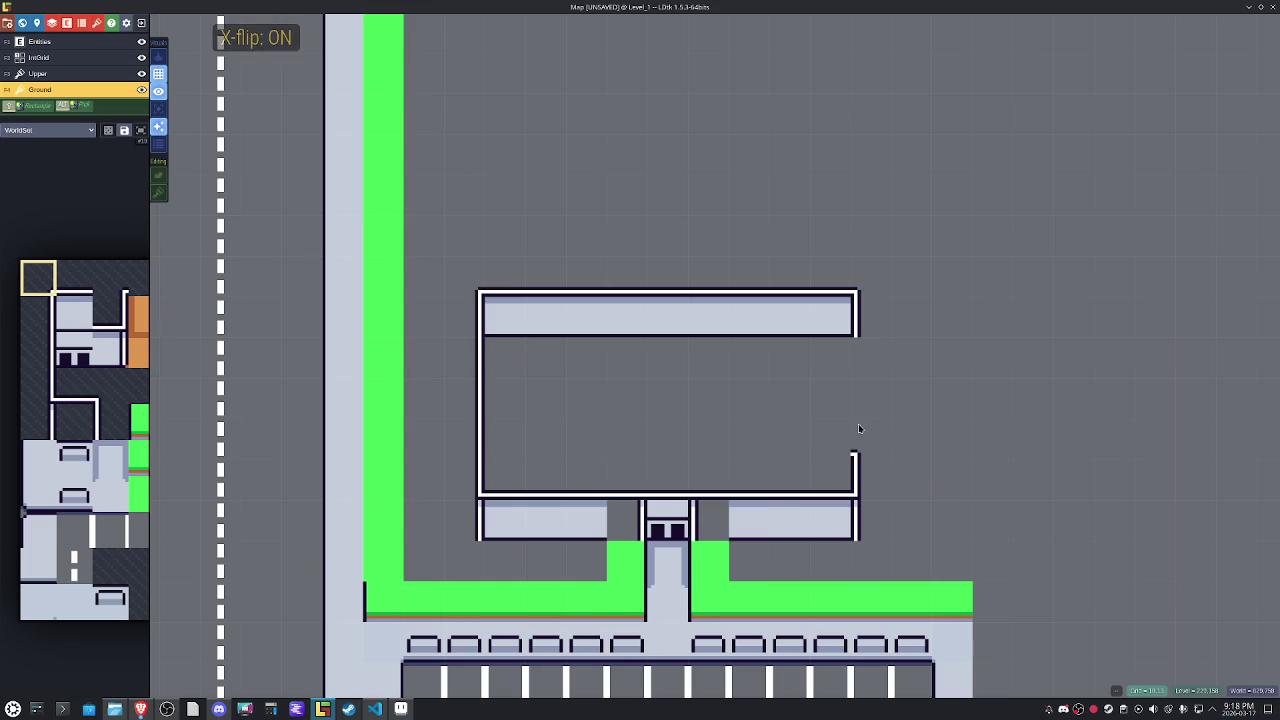
{"action": "key", "text": "x"}
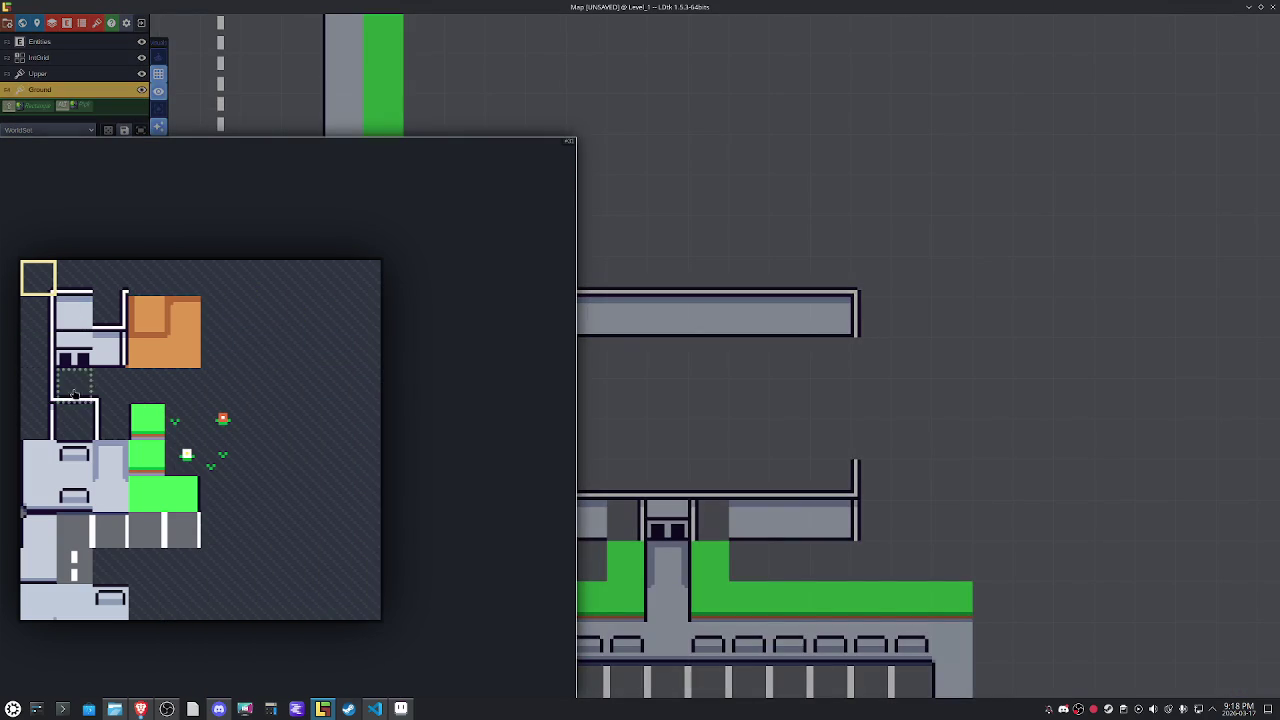
{"action": "left_click", "coordinate": [110, 386]}
{"action": "key", "text": "x"}
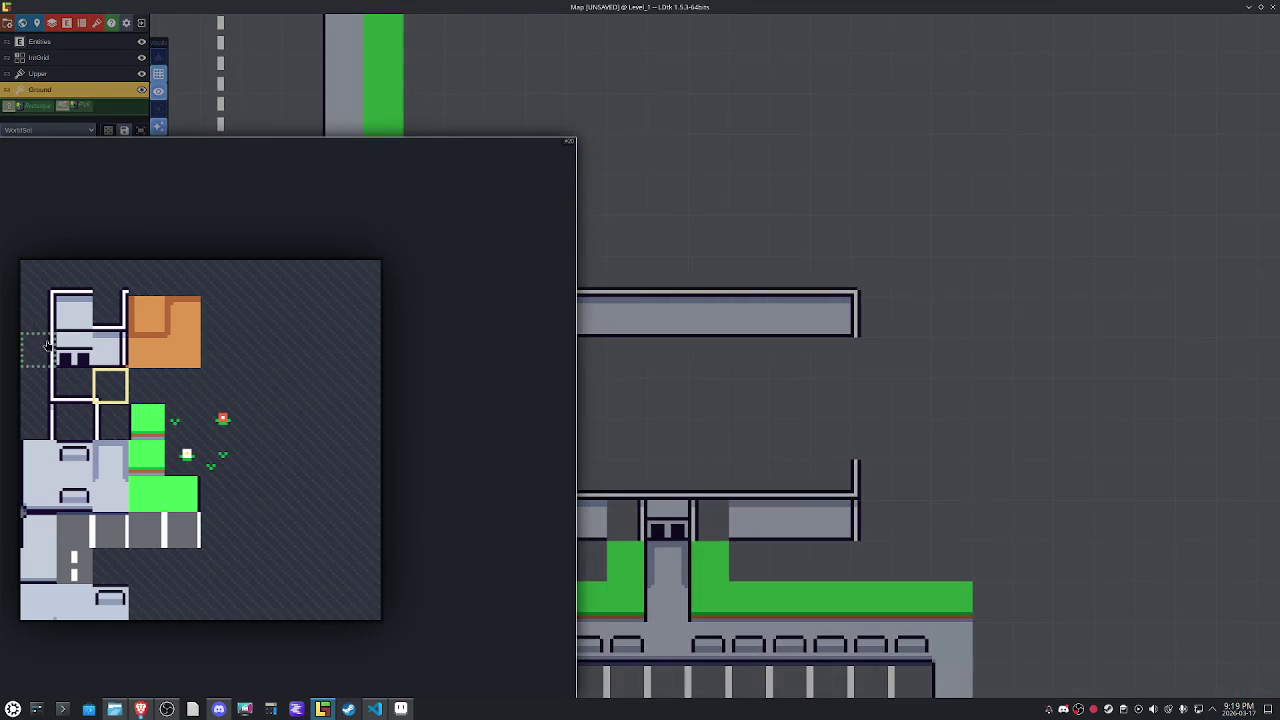
{"action": "key", "text": "x"}
{"action": "scroll", "coordinate": [884, 418], "scroll_direction": "up", "scroll_amount": 2}
{"action": "scroll", "coordinate": [884, 421], "scroll_direction": "up", "scroll_amount": 2}
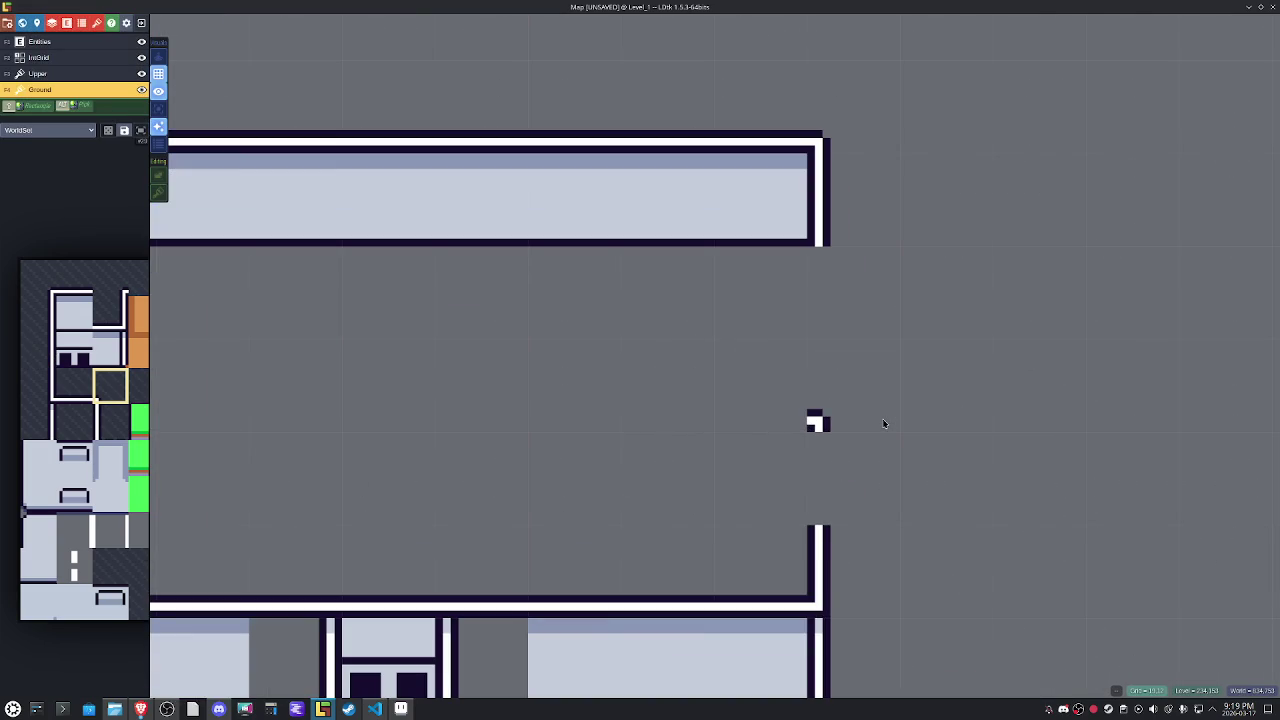
{"action": "scroll", "coordinate": [884, 424], "scroll_direction": "down", "scroll_amount": 2}
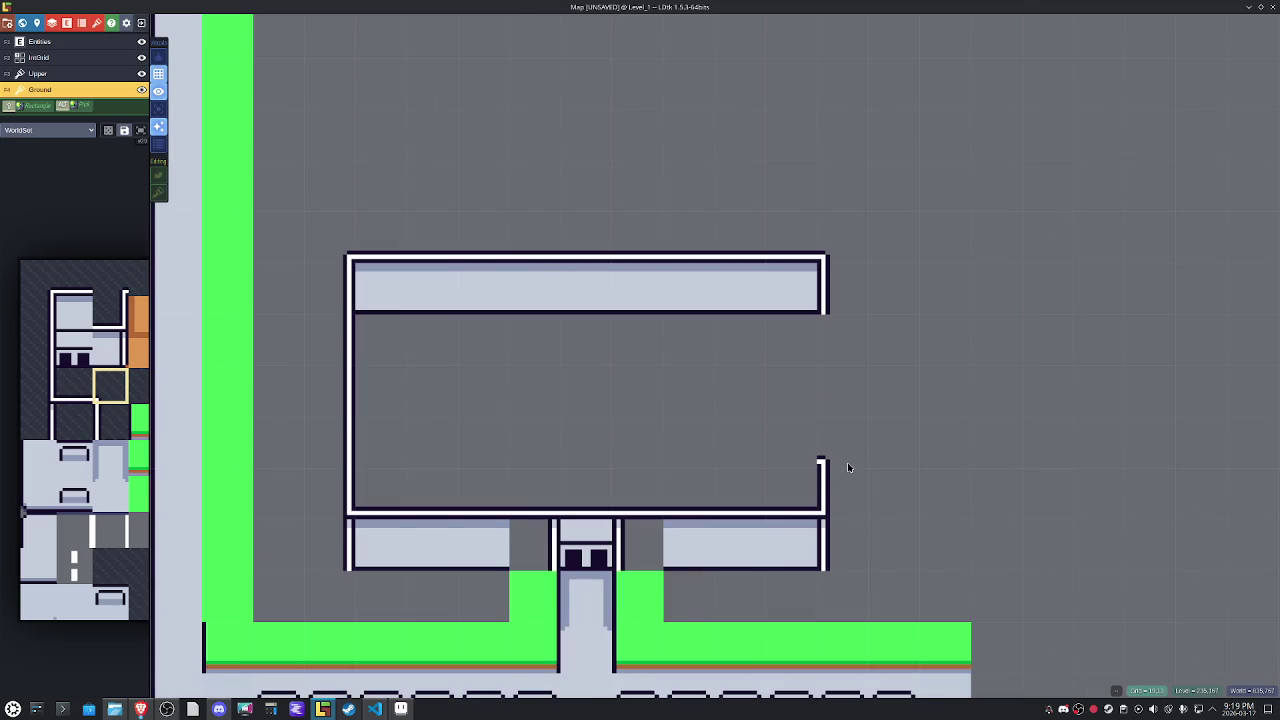
{"action": "scroll", "coordinate": [848, 460], "scroll_direction": "down", "scroll_amount": 1}
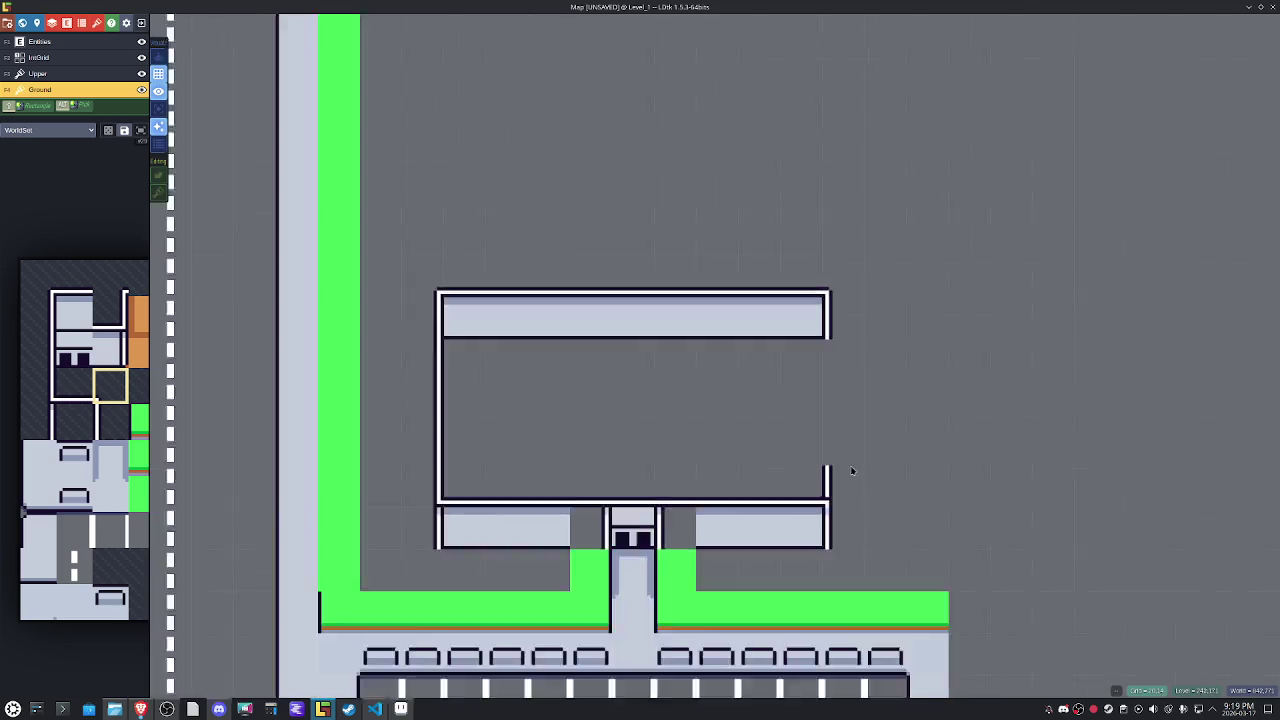
{"action": "scroll", "coordinate": [860, 490], "scroll_direction": "up", "scroll_amount": 3}
{"action": "scroll", "coordinate": [900, 500], "scroll_direction": "up", "scroll_amount": 2}
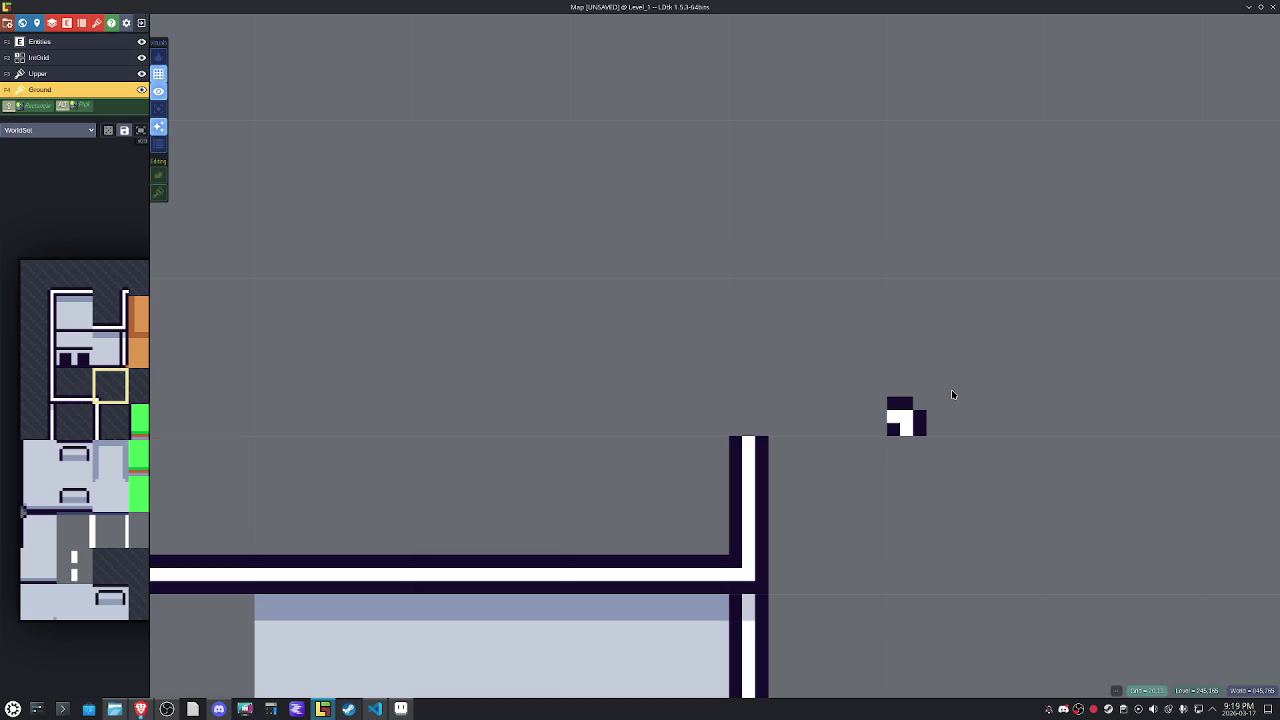
{"action": "scroll", "coordinate": [952, 394], "scroll_direction": "down", "scroll_amount": 4}
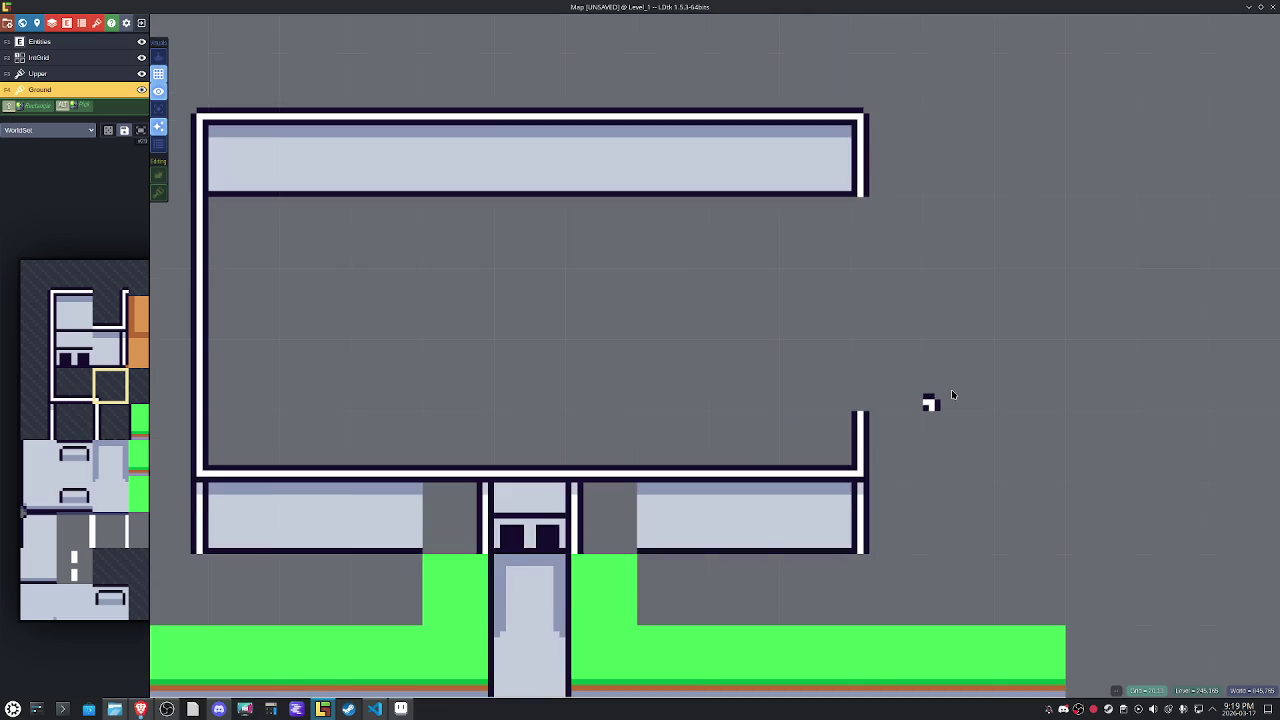
{"action": "key", "text": "t"}
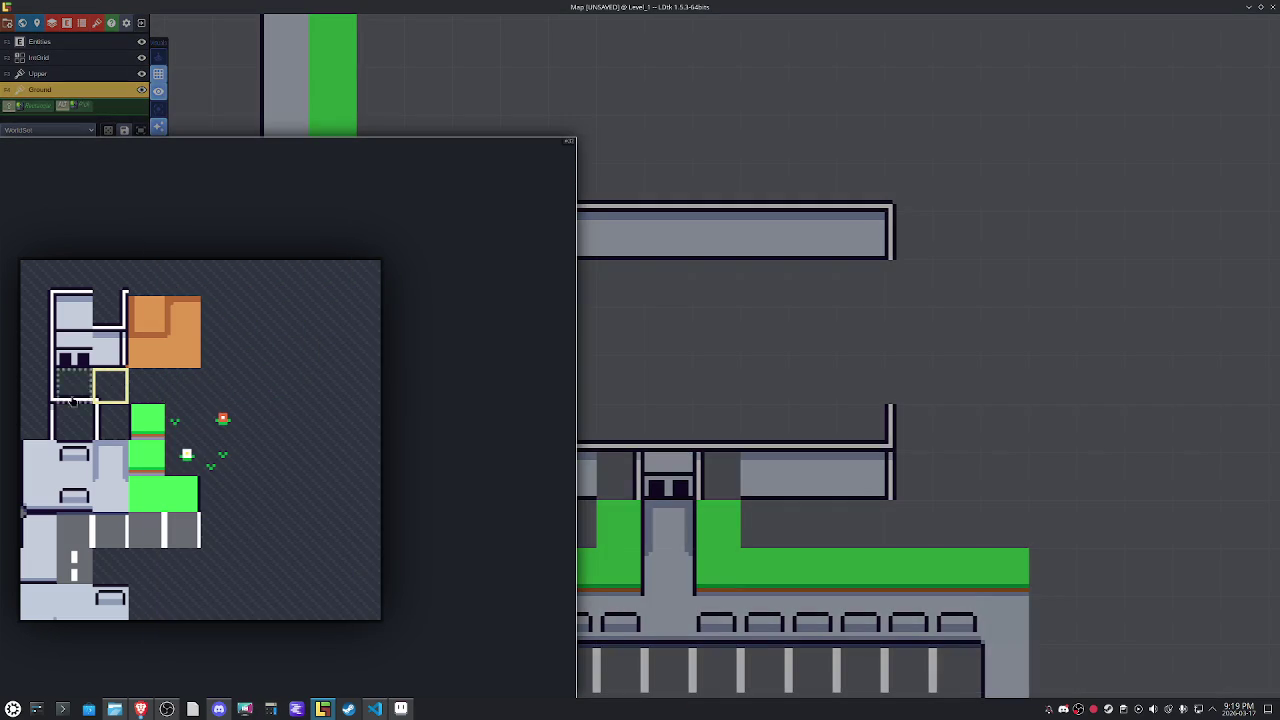
{"action": "left_click", "coordinate": [99, 422]}
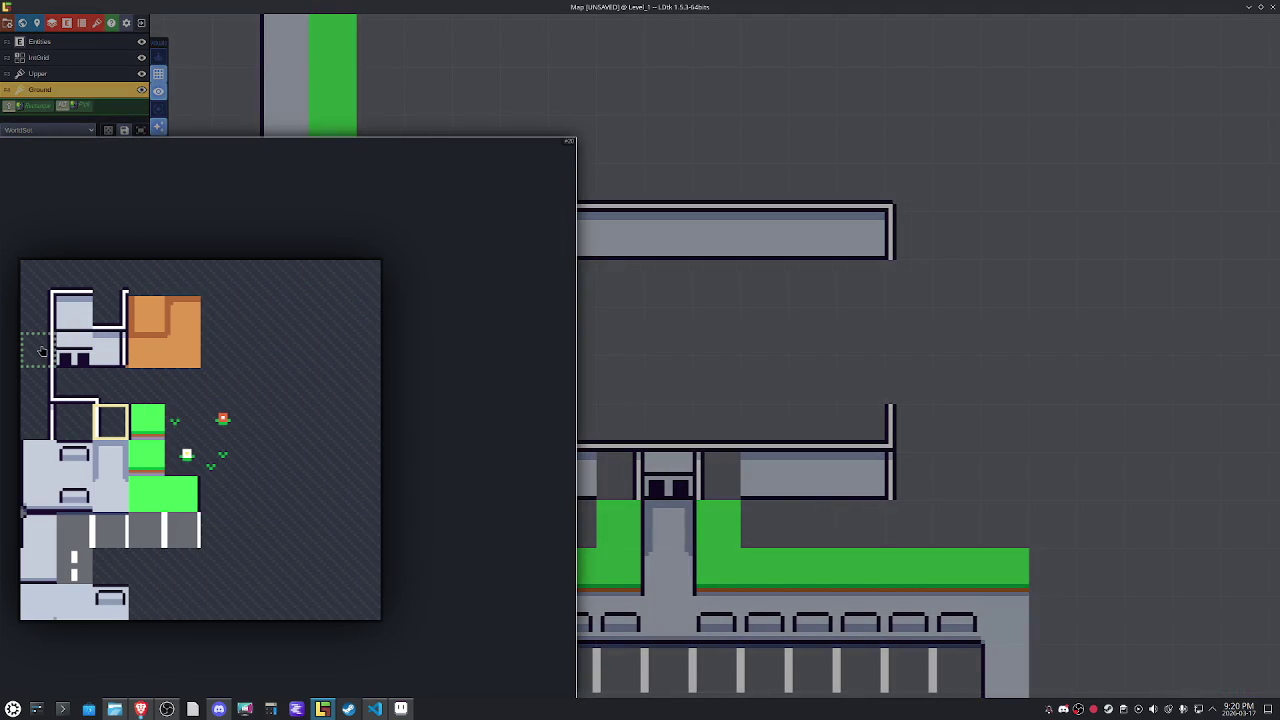
Test several corner and top wall tiles for the opening, then switch to Aseprite.
{"action": "left_click", "coordinate": [45, 284]}
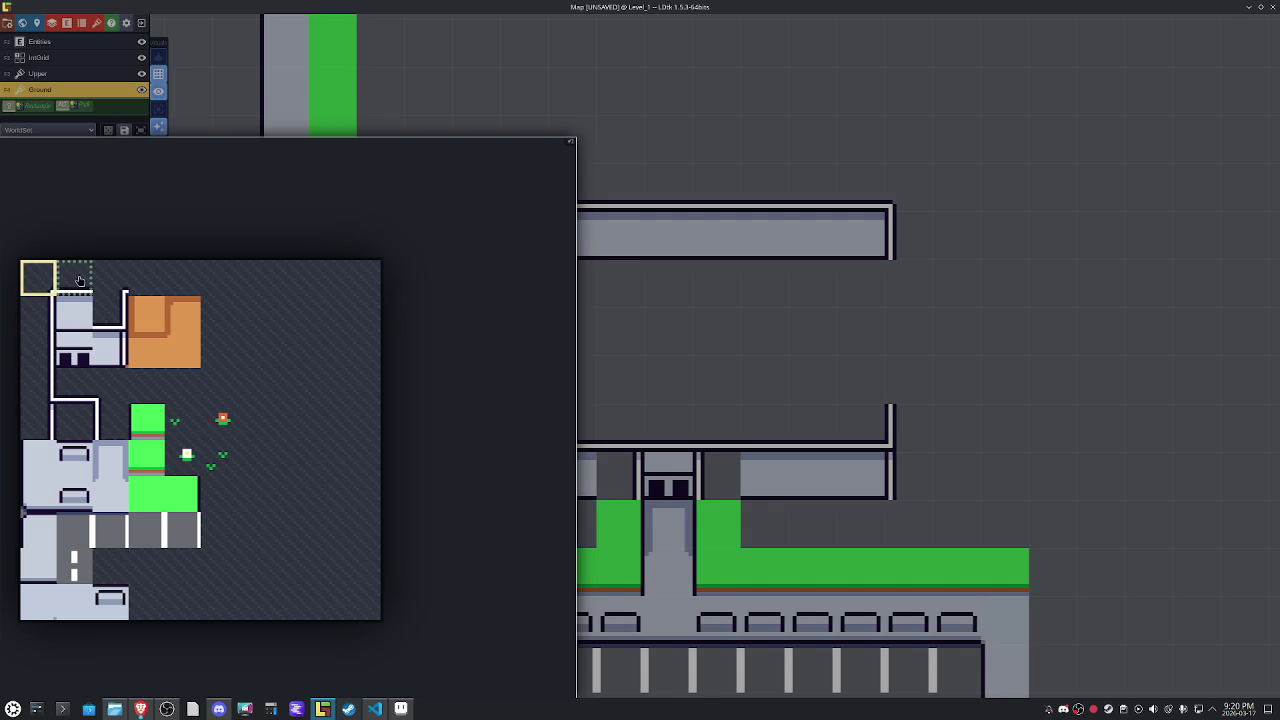
{"action": "left_click", "coordinate": [104, 313]}
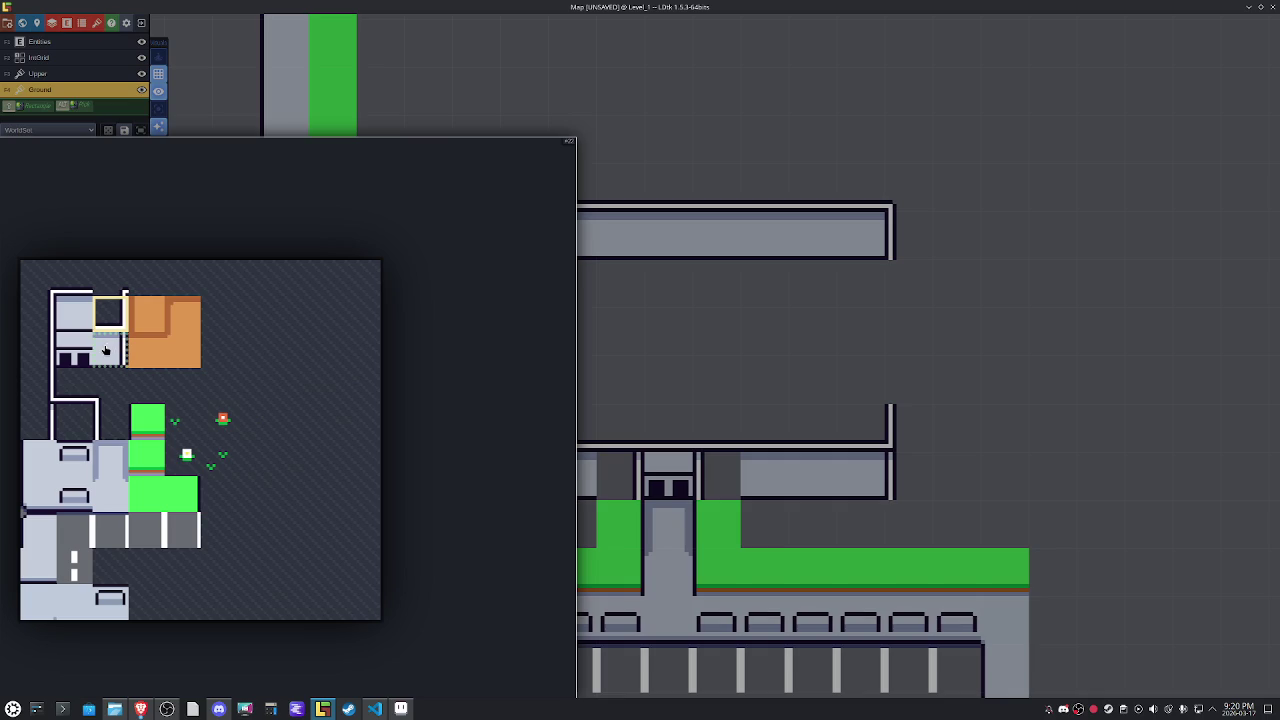
{"action": "mouse_move", "coordinate": [85, 440]}
{"action": "left_click", "coordinate": [111, 351]}
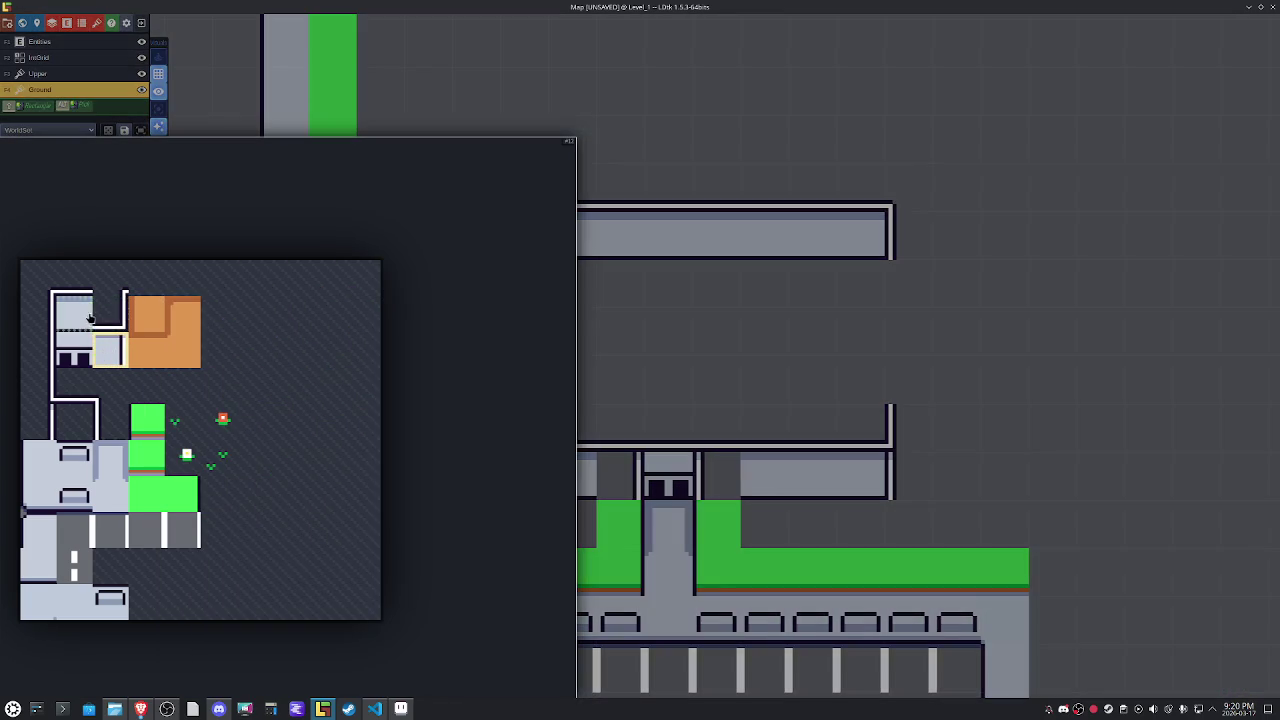
{"action": "mouse_move", "coordinate": [85, 340]}
{"action": "left_click", "coordinate": [105, 310]}
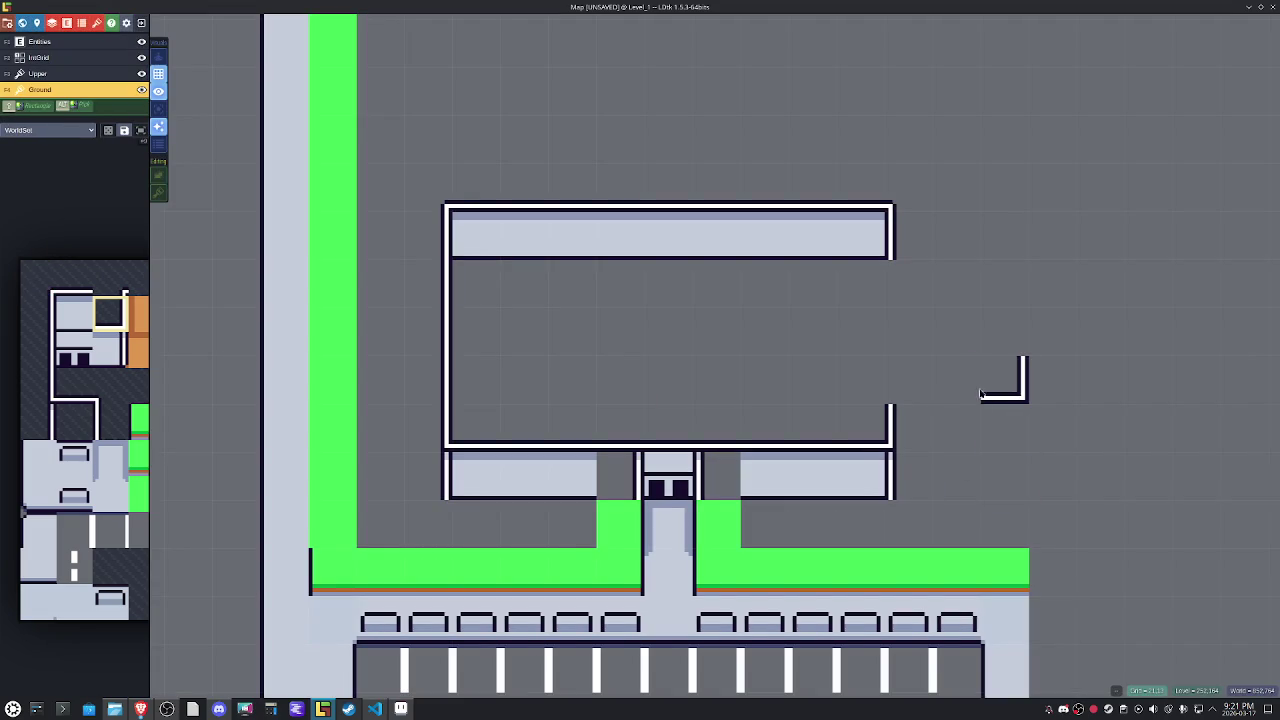
{"action": "left_click", "coordinate": [374, 710]}
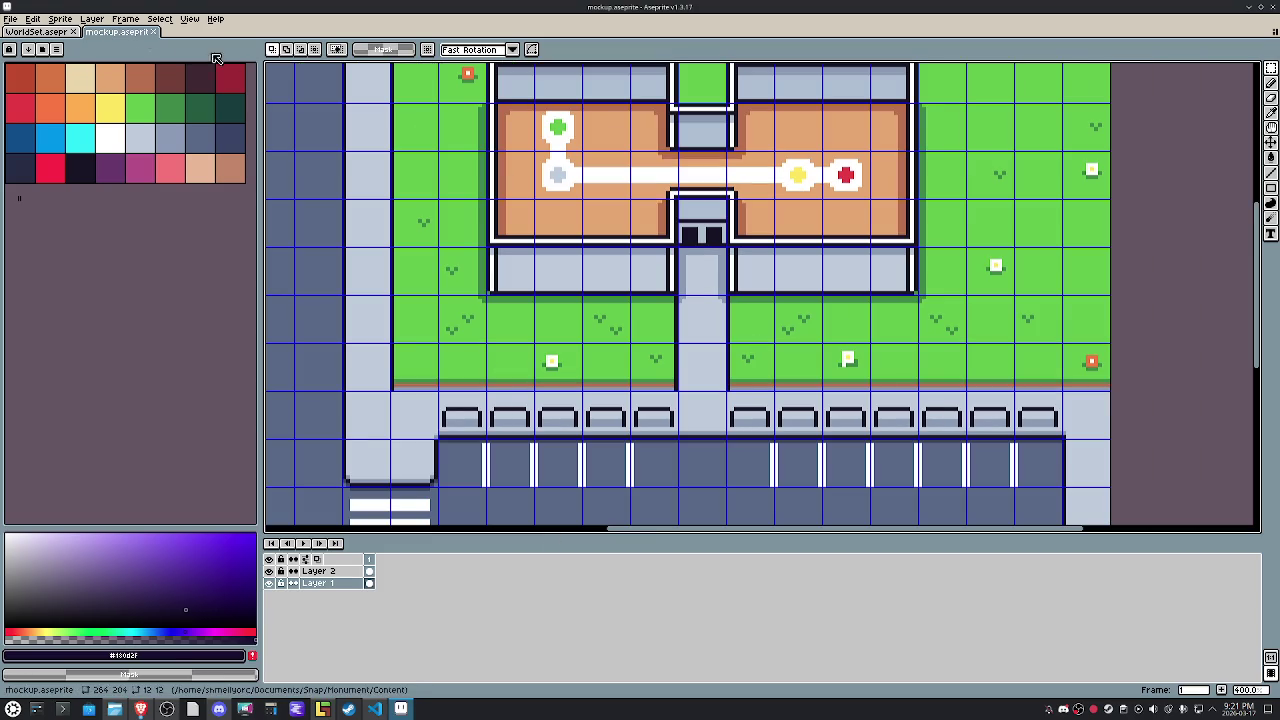
Open the WorldSet tileset and sample its dark outline colour for the pencil.
{"action": "left_click", "coordinate": [40, 31]}
{"action": "left_click_drag", "start_coordinate": [709, 374], "coordinate": [630, 440]}
{"action": "key", "text": "i"}
{"action": "left_click", "coordinate": [466, 243]}
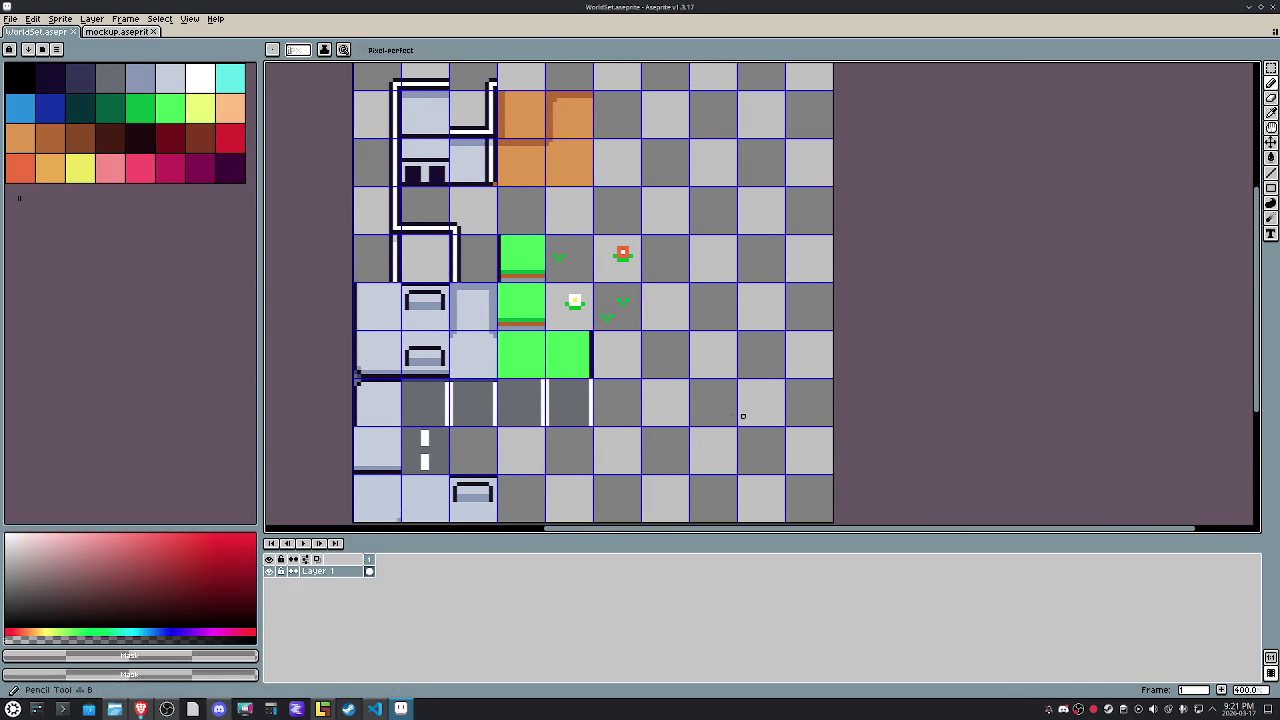
{"action": "left_click", "coordinate": [592, 352]}
{"action": "key", "text": "b"}
Draw the dark zigzag wall outline lines across the lower-right tiles.
{"action": "mouse_move", "coordinate": [734, 424]}
{"action": "left_mouse_down"}
{"action": "mouse_move", "coordinate": [788, 420]}
{"action": "mouse_move", "coordinate": [735, 472]}
{"action": "mouse_move", "coordinate": [786, 476]}
{"action": "left_mouse_up"}
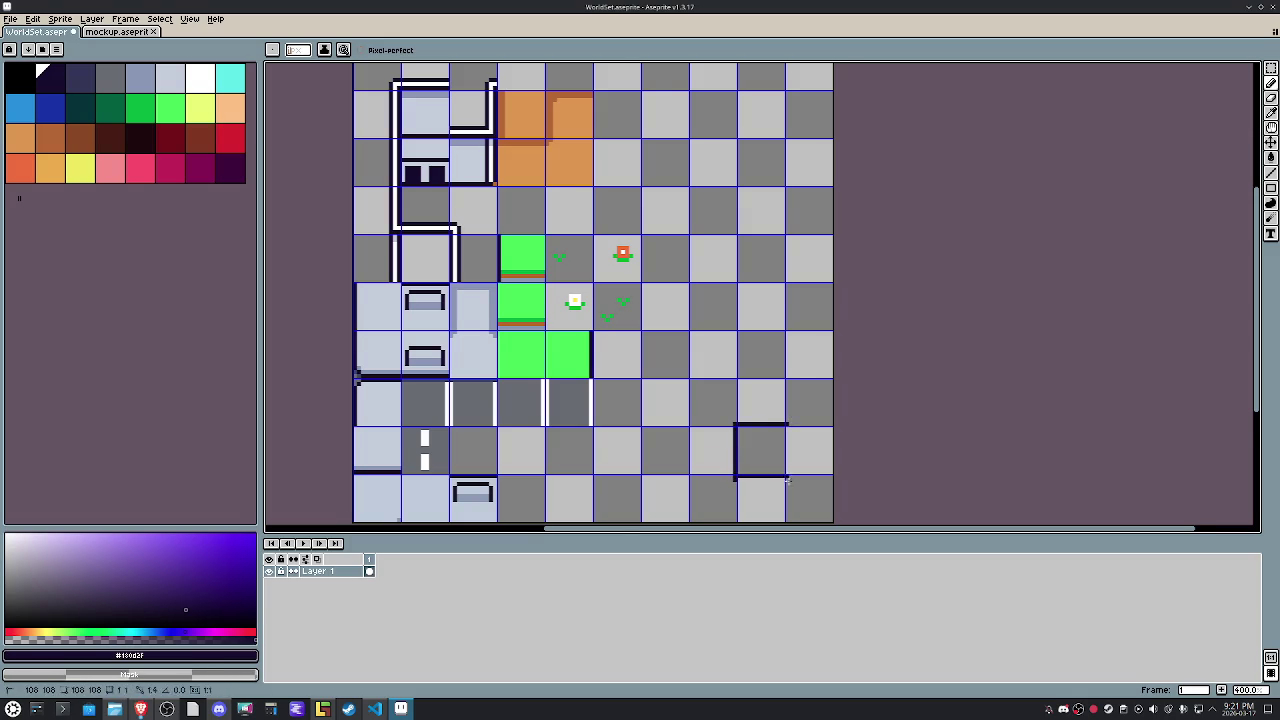
{"action": "scroll", "coordinate": [700, 476], "scroll_direction": "up", "scroll_amount": 2}
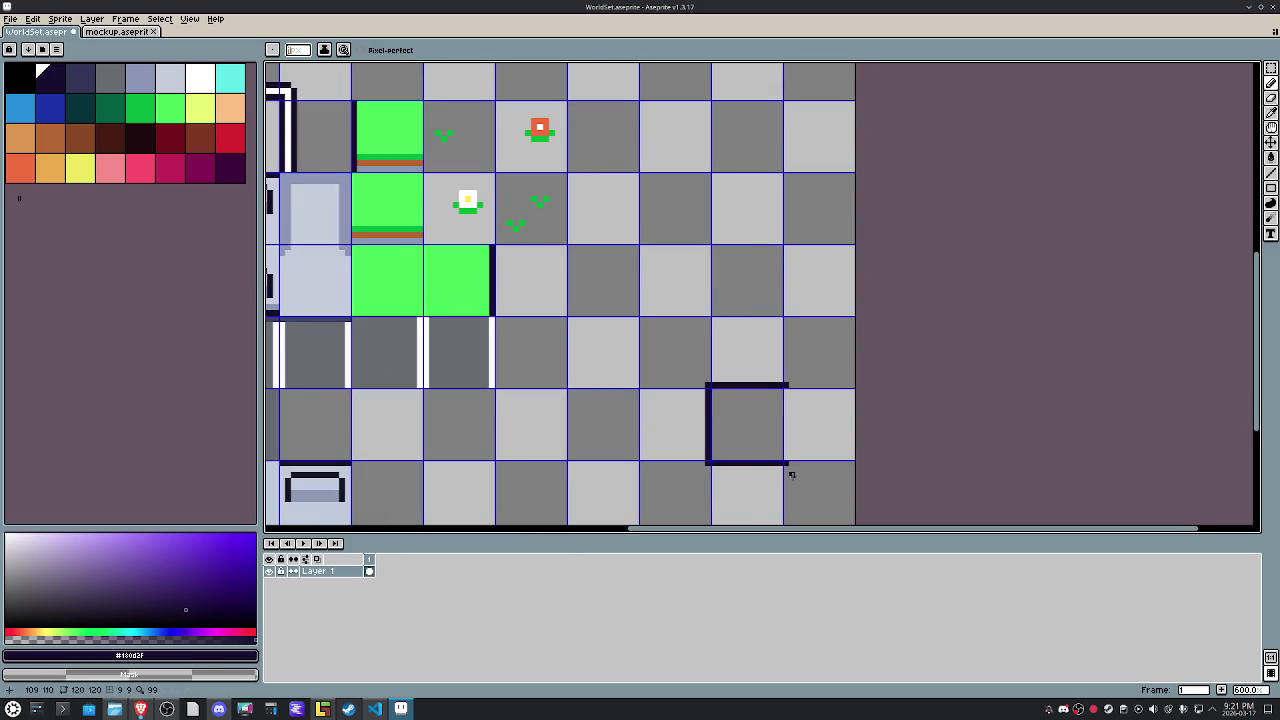
{"action": "mouse_move", "coordinate": [788, 476]}
{"action": "left_mouse_down"}
{"action": "mouse_move", "coordinate": [700, 475]}
{"action": "mouse_move", "coordinate": [697, 374]}
{"action": "mouse_move", "coordinate": [779, 374]}
{"action": "left_mouse_up"}
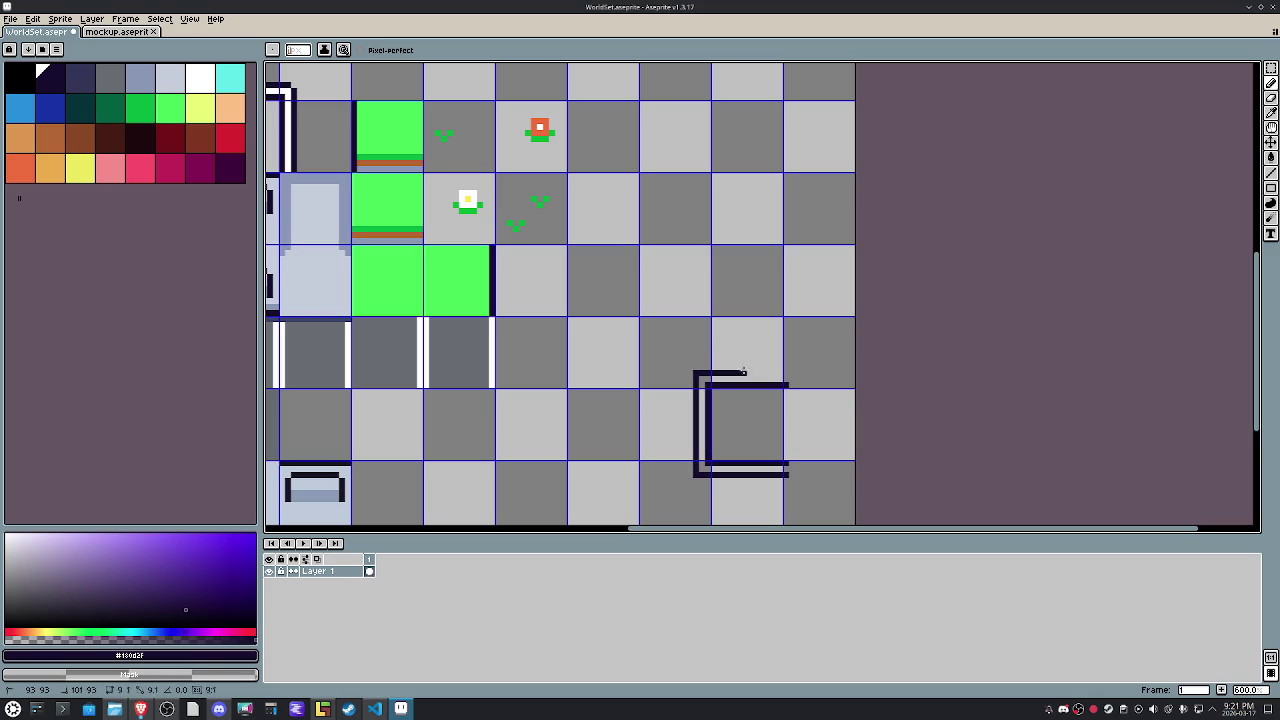
{"action": "key", "text": "ctrl+z"}
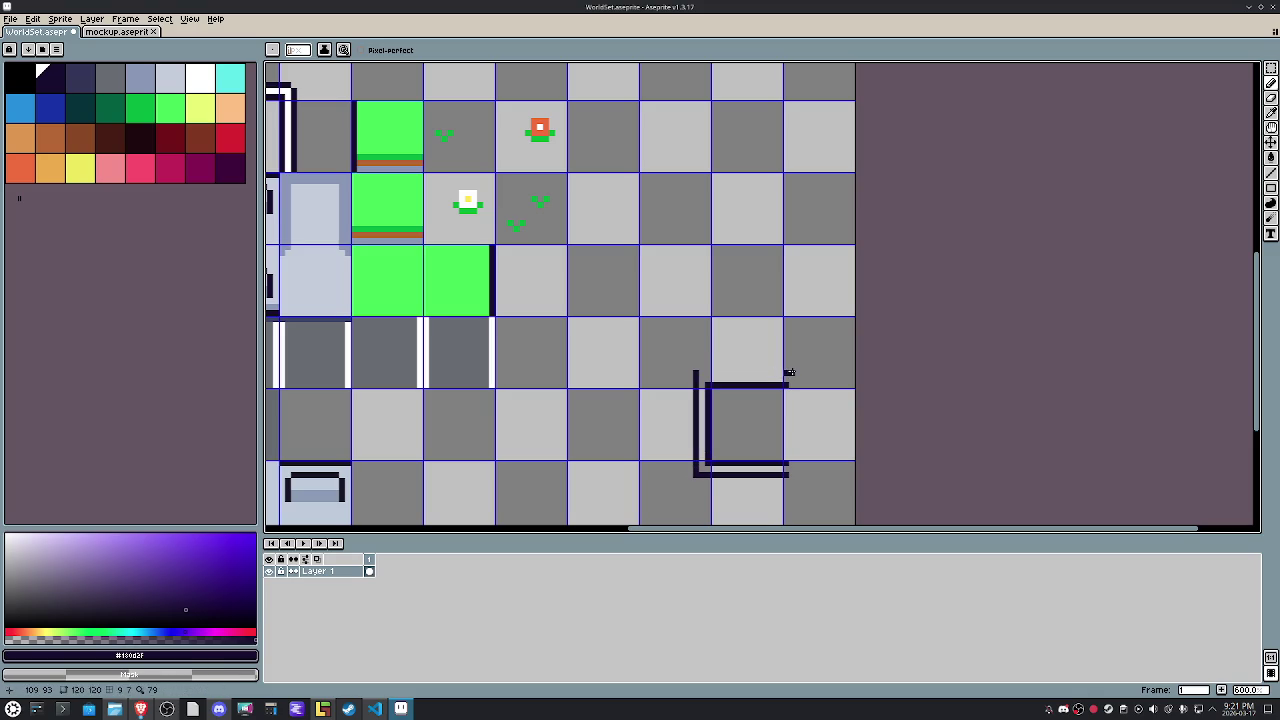
{"action": "left_click_drag", "start_coordinate": [789, 374], "coordinate": [695, 374]}
{"action": "left_click_drag", "start_coordinate": [789, 373], "coordinate": [785, 398]}
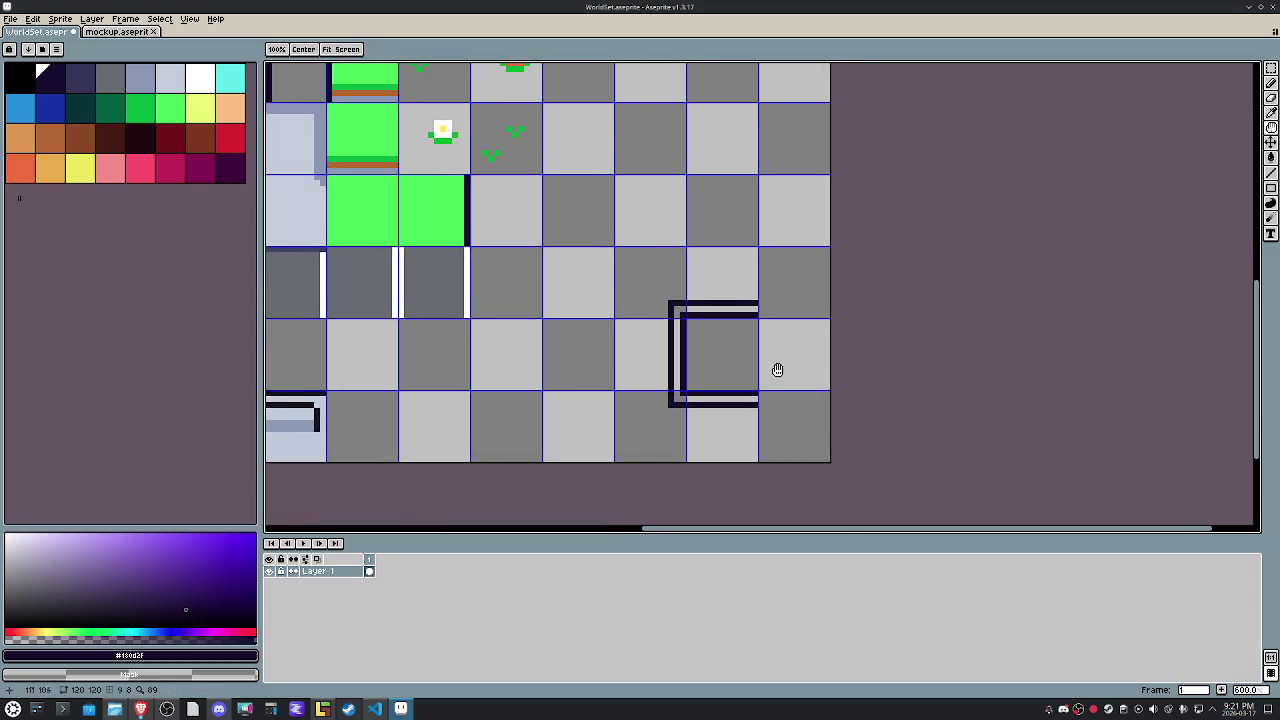
{"action": "scroll", "coordinate": [787, 396], "scroll_direction": "up", "scroll_amount": 4}
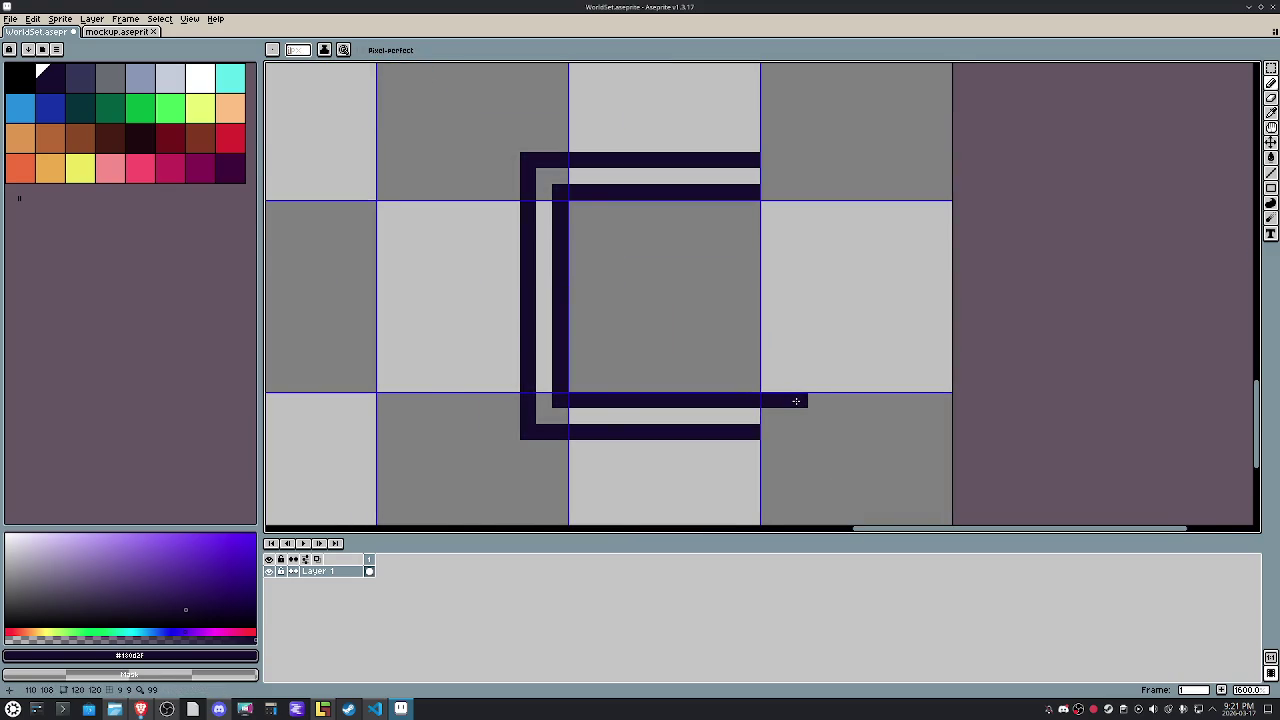
{"action": "scroll", "coordinate": [797, 400], "scroll_direction": "down", "scroll_amount": 4}
{"action": "mouse_move", "coordinate": [788, 400]}
{"action": "left_mouse_down"}
{"action": "mouse_move", "coordinate": [803, 468]}
{"action": "mouse_move", "coordinate": [786, 412]}
{"action": "left_mouse_up"}
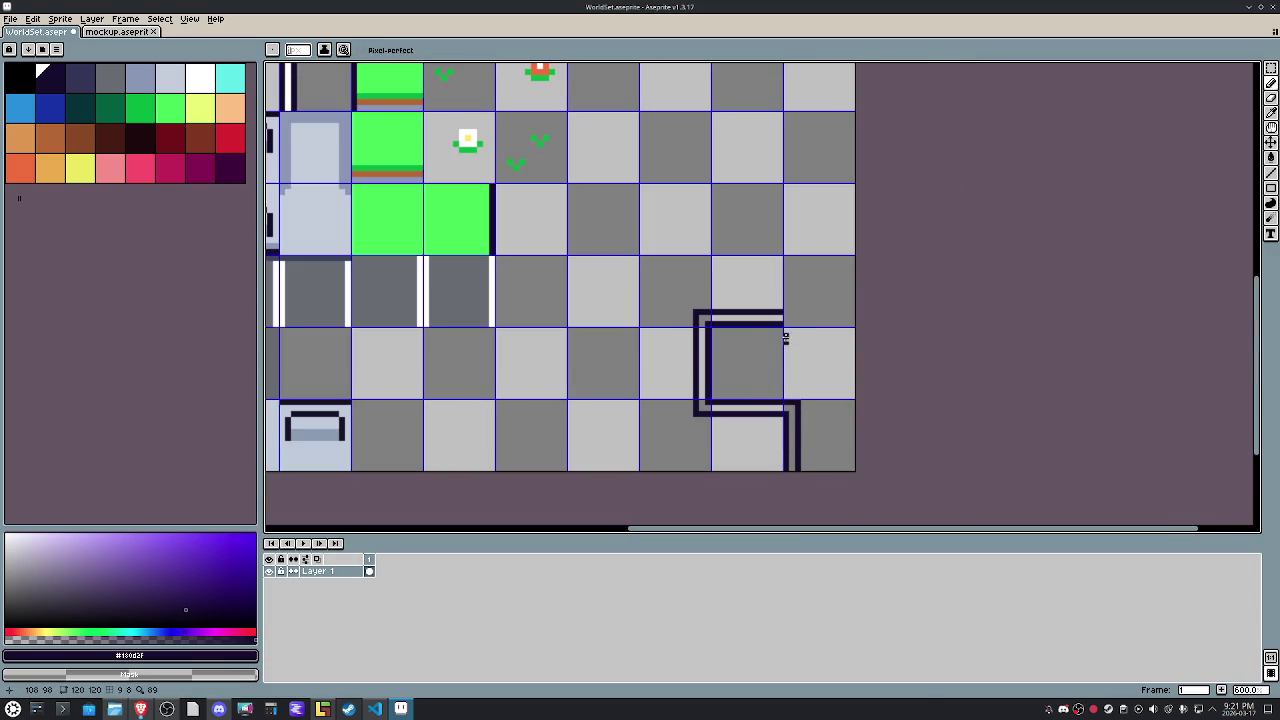
{"action": "mouse_move", "coordinate": [786, 312]}
{"action": "left_mouse_down"}
{"action": "mouse_move", "coordinate": [786, 260]}
{"action": "mouse_move", "coordinate": [797, 325]}
{"action": "left_mouse_up"}
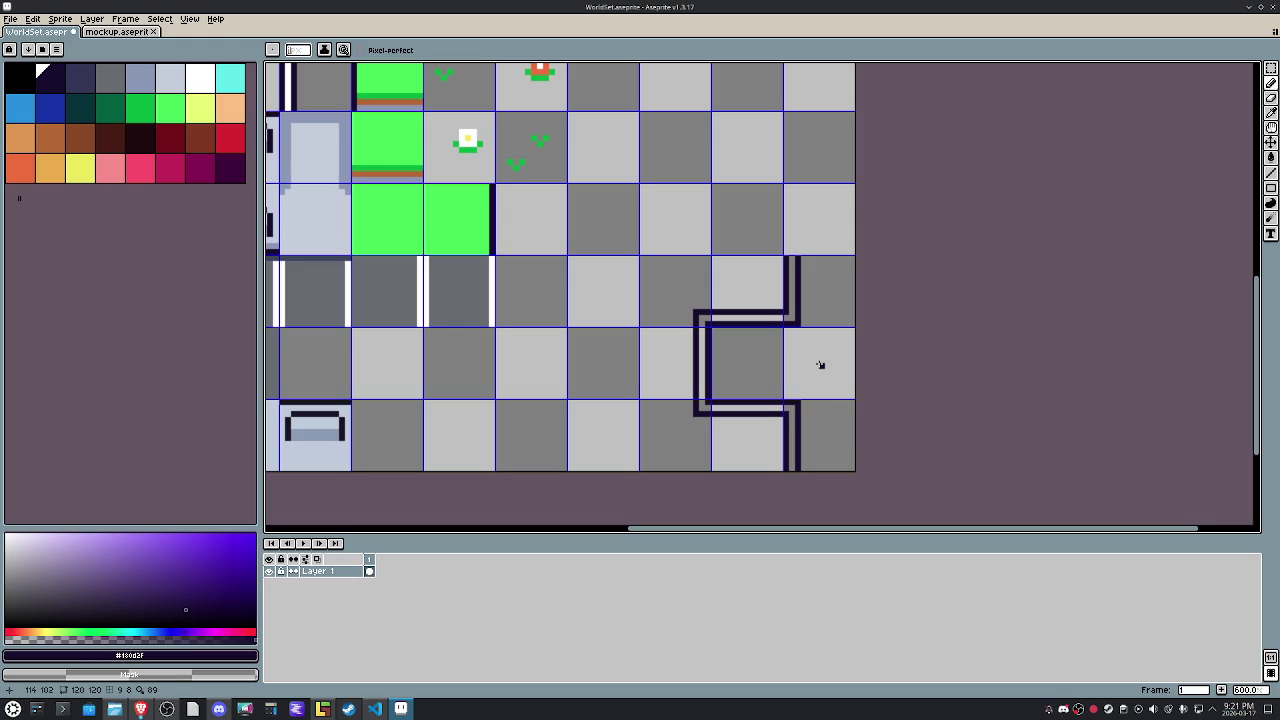
Select the tile block and fill the wall's inner channel white with a contiguous fill.
{"action": "key", "text": "m"}
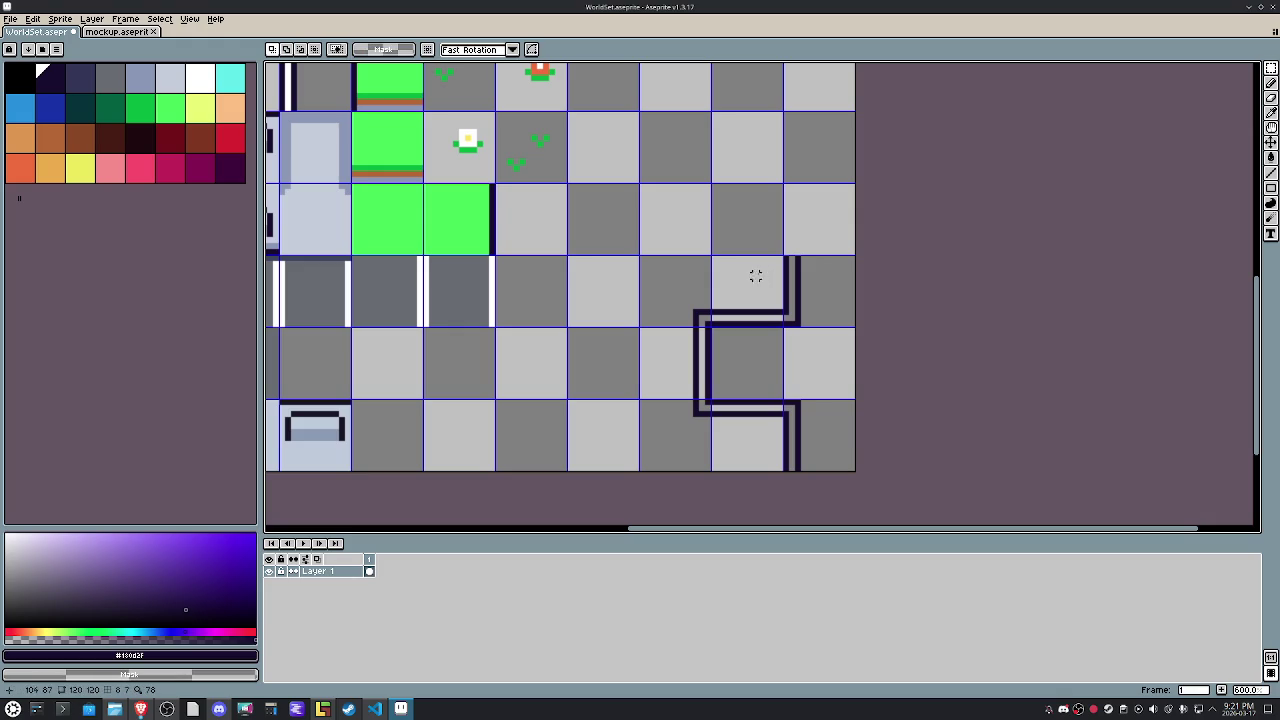
{"action": "left_click_drag", "start_coordinate": [809, 276], "coordinate": [650, 460]}
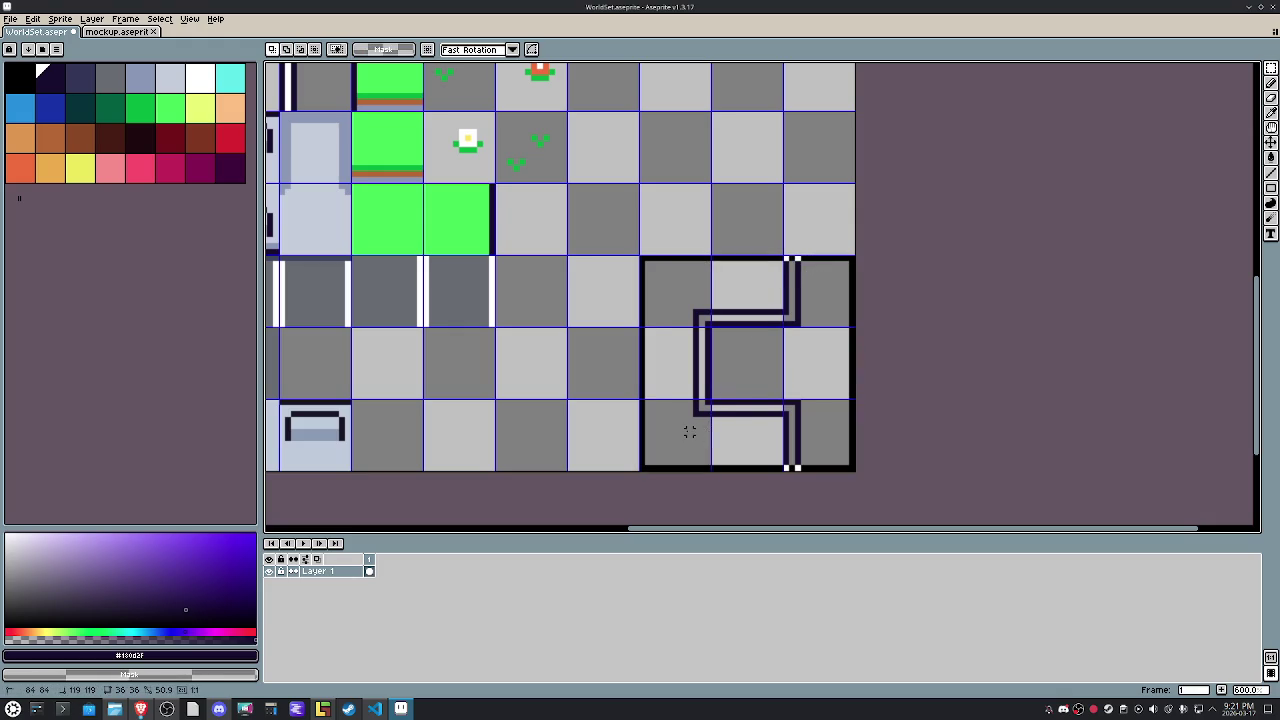
{"action": "key", "text": "x"}
{"action": "key", "text": "g"}
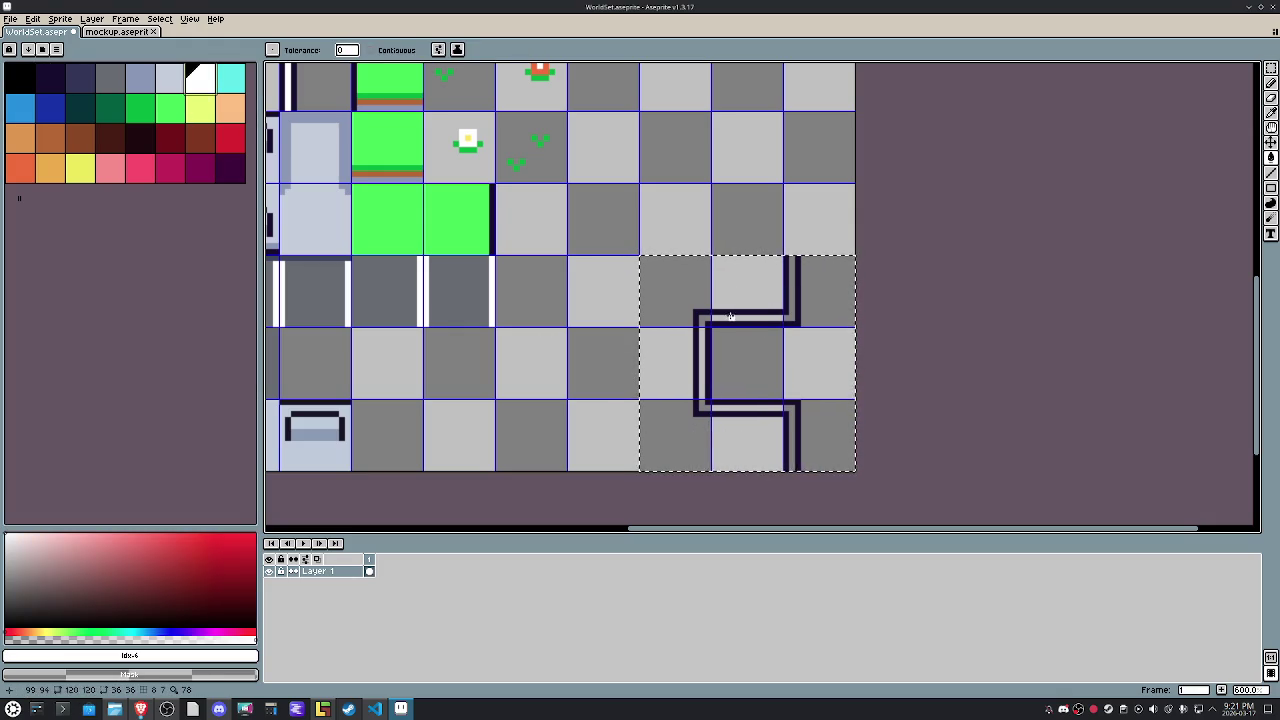
{"action": "left_click", "coordinate": [727, 305]}
{"action": "key", "text": "ctrl+z"}
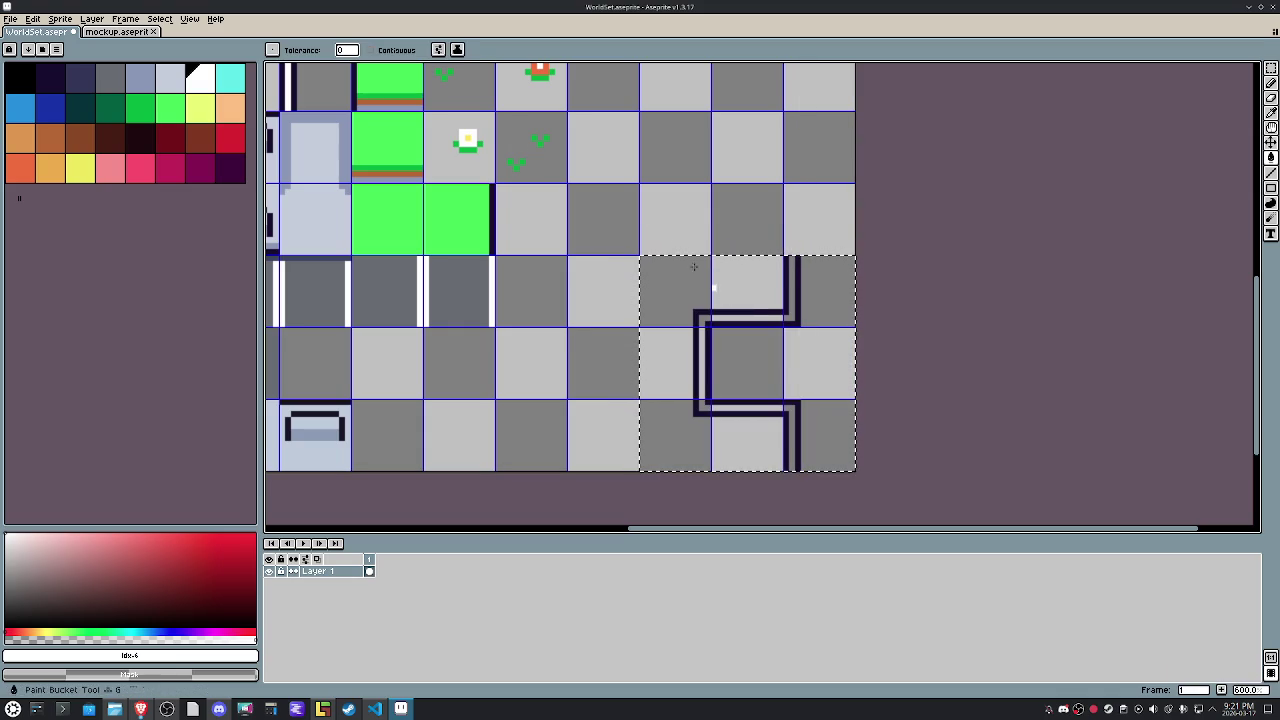
{"action": "left_click", "coordinate": [710, 318]}
{"action": "key", "text": "ctrl+d"}
{"action": "key", "text": "m"}
{"action": "left_click", "coordinate": [10, 18]}
{"action": "mouse_move", "coordinate": [26, 118]}
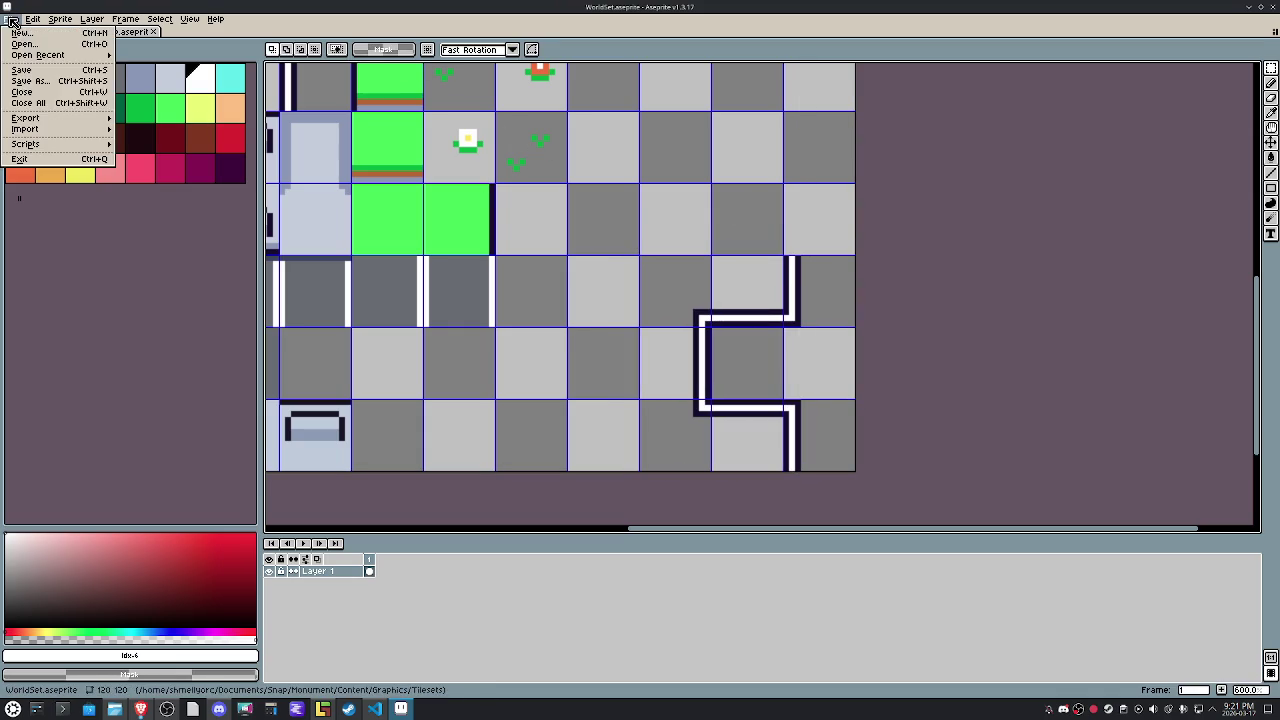
Export the tileset image as WorldSet.png.
{"action": "left_click", "coordinate": [167, 129]}
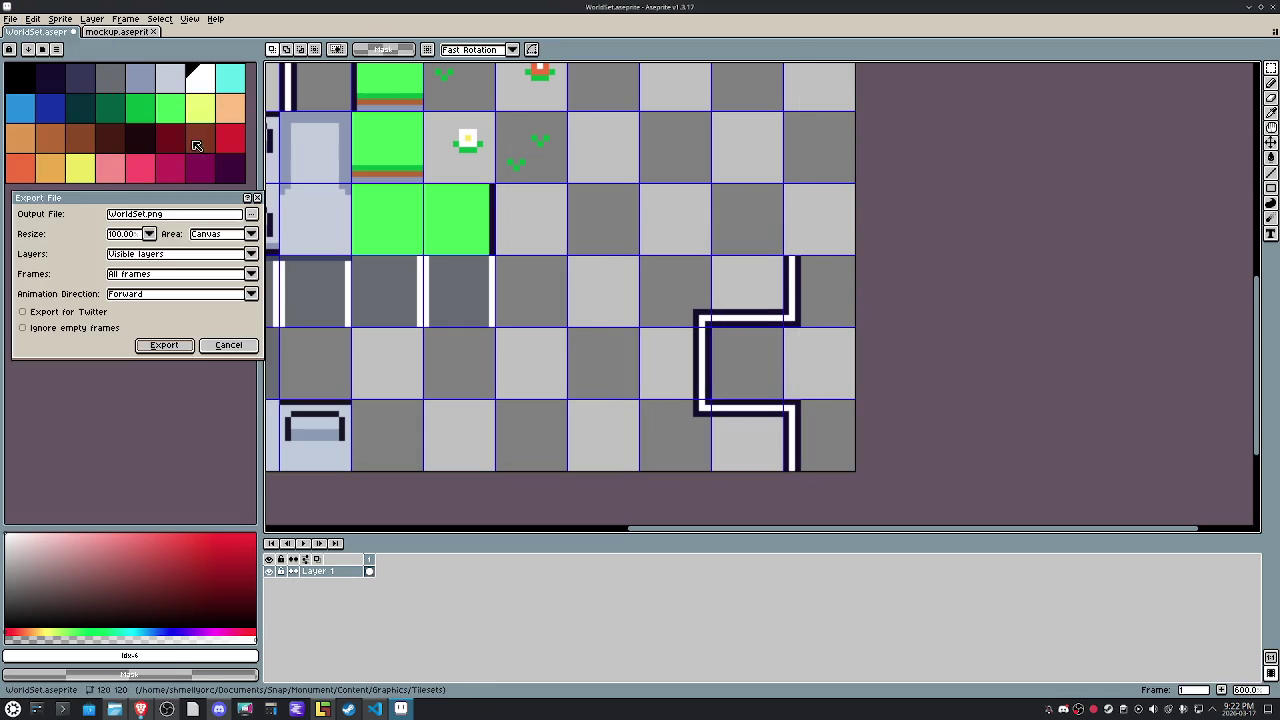
{"action": "left_click", "coordinate": [164, 350]}
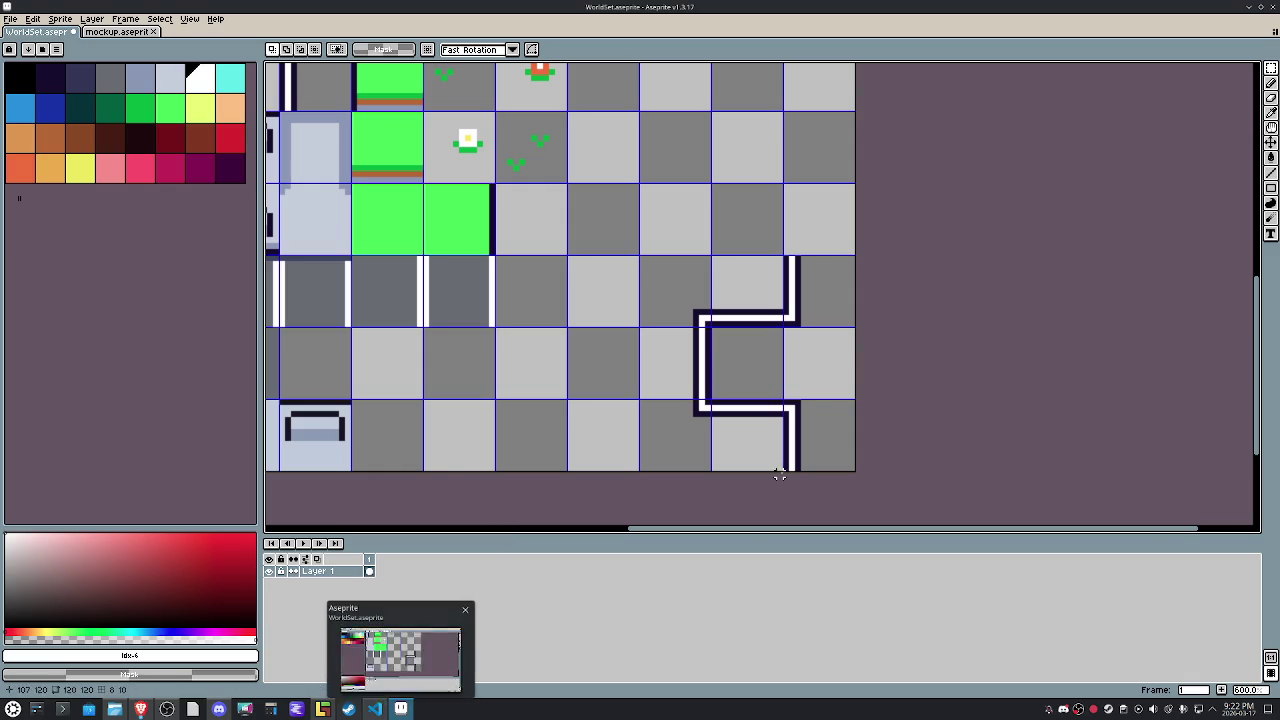
{"action": "scroll", "coordinate": [646, 428], "scroll_direction": "up", "scroll_amount": 3}
Sample the dark outline colour, draw a horizontal line, then undo the stray line.
{"action": "left_click", "coordinate": [760, 386]}
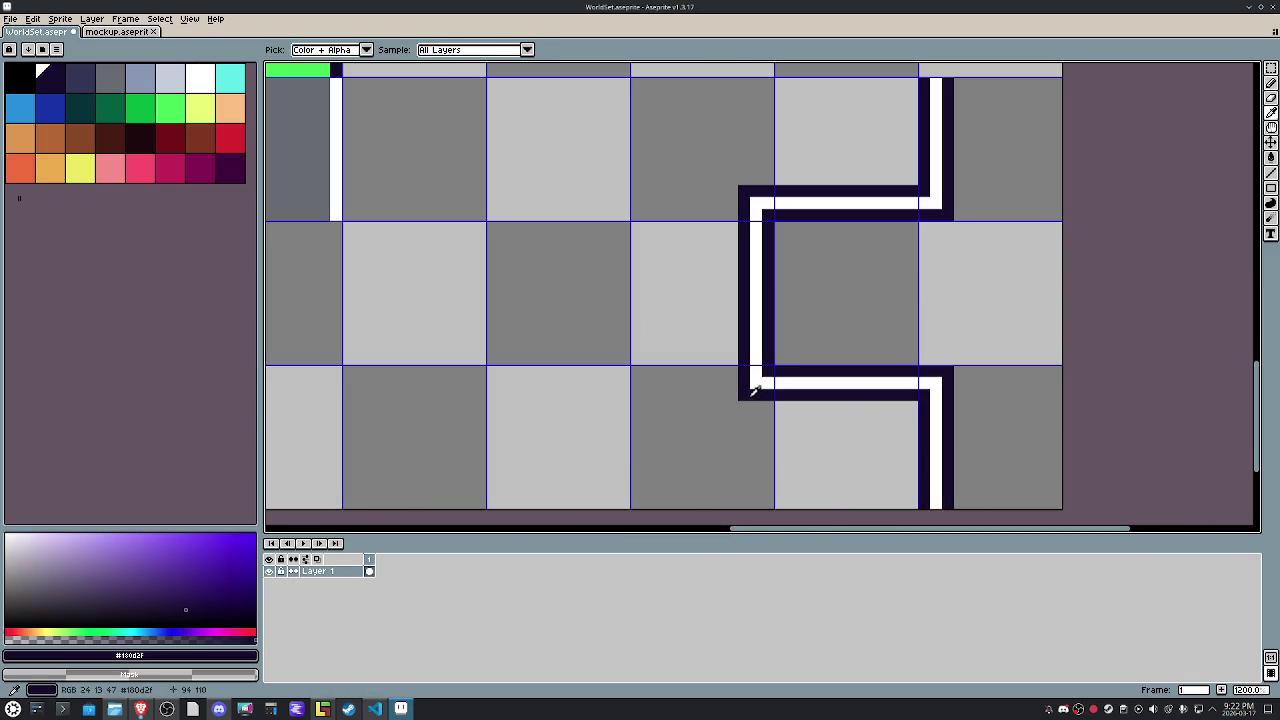
{"action": "left_click", "coordinate": [490, 371]}
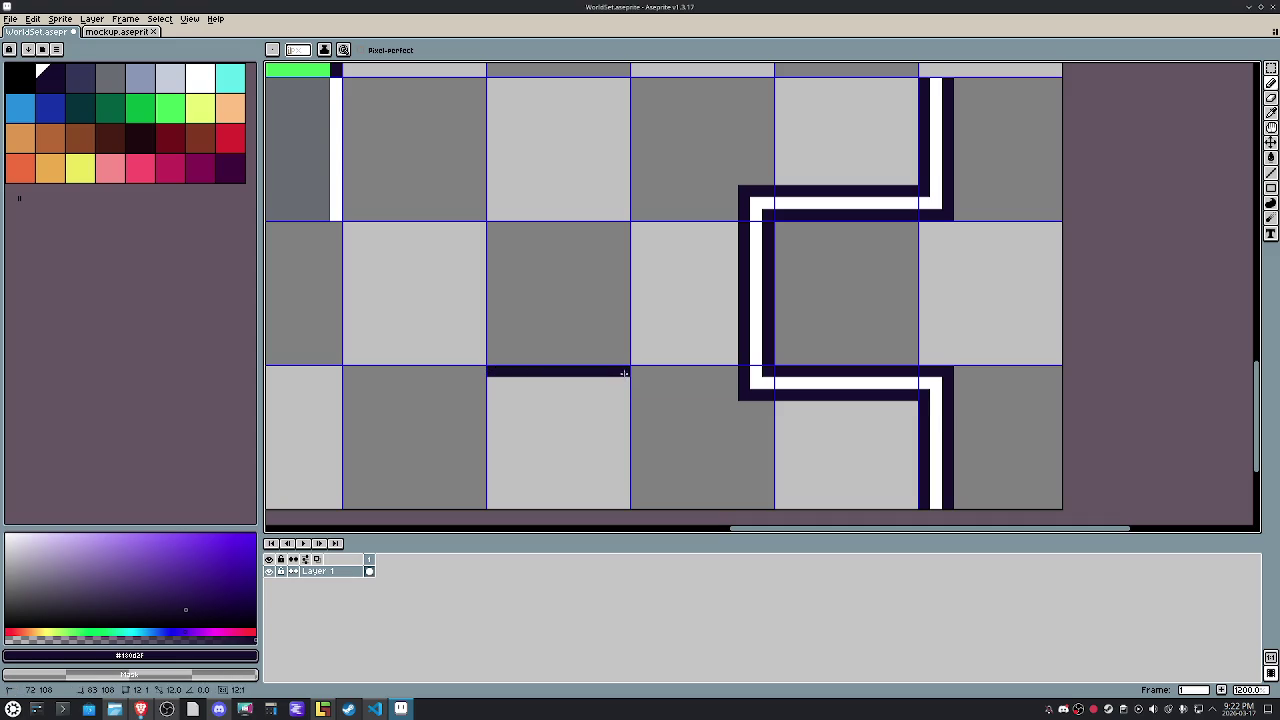
{"action": "left_click_drag", "start_coordinate": [952, 371], "coordinate": [1062, 371]}
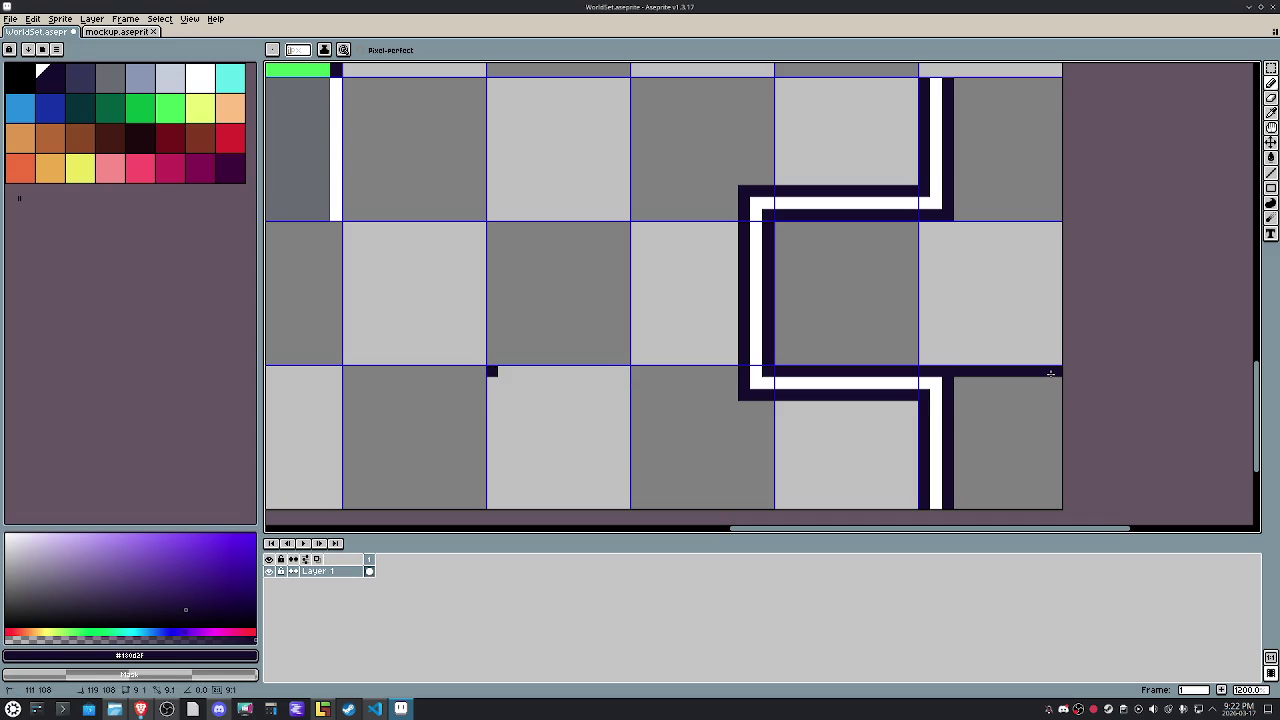
{"action": "key", "text": "ctrl+z"}
{"action": "key", "text": "ctrl+z"}
{"action": "key", "text": "ctrl+z"}
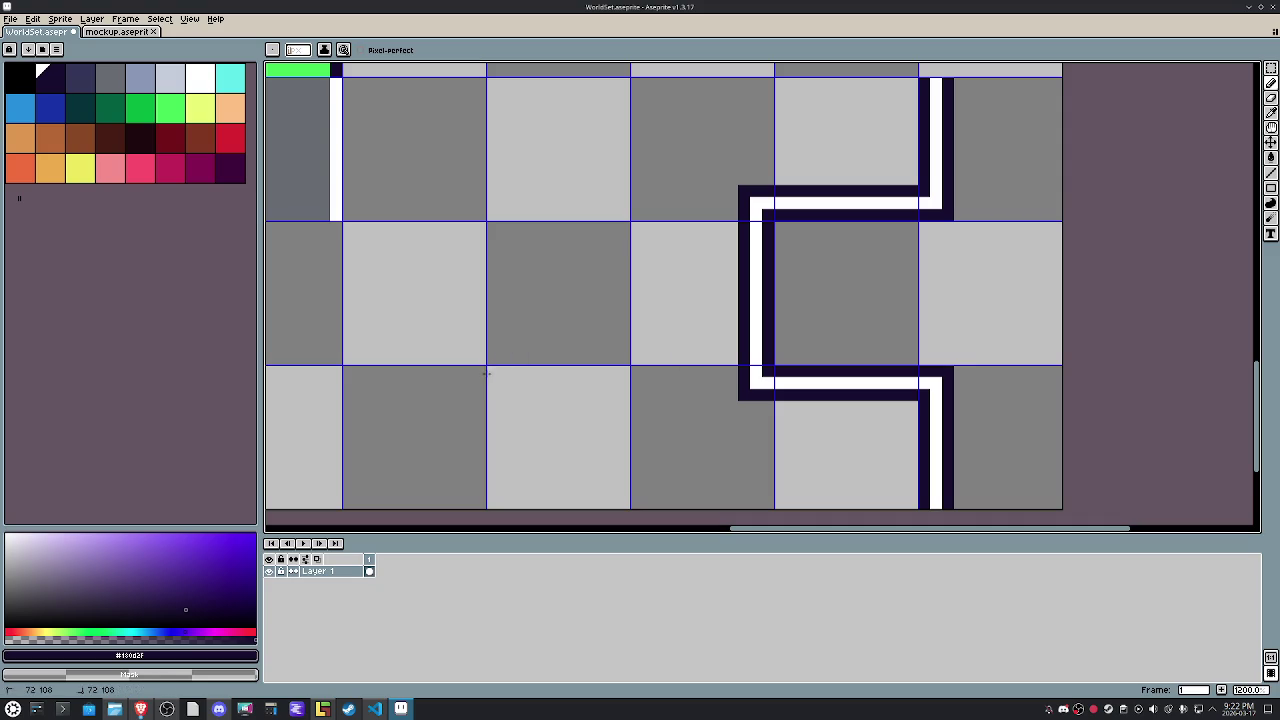
{"action": "scroll", "coordinate": [500, 370], "scroll_direction": "down", "scroll_amount": 4}
Save WorldSet.aseprite, re-export WorldSet.png, and switch to LDtk.
{"action": "left_click", "coordinate": [12, 19]}
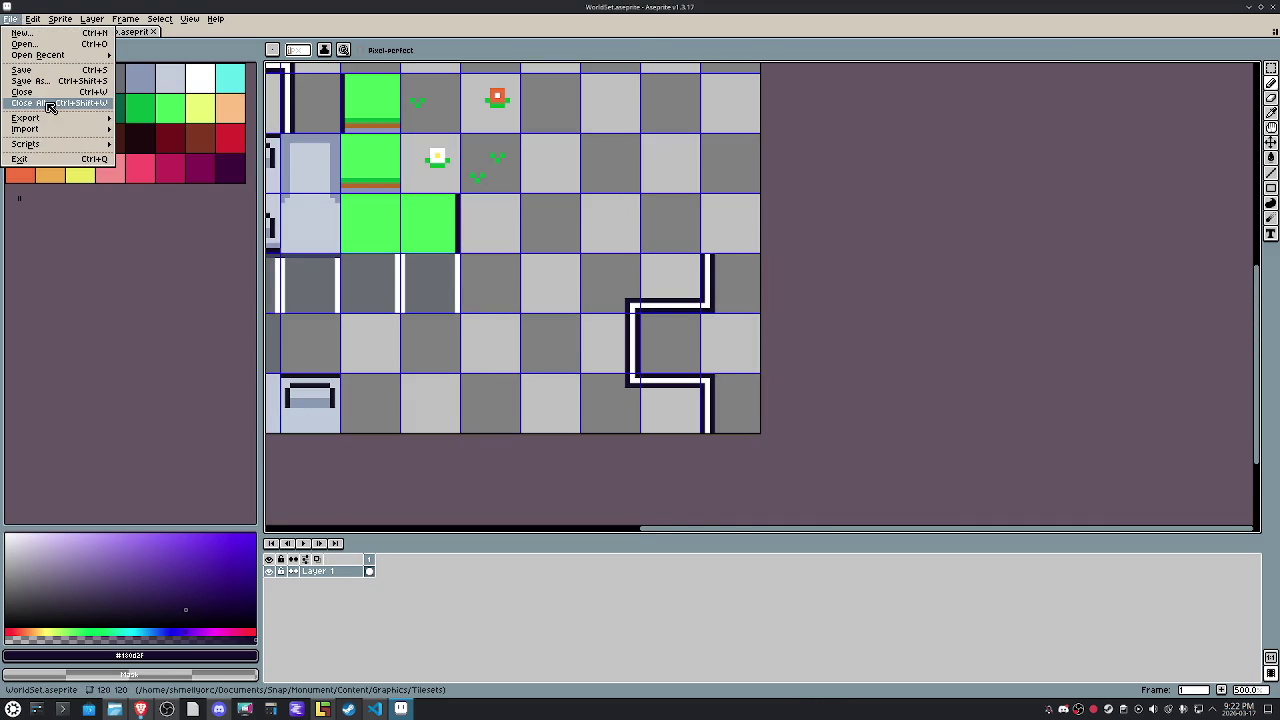
{"action": "left_click", "coordinate": [46, 68]}
{"action": "left_click", "coordinate": [12, 19]}
{"action": "mouse_move", "coordinate": [26, 118]}
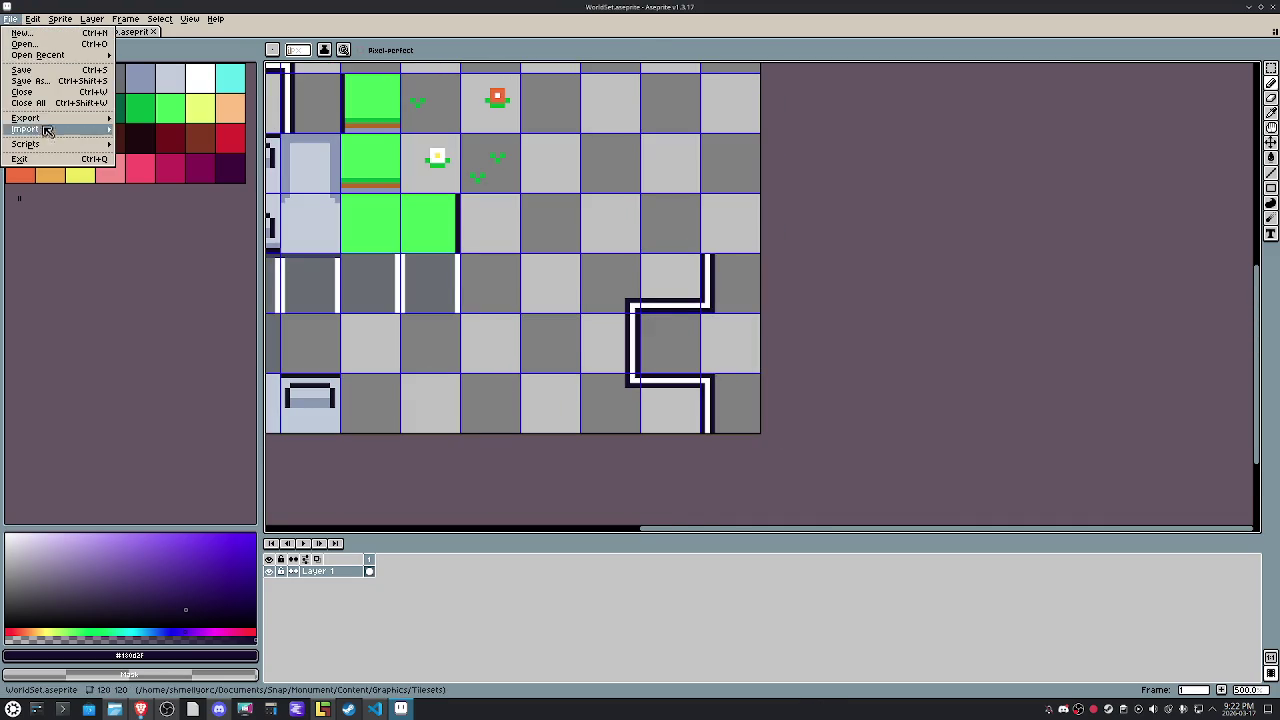
{"action": "left_click", "coordinate": [160, 118]}
{"action": "left_click", "coordinate": [185, 345]}
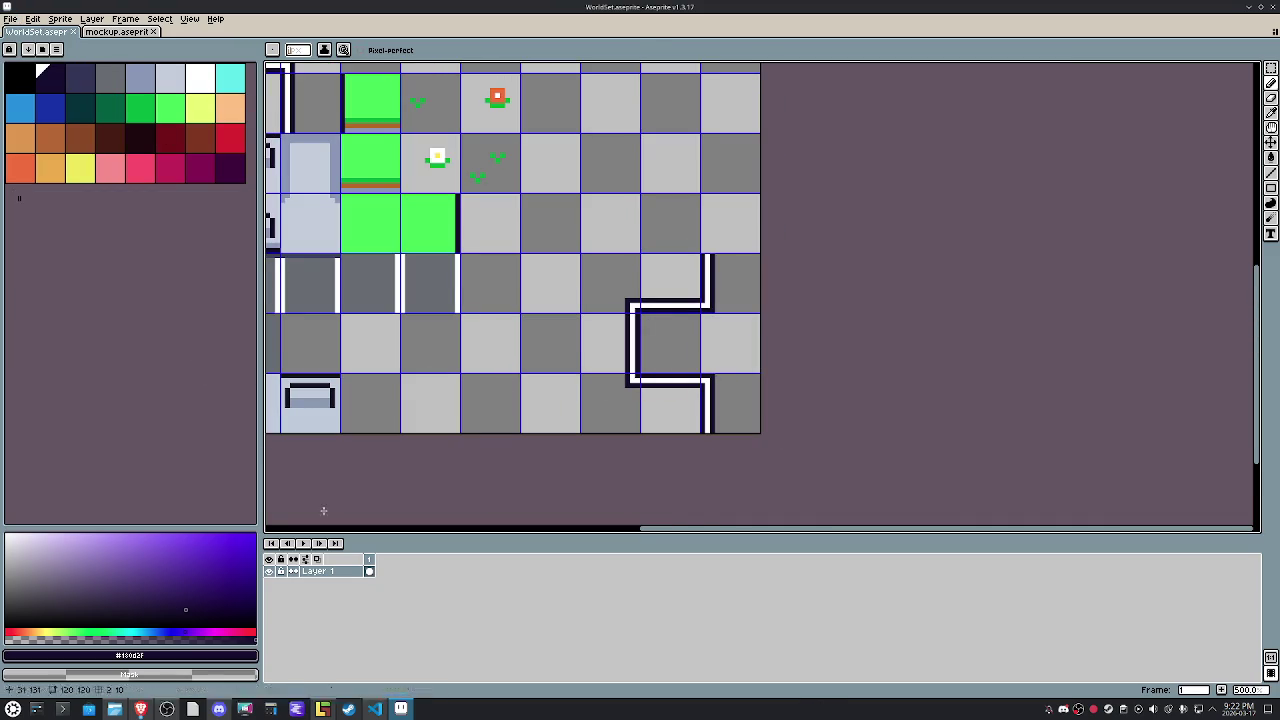
{"action": "left_click", "coordinate": [322, 709]}
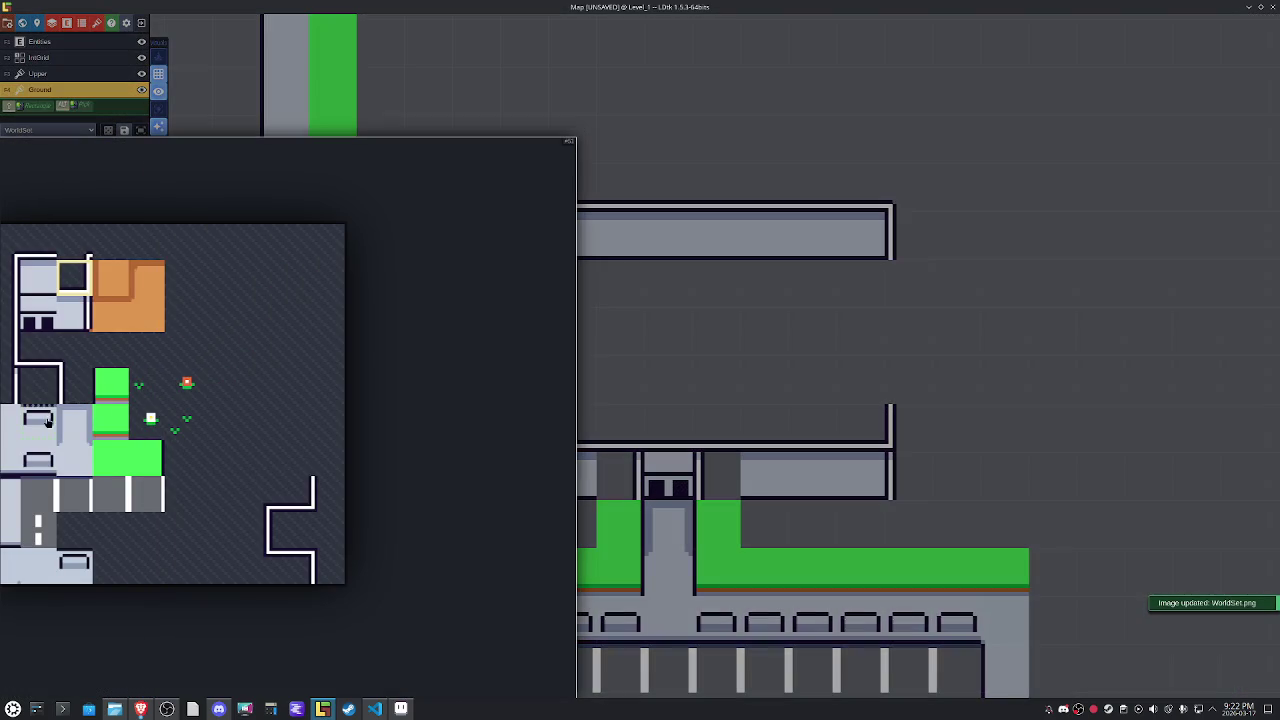
Erase the building's old upper and right wall tiles on the Ground layer, keeping the panel strip.
{"action": "left_click_drag", "start_coordinate": [291, 498], "coordinate": [330, 496]}
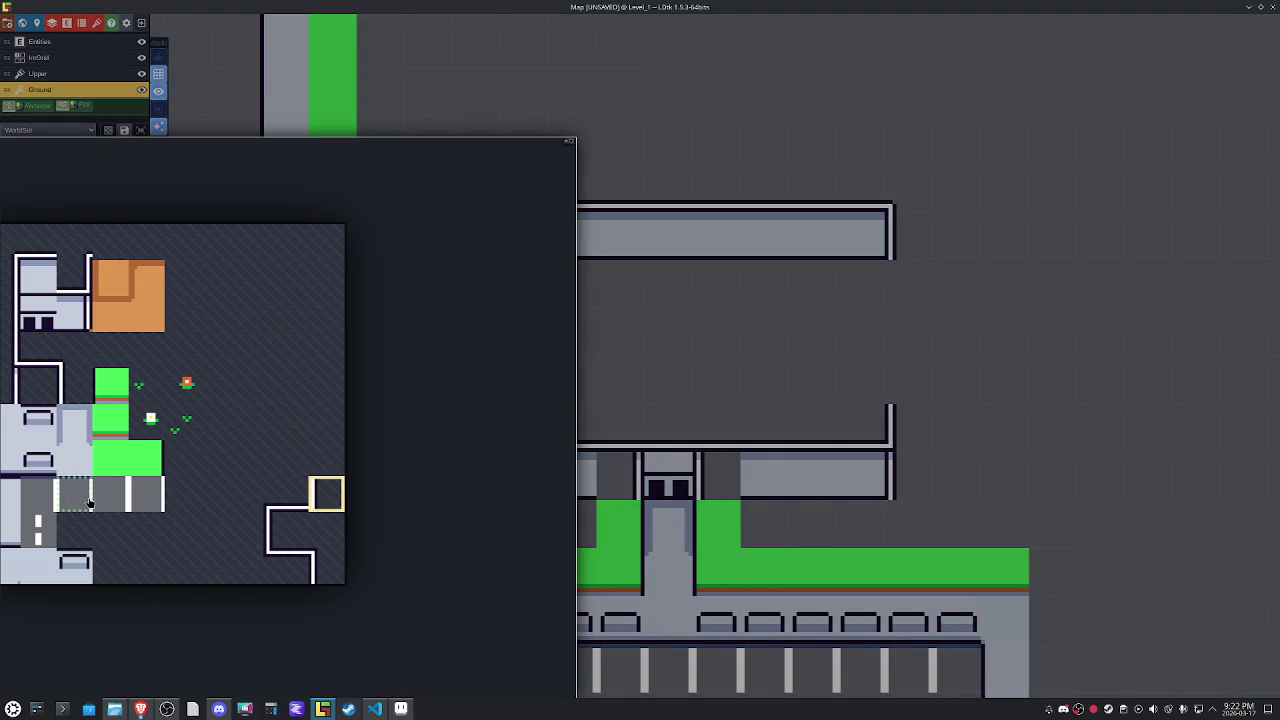
{"action": "left_click_drag", "start_coordinate": [254, 495], "coordinate": [330, 495]}
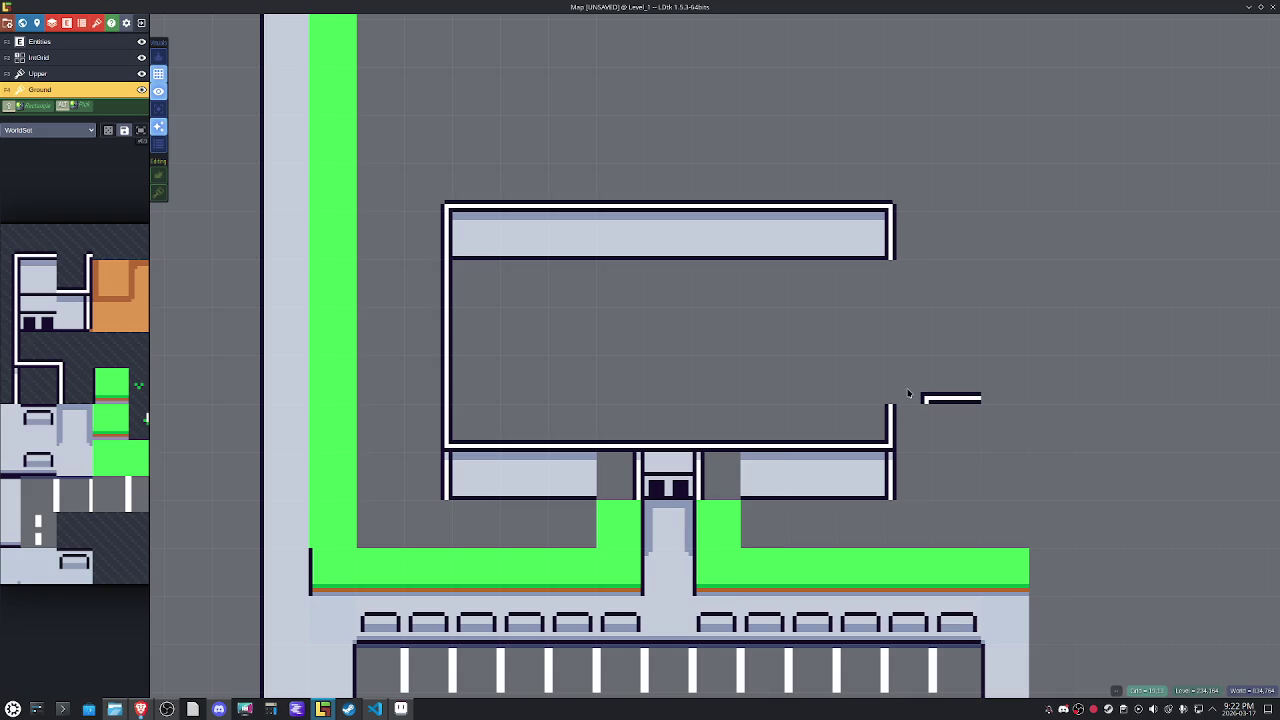
{"action": "mouse_move", "coordinate": [870, 400]}
{"action": "left_mouse_down"}
{"action": "mouse_move", "coordinate": [470, 425]}
{"action": "mouse_move", "coordinate": [437, 400]}
{"action": "mouse_move", "coordinate": [431, 303]}
{"action": "mouse_move", "coordinate": [366, 249]}
{"action": "mouse_move", "coordinate": [360, 200]}
{"action": "mouse_move", "coordinate": [431, 166]}
{"action": "mouse_move", "coordinate": [886, 171]}
{"action": "mouse_move", "coordinate": [888, 208]}
{"action": "left_mouse_up"}
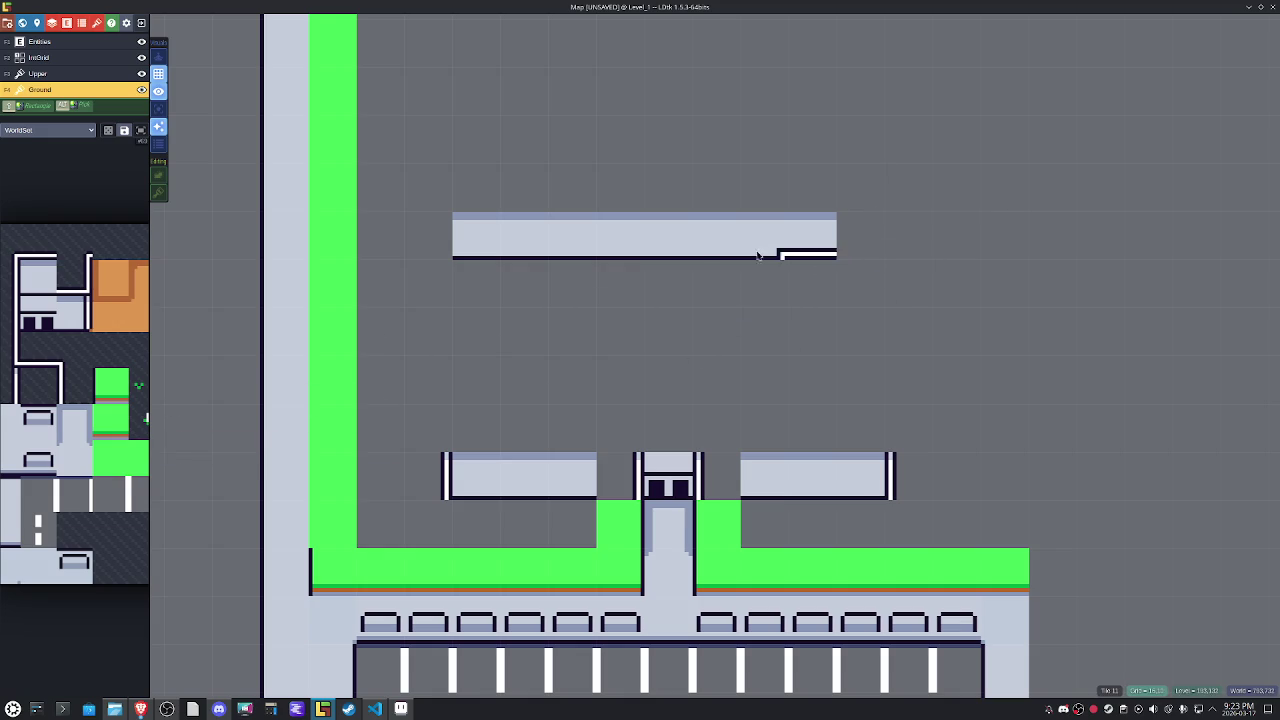
{"action": "left_click", "coordinate": [754, 258], "text": "alt"}
{"action": "mouse_move", "coordinate": [120, 409]}
{"action": "left_click", "coordinate": [860, 236]}
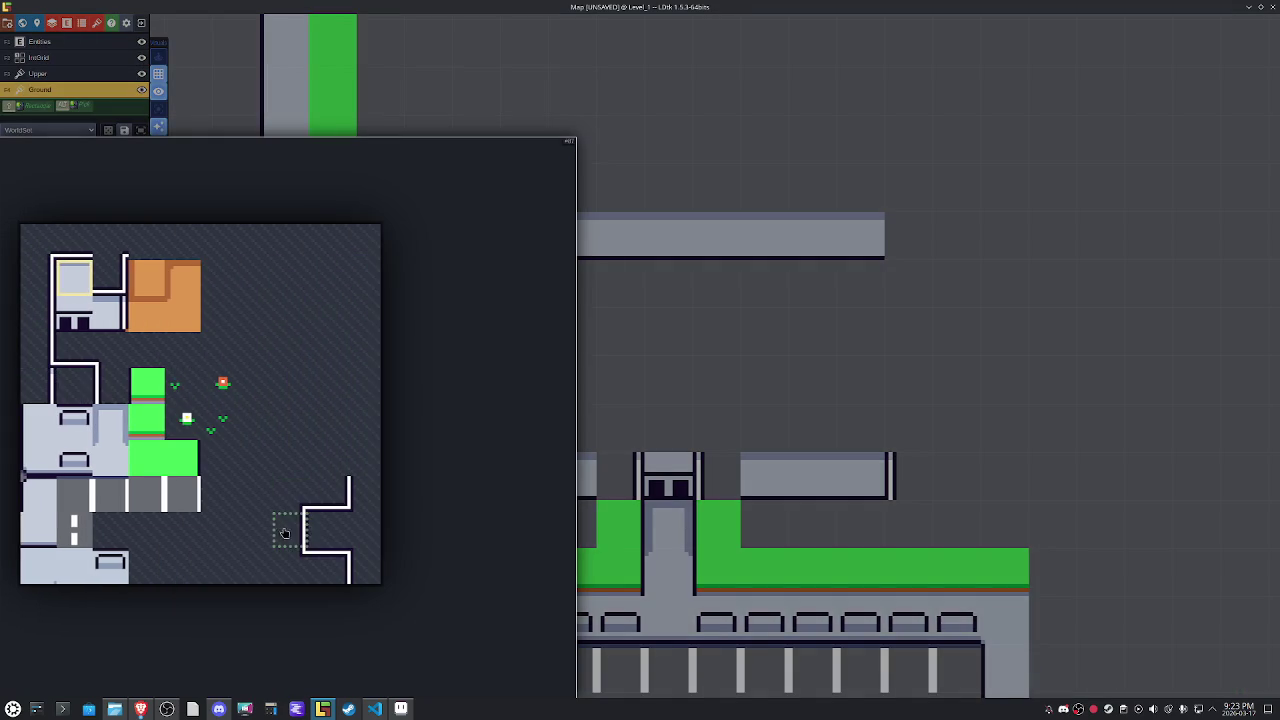
{"action": "left_click_drag", "start_coordinate": [280, 527], "coordinate": [330, 530]}
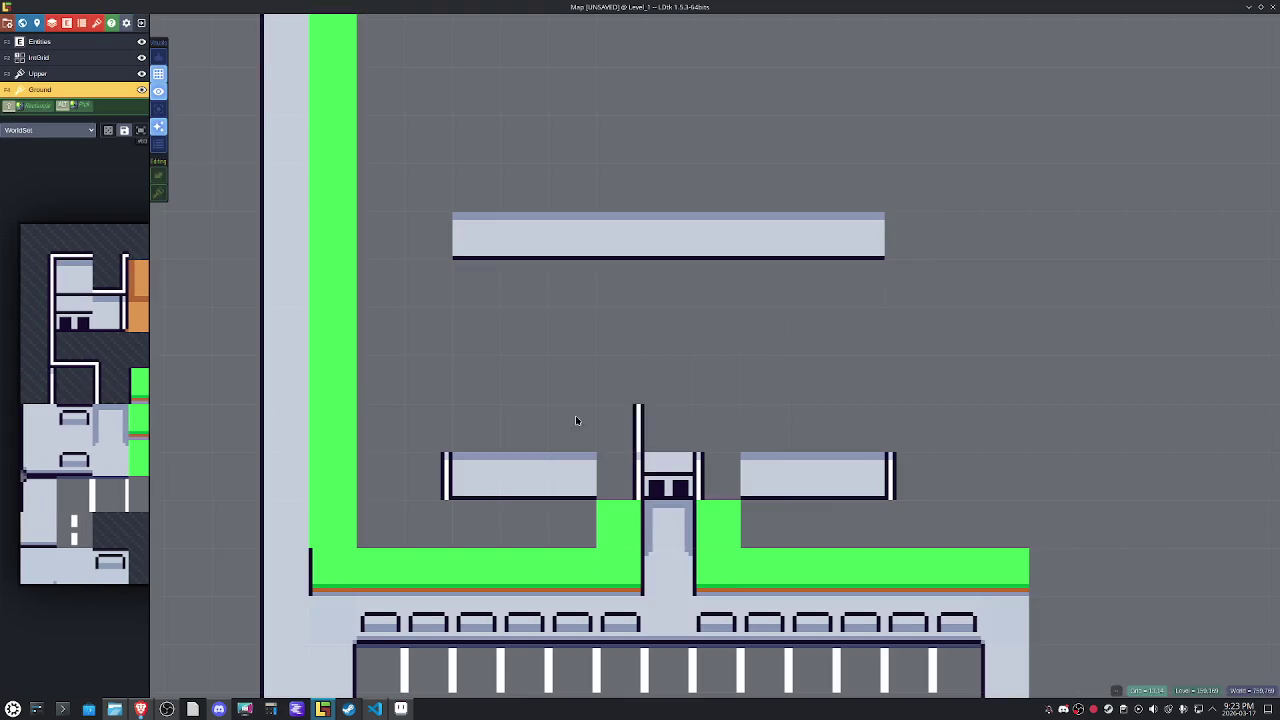
{"action": "right_click", "coordinate": [470, 476]}
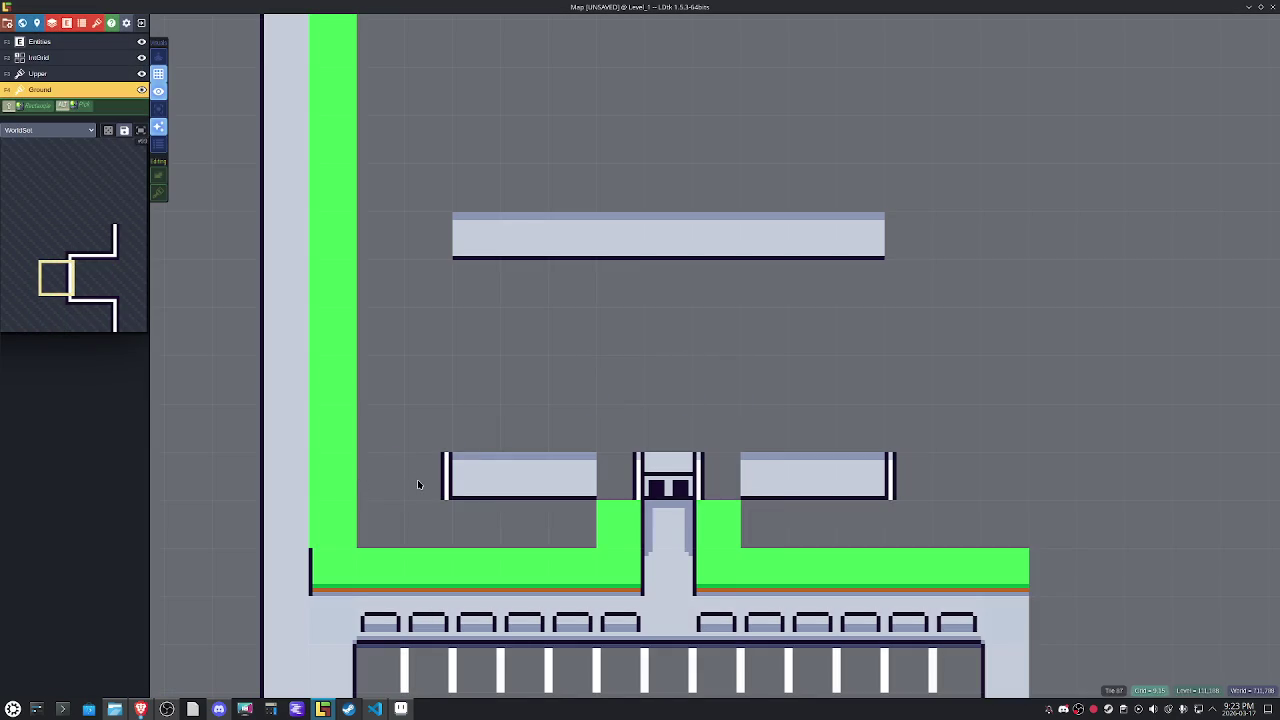
Paint the left wall column upward and extend the top wall further right with corner tiles.
{"action": "left_click_drag", "start_coordinate": [418, 486], "coordinate": [408, 243]}
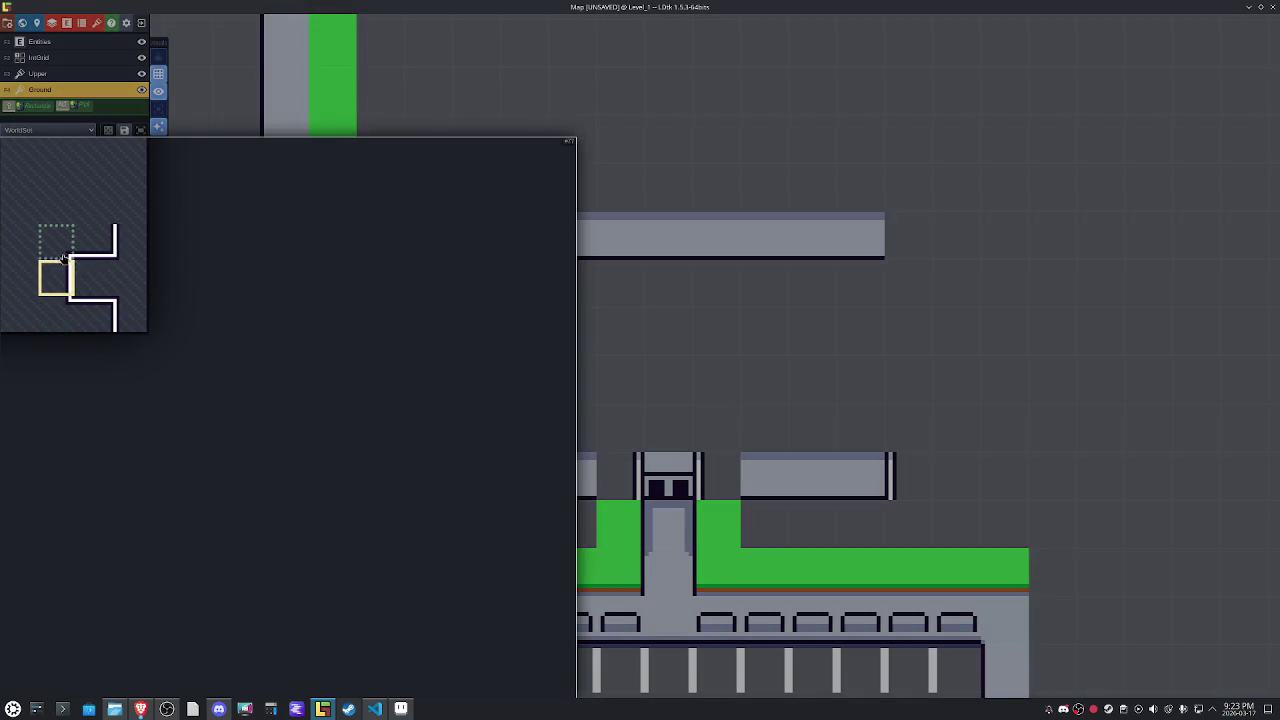
{"action": "left_click", "coordinate": [62, 252]}
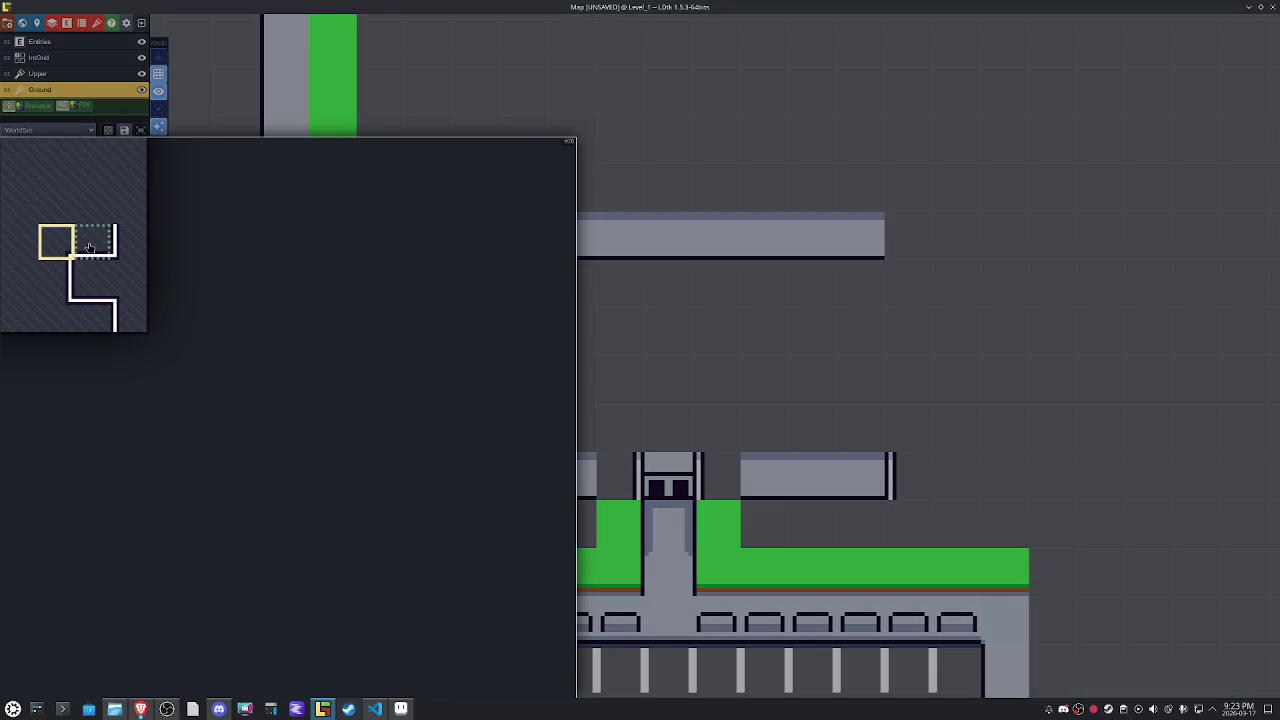
{"action": "left_click", "coordinate": [90, 244]}
{"action": "left_click_drag", "start_coordinate": [677, 181], "coordinate": [837, 180]}
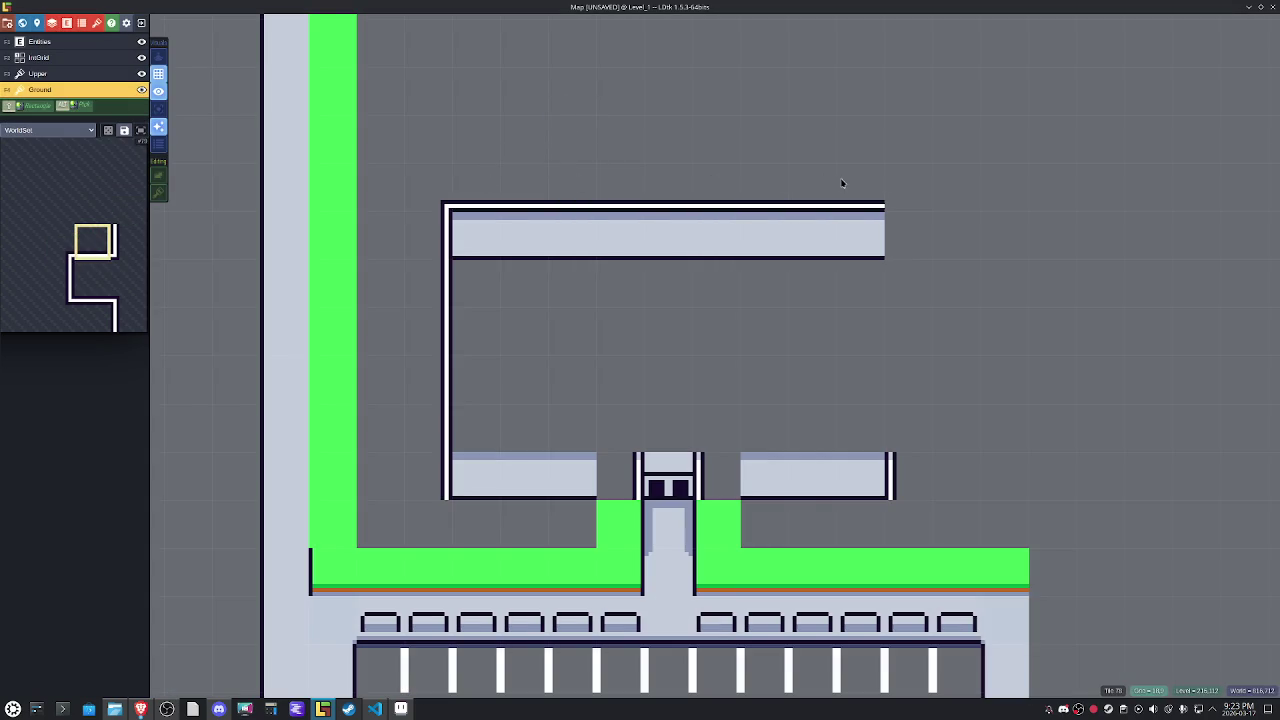
{"action": "left_click", "coordinate": [491, 443]}
Paint the horizontal bottom wall on both sides of the doorway.
{"action": "key", "text": "w"}
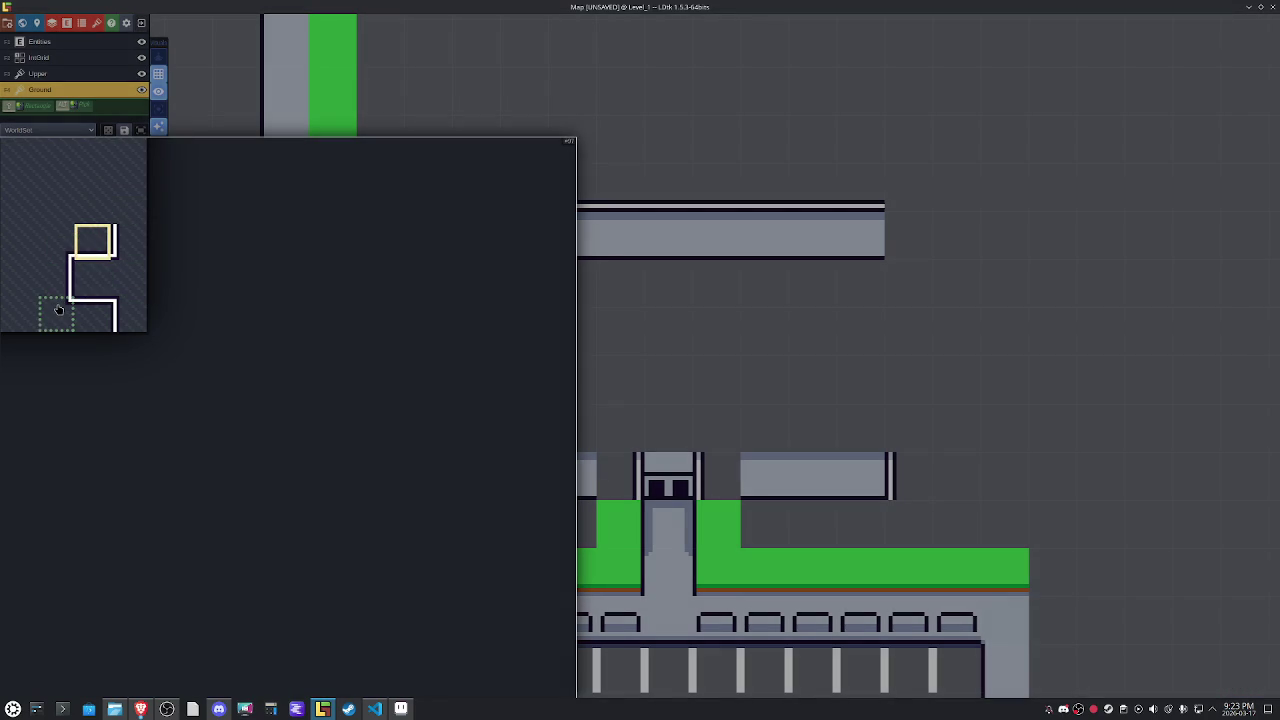
{"action": "left_click", "coordinate": [58, 310]}
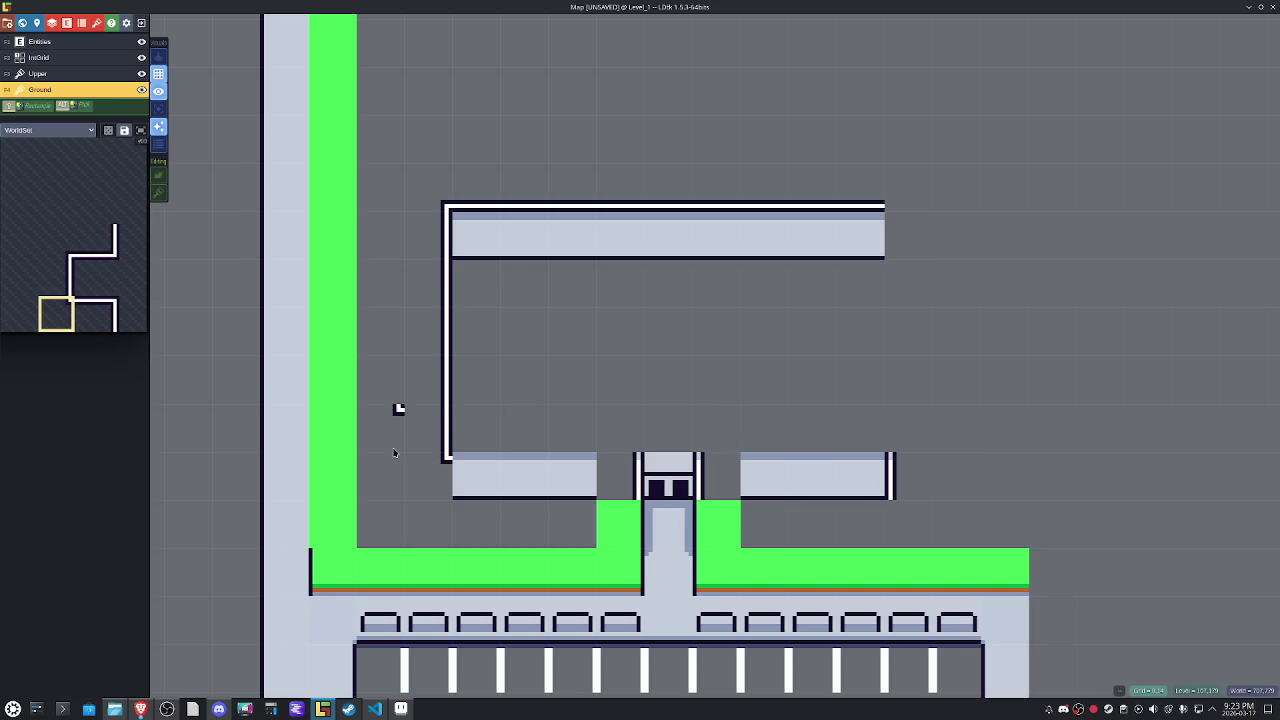
{"action": "key", "text": "w"}
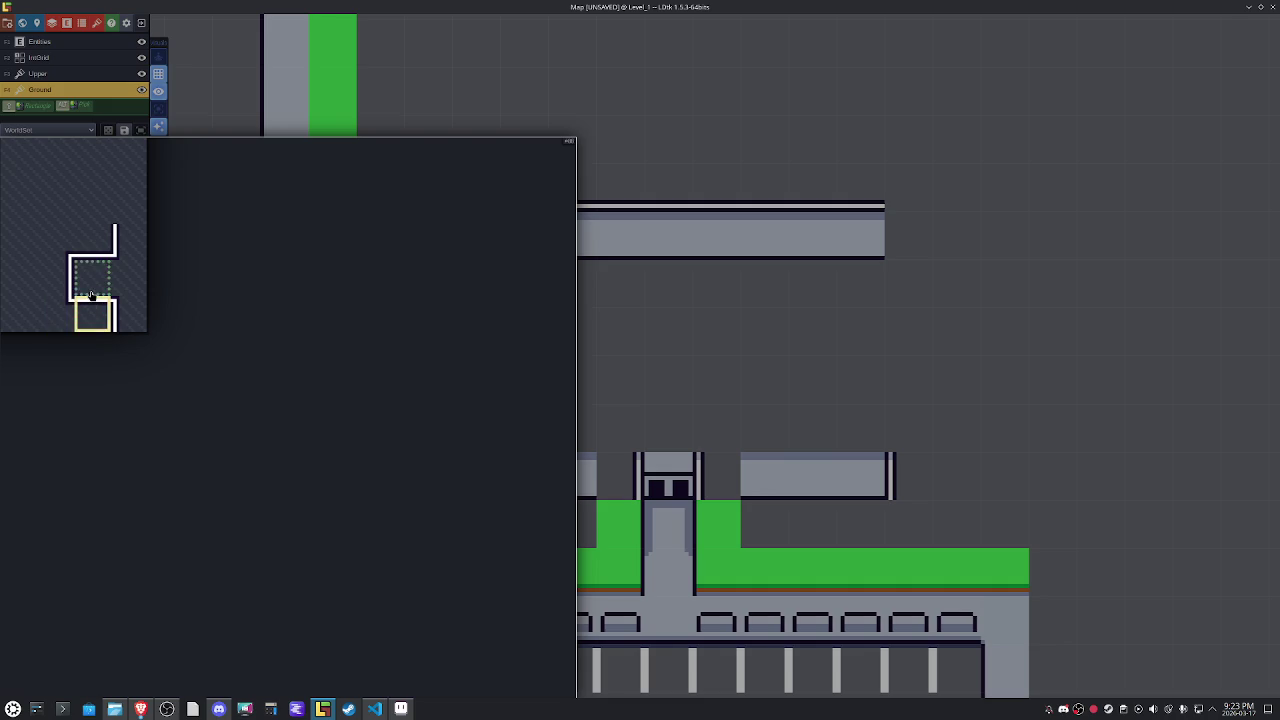
{"action": "left_click", "coordinate": [93, 312]}
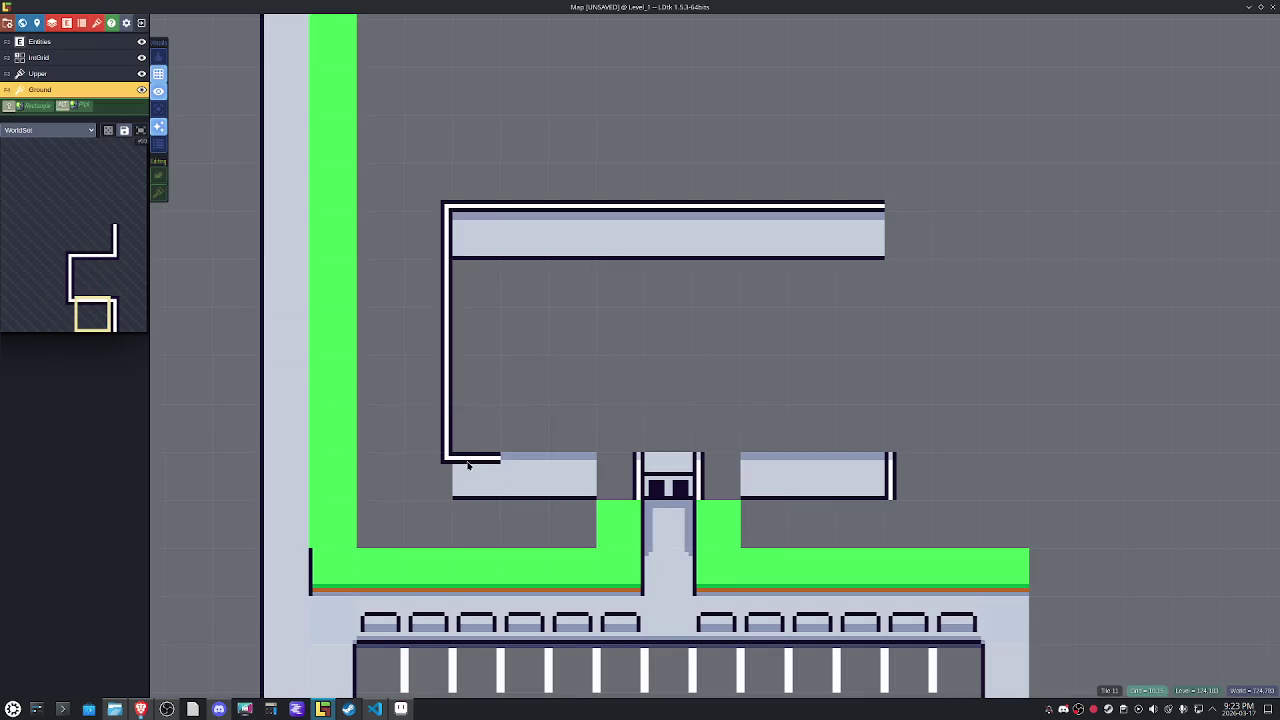
{"action": "left_click_drag", "start_coordinate": [467, 465], "coordinate": [553, 467]}
{"action": "left_click_drag", "start_coordinate": [752, 462], "coordinate": [891, 463]}
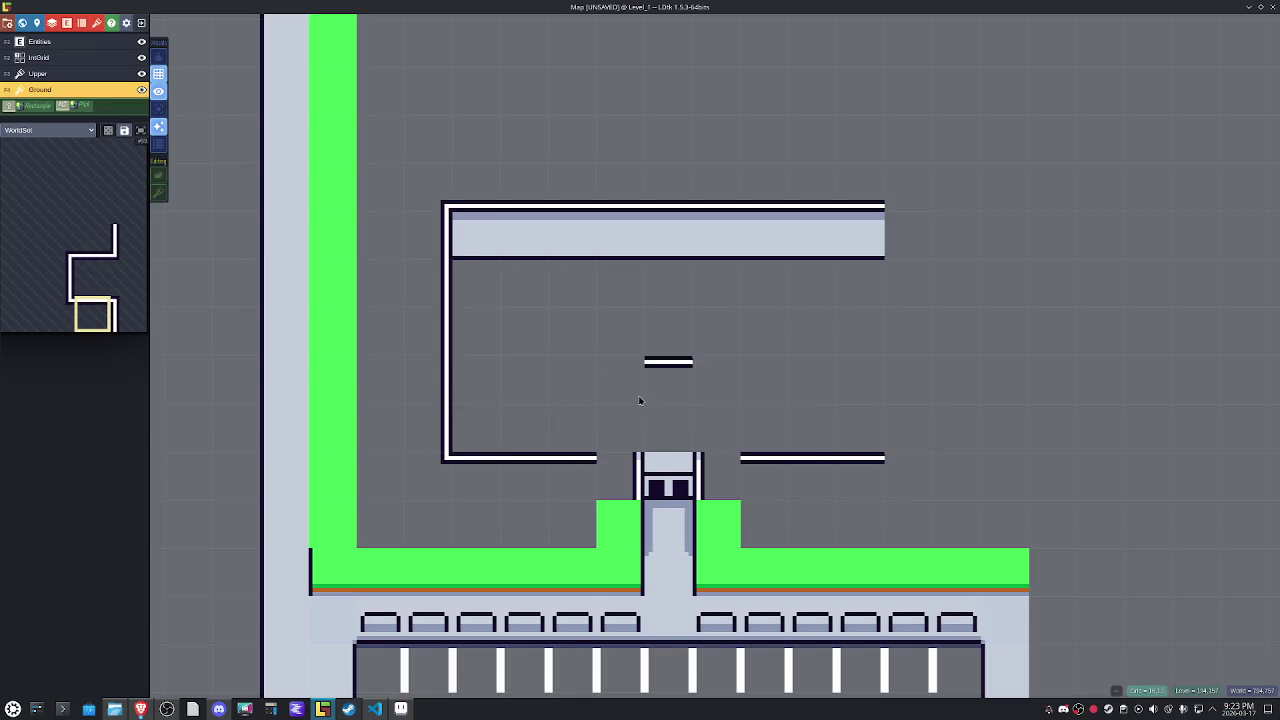
{"action": "mouse_move", "coordinate": [92, 280]}
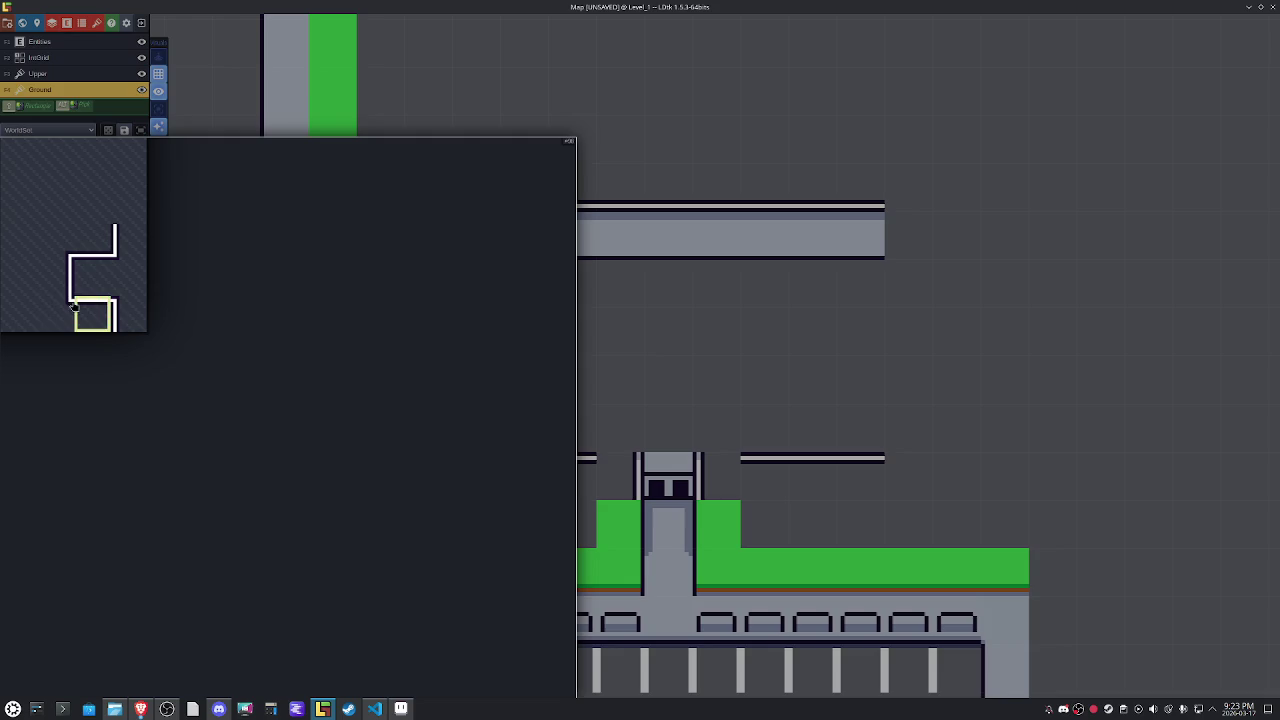
Select the lower corner and vertical wall-end tiles, mirroring them horizontally for the right end.
{"action": "left_click", "coordinate": [70, 308]}
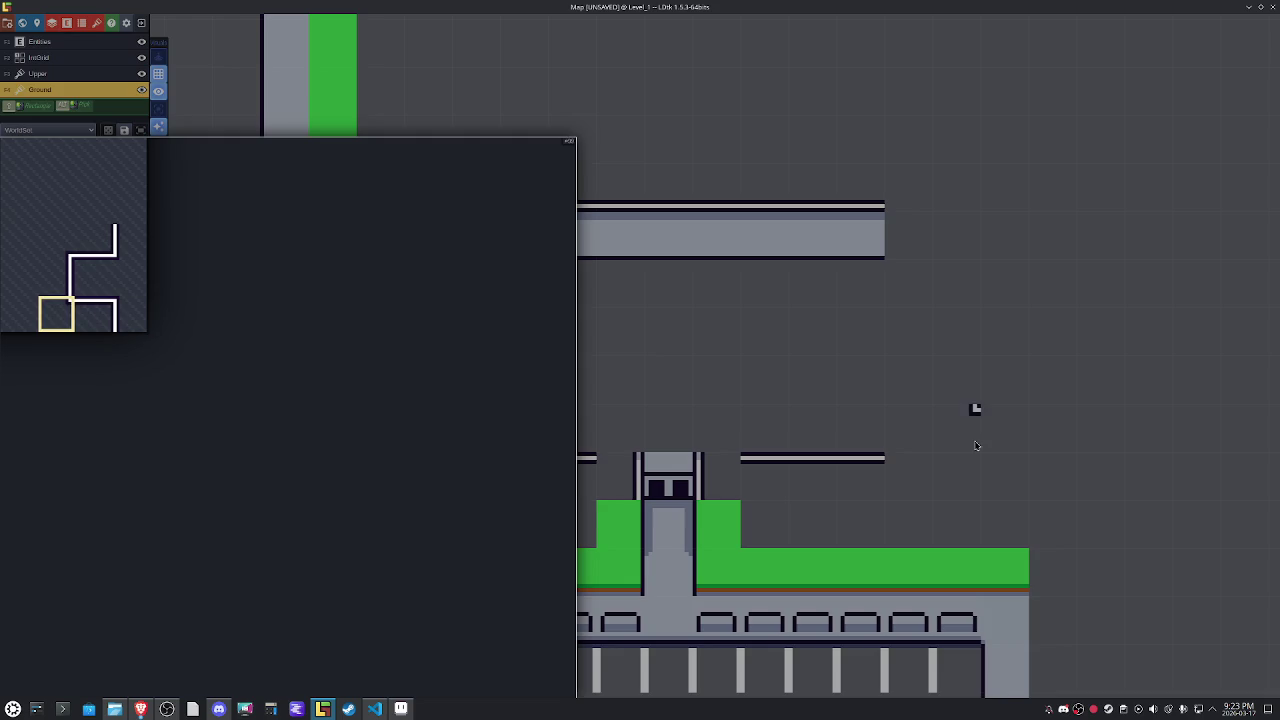
{"action": "key", "text": "x"}
{"action": "key", "text": "x"}
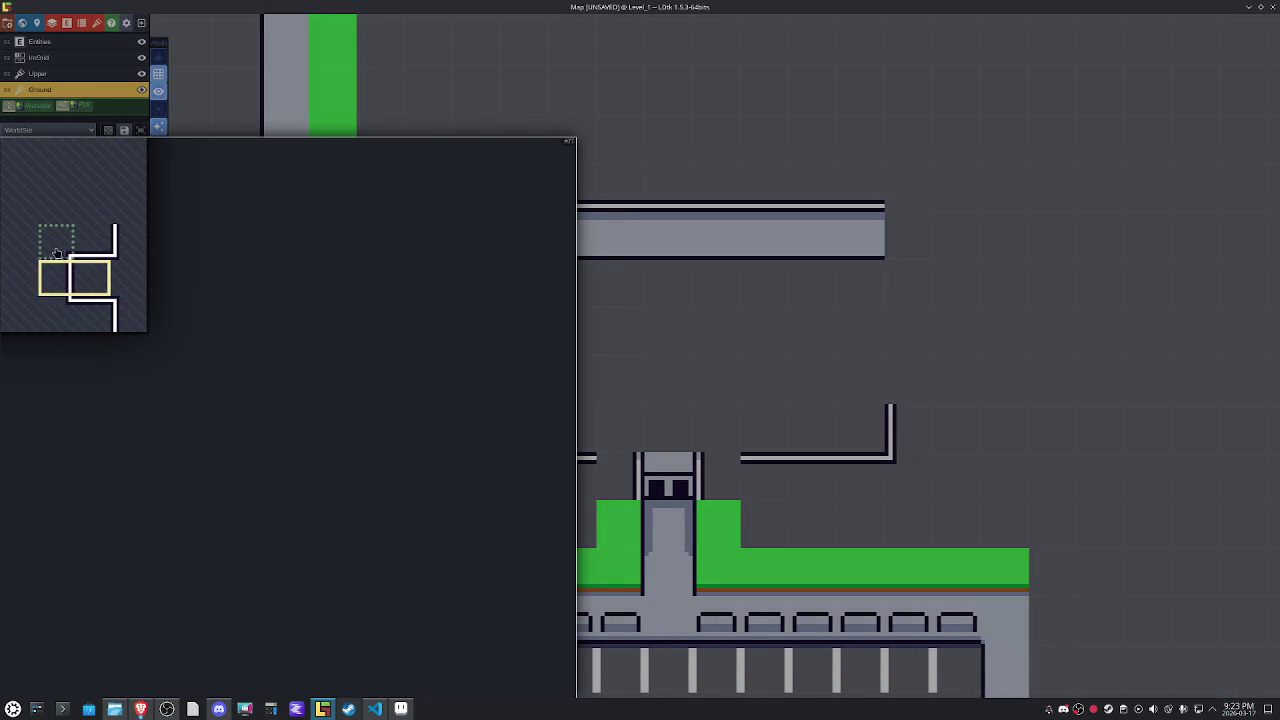
{"action": "left_click", "coordinate": [56, 241]}
{"action": "key", "text": "x"}
{"action": "key", "text": "x"}
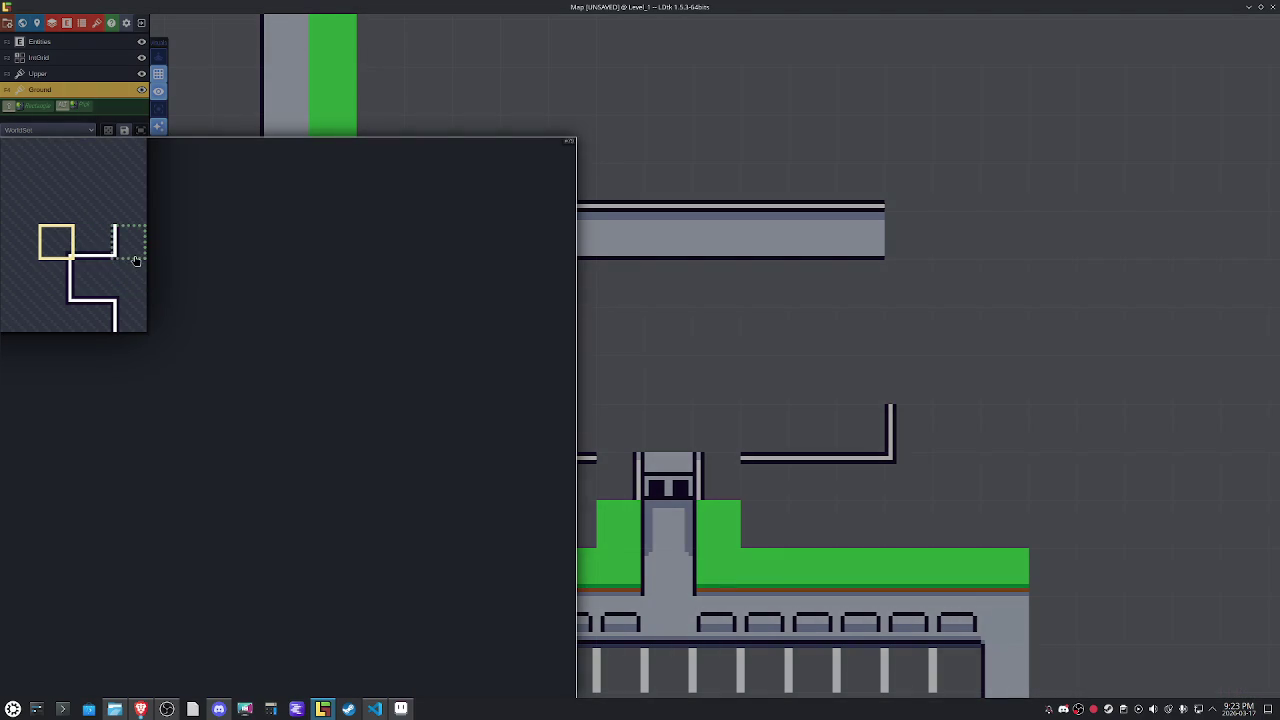
{"action": "left_click", "coordinate": [130, 260]}
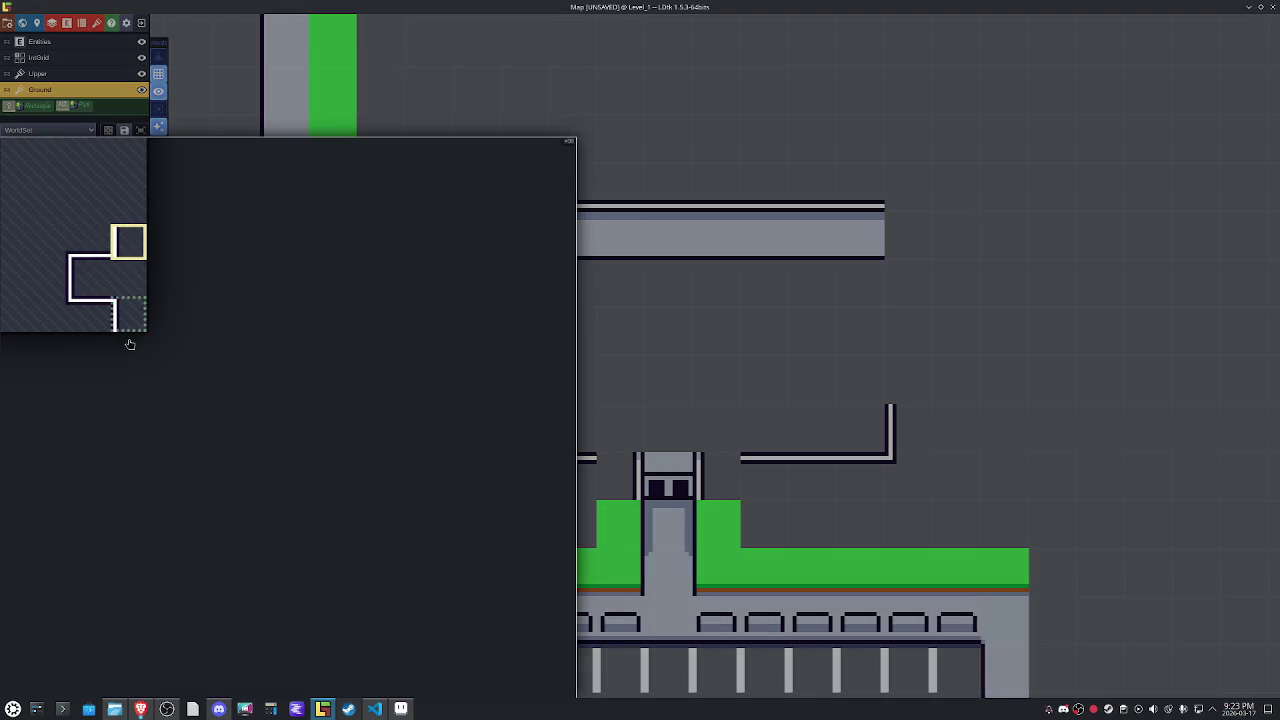
{"action": "left_click", "coordinate": [140, 325]}
{"action": "key", "text": "x"}
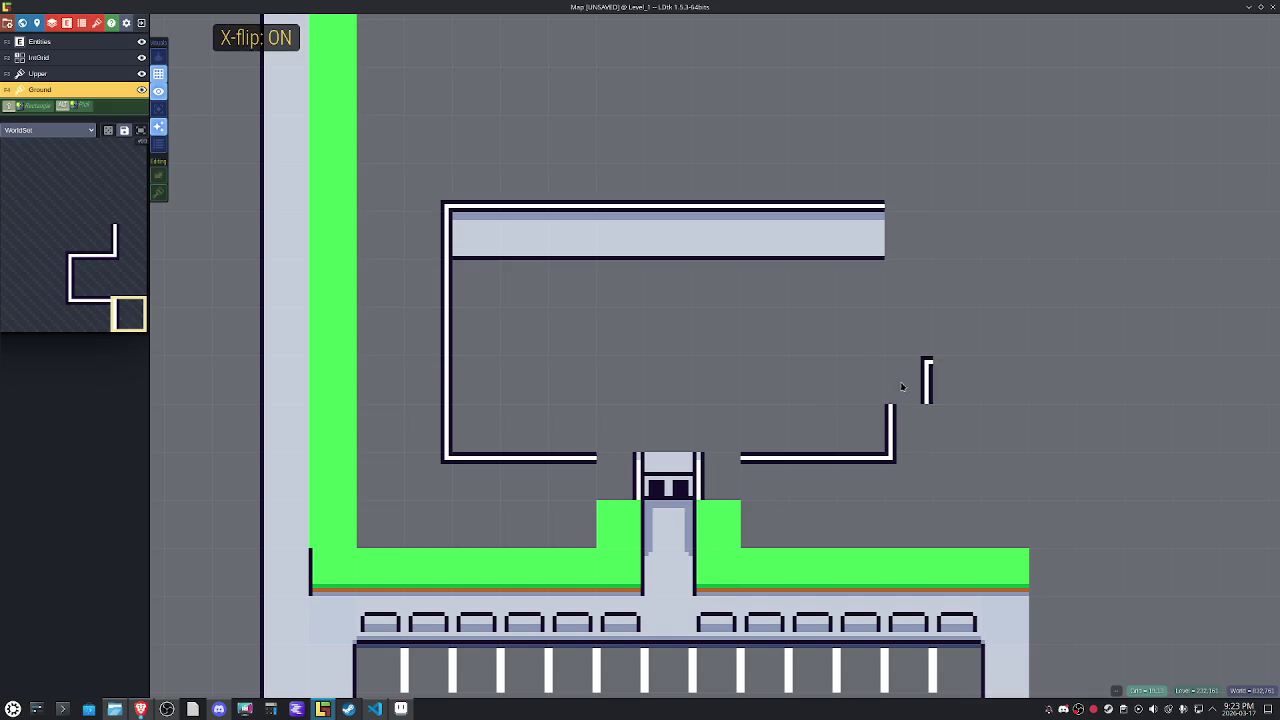
{"action": "key", "text": "x"}
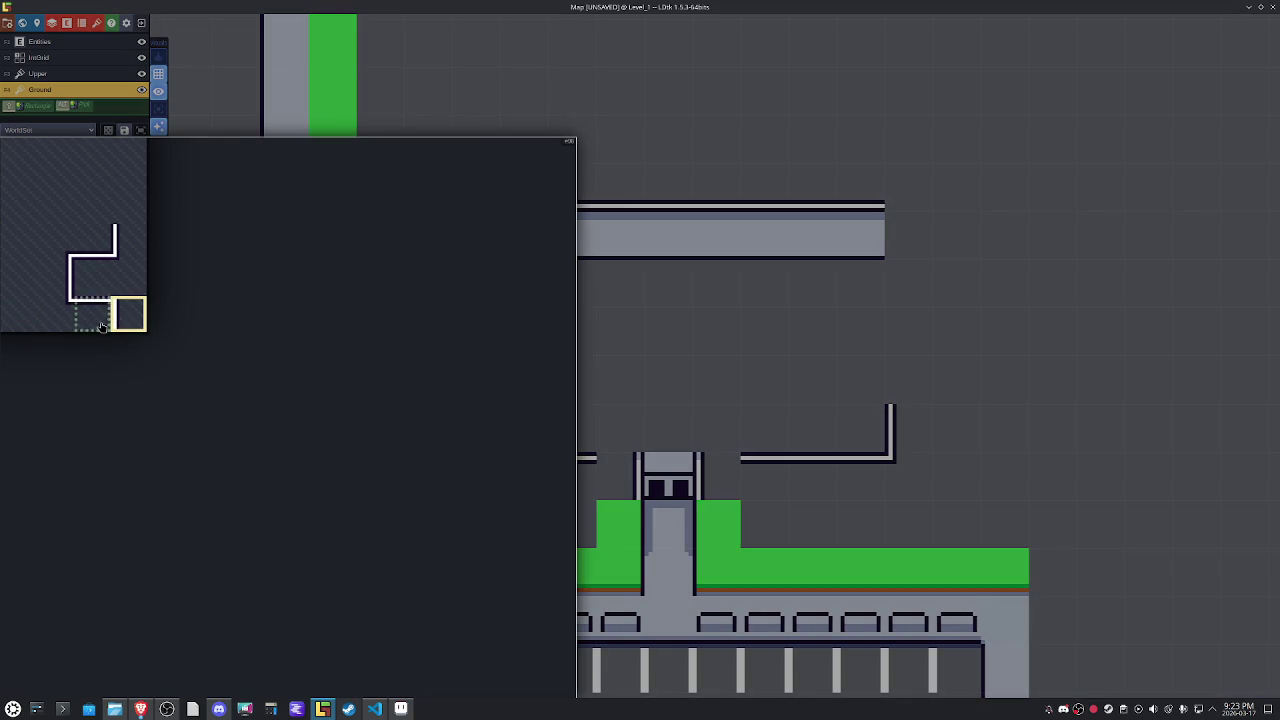
{"action": "left_click", "coordinate": [92, 314]}
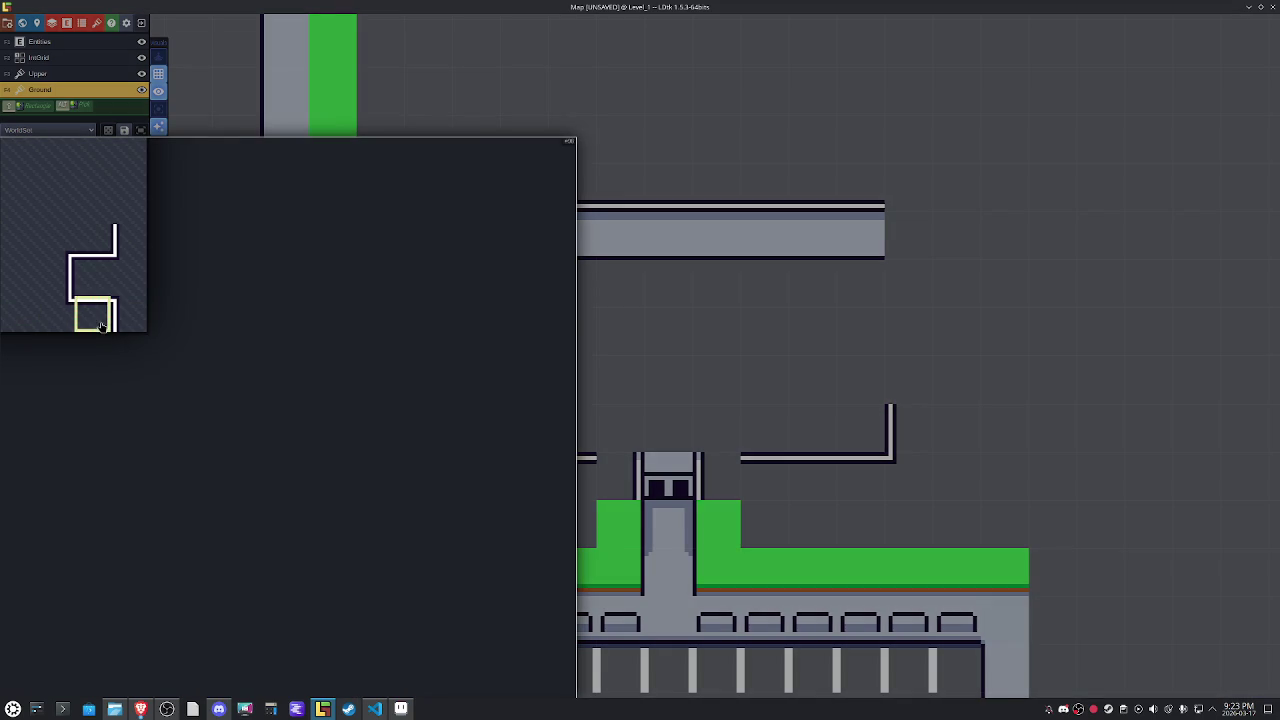
{"action": "left_click", "coordinate": [128, 314]}
{"action": "key", "text": "x"}
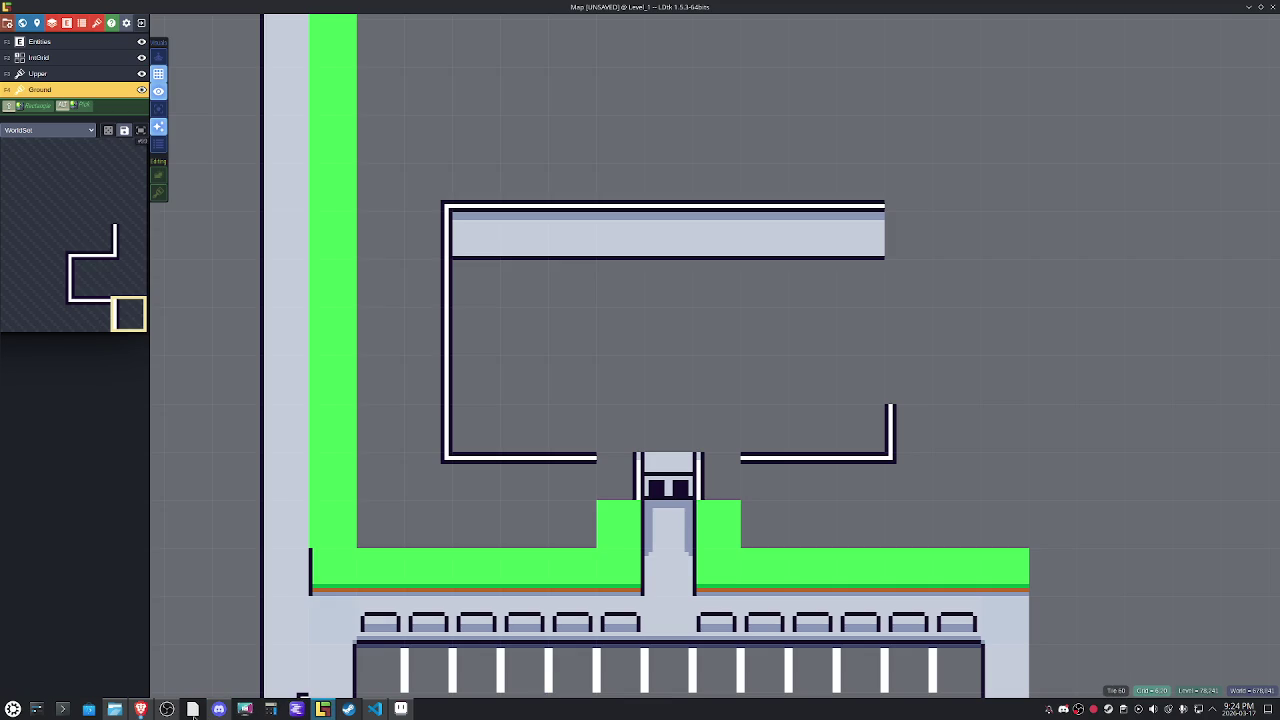
Nudge WorldSet's bottom-right wall corner into its grid cell, copy the wall shape, and start a new sprite.
{"action": "left_click", "coordinate": [322, 708]}
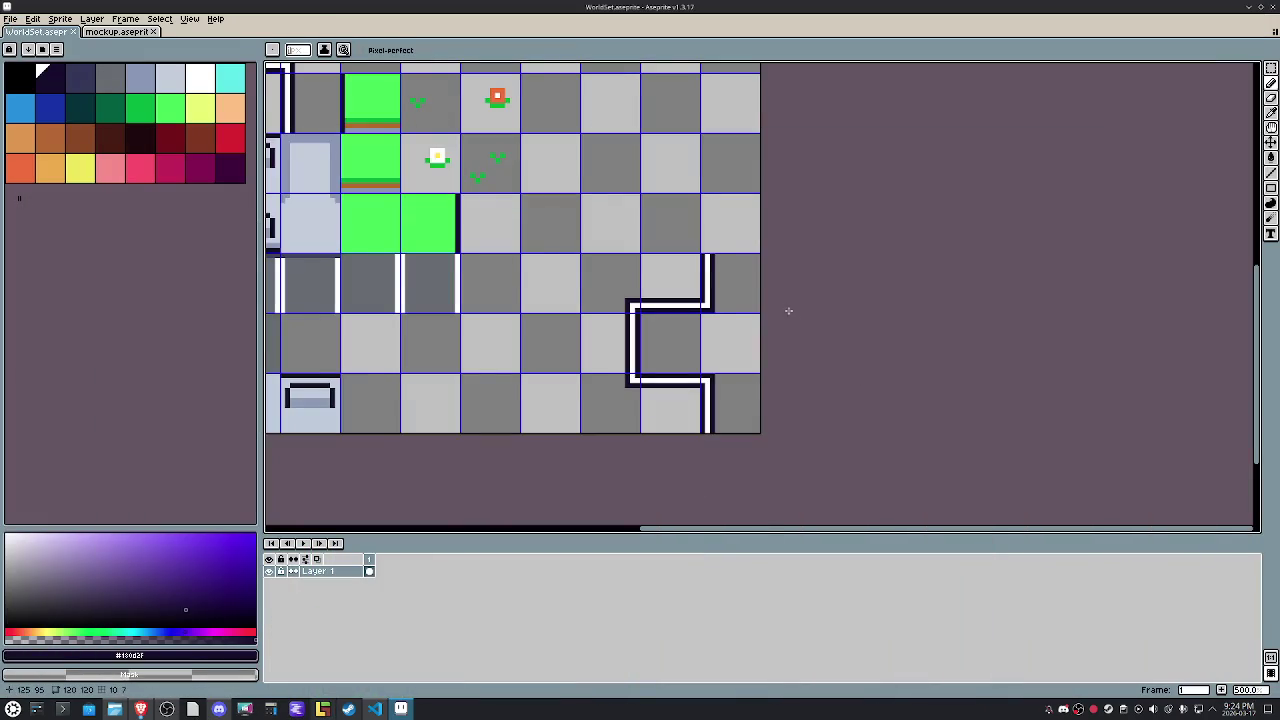
{"action": "scroll", "coordinate": [794, 314], "scroll_direction": "up", "scroll_amount": 1}
{"action": "scroll", "coordinate": [726, 394], "scroll_direction": "up", "scroll_amount": 3}
{"action": "key", "text": "m"}
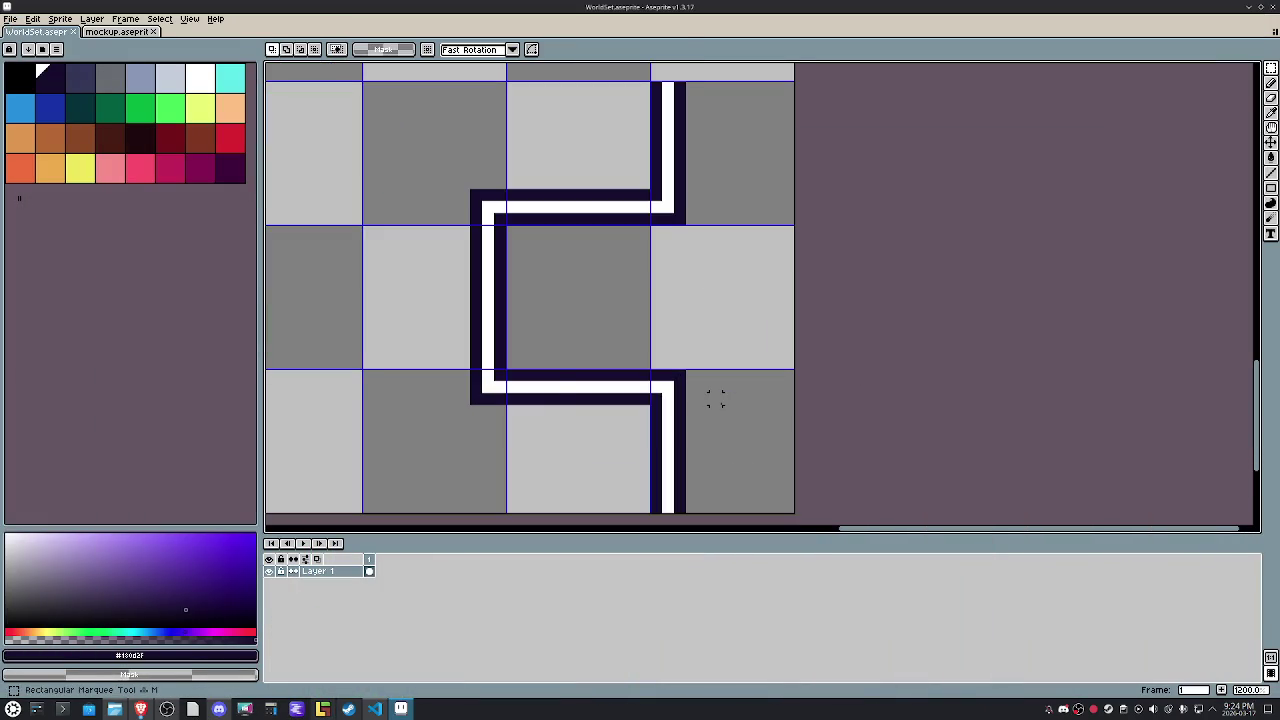
{"action": "scroll", "coordinate": [714, 398], "scroll_direction": "down", "scroll_amount": 3}
{"action": "left_click_drag", "start_coordinate": [696, 392], "coordinate": [778, 422]}
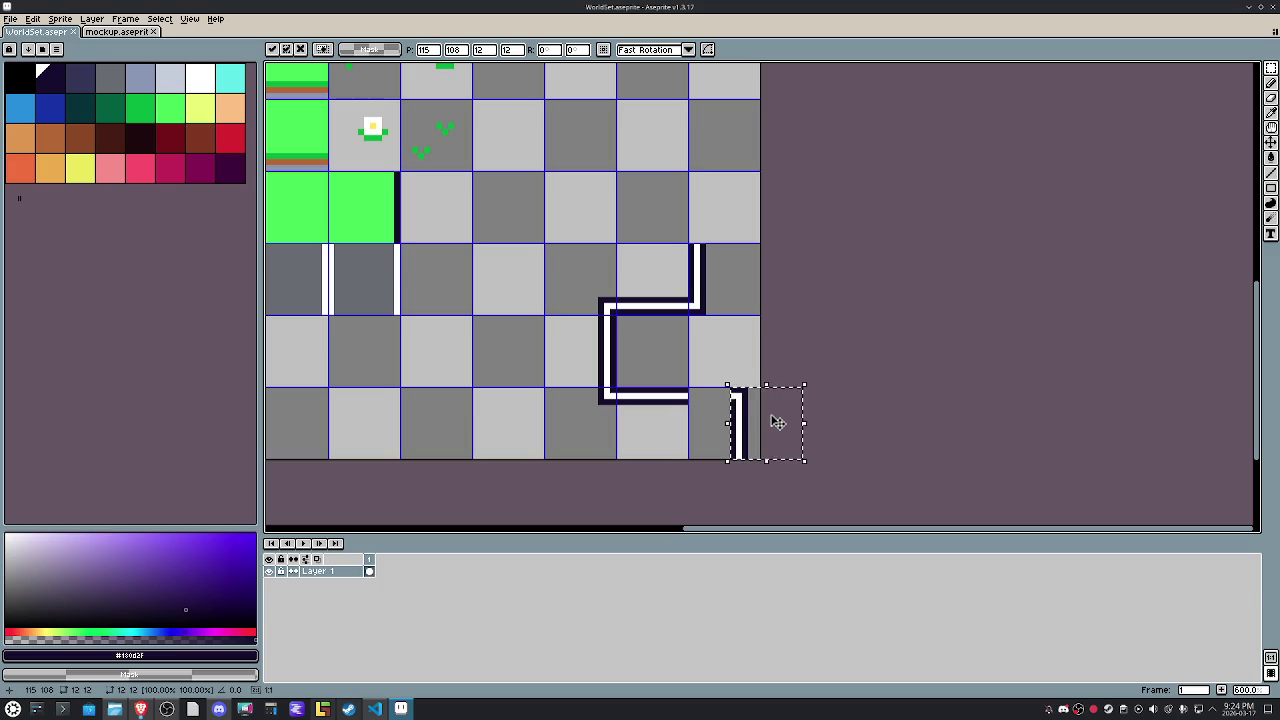
{"action": "key", "text": "Right"}
{"action": "key", "text": "Right"}
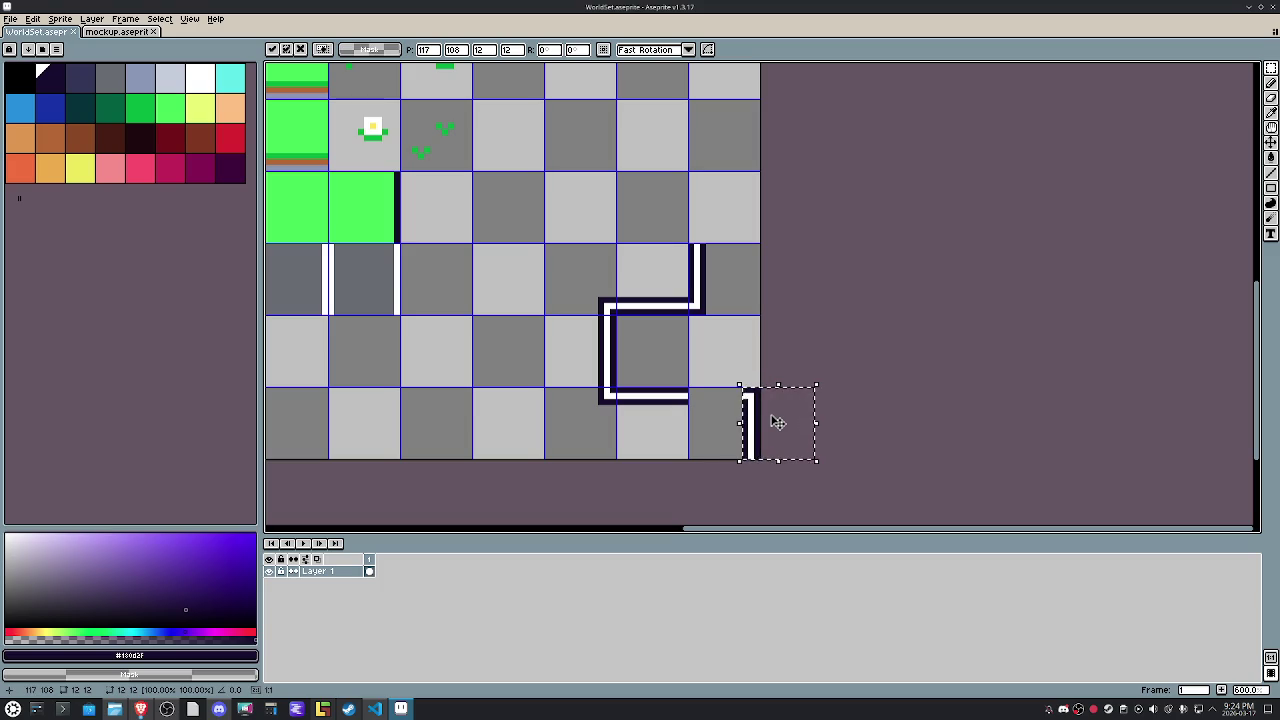
{"action": "key", "text": "Left"}
{"action": "key", "text": "Left"}
{"action": "key", "text": "Left"}
{"action": "key", "text": "Left"}
{"action": "key", "text": "Left"}
{"action": "key", "text": "Left"}
{"action": "key", "text": "Left"}
{"action": "key", "text": "Left"}
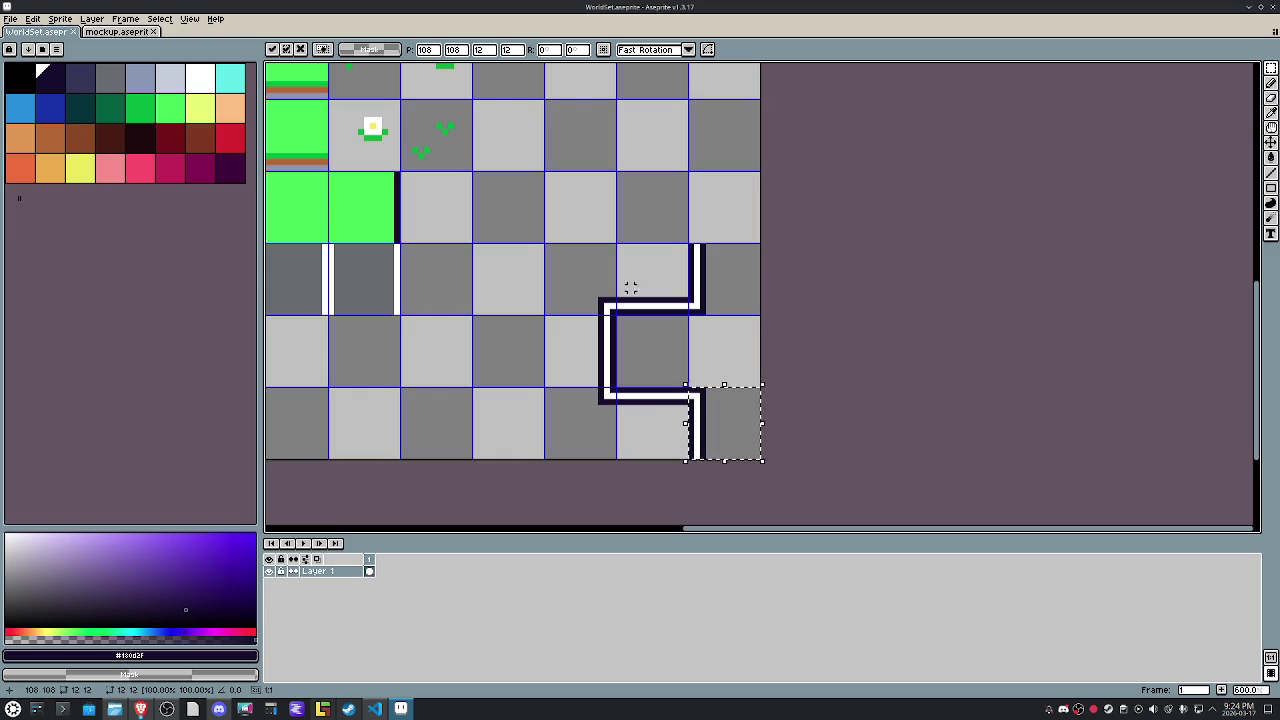
{"action": "key", "text": "ctrl+c"}
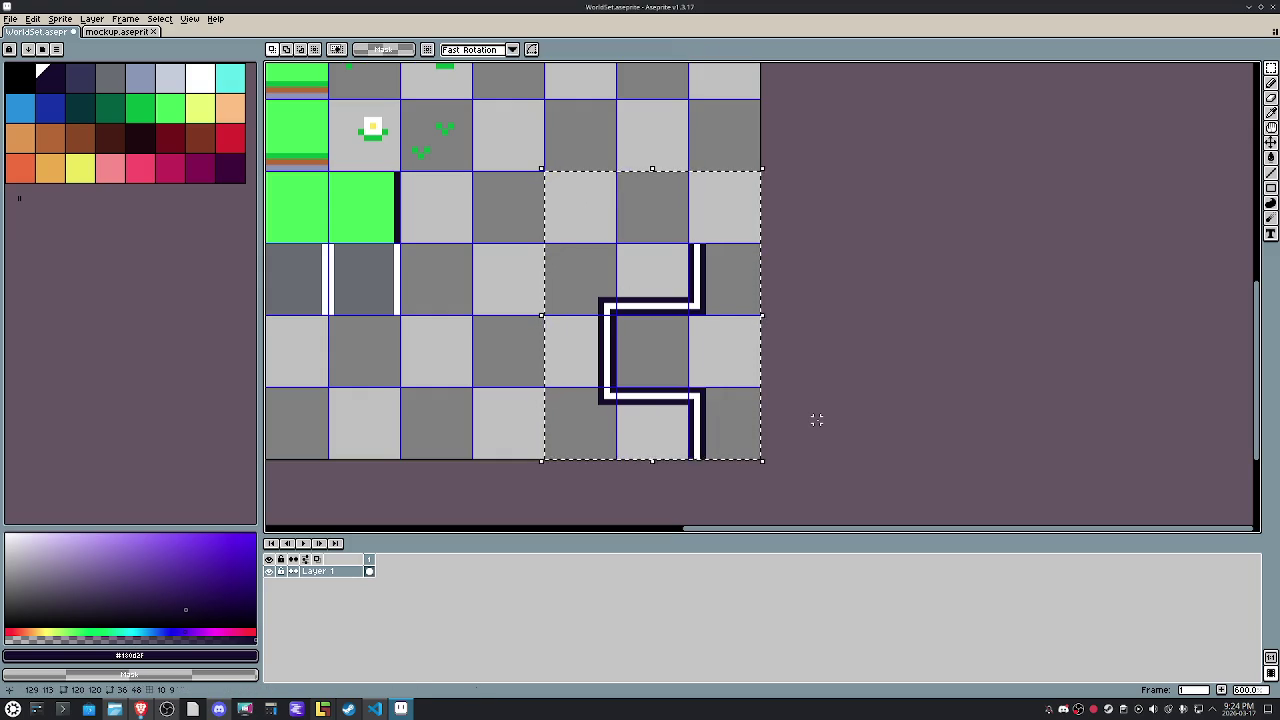
{"action": "key", "text": "ctrl+n"}
Create a new 100×100 sprite.
{"action": "type", "text": "100"}
{"action": "key", "text": "Tab"}
{"action": "type", "text": "100"}
{"action": "key", "text": "Return"}
Set the sprite's grid size to 12×12.
{"action": "scroll", "coordinate": [799, 283], "scroll_direction": "up", "scroll_amount": 4}
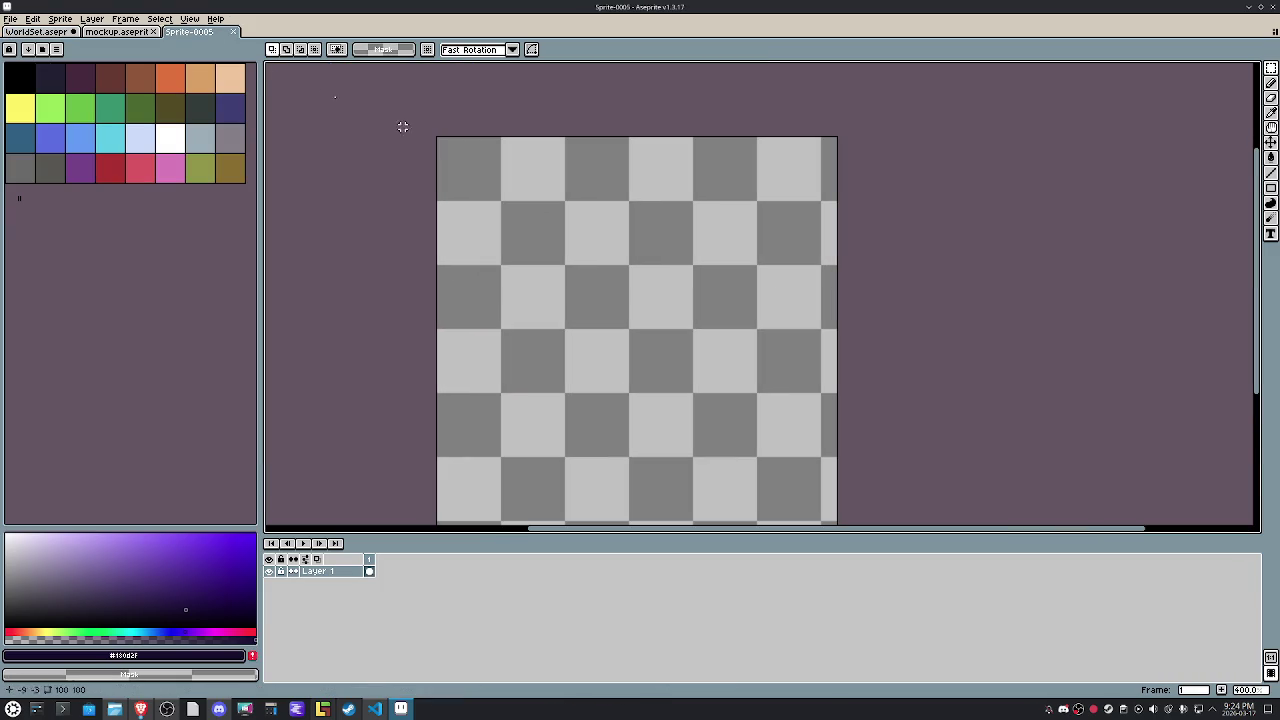
{"action": "left_click", "coordinate": [189, 18]}
{"action": "mouse_move", "coordinate": [197, 96]}
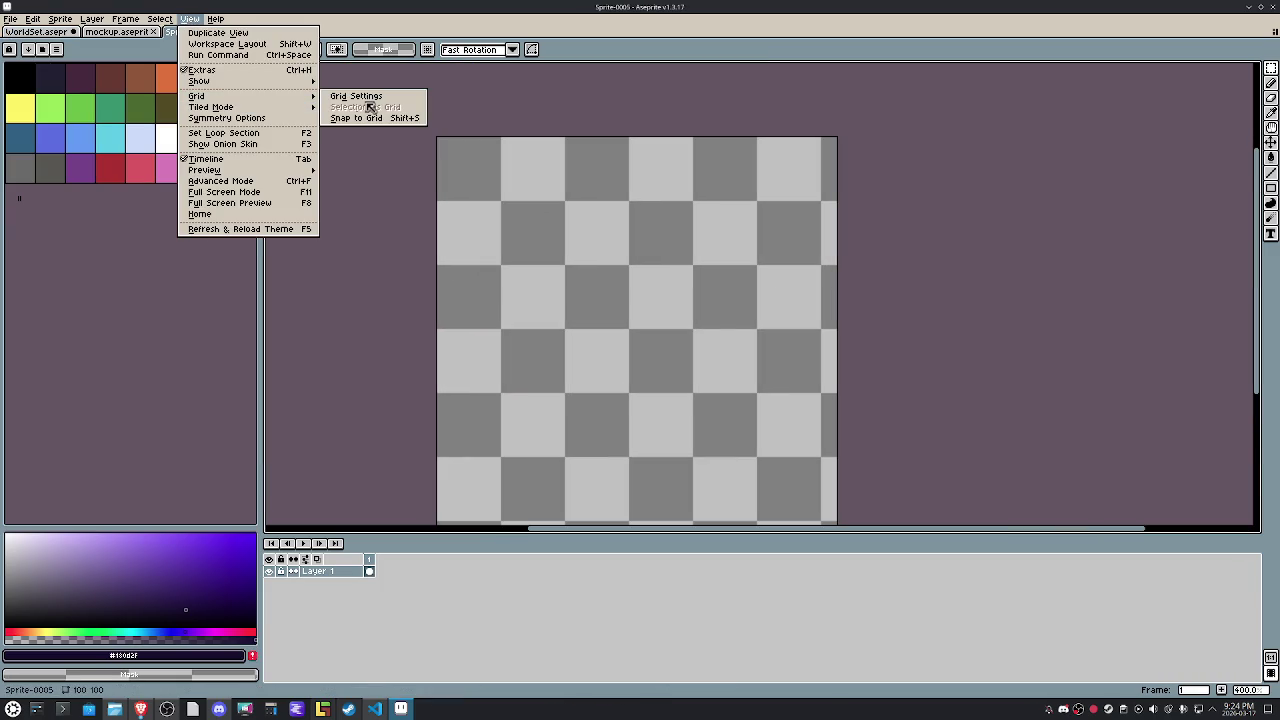
{"action": "left_click", "coordinate": [372, 97]}
{"action": "key", "text": "Tab"}
{"action": "type", "text": "12"}
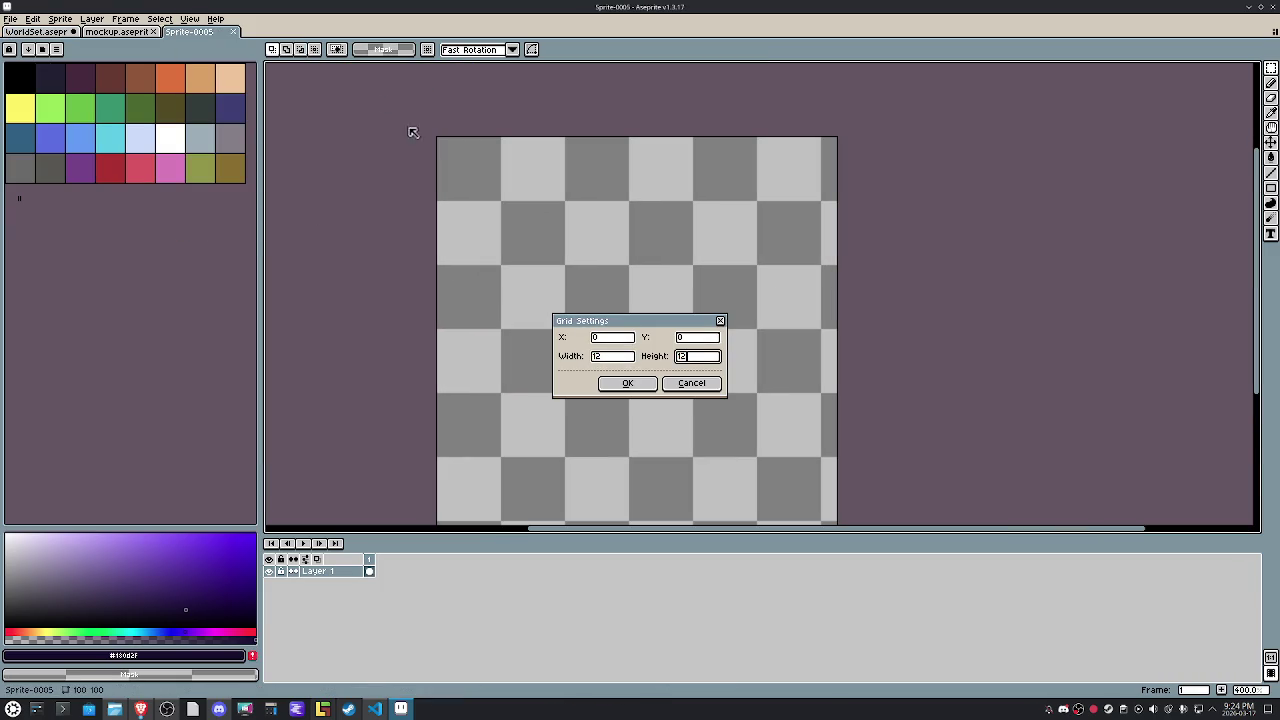
{"action": "left_click", "coordinate": [627, 383]}
Move the pasted wall shape to the top-left of the canvas.
{"action": "mouse_move", "coordinate": [849, 466]}
{"action": "left_mouse_down"}
{"action": "mouse_move", "coordinate": [514, 214]}
{"action": "mouse_move", "coordinate": [469, 217]}
{"action": "left_mouse_up"}
{"action": "scroll", "coordinate": [524, 215], "scroll_direction": "up", "scroll_amount": 2}
{"action": "scroll", "coordinate": [524, 215], "scroll_direction": "up", "scroll_amount": 1}
{"action": "scroll", "coordinate": [470, 217], "scroll_direction": "up", "scroll_amount": 5}
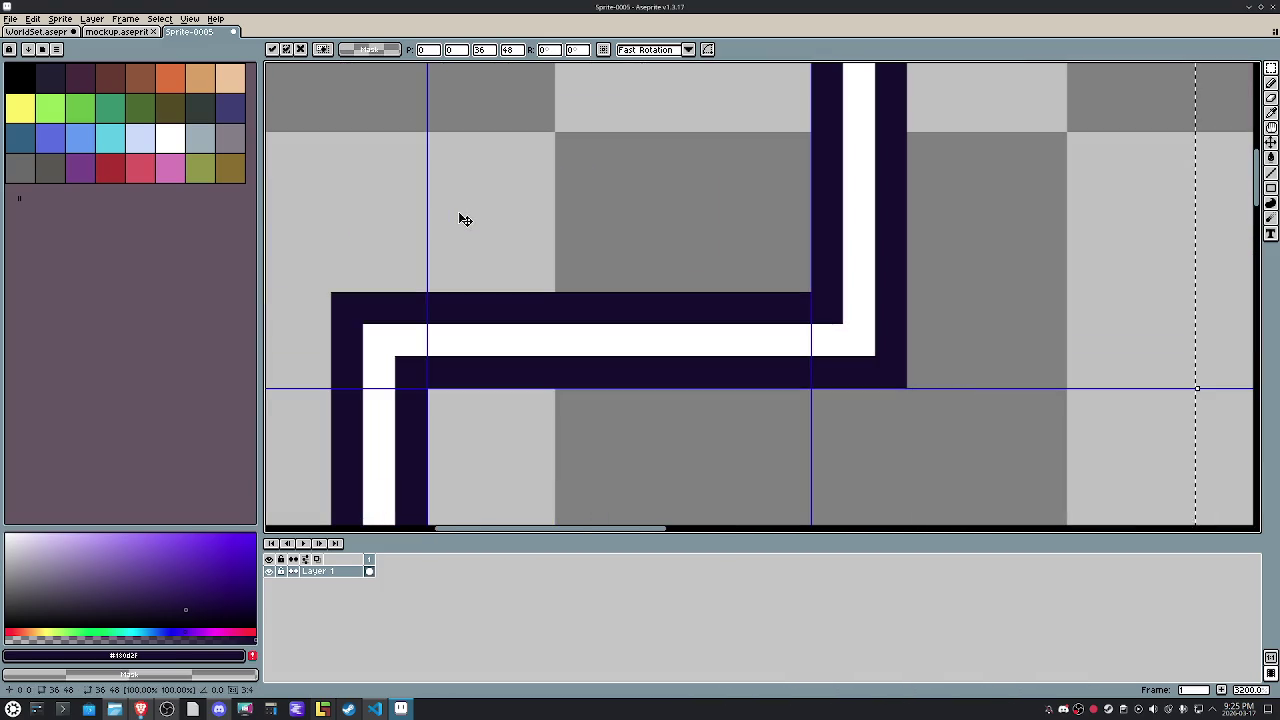
{"action": "scroll", "coordinate": [465, 219], "scroll_direction": "down", "scroll_amount": 3}
{"action": "scroll", "coordinate": [465, 219], "scroll_direction": "down", "scroll_amount": 2}
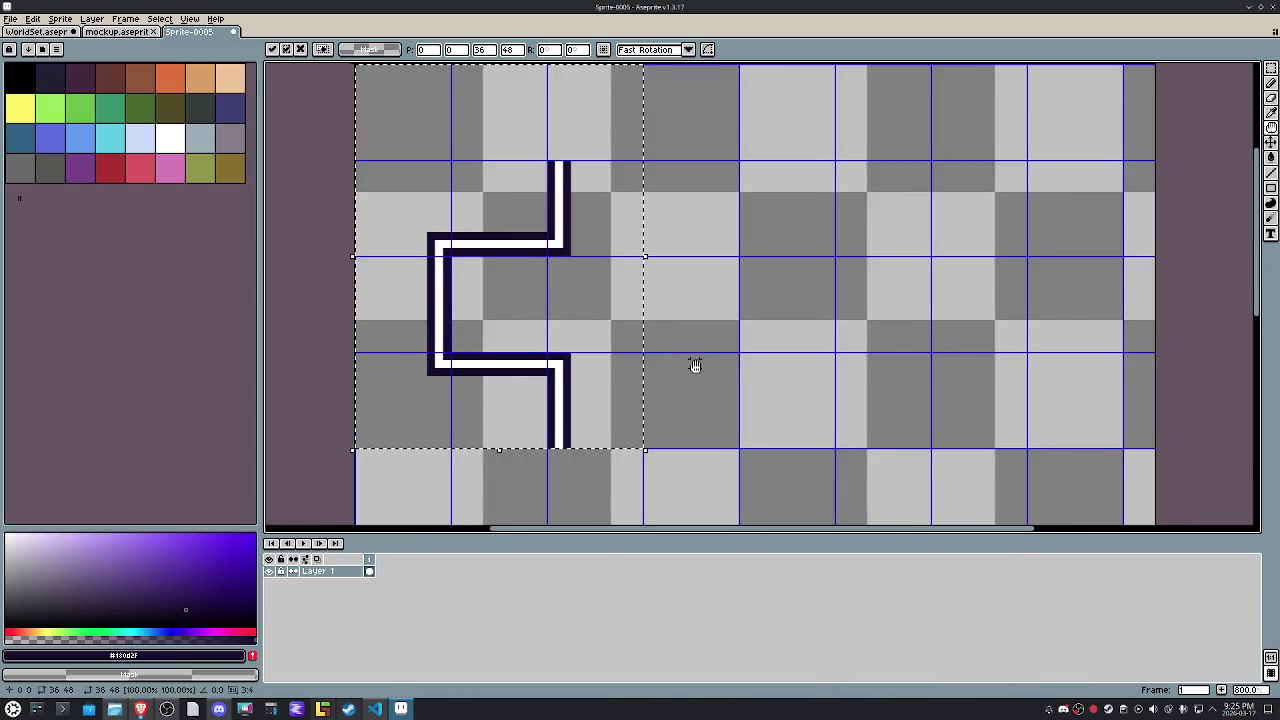
{"action": "left_click", "coordinate": [782, 360]}
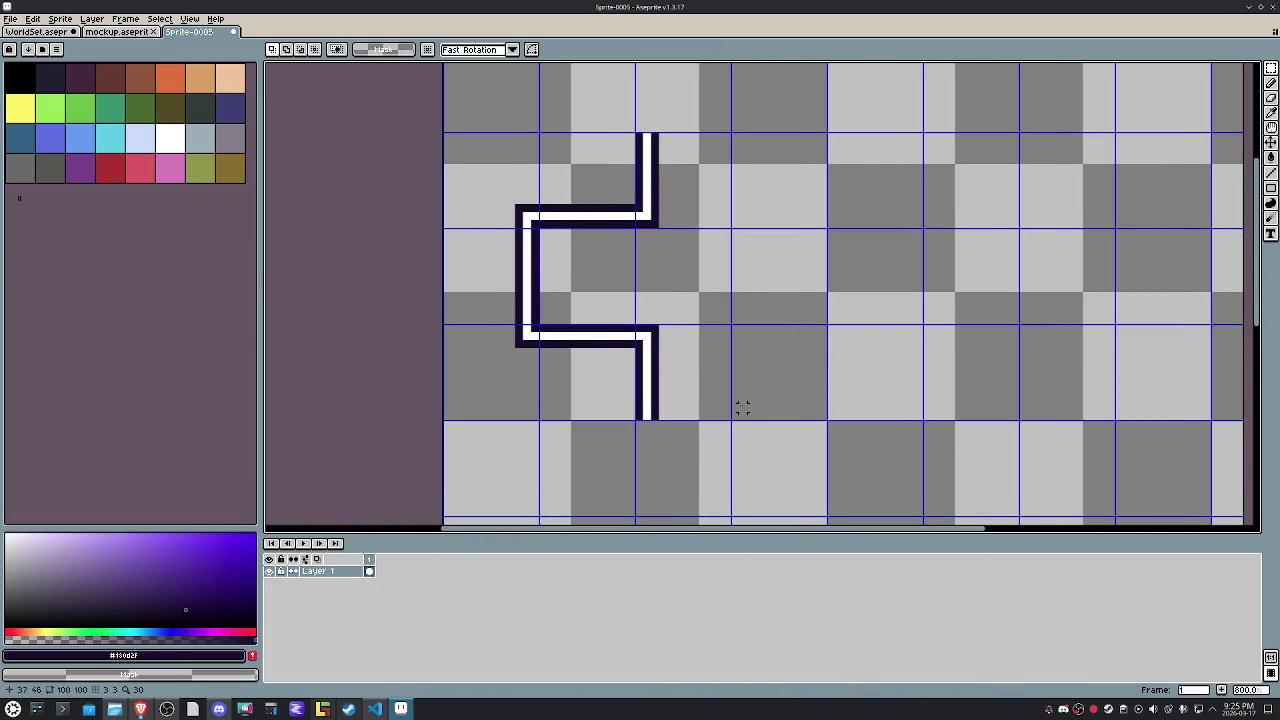
Paste a copied corner tile one cell right of an empty cell and commit it.
{"action": "left_click", "coordinate": [509, 374]}
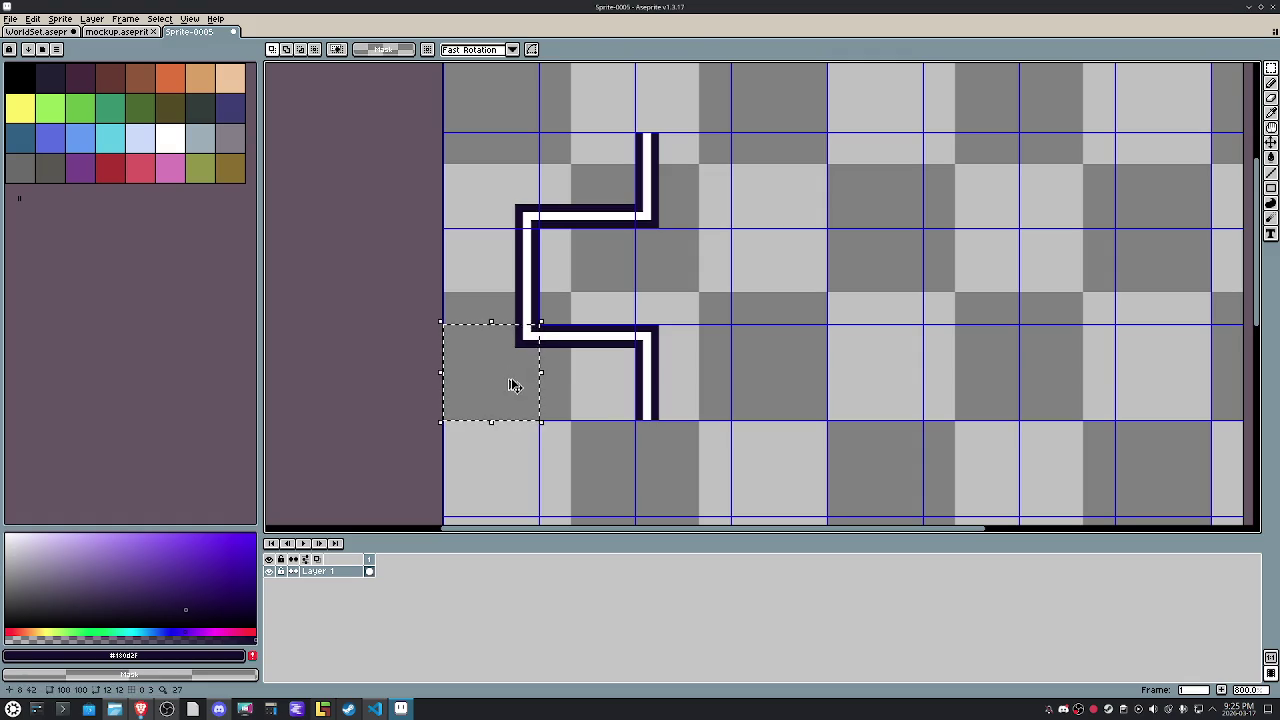
{"action": "key", "text": "ctrl+v"}
{"action": "key", "text": "shift+Right"}
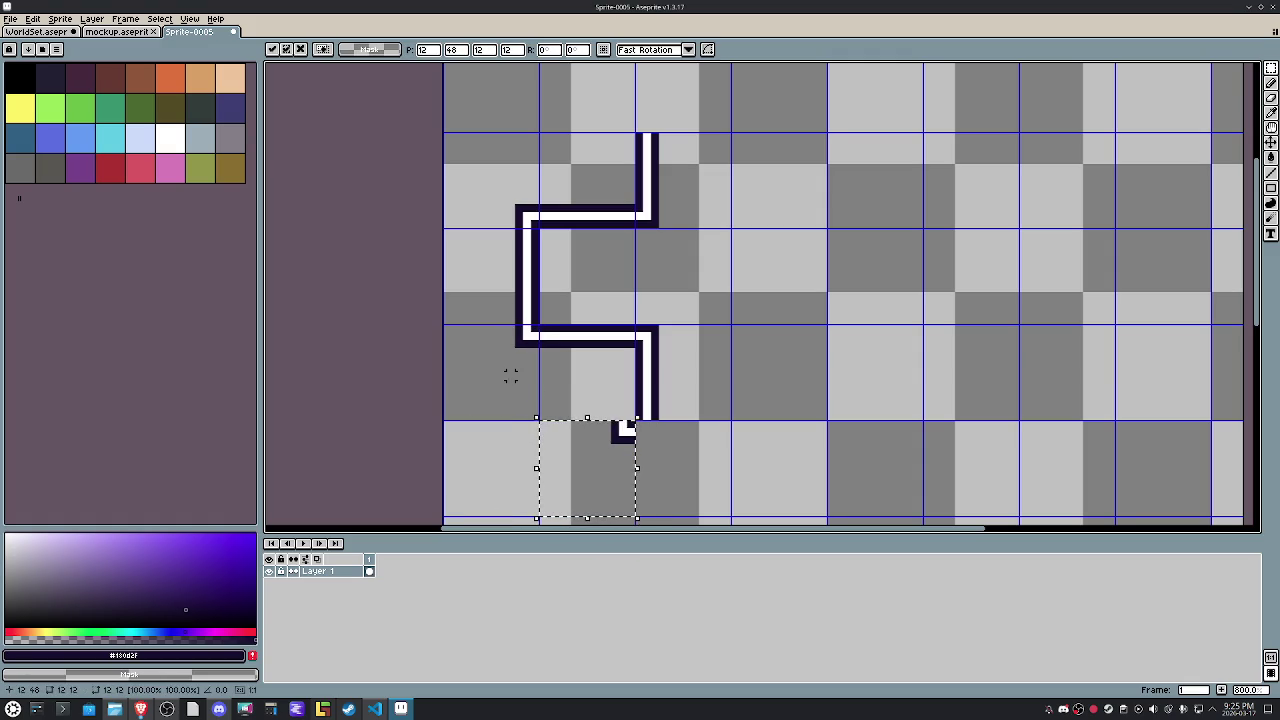
{"action": "key", "text": "Return"}
Shift the lower wall segment right so it meets the bend.
{"action": "left_click_drag", "start_coordinate": [709, 422], "coordinate": [576, 304]}
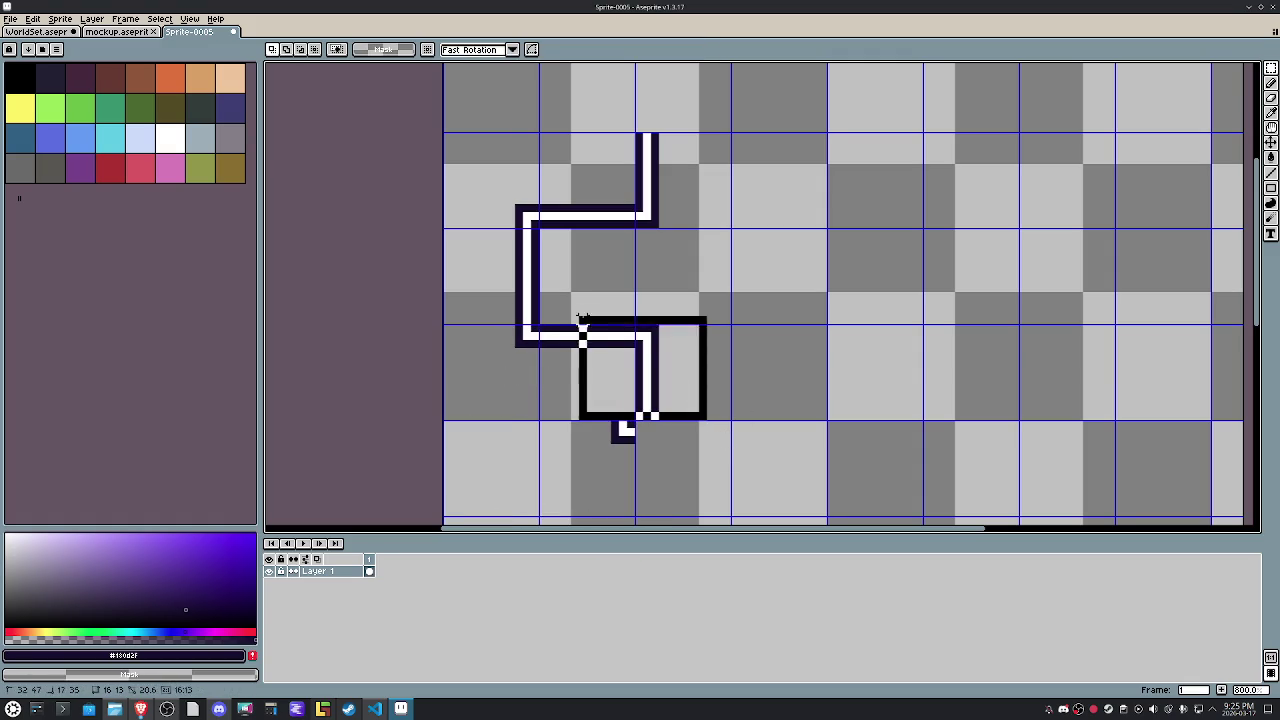
{"action": "left_click_drag", "start_coordinate": [617, 341], "coordinate": [593, 341]}
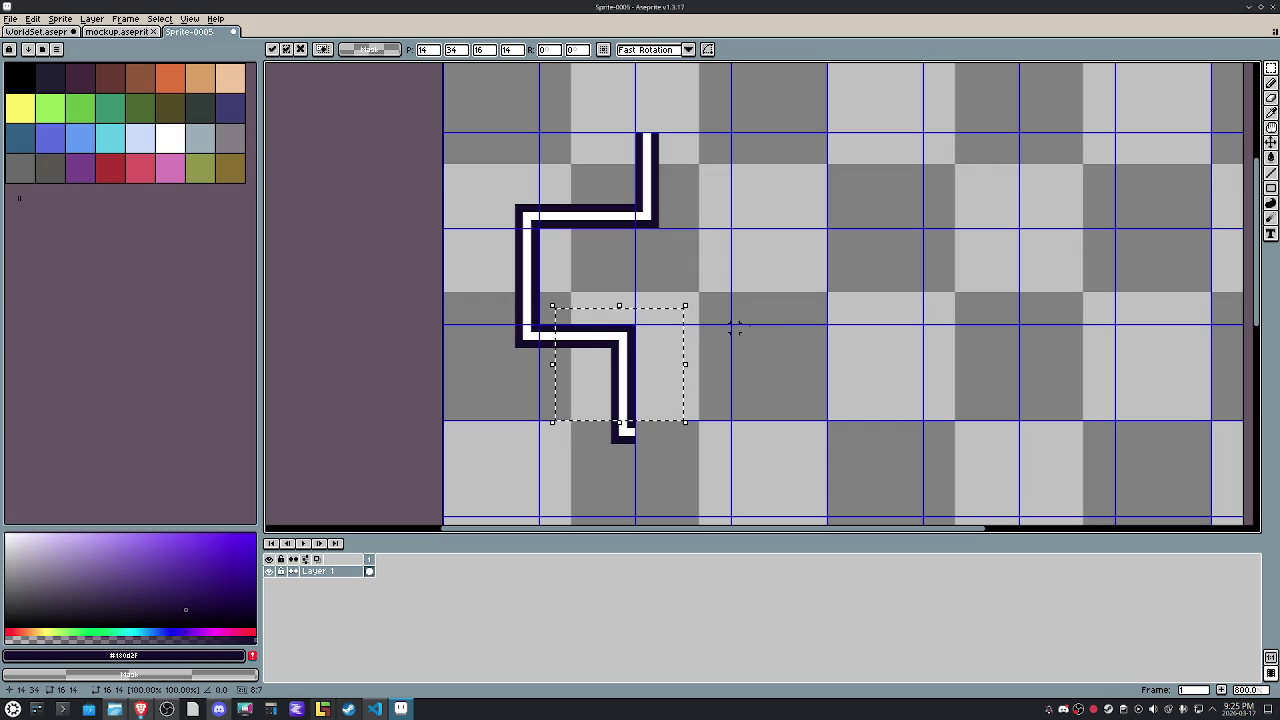
{"action": "scroll", "coordinate": [649, 366], "scroll_direction": "up", "scroll_amount": 3}
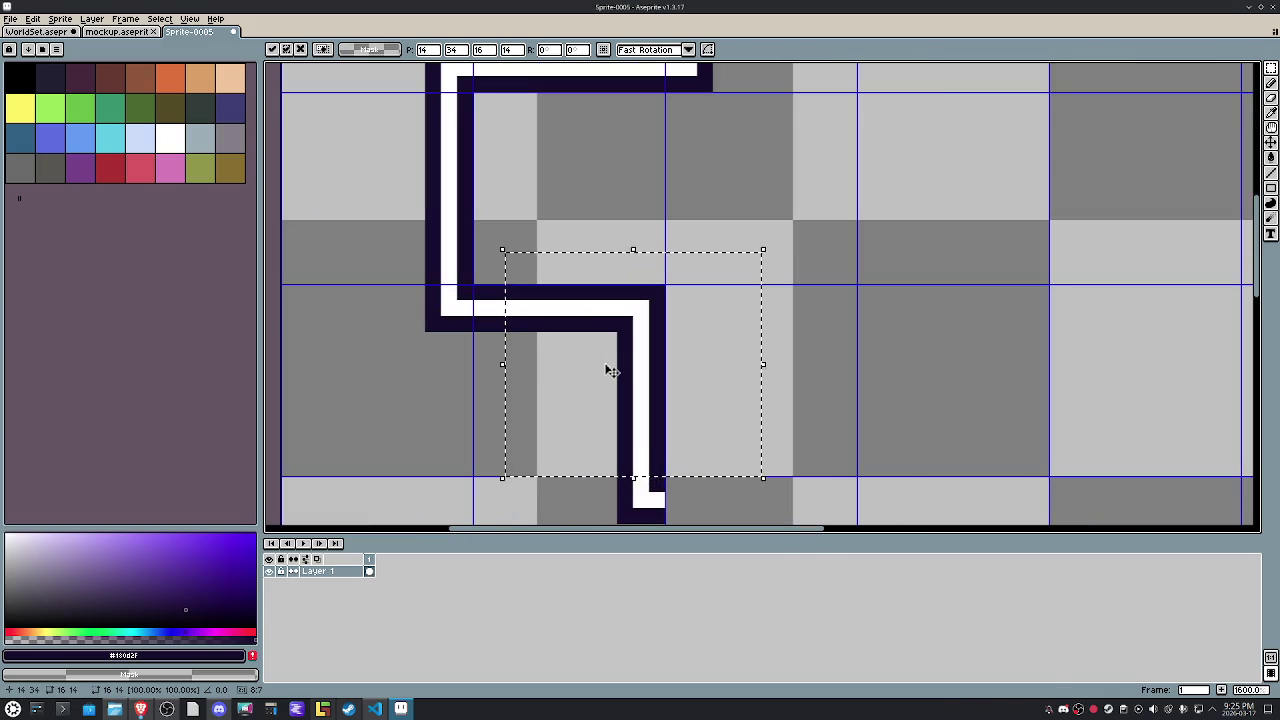
{"action": "left_click_drag", "start_coordinate": [700, 380], "coordinate": [744, 378]}
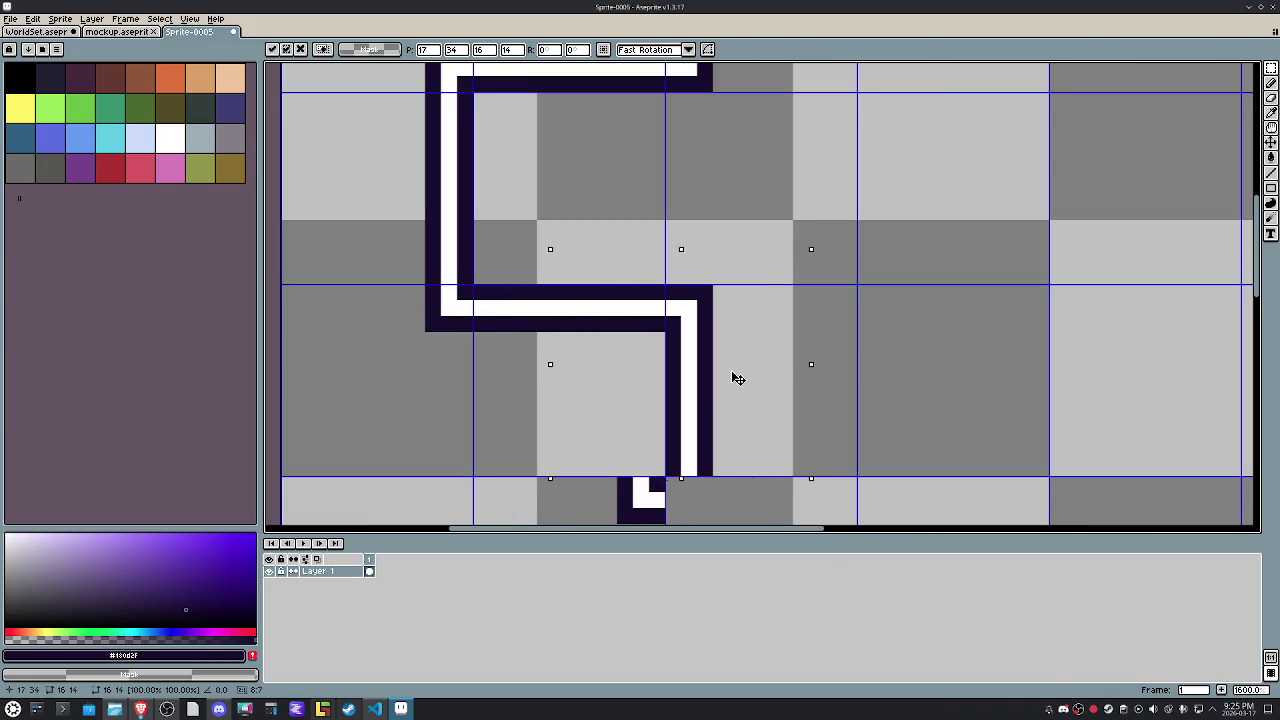
{"action": "left_click", "coordinate": [960, 357]}
{"action": "scroll", "coordinate": [960, 357], "scroll_direction": "down", "scroll_amount": 2}
{"action": "left_click_drag", "start_coordinate": [774, 386], "coordinate": [640, 296]}
{"action": "key", "text": "ctrl+z"}
{"action": "mouse_move", "coordinate": [888, 431]}
{"action": "left_mouse_down"}
{"action": "mouse_move", "coordinate": [655, 312]}
{"action": "mouse_move", "coordinate": [849, 386]}
{"action": "mouse_move", "coordinate": [725, 419]}
{"action": "left_mouse_up"}
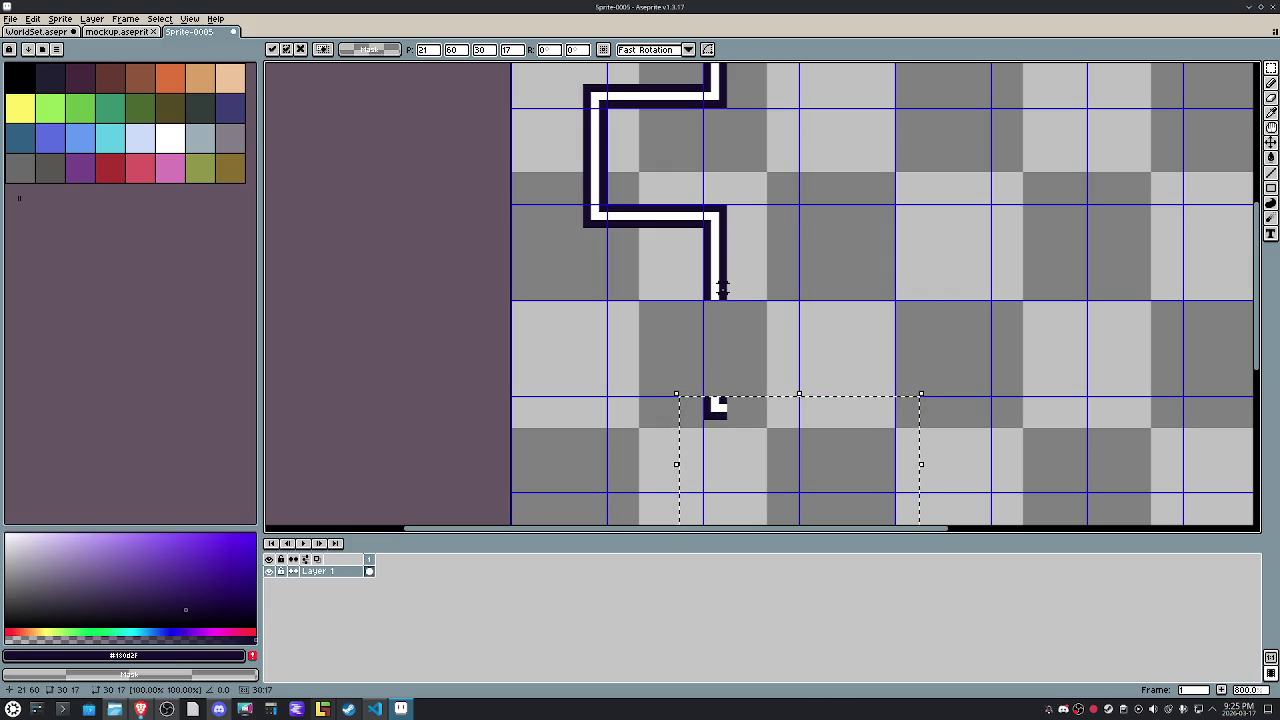
Nudge the wall piece beside the bend into place with Shift+arrow moves.
{"action": "left_click_drag", "start_coordinate": [721, 288], "coordinate": [676, 336]}
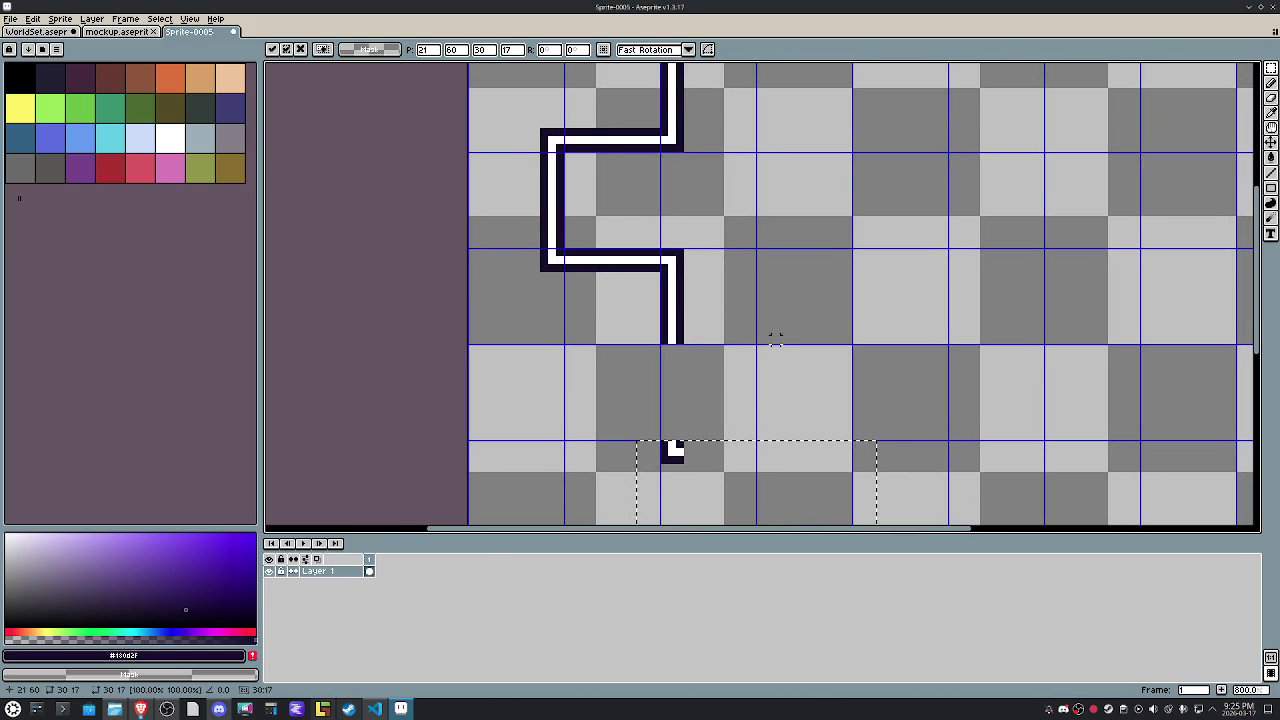
{"action": "left_click_drag", "start_coordinate": [544, 292], "coordinate": [607, 348]}
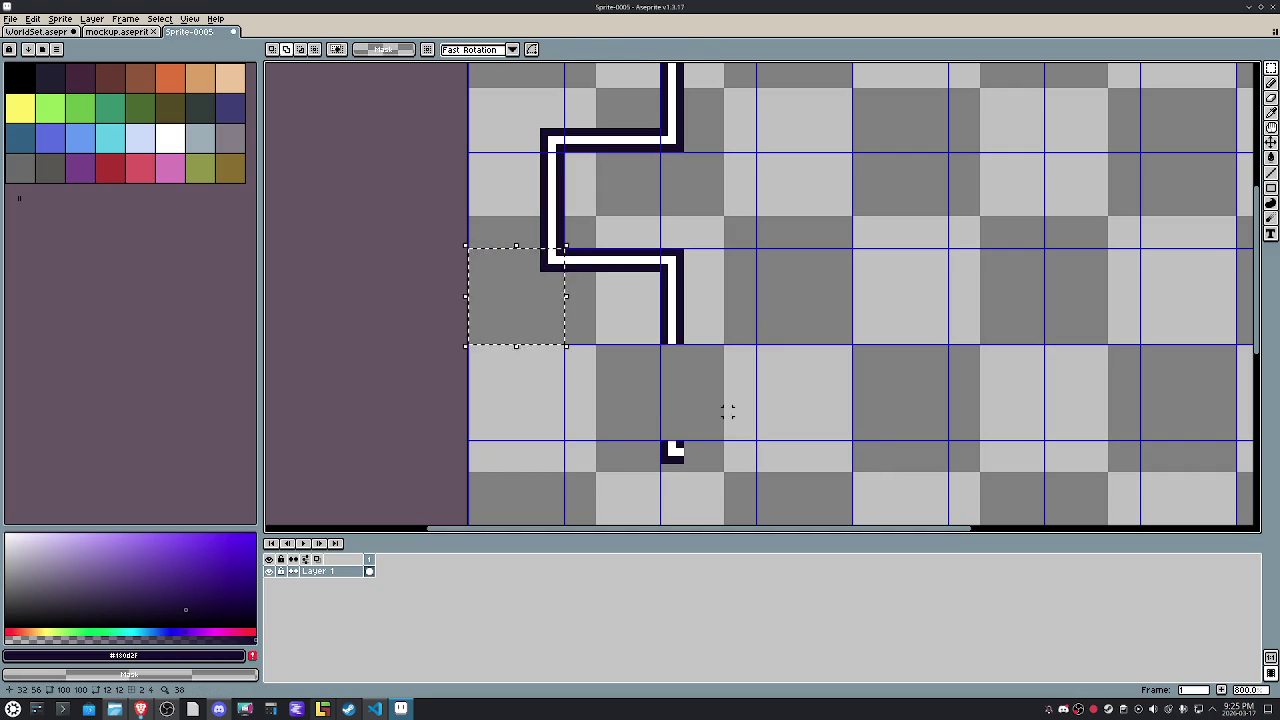
{"action": "key", "text": "shift+Down"}
{"action": "key", "text": "shift+Right"}
{"action": "key", "text": "shift+Right"}
{"action": "key", "text": "shift+Left"}
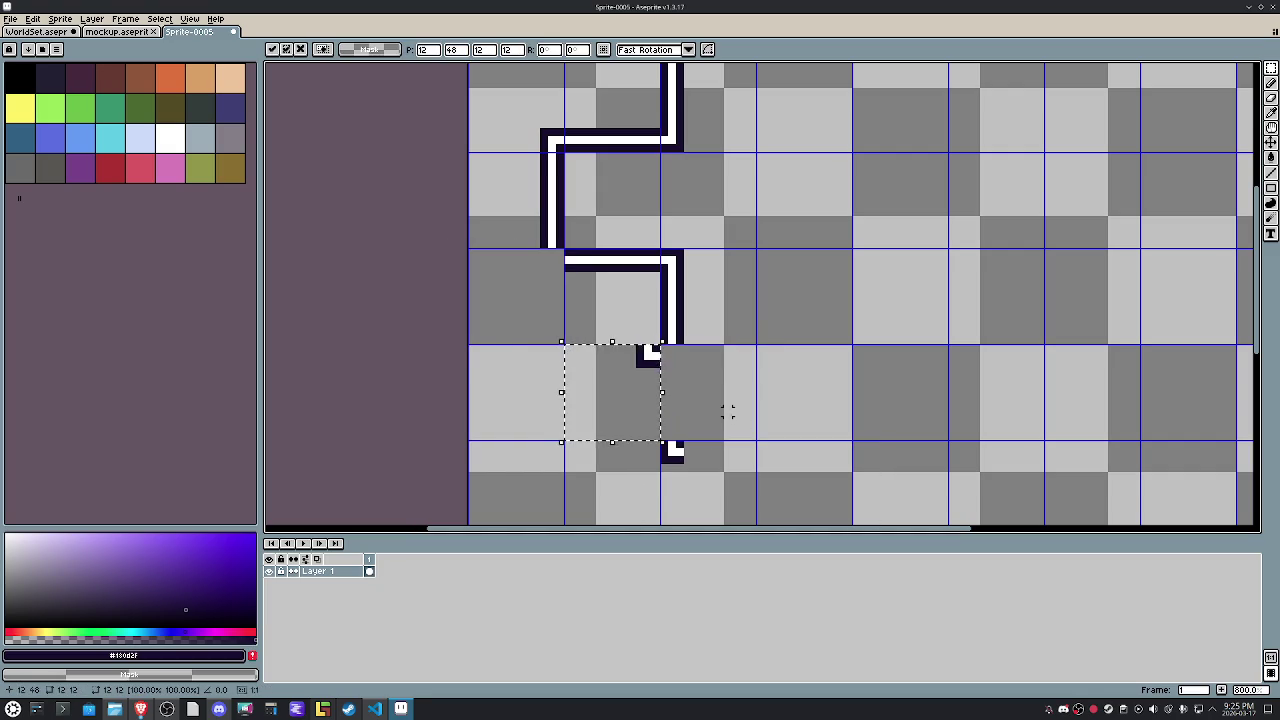
{"action": "key", "text": "shift+Left"}
{"action": "key", "text": "shift+Up"}
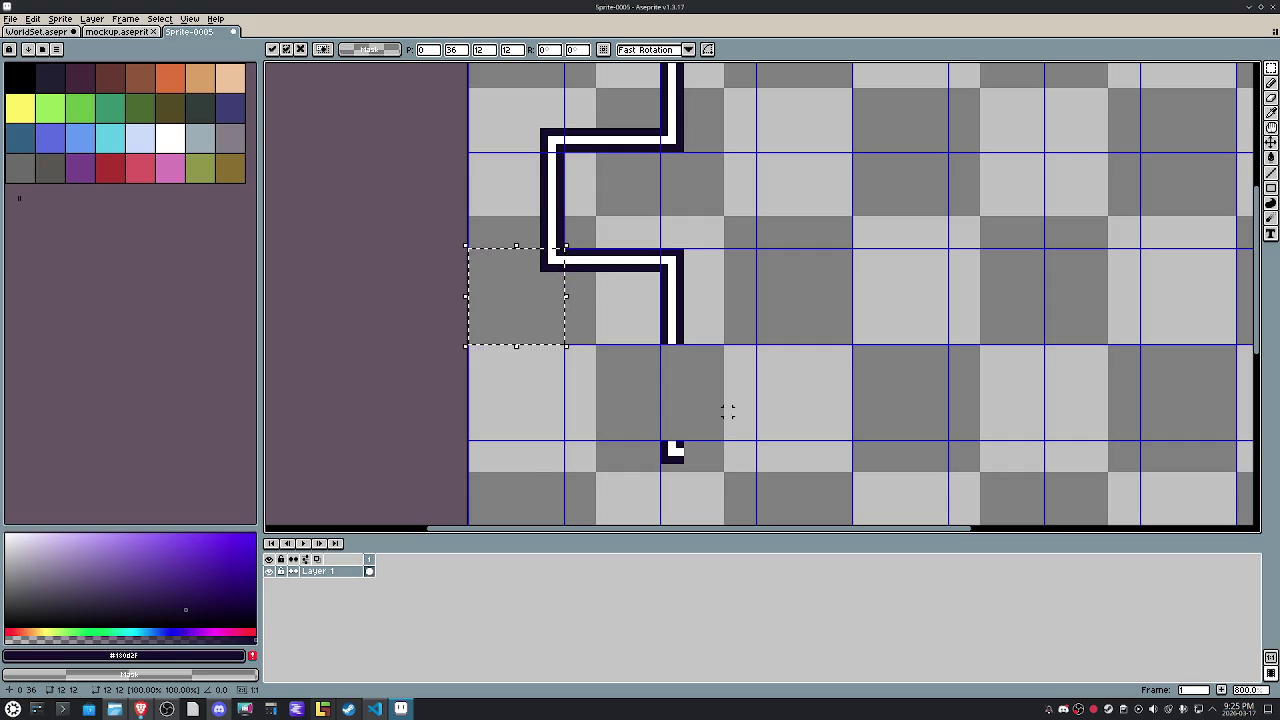
Shift the middle wall section three pixels left and move the stub up to the line's end.
{"action": "left_click_drag", "start_coordinate": [747, 399], "coordinate": [626, 222]}
{"action": "left_click_drag", "start_coordinate": [688, 320], "coordinate": [670, 320]}
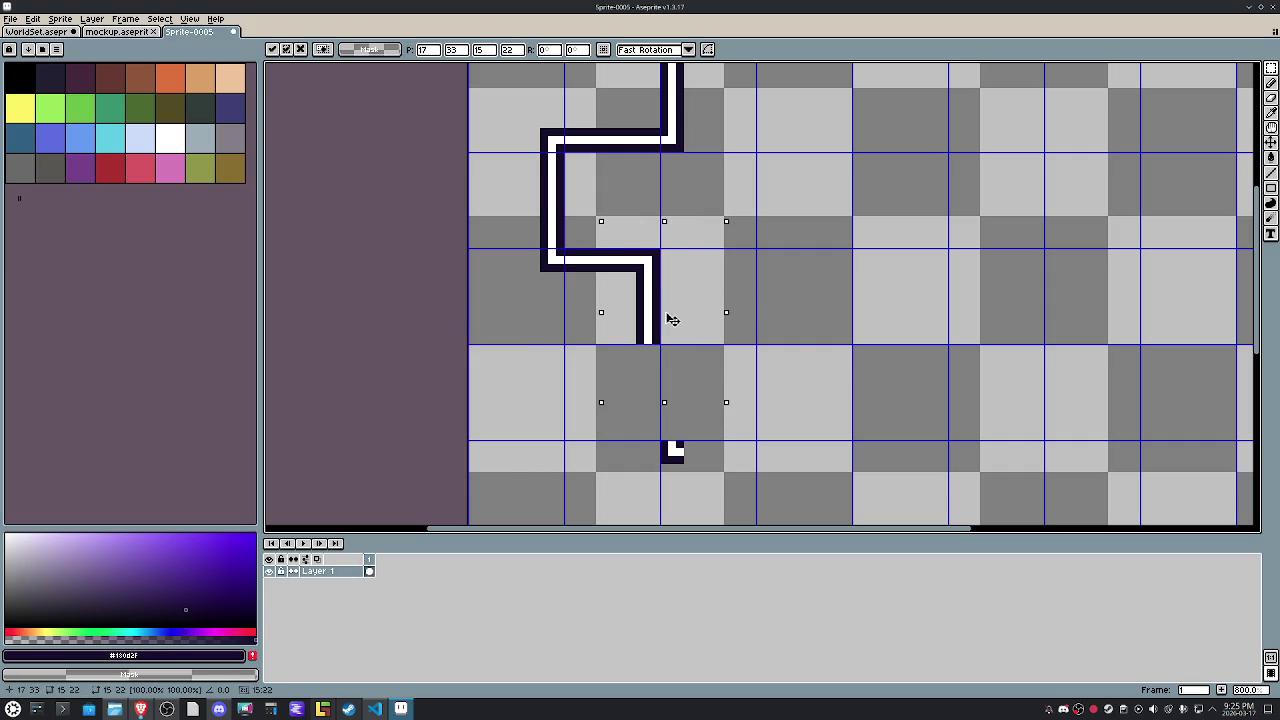
{"action": "left_click", "coordinate": [863, 323]}
{"action": "key", "text": "ctrl+z"}
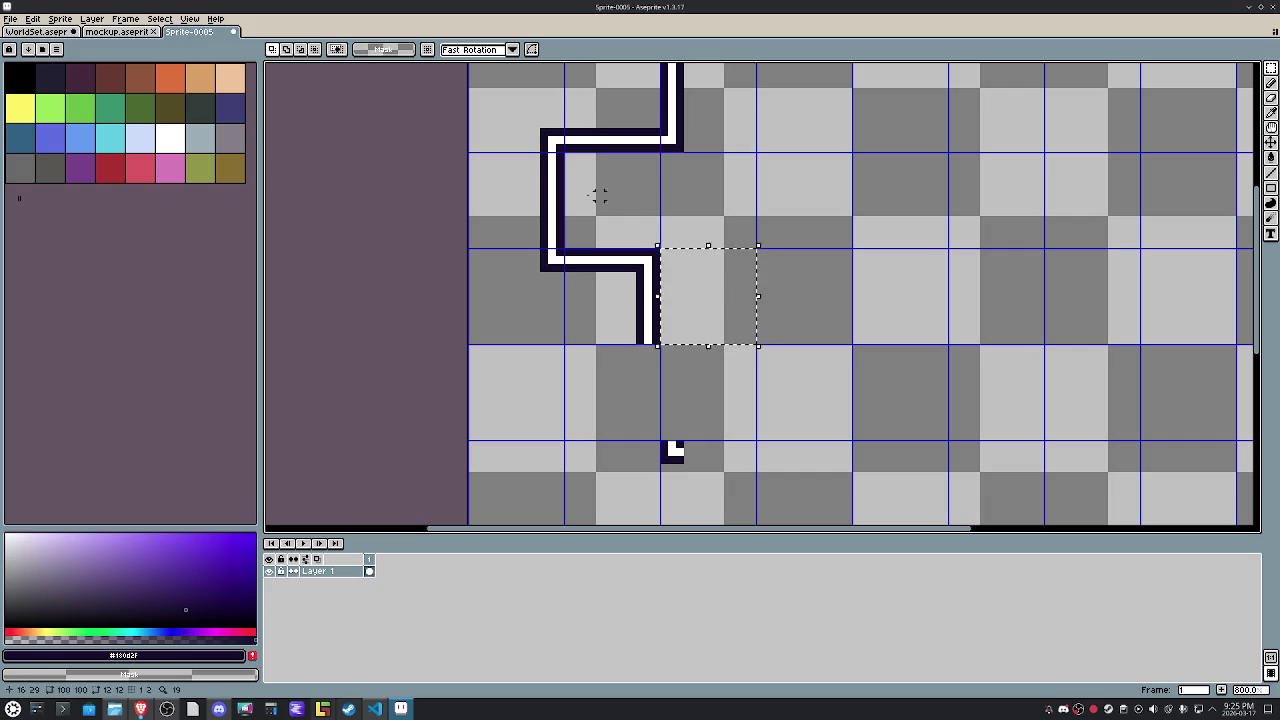
{"action": "left_click_drag", "start_coordinate": [742, 490], "coordinate": [610, 398]}
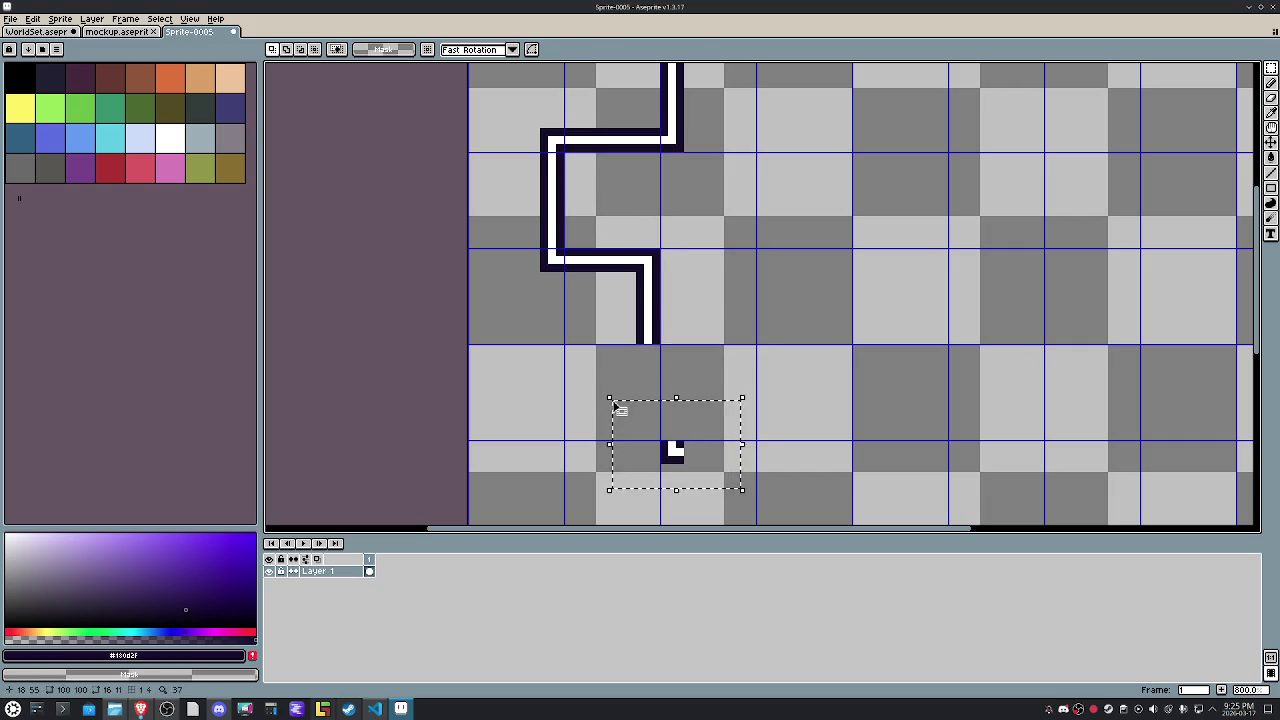
{"action": "left_click_drag", "start_coordinate": [614, 492], "coordinate": [615, 400]}
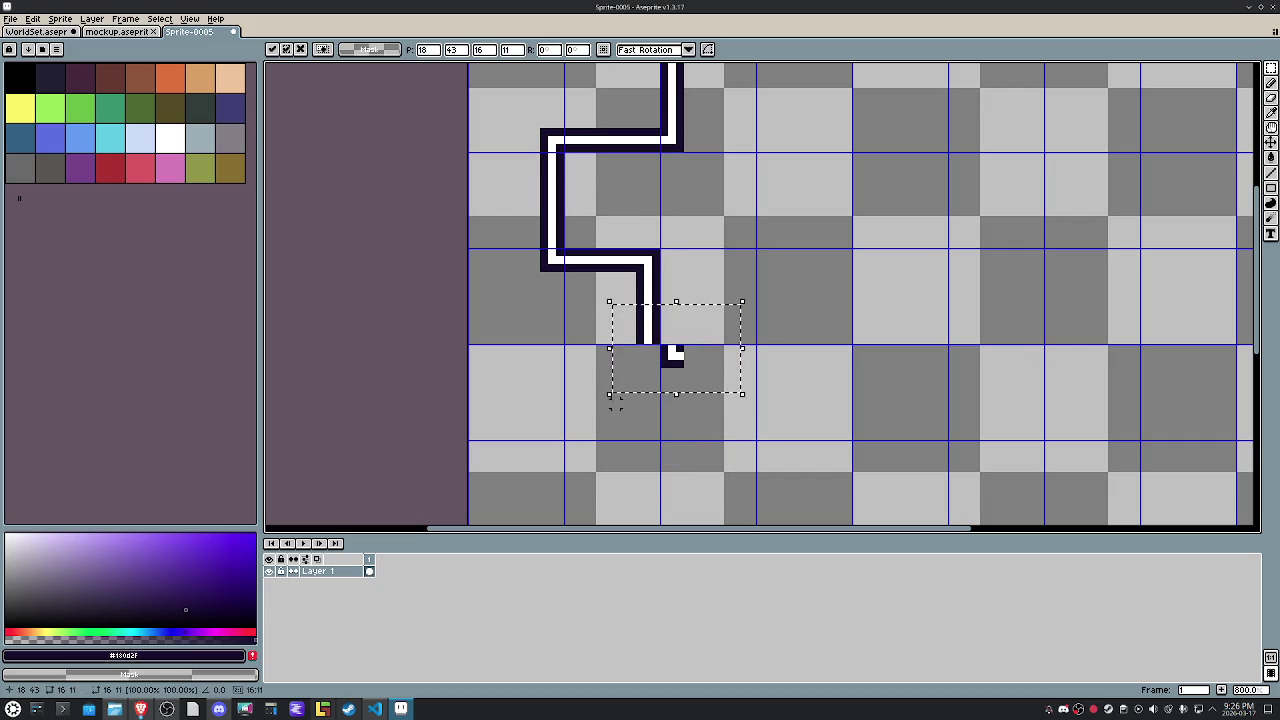
{"action": "key", "text": "Delete"}
Nudge the tile at the line's end one tile down and one tile right.
{"action": "left_click_drag", "start_coordinate": [440, 332], "coordinate": [529, 274]}
{"action": "key", "text": "Down"}
{"action": "key", "text": "Right"}
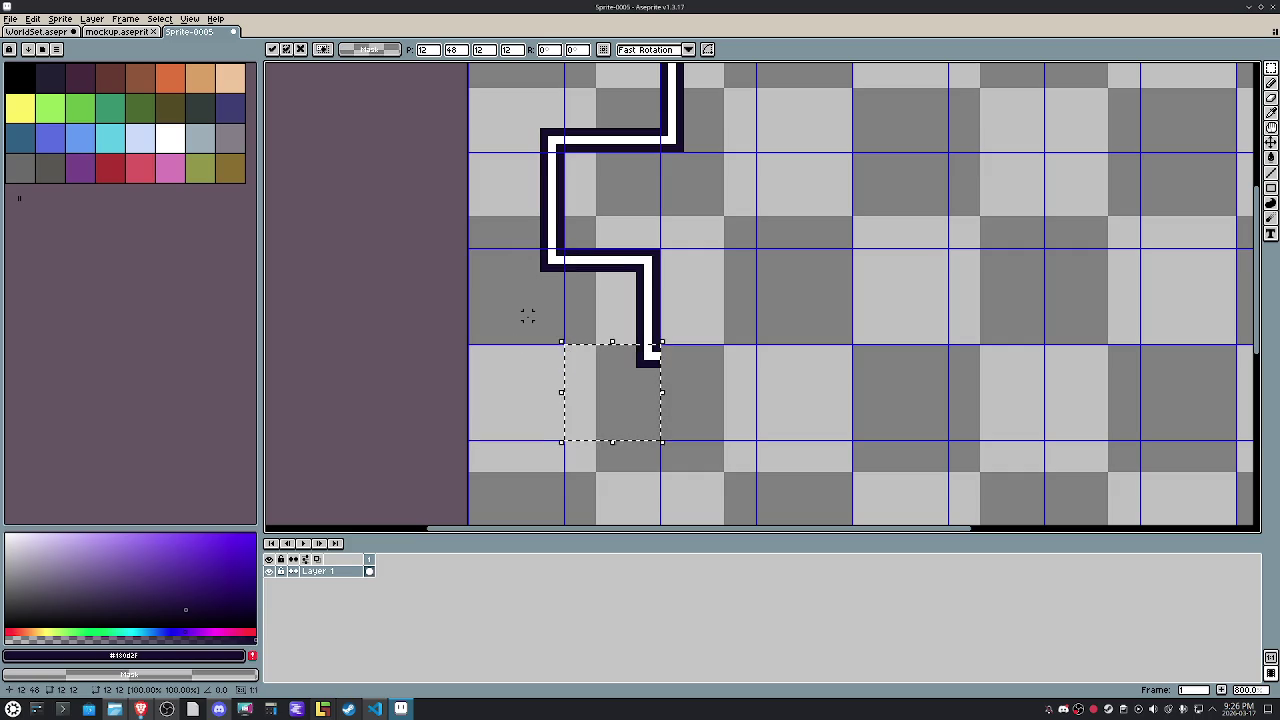
{"action": "scroll", "coordinate": [690, 290], "scroll_direction": "down", "scroll_amount": 2}
{"action": "scroll", "coordinate": [760, 300], "scroll_direction": "up", "scroll_amount": 1}
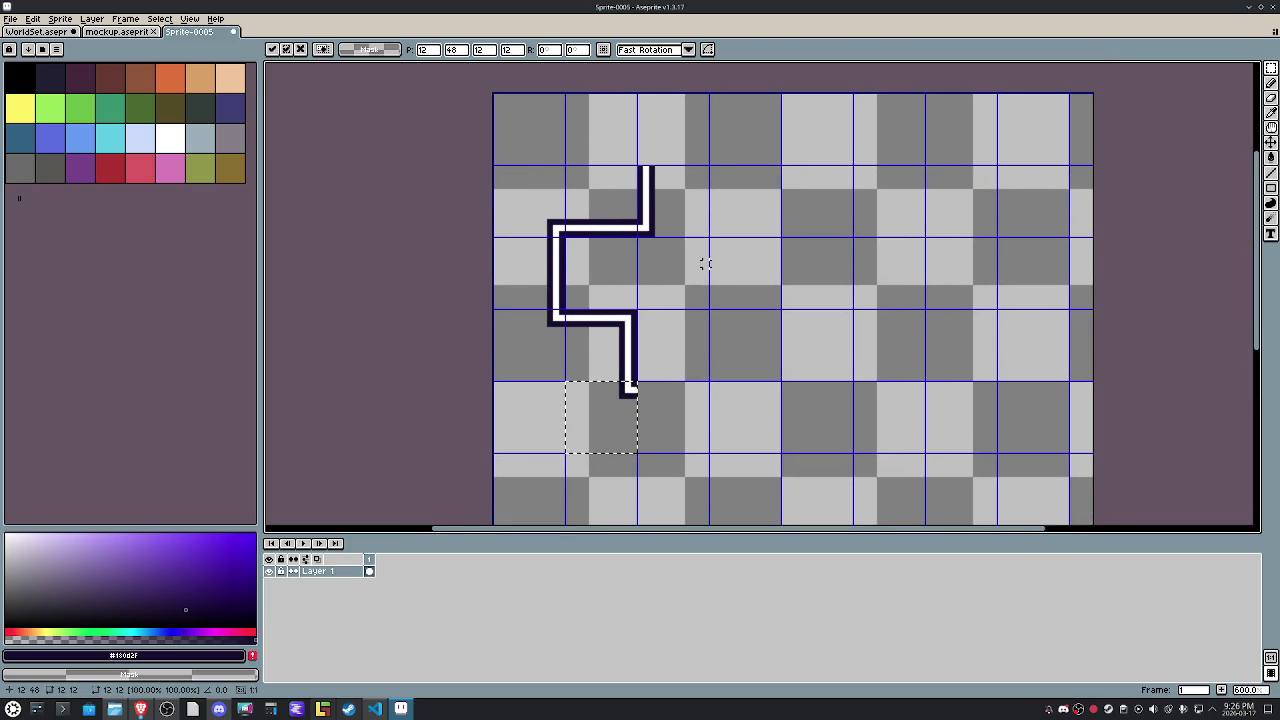
Shift the top wall segment left into alignment.
{"action": "left_click_drag", "start_coordinate": [700, 255], "coordinate": [614, 134]}
{"action": "left_click_drag", "start_coordinate": [691, 223], "coordinate": [681, 221]}
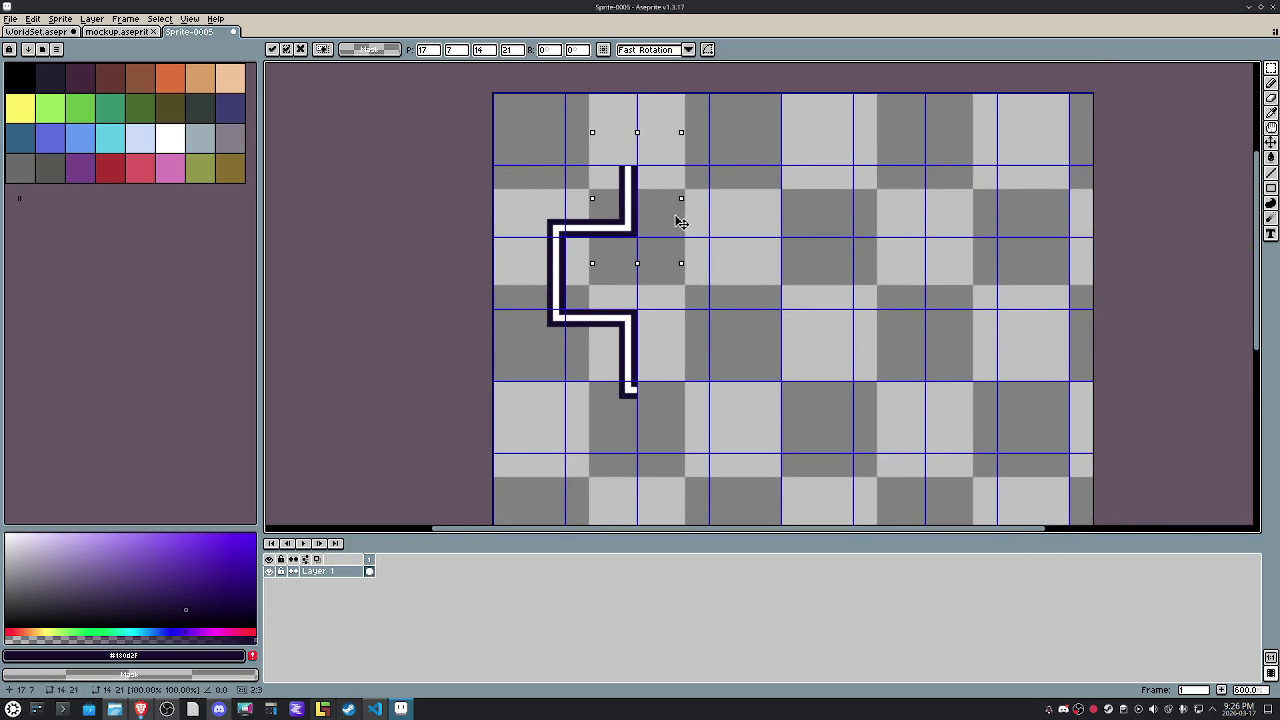
{"action": "key", "text": "Return"}
{"action": "key", "text": "ctrl+d"}
Try a copy of the corner cell one cell up and right, then cancel it.
{"action": "left_click_drag", "start_coordinate": [549, 213], "coordinate": [497, 167]}
{"action": "key", "text": "ctrl+c"}
{"action": "key", "text": "ctrl+v"}
{"action": "key", "text": "Up"}
{"action": "key", "text": "Right"}
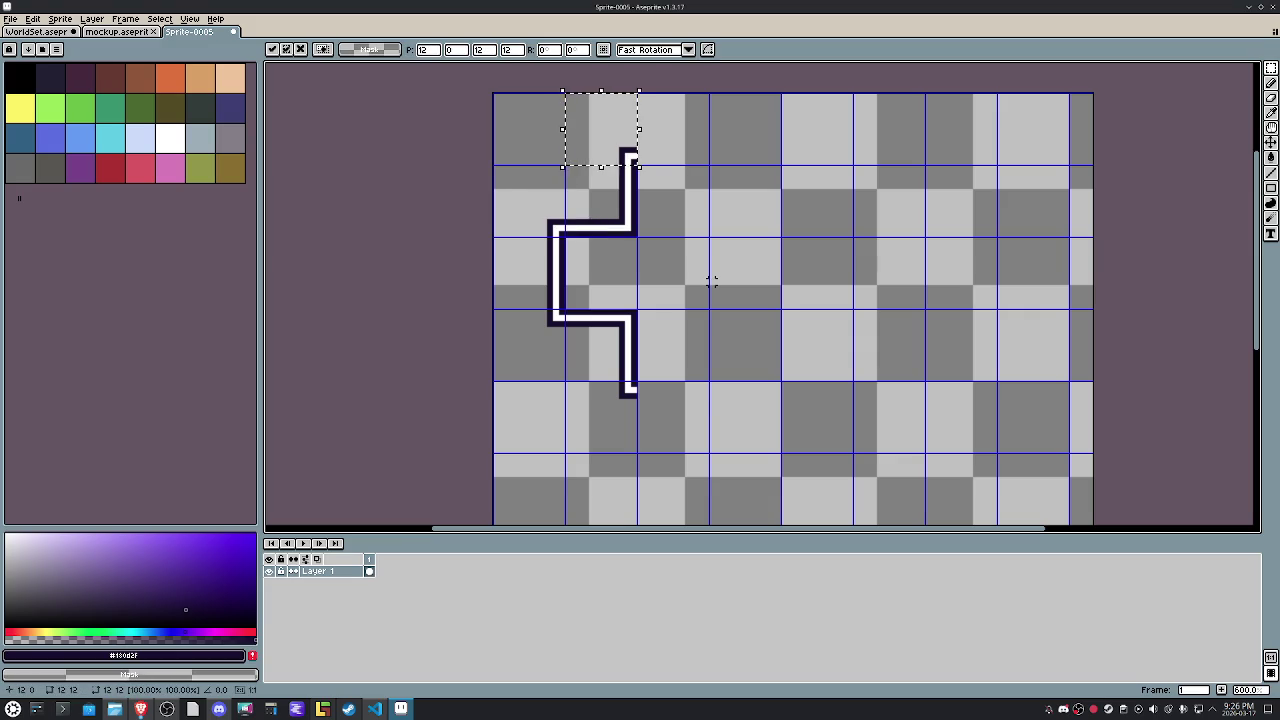
{"action": "key", "text": "Escape"}
{"action": "key", "text": "ctrl+d"}
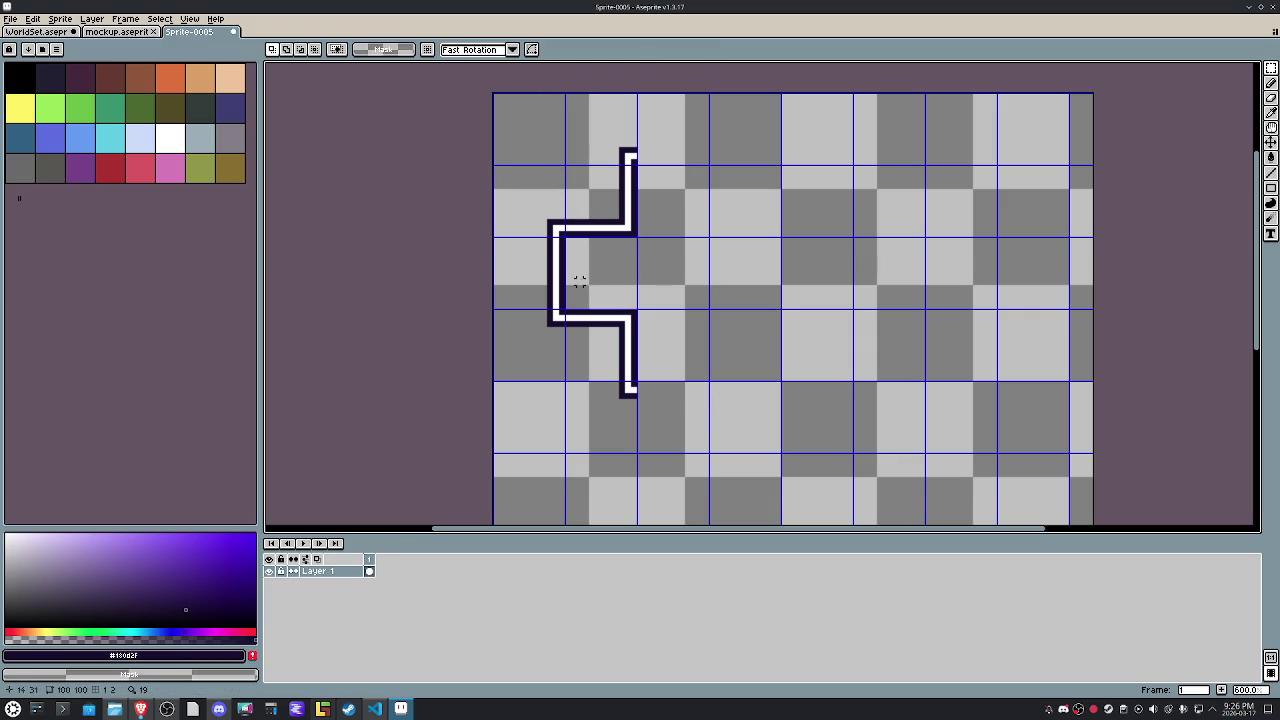
Stretch the line's bottom and top ends to the right as horizontal strips.
{"action": "scroll", "coordinate": [669, 390], "scroll_direction": "up", "scroll_amount": 3}
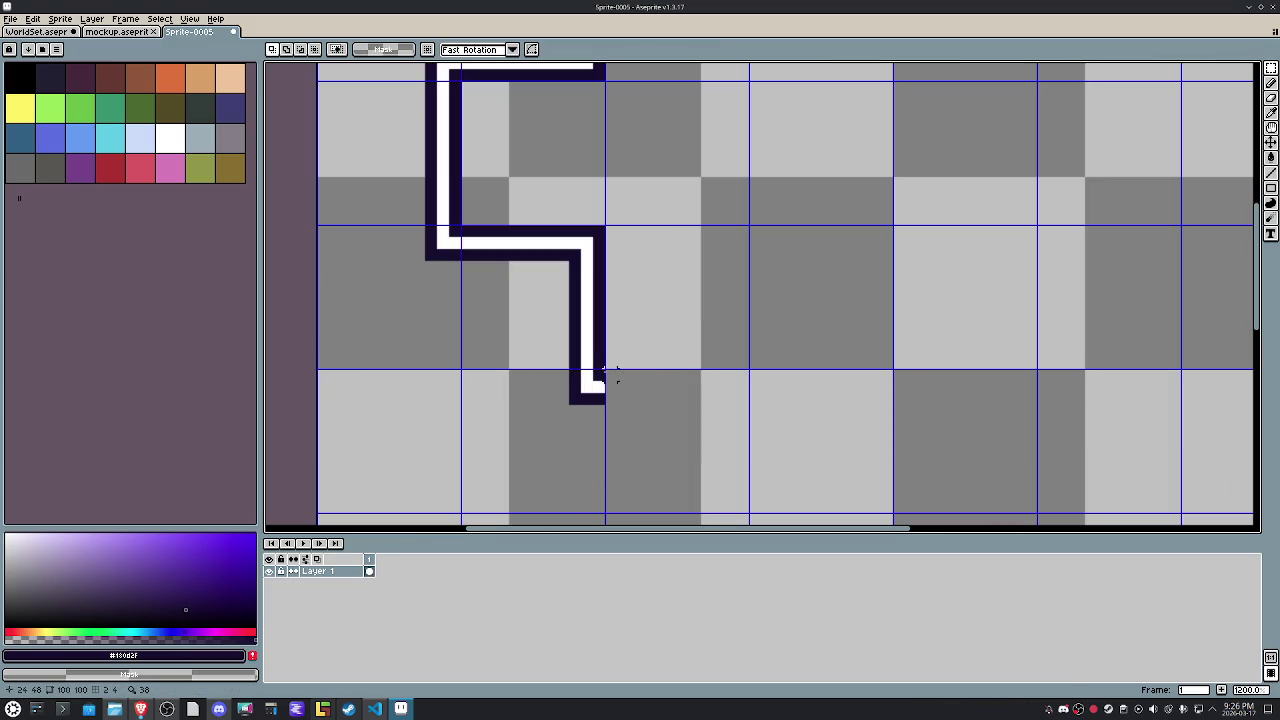
{"action": "left_click_drag", "start_coordinate": [605, 387], "coordinate": [762, 392]}
{"action": "scroll", "coordinate": [800, 370], "scroll_direction": "down", "scroll_amount": 3}
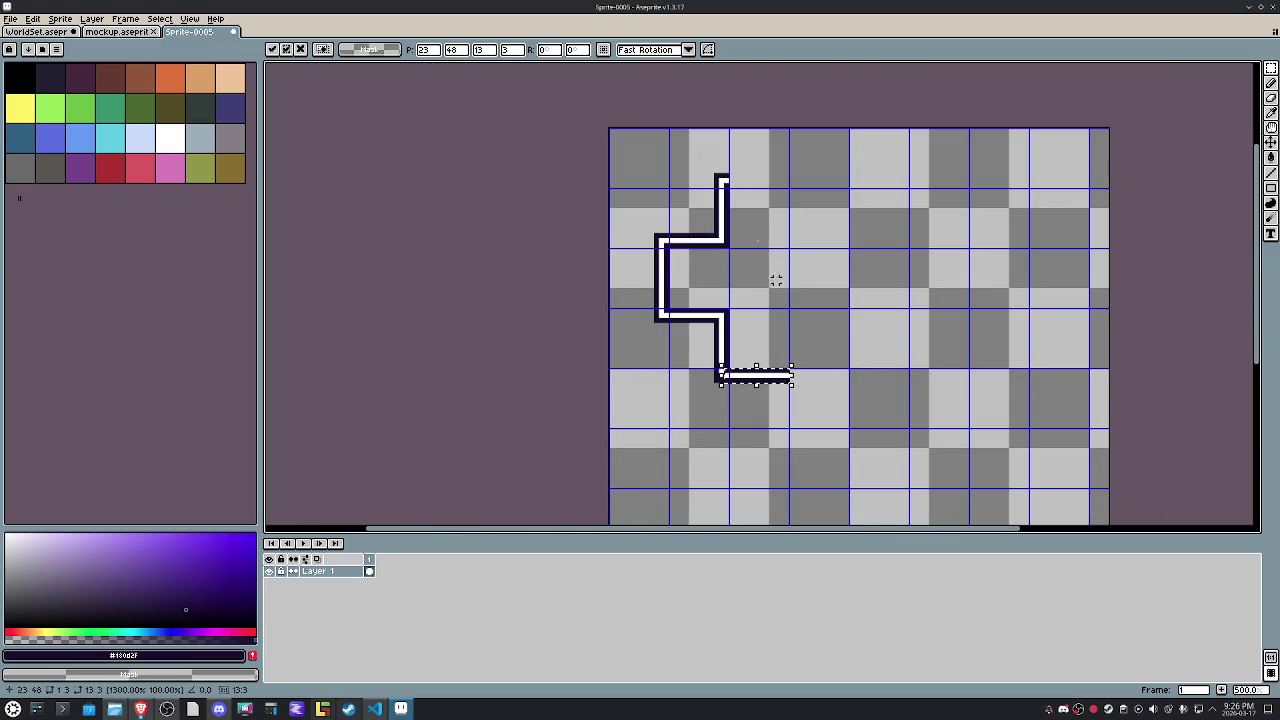
{"action": "left_click", "coordinate": [724, 177]}
{"action": "mouse_move", "coordinate": [716, 170]}
{"action": "left_mouse_down"}
{"action": "mouse_move", "coordinate": [731, 196]}
{"action": "mouse_move", "coordinate": [765, 183]}
{"action": "mouse_move", "coordinate": [849, 190]}
{"action": "left_mouse_up"}
{"action": "left_click", "coordinate": [800, 257]}
Test a horizontally flipped copy forming a cross, then erase the mirrored right half.
{"action": "left_click_drag", "start_coordinate": [814, 263], "coordinate": [726, 186]}
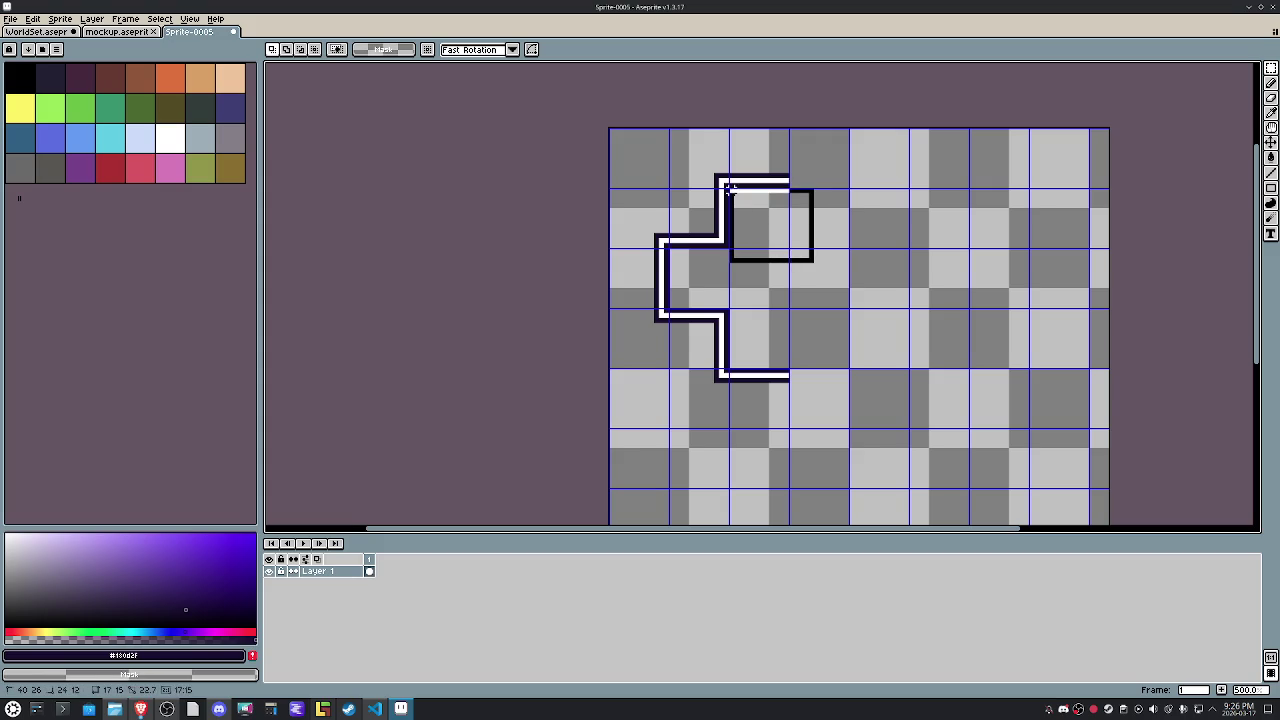
{"action": "left_click", "coordinate": [931, 235]}
{"action": "left_click_drag", "start_coordinate": [851, 425], "coordinate": [636, 141]}
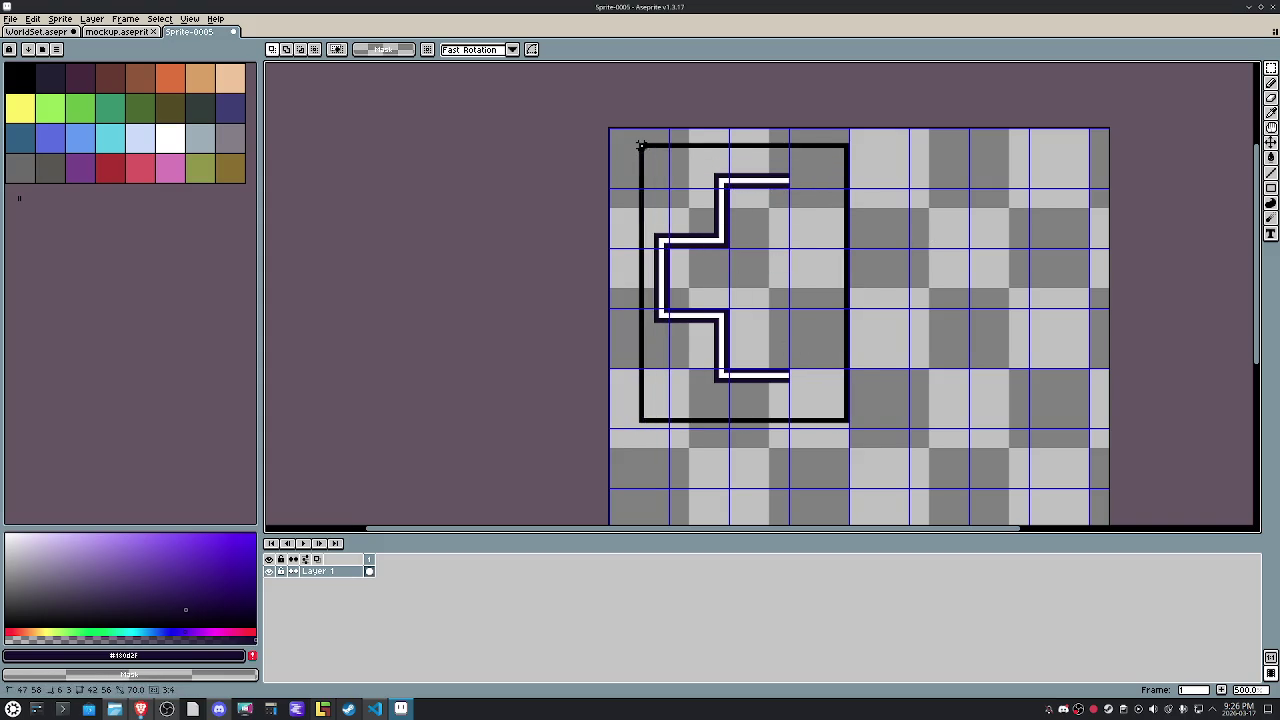
{"action": "left_click_drag", "start_coordinate": [851, 225], "coordinate": [966, 230]}
{"action": "key", "text": "shift+h"}
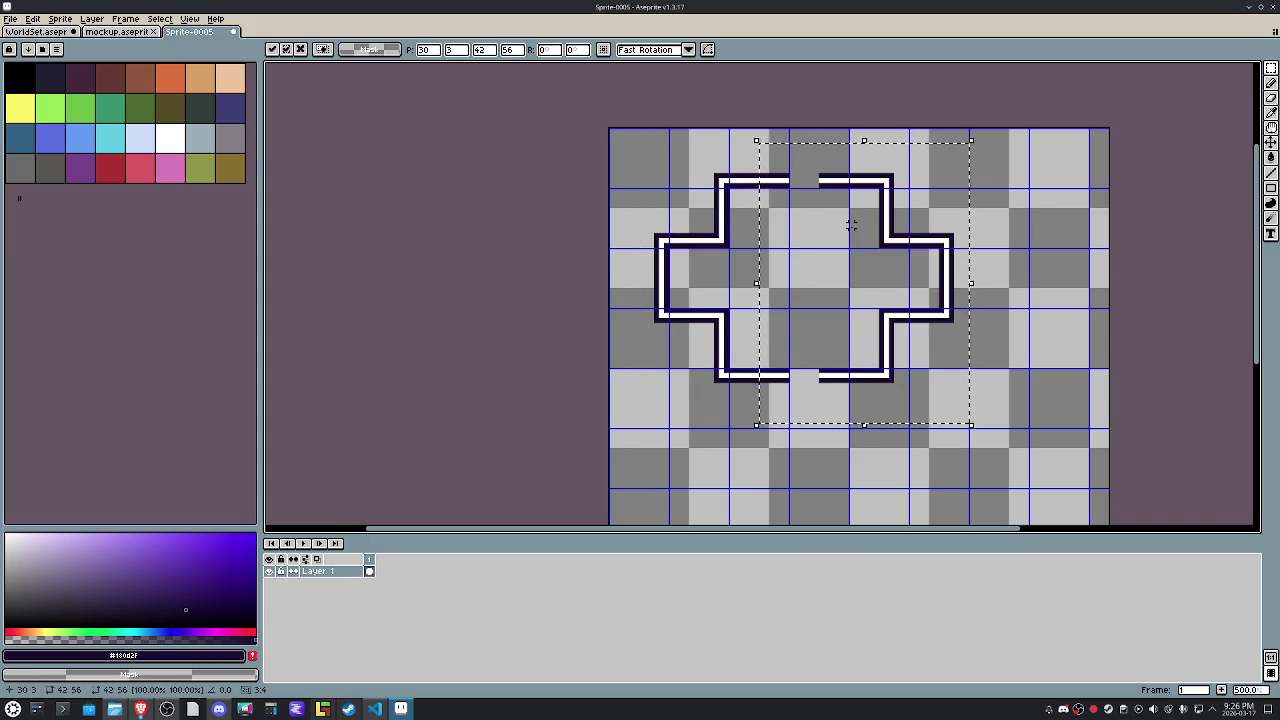
{"action": "key", "text": "Left"}
{"action": "key", "text": "Left"}
{"action": "key", "text": "Left"}
{"action": "key", "text": "Left"}
{"action": "key", "text": "Left"}
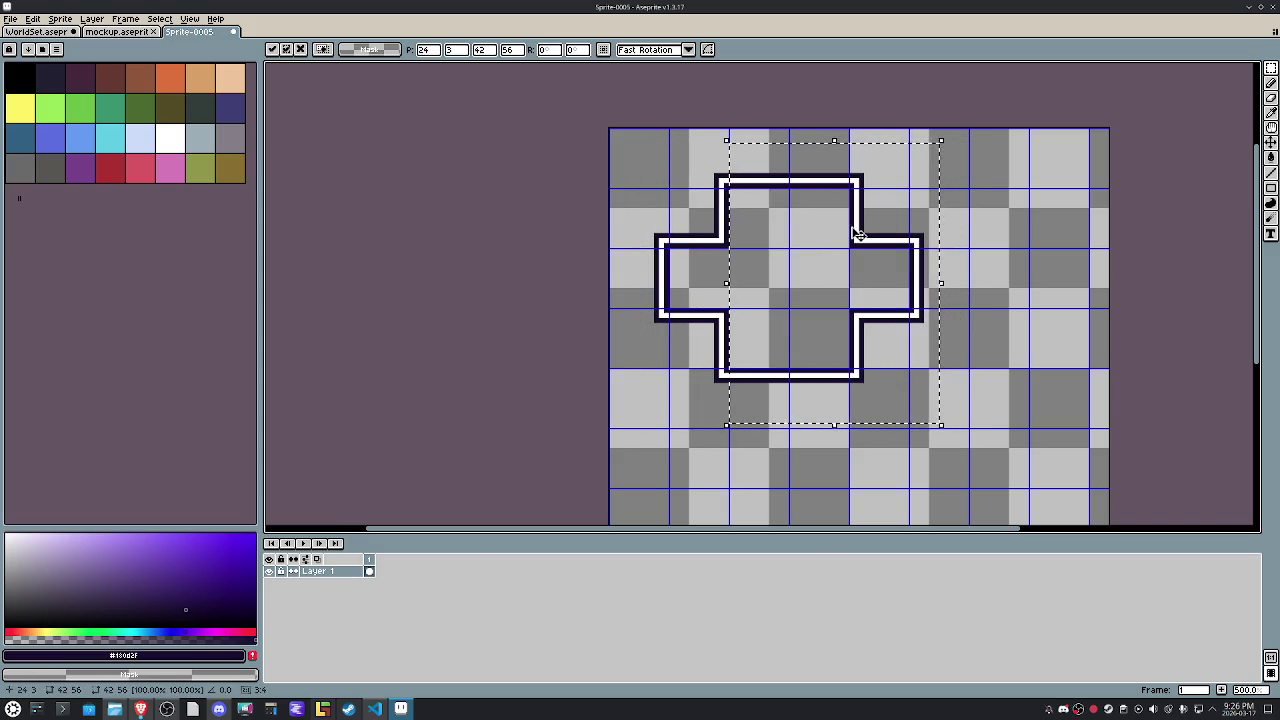
{"action": "key", "text": "Return"}
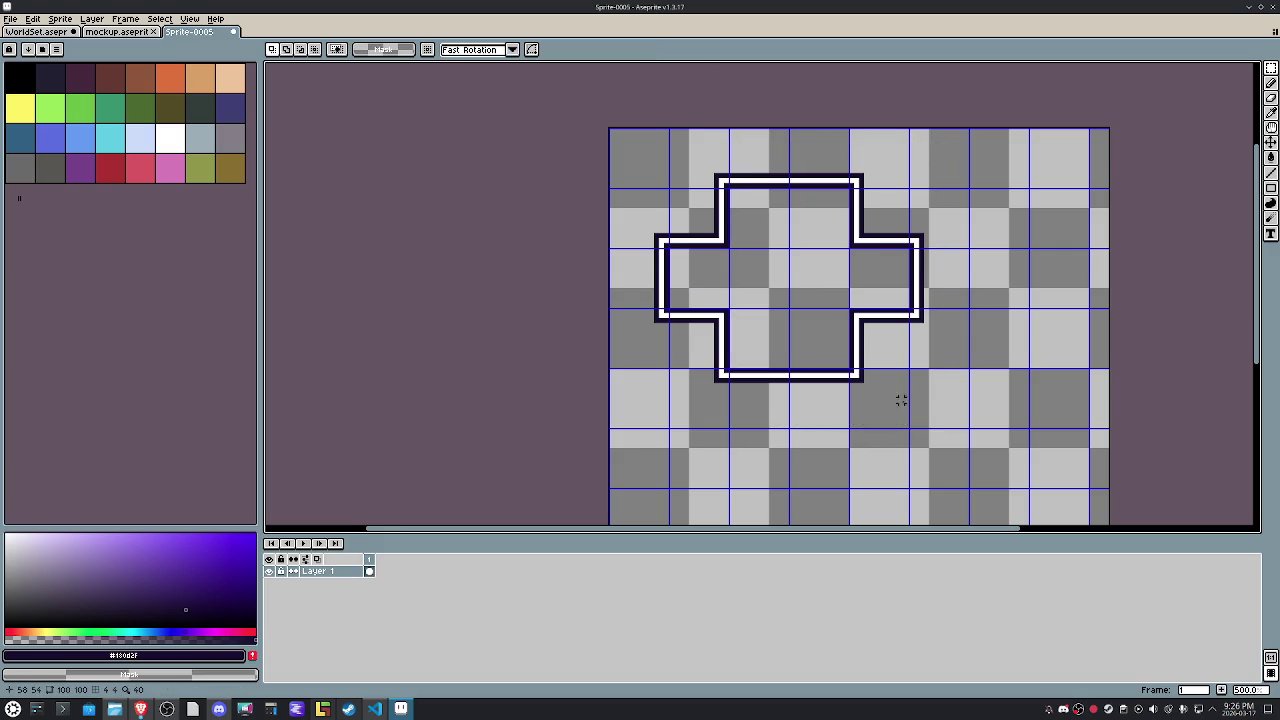
{"action": "left_click_drag", "start_coordinate": [930, 390], "coordinate": [800, 140]}
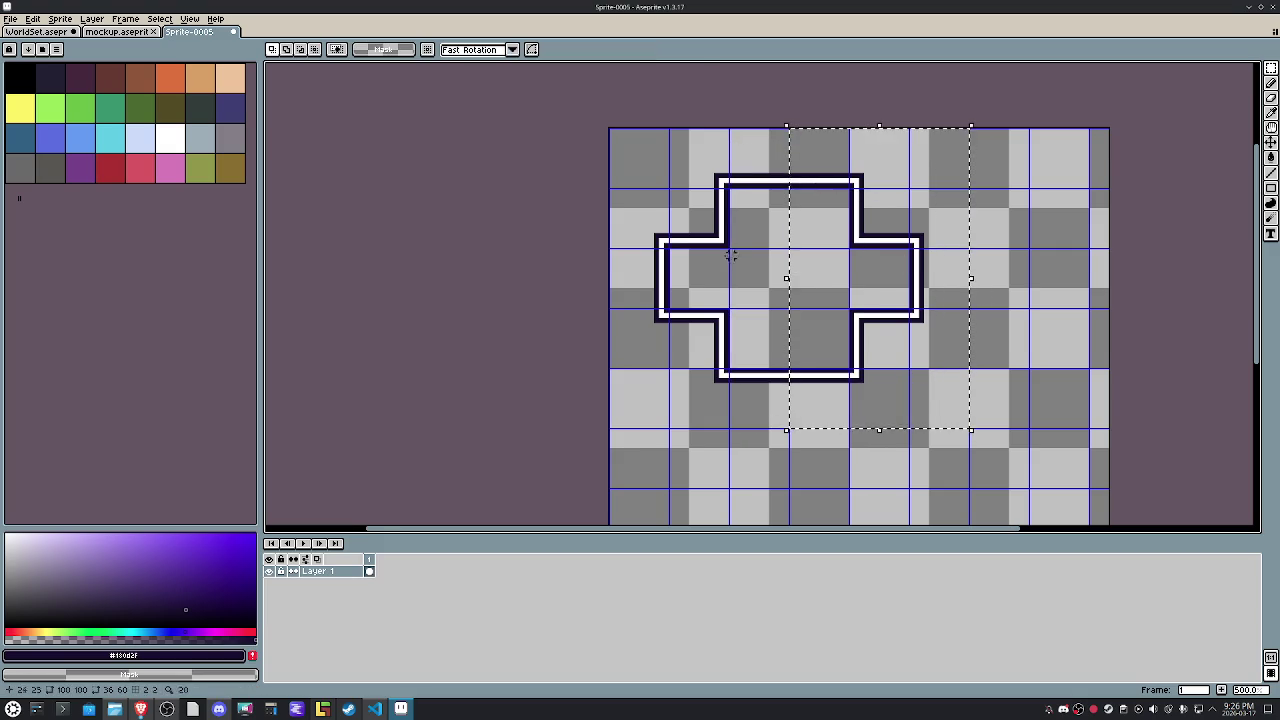
{"action": "key", "text": "Delete"}
Select the stepped half outline.
{"action": "left_click_drag", "start_coordinate": [771, 355], "coordinate": [745, 369]}
{"action": "left_click_drag", "start_coordinate": [641, 321], "coordinate": [705, 384]}
{"action": "scroll", "coordinate": [705, 355], "scroll_direction": "up", "scroll_amount": 1}
{"action": "left_click_drag", "start_coordinate": [627, 170], "coordinate": [703, 246]}
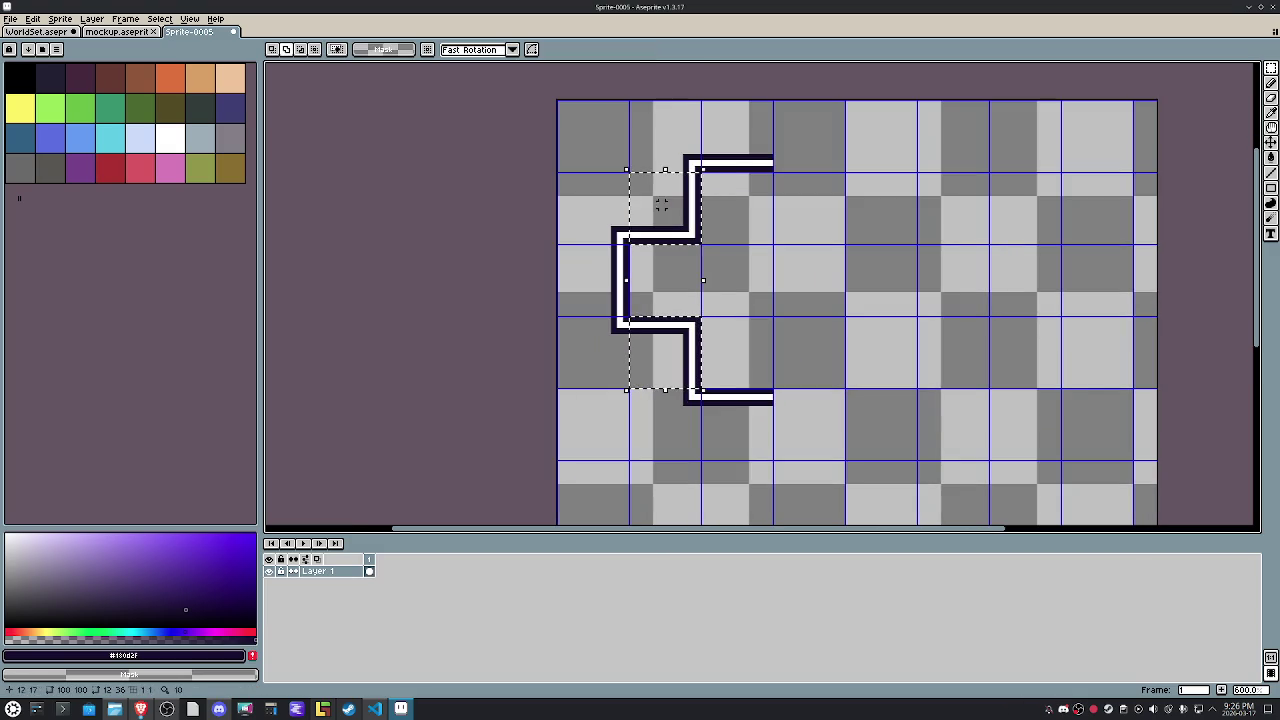
In WorldSet.aseprite, erase the old path tiles and paste the wall outline.
{"action": "left_click", "coordinate": [115, 31]}
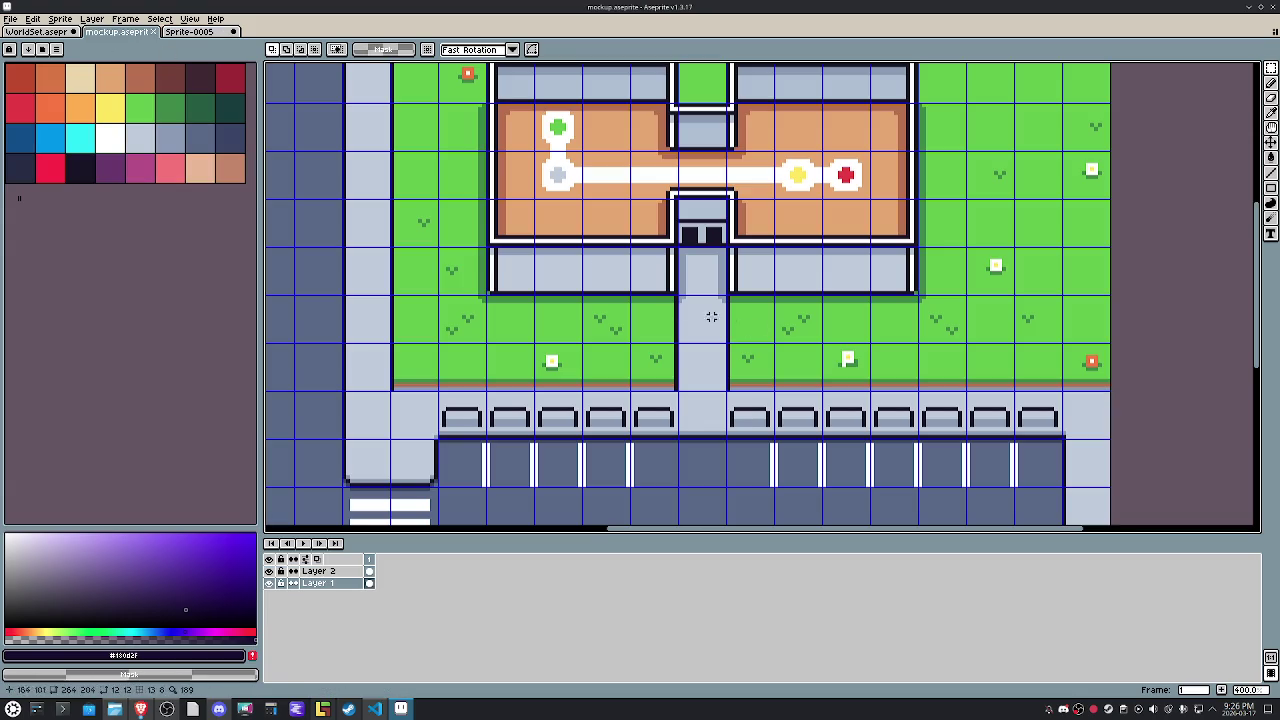
{"action": "left_click", "coordinate": [45, 32]}
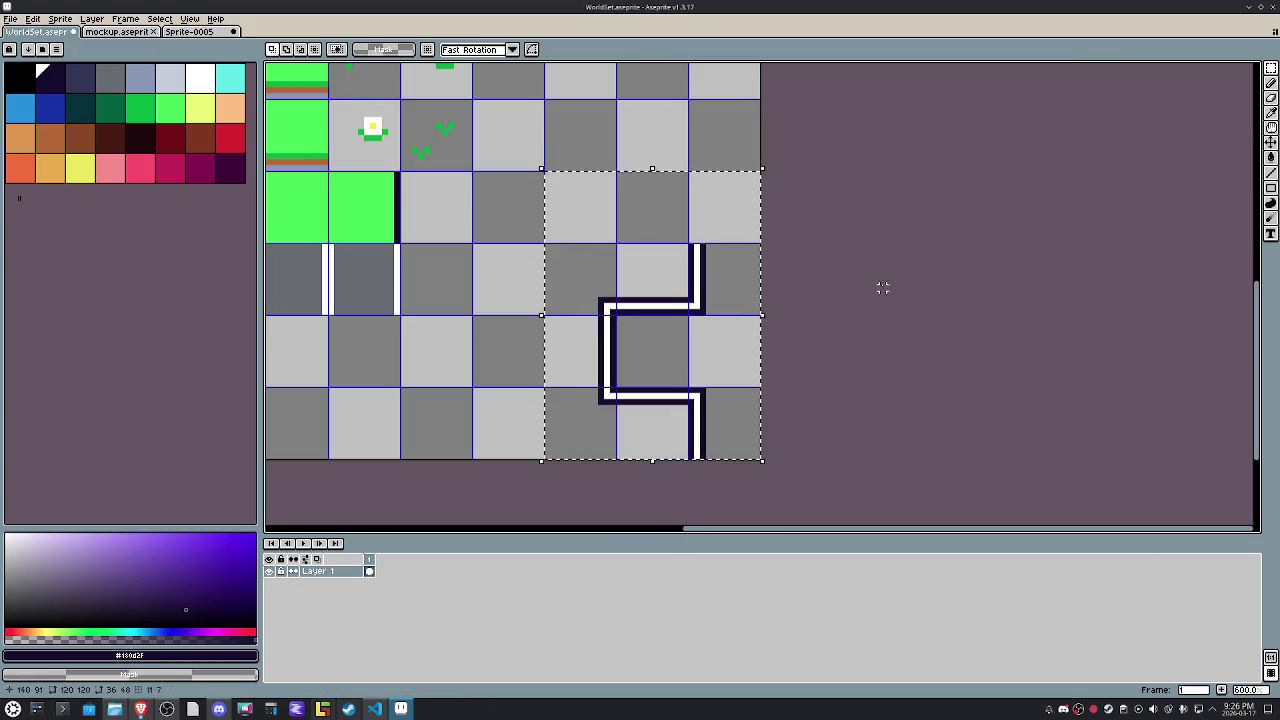
{"action": "left_click_drag", "start_coordinate": [700, 250], "coordinate": [750, 305]}
{"action": "key", "text": "Delete"}
{"action": "left_click_drag", "start_coordinate": [700, 398], "coordinate": [725, 435]}
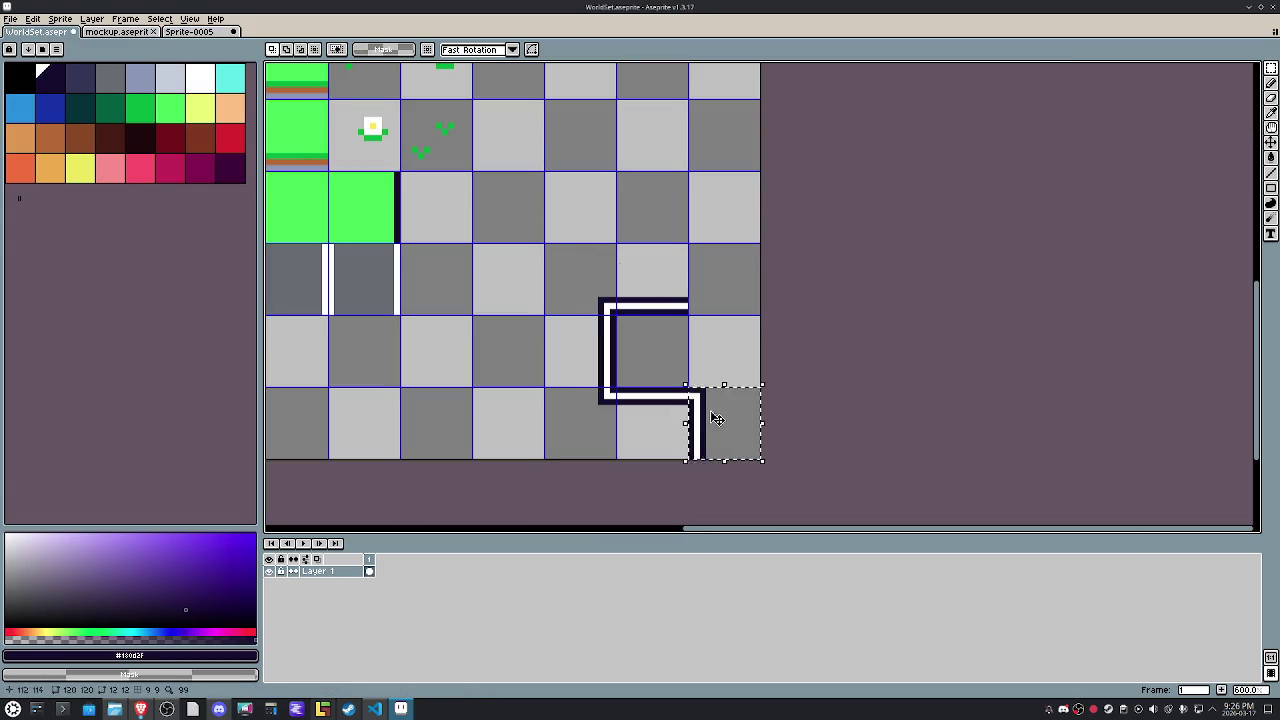
{"action": "key", "text": "Delete"}
{"action": "key", "text": "ctrl+d"}
{"action": "key", "text": "ctrl+v"}
Place the pasted outline over the path tiles and save WorldSet.aseprite.
{"action": "mouse_move", "coordinate": [777, 373]}
{"action": "left_mouse_down"}
{"action": "mouse_move", "coordinate": [676, 316]}
{"action": "mouse_move", "coordinate": [712, 408]}
{"action": "left_mouse_up"}
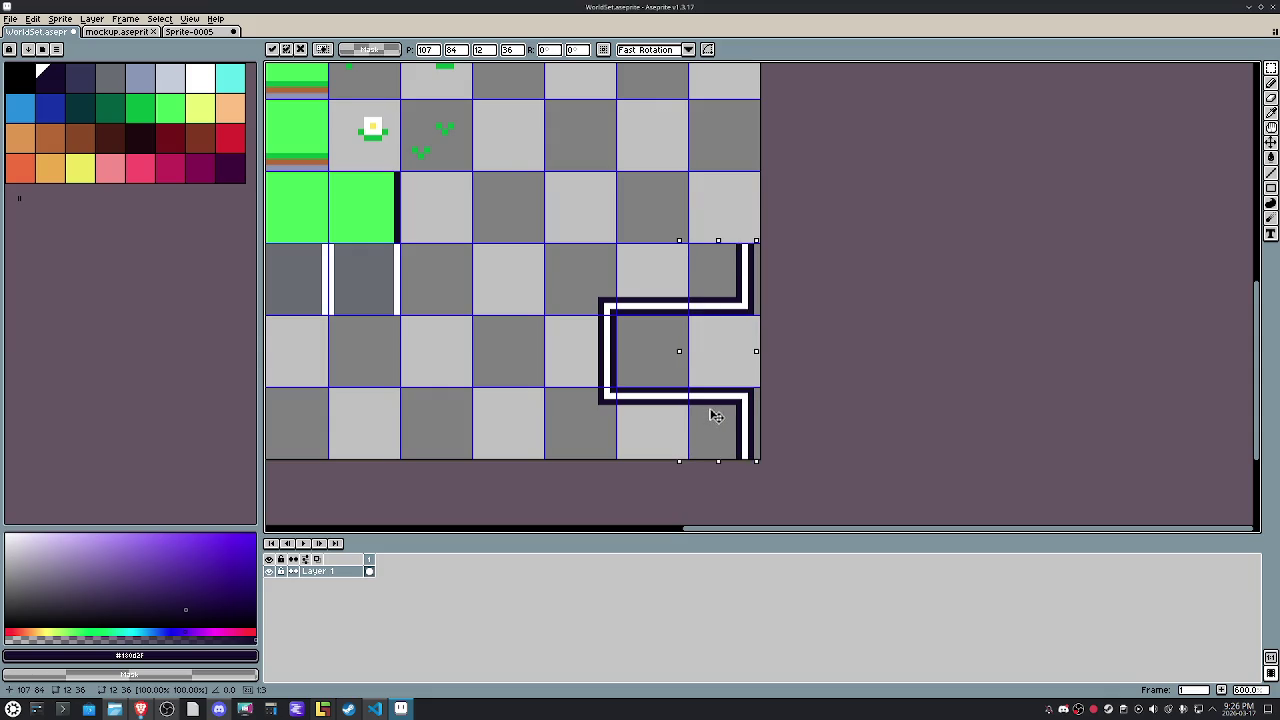
{"action": "left_click", "coordinate": [598, 244]}
{"action": "key", "text": "ctrl+s"}
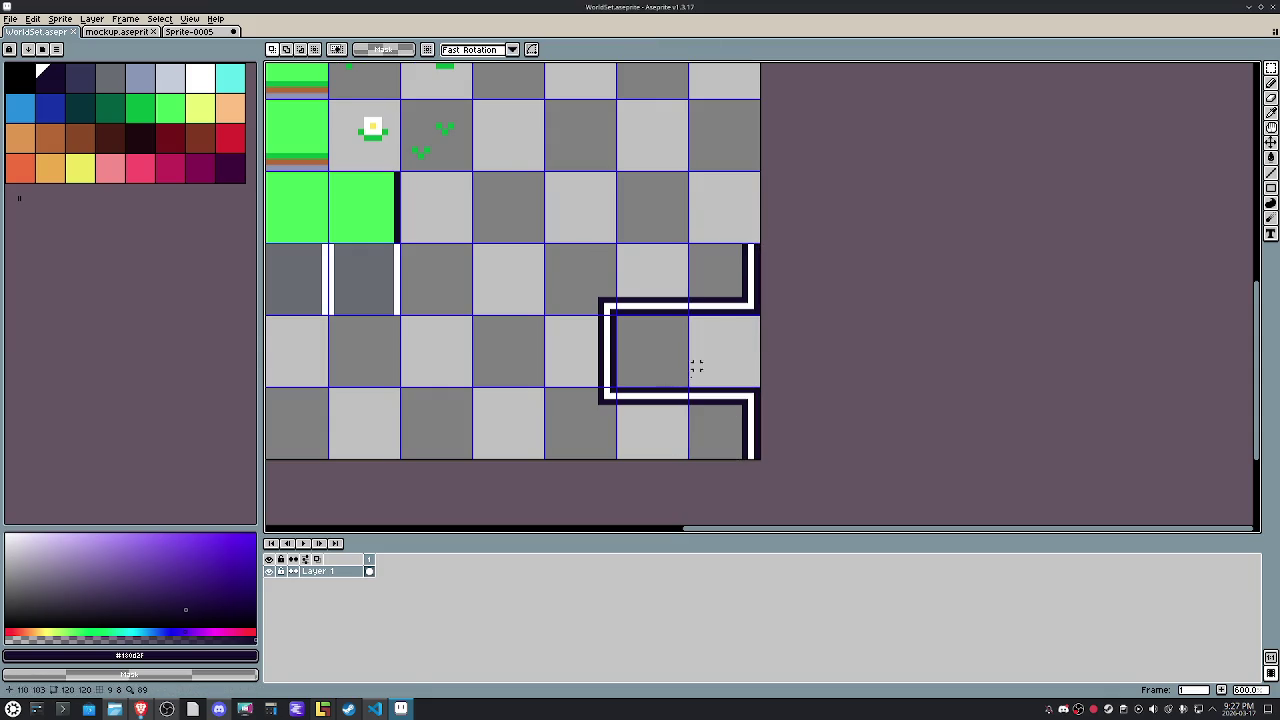
Reposition the bottom and corner wall tiles of the block into their proper rows.
{"action": "left_click_drag", "start_coordinate": [666, 406], "coordinate": [648, 288]}
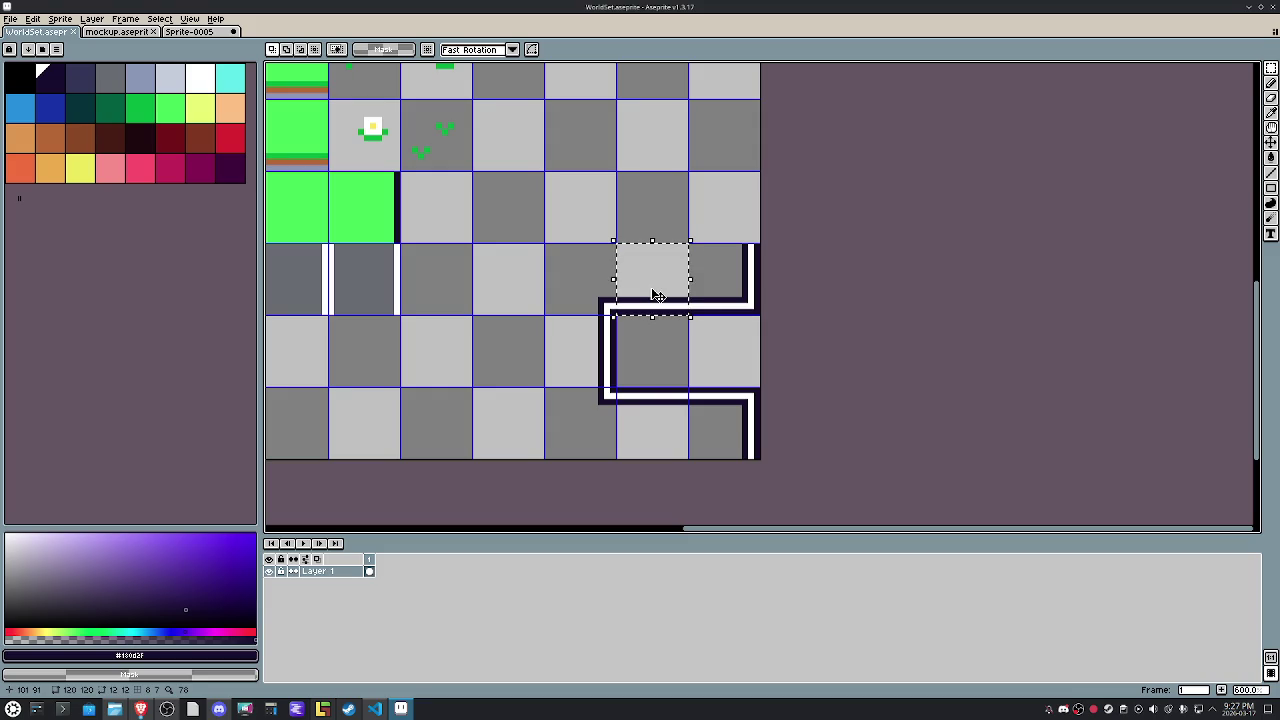
{"action": "key", "text": "ctrl+z"}
{"action": "mouse_move", "coordinate": [660, 430]}
{"action": "left_mouse_down"}
{"action": "mouse_move", "coordinate": [707, 386]}
{"action": "mouse_move", "coordinate": [716, 393]}
{"action": "mouse_move", "coordinate": [708, 384]}
{"action": "left_mouse_up"}
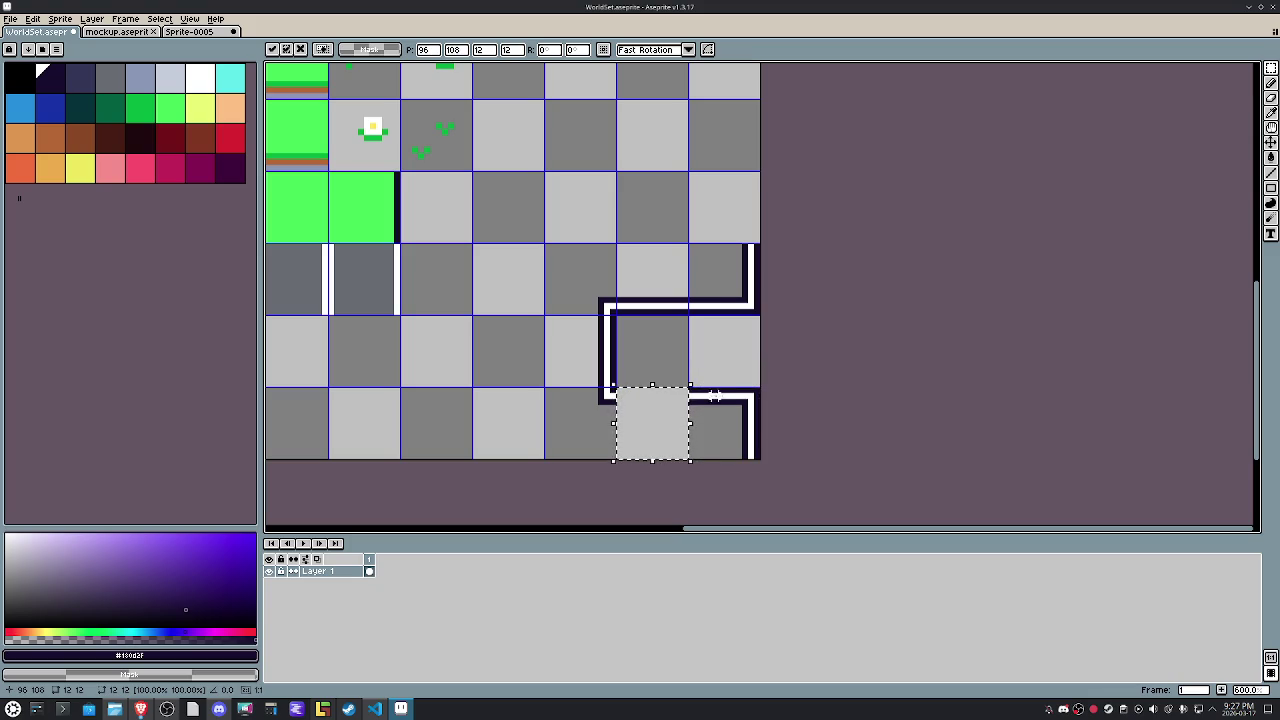
{"action": "left_click_drag", "start_coordinate": [690, 246], "coordinate": [714, 288]}
{"action": "key", "text": "Down"}
{"action": "key", "text": "Down"}
{"action": "key", "text": "Down"}
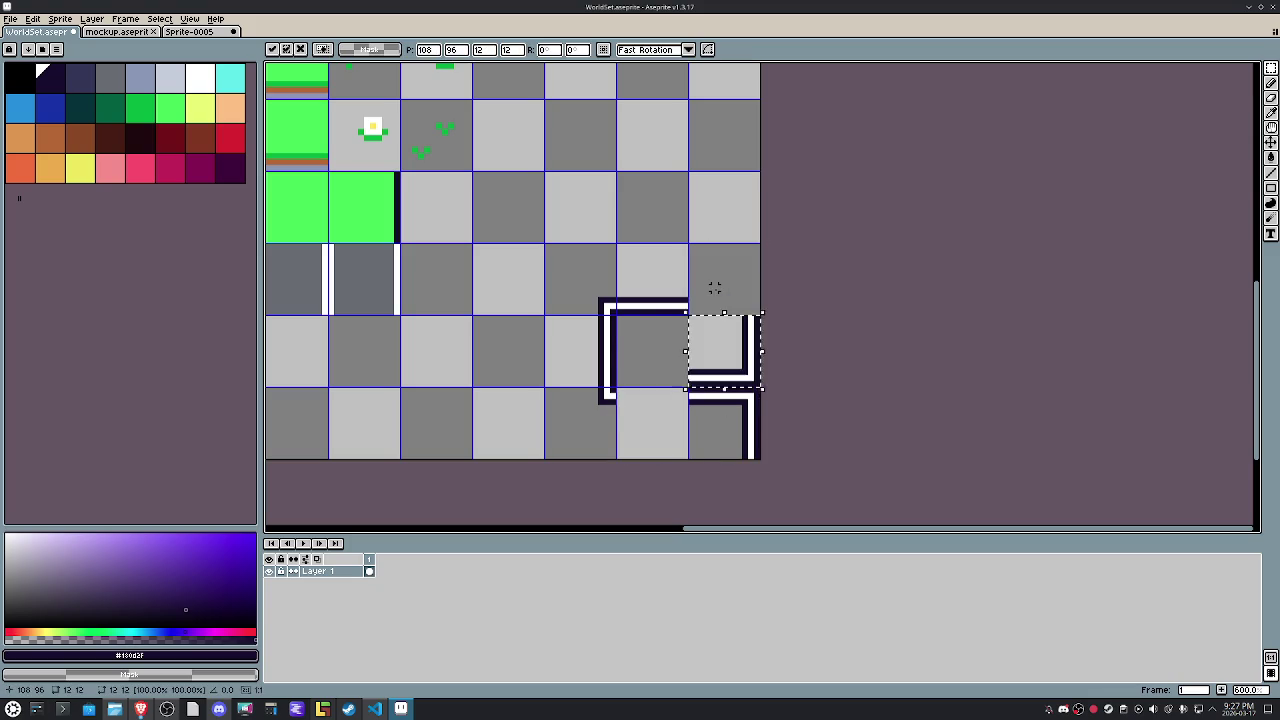
{"action": "key", "text": "Left"}
{"action": "key", "text": "Left"}
{"action": "key", "text": "Left"}
{"action": "key", "text": "ctrl+d"}
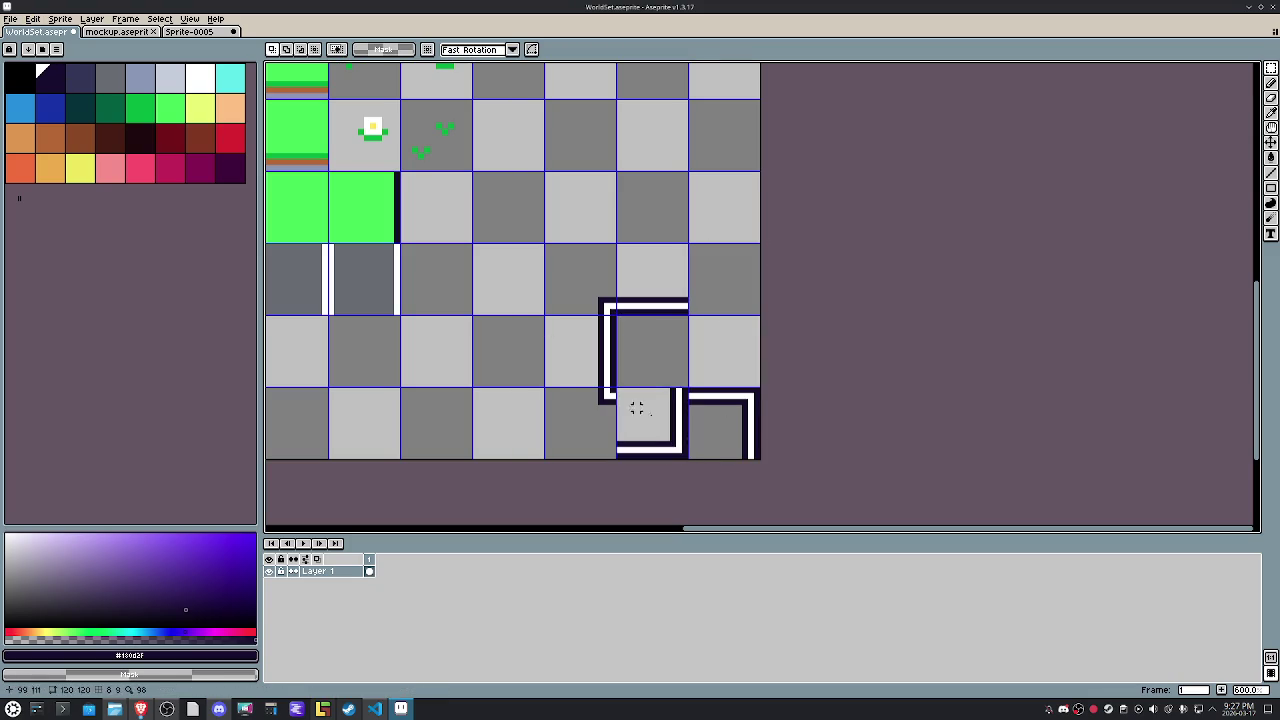
{"action": "left_click", "coordinate": [666, 420]}
{"action": "key", "text": "Up"}
{"action": "key", "text": "Up"}
{"action": "key", "text": "Up"}
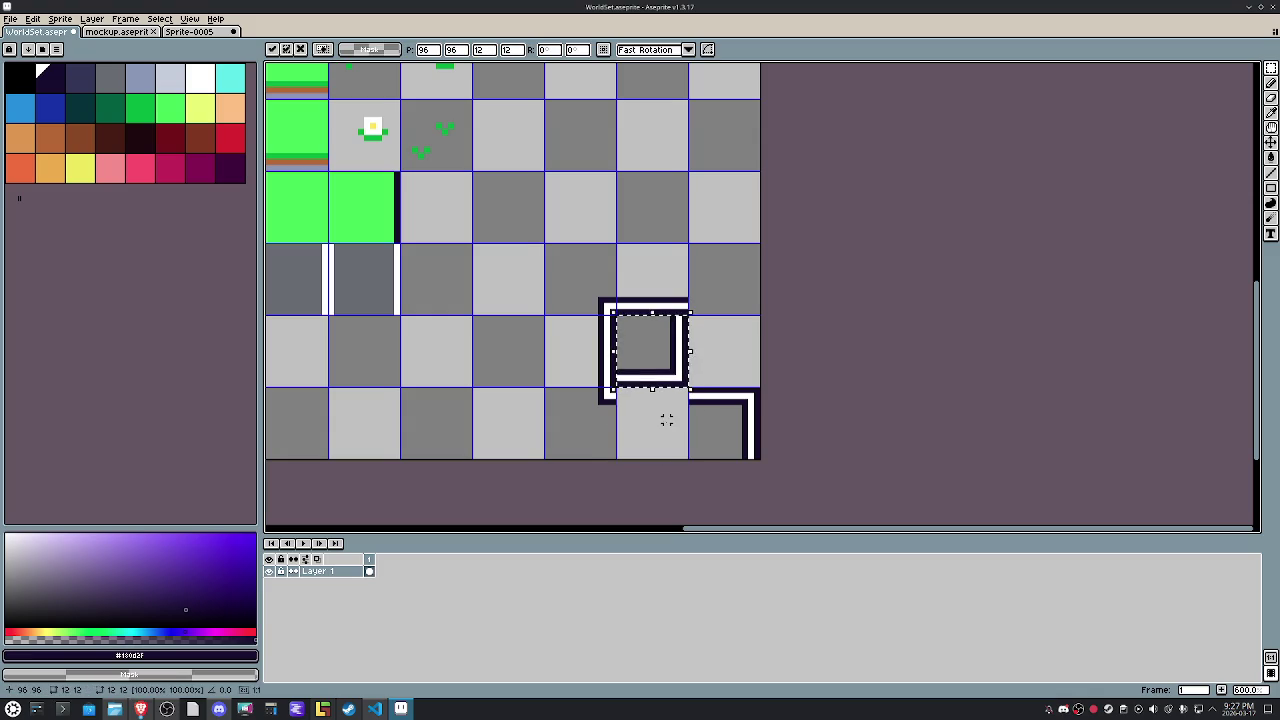
{"action": "left_click", "coordinate": [701, 405]}
{"action": "key", "text": "Up"}
{"action": "key", "text": "Up"}
{"action": "key", "text": "Up"}
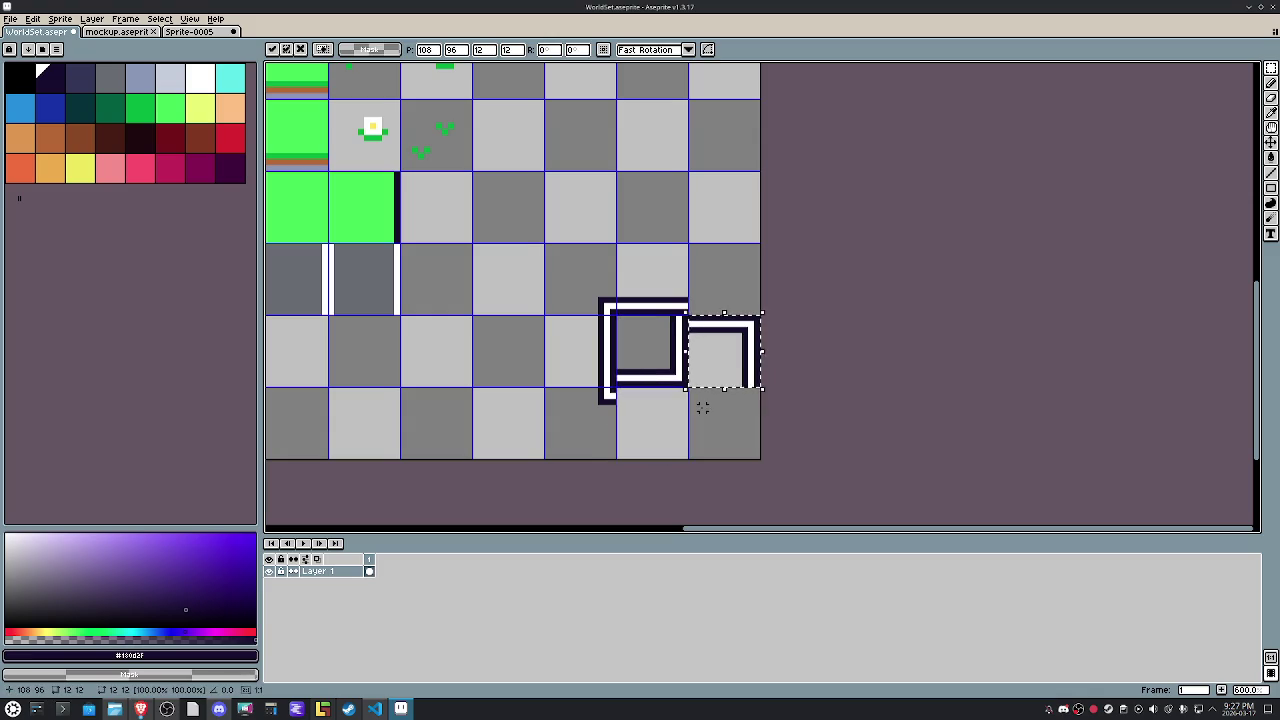
{"action": "mouse_move", "coordinate": [589, 294]}
{"action": "left_mouse_down"}
{"action": "mouse_move", "coordinate": [732, 397]}
{"action": "mouse_move", "coordinate": [672, 420]}
{"action": "left_mouse_up"}
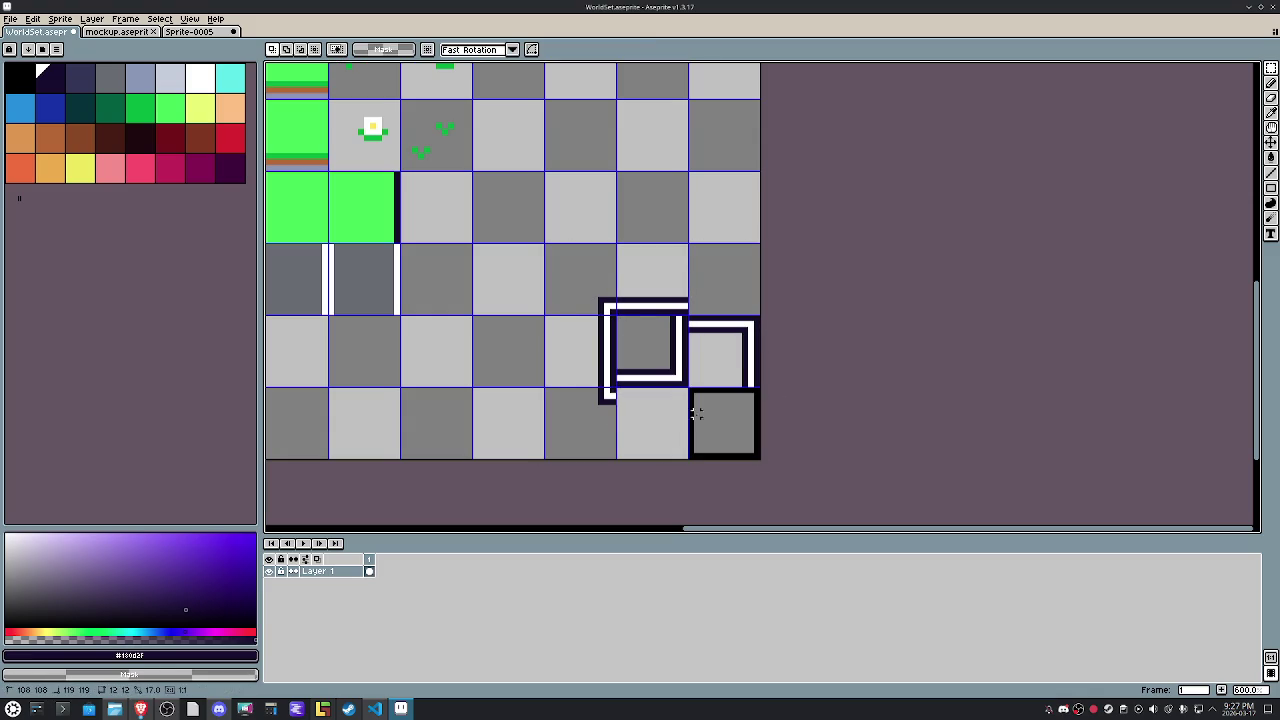
Export the tileset as WorldSet.png and return to LDtk.
{"action": "left_click", "coordinate": [646, 286]}
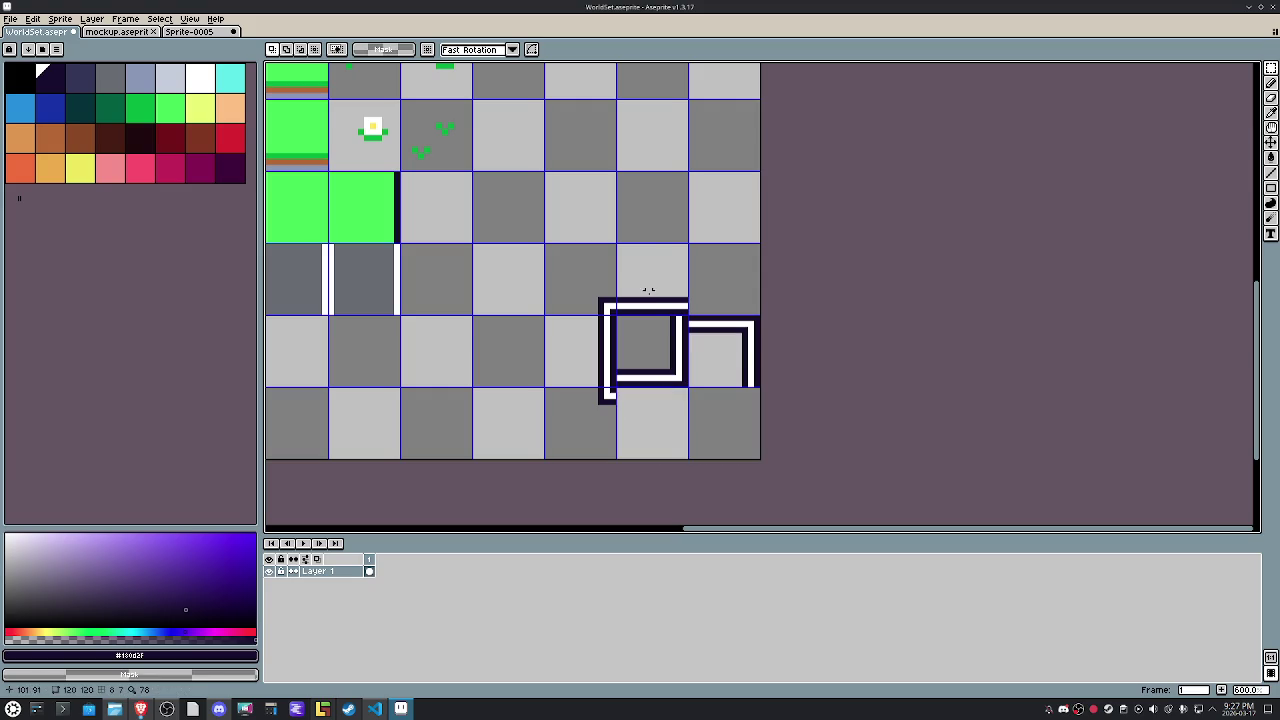
{"action": "left_click", "coordinate": [10, 18]}
{"action": "left_click", "coordinate": [150, 117]}
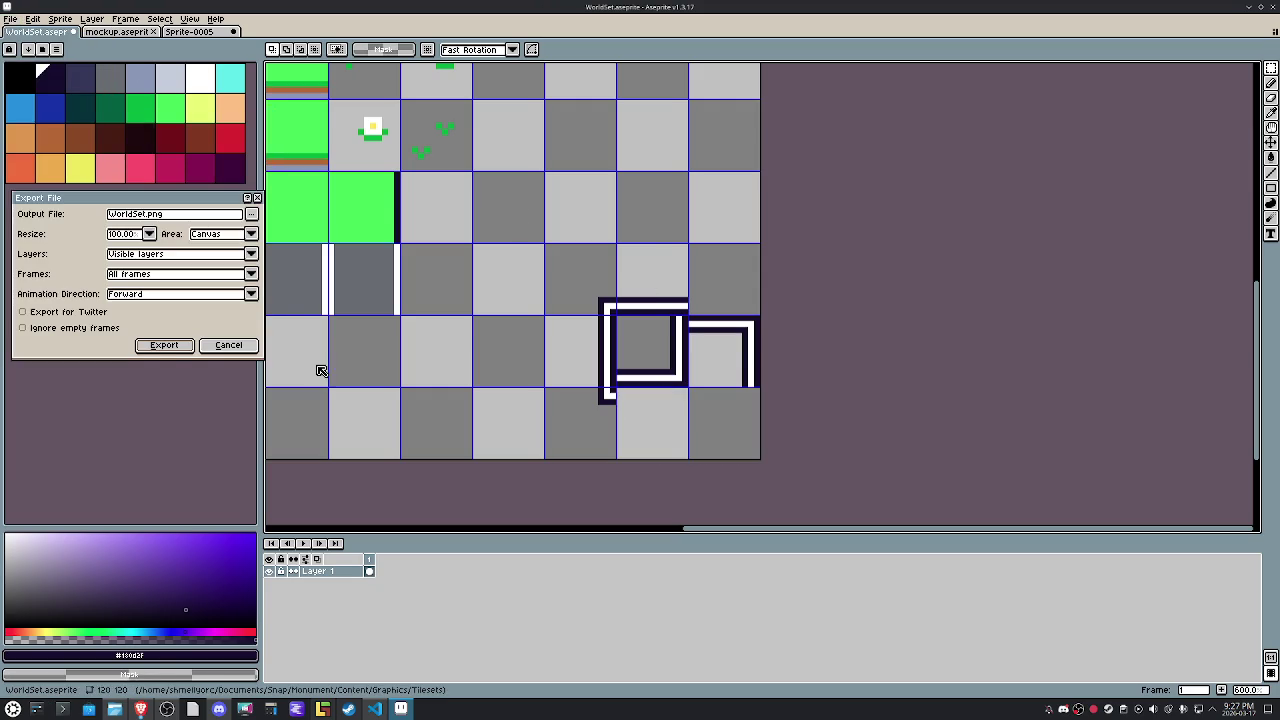
{"action": "left_click", "coordinate": [164, 345]}
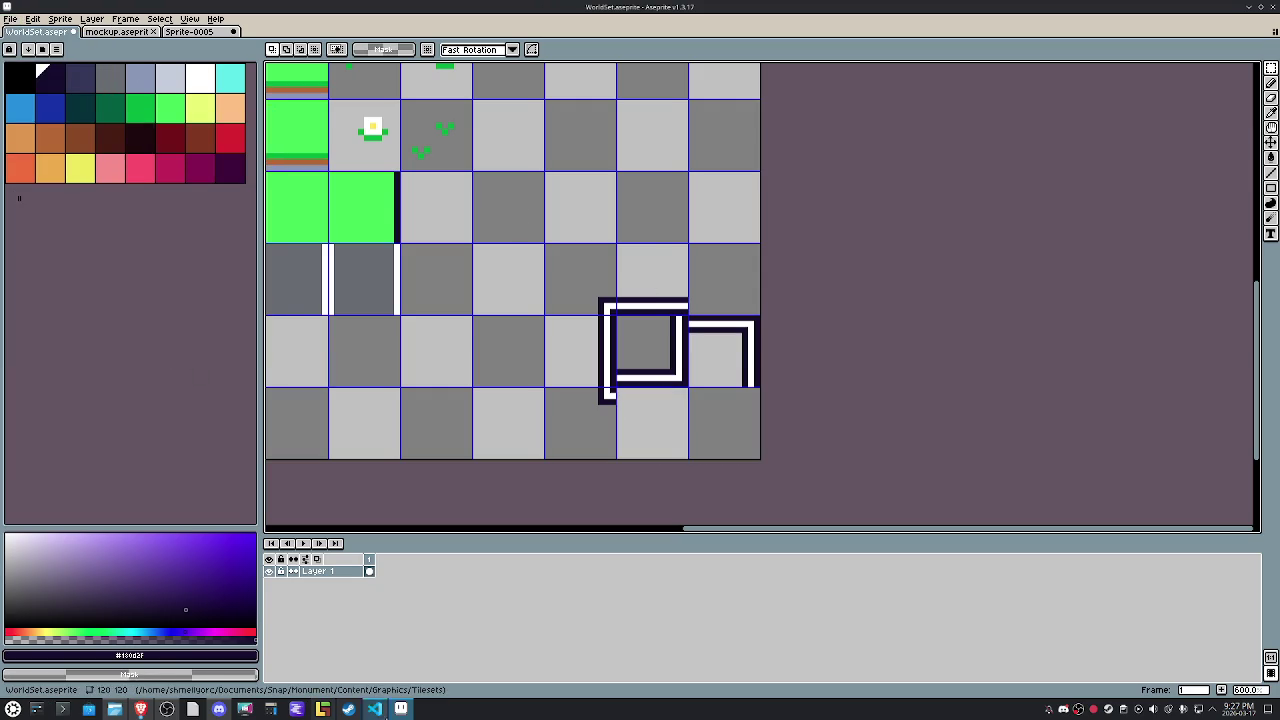
{"action": "left_click", "coordinate": [322, 709]}
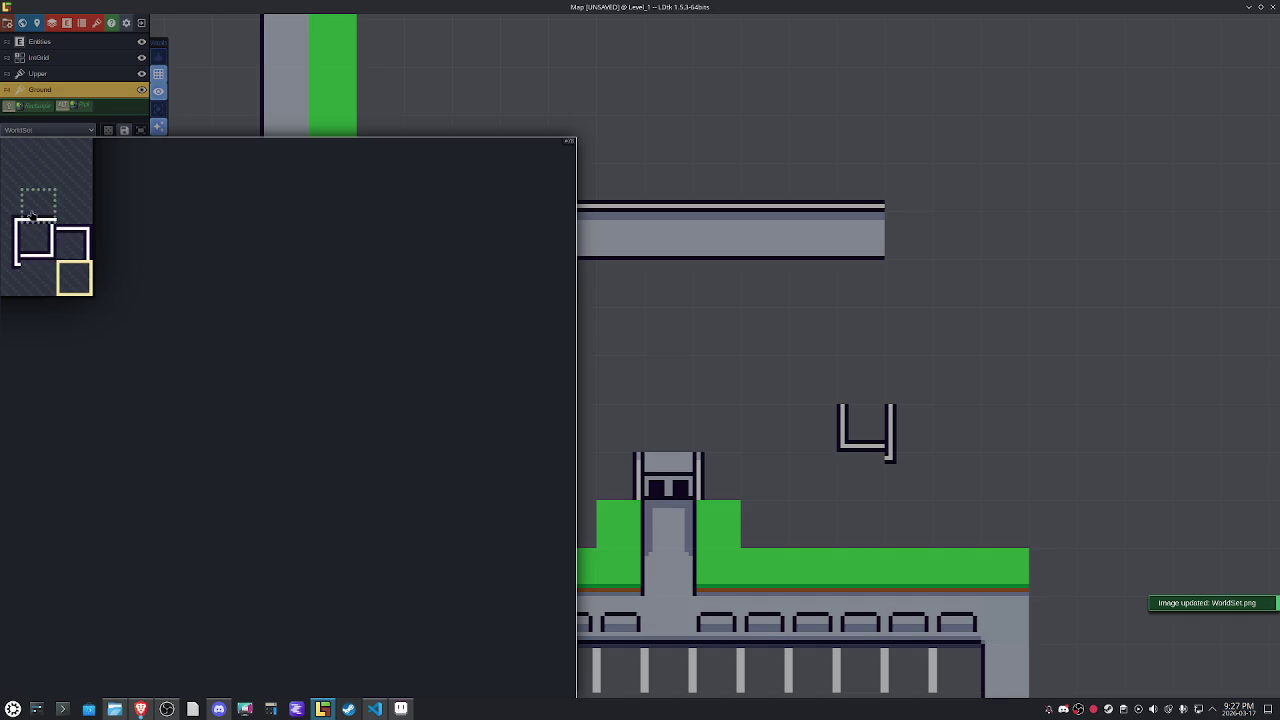
Paint the bottom wall along the box's base with the vertically flipped straight wall tile.
{"action": "left_click", "coordinate": [38, 205]}
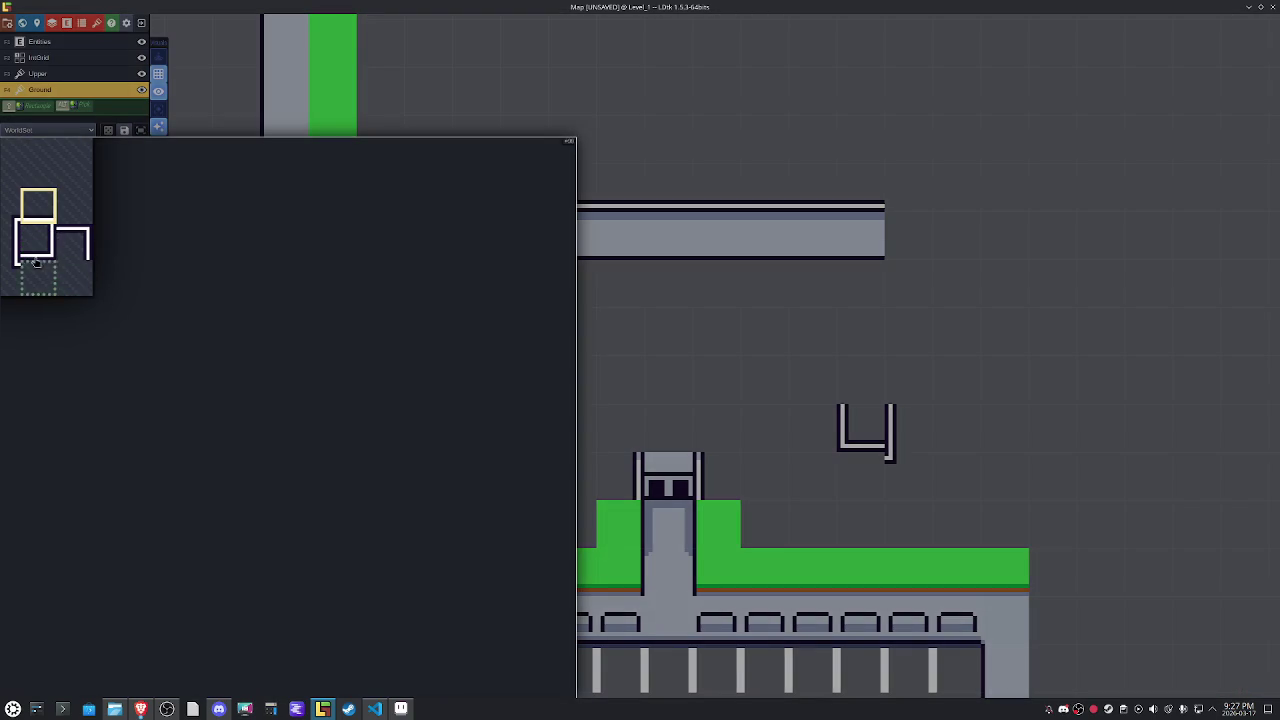
{"action": "left_click", "coordinate": [30, 256]}
{"action": "left_click", "coordinate": [44, 214]}
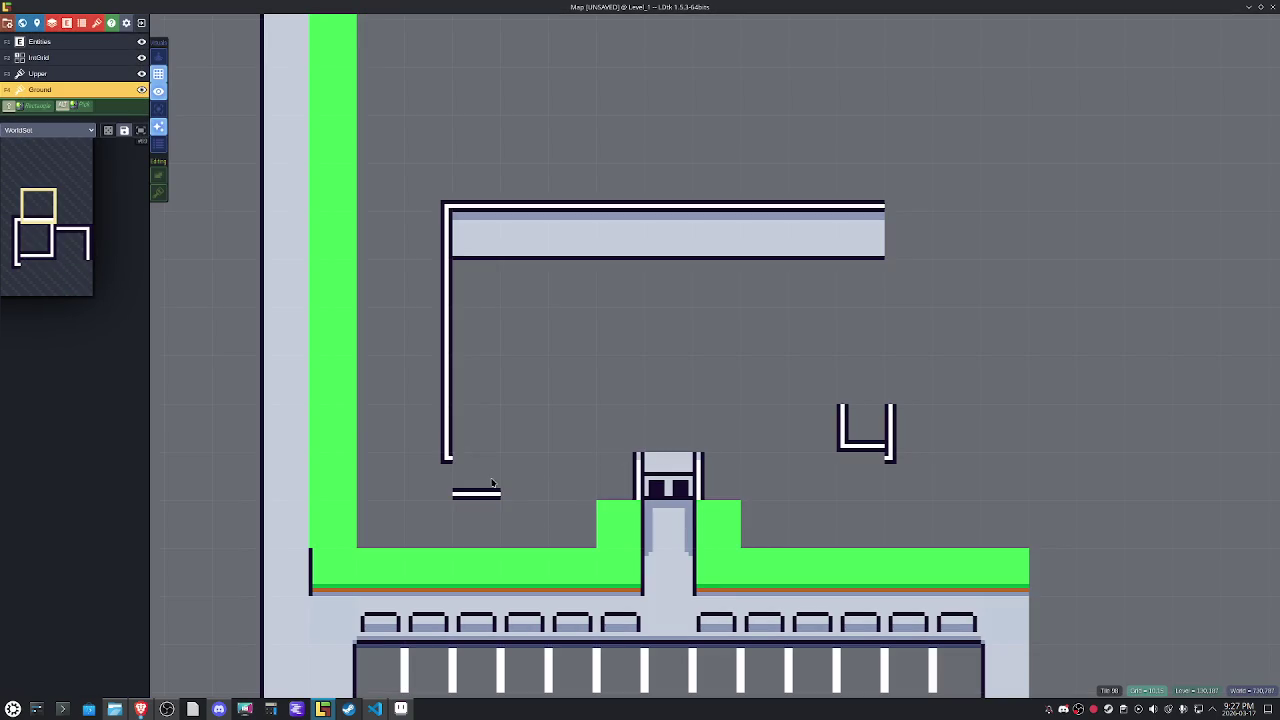
{"action": "key", "text": "y"}
{"action": "mouse_move", "coordinate": [493, 481]}
{"action": "left_mouse_down"}
{"action": "mouse_move", "coordinate": [836, 457]}
{"action": "mouse_move", "coordinate": [880, 440]}
{"action": "mouse_move", "coordinate": [783, 396]}
{"action": "left_mouse_up"}
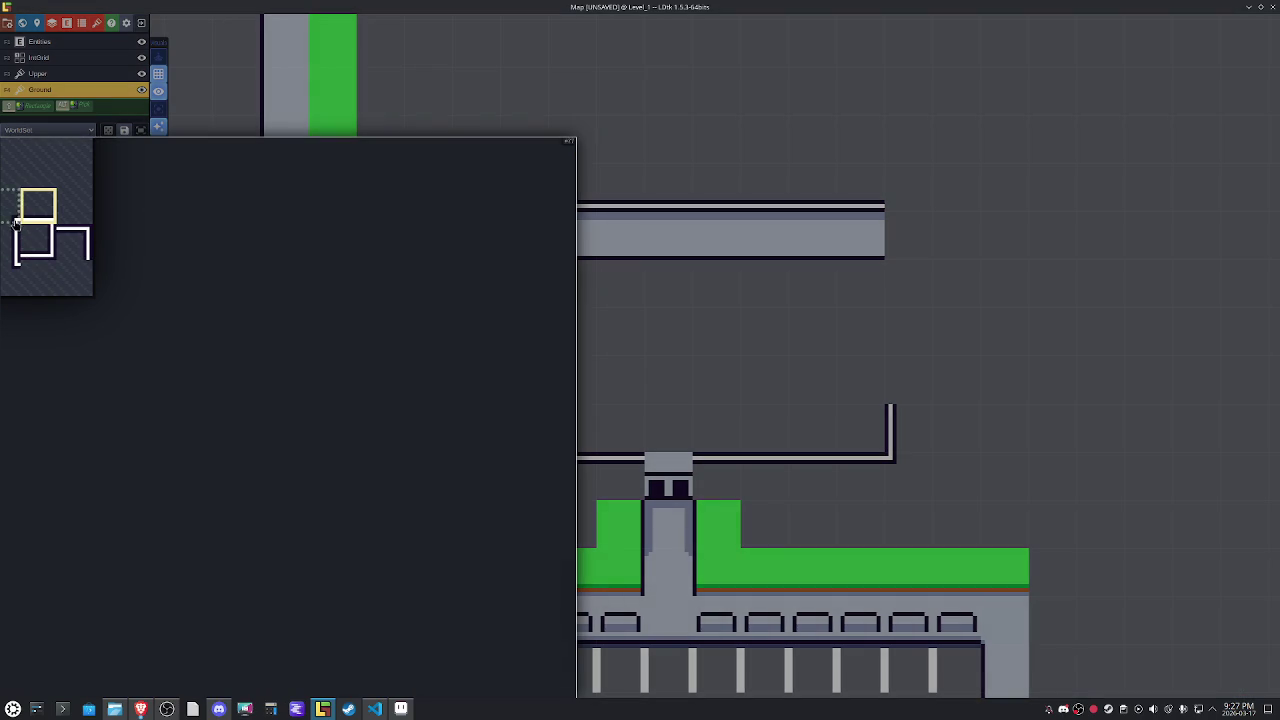
Erase the stray bottom-right wall piece and choose the left corner tile for the wall's end.
{"action": "left_click_drag", "start_coordinate": [15, 215], "coordinate": [50, 205]}
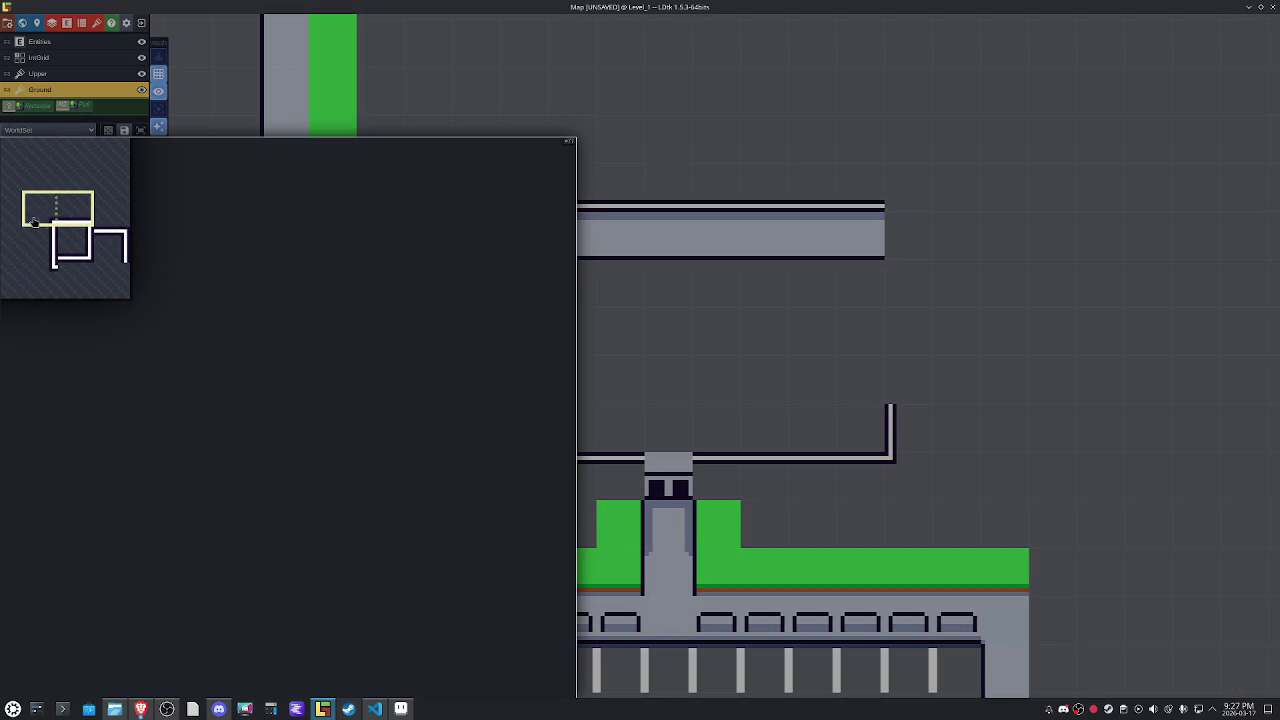
{"action": "left_click", "coordinate": [40, 208]}
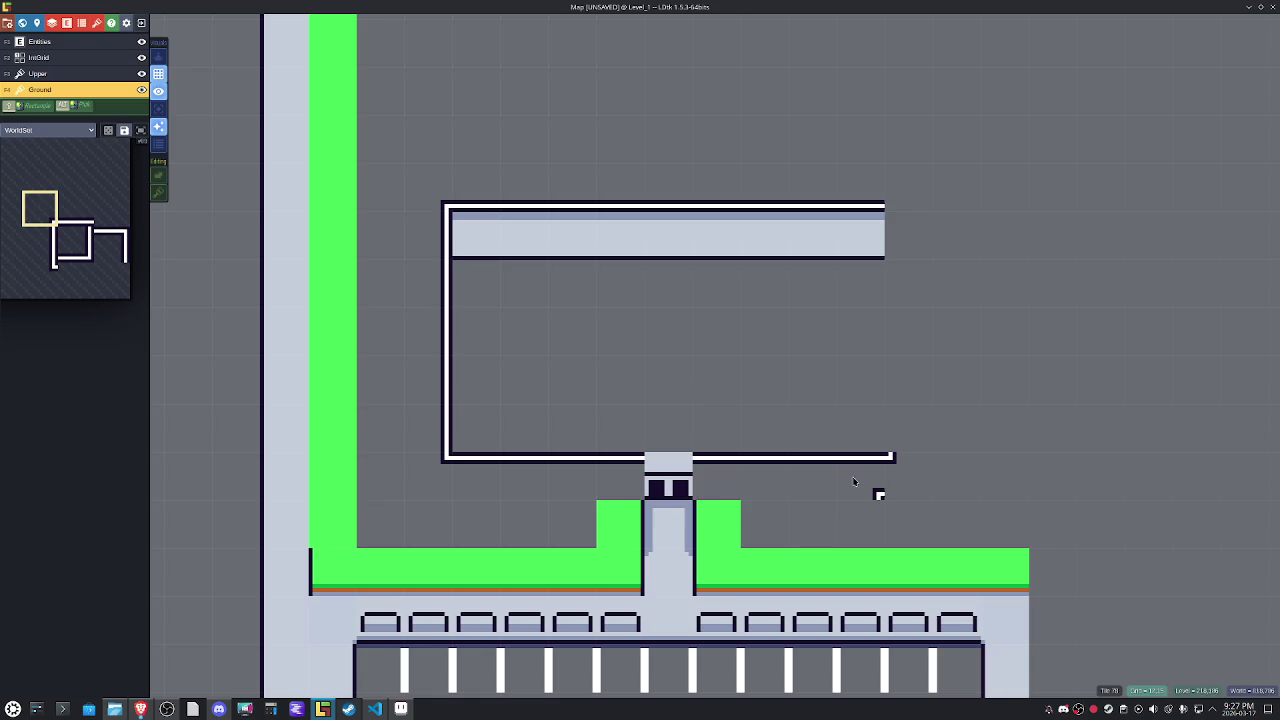
{"action": "right_click", "coordinate": [877, 462]}
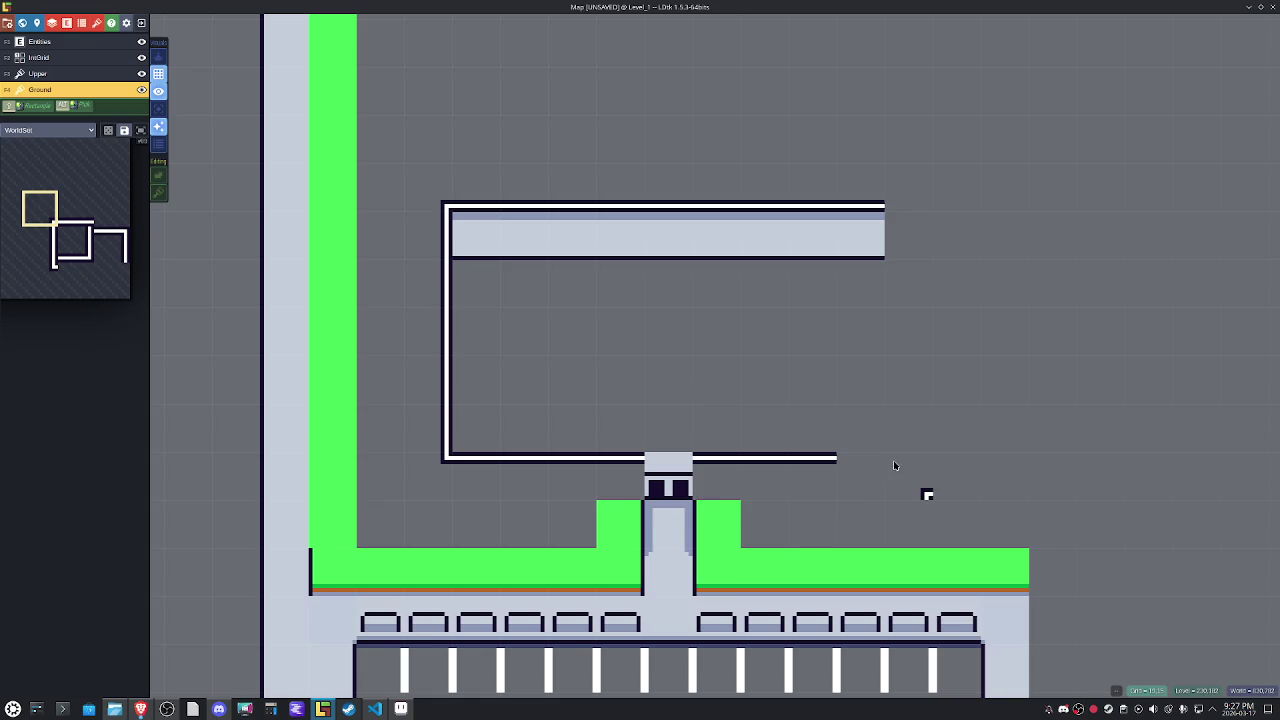
{"action": "mouse_move", "coordinate": [72, 245]}
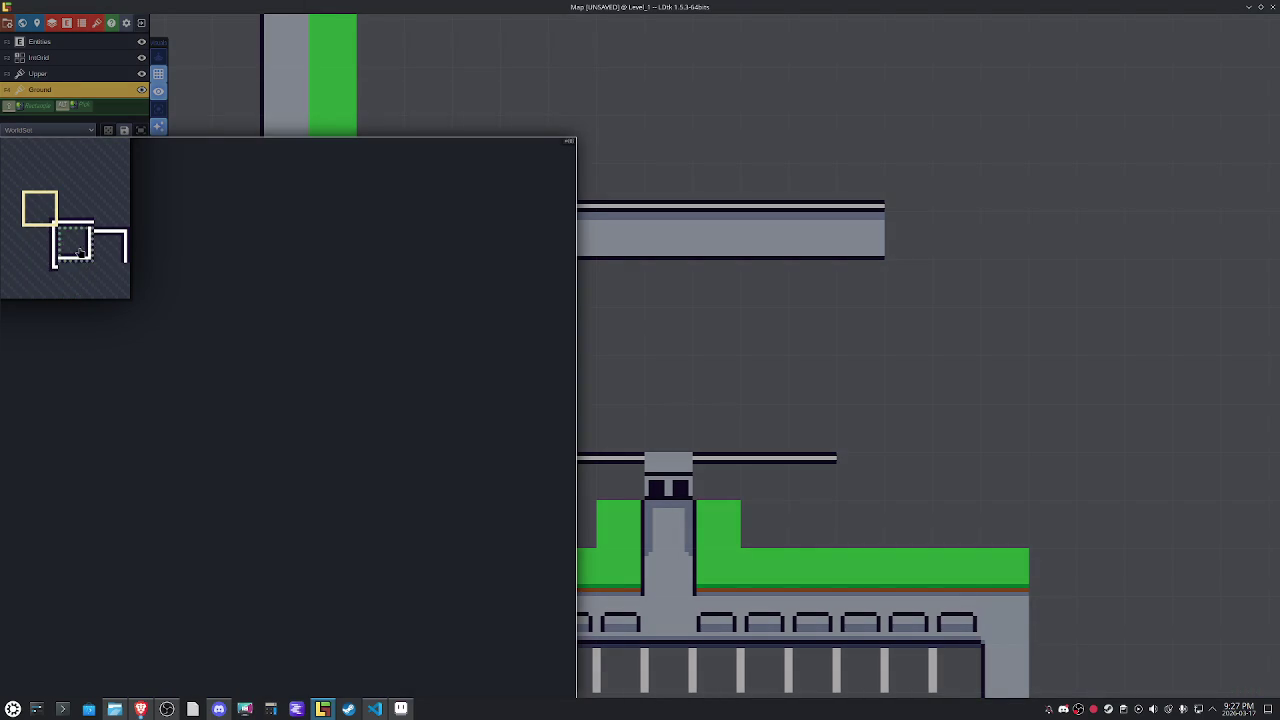
{"action": "left_click_drag", "start_coordinate": [72, 245], "coordinate": [110, 245]}
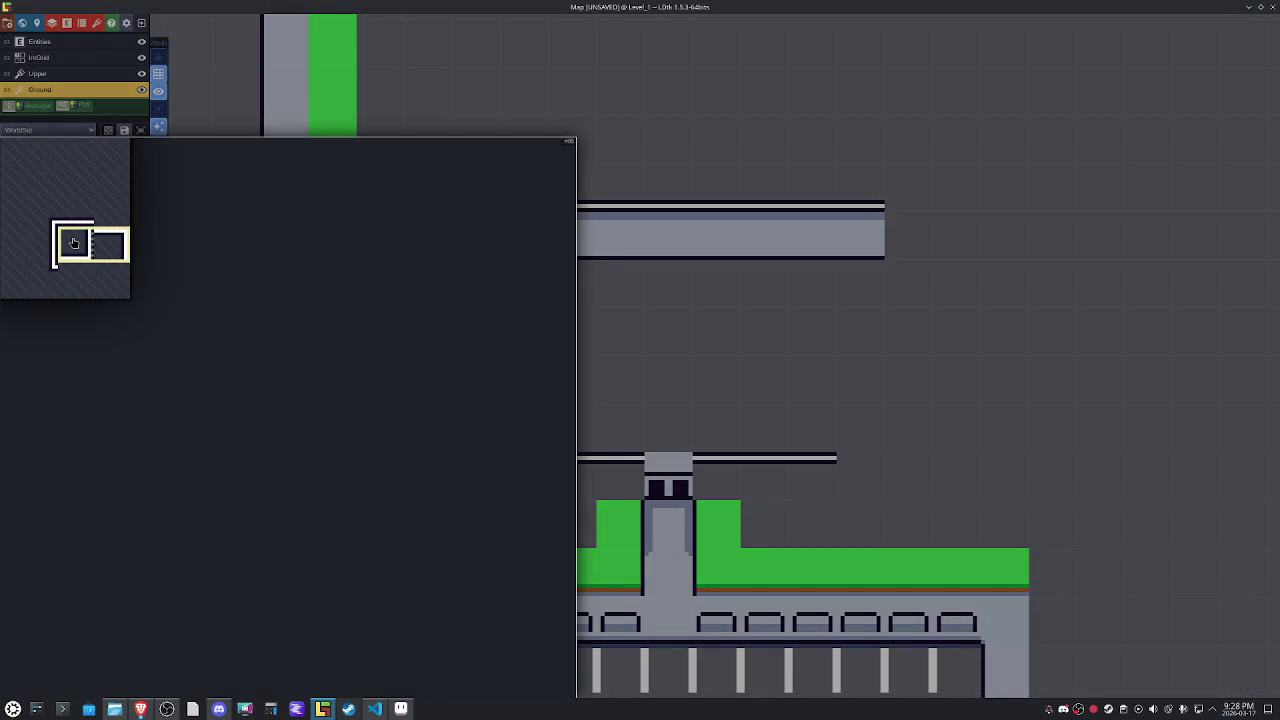
{"action": "left_click", "coordinate": [74, 244]}
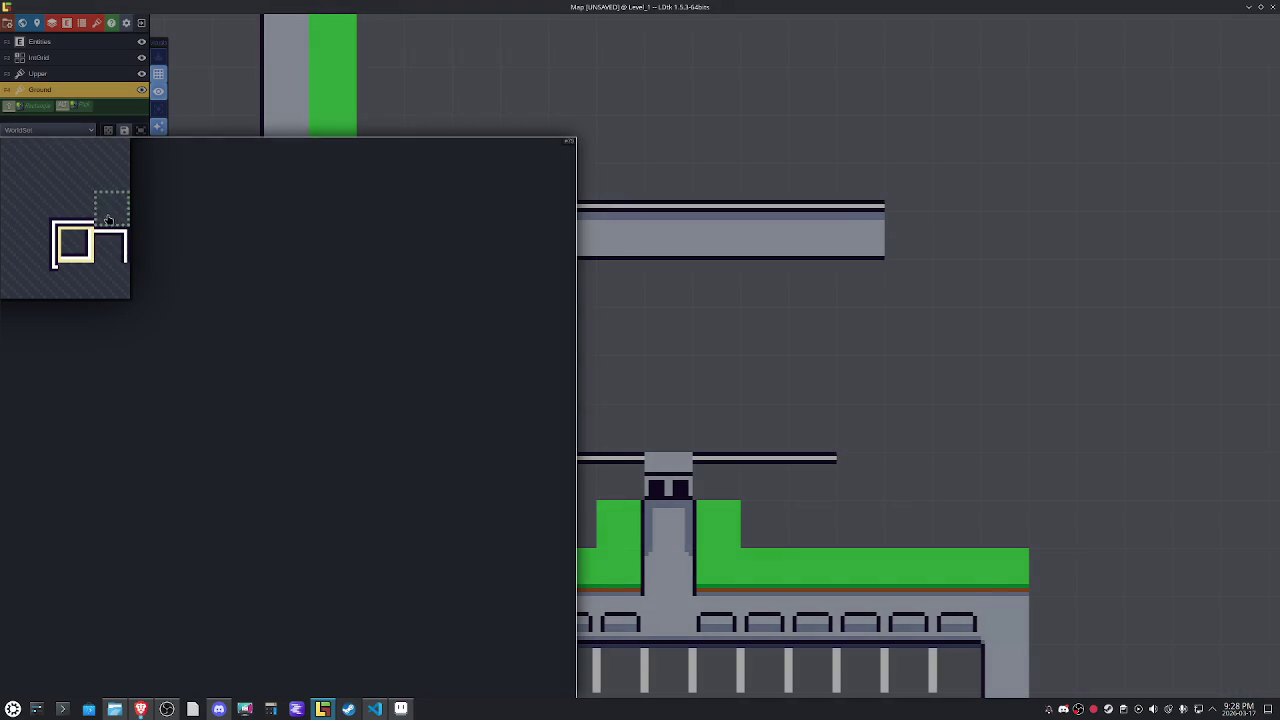
{"action": "left_click", "coordinate": [110, 244]}
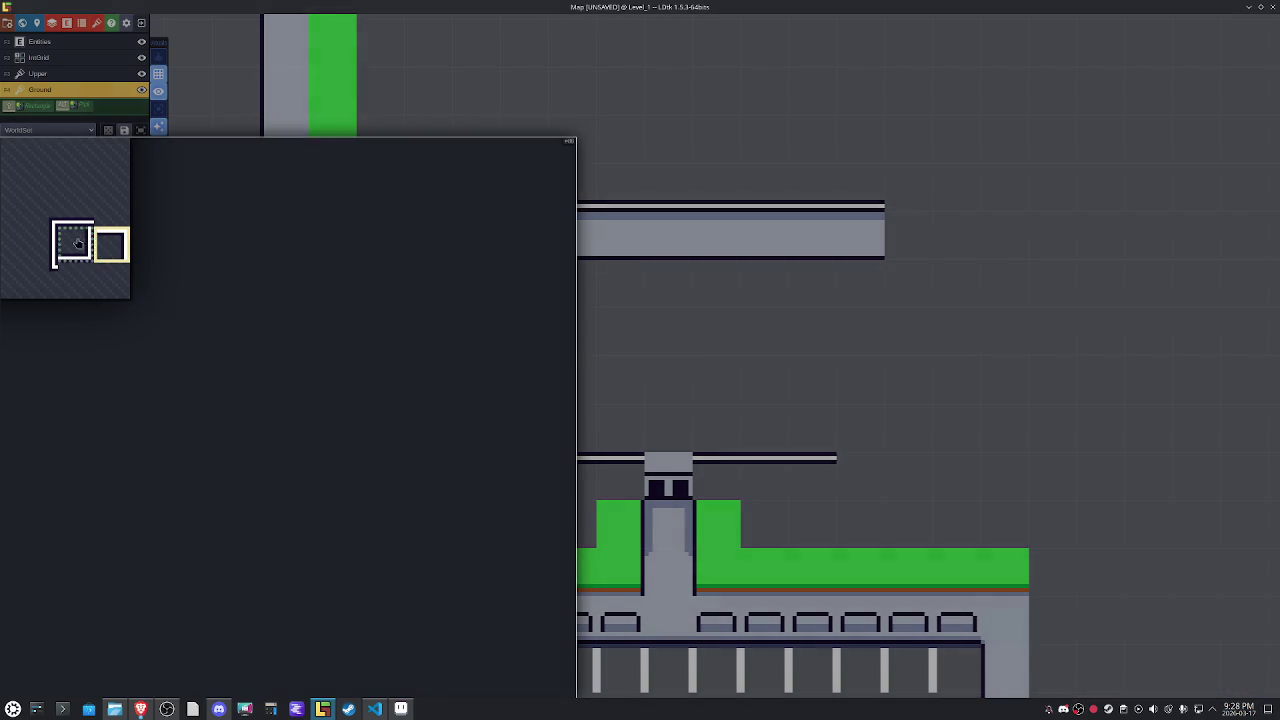
{"action": "left_click_drag", "start_coordinate": [72, 244], "coordinate": [110, 244]}
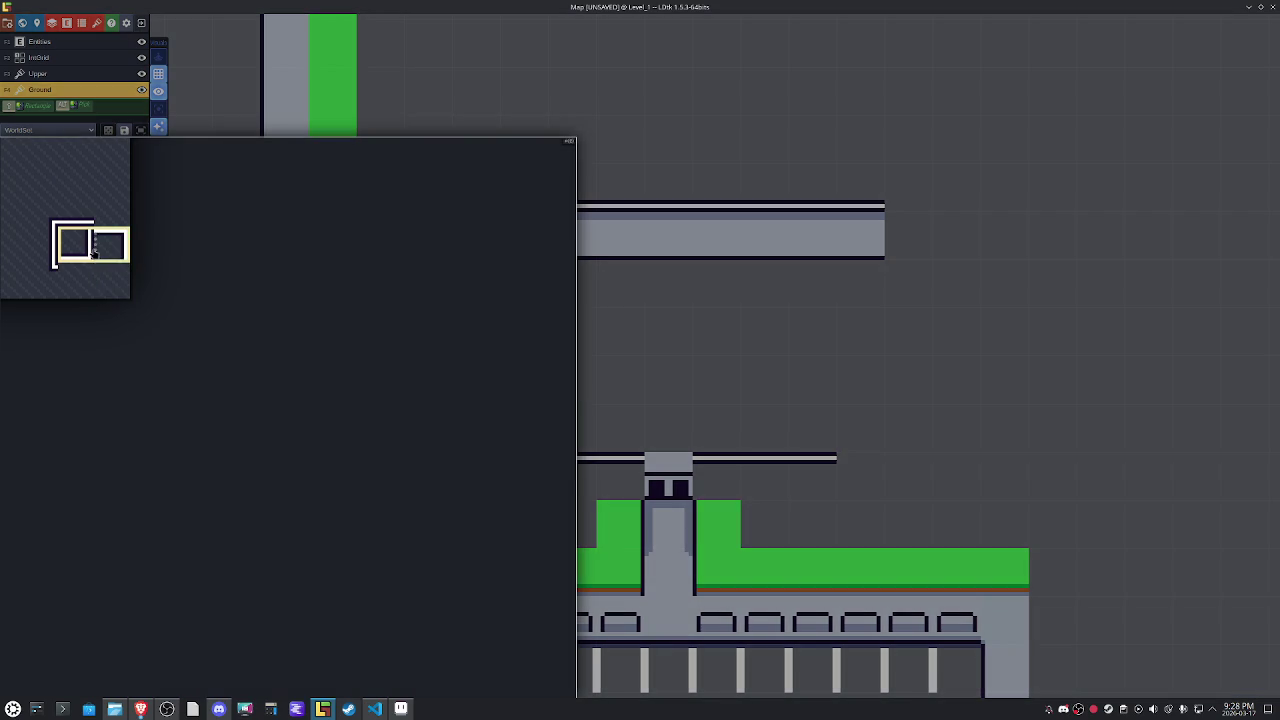
{"action": "left_click", "coordinate": [74, 244]}
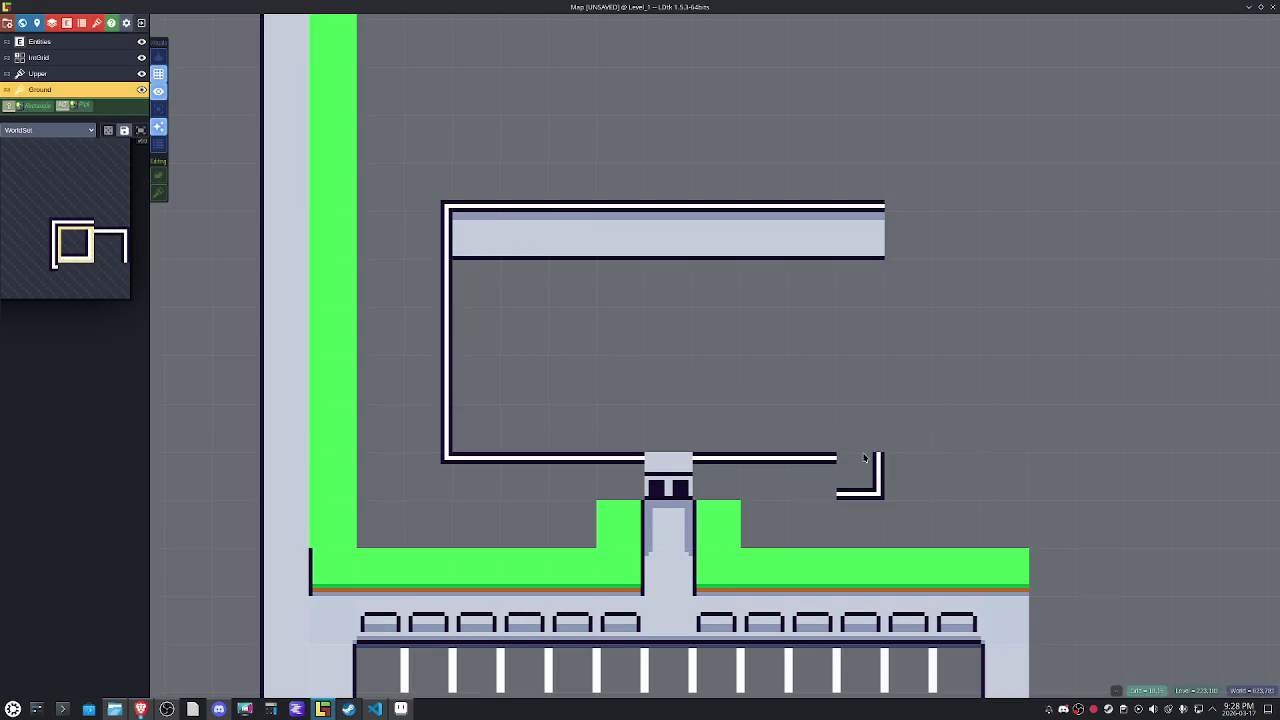
Choose a two-tile wall block from the full tileset, mirrored horizontally.
{"action": "key", "text": "y"}
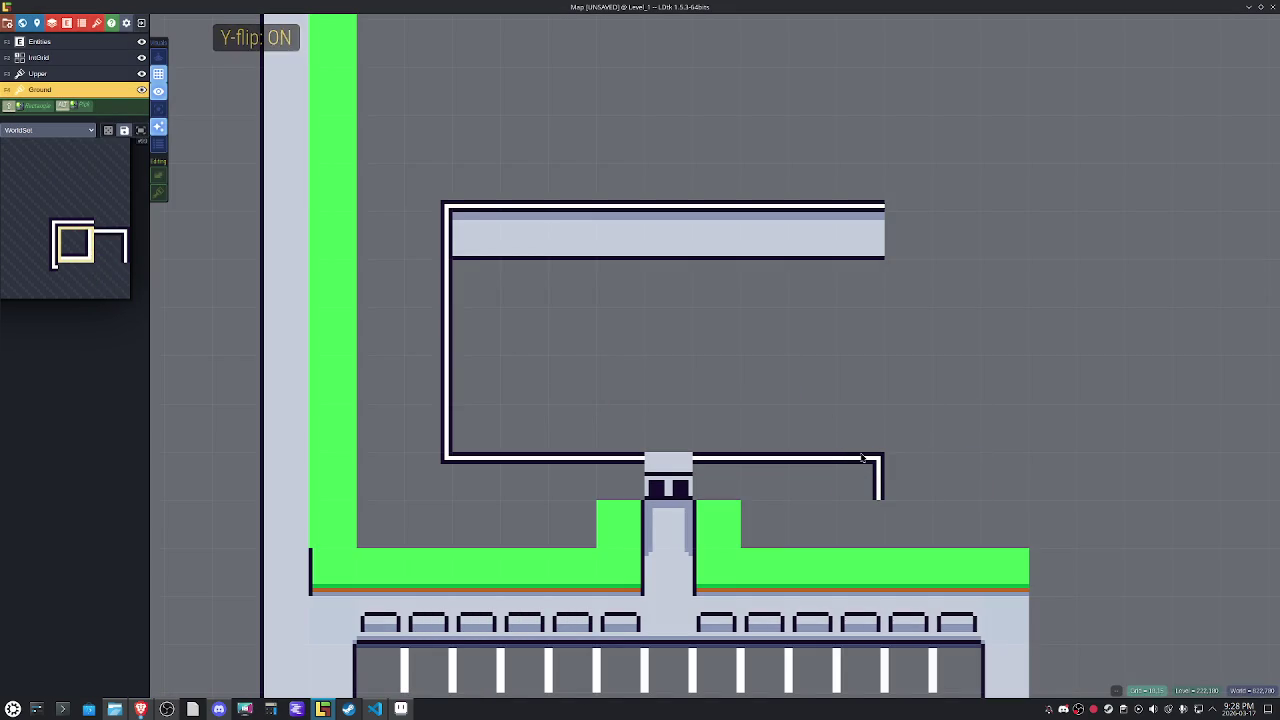
{"action": "key", "text": "y"}
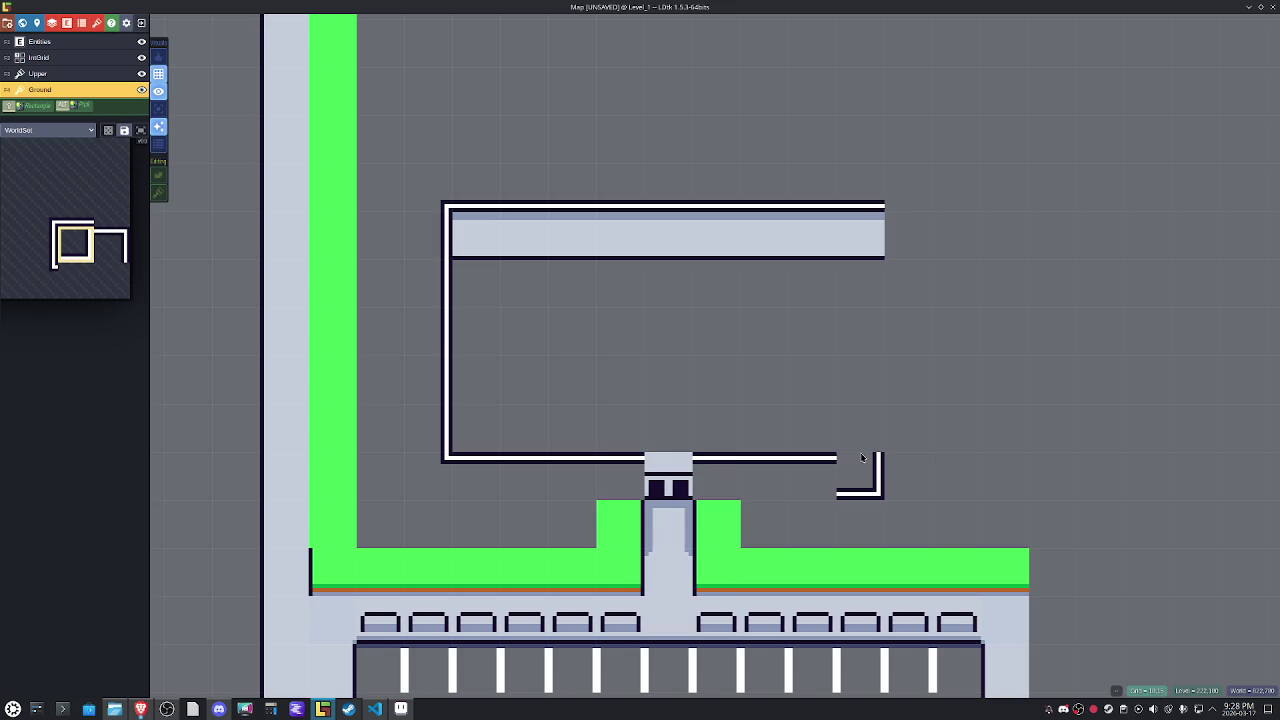
{"action": "left_click", "coordinate": [483, 458], "text": "alt"}
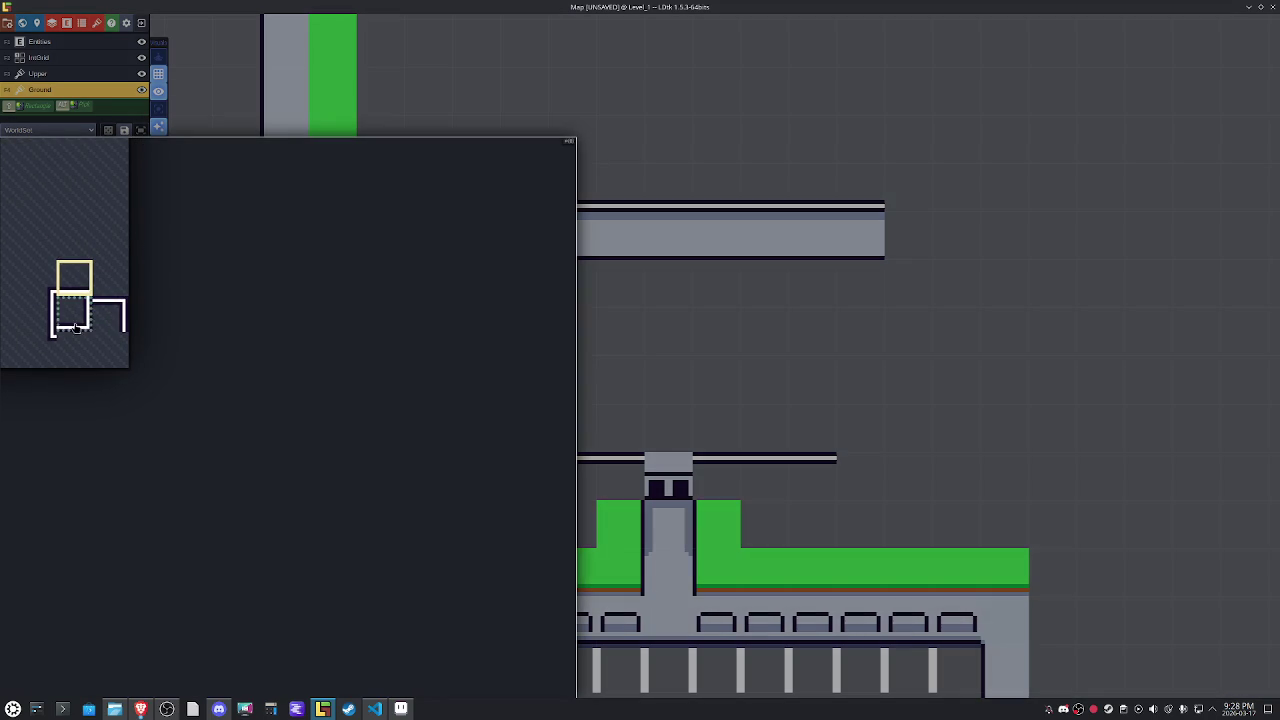
{"action": "left_click", "coordinate": [68, 328]}
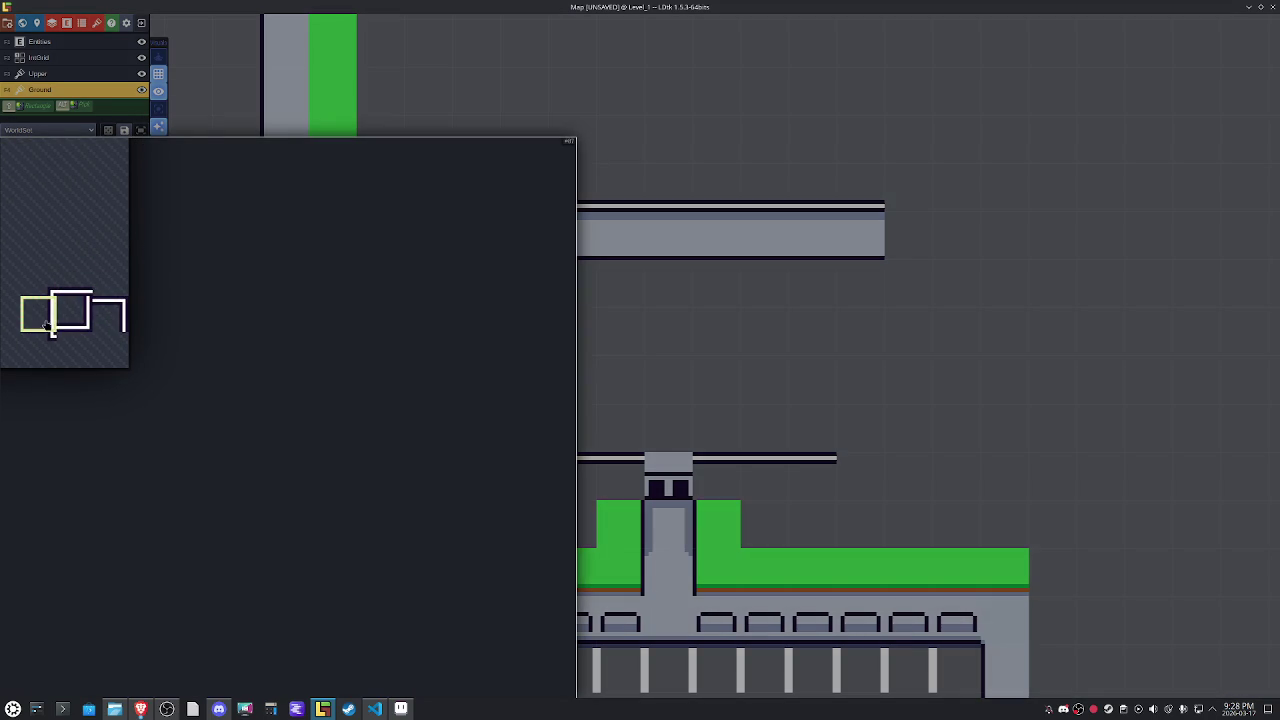
{"action": "left_click", "coordinate": [40, 348]}
{"action": "key", "text": "x"}
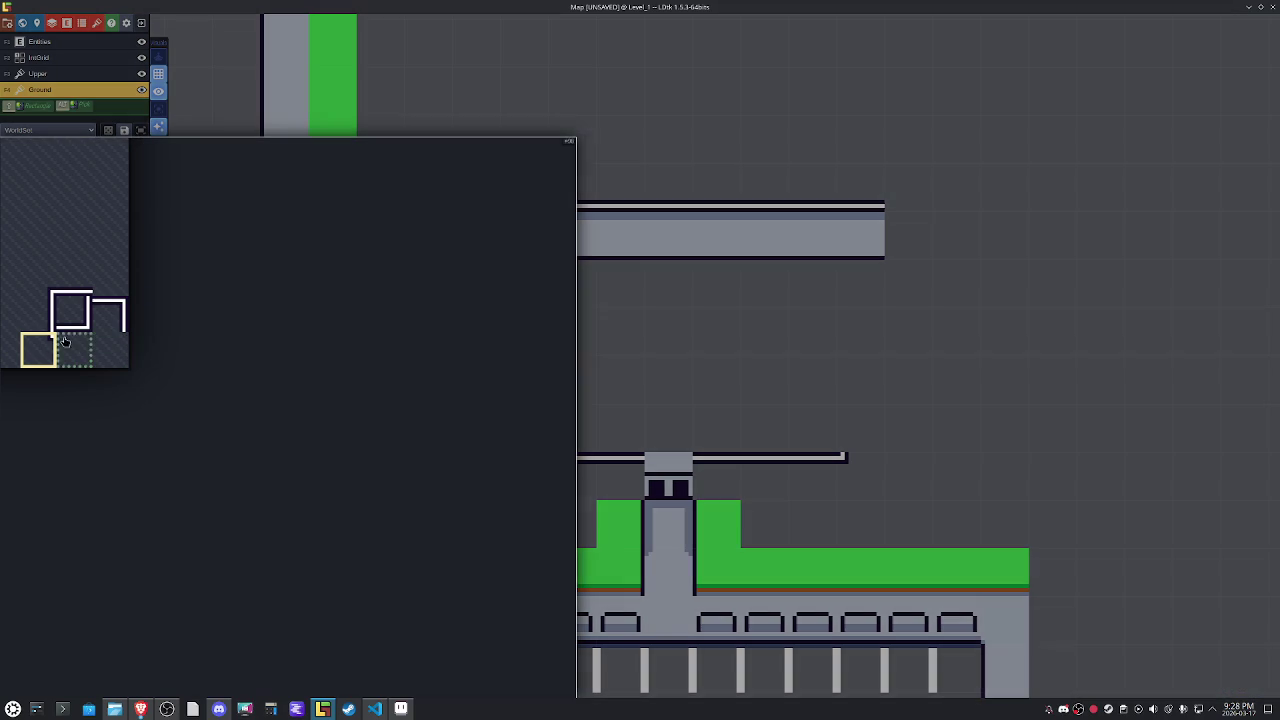
{"action": "left_click_drag", "start_coordinate": [38, 350], "coordinate": [222, 328]}
{"action": "mouse_move", "coordinate": [65, 255]}
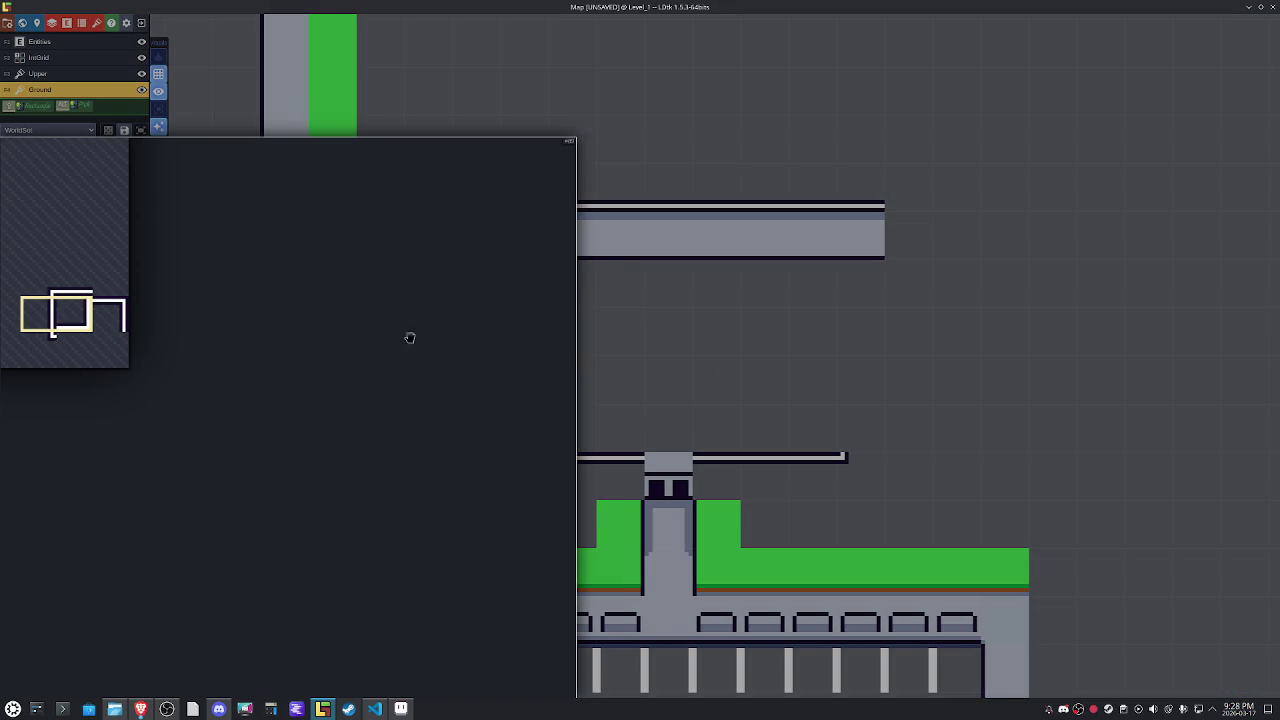
{"action": "key", "text": "x"}
{"action": "key", "text": "x"}
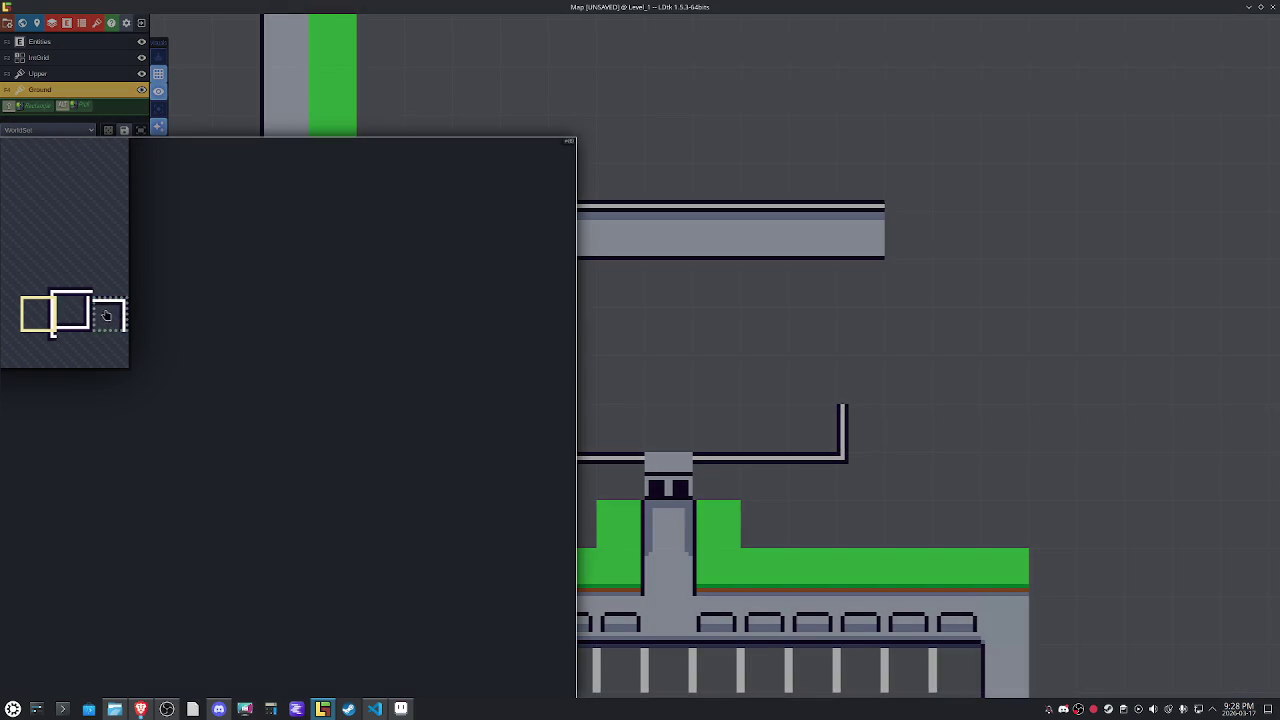
Pick the mirrored step corner and ledge tiles, and place a vertical wall tile right of the ledge.
{"action": "left_click", "coordinate": [76, 315]}
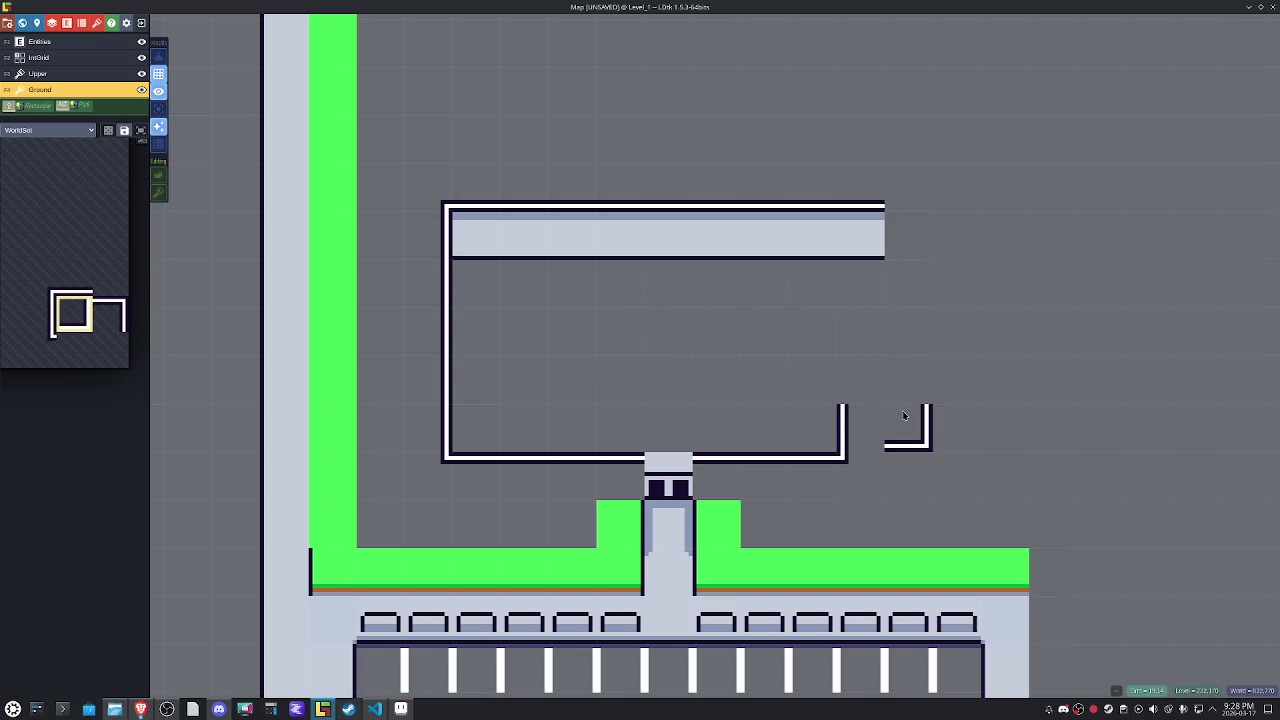
{"action": "key", "text": "x"}
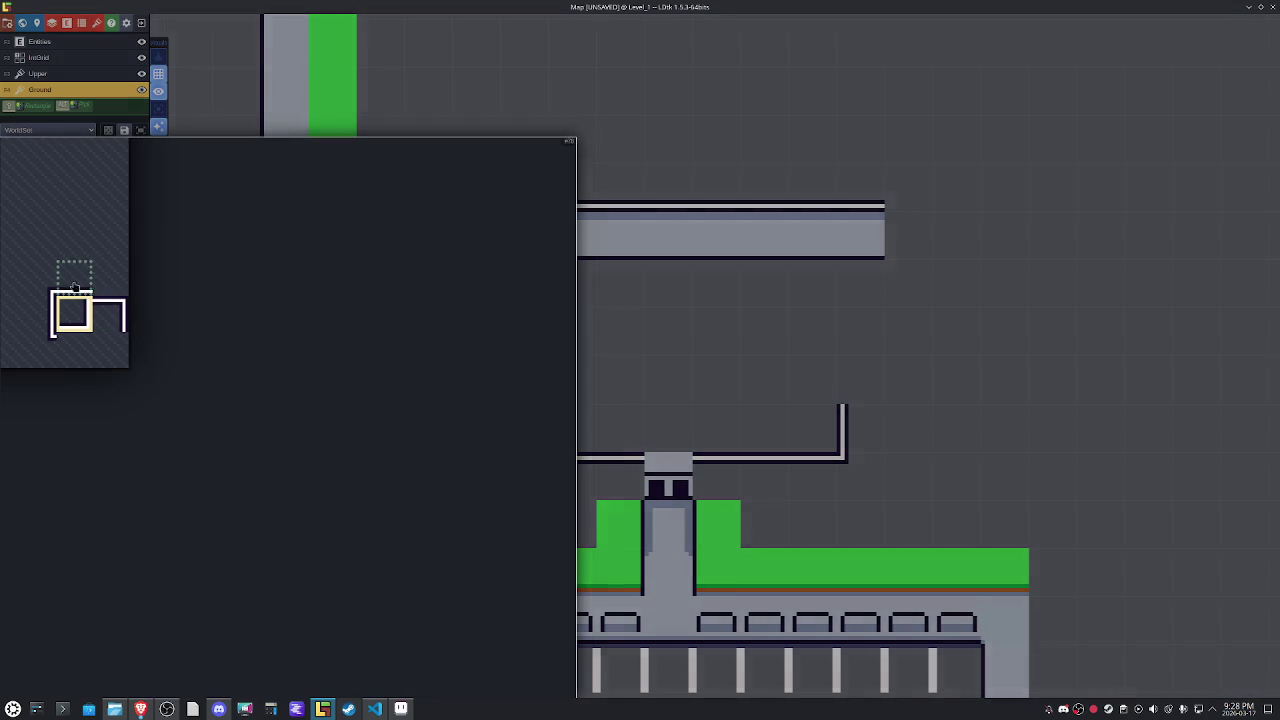
{"action": "left_click", "coordinate": [74, 278]}
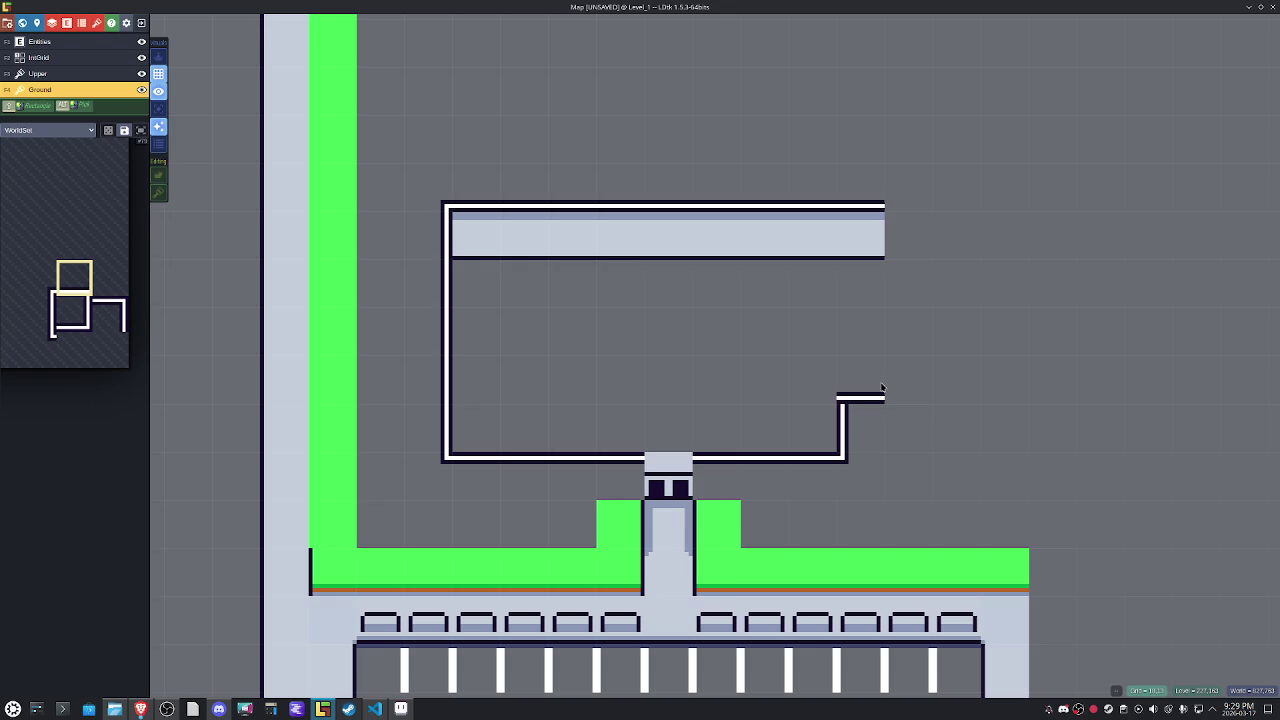
{"action": "mouse_move", "coordinate": [66, 300]}
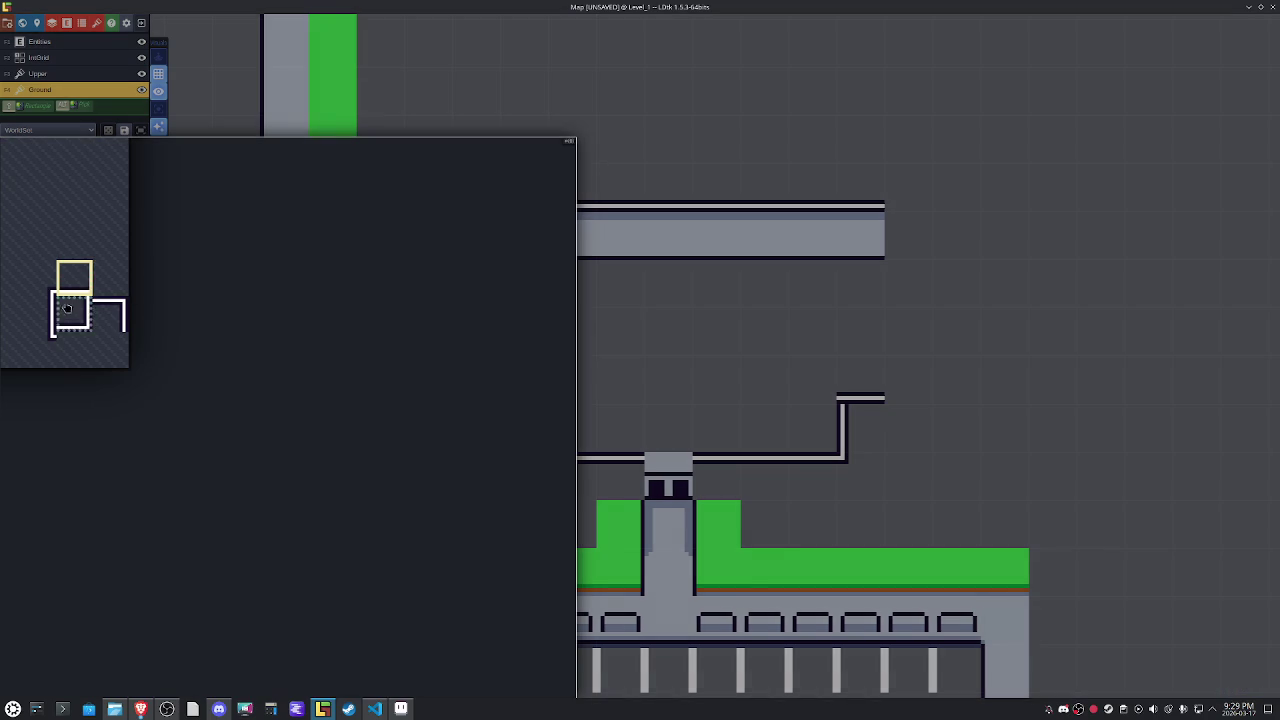
{"action": "left_click", "coordinate": [38, 314]}
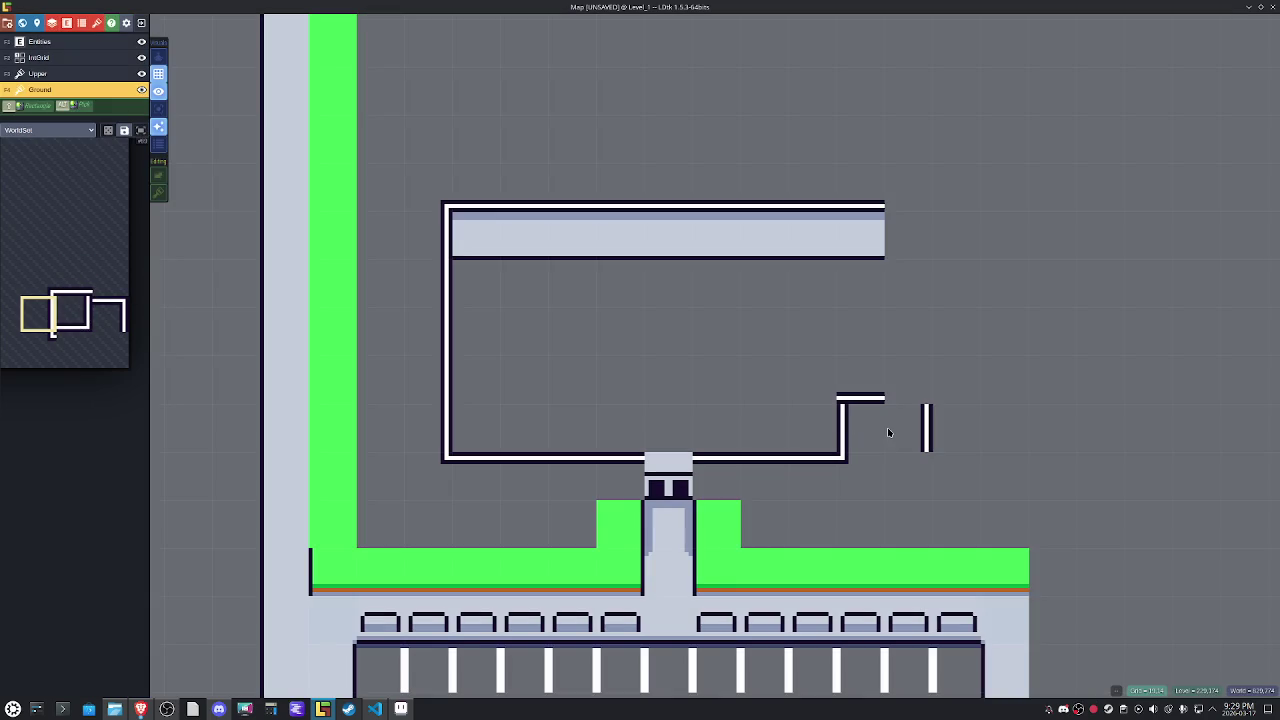
{"action": "left_click", "coordinate": [887, 427]}
{"action": "scroll", "coordinate": [887, 427], "scroll_direction": "up", "scroll_amount": 2}
Extend the top ledge right to the wall and place an X-mirrored corner tile at its end.
{"action": "scroll", "coordinate": [830, 436], "scroll_direction": "up", "scroll_amount": 2}
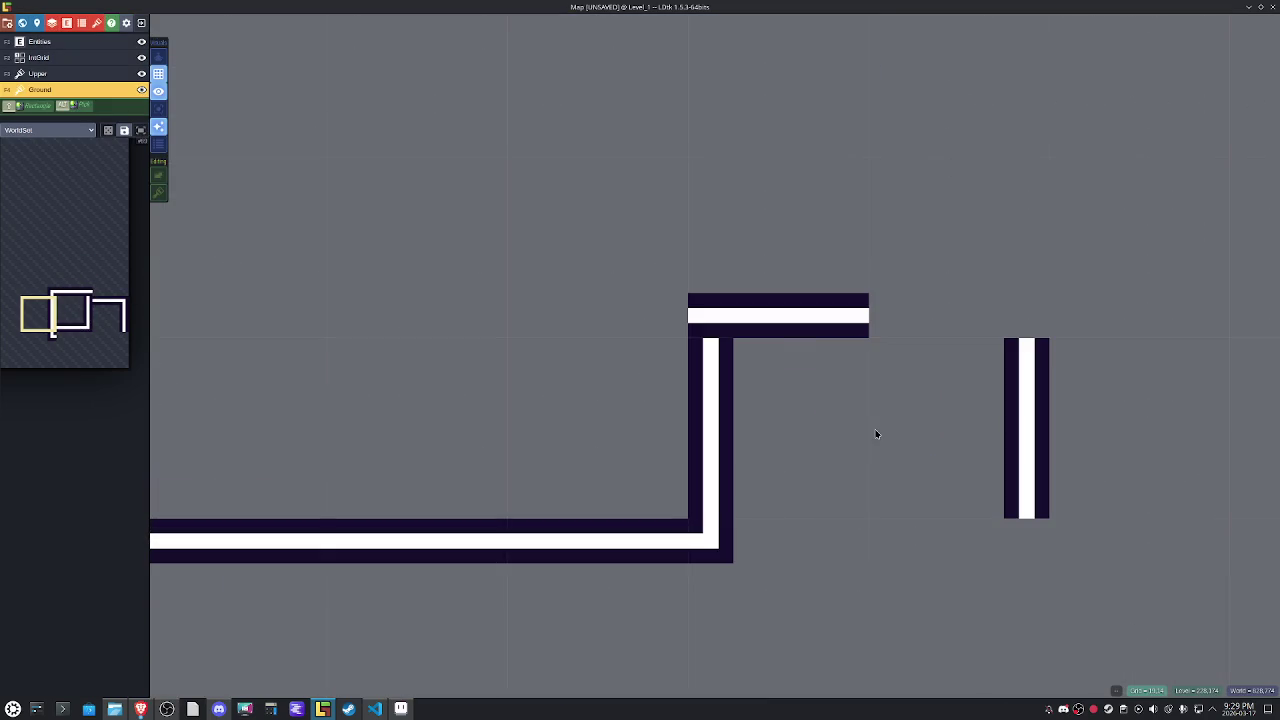
{"action": "left_click", "coordinate": [910, 283]}
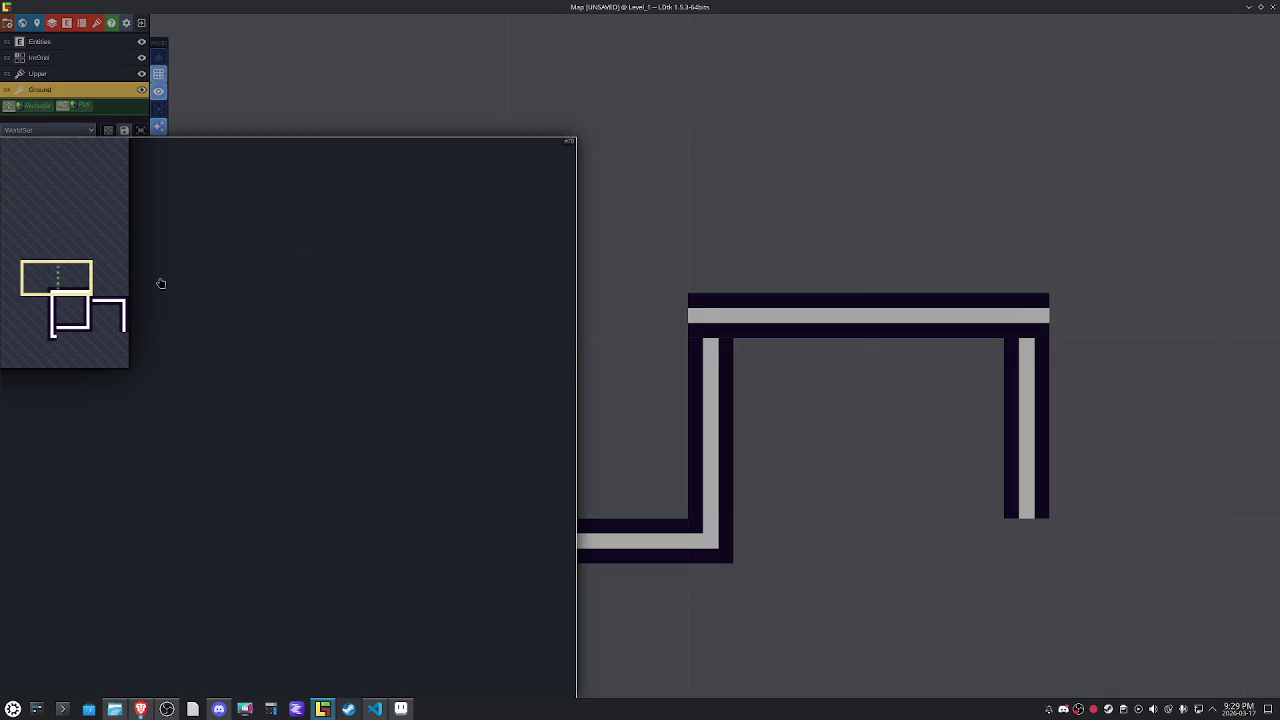
{"action": "left_click", "coordinate": [650, 315]}
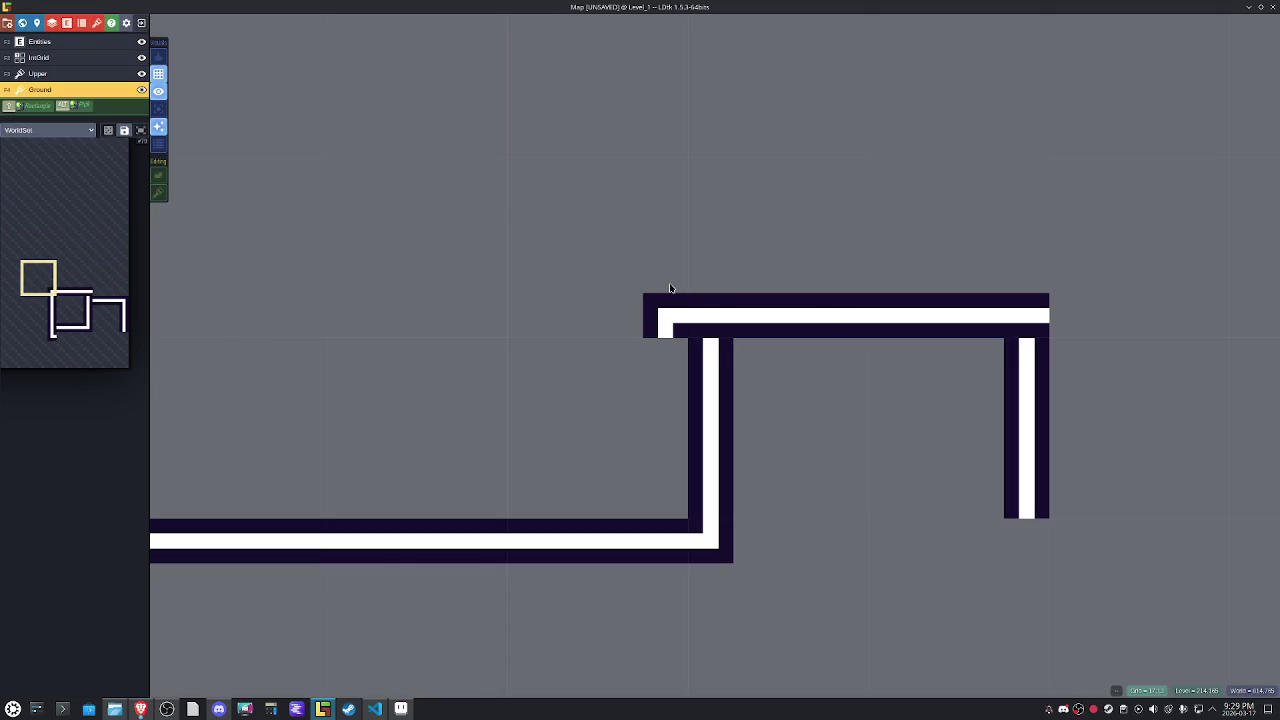
{"action": "key", "text": "x"}
{"action": "key", "text": "x"}
{"action": "key", "text": "x"}
{"action": "key", "text": "x"}
{"action": "key", "text": "x"}
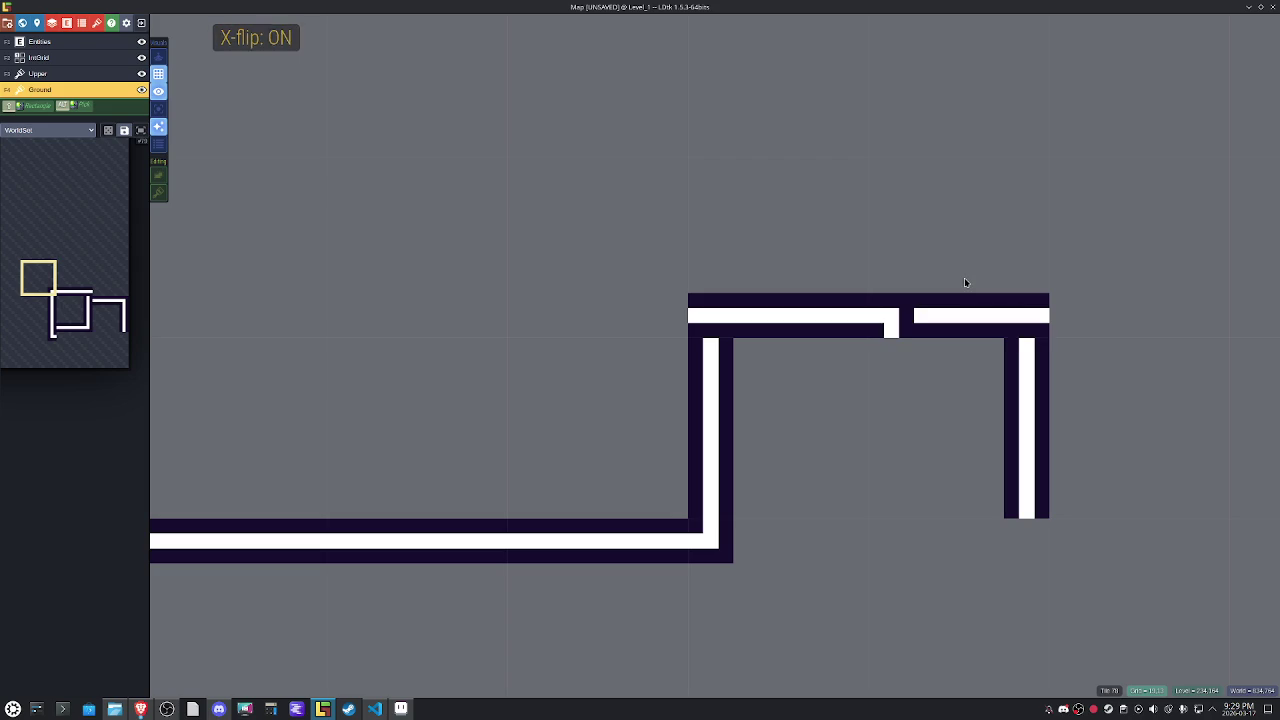
{"action": "key", "text": "x"}
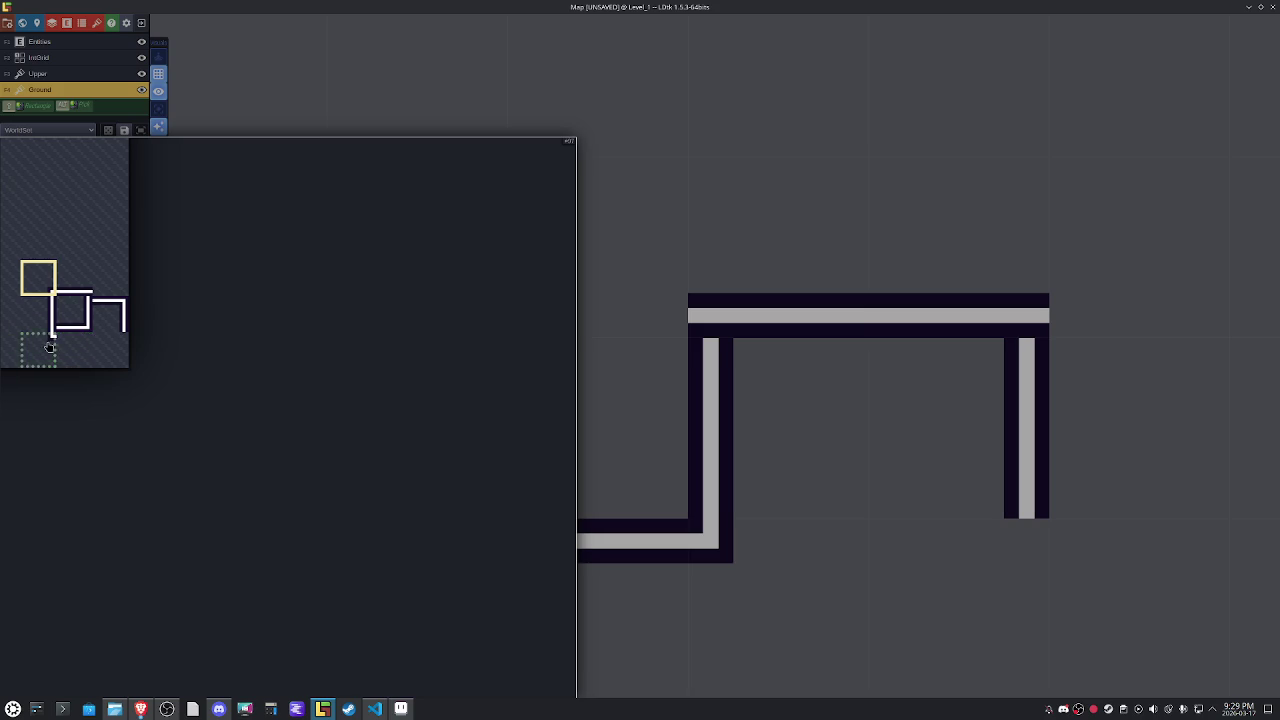
Undo the last wall column and erase the old top wall bar with its corner.
{"action": "left_click", "coordinate": [50, 347]}
{"action": "key", "text": "y"}
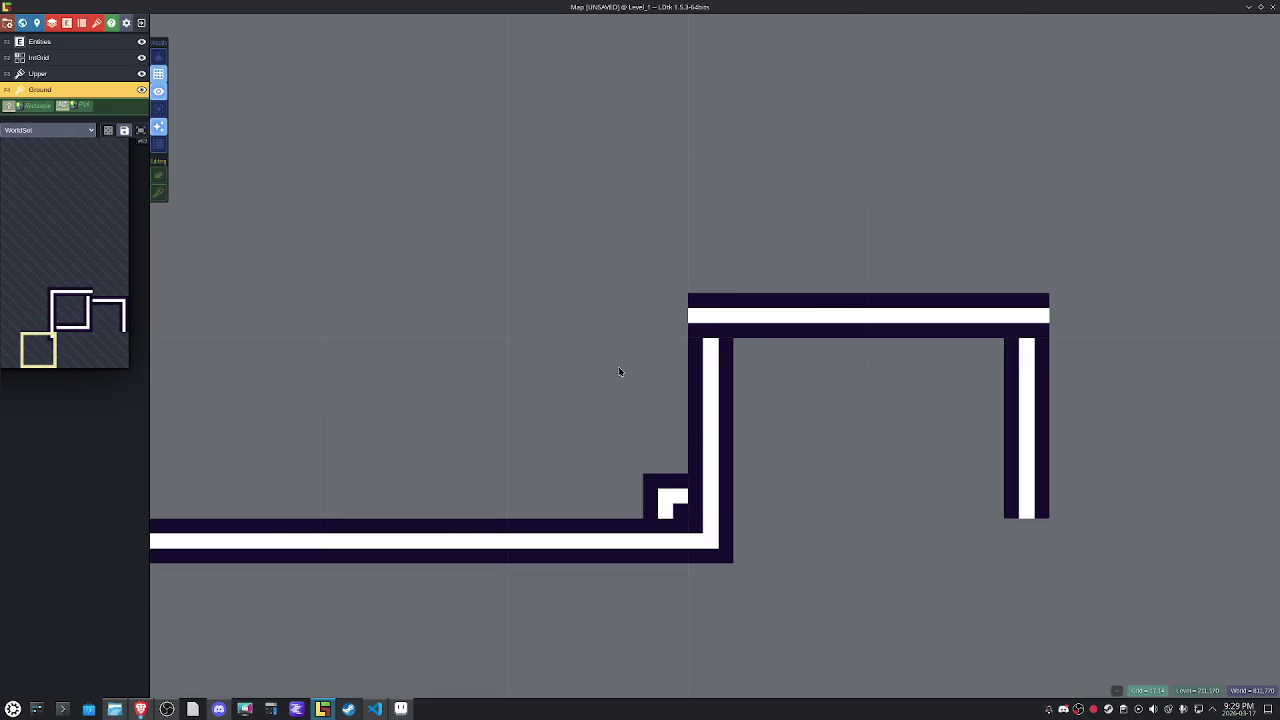
{"action": "key", "text": "ctrl+z"}
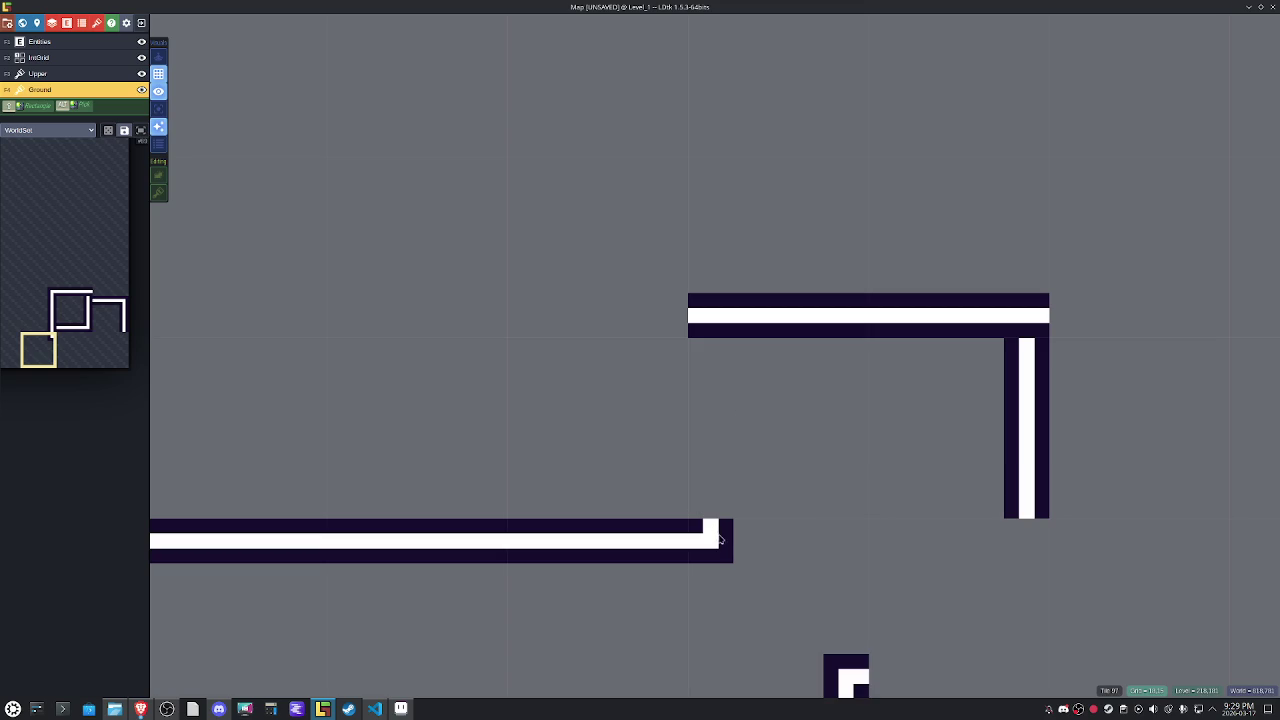
{"action": "left_click_drag", "start_coordinate": [707, 376], "coordinate": [926, 252]}
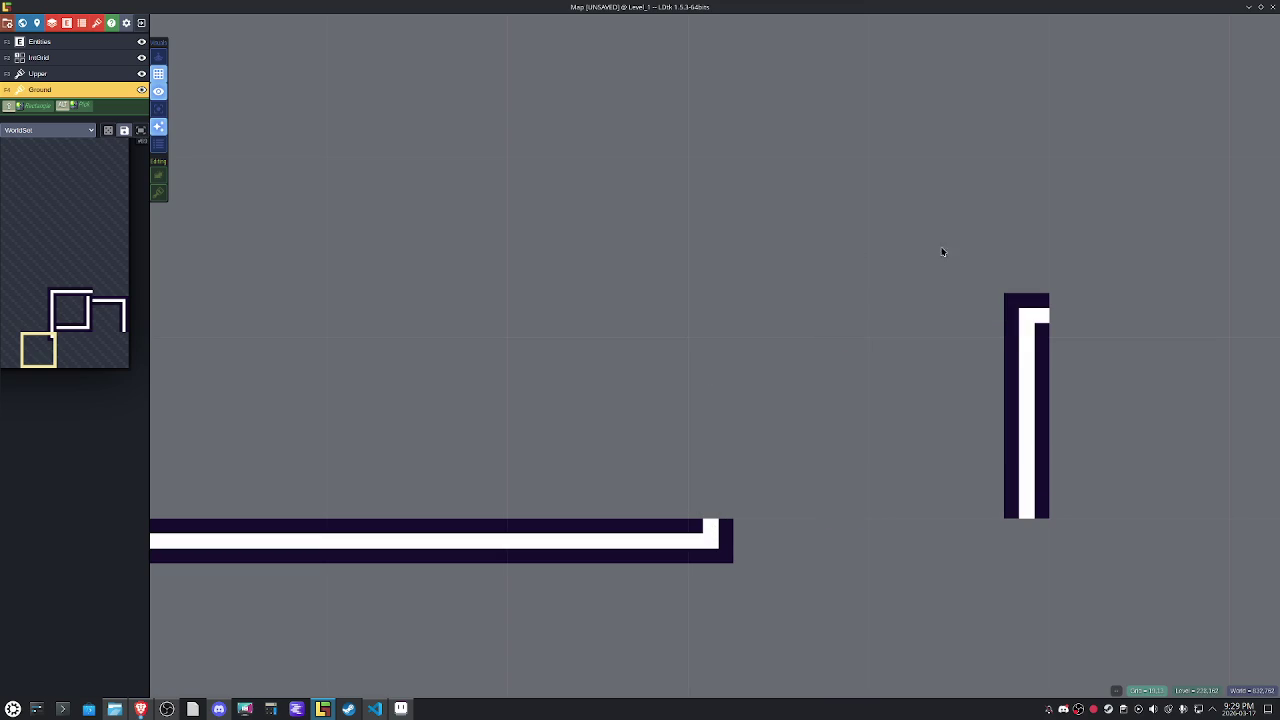
{"action": "mouse_move", "coordinate": [64, 250]}
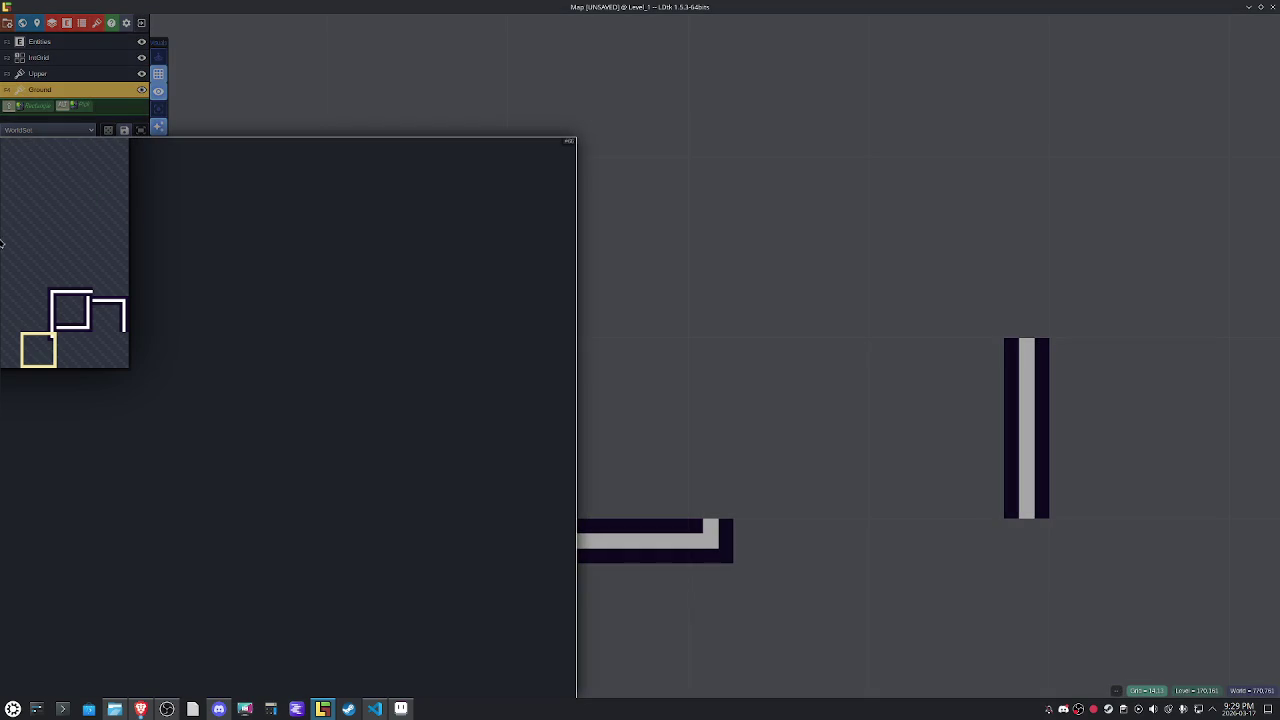
Try two-tile wall, vertical wall and corner tiles, toggling horizontal mirroring on each.
{"action": "left_click_drag", "start_coordinate": [85, 320], "coordinate": [30, 308]}
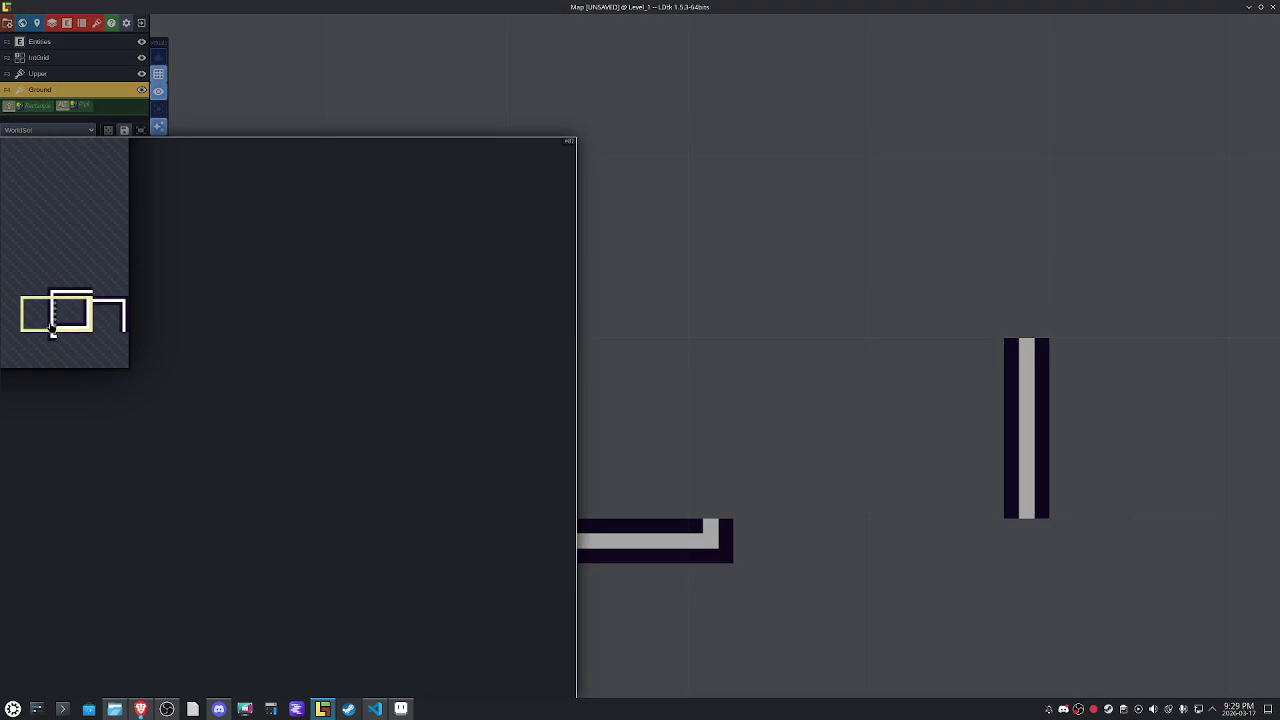
{"action": "left_click", "coordinate": [36, 314]}
{"action": "key", "text": "x"}
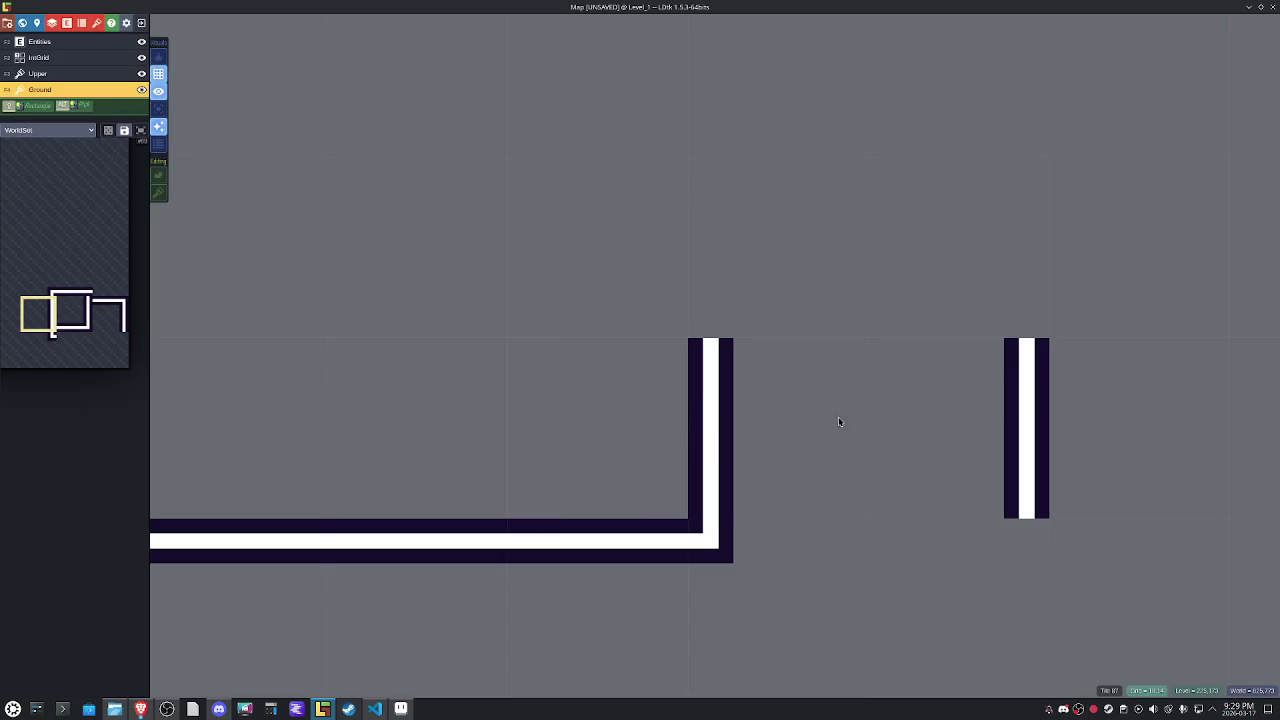
{"action": "key", "text": "x"}
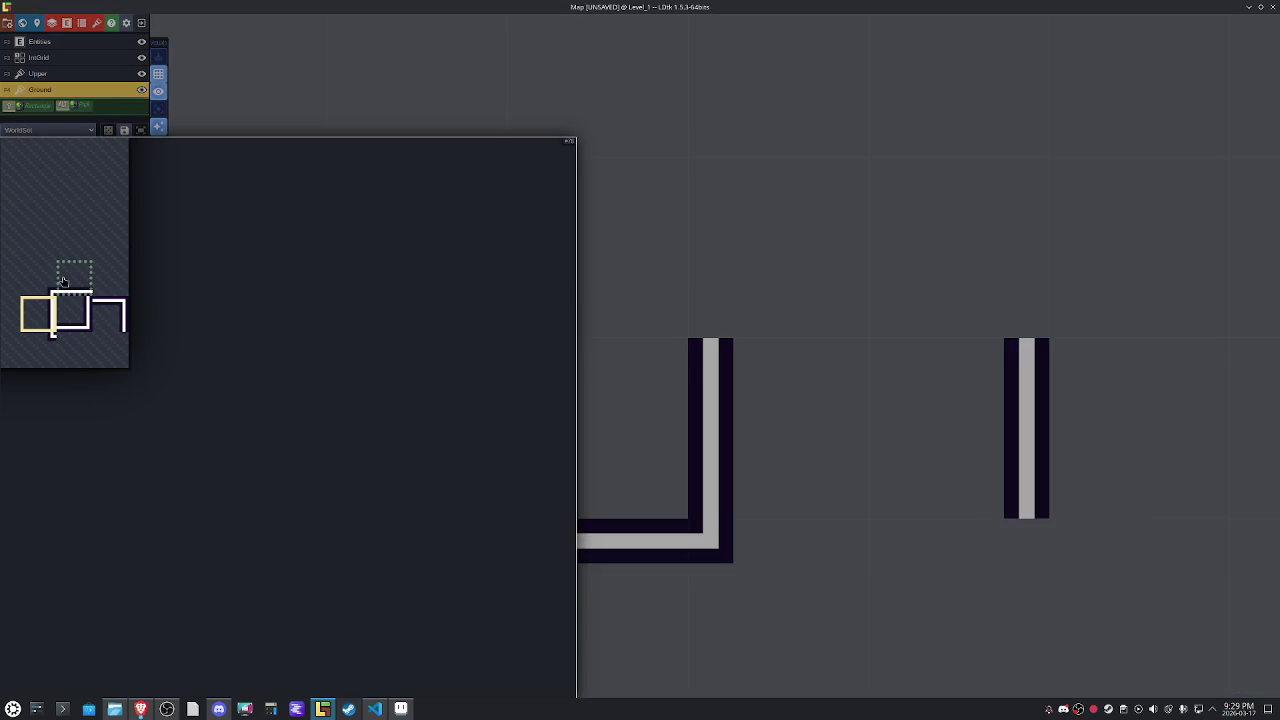
{"action": "left_click", "coordinate": [40, 278]}
{"action": "key", "text": "x"}
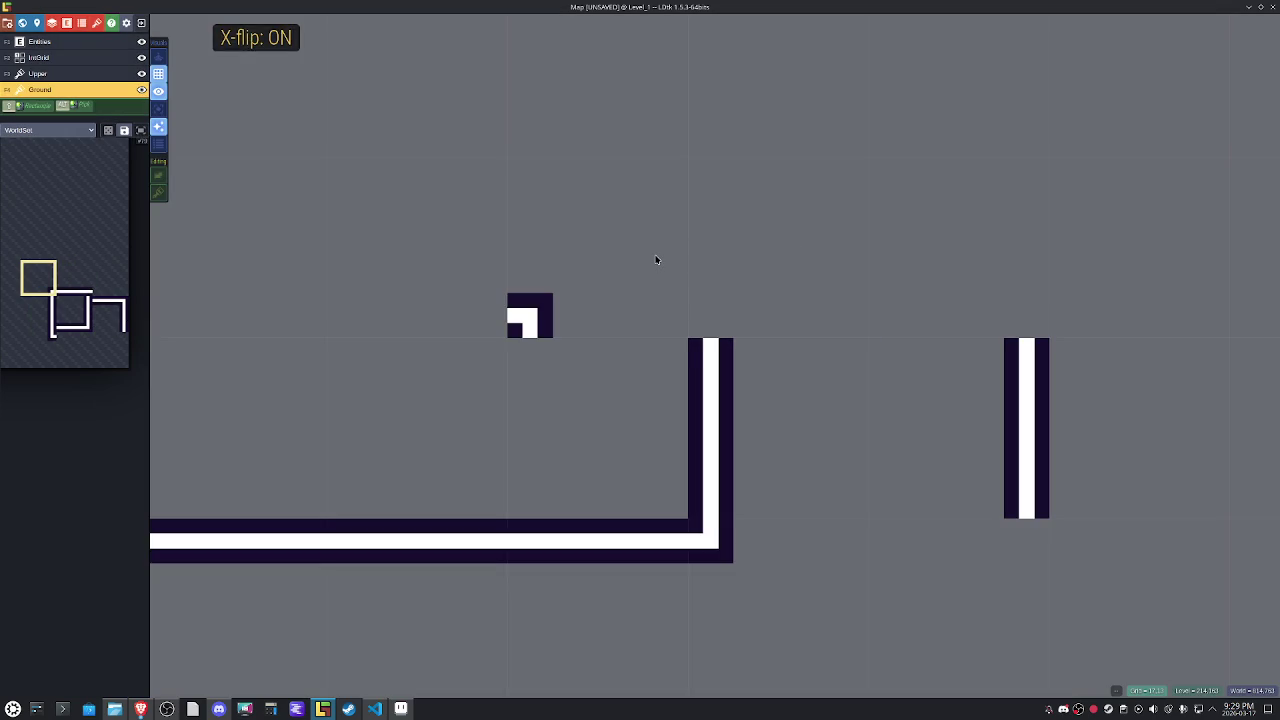
{"action": "key", "text": "x"}
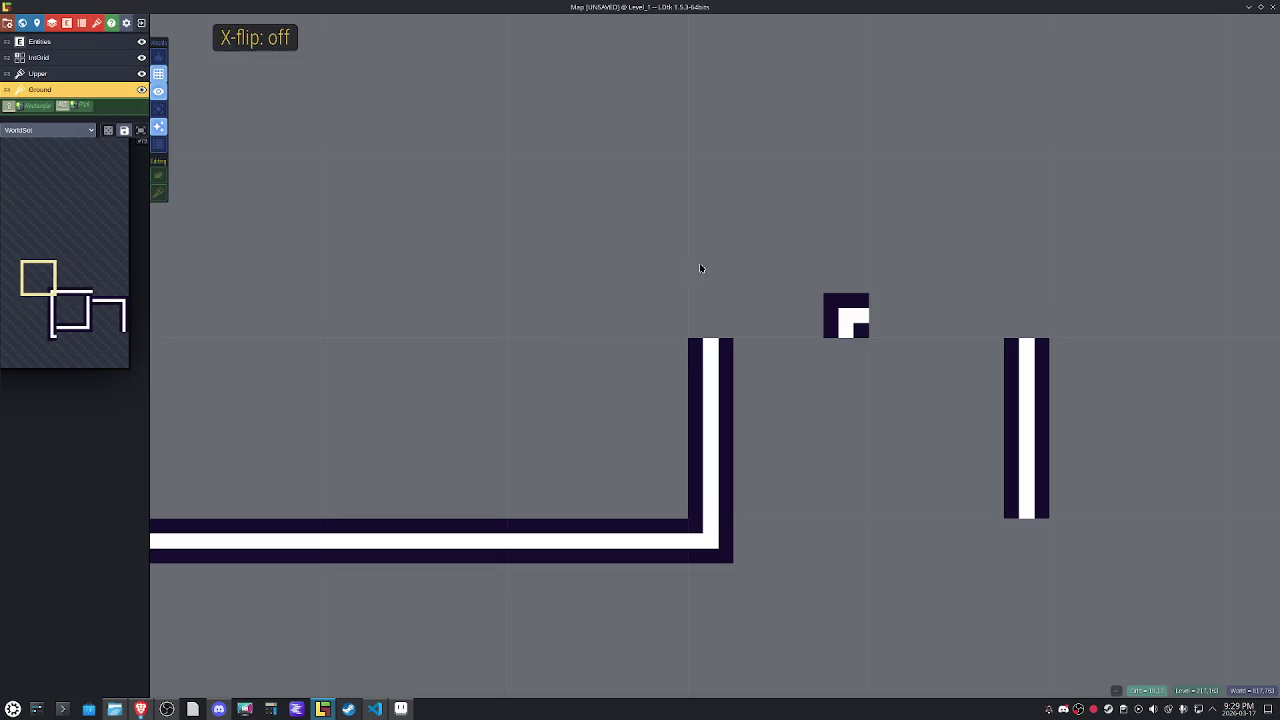
{"action": "mouse_move", "coordinate": [65, 255]}
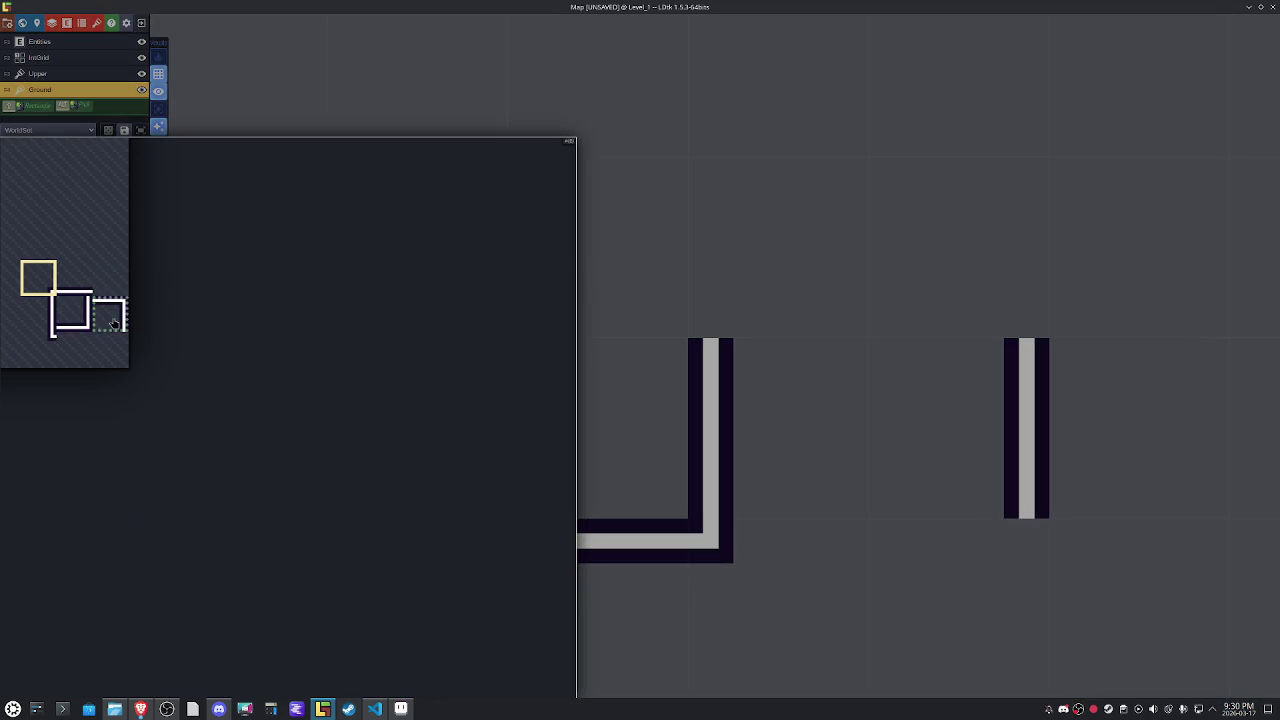
Place the right-hand corner tile and mirrored corners at the wall's turns.
{"action": "left_click", "coordinate": [110, 314]}
{"action": "left_click", "coordinate": [870, 400]}
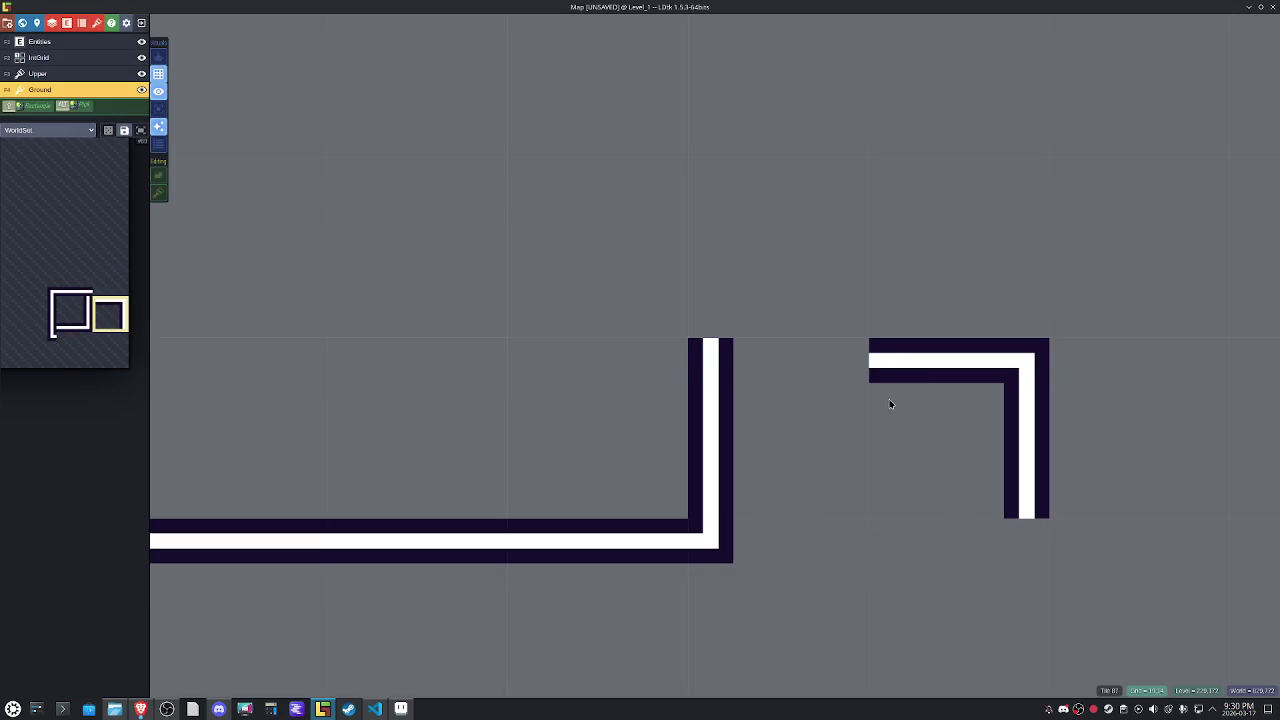
{"action": "key", "text": "x"}
{"action": "left_click", "coordinate": [810, 390]}
{"action": "left_click", "coordinate": [573, 352]}
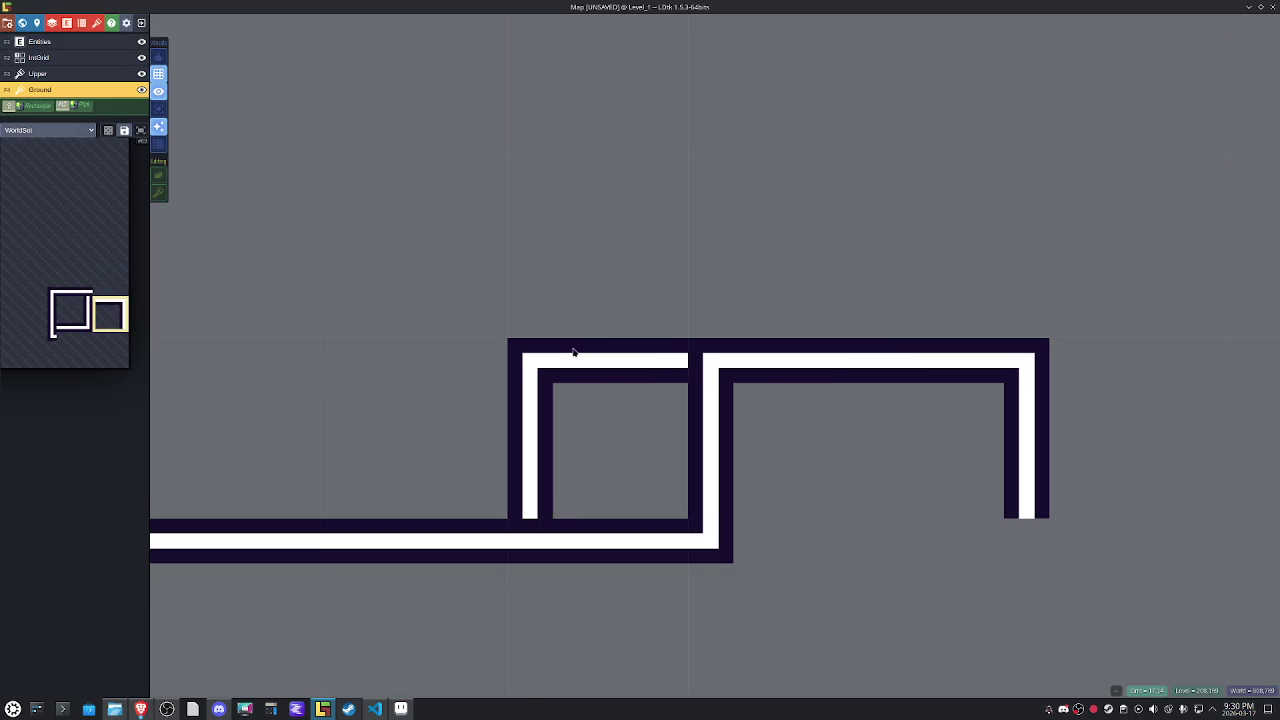
{"action": "scroll", "coordinate": [573, 352], "scroll_direction": "down", "scroll_amount": 2}
Pick the left and small corner tiles, toggling horizontal mirroring between them.
{"action": "key", "text": "x"}
{"action": "key", "text": "x"}
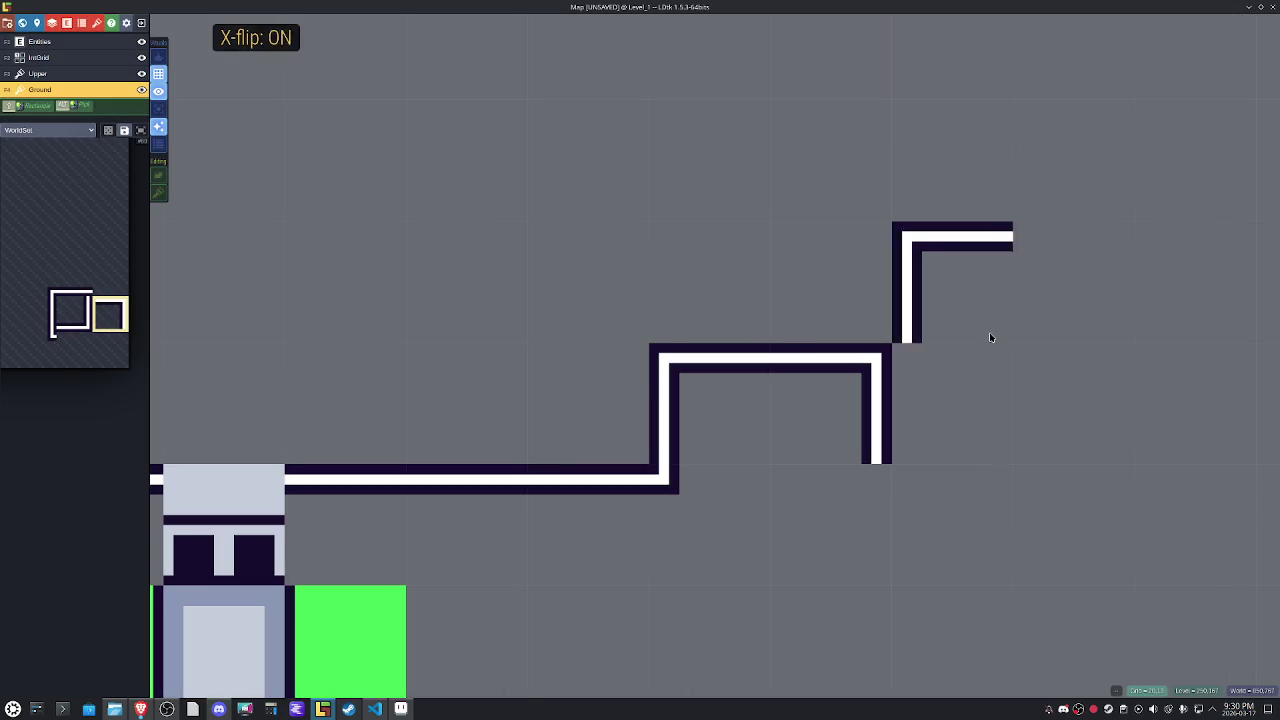
{"action": "key", "text": "x"}
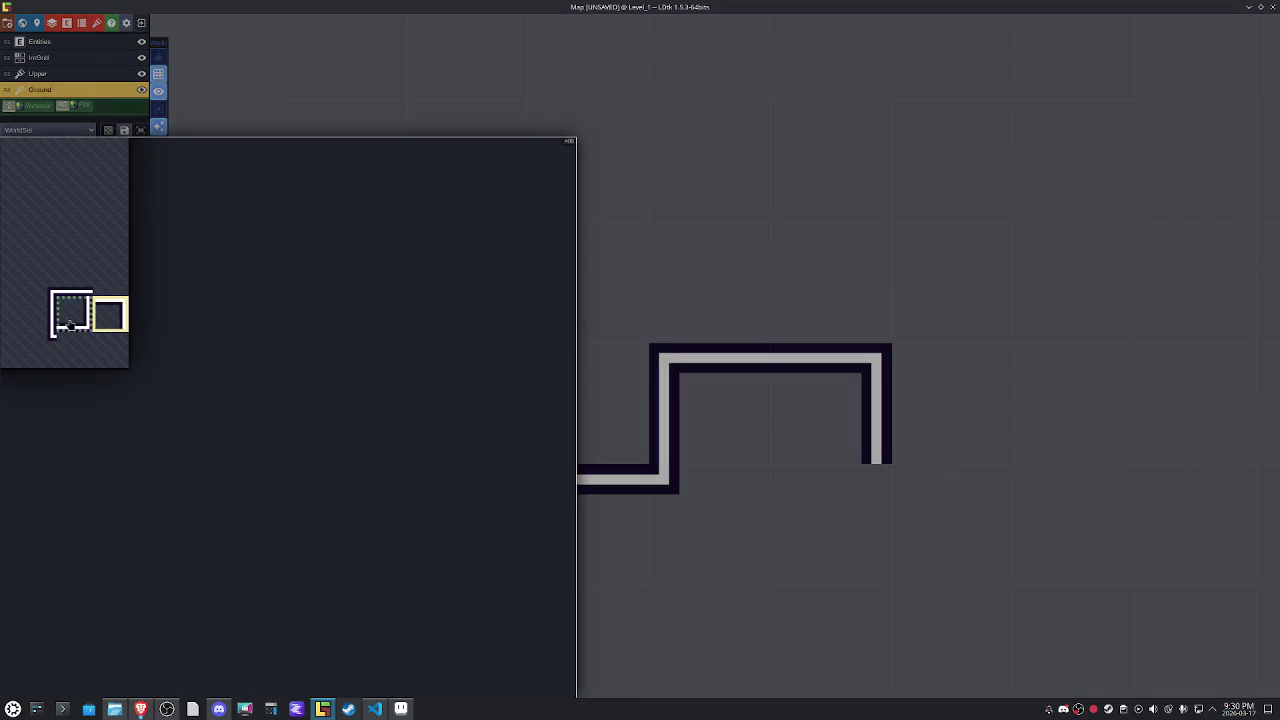
{"action": "left_click", "coordinate": [70, 320]}
{"action": "key", "text": "x"}
{"action": "key", "text": "x"}
{"action": "key", "text": "x"}
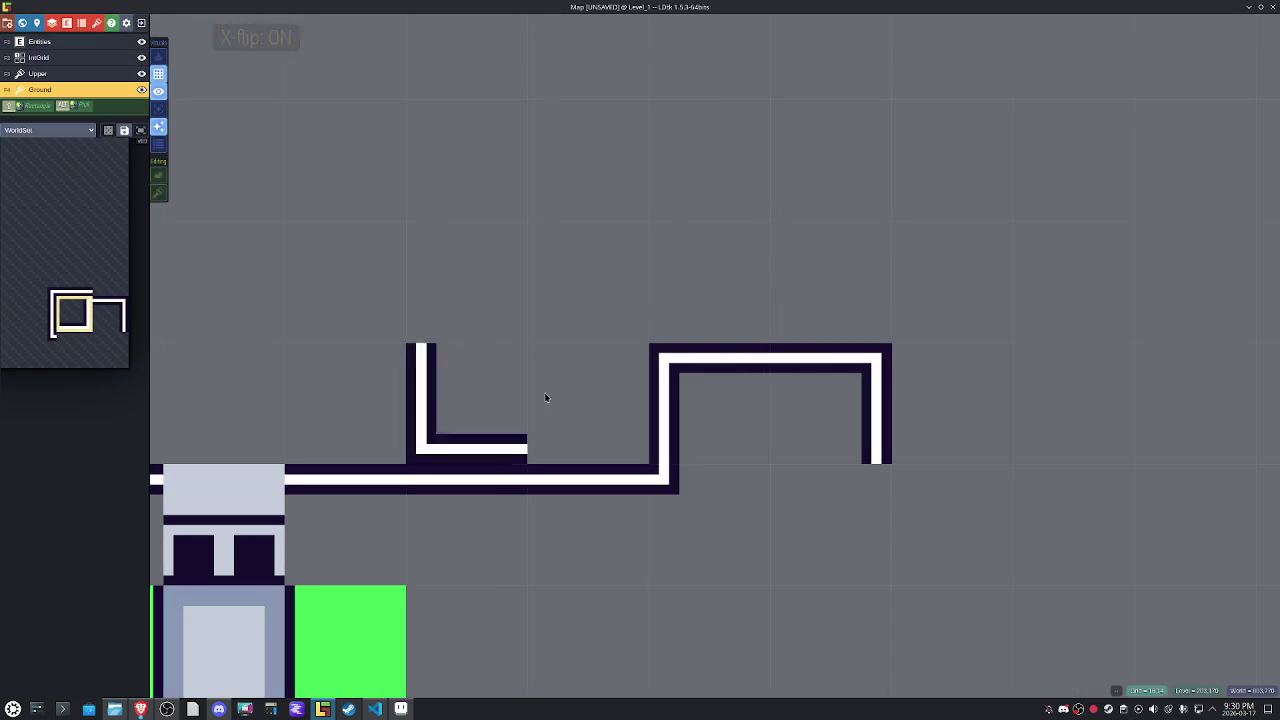
{"action": "left_click", "coordinate": [688, 462], "text": "alt"}
{"action": "key", "text": "x"}
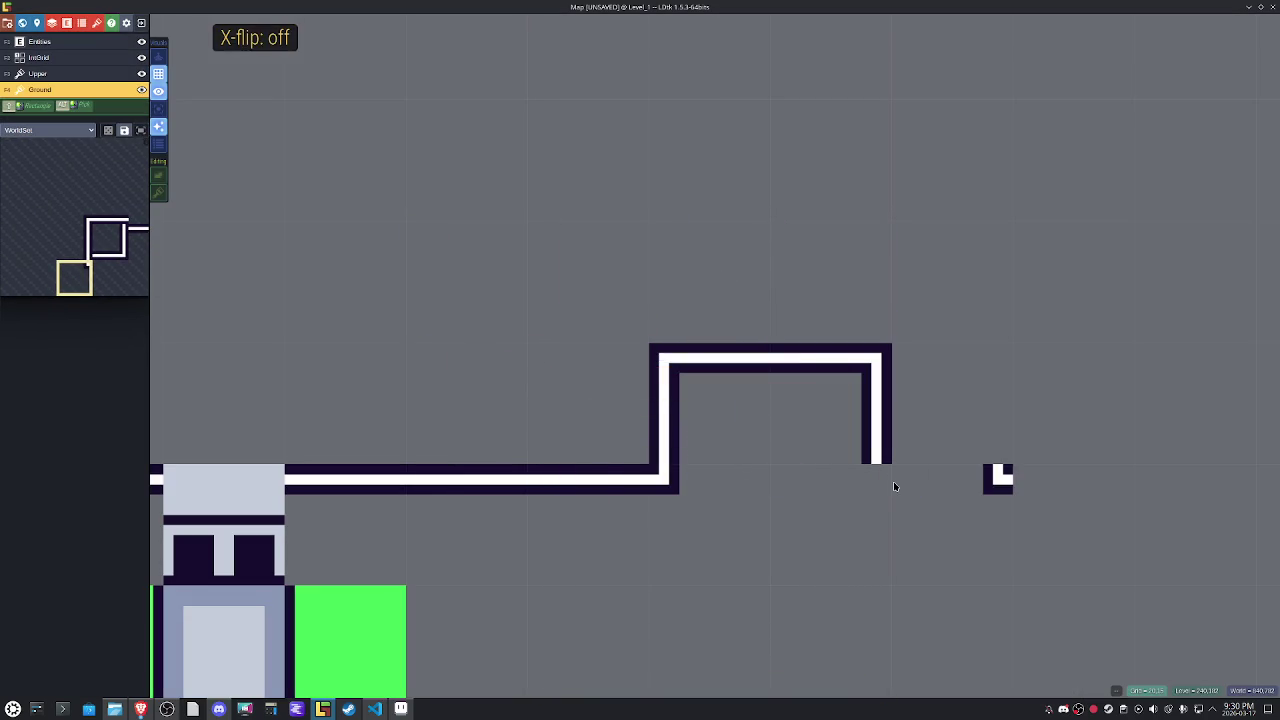
{"action": "scroll", "coordinate": [895, 486], "scroll_direction": "down", "scroll_amount": 1}
Build a small U-shaped wall bump with mirrored sides and move it down one tile.
{"action": "scroll", "coordinate": [895, 480], "scroll_direction": "down", "scroll_amount": 2}
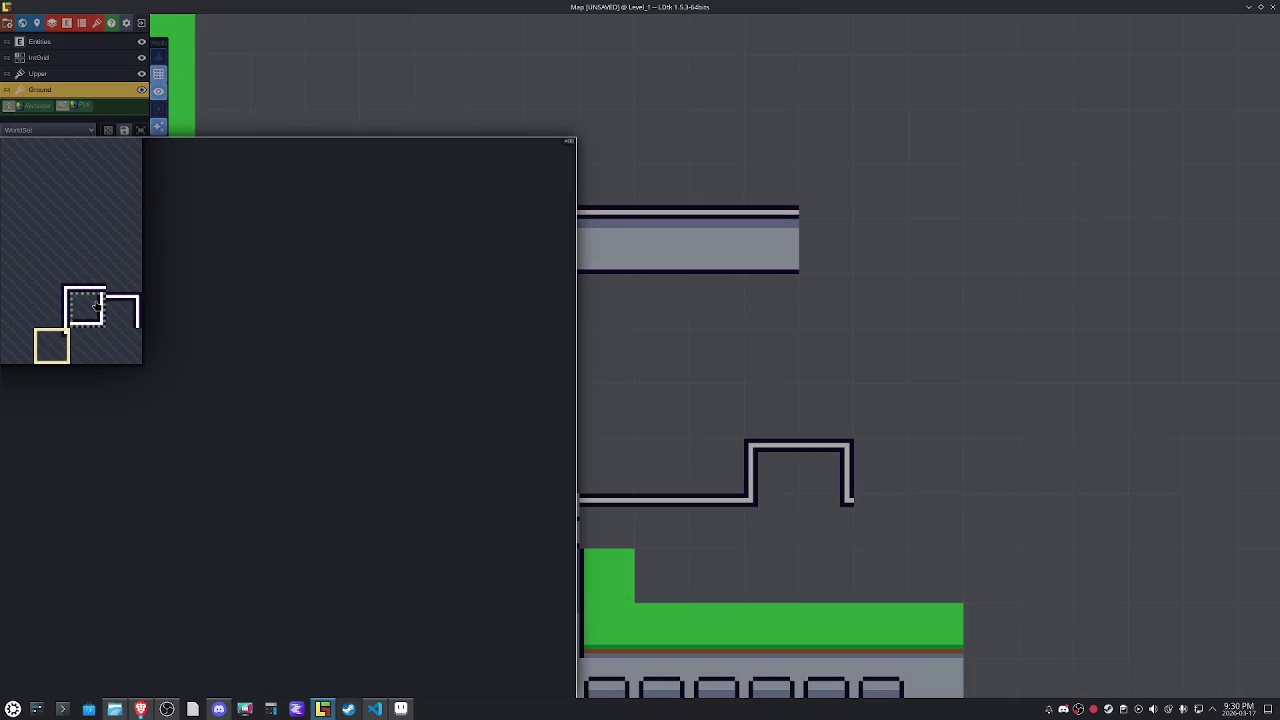
{"action": "left_click", "coordinate": [97, 305]}
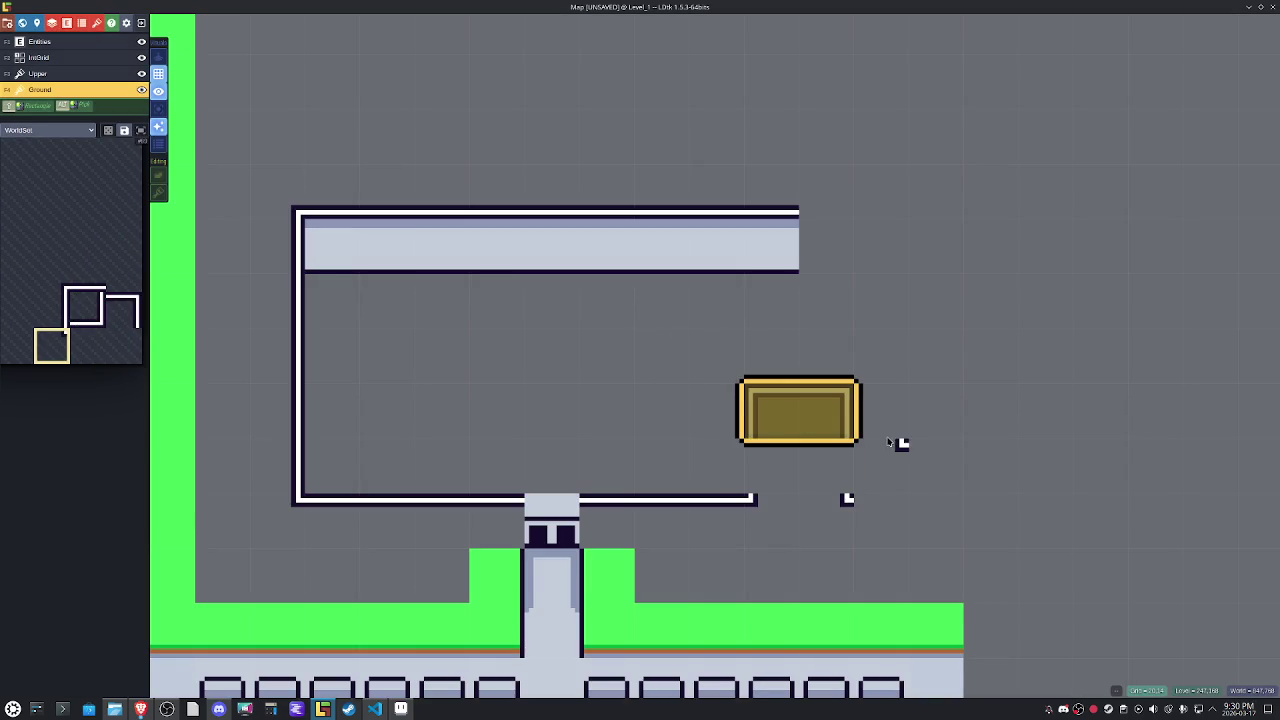
{"action": "left_click", "coordinate": [806, 420]}
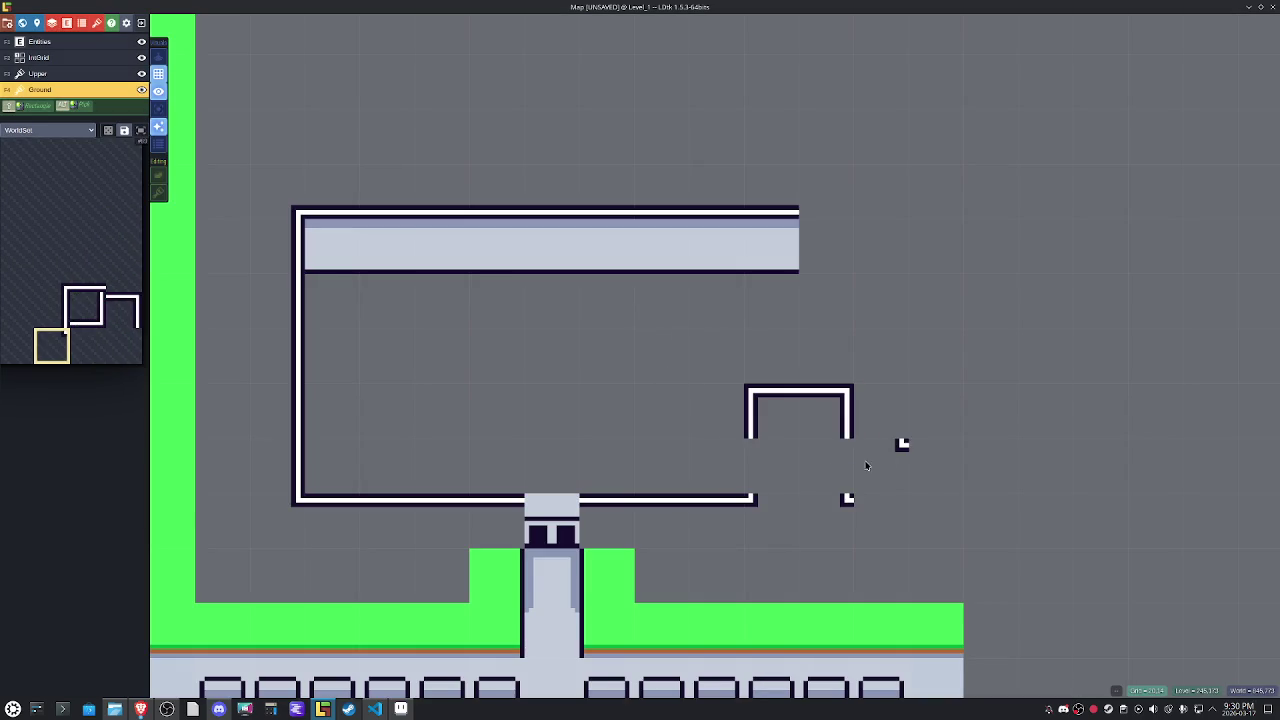
{"action": "left_click", "coordinate": [295, 411], "text": "alt"}
{"action": "key", "text": "x"}
{"action": "left_click", "coordinate": [751, 468]}
{"action": "key", "text": "x"}
{"action": "left_click", "coordinate": [848, 461]}
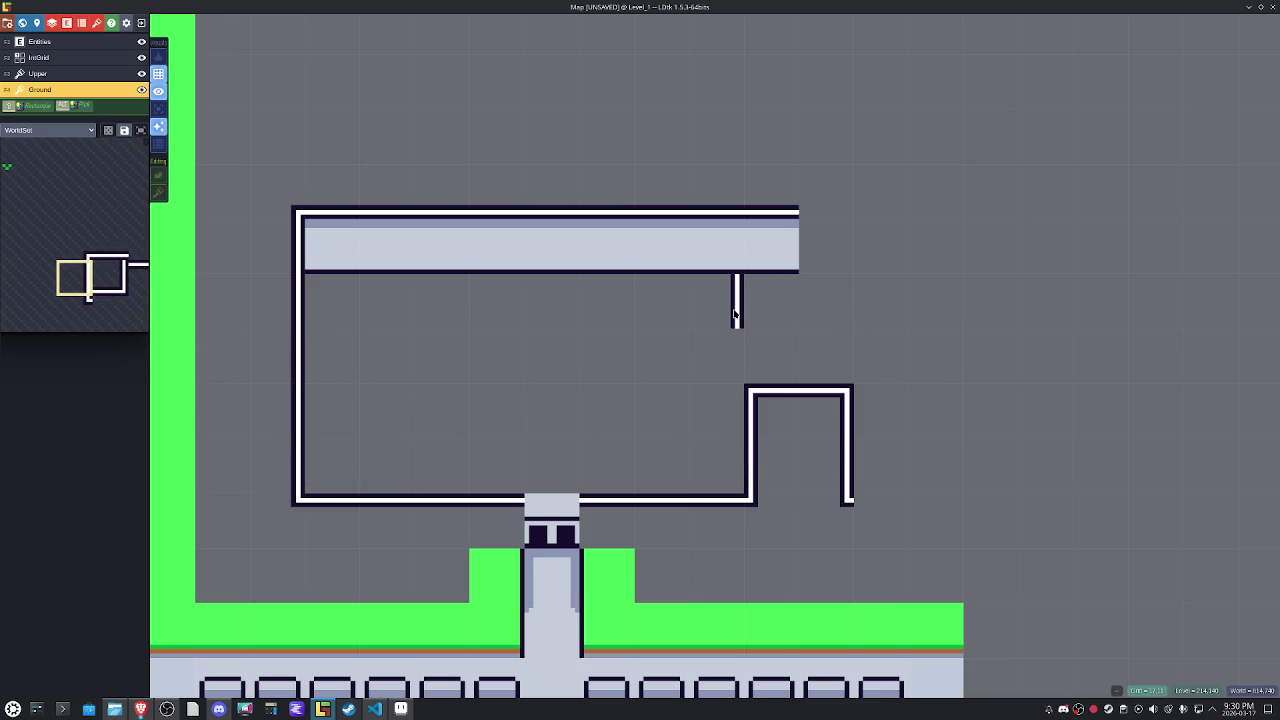
{"action": "left_click", "coordinate": [805, 392], "text": "alt"}
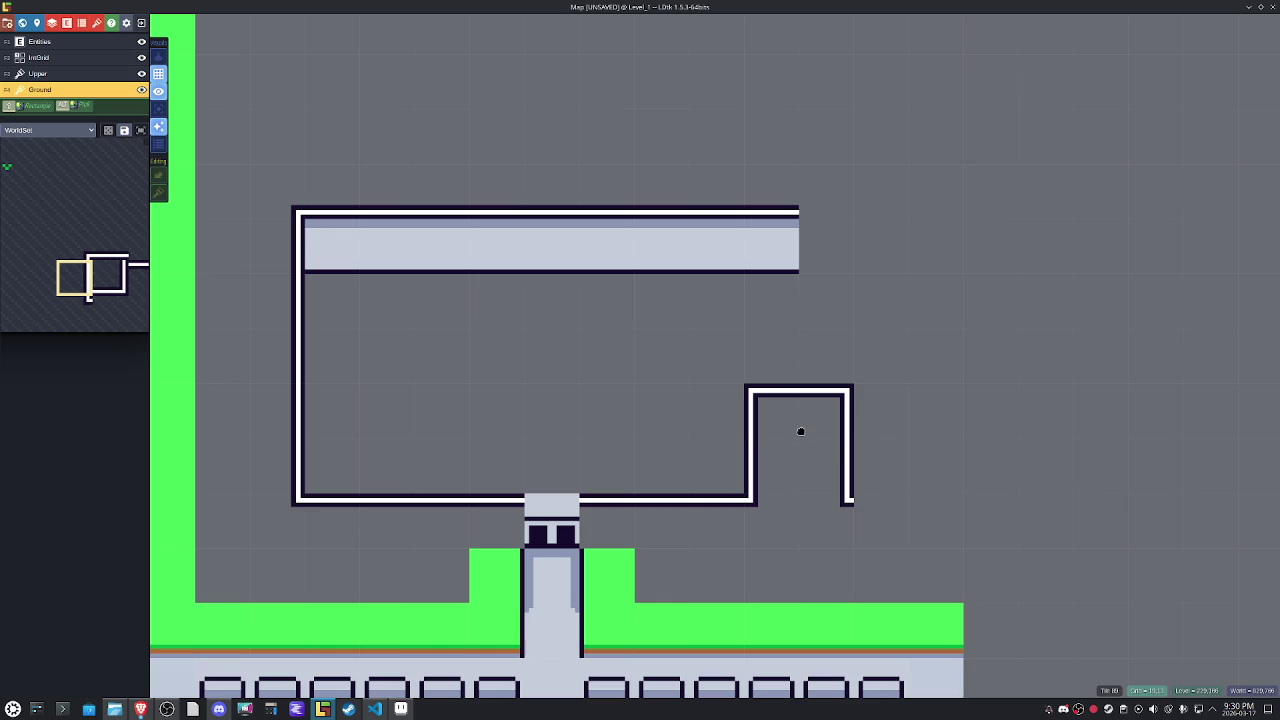
{"action": "left_click_drag", "start_coordinate": [826, 440], "coordinate": [826, 495]}
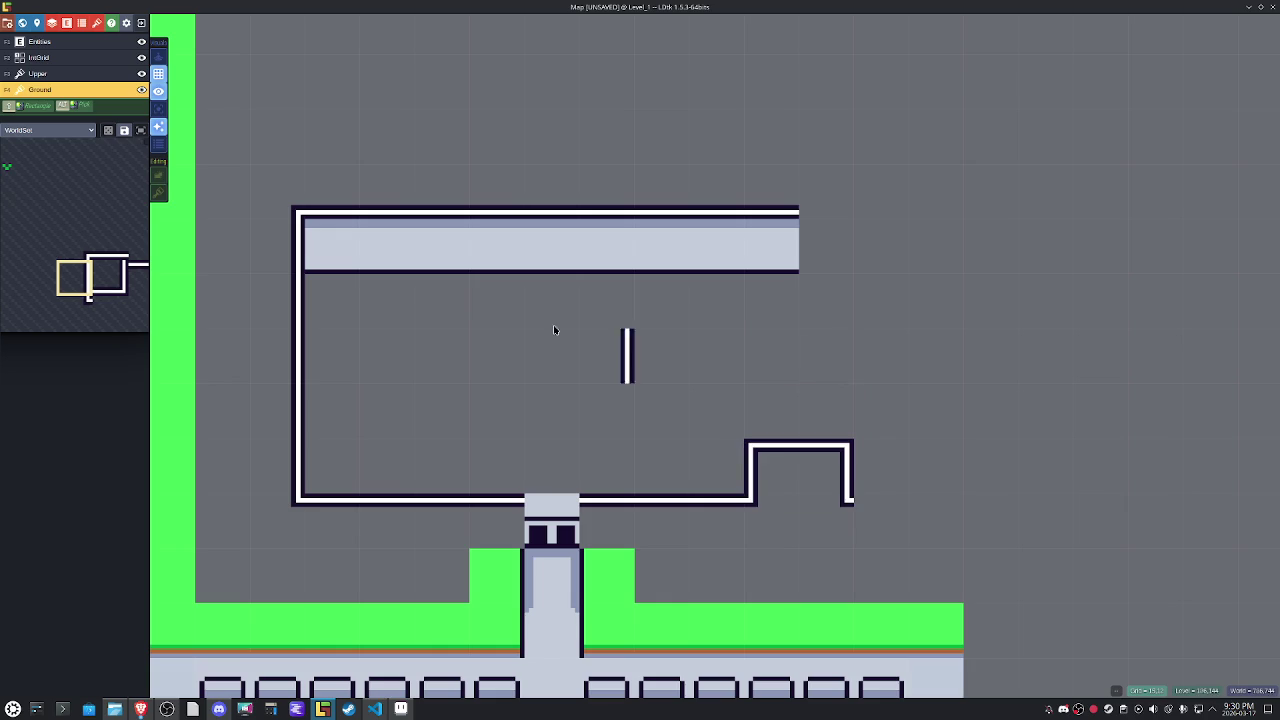
Add mirrored wall and corner tiles around the top-right corner below the floor strip.
{"action": "left_click", "coordinate": [74, 314]}
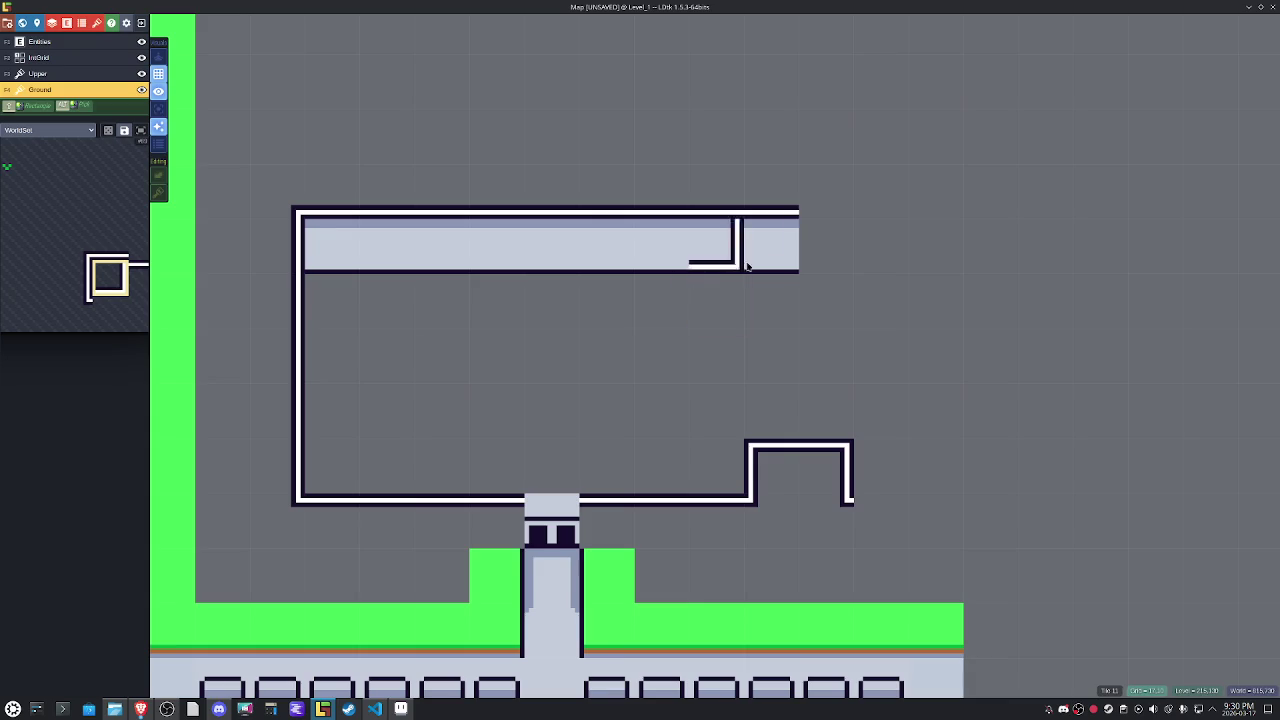
{"action": "key", "text": "x"}
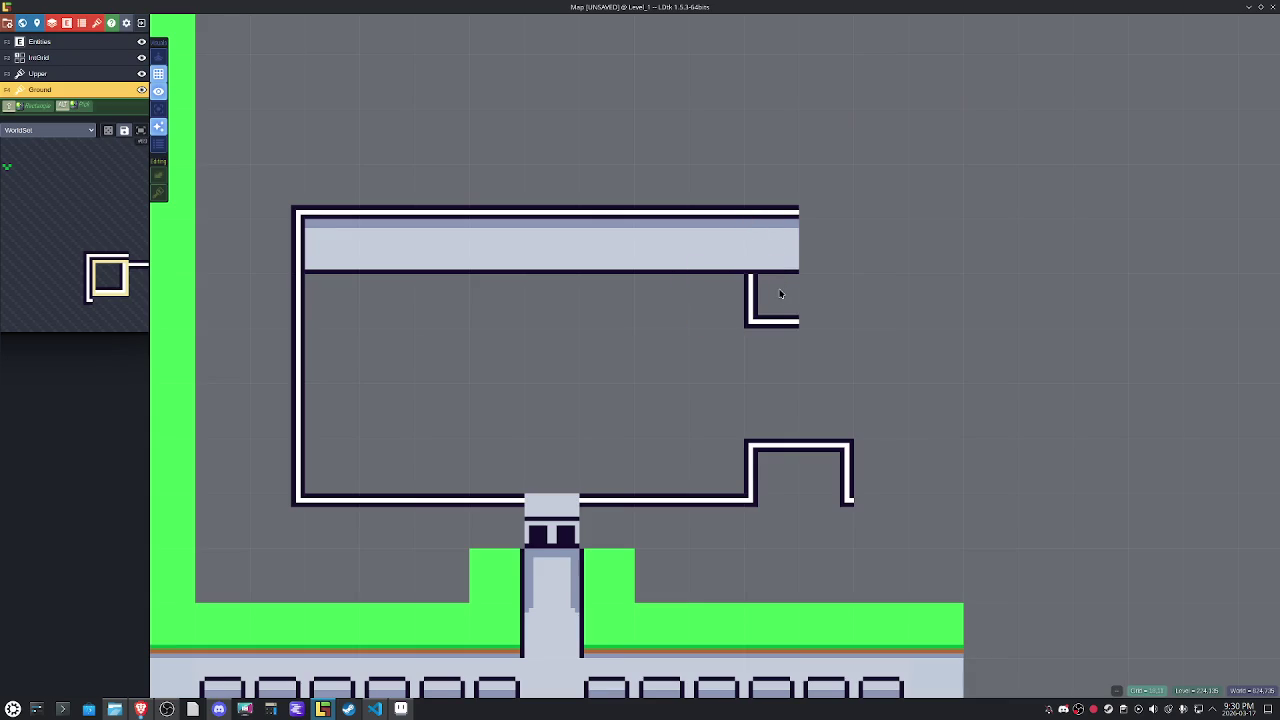
{"action": "key", "text": "x"}
{"action": "left_click", "coordinate": [783, 294]}
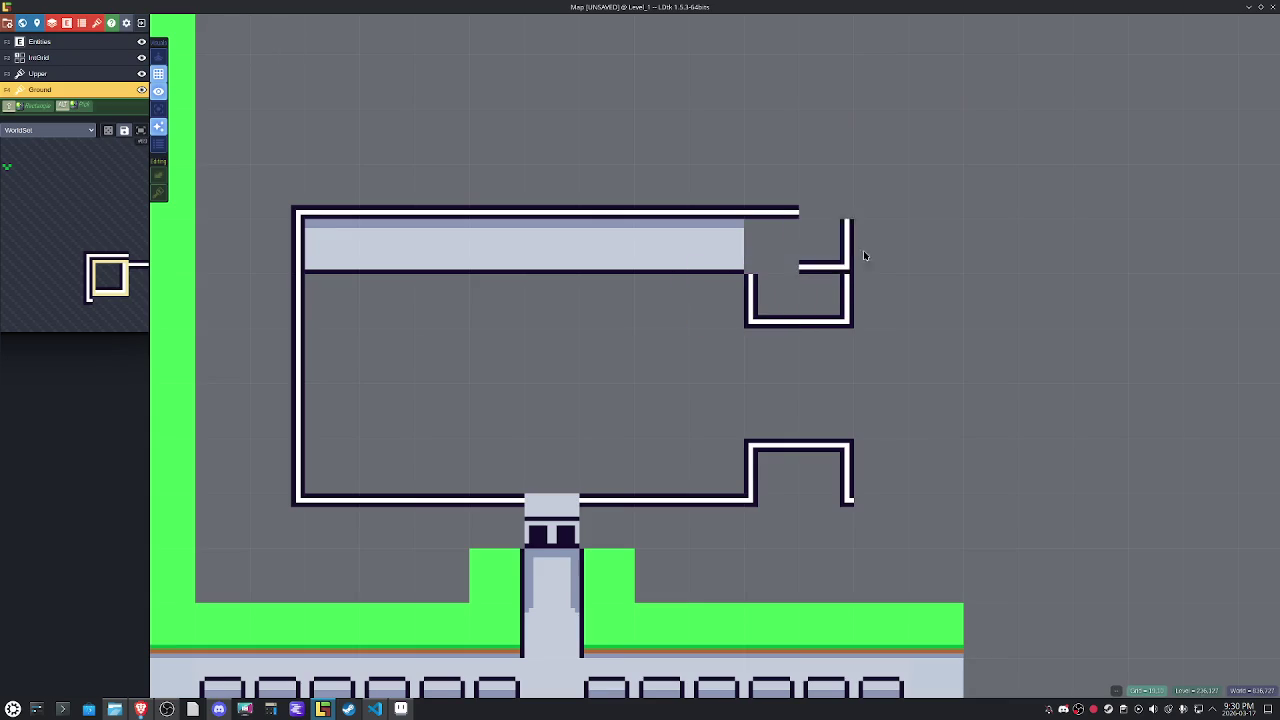
{"action": "mouse_move", "coordinate": [72, 240]}
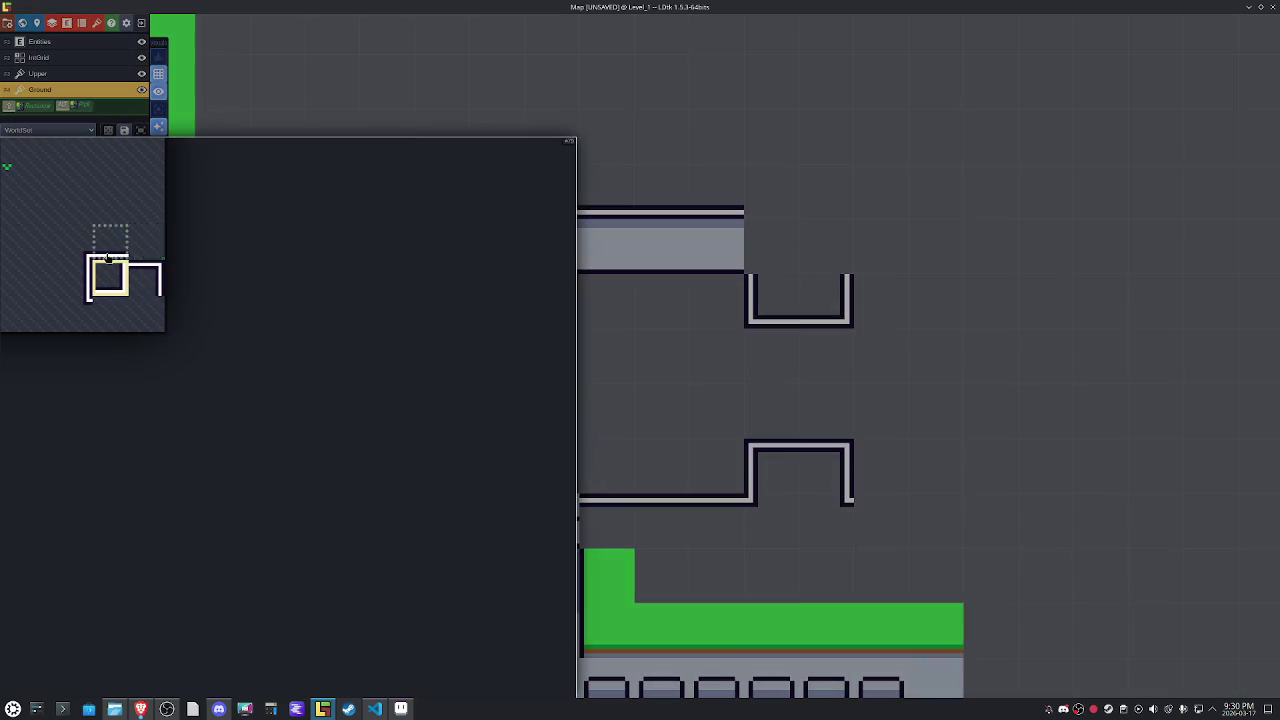
{"action": "left_click", "coordinate": [72, 278]}
{"action": "key", "text": "x"}
{"action": "left_click", "coordinate": [772, 262]}
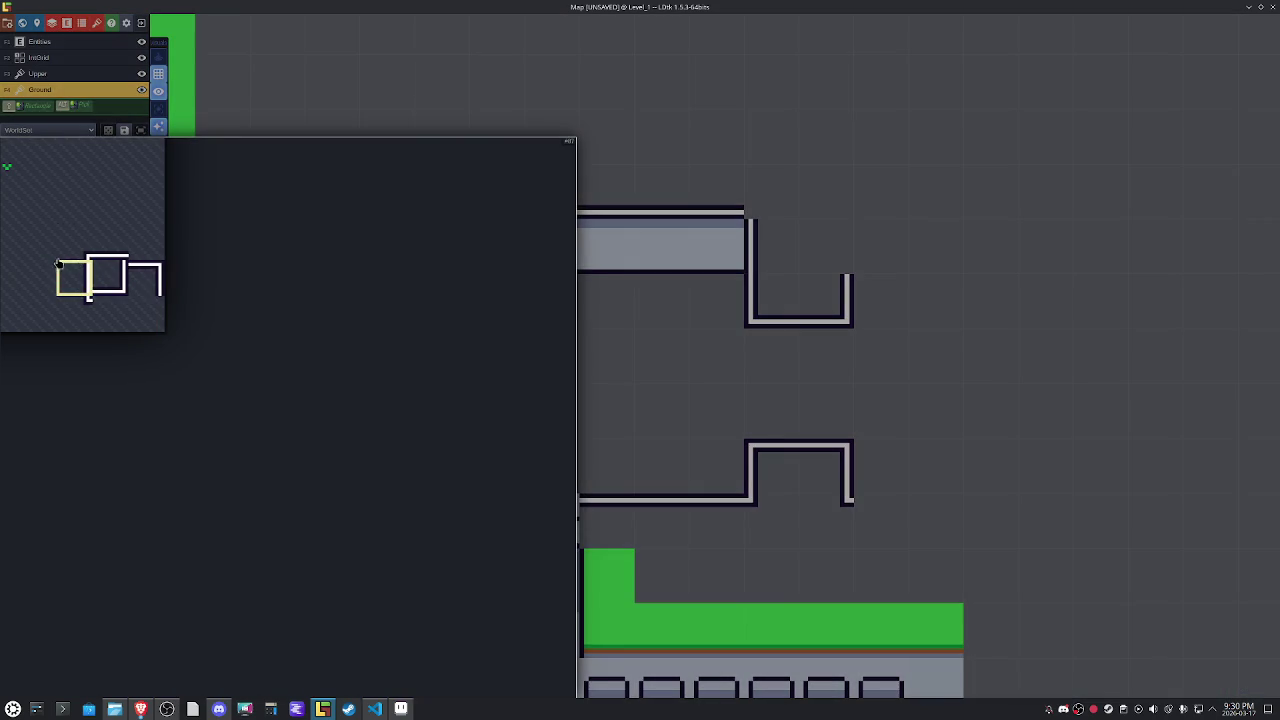
{"action": "left_click", "coordinate": [74, 241]}
{"action": "left_click", "coordinate": [773, 200]}
{"action": "left_click", "coordinate": [845, 208]}
{"action": "key", "text": "x"}
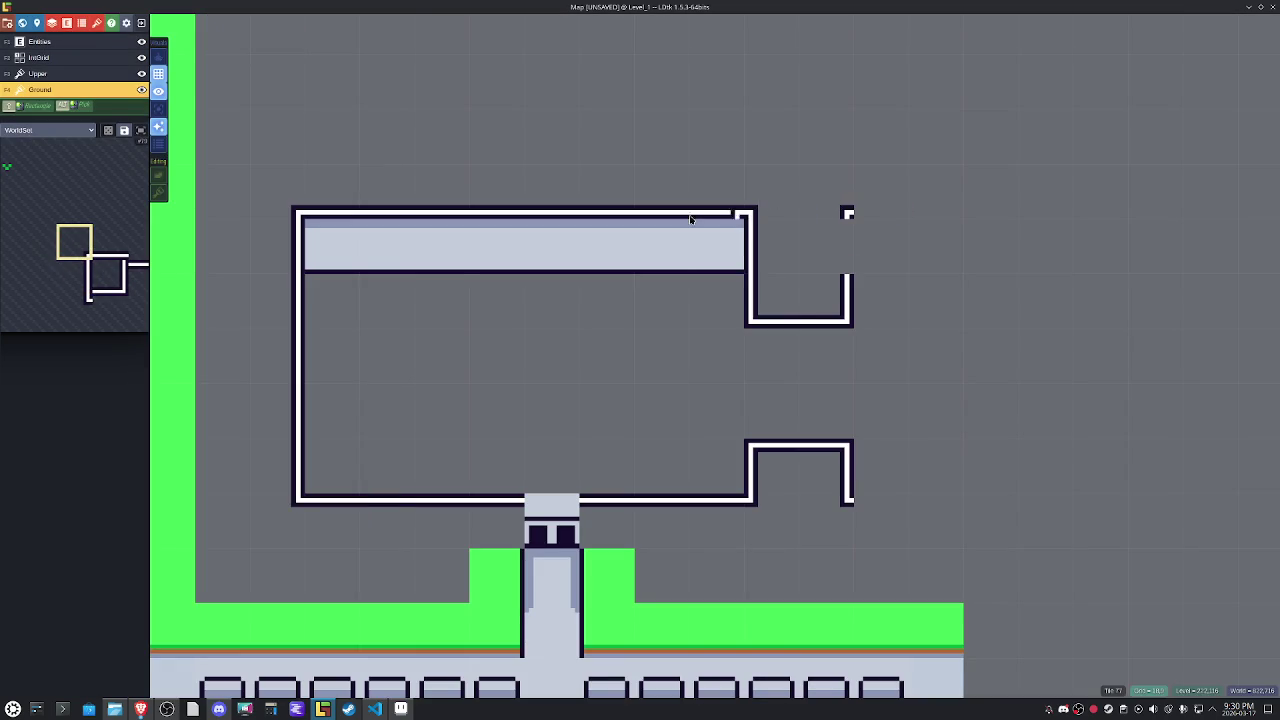
Add a vertical wall tile on the right, then take the light floor tile from the map.
{"action": "left_click", "coordinate": [771, 247], "text": "alt"}
{"action": "key", "text": "x"}
{"action": "left_click", "coordinate": [812, 236]}
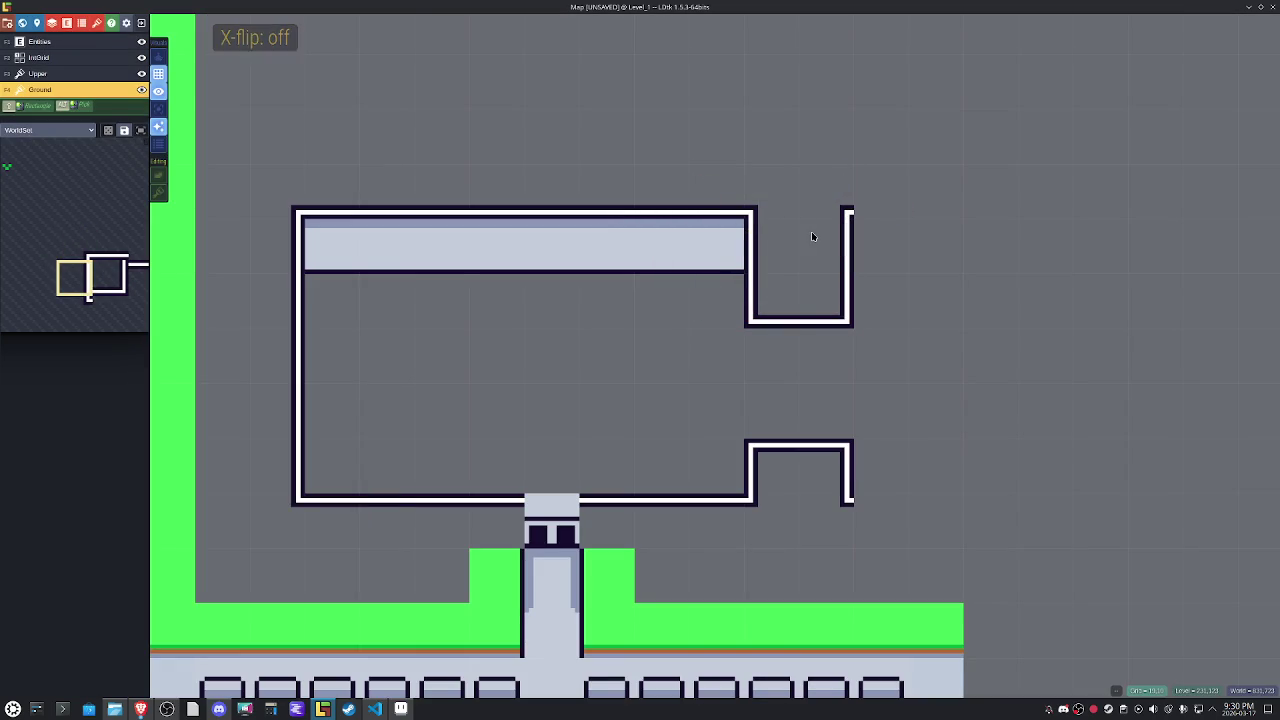
{"action": "left_click", "coordinate": [694, 253], "text": "alt"}
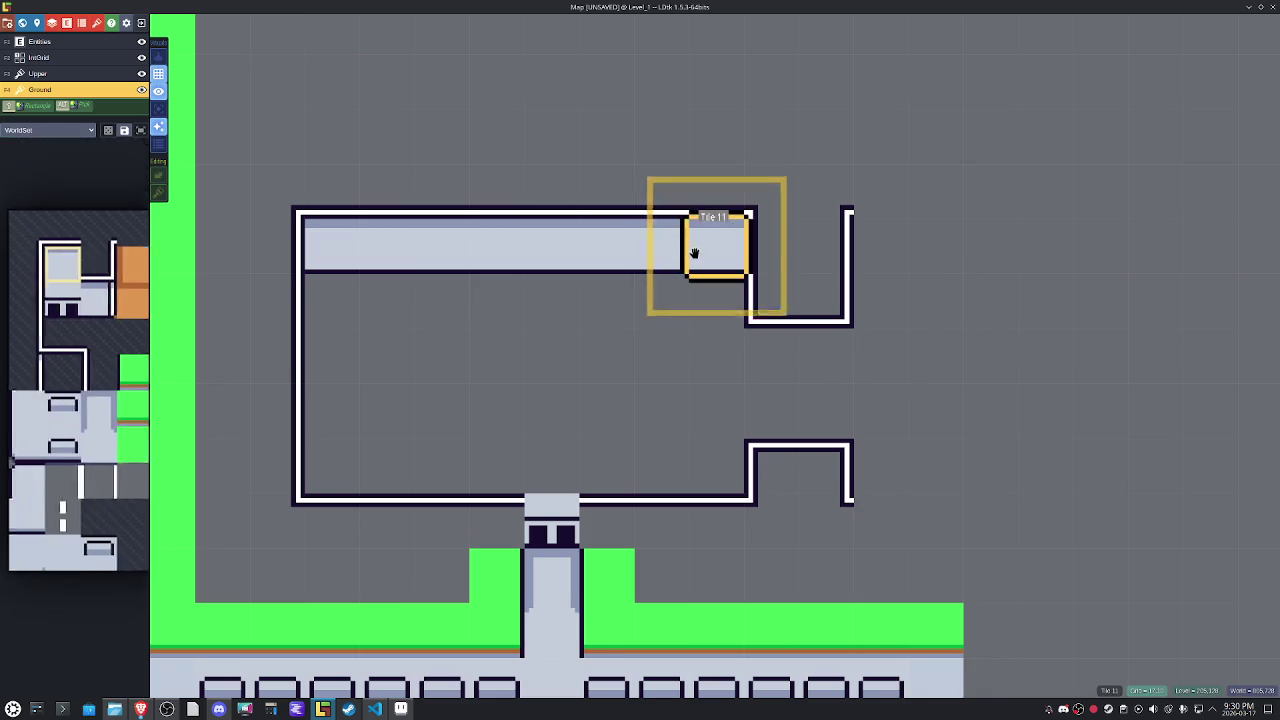
{"action": "key", "text": "space"}
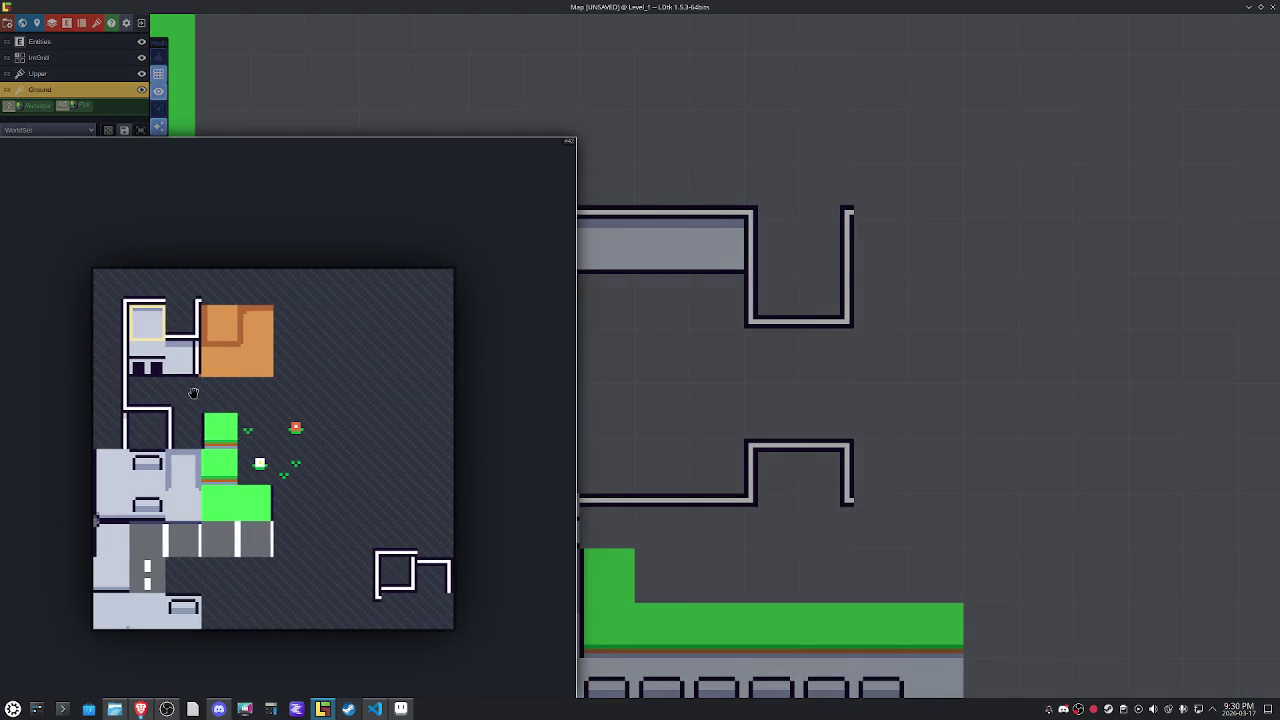
Place a mirrored wall tile by the notch and extend the upper floor strip rightward.
{"action": "left_click", "coordinate": [120, 436]}
{"action": "key", "text": "x"}
{"action": "left_click", "coordinate": [765, 356]}
{"action": "key", "text": "x"}
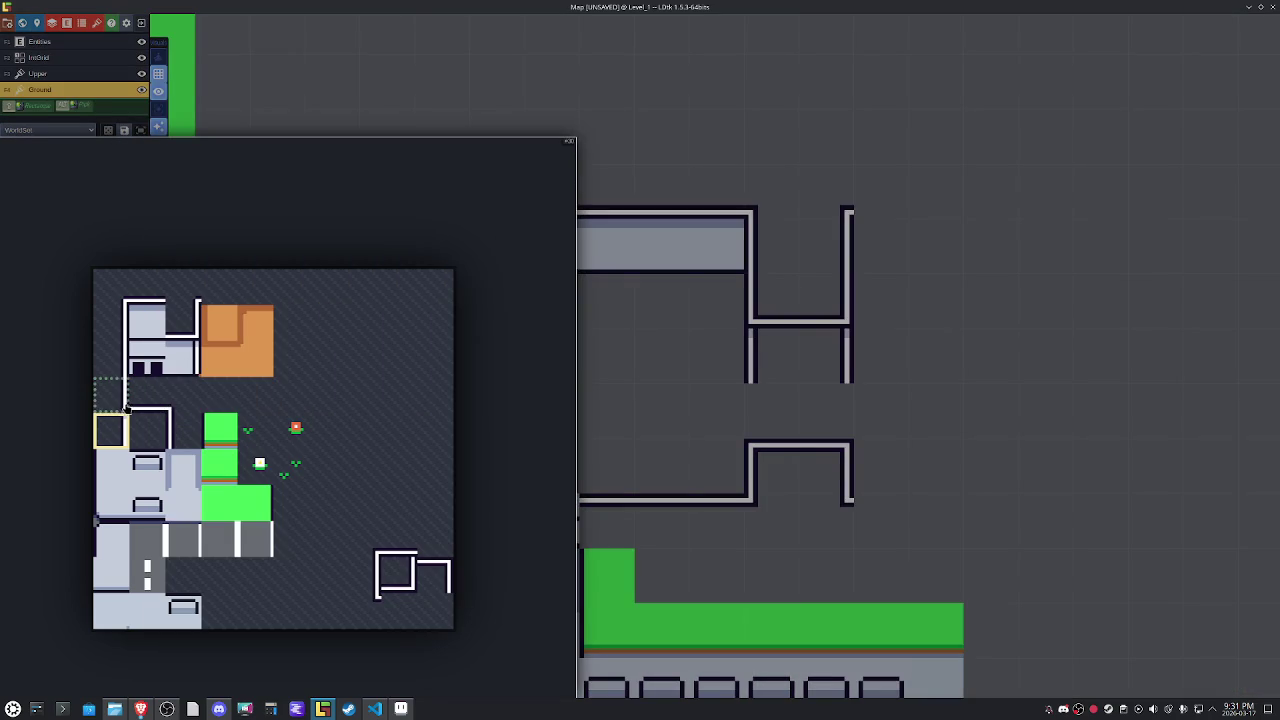
{"action": "left_click", "coordinate": [152, 322]}
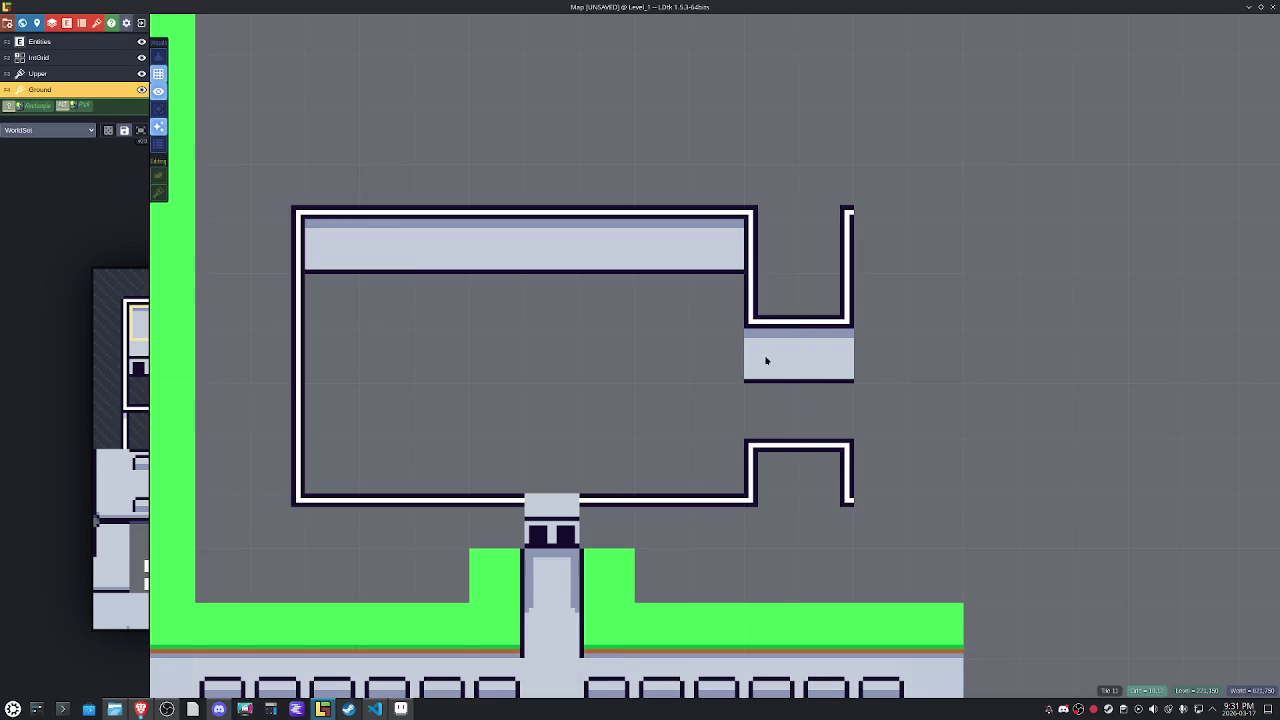
{"action": "left_click_drag", "start_coordinate": [884, 258], "coordinate": [990, 257]}
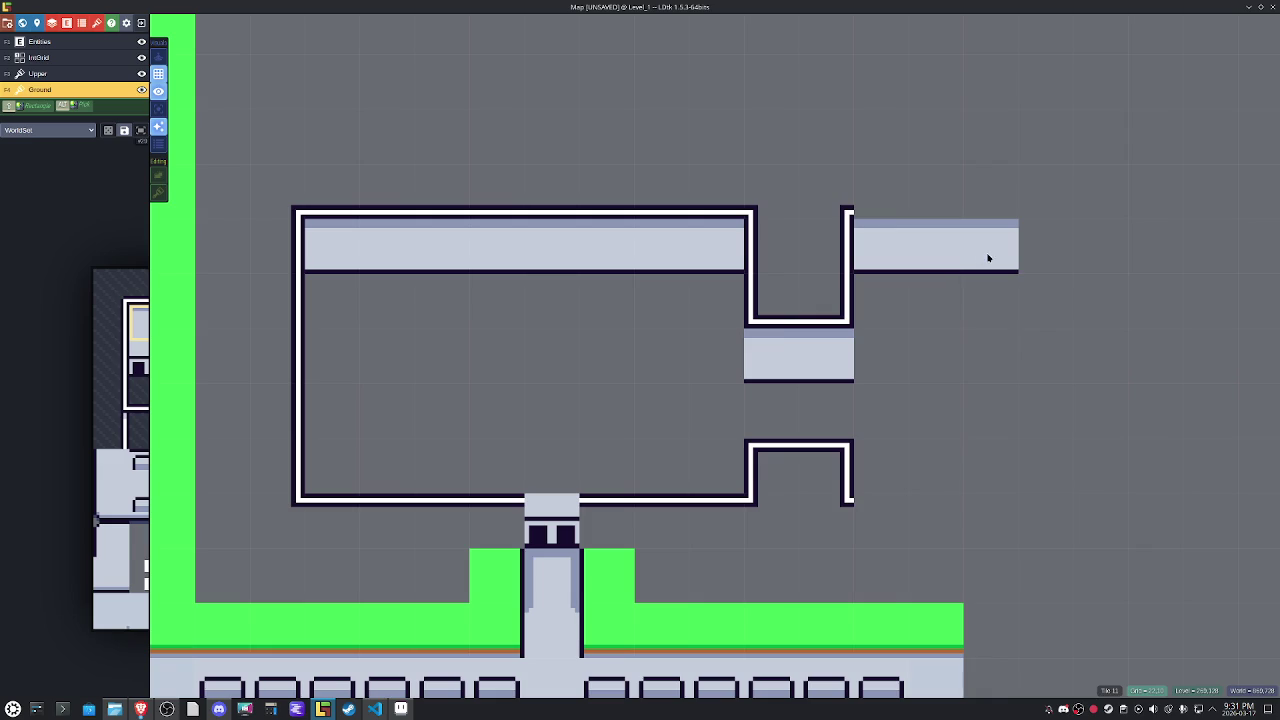
{"action": "left_click_drag", "start_coordinate": [1084, 243], "coordinate": [1045, 245]}
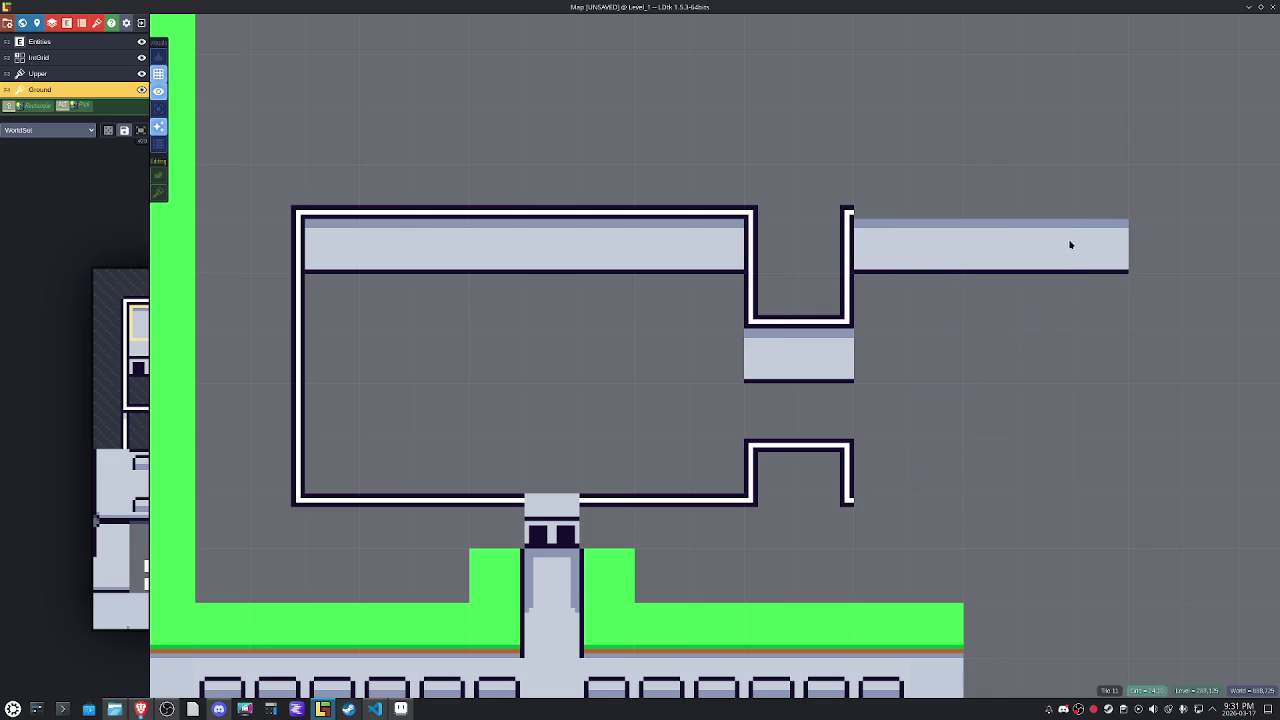
Draw the top wall along the extended strip and a flipped bottom wall past the notch.
{"action": "left_click", "coordinate": [400, 195], "text": "alt"}
{"action": "left_click", "coordinate": [828, 167]}
{"action": "left_click_drag", "start_coordinate": [828, 167], "coordinate": [1110, 172]}
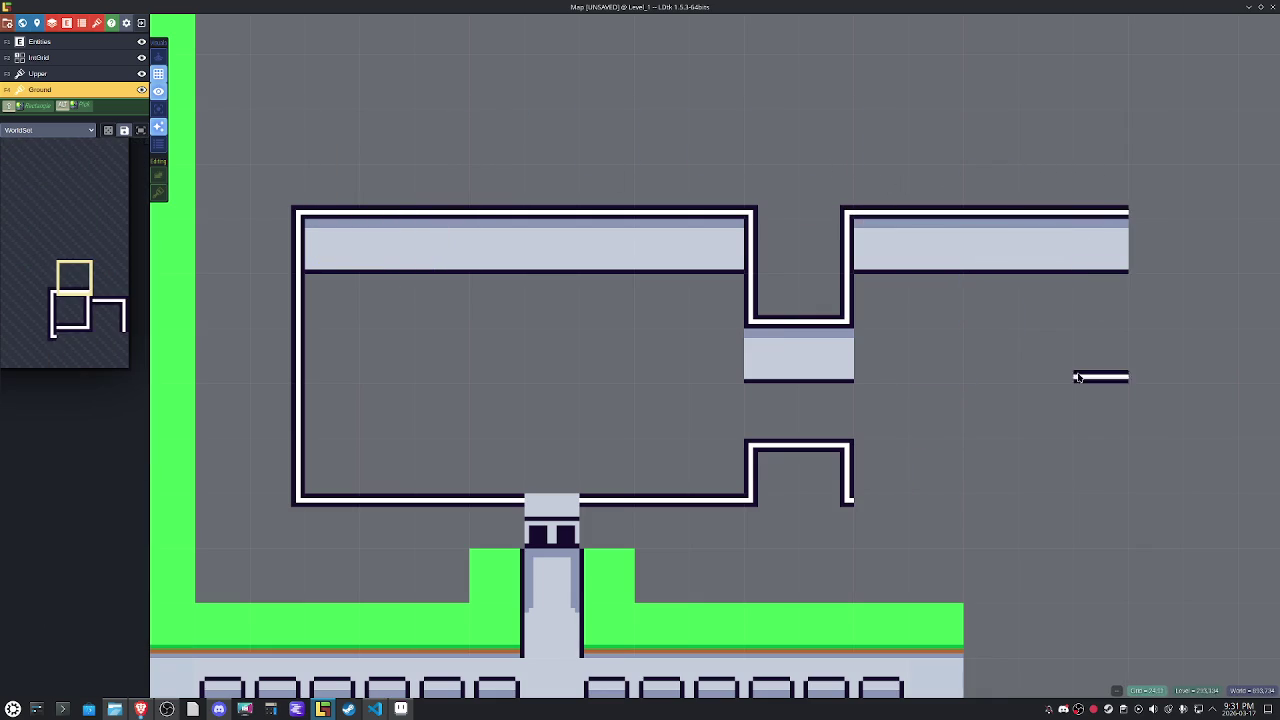
{"action": "key", "text": "y"}
{"action": "left_click_drag", "start_coordinate": [870, 500], "coordinate": [1082, 506]}
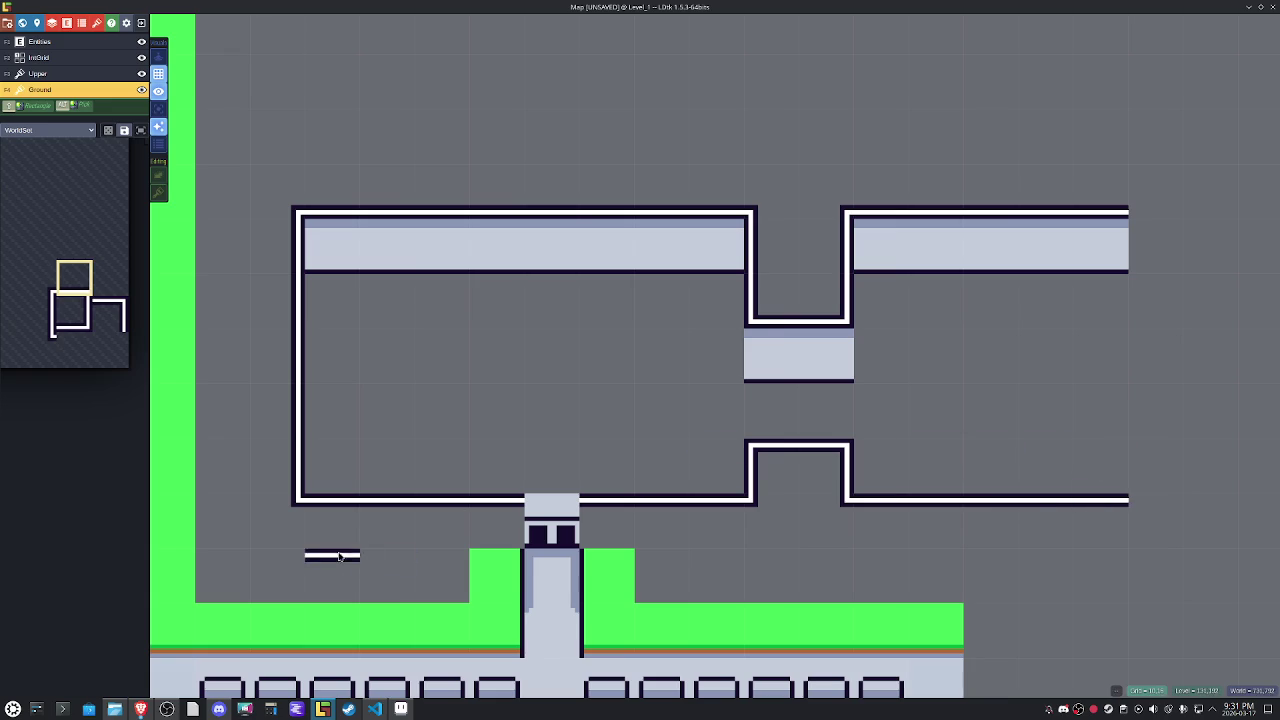
Add a vertical wall end below the room from the full tileset view.
{"action": "left_click", "coordinate": [101, 289]}
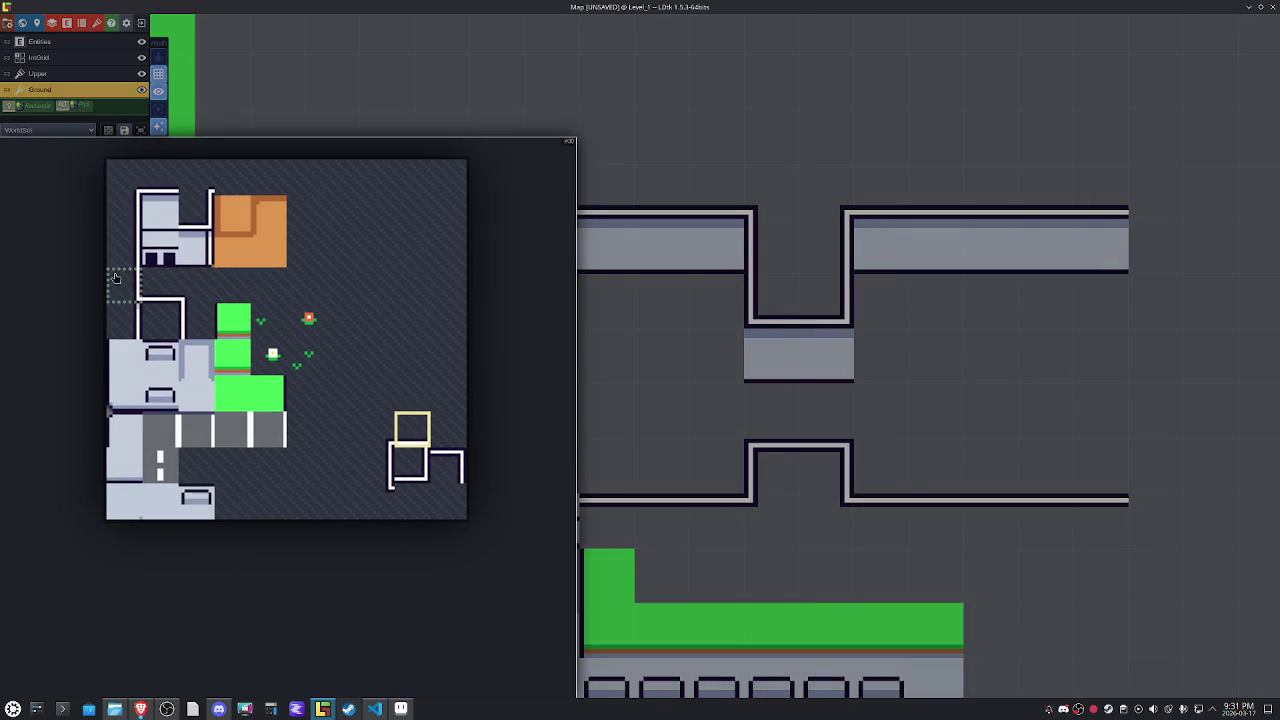
{"action": "left_click", "coordinate": [110, 311]}
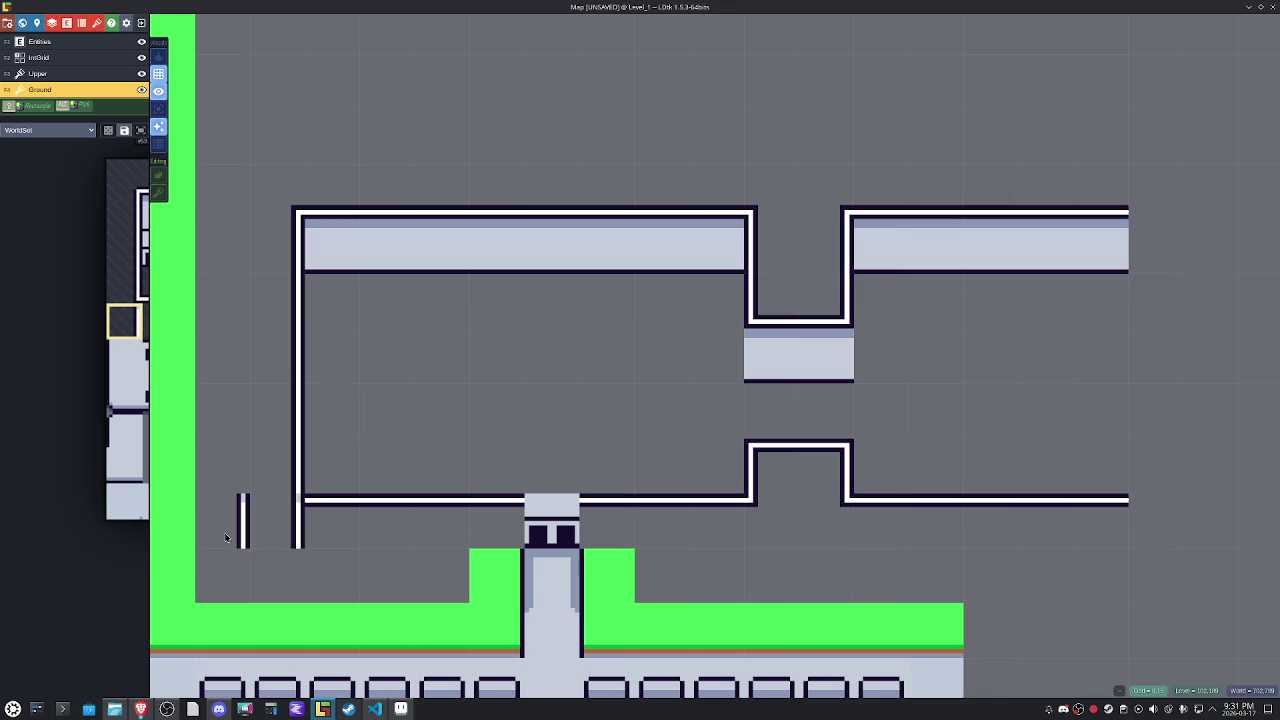
{"action": "left_click", "coordinate": [750, 520]}
{"action": "key", "text": "x"}
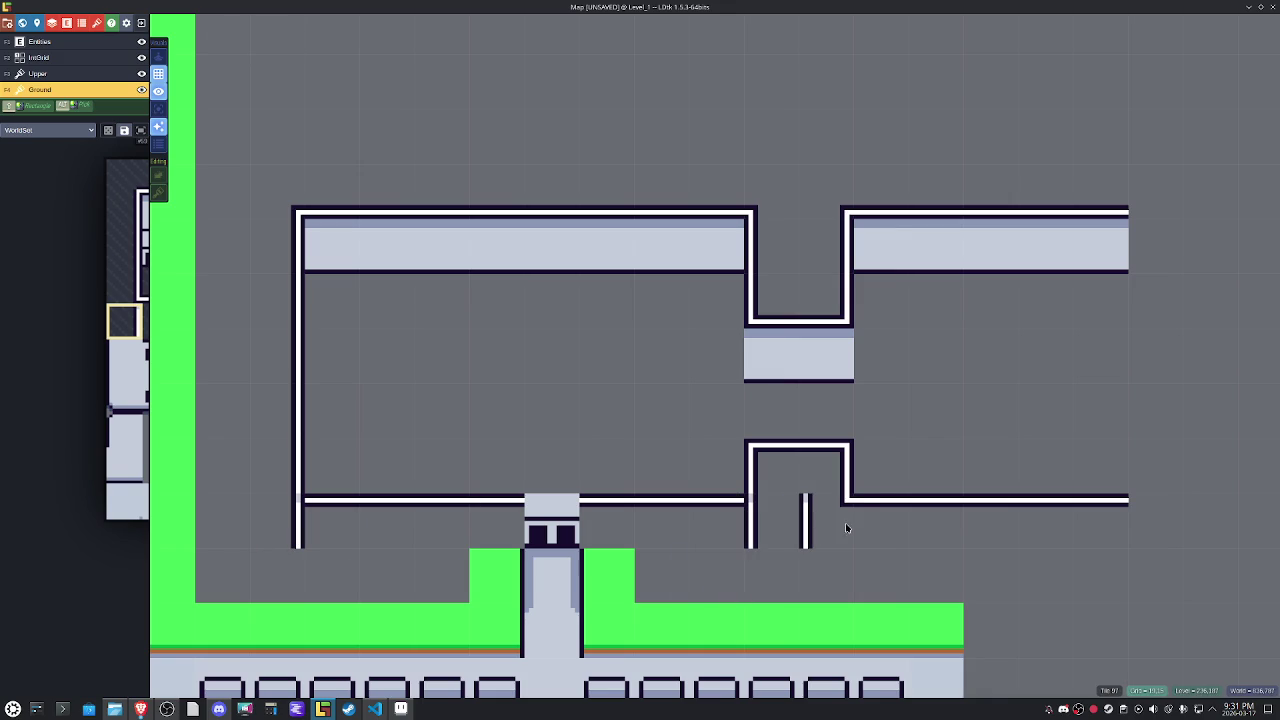
{"action": "key", "text": "x"}
{"action": "key", "text": "x"}
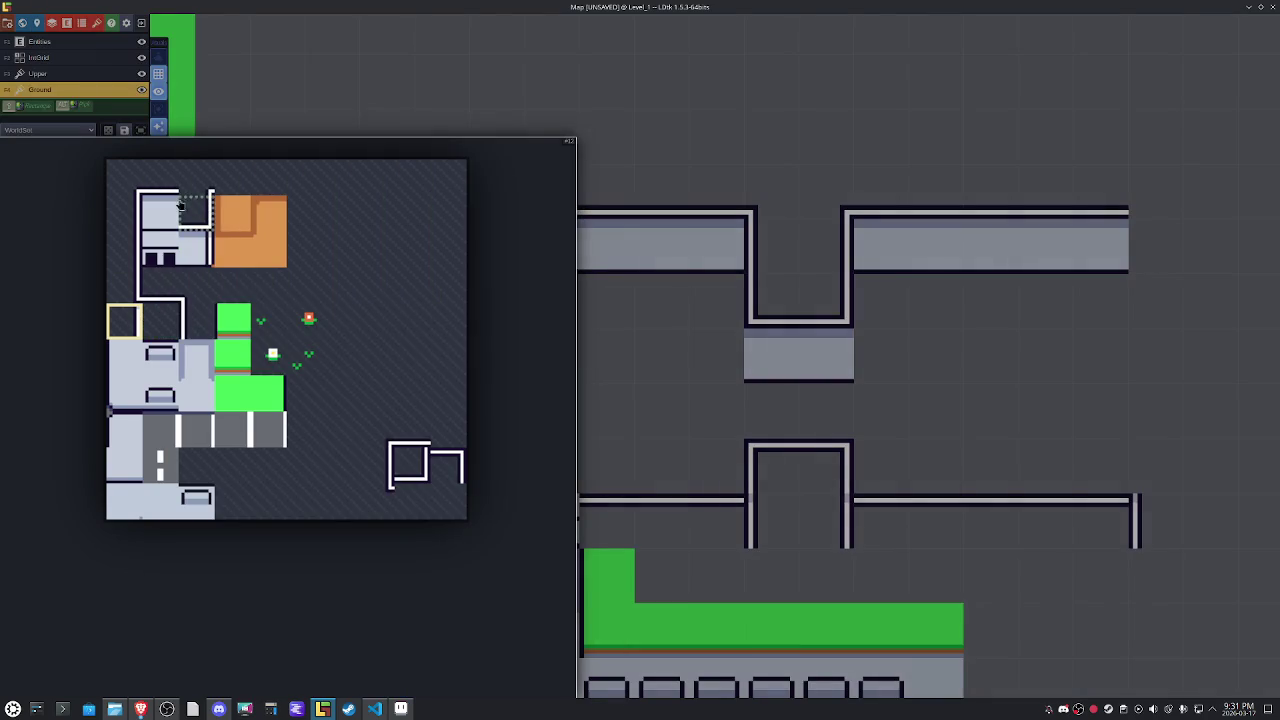
Paint a light grey floor strip along the bottom wall, topped by a thin wall line.
{"action": "mouse_move", "coordinate": [127, 340]}
{"action": "left_click", "coordinate": [160, 212]}
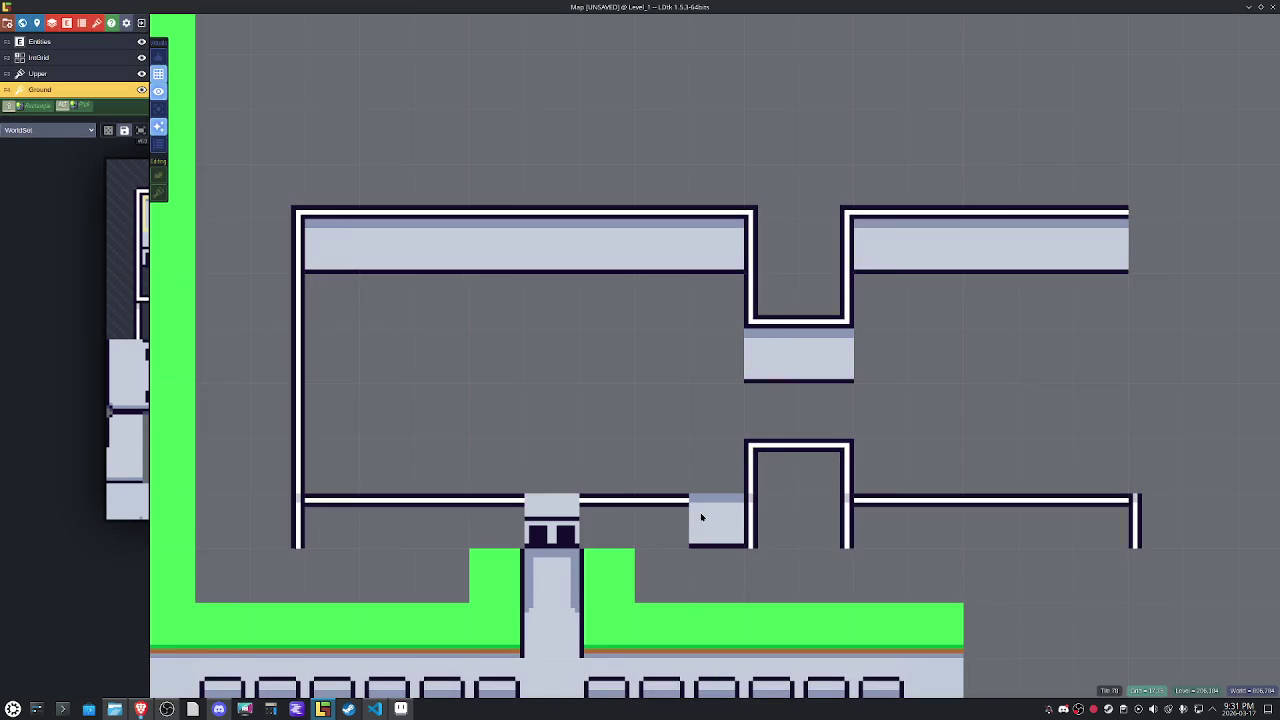
{"action": "left_click_drag", "start_coordinate": [700, 512], "coordinate": [619, 513]}
{"action": "mouse_move", "coordinate": [461, 502]}
{"action": "left_mouse_down"}
{"action": "mouse_move", "coordinate": [486, 500]}
{"action": "mouse_move", "coordinate": [349, 500]}
{"action": "left_mouse_up"}
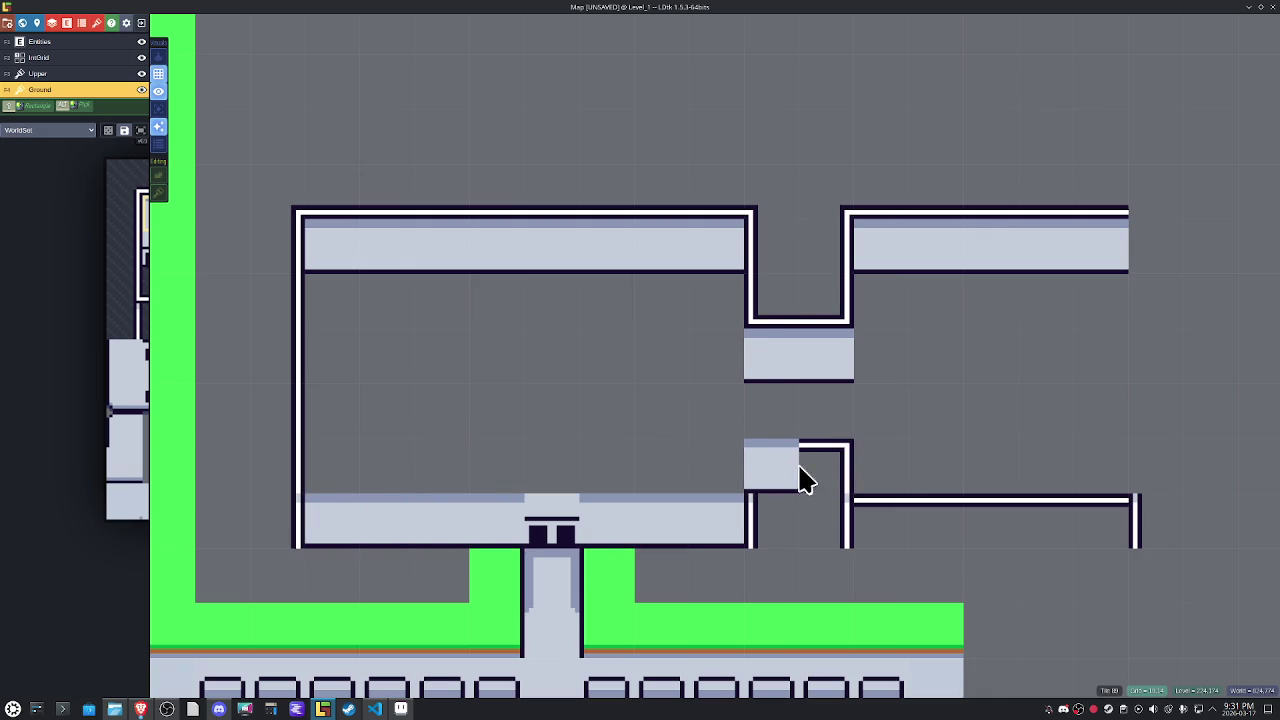
{"action": "left_click_drag", "start_coordinate": [816, 468], "coordinate": [765, 465]}
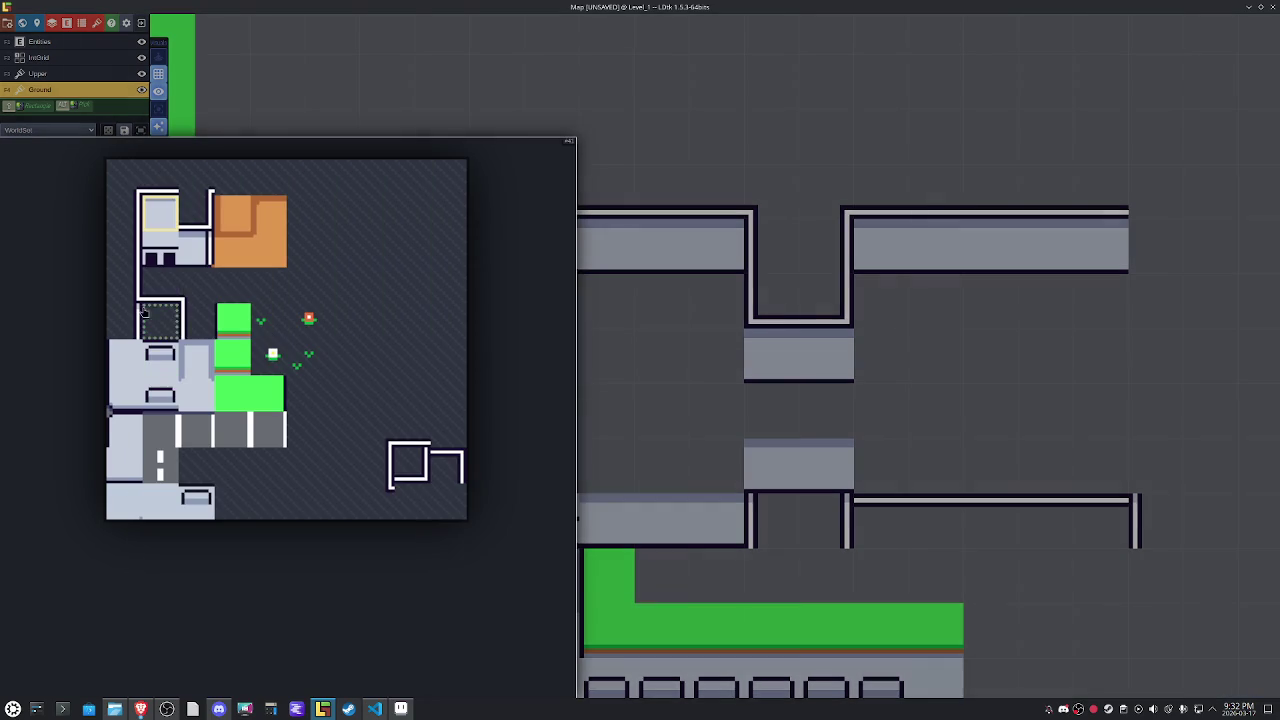
{"action": "left_click", "coordinate": [166, 296]}
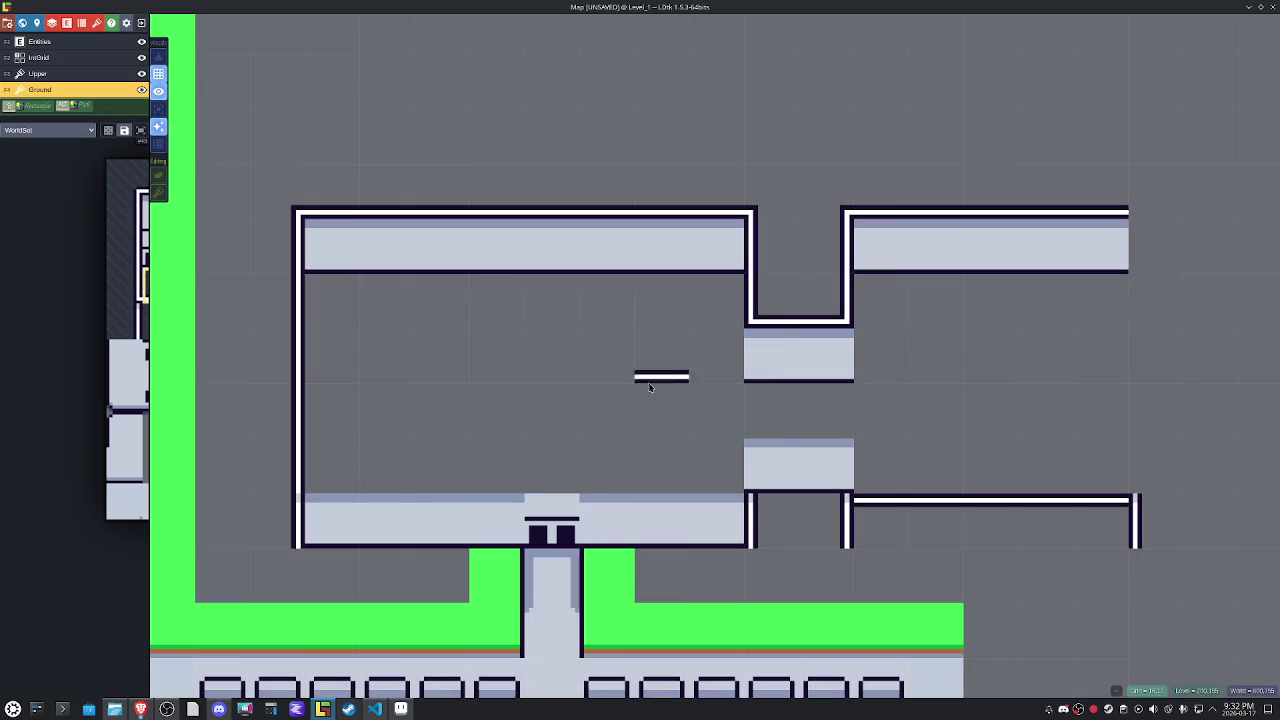
{"action": "left_click_drag", "start_coordinate": [310, 475], "coordinate": [740, 480]}
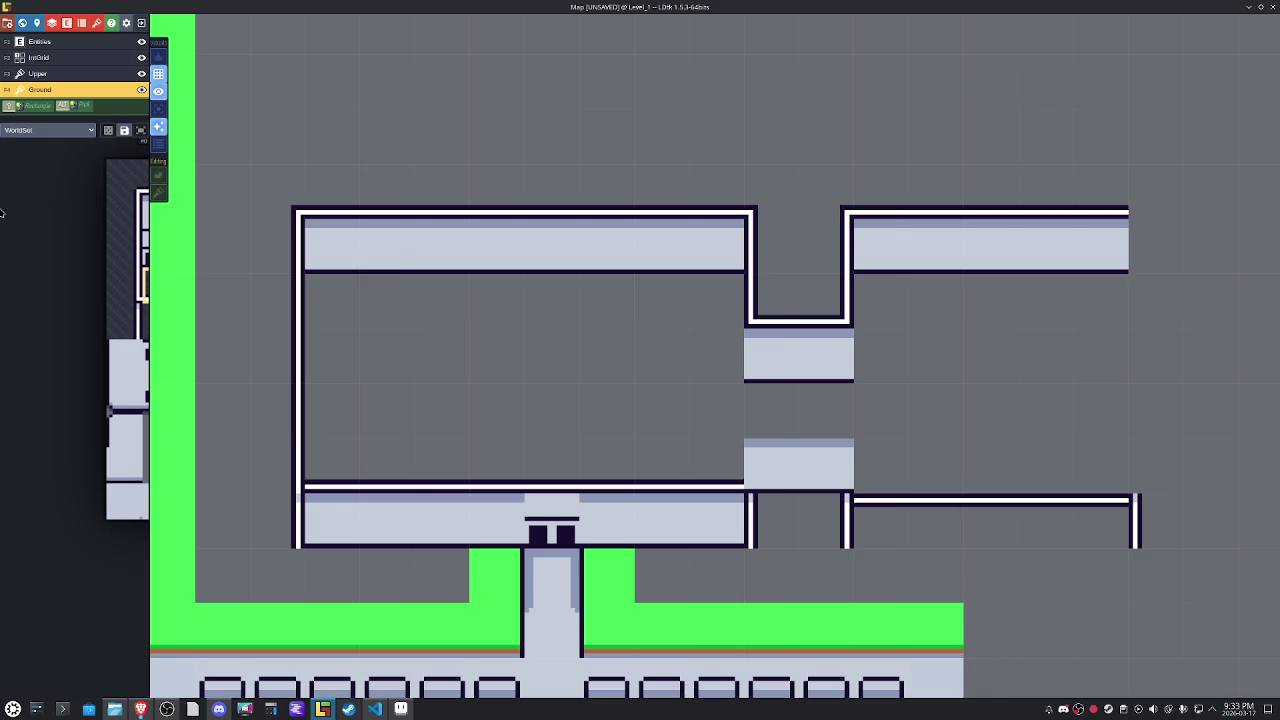
{"action": "mouse_move", "coordinate": [127, 340]}
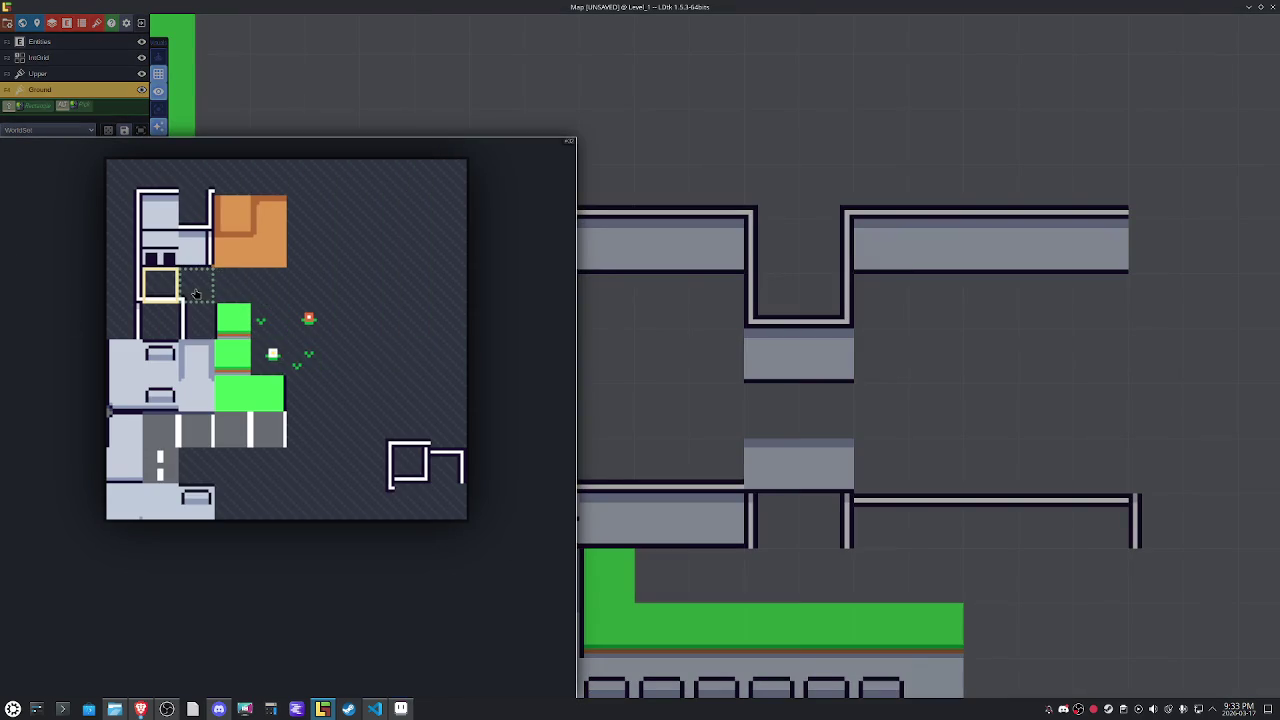
Flip the brush horizontally and vertically and choose the corner wall tile from the tileset.
{"action": "key", "text": "x"}
{"action": "key", "text": "y"}
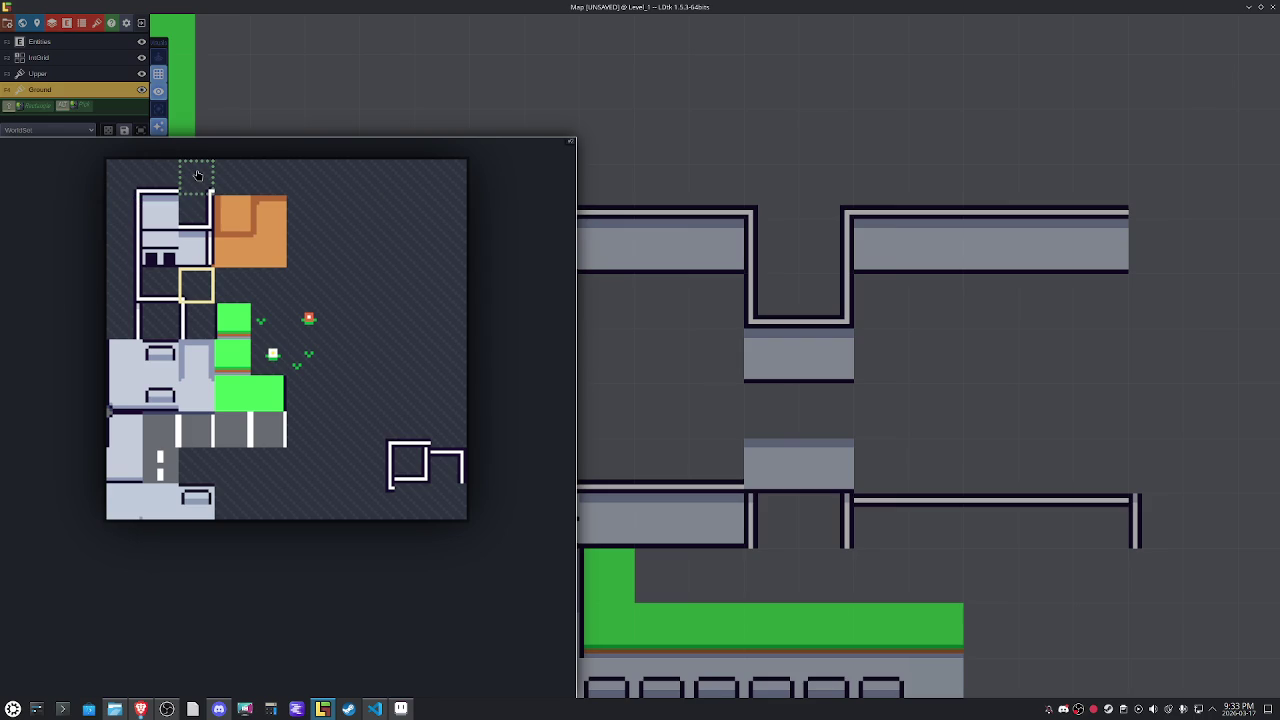
{"action": "left_click", "coordinate": [381, 503]}
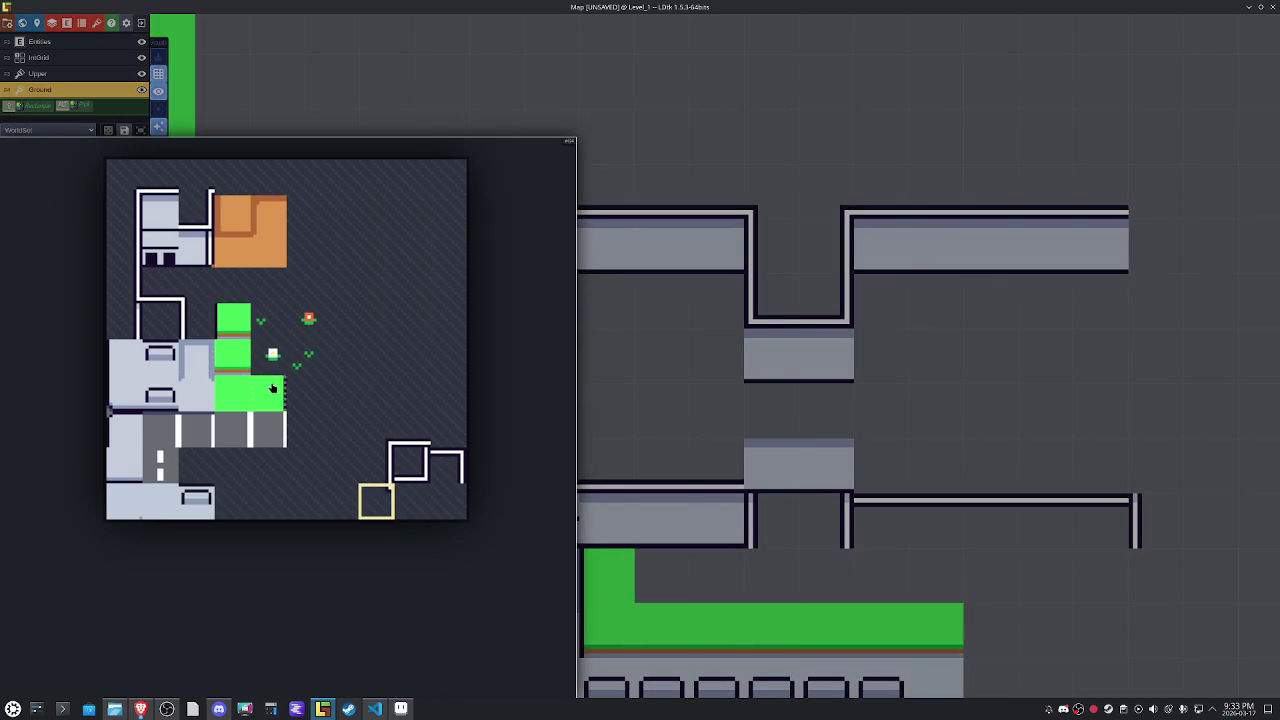
Fill the grass border gaps and paint a single grass row above the room.
{"action": "left_click", "coordinate": [272, 388]}
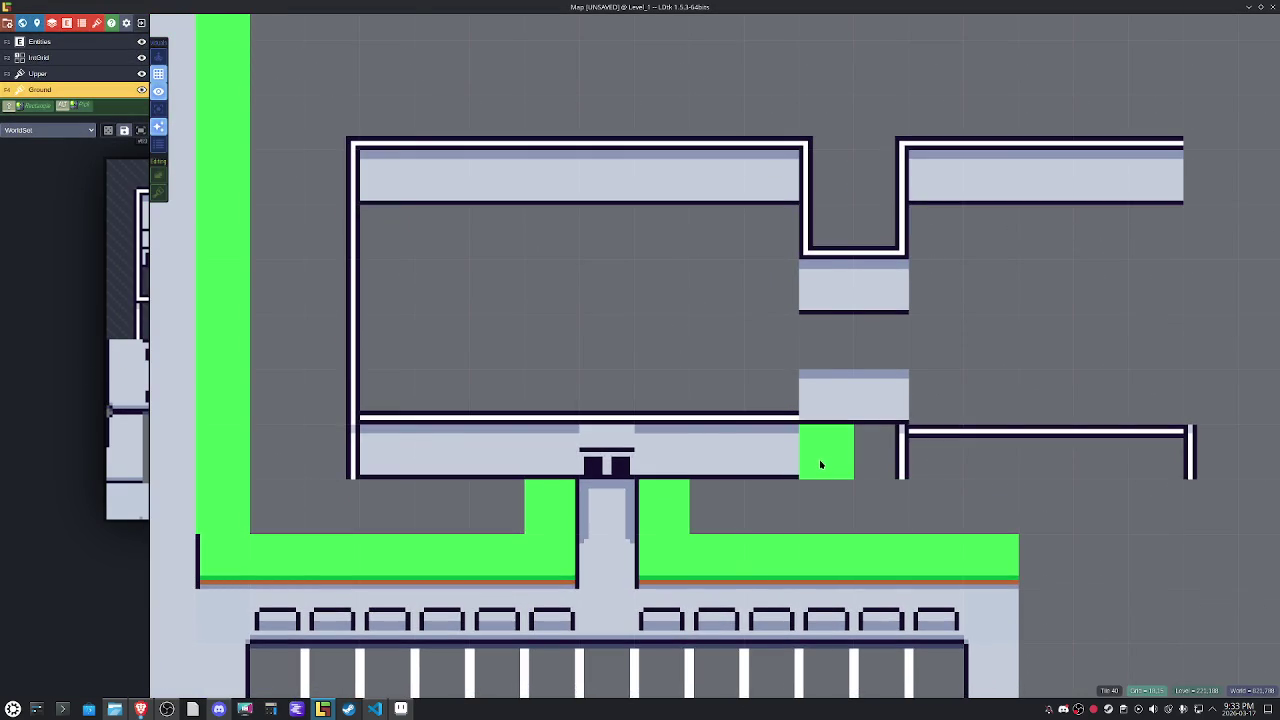
{"action": "mouse_move", "coordinate": [813, 499]}
{"action": "left_mouse_down"}
{"action": "mouse_move", "coordinate": [306, 499]}
{"action": "mouse_move", "coordinate": [320, 457]}
{"action": "mouse_move", "coordinate": [297, 449]}
{"action": "mouse_move", "coordinate": [291, 160]}
{"action": "left_mouse_up"}
{"action": "scroll", "coordinate": [343, 280], "scroll_direction": "down", "scroll_amount": 2}
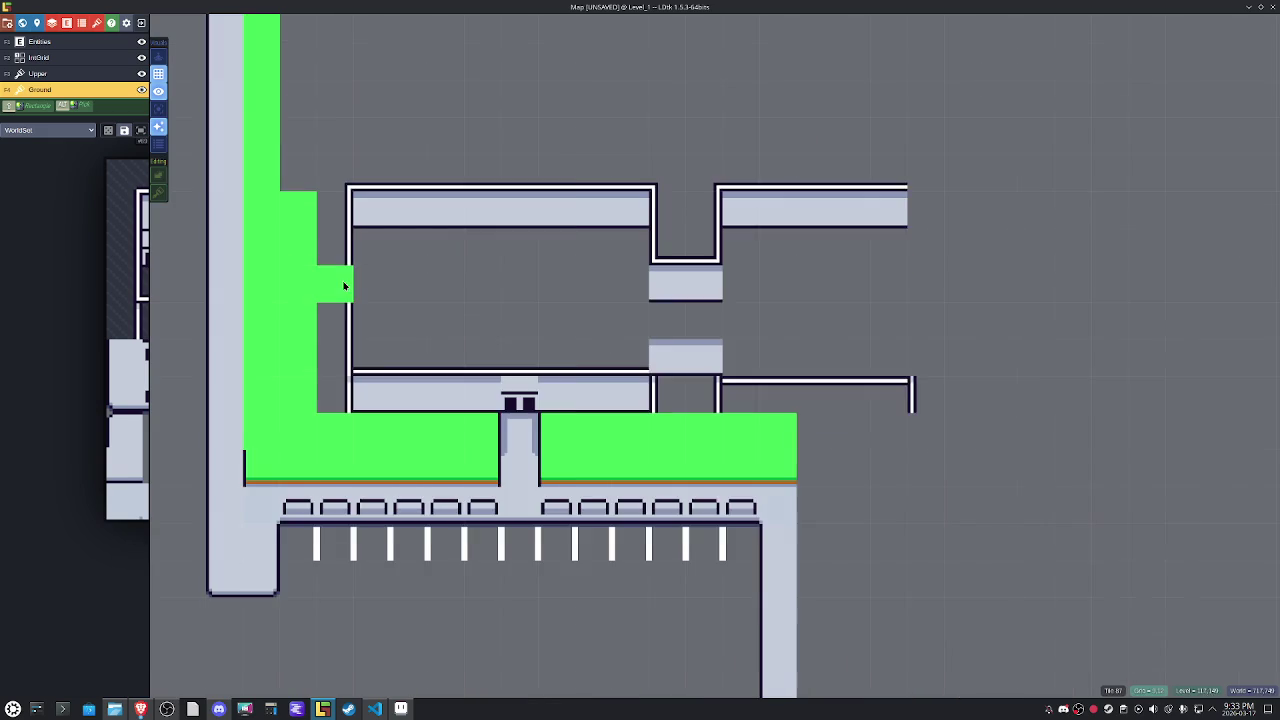
{"action": "left_click_drag", "start_coordinate": [343, 280], "coordinate": [320, 380]}
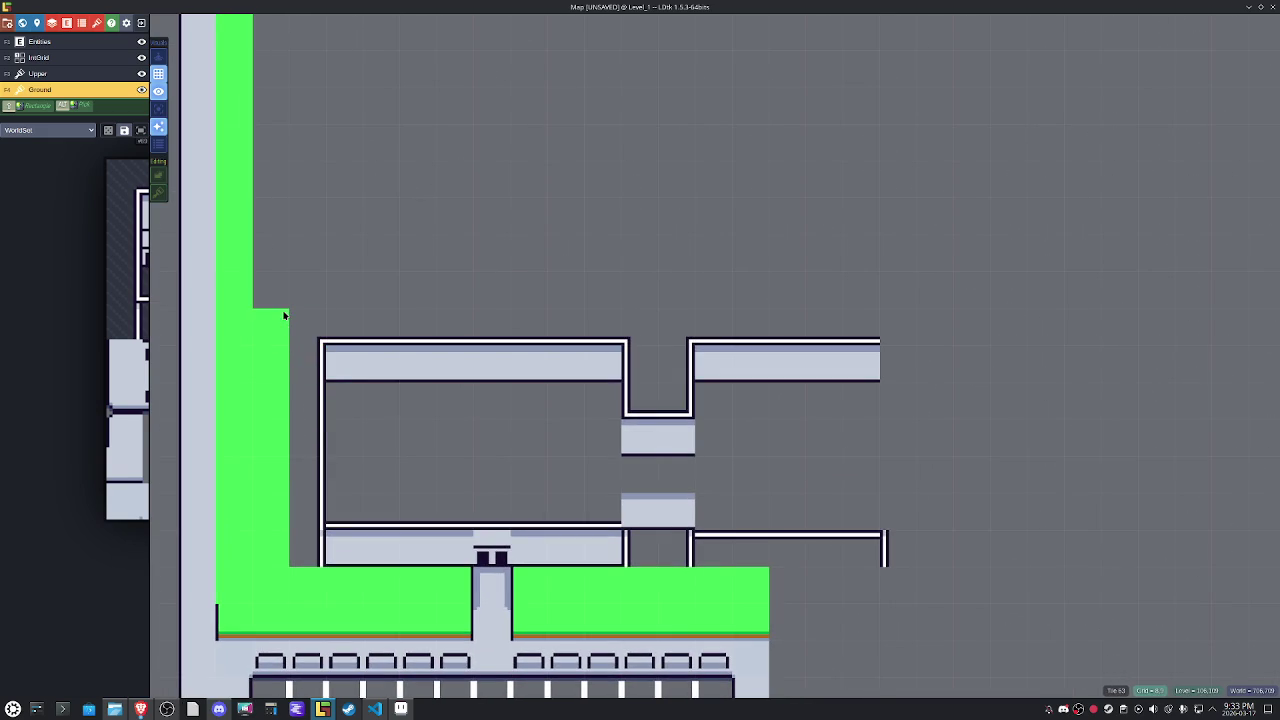
{"action": "left_click_drag", "start_coordinate": [289, 306], "coordinate": [724, 333]}
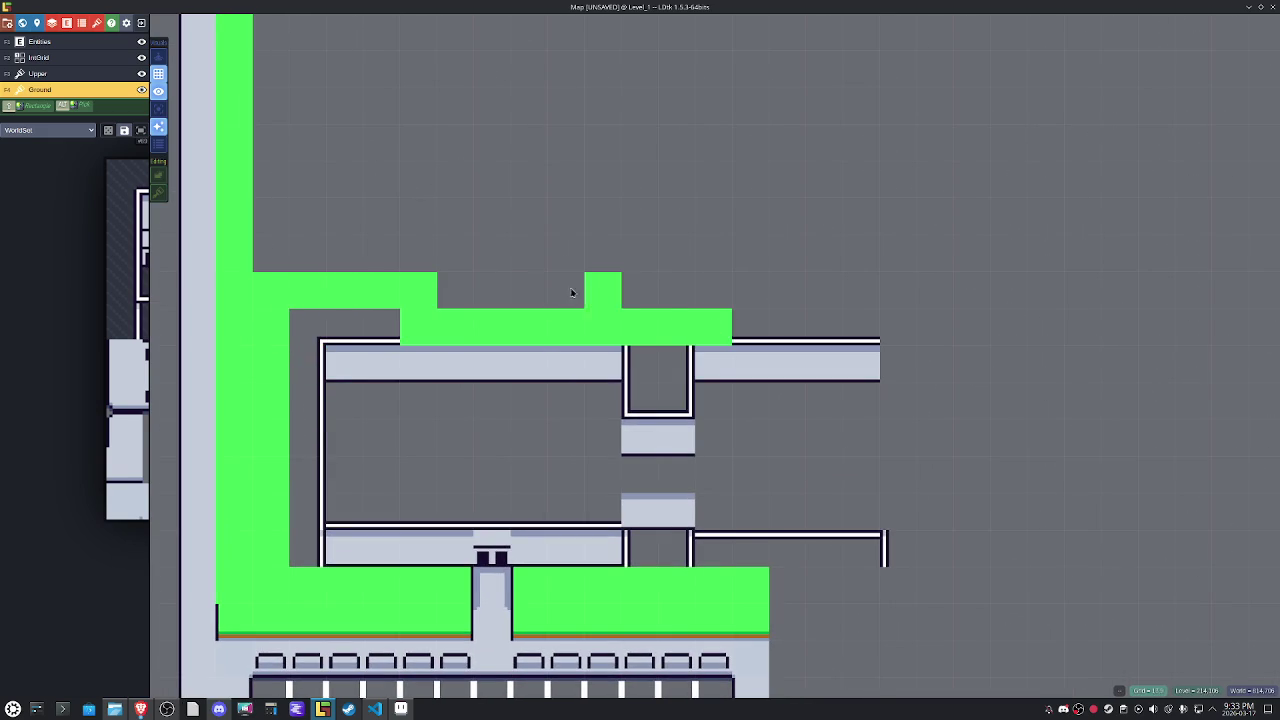
{"action": "key", "text": "ctrl+z"}
{"action": "left_click_drag", "start_coordinate": [266, 291], "coordinate": [886, 295]}
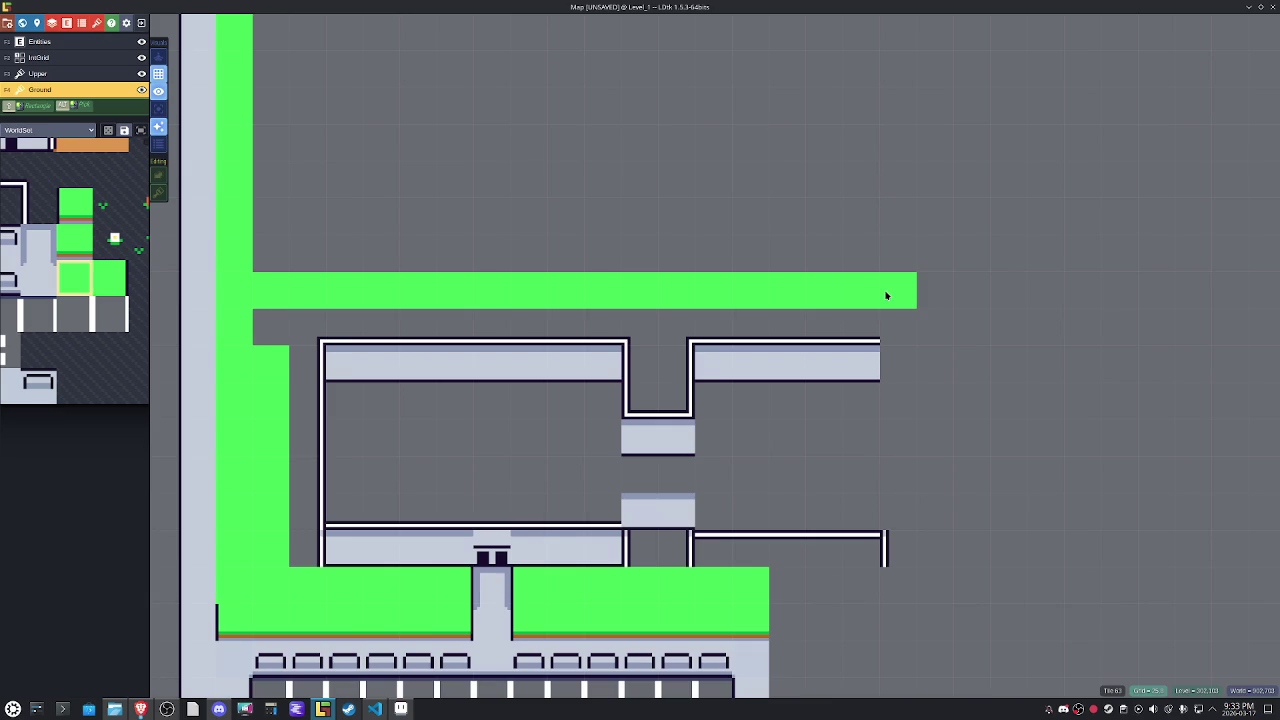
{"action": "left_click", "coordinate": [281, 318]}
Select all layer tiles and drag them upward, then undo the move.
{"action": "scroll", "coordinate": [300, 312], "scroll_direction": "down", "scroll_amount": 3}
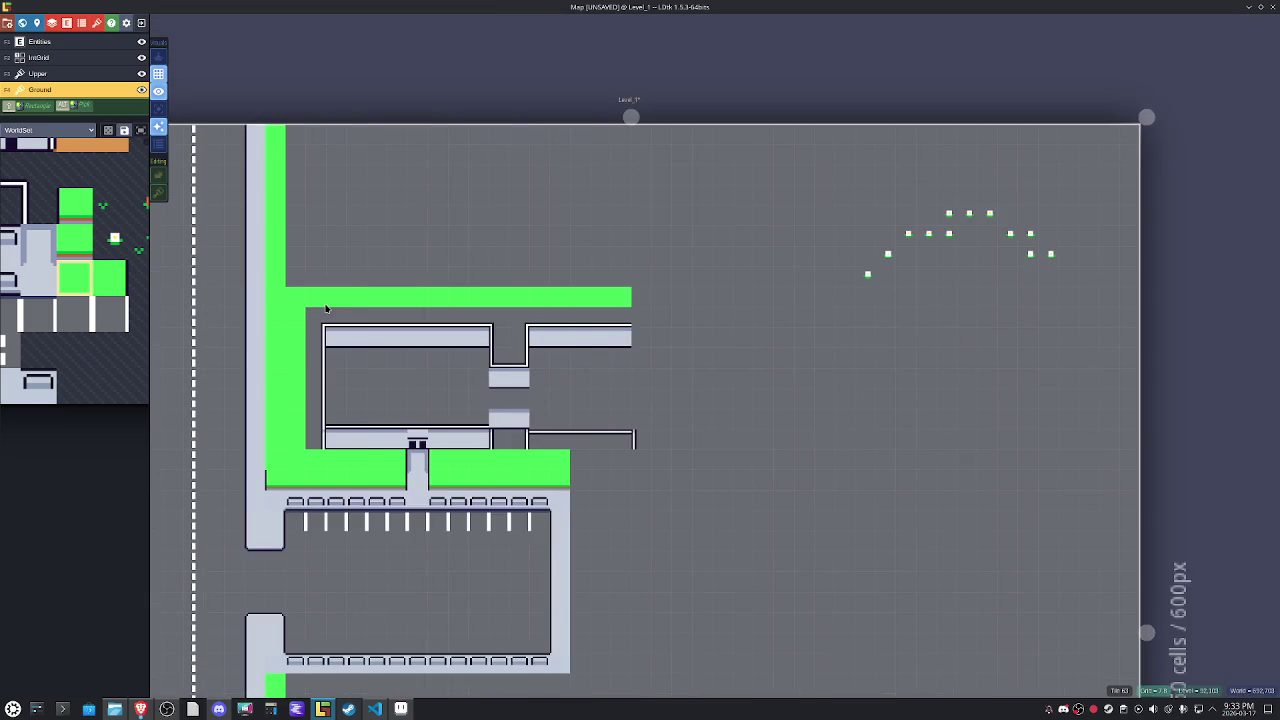
{"action": "mouse_move", "coordinate": [326, 308]}
{"action": "left_mouse_down"}
{"action": "mouse_move", "coordinate": [523, 260]}
{"action": "mouse_move", "coordinate": [540, 175]}
{"action": "left_mouse_up"}
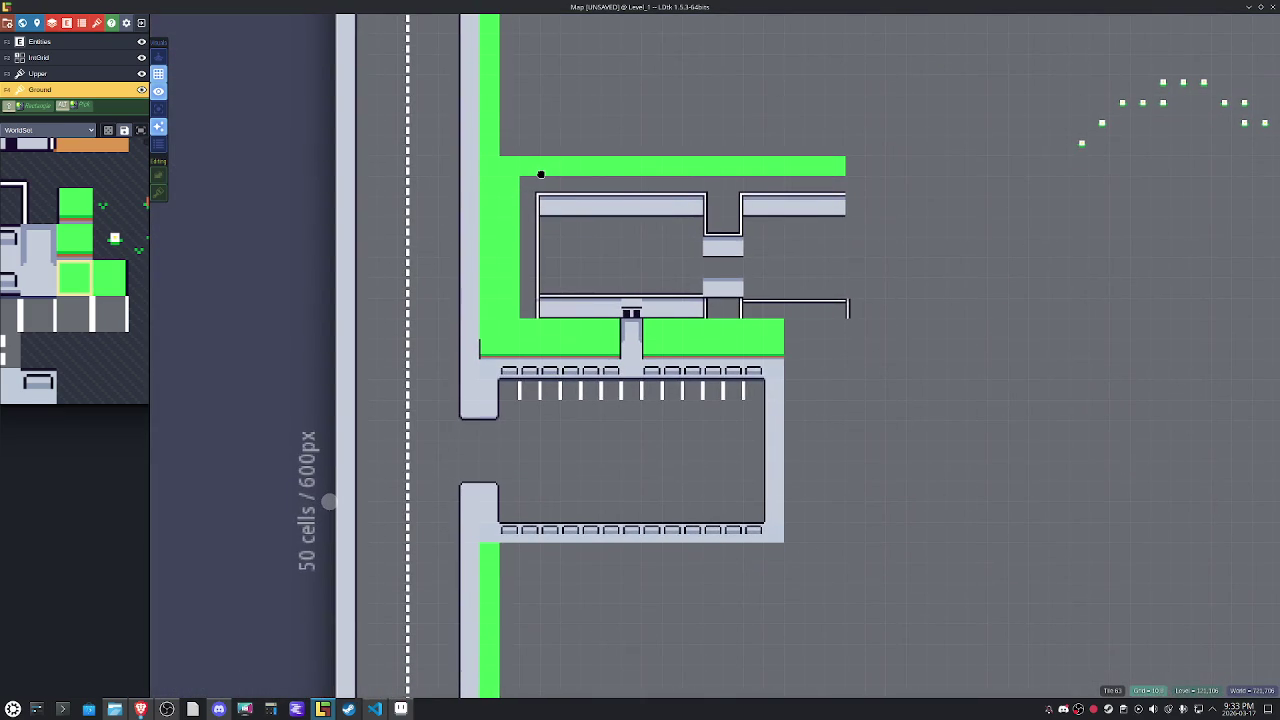
{"action": "scroll", "coordinate": [540, 175], "scroll_direction": "down", "scroll_amount": 2}
{"action": "scroll", "coordinate": [535, 174], "scroll_direction": "down", "scroll_amount": 1}
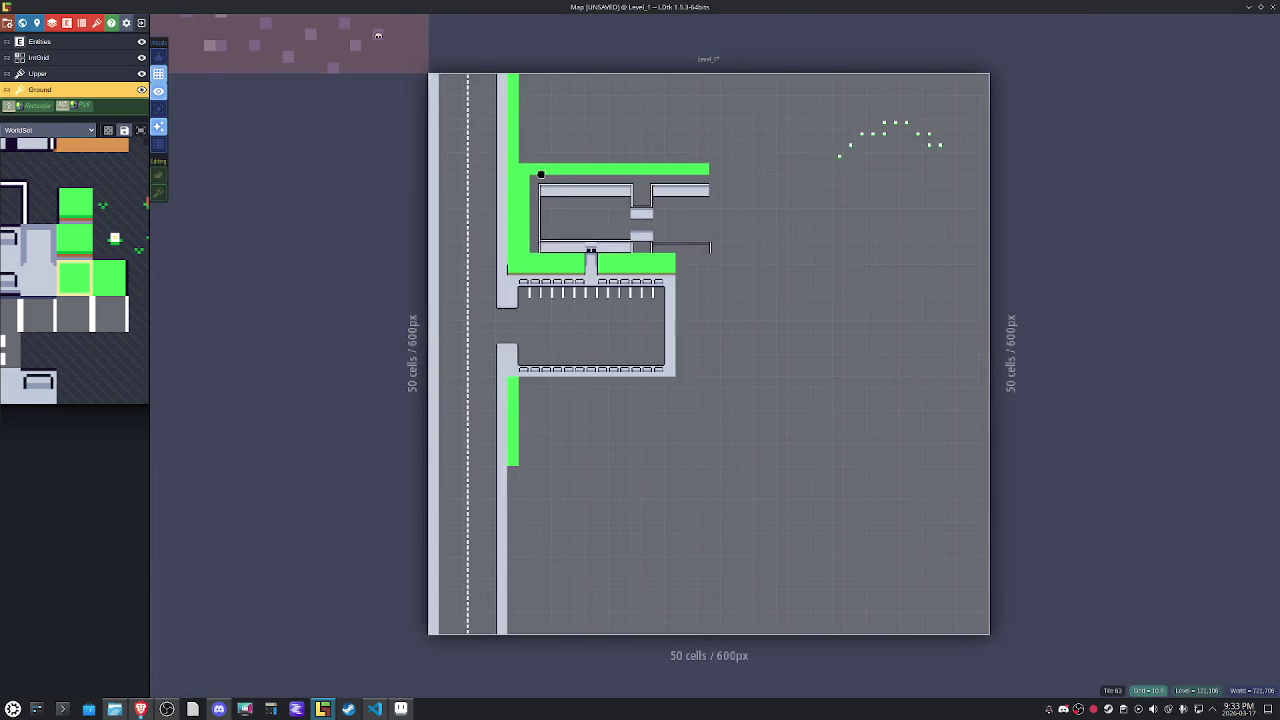
{"action": "key", "text": "ctrl+a"}
{"action": "left_click_drag", "start_coordinate": [512, 179], "coordinate": [514, 114]}
{"action": "key", "text": "ctrl+z"}
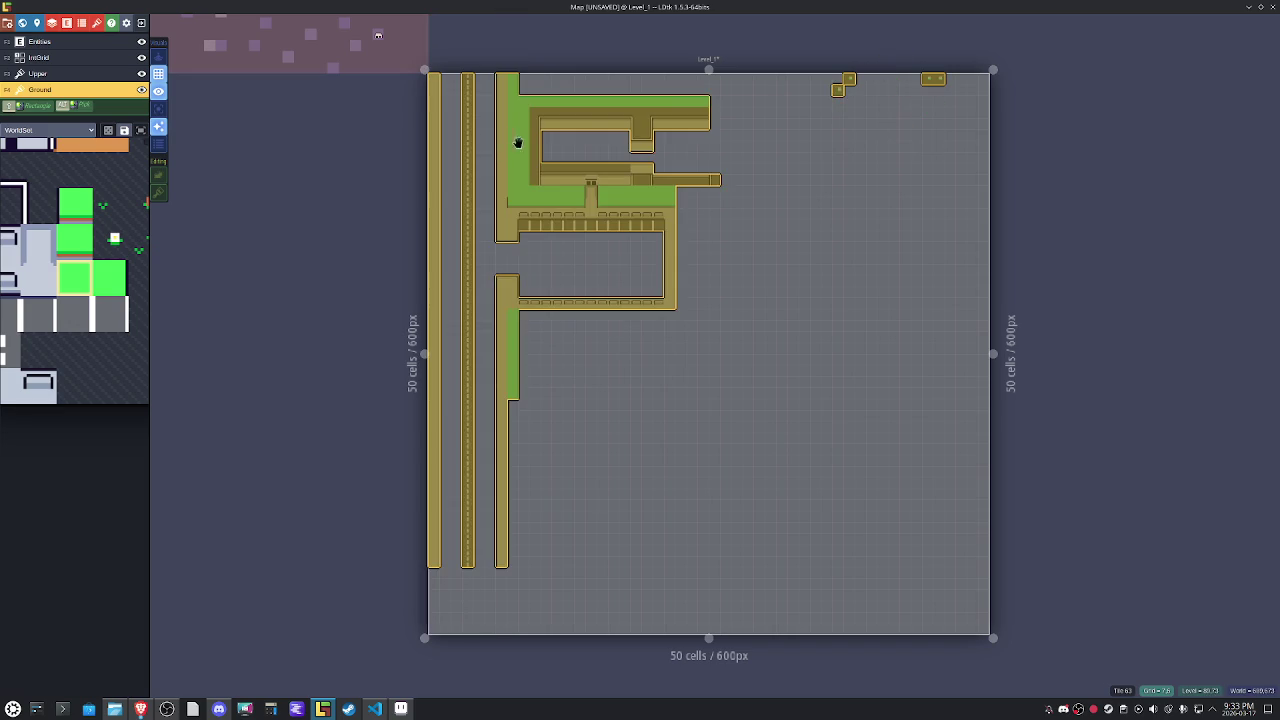
Place one grass tile just above the green bar over the room's notch.
{"action": "left_click_drag", "start_coordinate": [655, 200], "coordinate": [637, 348]}
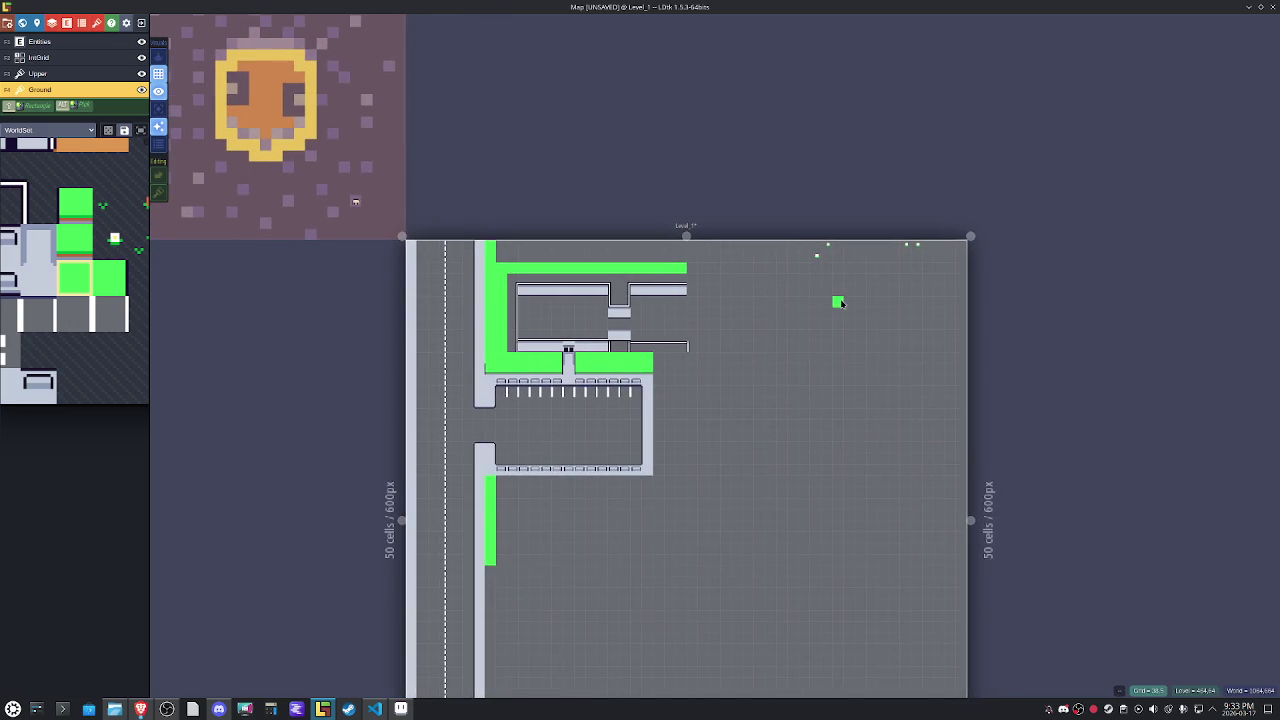
{"action": "left_click", "coordinate": [616, 238]}
{"action": "scroll", "coordinate": [616, 240], "scroll_direction": "up", "scroll_amount": 2}
{"action": "scroll", "coordinate": [613, 242], "scroll_direction": "up", "scroll_amount": 1}
{"action": "scroll", "coordinate": [634, 265], "scroll_direction": "up", "scroll_amount": 1}
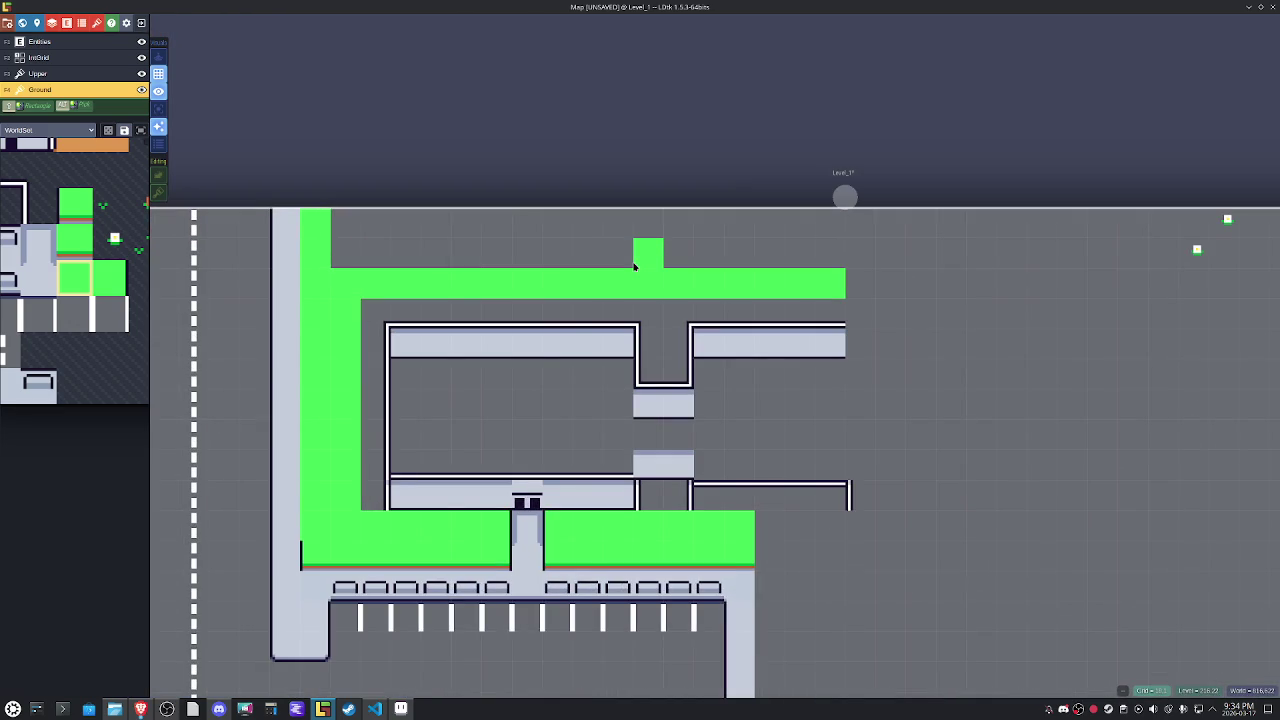
Erase the stray grass tile, grass over the rooms, and extend the floor strip along the right room's bottom.
{"action": "right_click", "coordinate": [634, 265]}
{"action": "mouse_move", "coordinate": [832, 258]}
{"action": "left_mouse_down"}
{"action": "mouse_move", "coordinate": [654, 214]}
{"action": "mouse_move", "coordinate": [391, 214]}
{"action": "mouse_move", "coordinate": [449, 251]}
{"action": "mouse_move", "coordinate": [820, 266]}
{"action": "left_mouse_up"}
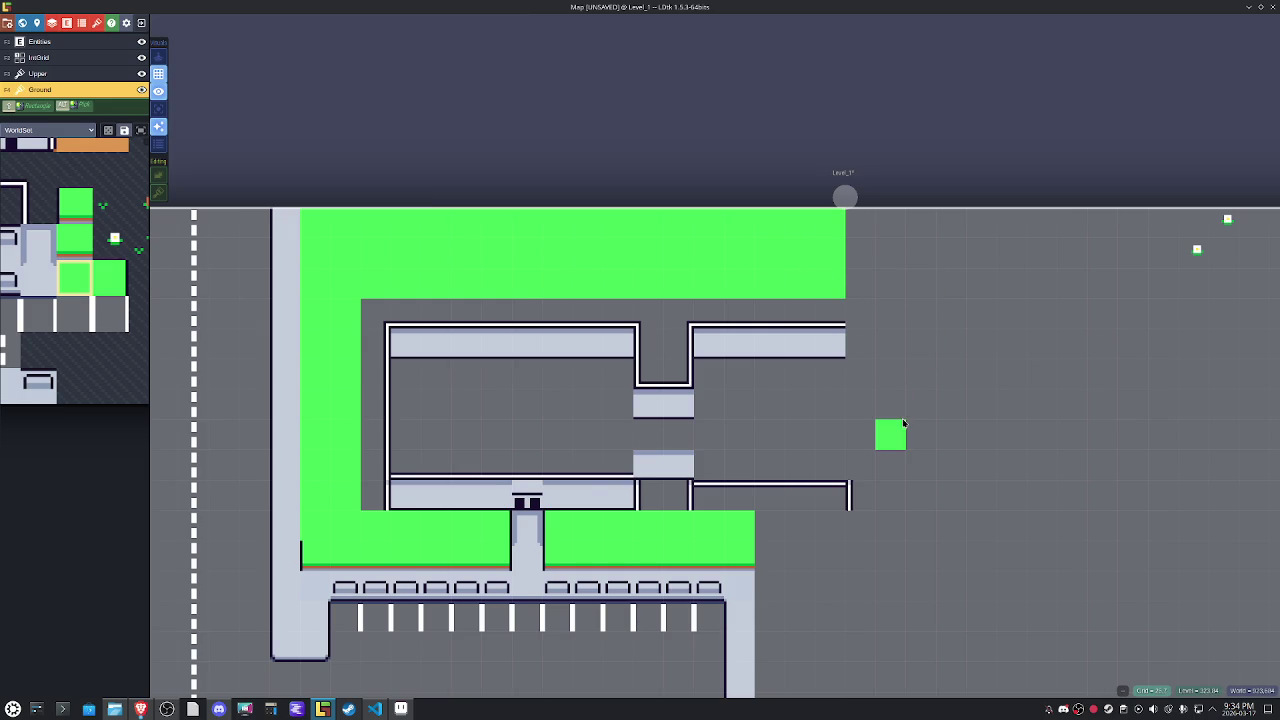
{"action": "left_click", "coordinate": [406, 491], "text": "alt"}
{"action": "scroll", "coordinate": [798, 528], "scroll_direction": "up", "scroll_amount": 1}
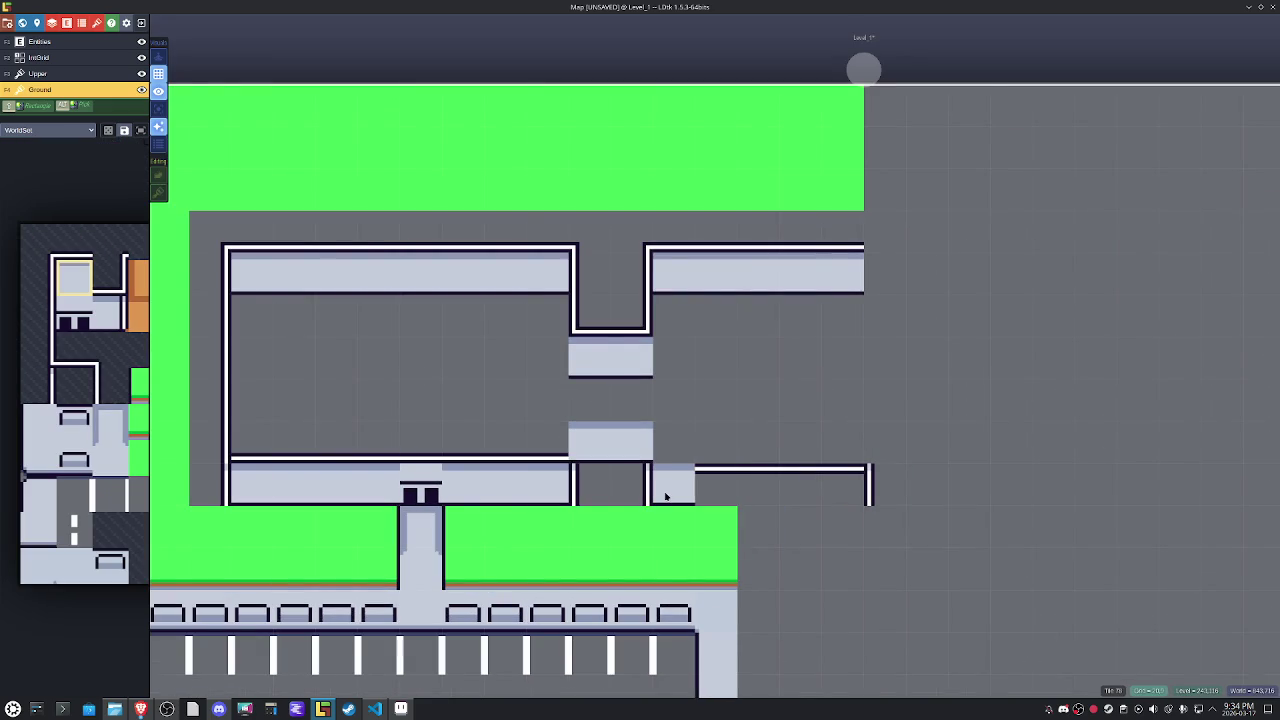
{"action": "left_click_drag", "start_coordinate": [668, 488], "coordinate": [834, 487]}
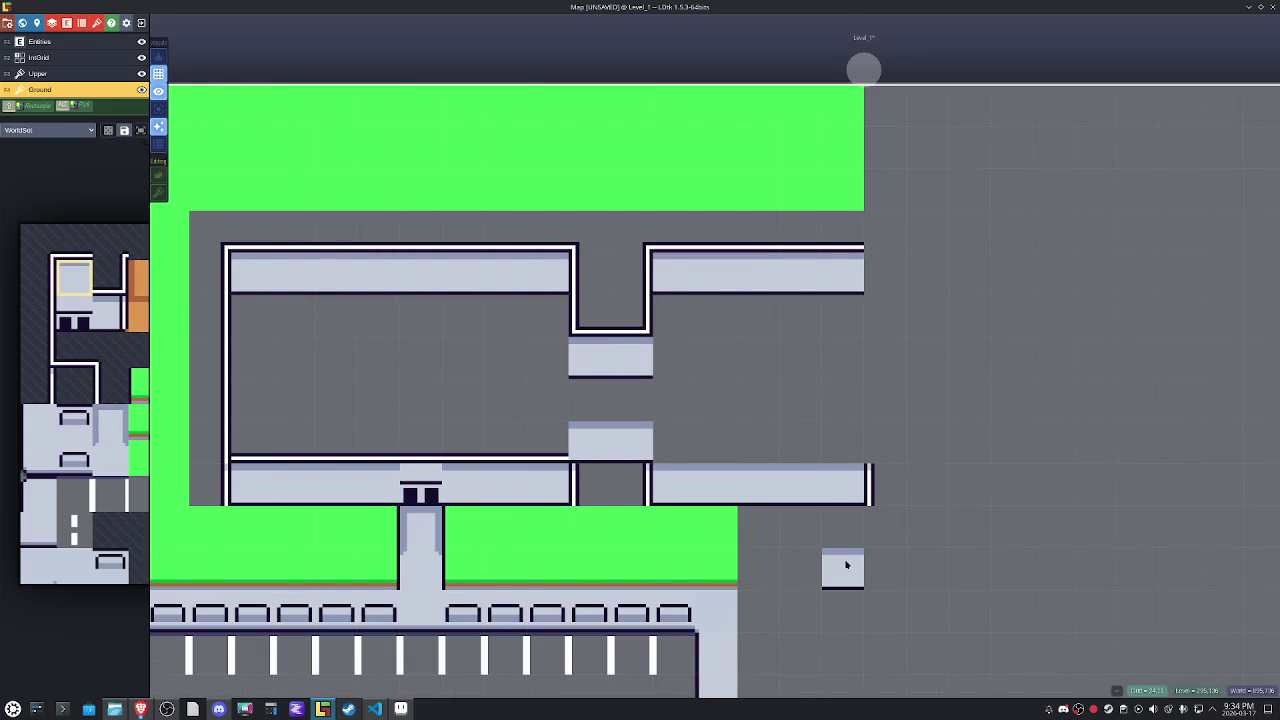
Pan around the parking layout, then switch to the WorldSet tileset in Aseprite.
{"action": "mouse_move", "coordinate": [843, 563]}
{"action": "left_mouse_down"}
{"action": "mouse_move", "coordinate": [957, 357]}
{"action": "mouse_move", "coordinate": [943, 309]}
{"action": "left_mouse_up"}
{"action": "scroll", "coordinate": [944, 310], "scroll_direction": "down", "scroll_amount": 2}
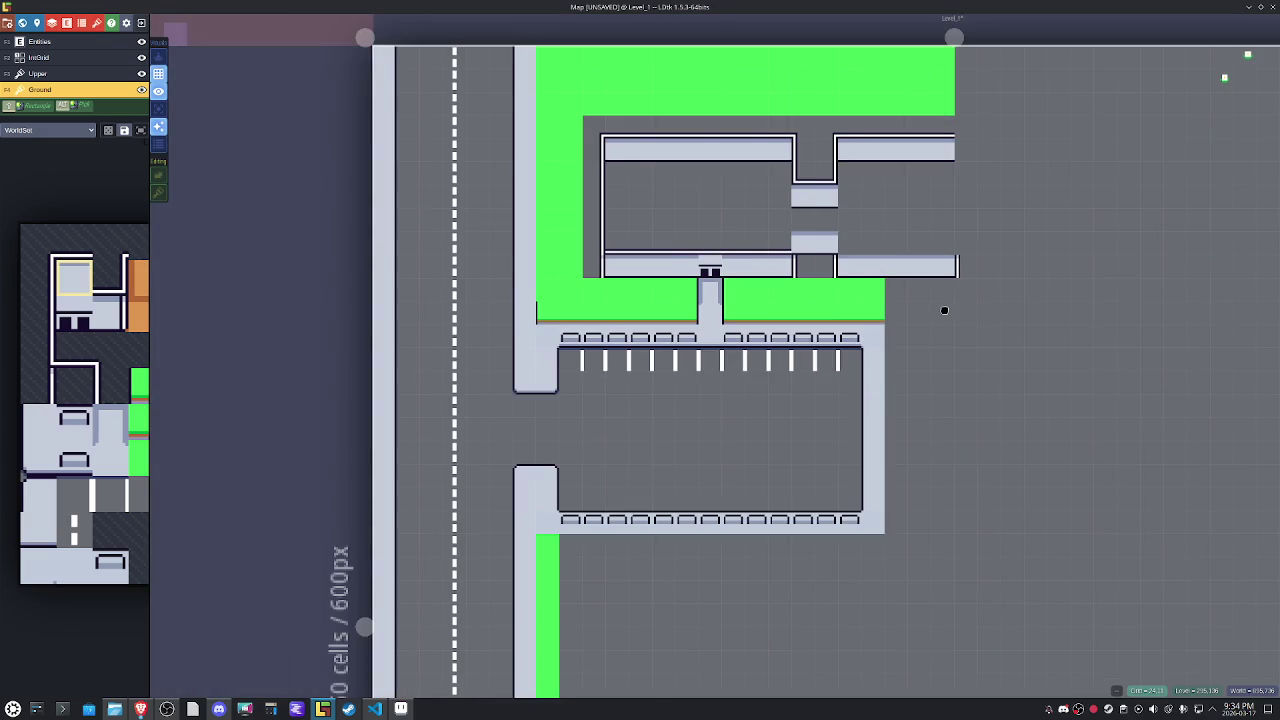
{"action": "scroll", "coordinate": [944, 310], "scroll_direction": "up", "scroll_amount": 1}
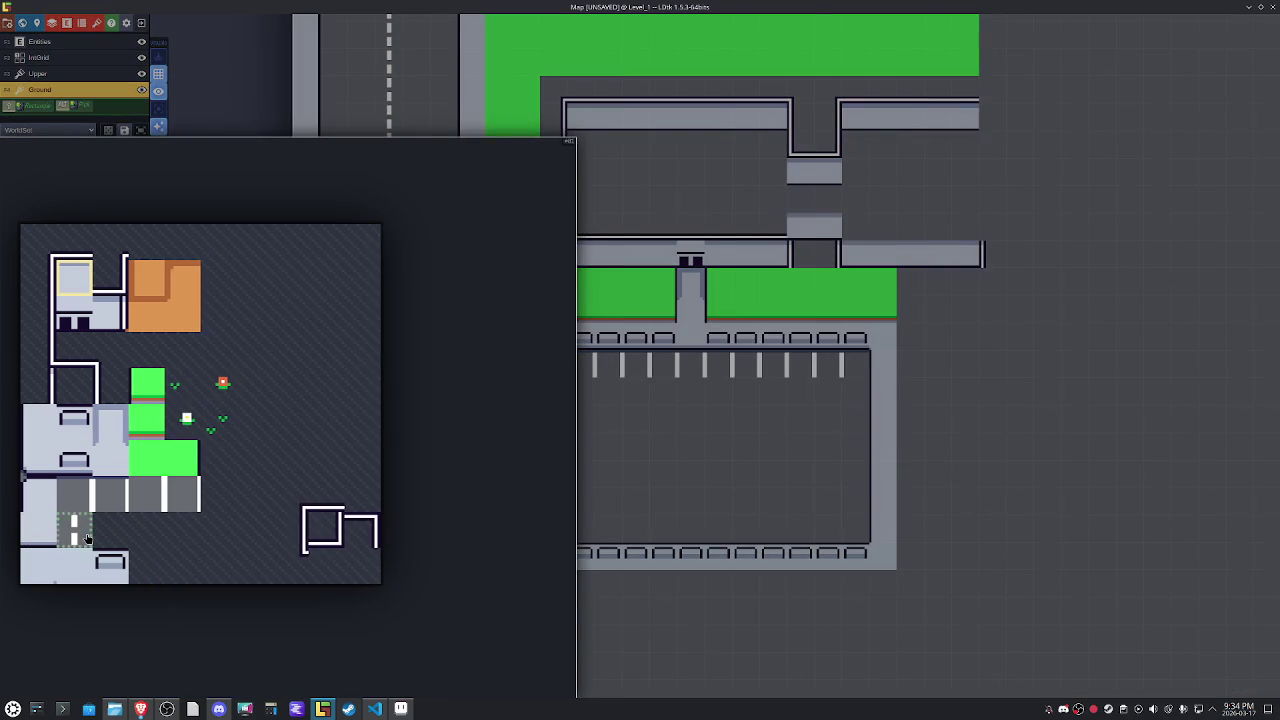
{"action": "mouse_move", "coordinate": [80, 400]}
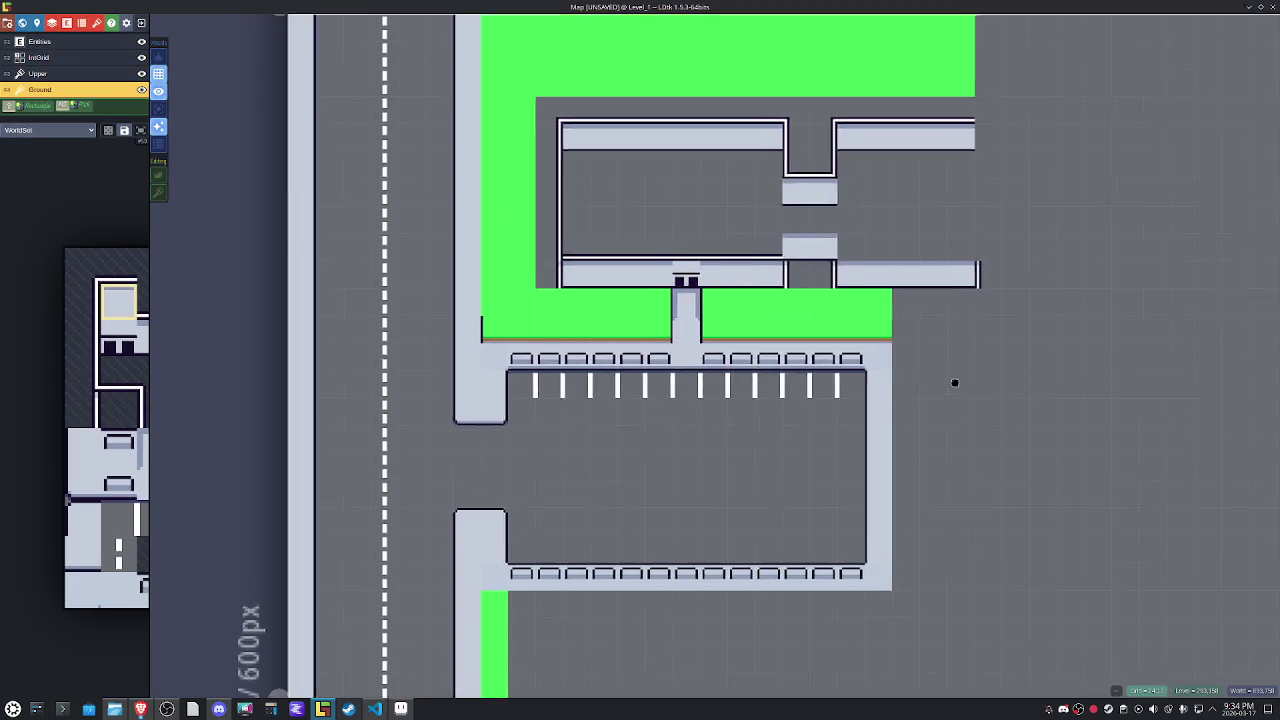
{"action": "left_click_drag", "start_coordinate": [954, 380], "coordinate": [916, 497]}
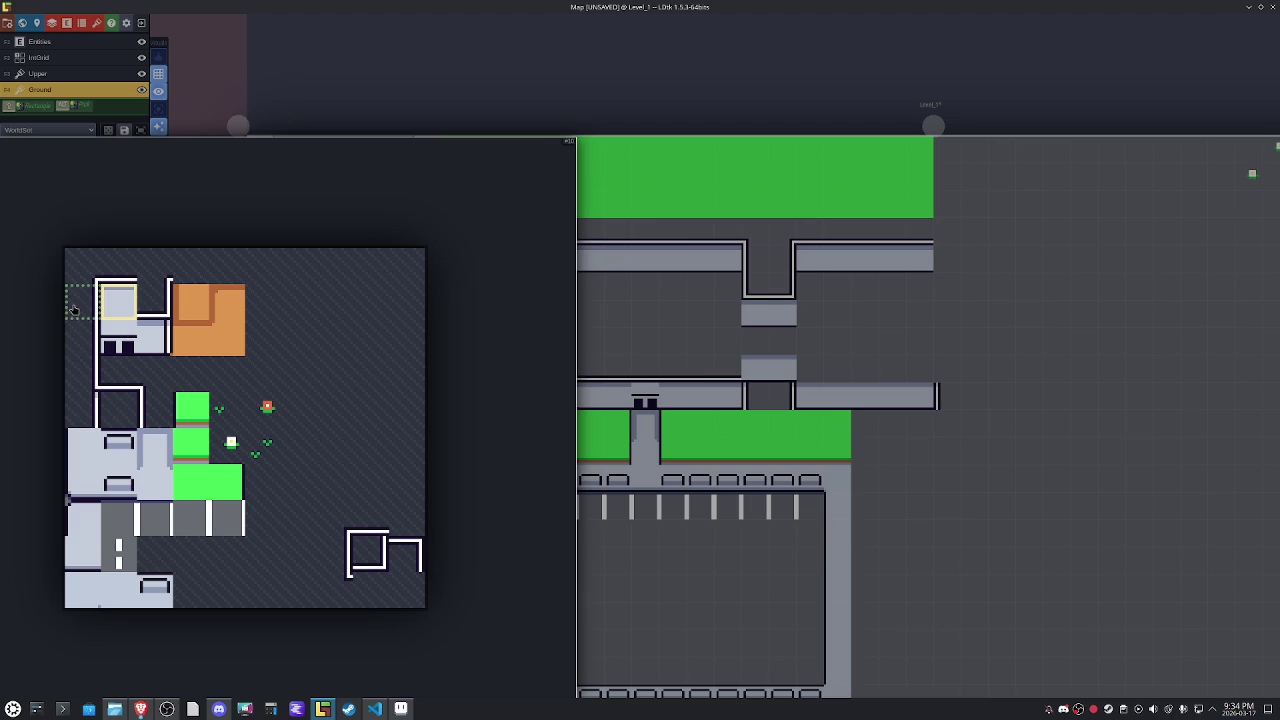
{"action": "scroll", "coordinate": [846, 340], "scroll_direction": "up", "scroll_amount": 5}
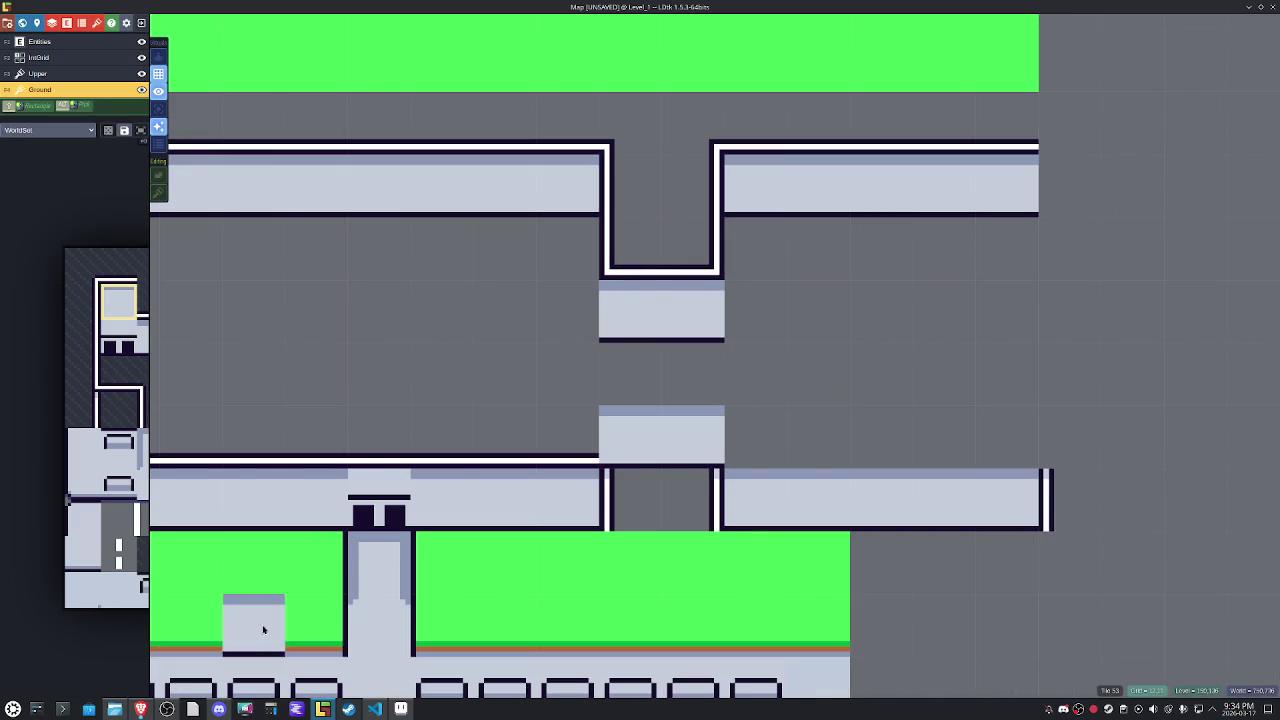
{"action": "left_click", "coordinate": [399, 708]}
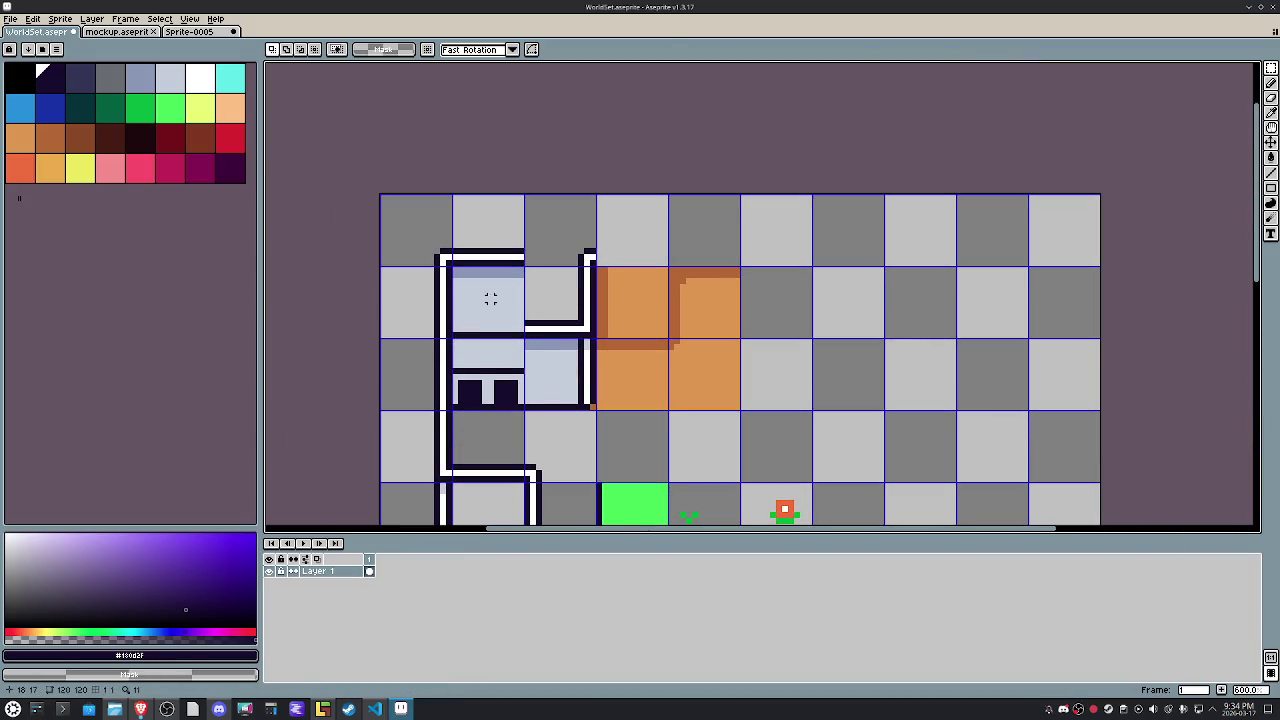
Copy the light-blue floor tile into the slot one tile to the right.
{"action": "left_click_drag", "start_coordinate": [491, 294], "coordinate": [514, 329]}
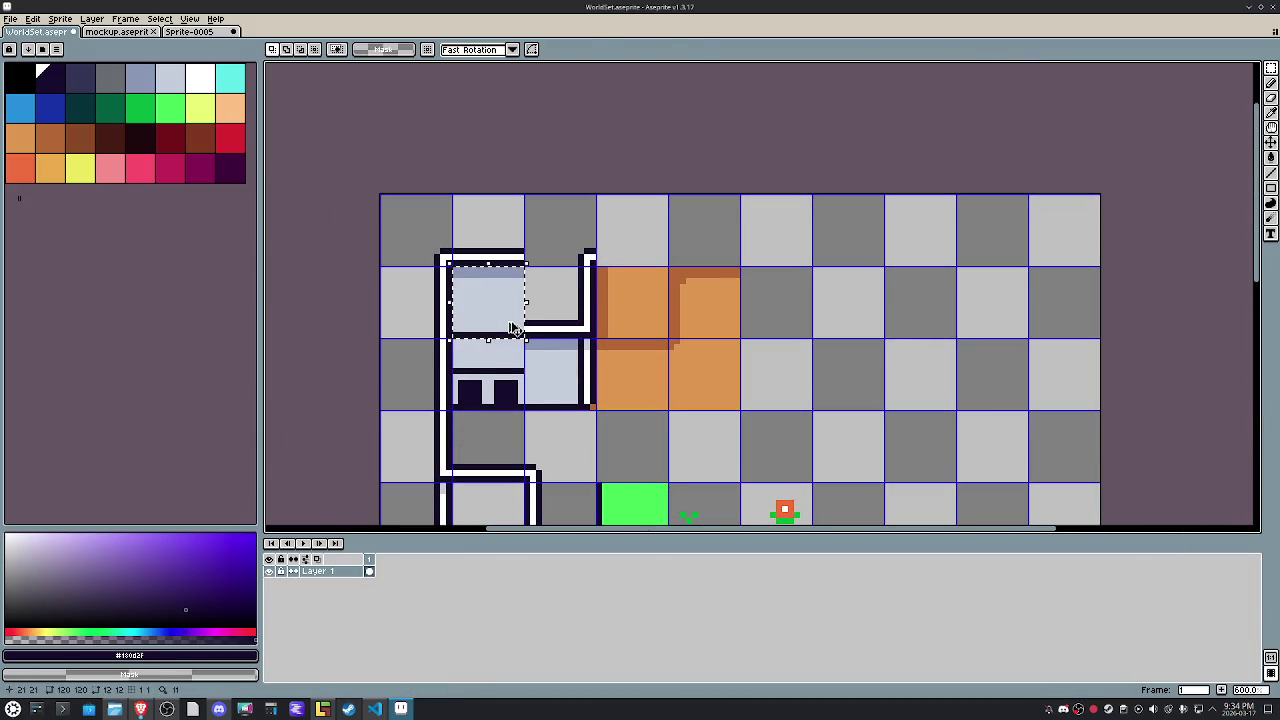
{"action": "key", "text": "ctrl+c"}
{"action": "key", "text": "ctrl+v"}
{"action": "key", "text": "shift+Right"}
{"action": "left_click", "coordinate": [508, 322]}
{"action": "scroll", "coordinate": [510, 318], "scroll_direction": "up", "scroll_amount": 5}
{"action": "scroll", "coordinate": [662, 480], "scroll_direction": "down", "scroll_amount": 3}
Copy the thin vertical wall-edge strip up onto the tile above.
{"action": "left_click_drag", "start_coordinate": [683, 511], "coordinate": [643, 368]}
{"action": "key", "text": "ctrl+c"}
{"action": "key", "text": "ctrl+v"}
{"action": "left_click_drag", "start_coordinate": [674, 420], "coordinate": [670, 282]}
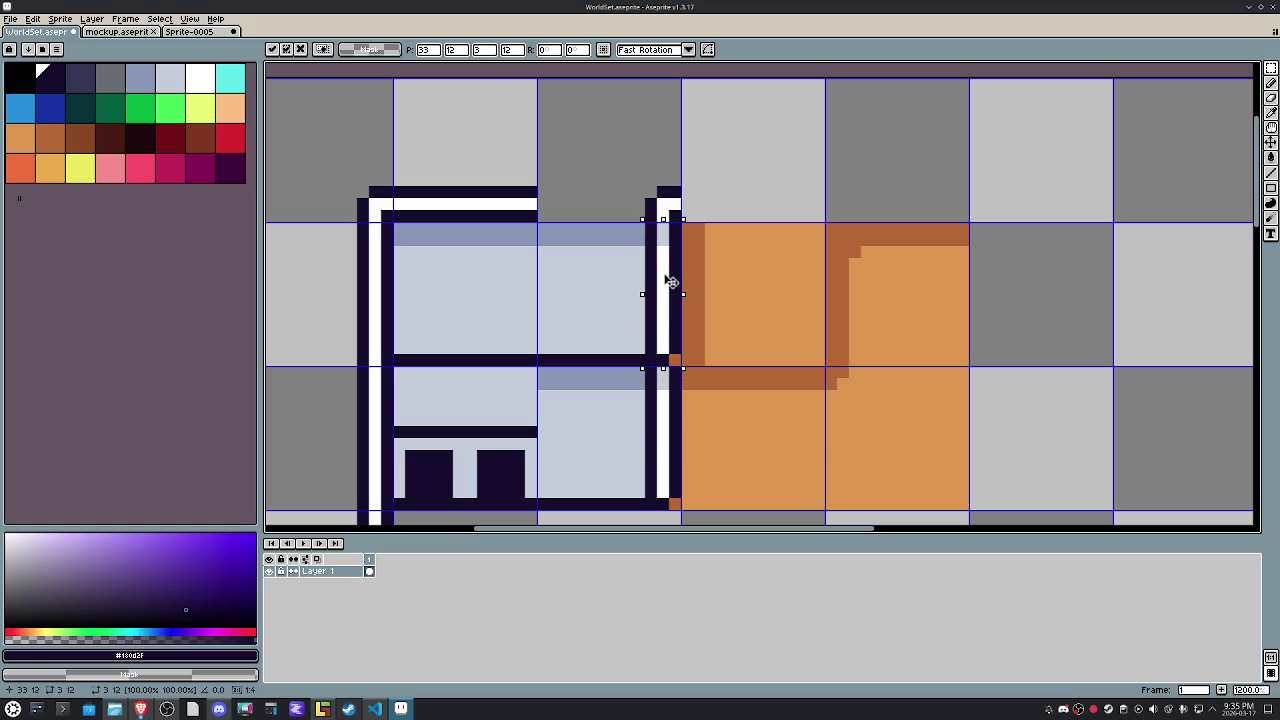
{"action": "left_click", "coordinate": [577, 263]}
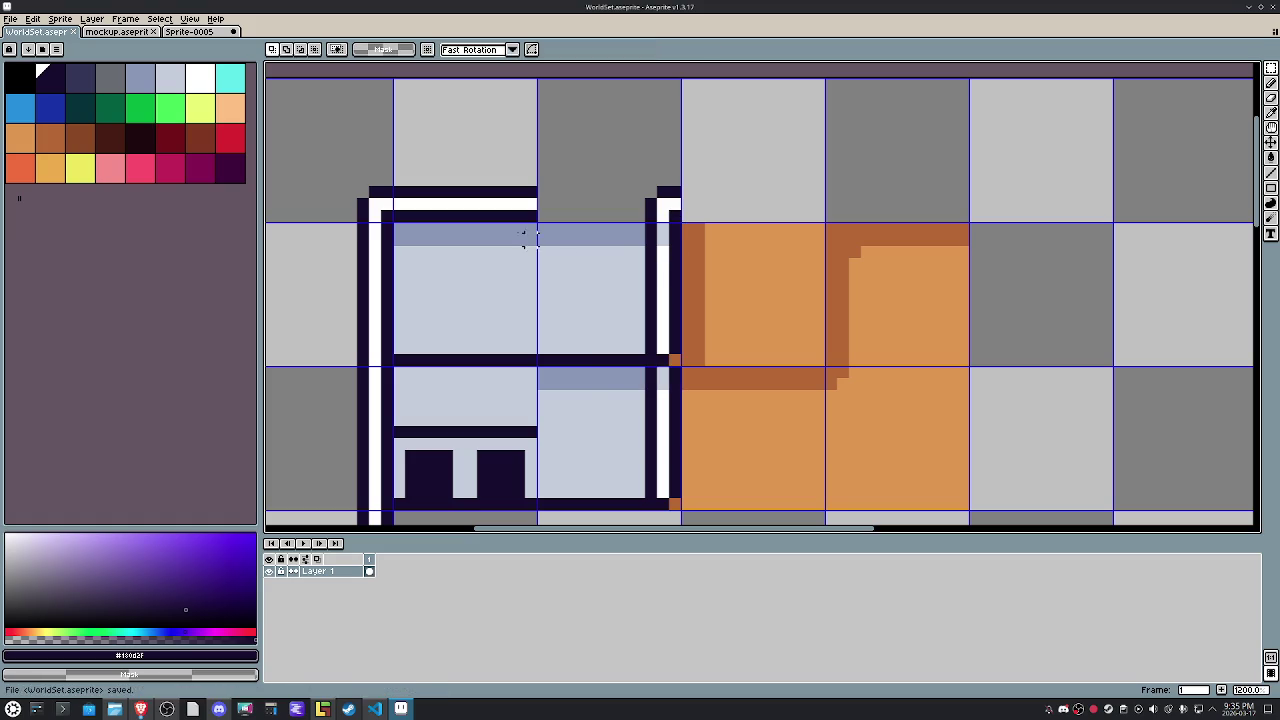
Glance at the File menu, then try pasting the wall block elsewhere and undo it.
{"action": "left_click", "coordinate": [11, 19]}
{"action": "mouse_move", "coordinate": [26, 118]}
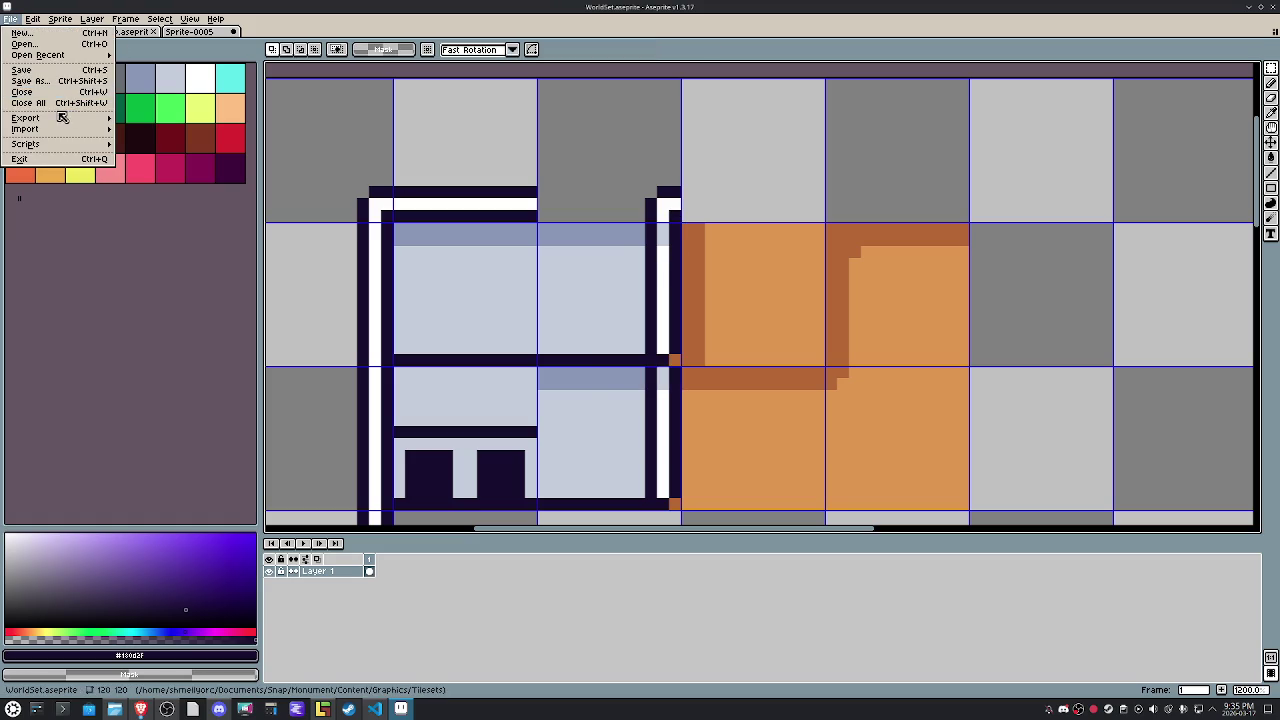
{"action": "key", "text": "Escape"}
{"action": "key", "text": "ctrl+v"}
{"action": "mouse_move", "coordinate": [346, 294]}
{"action": "left_mouse_down"}
{"action": "mouse_move", "coordinate": [458, 156]}
{"action": "mouse_move", "coordinate": [458, 300]}
{"action": "left_mouse_up"}
{"action": "scroll", "coordinate": [669, 363], "scroll_direction": "down", "scroll_amount": 1}
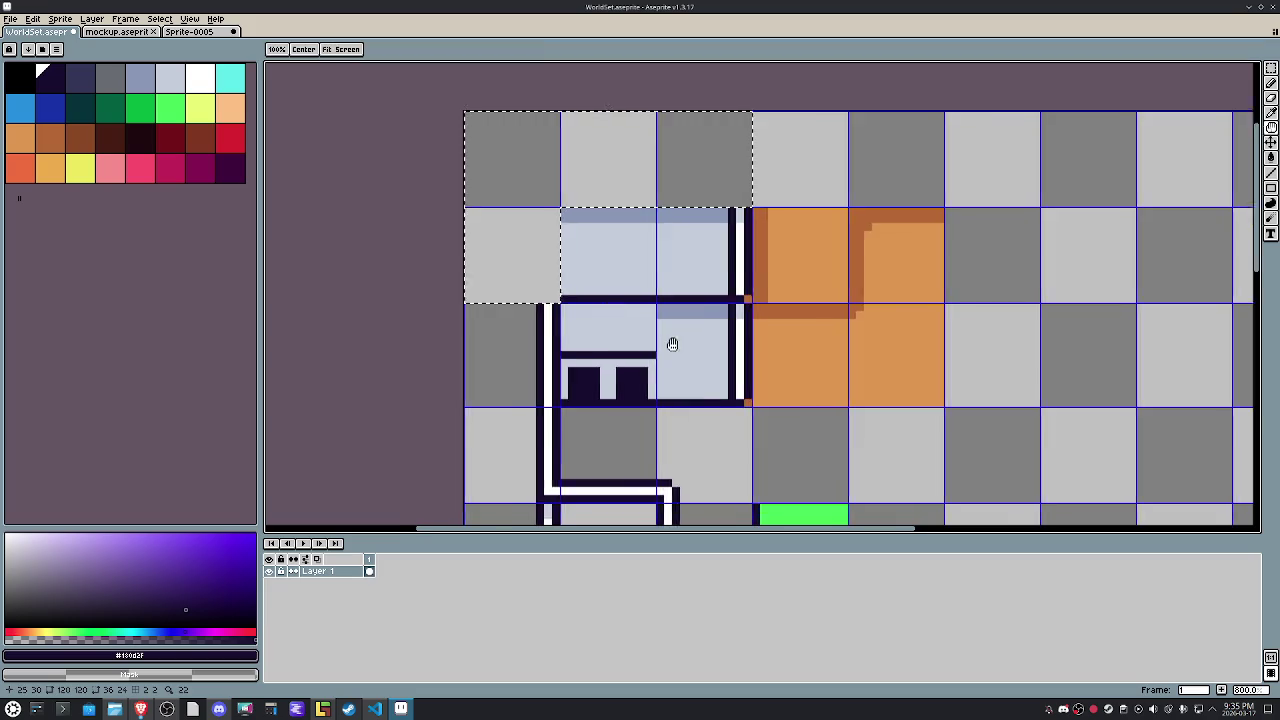
{"action": "left_click_drag", "start_coordinate": [508, 238], "coordinate": [557, 350]}
{"action": "key", "text": "ctrl+z"}
{"action": "key", "text": "ctrl+z"}
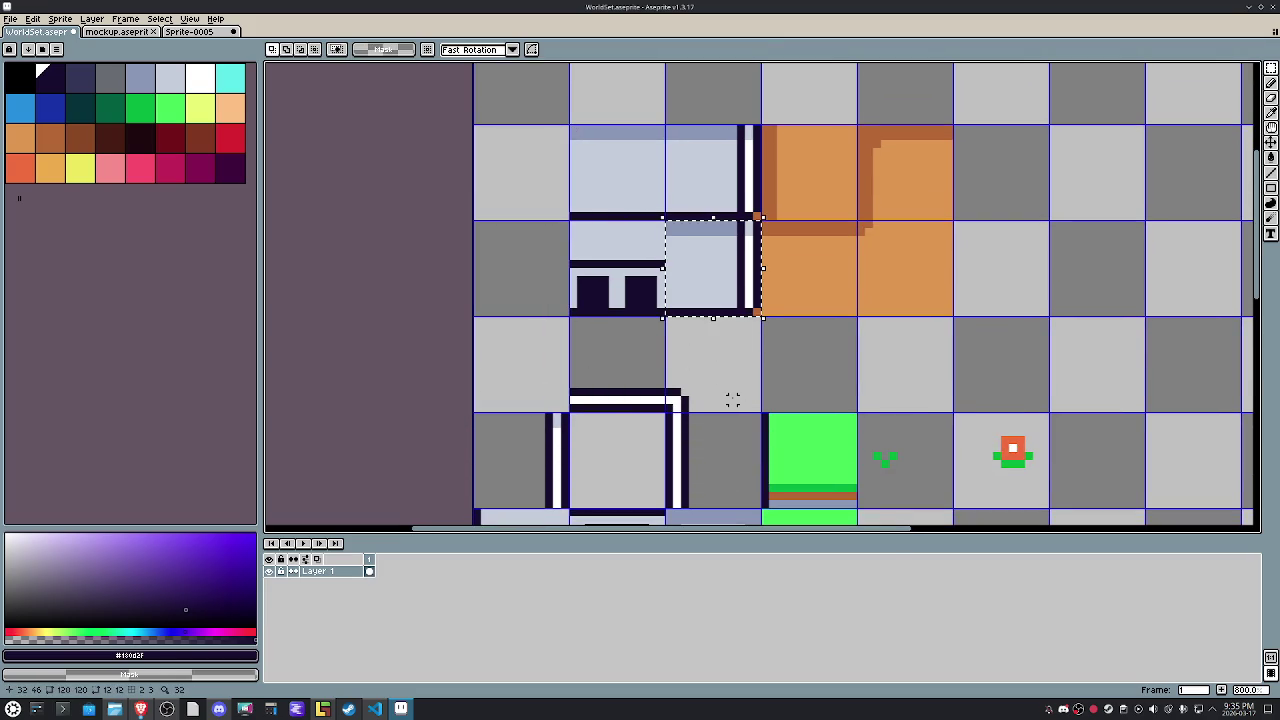
Clear the unwanted tile and the bordered wall tile area, then deselect.
{"action": "key", "text": "Delete"}
{"action": "left_click_drag", "start_coordinate": [733, 392], "coordinate": [750, 289]}
{"action": "left_click_drag", "start_coordinate": [723, 363], "coordinate": [557, 277]}
{"action": "key", "text": "Delete"}
{"action": "key", "text": "ctrl+d"}
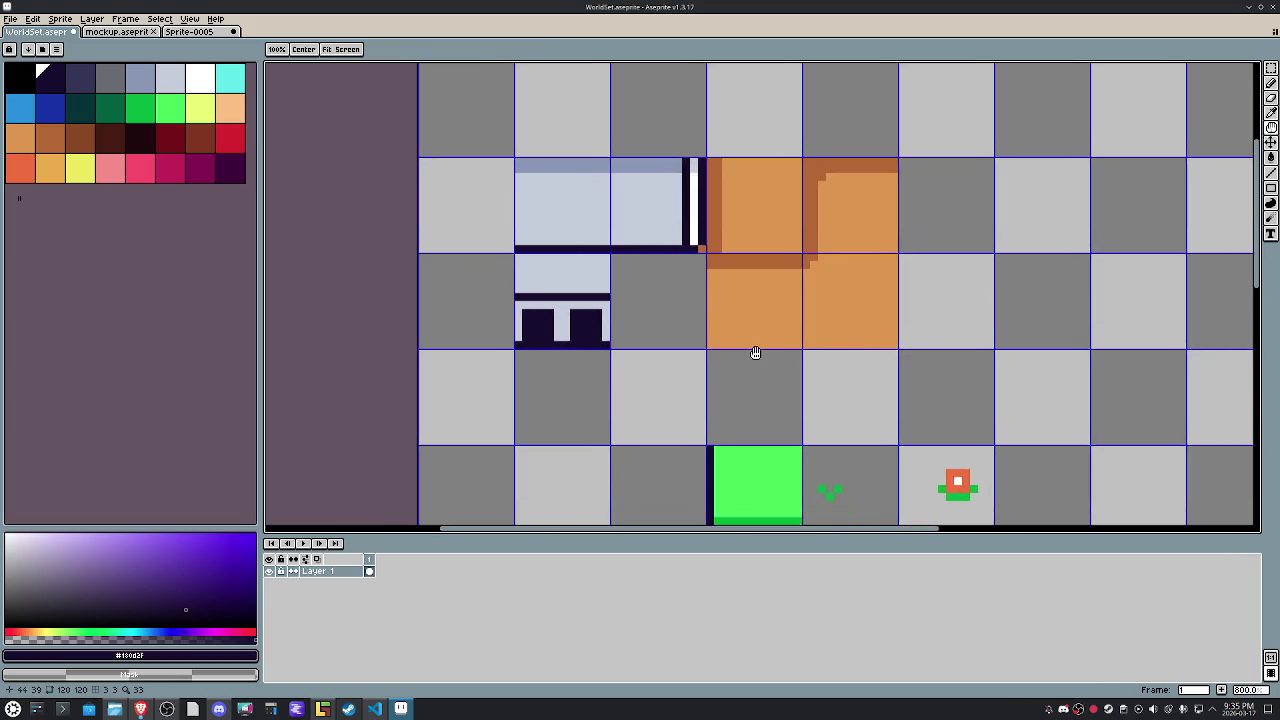
{"action": "left_click_drag", "start_coordinate": [846, 240], "coordinate": [805, 265]}
{"action": "scroll", "coordinate": [770, 305], "scroll_direction": "down", "scroll_amount": 5}
{"action": "scroll", "coordinate": [680, 347], "scroll_direction": "down", "scroll_amount": 2}
Copy a single road tile cell one cell downward.
{"action": "key", "text": "m"}
{"action": "left_click_drag", "start_coordinate": [614, 231], "coordinate": [662, 277]}
{"action": "key", "text": "ctrl+c"}
{"action": "key", "text": "ctrl+v"}
{"action": "key", "text": "shift+Down"}
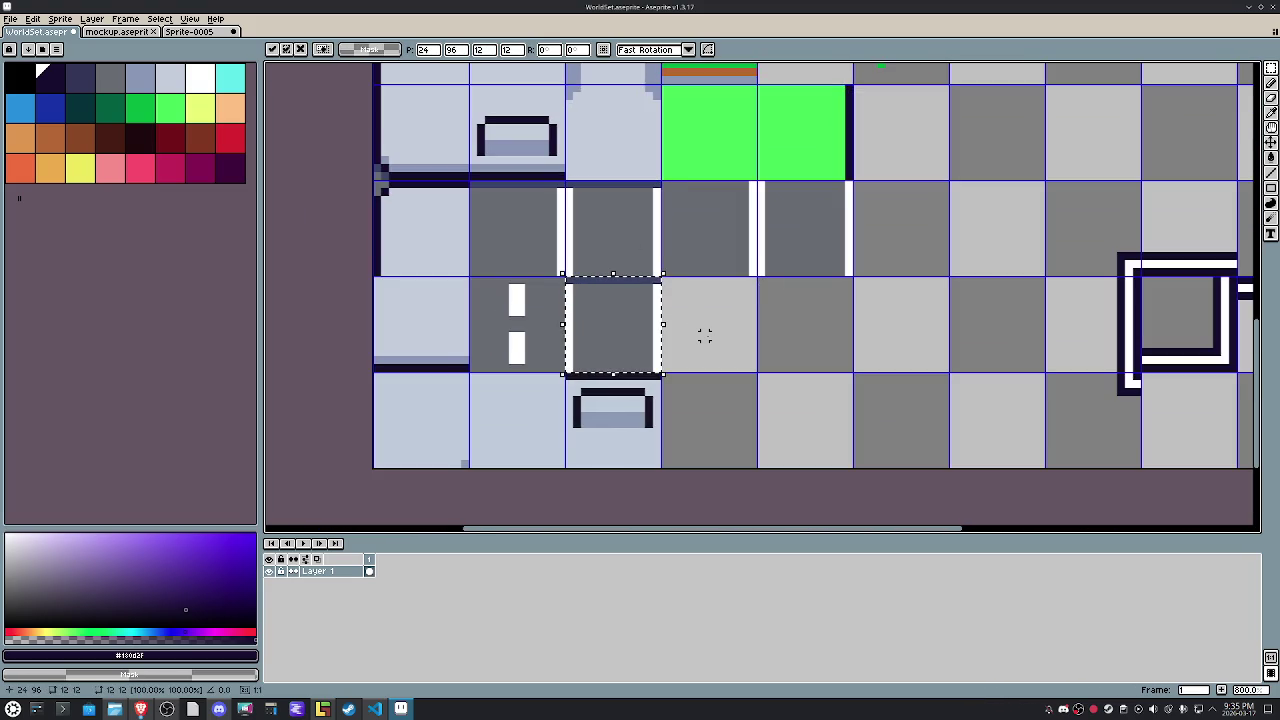
{"action": "scroll", "coordinate": [547, 388], "scroll_direction": "up", "scroll_amount": 2}
Sample the tile's grey and try a white bucket fill, then undo it.
{"action": "key", "text": "i"}
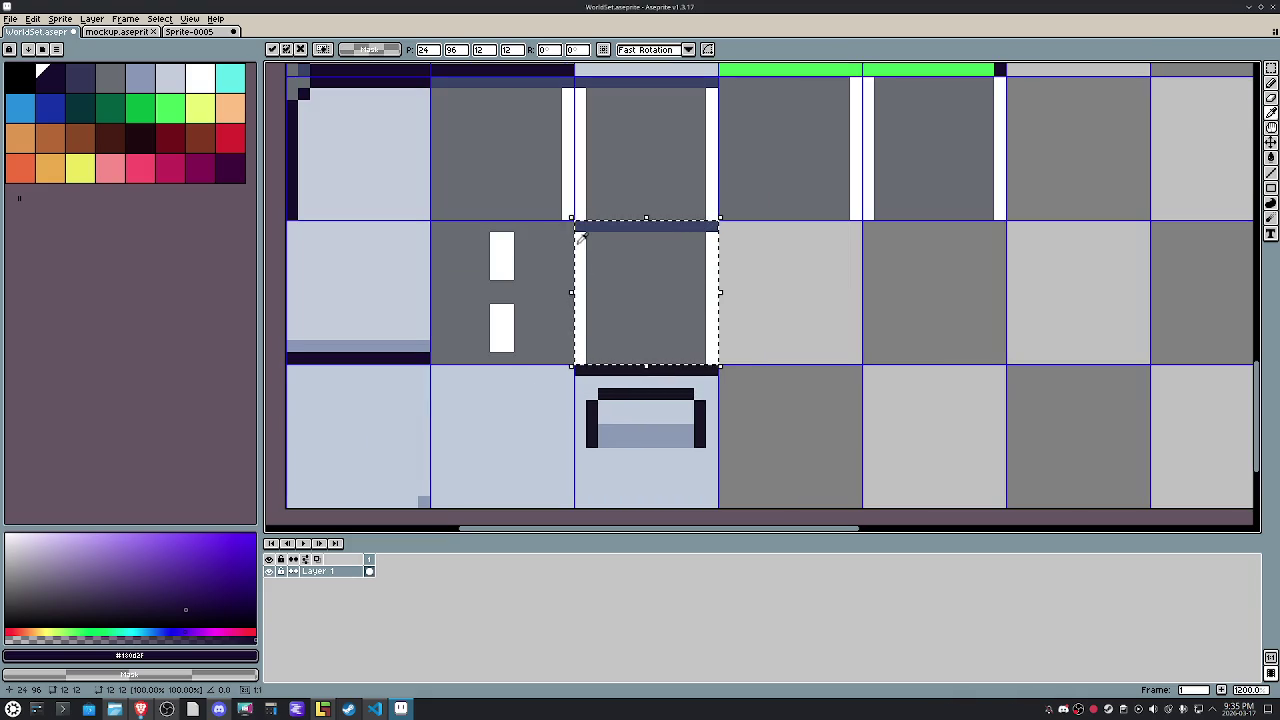
{"action": "left_click", "coordinate": [588, 248]}
{"action": "key", "text": "g"}
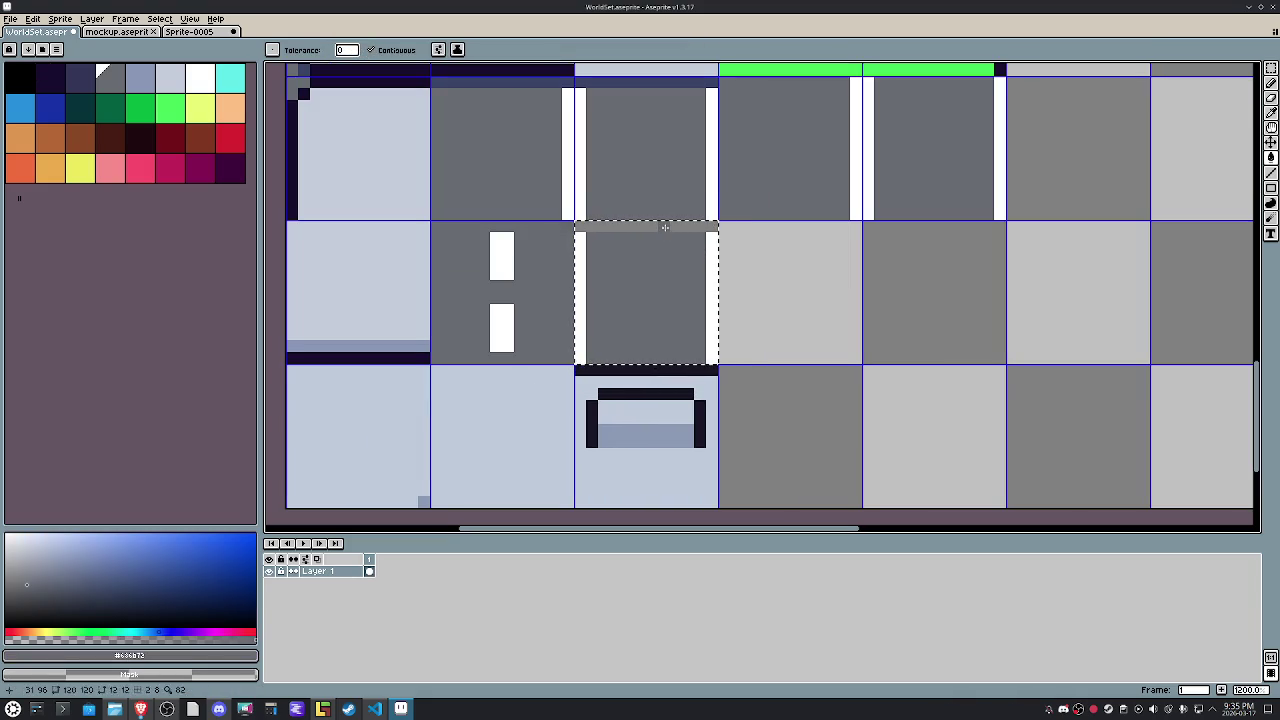
{"action": "left_click", "coordinate": [711, 237], "text": "alt"}
{"action": "left_click", "coordinate": [712, 228]}
{"action": "key", "text": "ctrl+z"}
{"action": "key", "text": "b"}
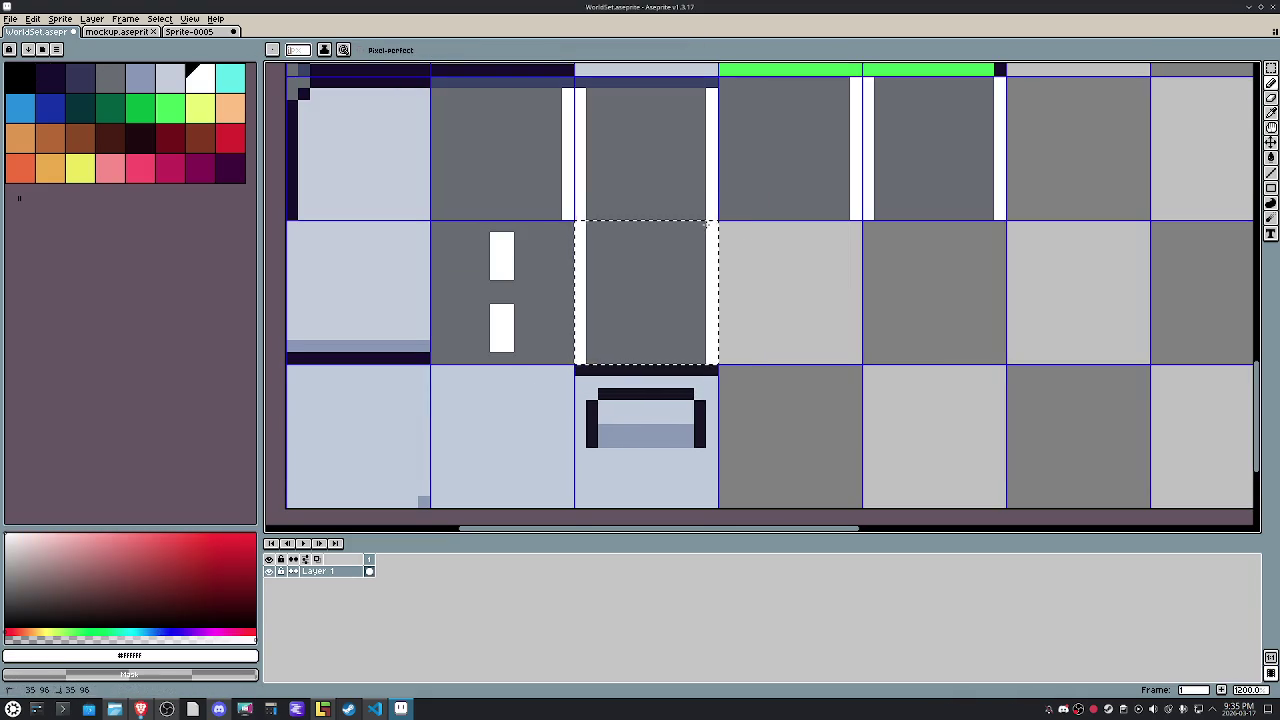
Duplicate the white-edged wall tile one cell to the right.
{"action": "key", "text": "m"}
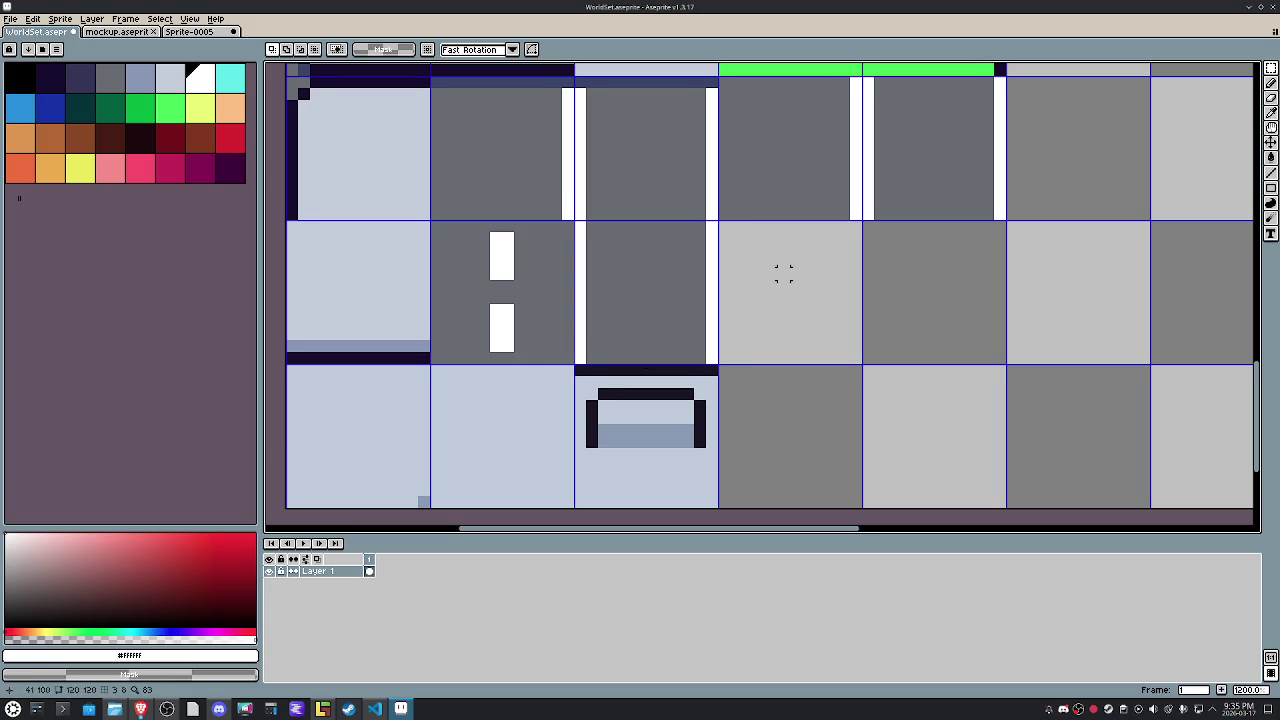
{"action": "left_click_drag", "start_coordinate": [626, 340], "coordinate": [640, 351]}
{"action": "key", "text": "ctrl+Right"}
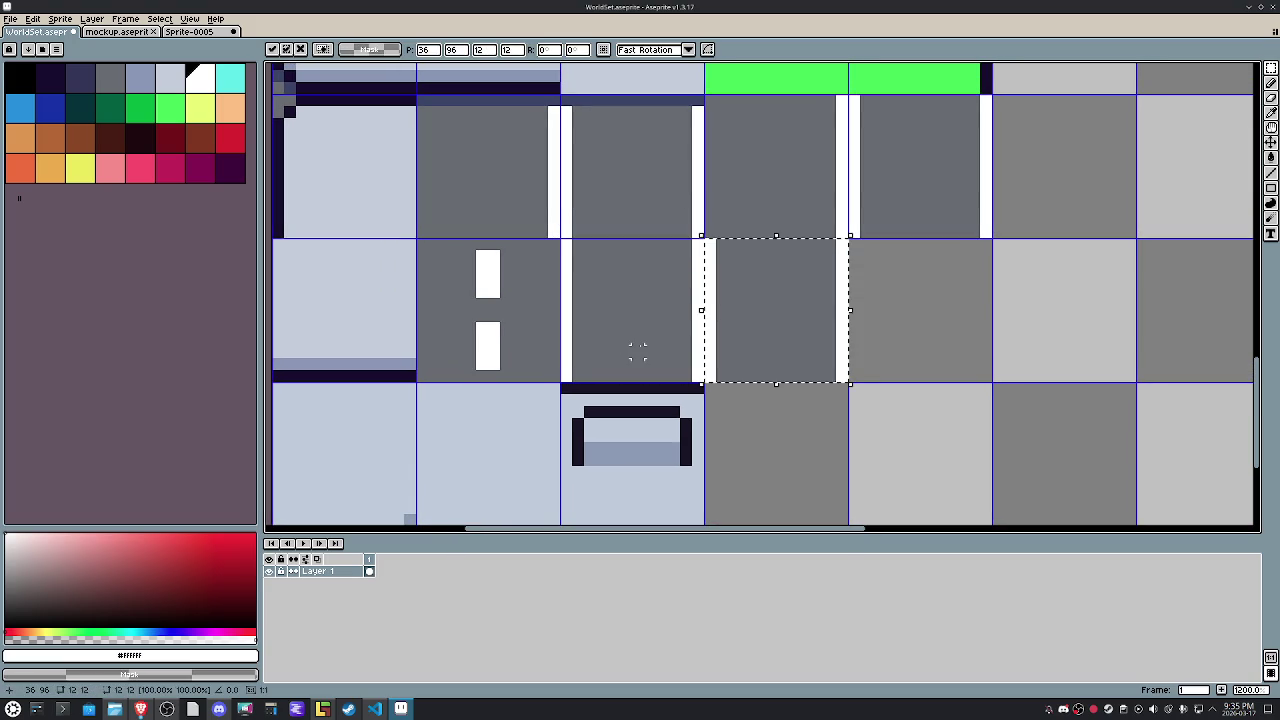